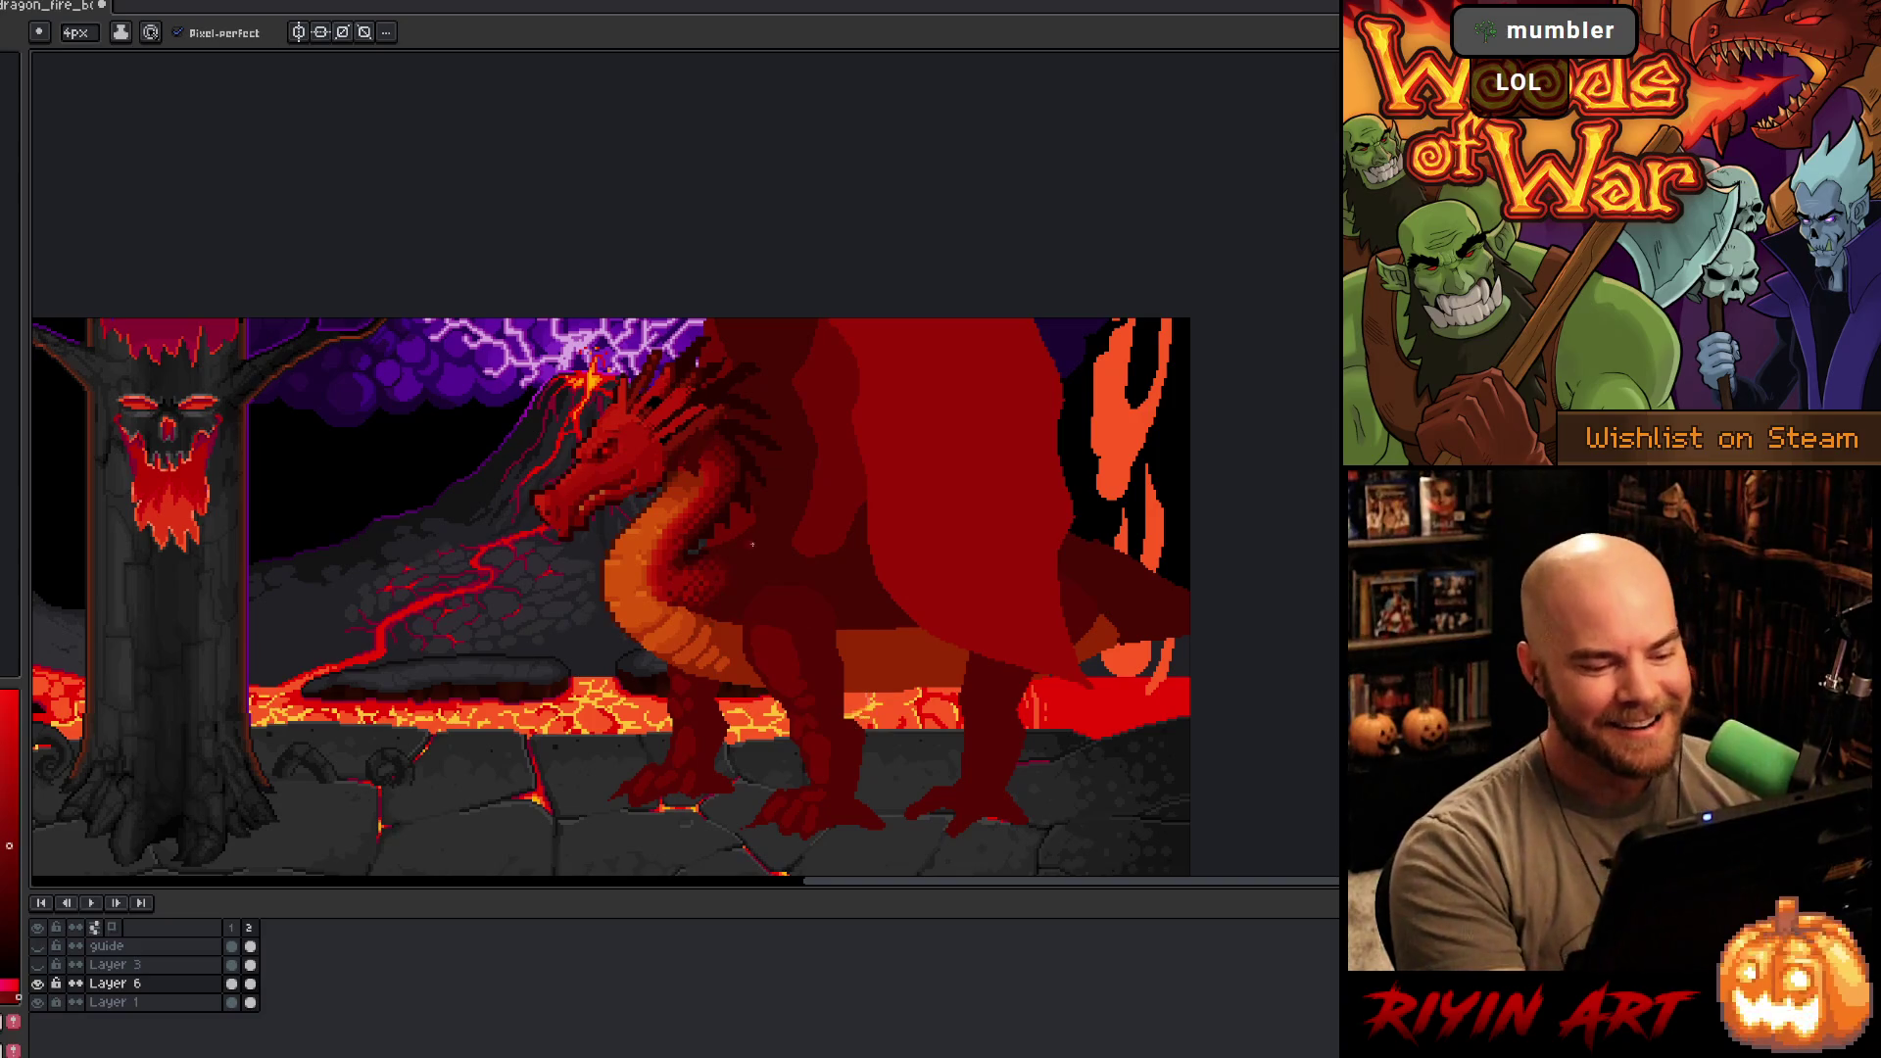
- Sample the orange belly and red body colours, then lasso around the dragon's back foot
alt+click(707, 647)
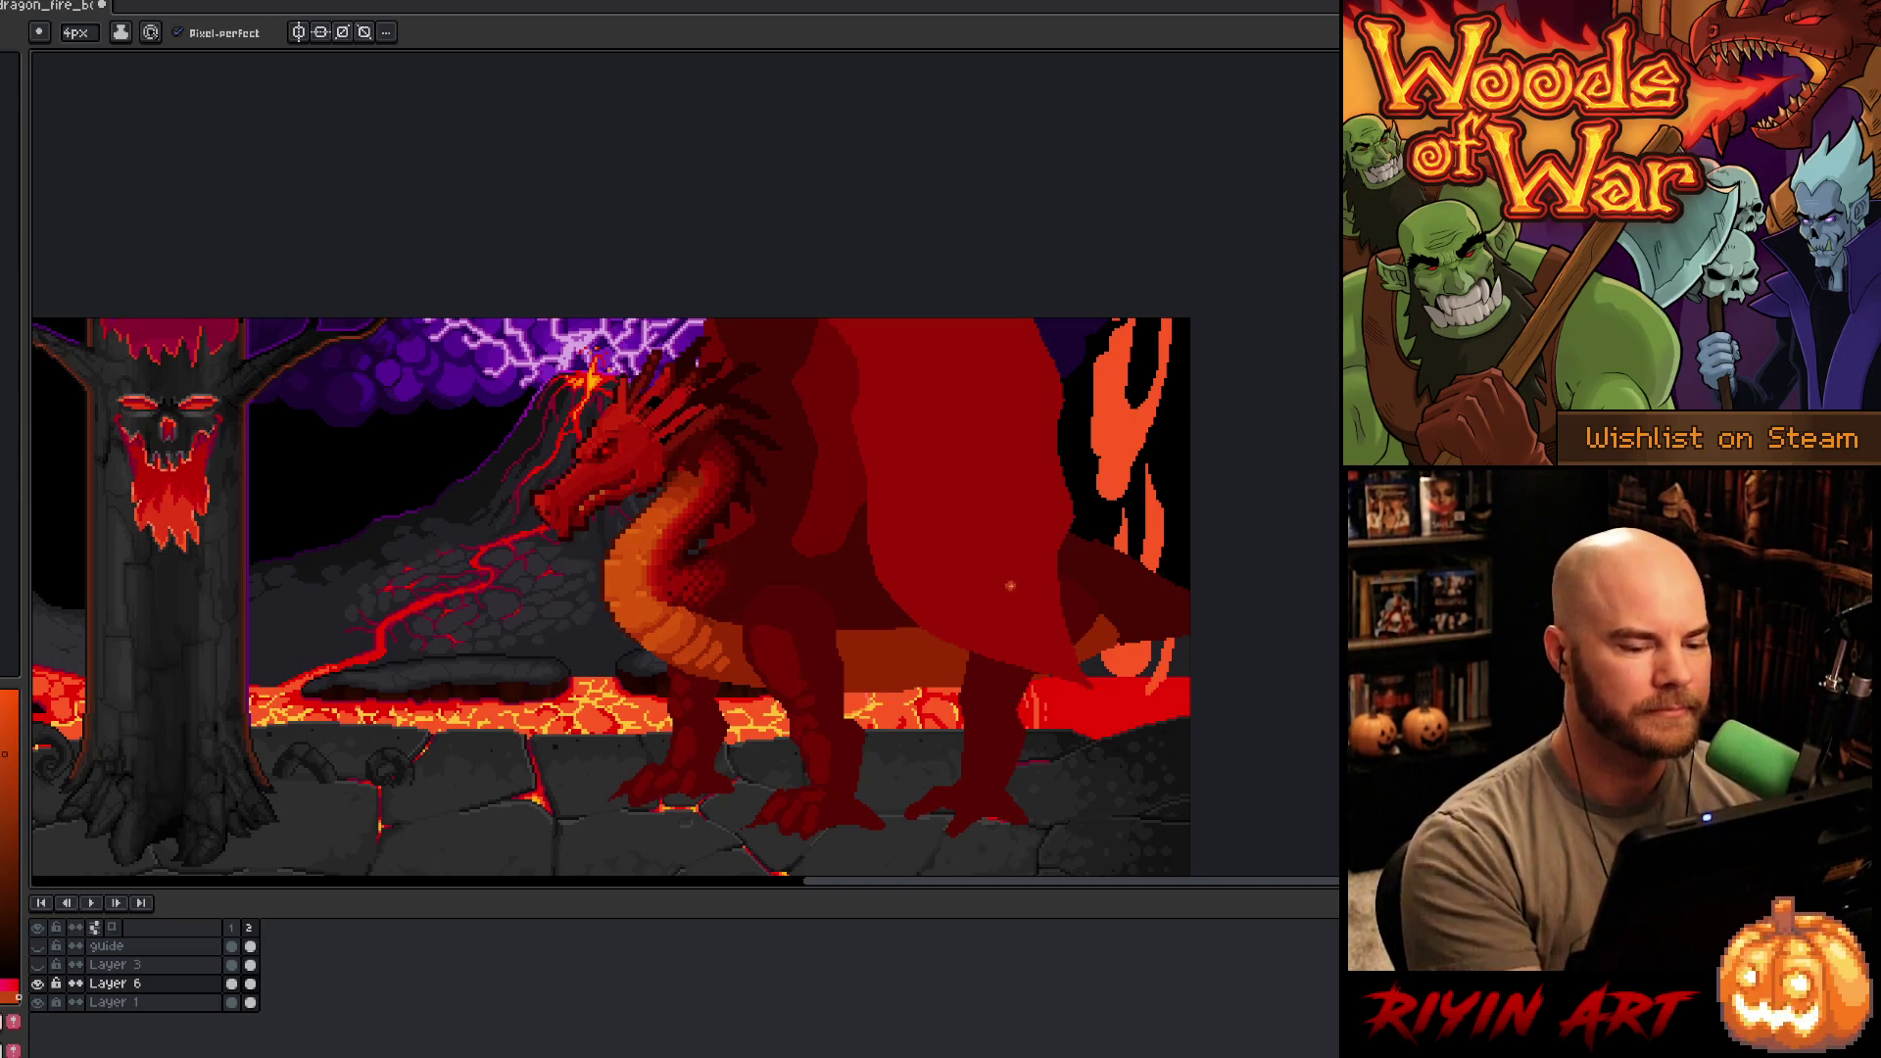
alt+click(979, 720)
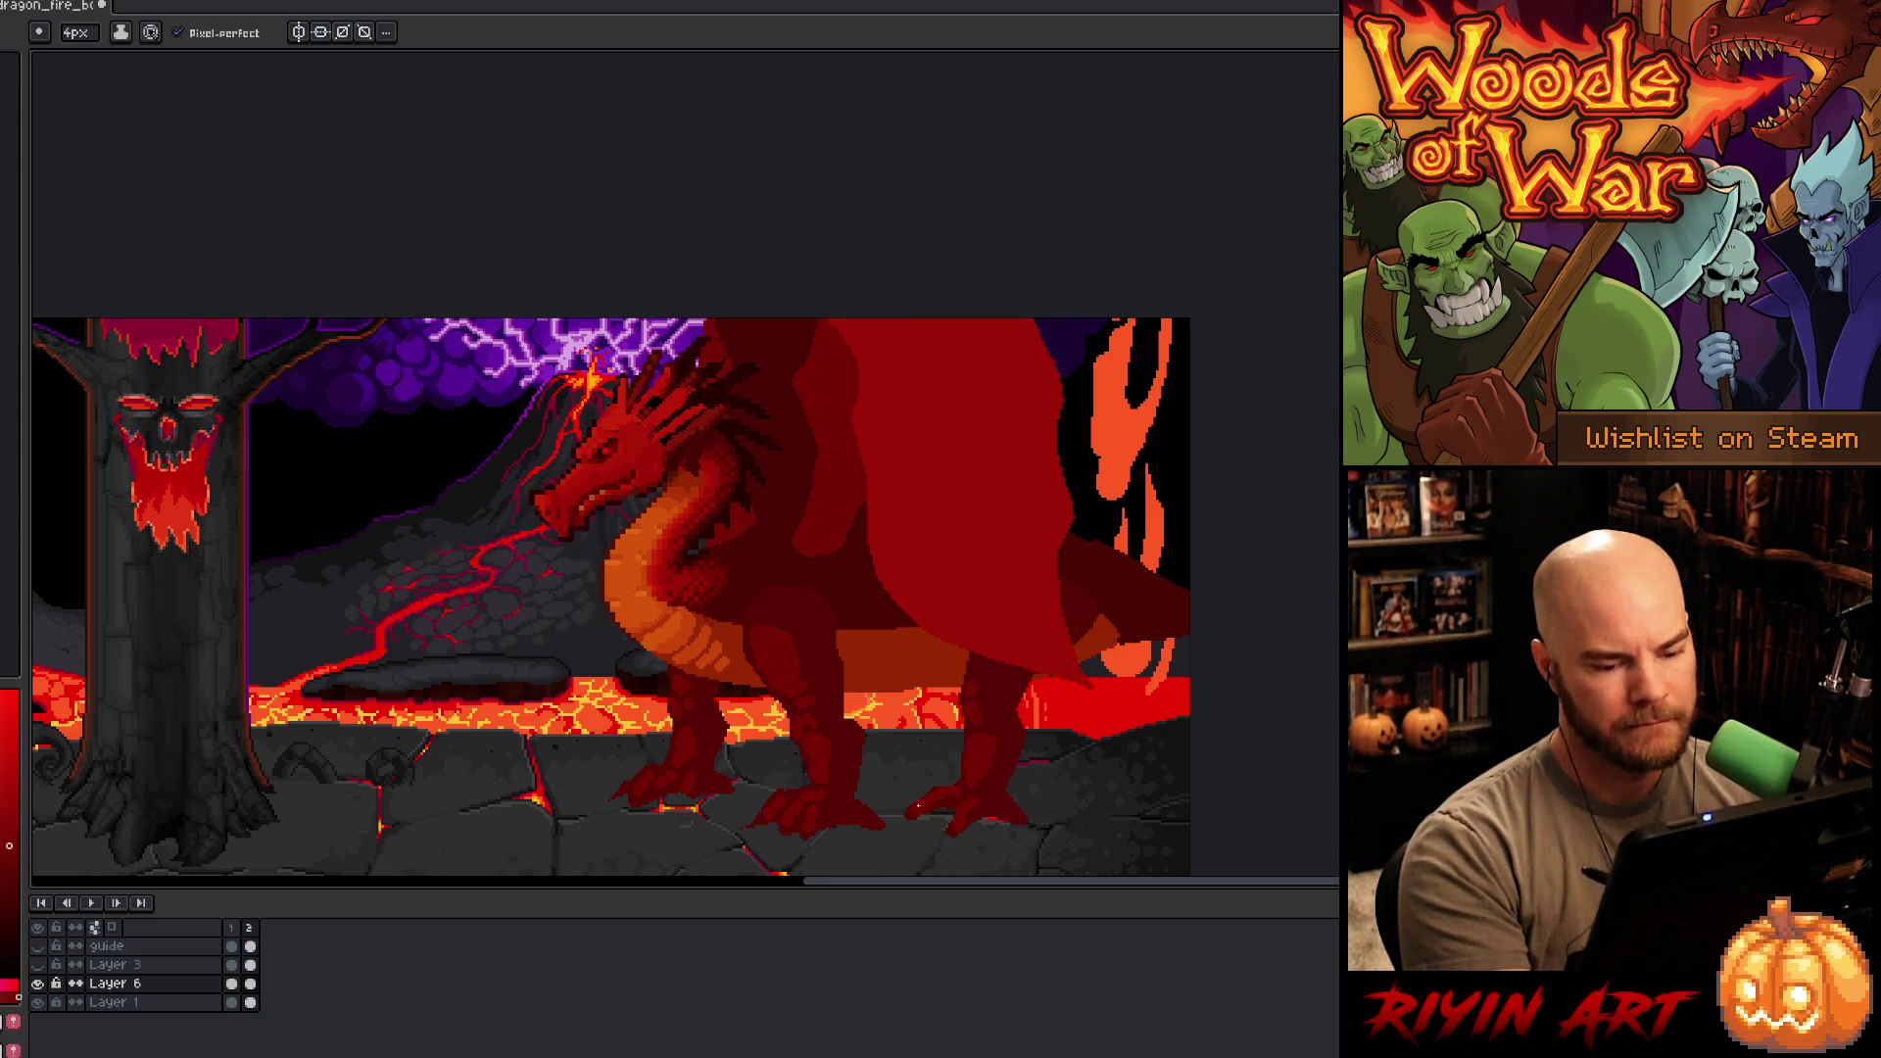
key(q)
mouse_move(921, 784)
mouse_down()
mouse_move(907, 838)
mouse_move(926, 750)
mouse_up()
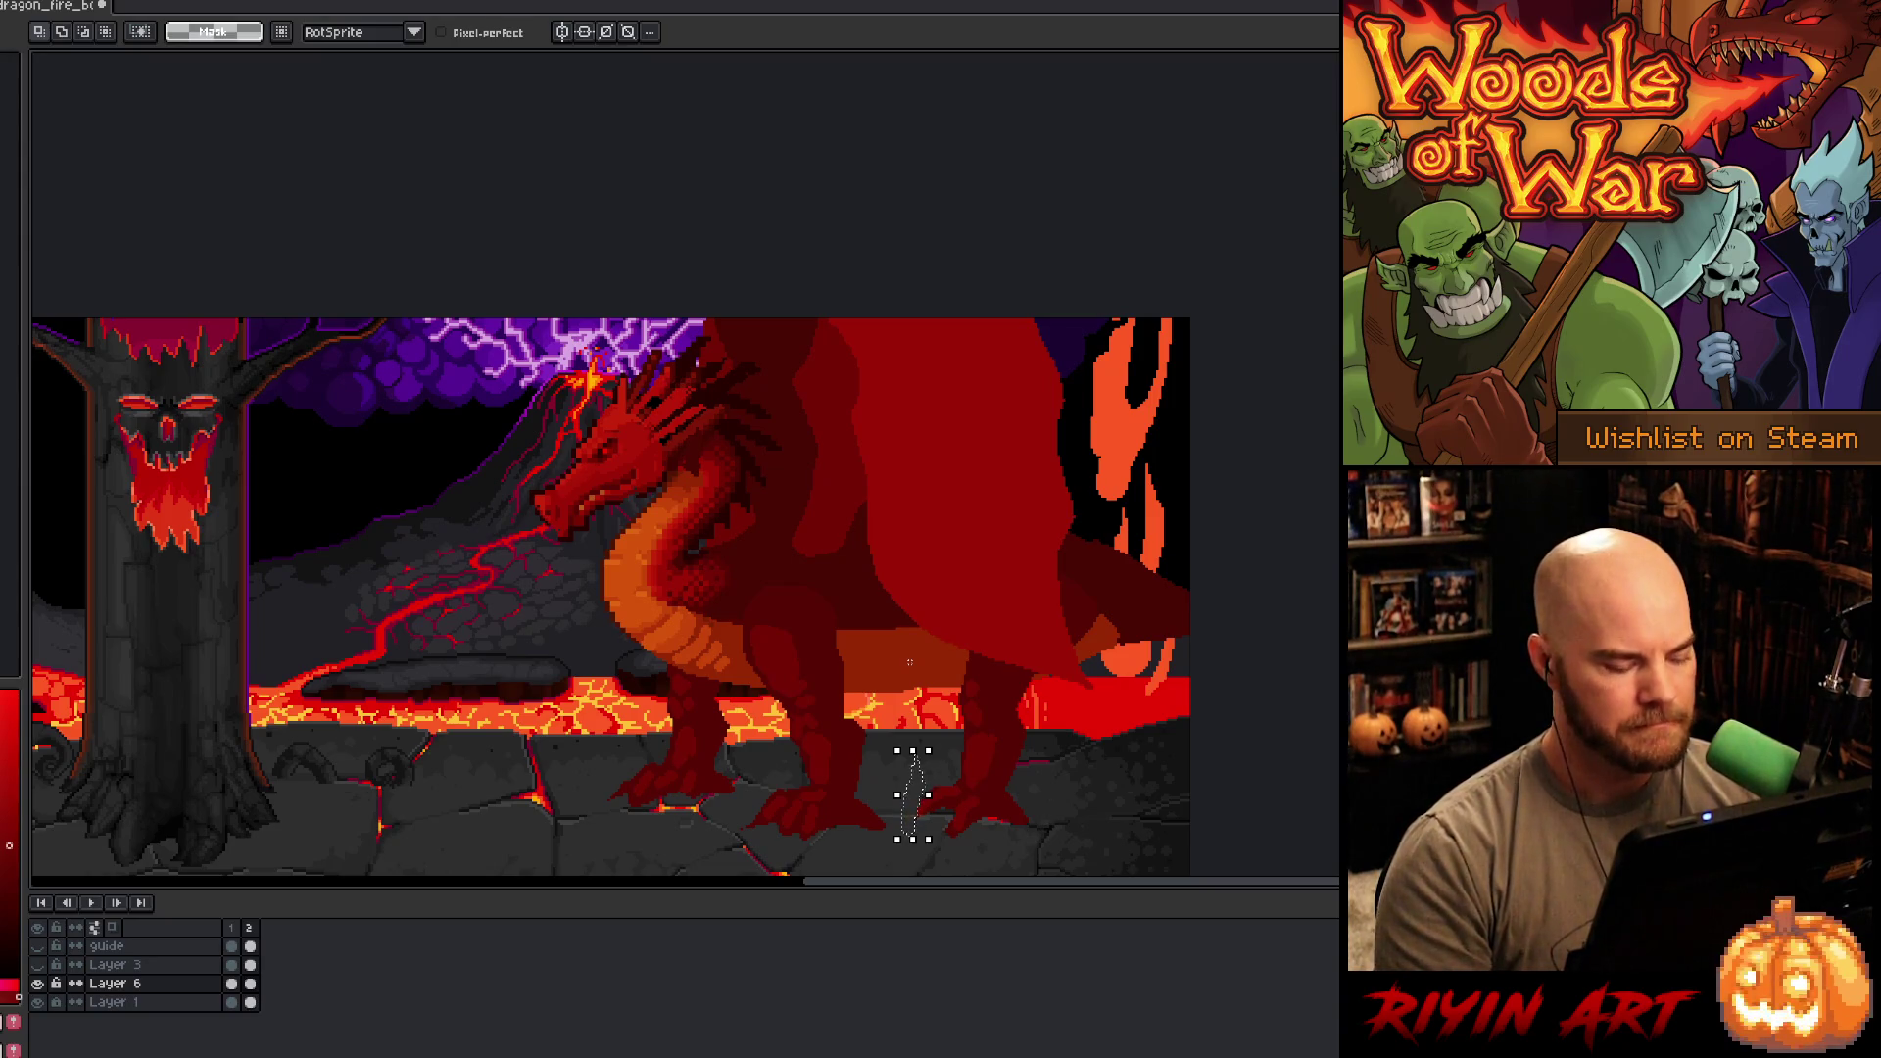
key(ctrl+d)
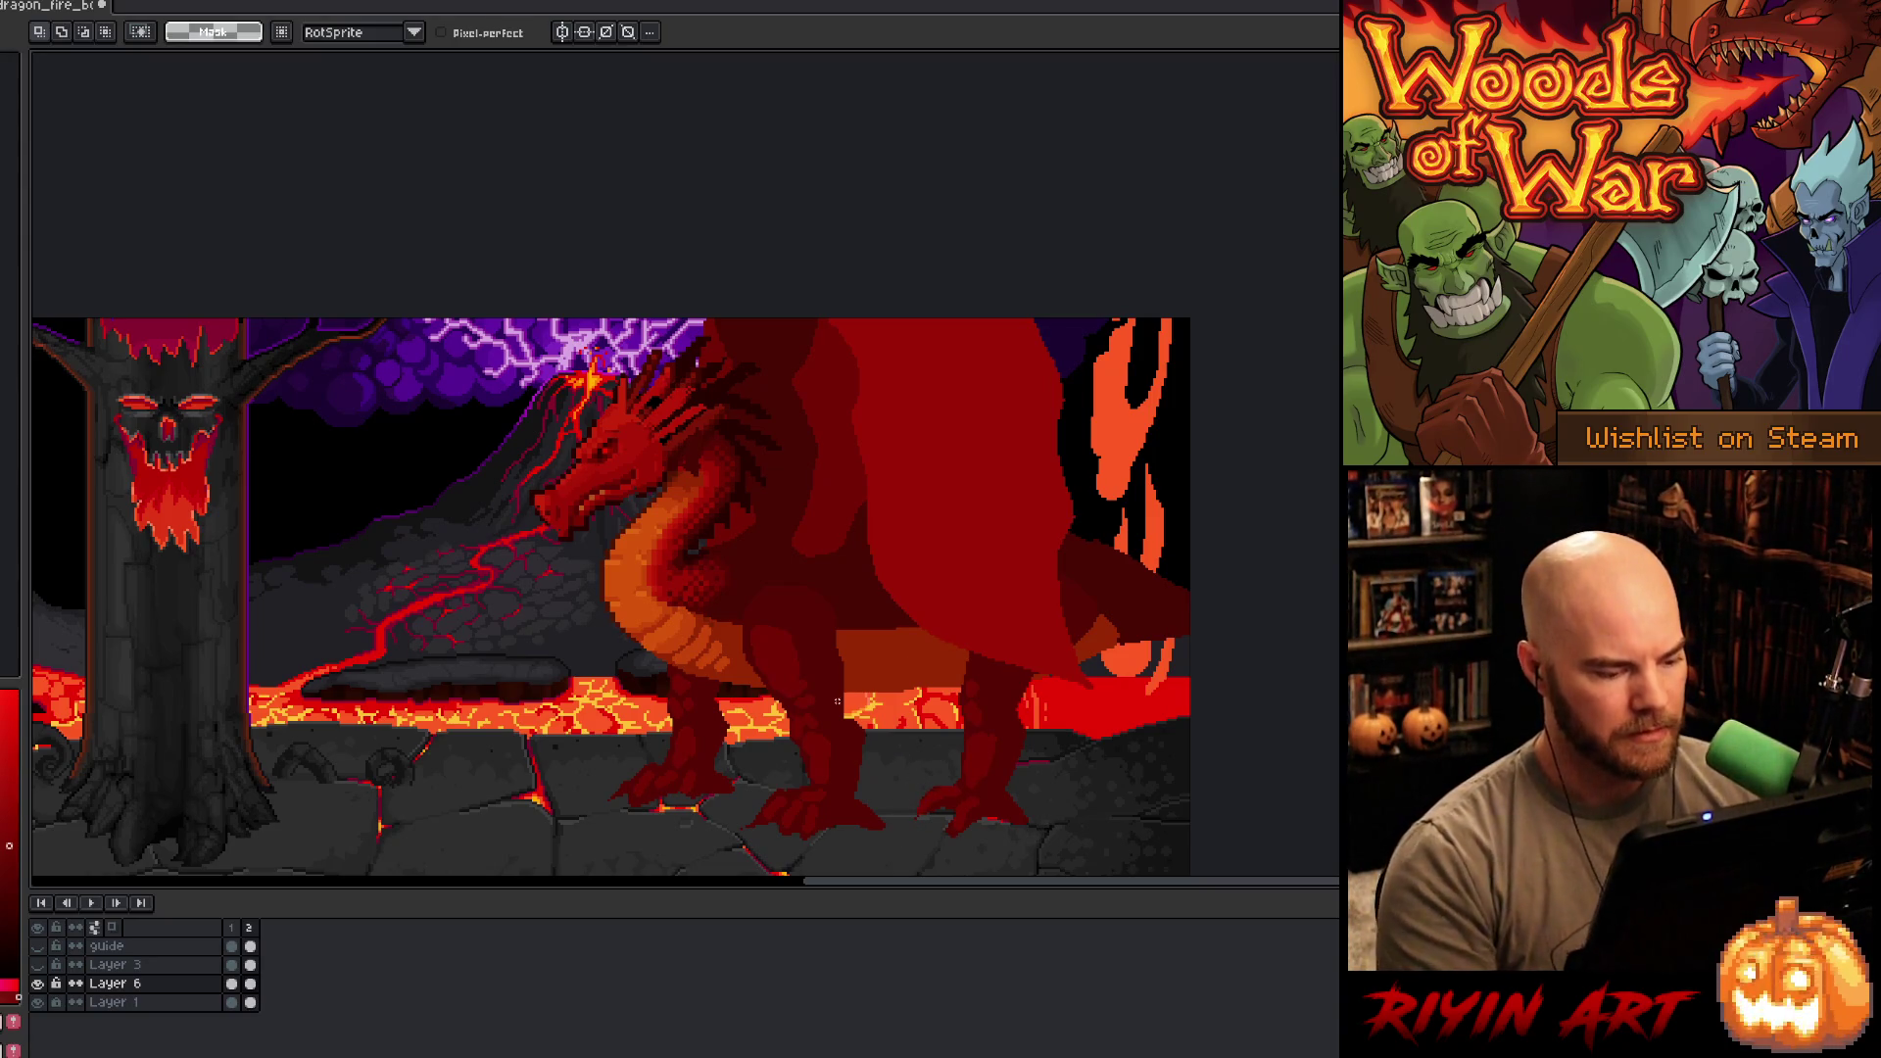
click(231, 984)
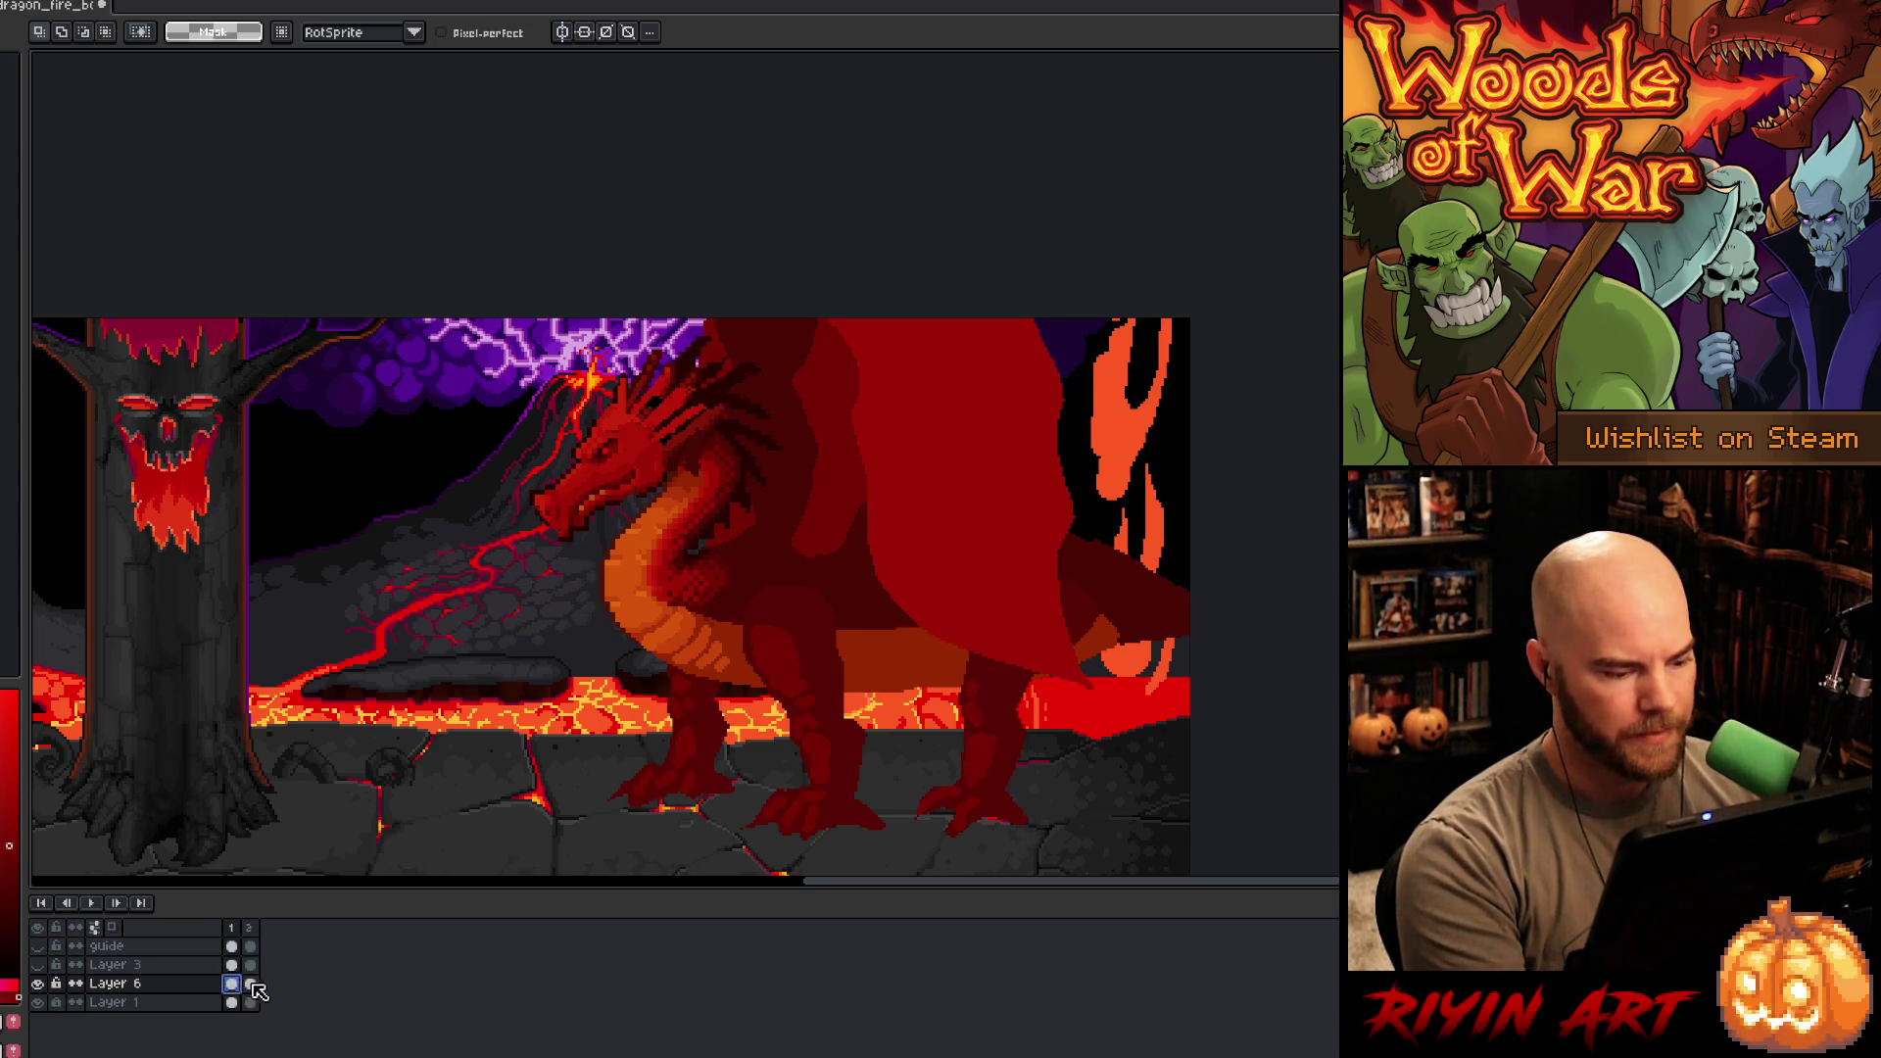
click(251, 984)
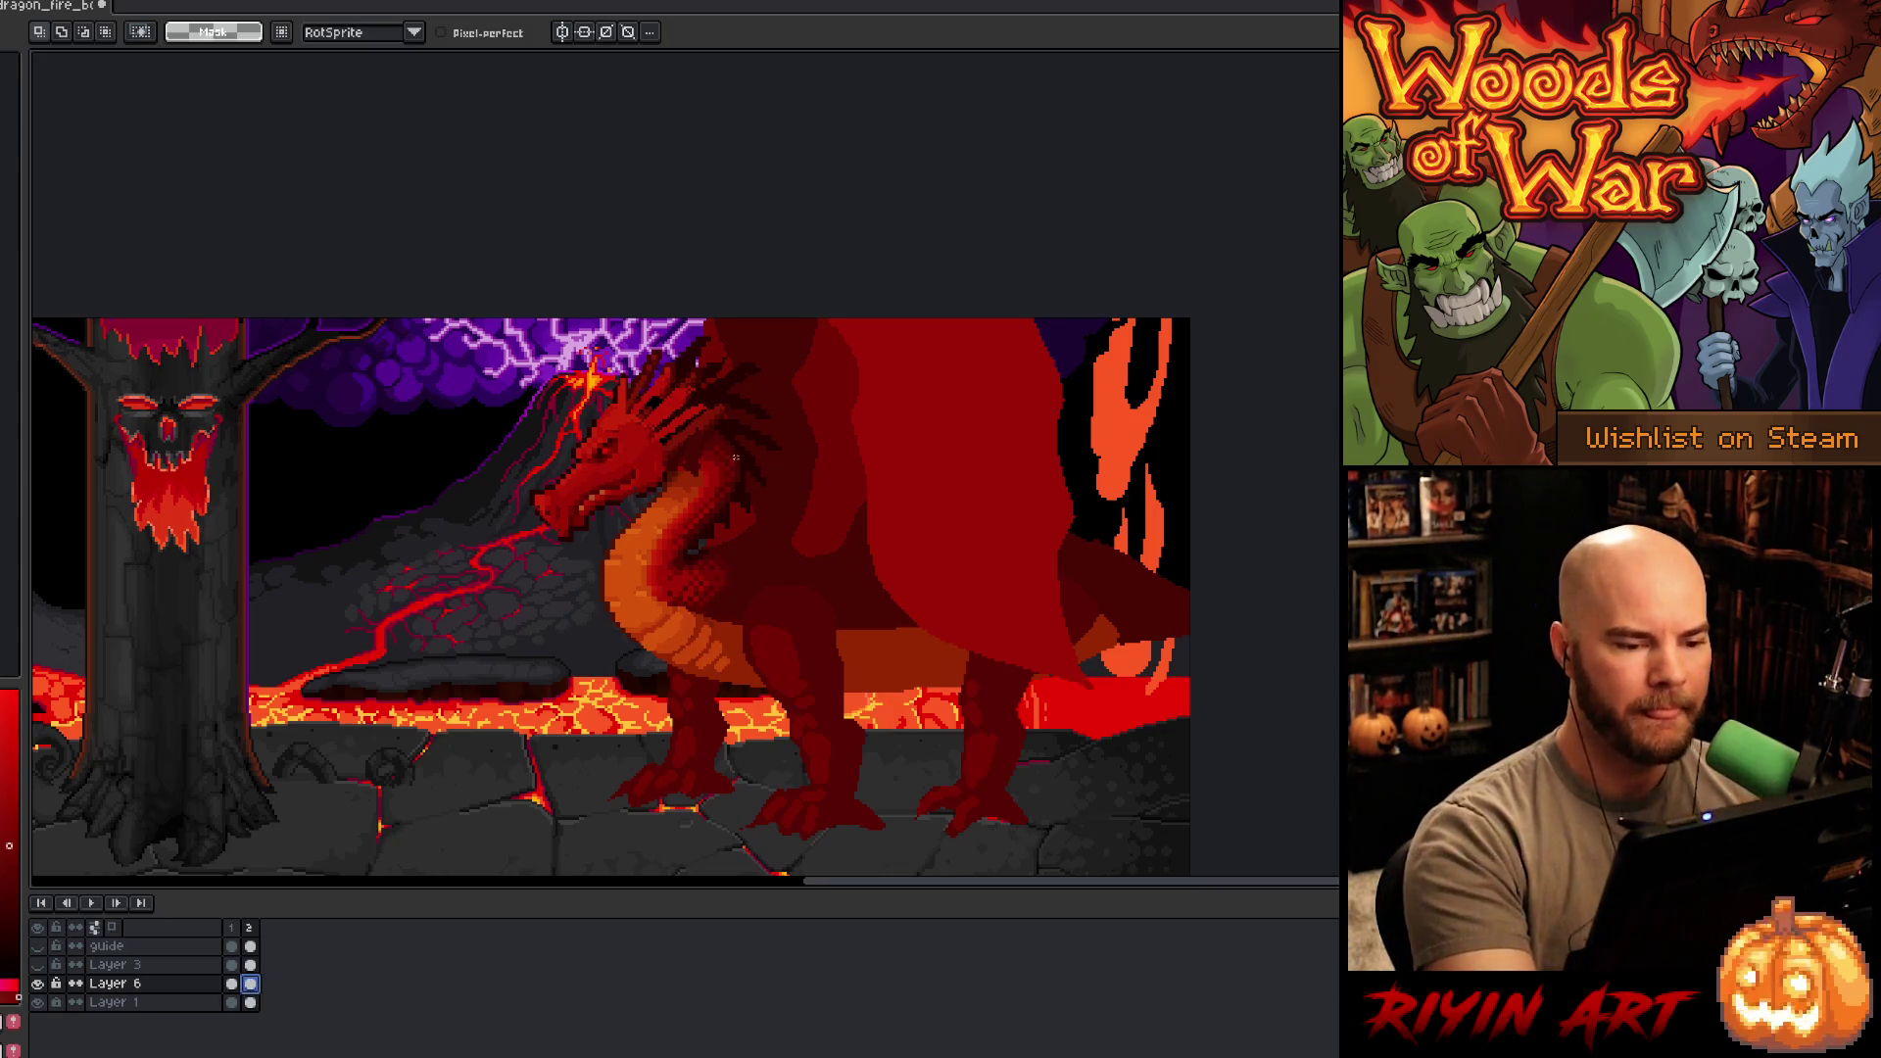
key(b)
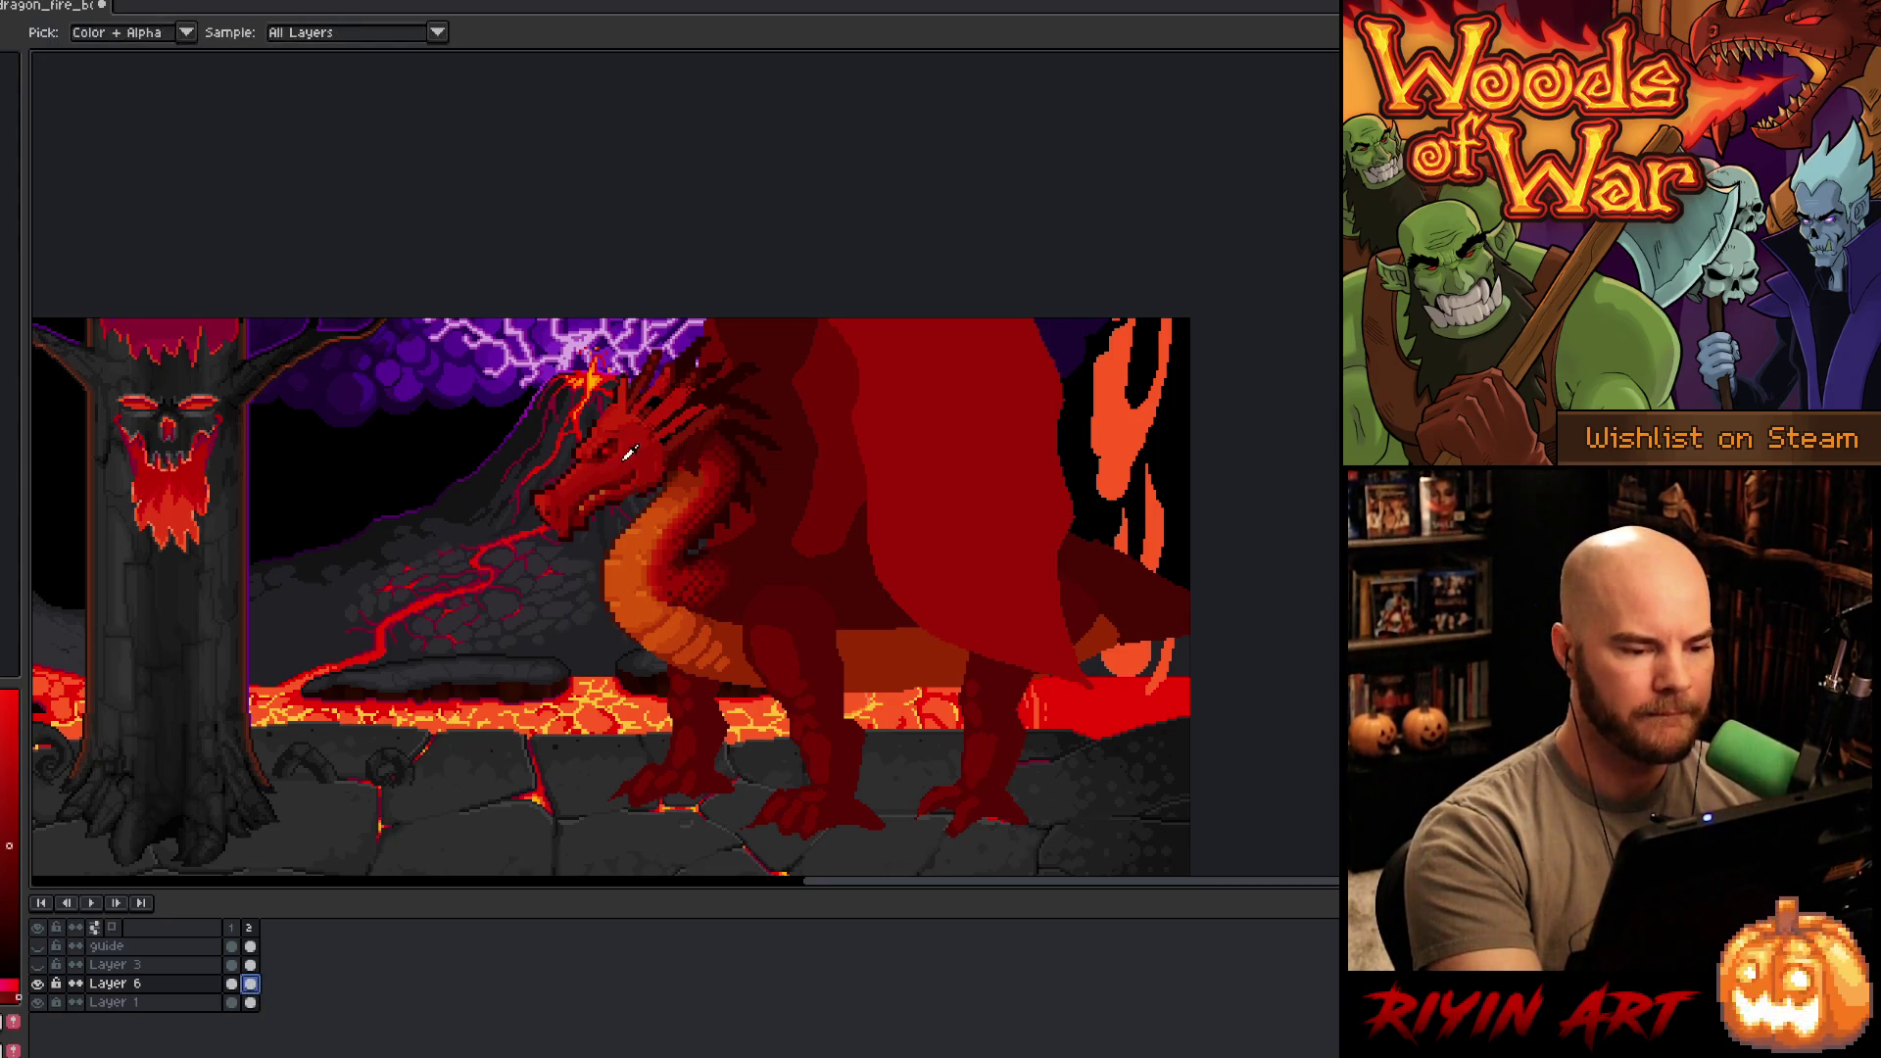
alt+click(627, 455)
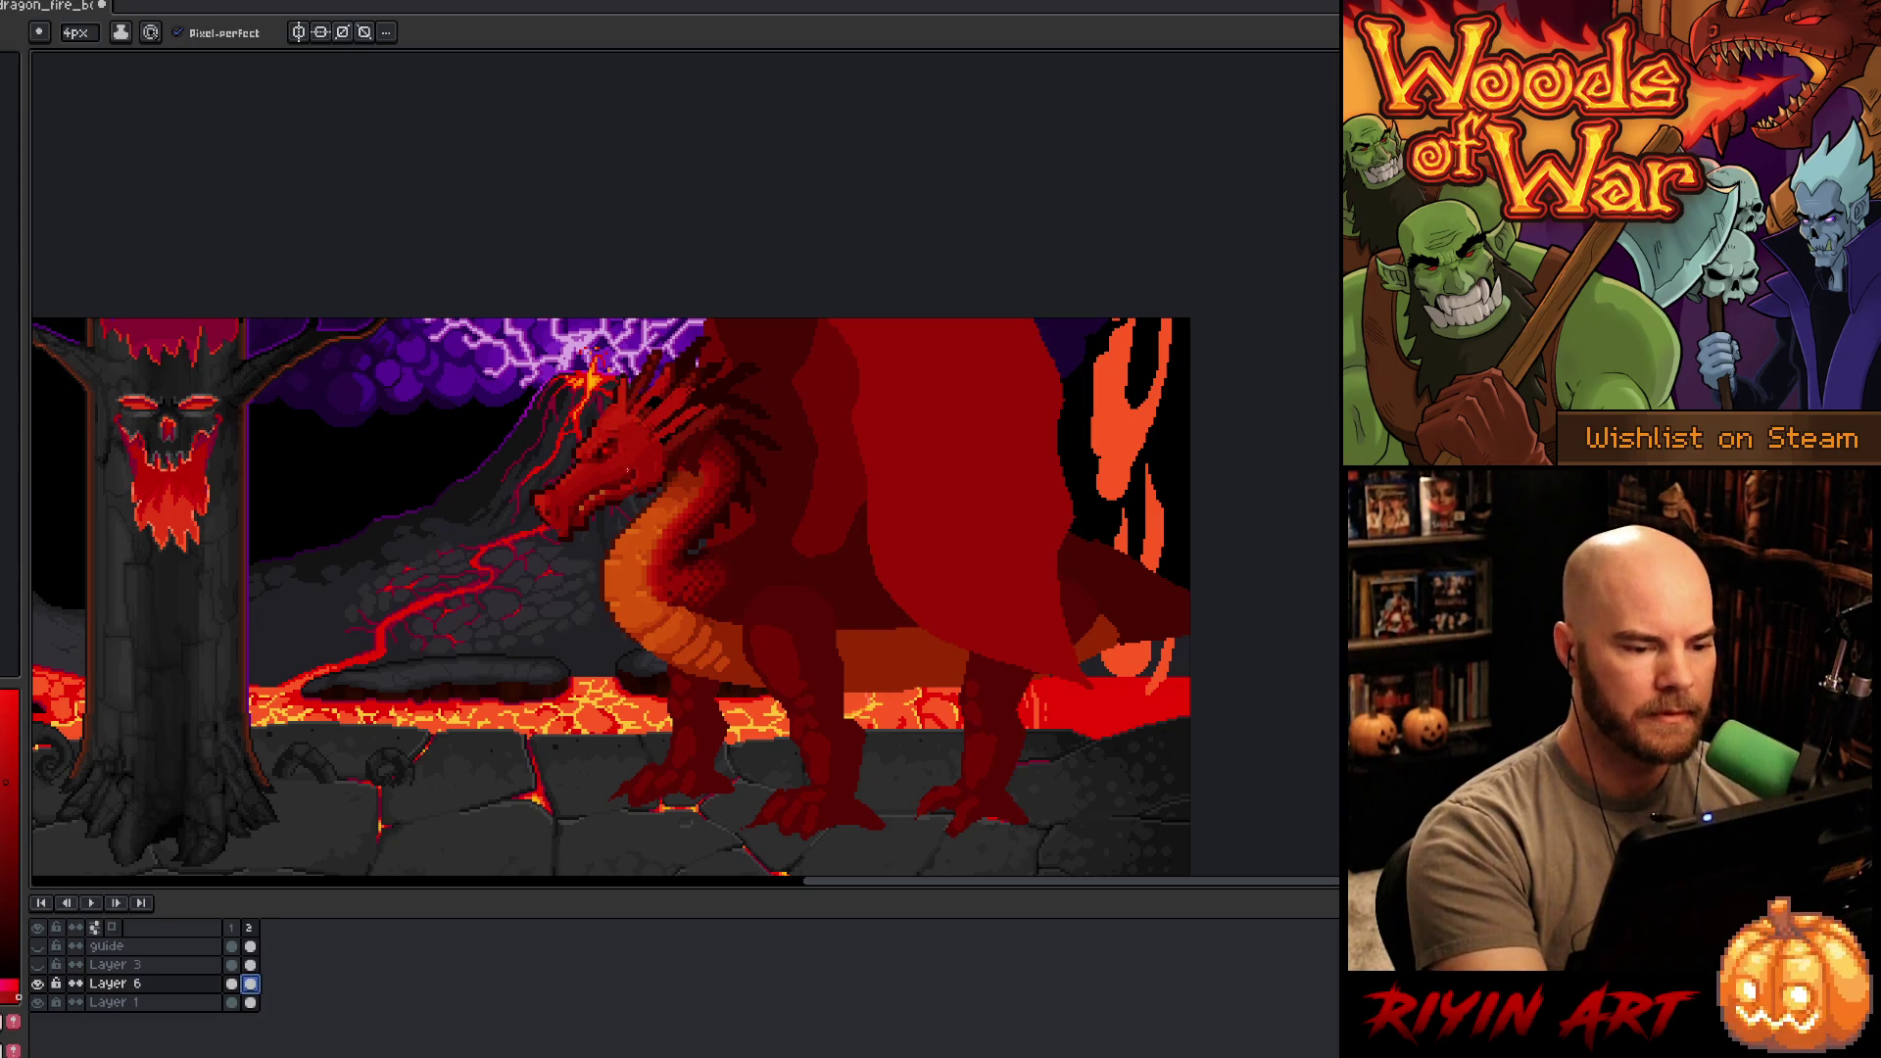
alt+click(632, 429)
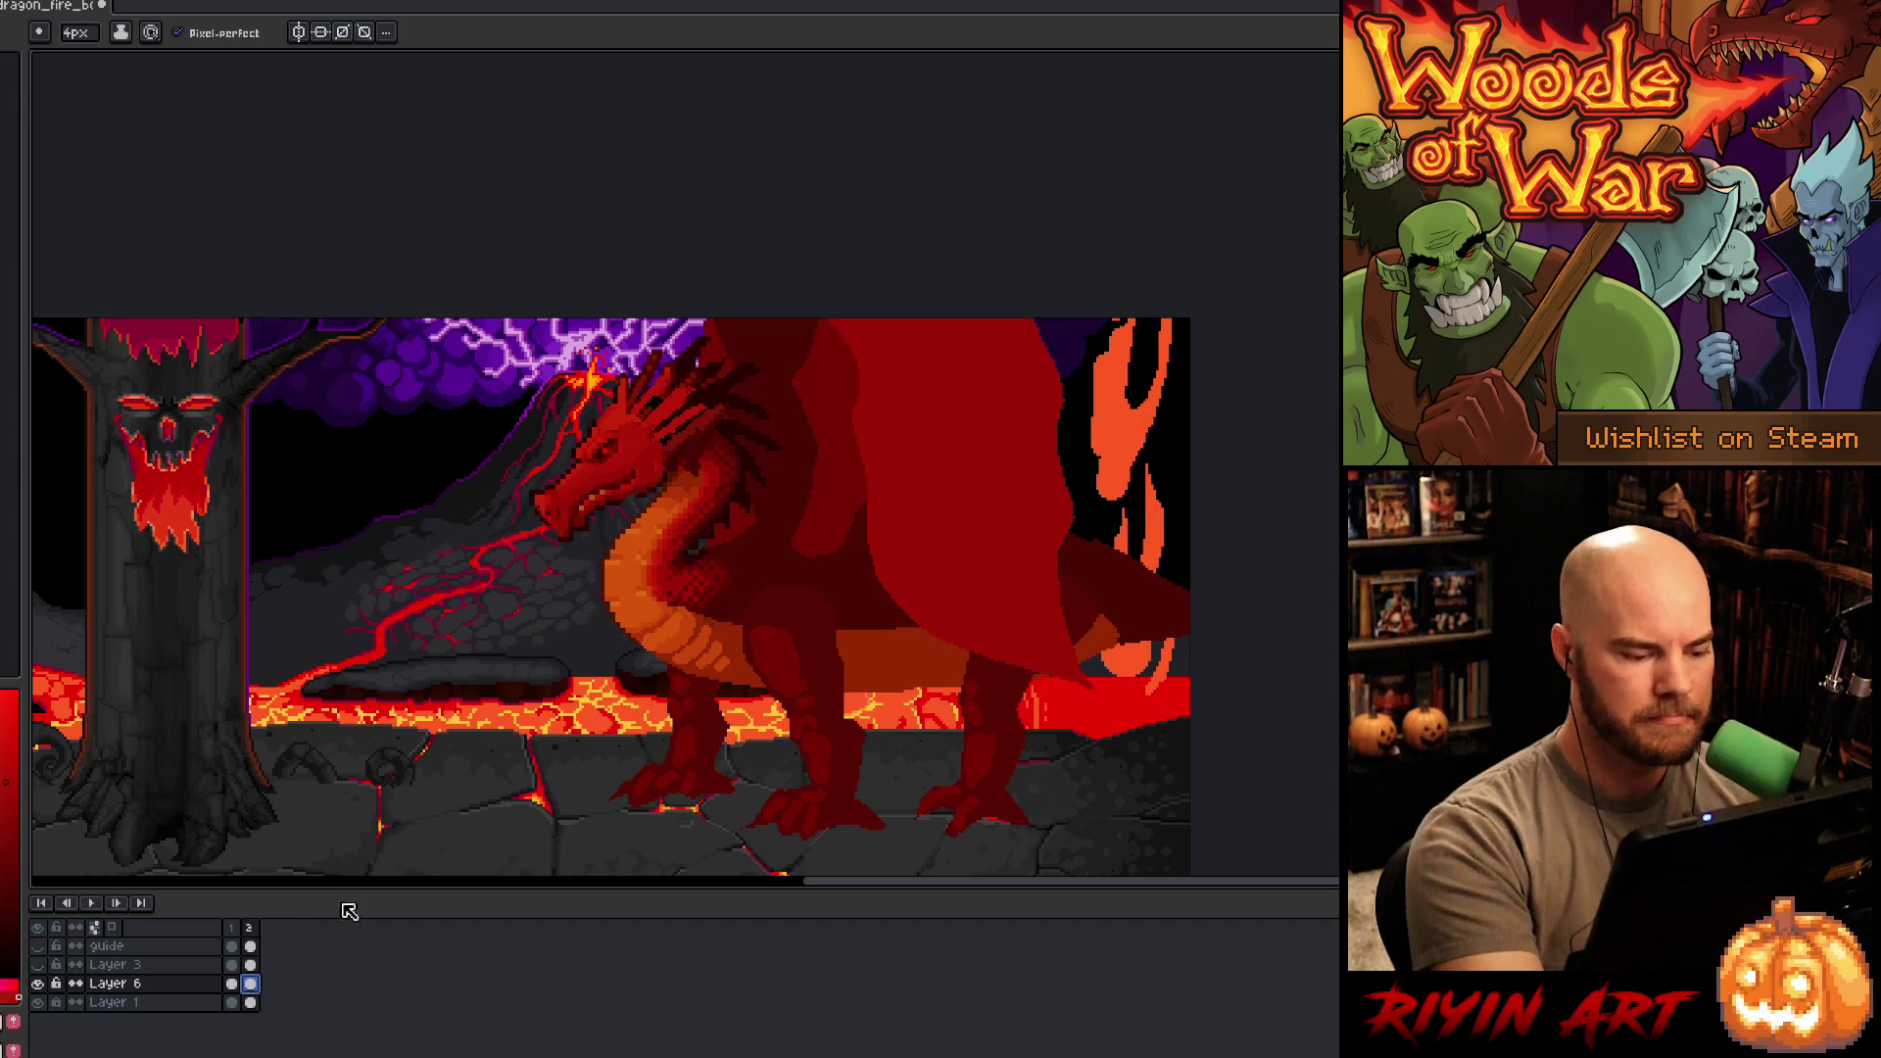
key(m)
- Lasso the dragon's head and move it left onto the volcano slope
mouse_move(628, 323)
mouse_down()
mouse_move(722, 407)
mouse_move(670, 477)
mouse_move(578, 539)
mouse_move(617, 325)
mouse_up()
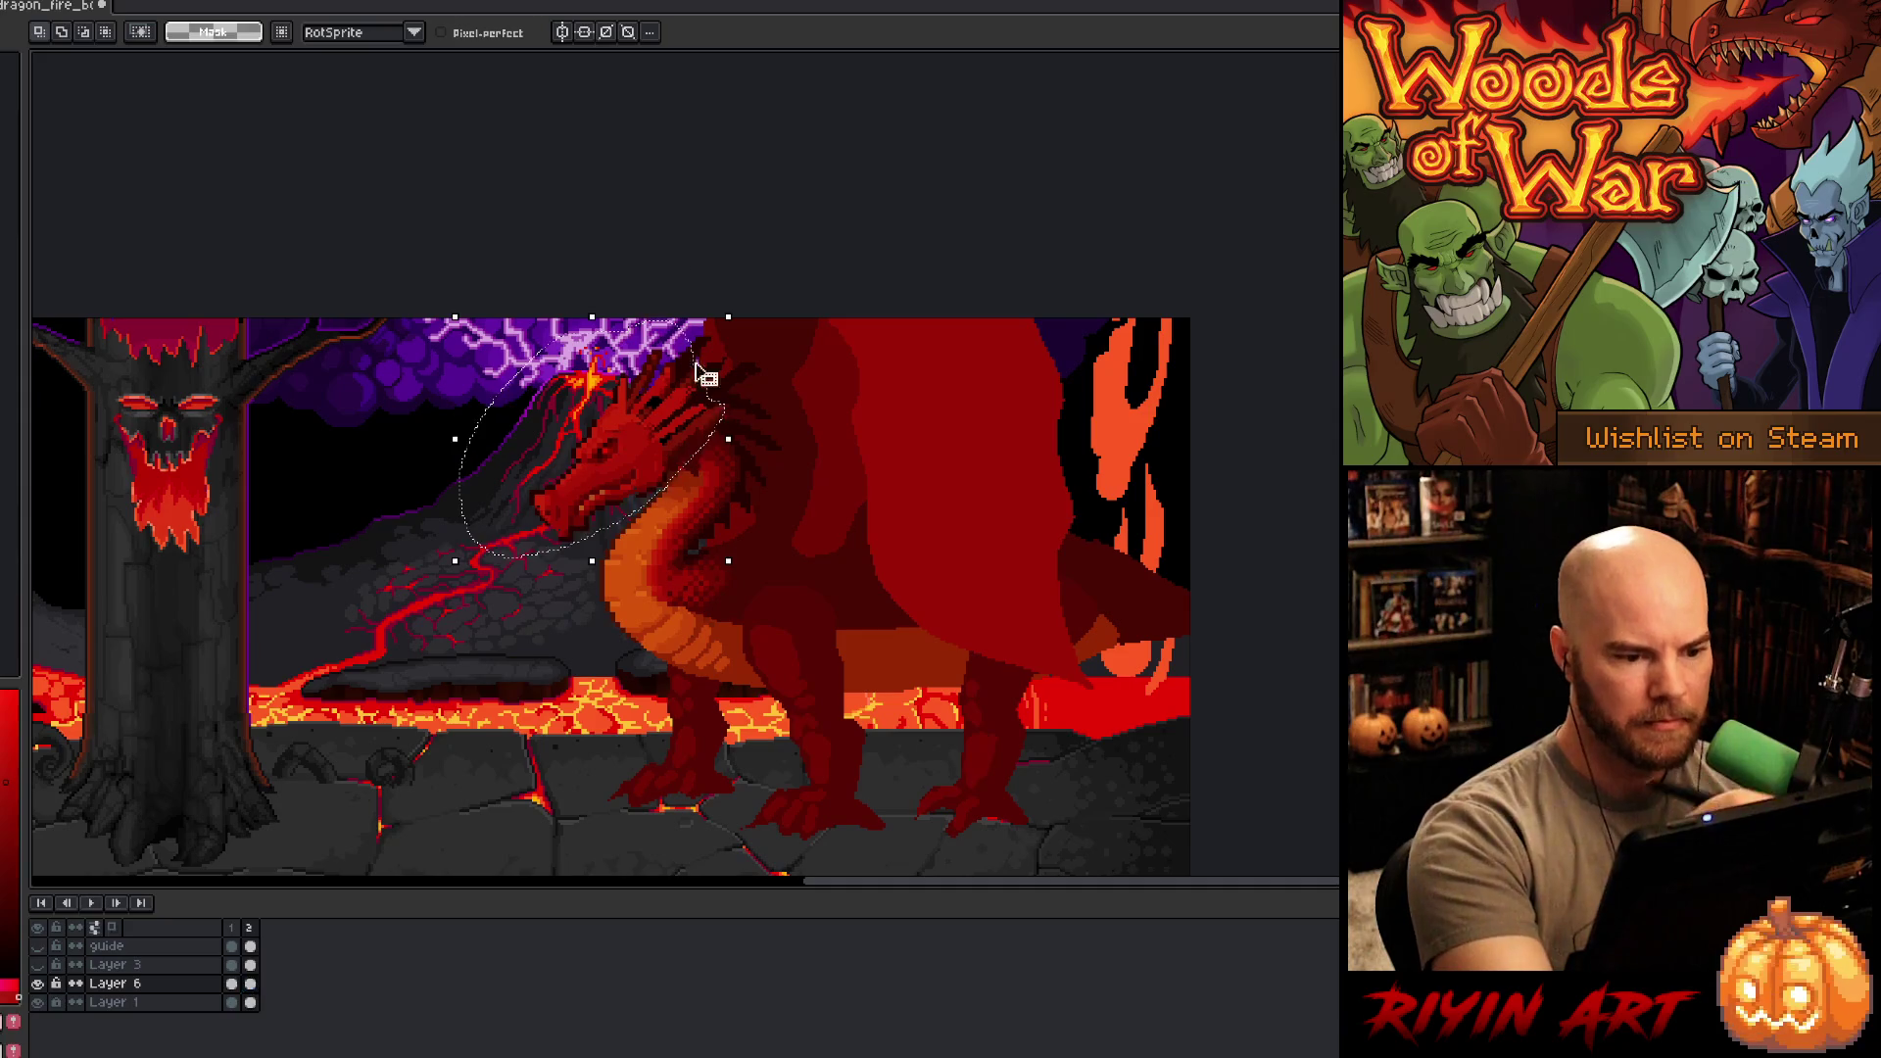
drag(706, 369, 461, 422)
mouse_move(495, 355)
mouse_down()
mouse_move(529, 529)
mouse_move(526, 406)
mouse_up()
key(Escape)
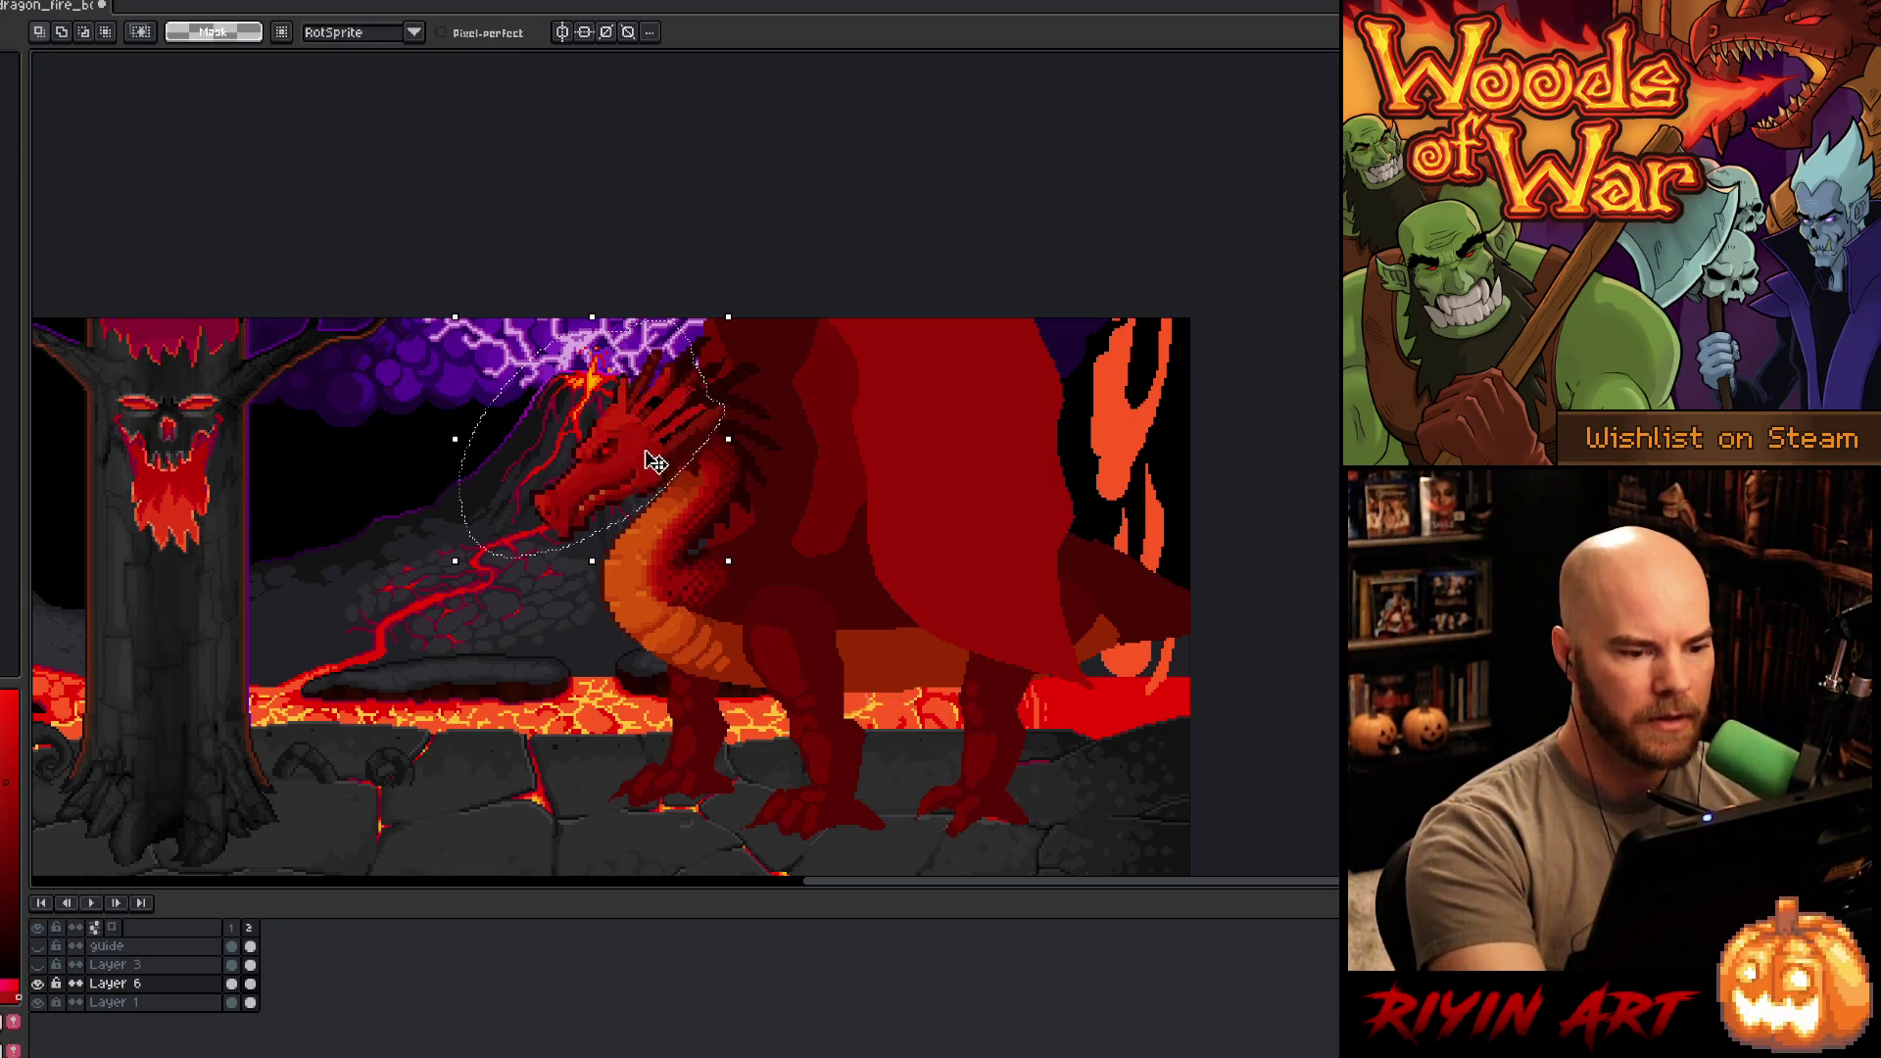
drag(657, 462, 458, 488)
key(Return)
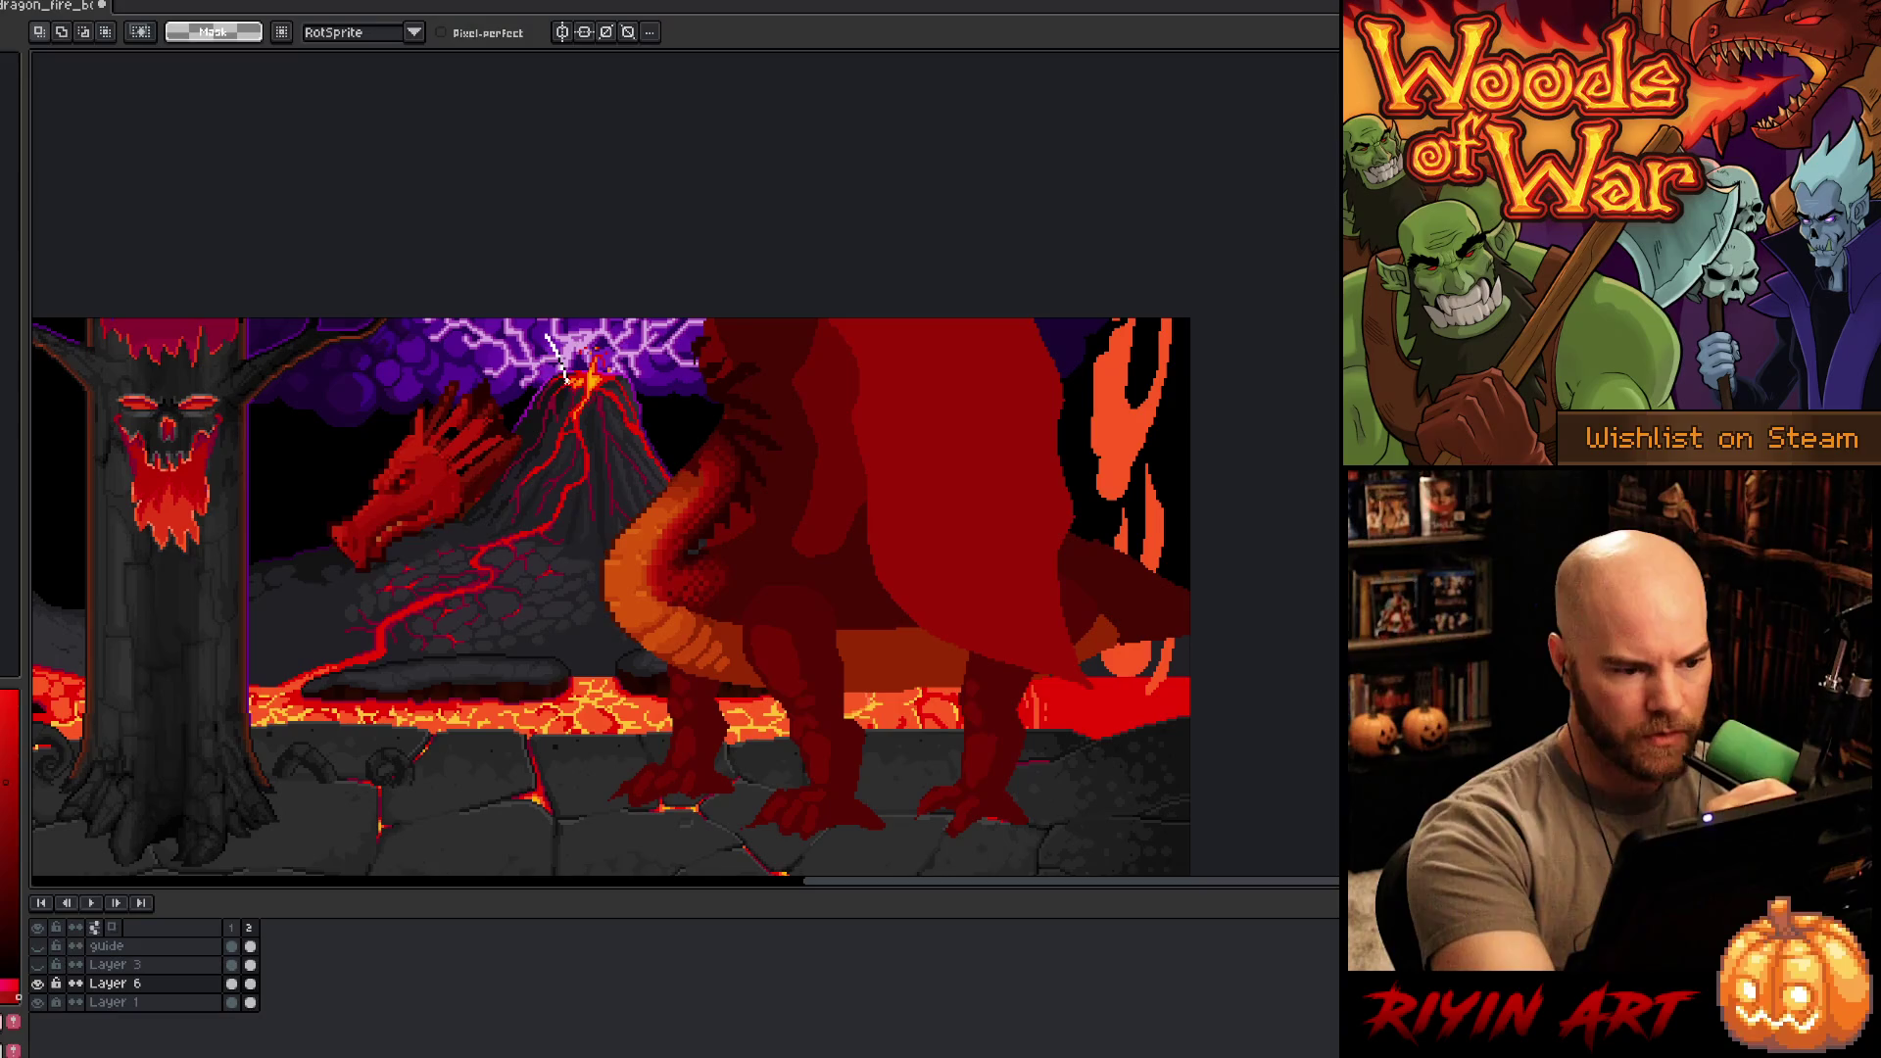
- Tilt the head downward to about -10.5° and commit it, then start lassoing the old upper neck
drag(543, 340, 573, 387)
drag(470, 470, 441, 417)
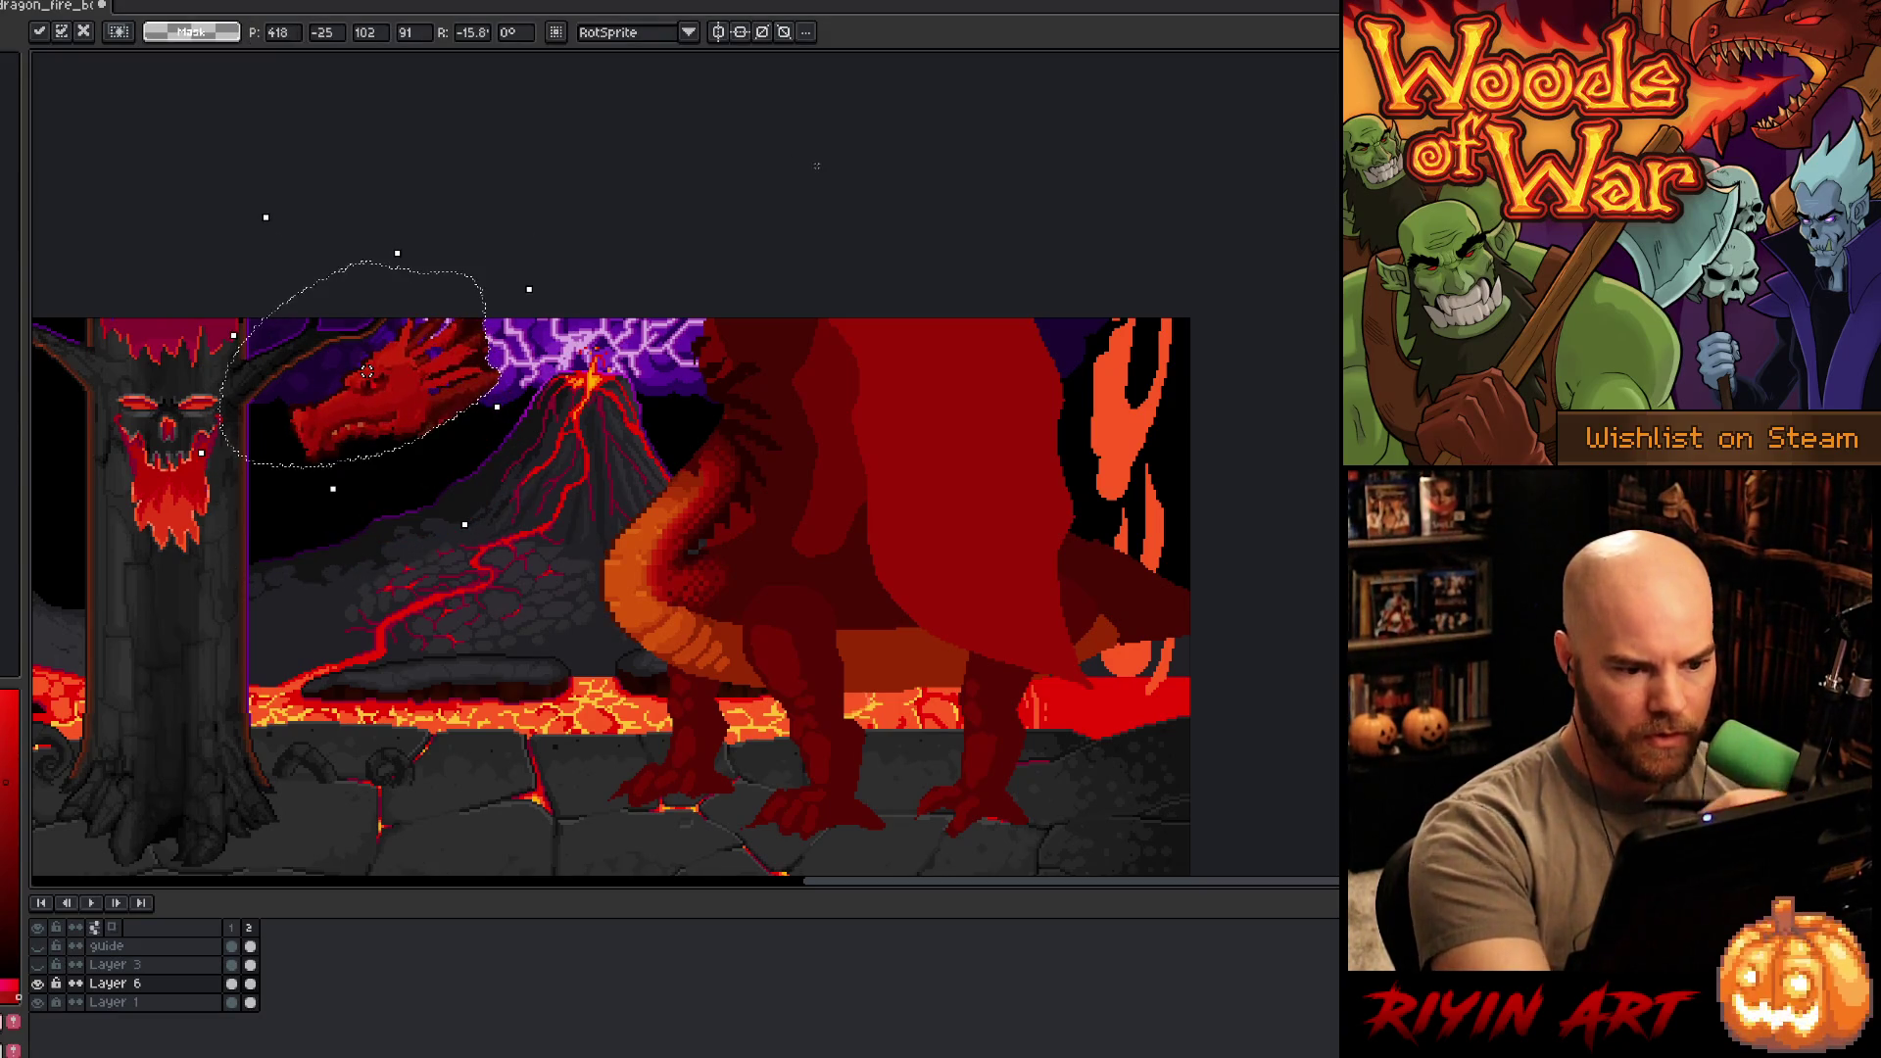
key(Return)
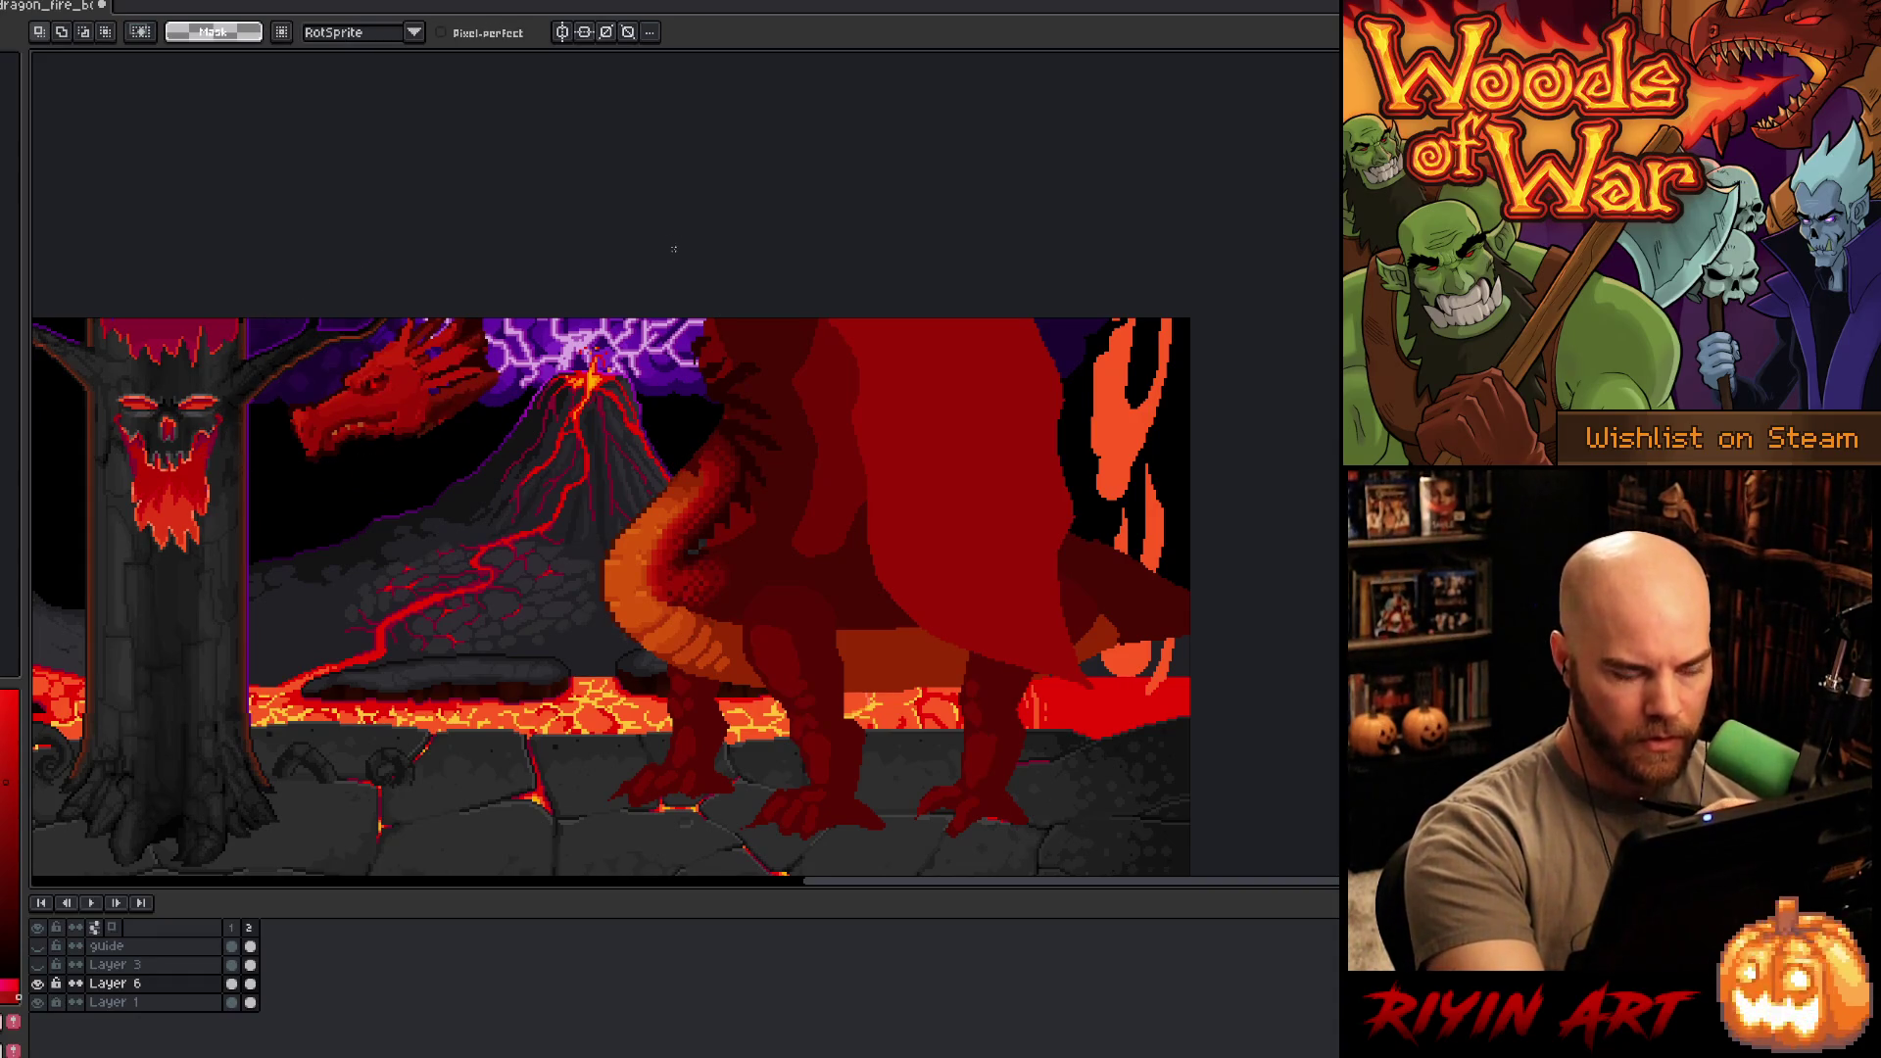
key(ctrl+z)
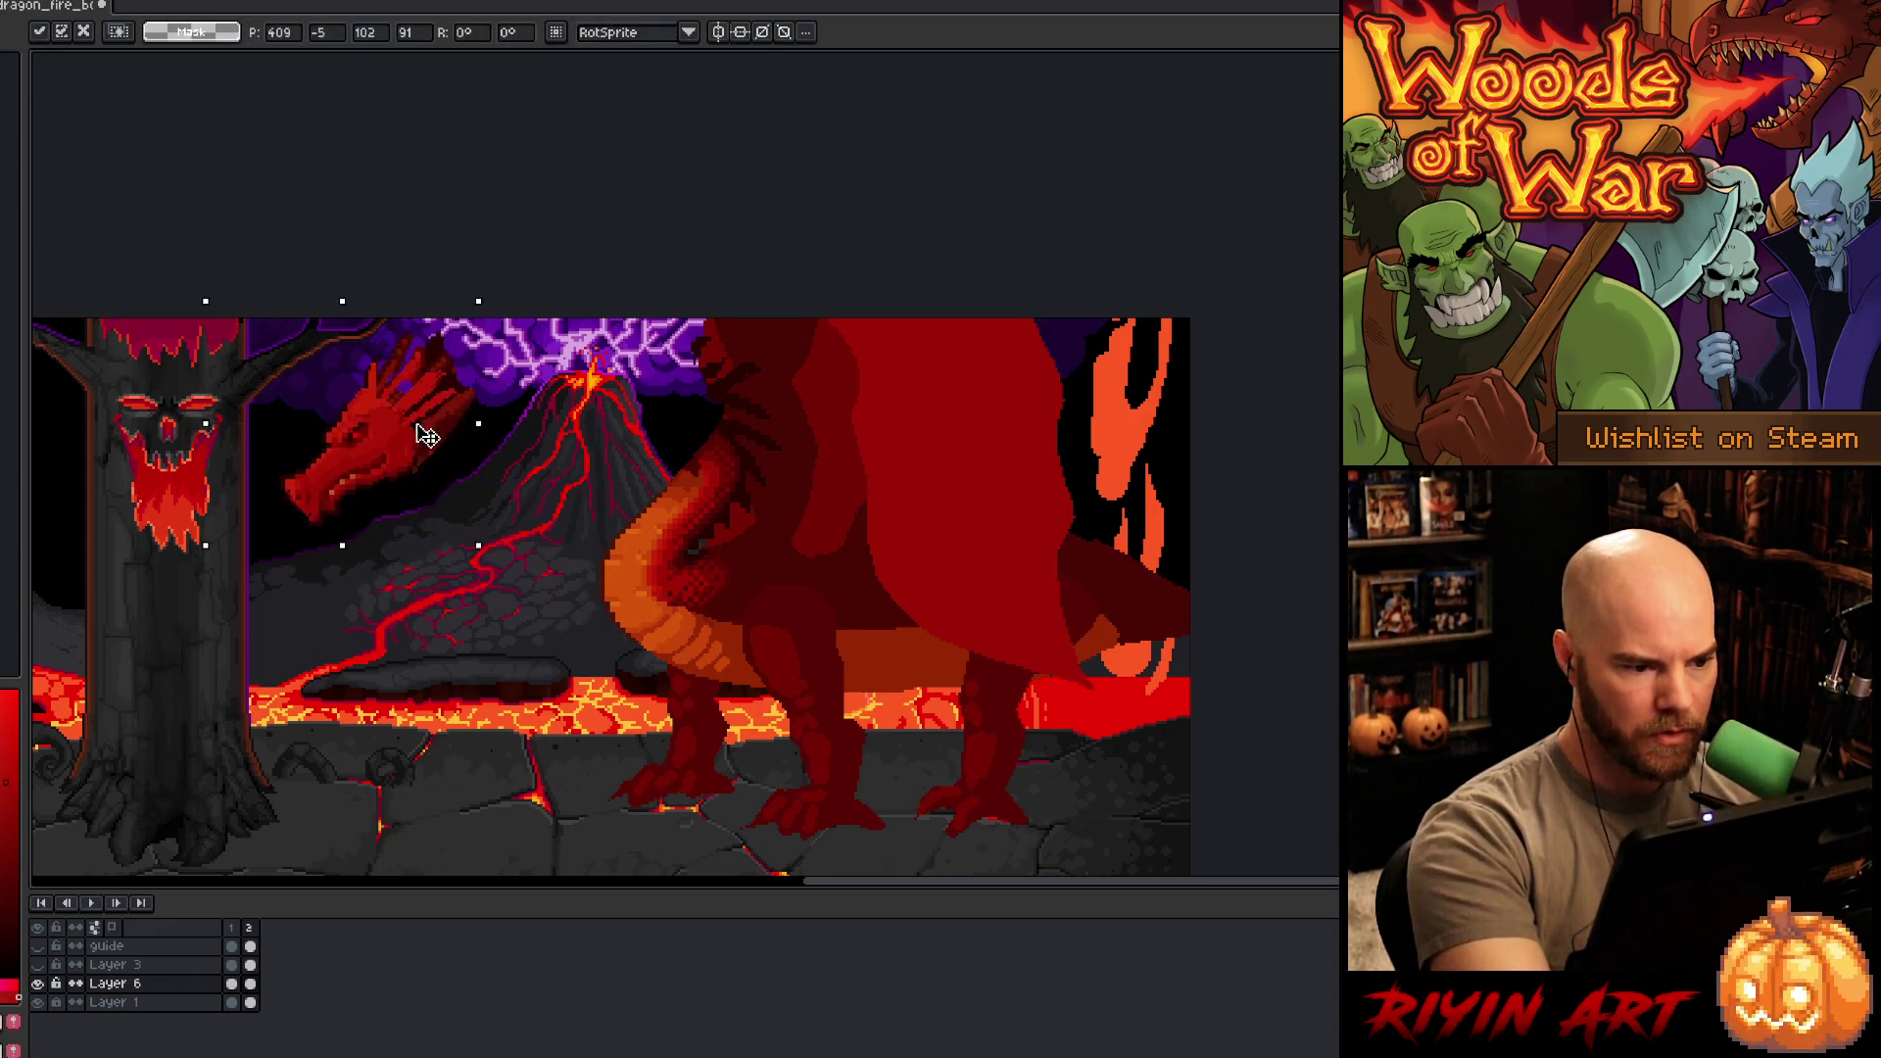
drag(496, 315, 702, 290)
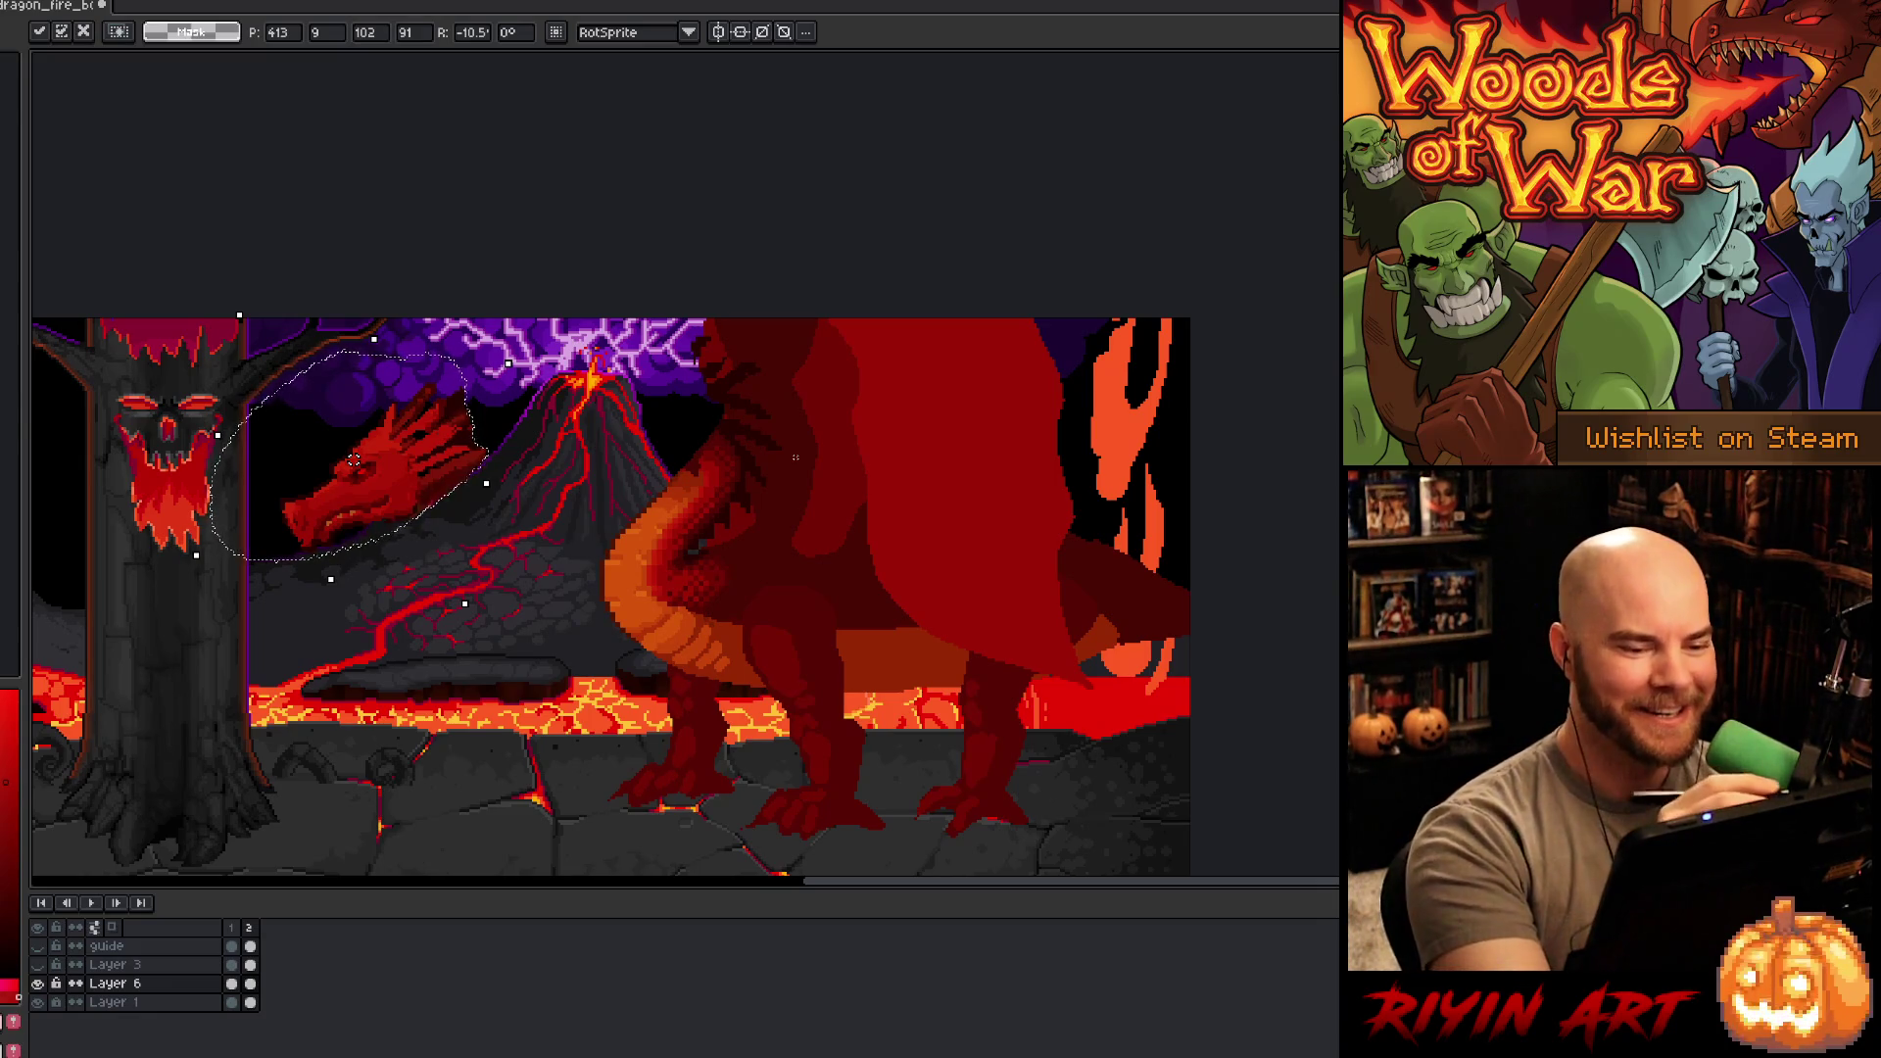
key(ctrl+d)
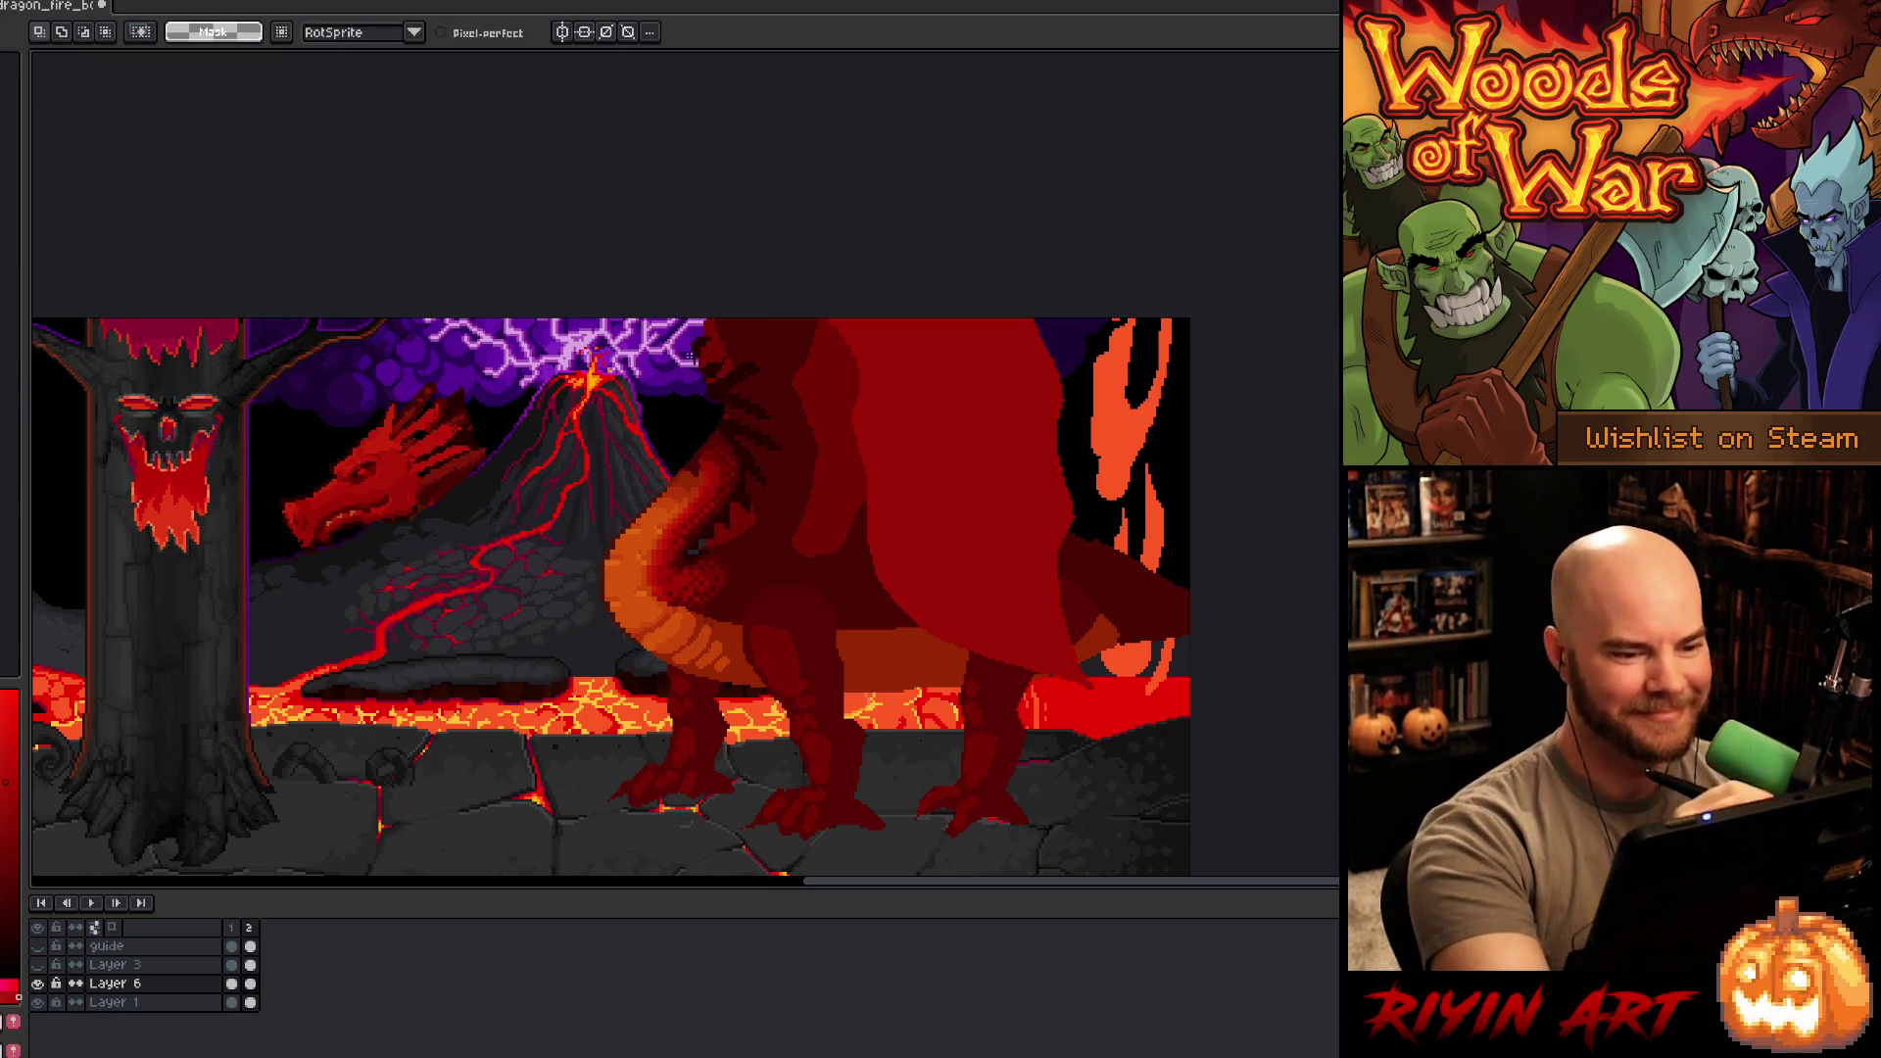
mouse_move(681, 394)
mouse_down()
mouse_move(716, 403)
mouse_move(759, 477)
mouse_move(749, 513)
mouse_move(687, 558)
mouse_move(637, 561)
mouse_move(590, 431)
mouse_move(627, 402)
mouse_up()
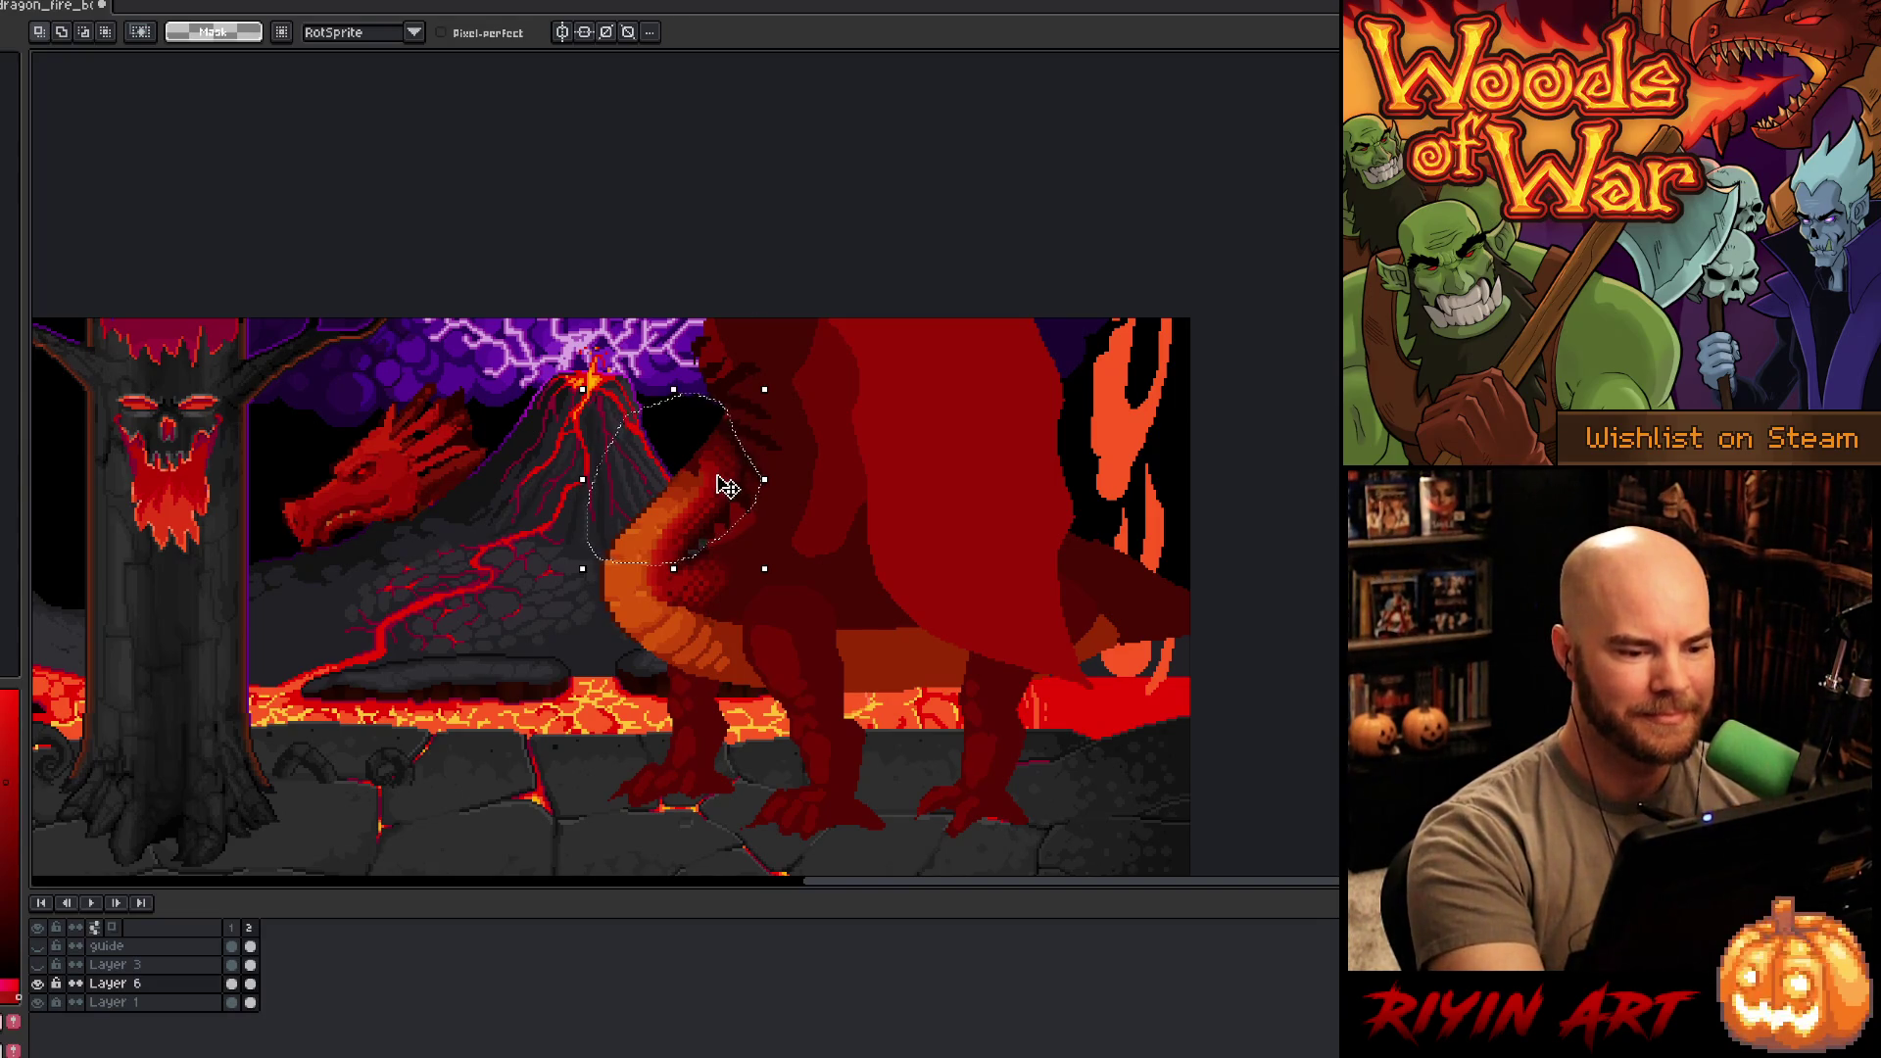
- Lift away the selected upper neck piece, discard it, and clear the selection
drag(722, 483, 640, 450)
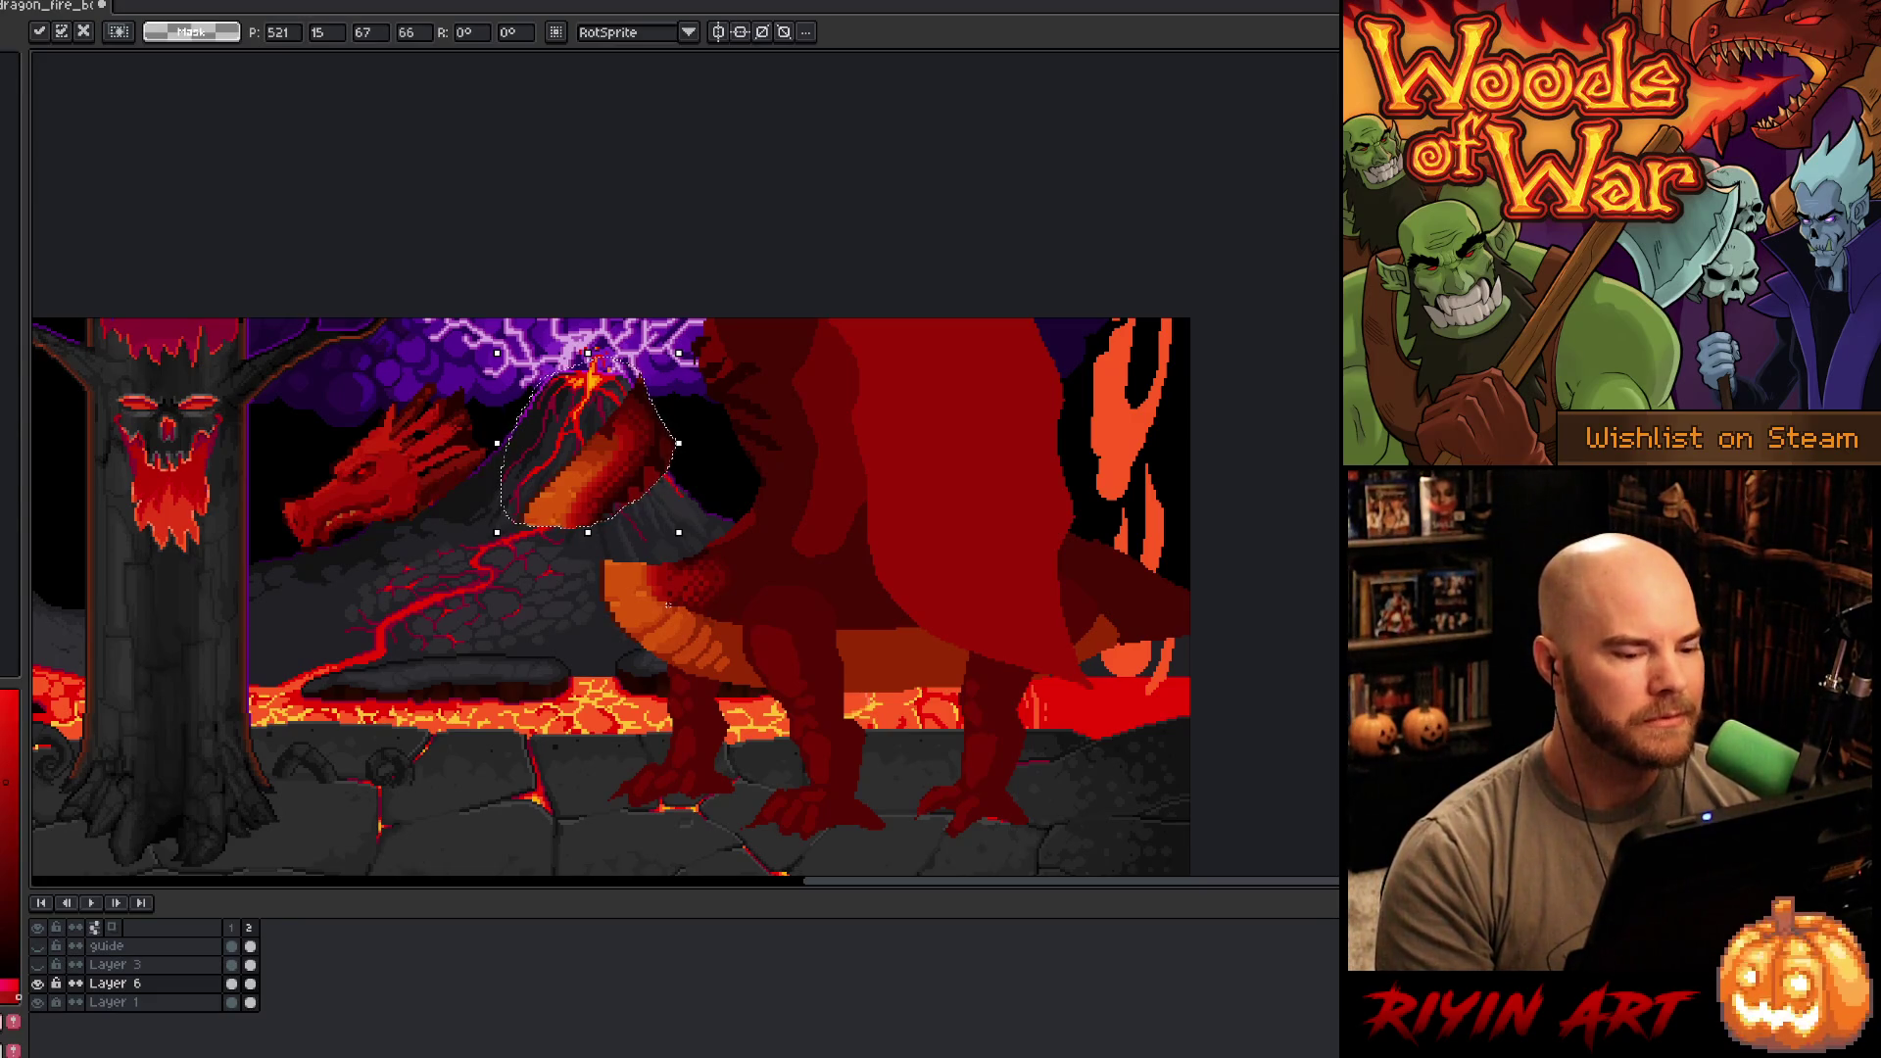
key(Escape)
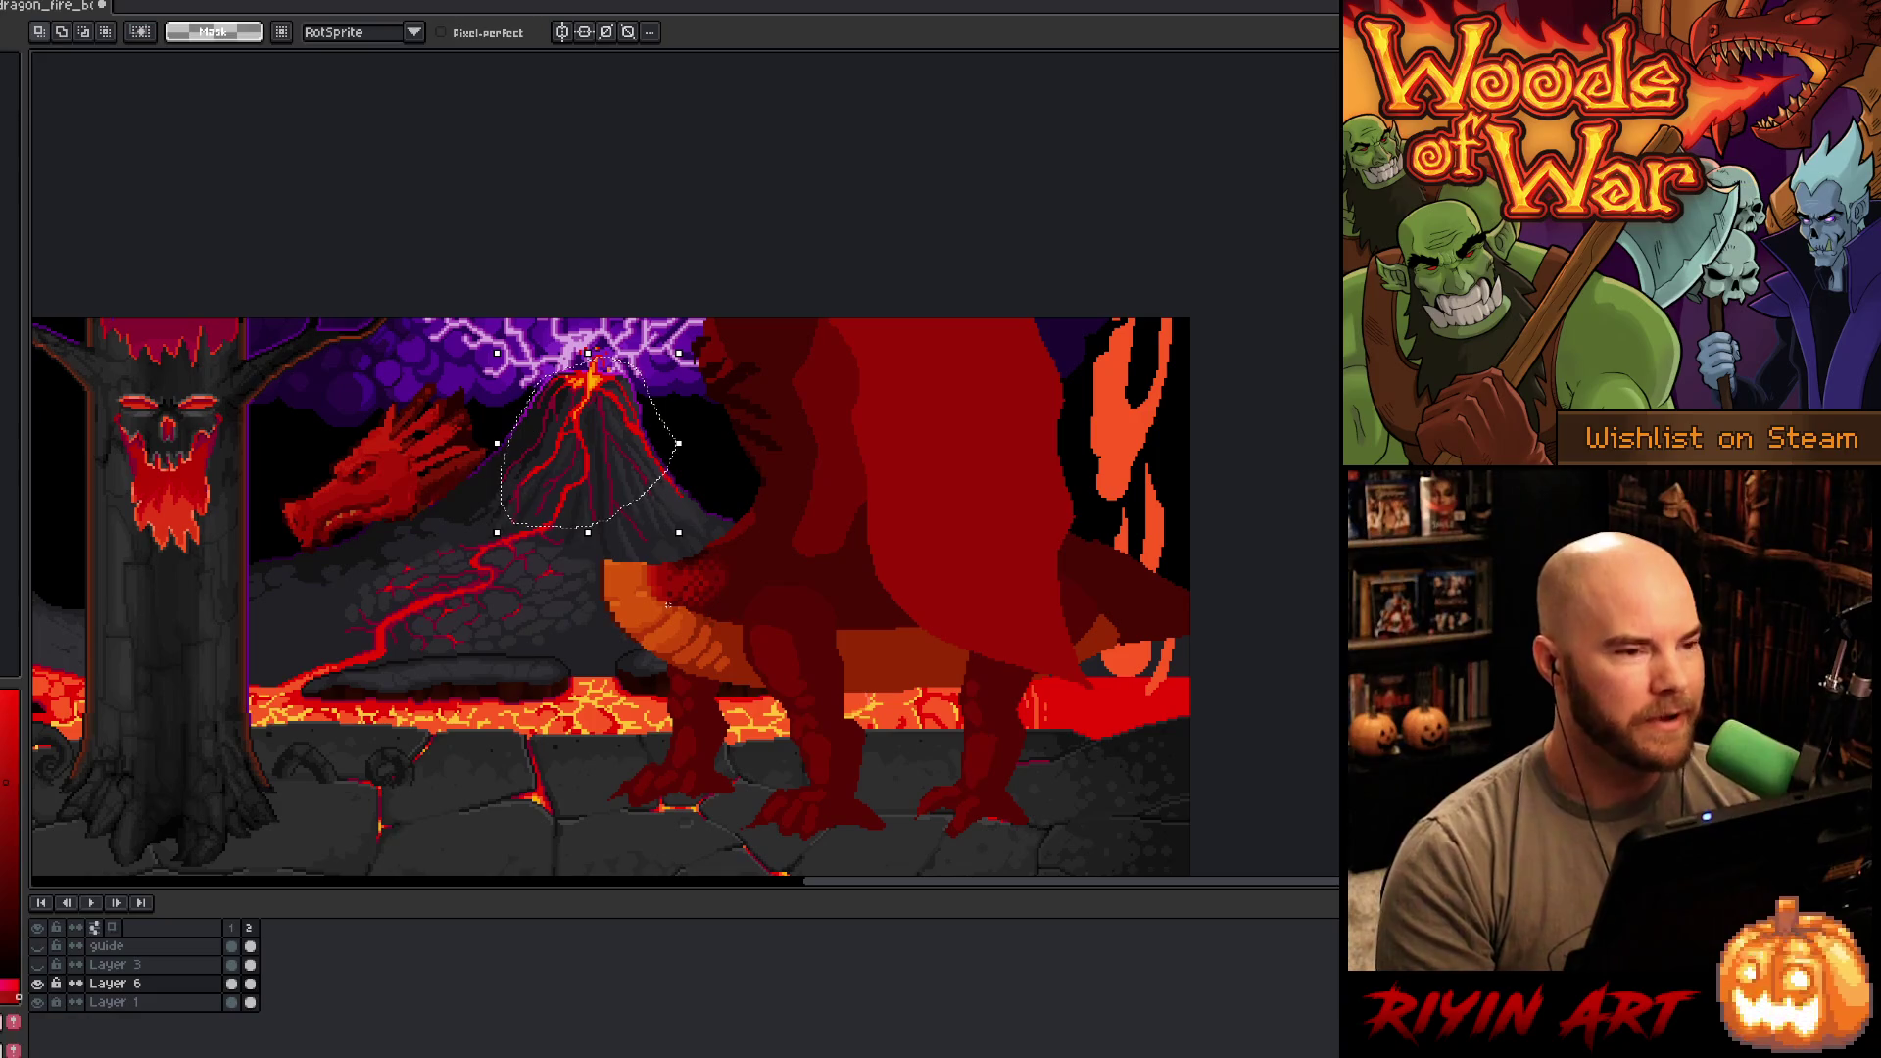
key(ctrl+d)
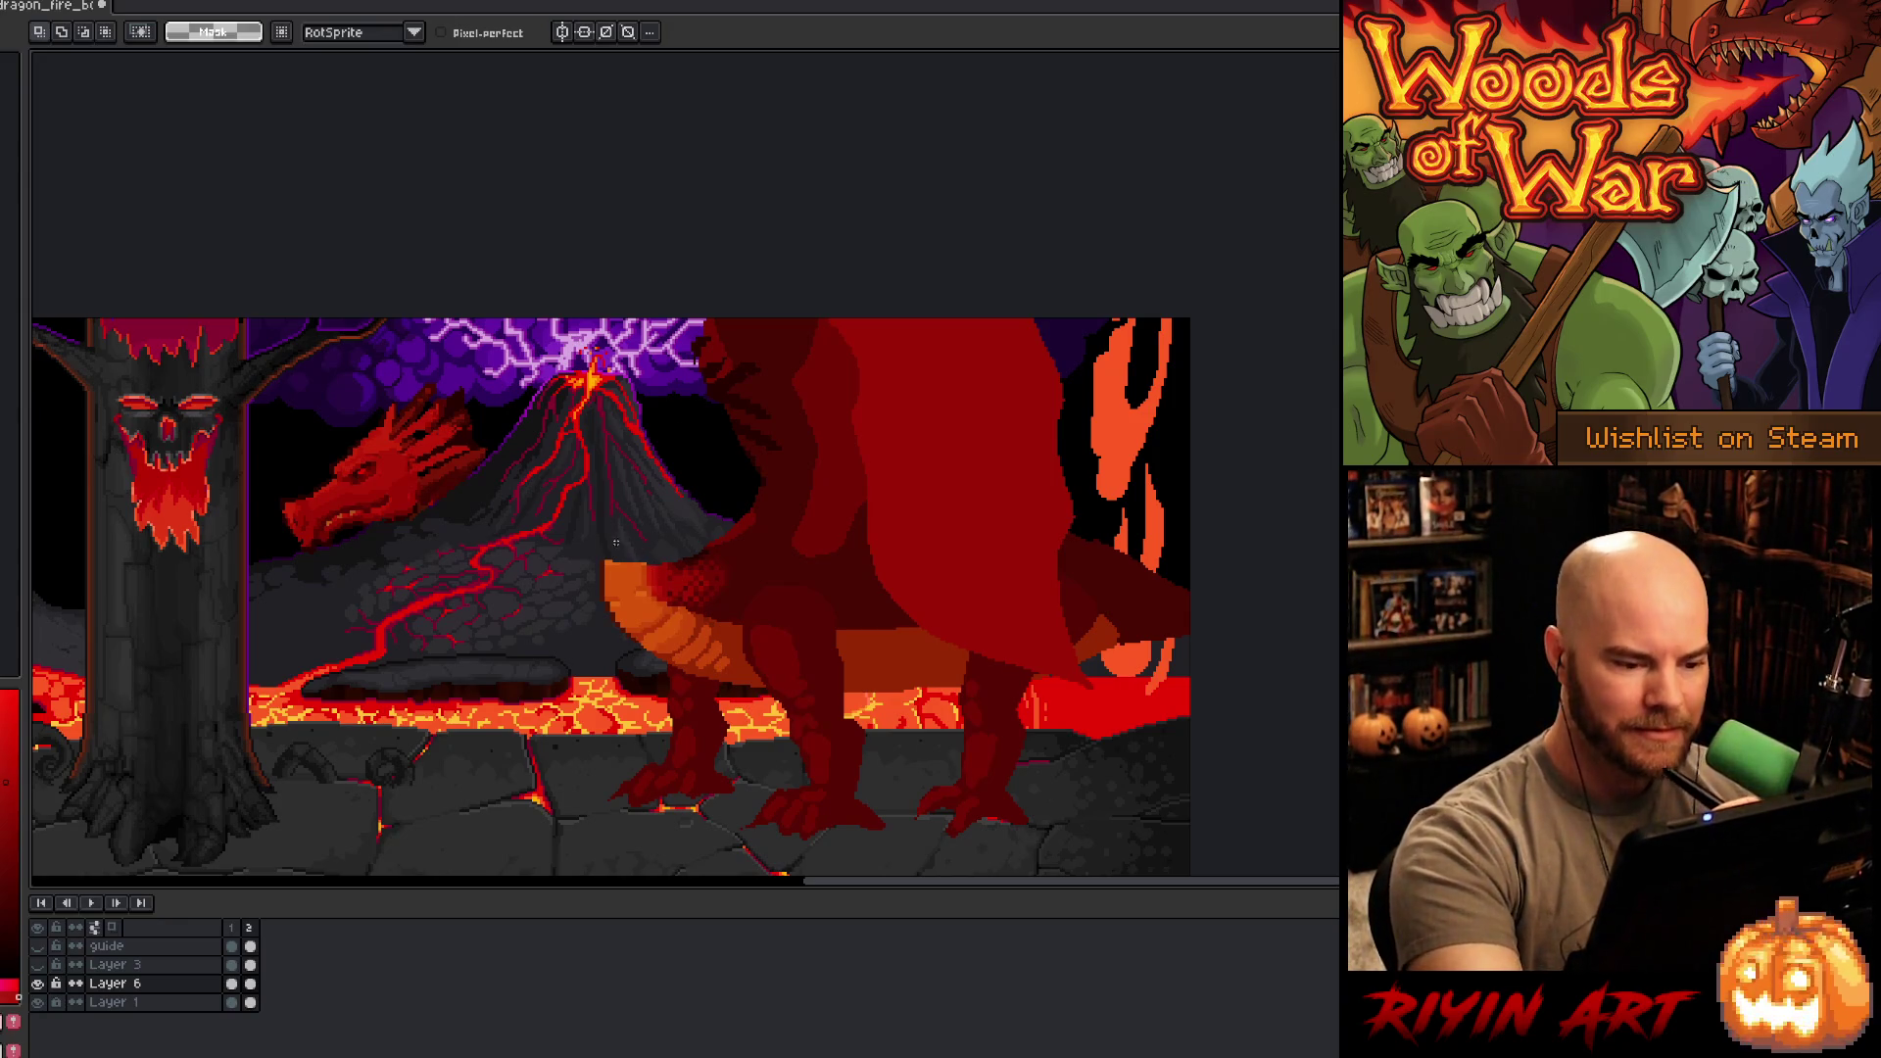
- With the Pencil and sampled orange, draw a looped neck outline from the chest toward the head
key(b)
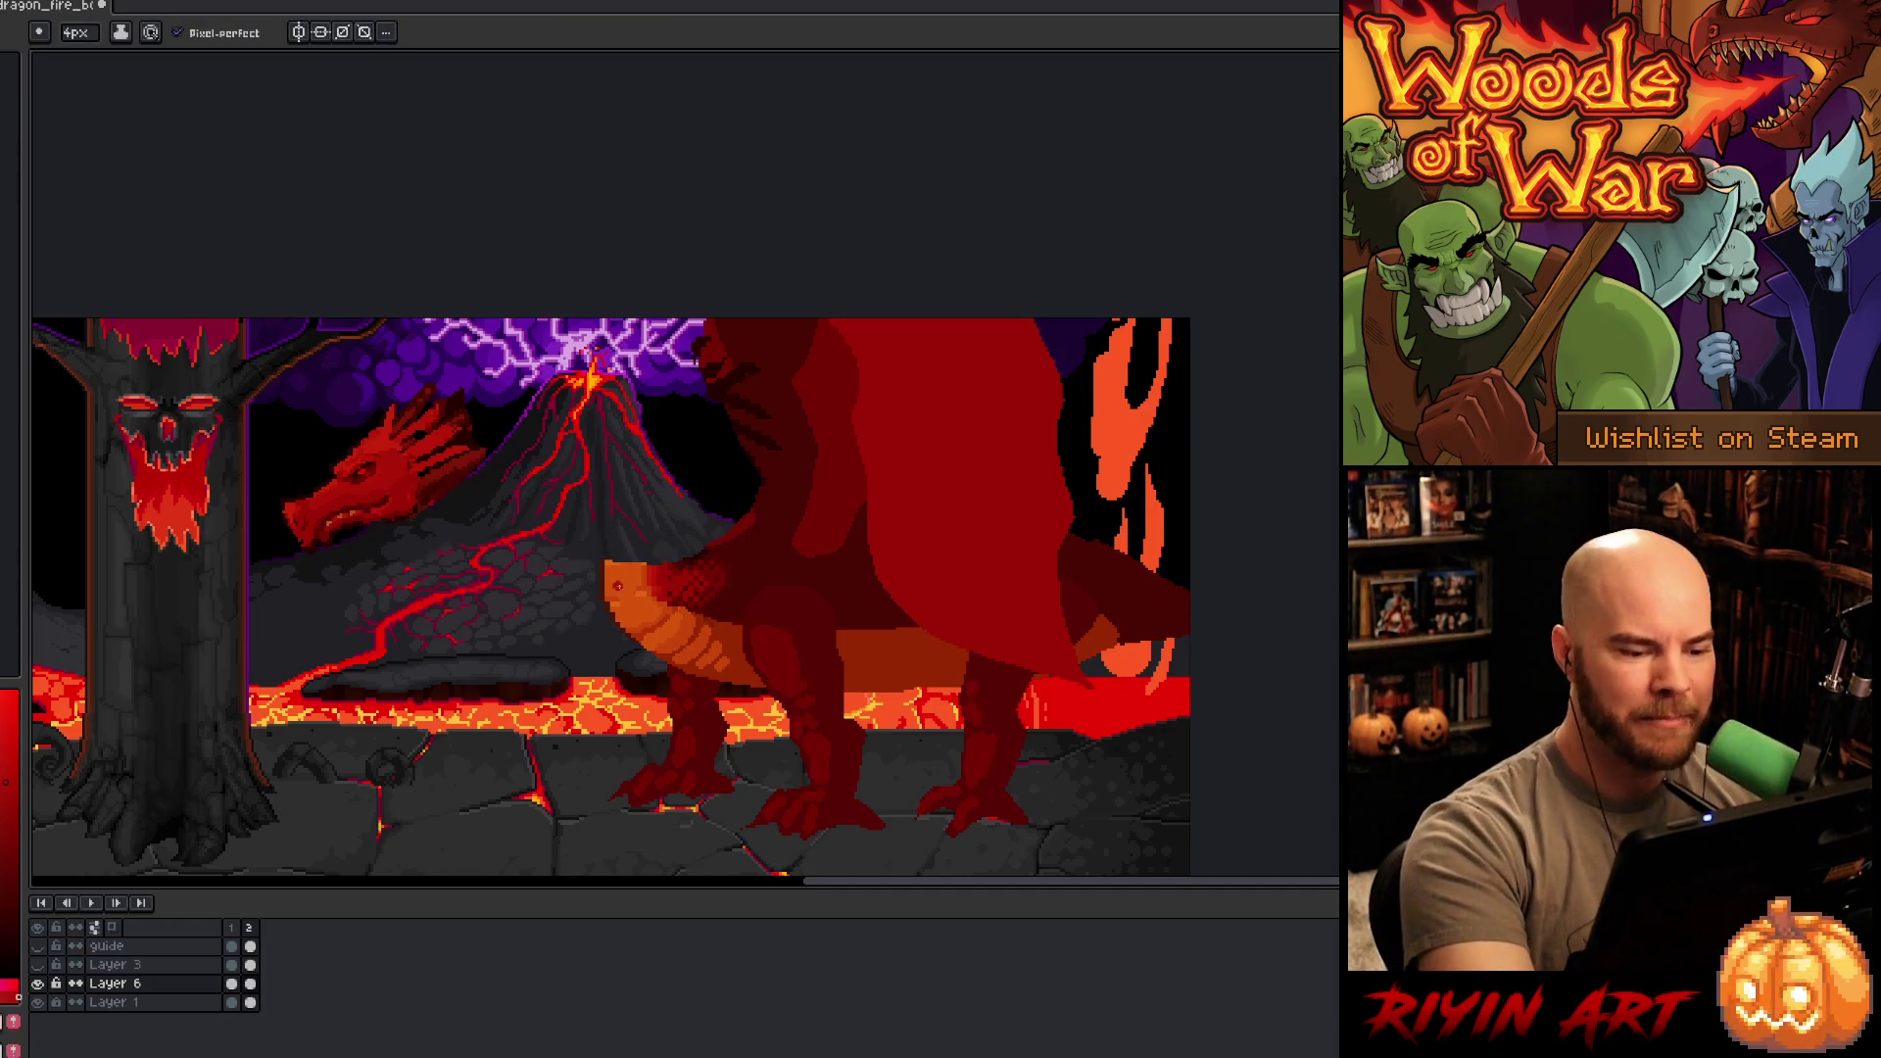
alt+click(619, 570)
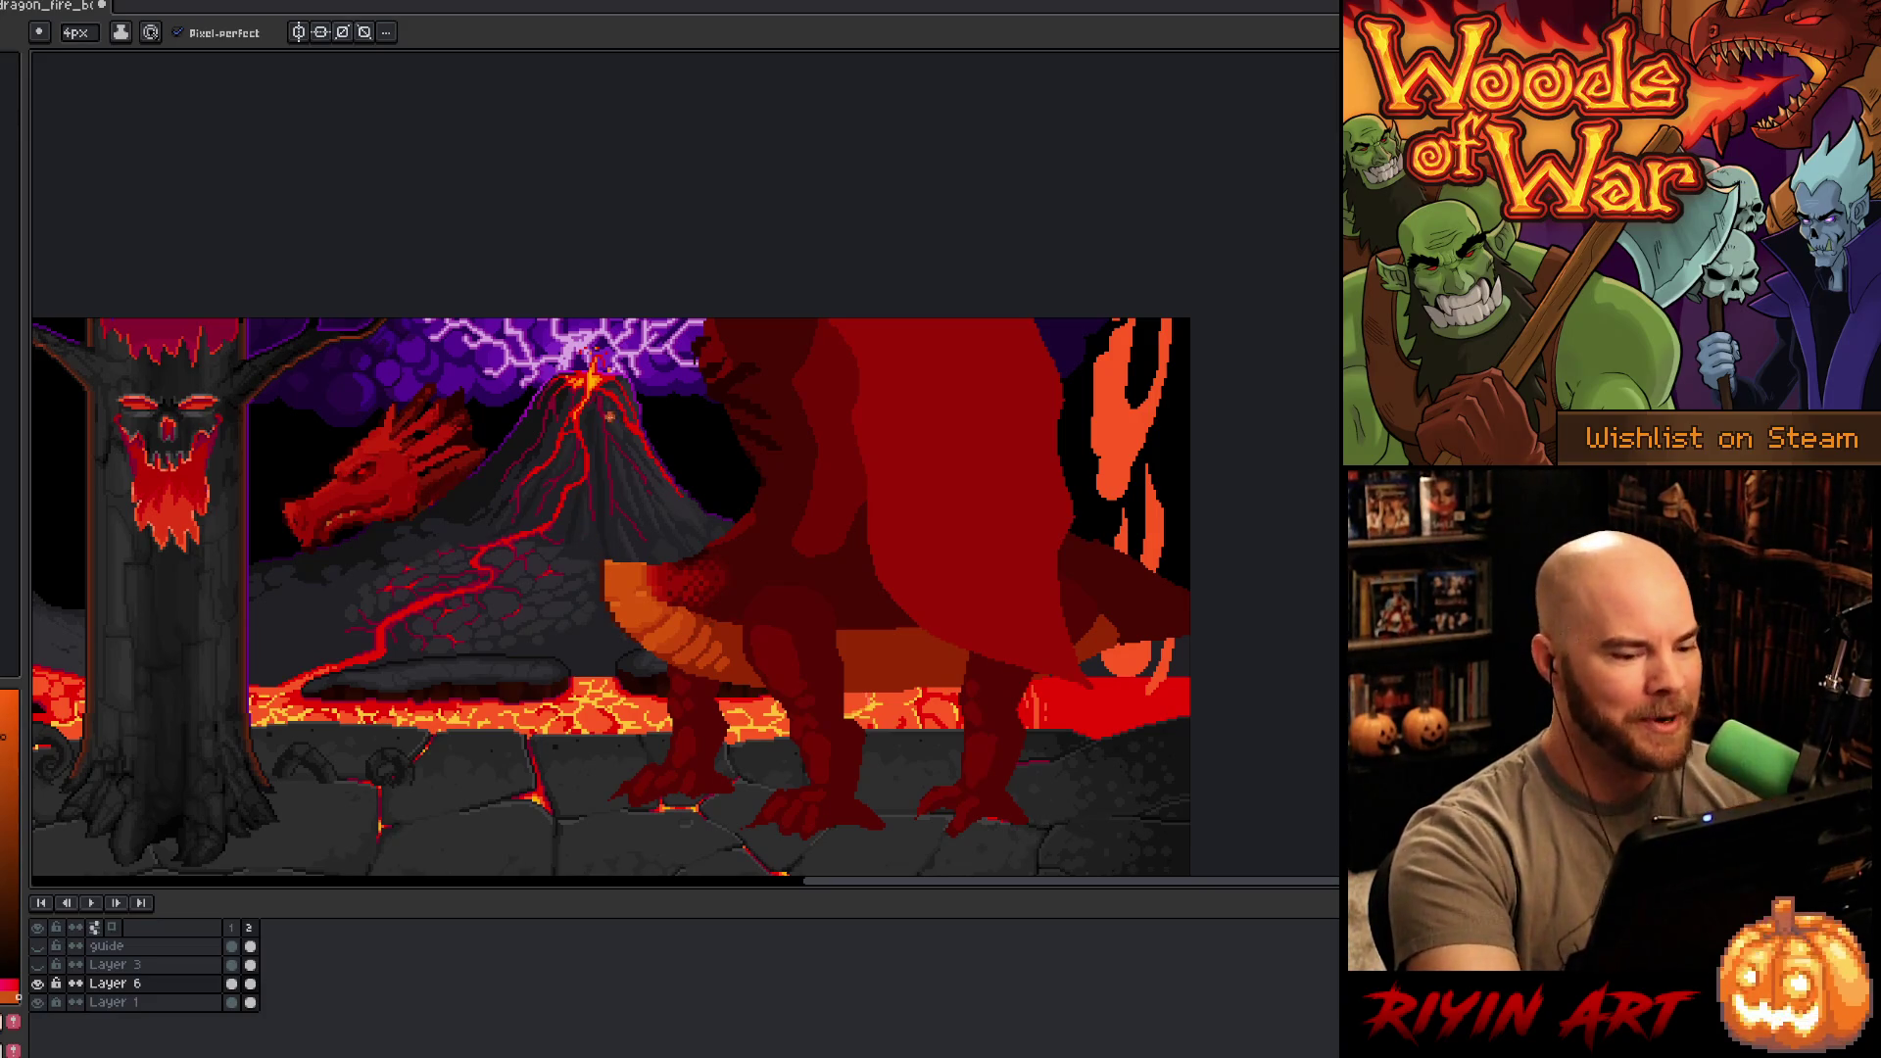
alt+click(658, 566)
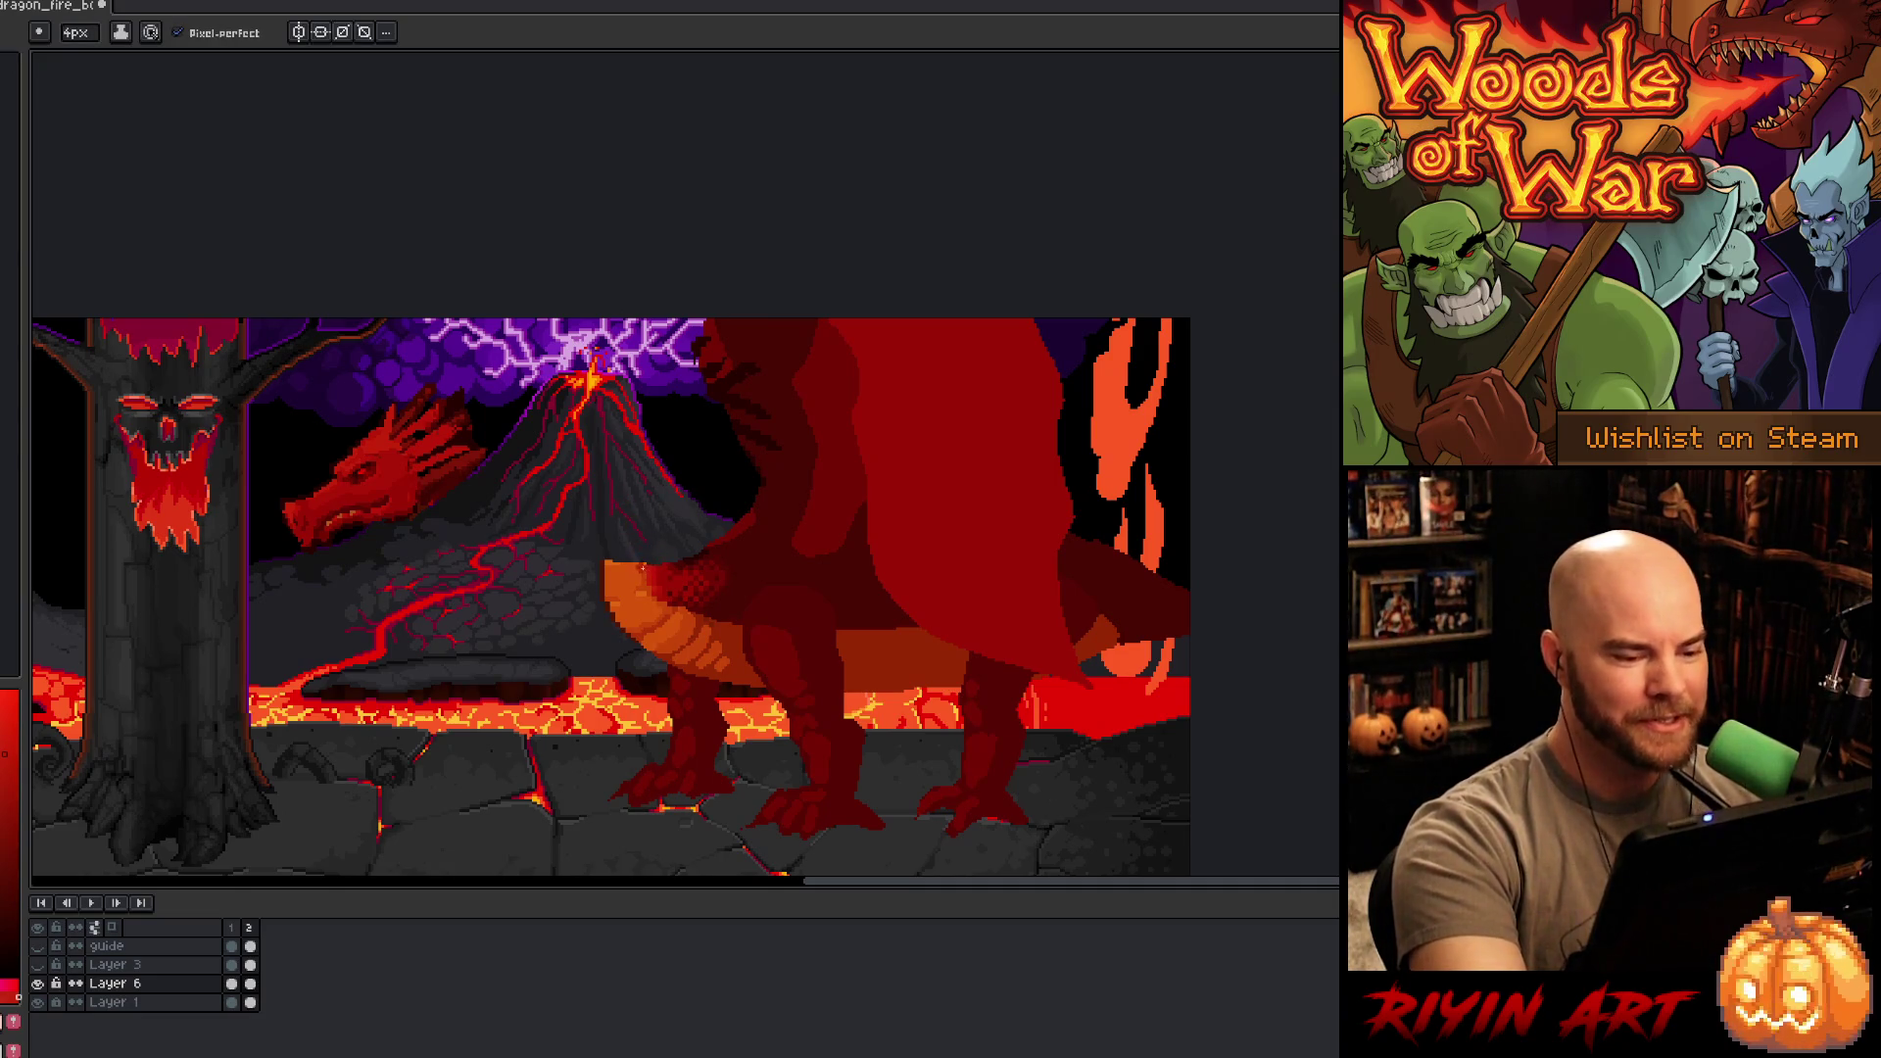
alt+click(623, 578)
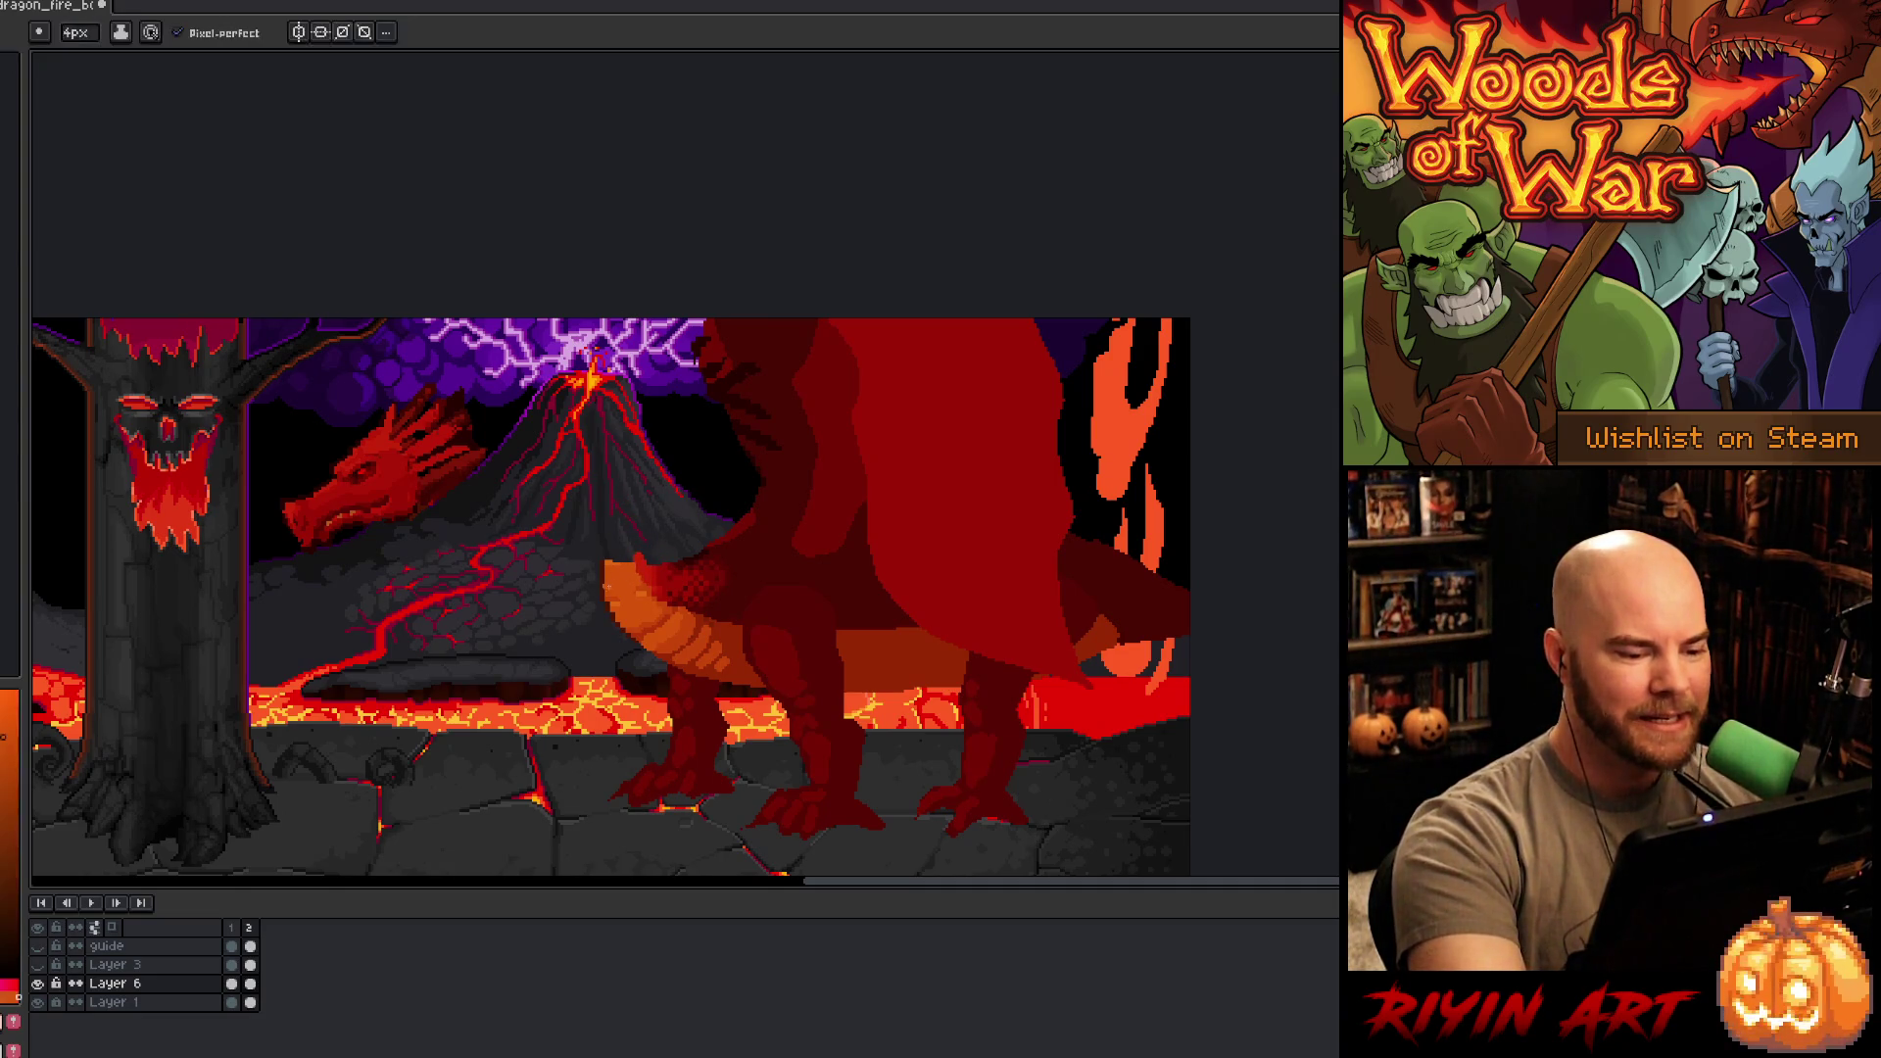
drag(603, 586, 590, 551)
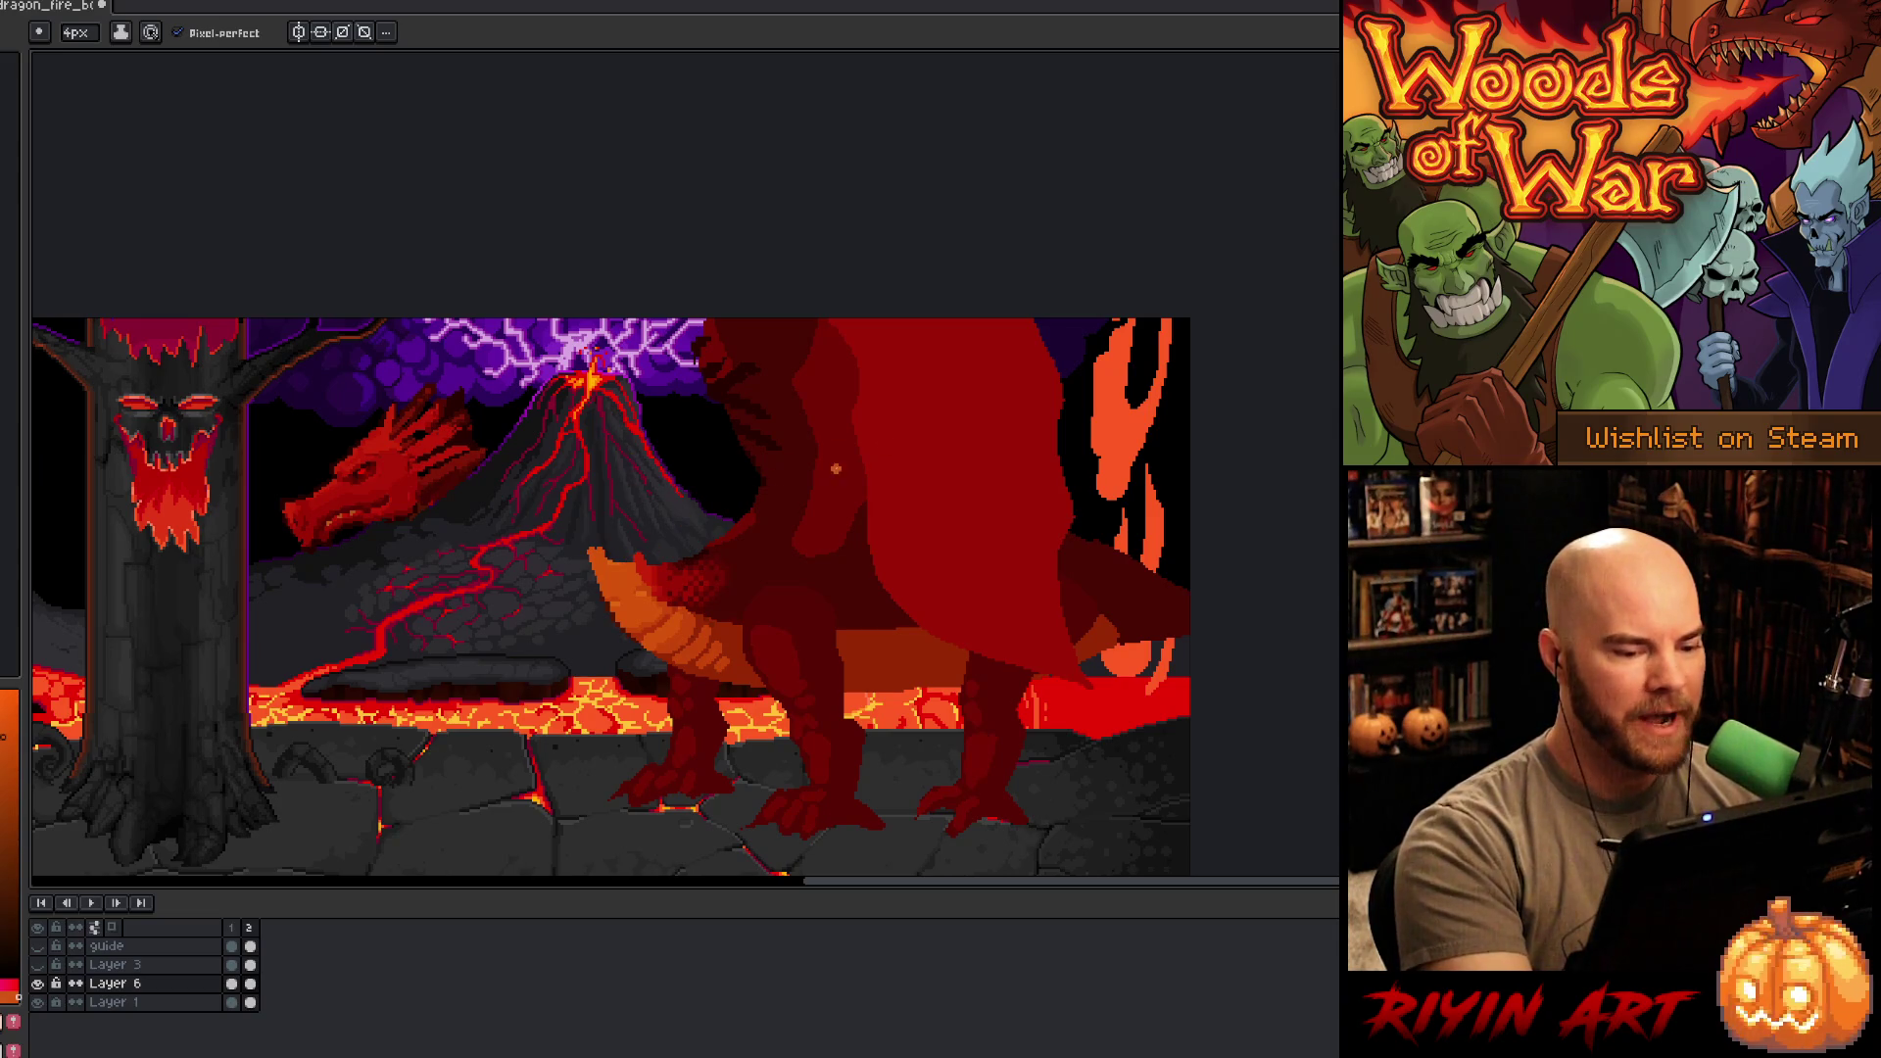
mouse_move(591, 551)
mouse_down()
mouse_move(525, 505)
mouse_move(568, 504)
mouse_move(625, 560)
mouse_up()
key(ctrl+z)
mouse_move(519, 503)
mouse_down()
mouse_move(543, 475)
mouse_move(627, 568)
mouse_move(617, 533)
mouse_move(516, 466)
mouse_up()
- Bucket-fill the inside of the neck outline with orange
key(g)
click(564, 520)
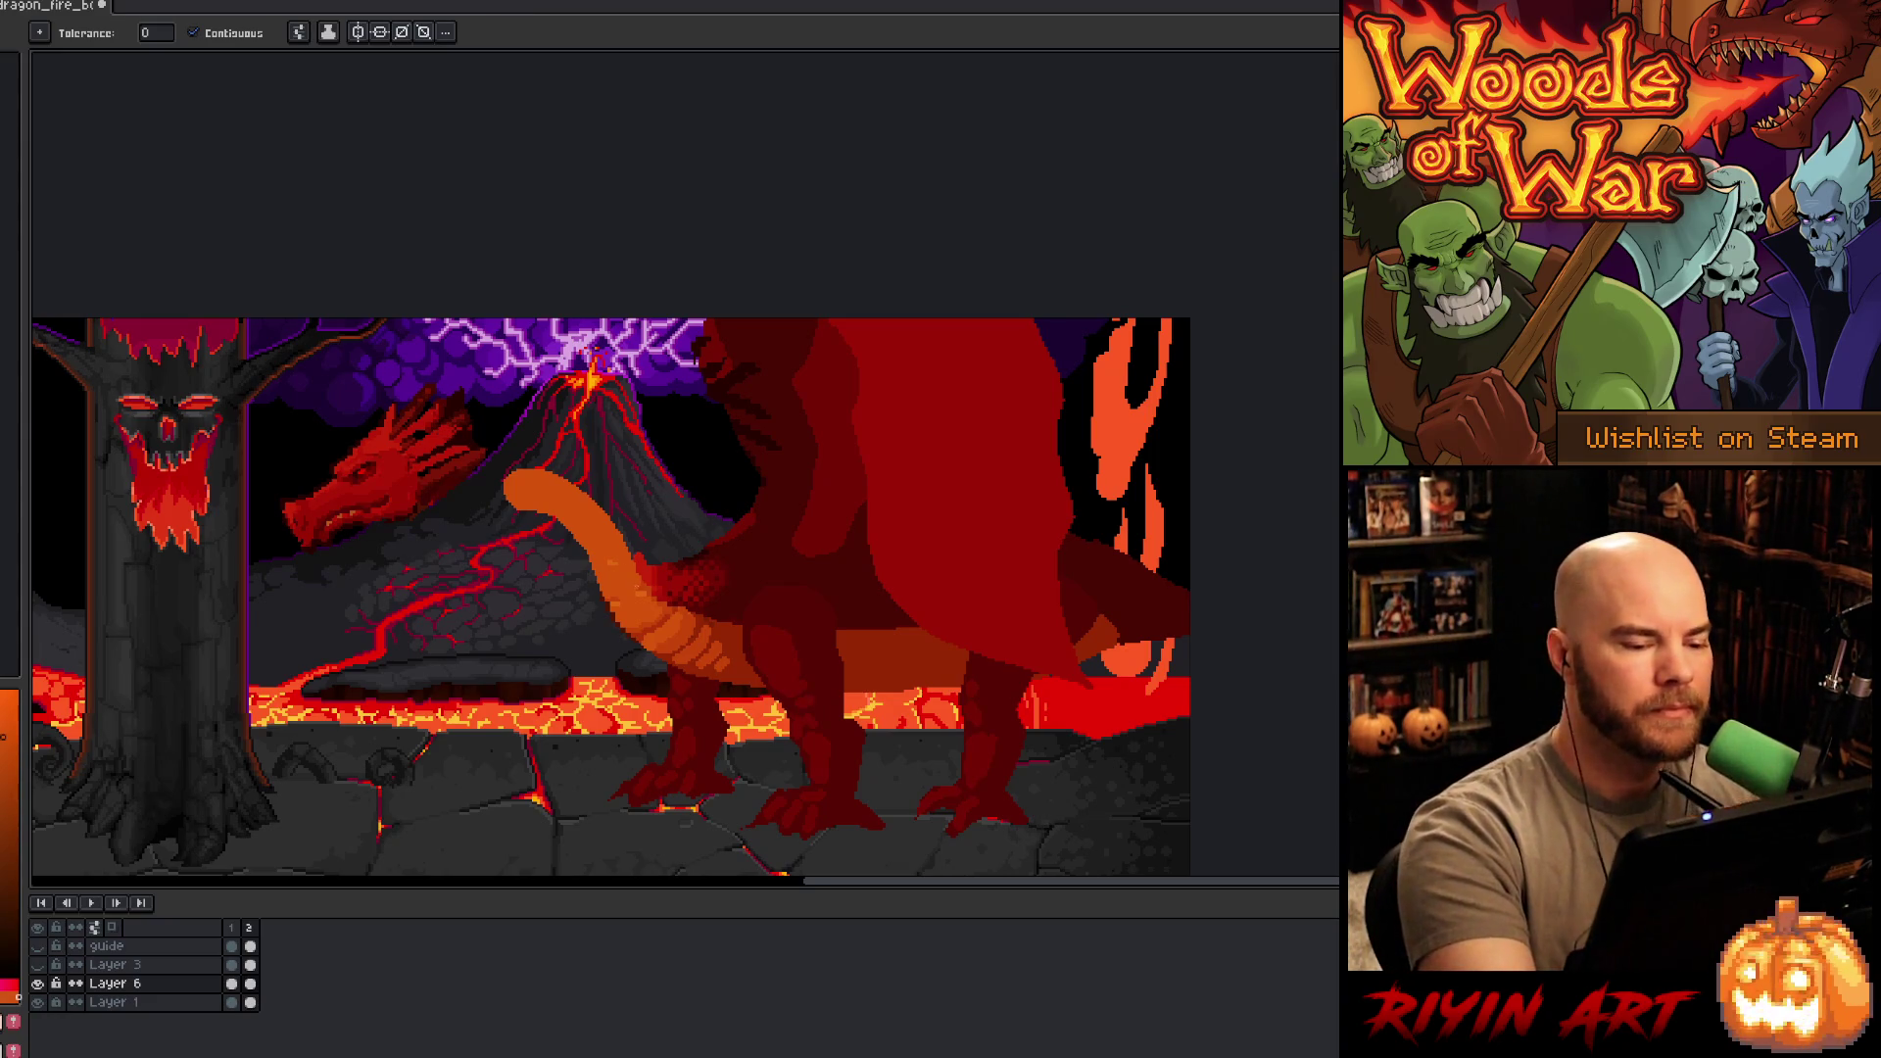
- Paint a lighter orange highlight along the top edge of the long neck
key(b)
alt+click(649, 563)
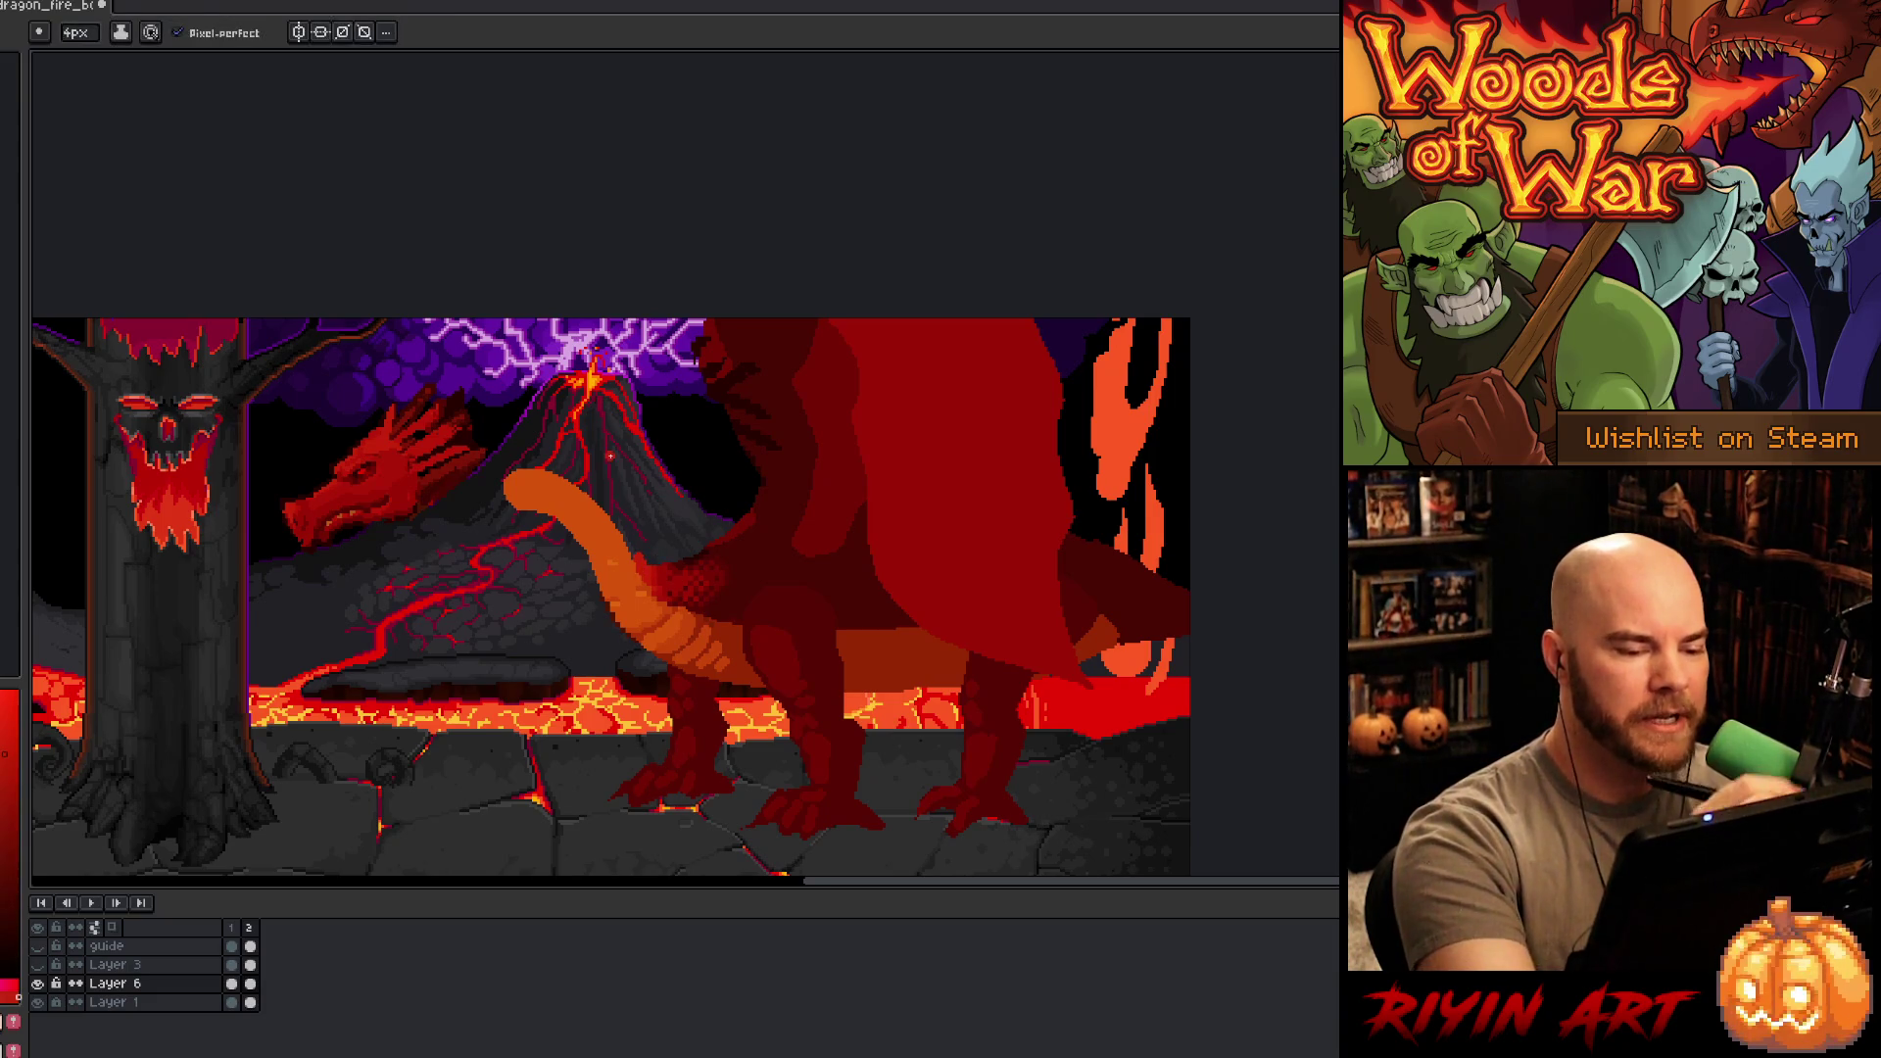
mouse_move(530, 464)
mouse_down()
mouse_move(612, 506)
mouse_move(642, 554)
mouse_up()
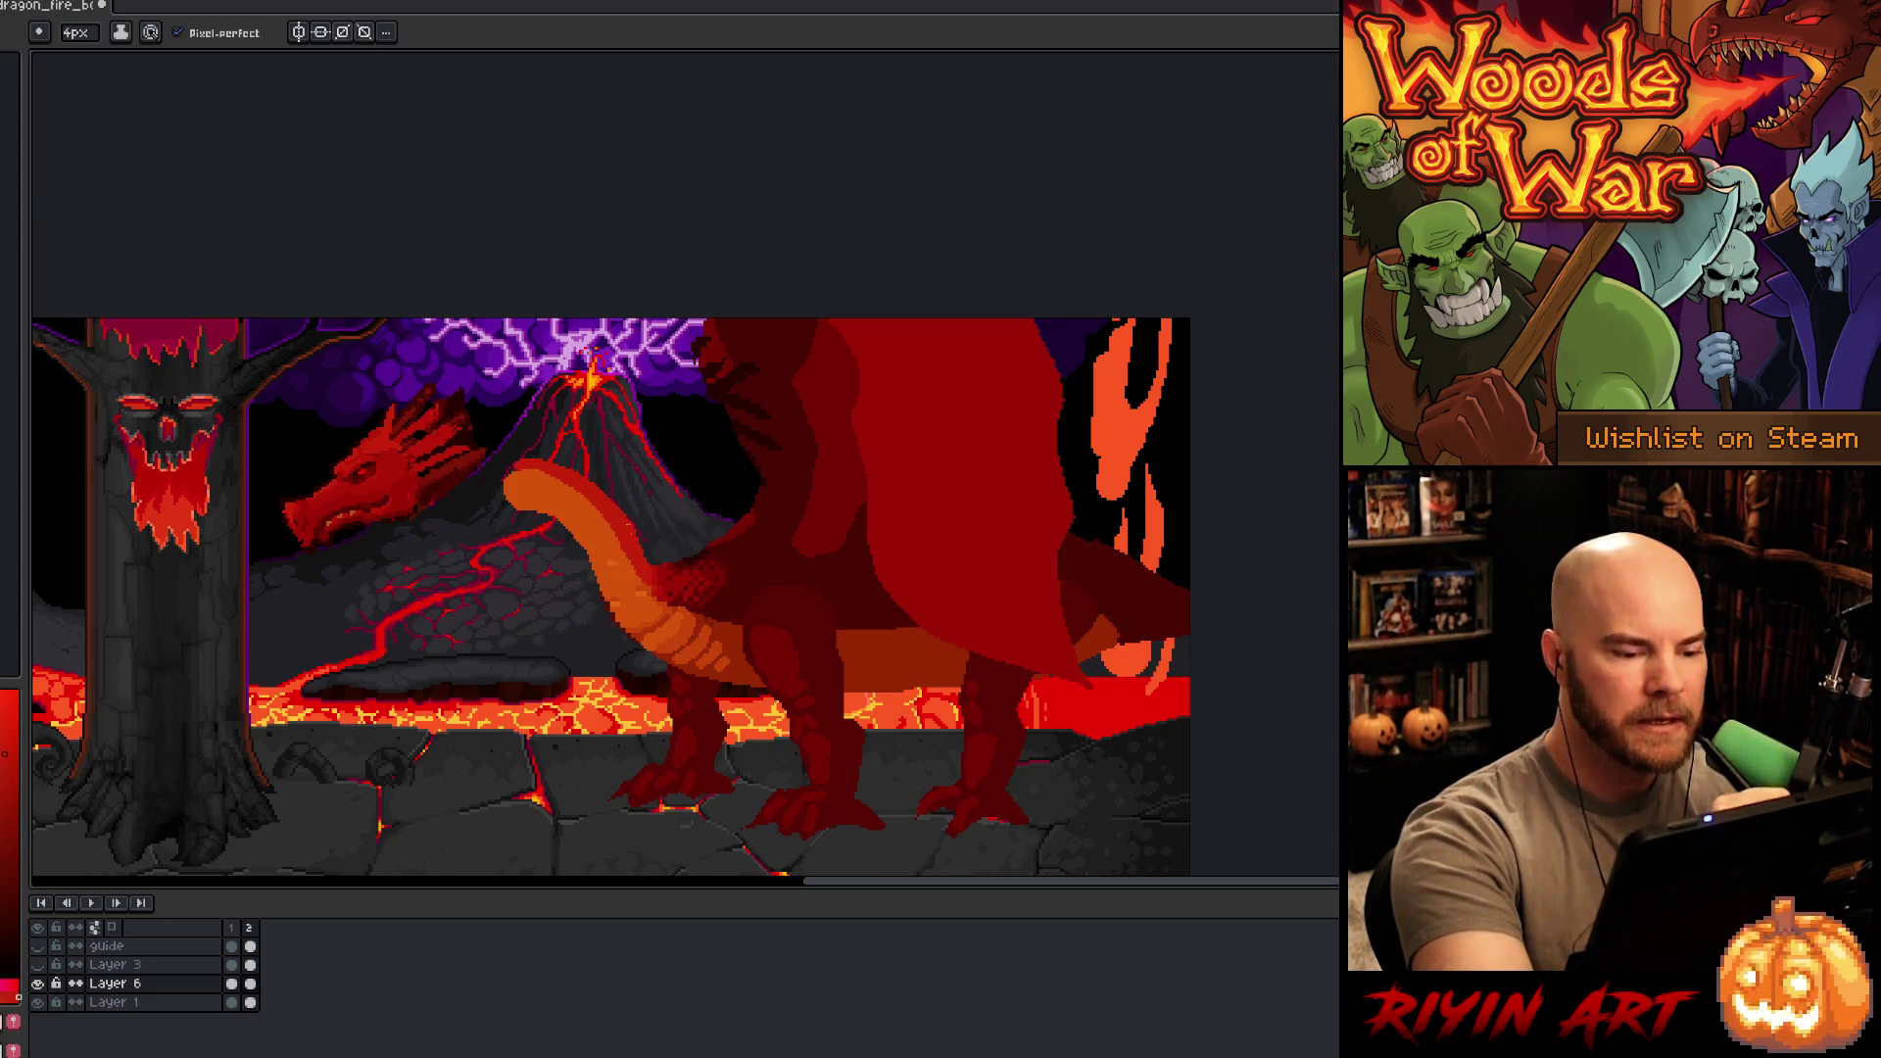
drag(534, 460, 632, 529)
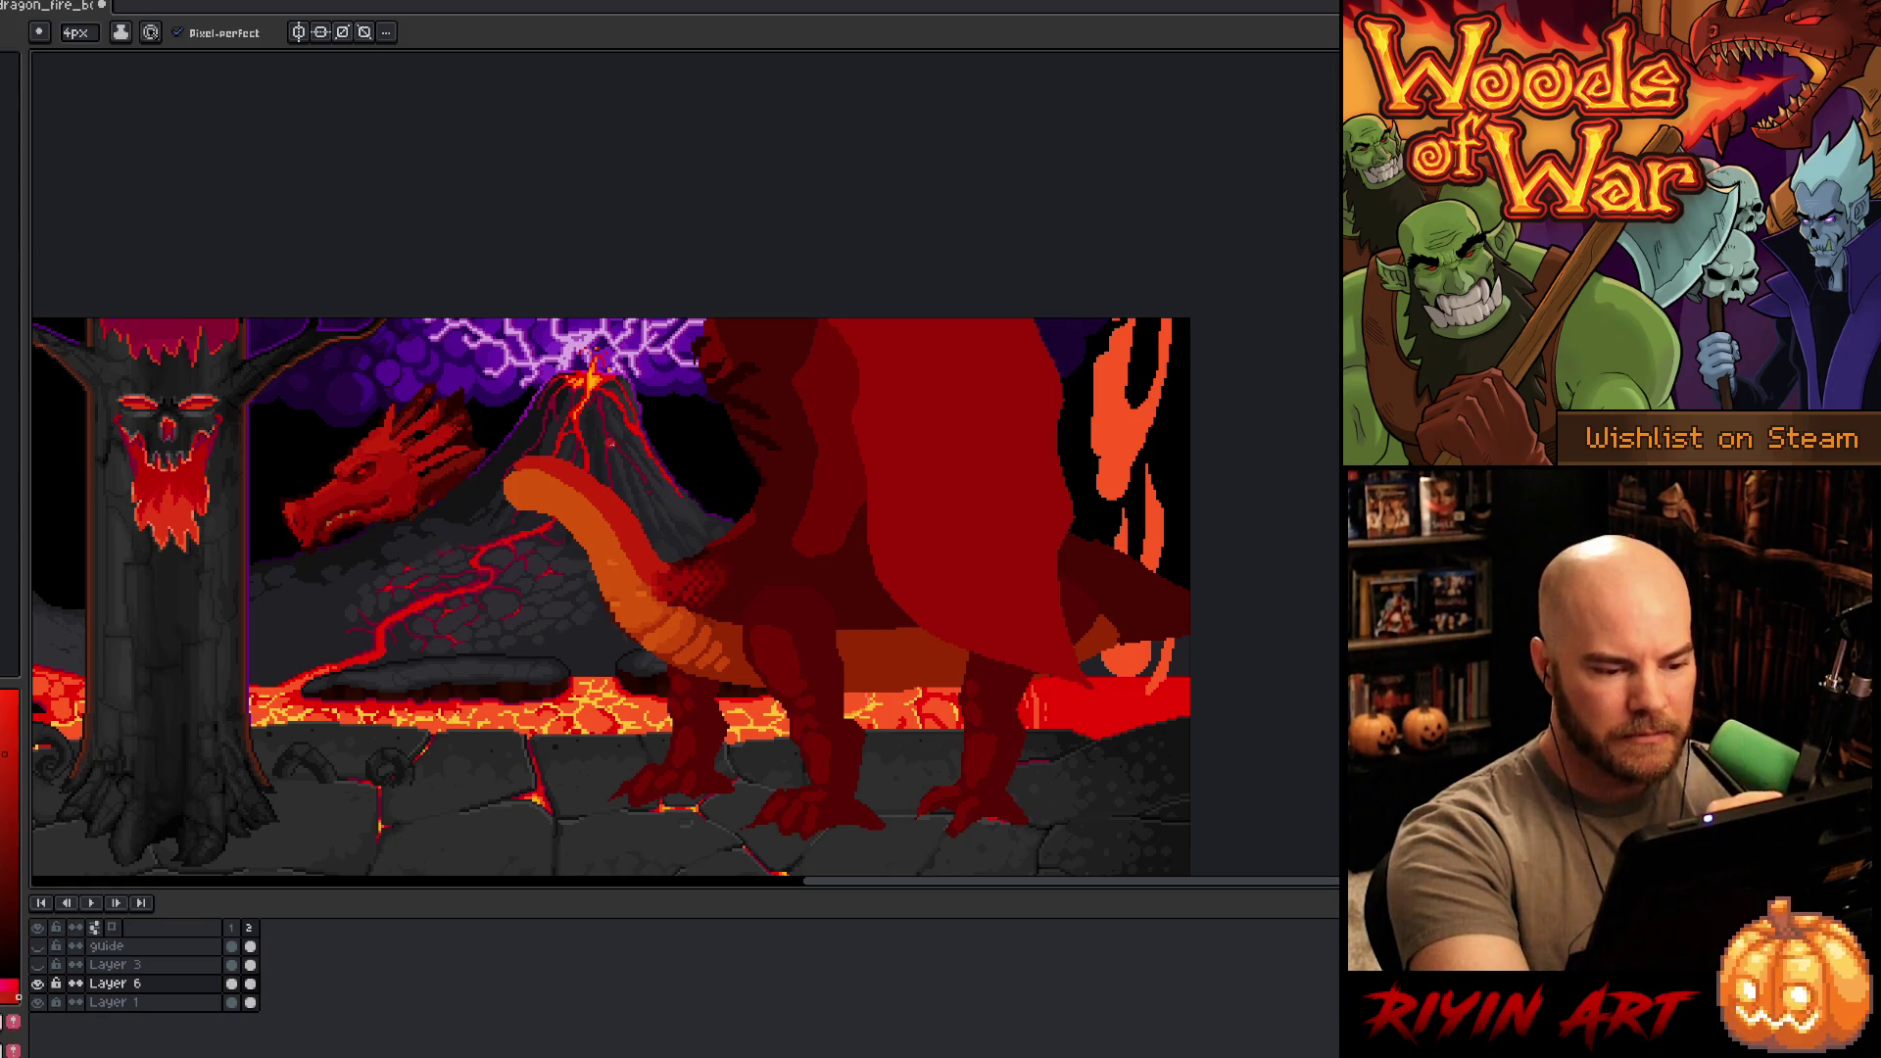
- Sample darker reds and oranges from the dragon to shade the neck's underside
alt+click(663, 572)
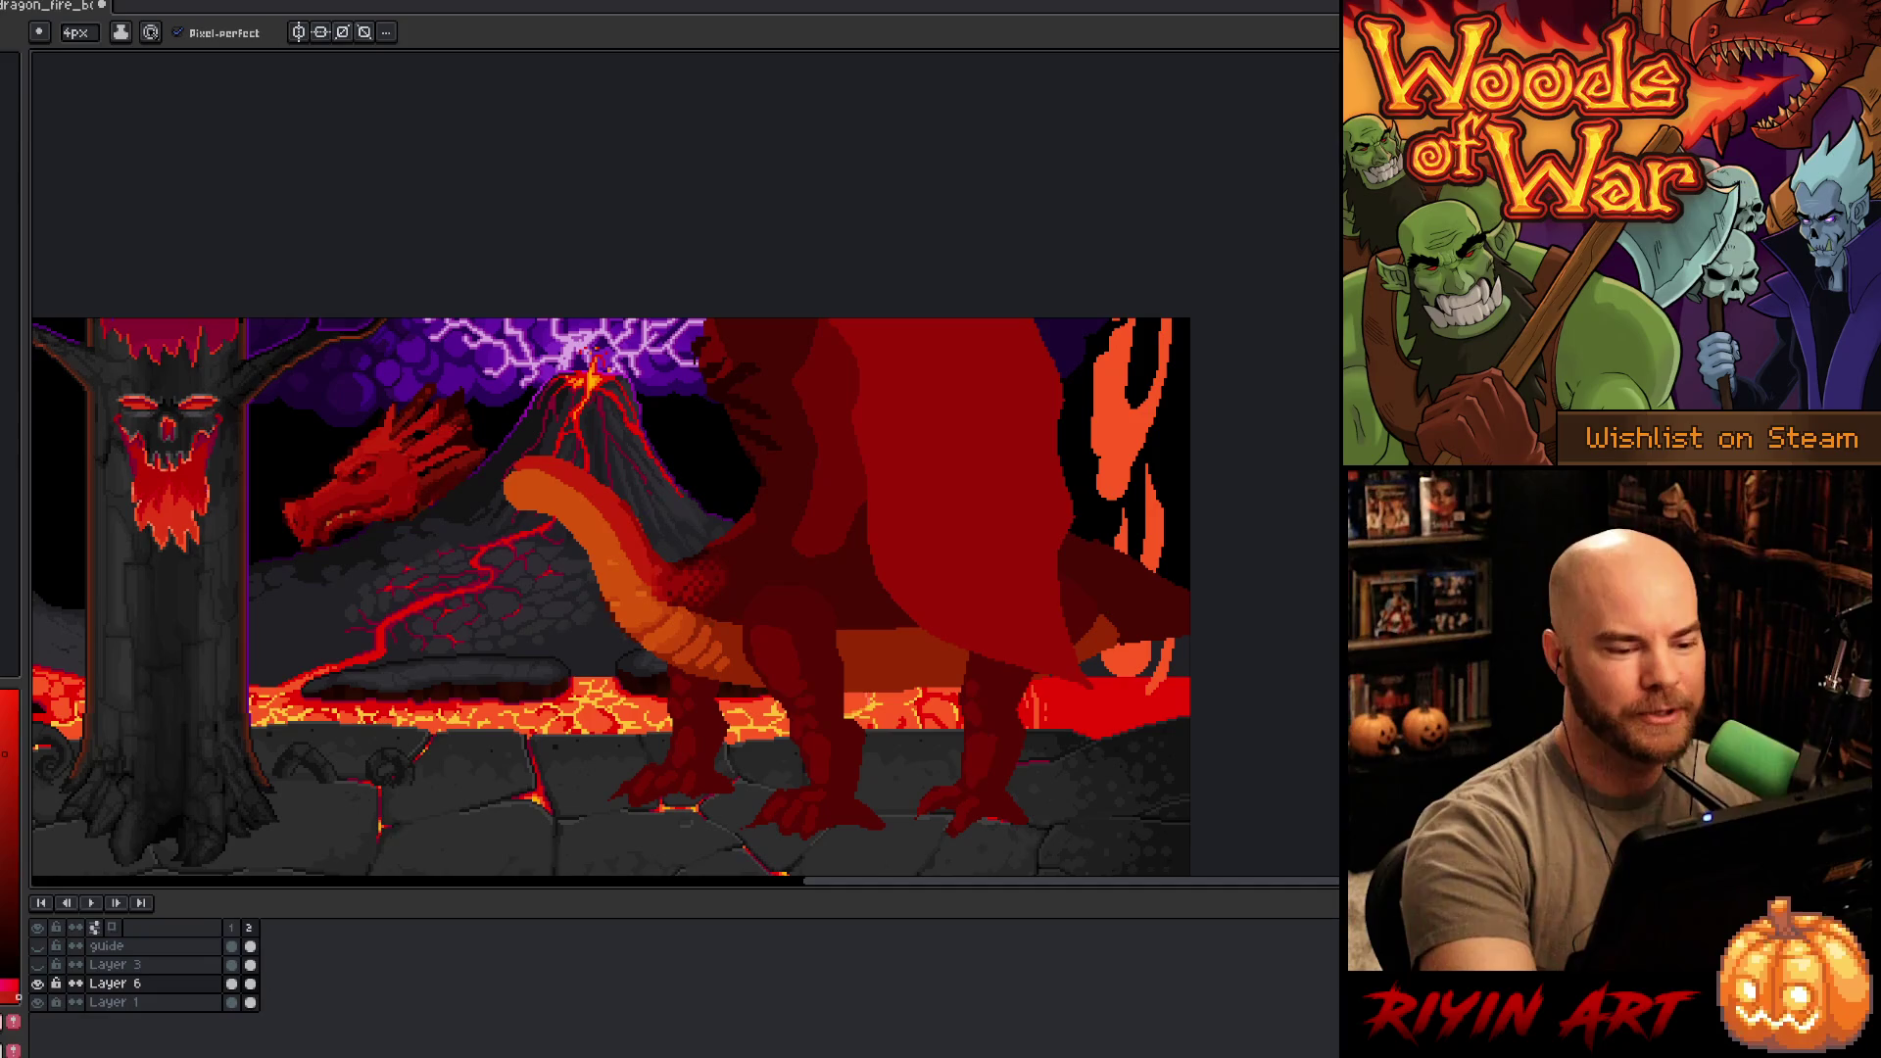
alt+click(673, 559)
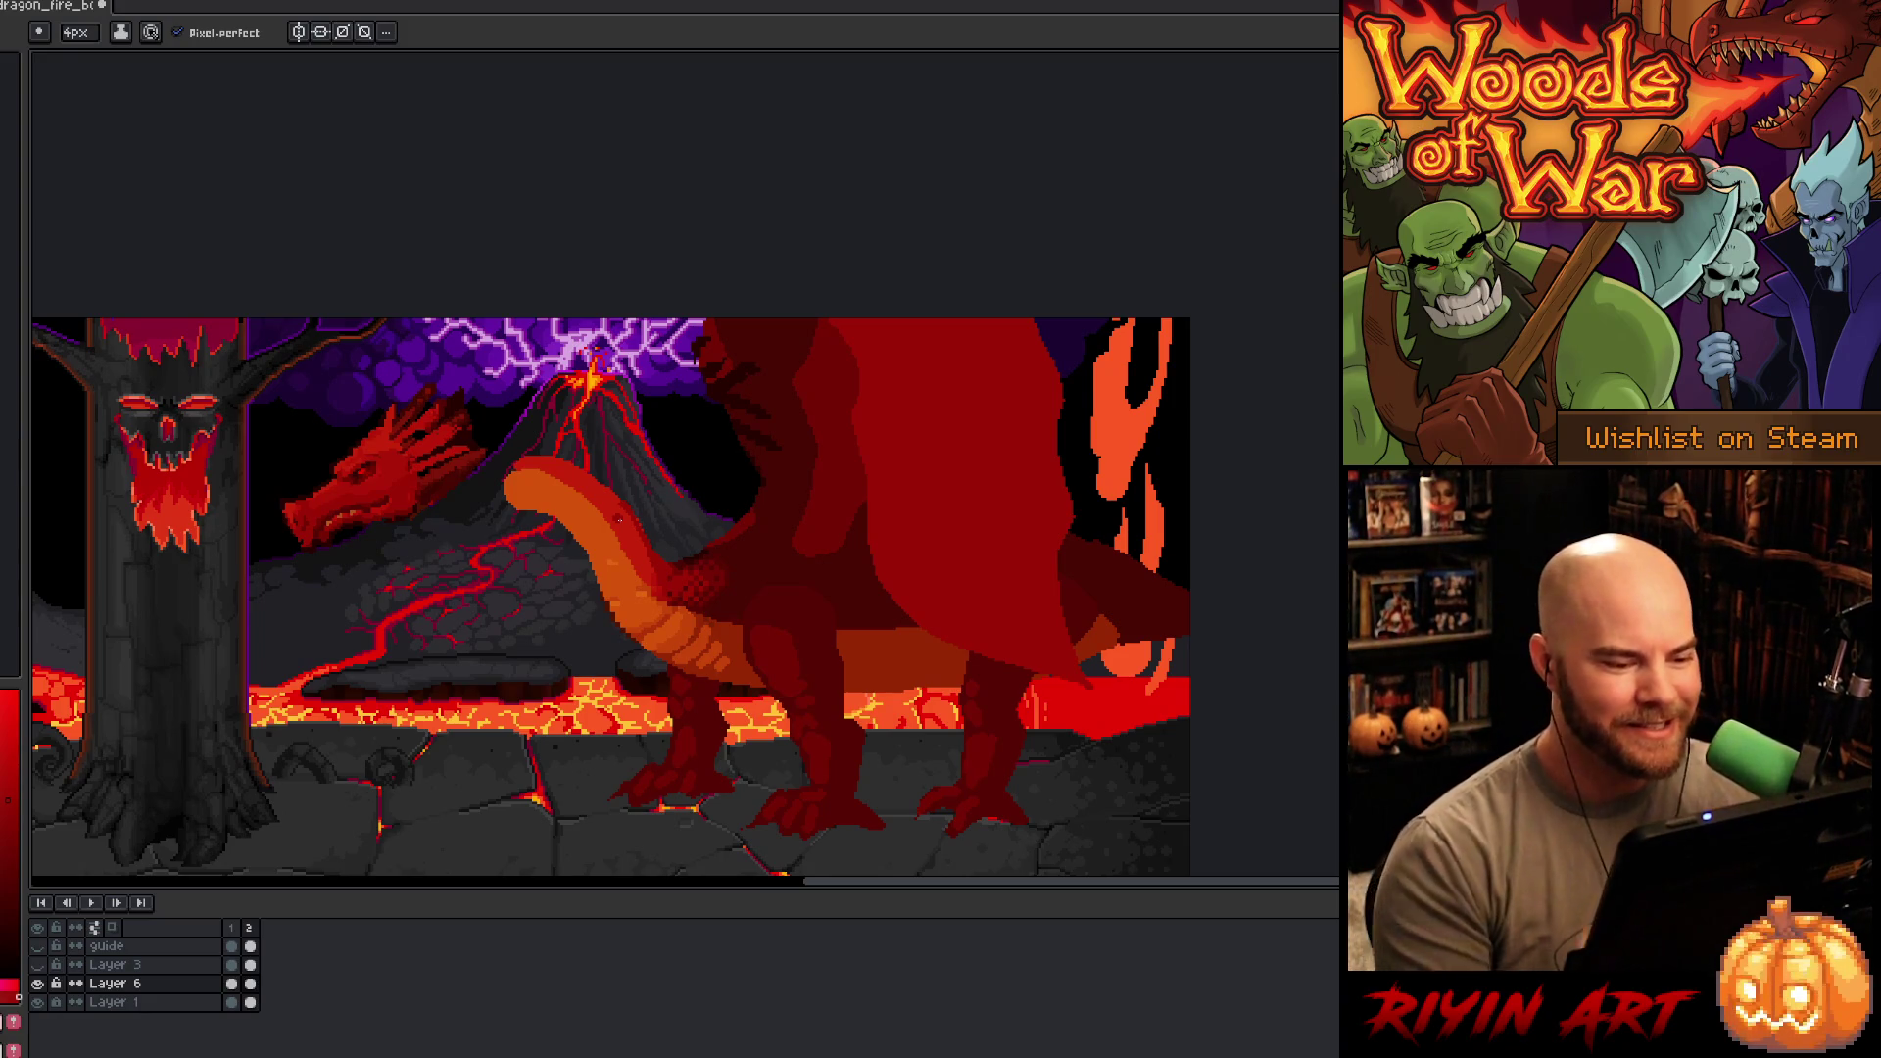
alt+click(662, 566)
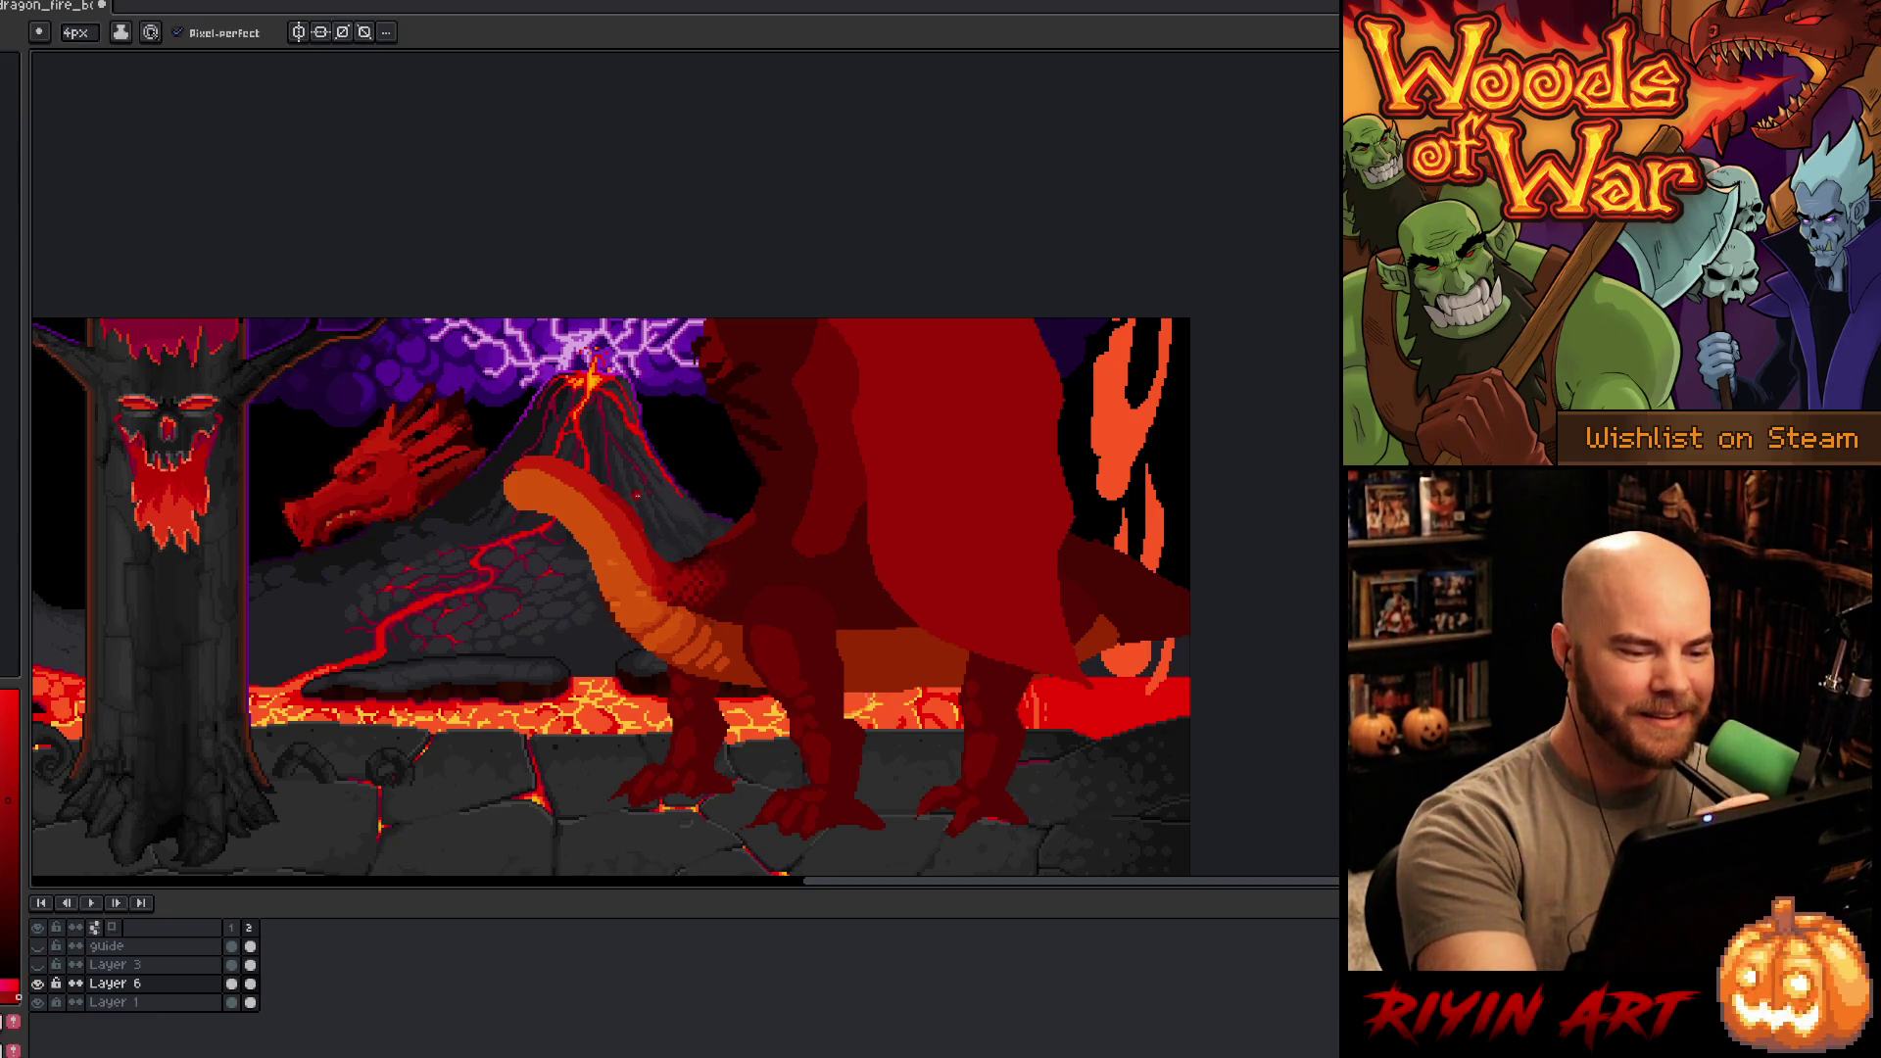
alt+click(609, 496)
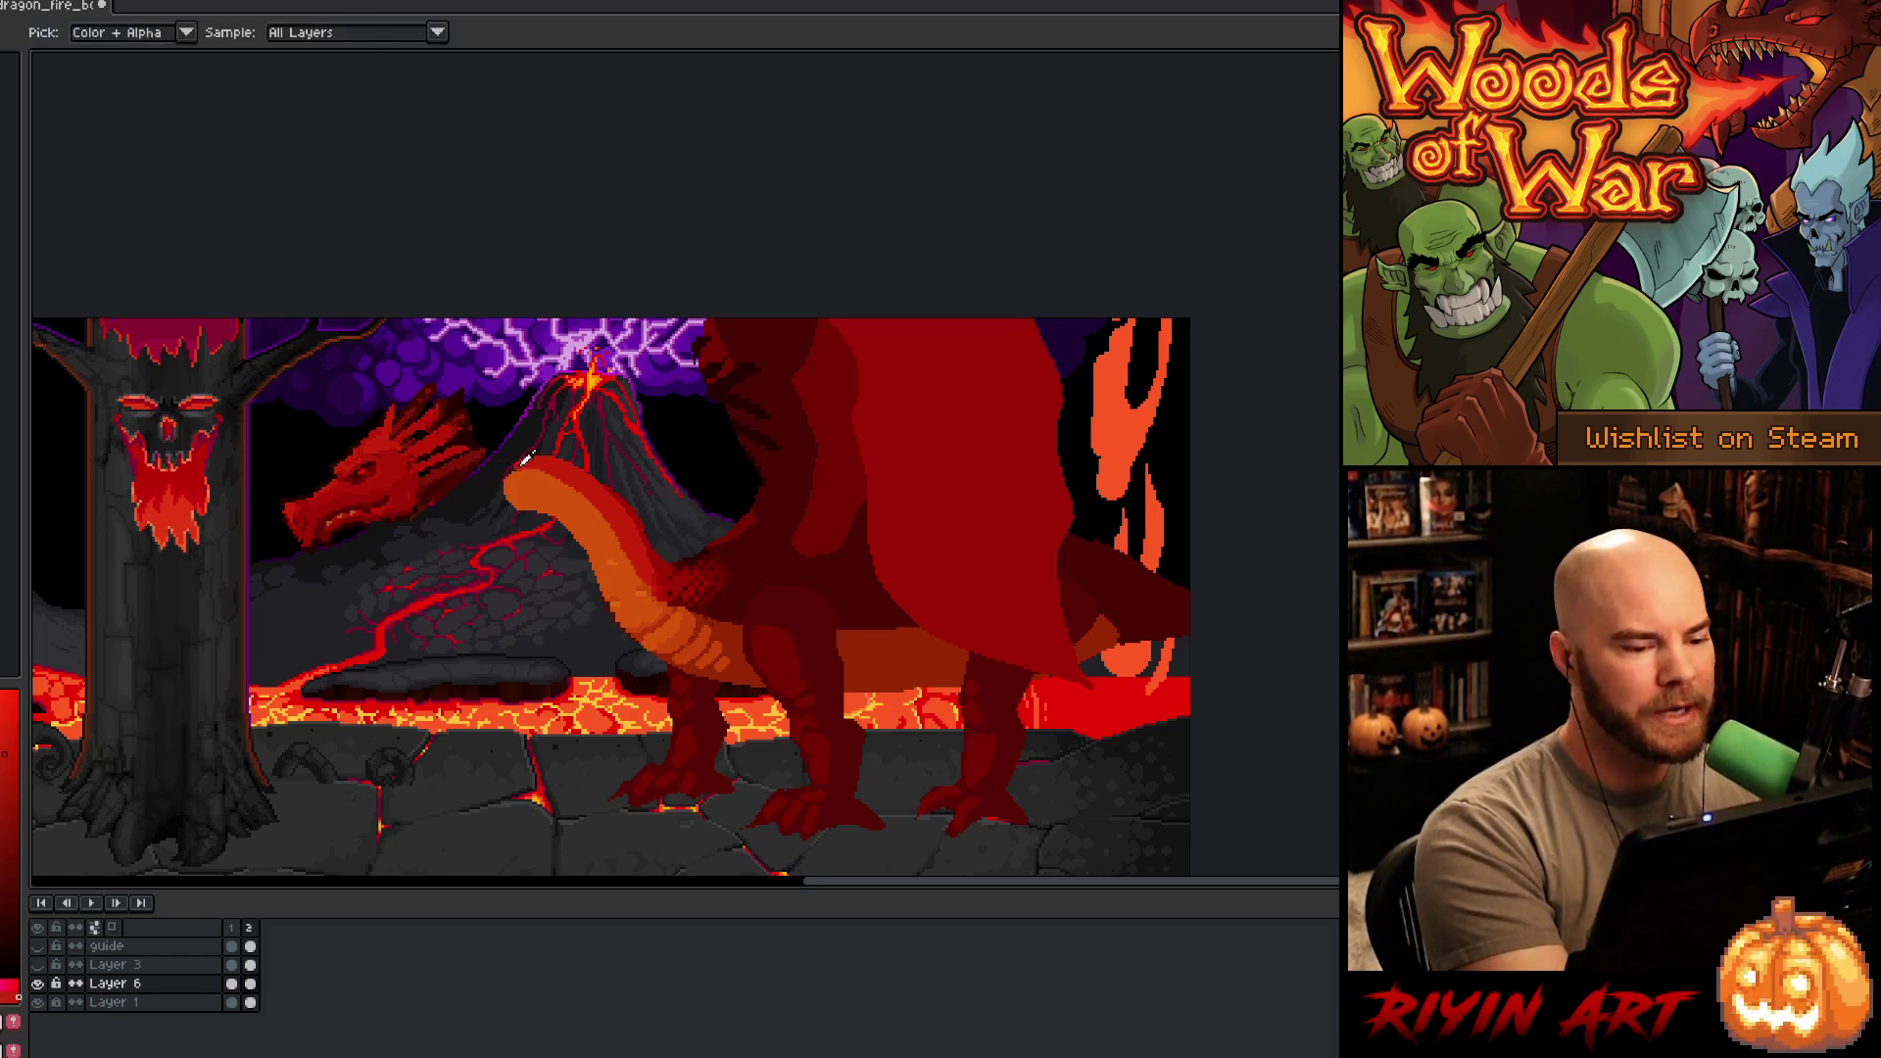
alt+click(503, 471)
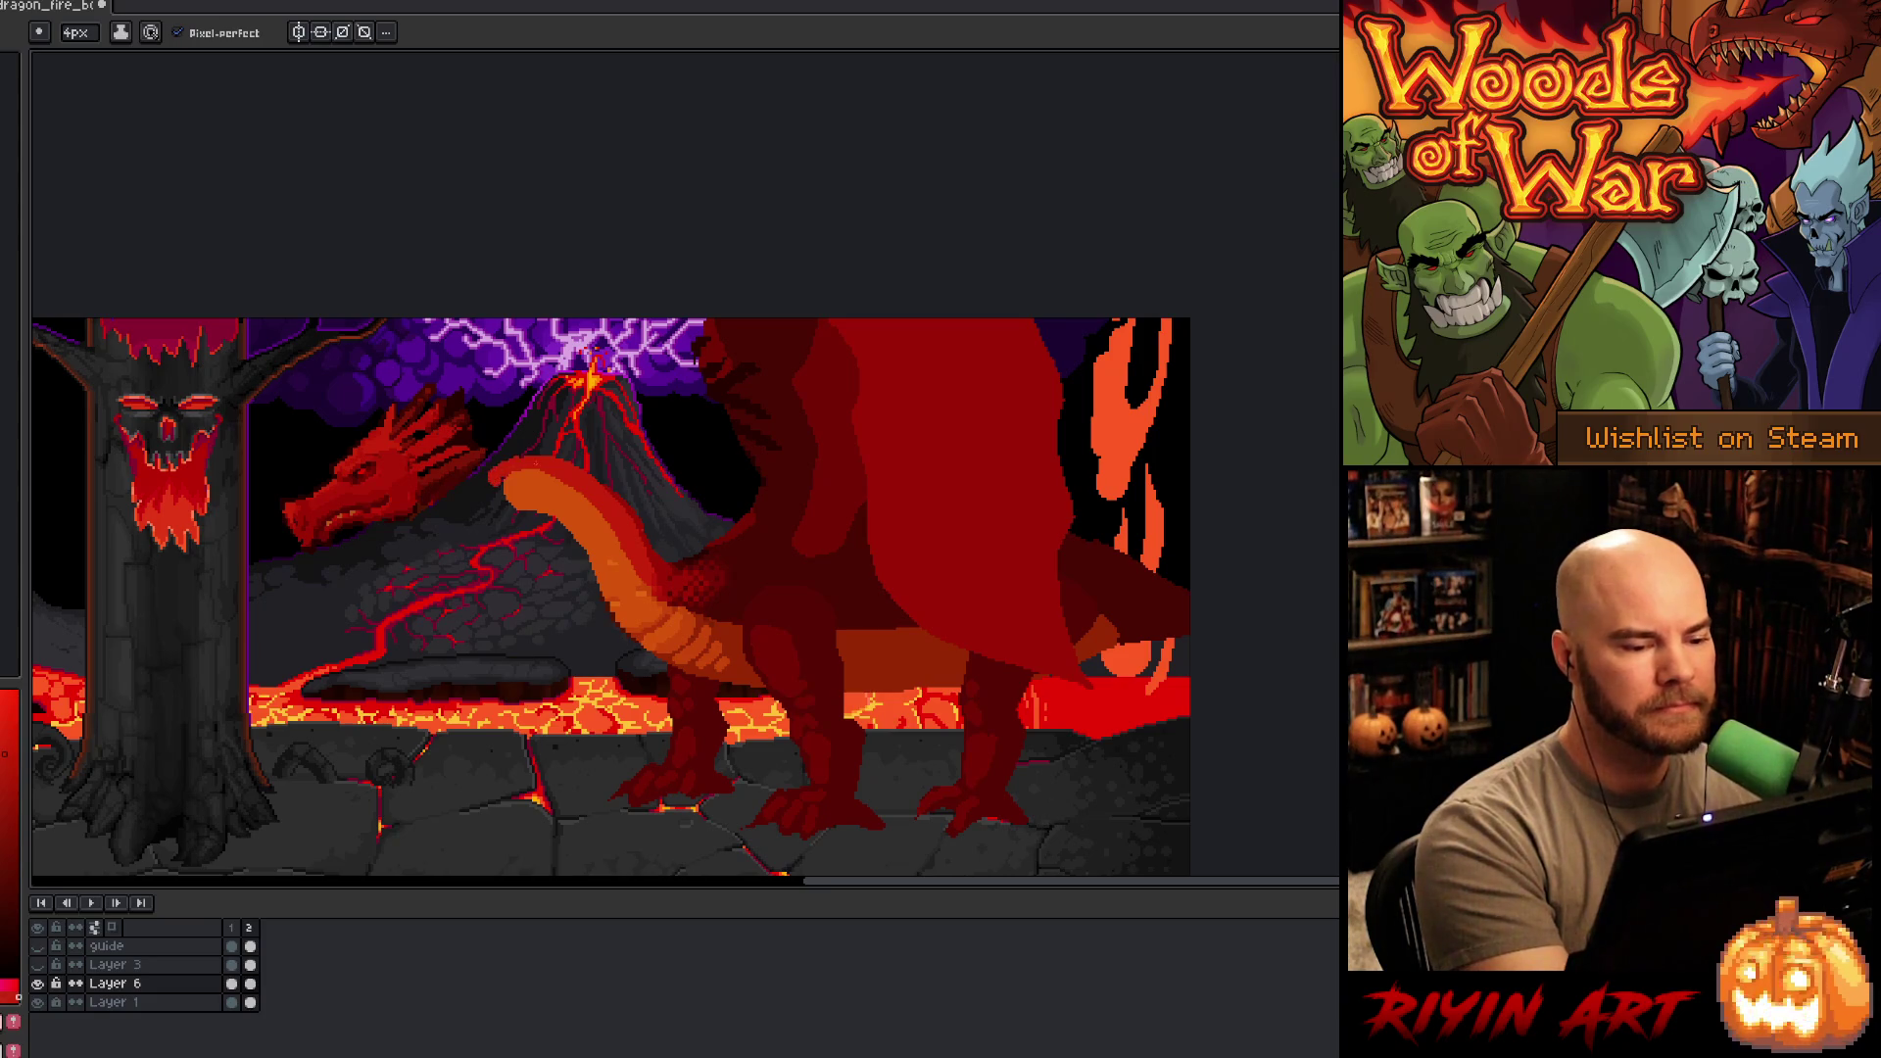
alt+click(500, 482)
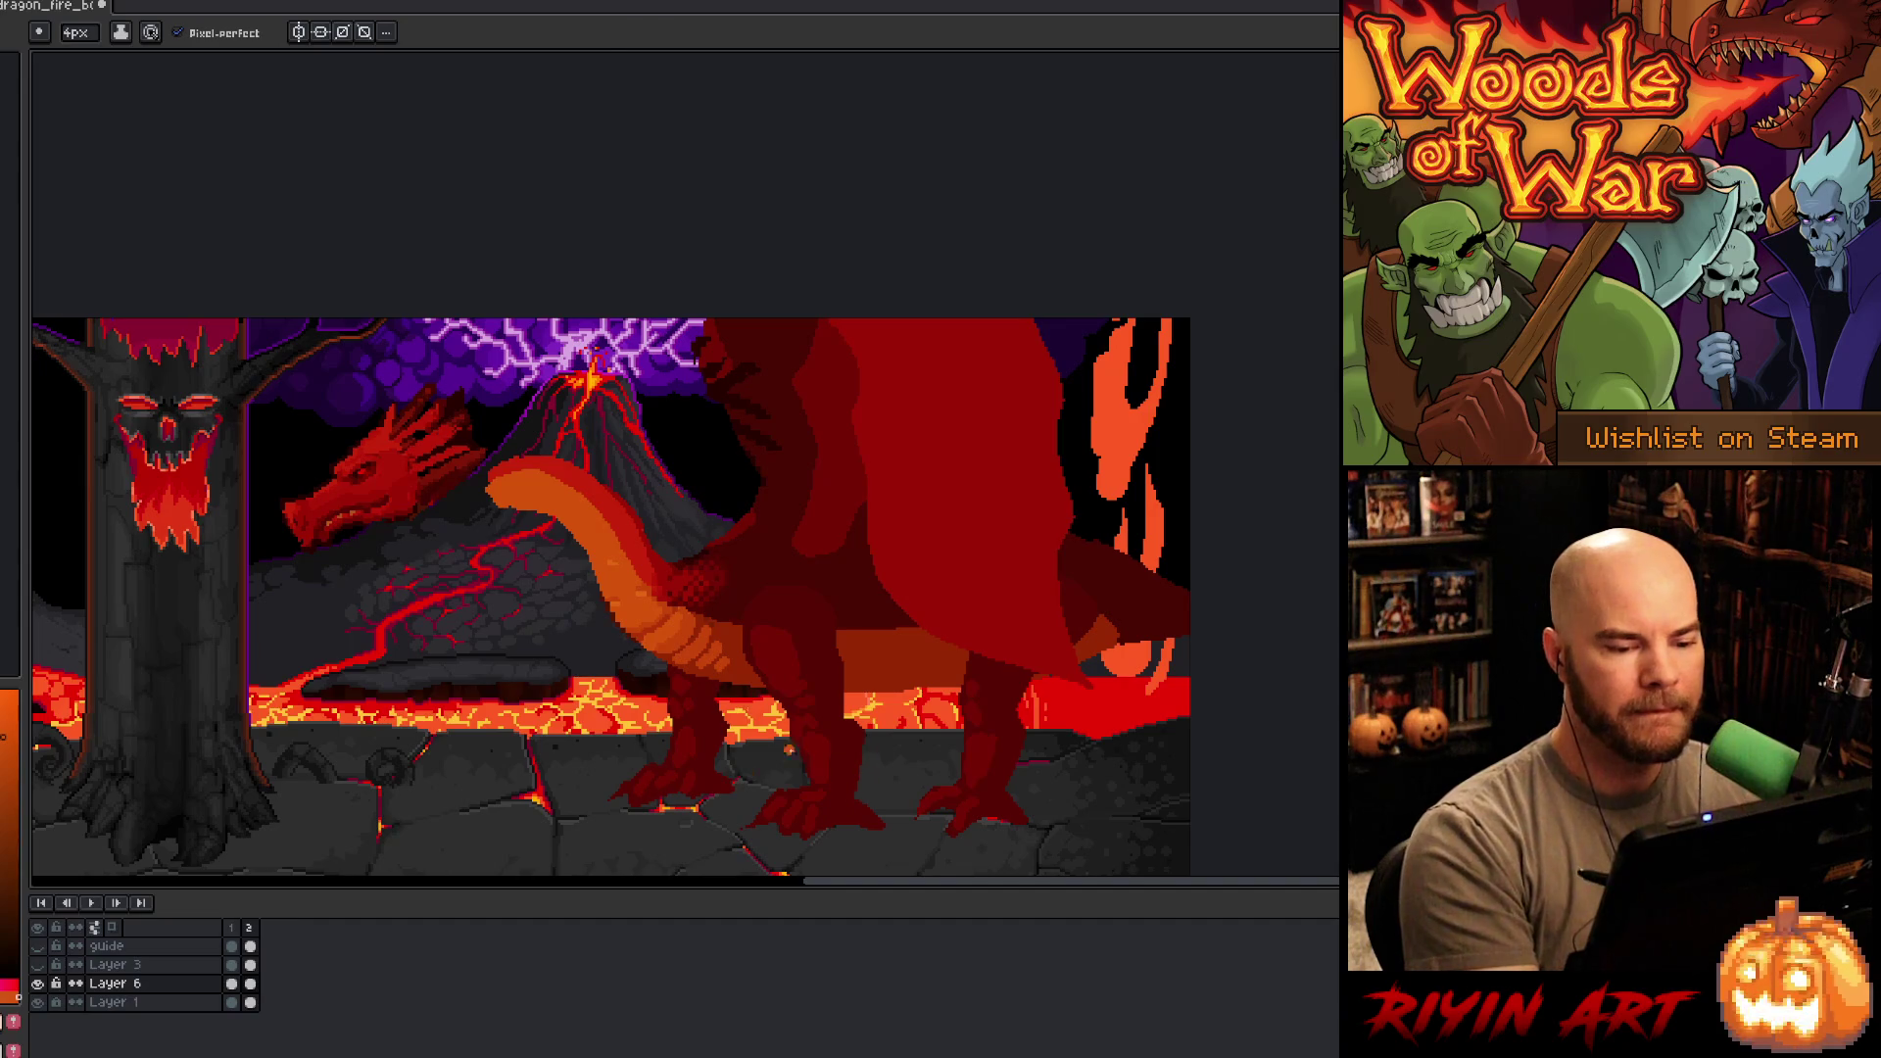
- In frame 2, lasso the dragon's head and shift it up-right, comparing against frame 1
key(q)
mouse_move(404, 358)
mouse_down()
mouse_move(490, 431)
mouse_move(431, 529)
mouse_move(402, 355)
mouse_up()
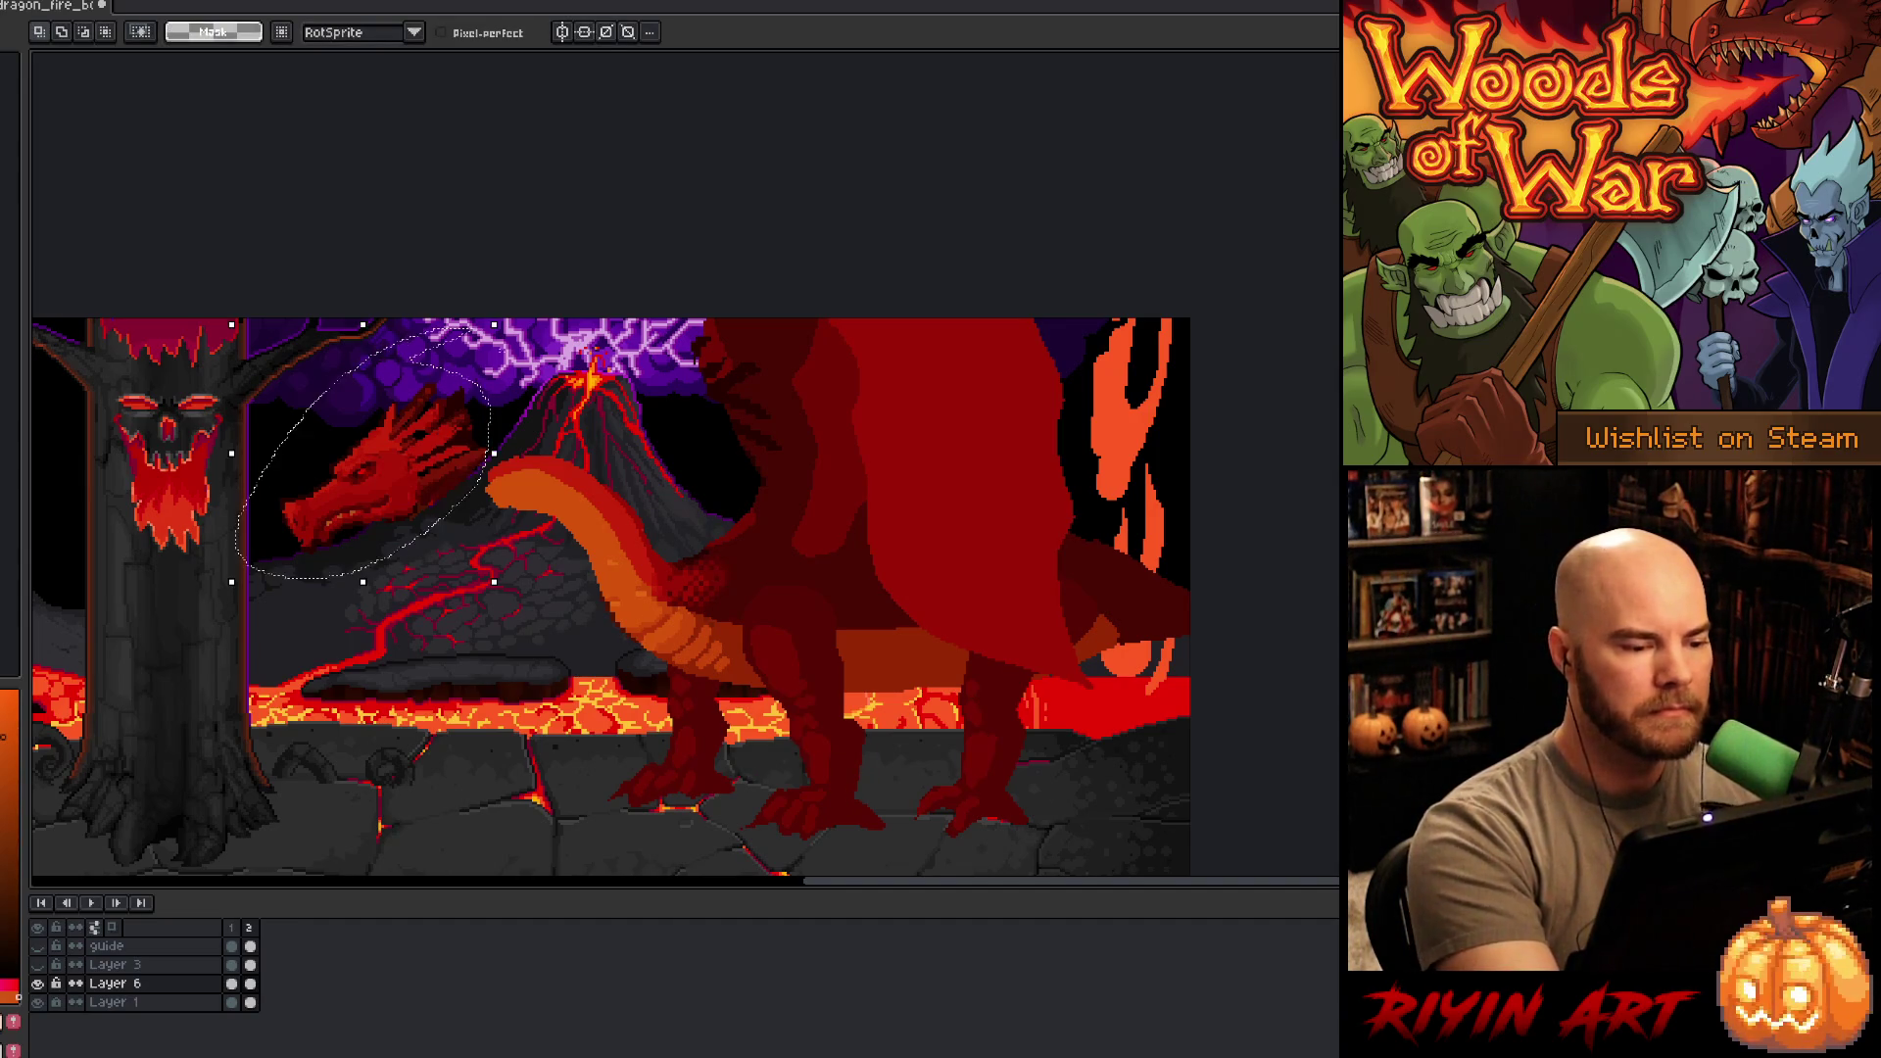
drag(410, 487, 496, 497)
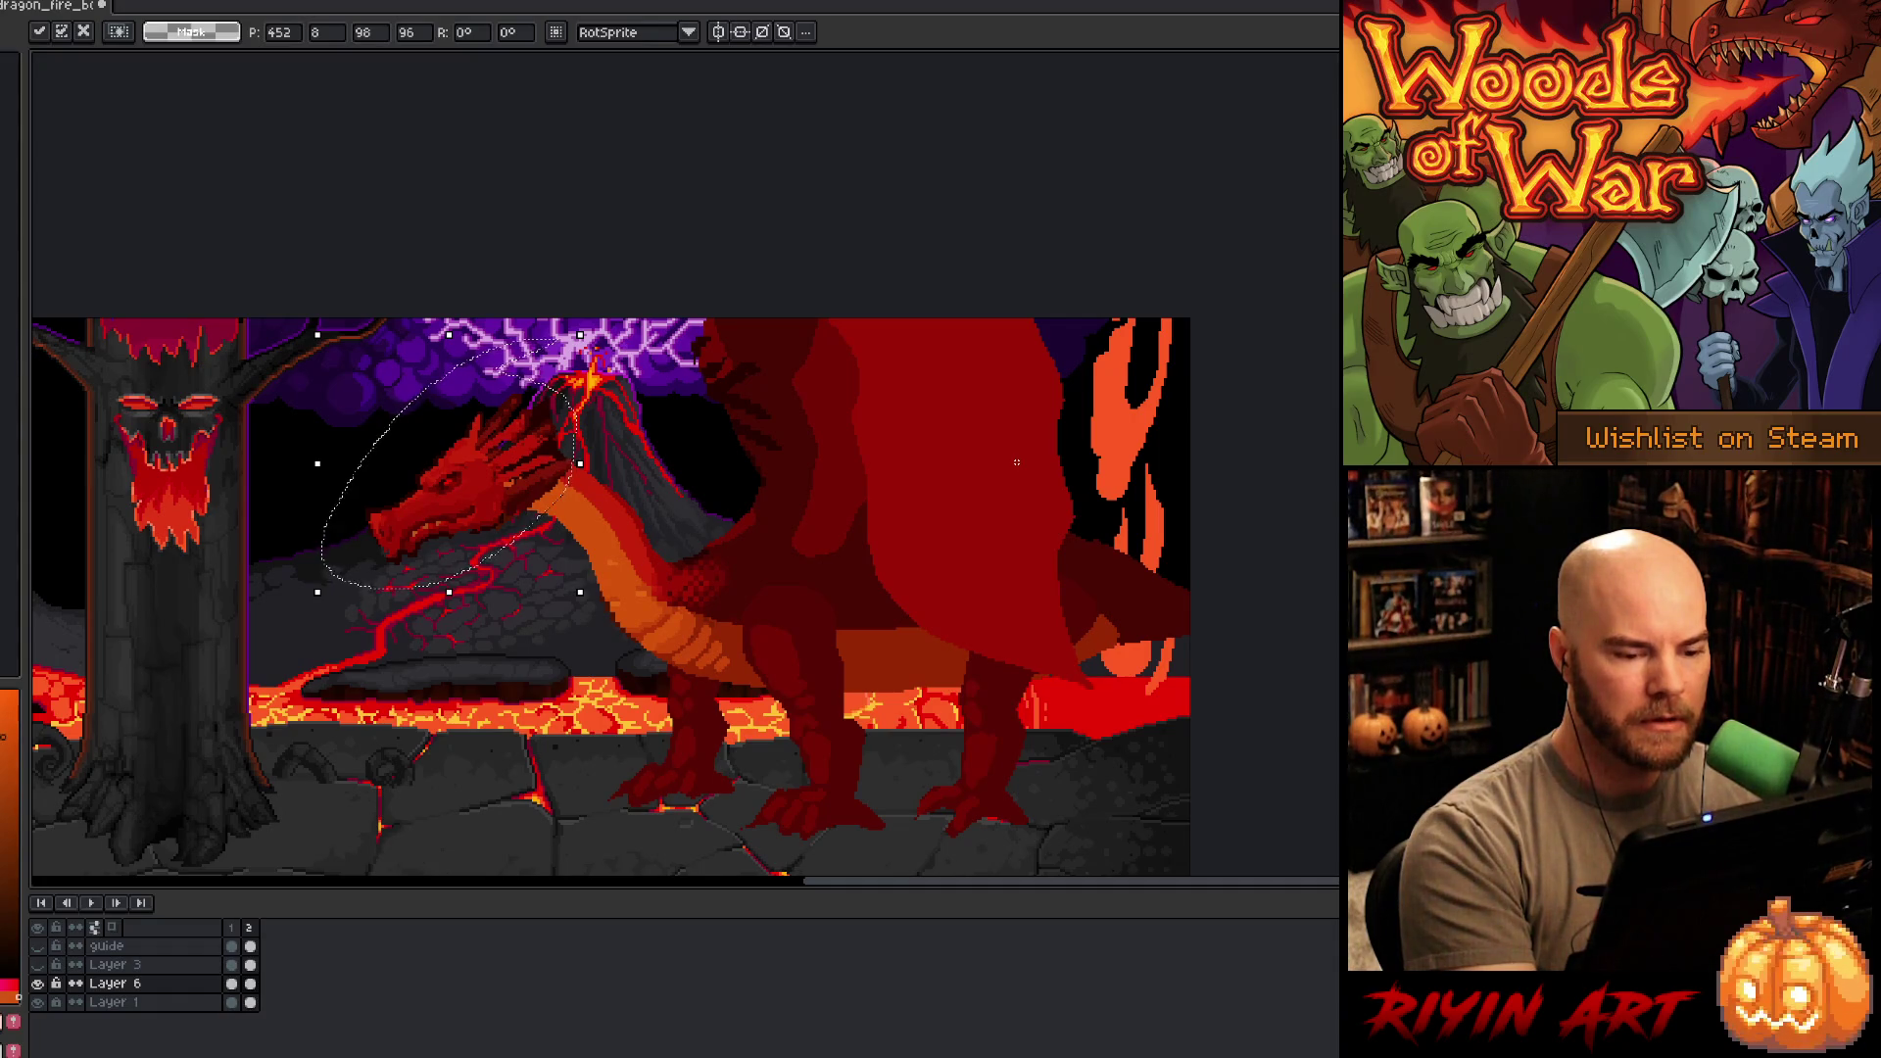
click(249, 927)
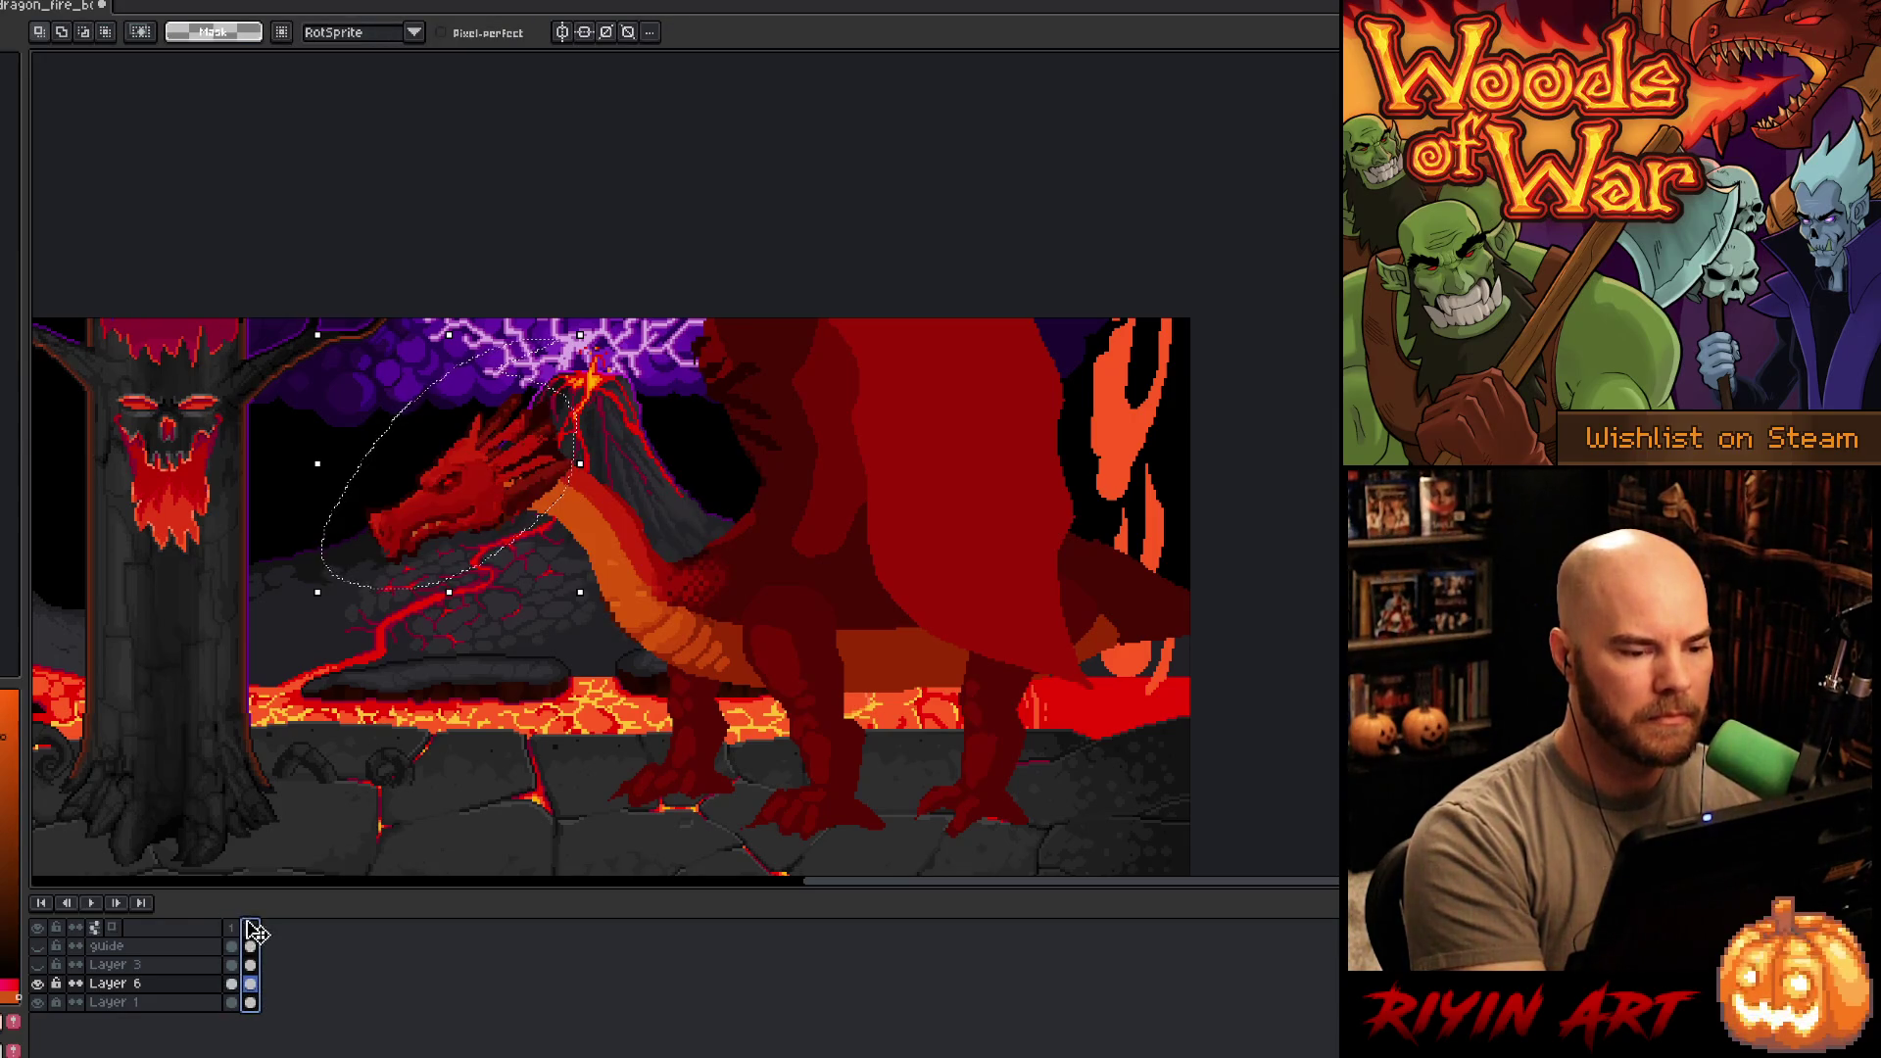
click(232, 927)
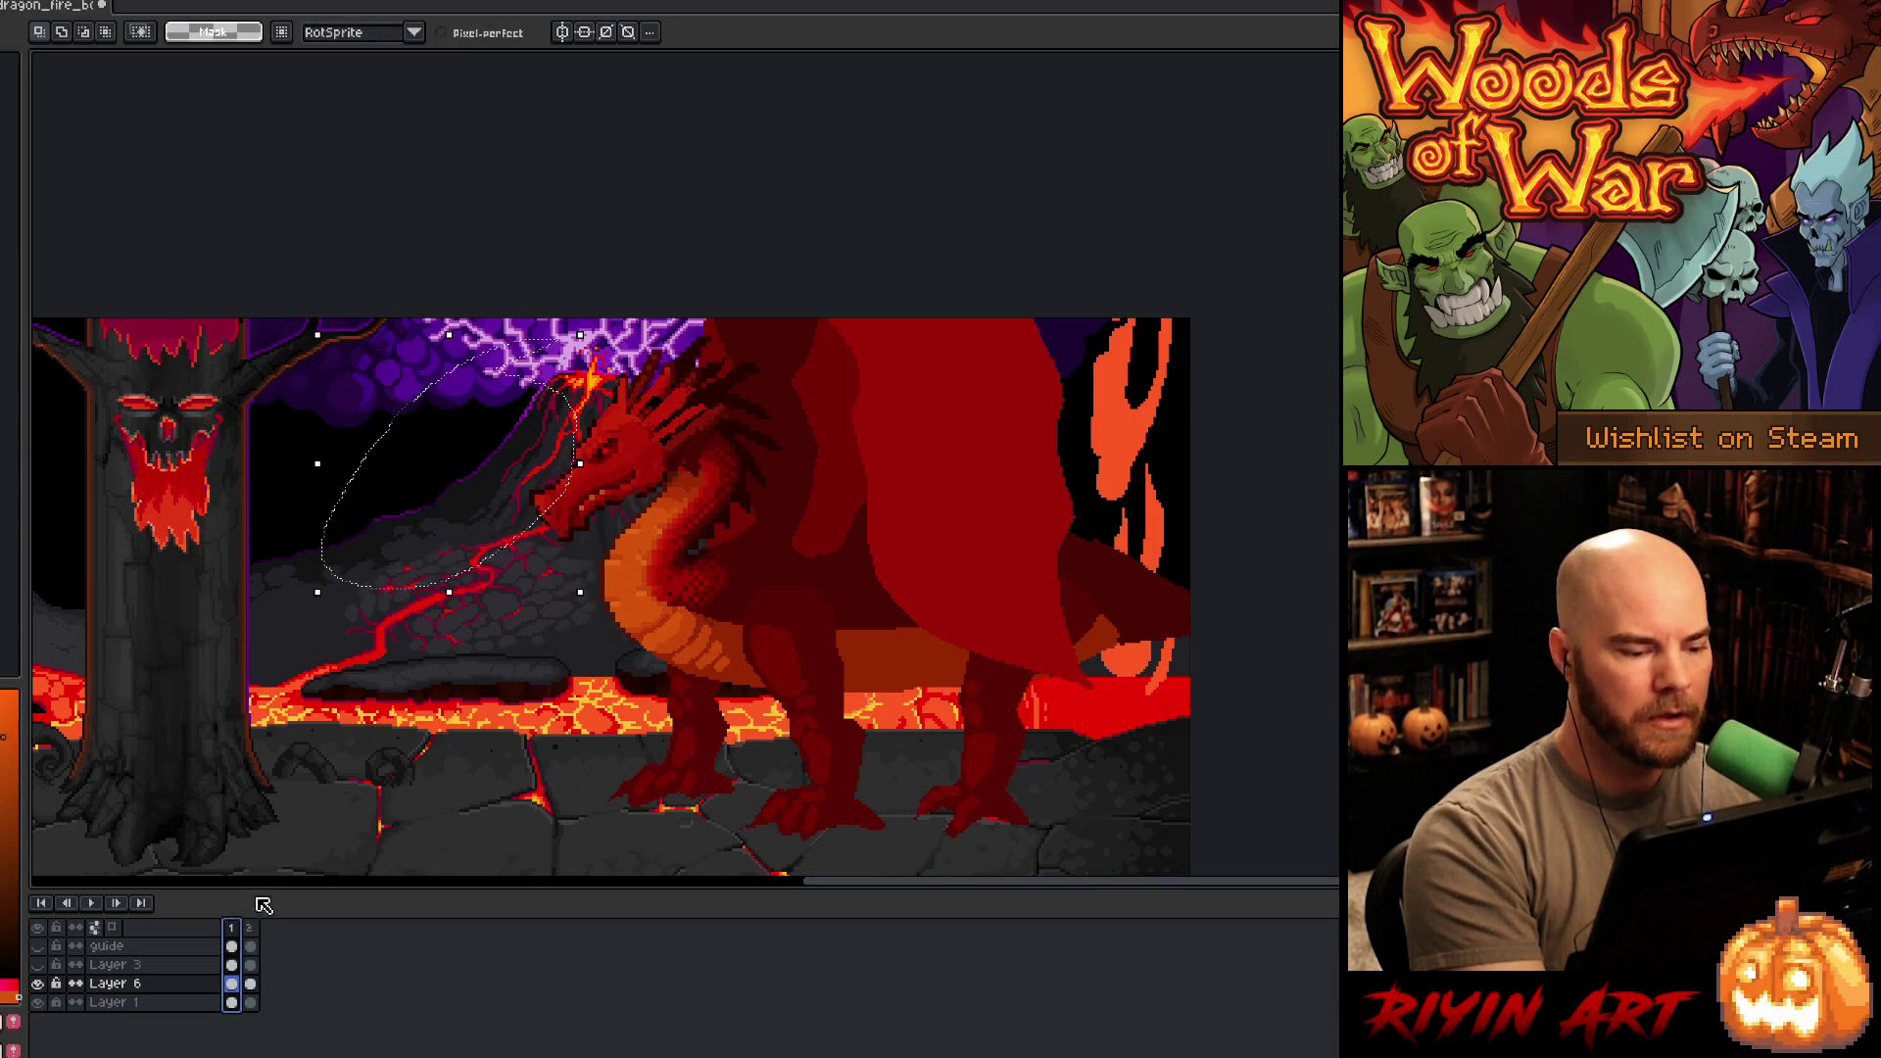
click(250, 928)
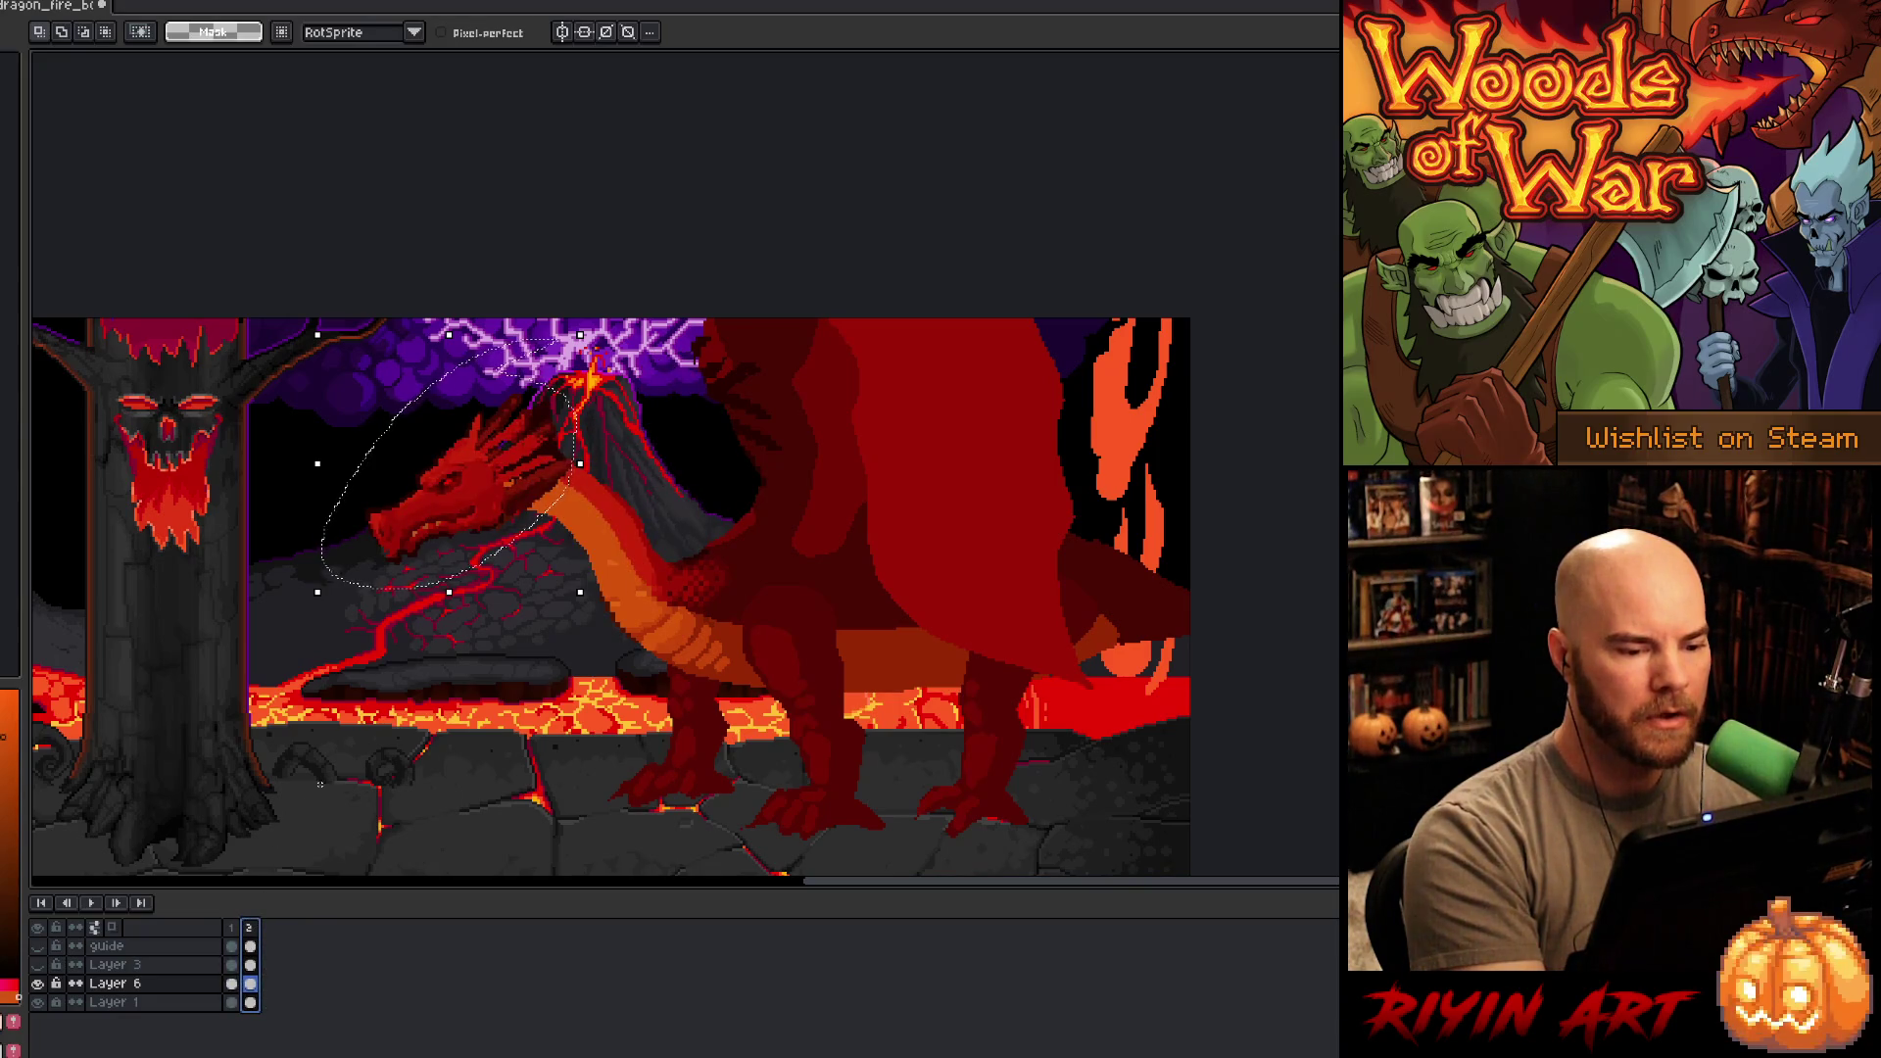
- Clear the selection and pick the dragon's red for pixel drawing
key(ctrl+d)
key(i)
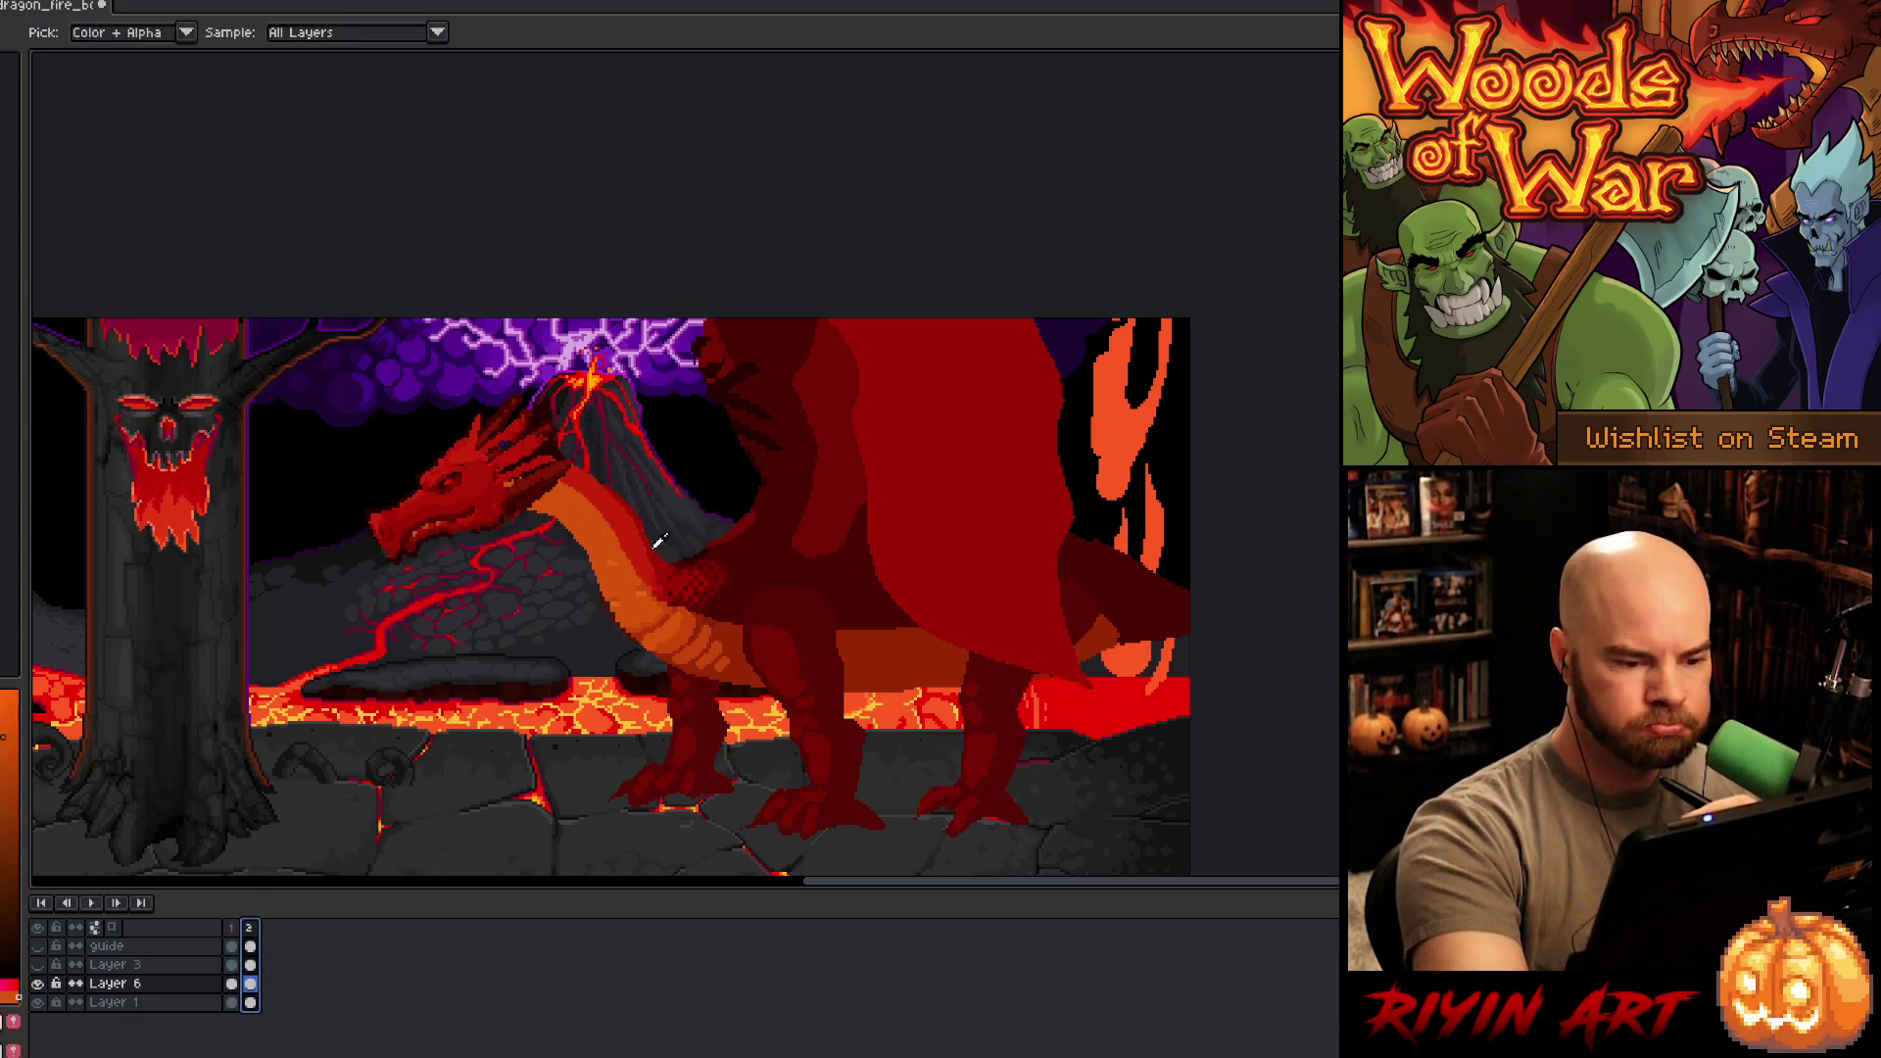
click(655, 548)
key(b)
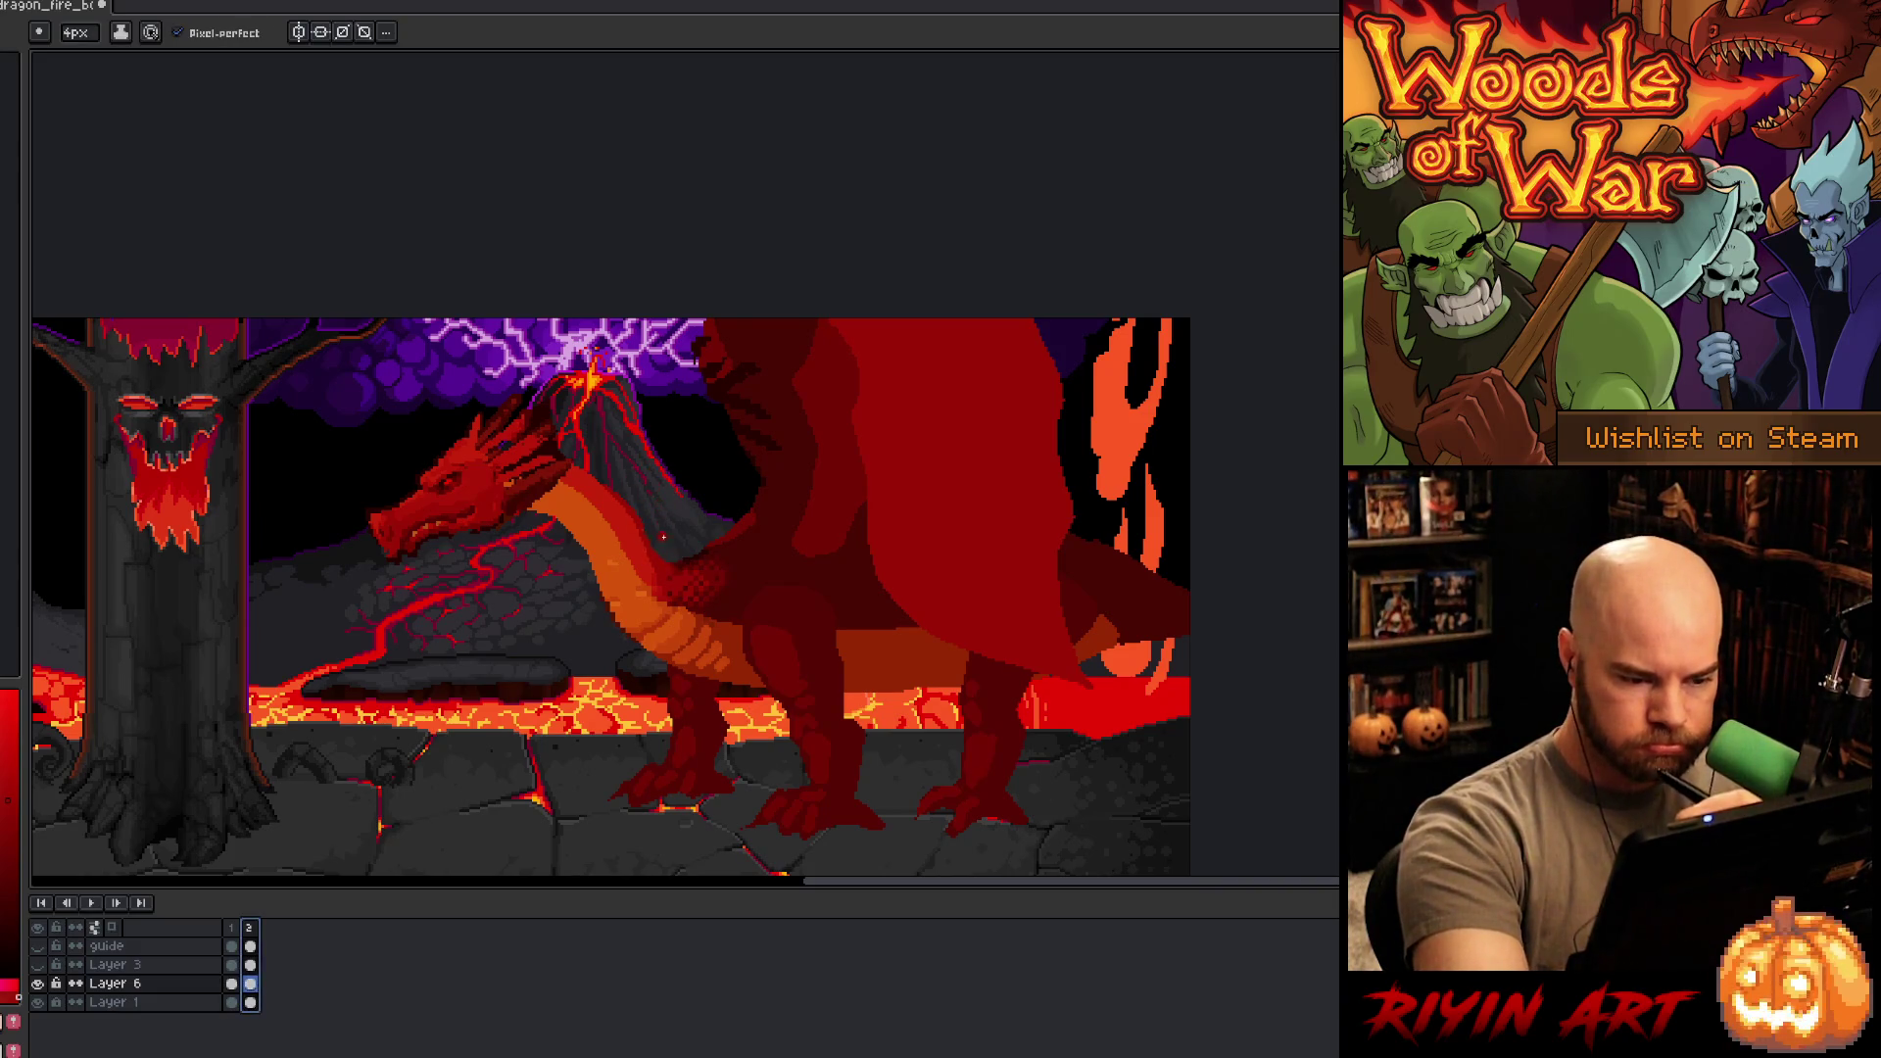
click(633, 449)
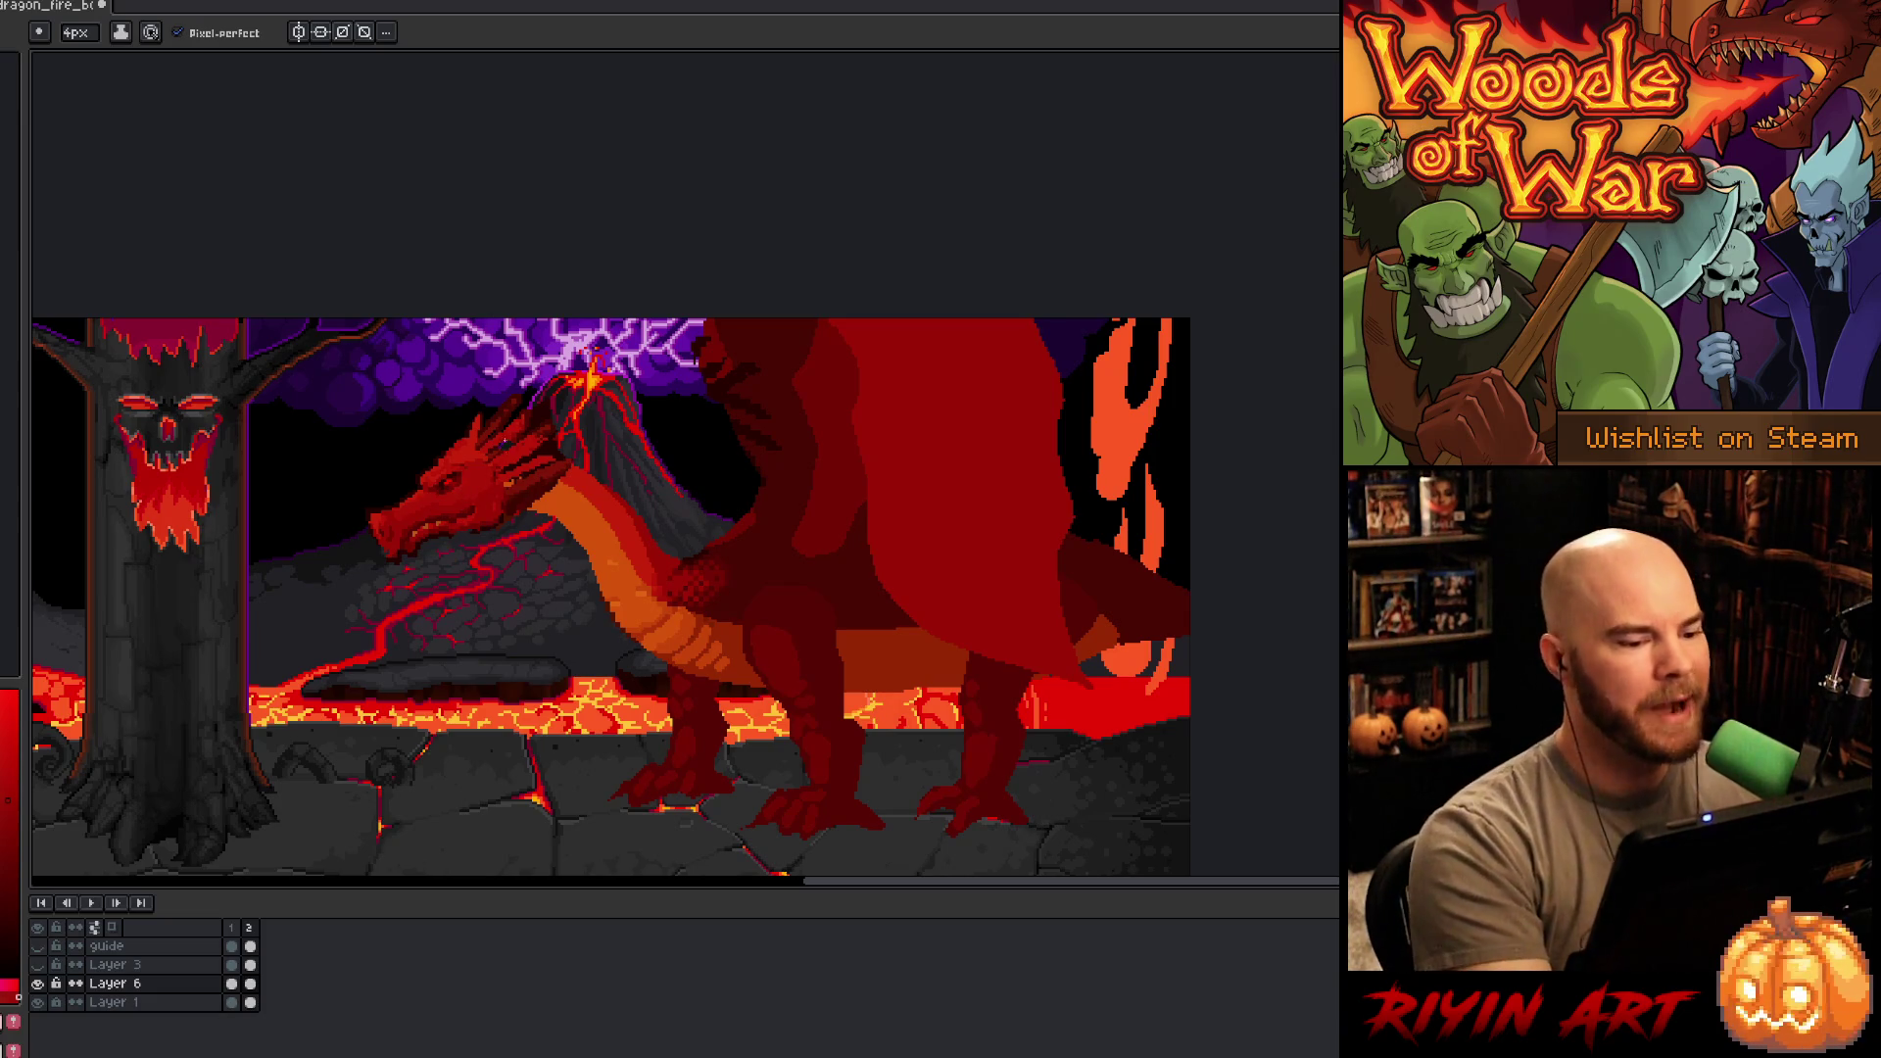
- Lasso the lower jaw, nudge it one pixel up-right, and rotate it about 47° downward
key(m)
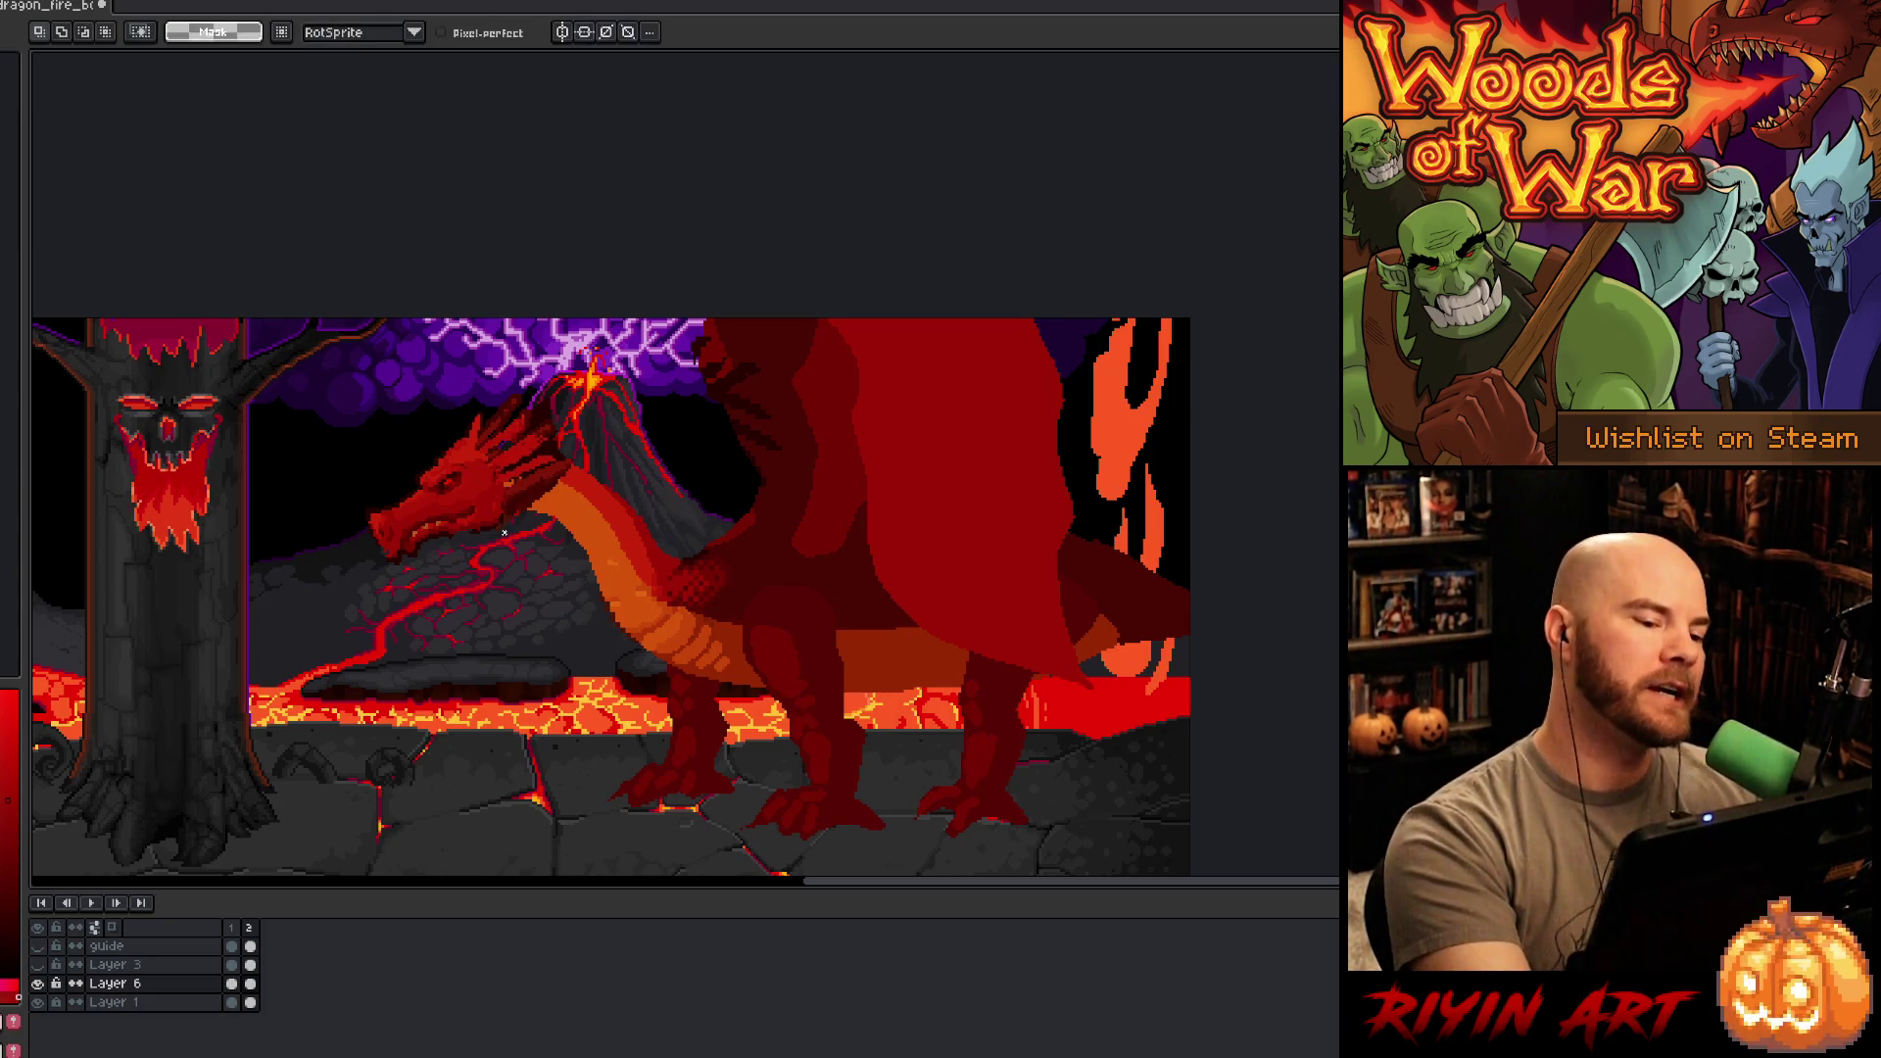
key(q)
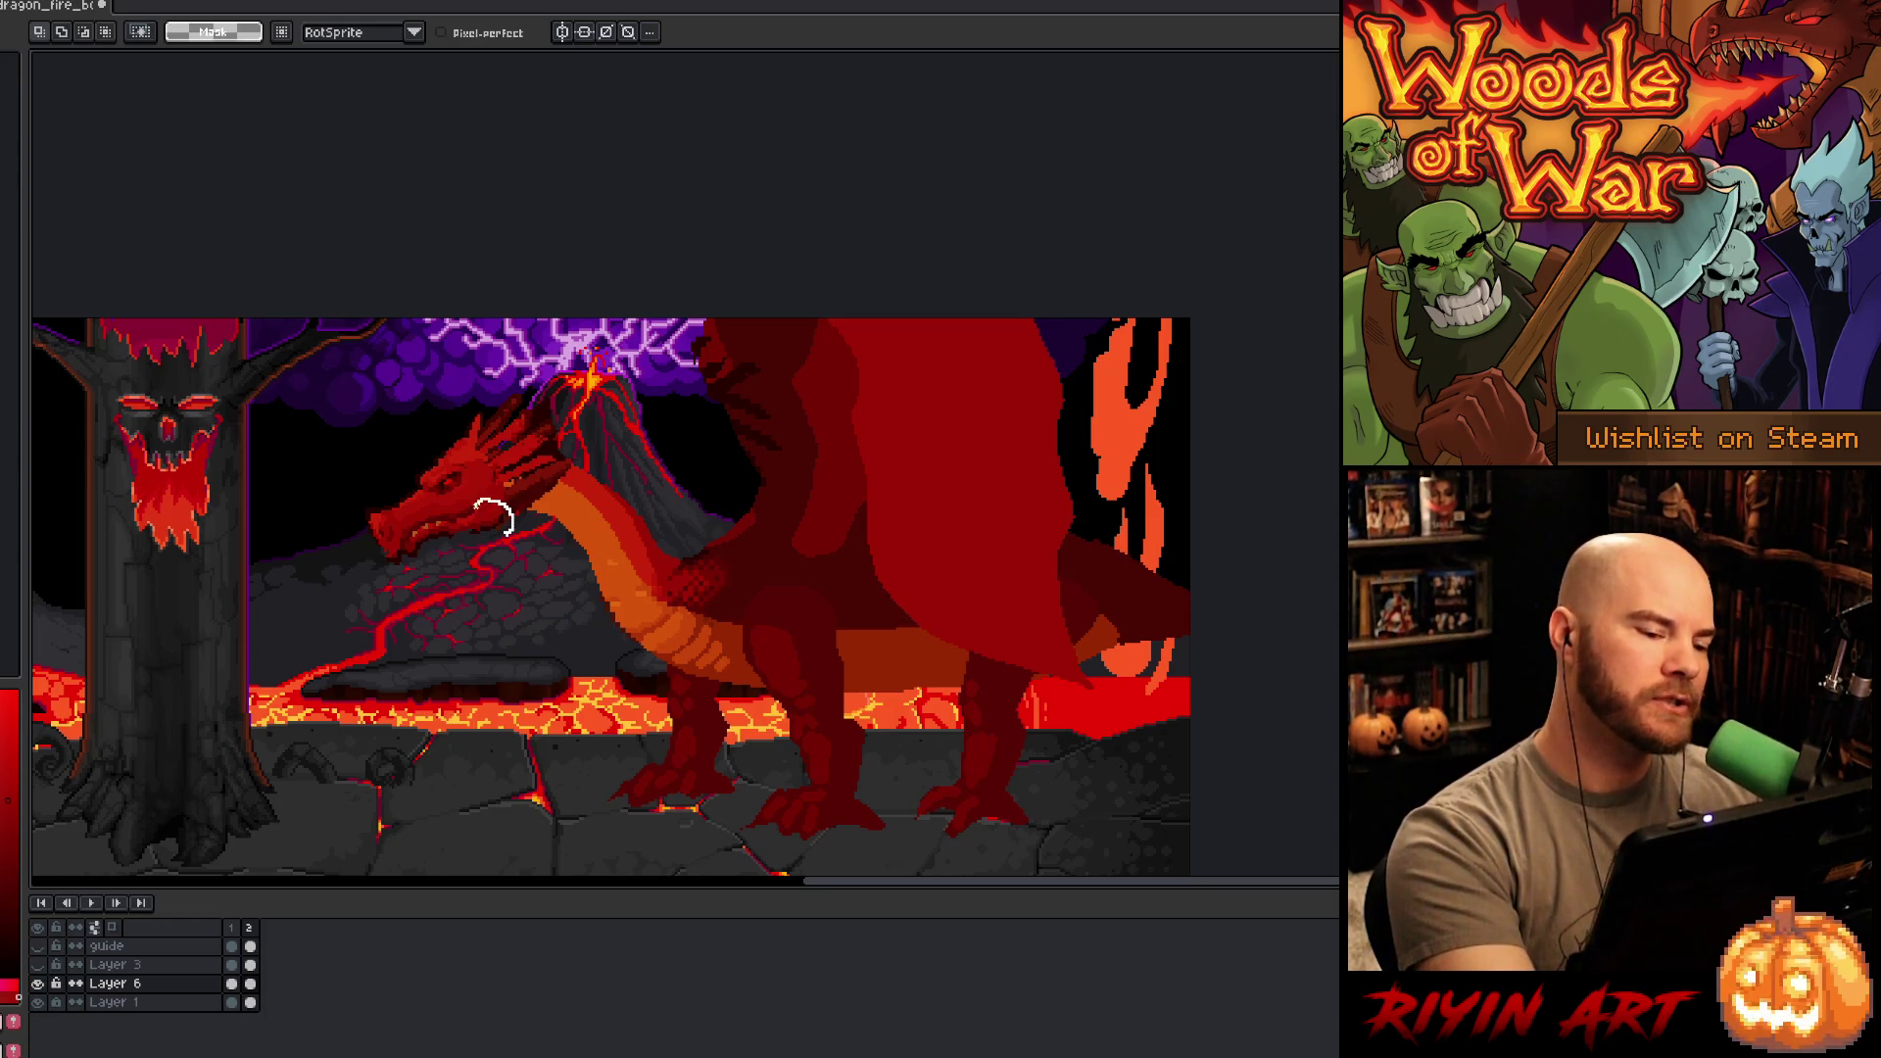
drag(475, 507, 435, 525)
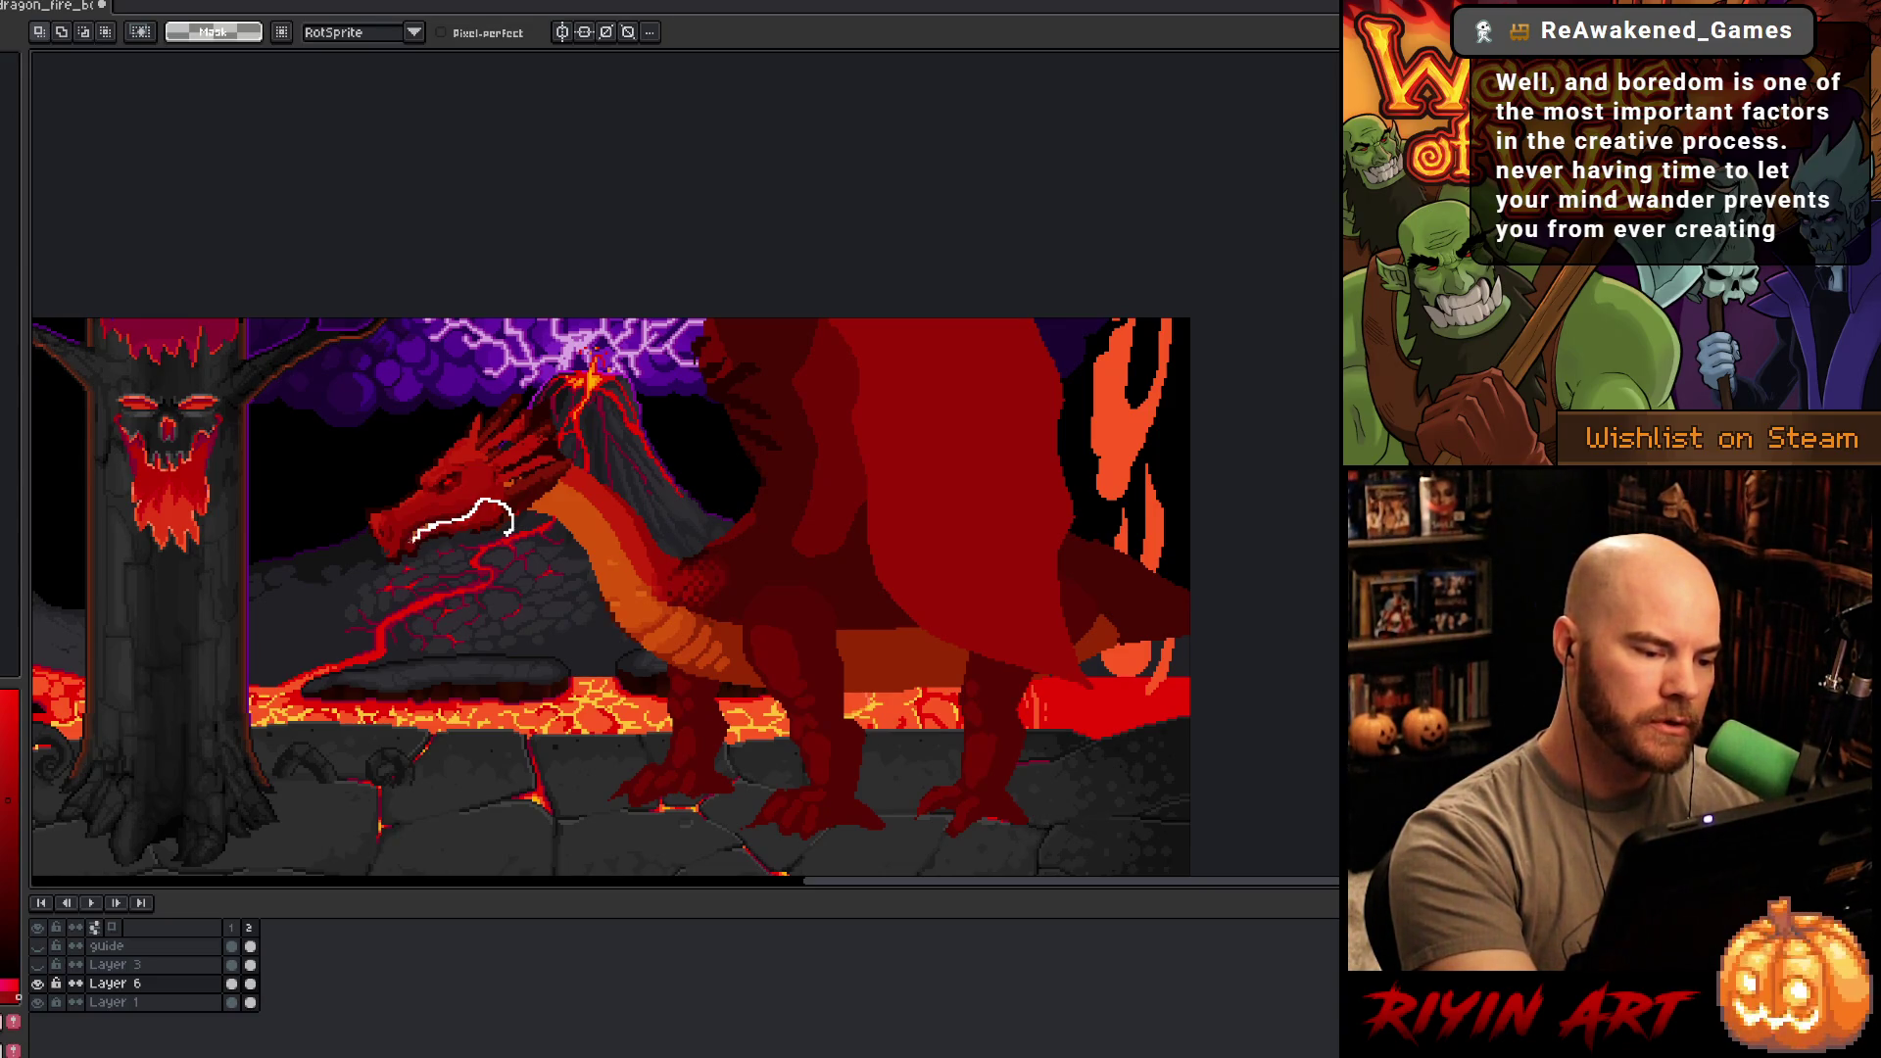
mouse_move(404, 539)
mouse_down()
mouse_move(426, 593)
mouse_move(495, 615)
mouse_up()
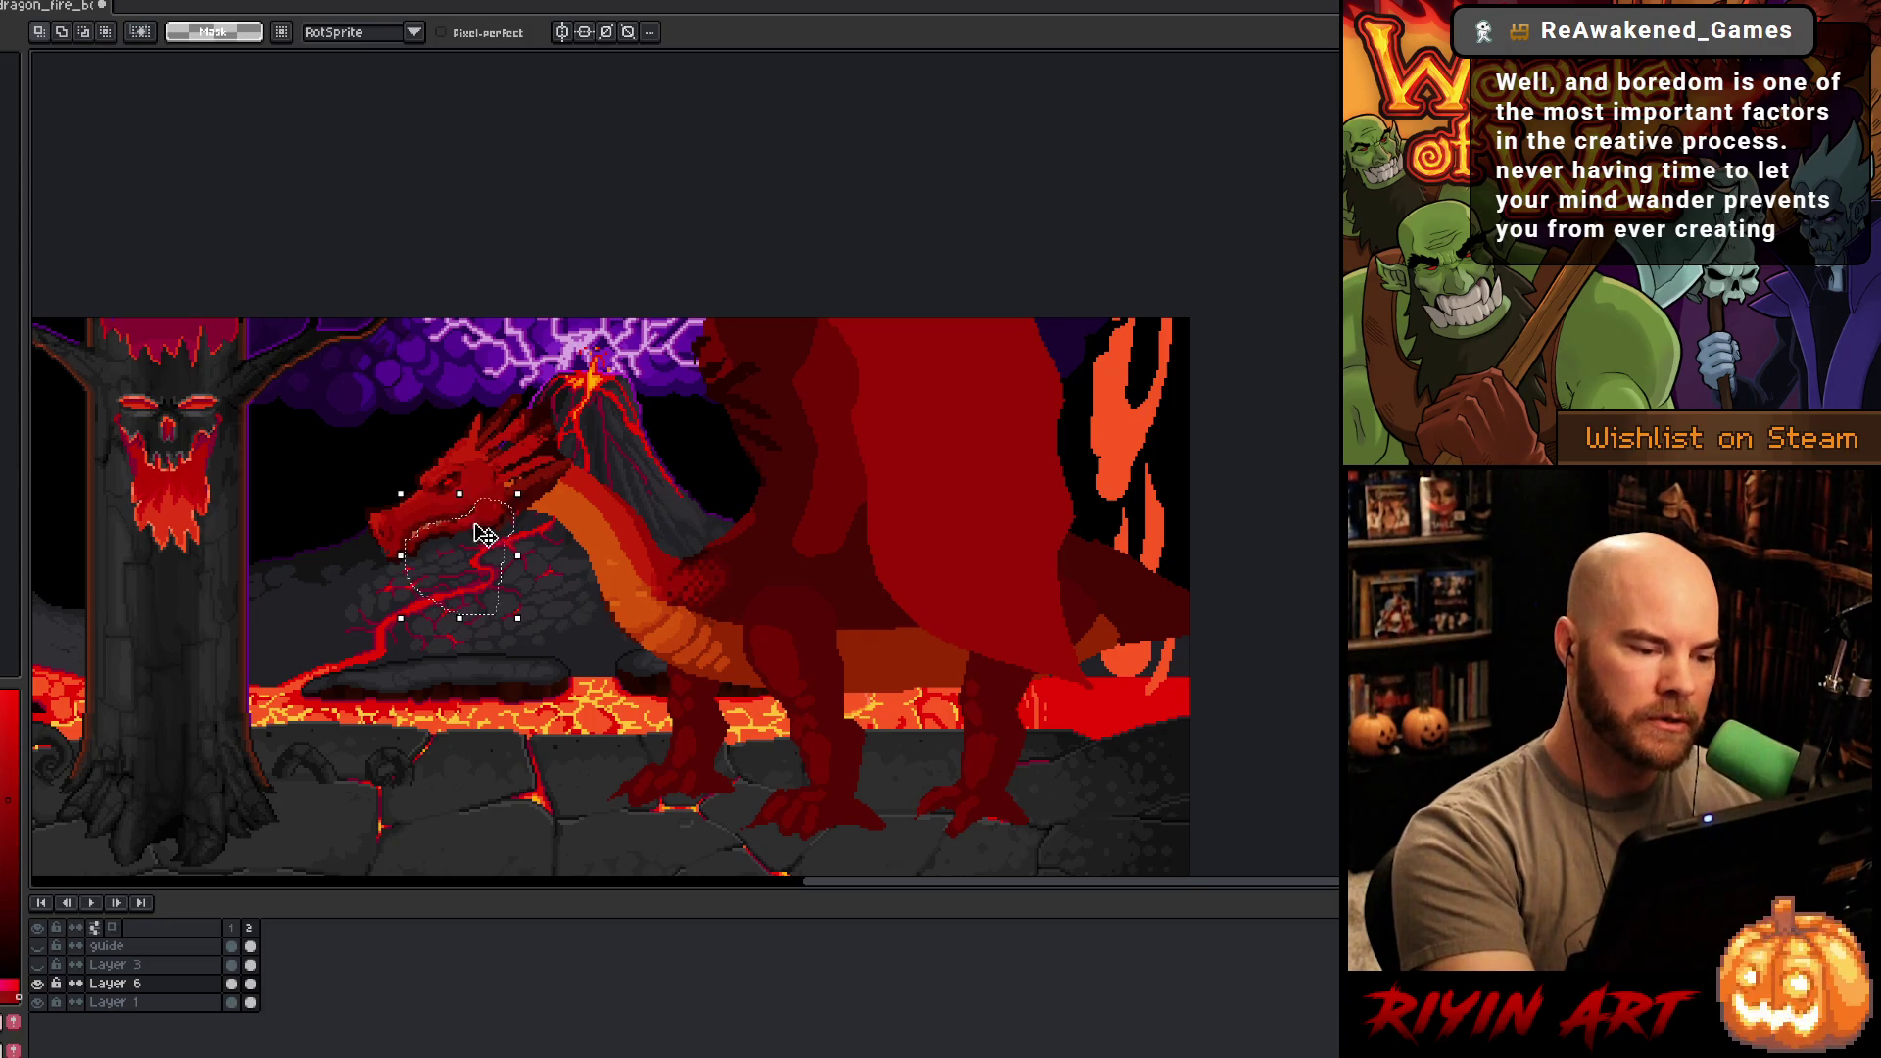
drag(484, 538, 492, 573)
key(Right)
key(Up)
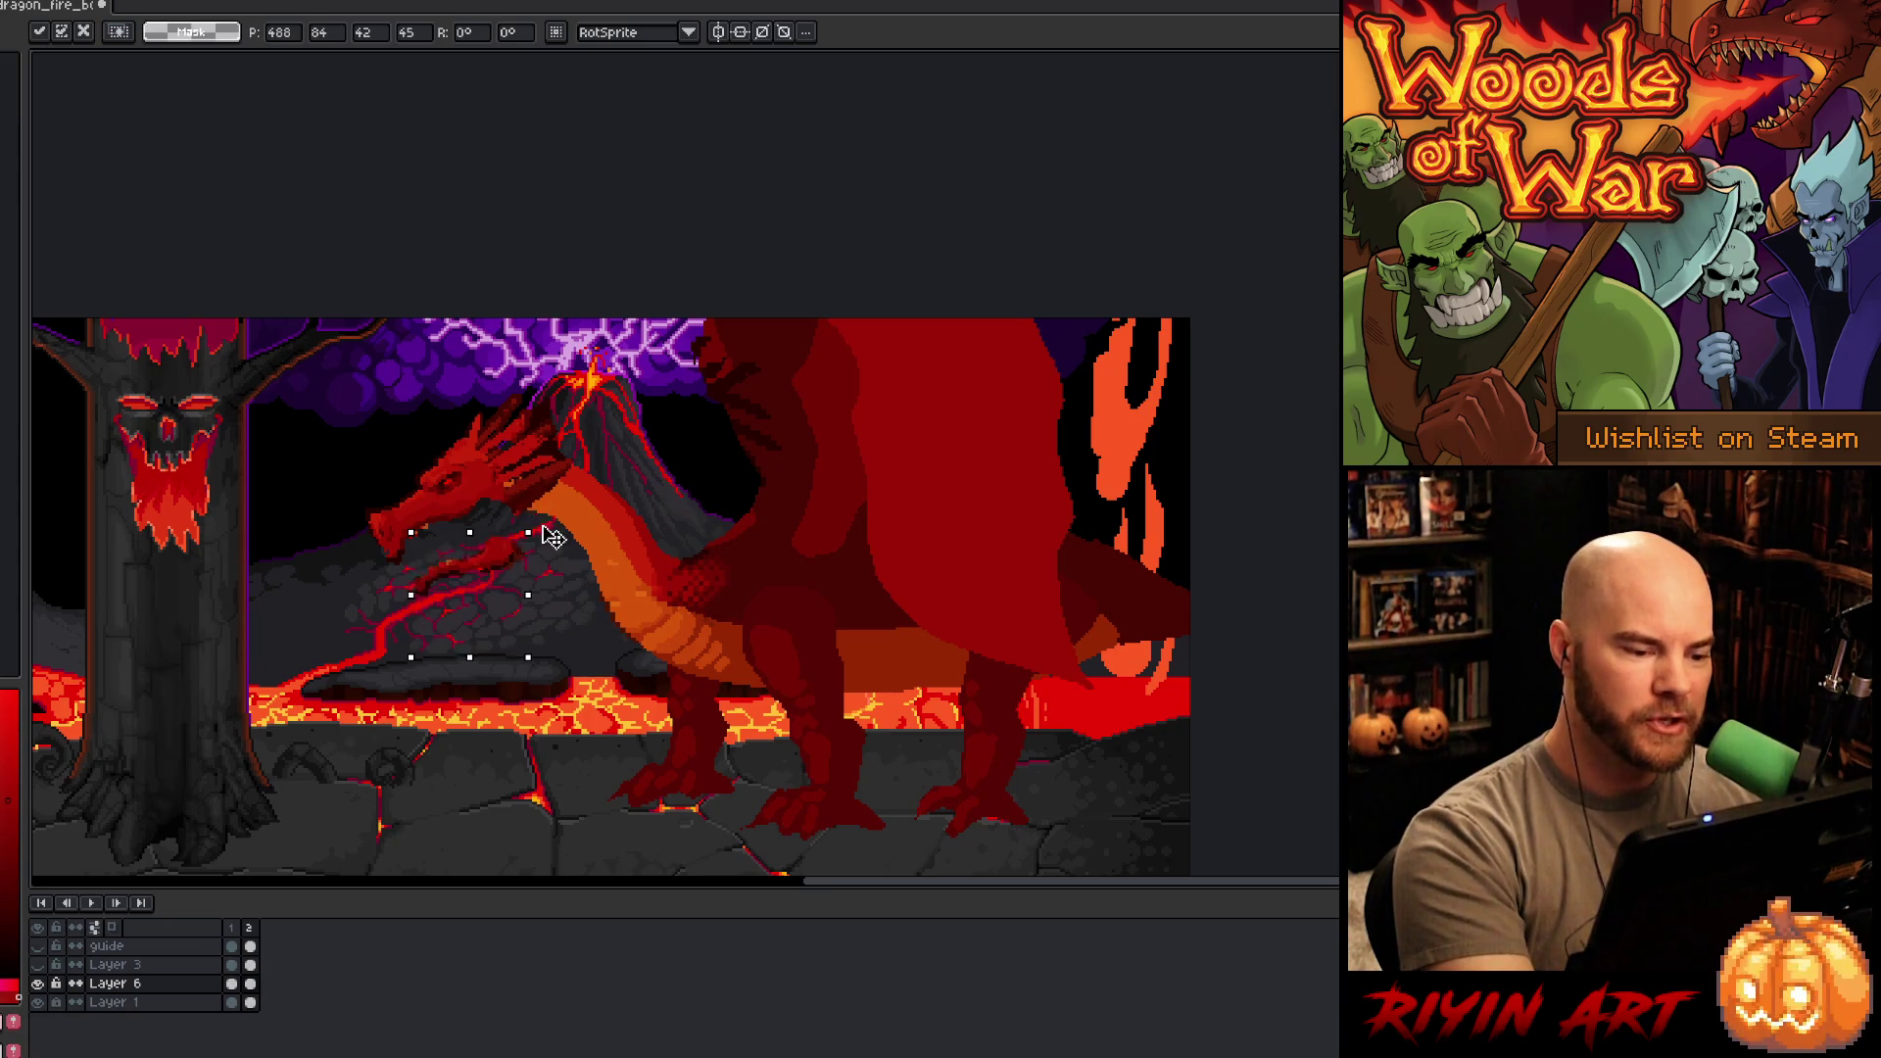
mouse_move(546, 533)
mouse_down()
mouse_move(495, 492)
mouse_move(514, 528)
mouse_up()
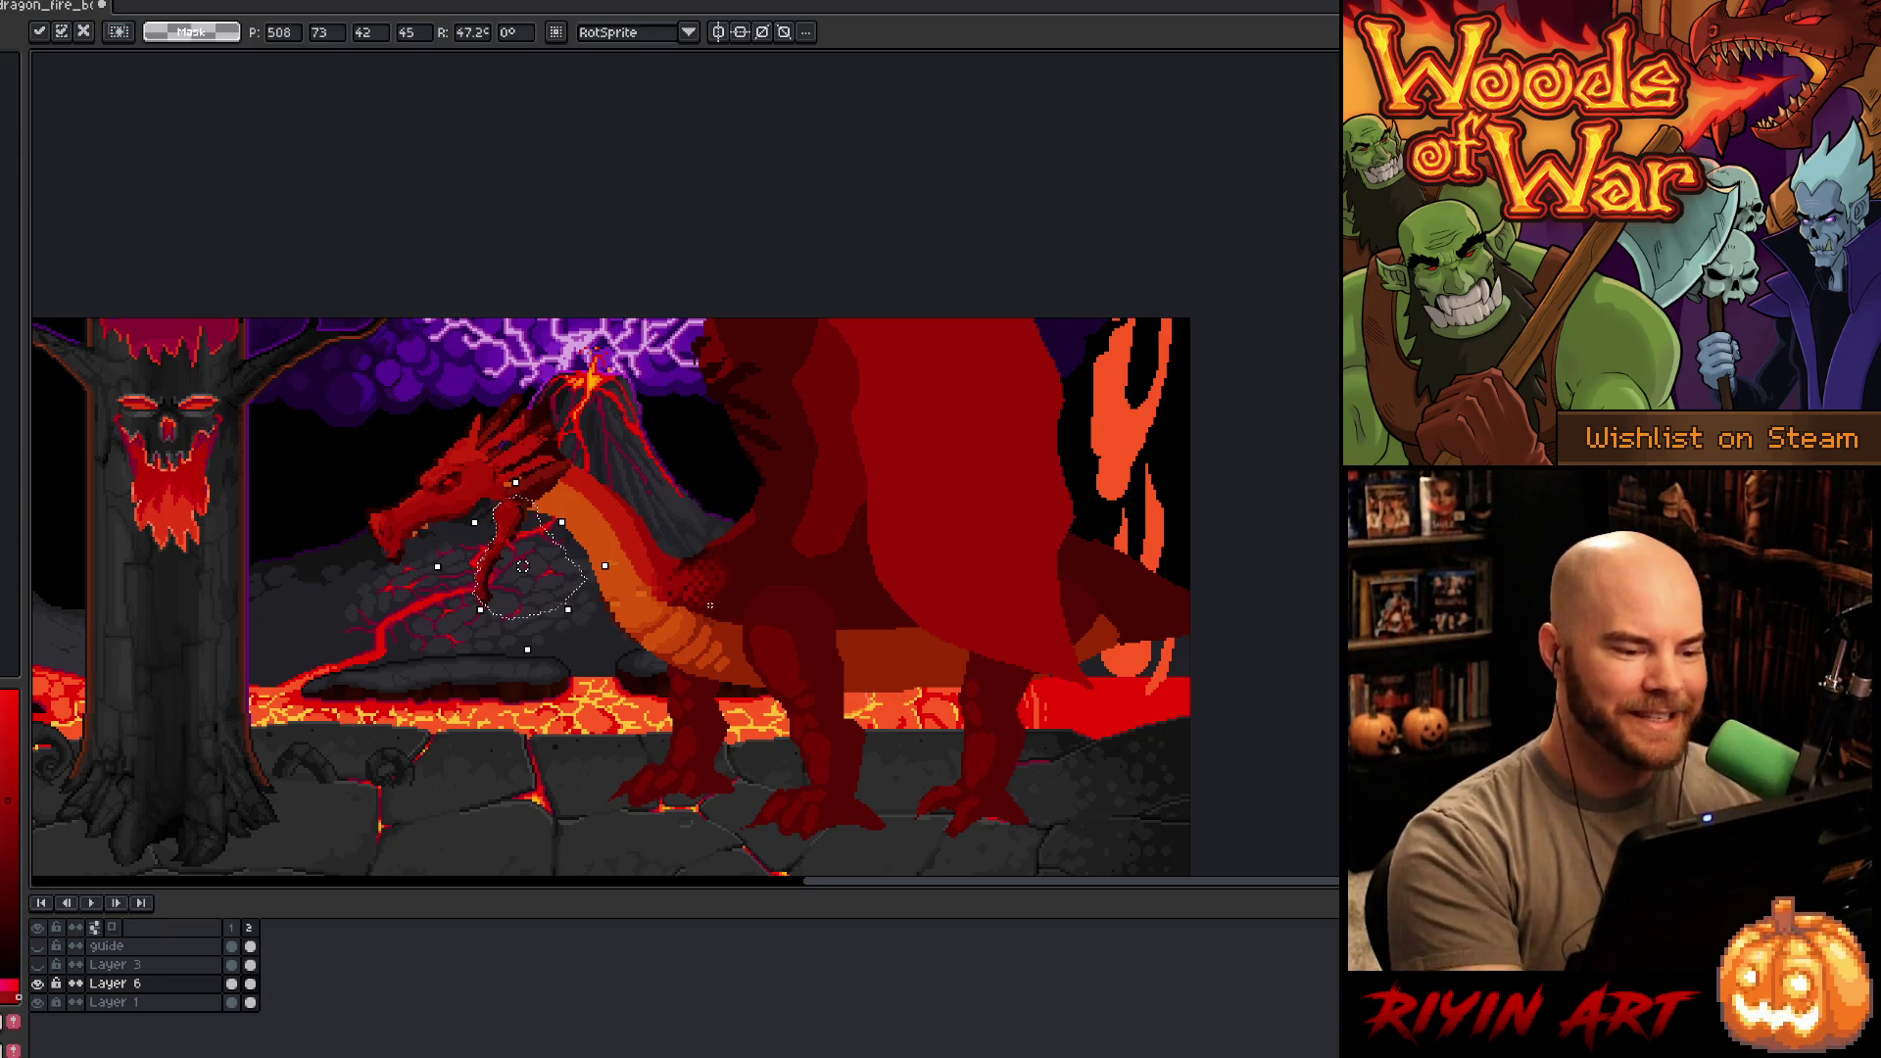
- Apply the 47° jaw rotation so the mouth stays hanging open
click(690, 642)
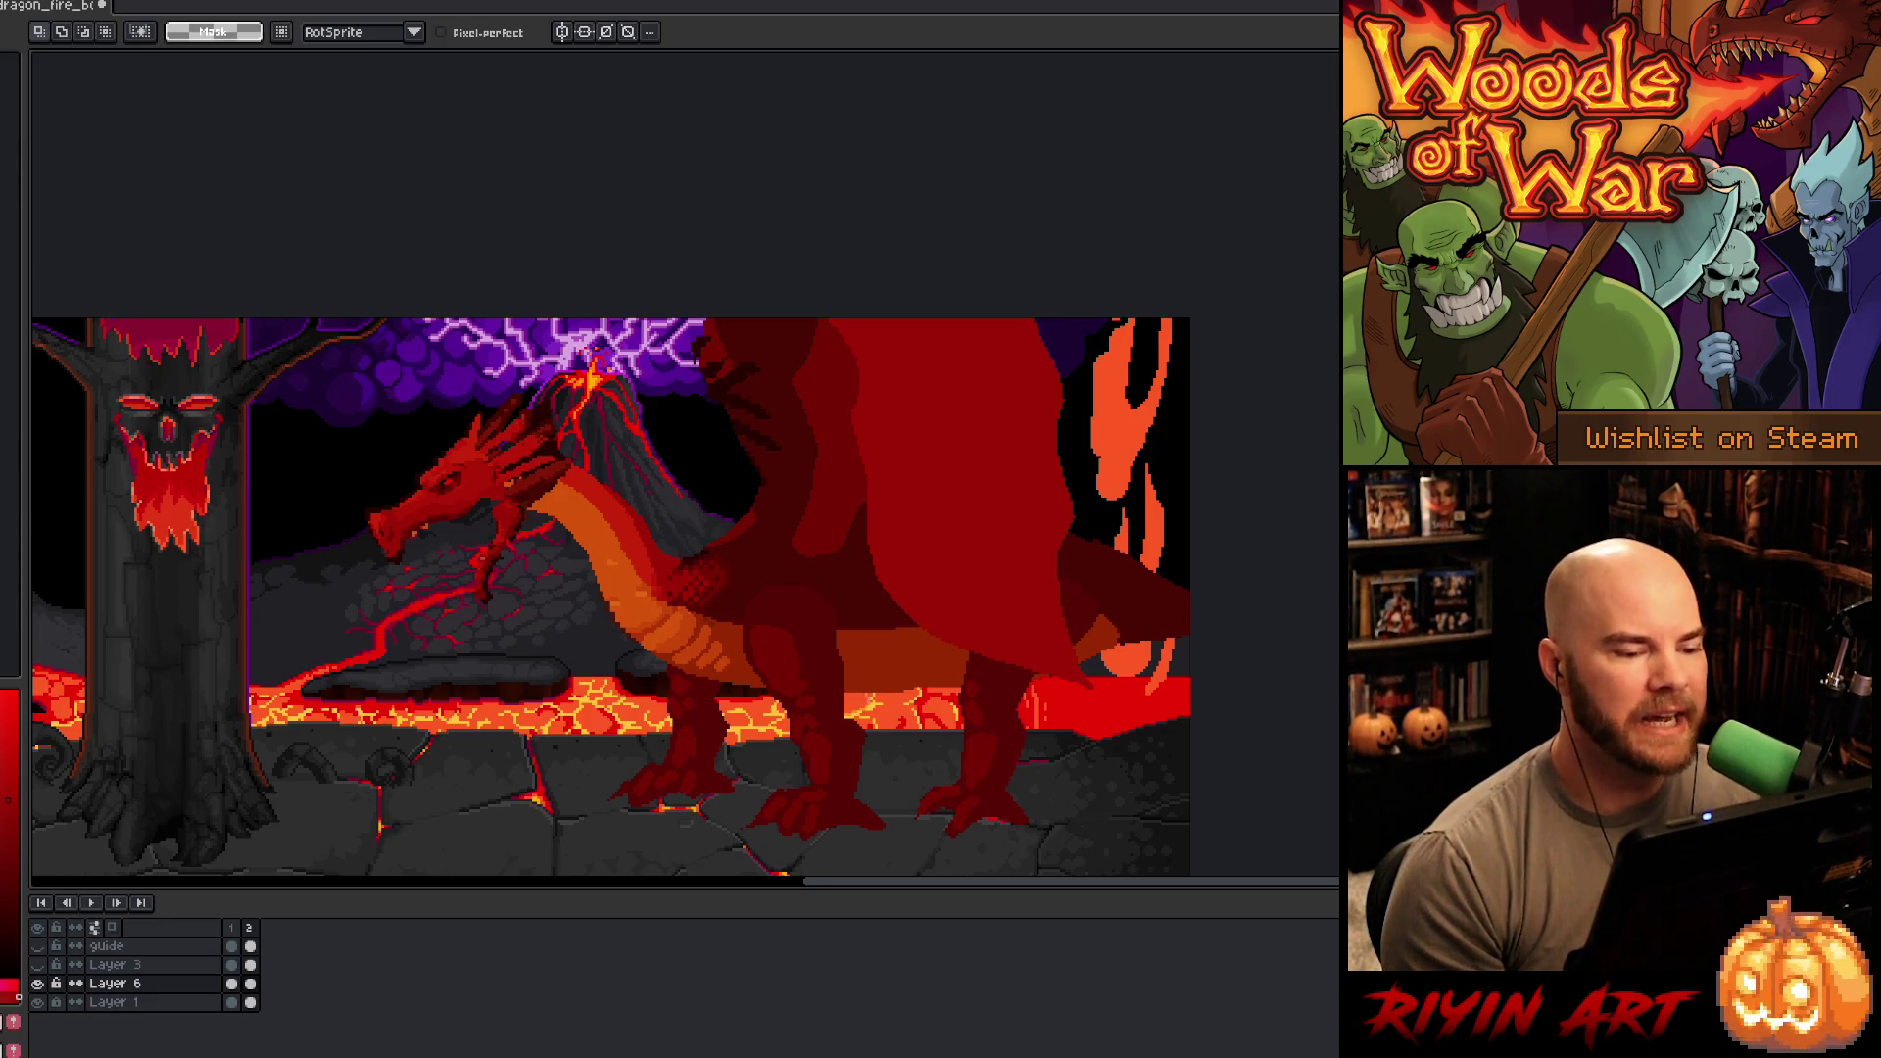
- Zoom the canvas in and out to inspect the dragon's reshaped head and neck
scroll(459, 502, up, 3)
scroll(483, 486, up, 1)
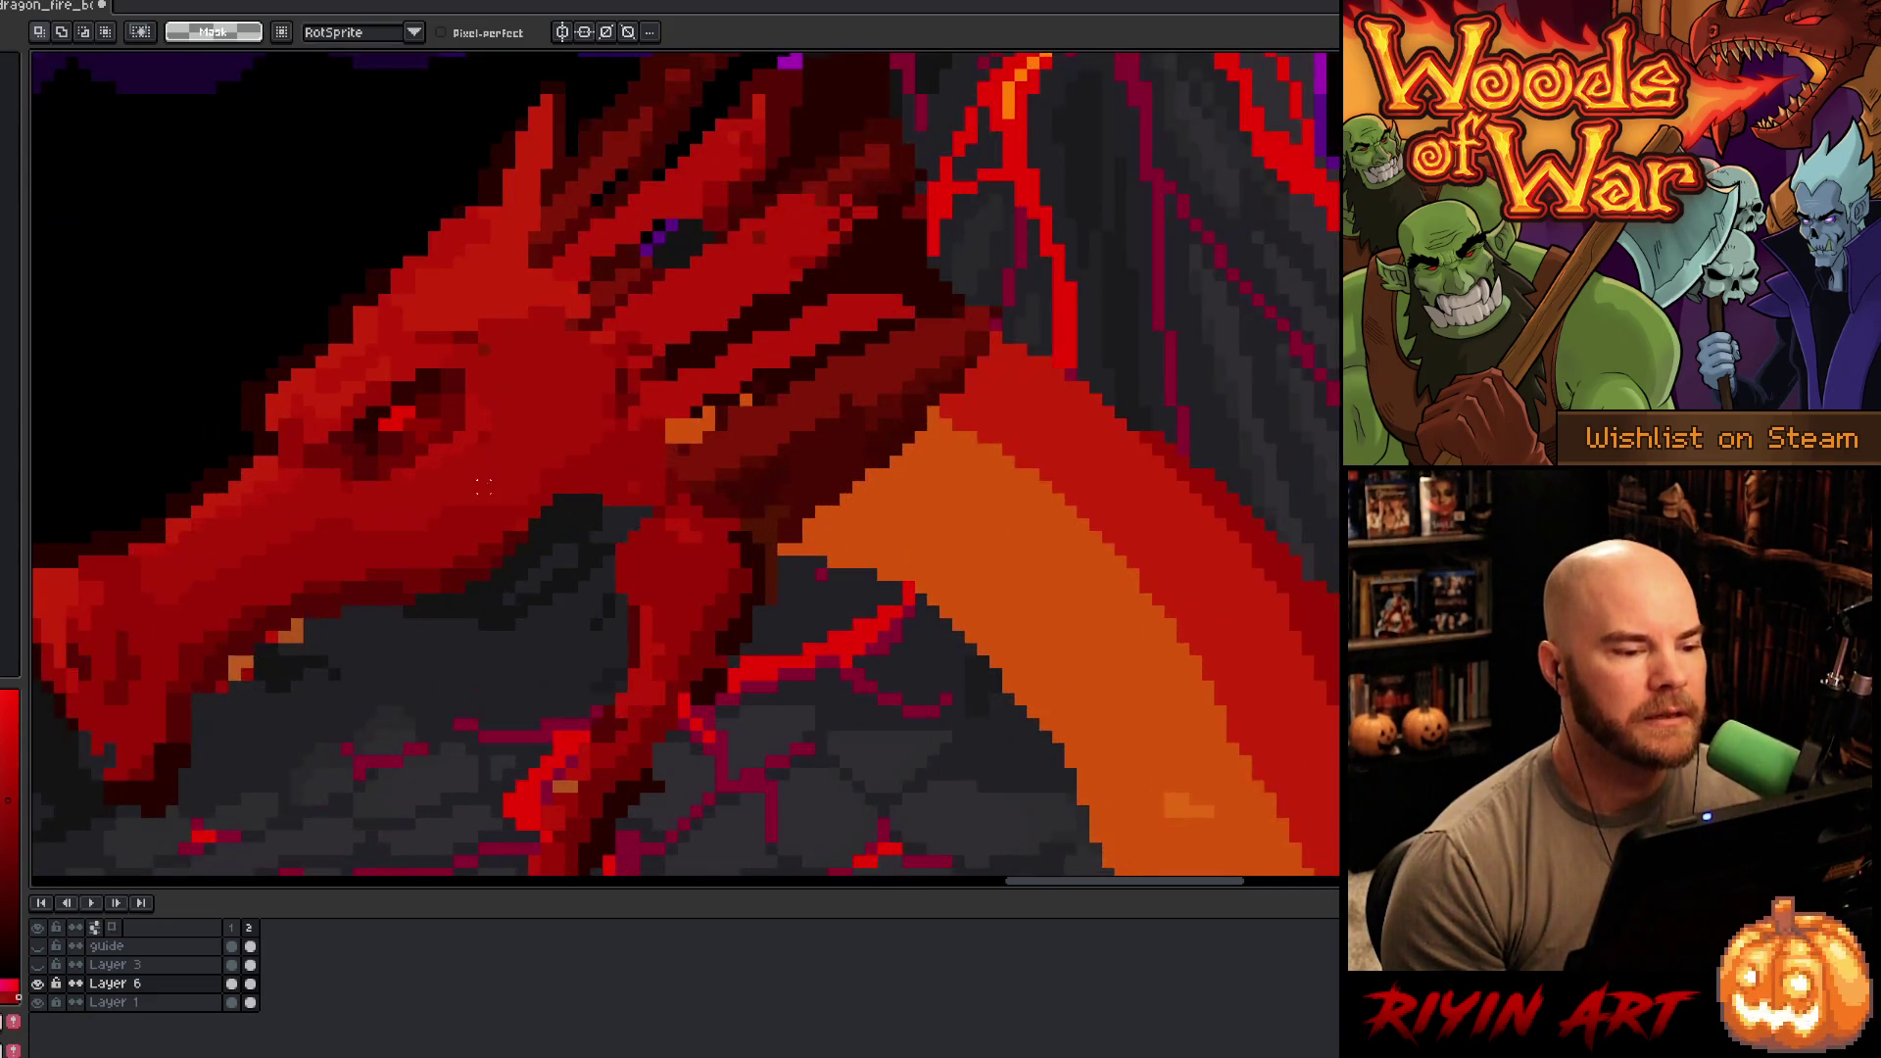
scroll(372, 397, up, 2)
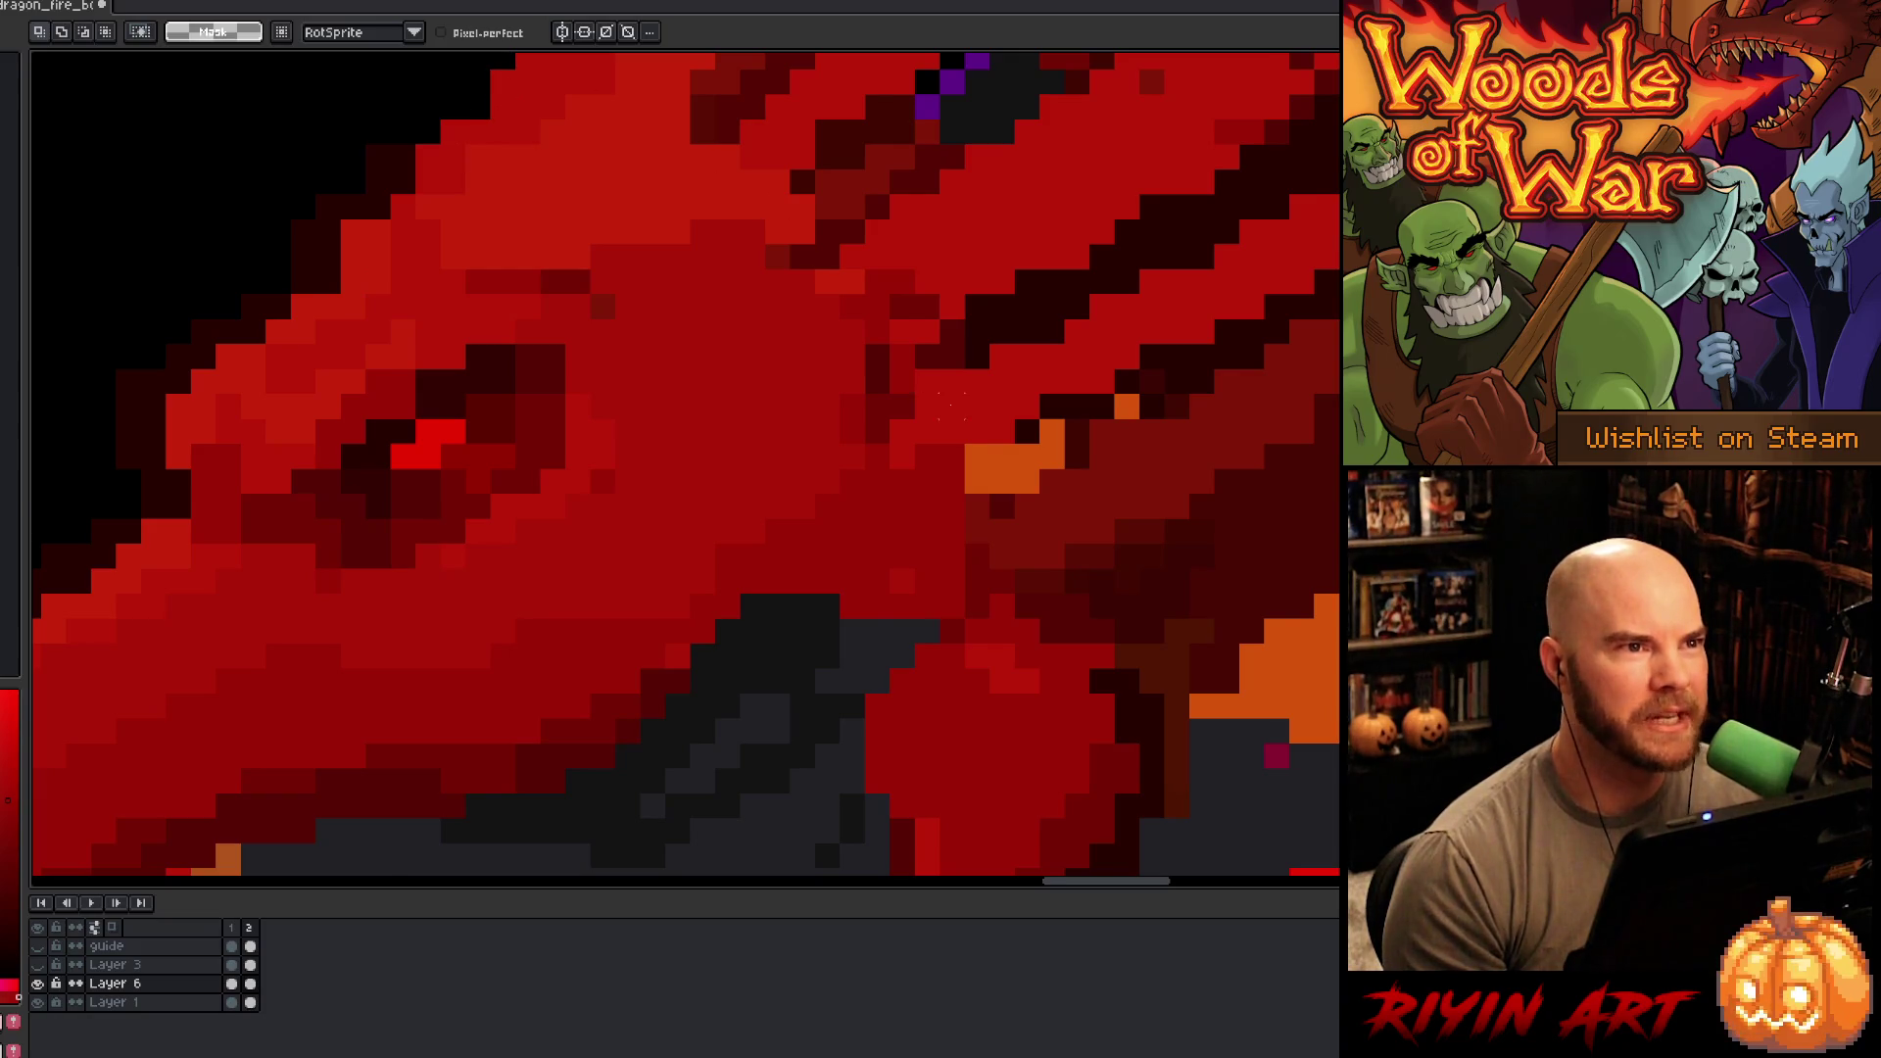
scroll(950, 406, down, 2)
scroll(776, 431, down, 2)
scroll(787, 509, up, 2)
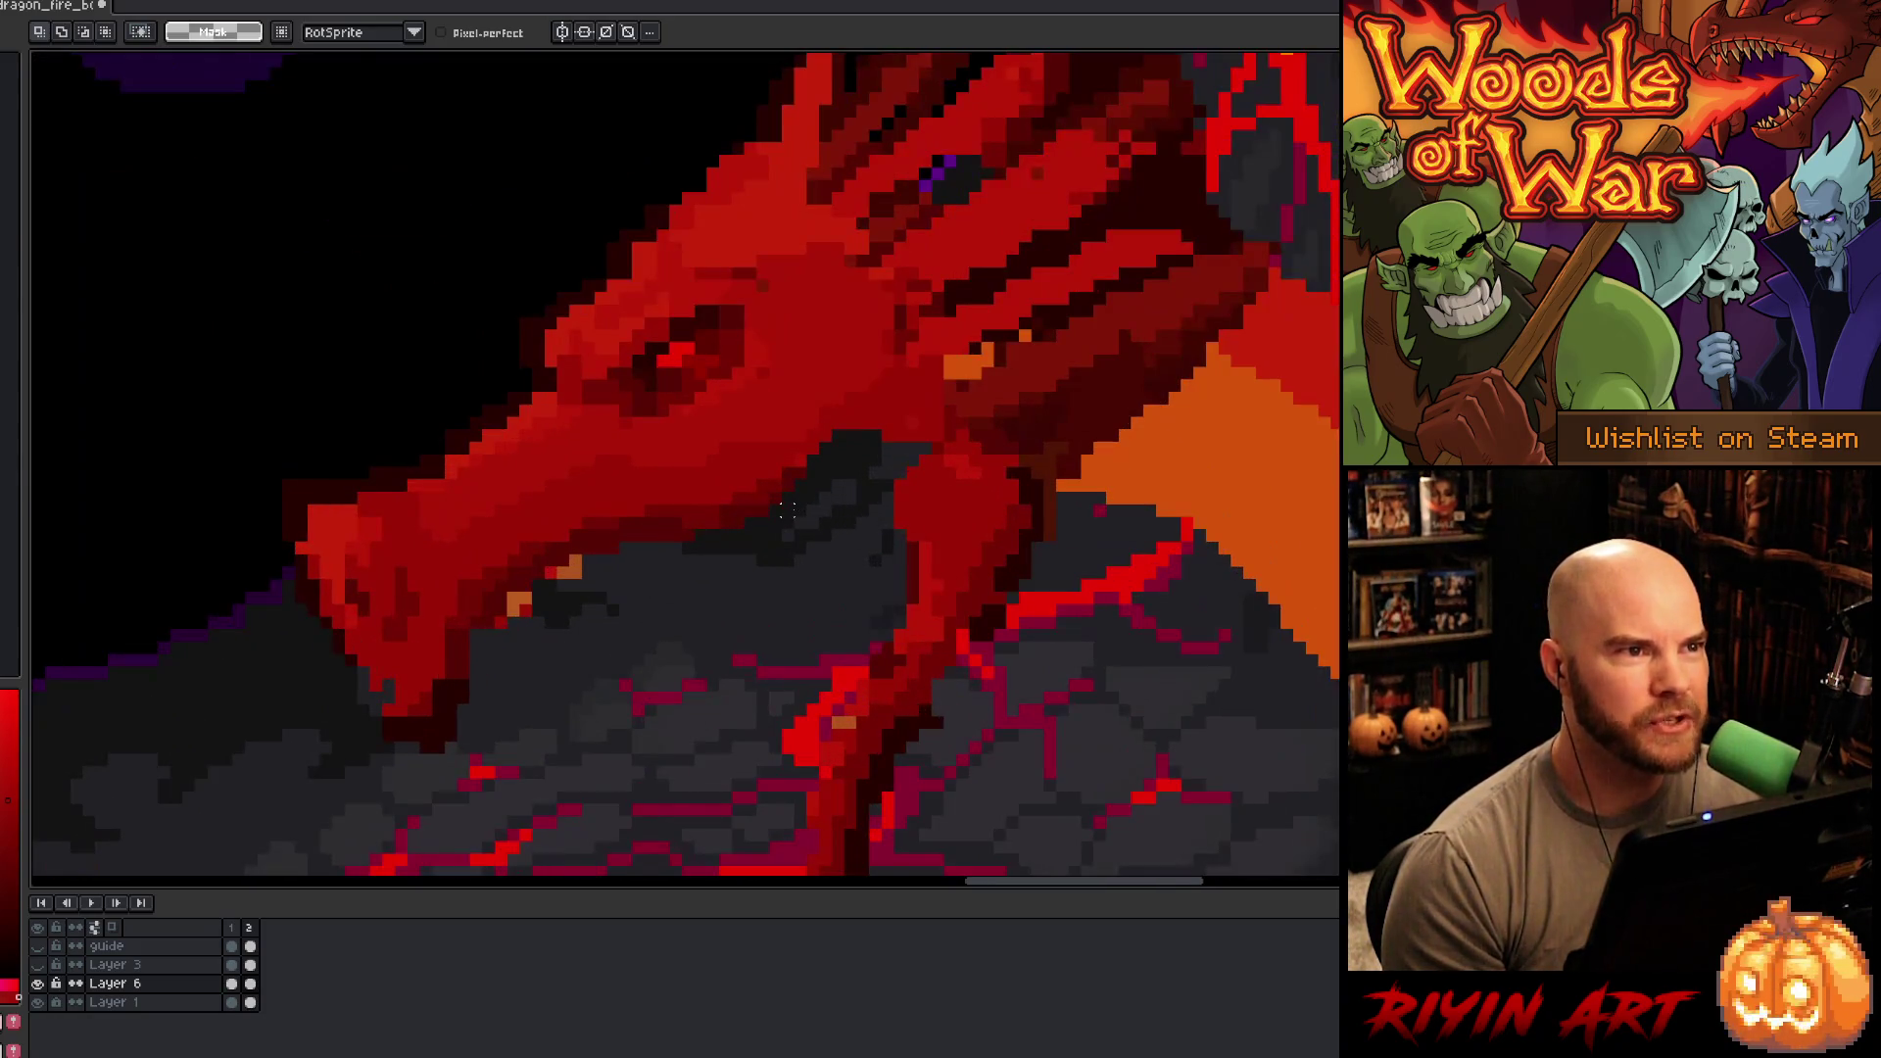
scroll(787, 508, down, 3)
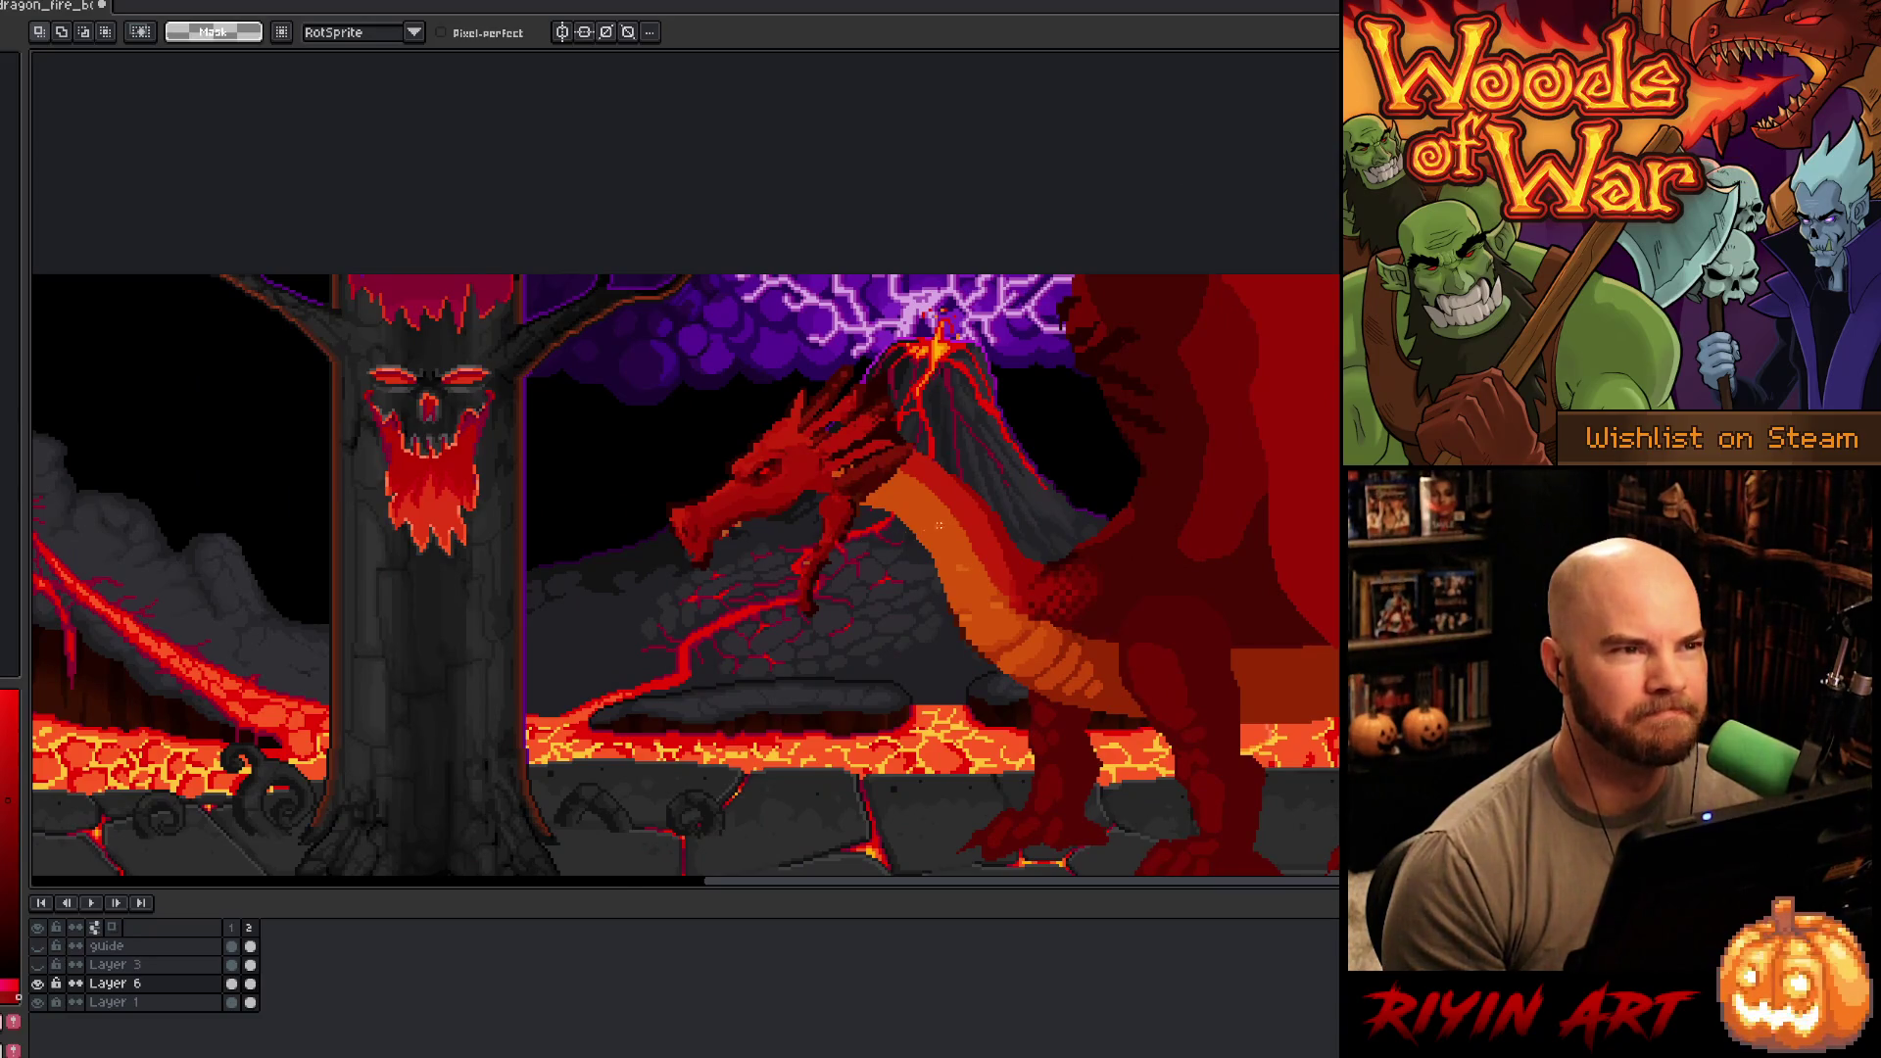
scroll(939, 525, down, 1)
scroll(1058, 503, up, 1)
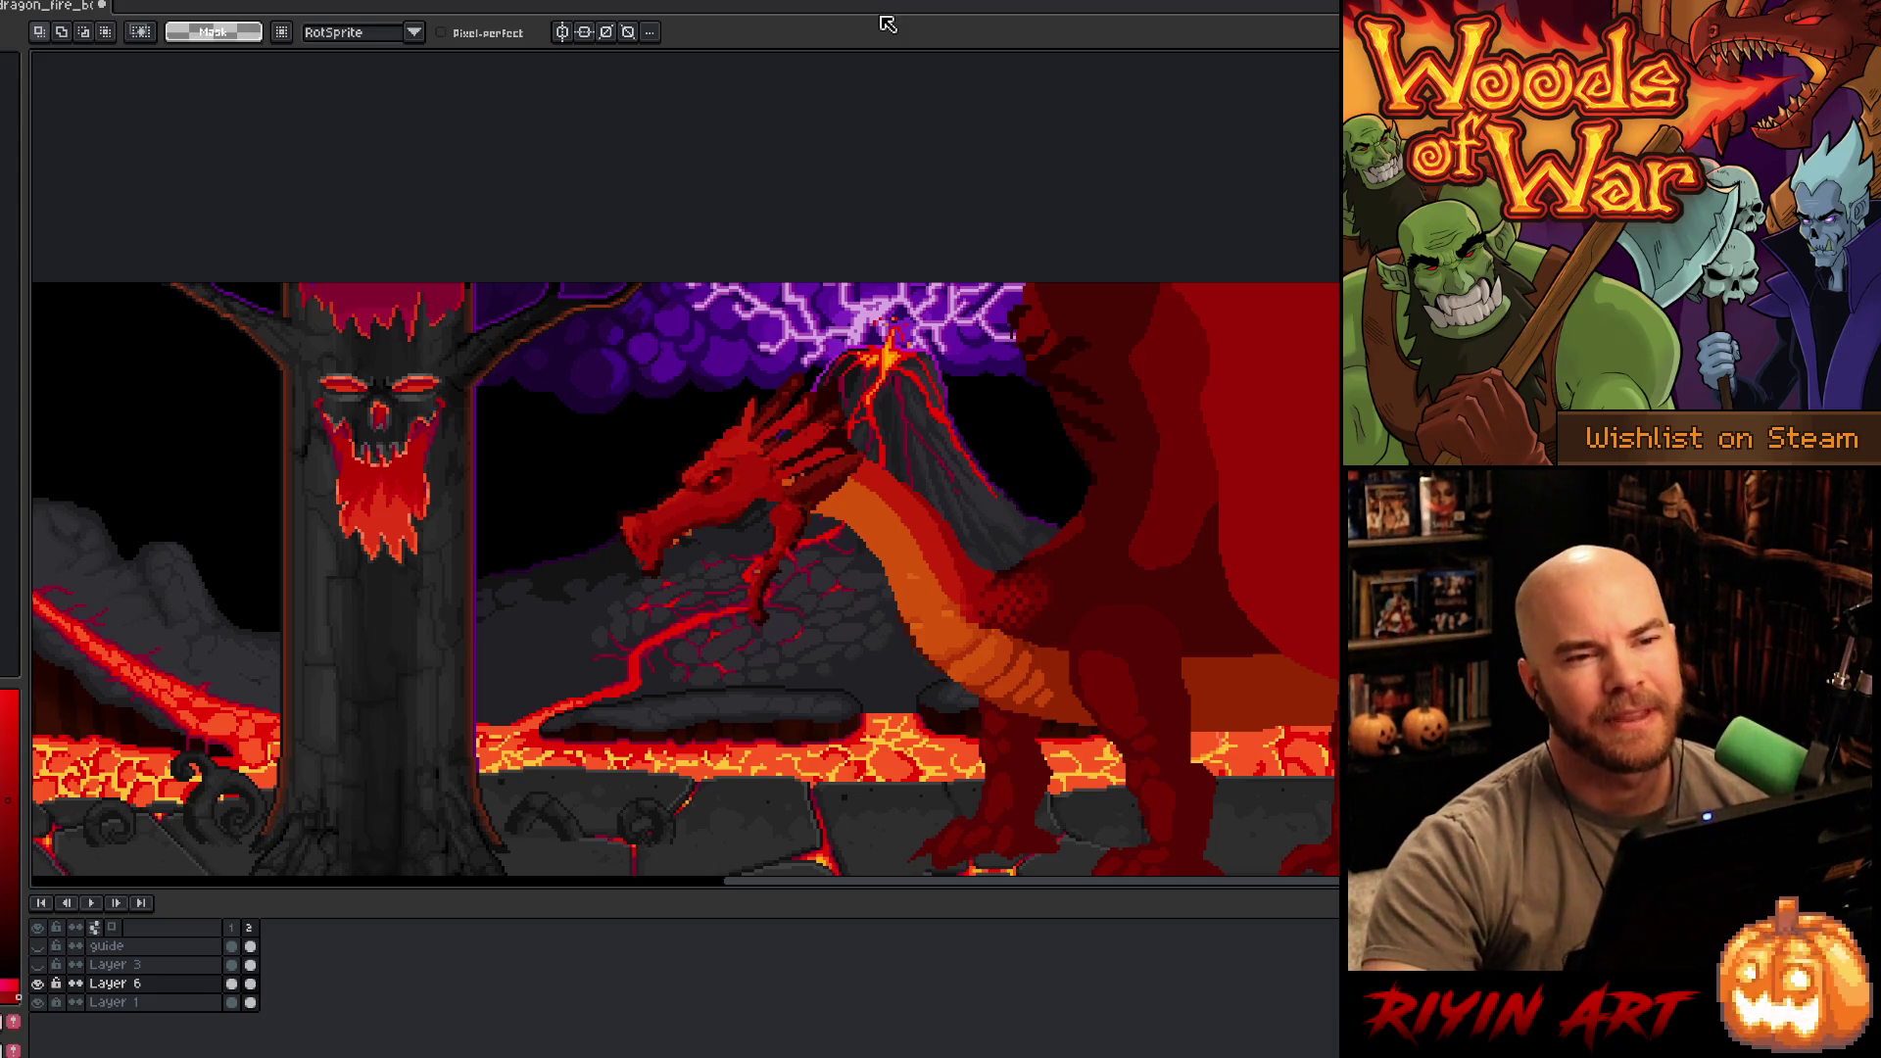
- Lasso the dragon's small front arm, move it under the neck, and commit the new position
key(b)
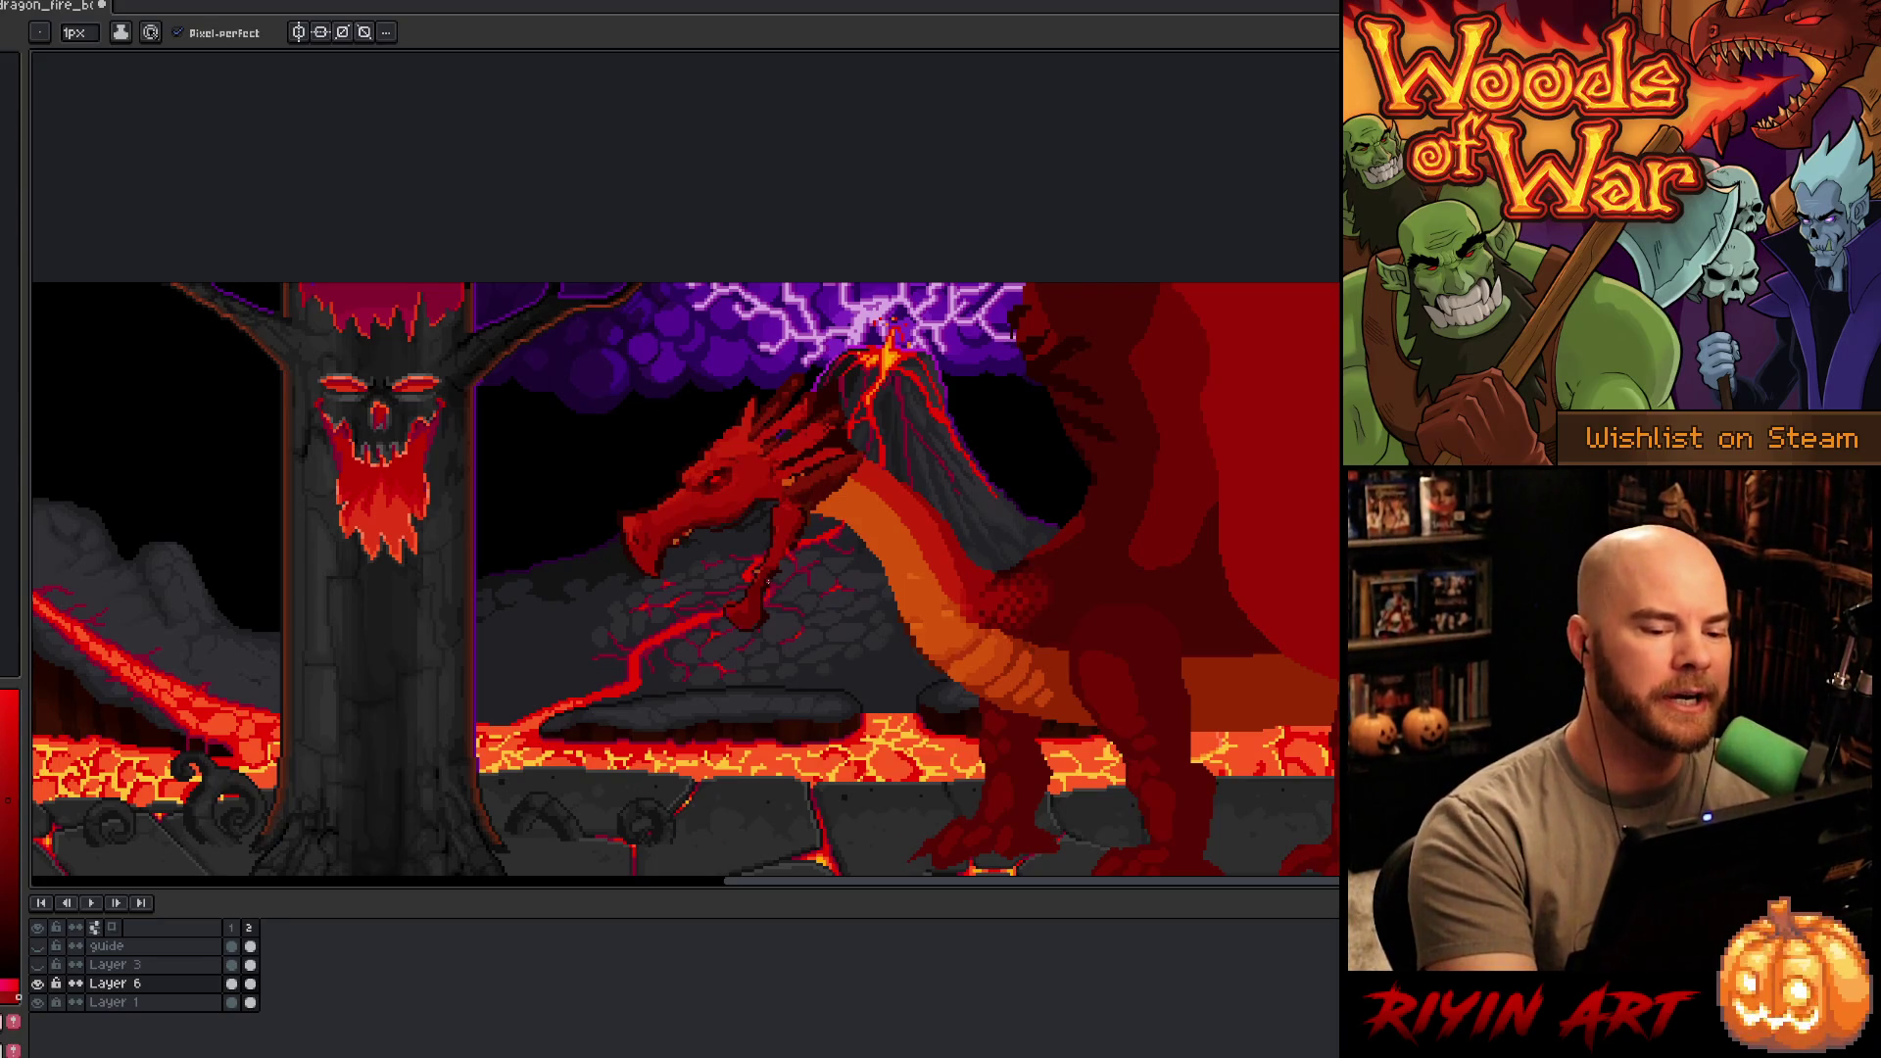
alt+click(770, 580)
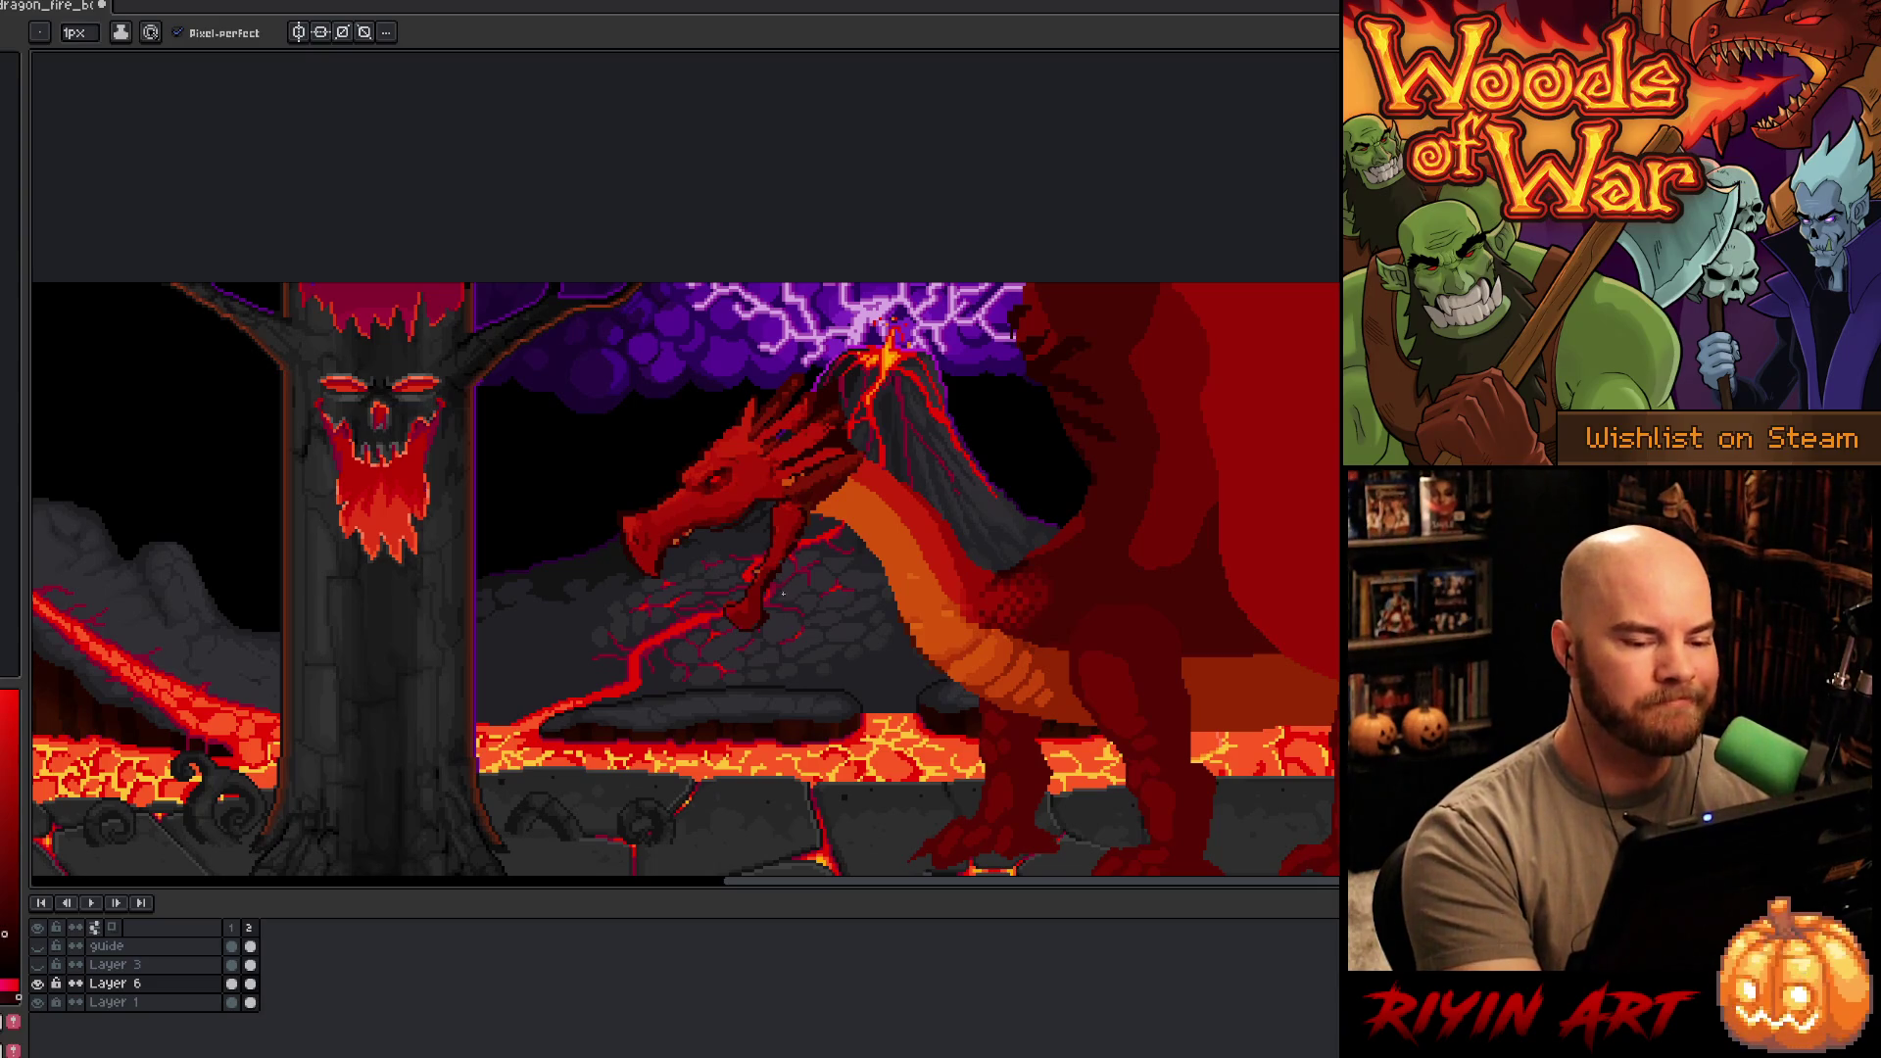
key(q)
mouse_move(784, 612)
mouse_down()
mouse_move(730, 639)
mouse_move(774, 550)
mouse_move(805, 609)
mouse_move(755, 600)
mouse_move(755, 622)
mouse_up()
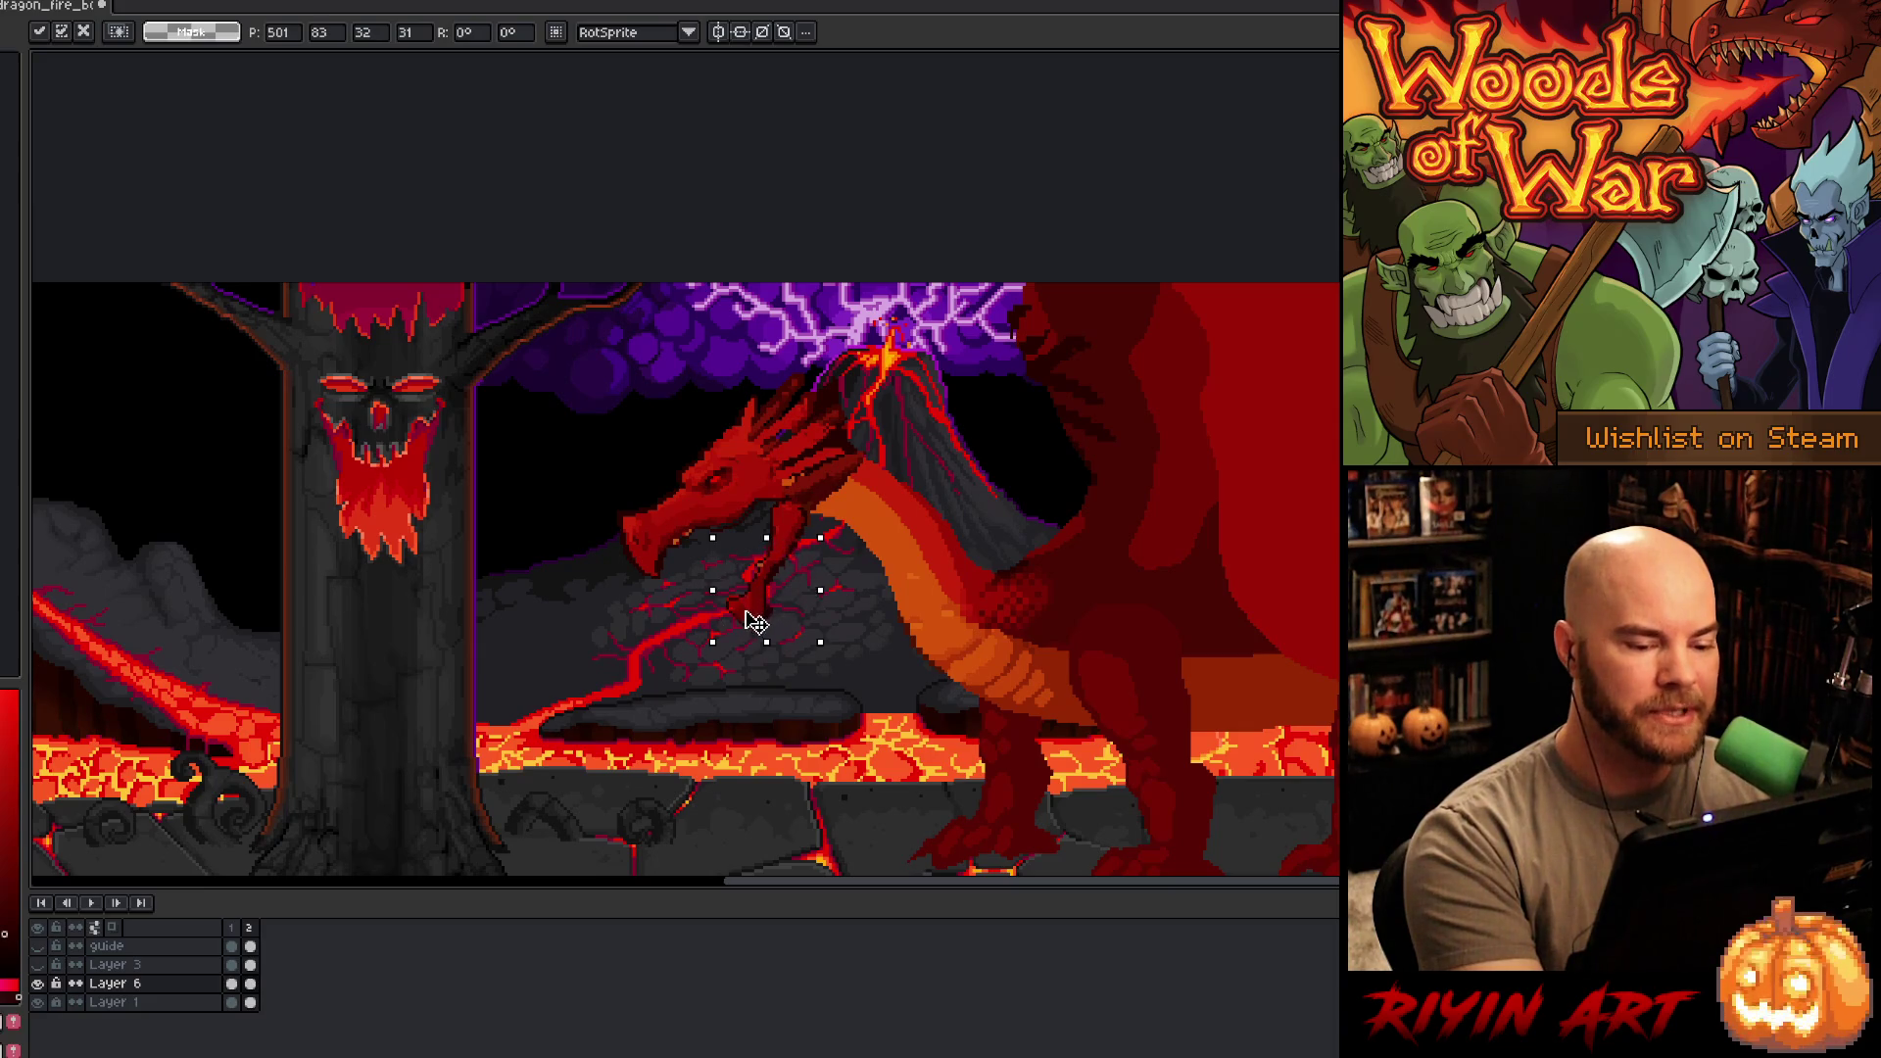
key(Return)
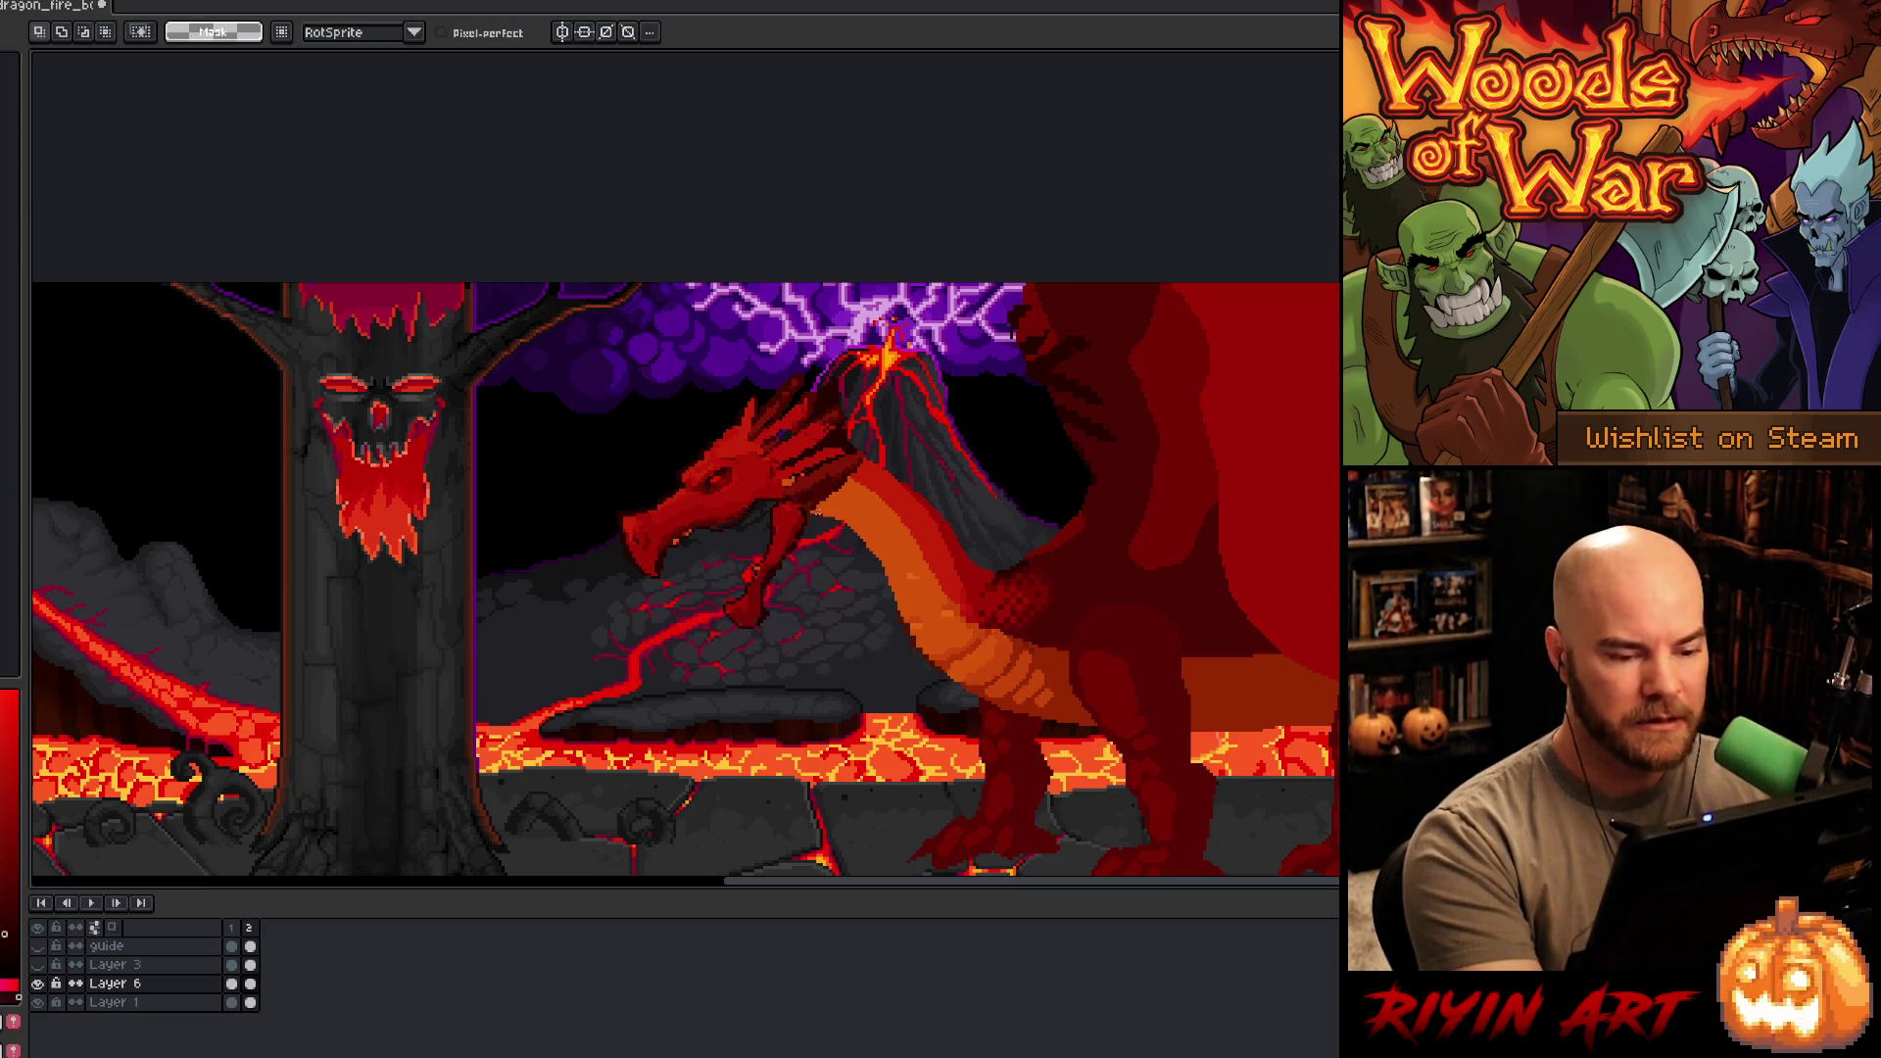
key(b)
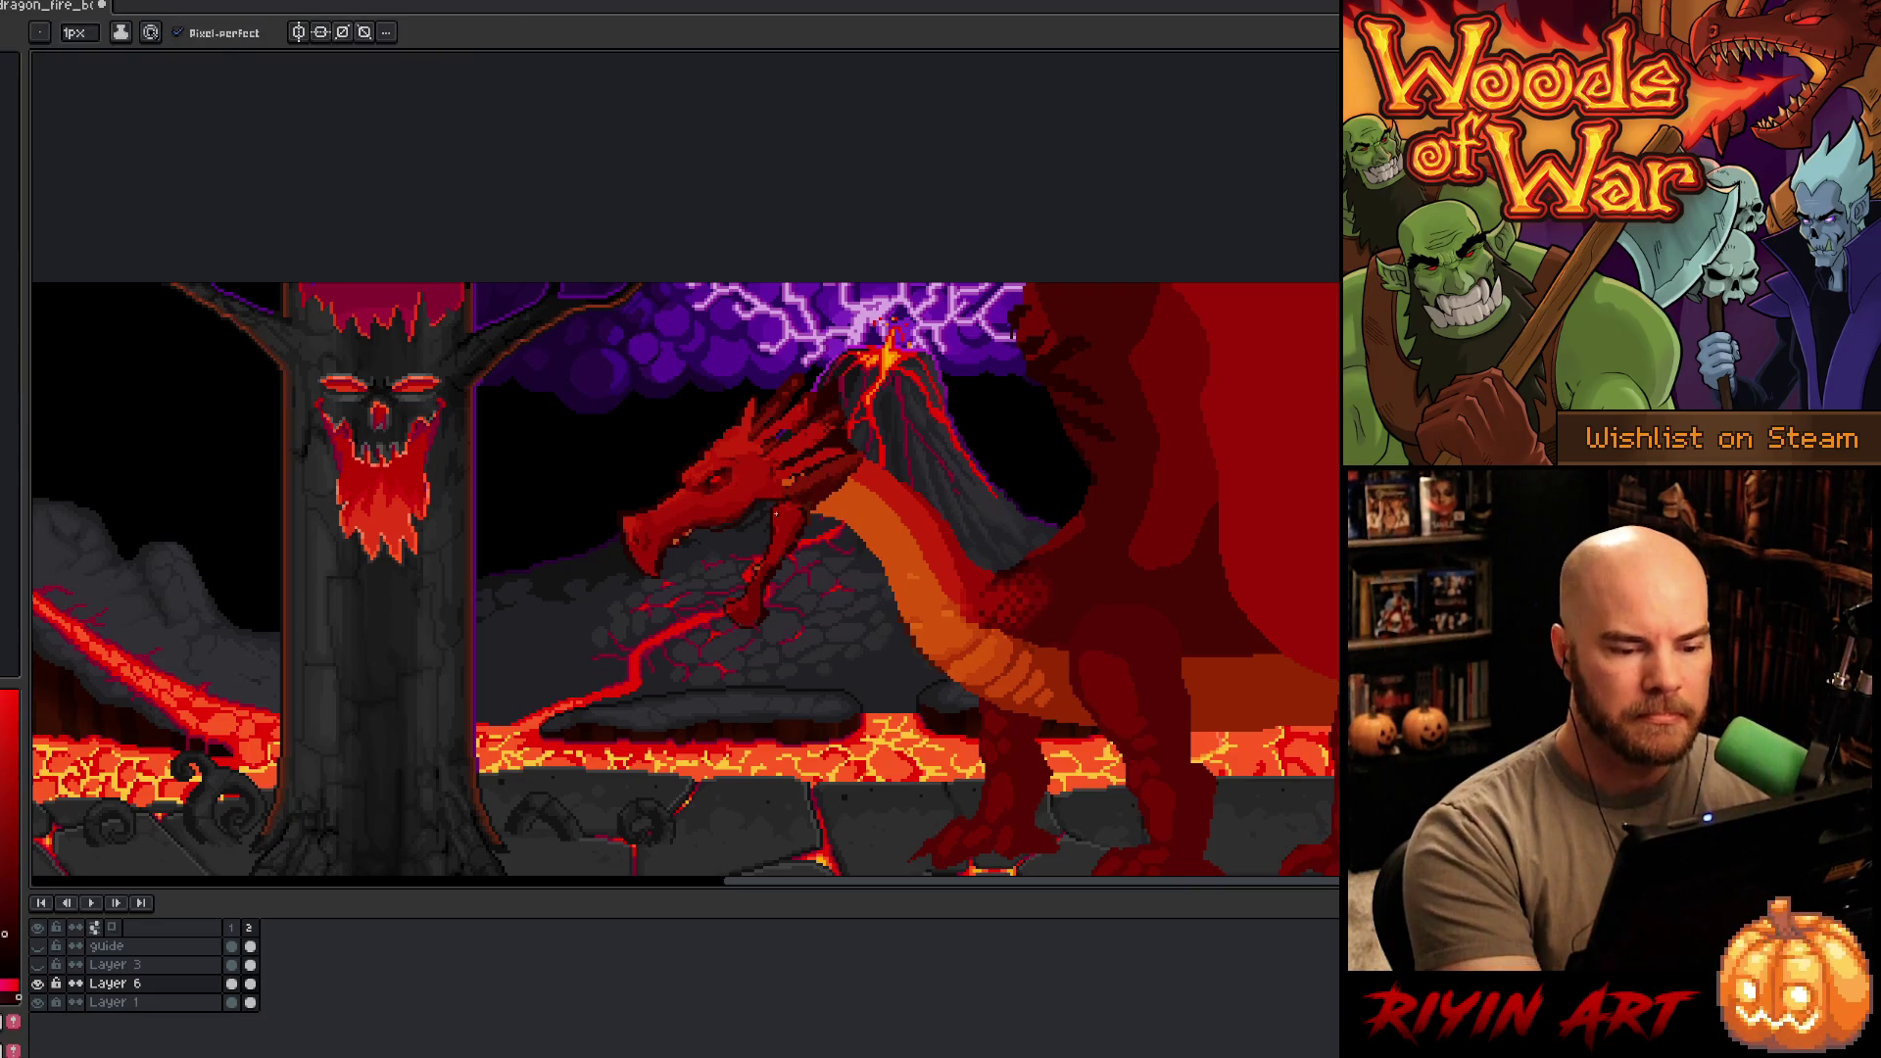
scroll(735, 701, right, 3)
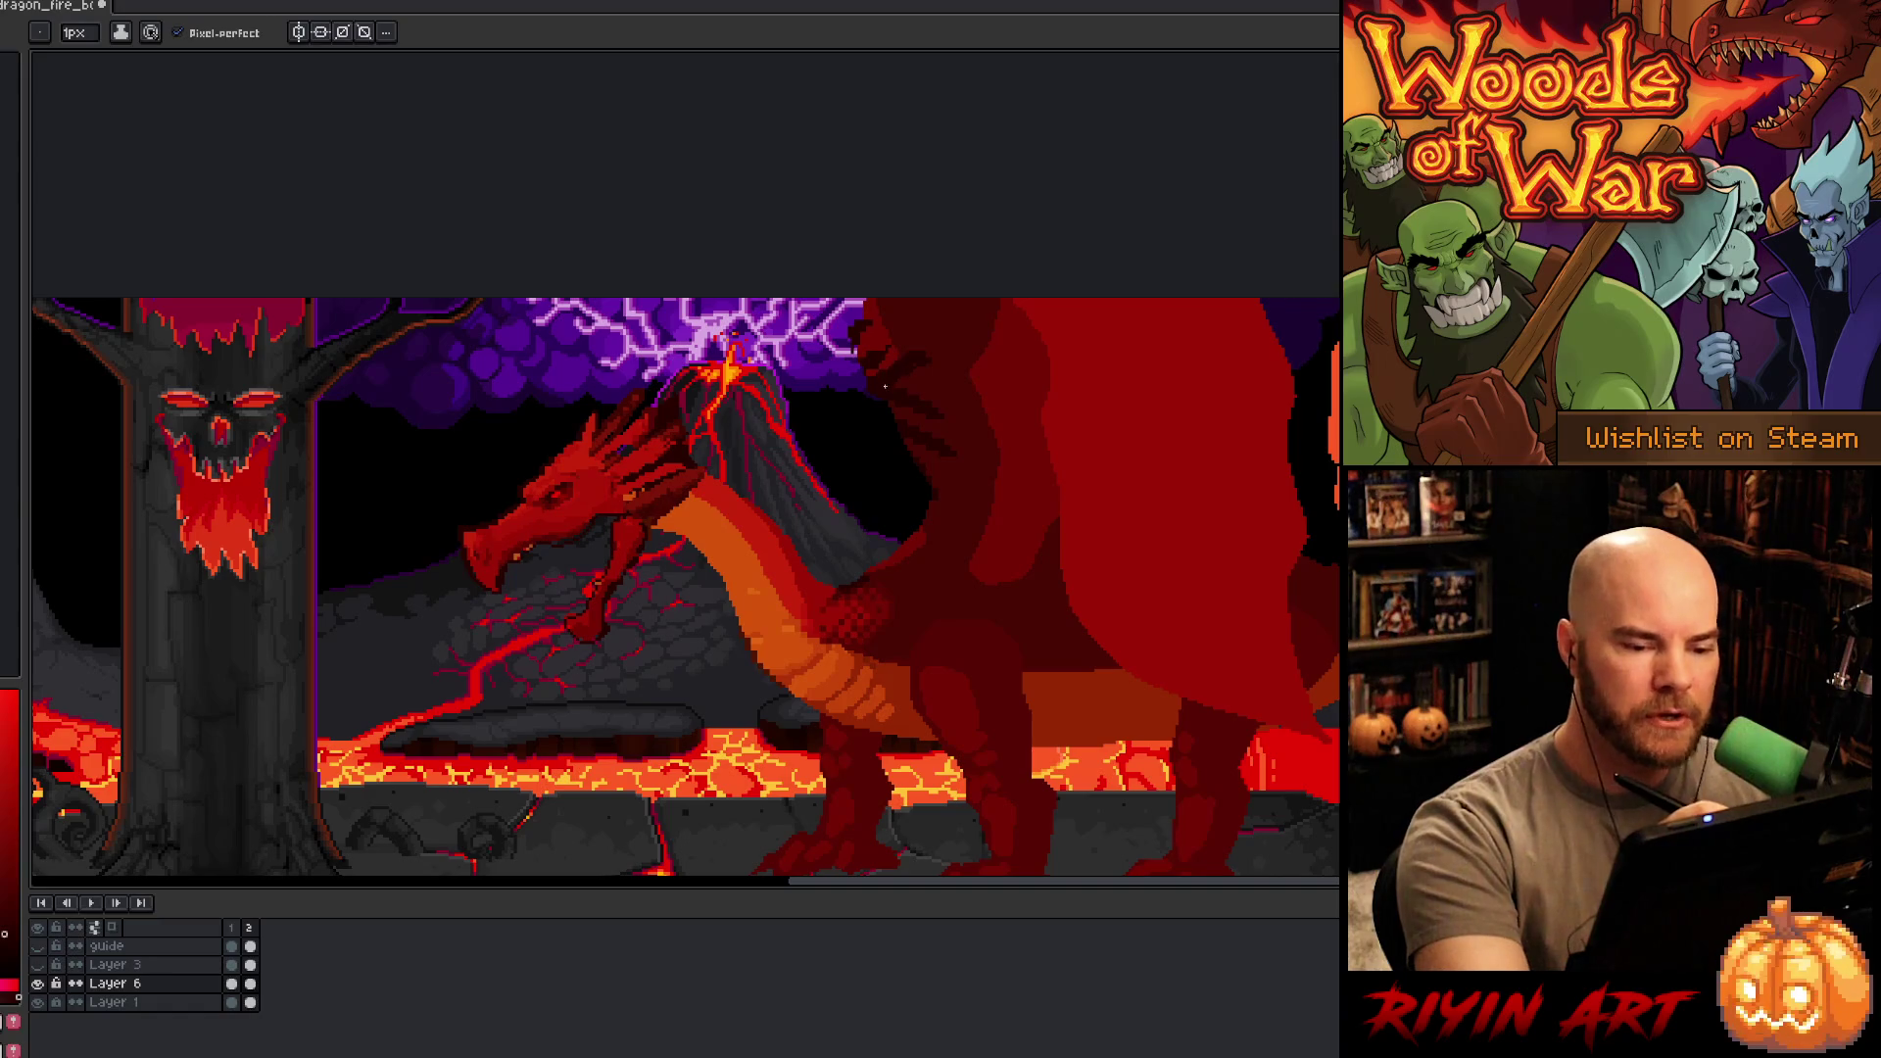
- Select the dark wing-spike pixels by colour range, excluding the dragon's head and chest
key(m)
mouse_move(802, 299)
mouse_down()
mouse_move(1014, 431)
mouse_move(1013, 504)
mouse_up()
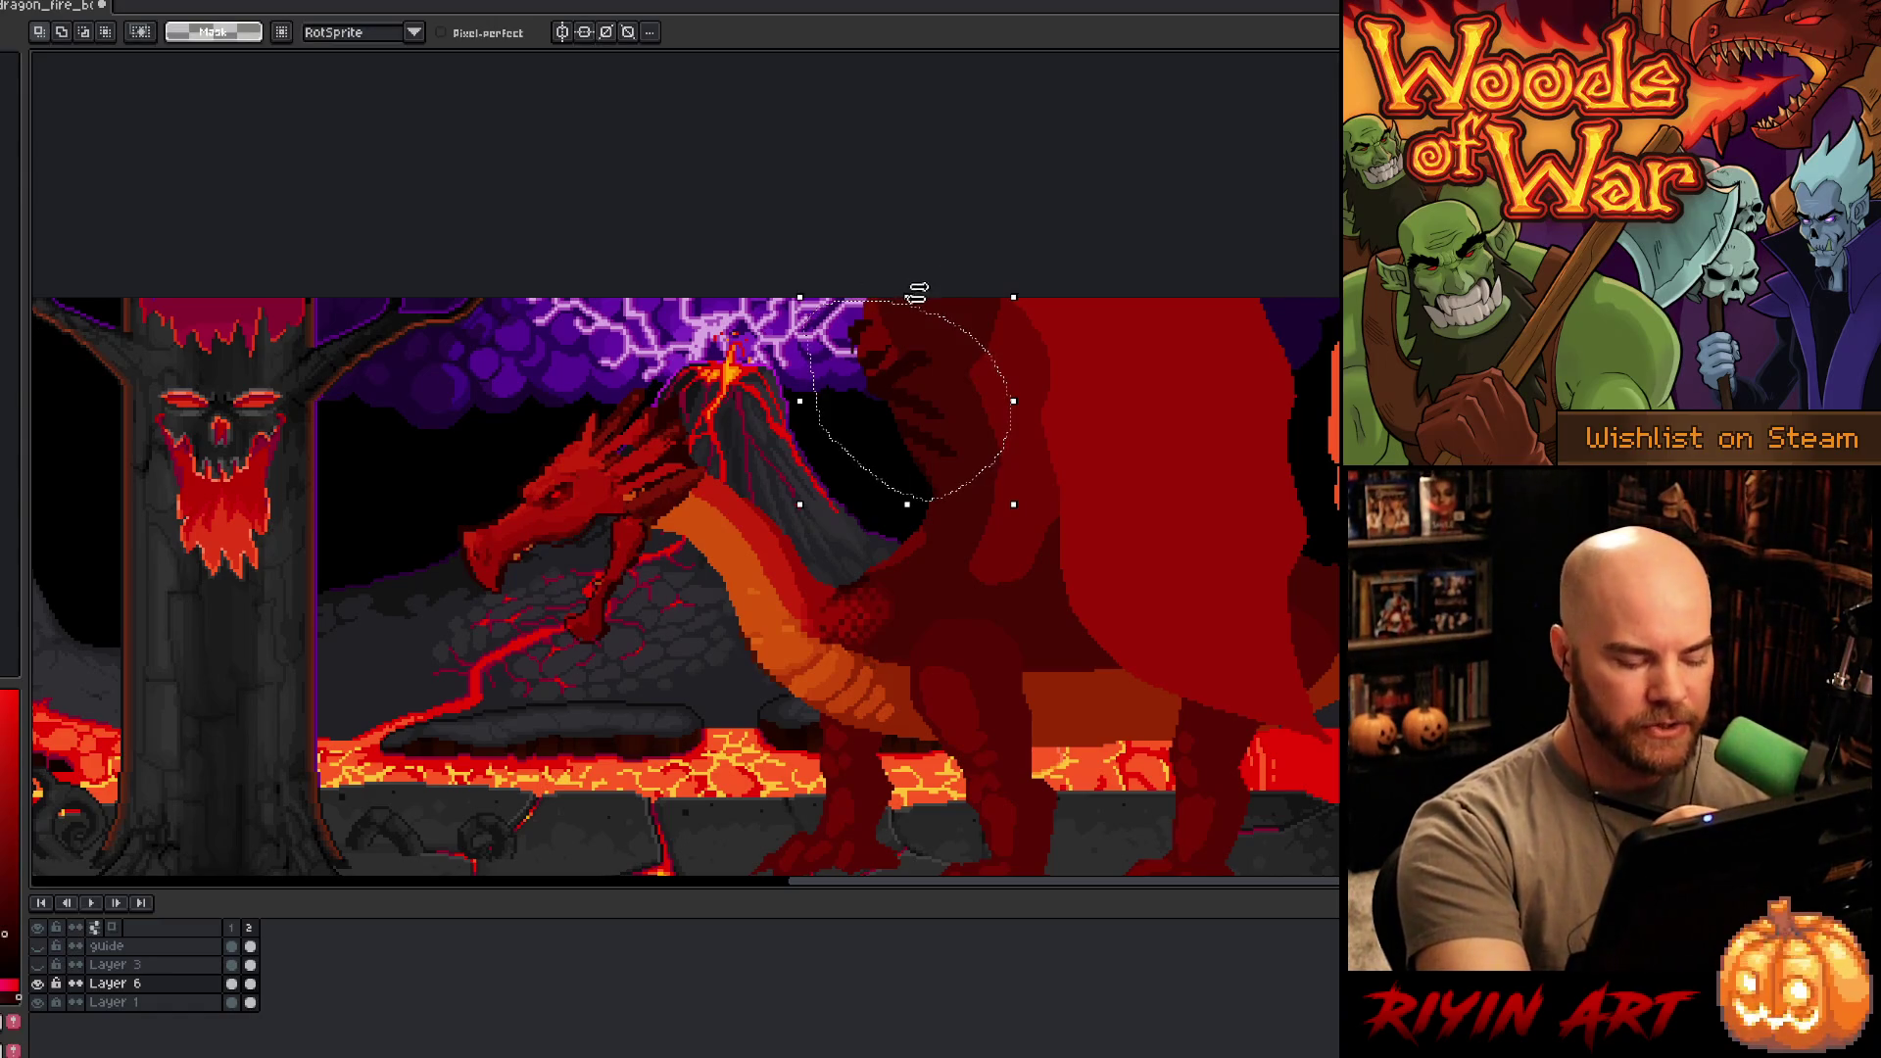
key(shift+c)
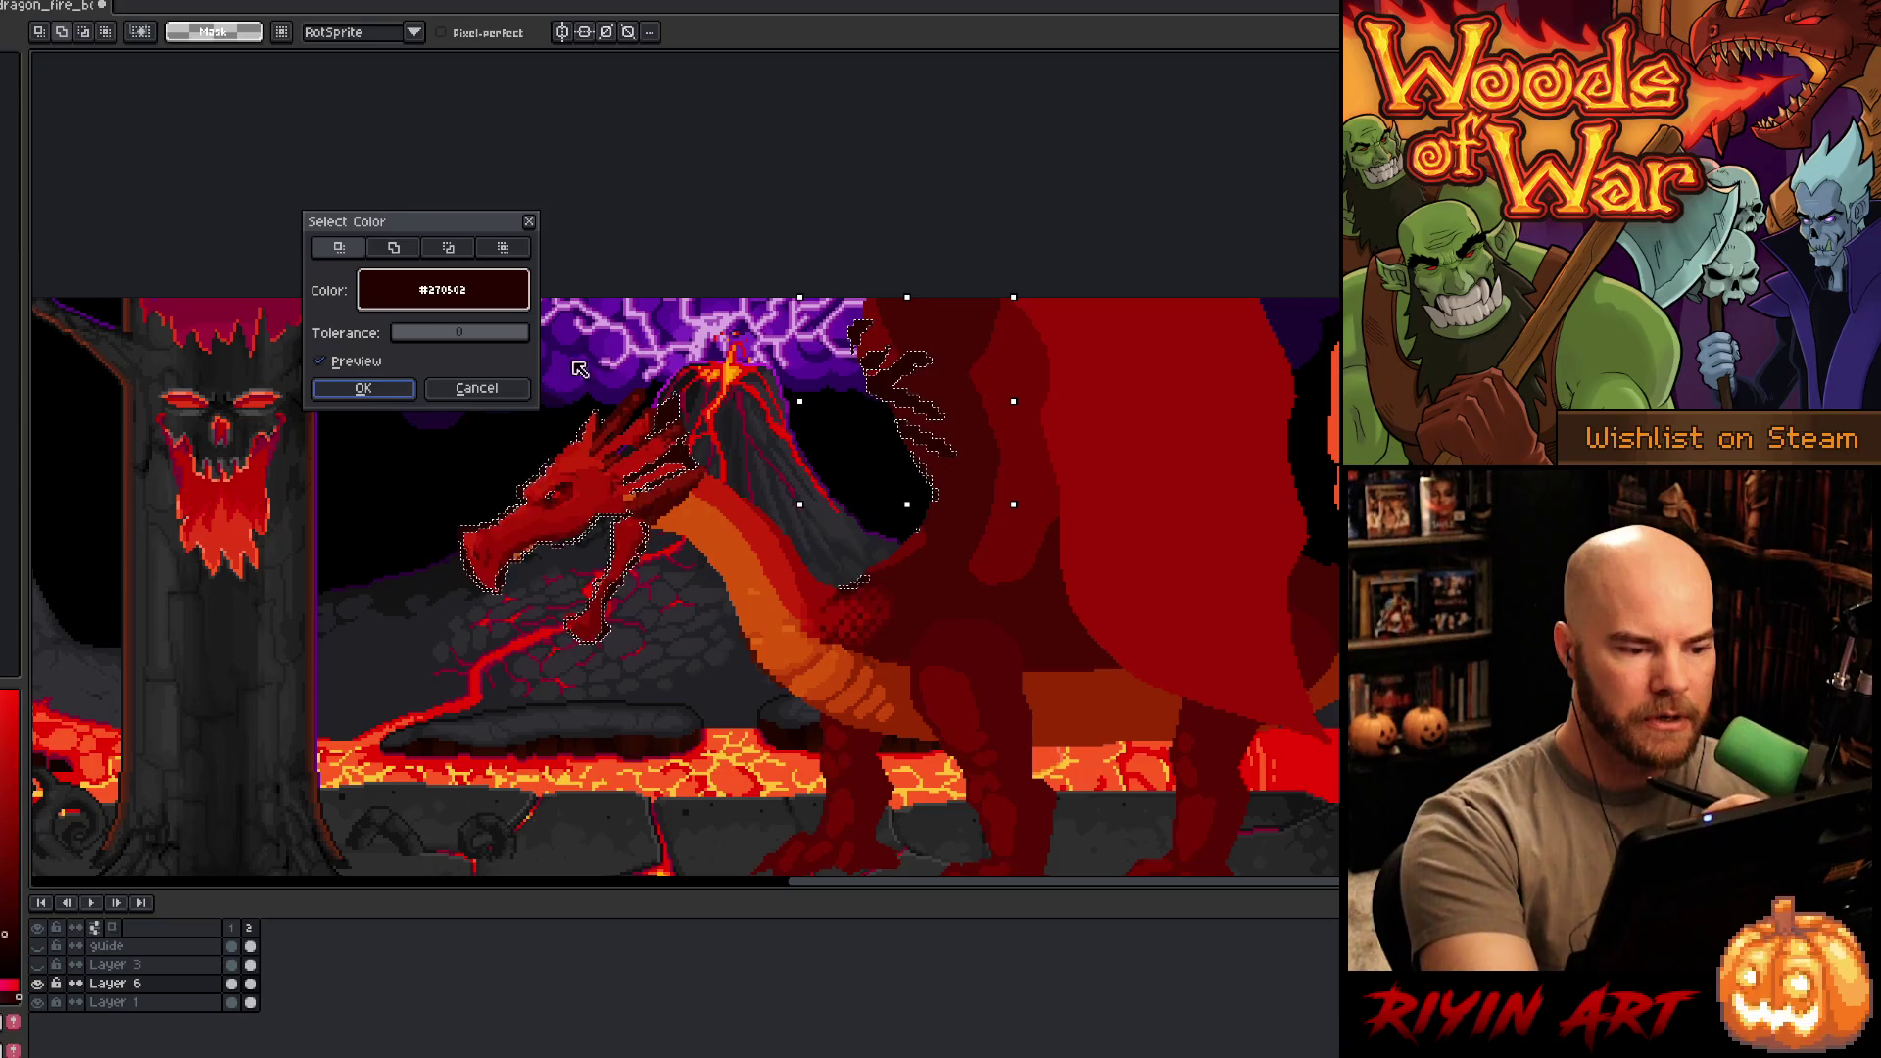
key(Return)
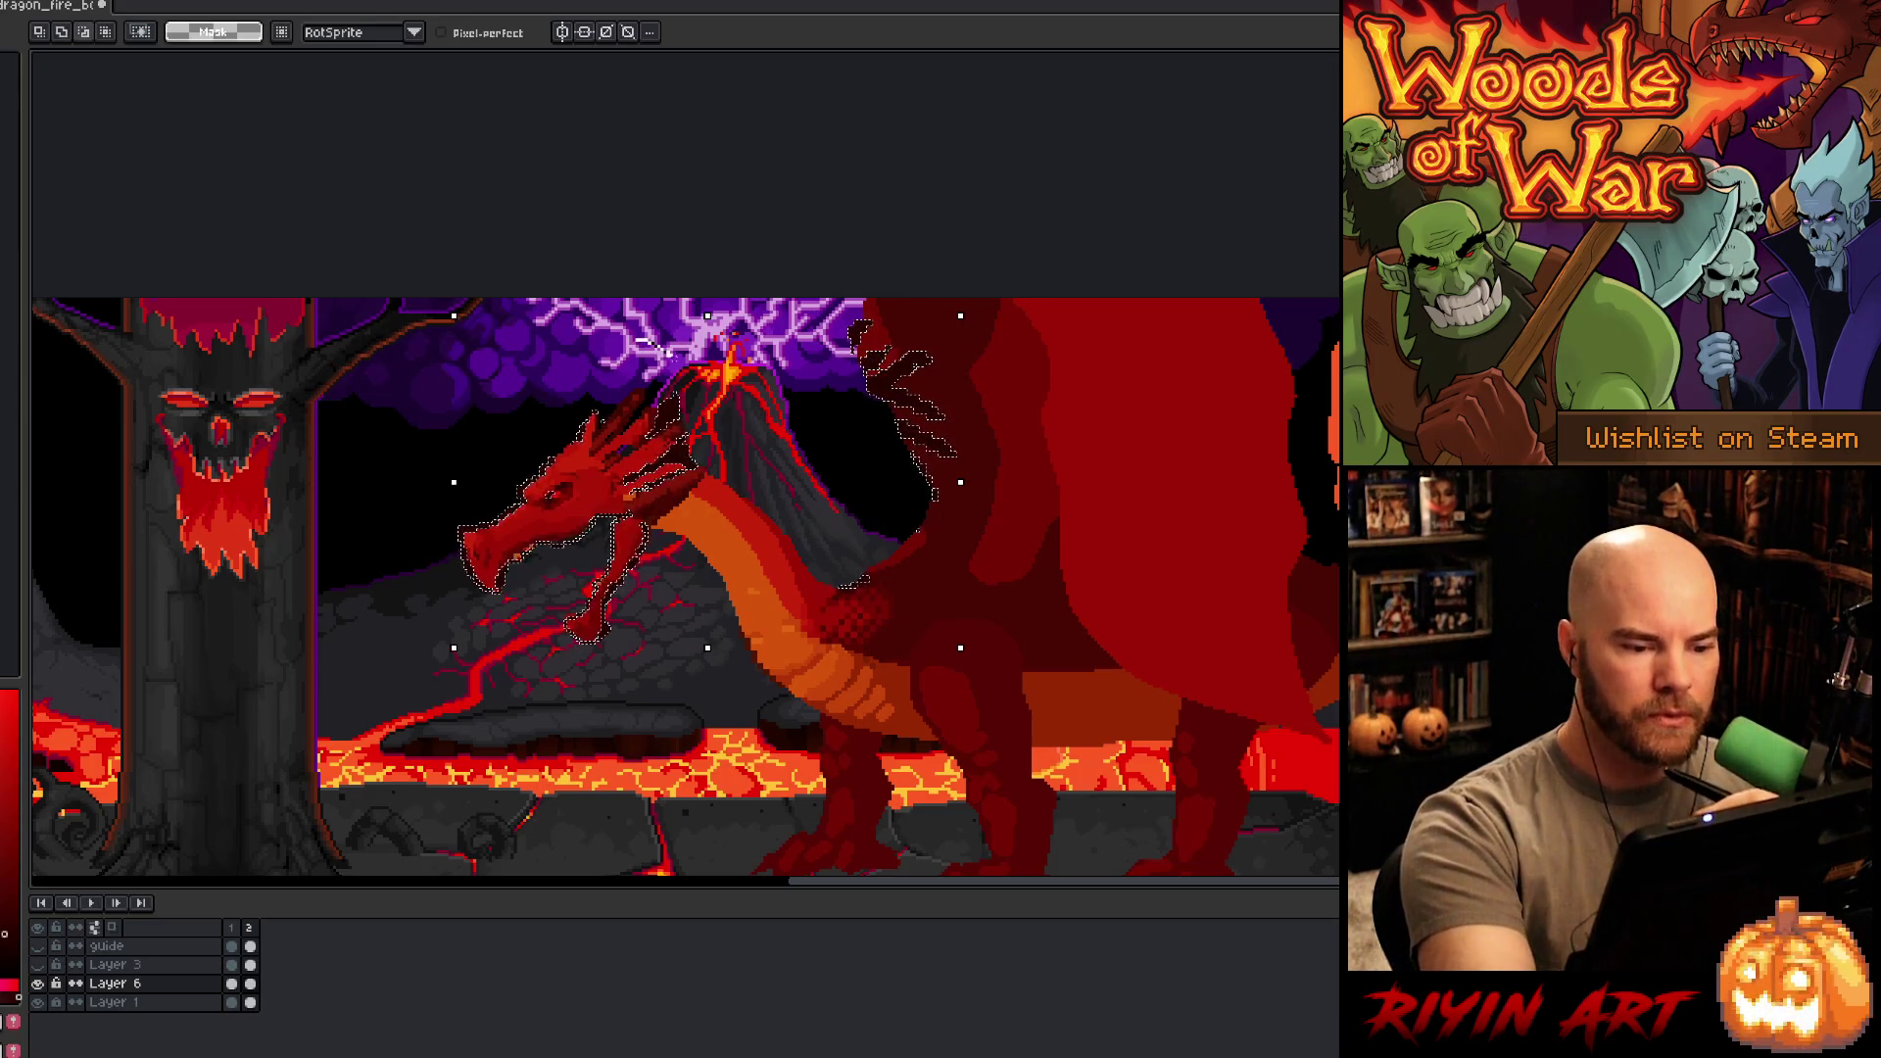
mouse_move(735, 345)
mouse_down()
mouse_move(545, 756)
mouse_move(421, 411)
mouse_up()
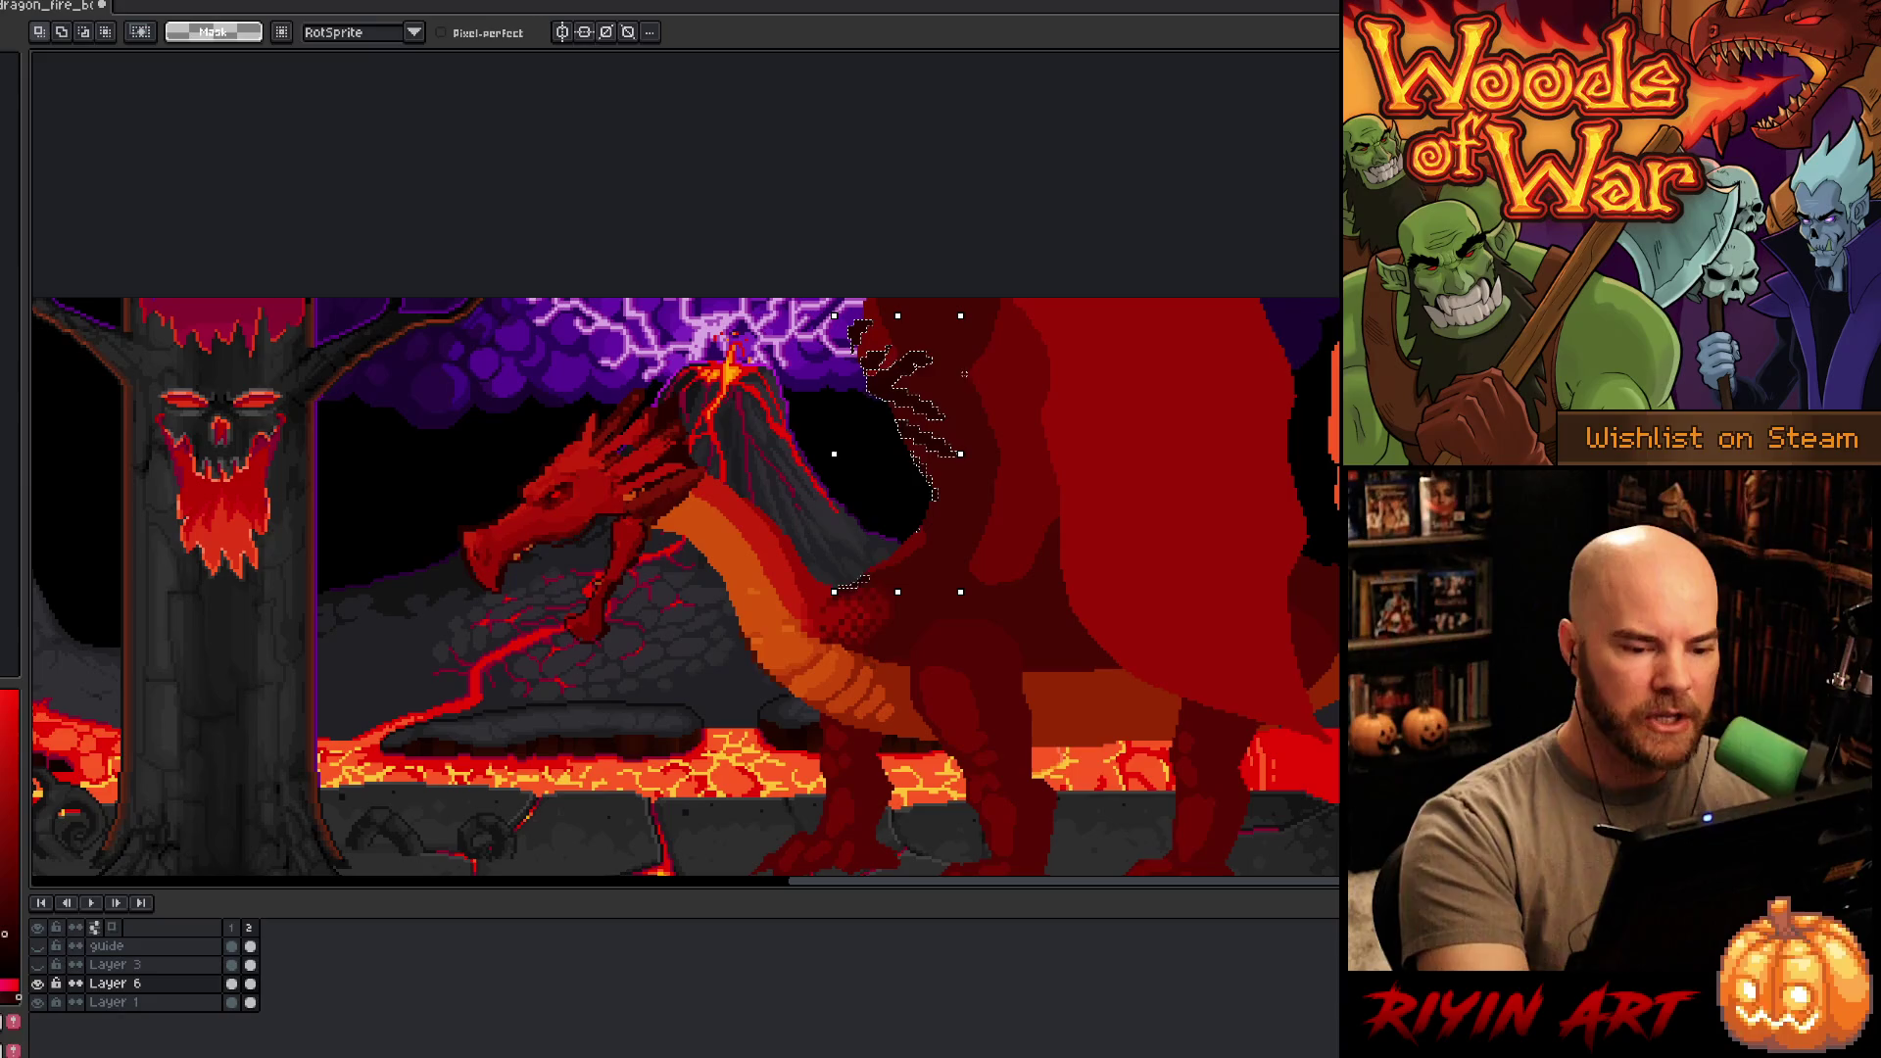
mouse_move(877, 529)
mouse_down()
mouse_move(881, 558)
mouse_move(871, 529)
mouse_up()
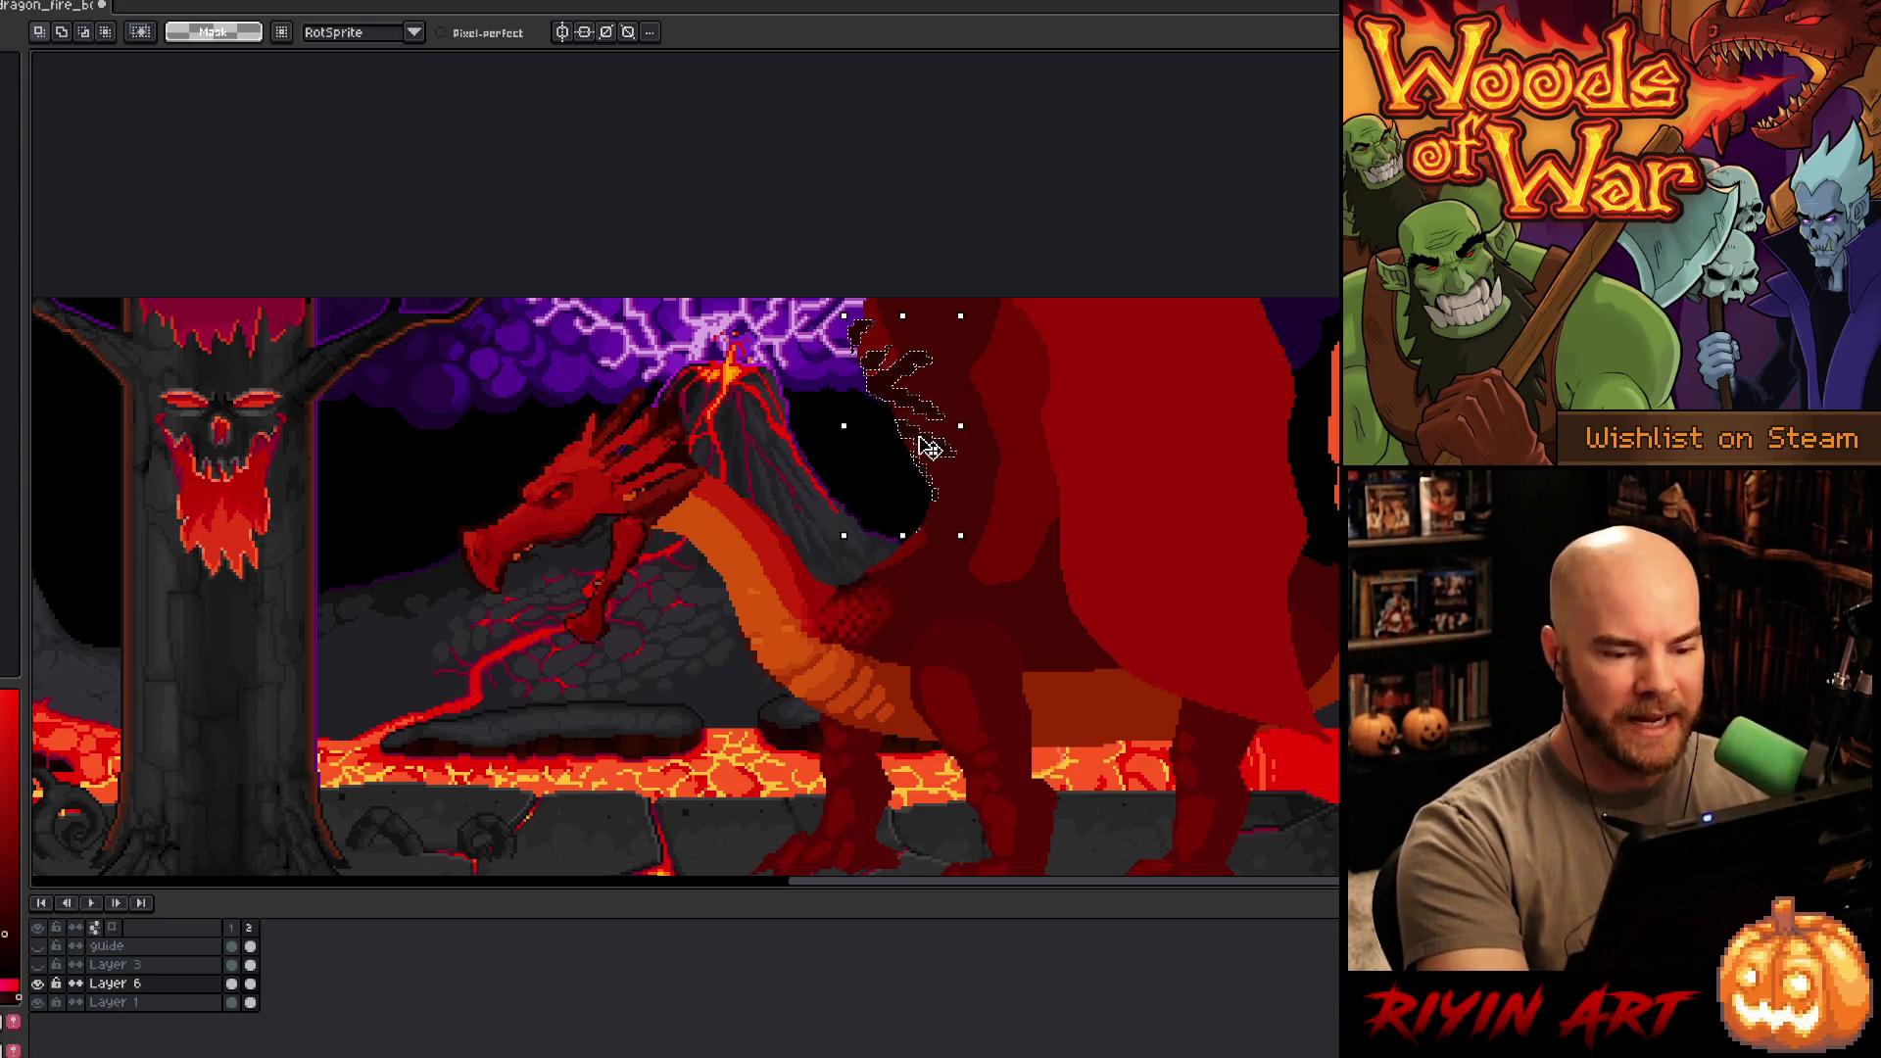
- Move the dark spikes left so they sit over the volcano, and commit their placement
key(m)
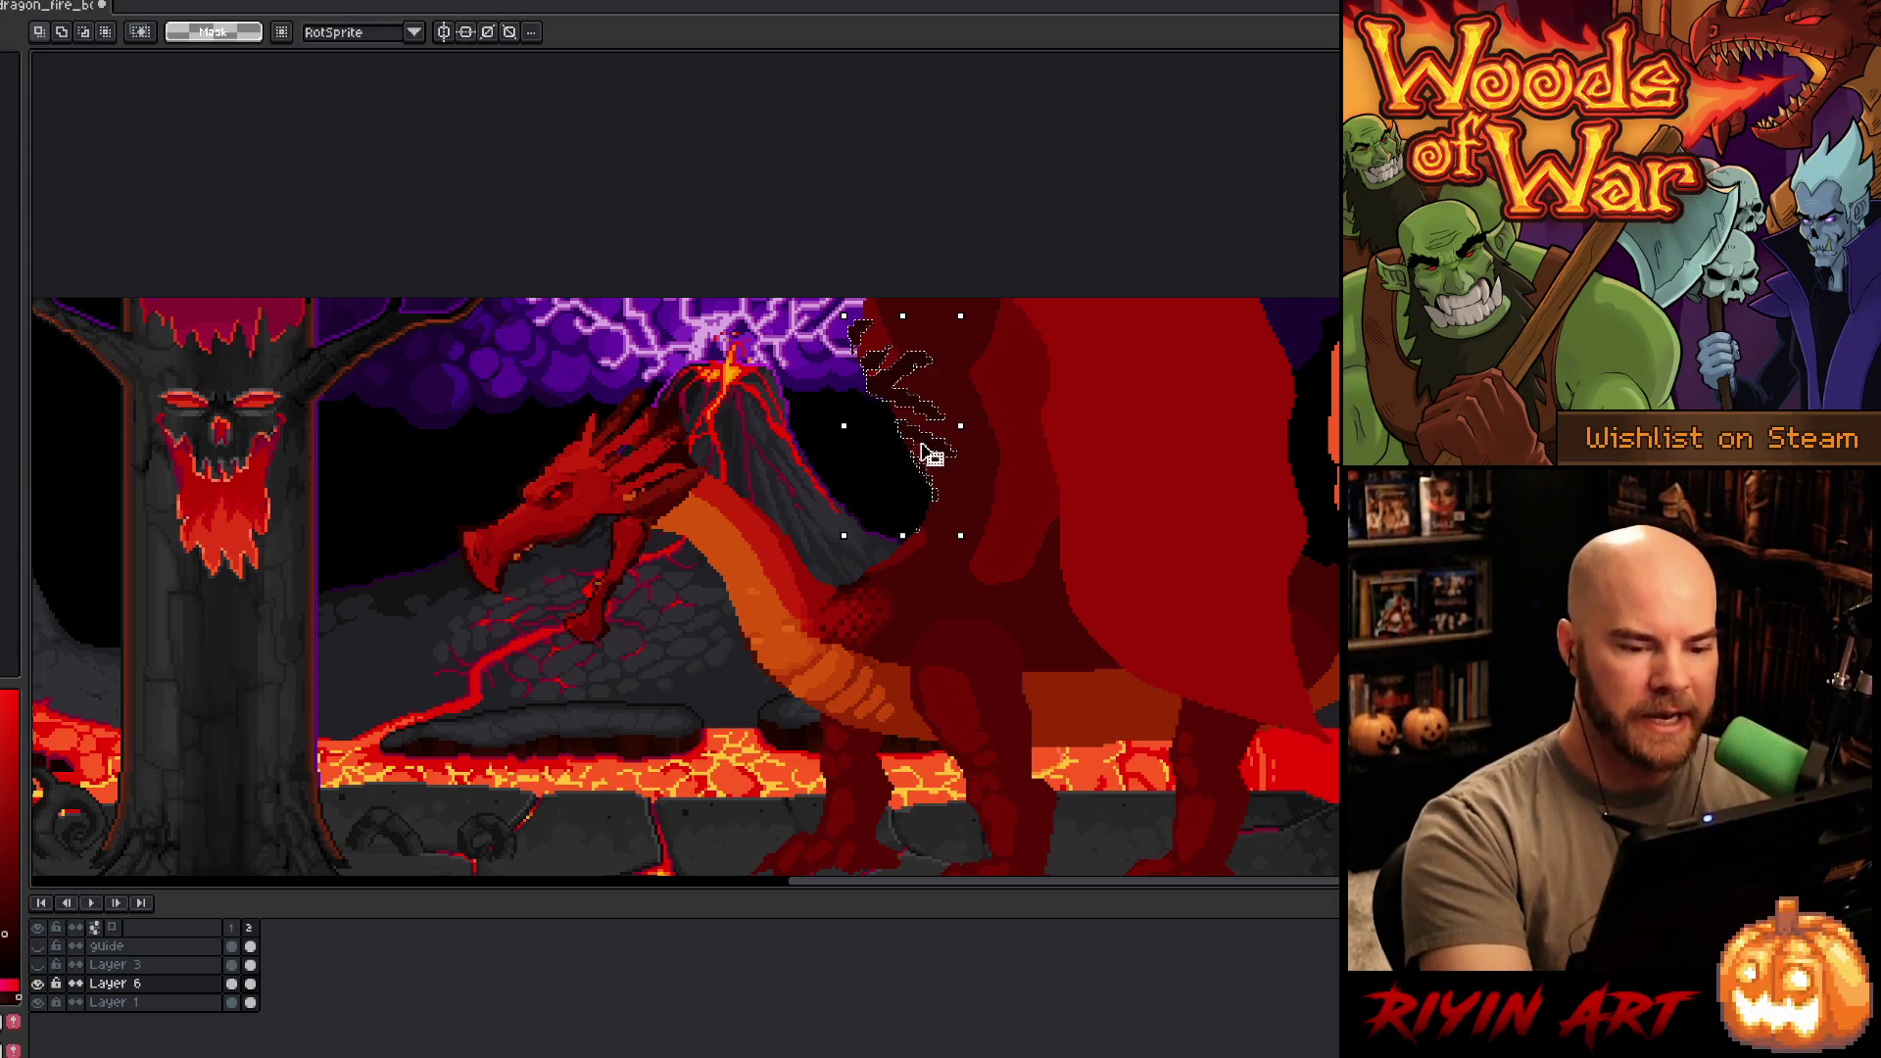
mouse_move(931, 455)
mouse_down()
mouse_move(857, 445)
mouse_move(739, 492)
mouse_move(817, 455)
mouse_up()
key(Return)
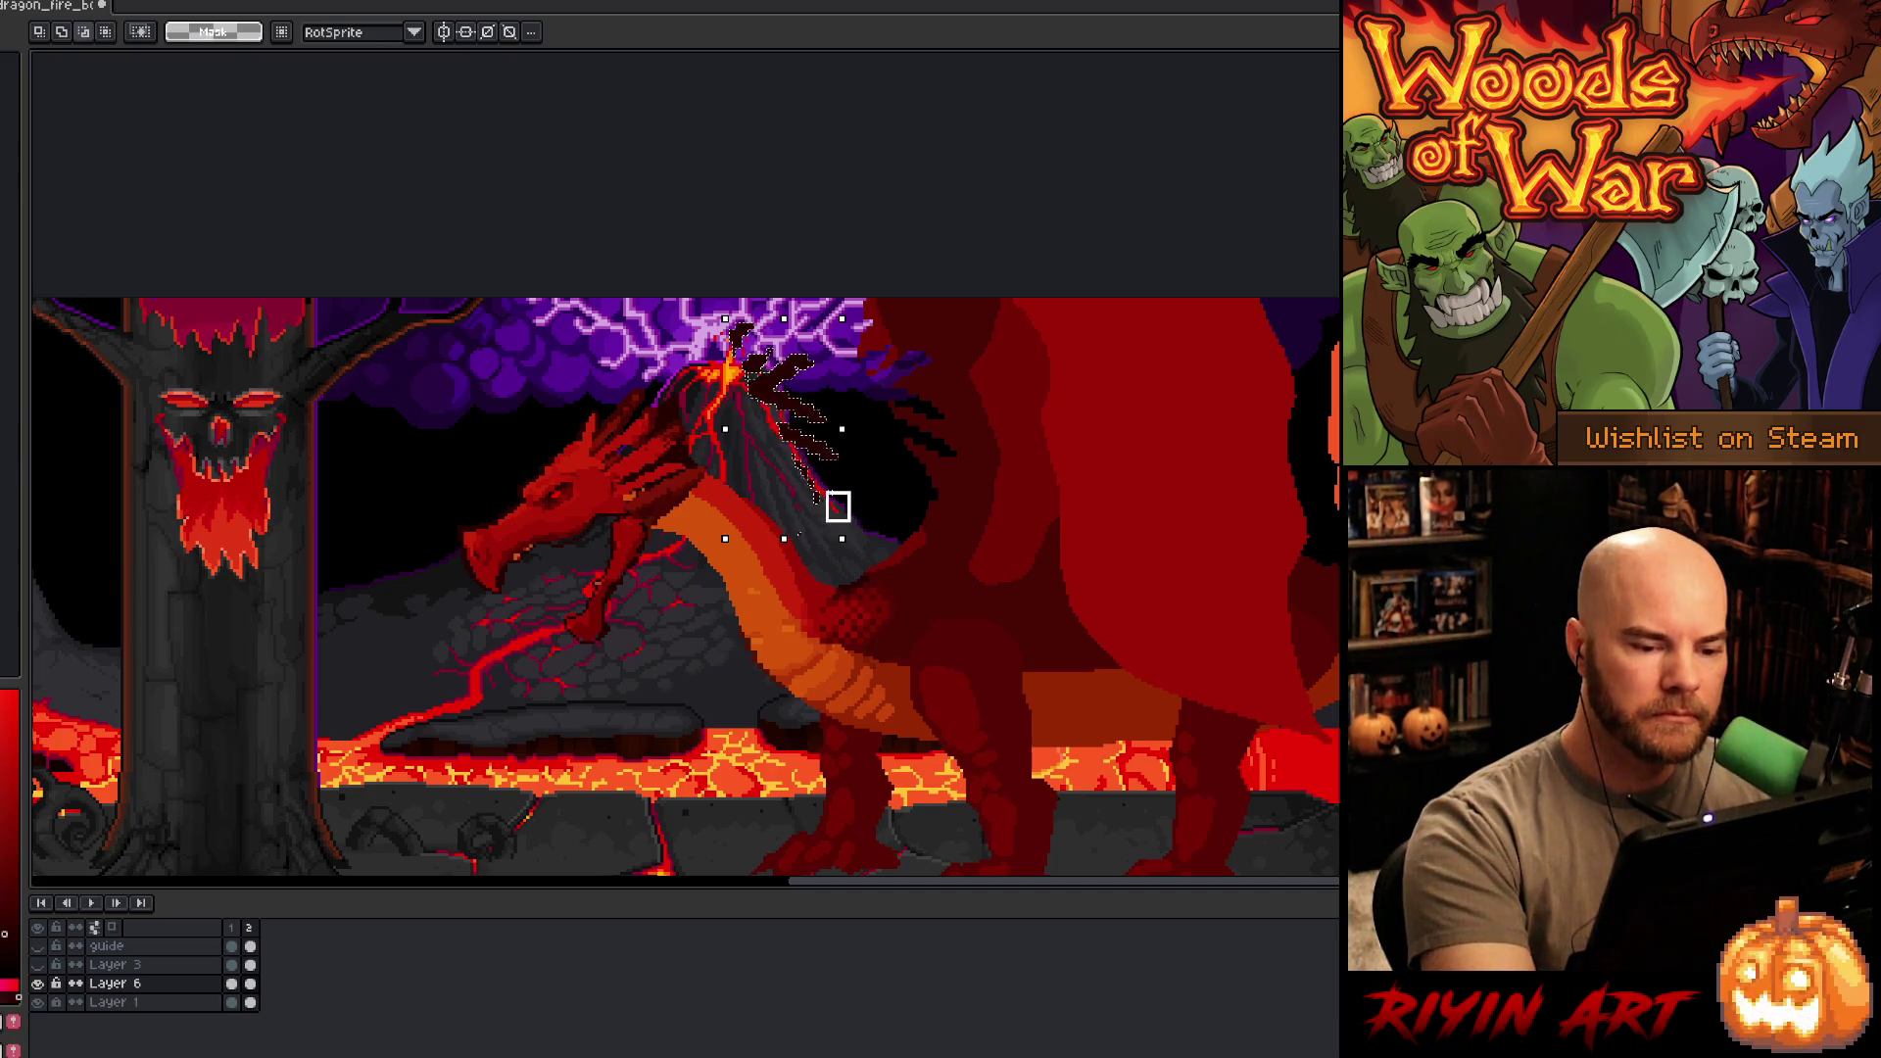
key(b)
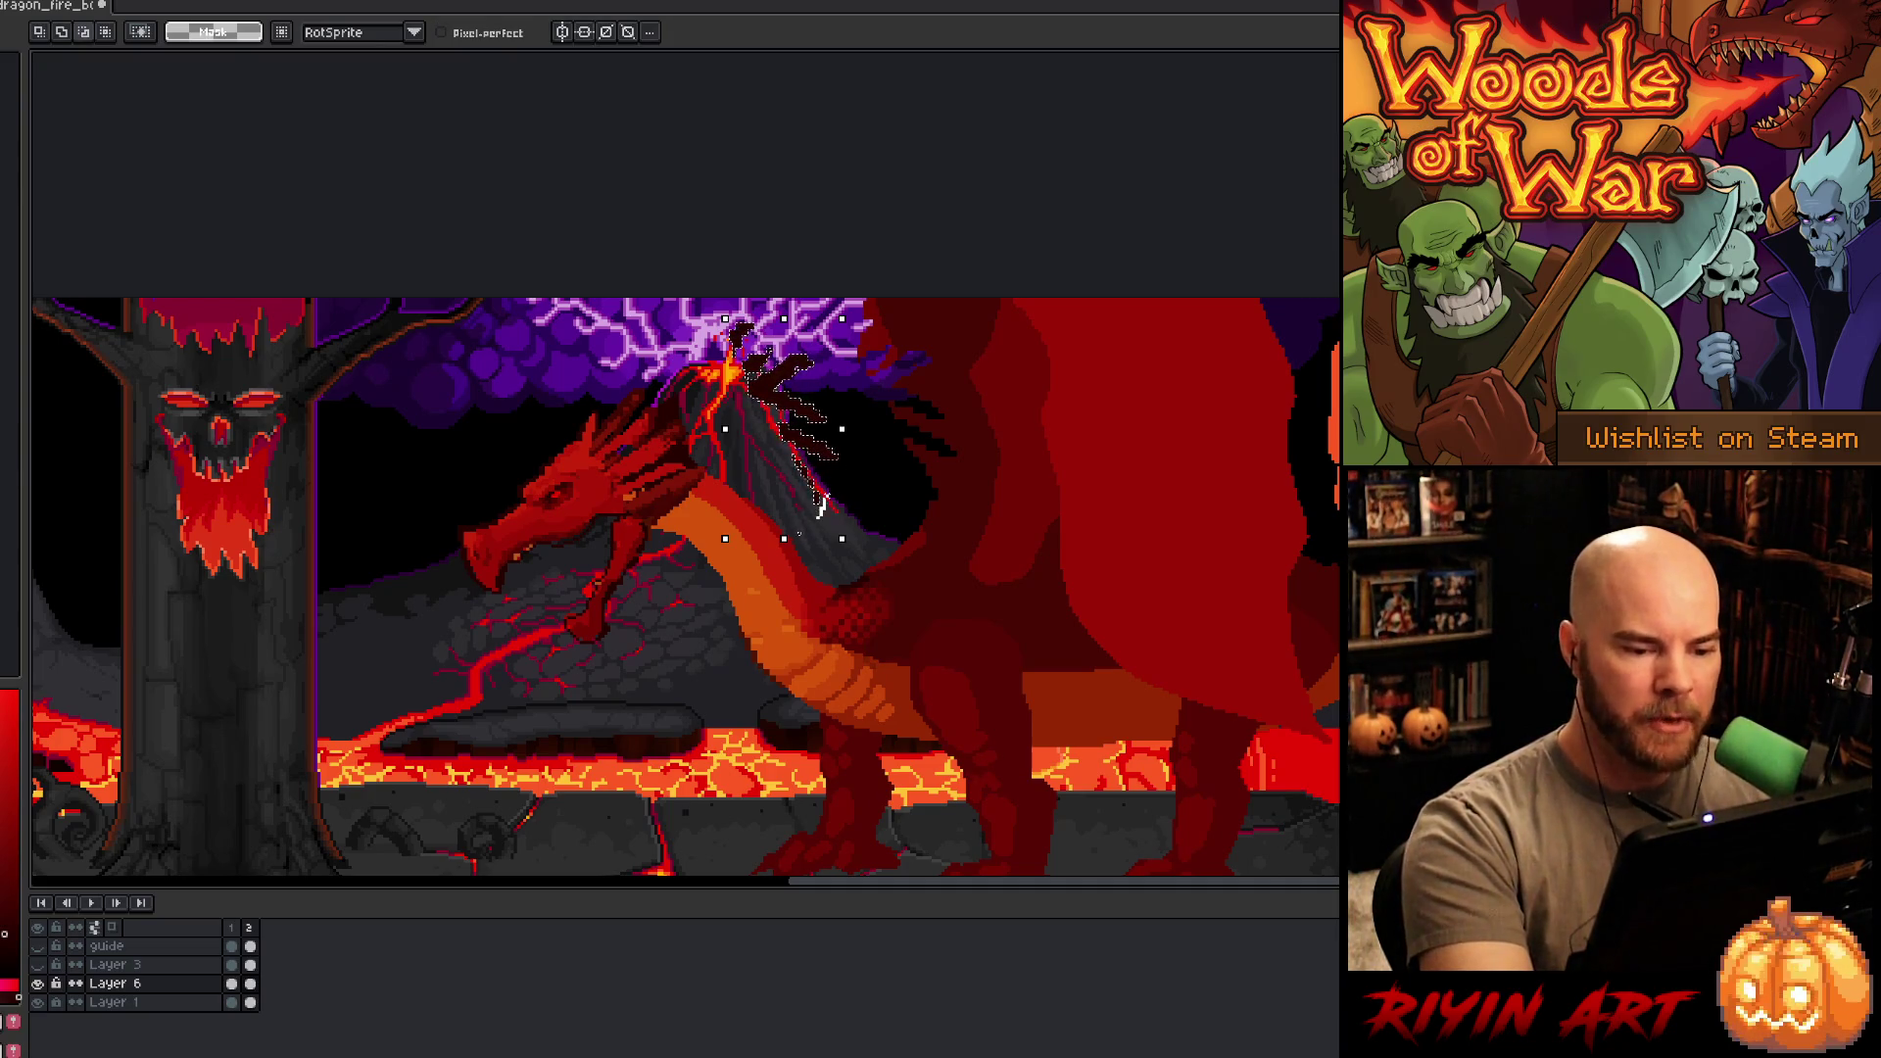
mouse_move(829, 461)
mouse_down()
mouse_move(743, 474)
mouse_move(777, 533)
mouse_up()
key(Return)
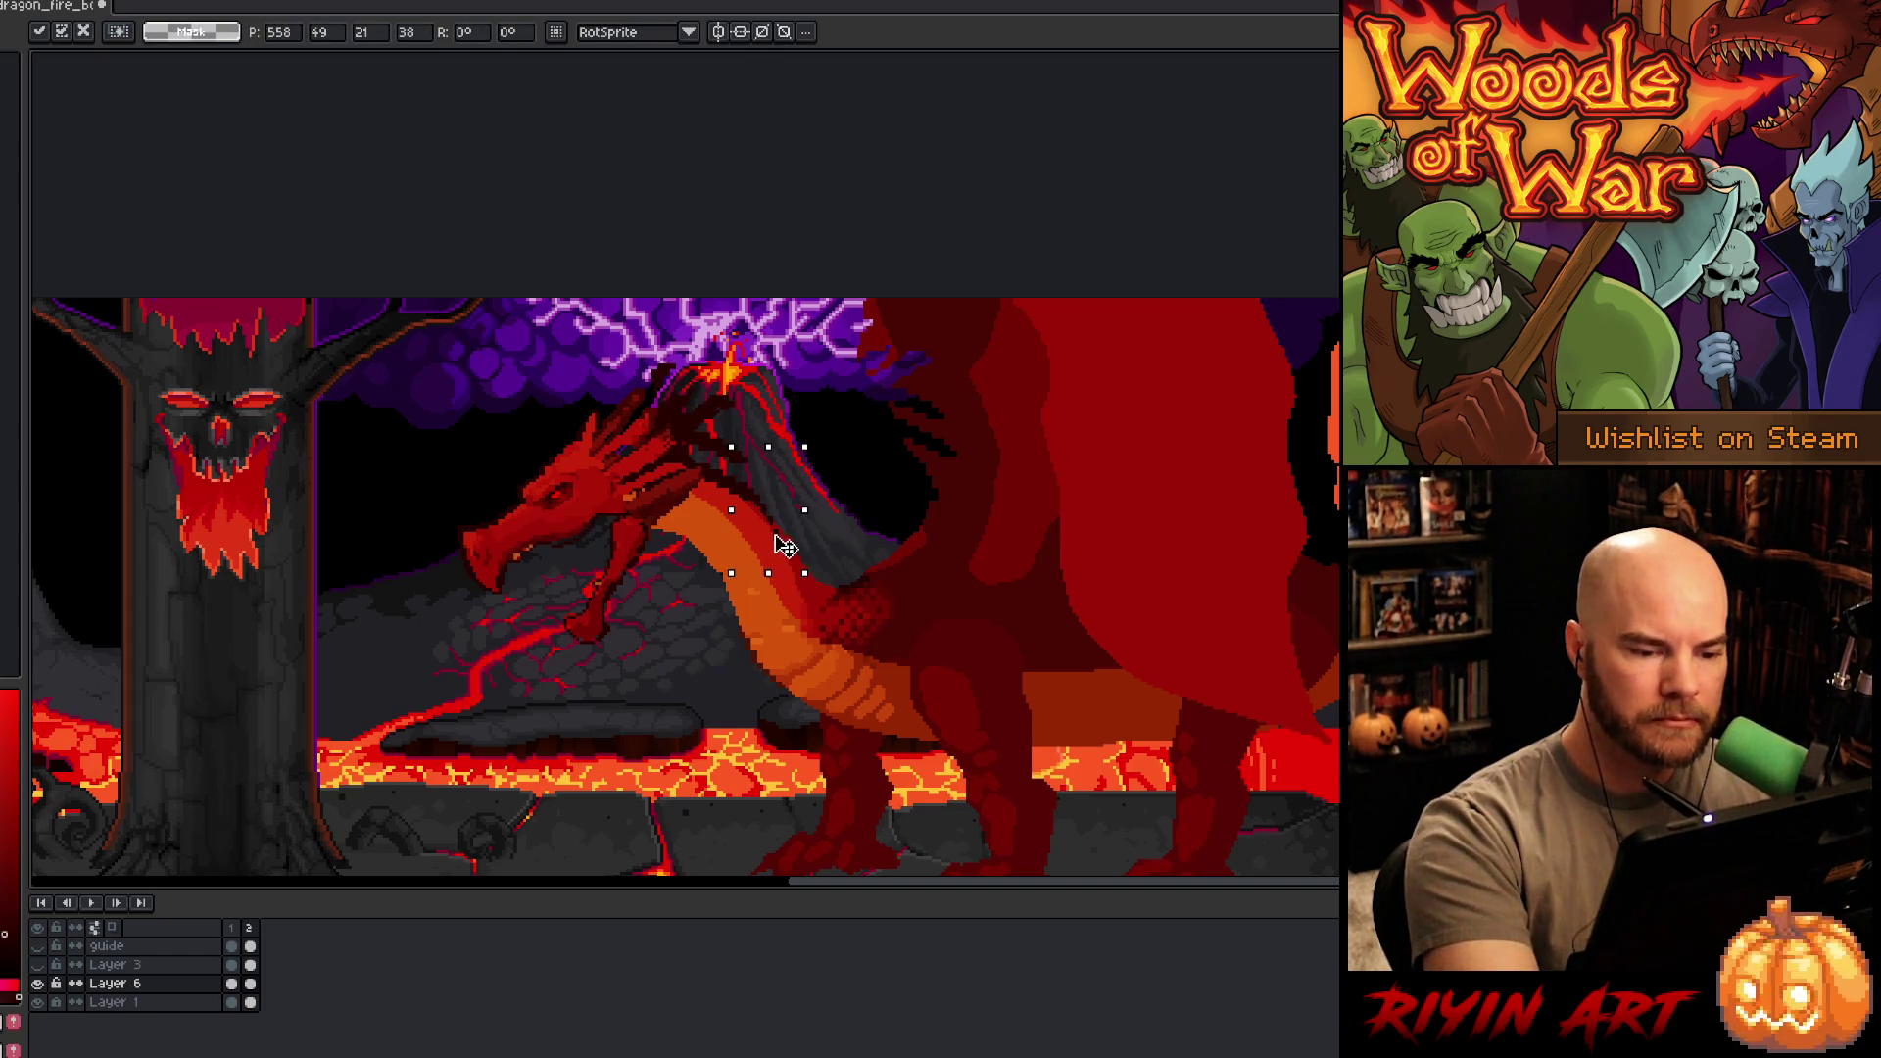
click(867, 568)
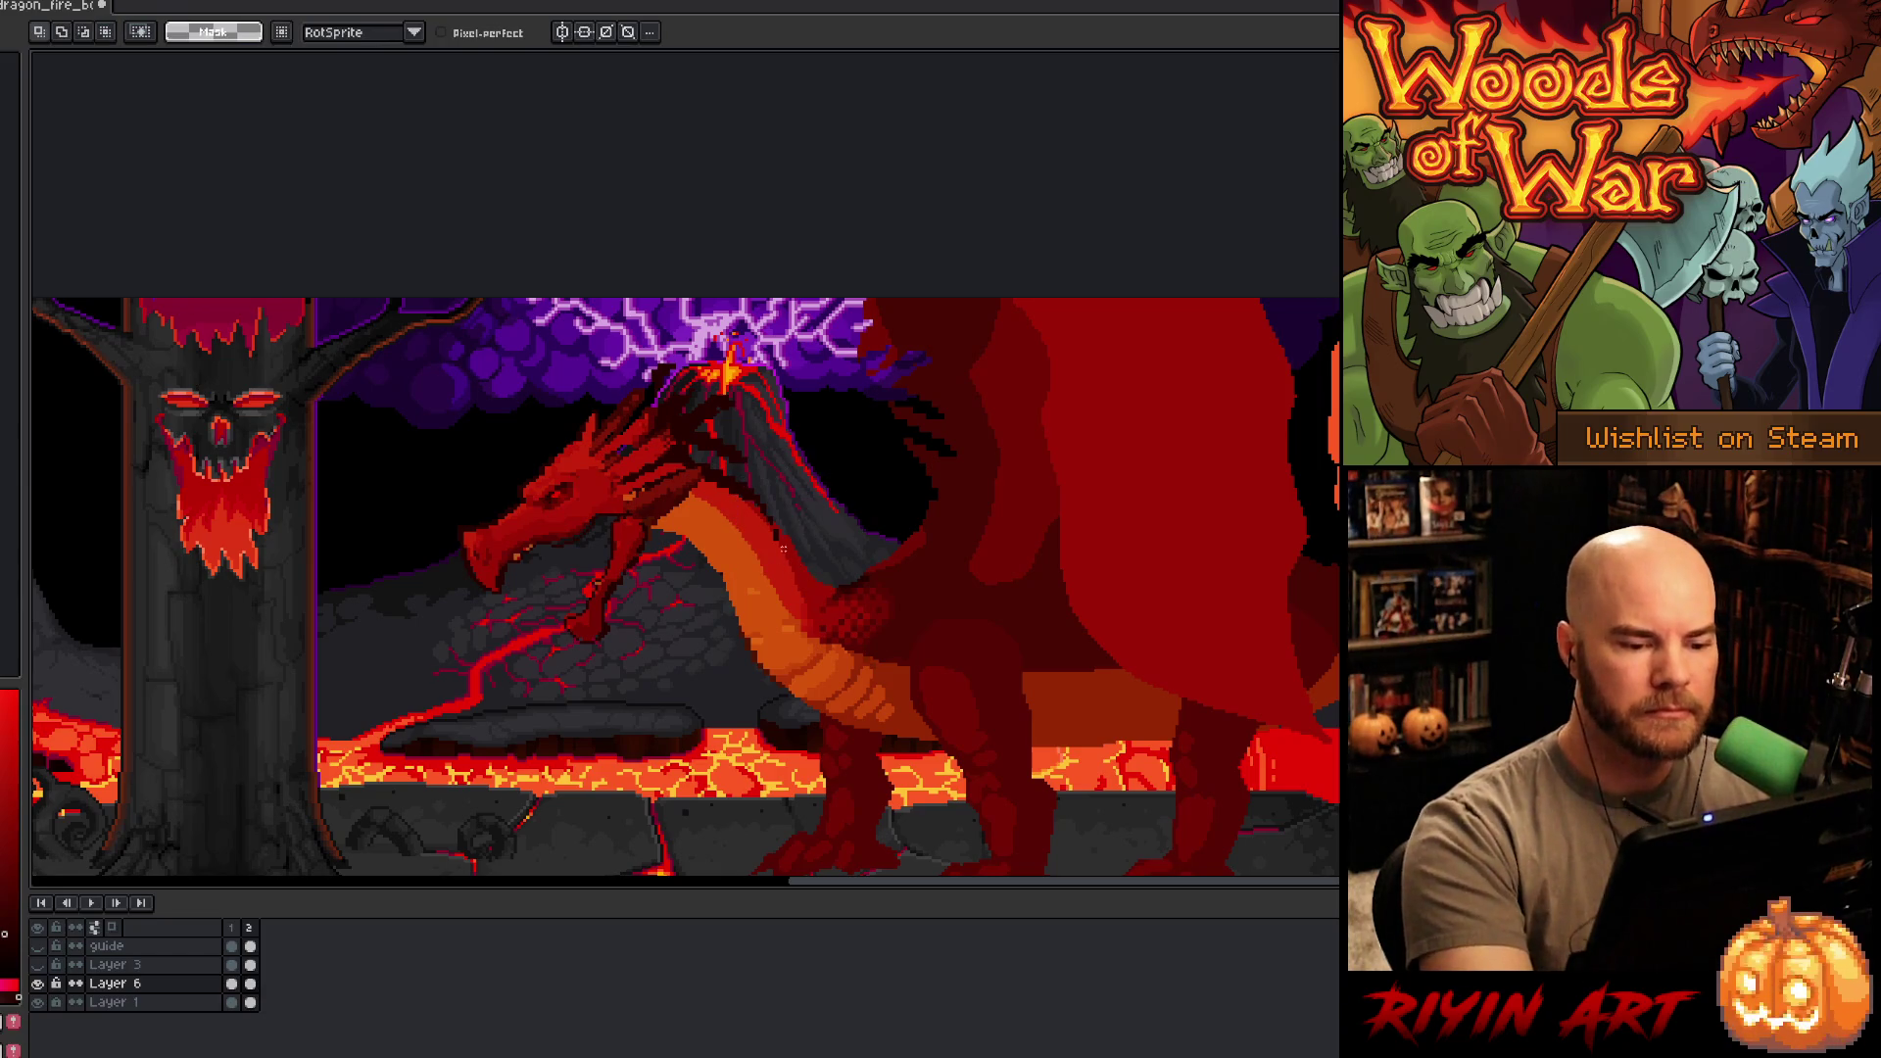
- Pencil red over the dark pixels and black gap along the wing's left edge
key(g)
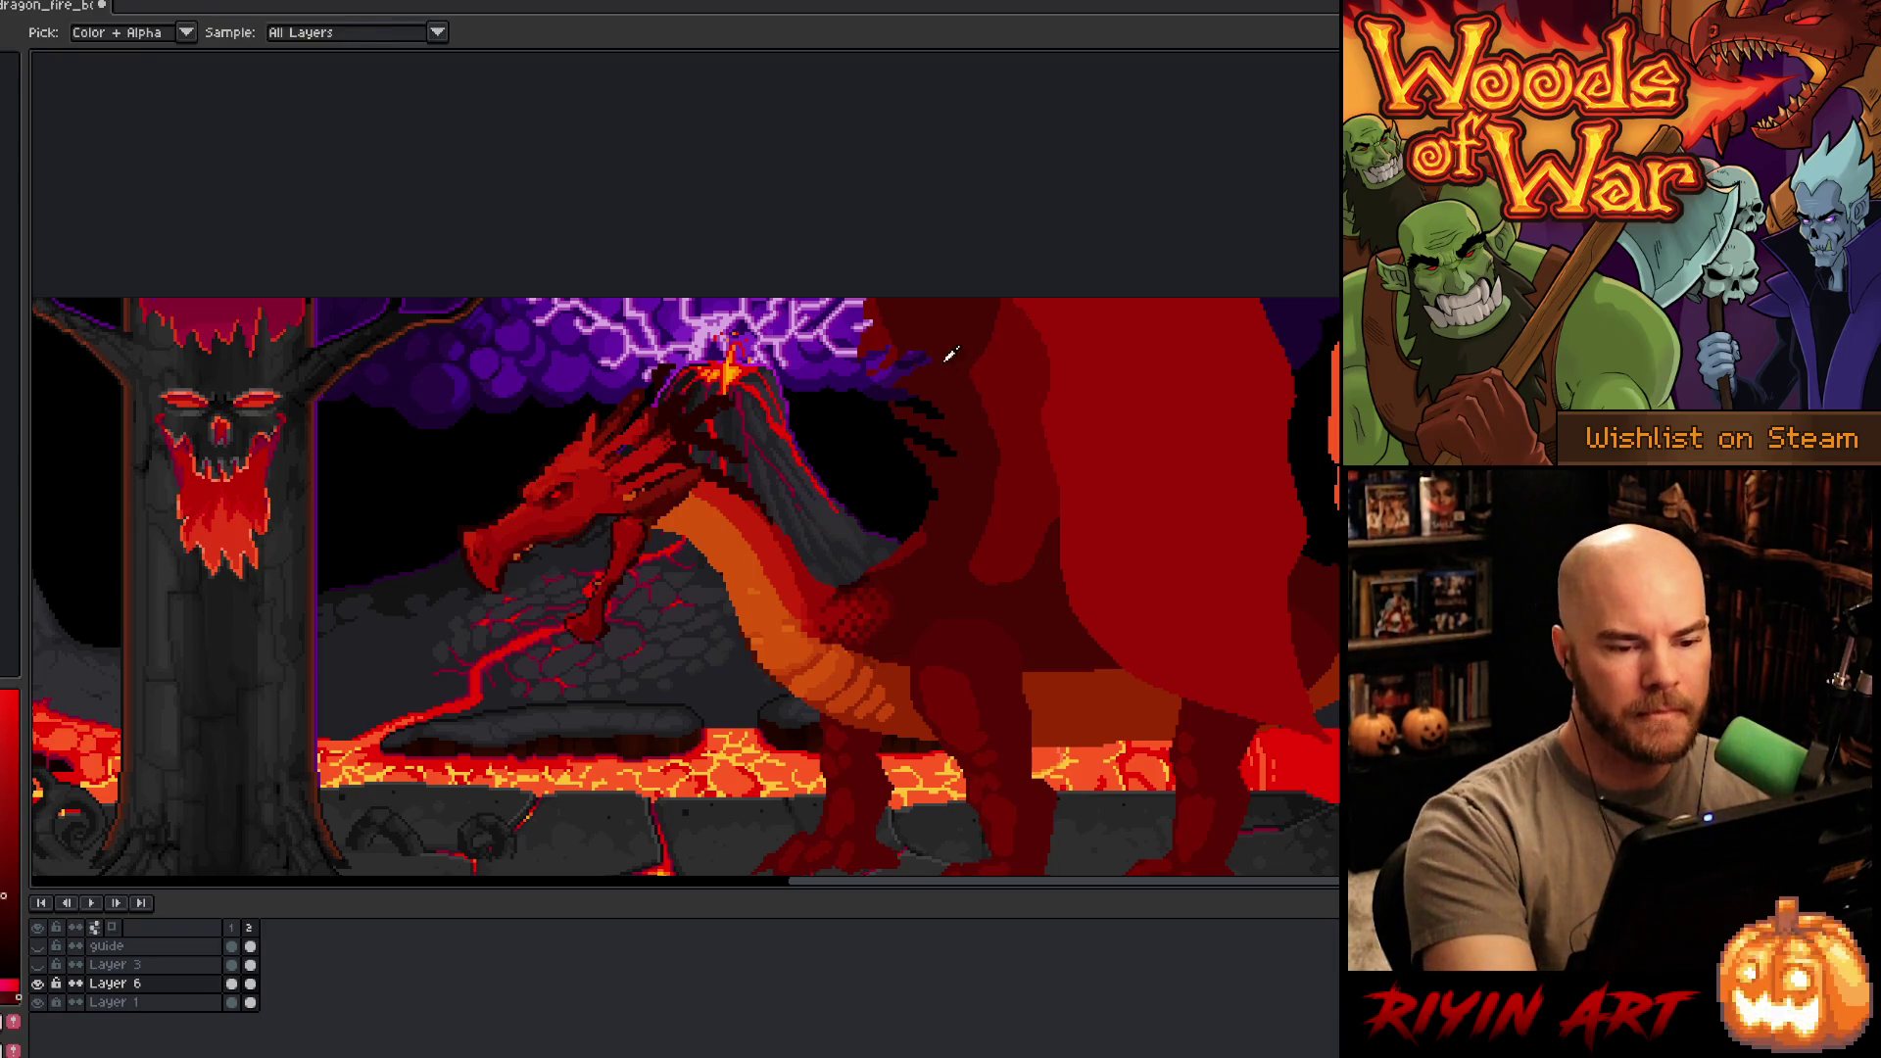
key(b)
drag(895, 423, 923, 470)
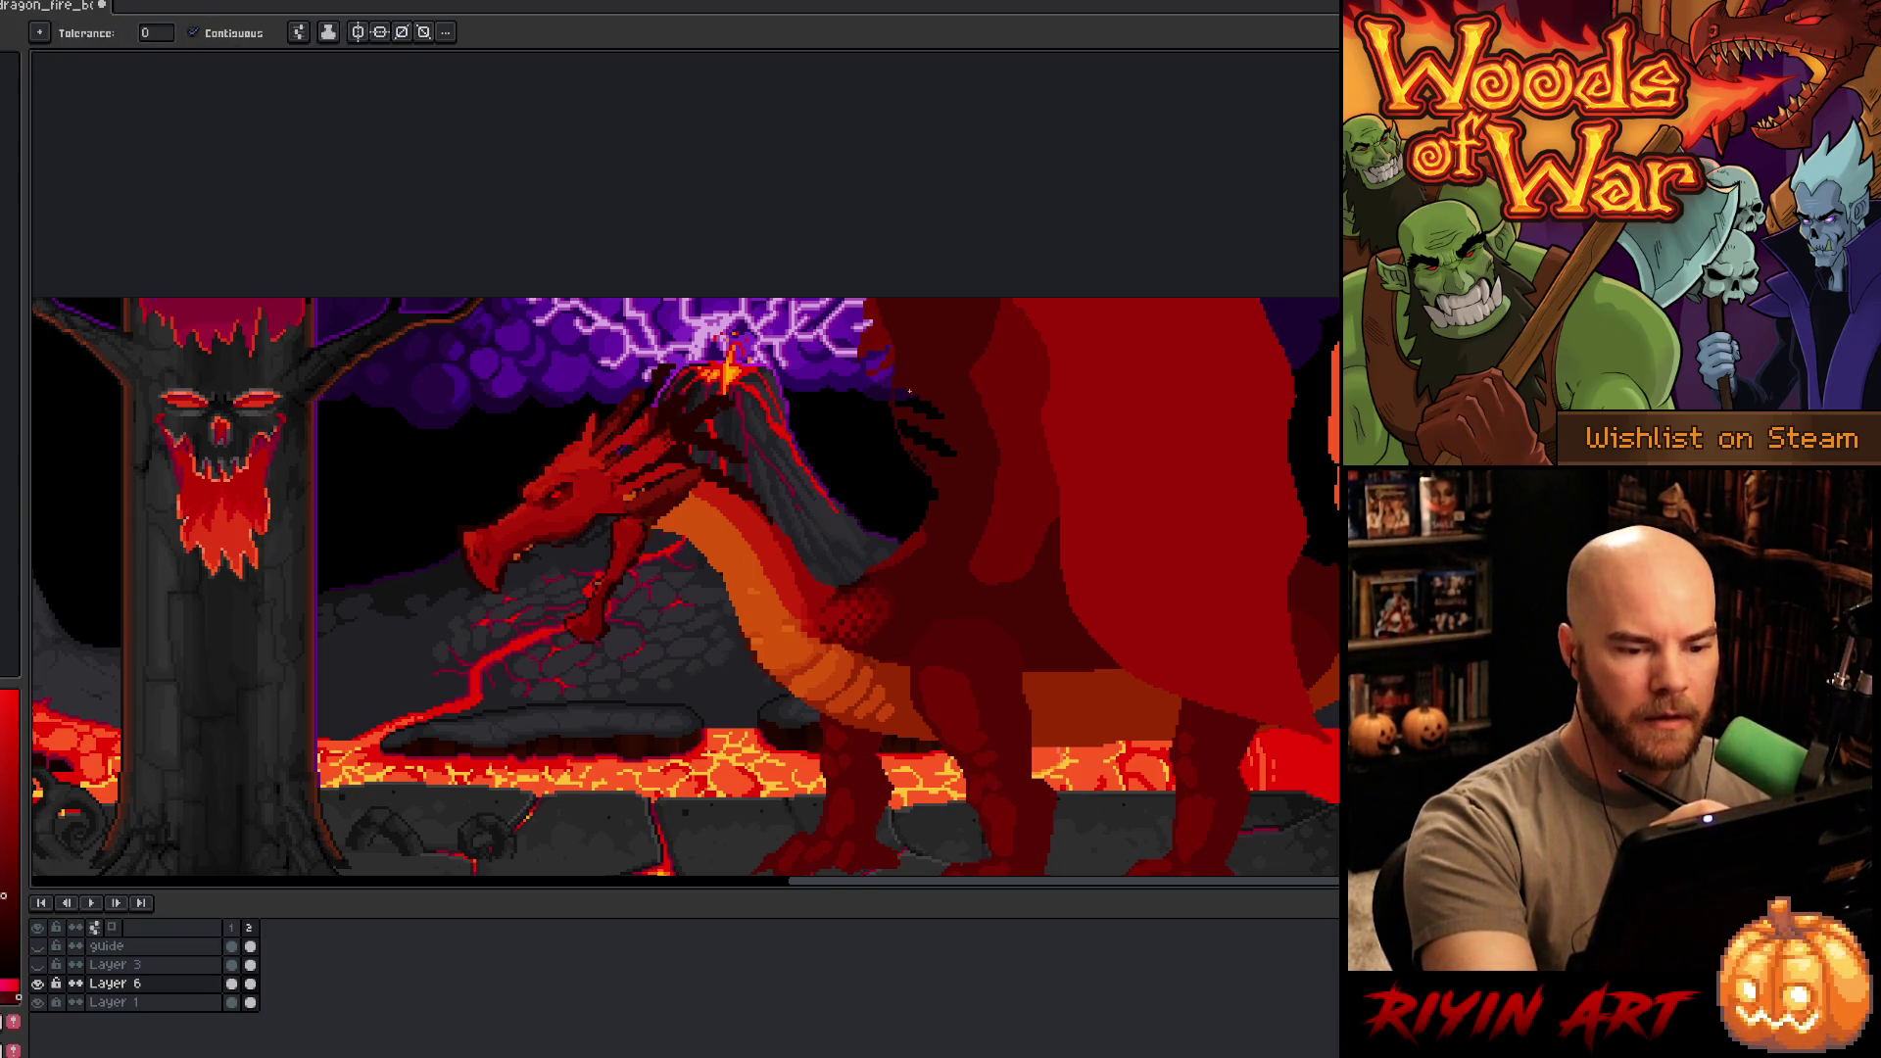
mouse_move(941, 397)
mouse_down()
mouse_move(896, 419)
mouse_move(912, 448)
mouse_up()
drag(872, 554, 862, 328)
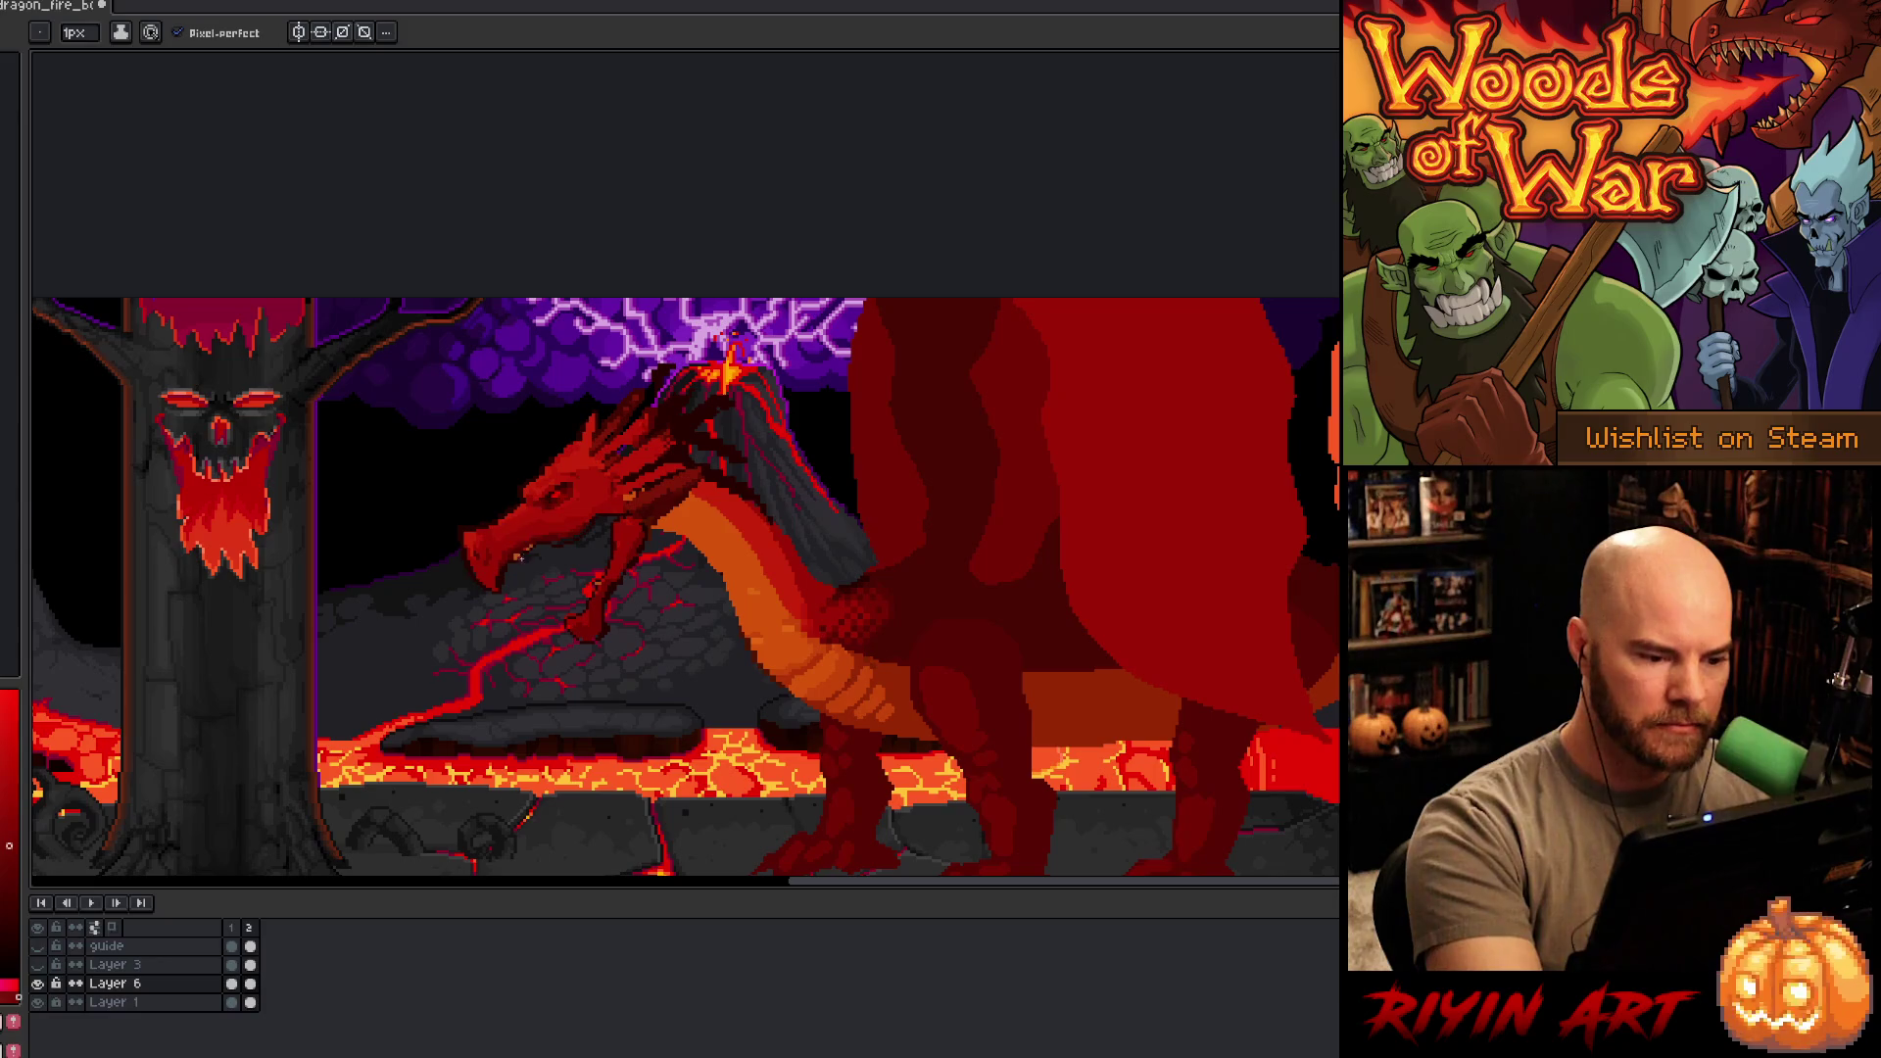
- Sample the dragon's orange and draw the open mouth's inner line along the lower jaw
key(i)
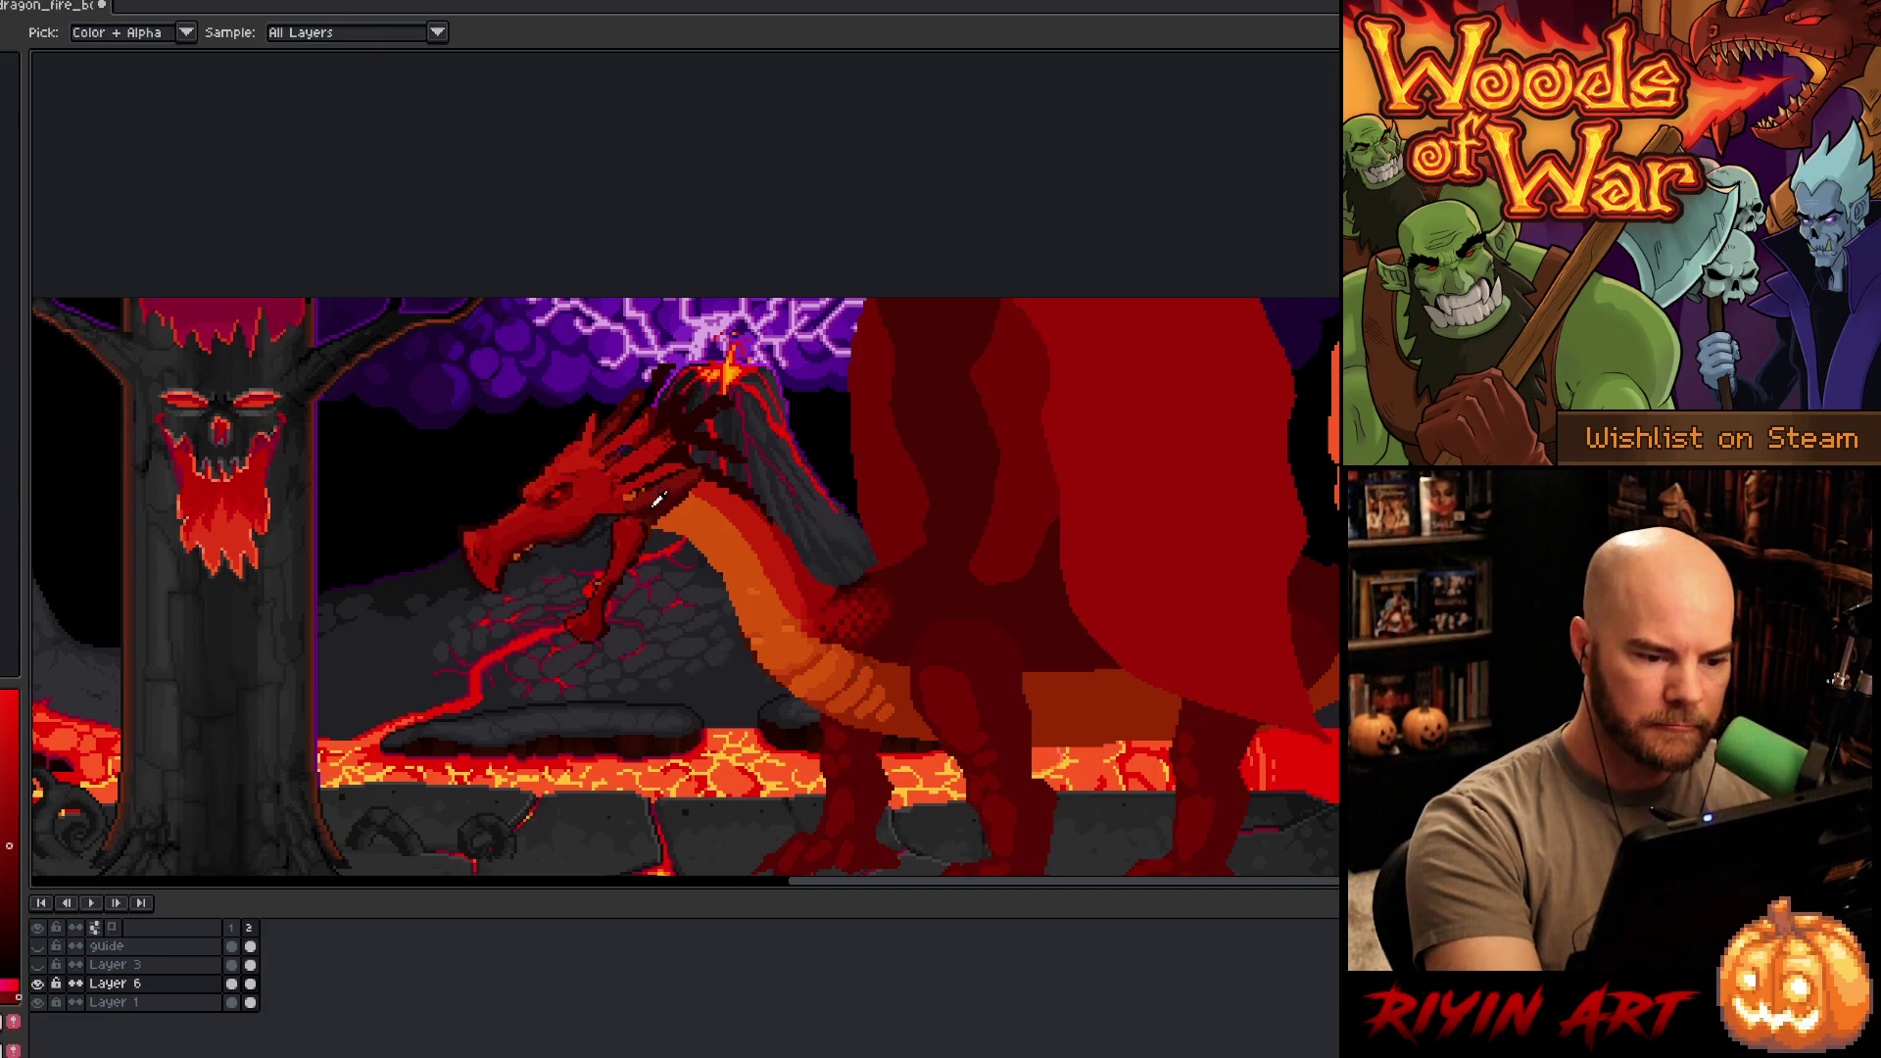
click(730, 530)
key(b)
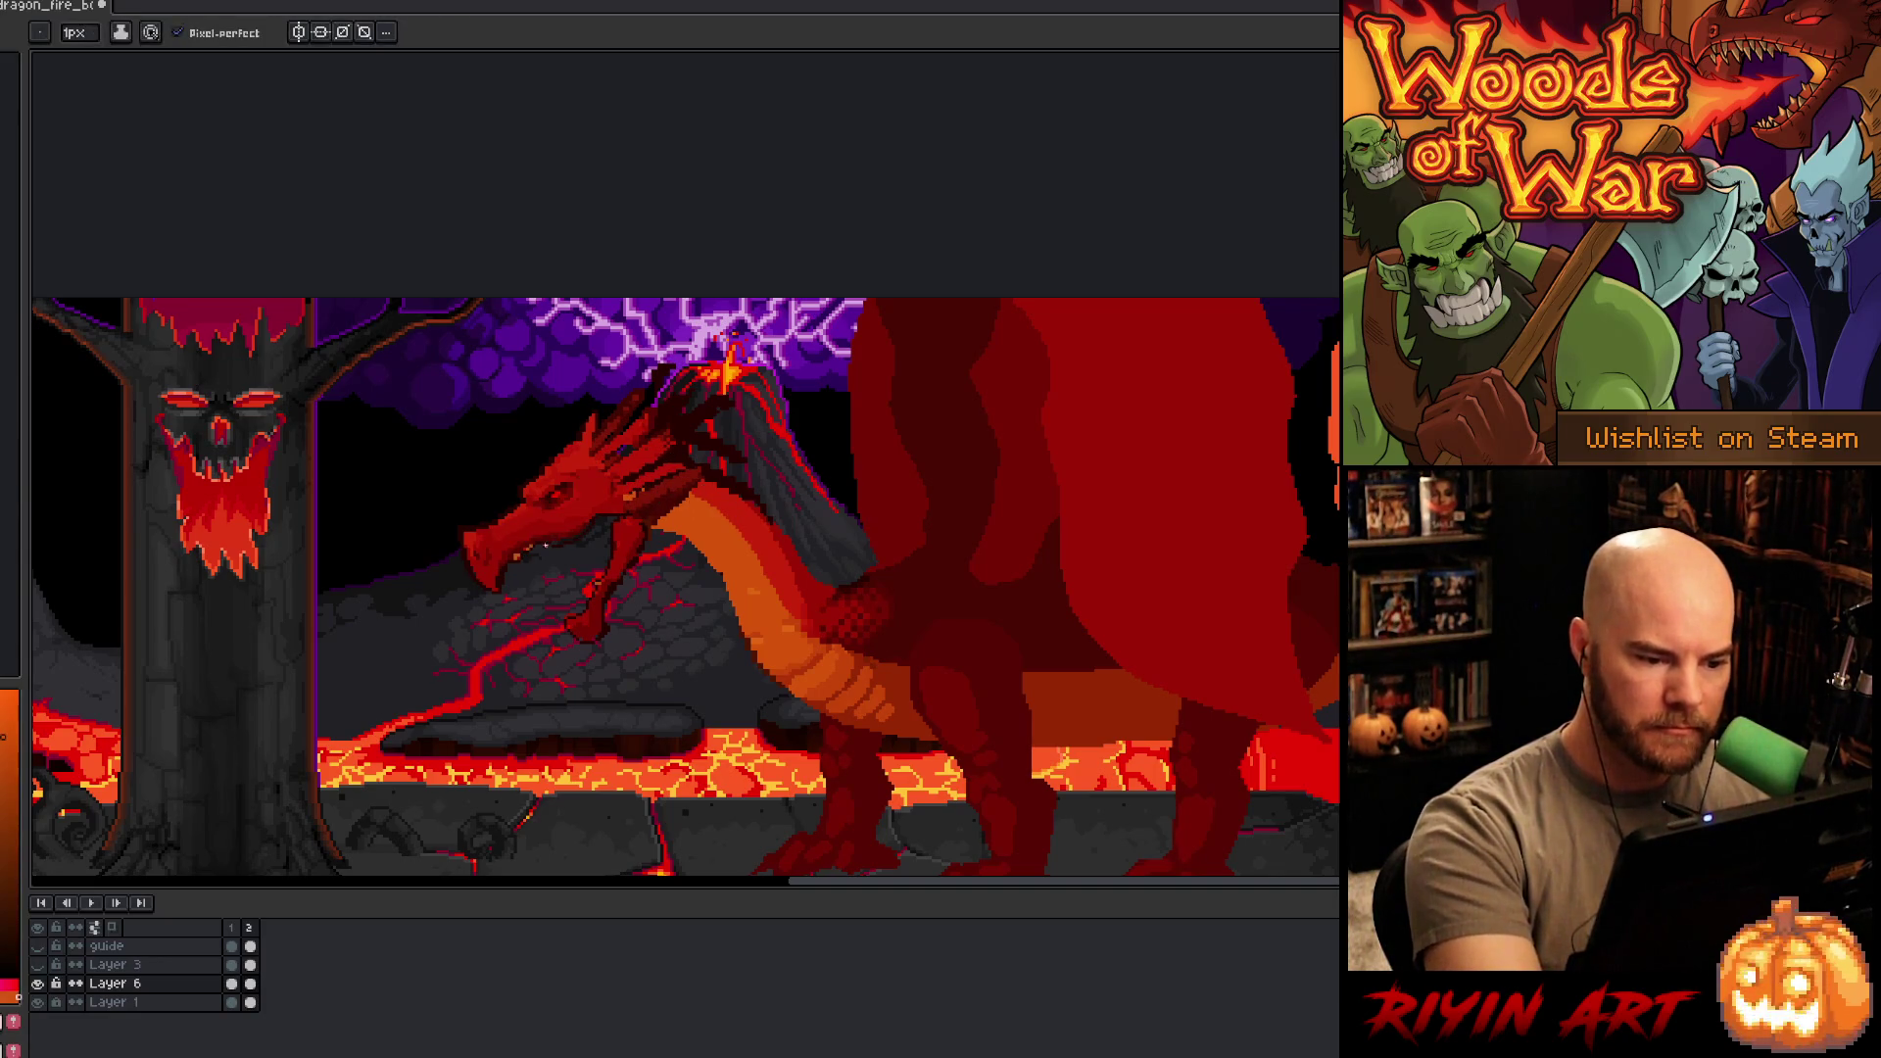
mouse_move(579, 535)
mouse_down()
mouse_move(605, 567)
mouse_move(514, 557)
mouse_up()
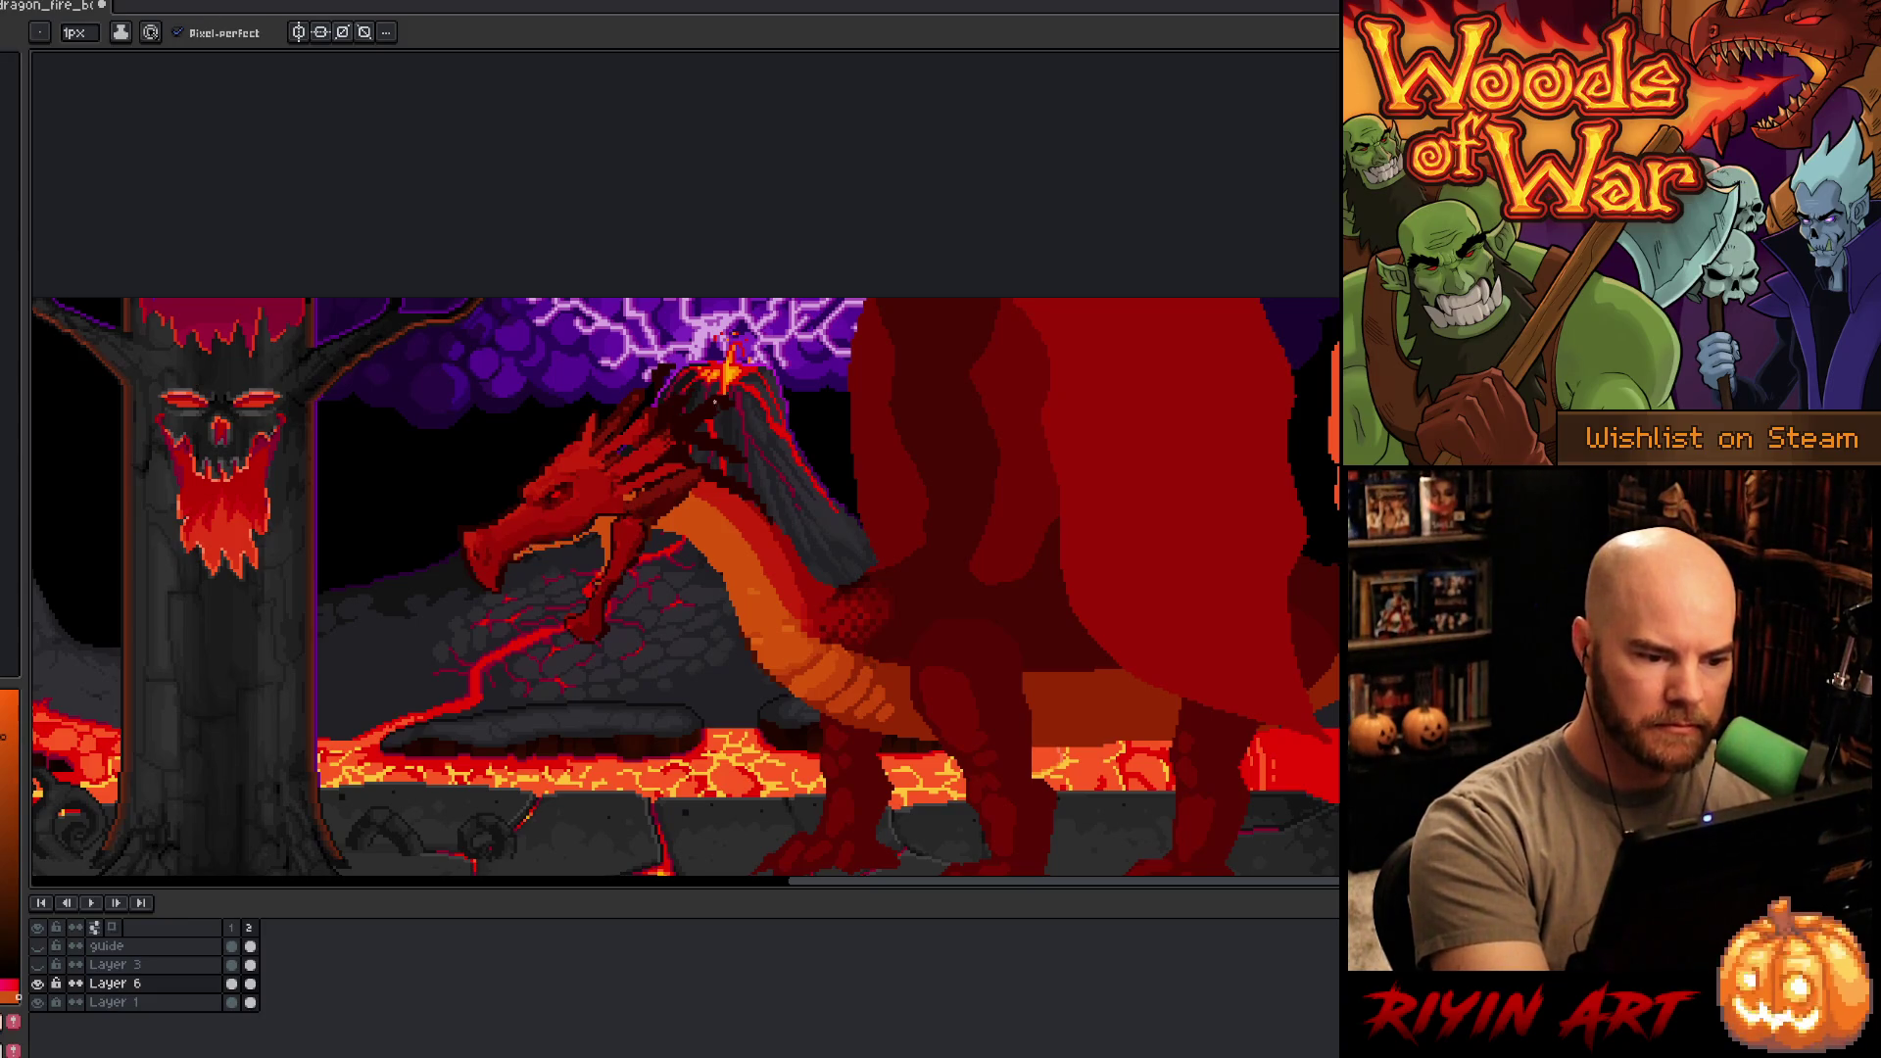
drag(604, 550, 582, 610)
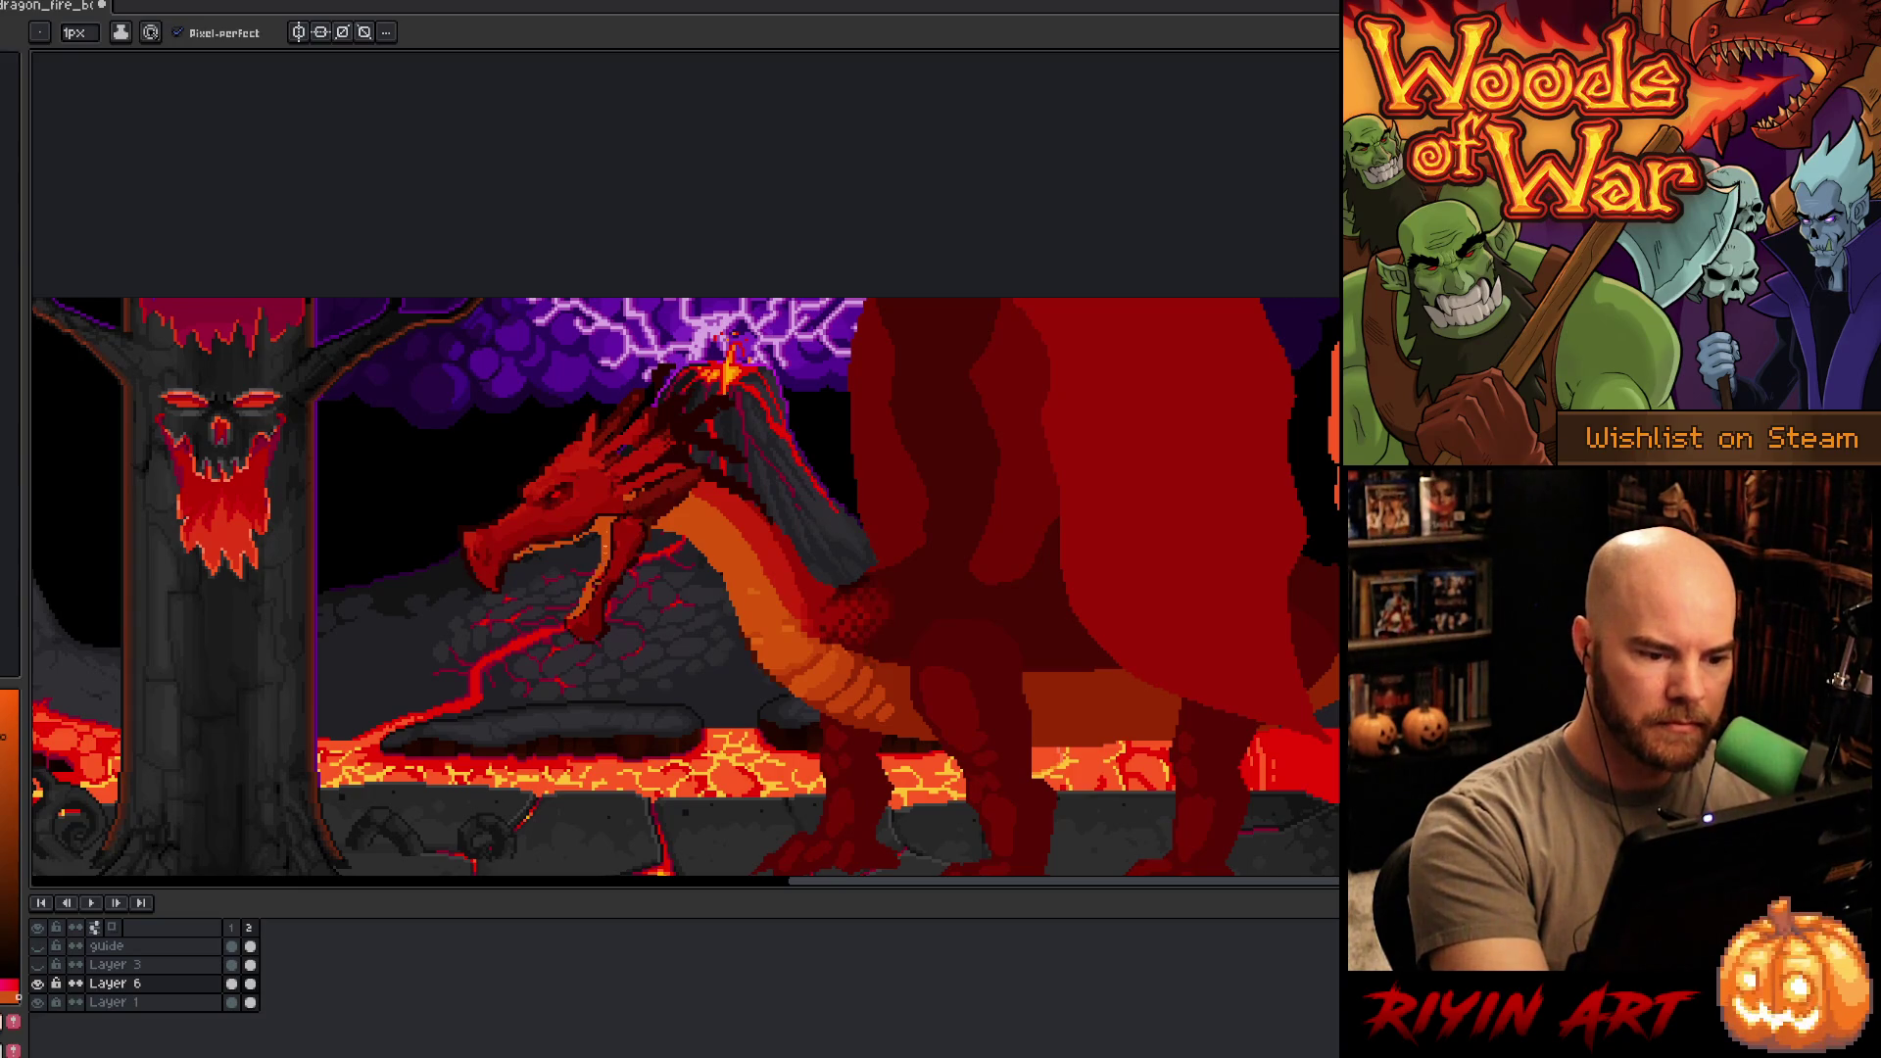
drag(512, 561, 501, 576)
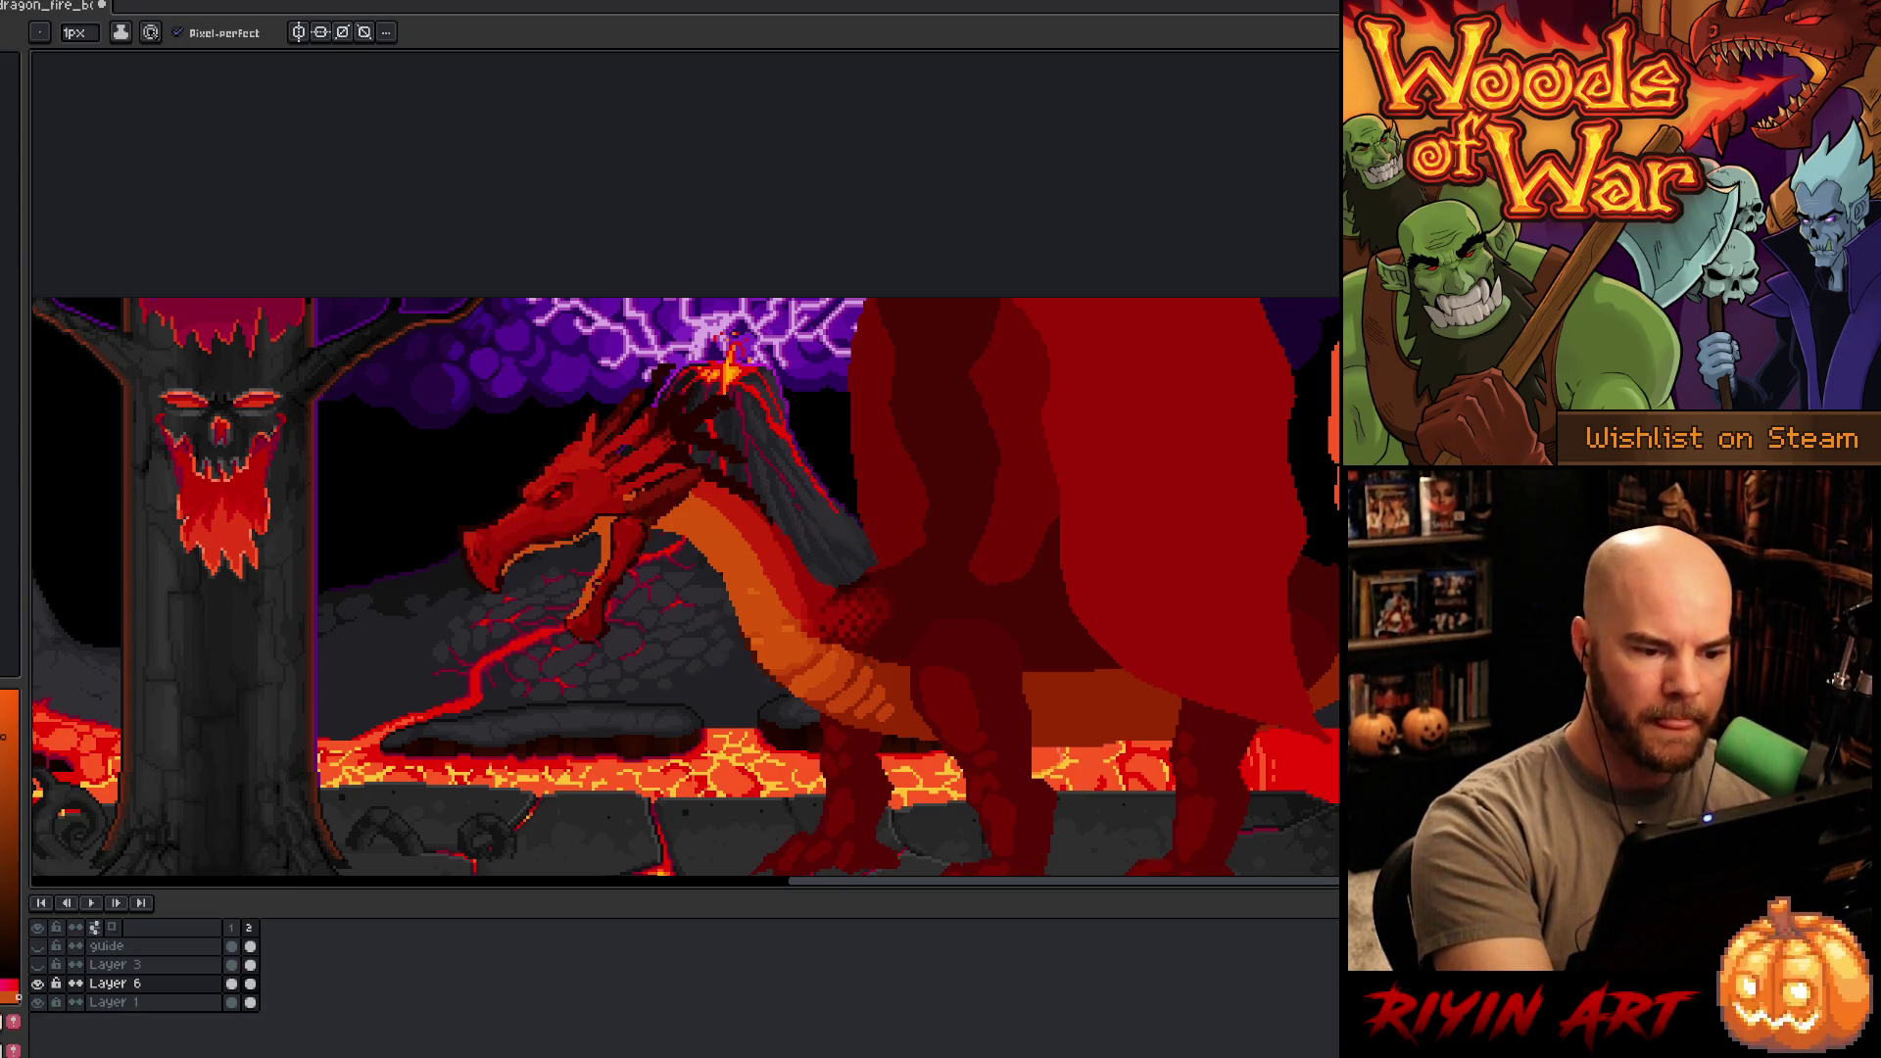
- Sample dark red and draw the lower jaw's edge beneath the mouth
alt+click(596, 533)
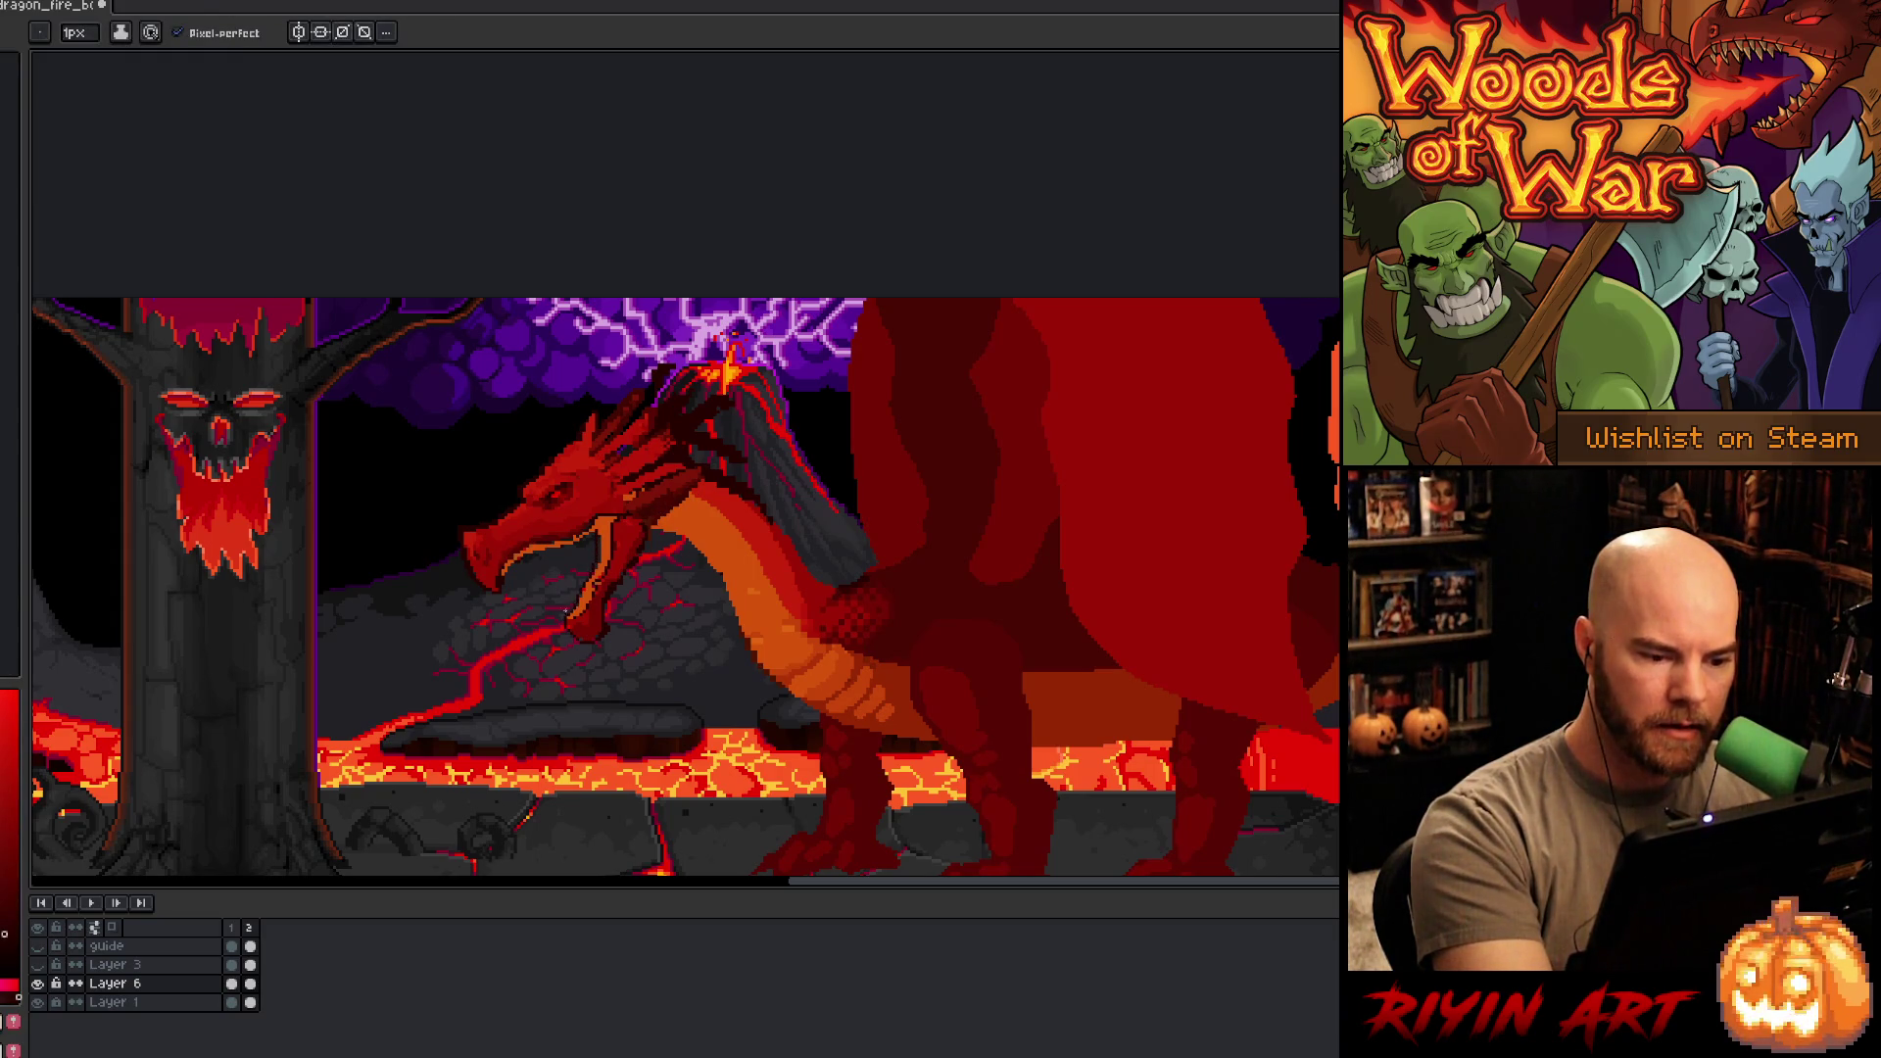
drag(586, 581, 568, 617)
drag(598, 554, 570, 612)
key(e)
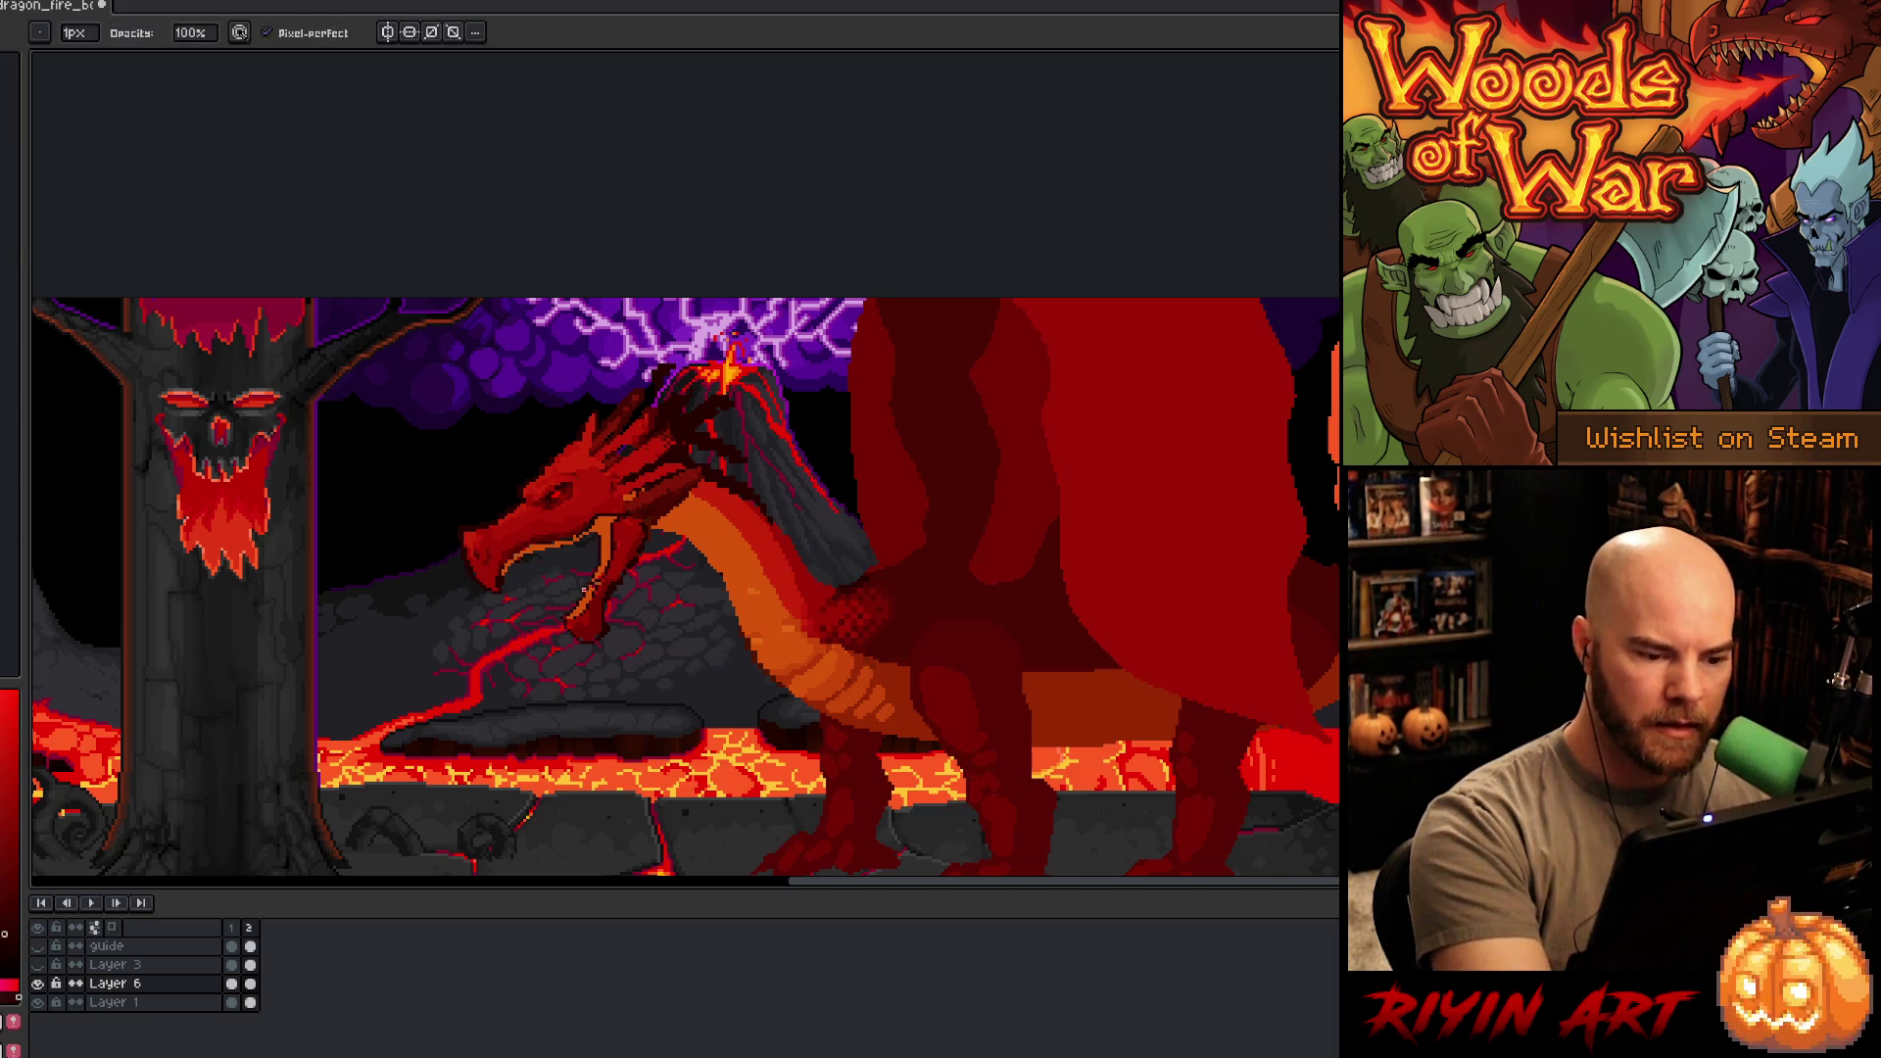
key(b)
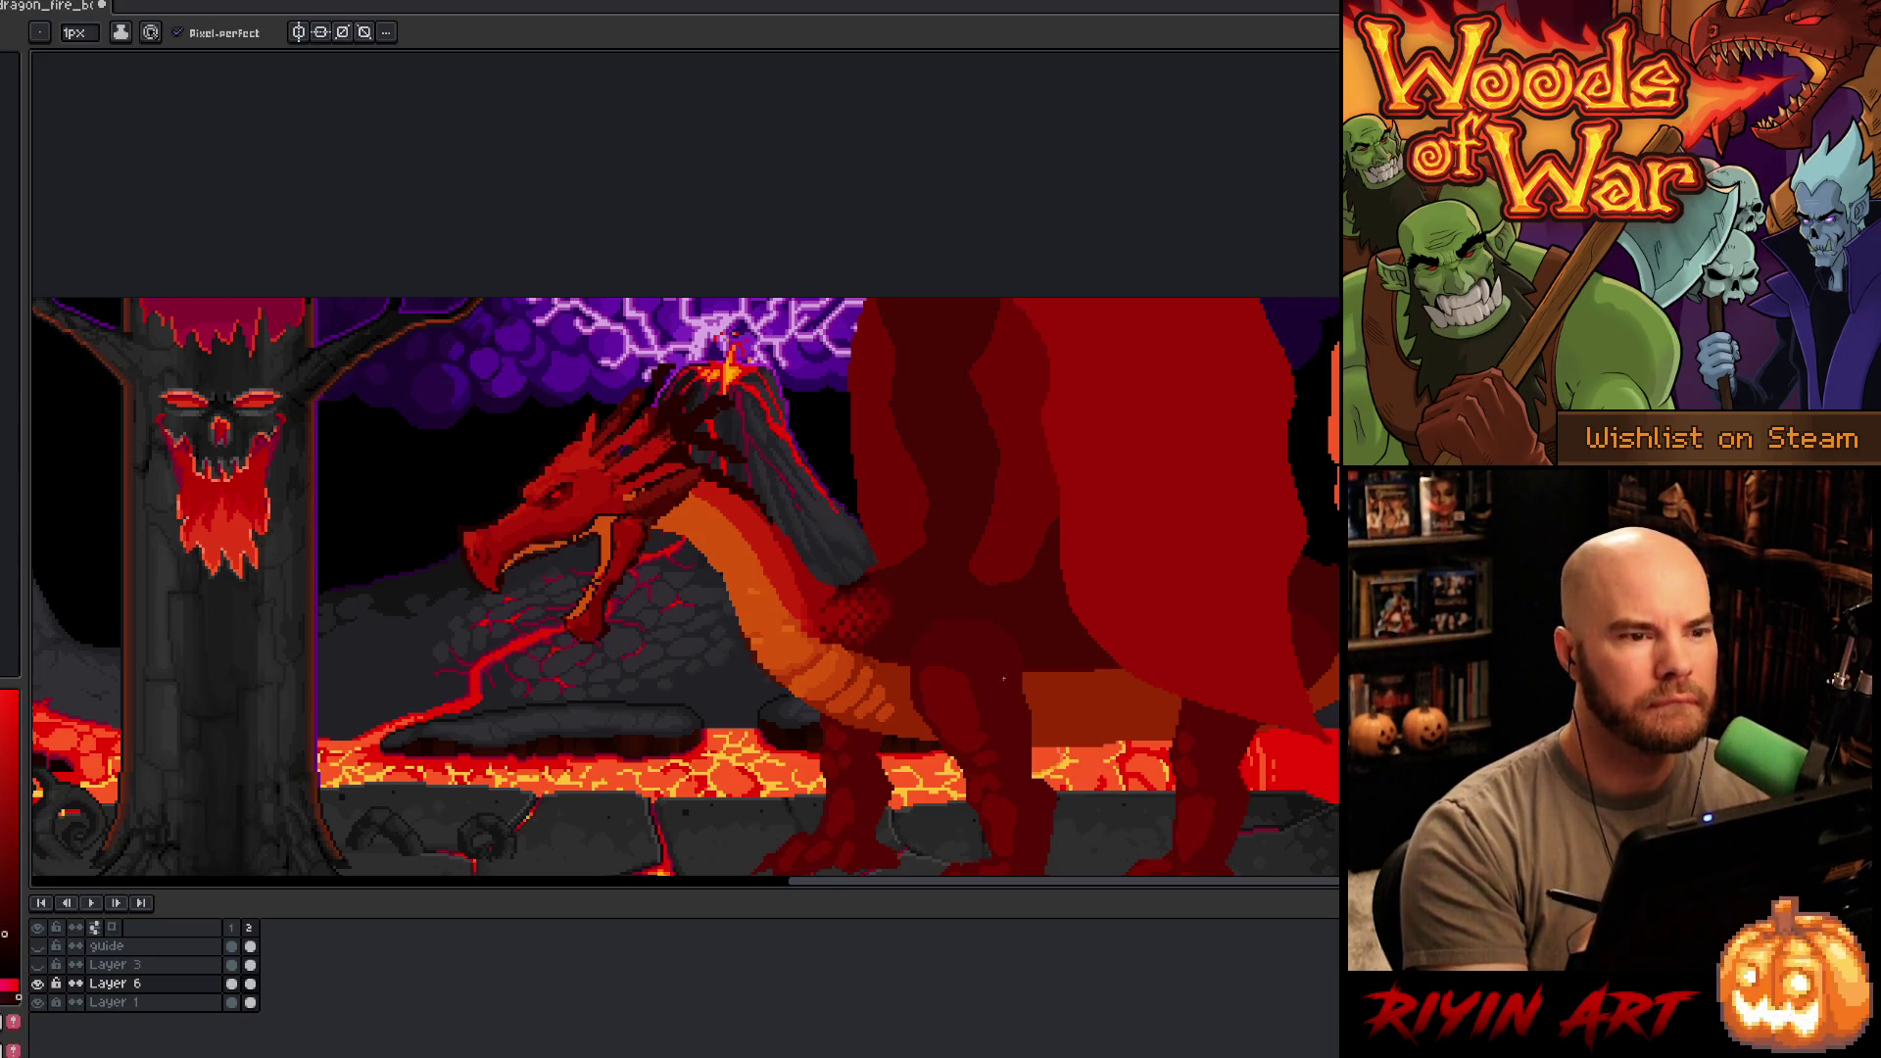
- Sample the body colour, paint light pixels along the dragon's back by the wing, and deselect
alt+click(889, 588)
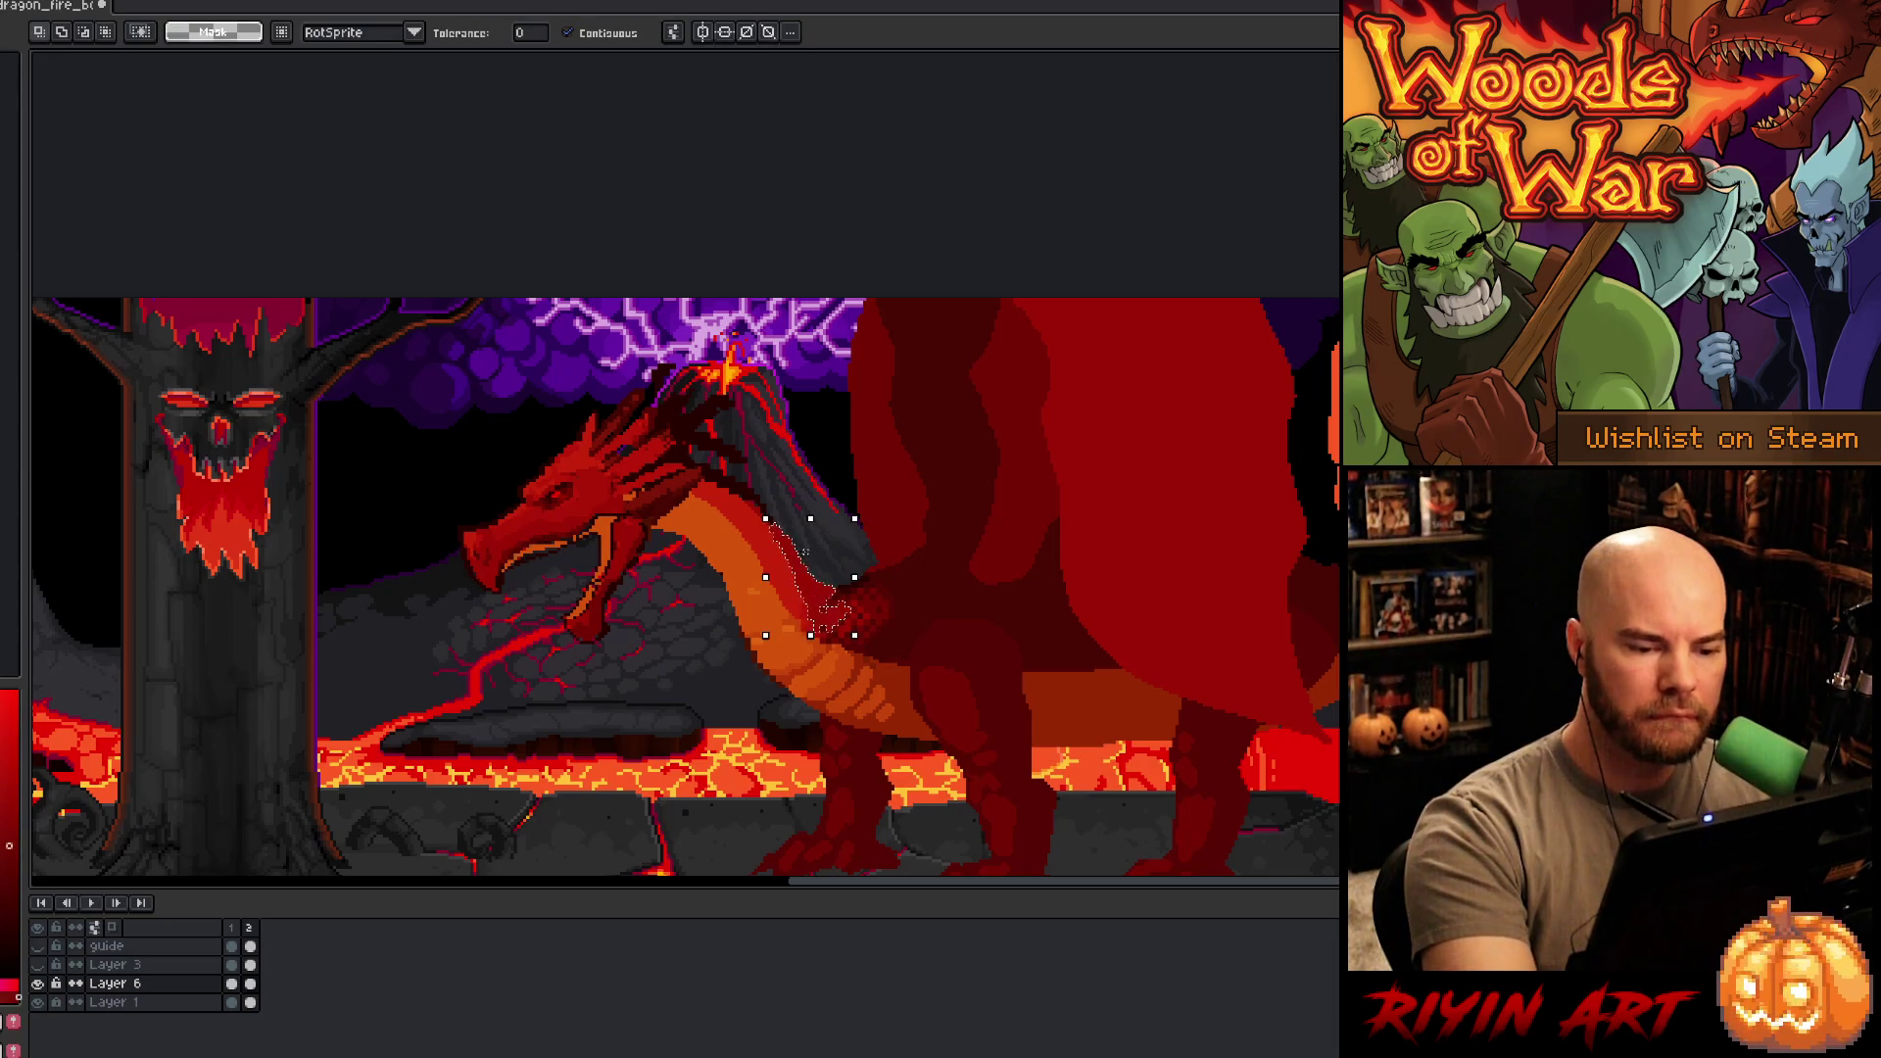
drag(774, 524, 833, 612)
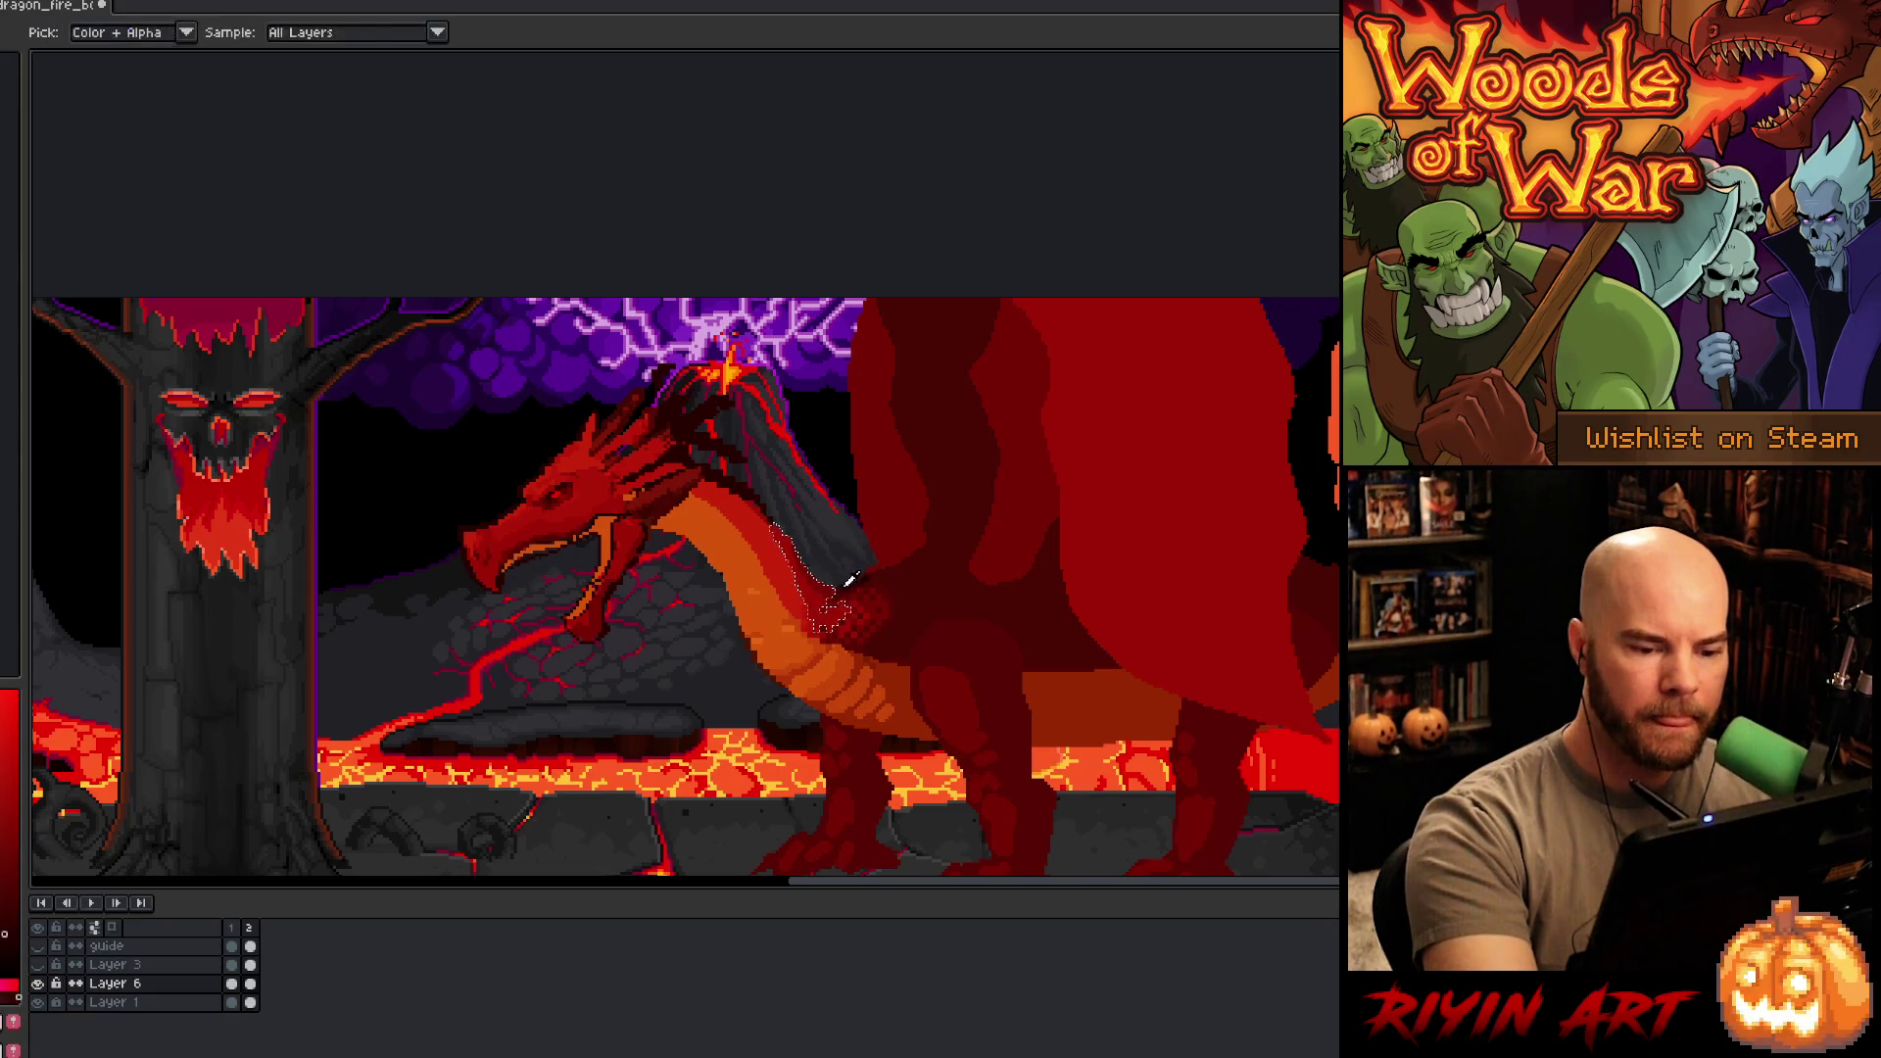
key(ctrl+d)
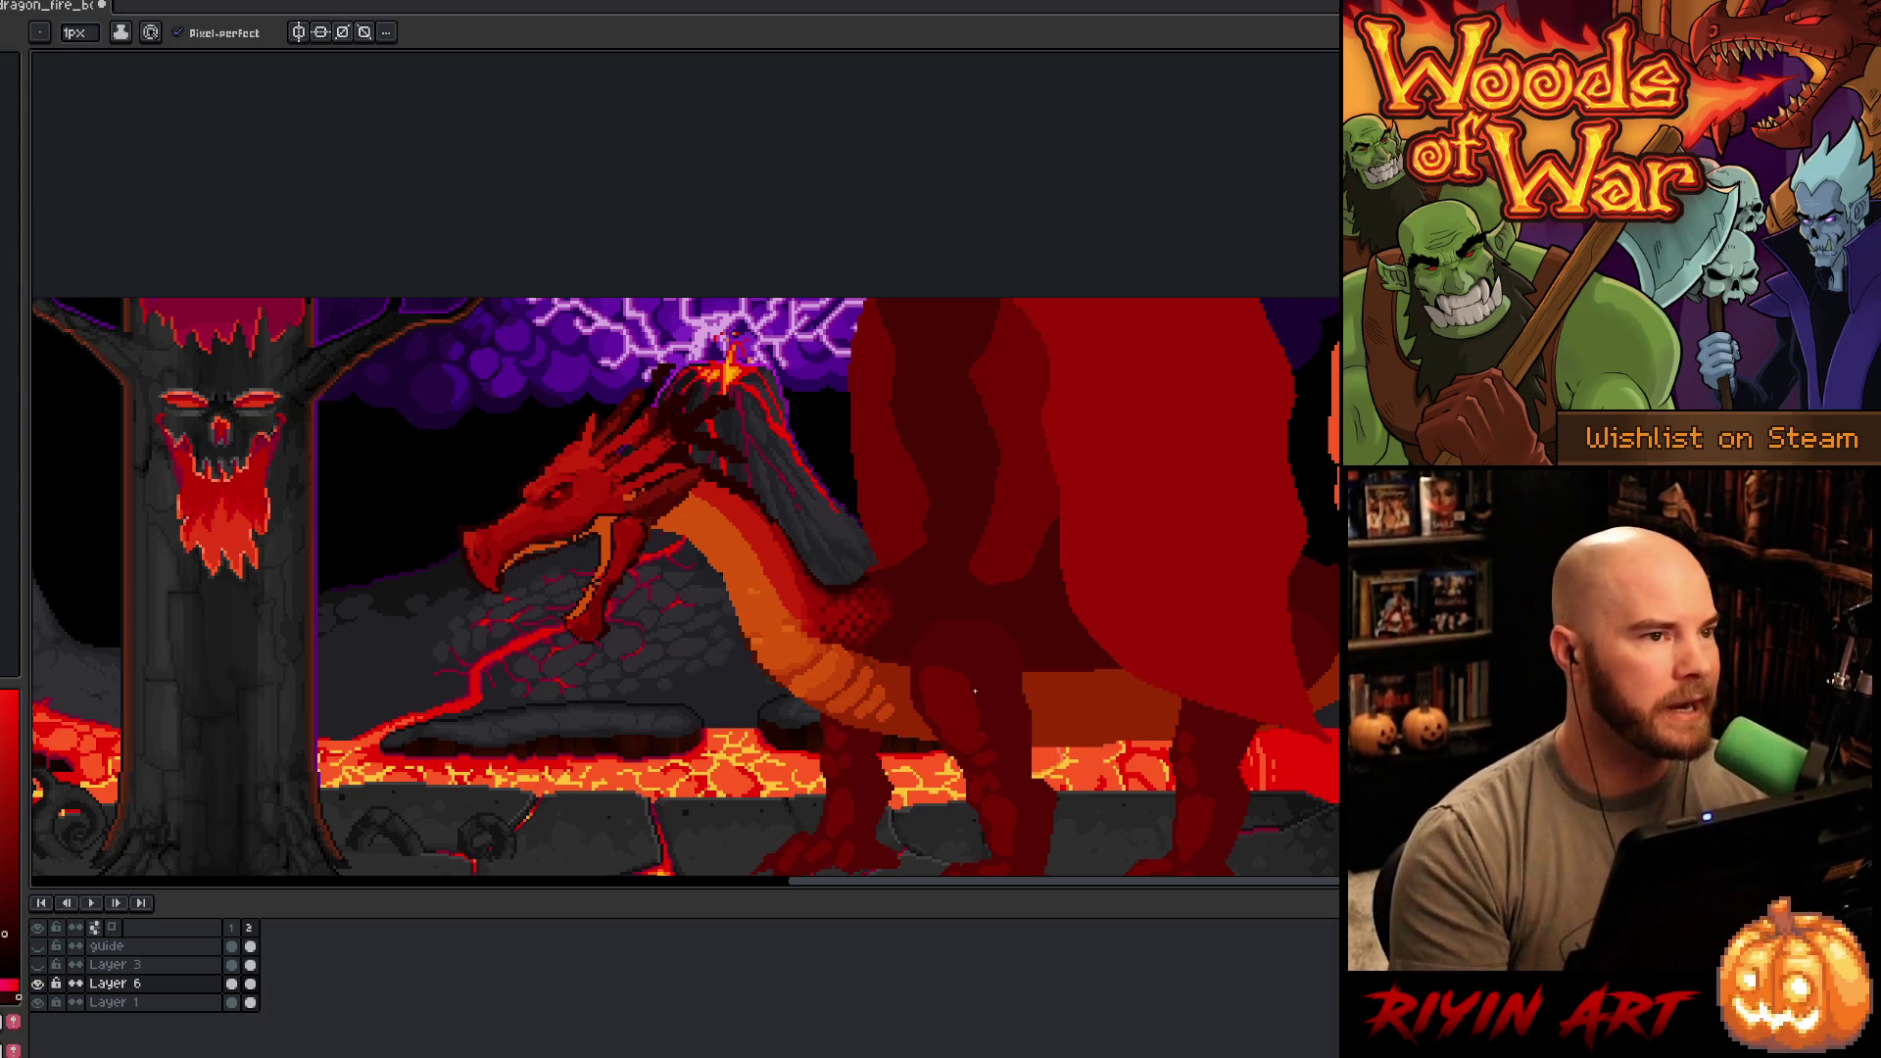
drag(884, 631, 1029, 563)
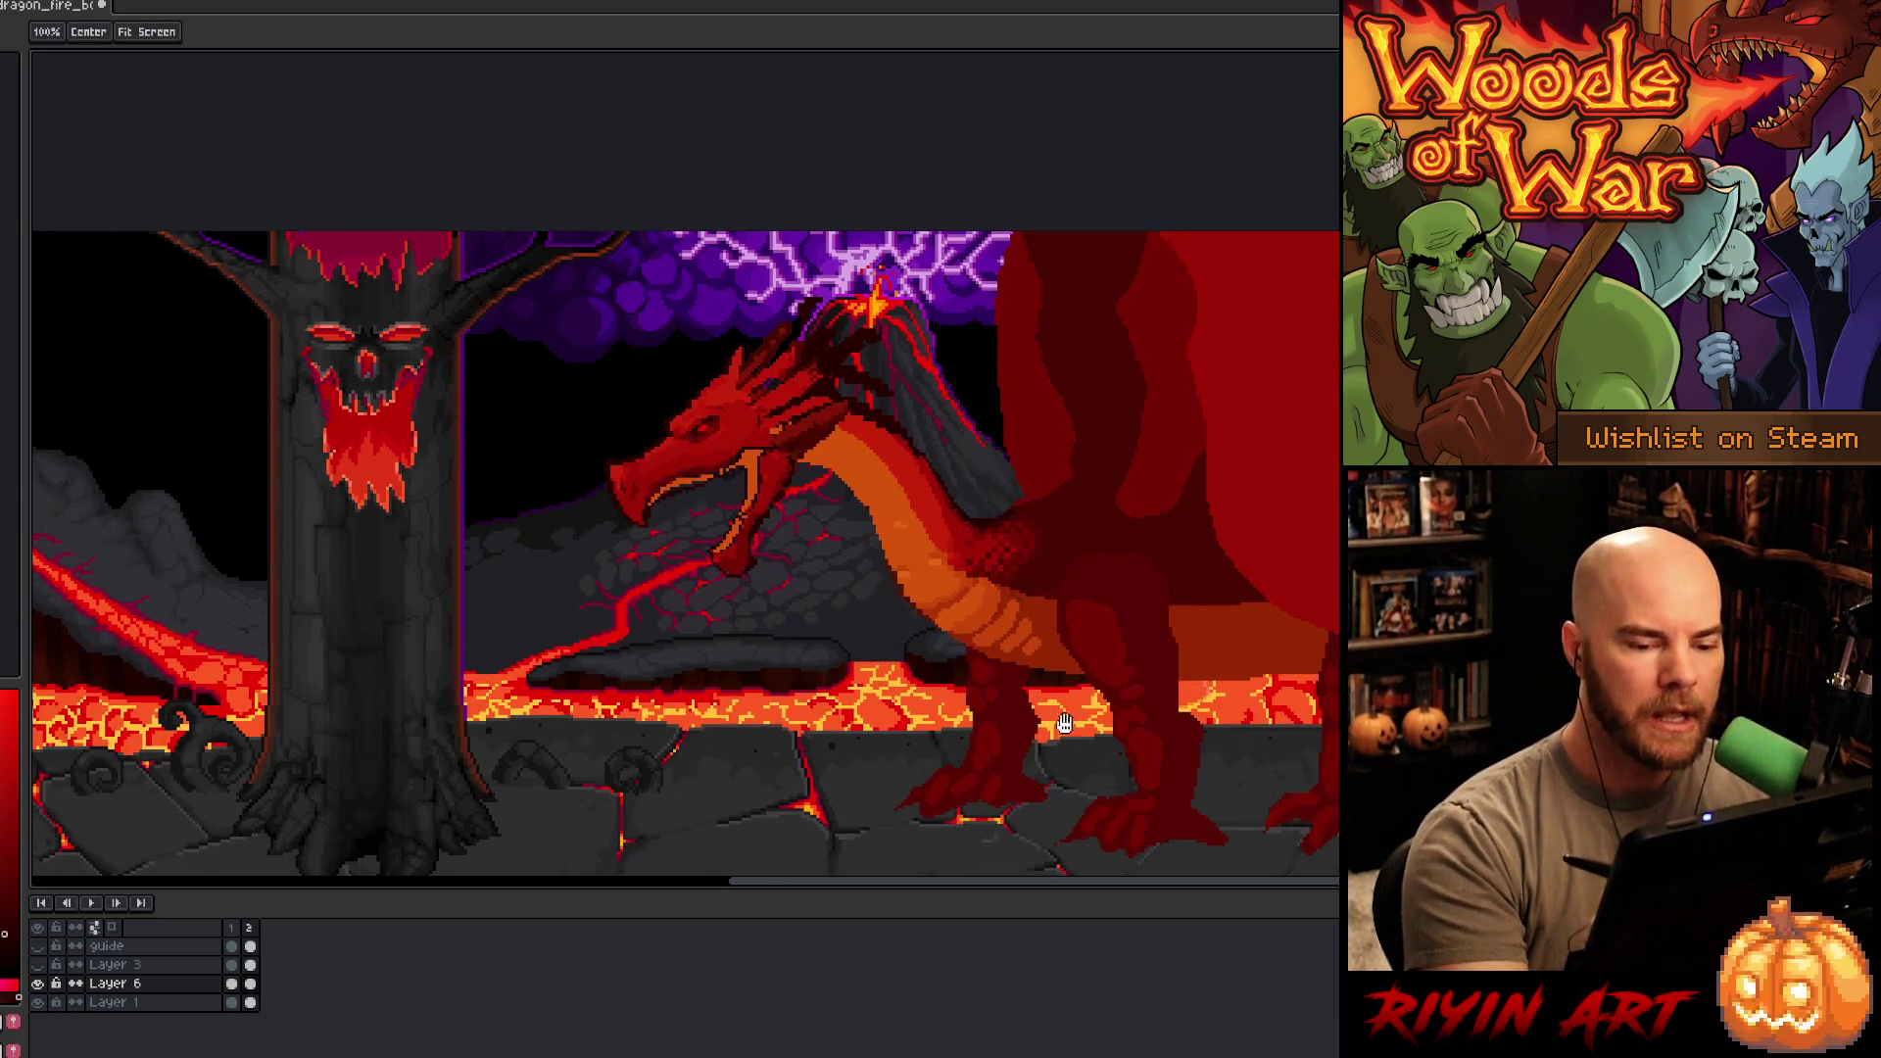
- Sample the dragon's orange and play the two-frame animation to preview the neck lunge
drag(1211, 807, 1064, 738)
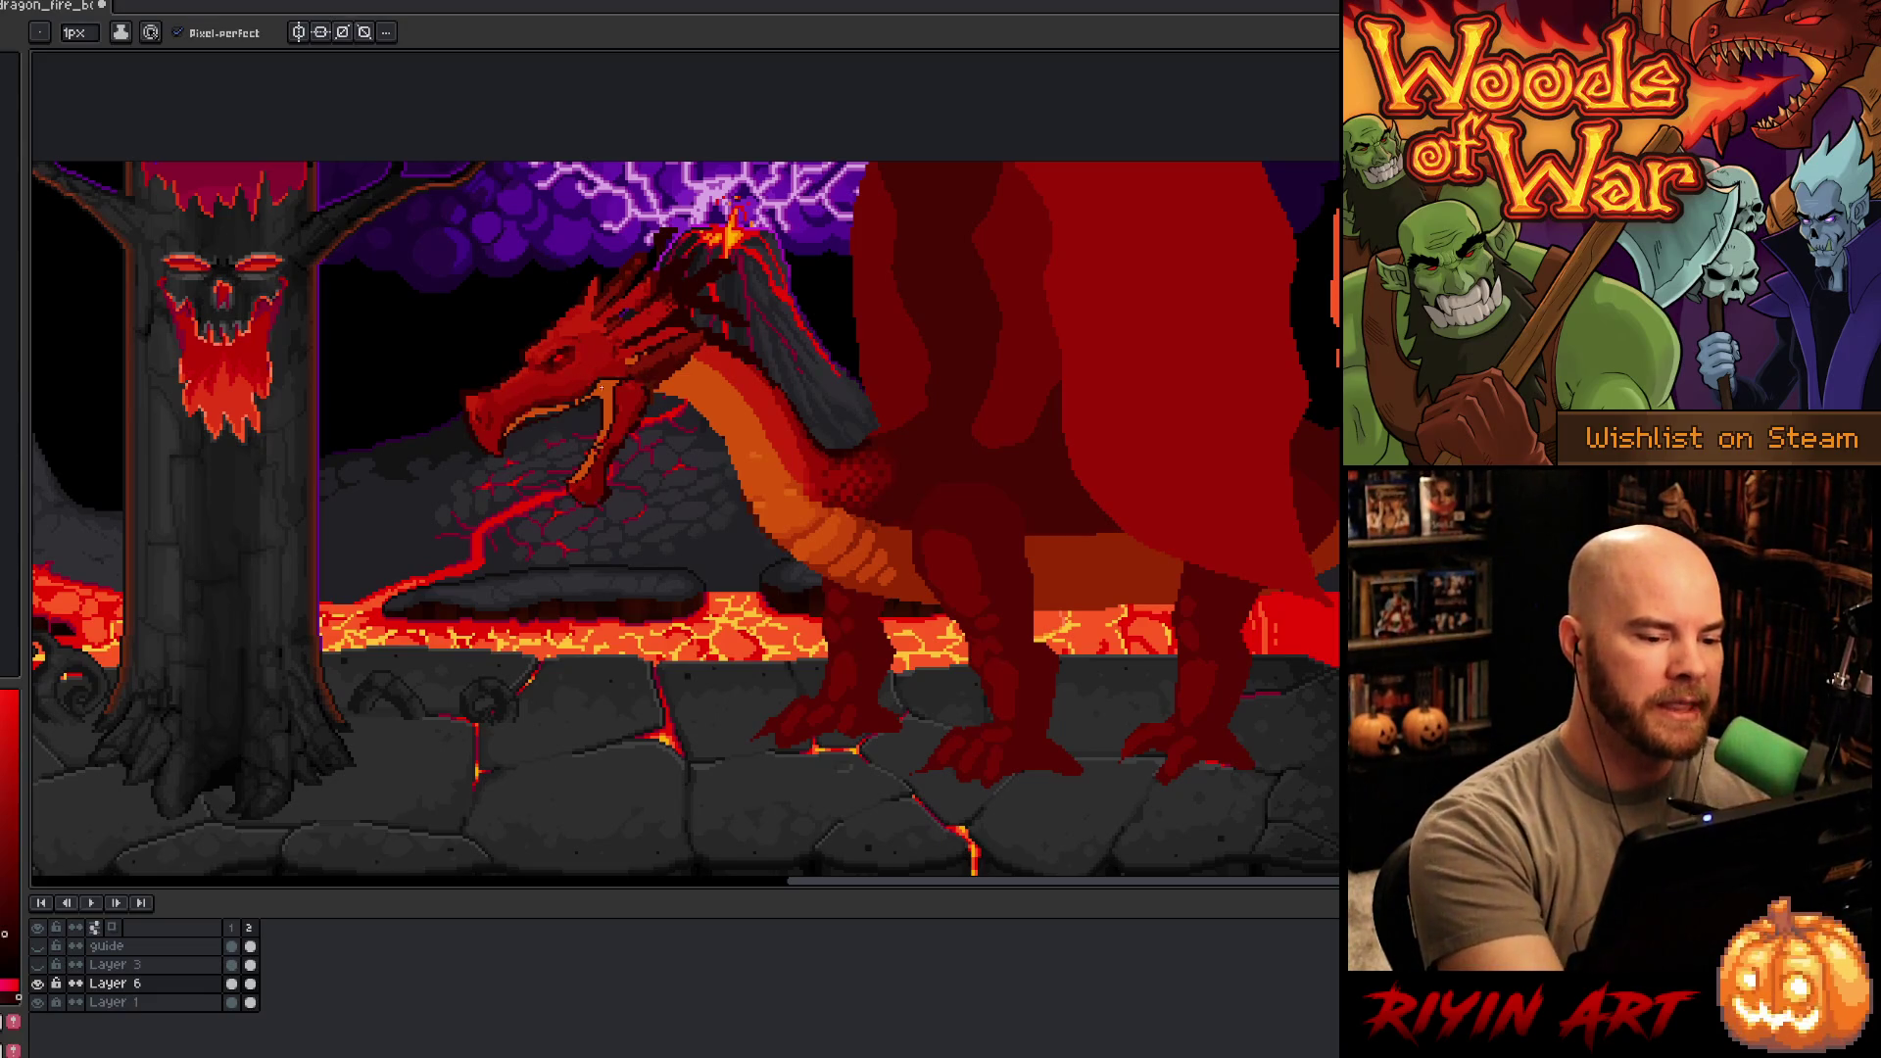
alt+click(744, 460)
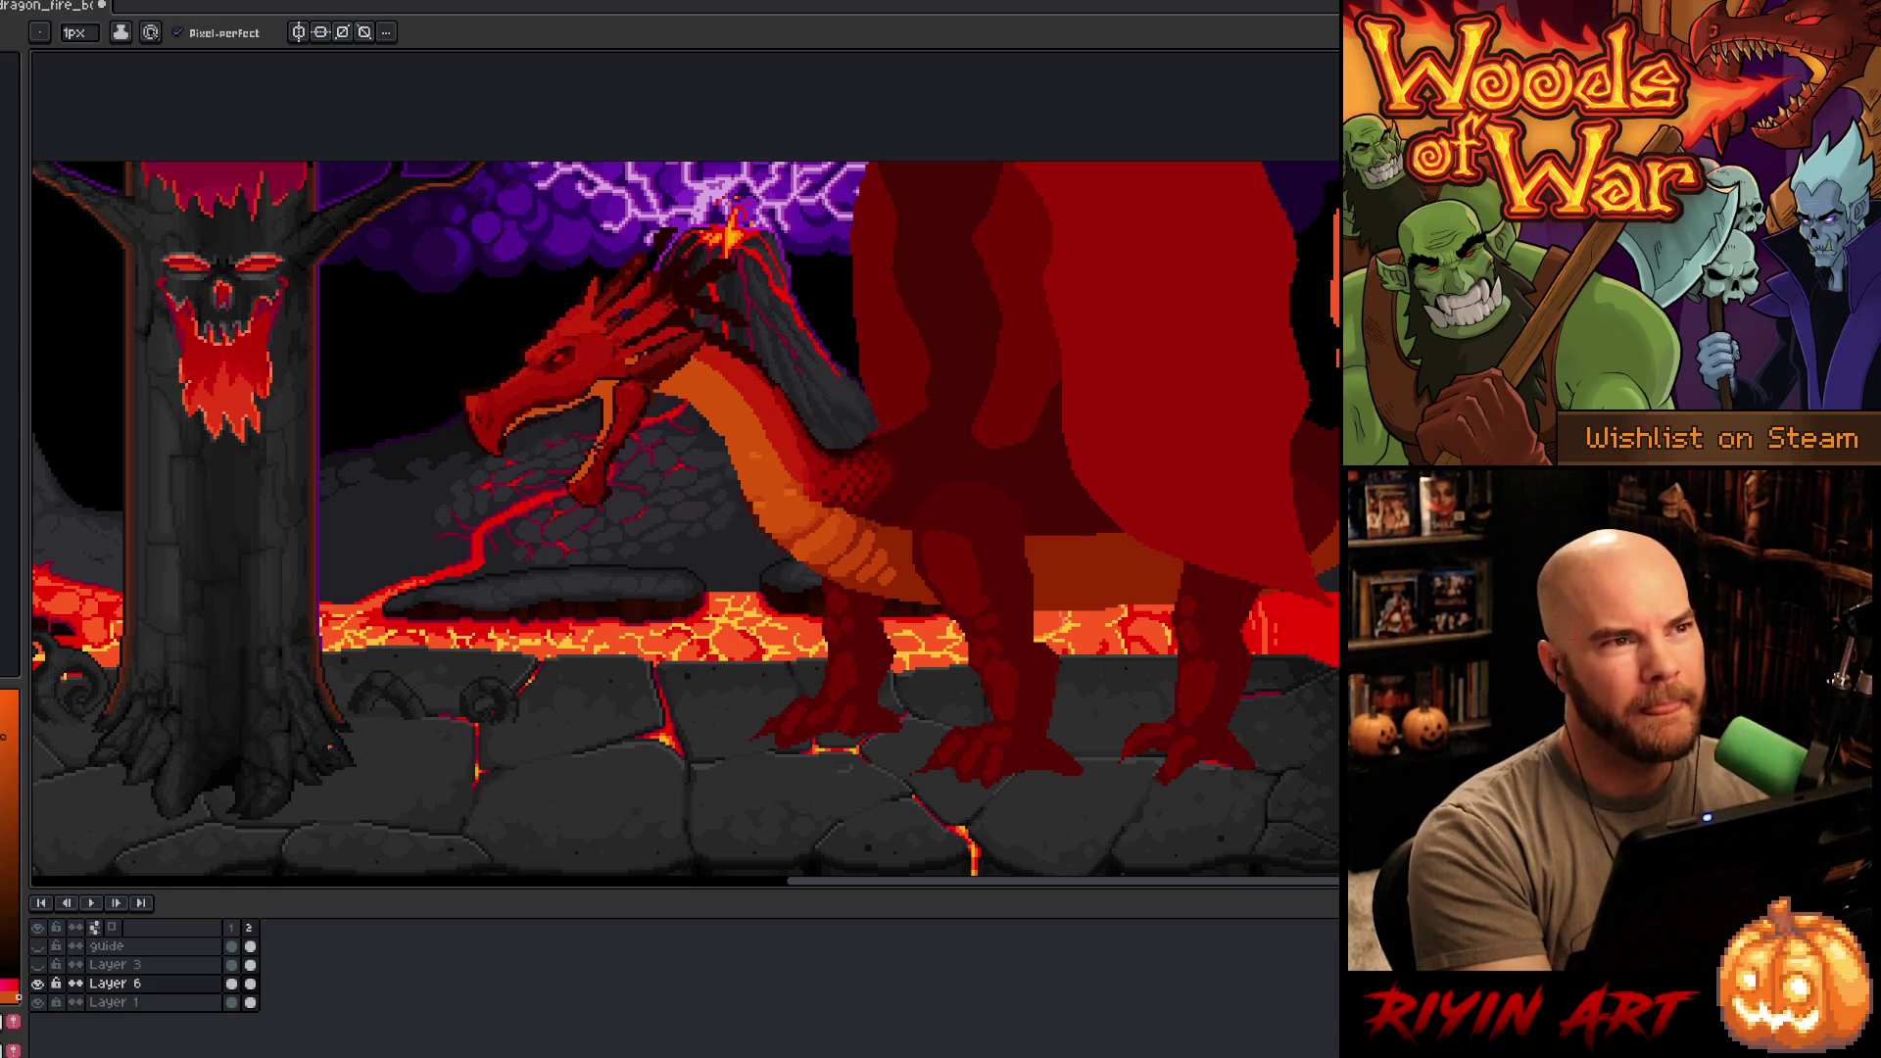
key(Return)
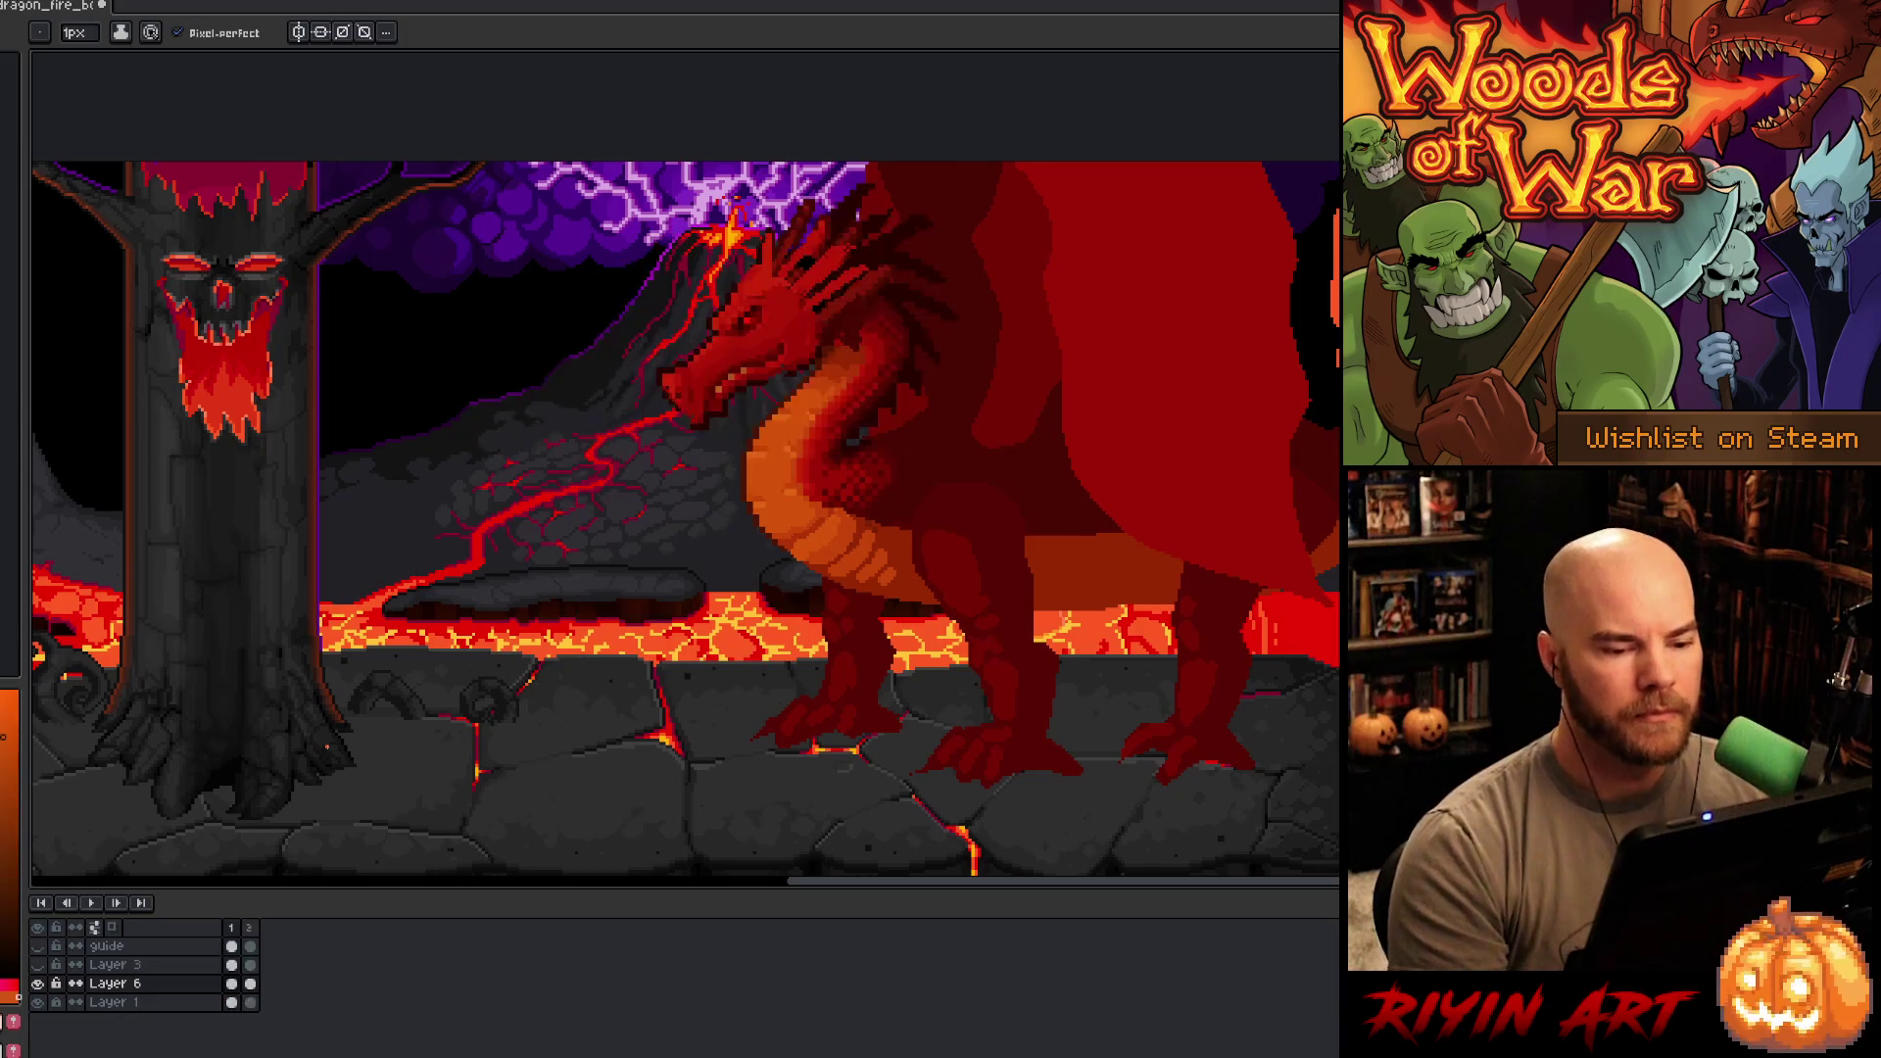
- Hide Layer 3
scroll(347, 485, down, 1)
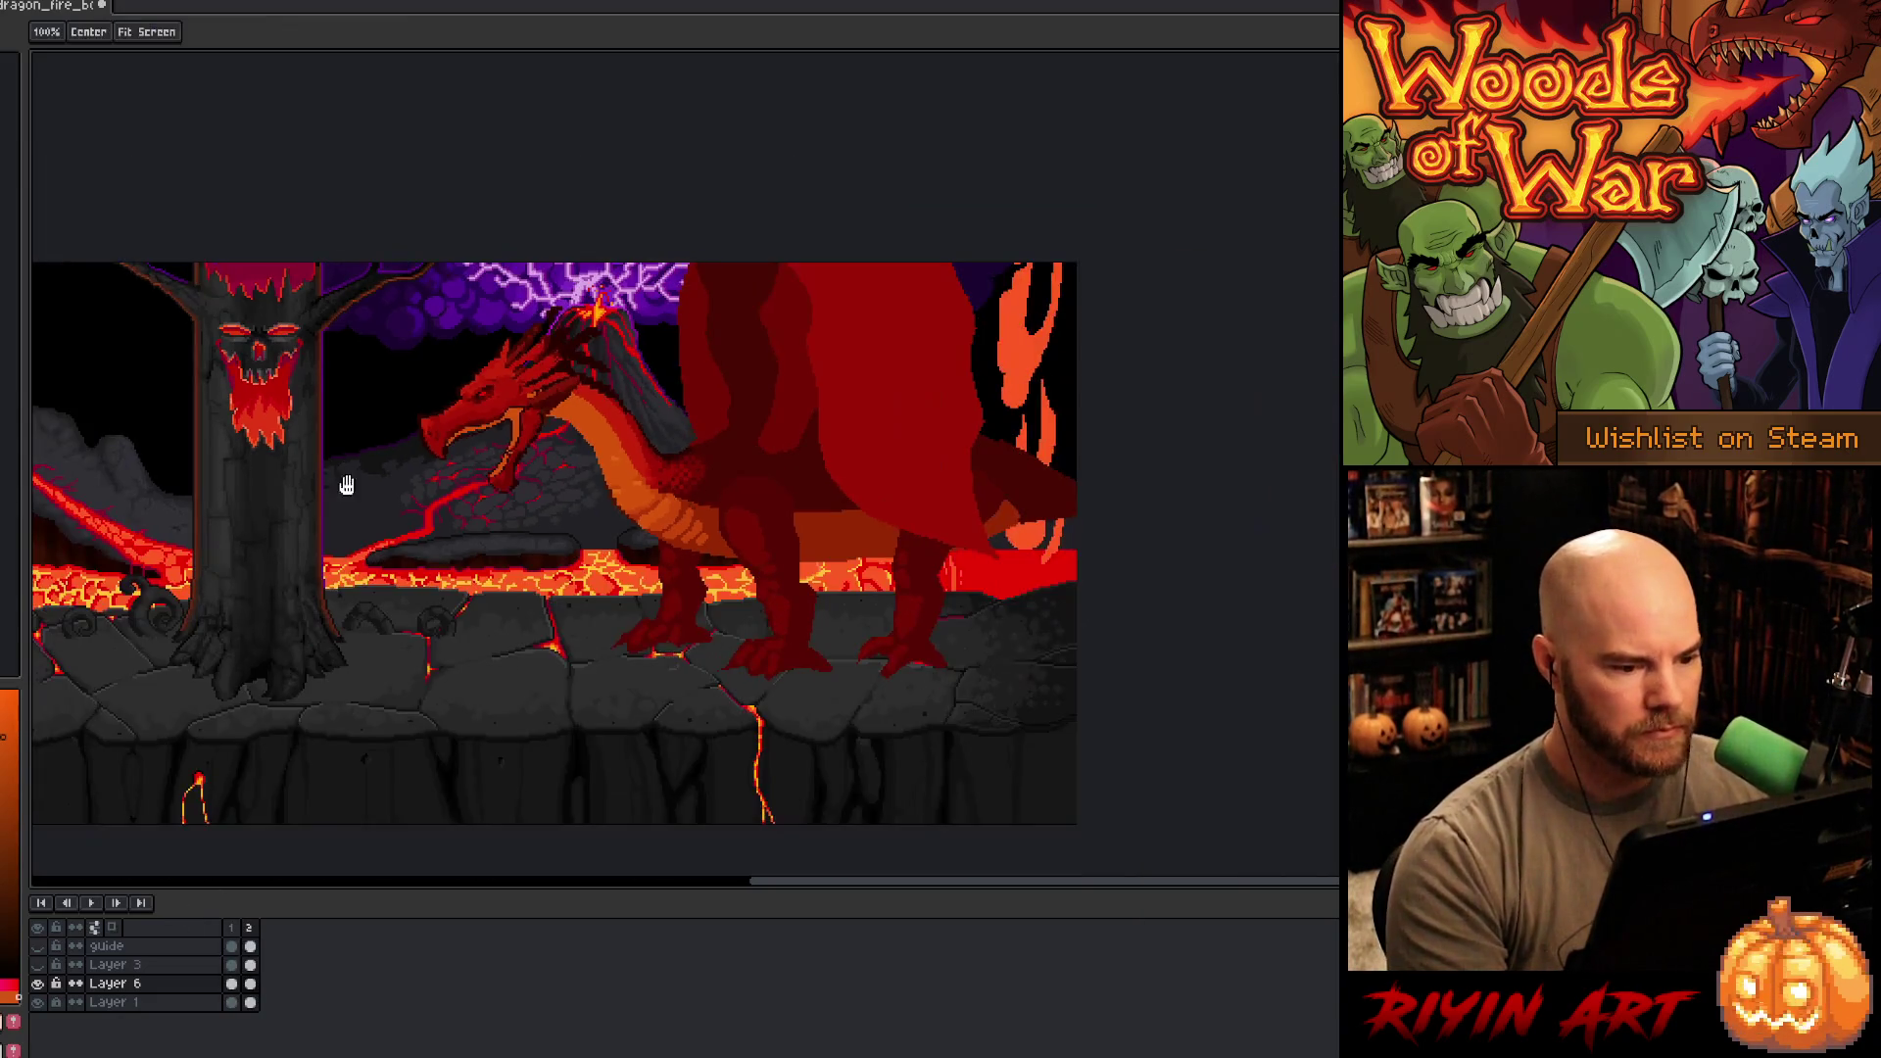
mouse_move(347, 485)
mouse_down()
mouse_move(933, 399)
mouse_move(941, 428)
mouse_up()
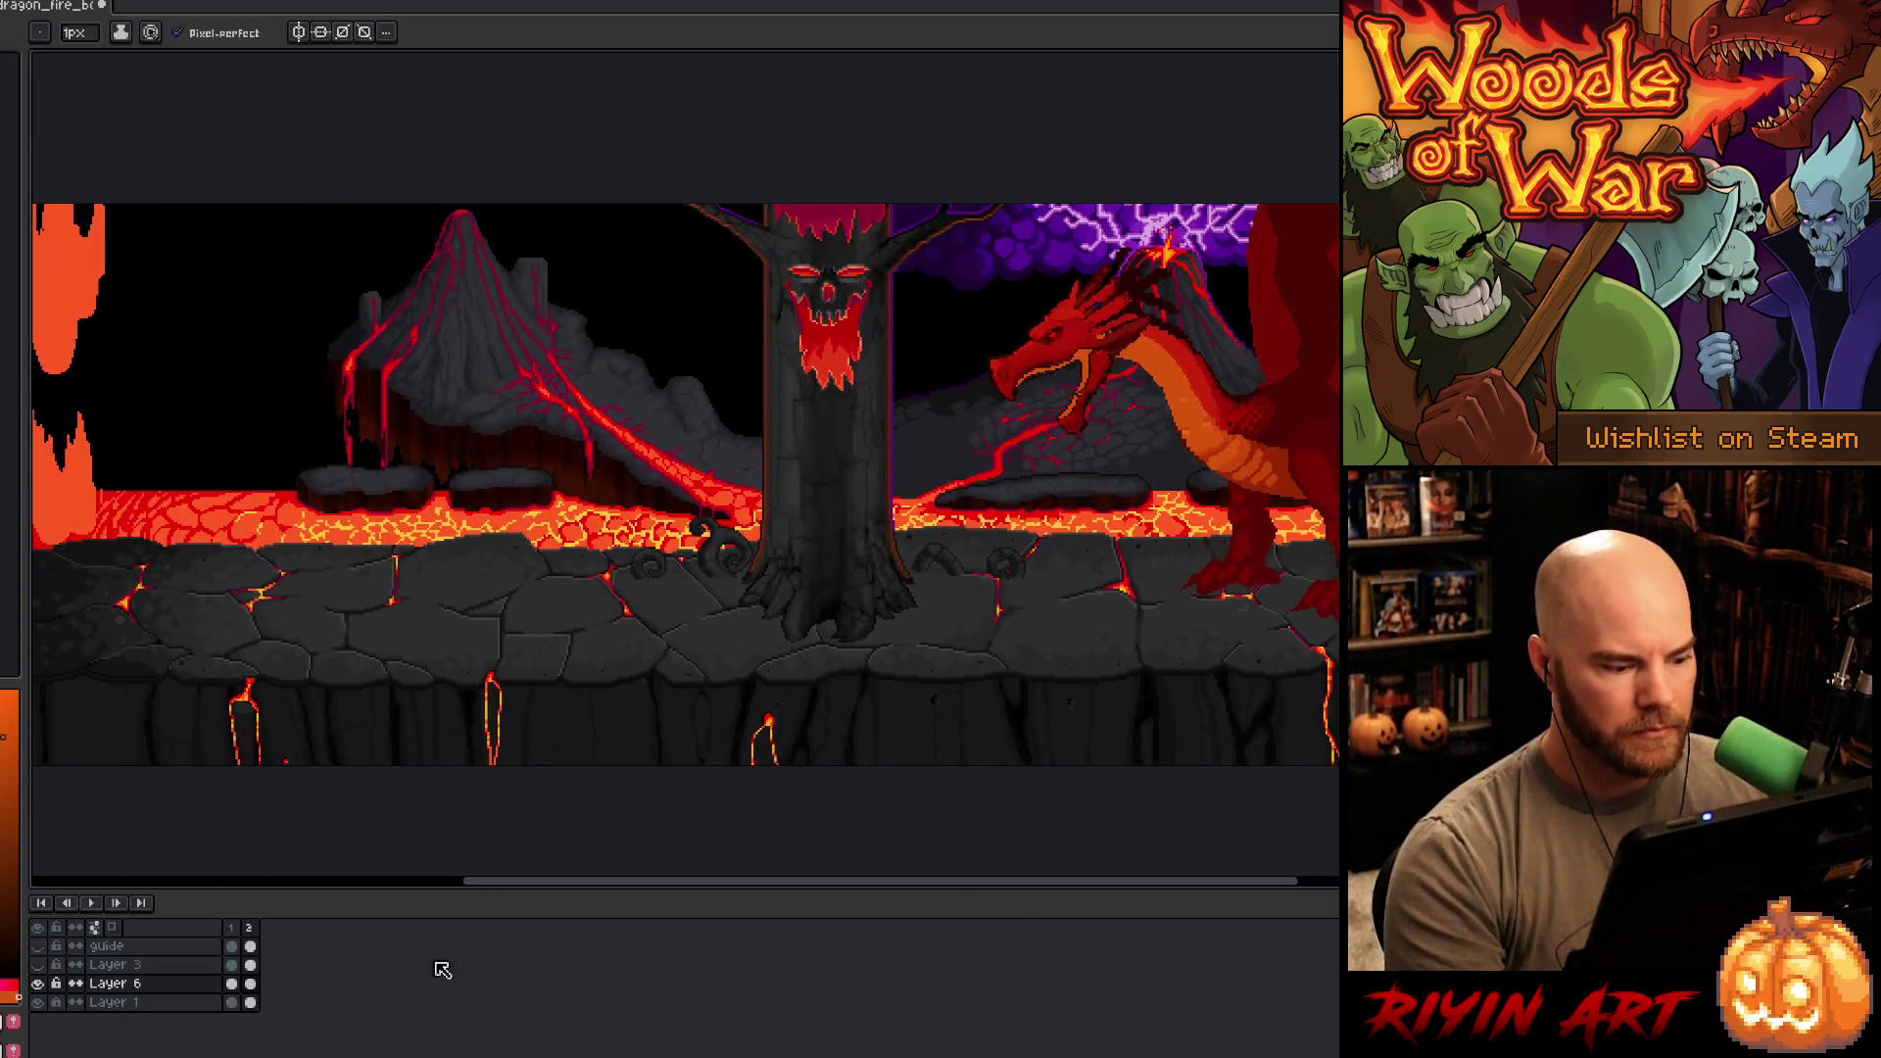
click(38, 964)
drag(899, 535, 568, 580)
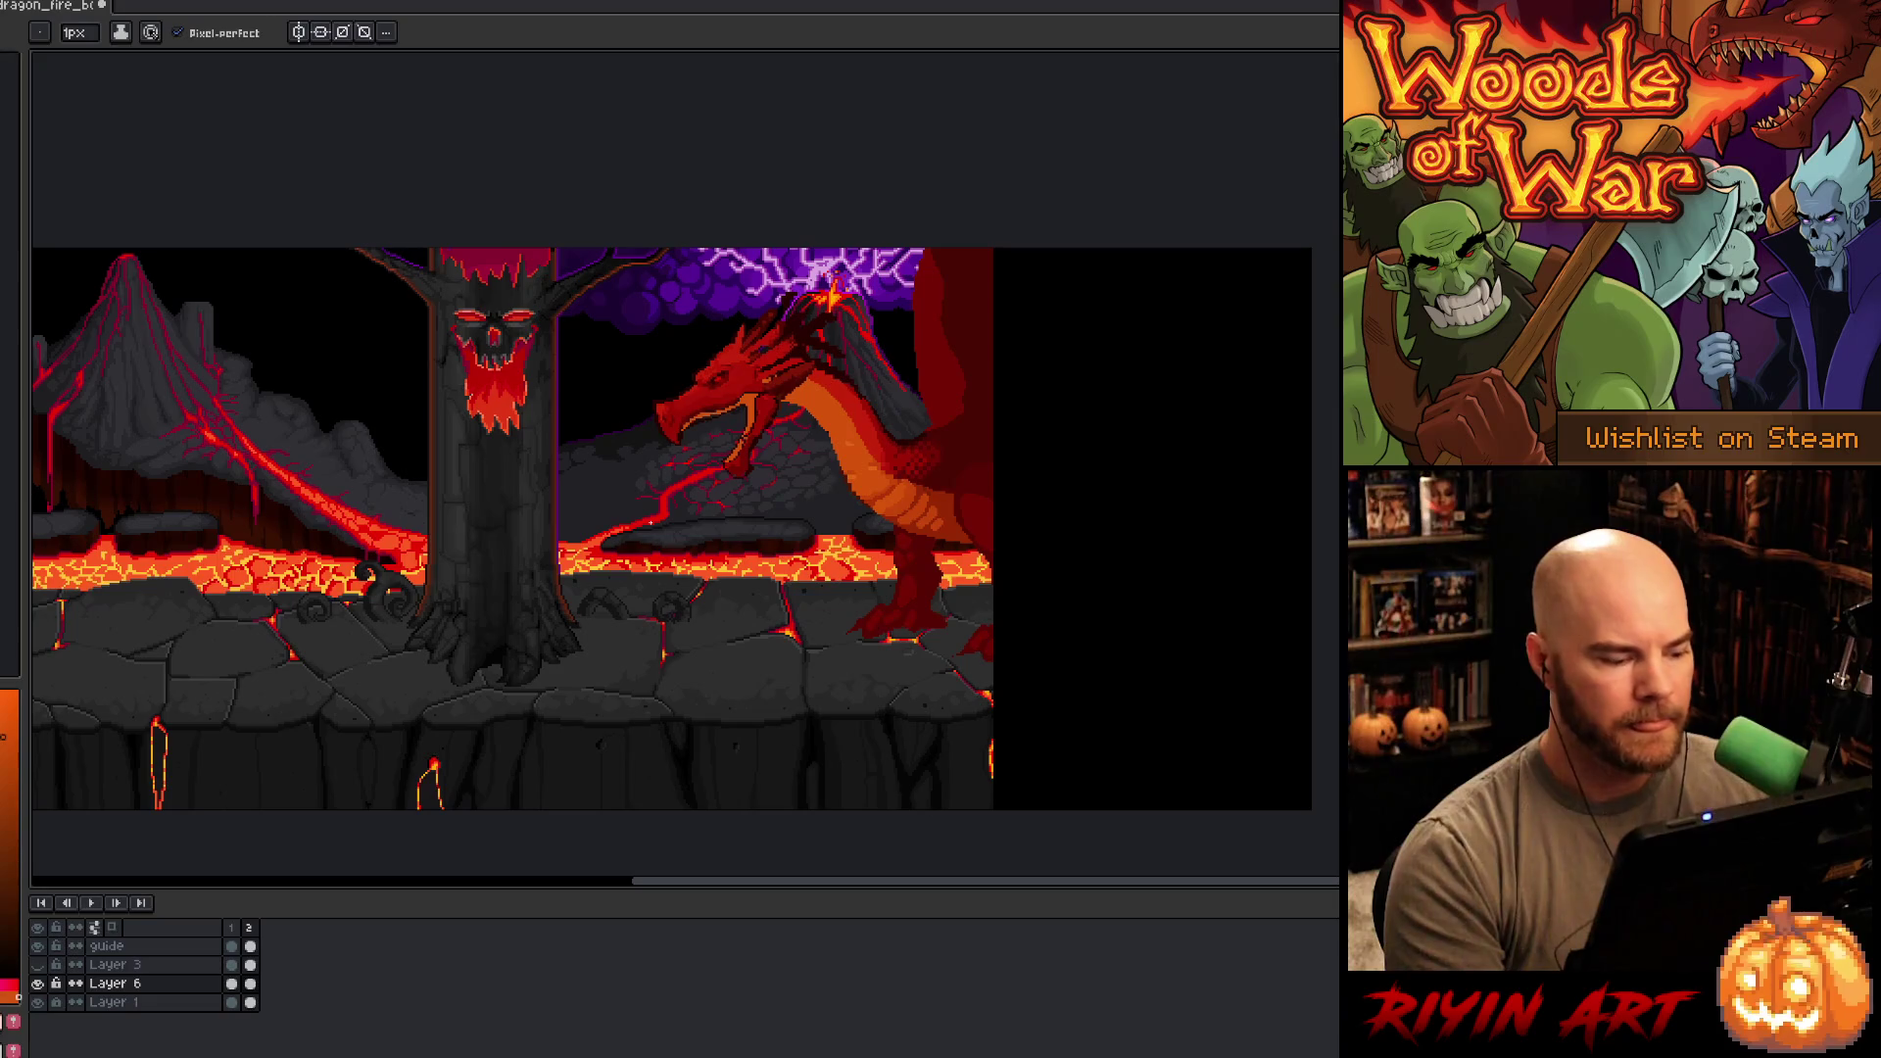
- Set the guide layer's opacity to 61 in Layer Properties, then select Layer 6 frame 1
click(37, 948)
click(37, 948)
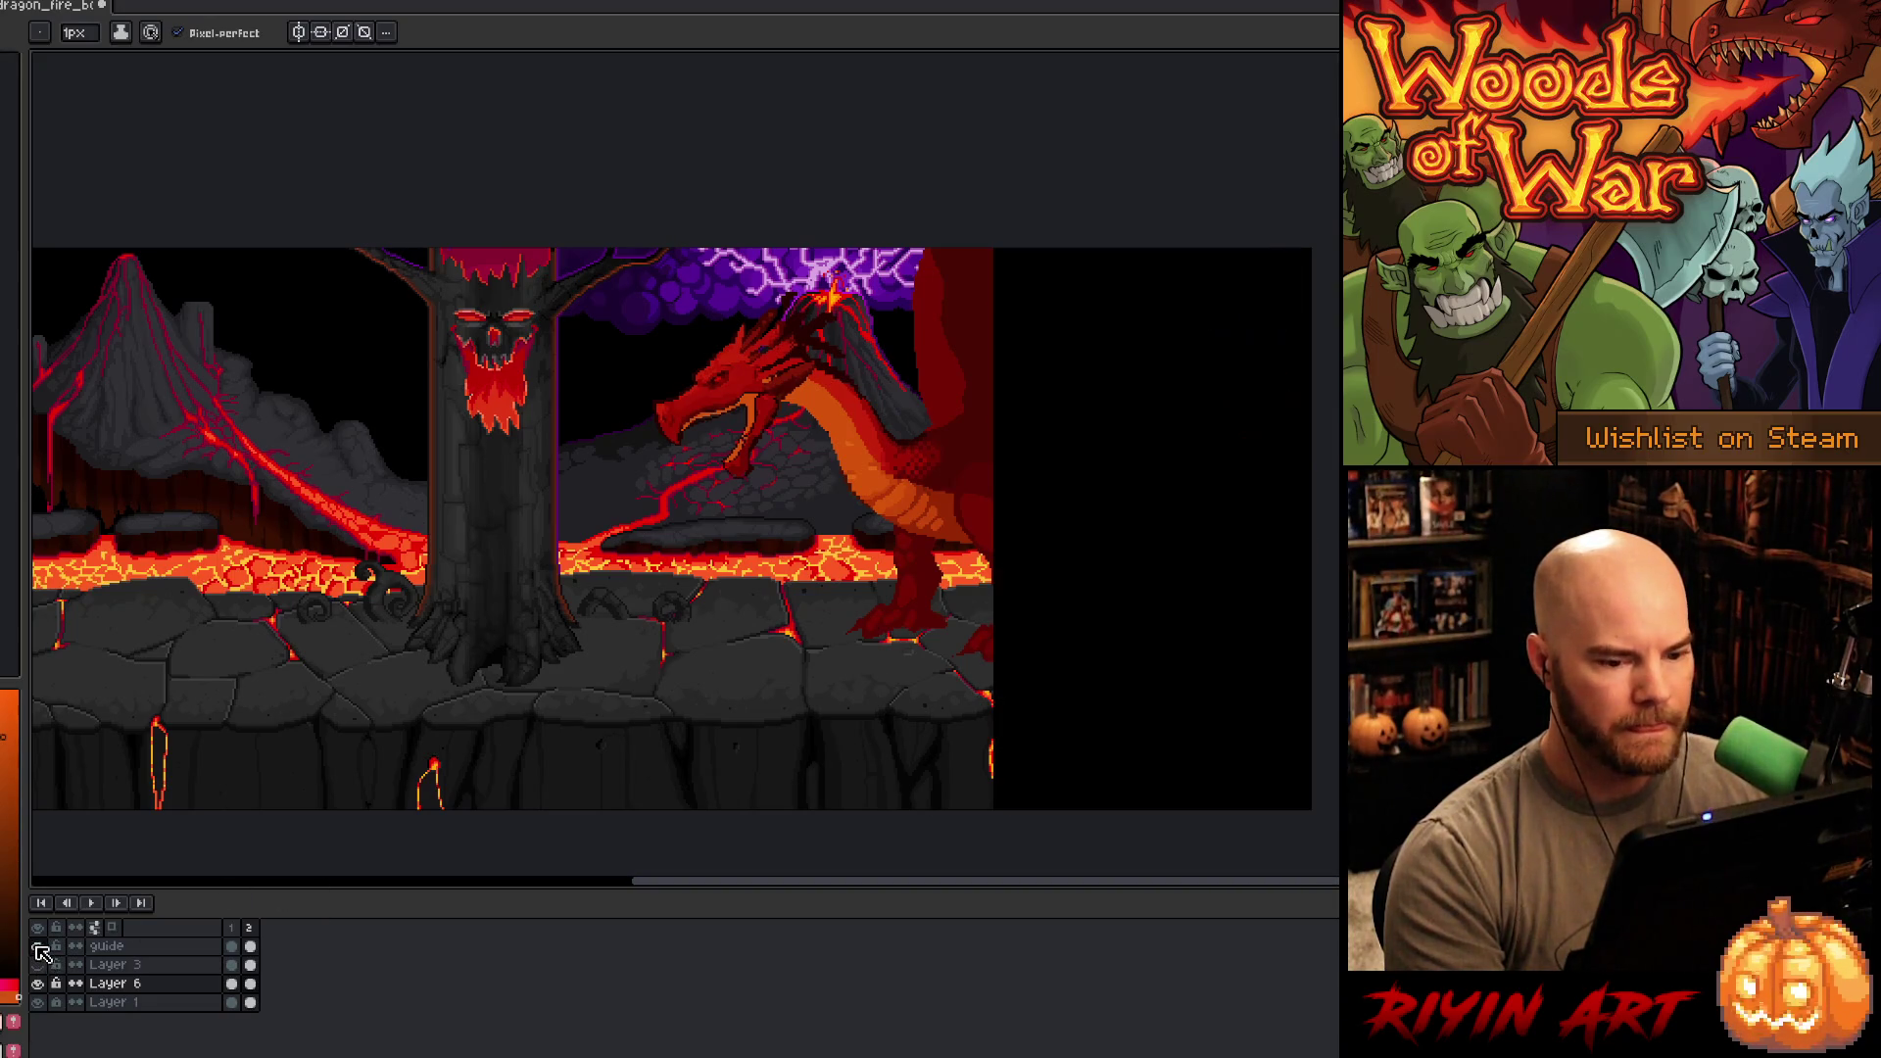
click(37, 948)
double_click(108, 948)
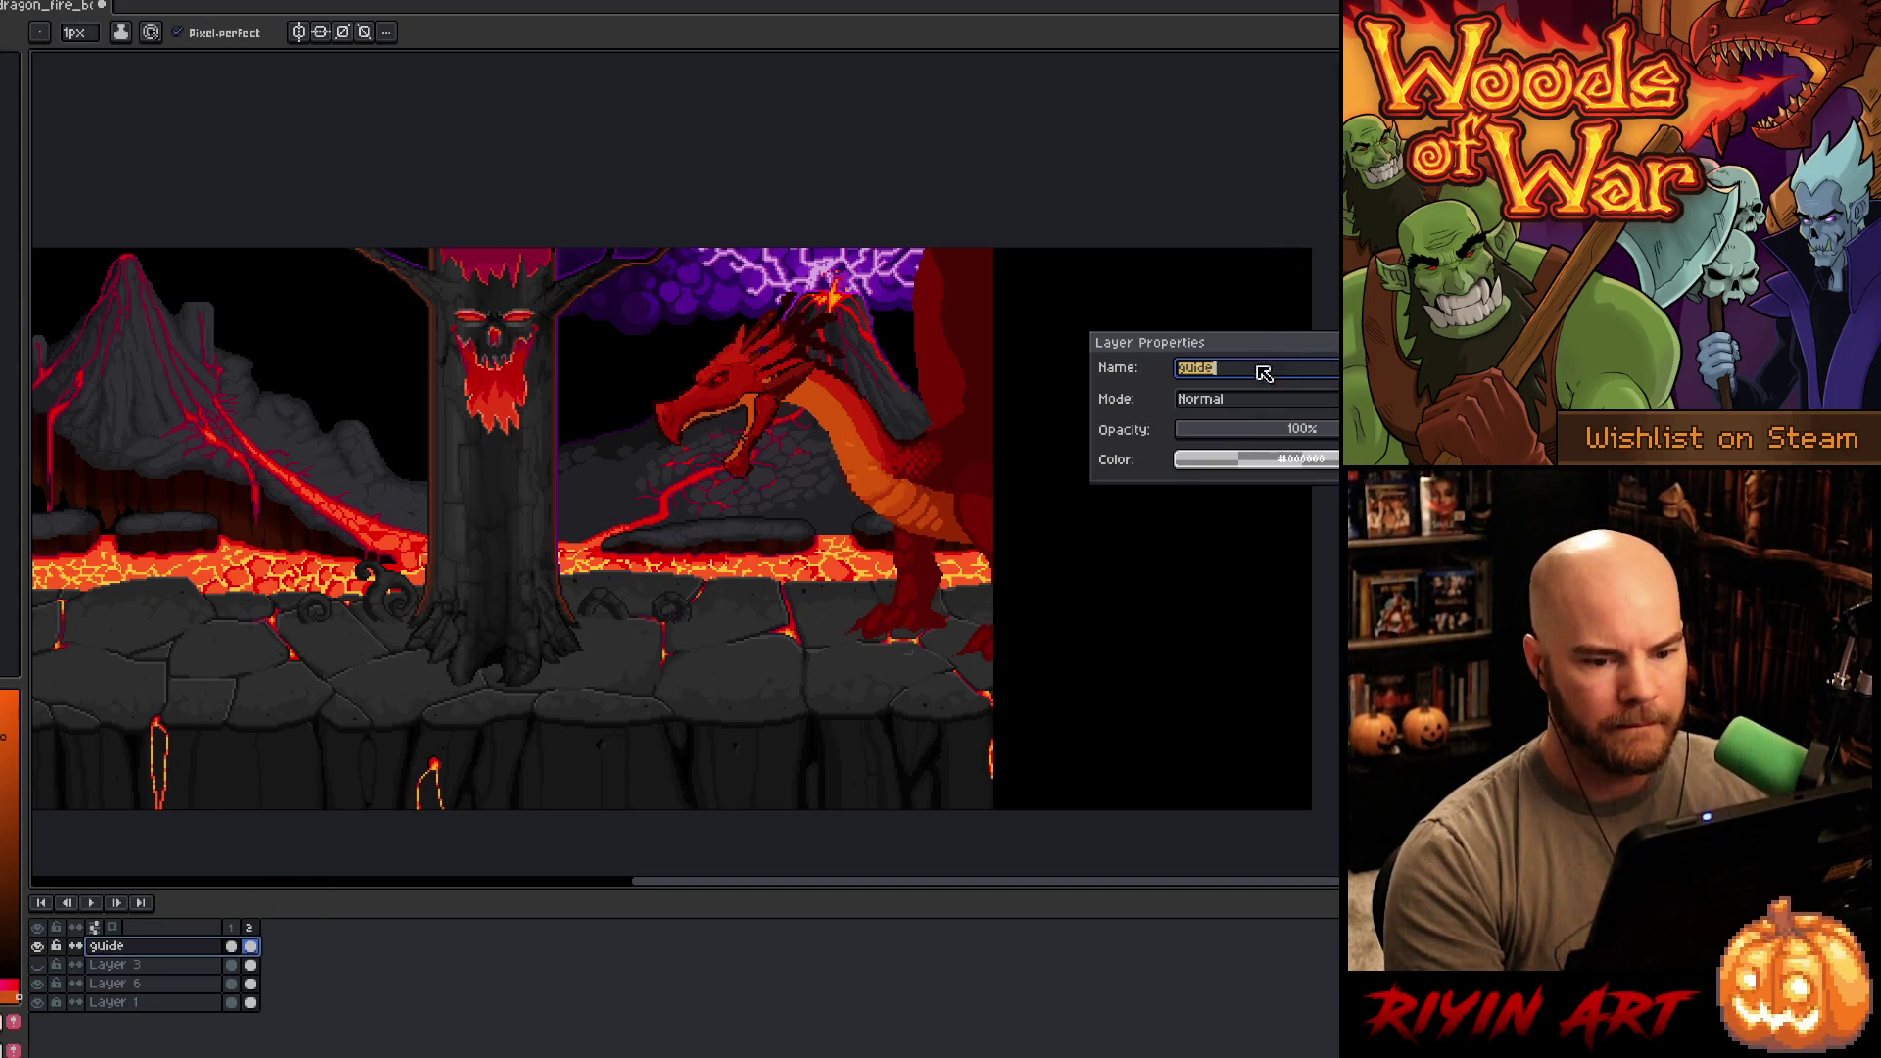
click(1301, 432)
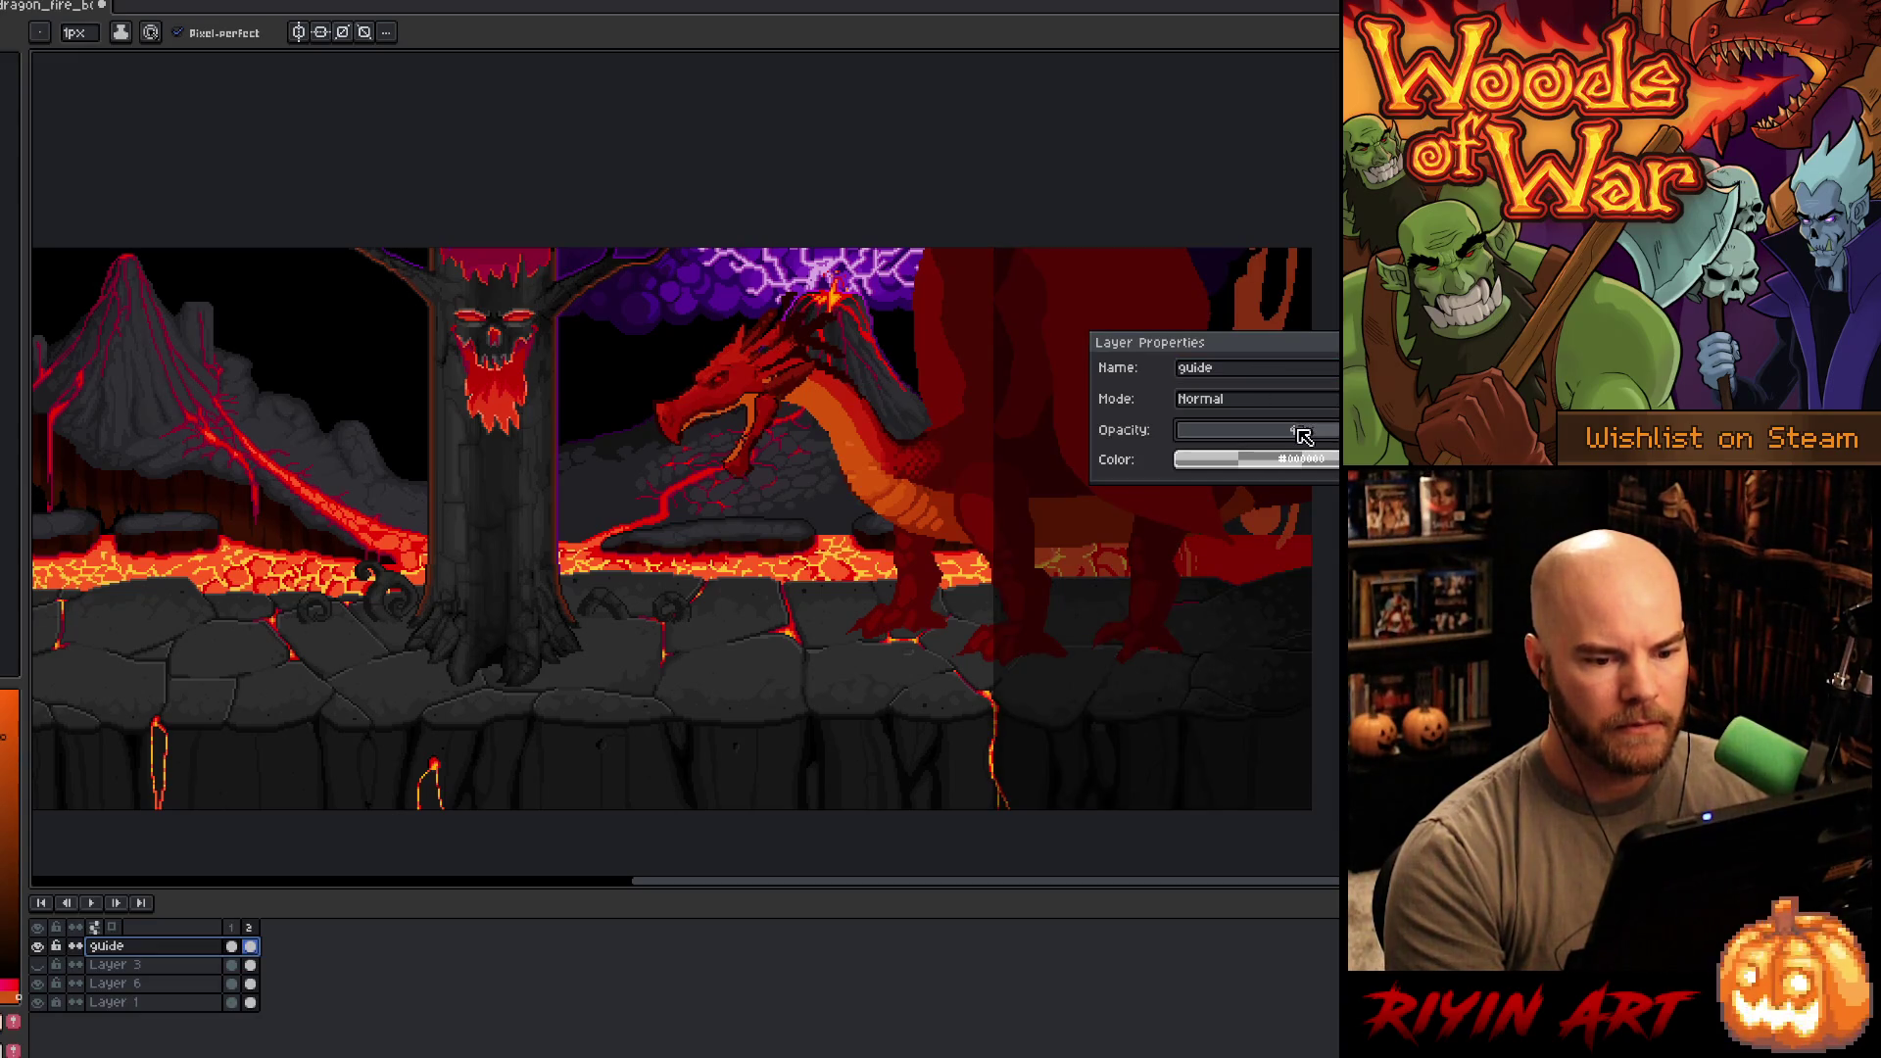
text(61)
key(Return)
key(Return)
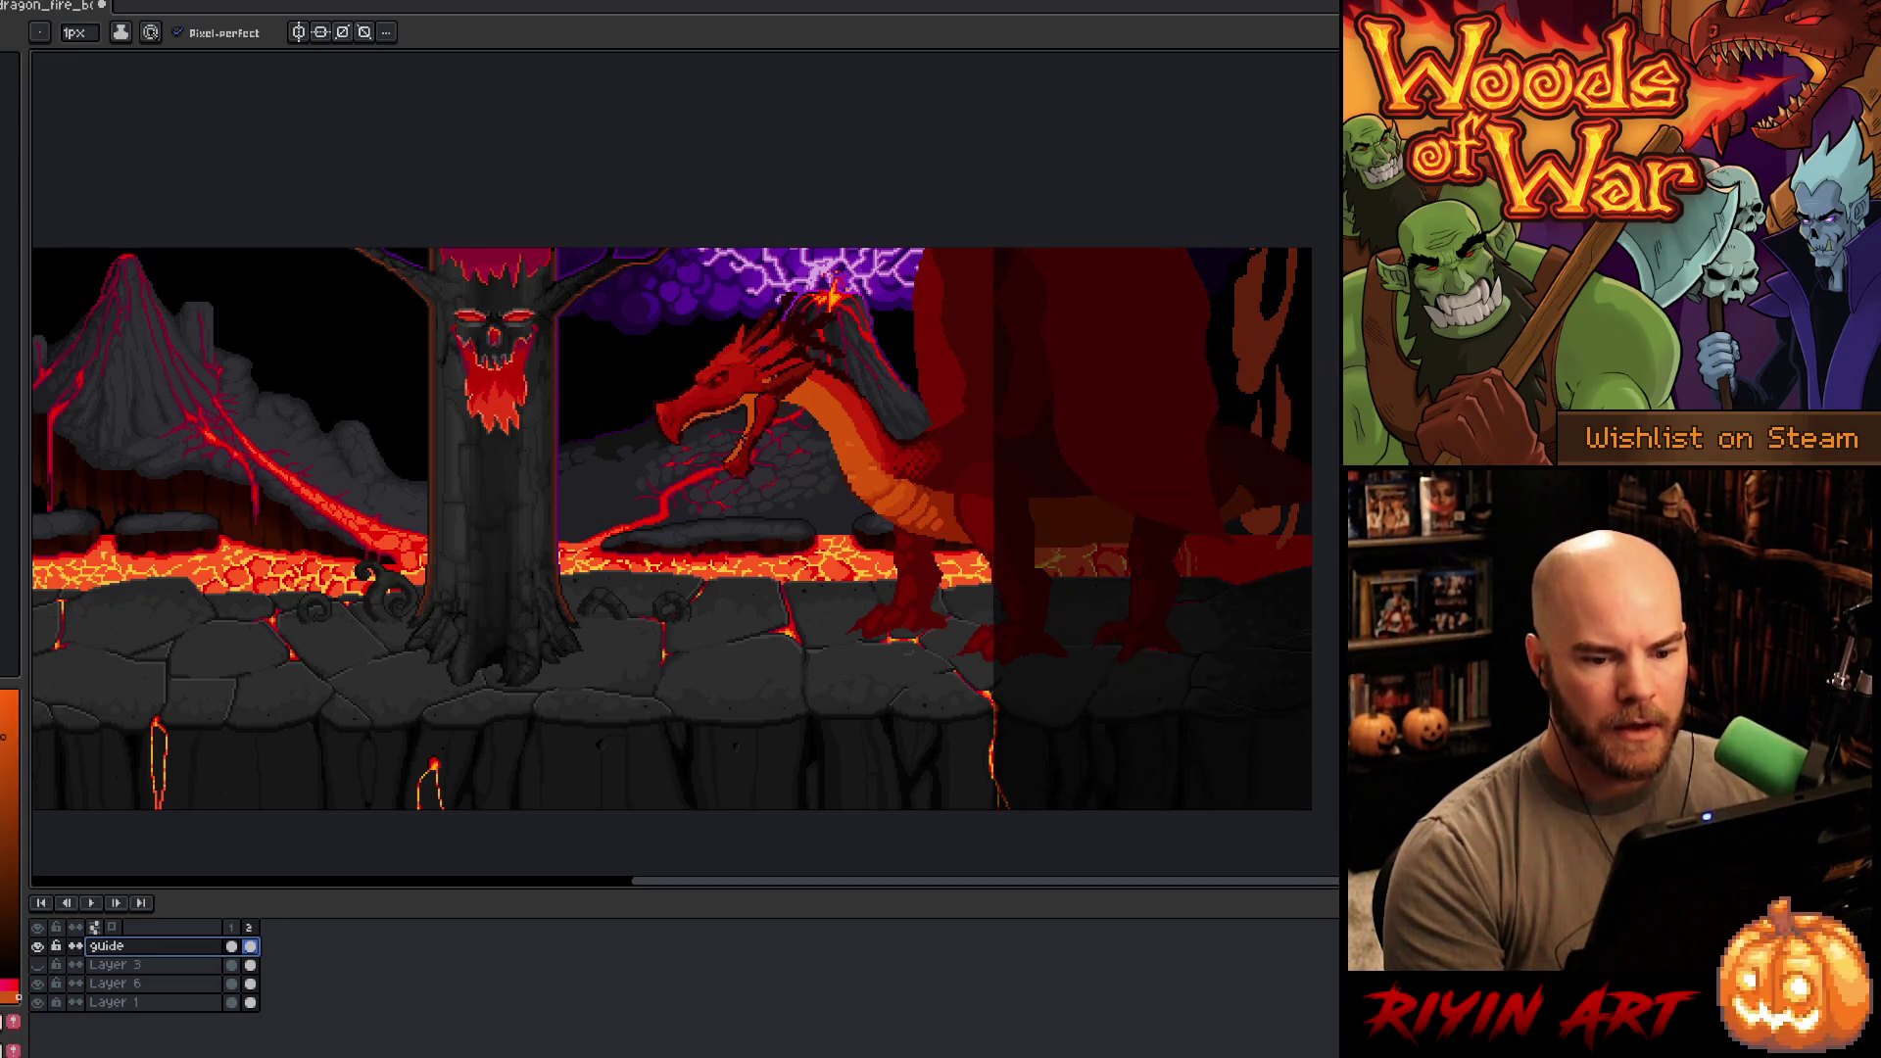
click(231, 984)
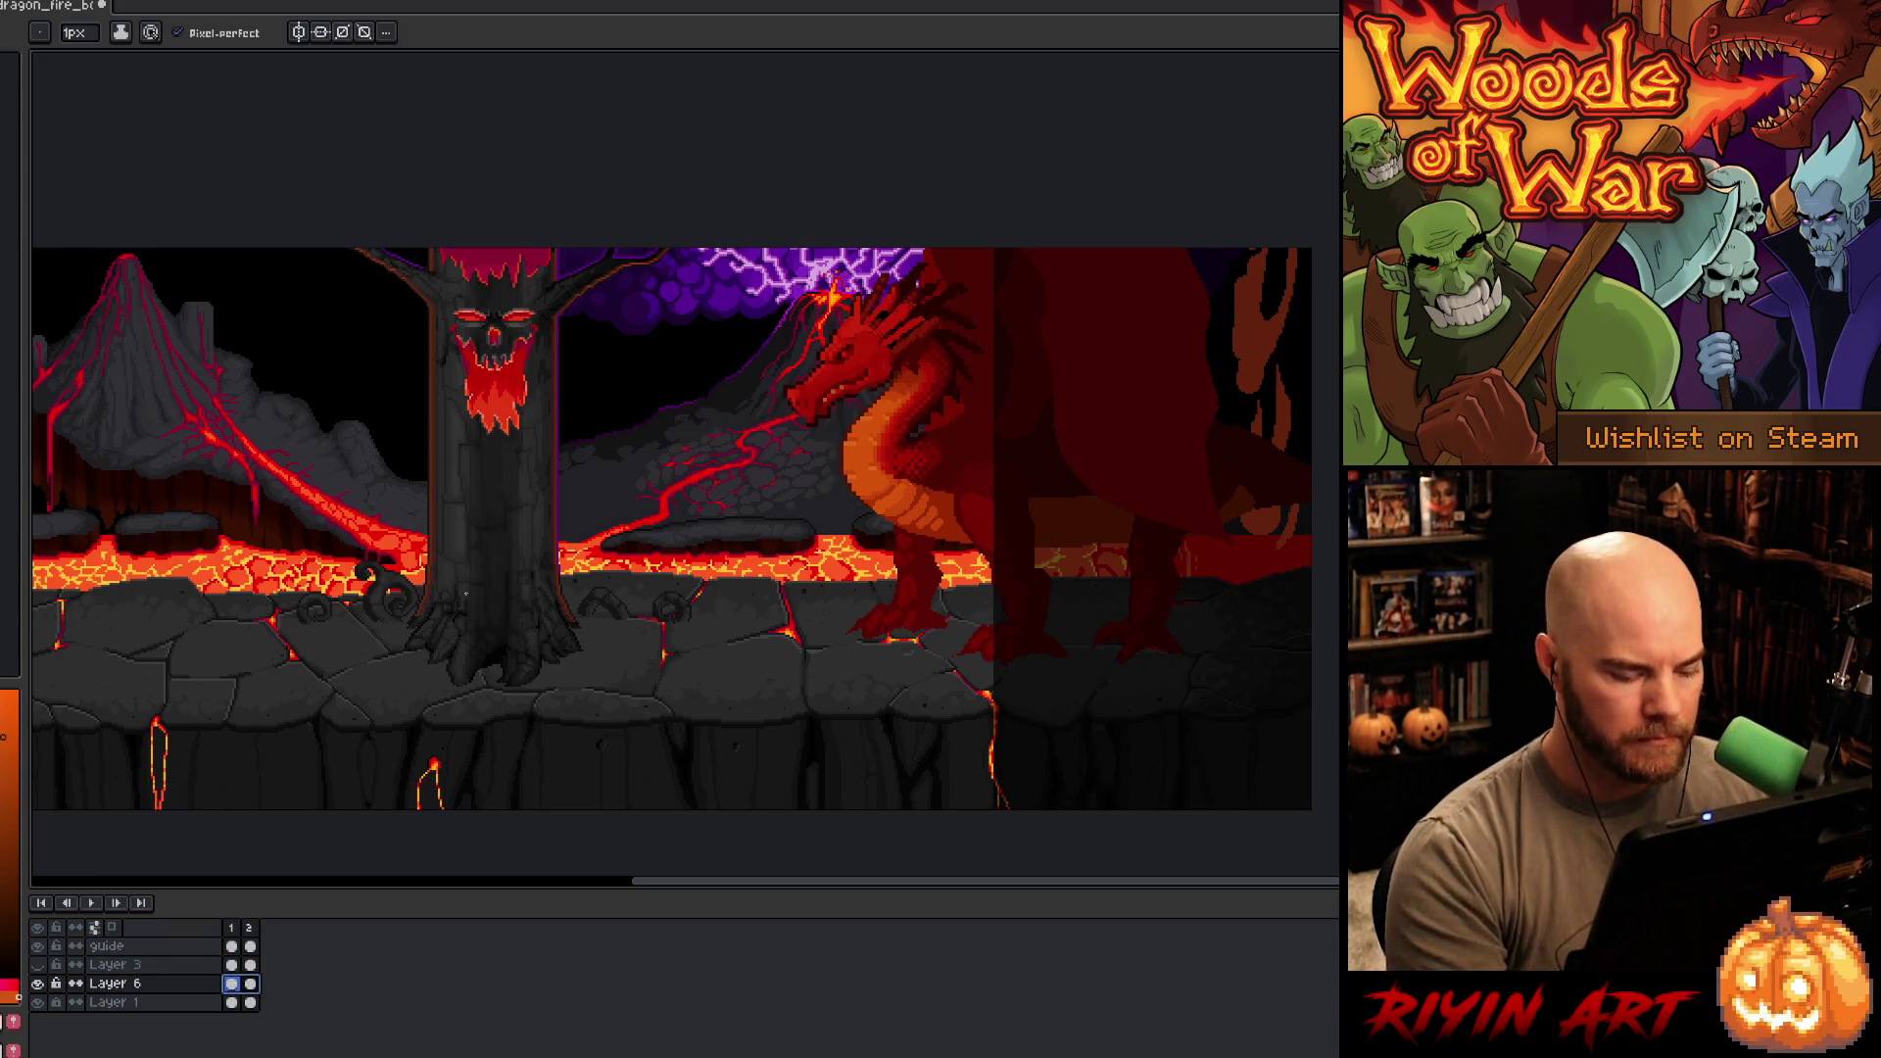
- With Auto Select Layer off, shift the frame-1 dragon about 40 px right, then view frame 2
key(v)
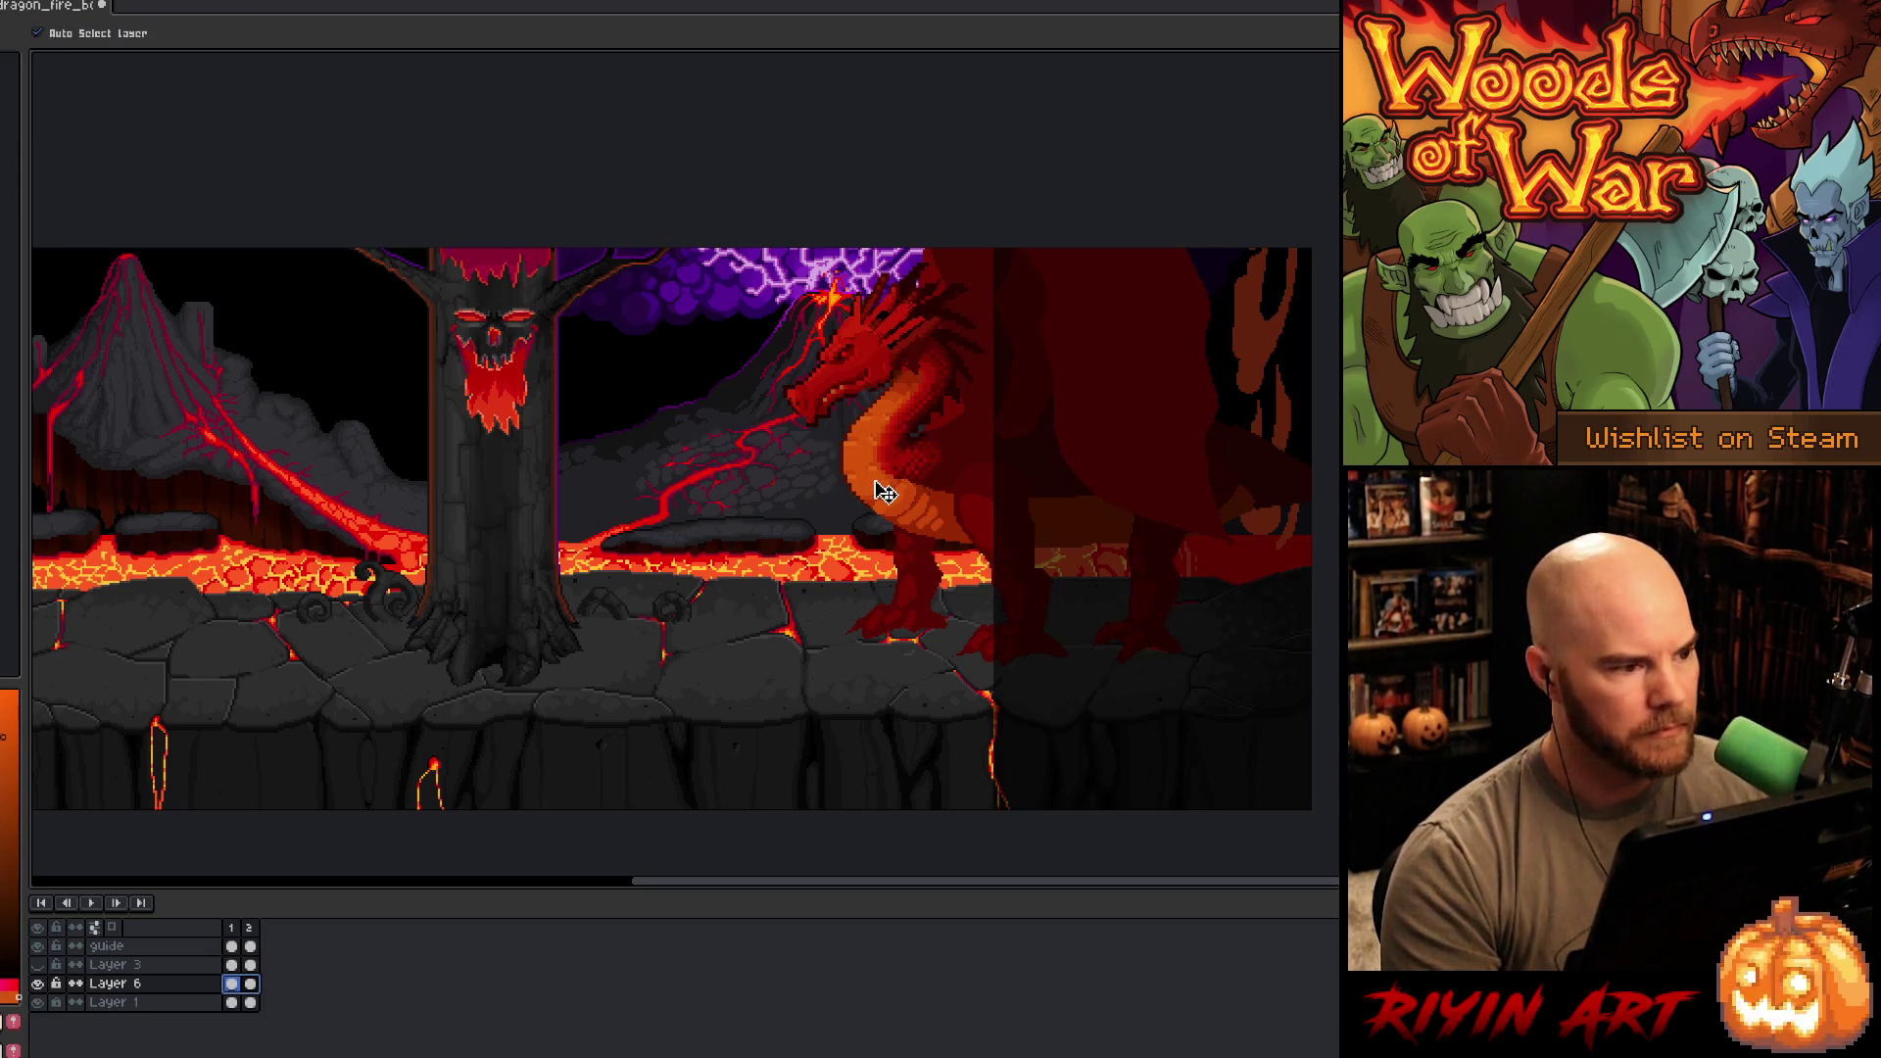
click(113, 37)
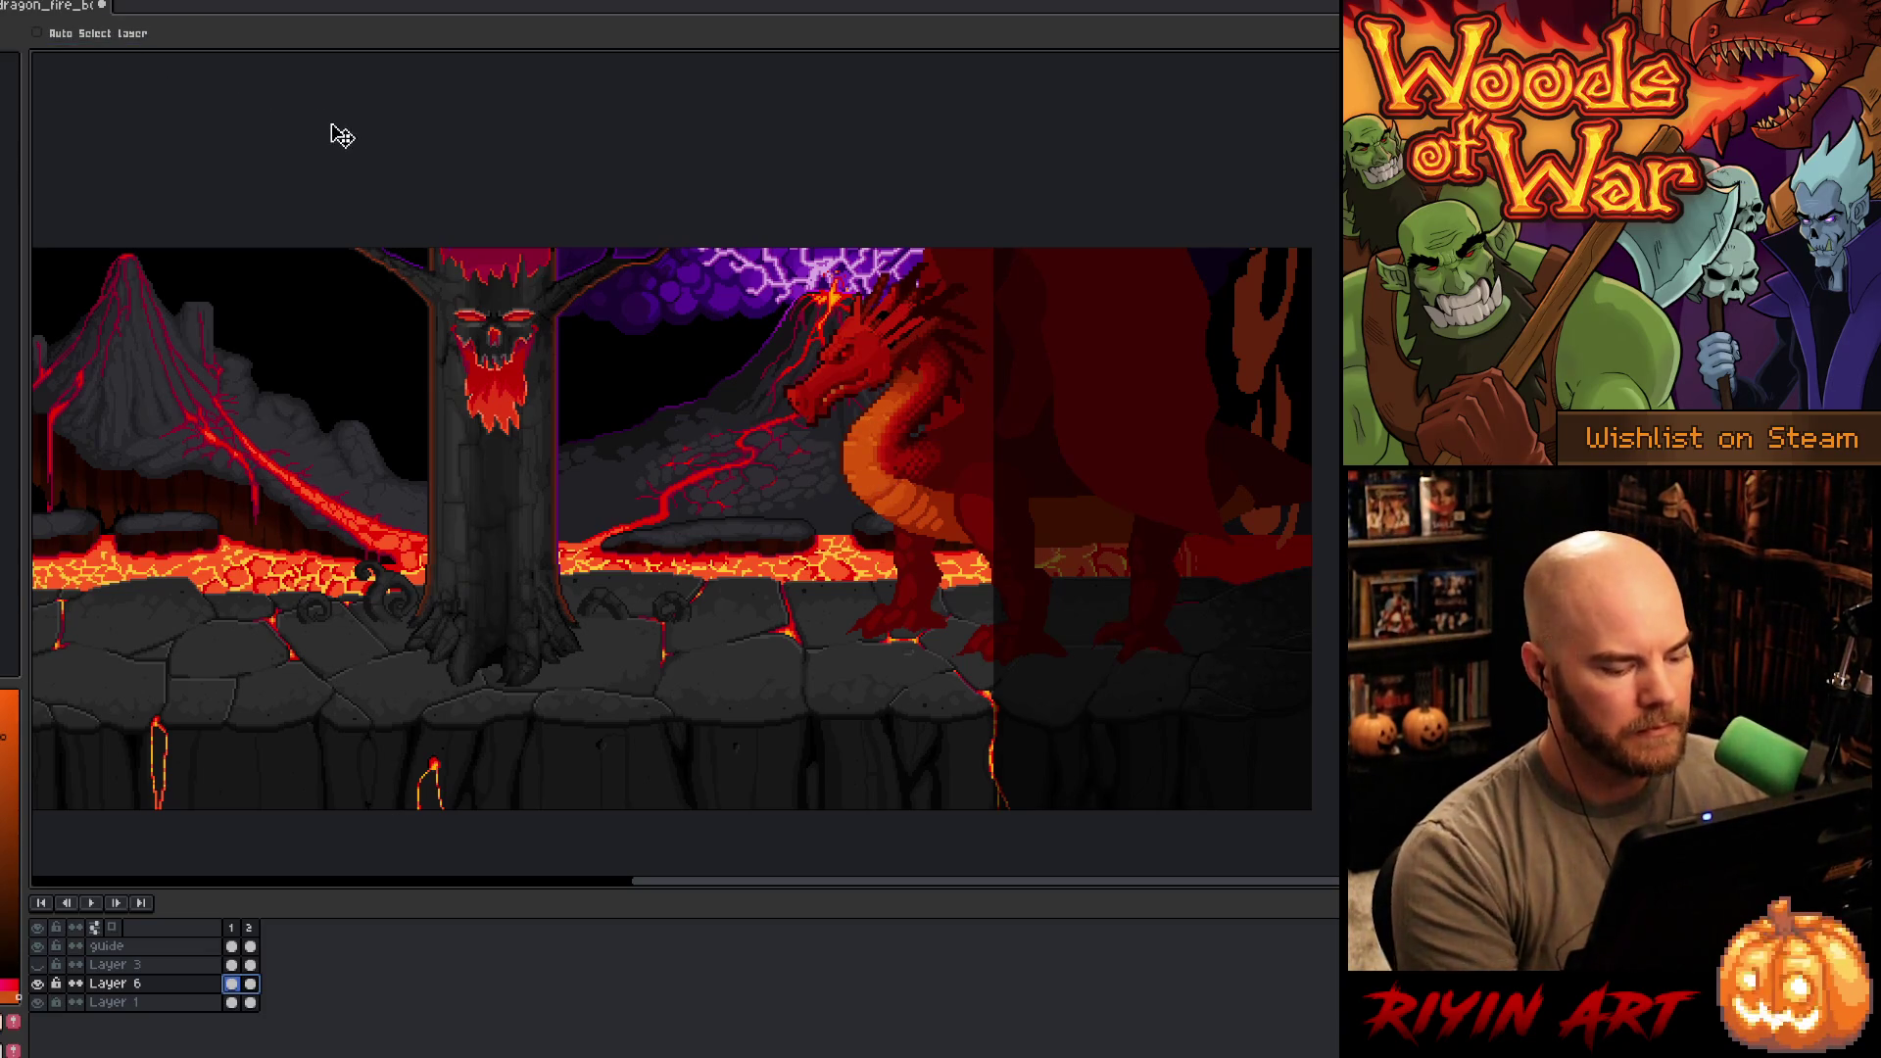
key(ctrl+z)
drag(899, 488, 941, 487)
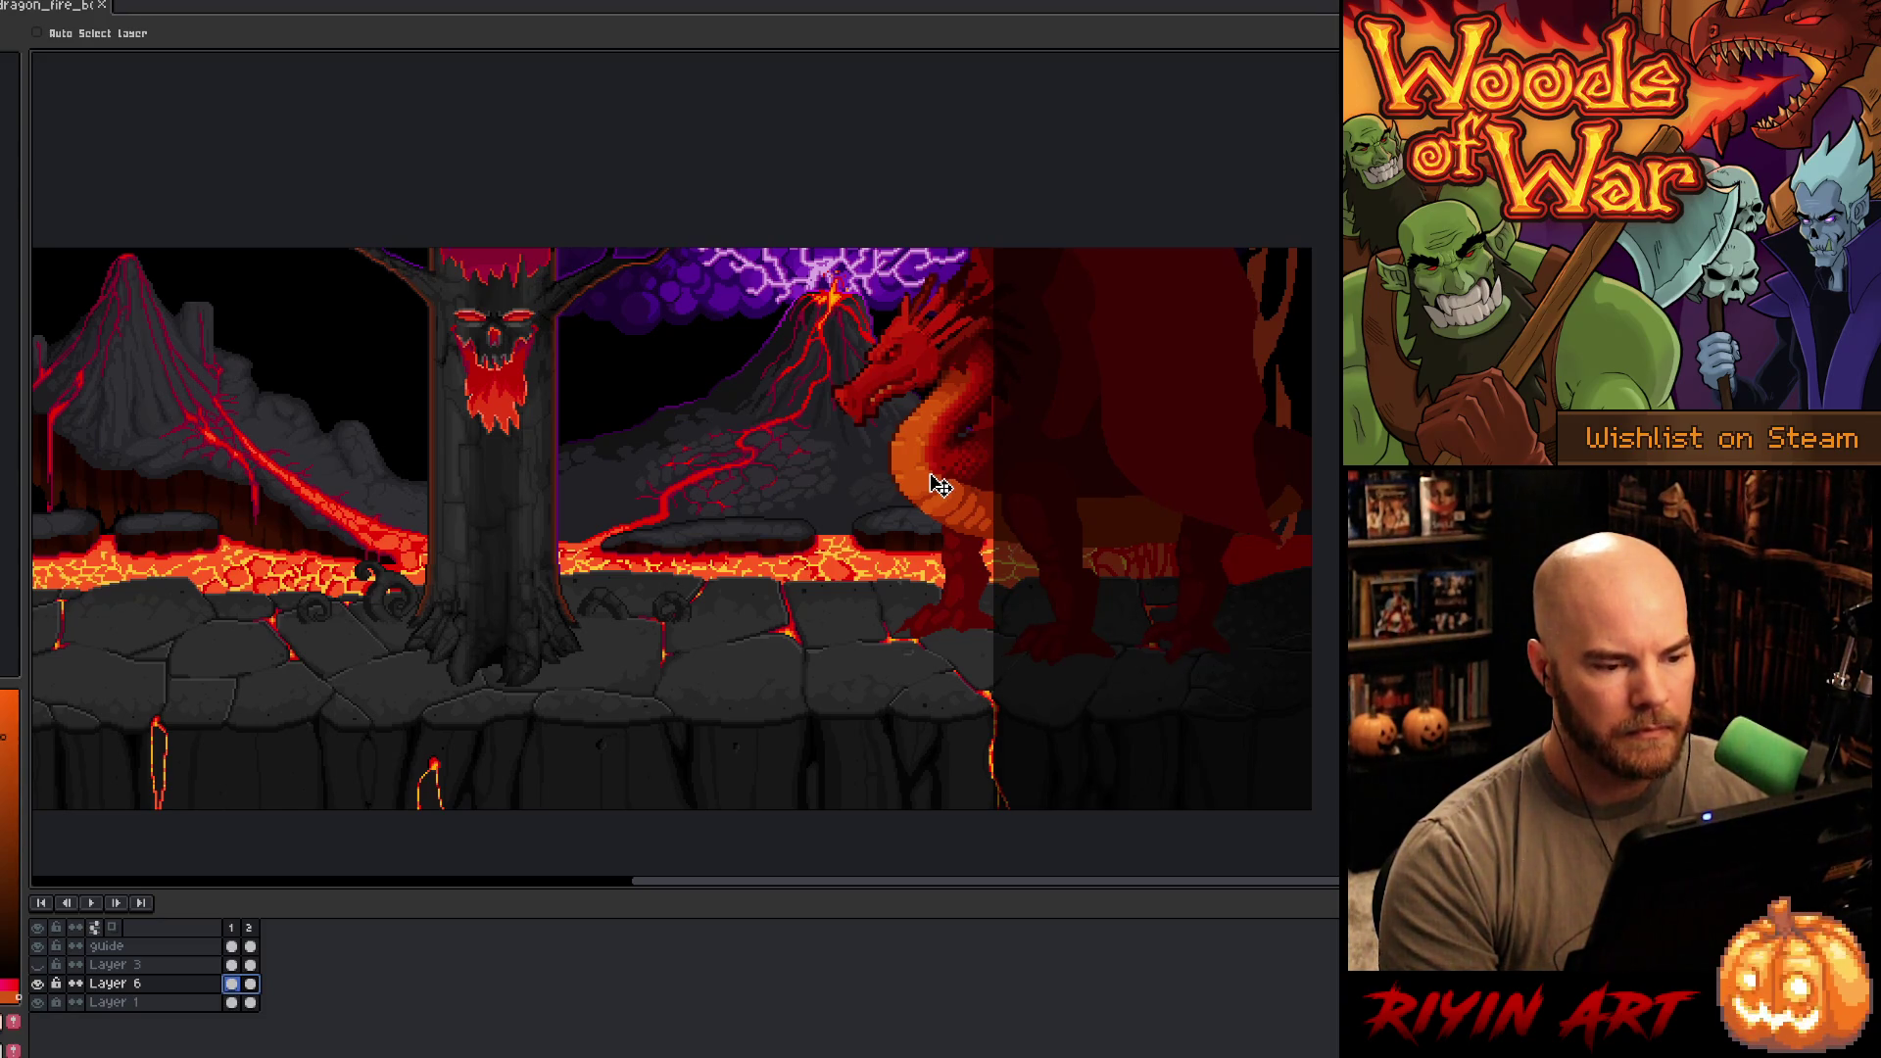
mouse_move(941, 485)
mouse_down()
mouse_move(1045, 475)
mouse_move(979, 471)
mouse_move(995, 469)
mouse_up()
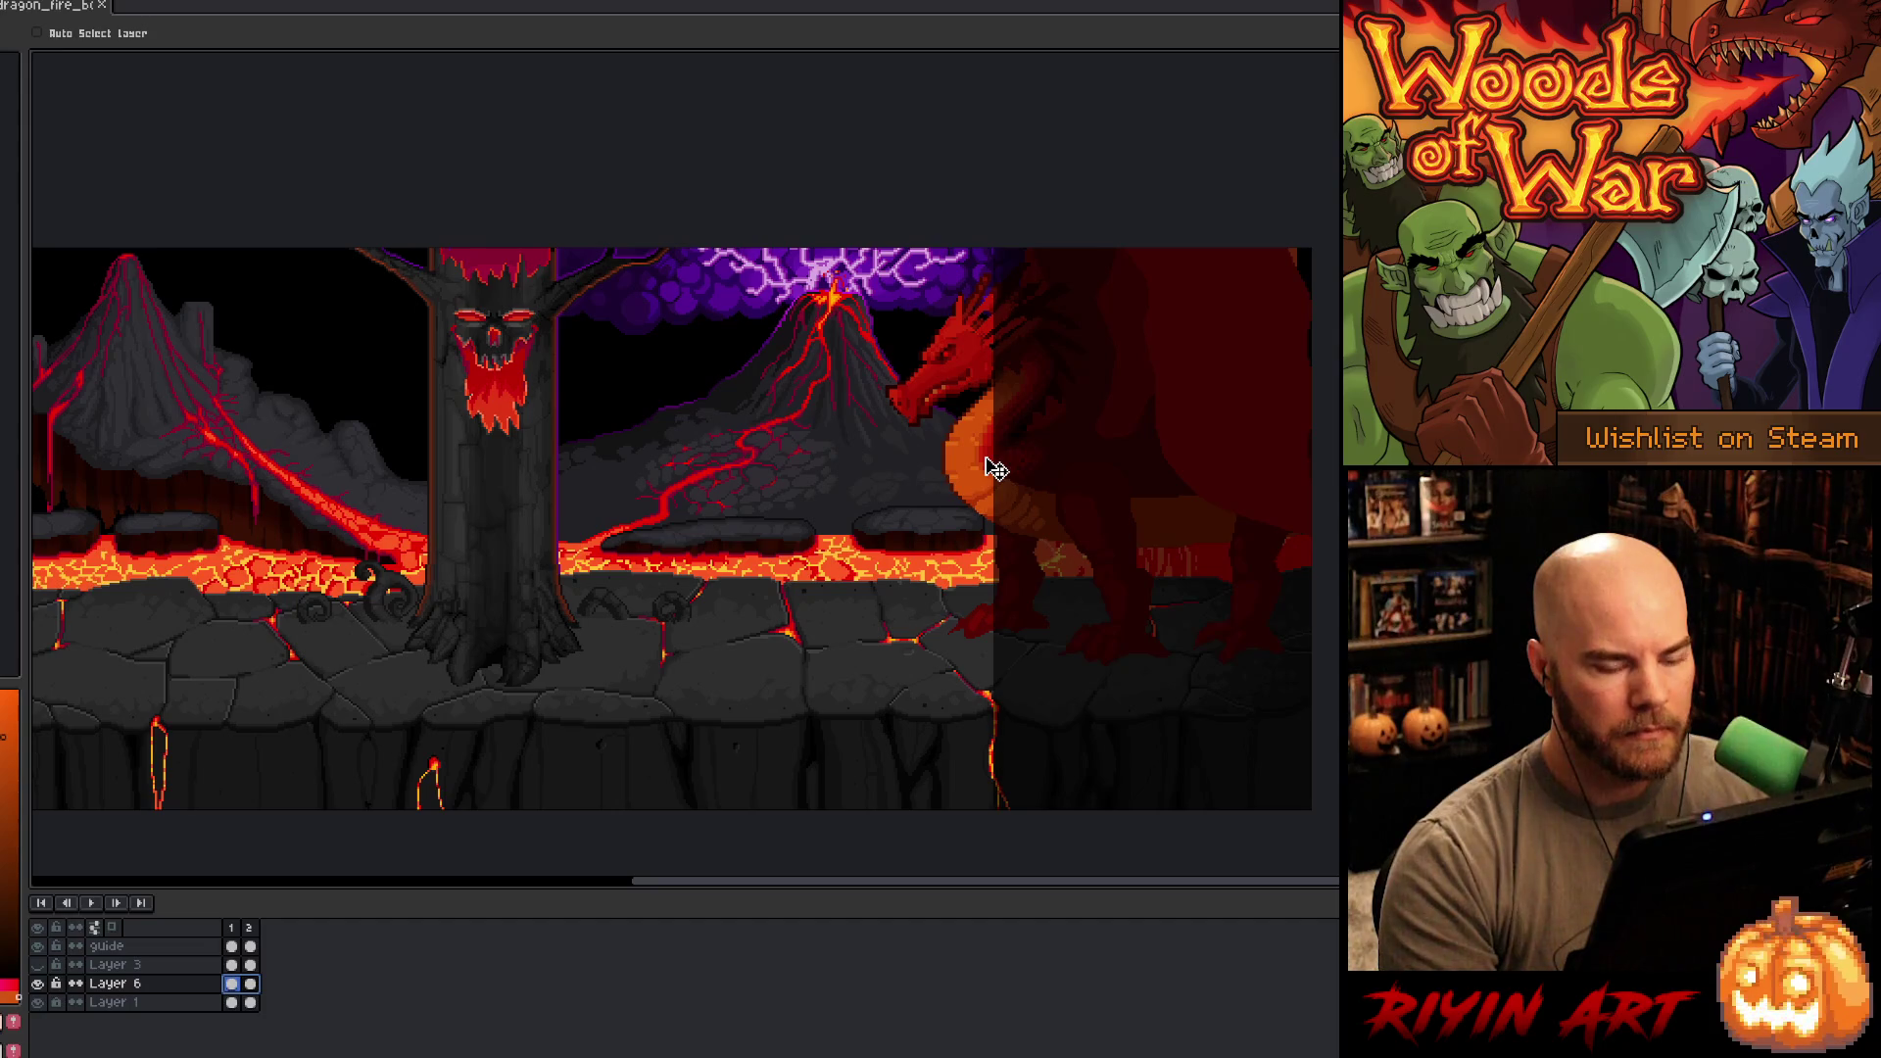
key(Right)
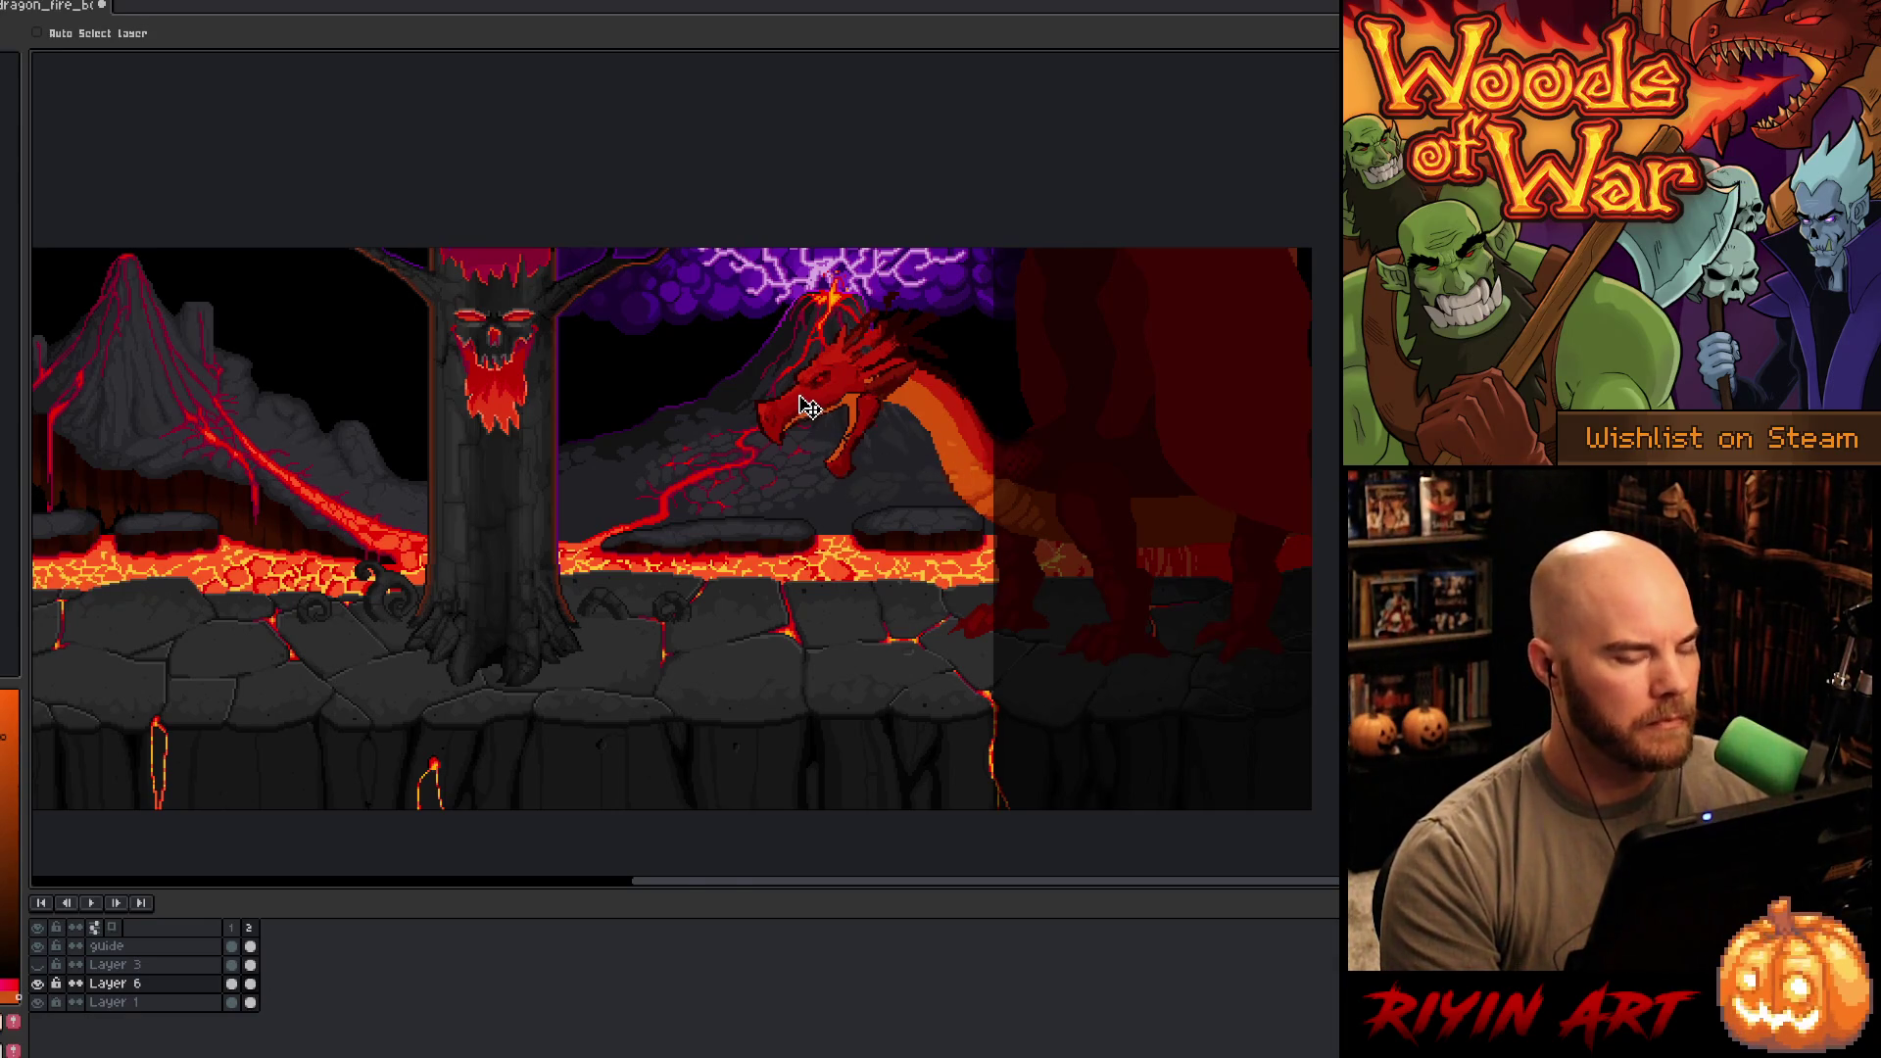
scroll(808, 406, up, 1)
scroll(731, 538, up, 1)
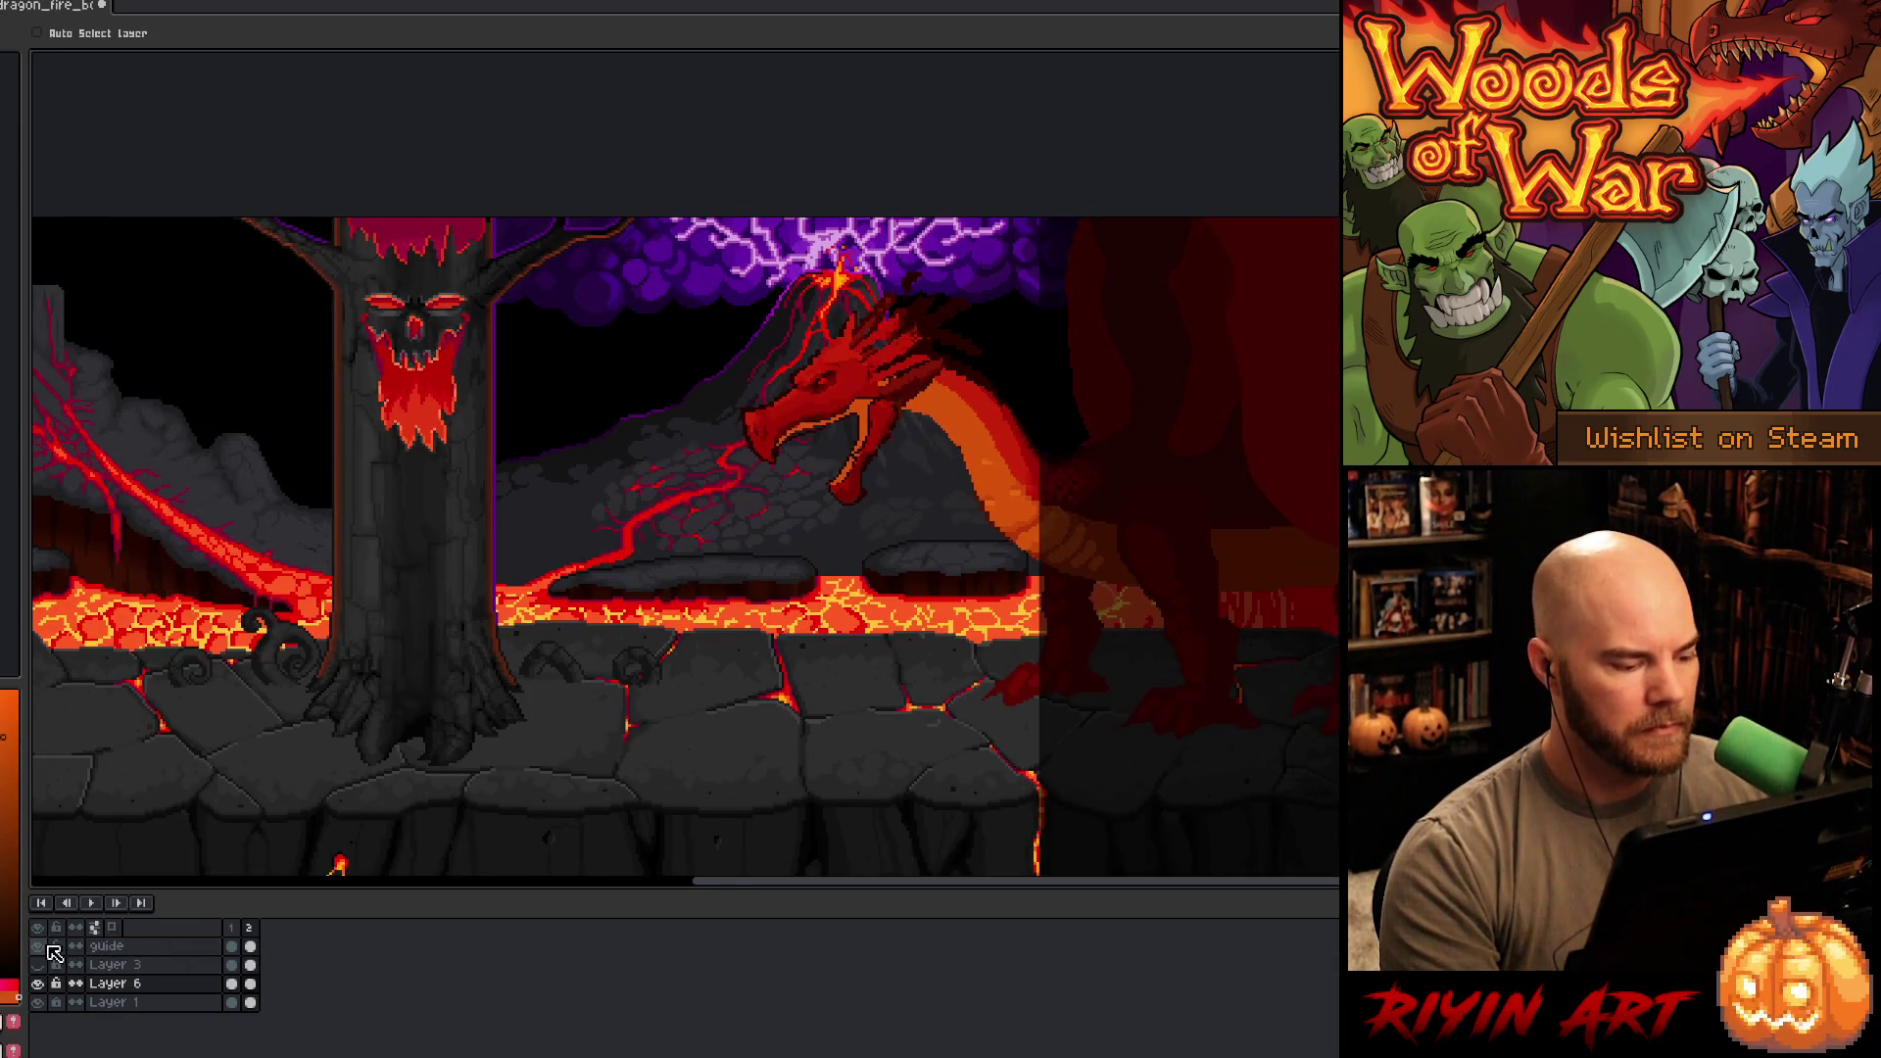
- Flick the guide to full strength for comparison, then move the frame-1 dragon about 30 px left
click(49, 948)
click(49, 948)
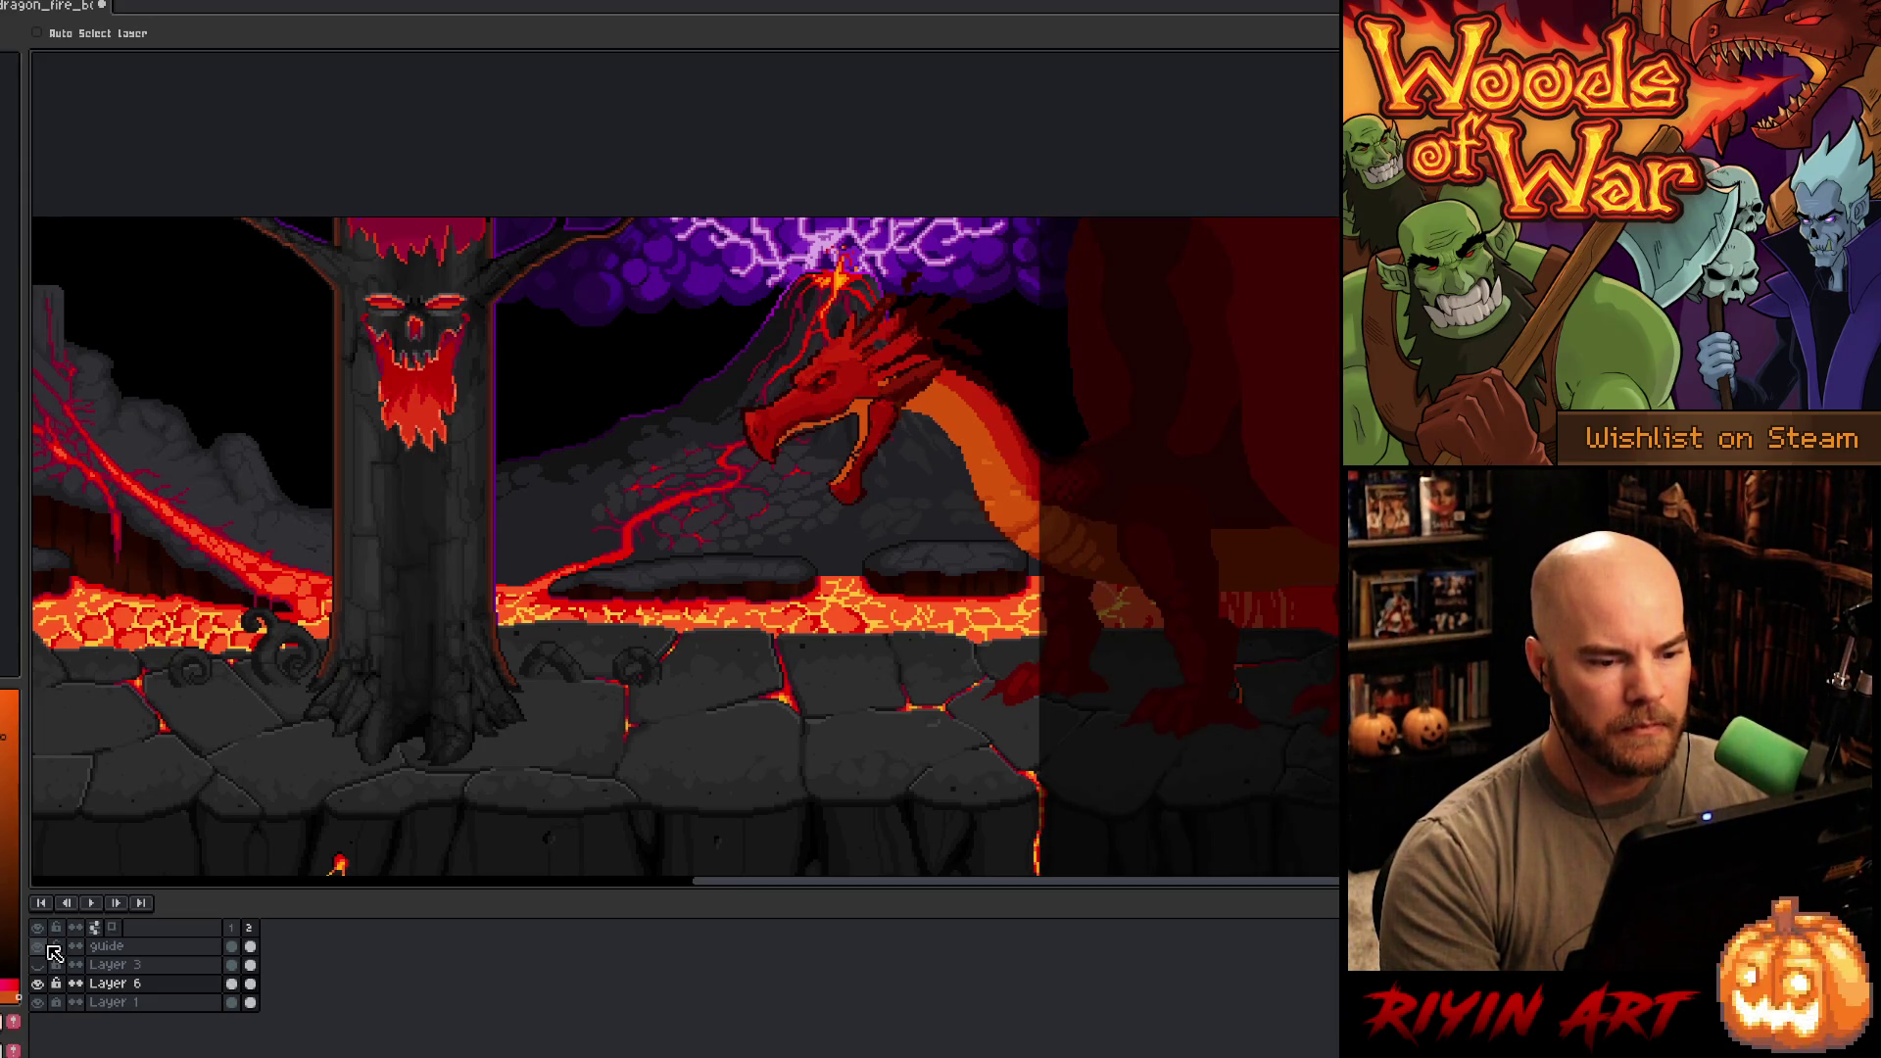
click(49, 947)
click(49, 947)
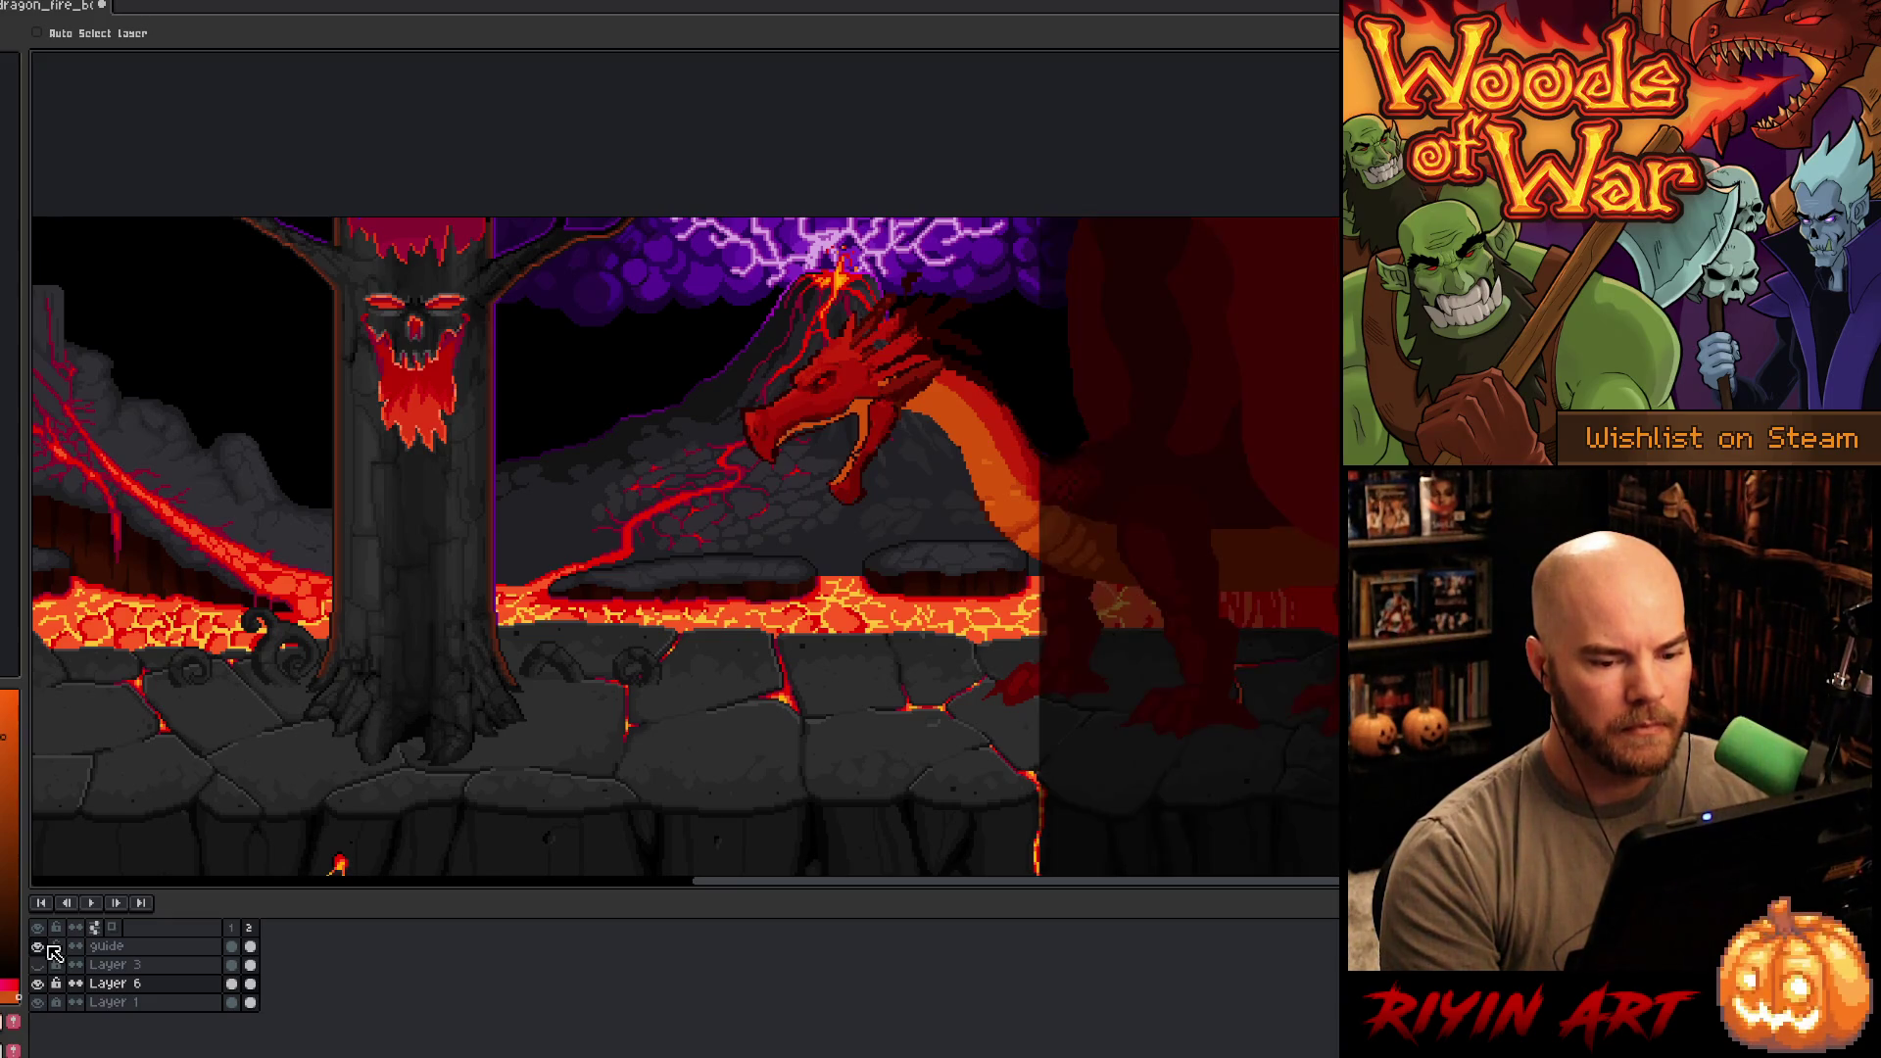
click(231, 983)
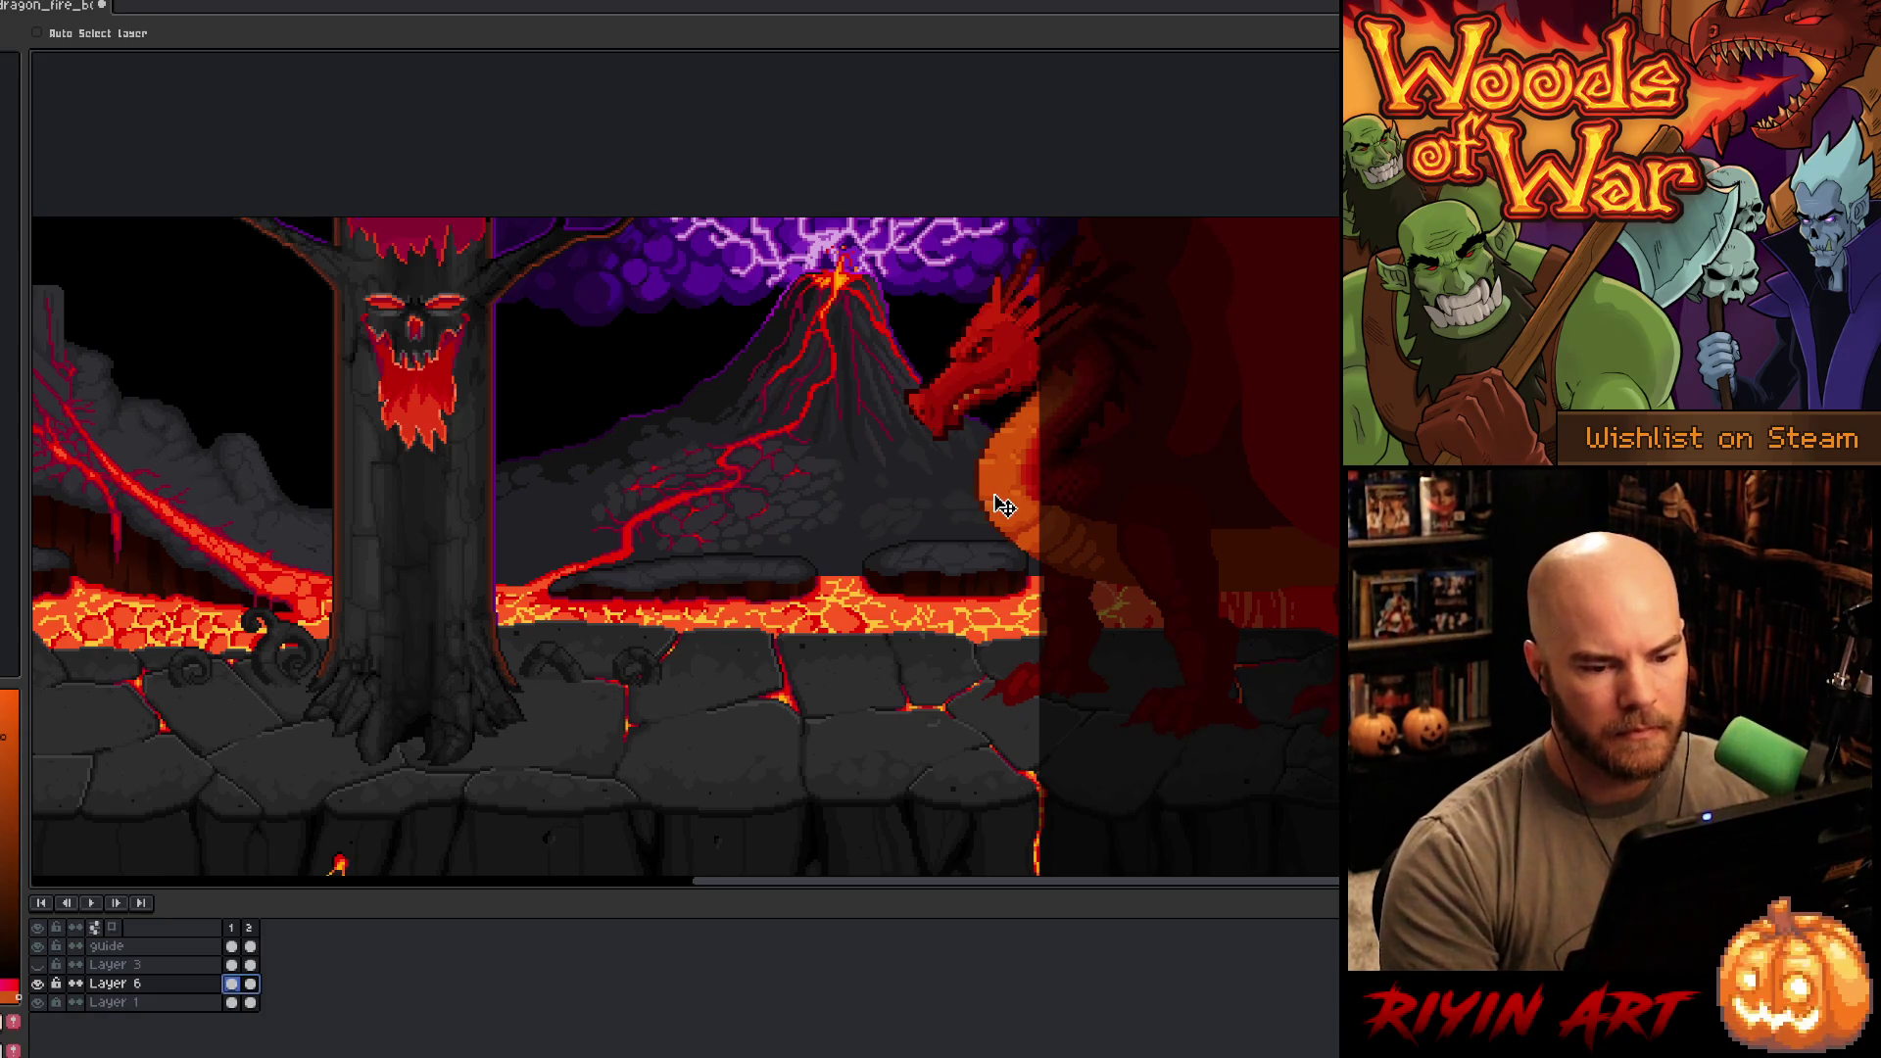
drag(990, 503, 964, 510)
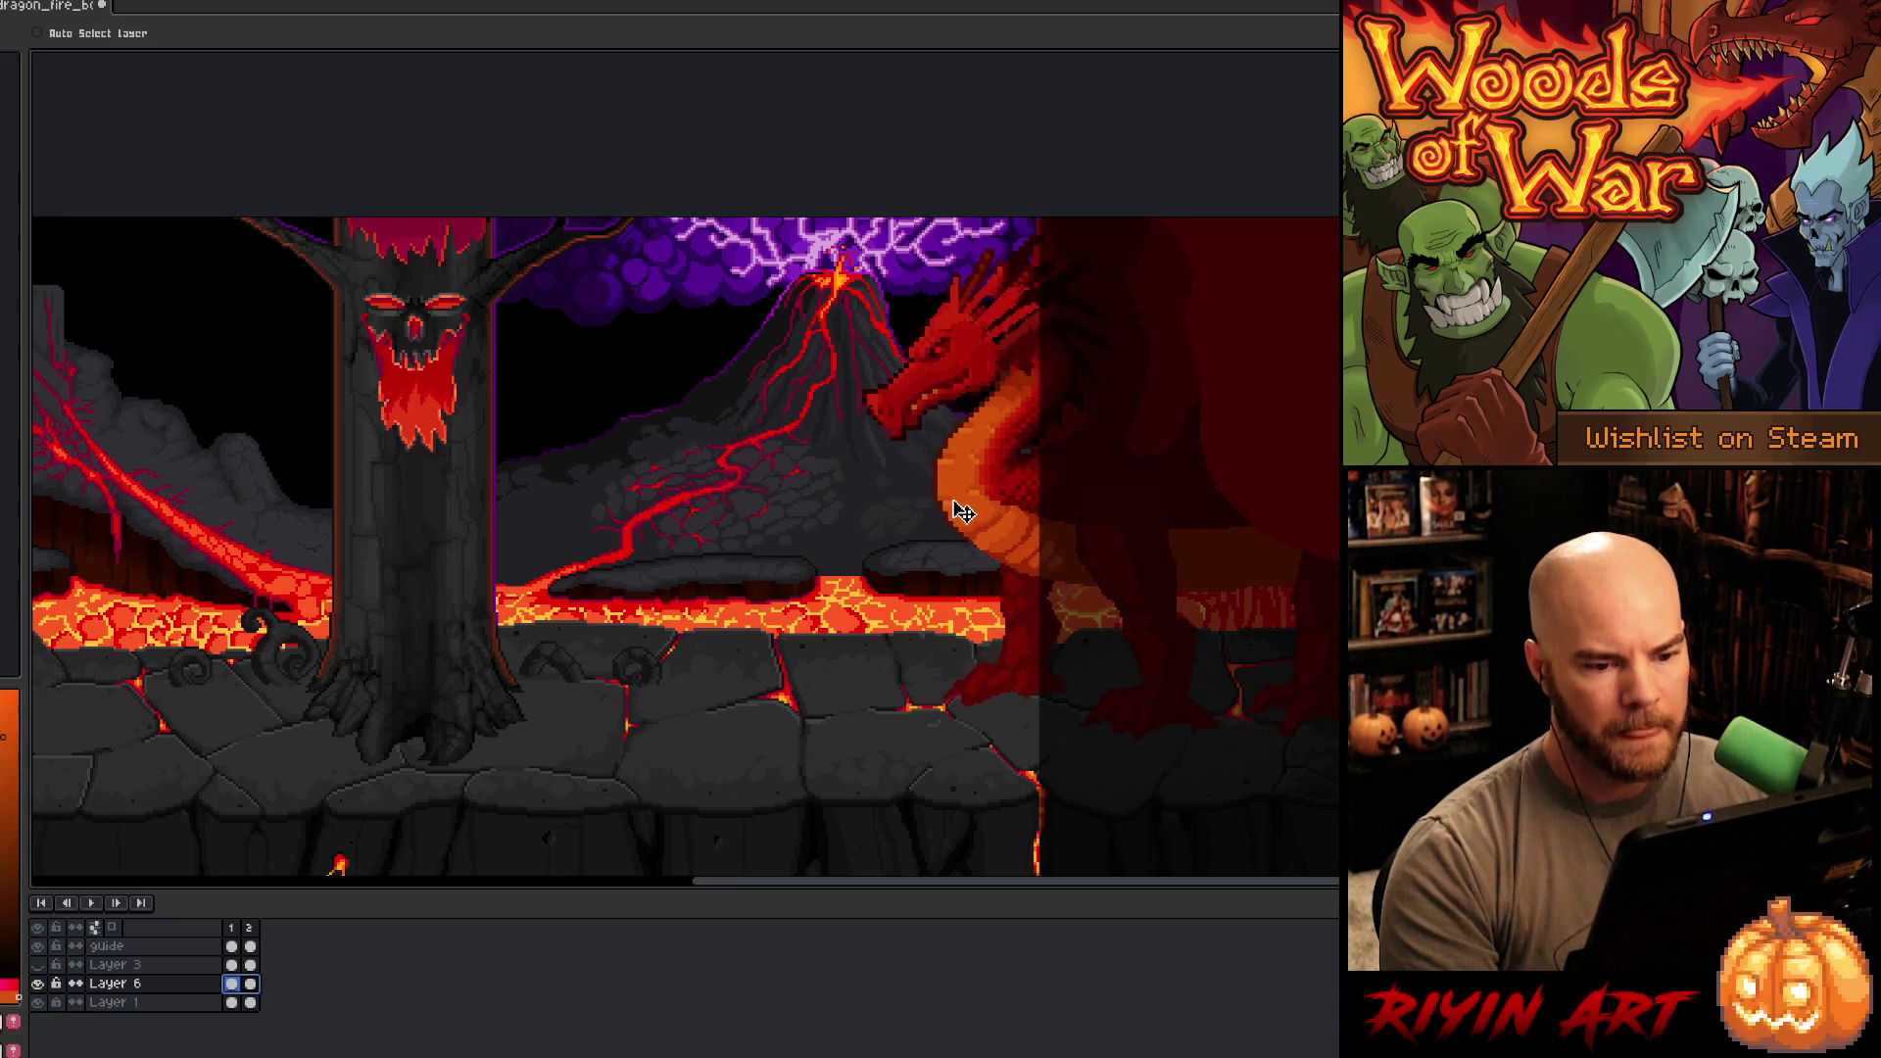
- Step to frame 2 and hide the guide layer
key(Right)
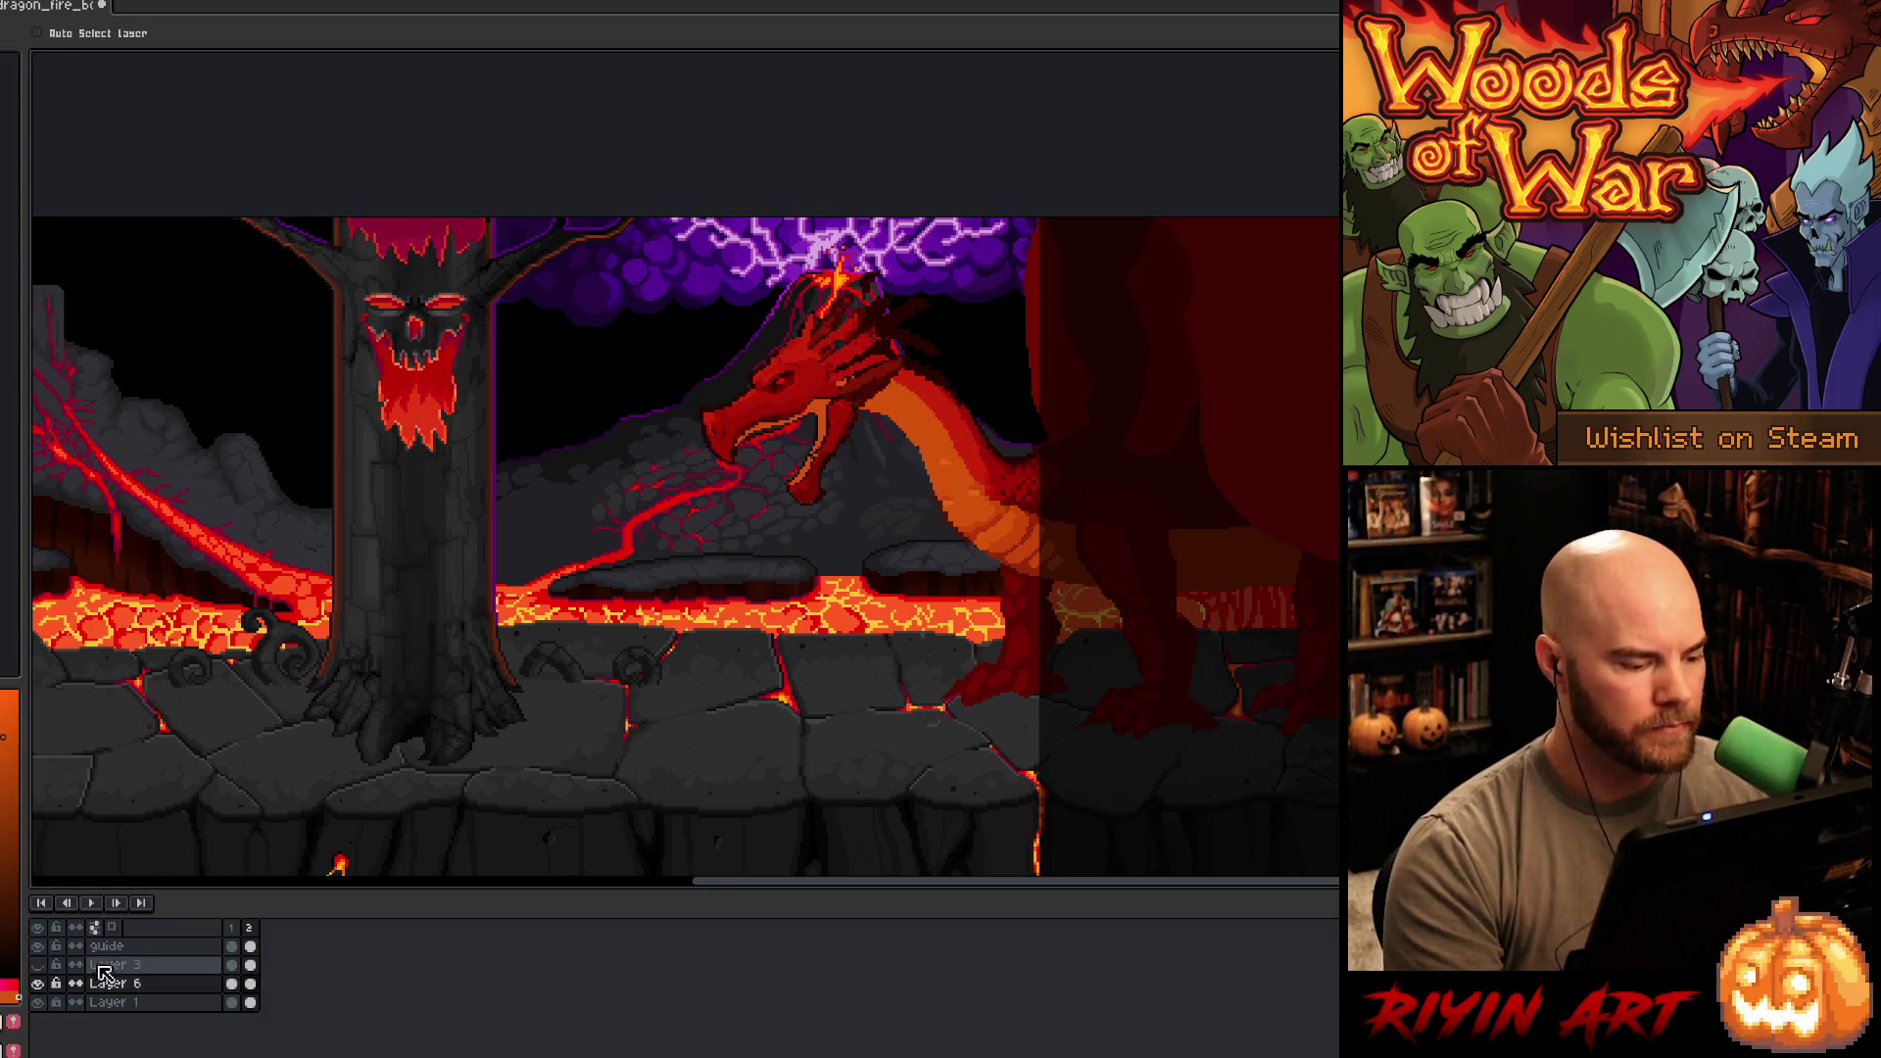
click(38, 947)
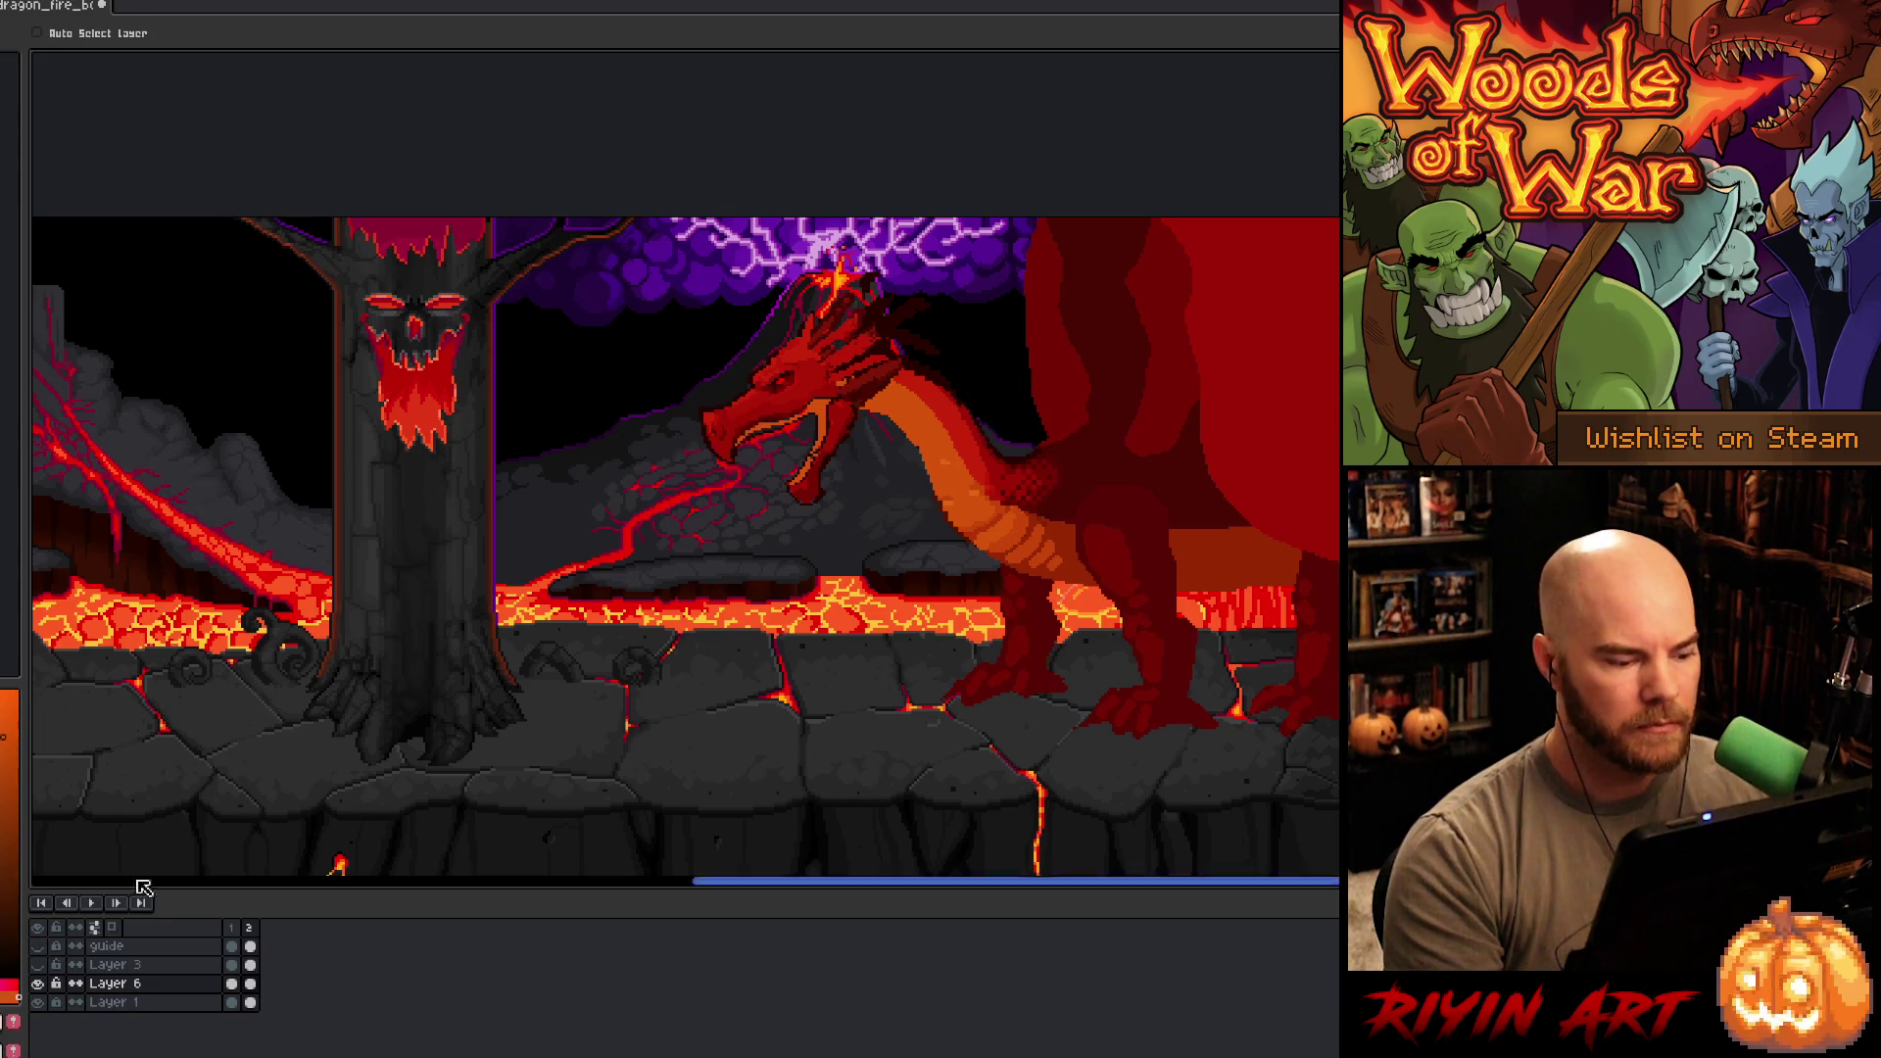
scroll(632, 584, up, 2)
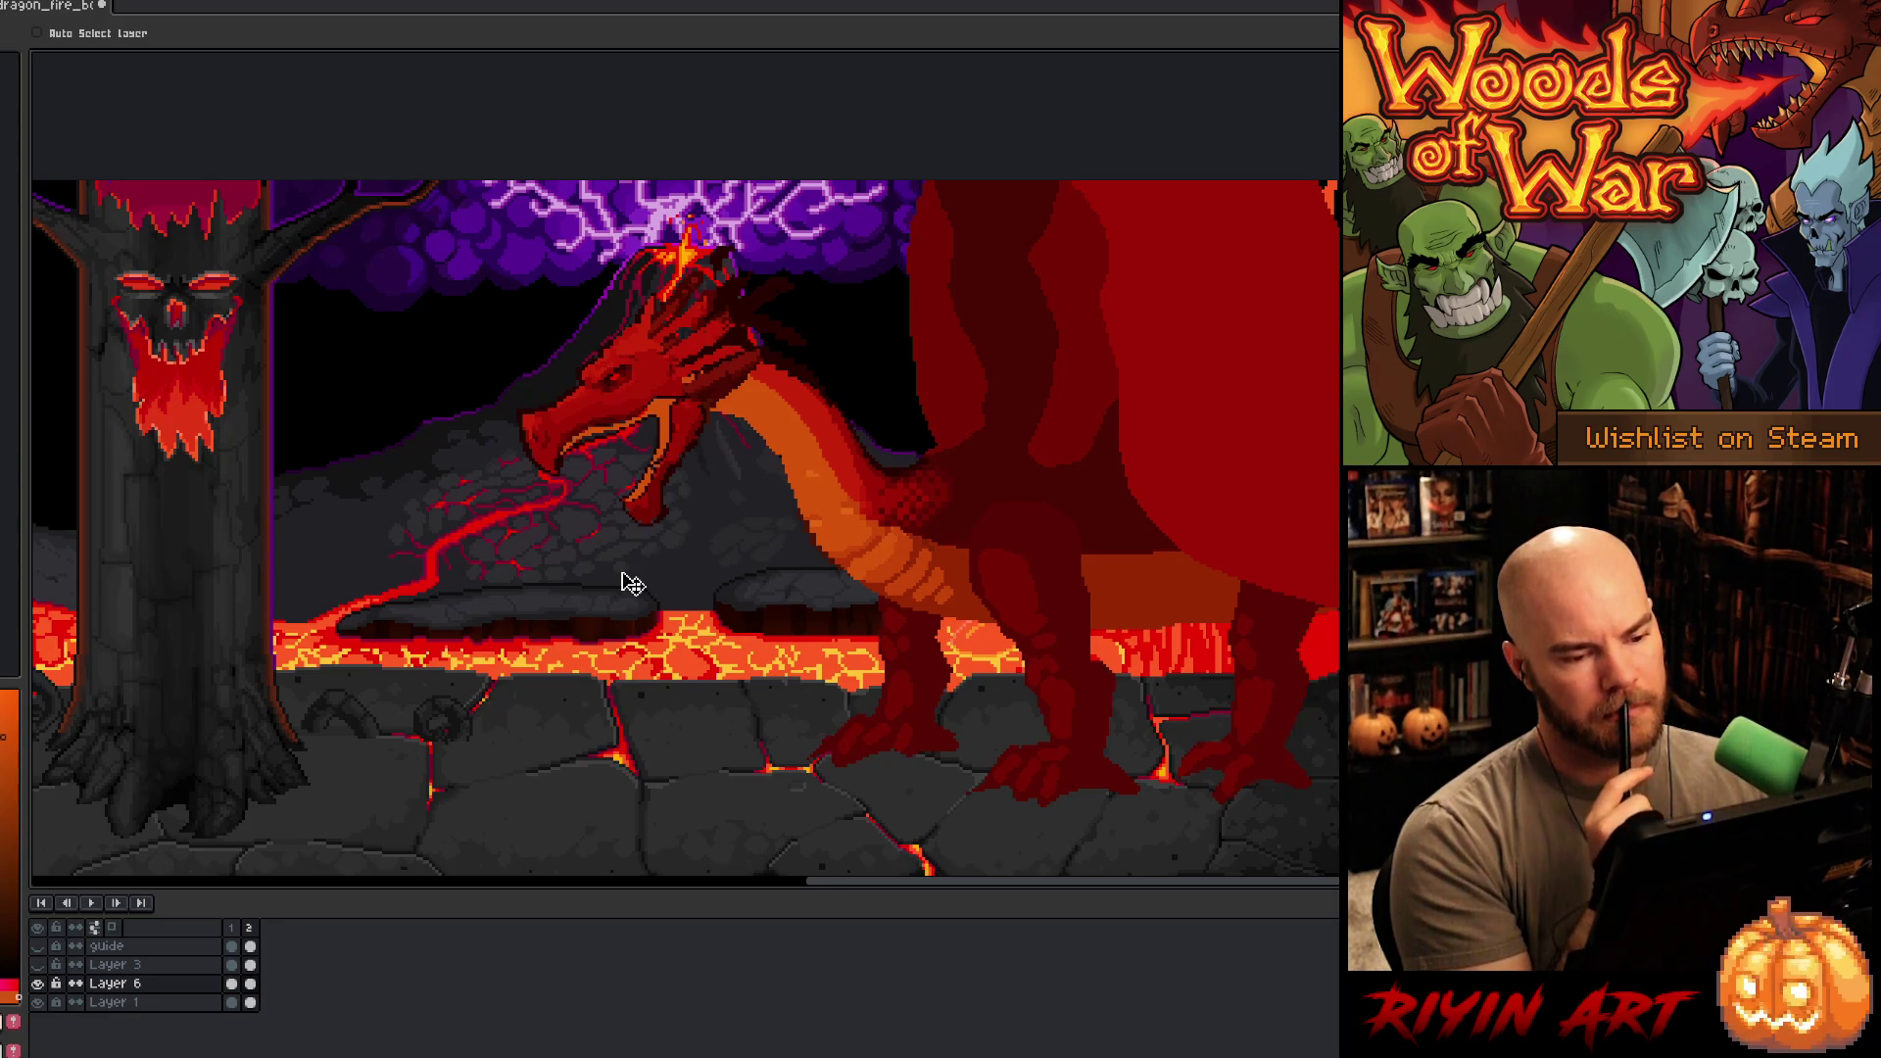
click(233, 929)
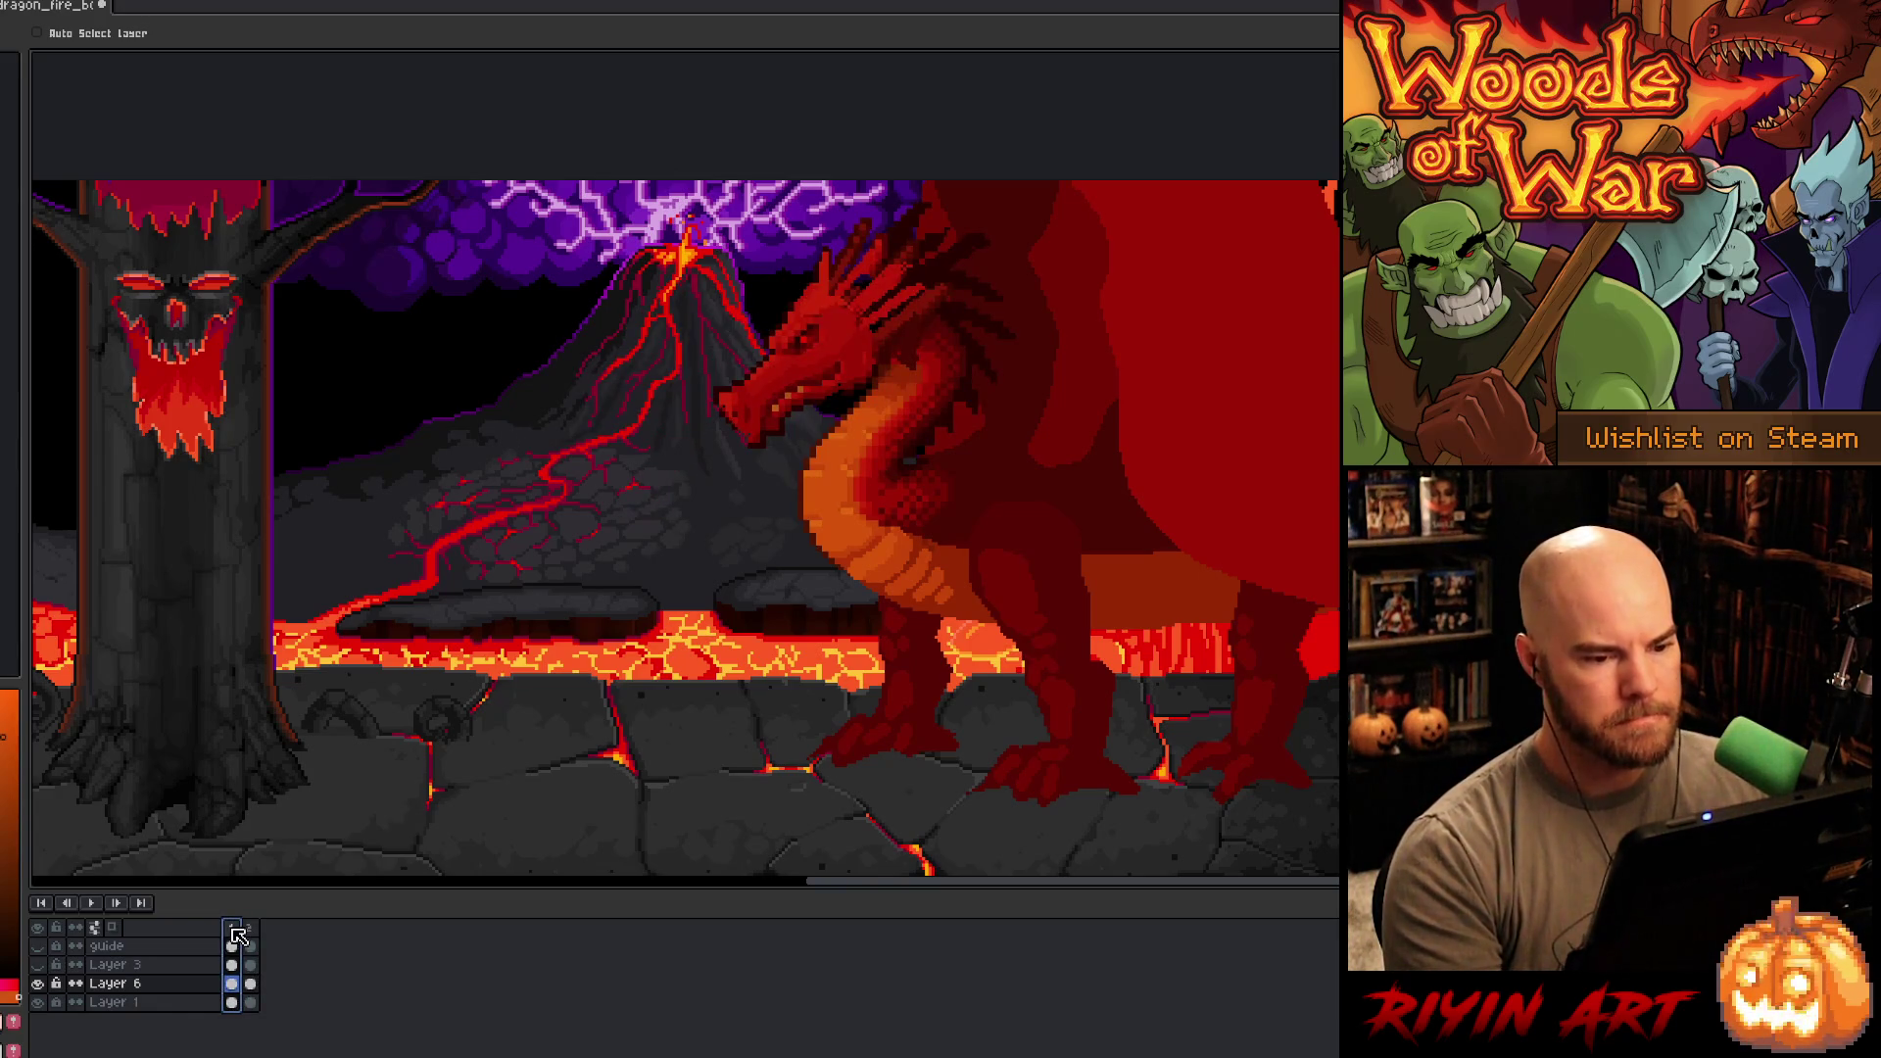
key(Right)
click(233, 929)
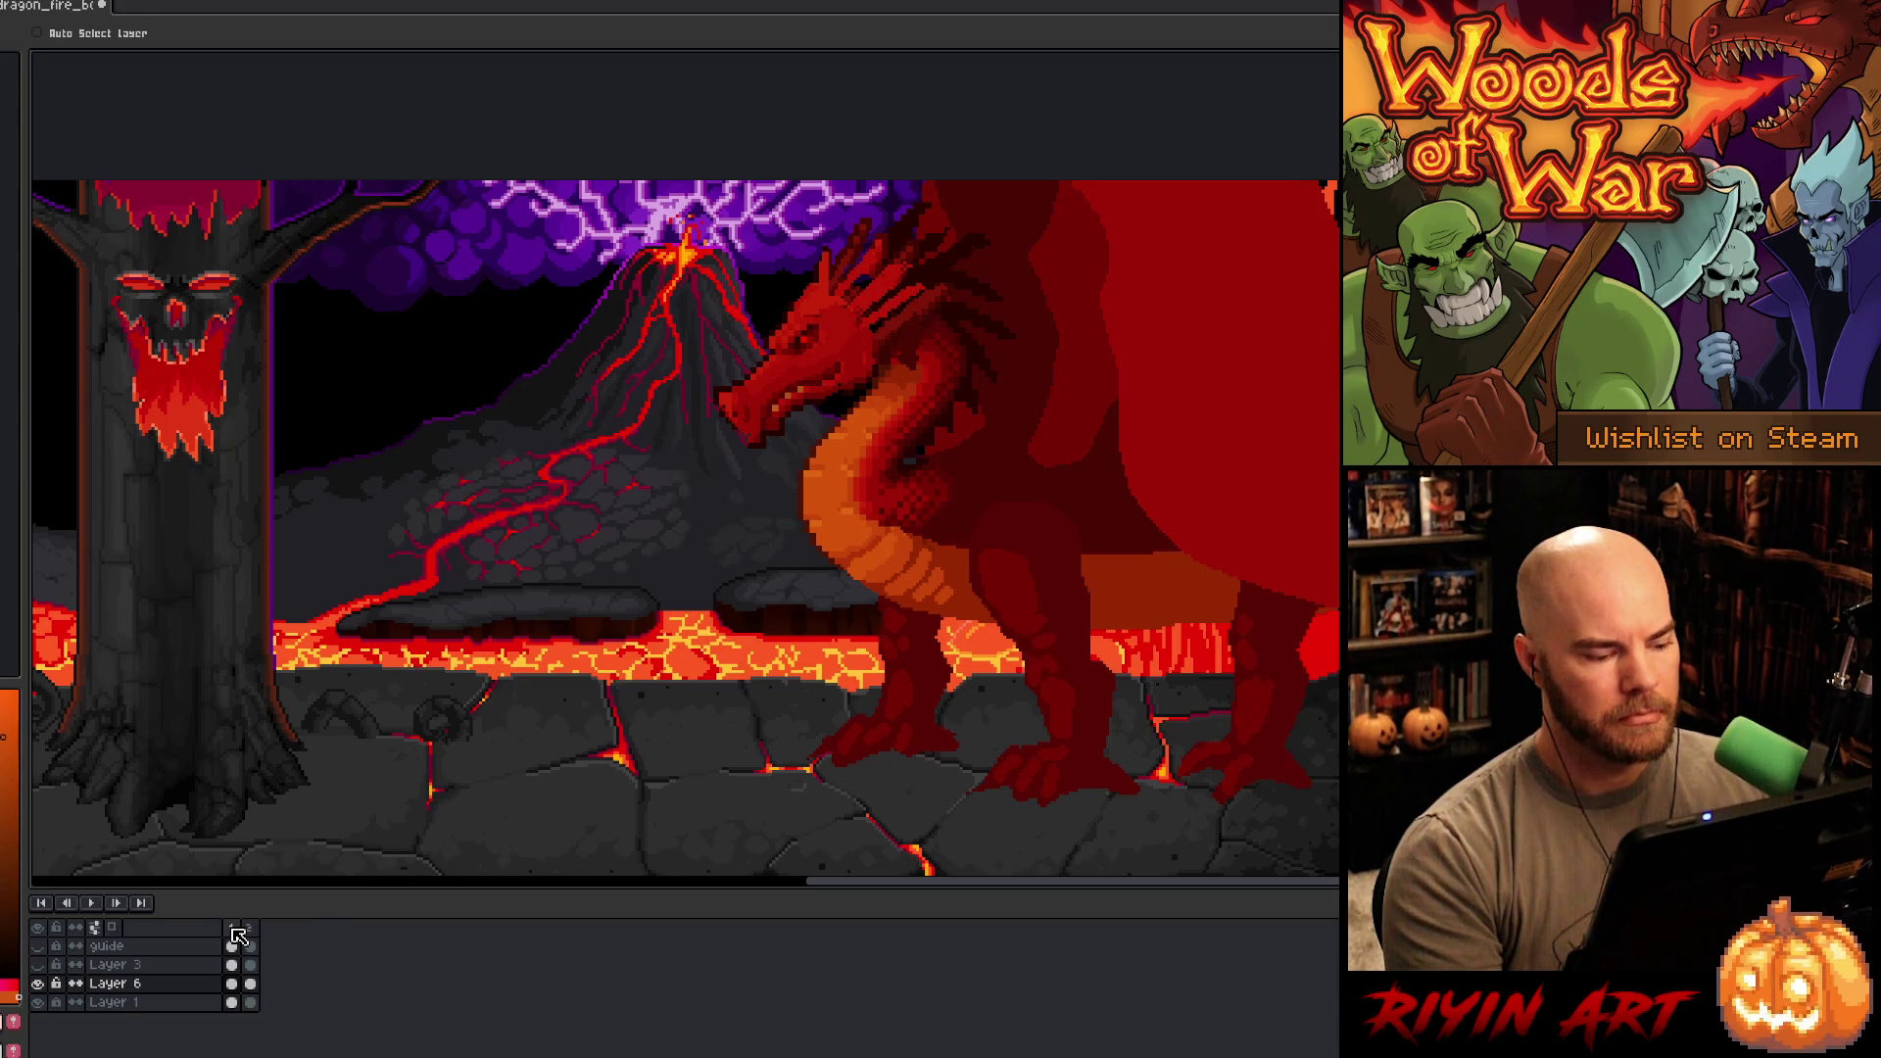
key(Right)
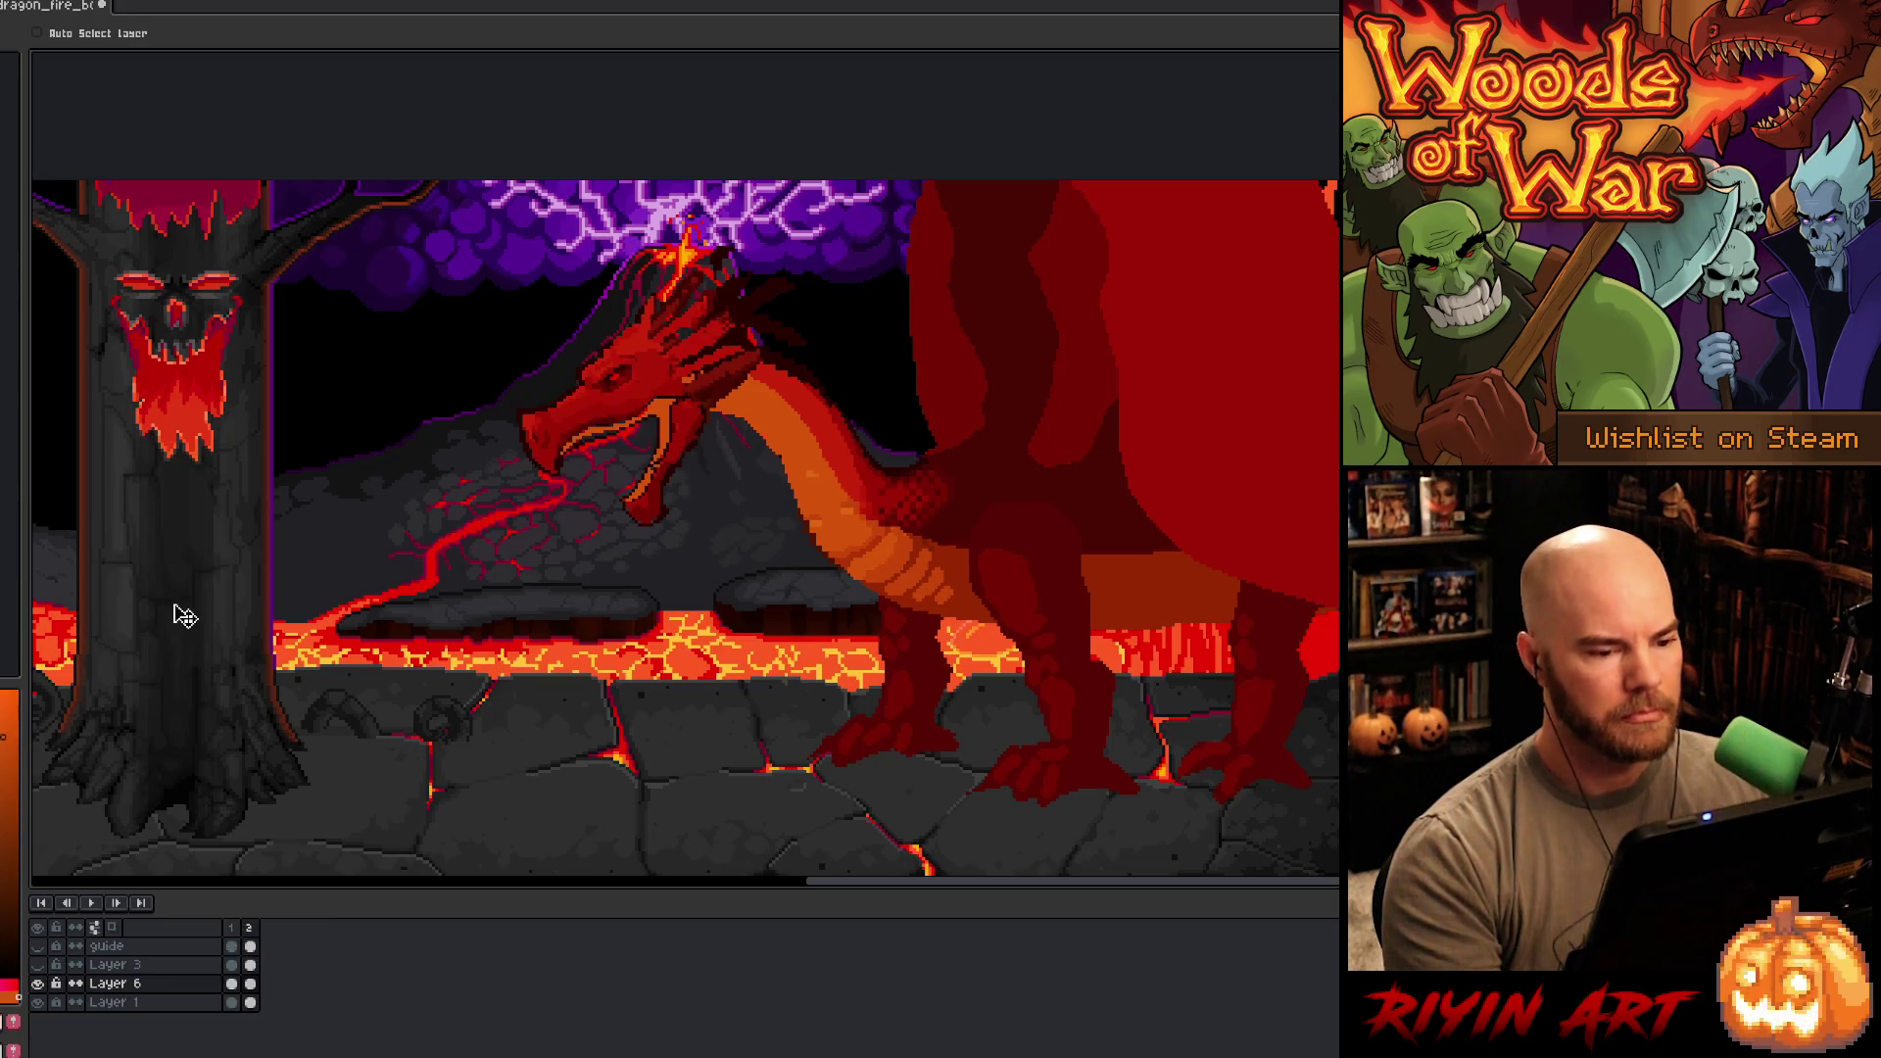
- Lasso the dragon's head and try moving it left and down
key(q)
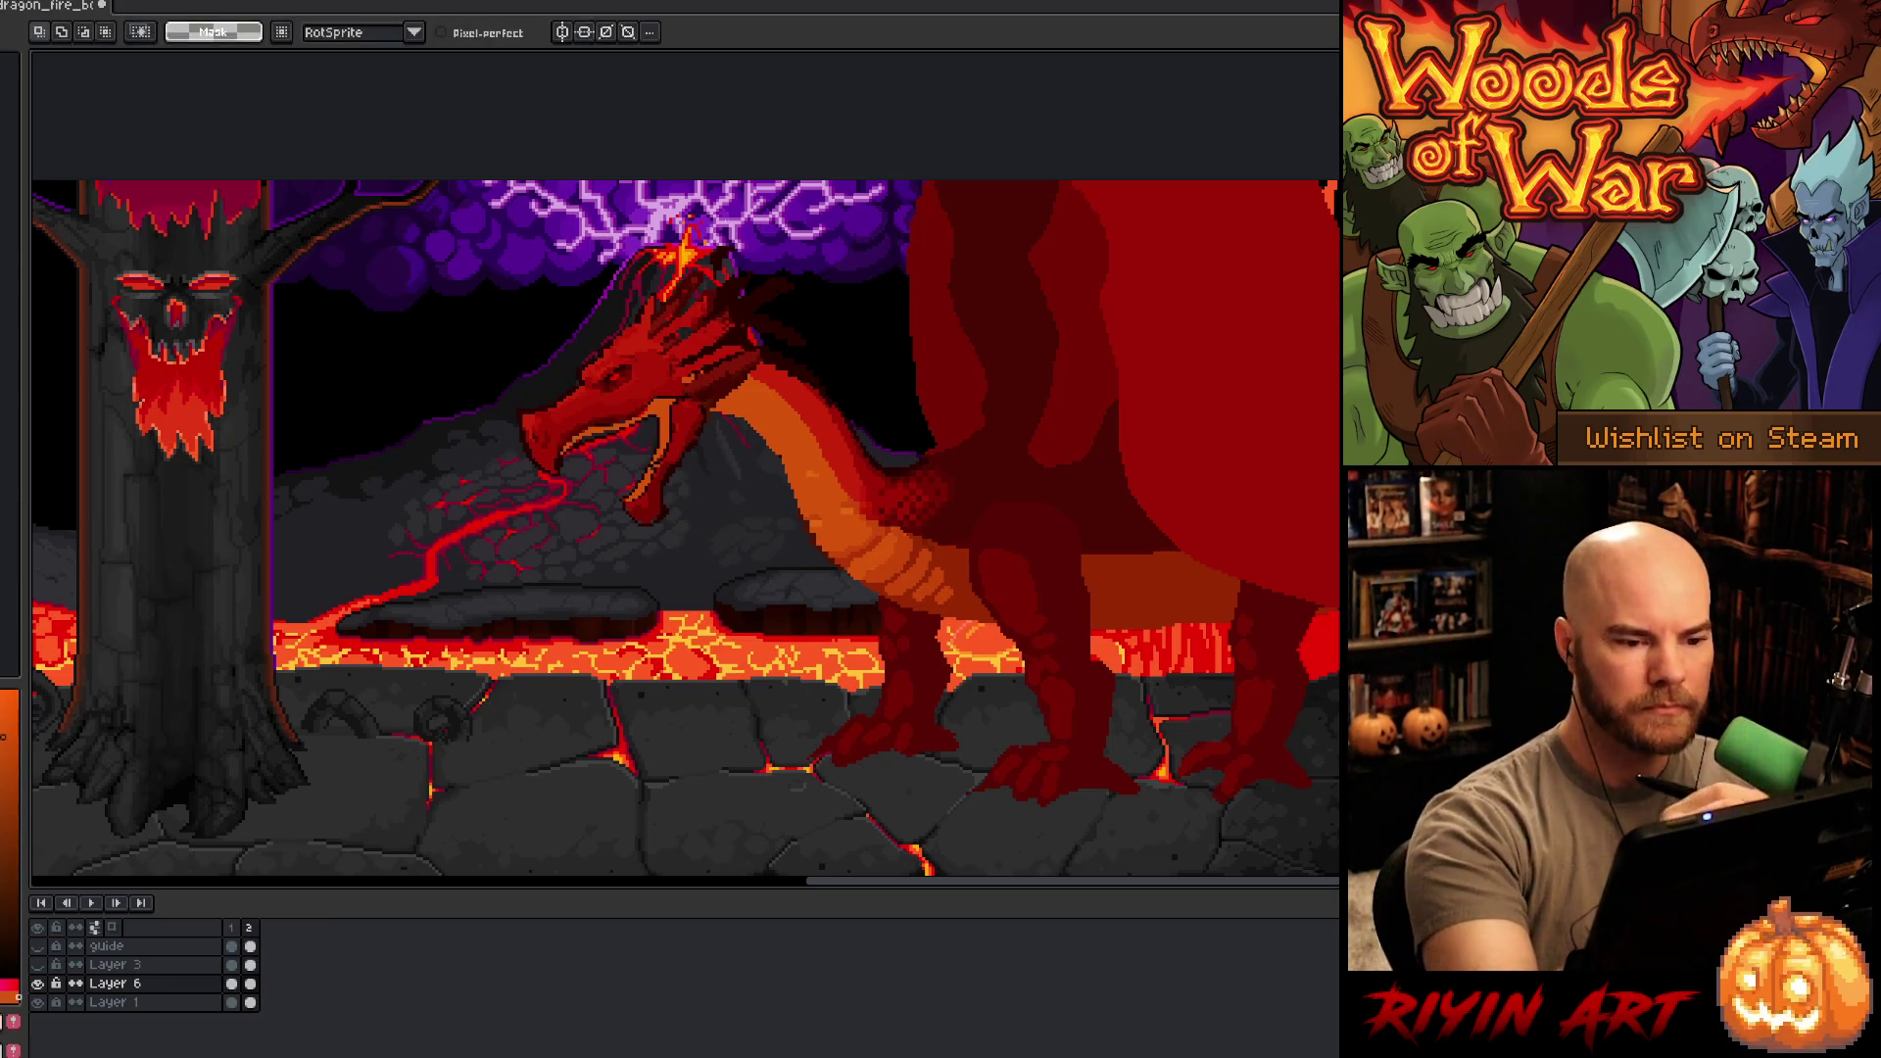
mouse_move(686, 220)
mouse_down()
mouse_move(798, 227)
mouse_move(840, 333)
mouse_move(737, 388)
mouse_move(423, 480)
mouse_move(588, 230)
mouse_up()
mouse_move(672, 412)
mouse_down()
mouse_move(443, 504)
mouse_move(453, 481)
mouse_up()
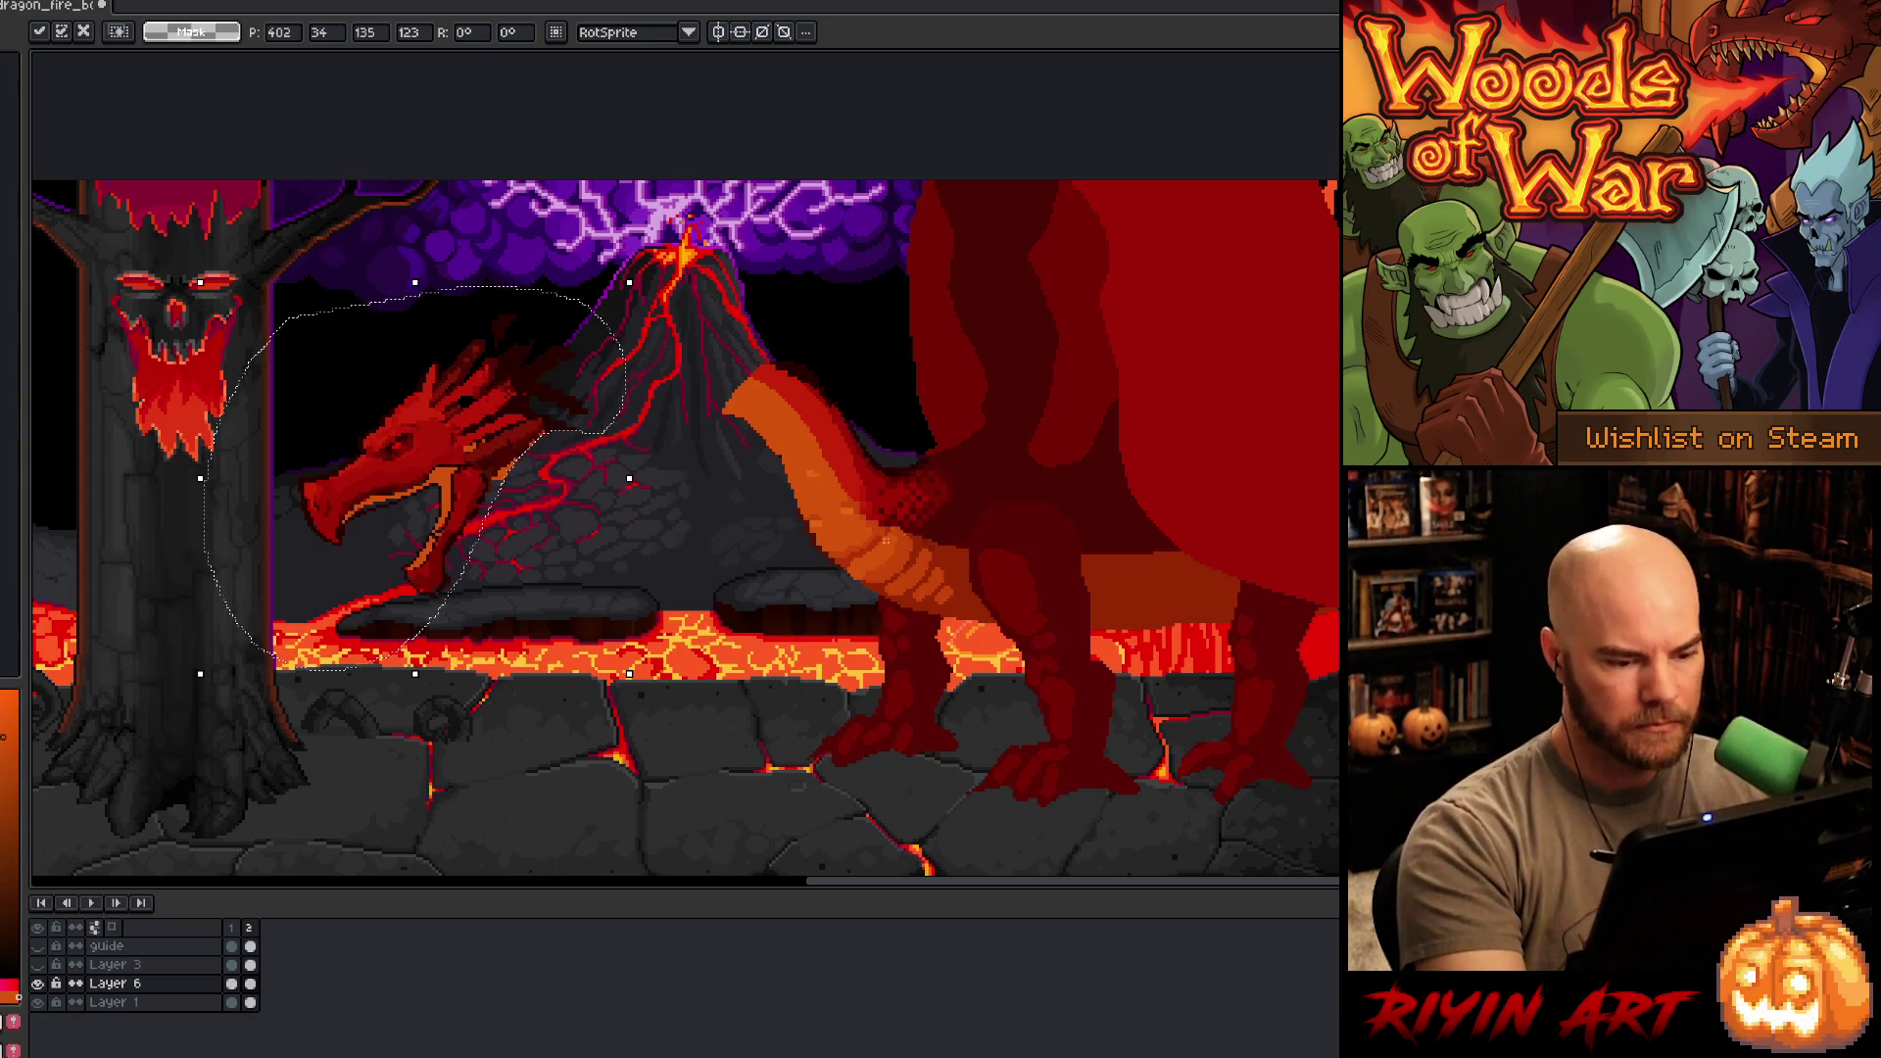
- Undo the head move so the head sits back on the neck
key(Return)
key(ctrl+z)
key(ctrl+y)
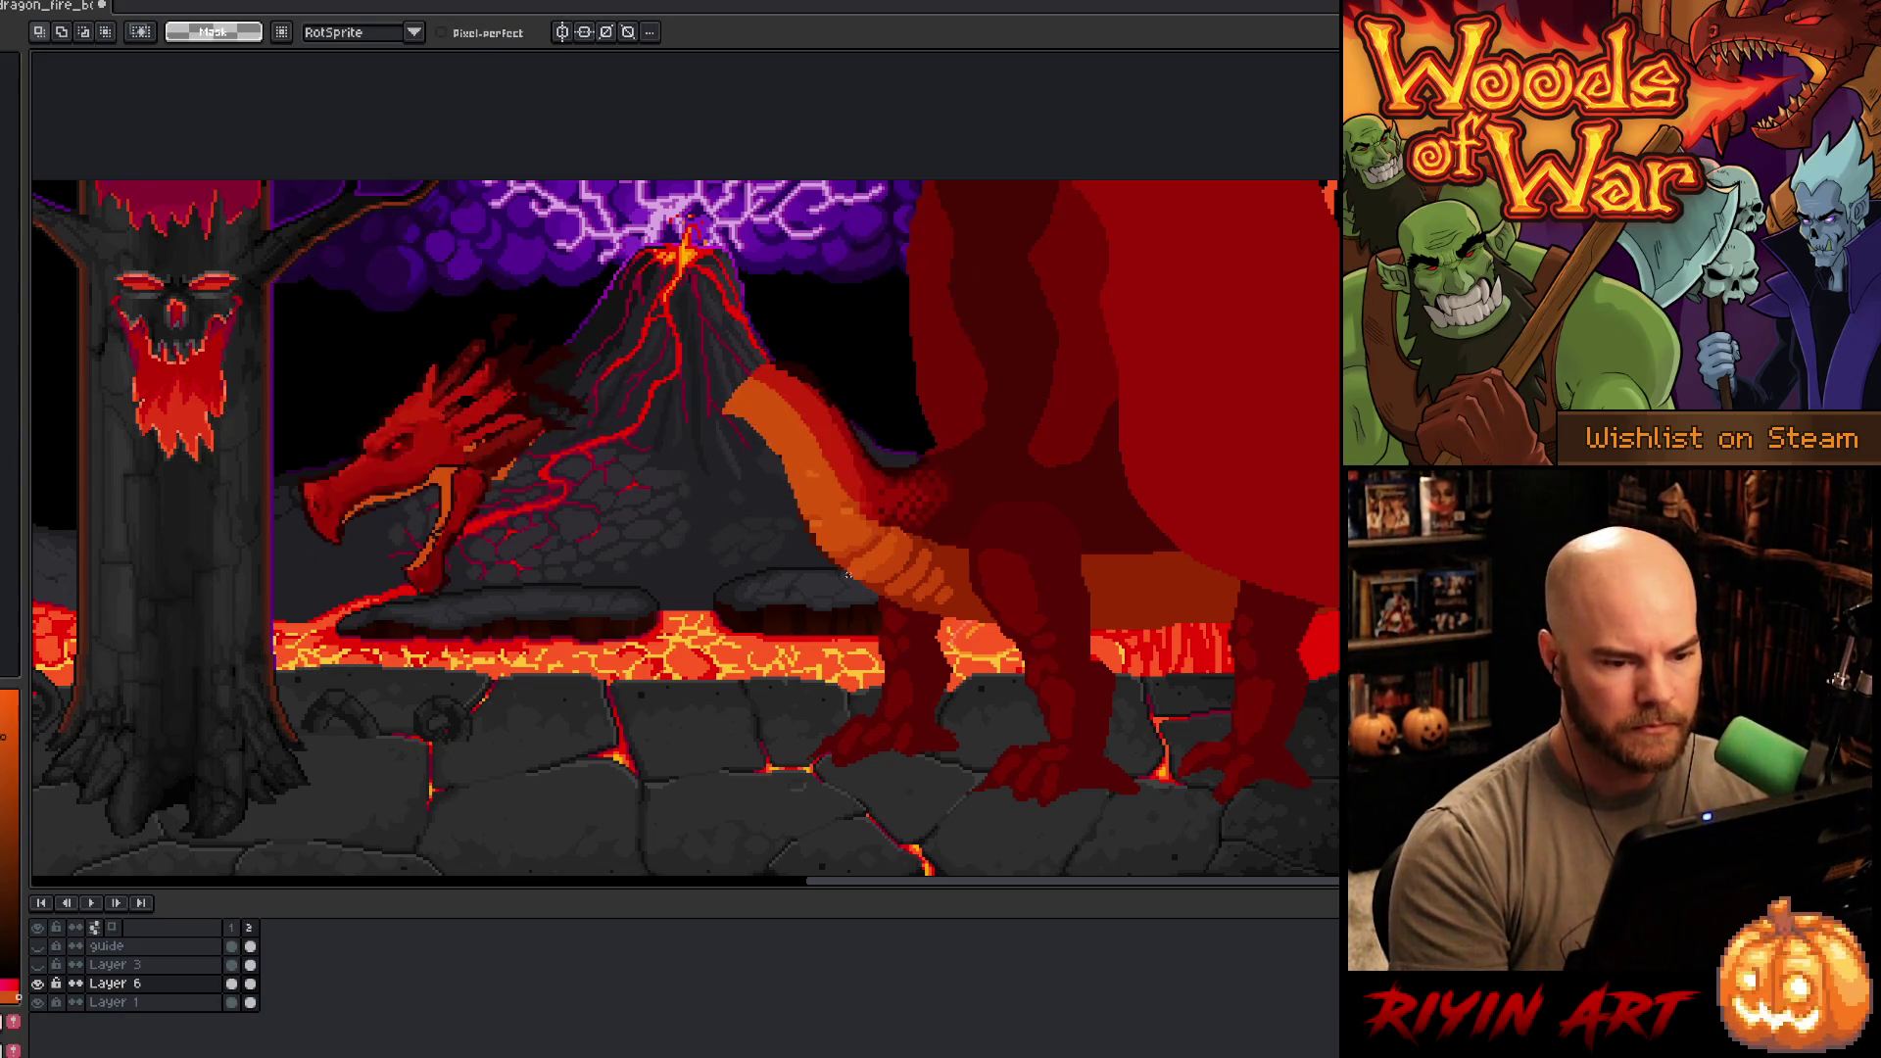
key(ctrl+z)
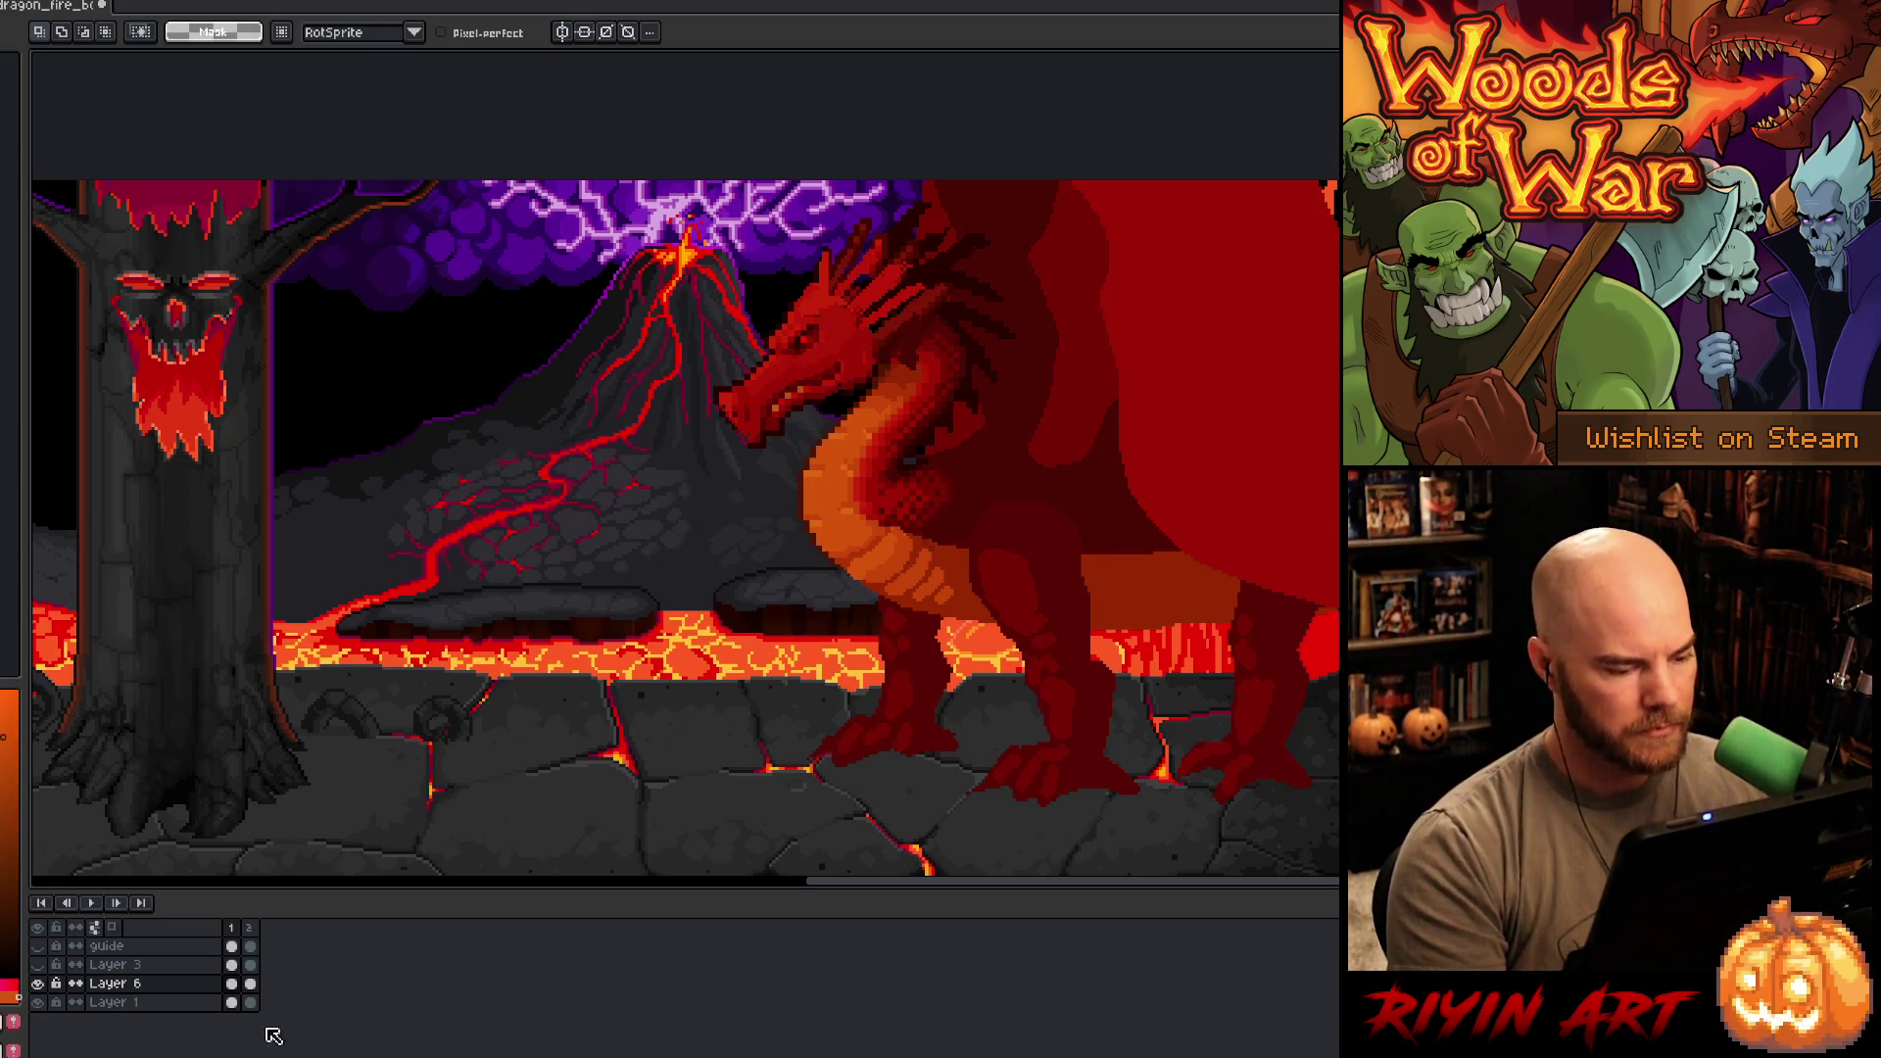
- Add a third animation frame and lasso-delete the dragon's old neck
click(253, 928)
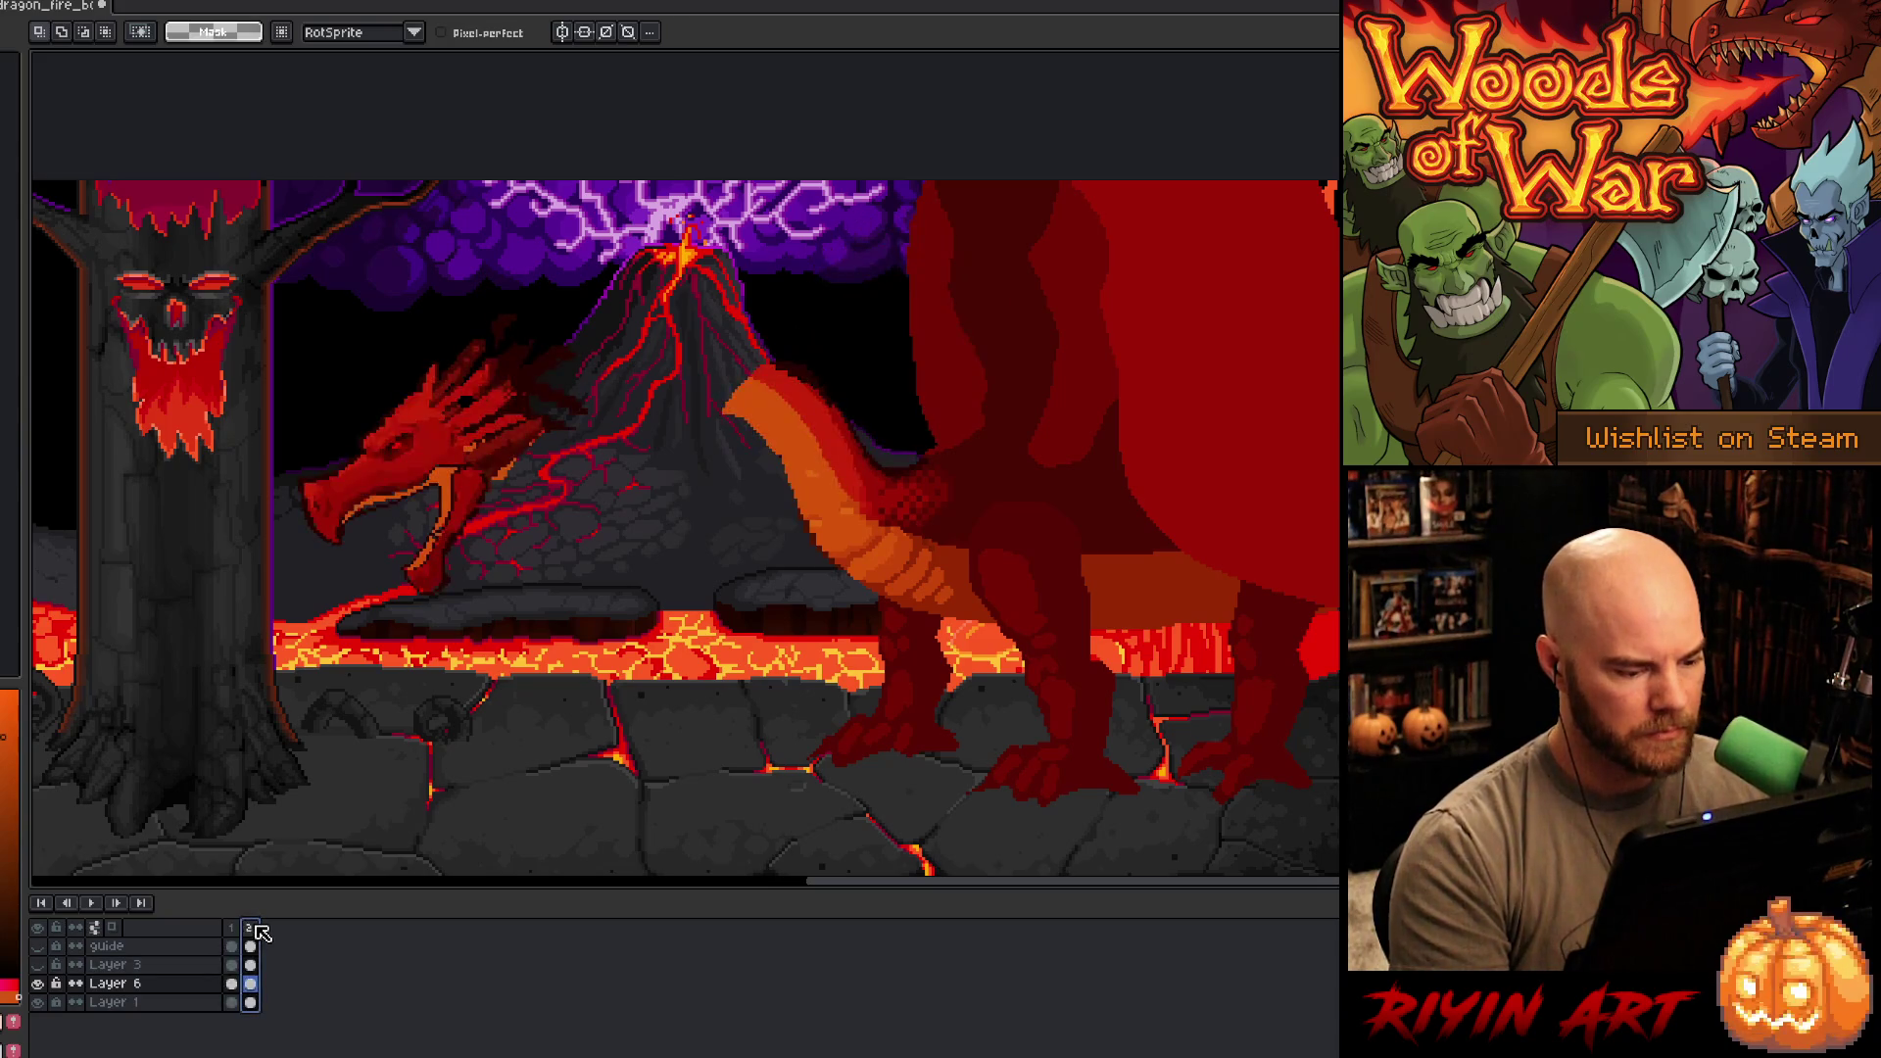
key(alt+n)
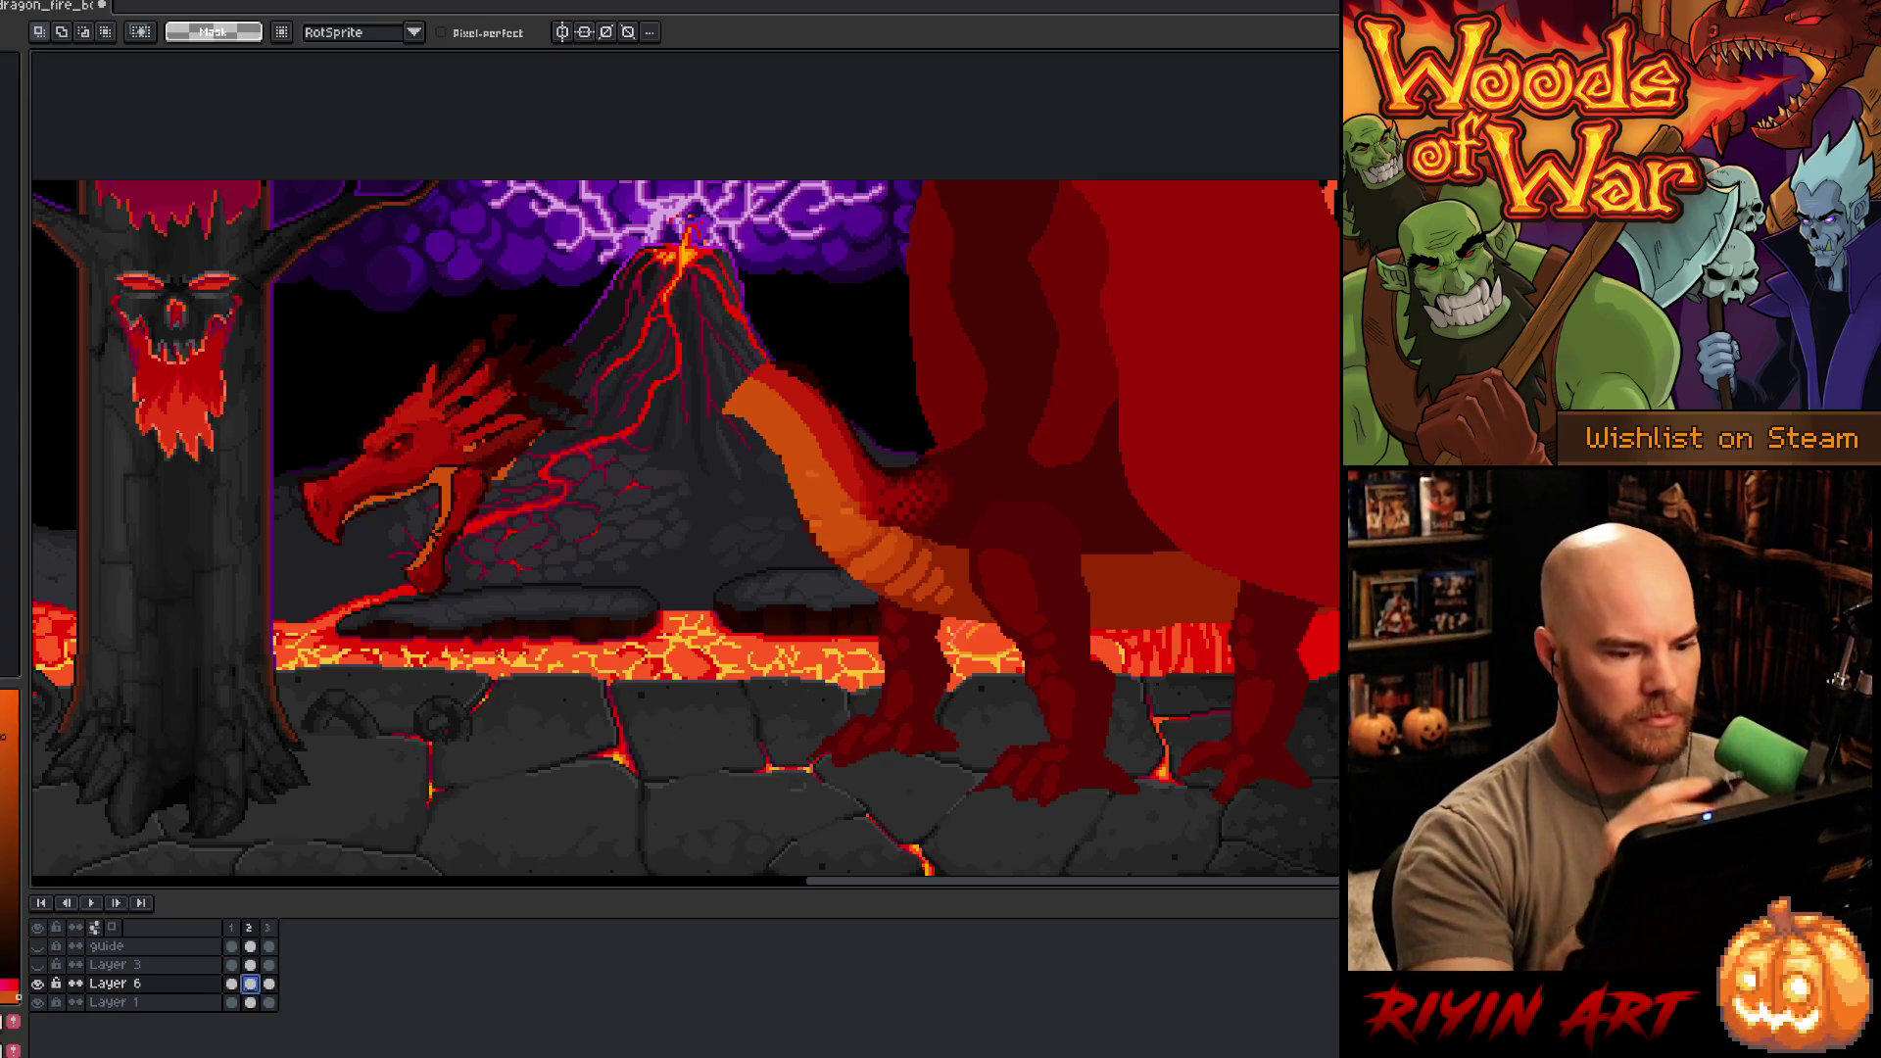
mouse_move(877, 419)
mouse_down()
mouse_move(878, 469)
mouse_move(792, 511)
mouse_move(884, 392)
mouse_up()
key(Delete)
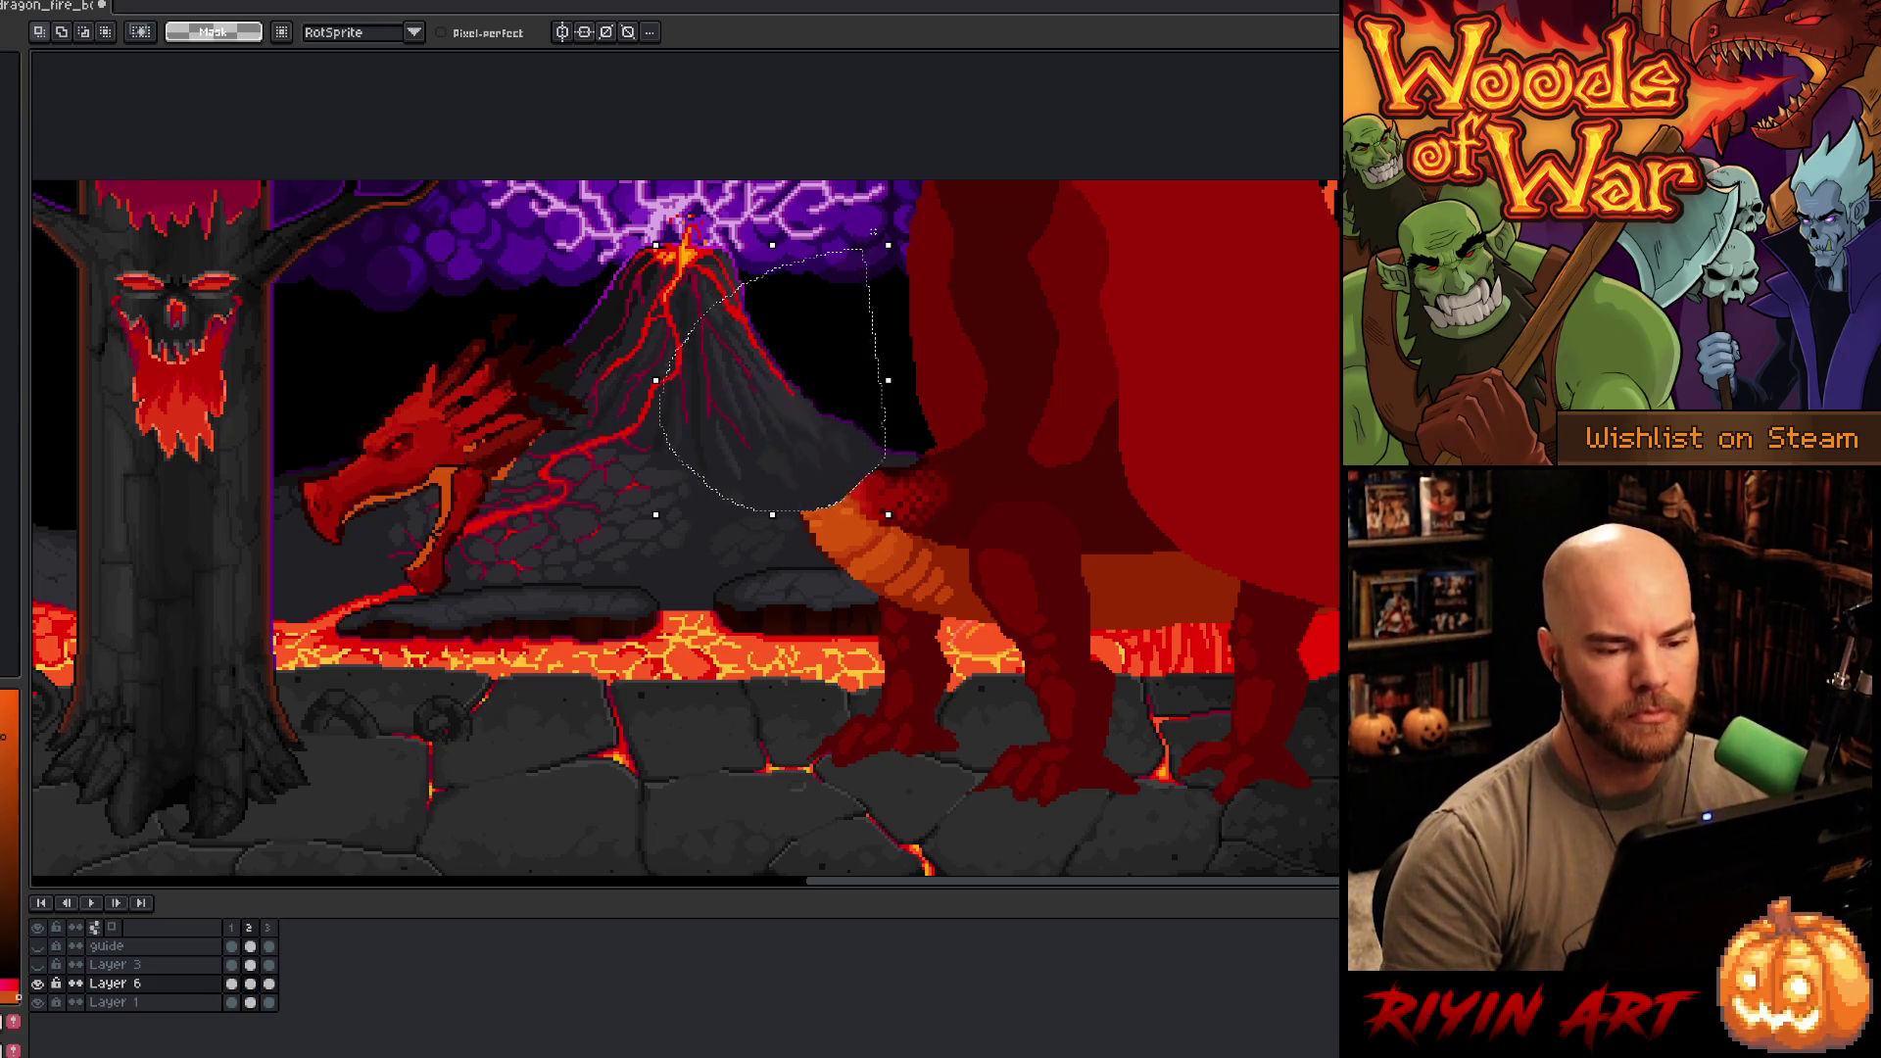
- Sketch a new neck outline with the Pencil, curving up toward the volcano's top
key(i)
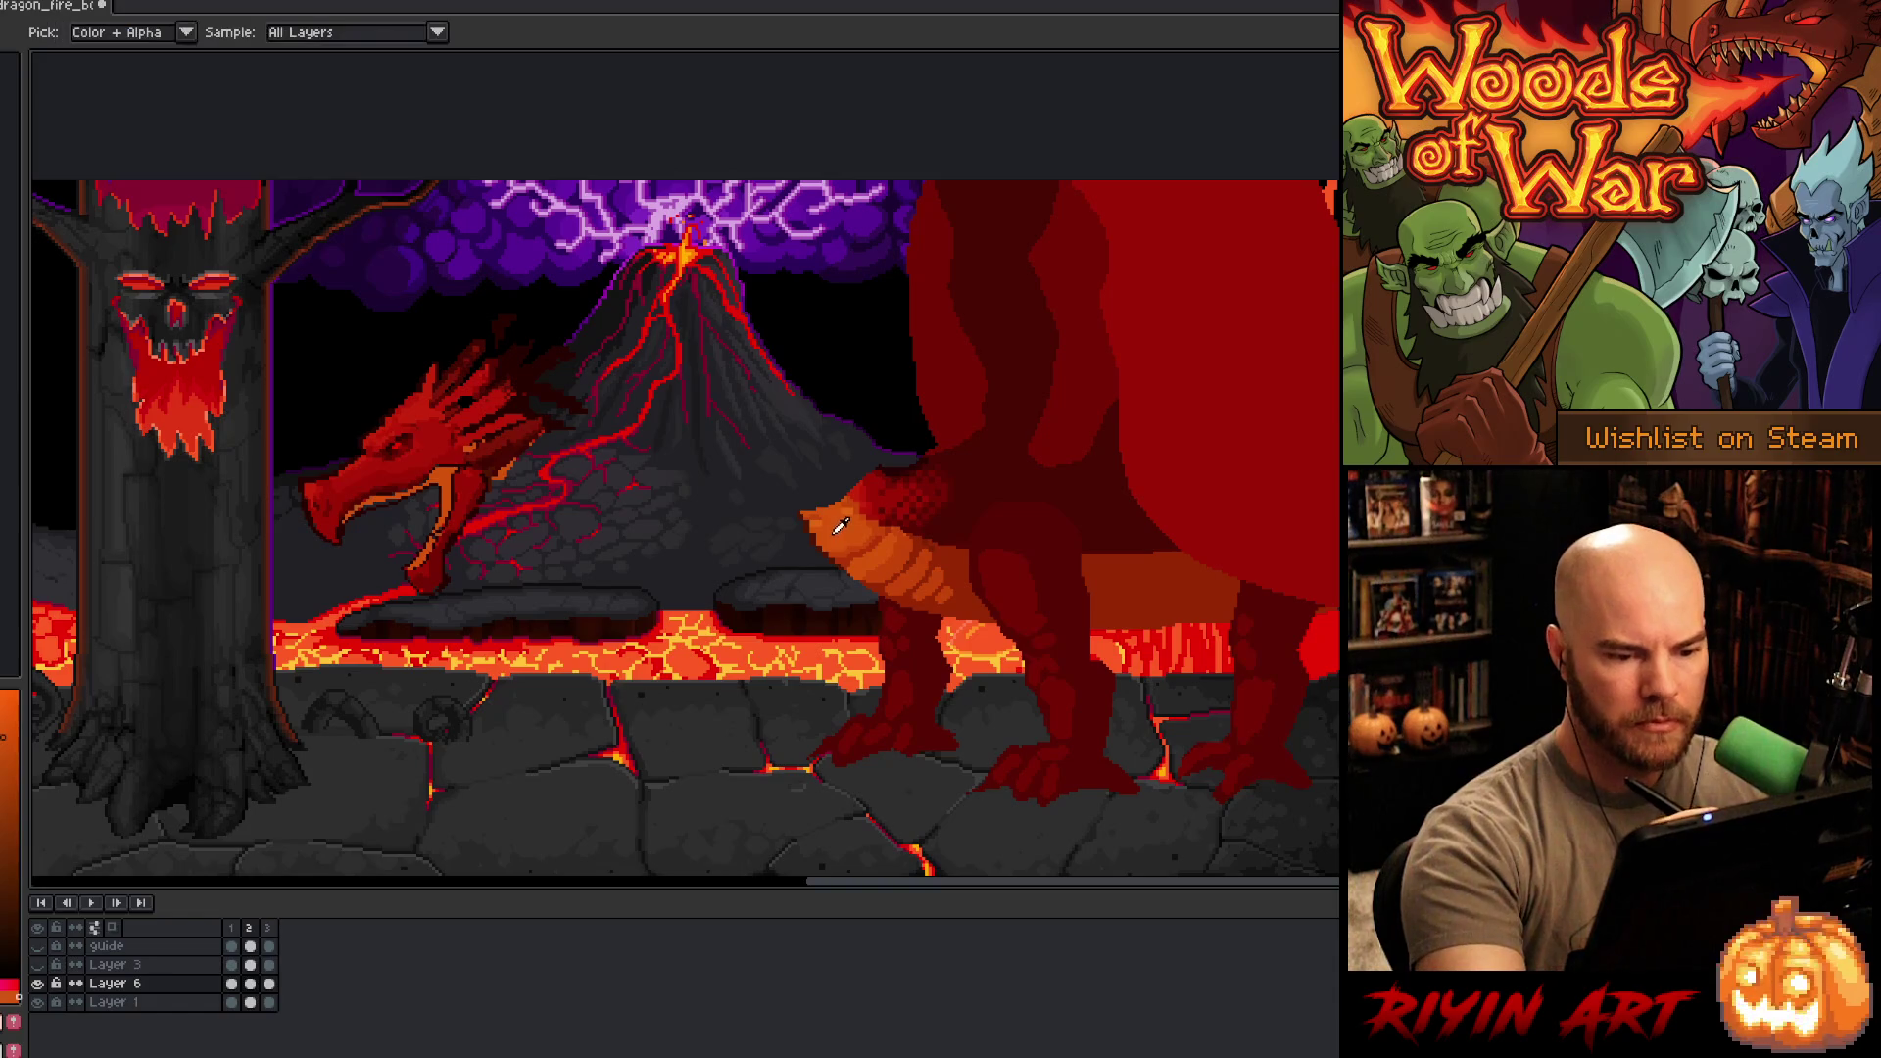
key(b)
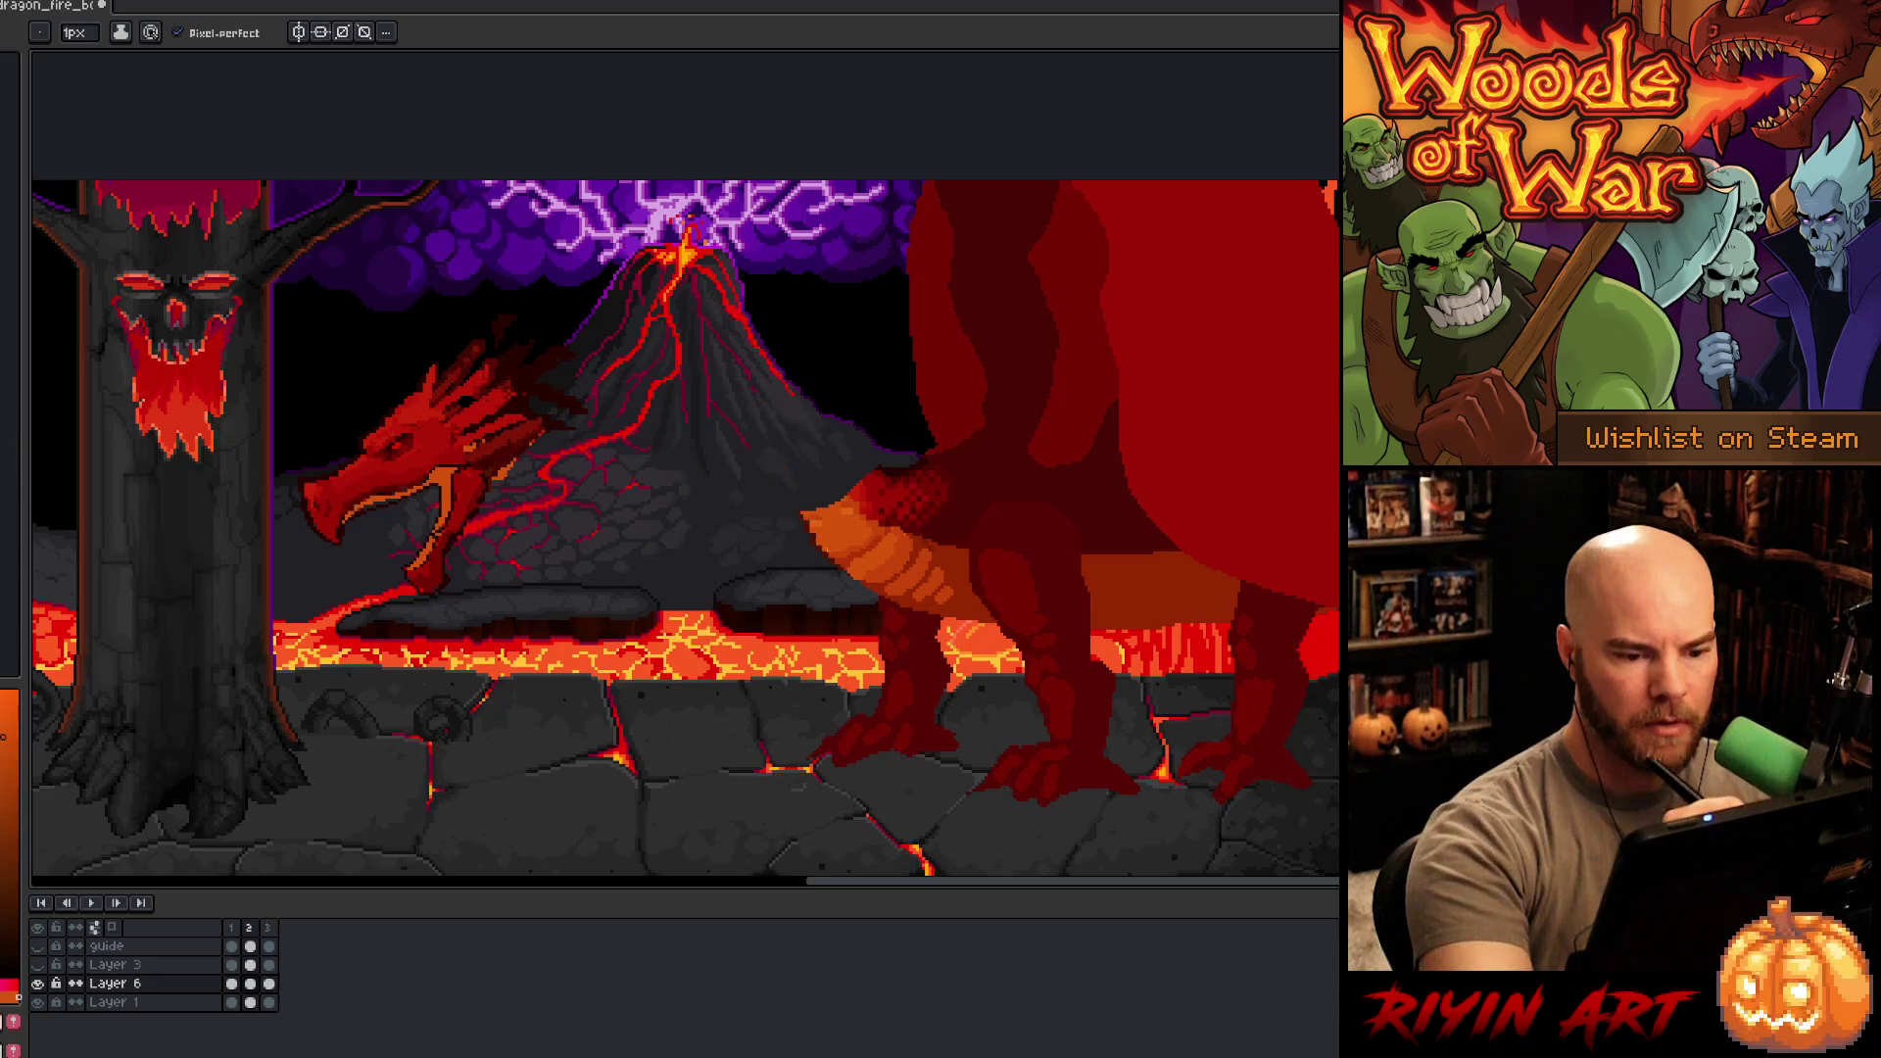
mouse_move(806, 534)
mouse_down()
mouse_move(762, 498)
mouse_move(795, 403)
mouse_up()
key(ctrl+z)
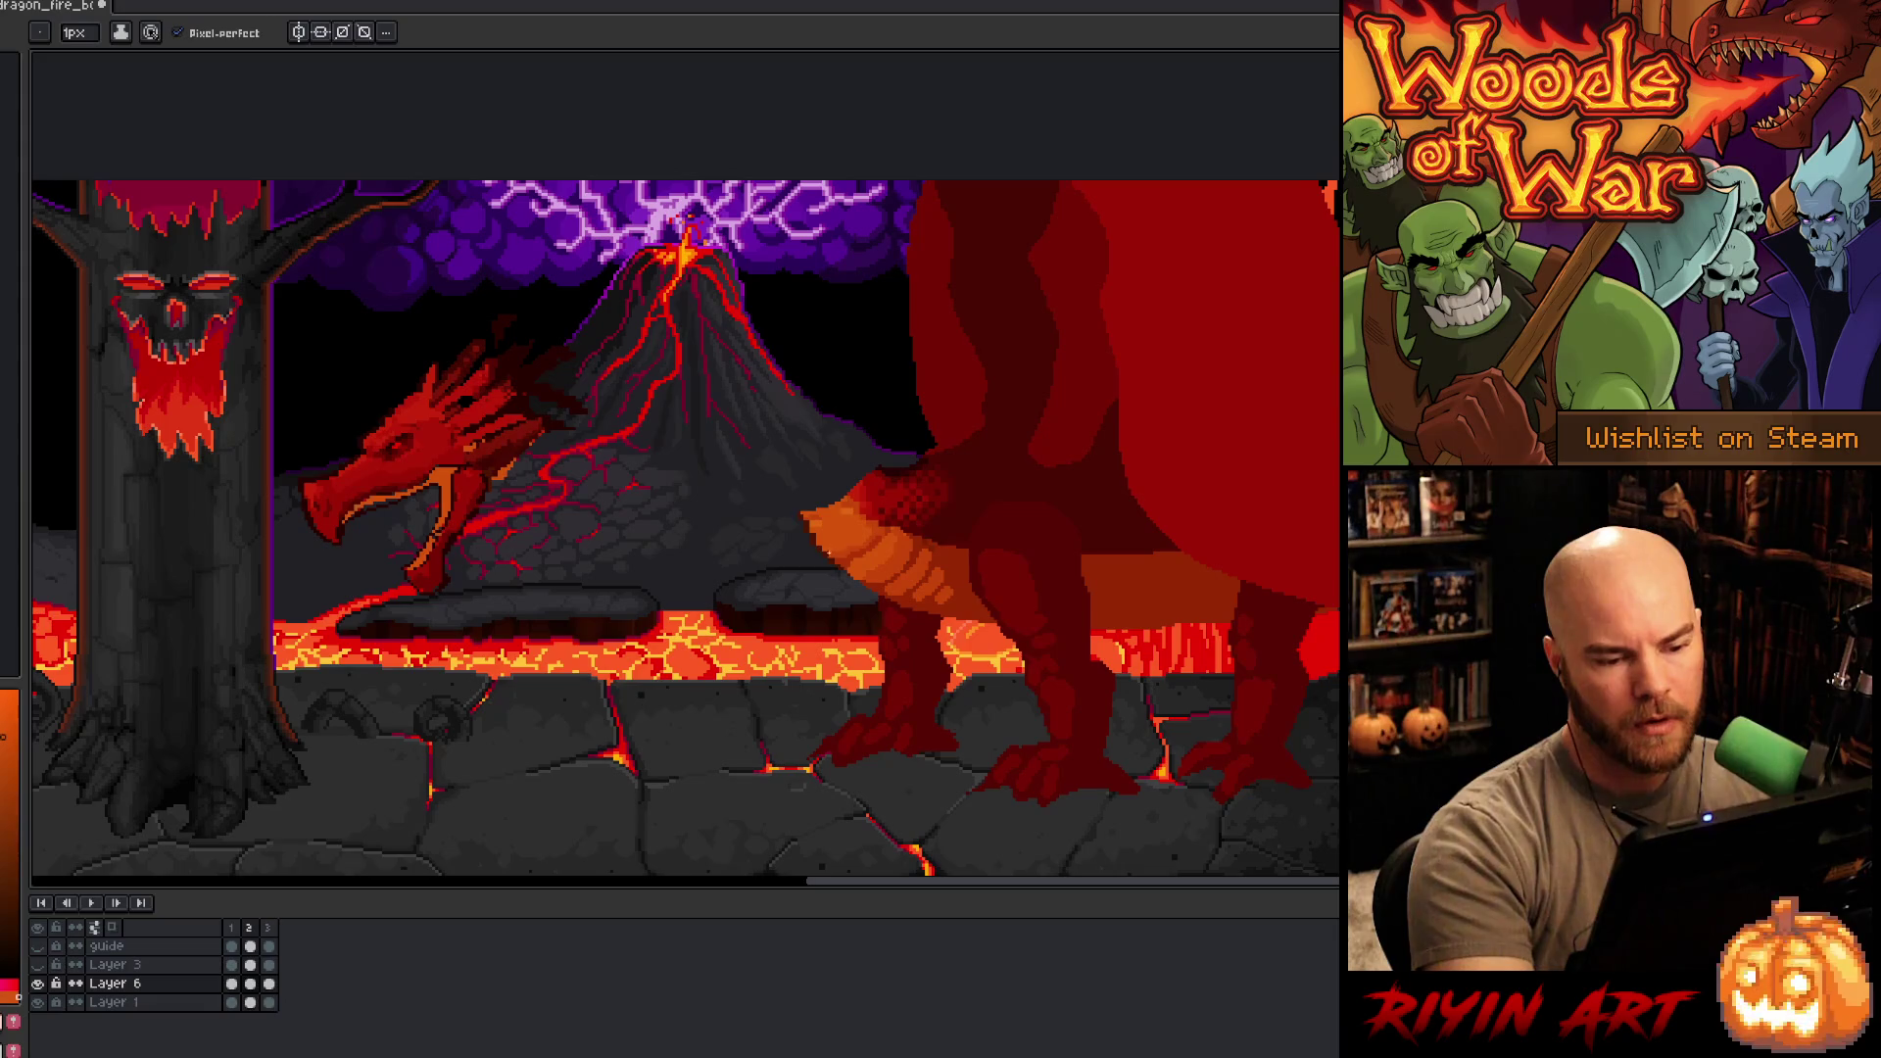
drag(813, 545, 760, 461)
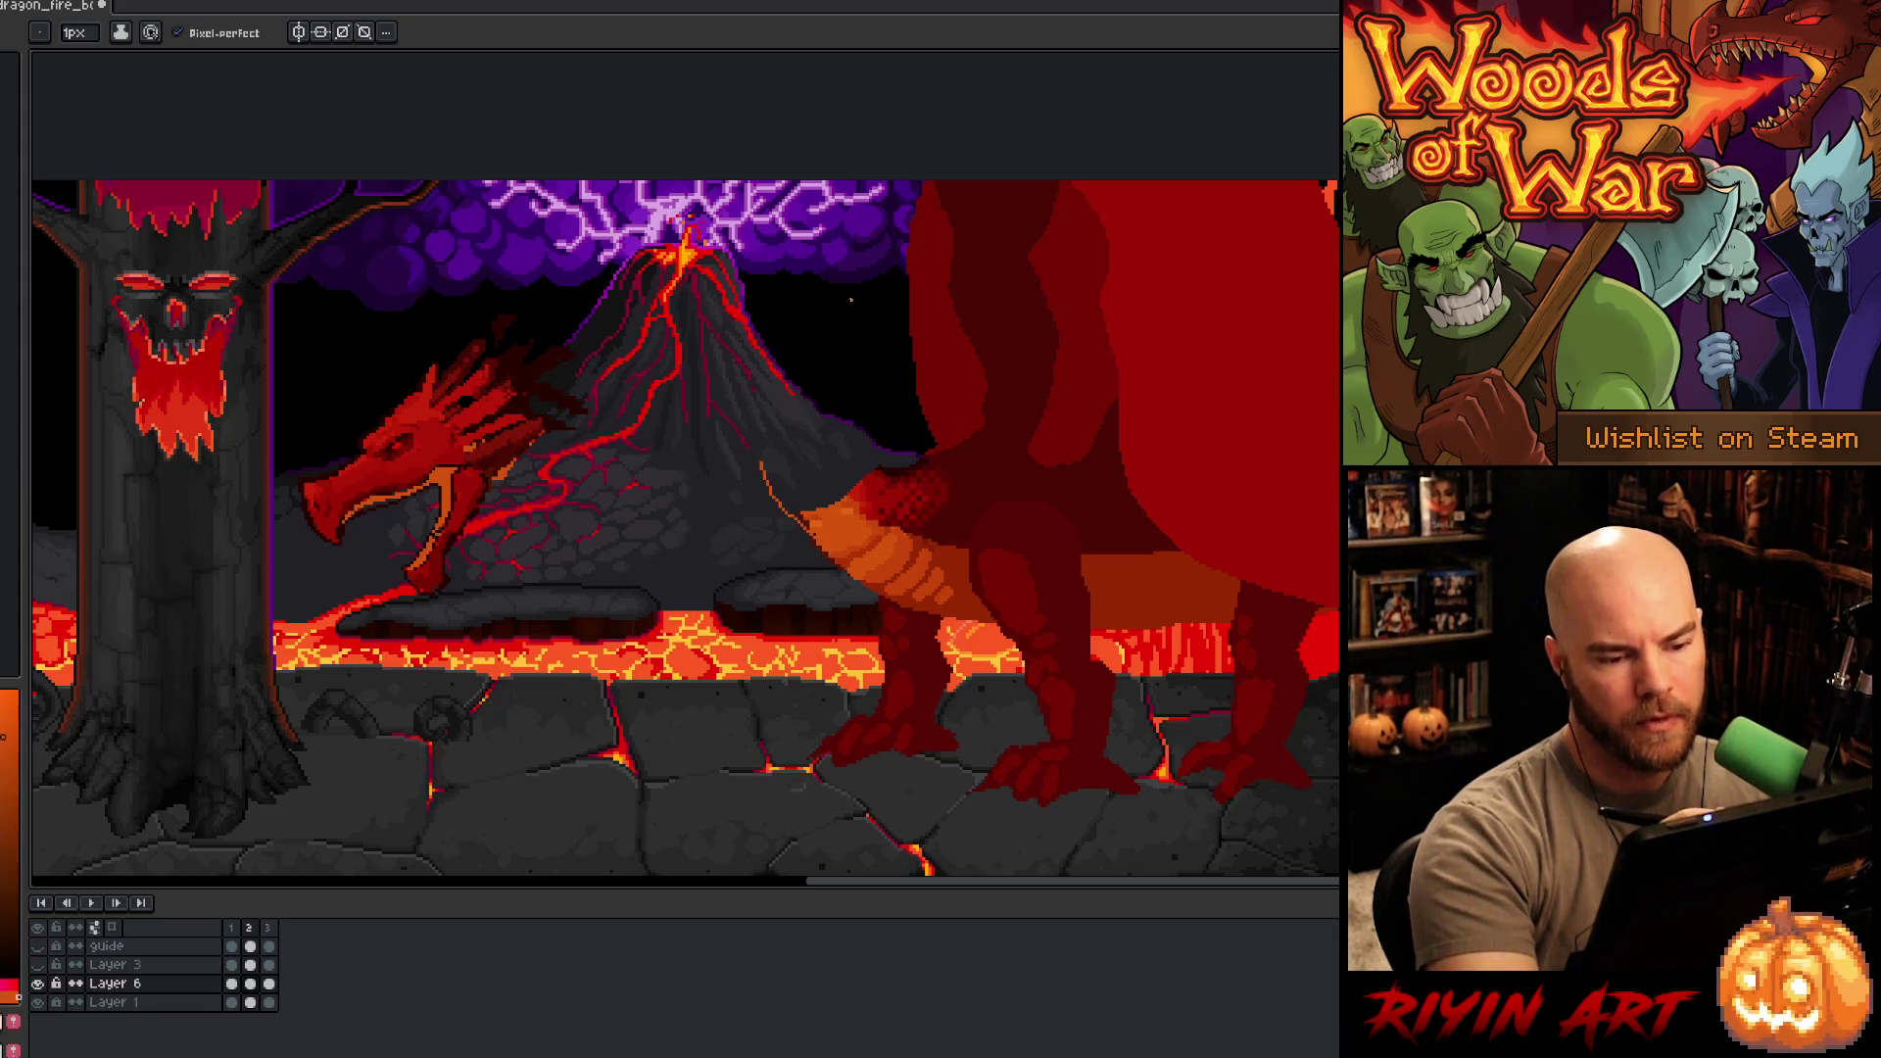
key(comma)
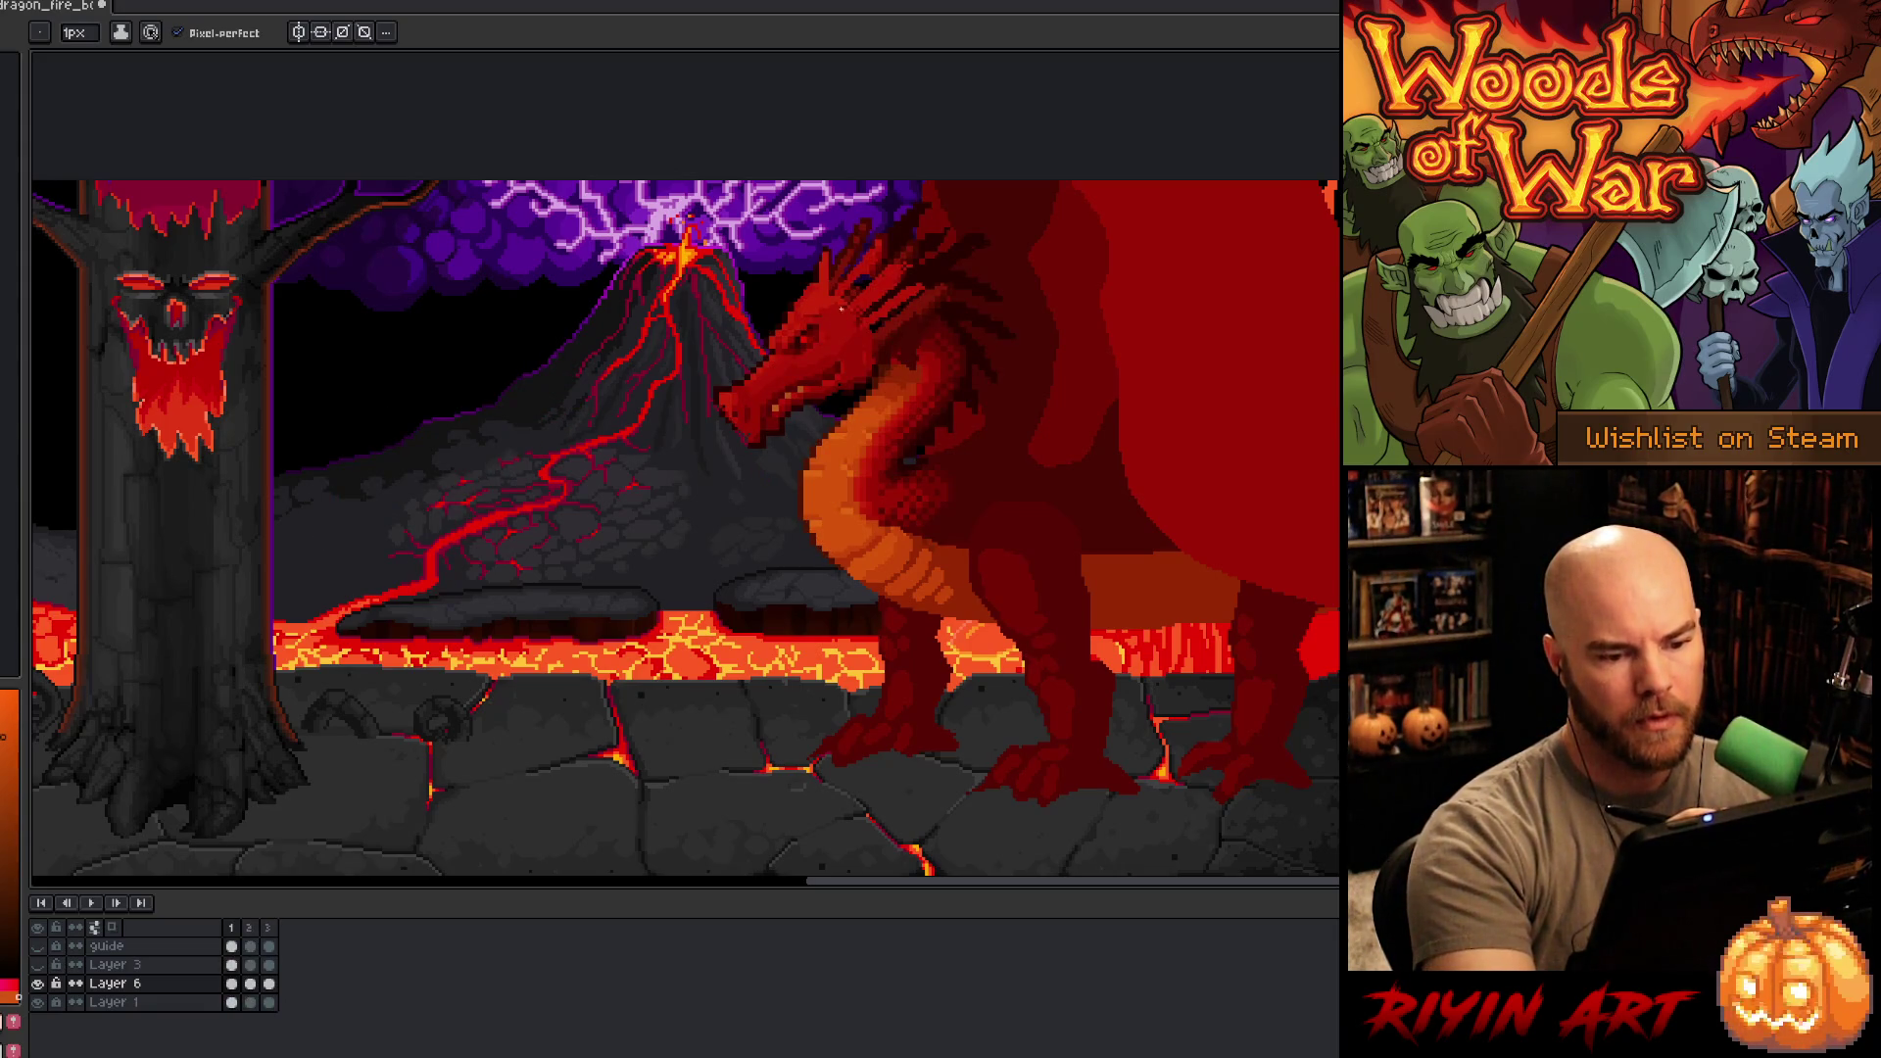
key(period)
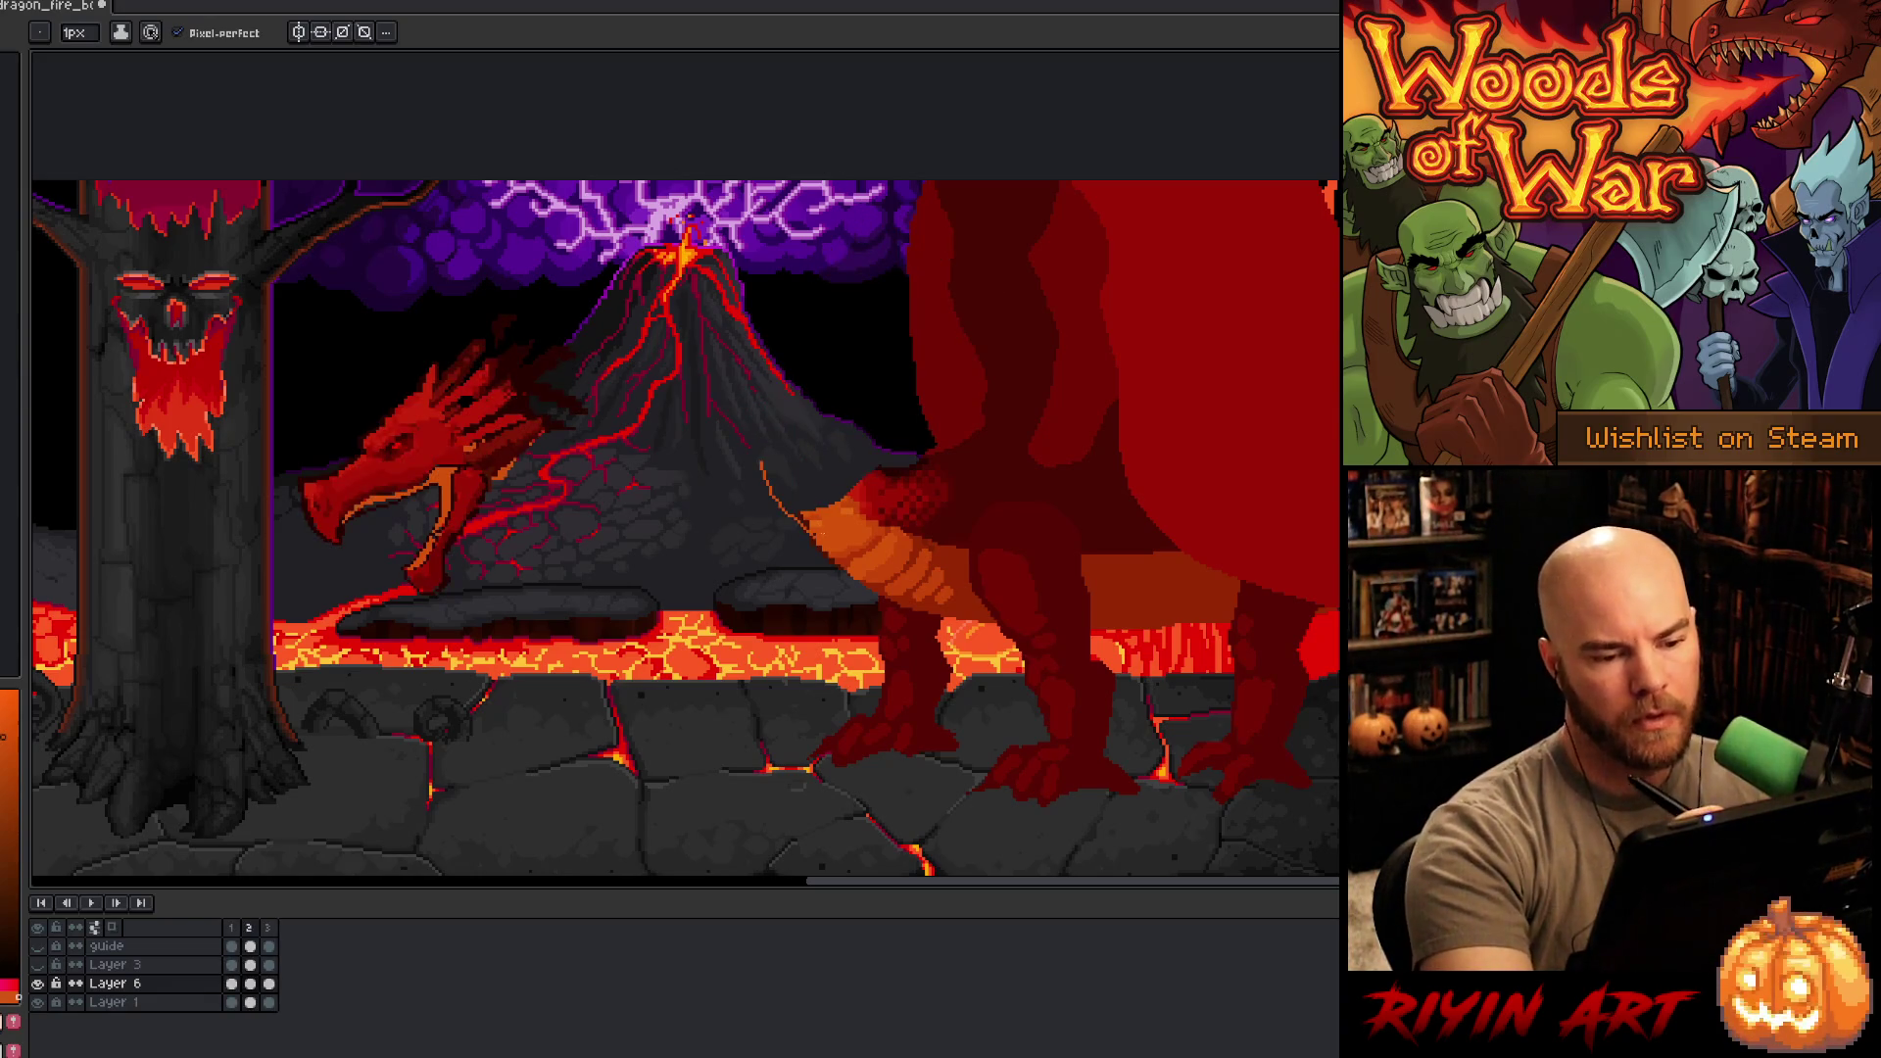
key(ctrl+z)
mouse_move(818, 541)
mouse_down()
mouse_move(756, 474)
mouse_move(790, 267)
mouse_up()
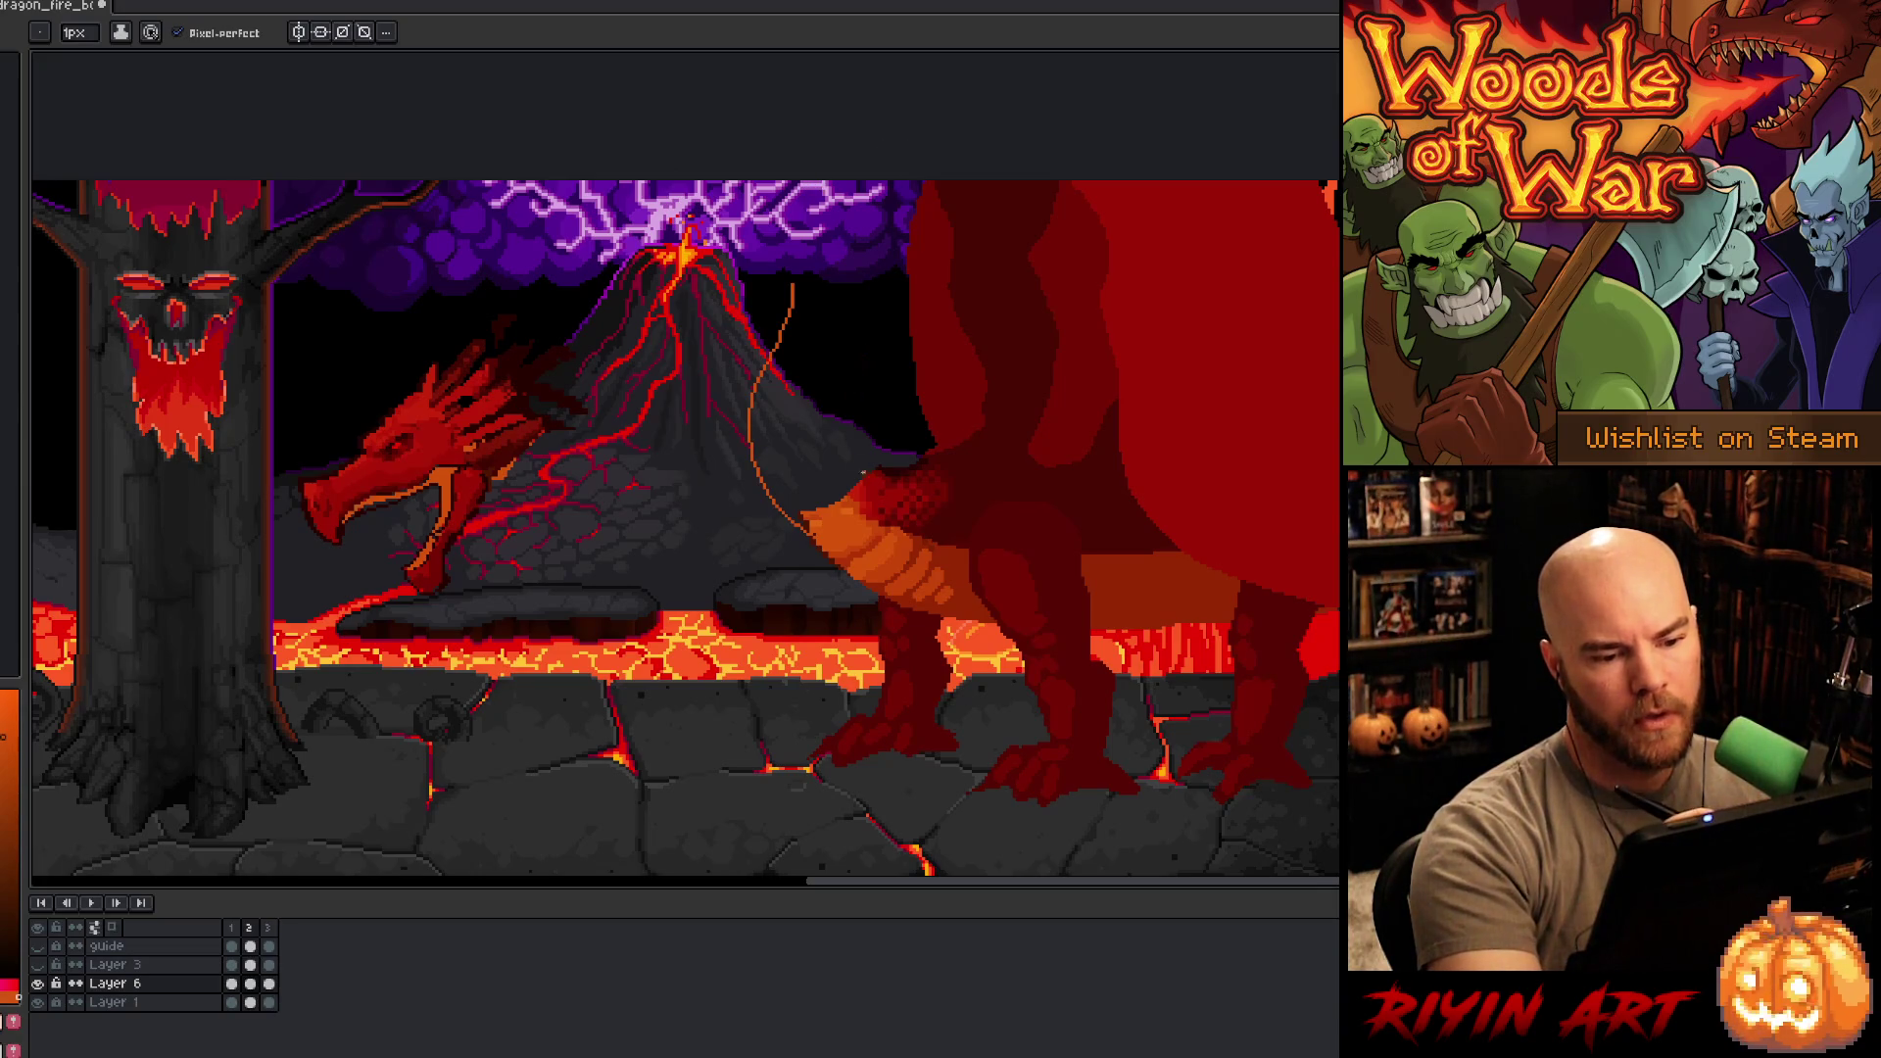
- Try a red neck edge, undo it, then fill the neck outline orange
alt+click(879, 468)
mouse_move(827, 415)
mouse_down()
mouse_move(855, 278)
mouse_move(819, 265)
mouse_move(801, 441)
mouse_up()
key(ctrl+z)
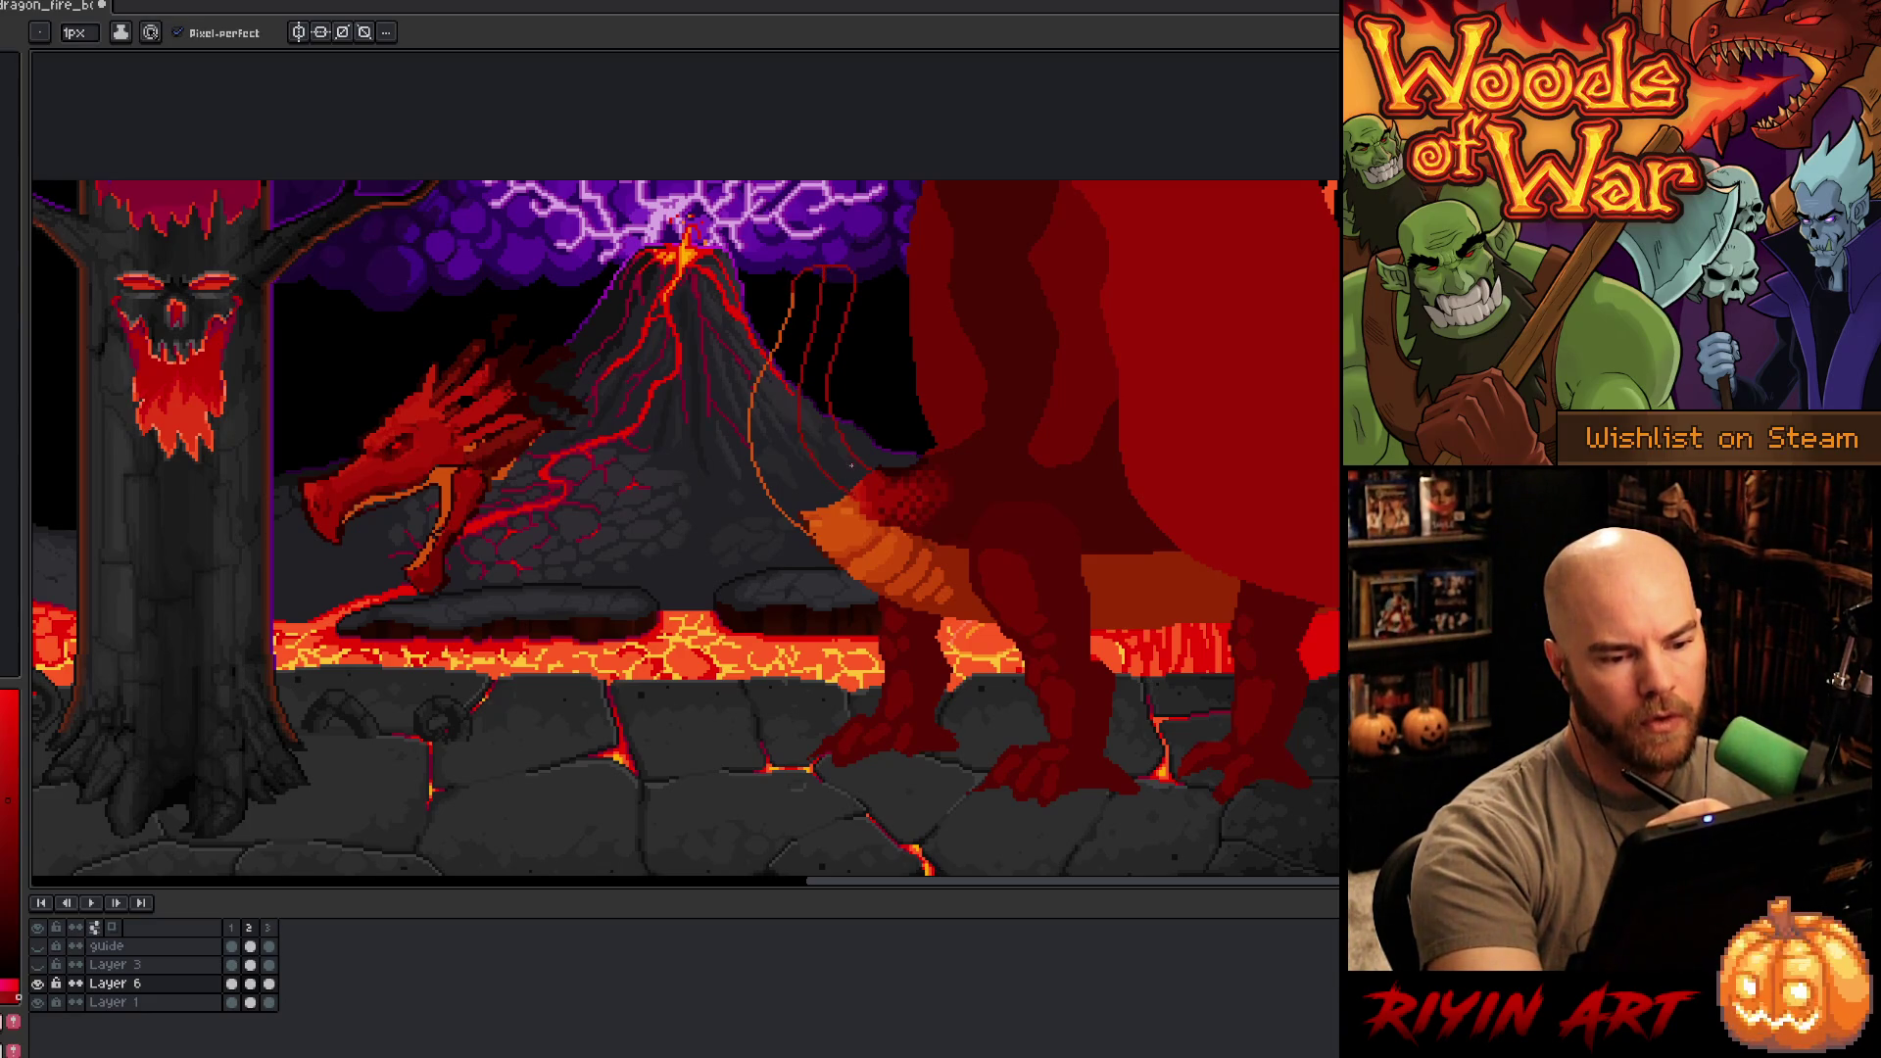
key(g)
click(832, 392)
alt+click(862, 548)
click(784, 411)
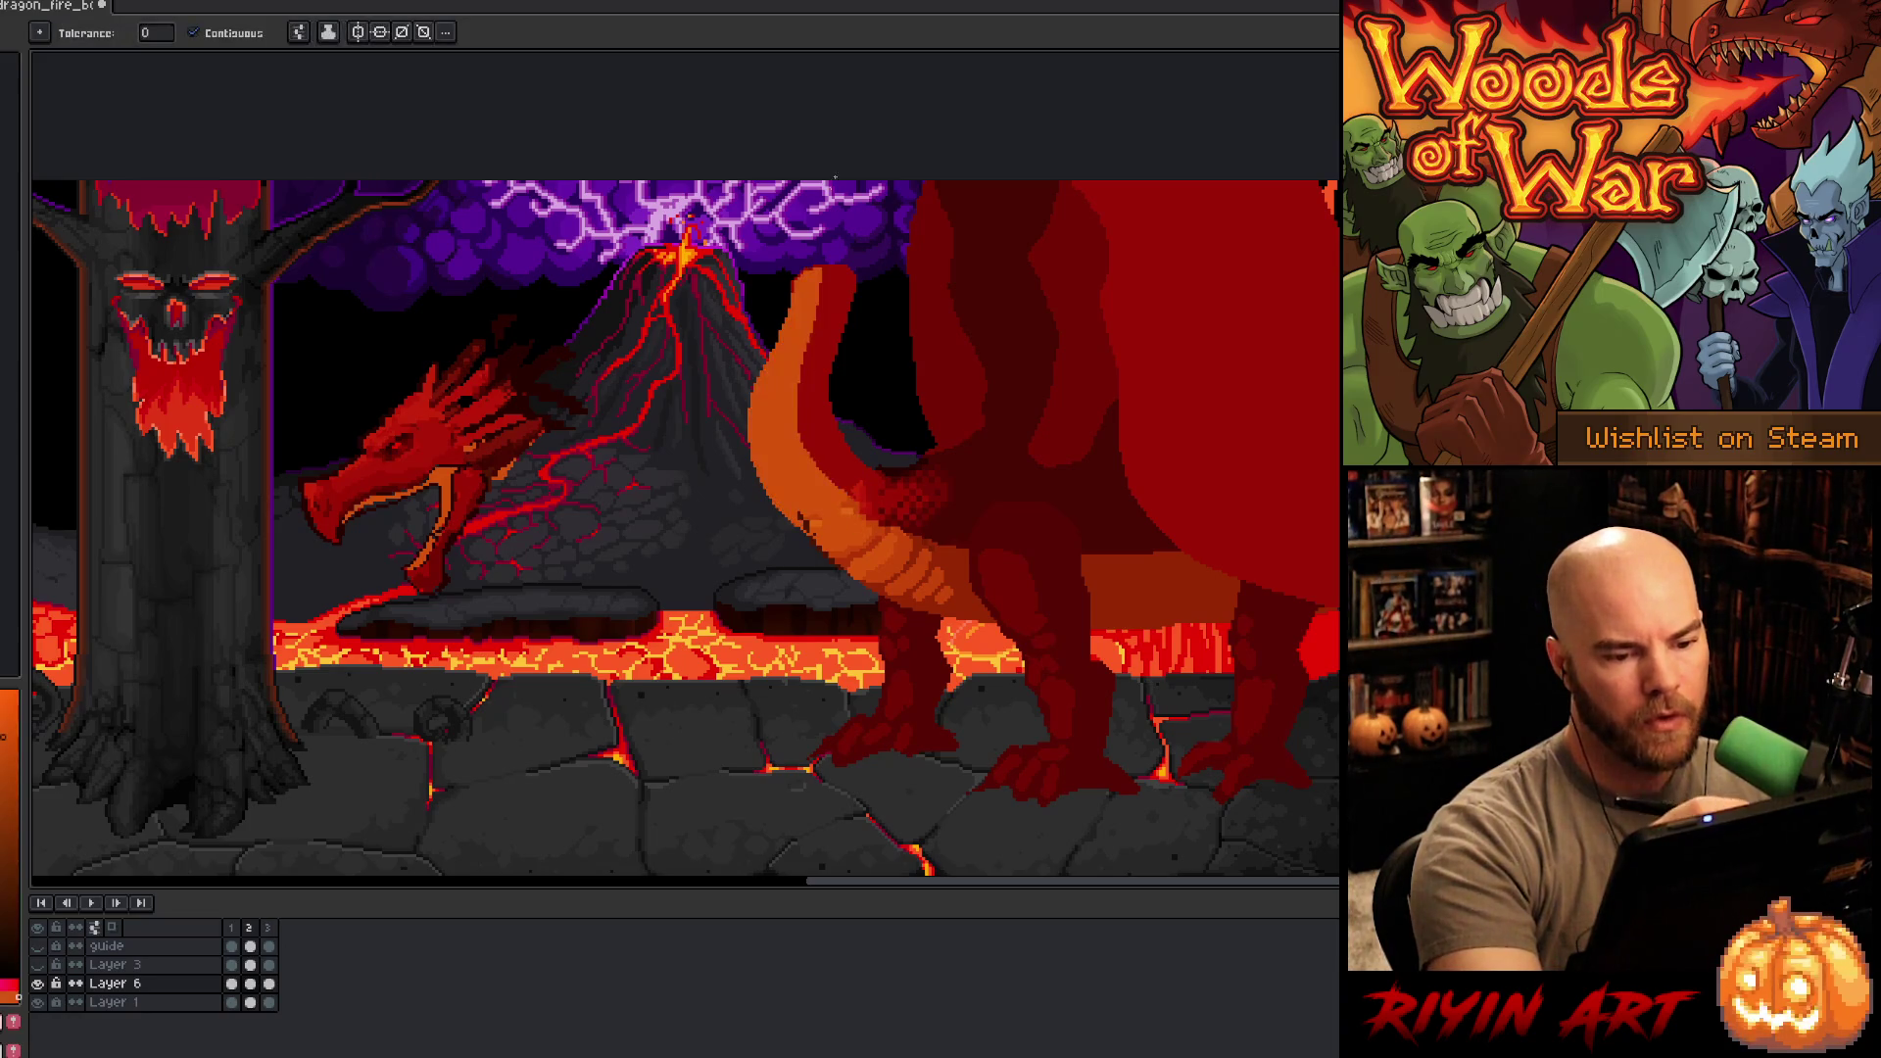
key(b)
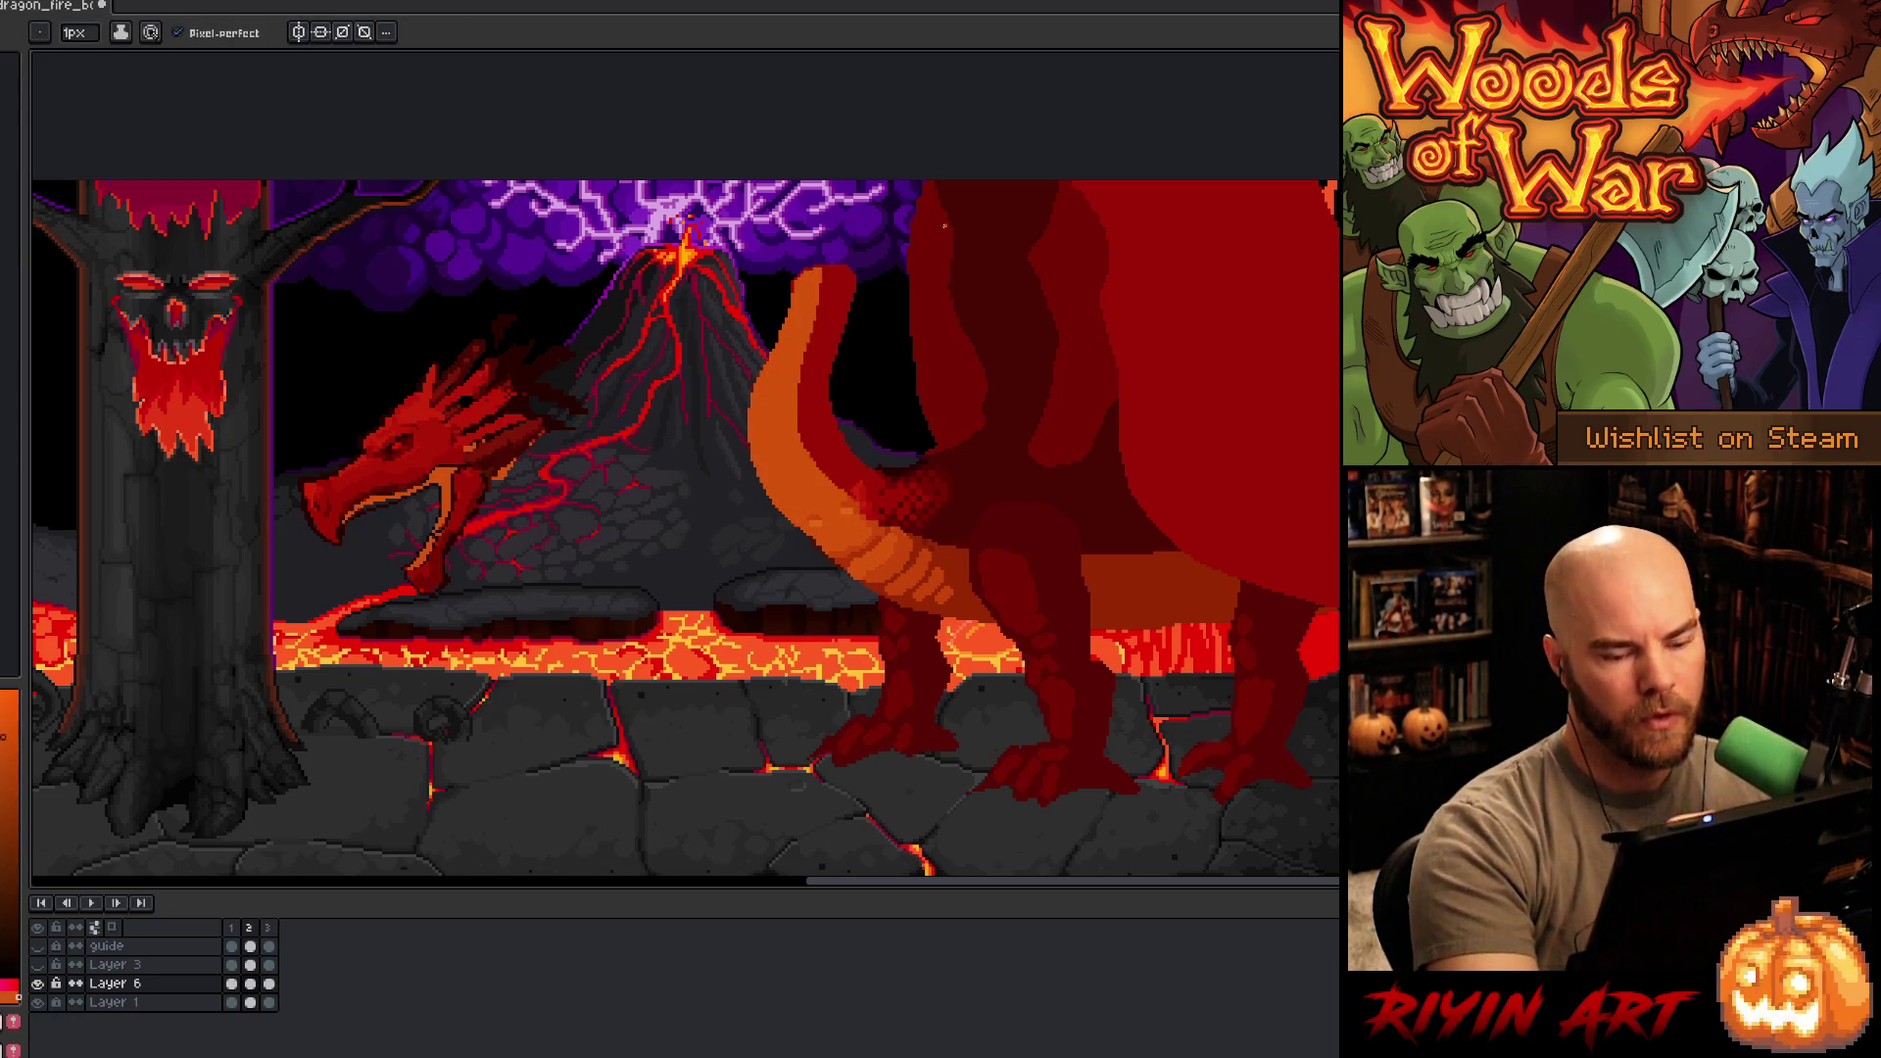
- Flip between frames 2 and 3 to check the new neck pose
key(Right)
key(Left)
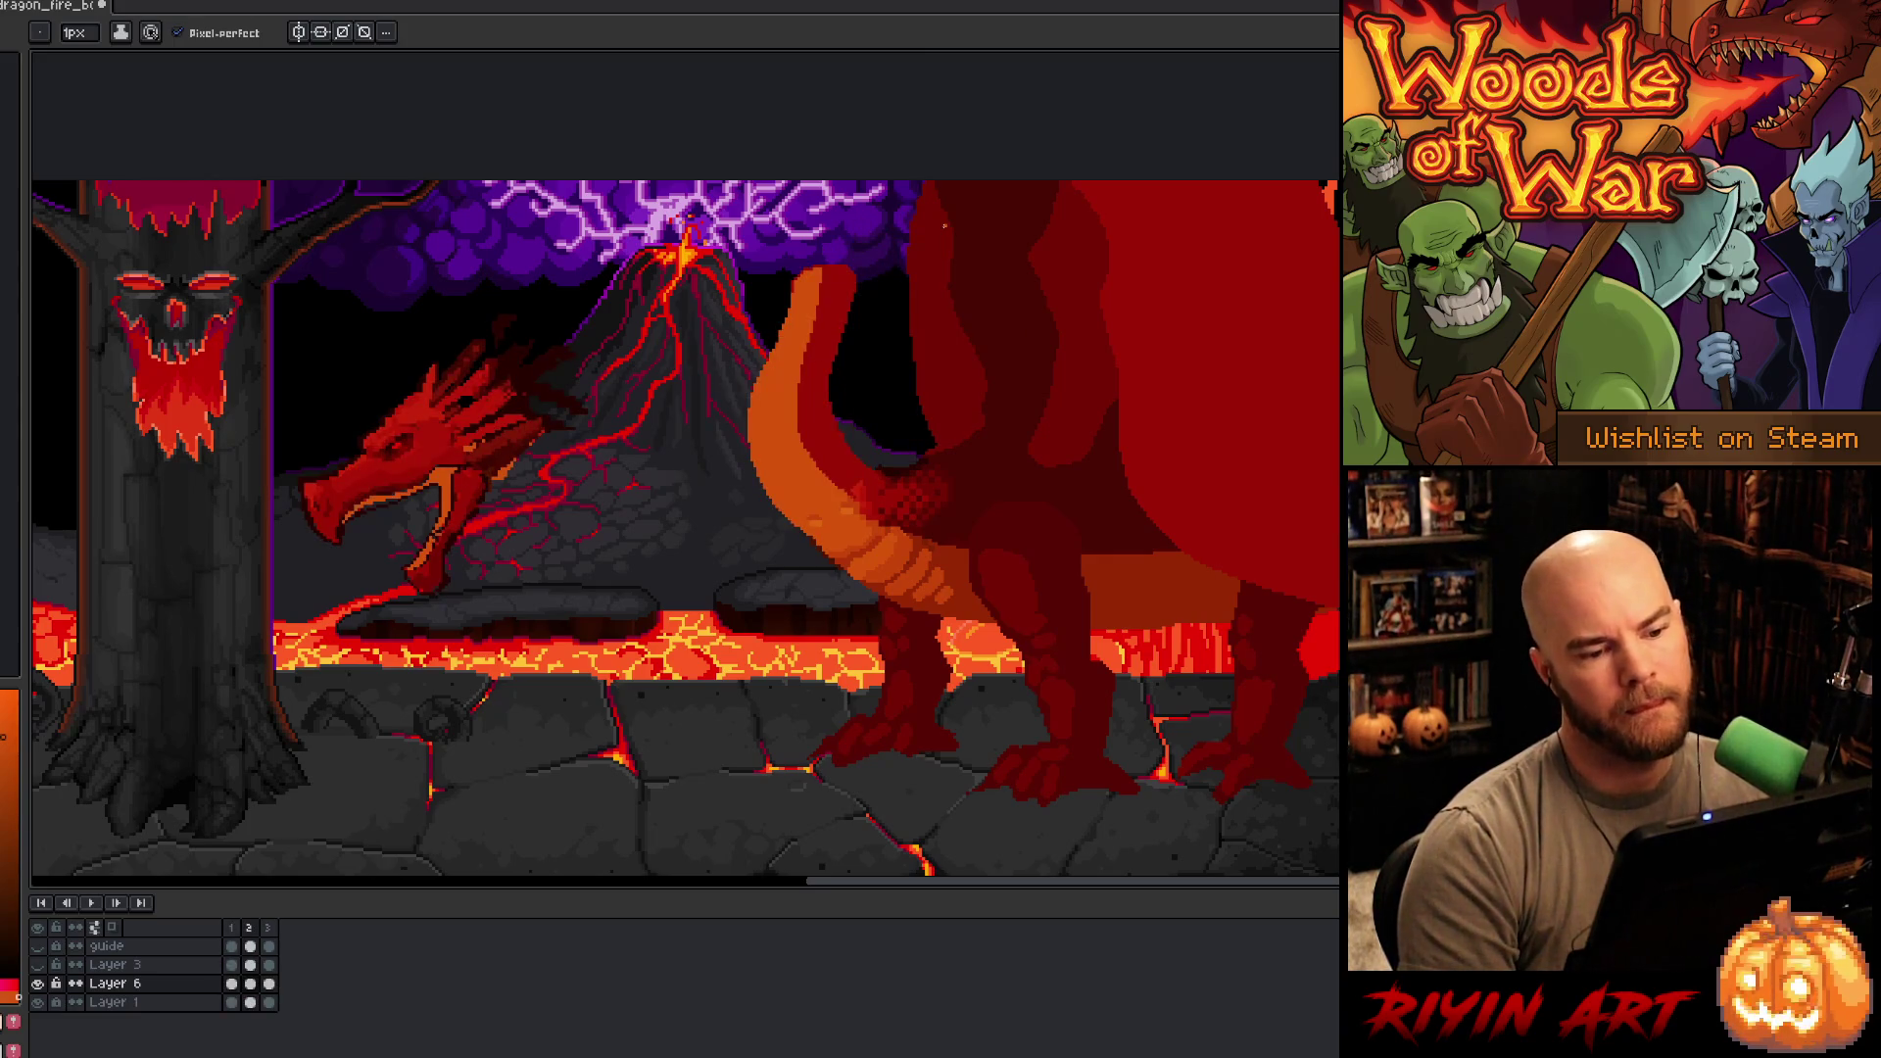
key(Right)
key(Left)
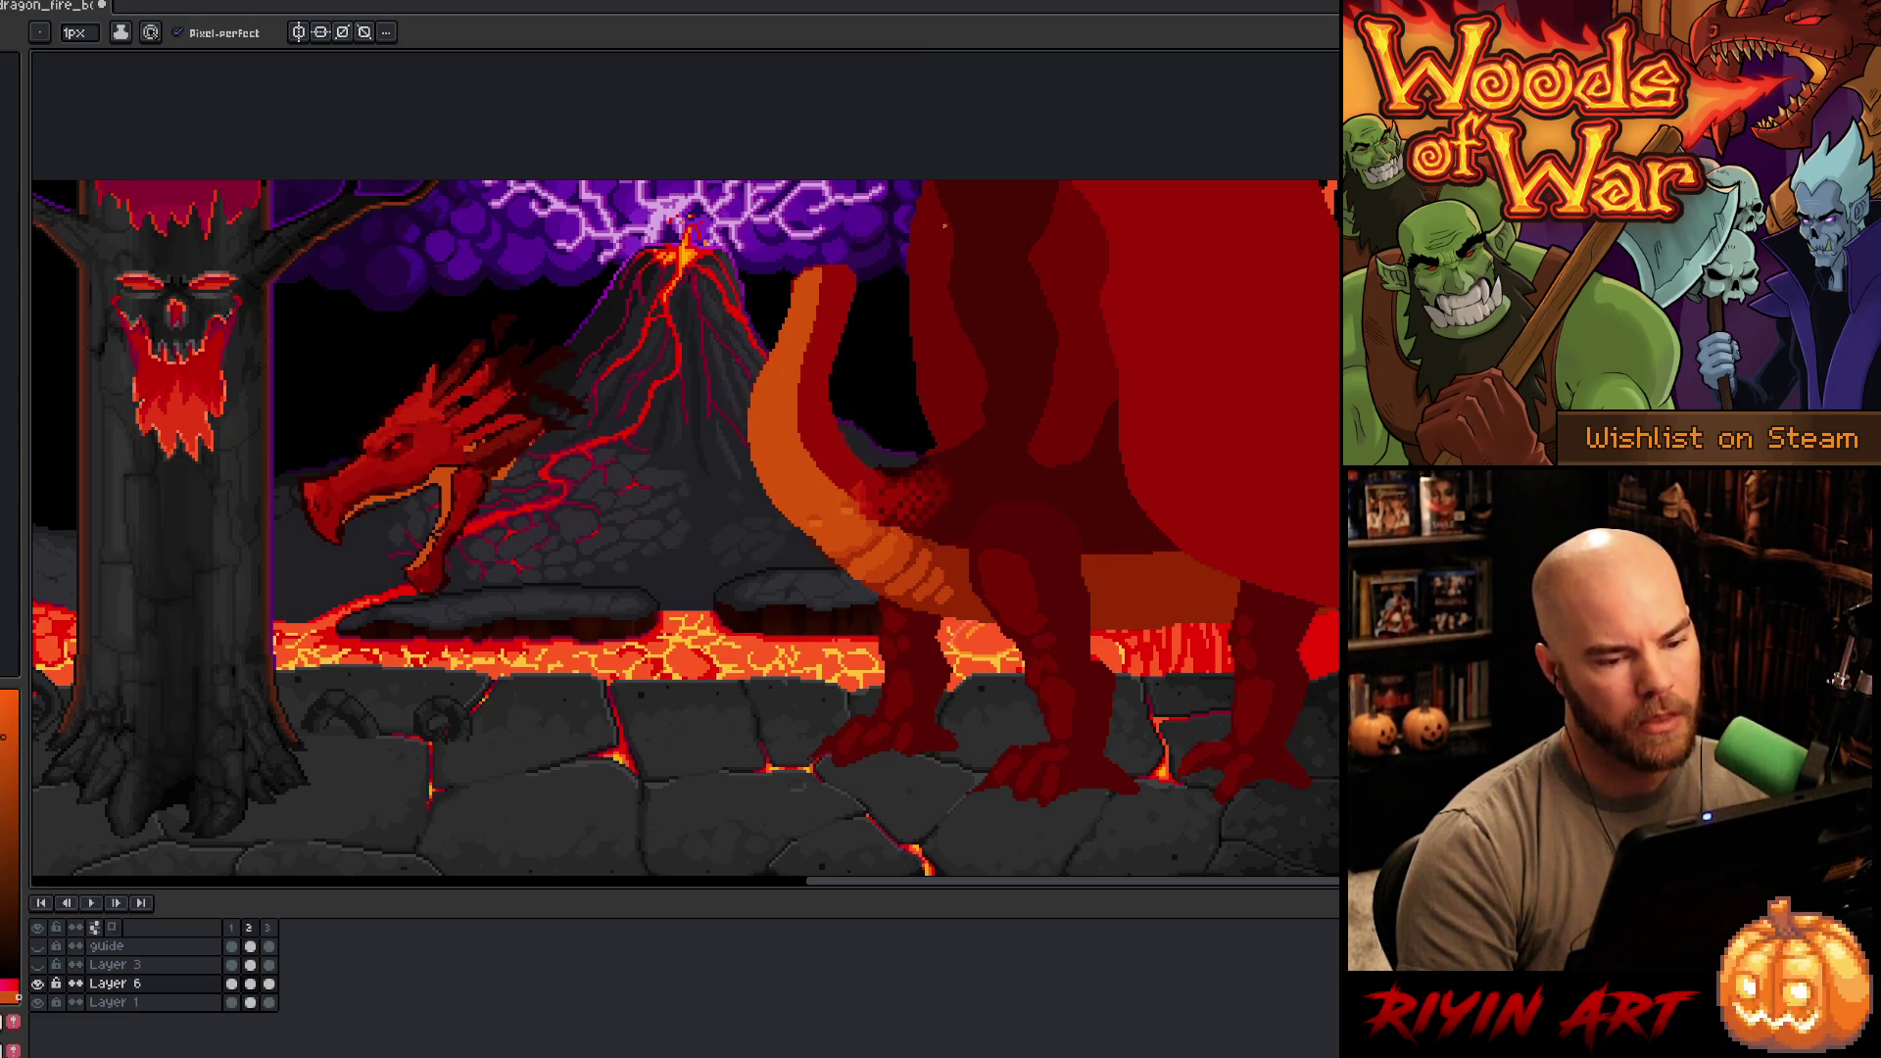
key(Right)
- Delete the old neck and draw a dark red stretched neck edge toward the volcano
key(m)
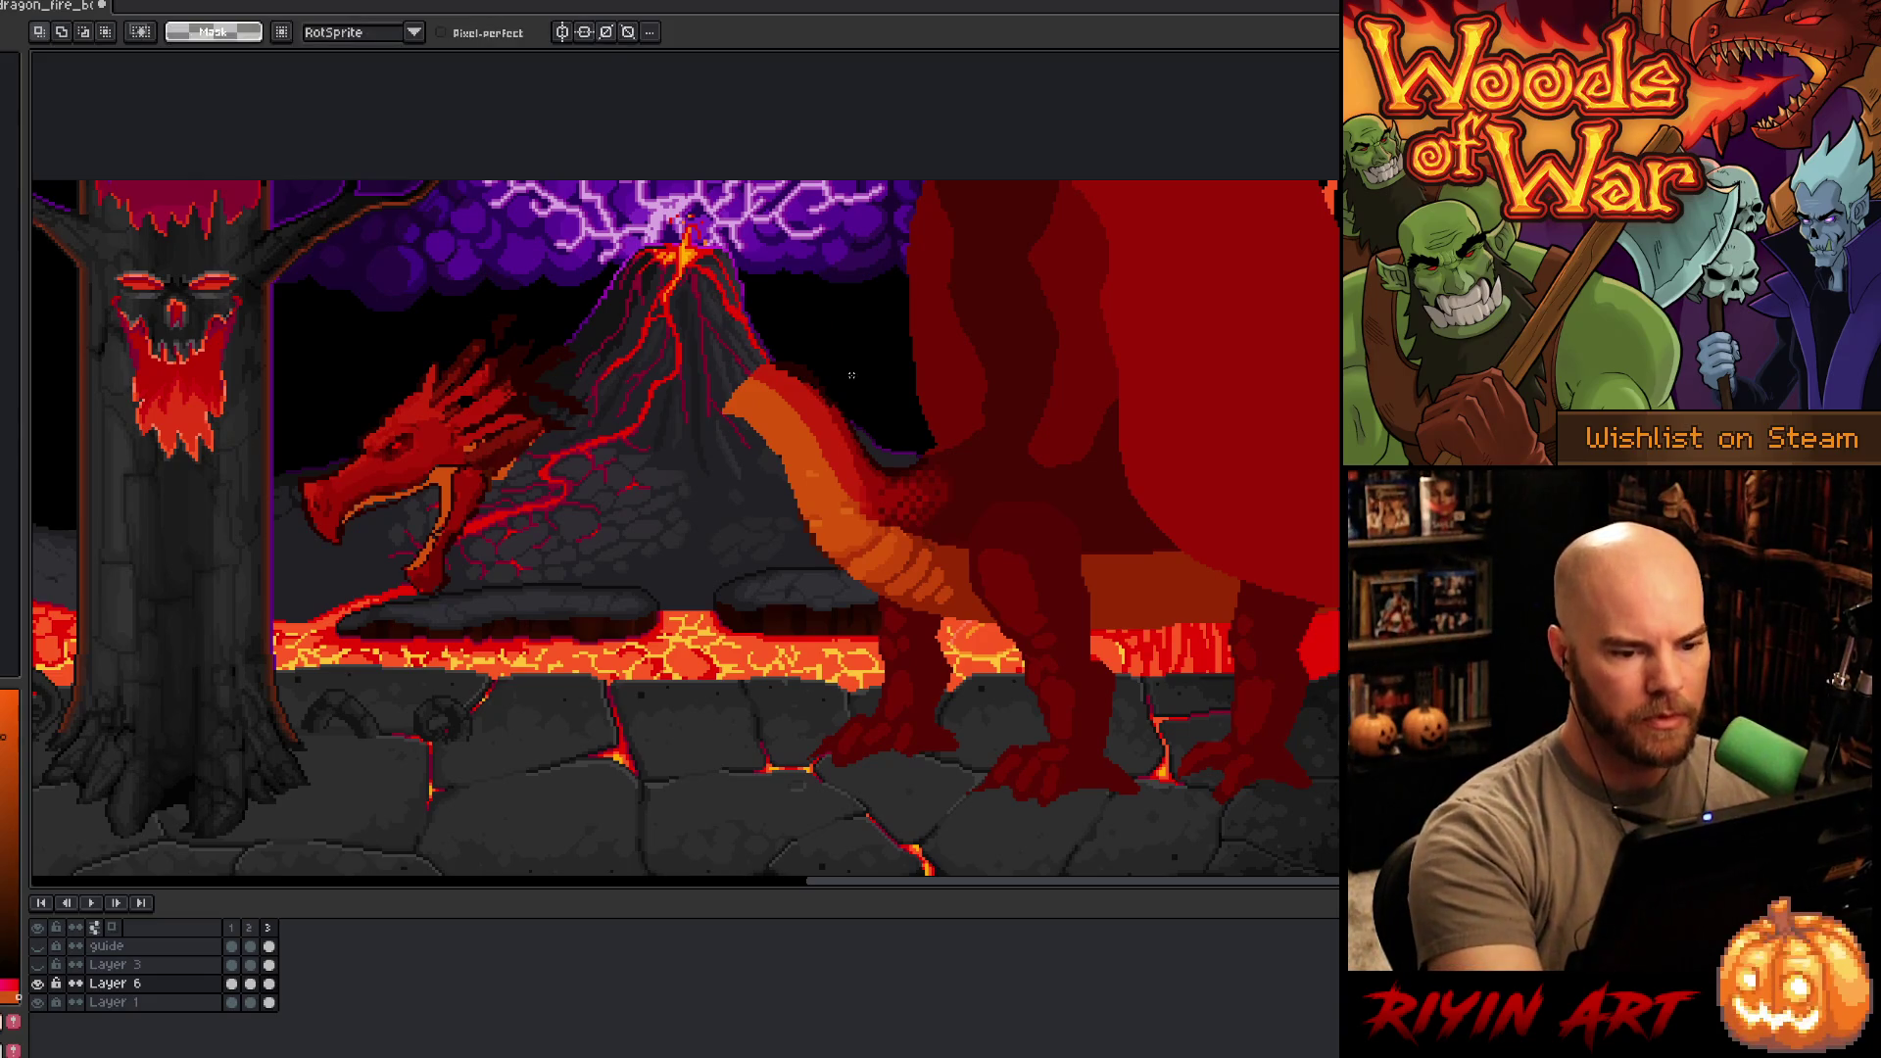
mouse_move(867, 375)
mouse_down()
mouse_move(886, 461)
mouse_move(833, 511)
mouse_move(771, 294)
mouse_move(828, 276)
mouse_up()
key(Delete)
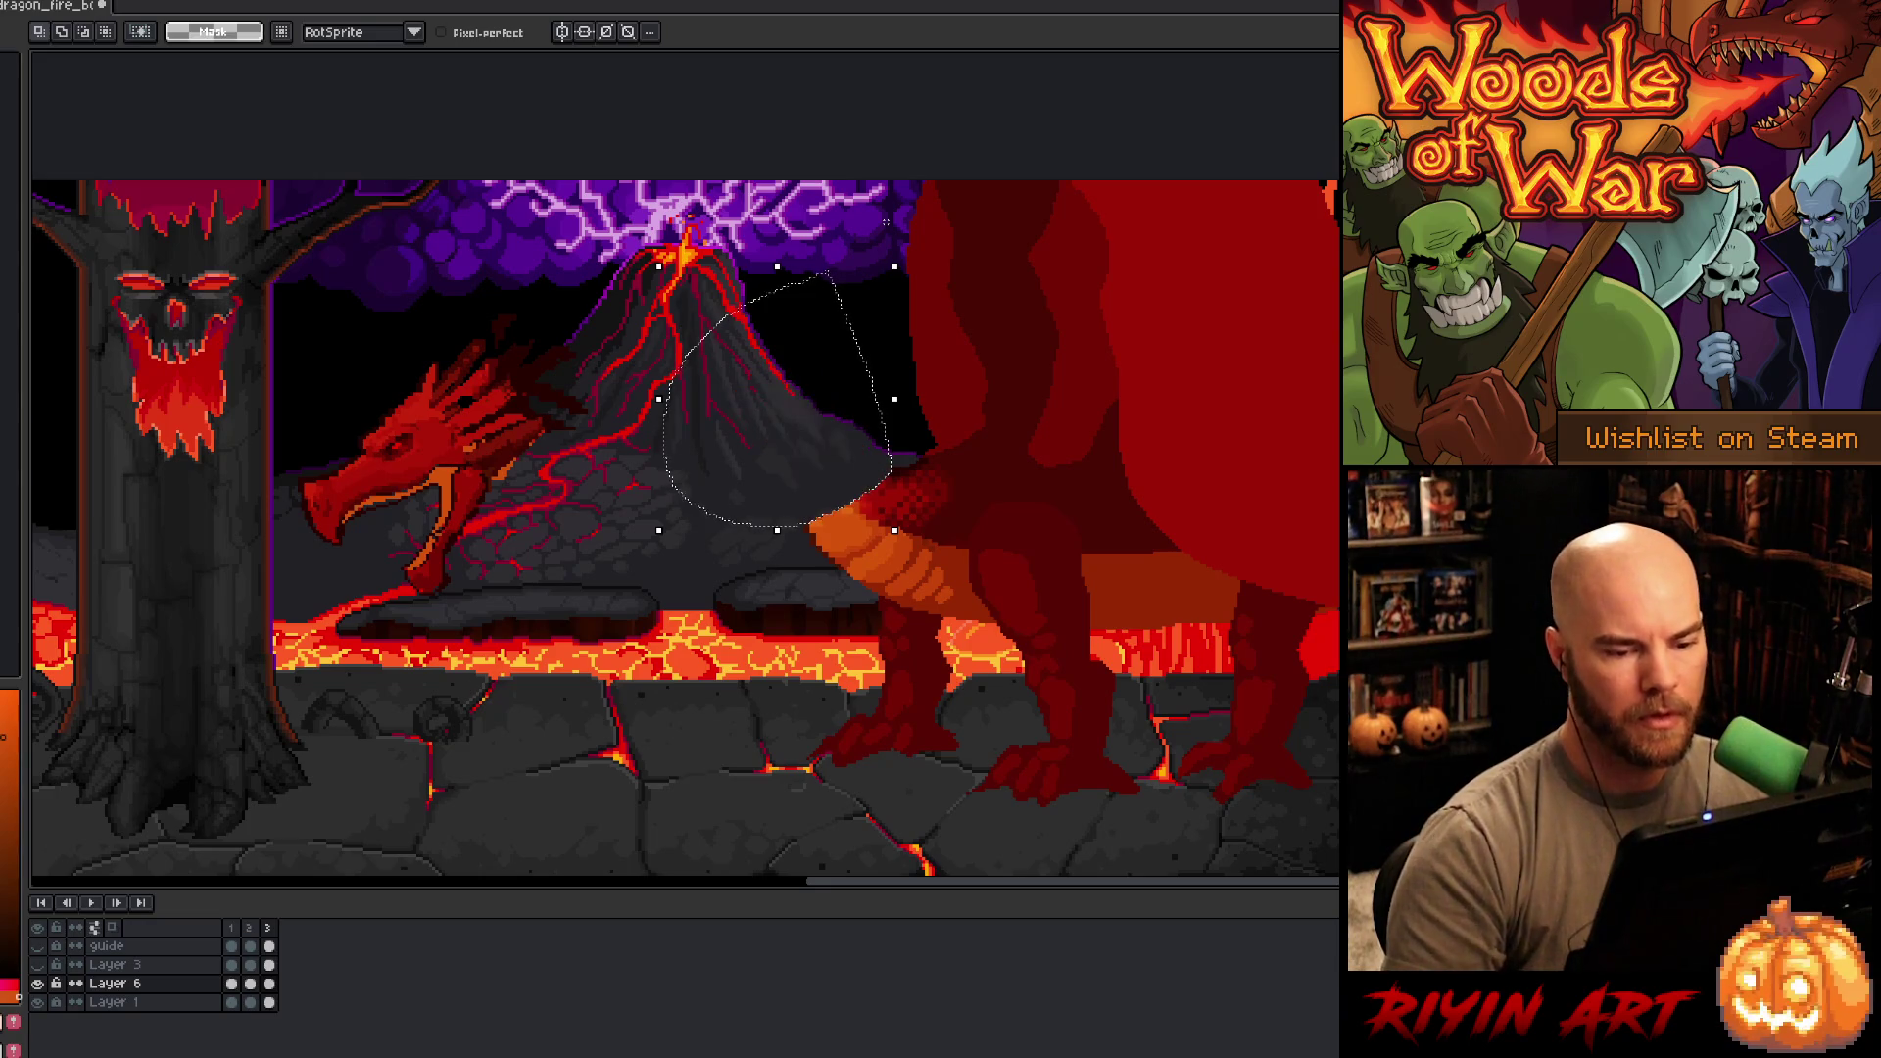
key(ctrl+d)
key(b)
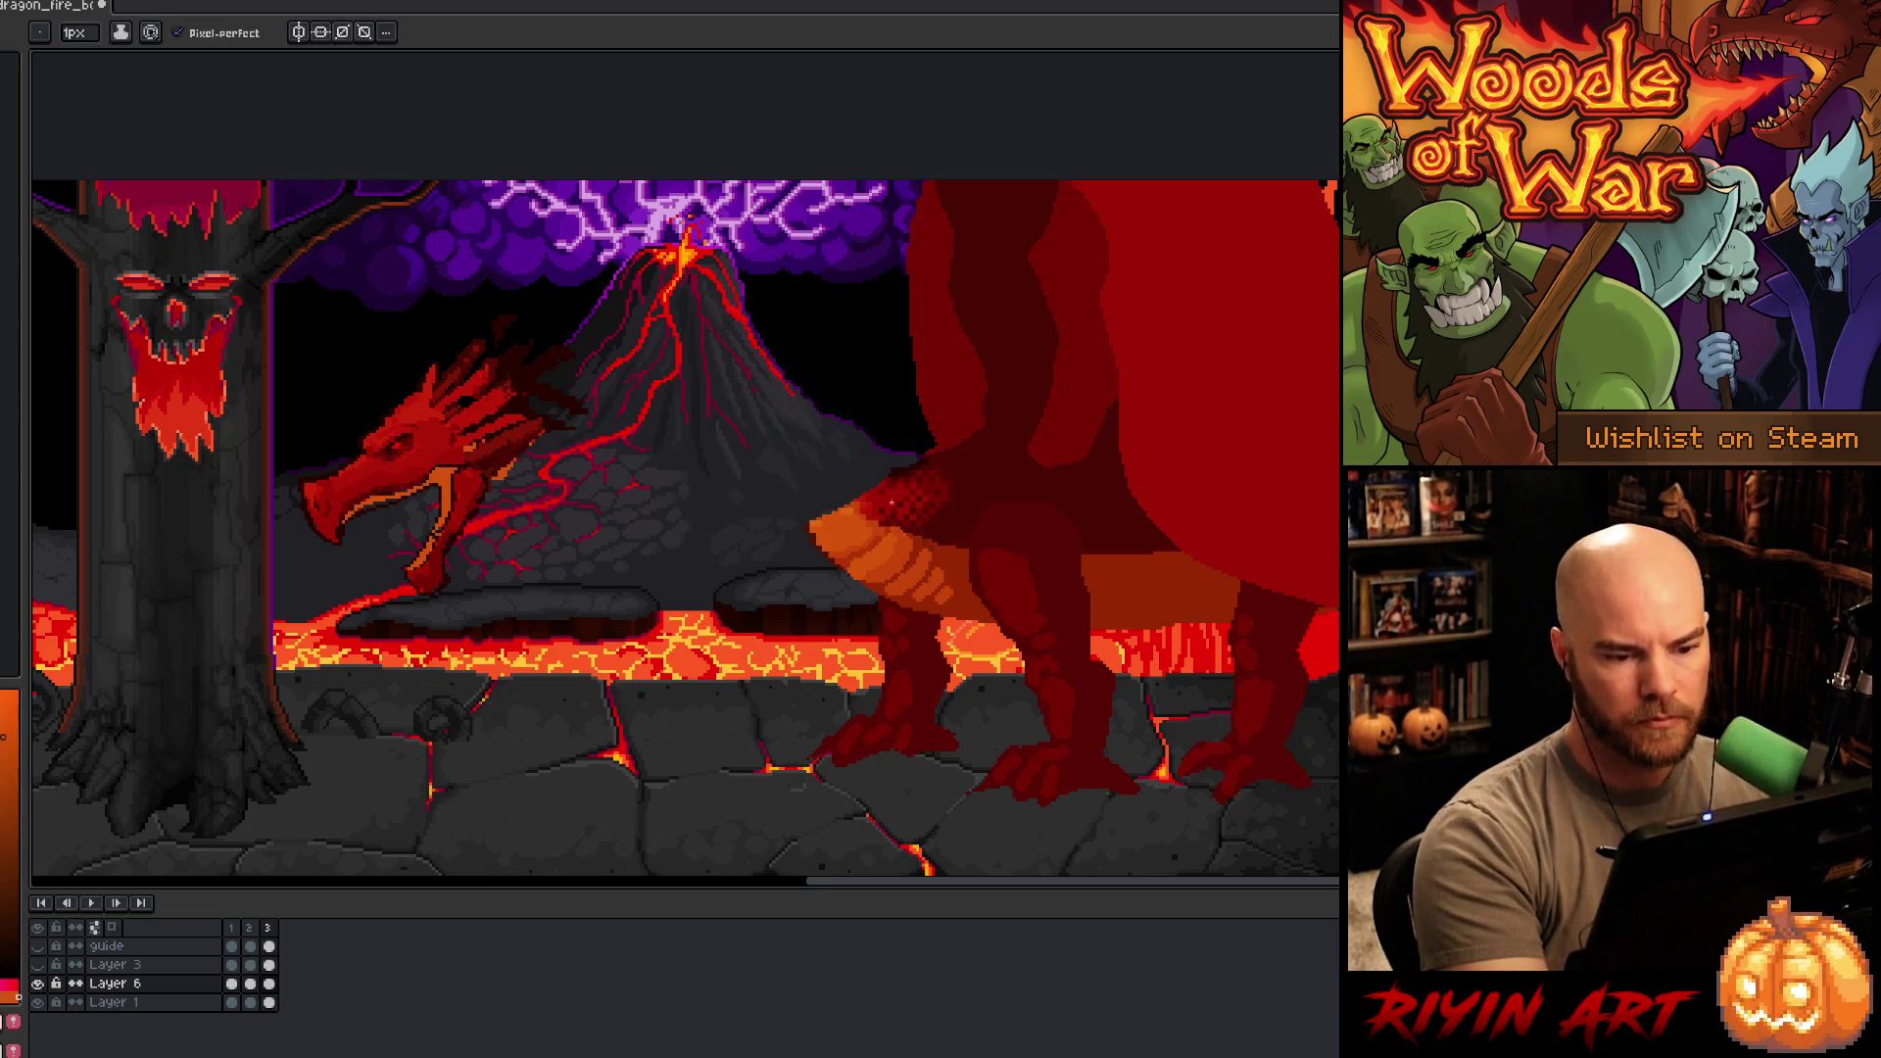
key(alt)
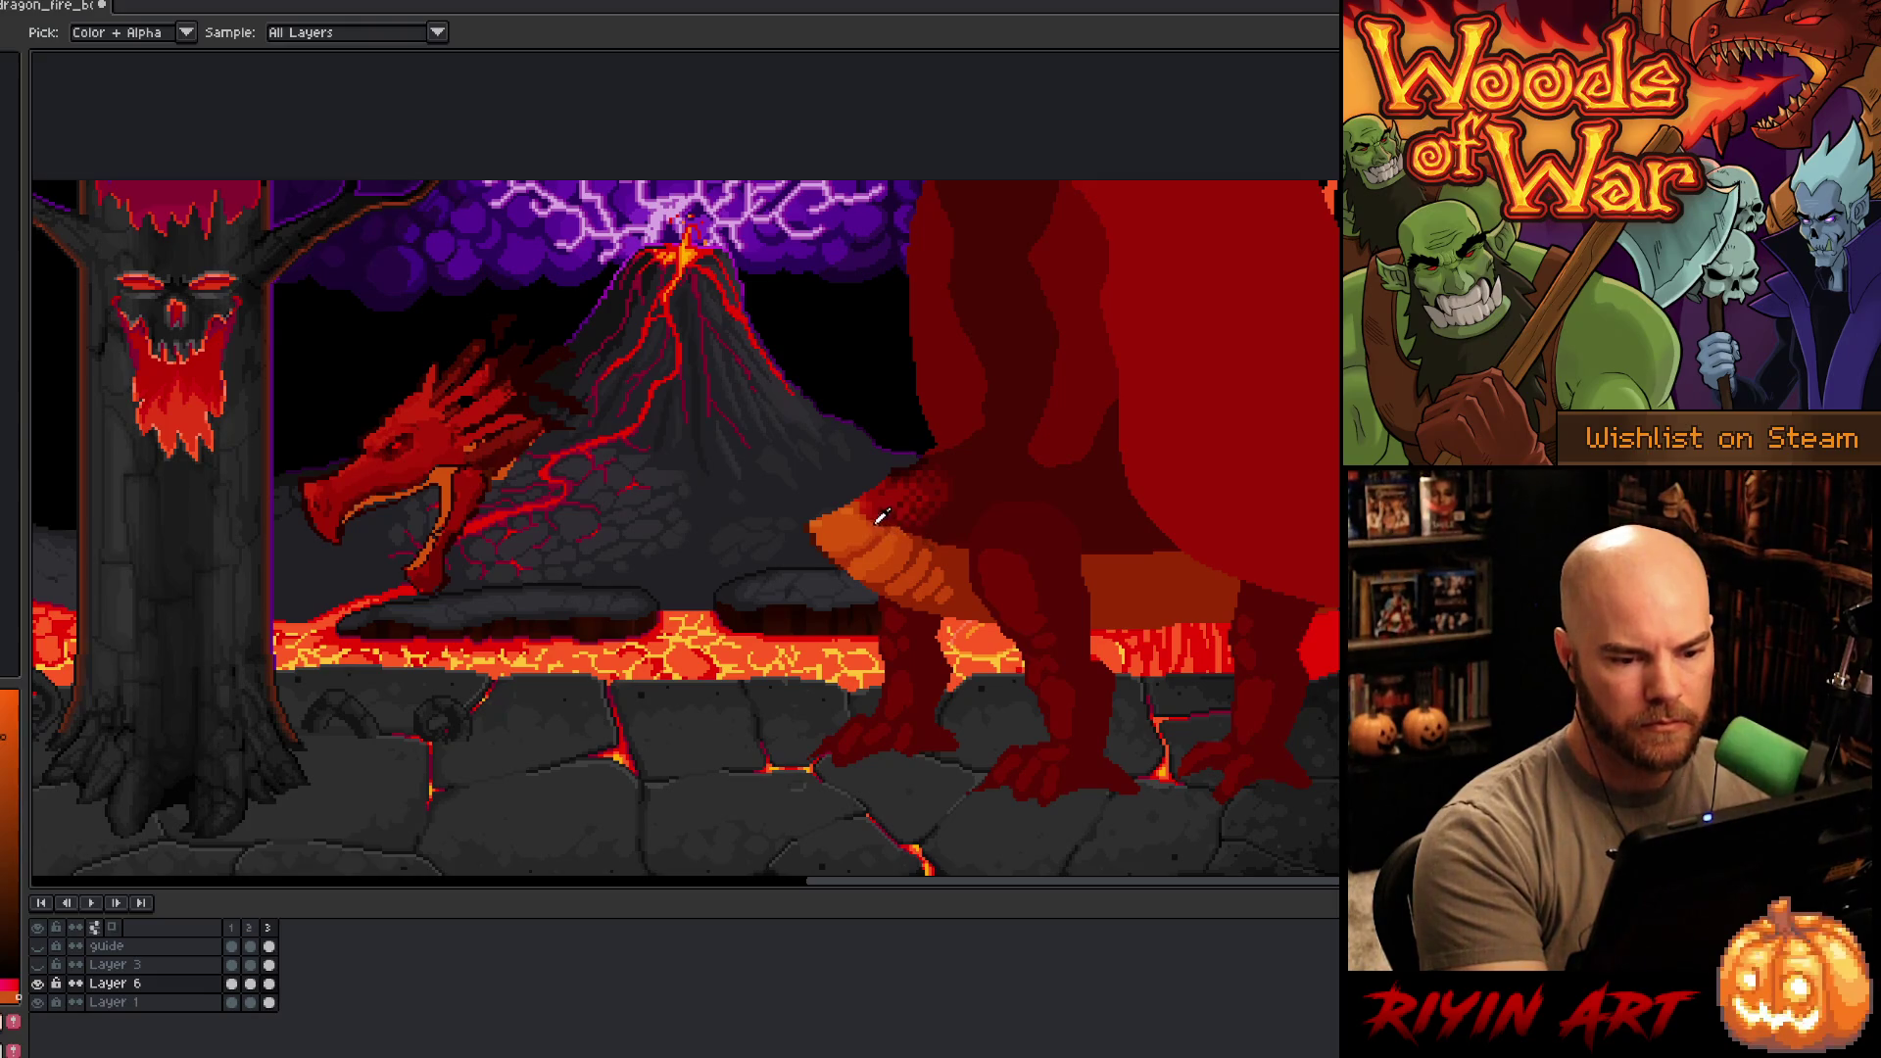
click(880, 510)
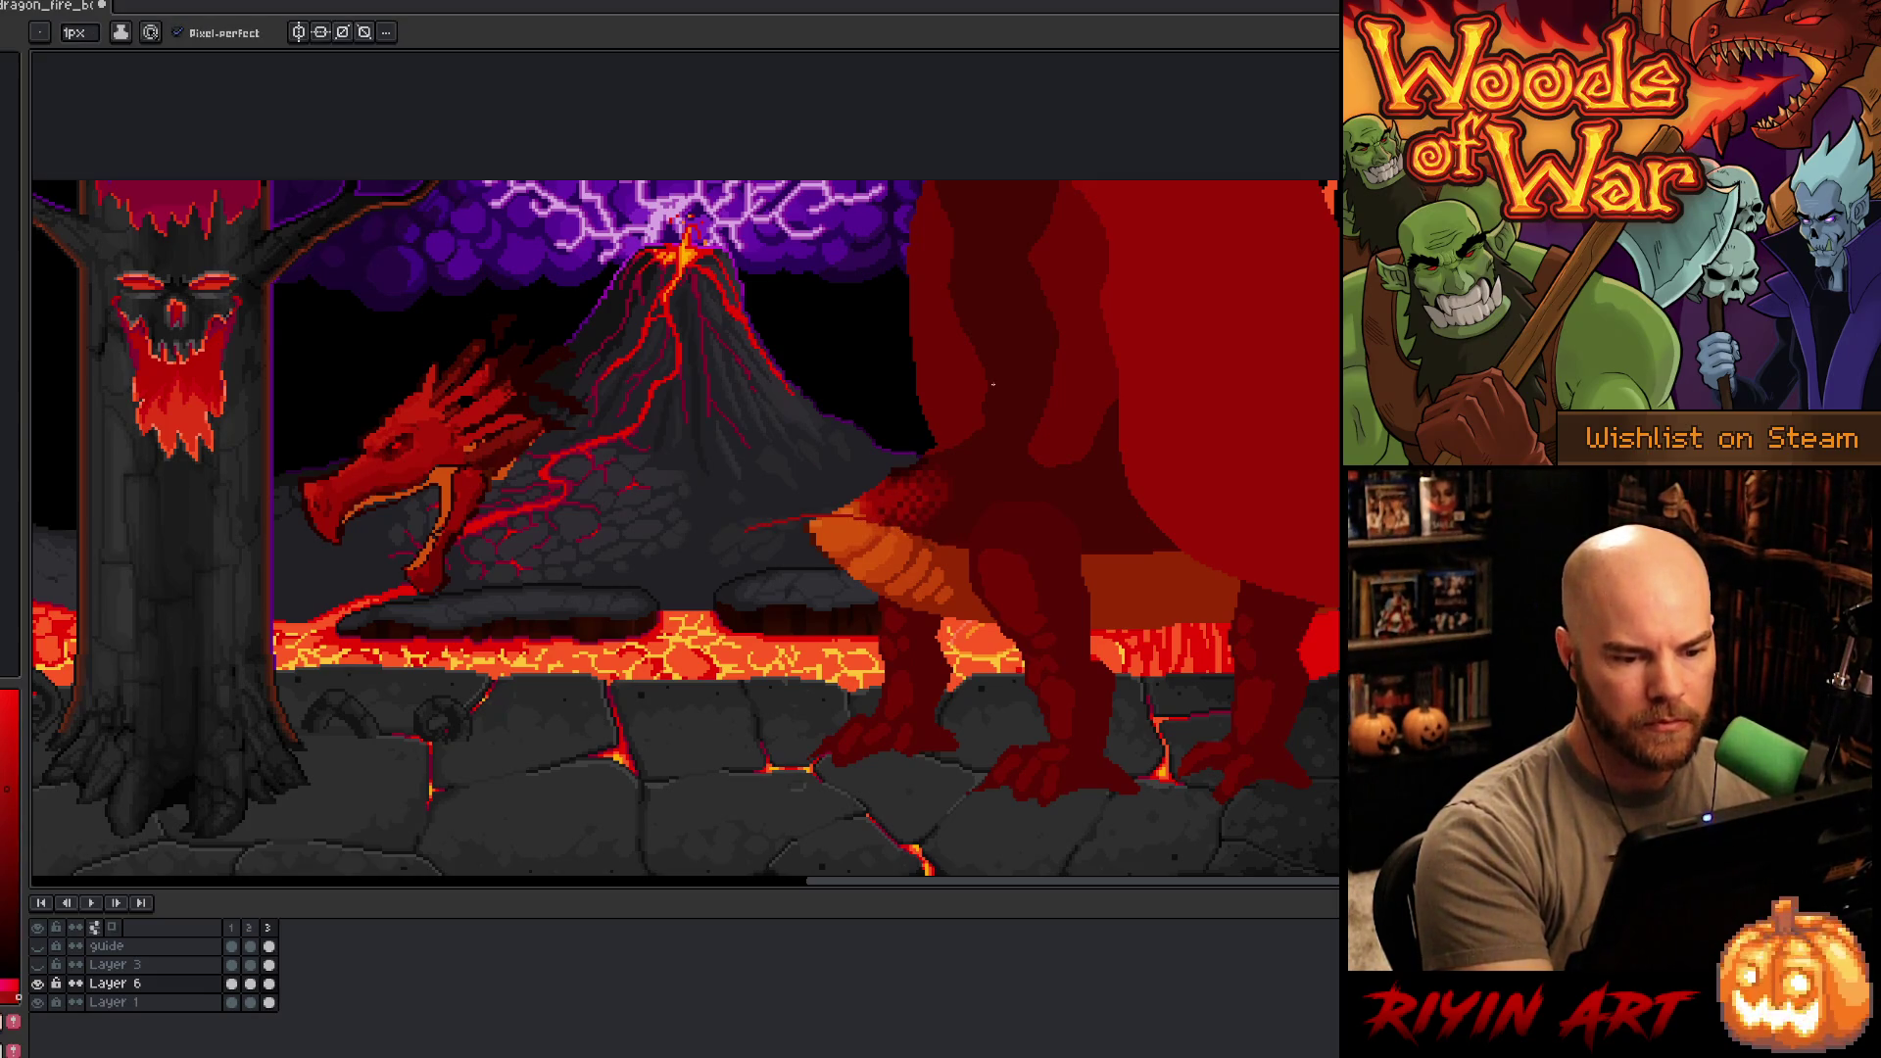
drag(862, 521, 703, 536)
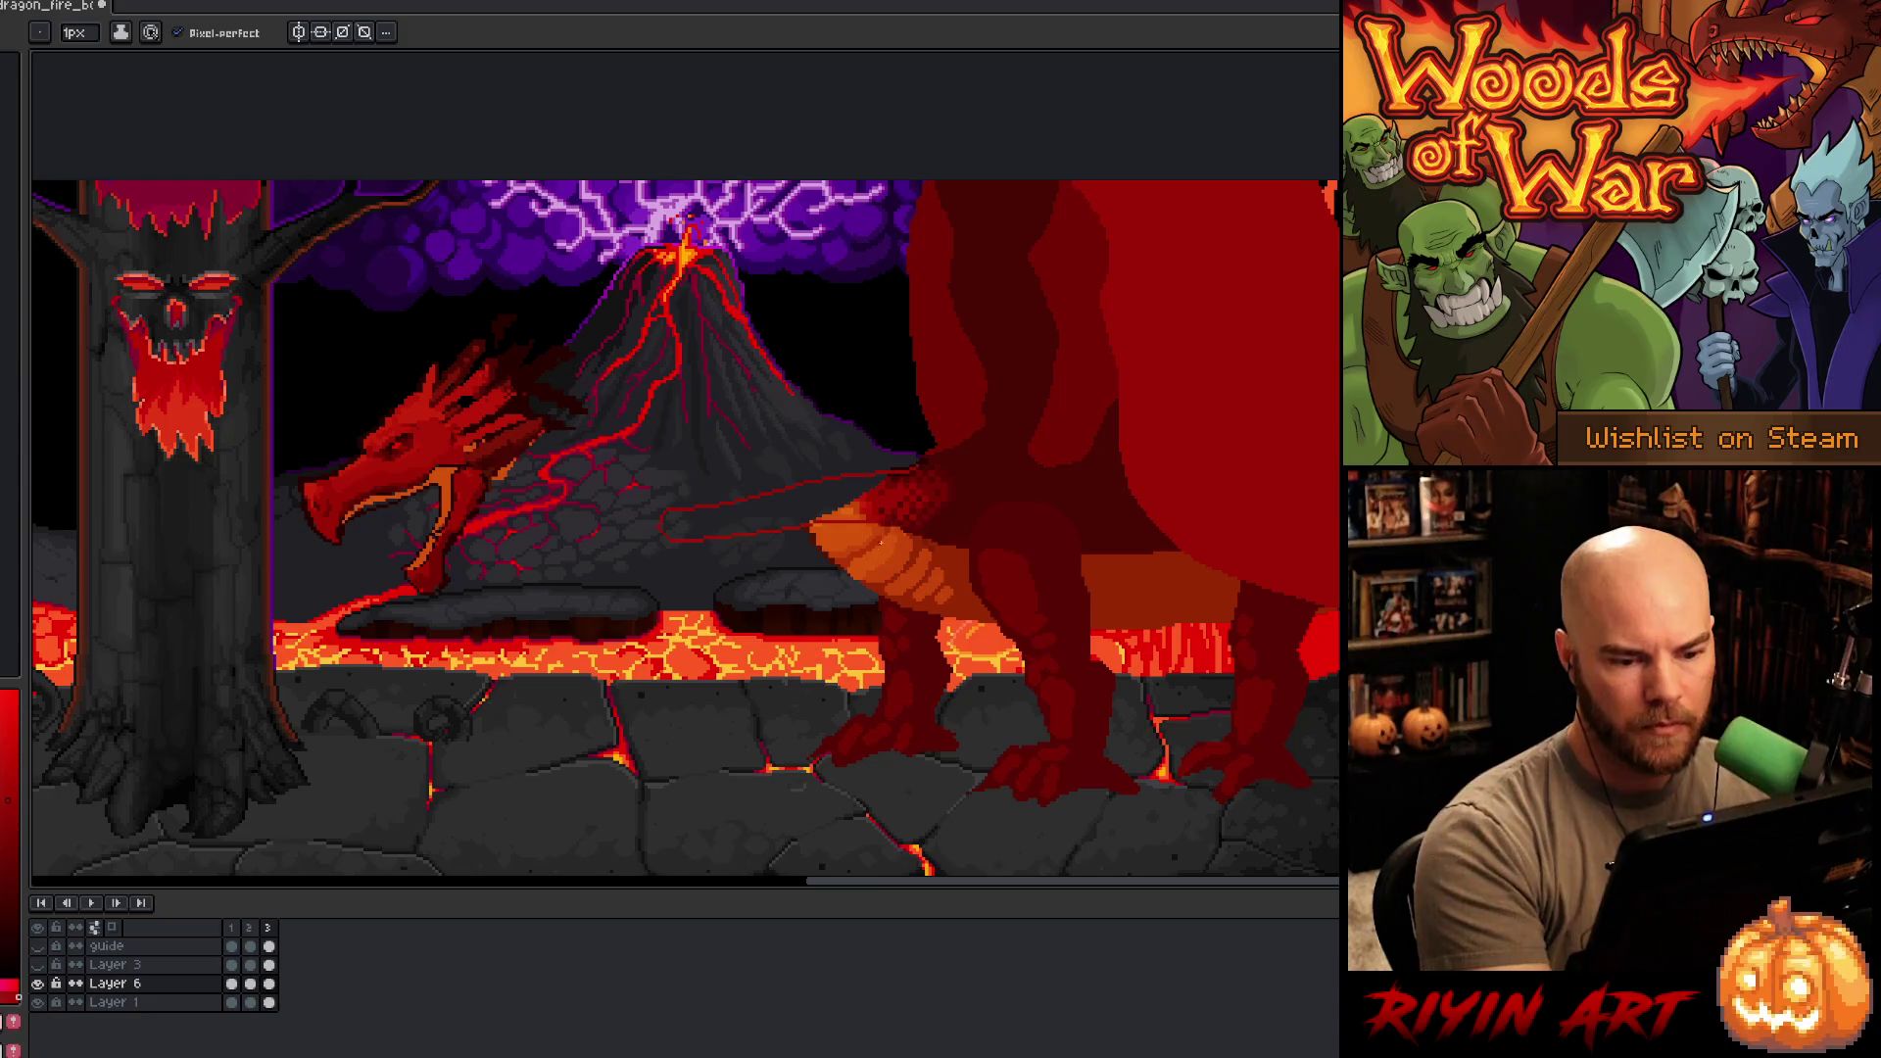
- Sample orange shades from the dragon and add orange pixels along the belly edge
alt+click(883, 539)
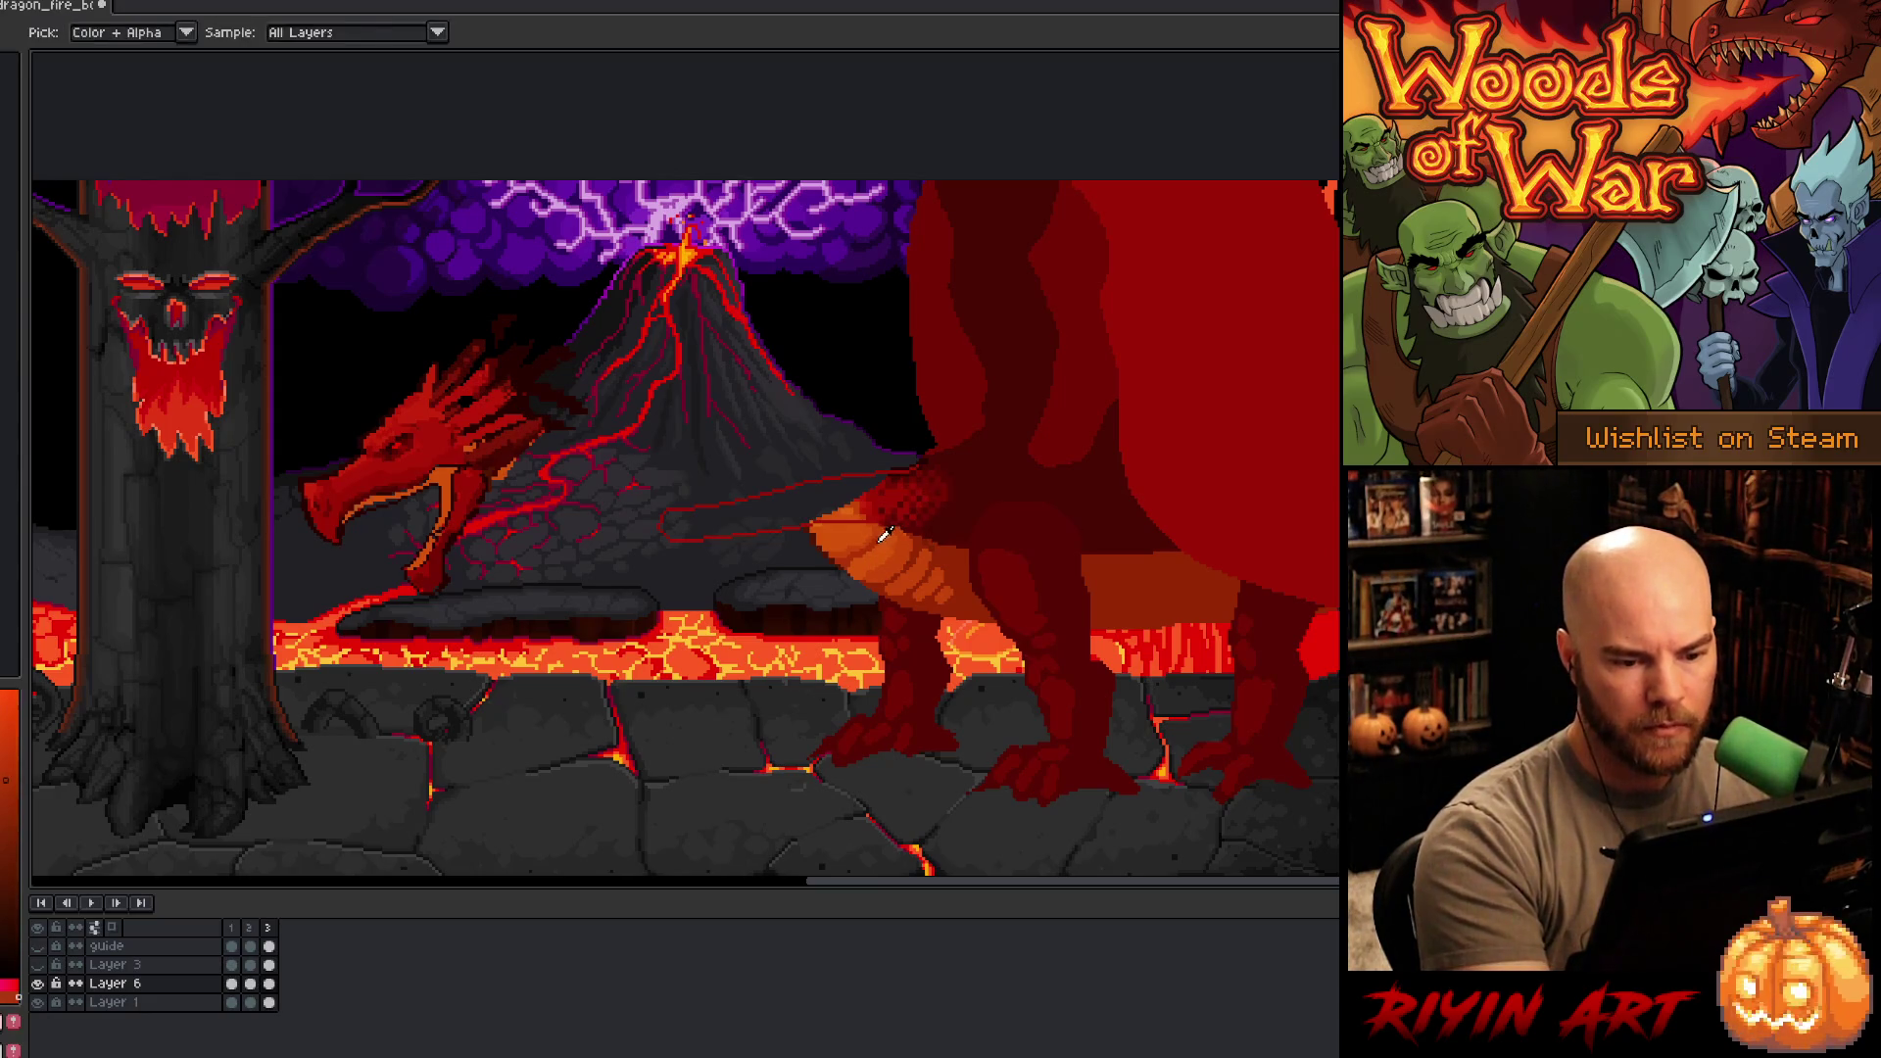
alt+click(922, 545)
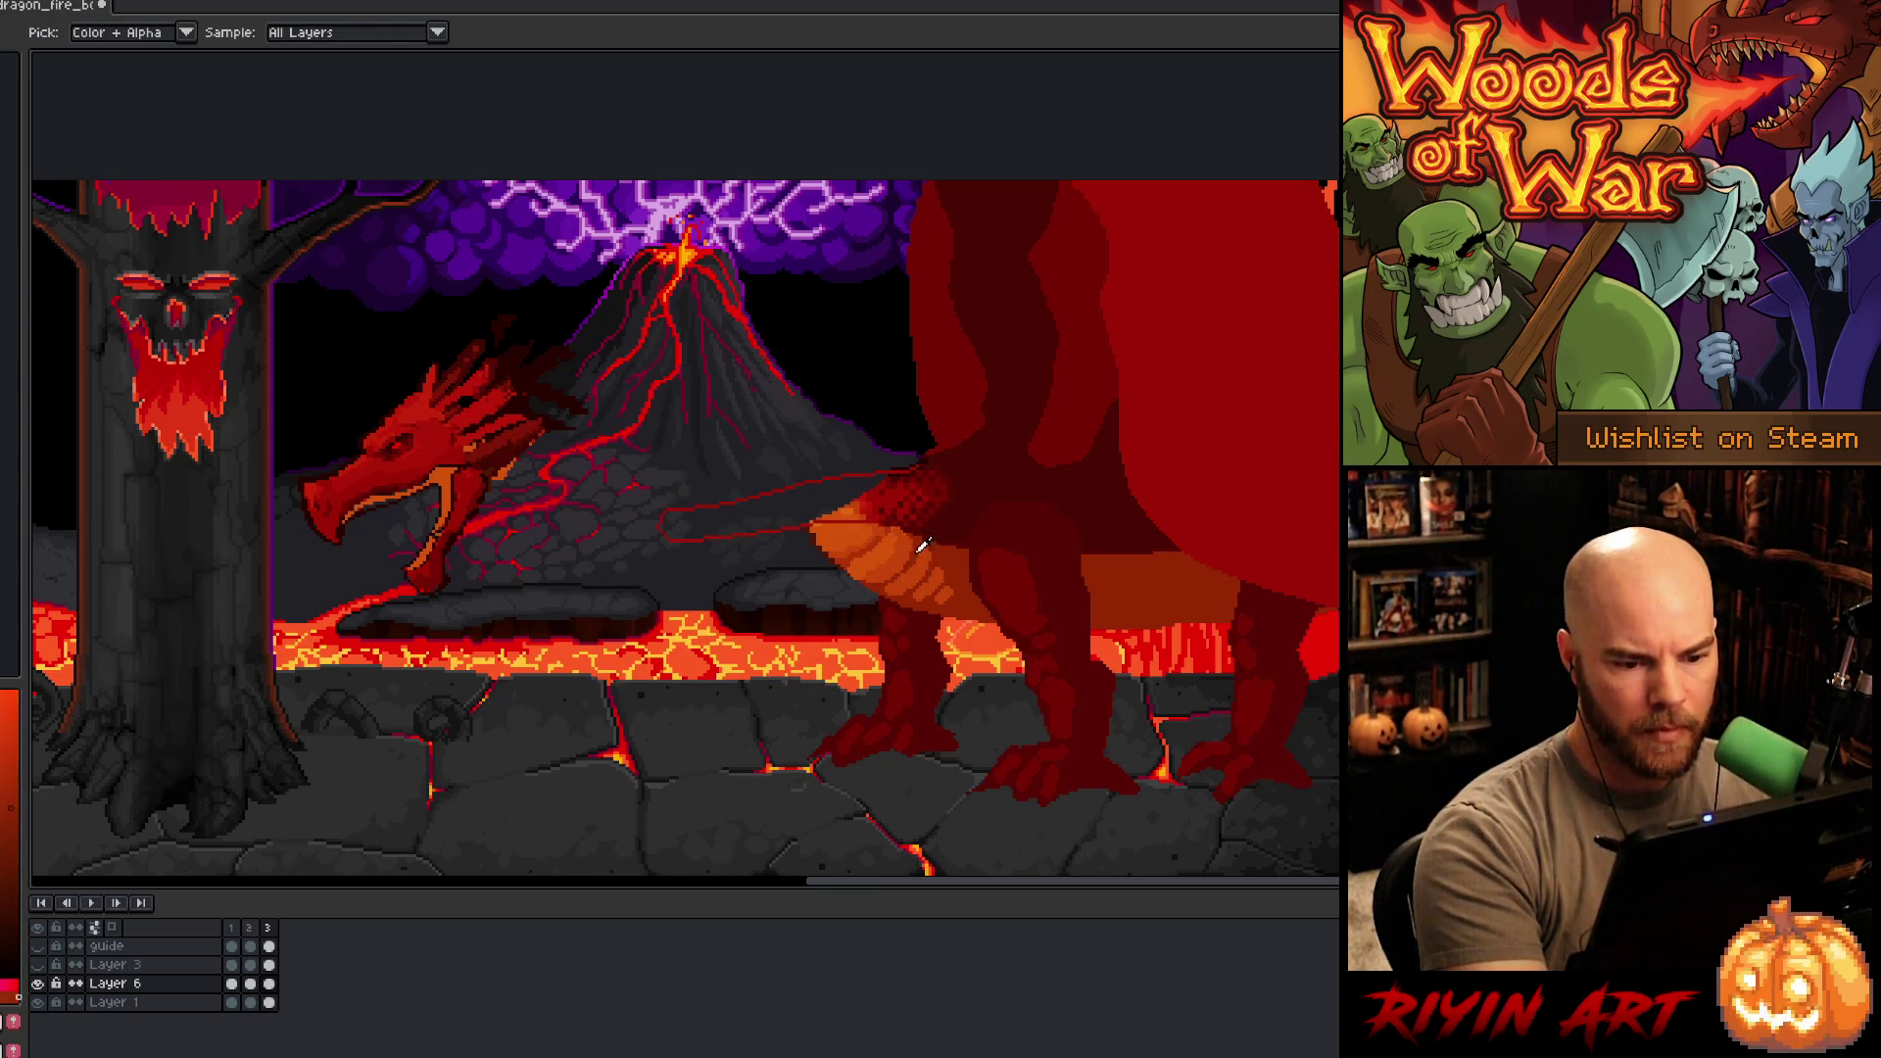
alt+click(912, 547)
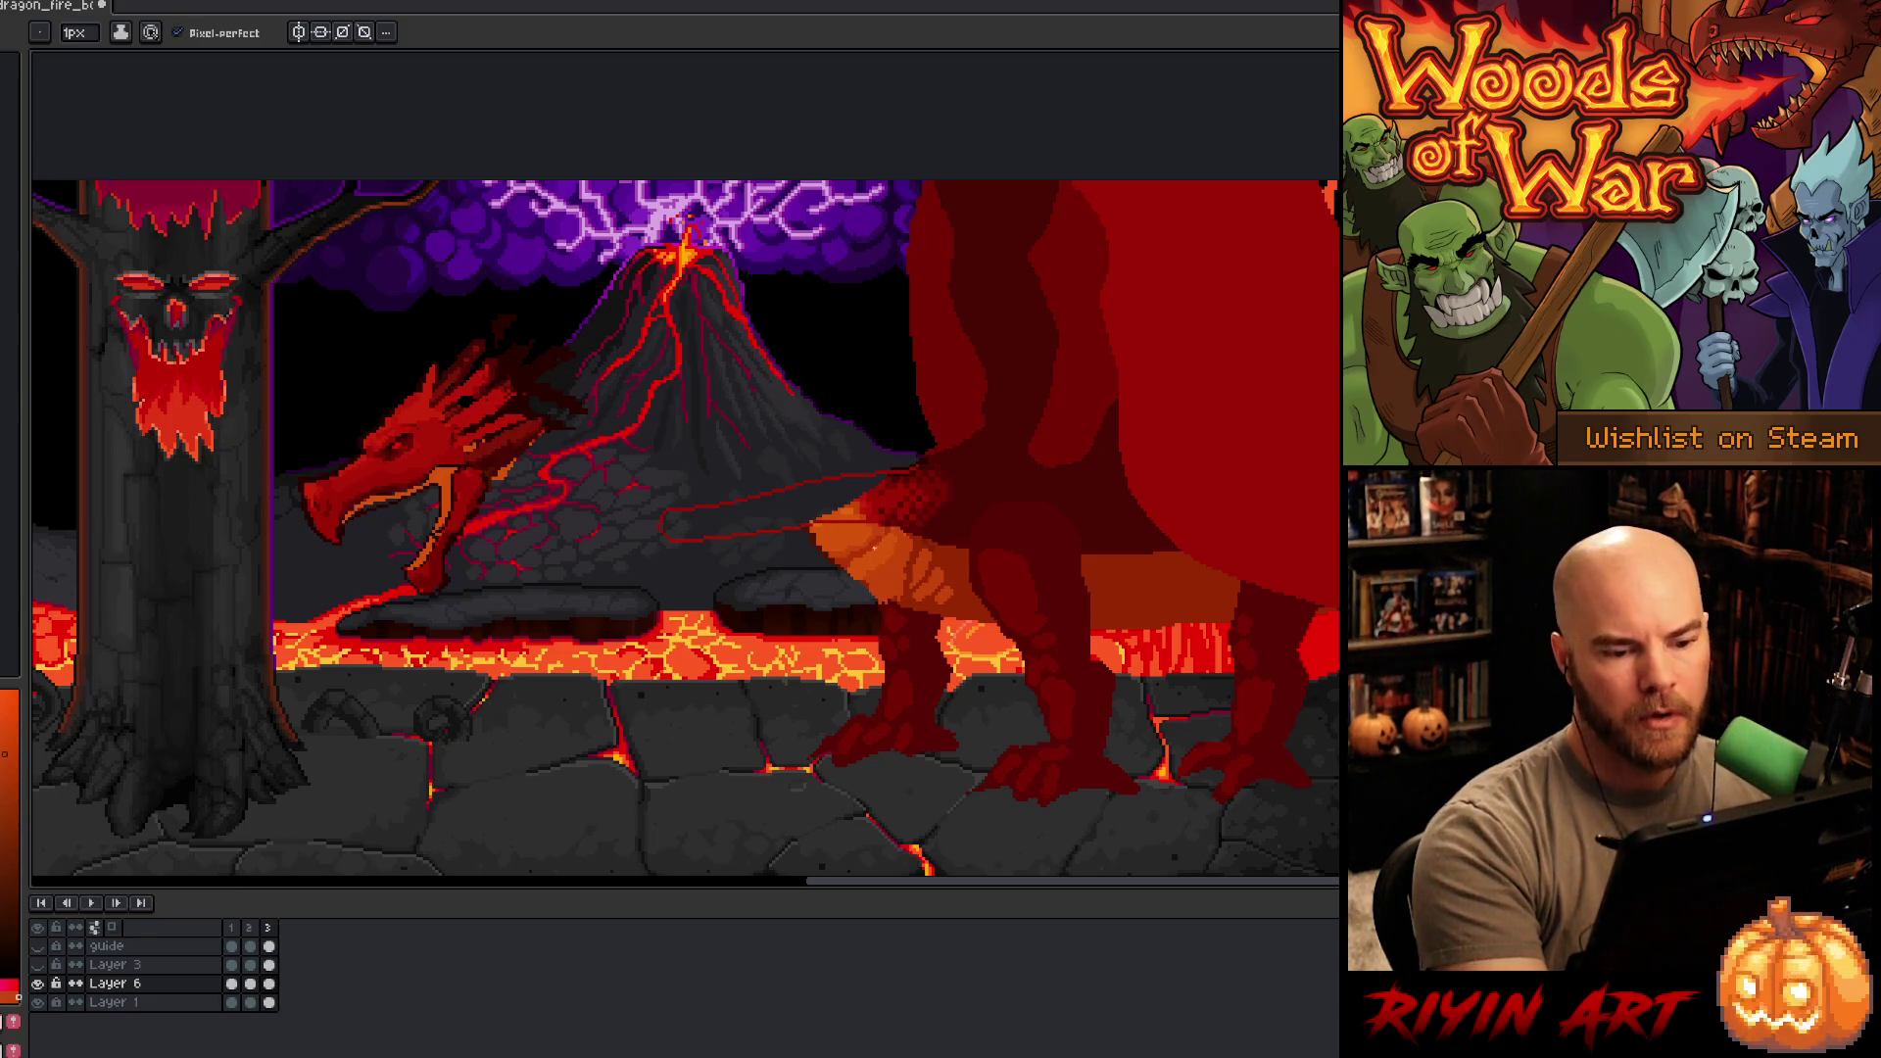
alt+click(874, 549)
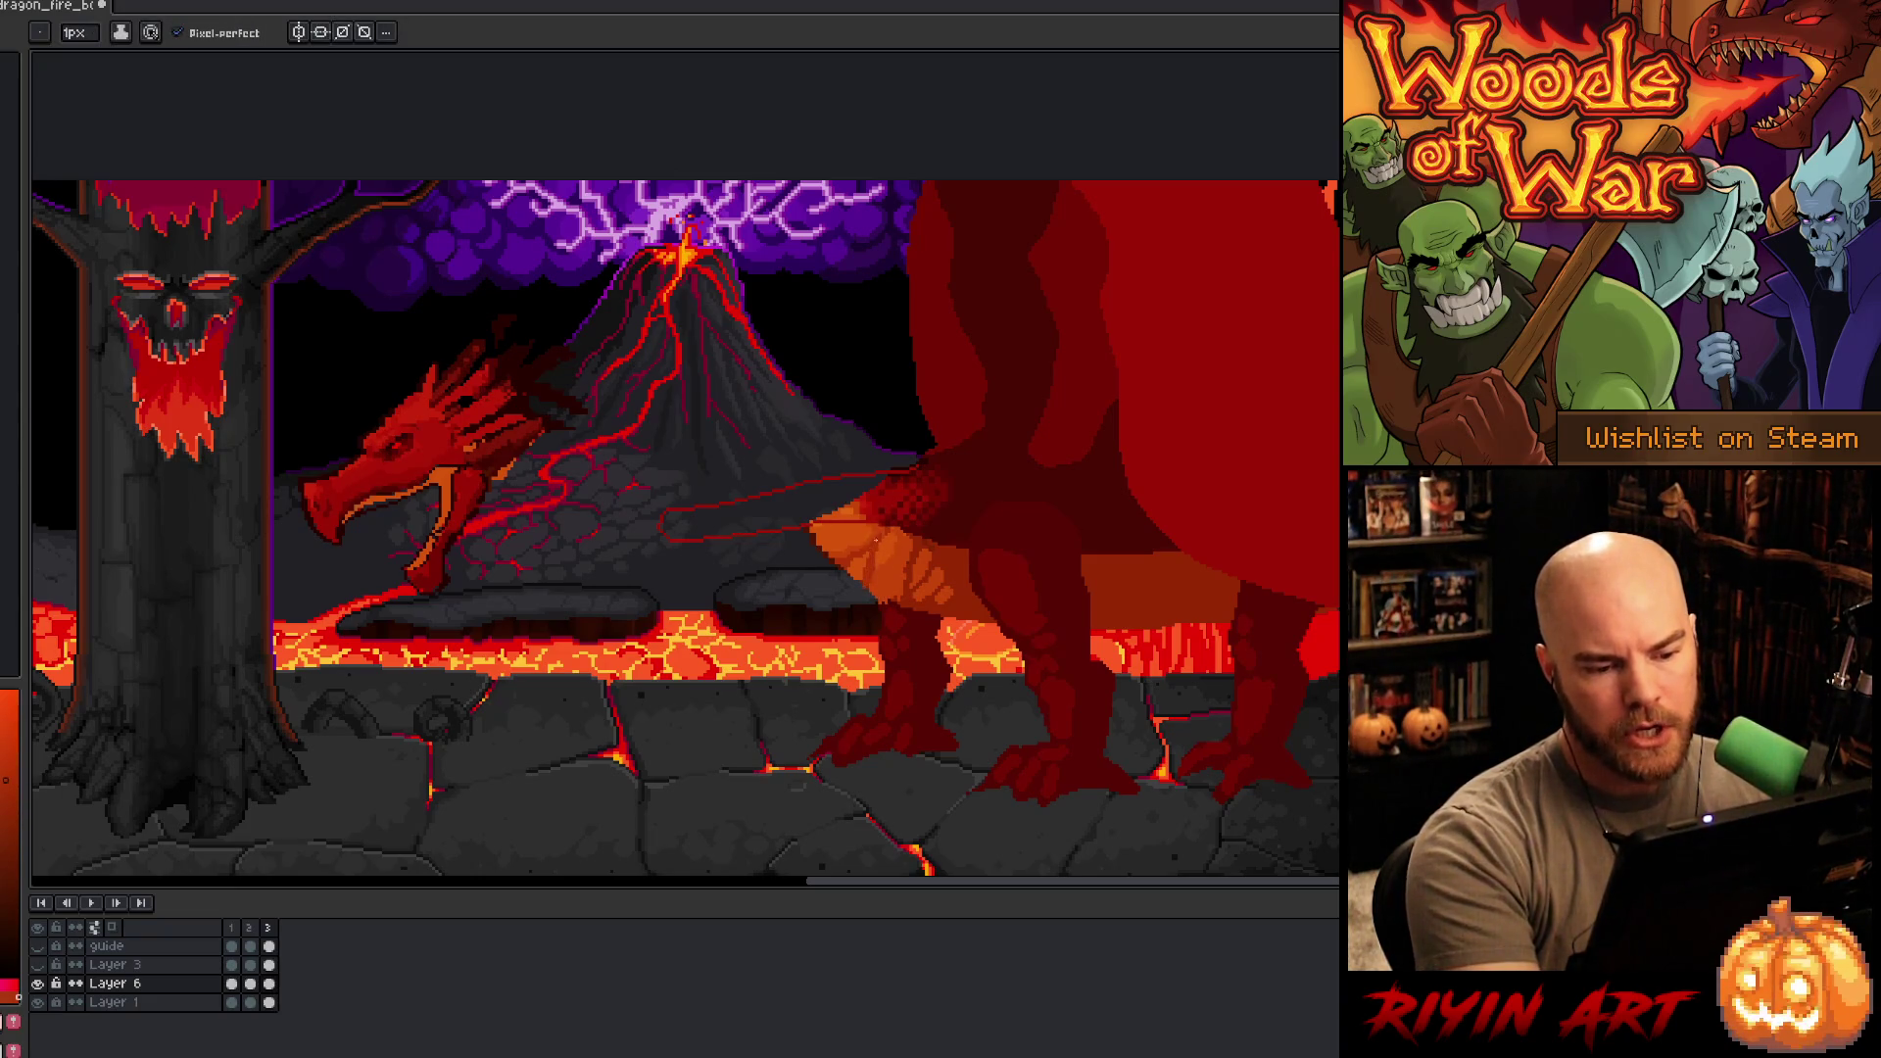
alt+click(887, 551)
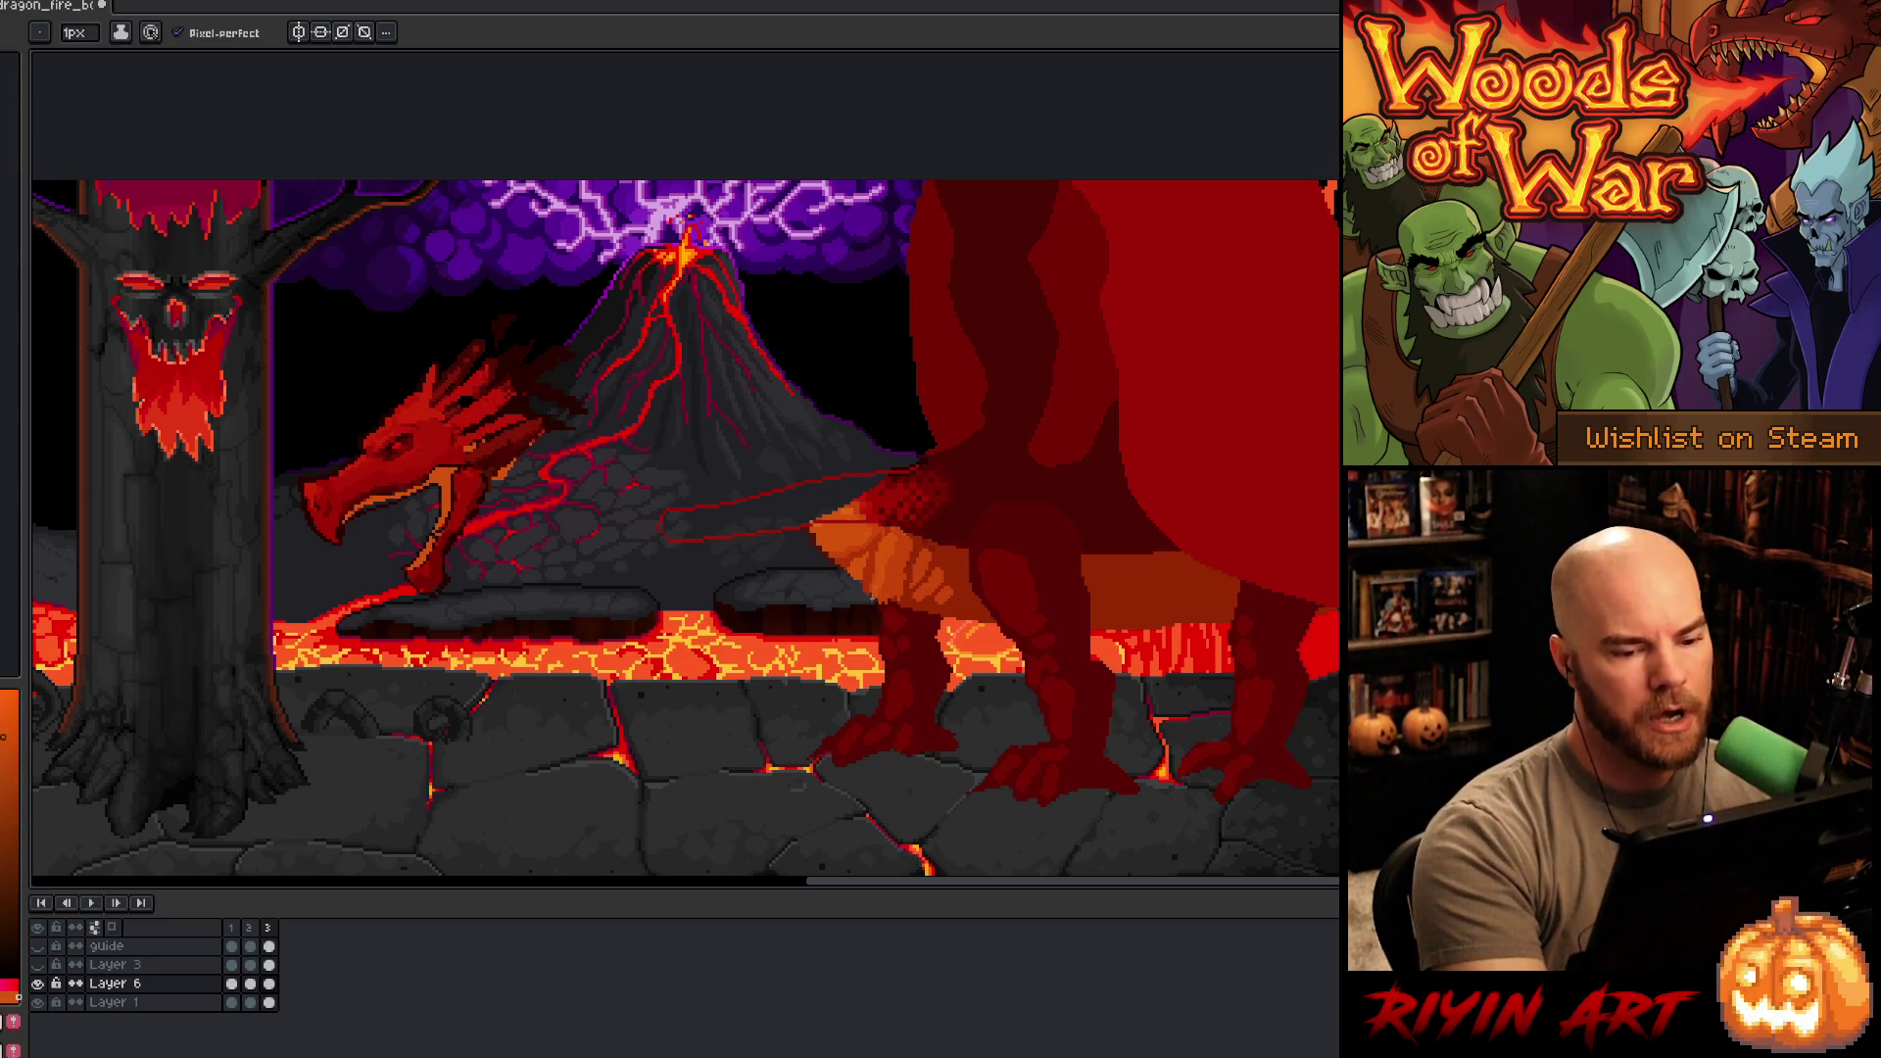
alt+click(876, 537)
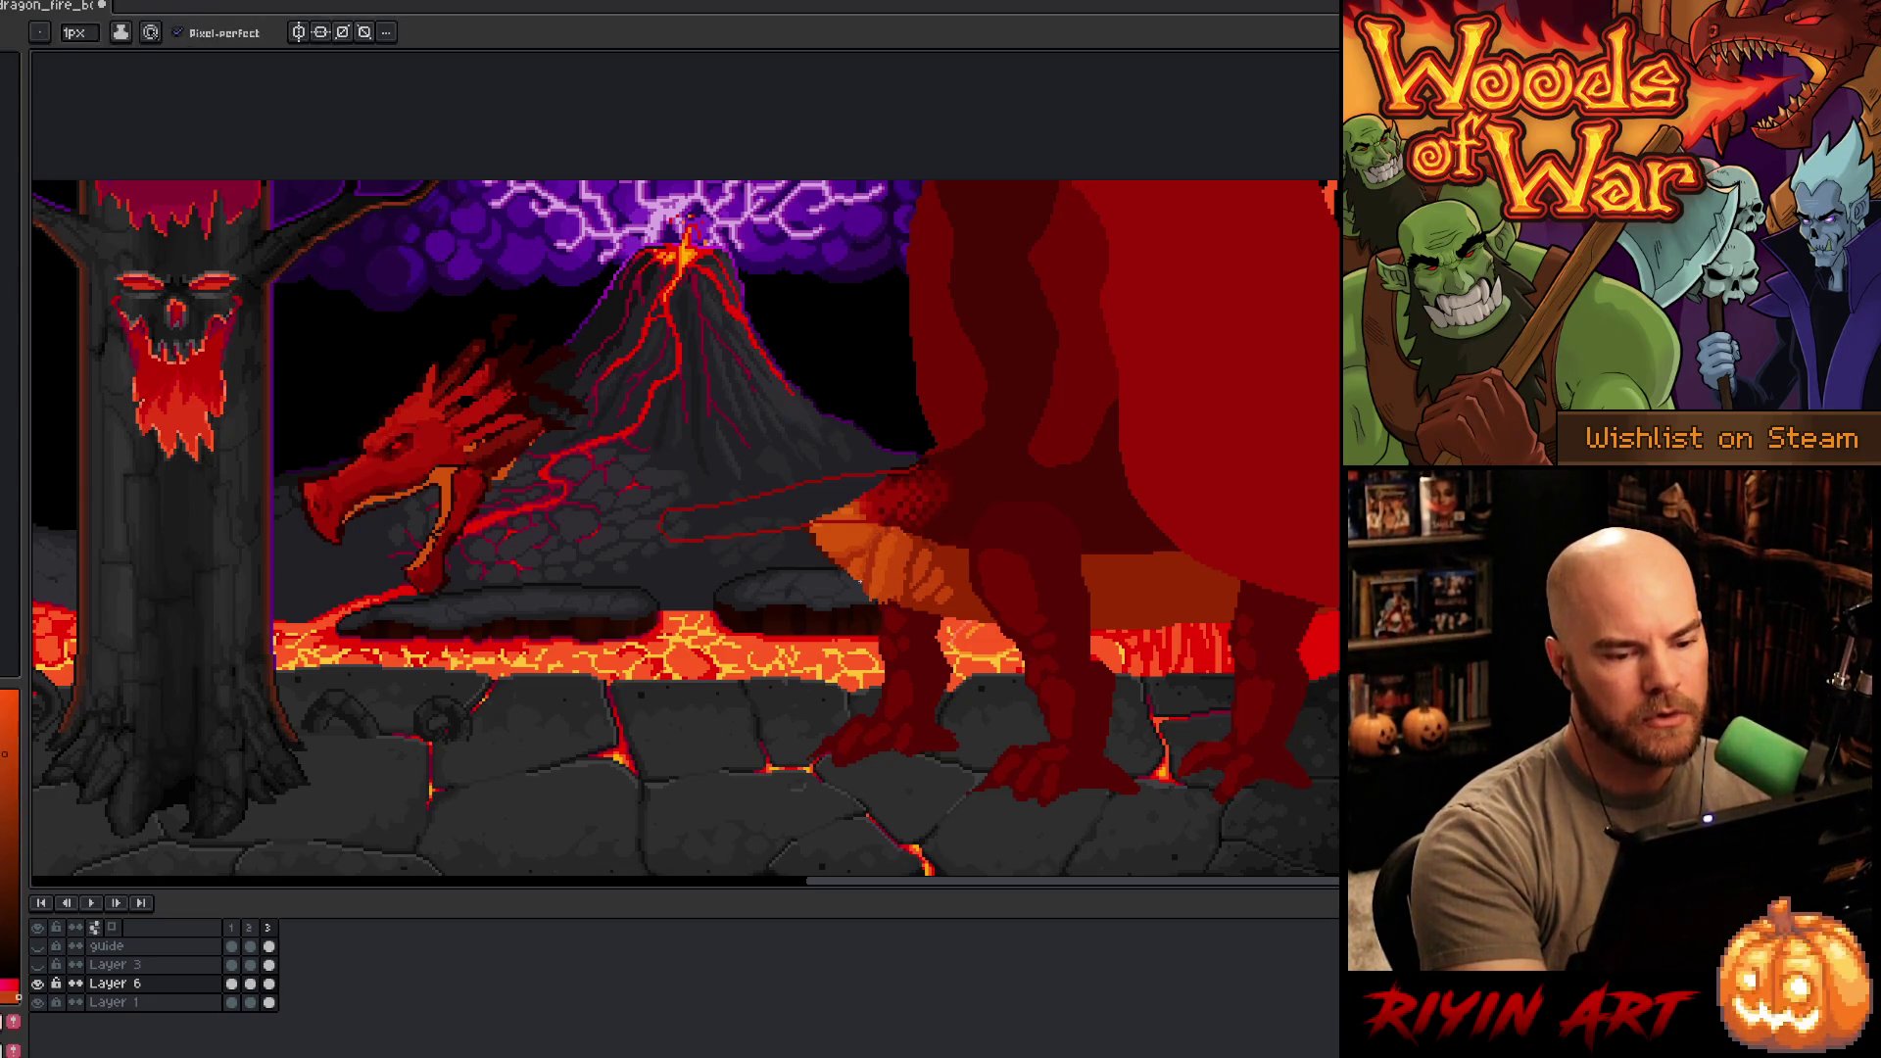
alt+click(865, 535)
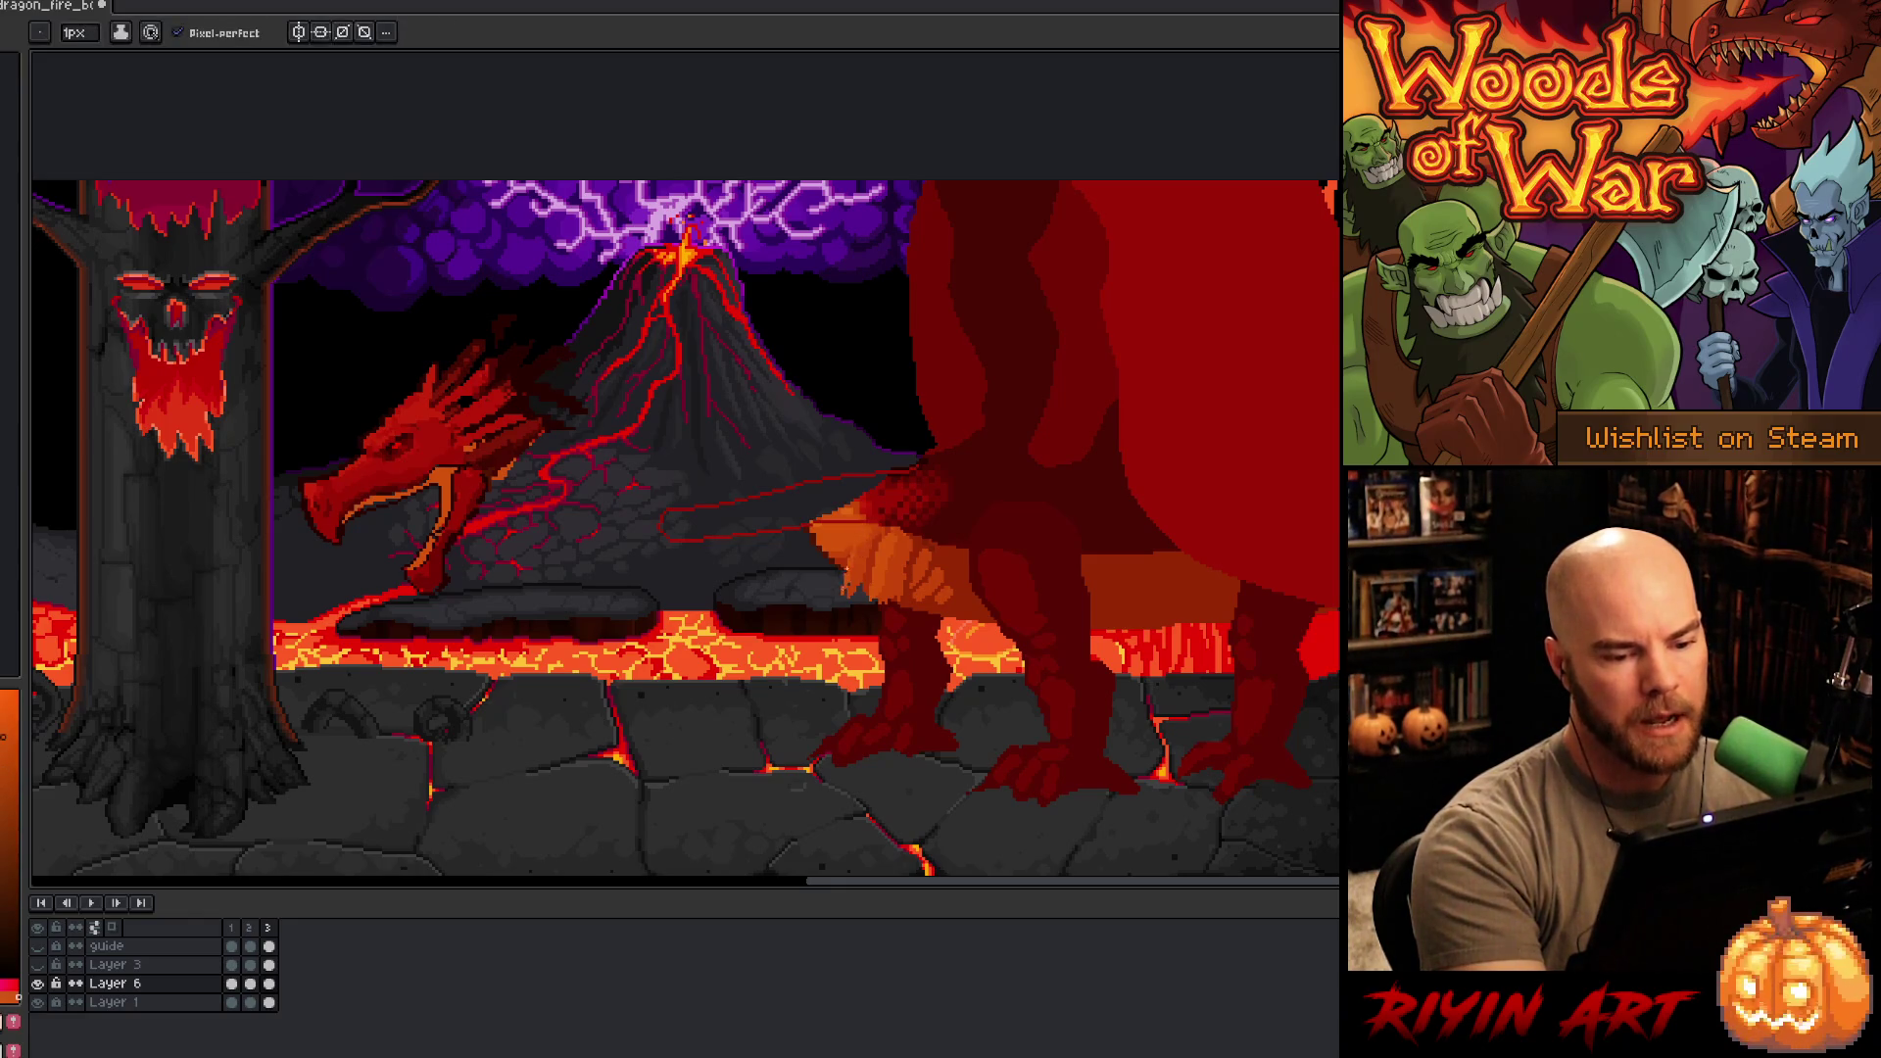
drag(838, 577, 828, 555)
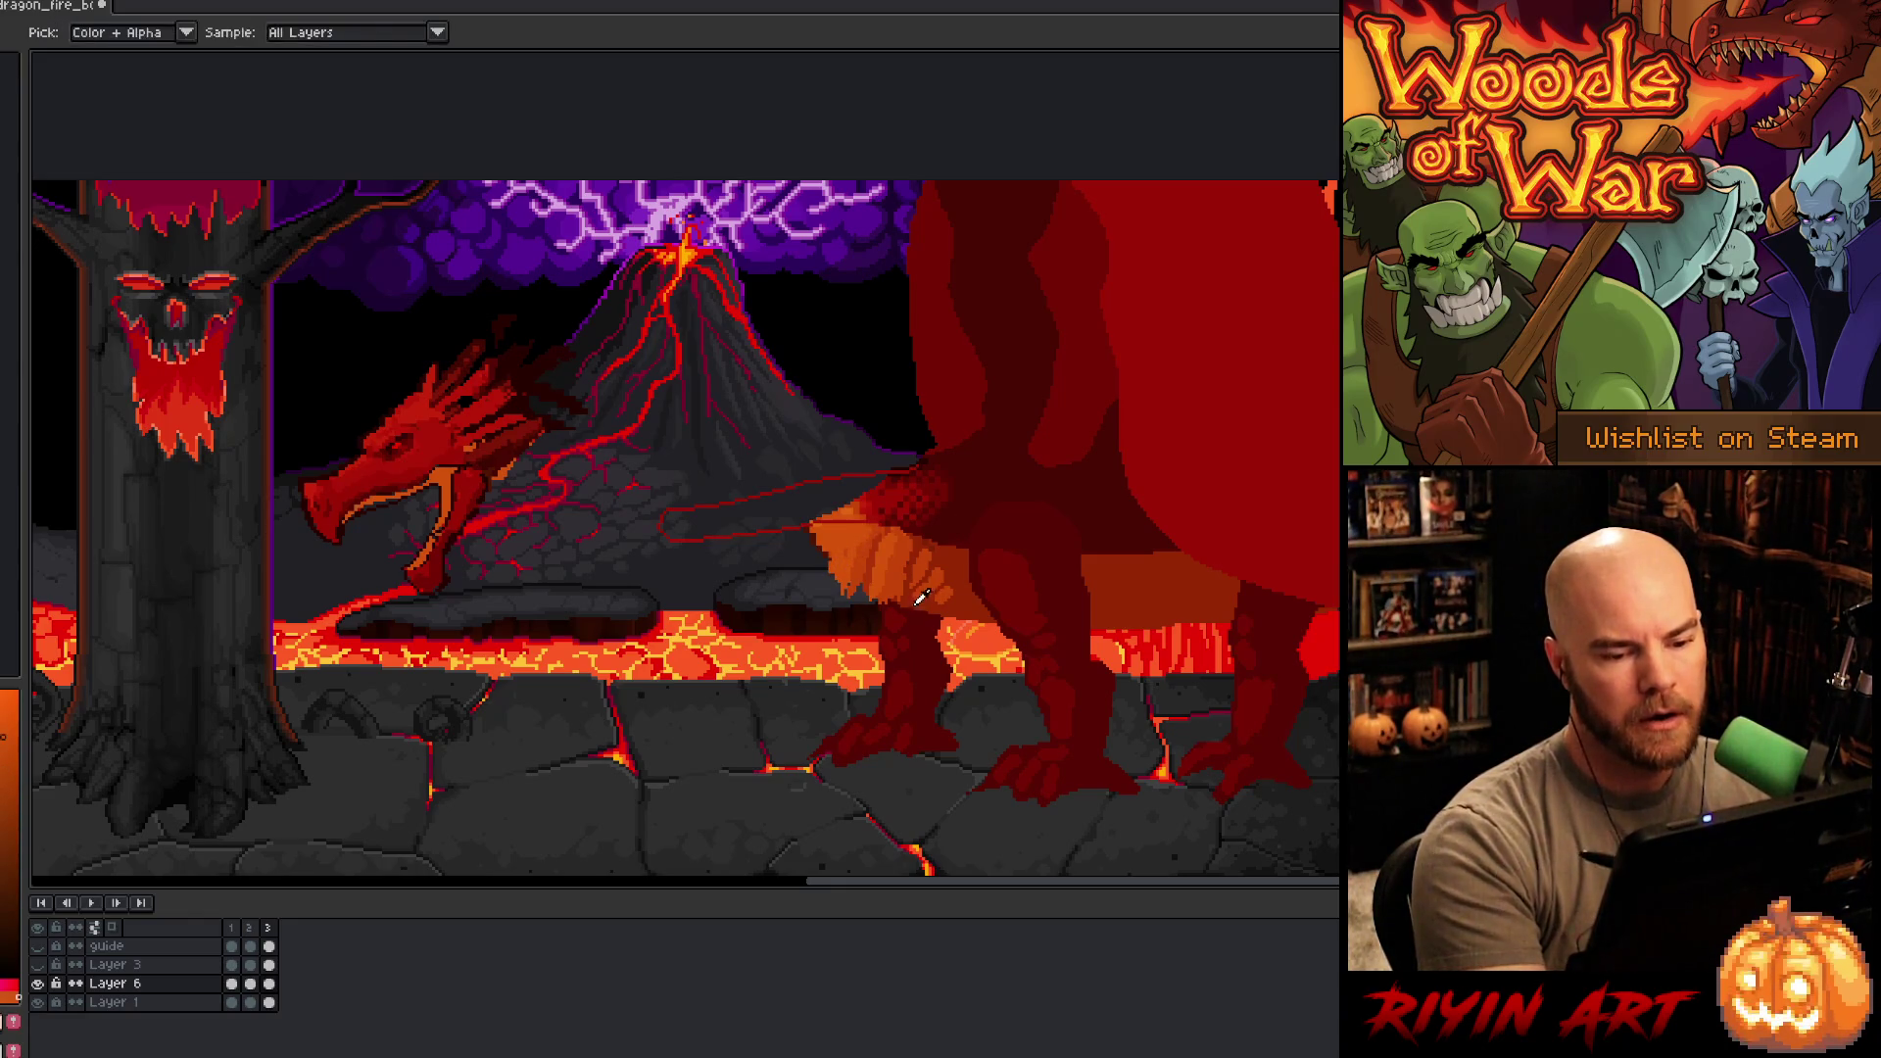
- Outline the stretched neck's underside in orange and fill it with the Paint Bucket
alt+click(879, 604)
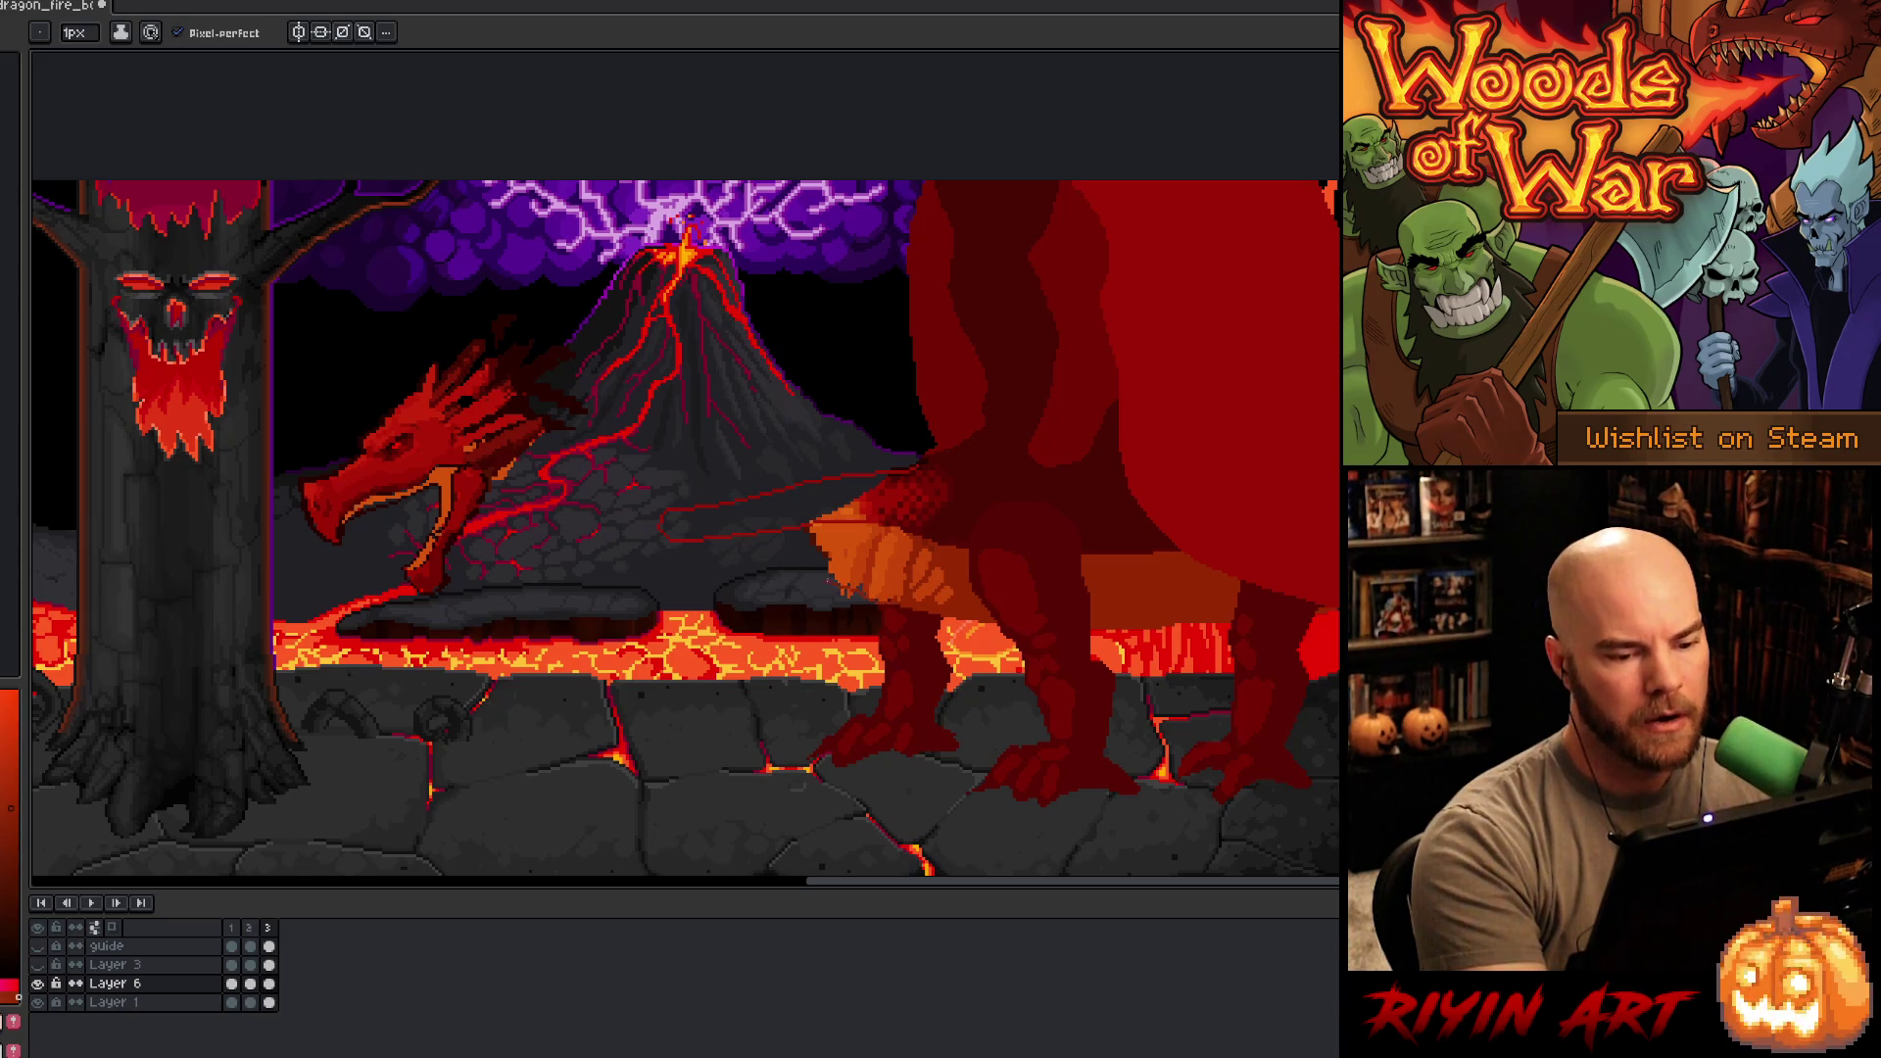
drag(814, 570, 697, 561)
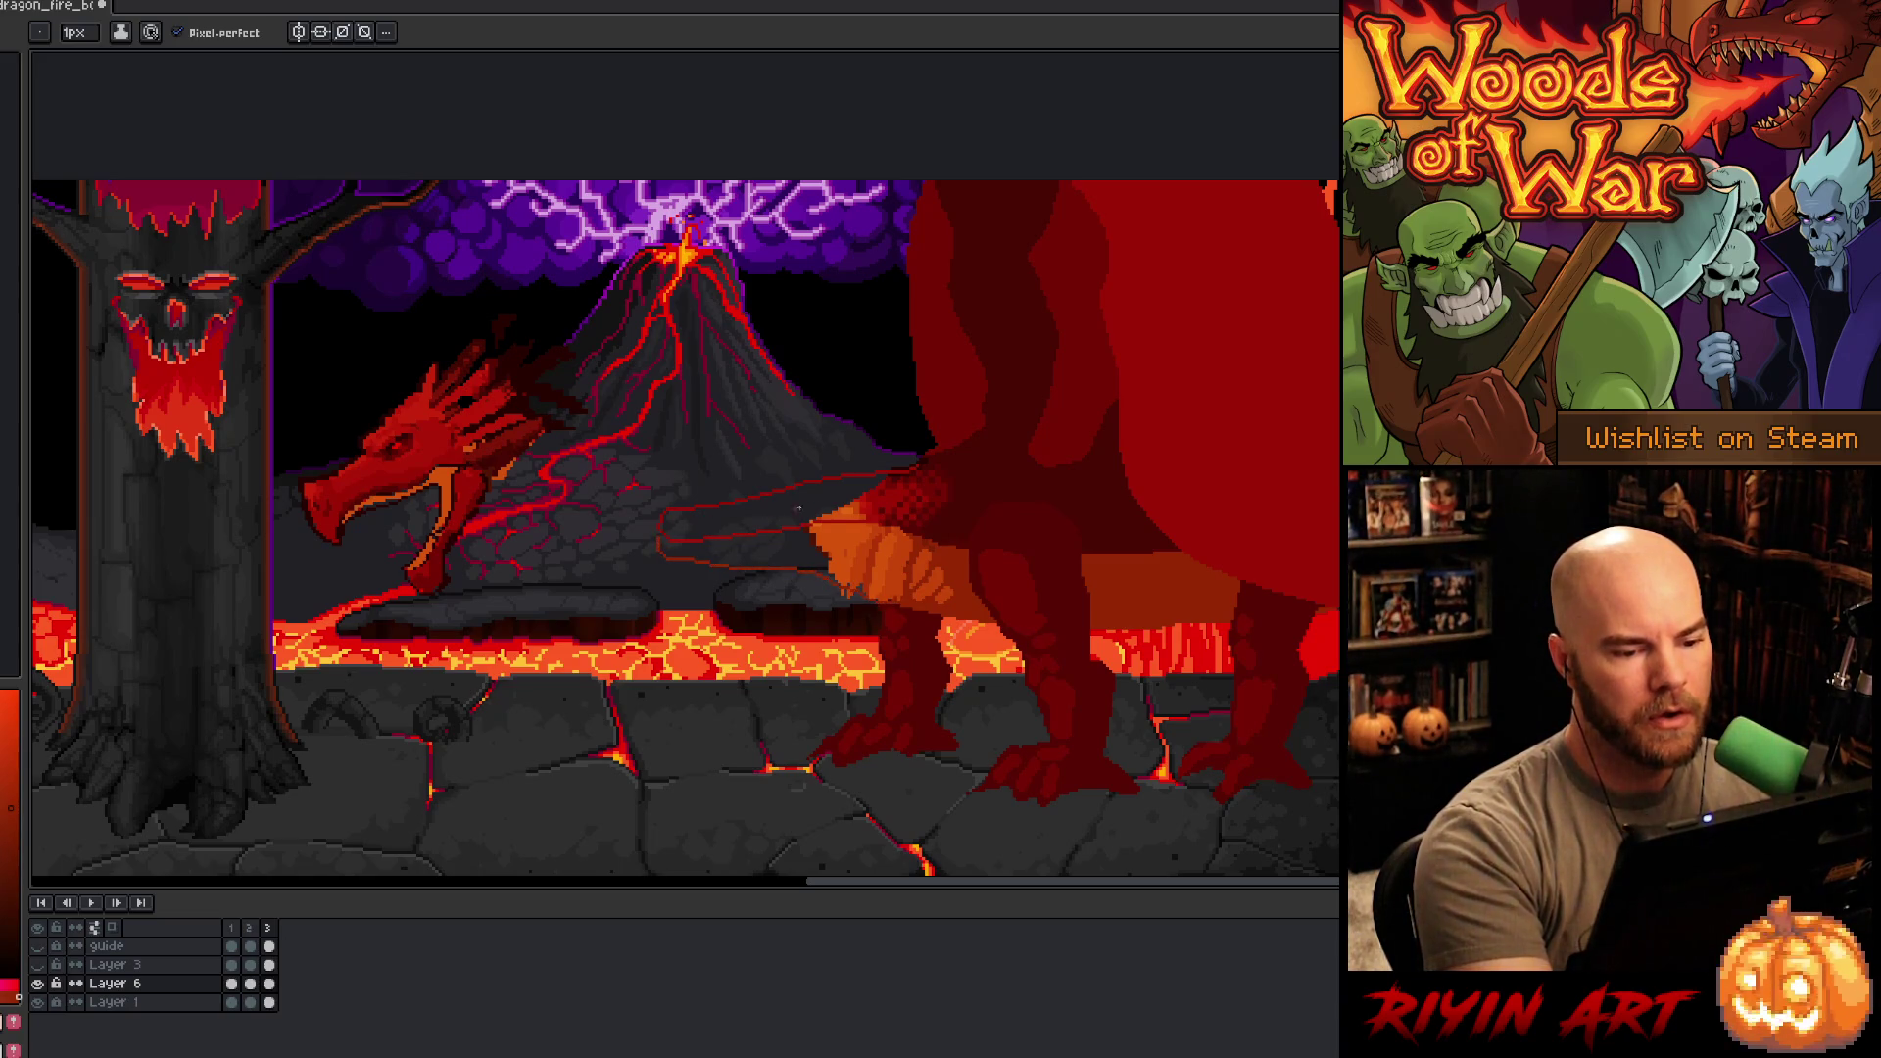
key(ctrl+z)
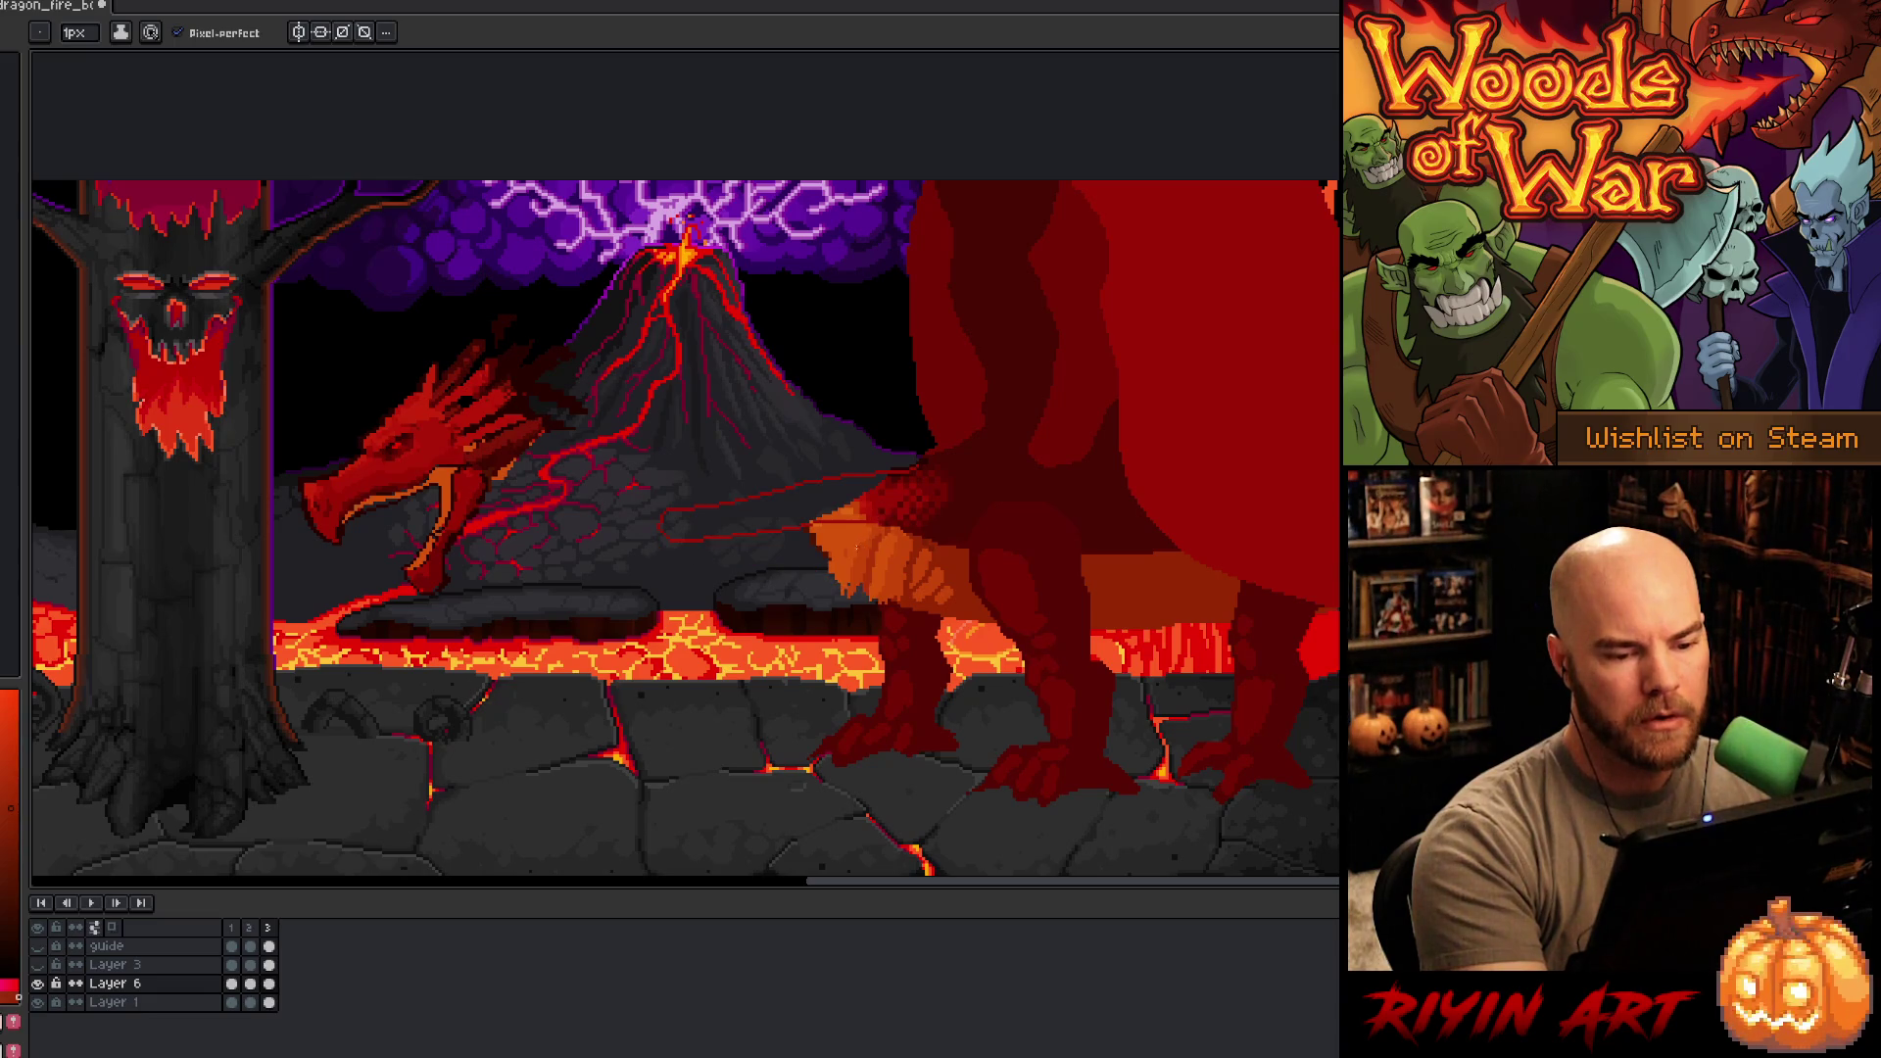
alt+click(882, 553)
mouse_move(829, 572)
mouse_down()
mouse_move(666, 556)
mouse_move(661, 529)
mouse_up()
key(g)
click(745, 553)
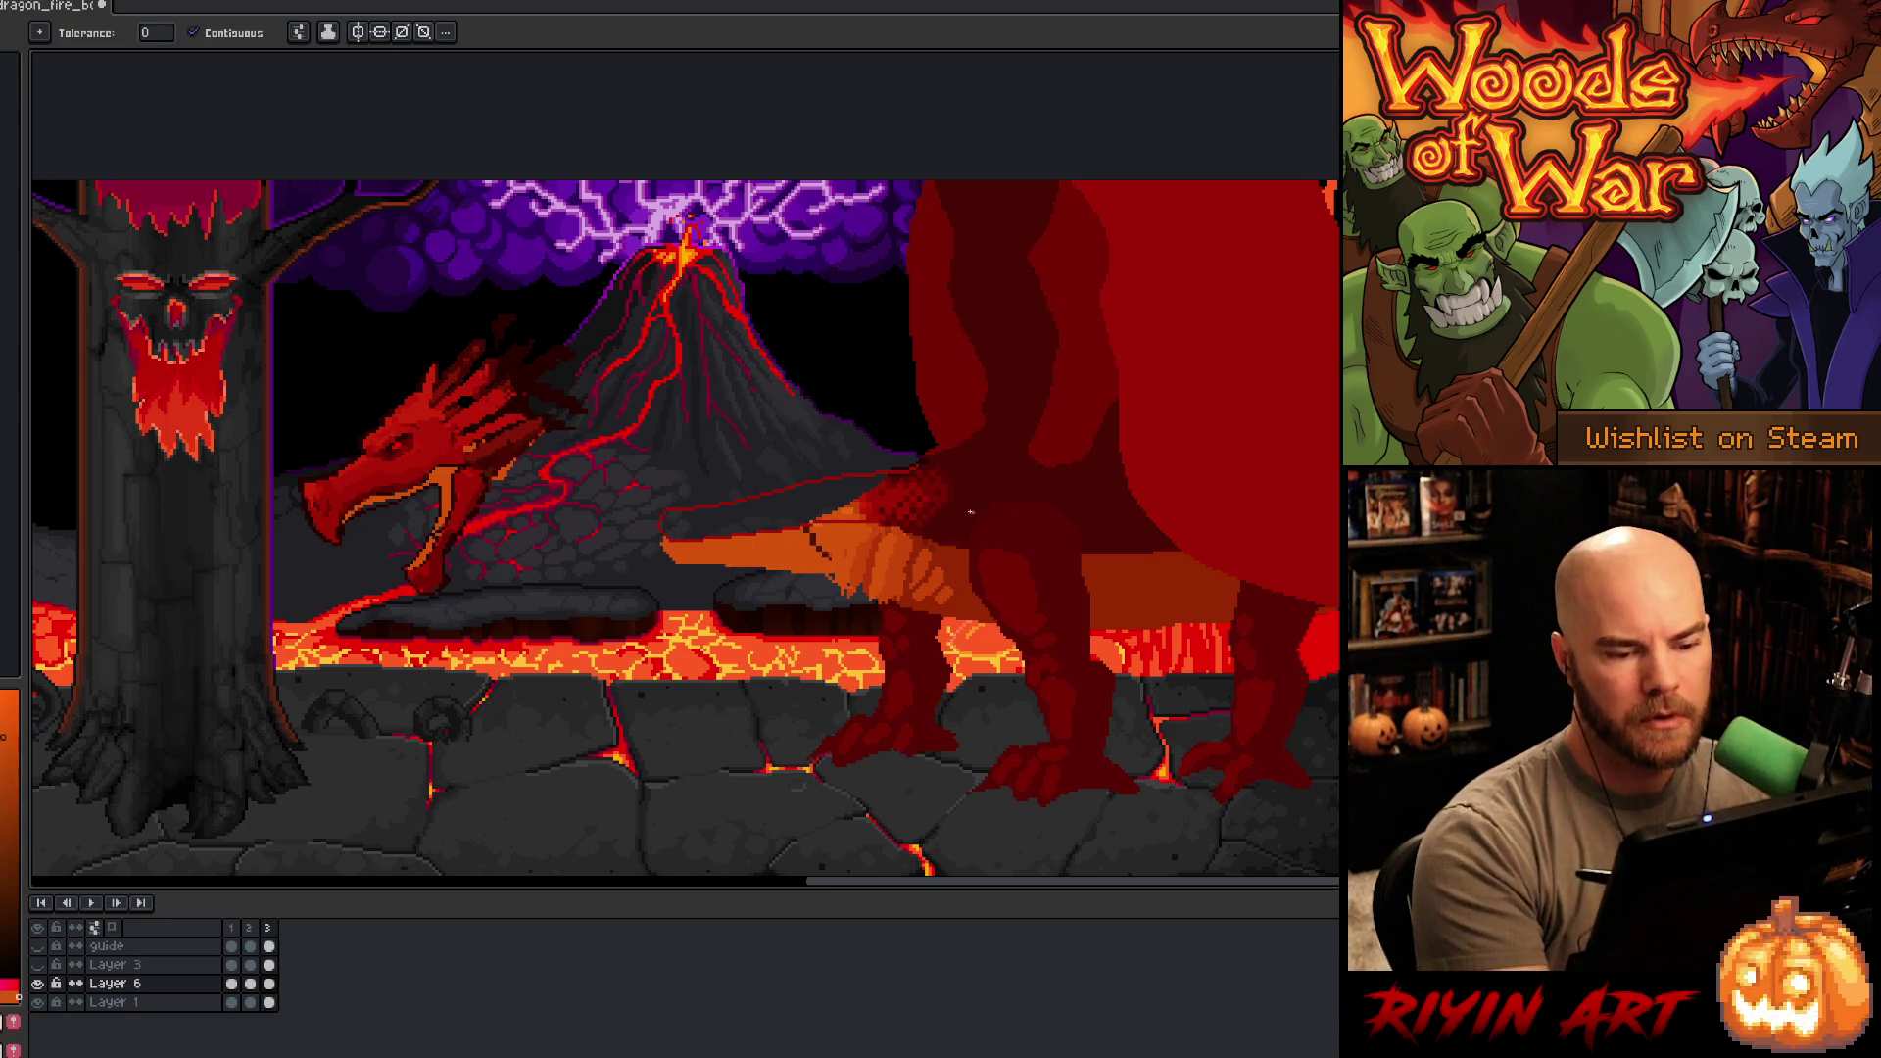
key(b)
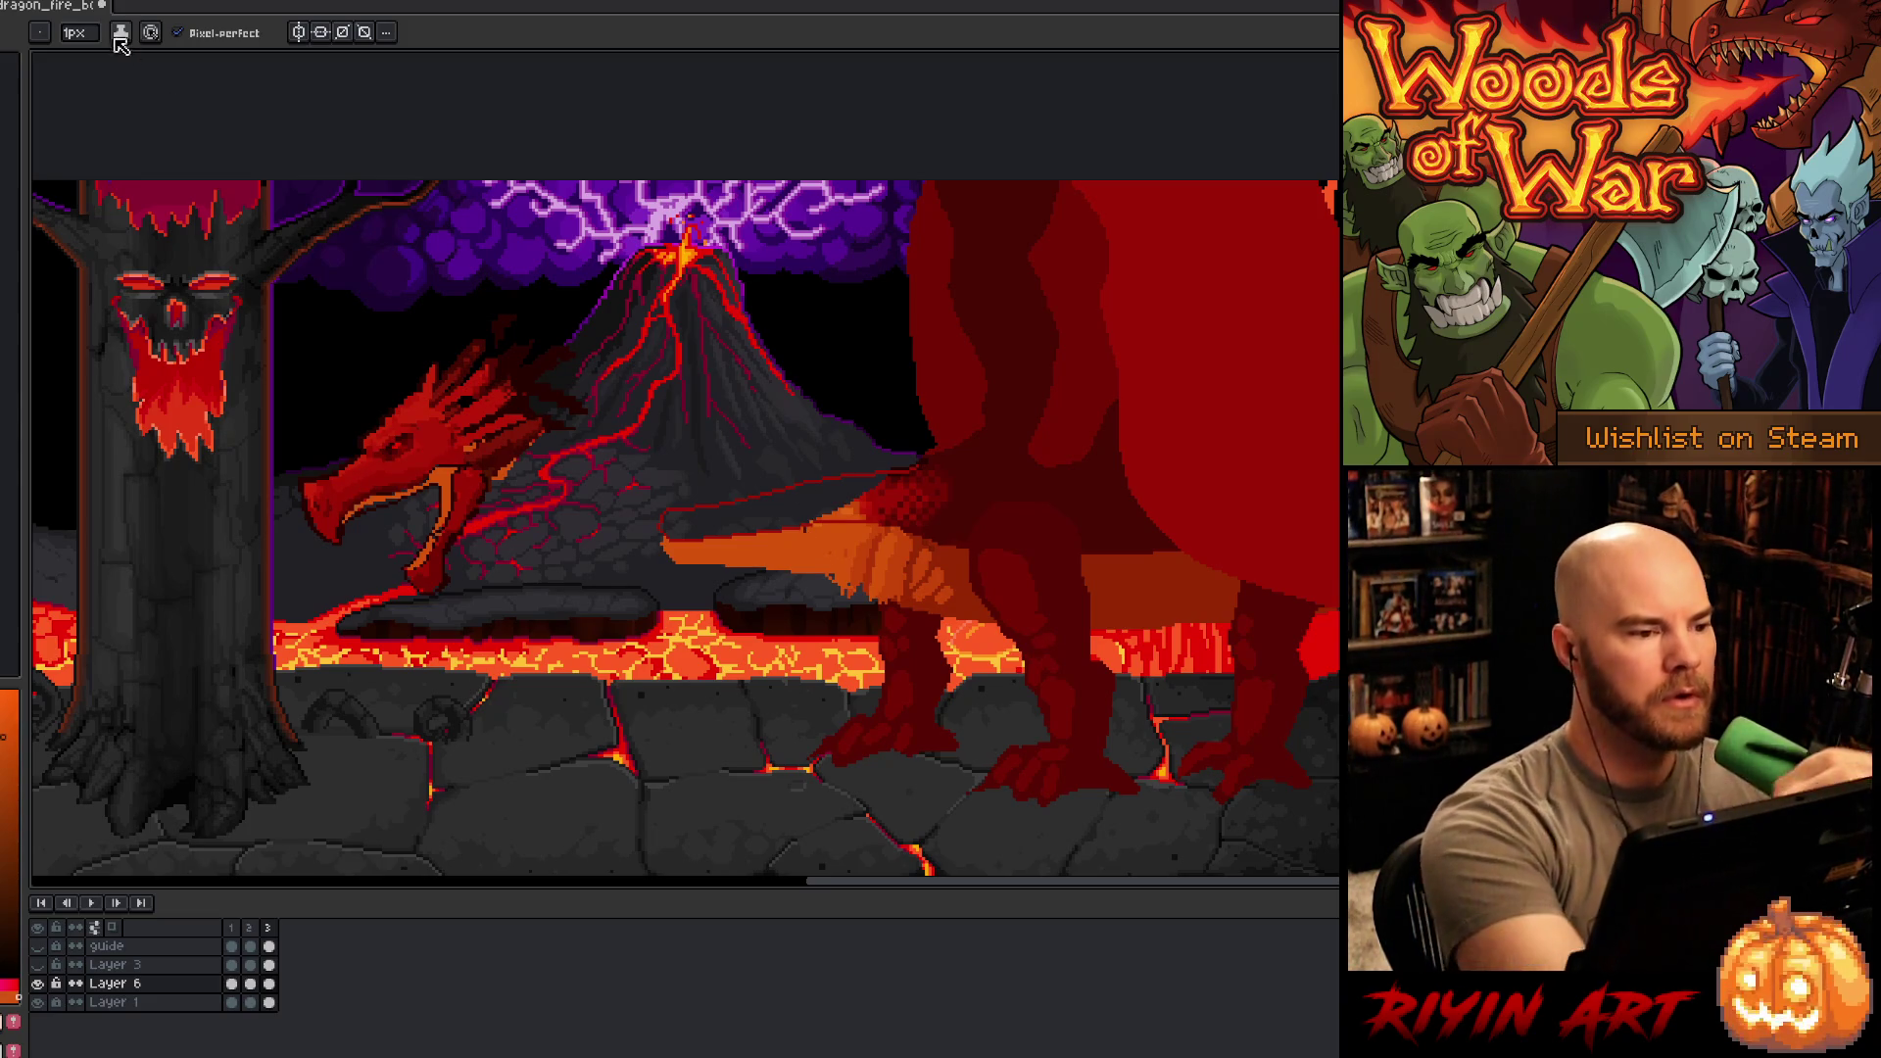
- Paint the neck's upper edge brighter red with a 4 px brush
click(77, 33)
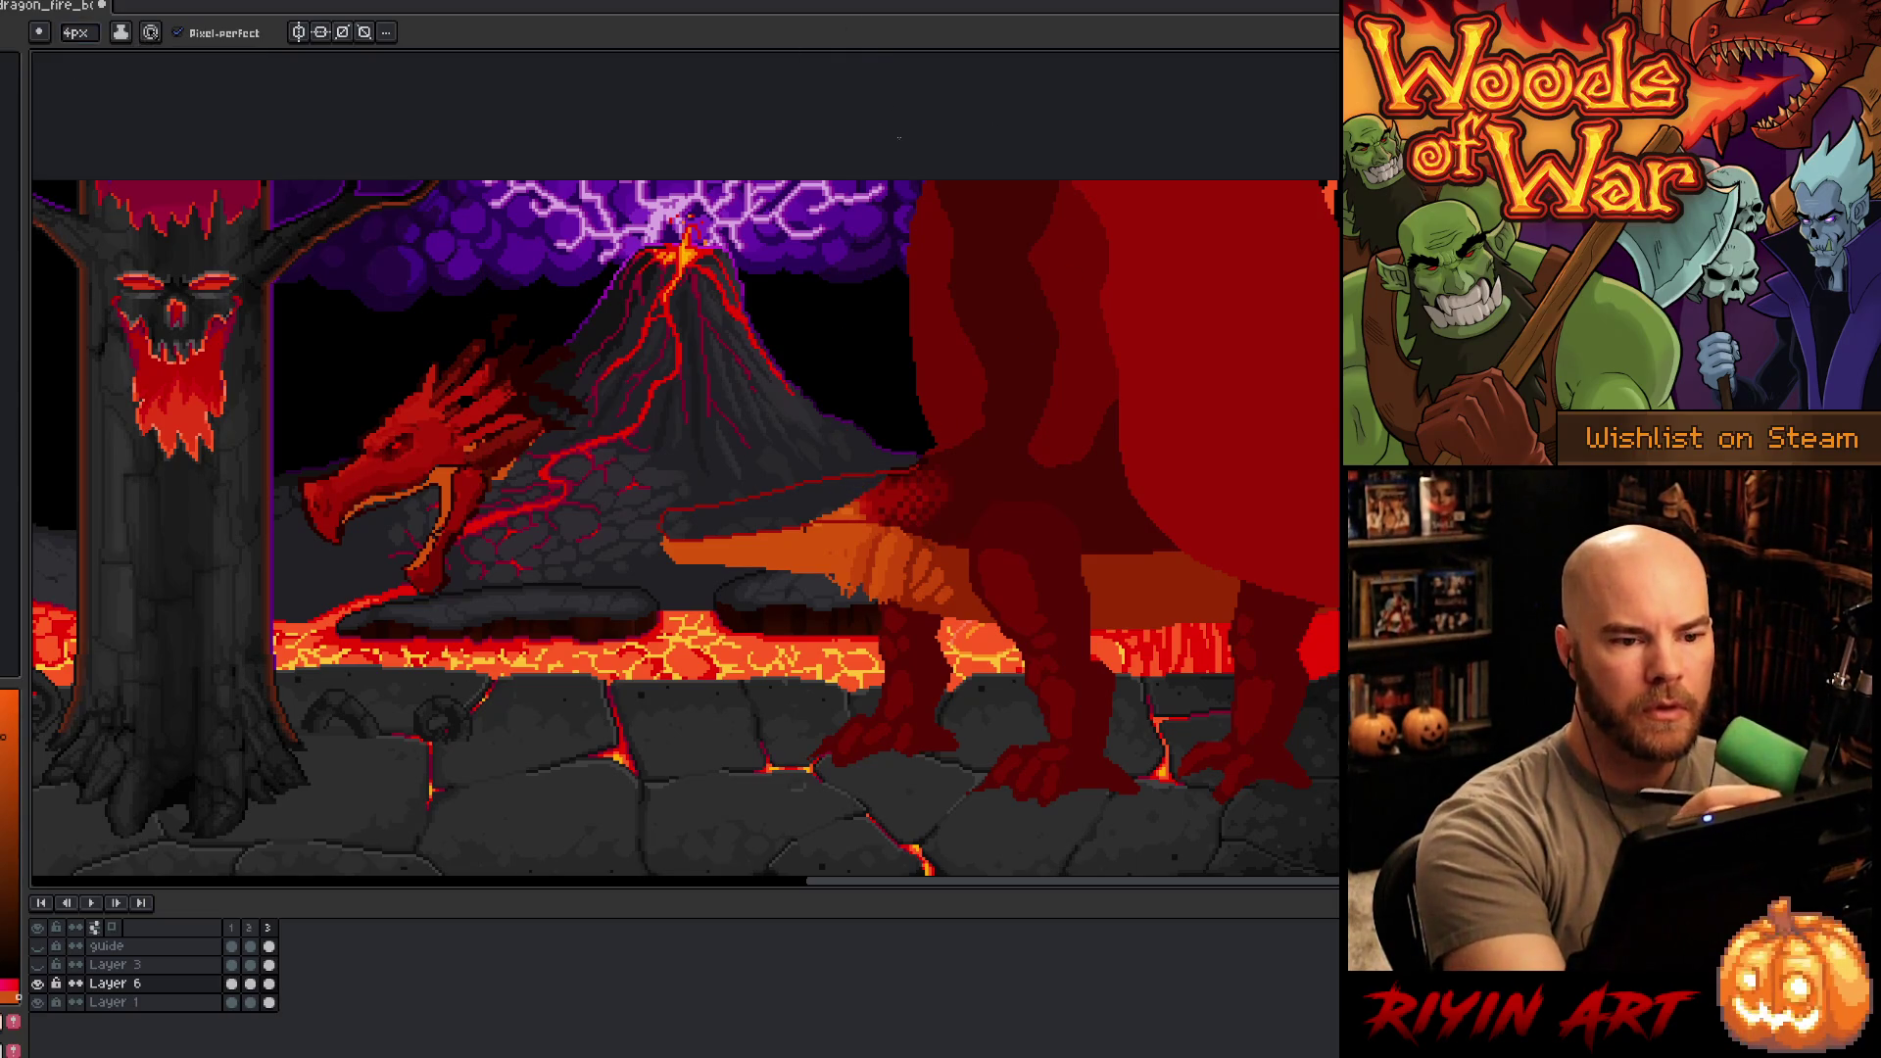
alt+click(862, 487)
drag(862, 487, 676, 524)
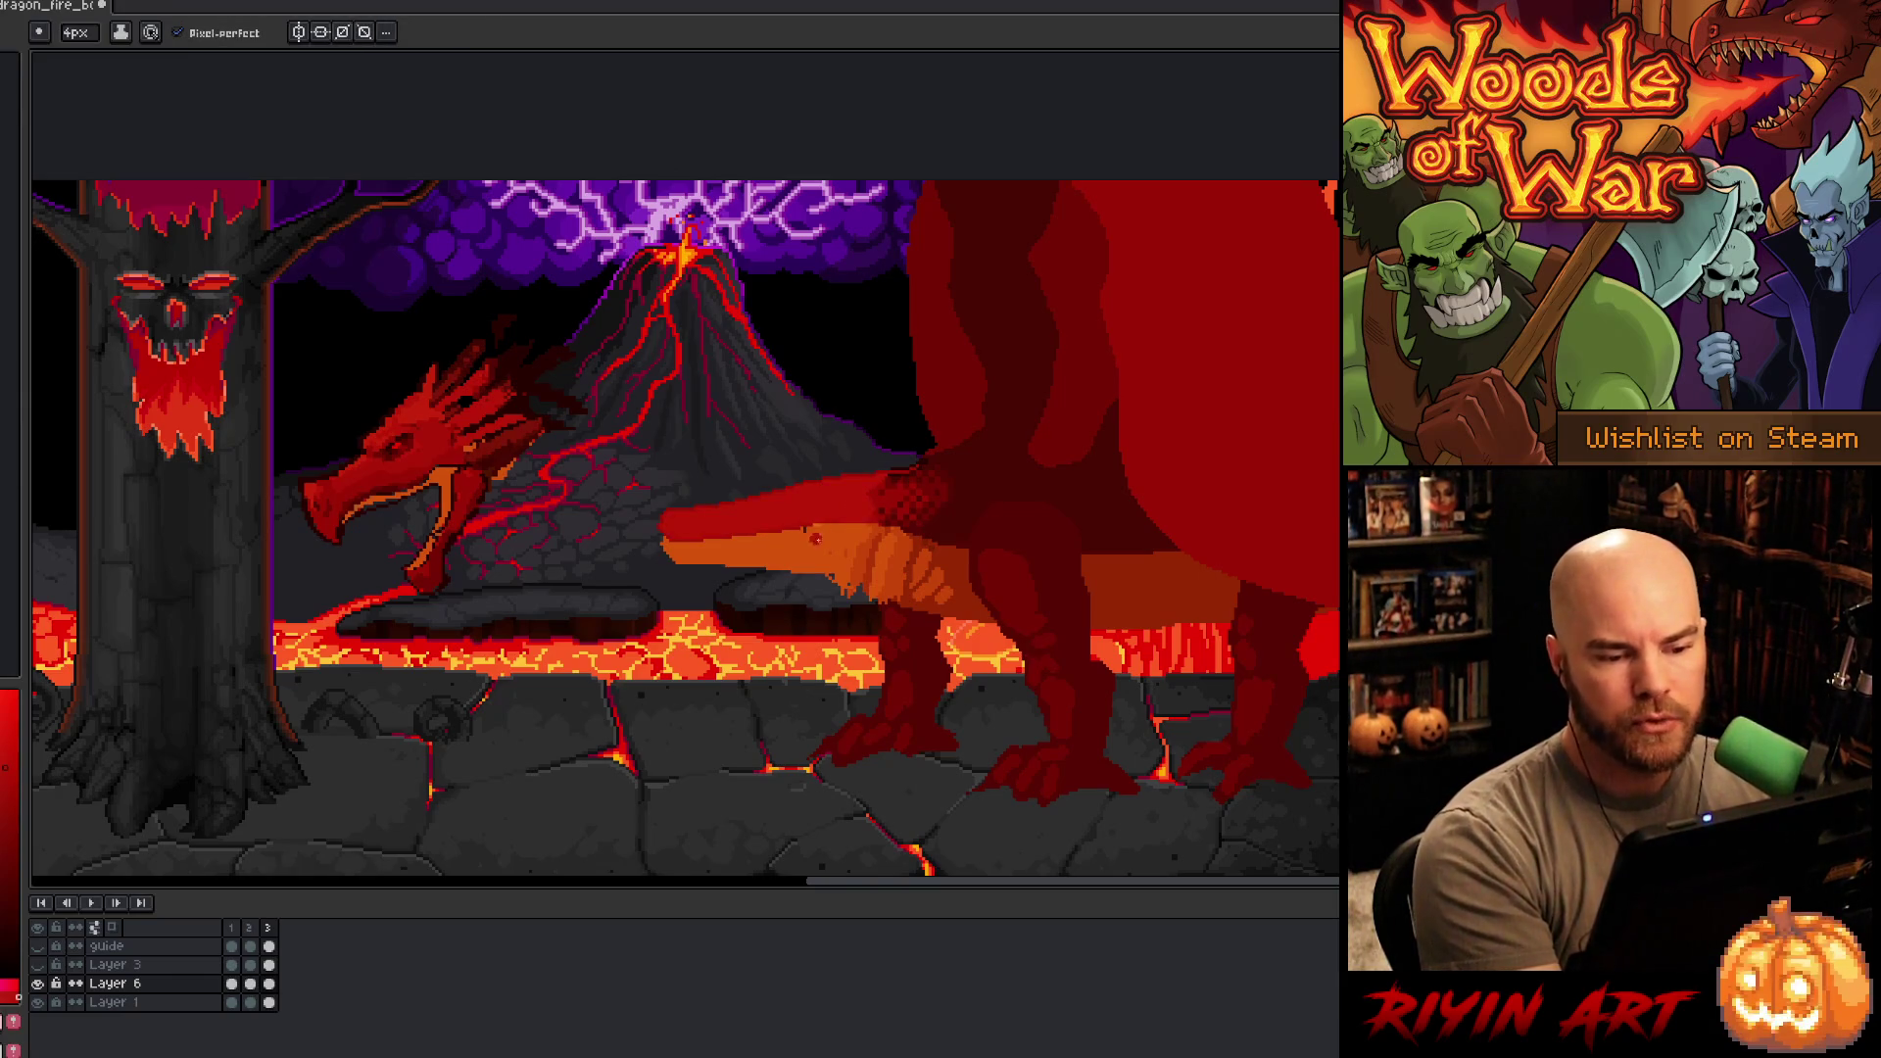
alt+click(813, 538)
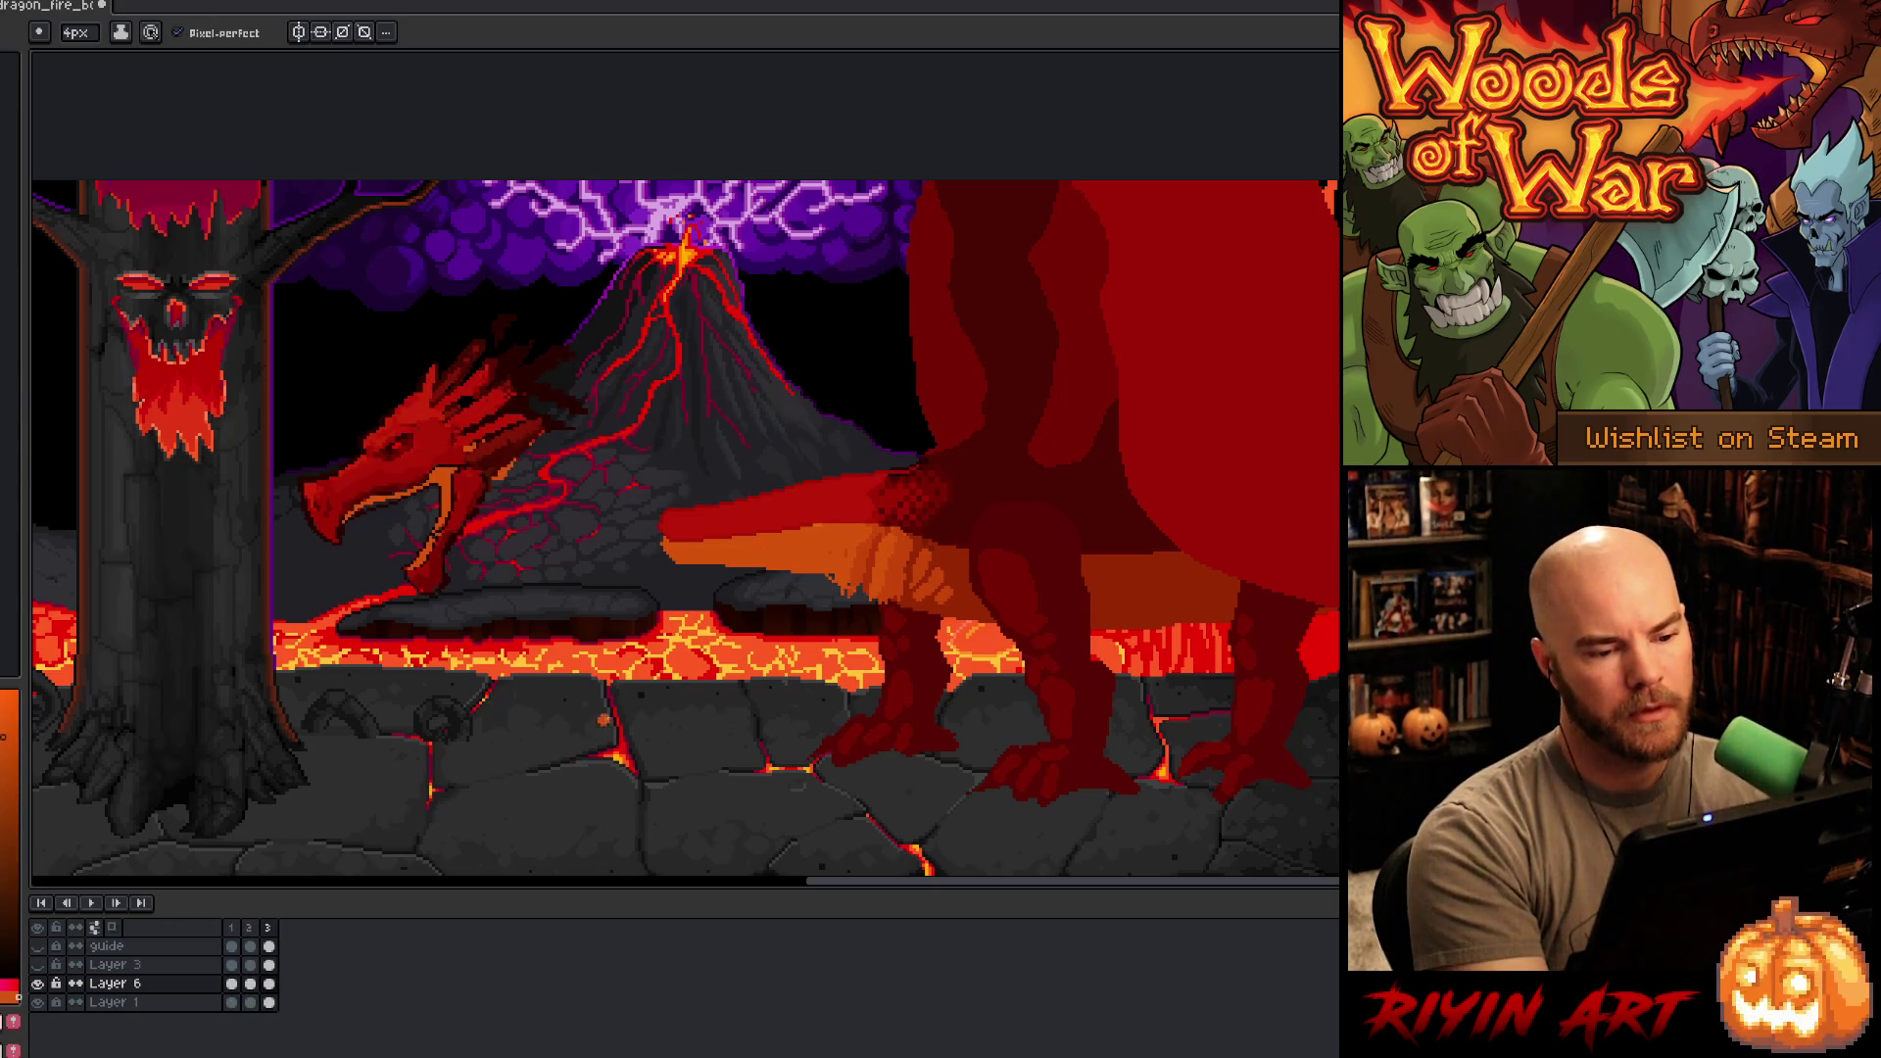
alt+click(664, 515)
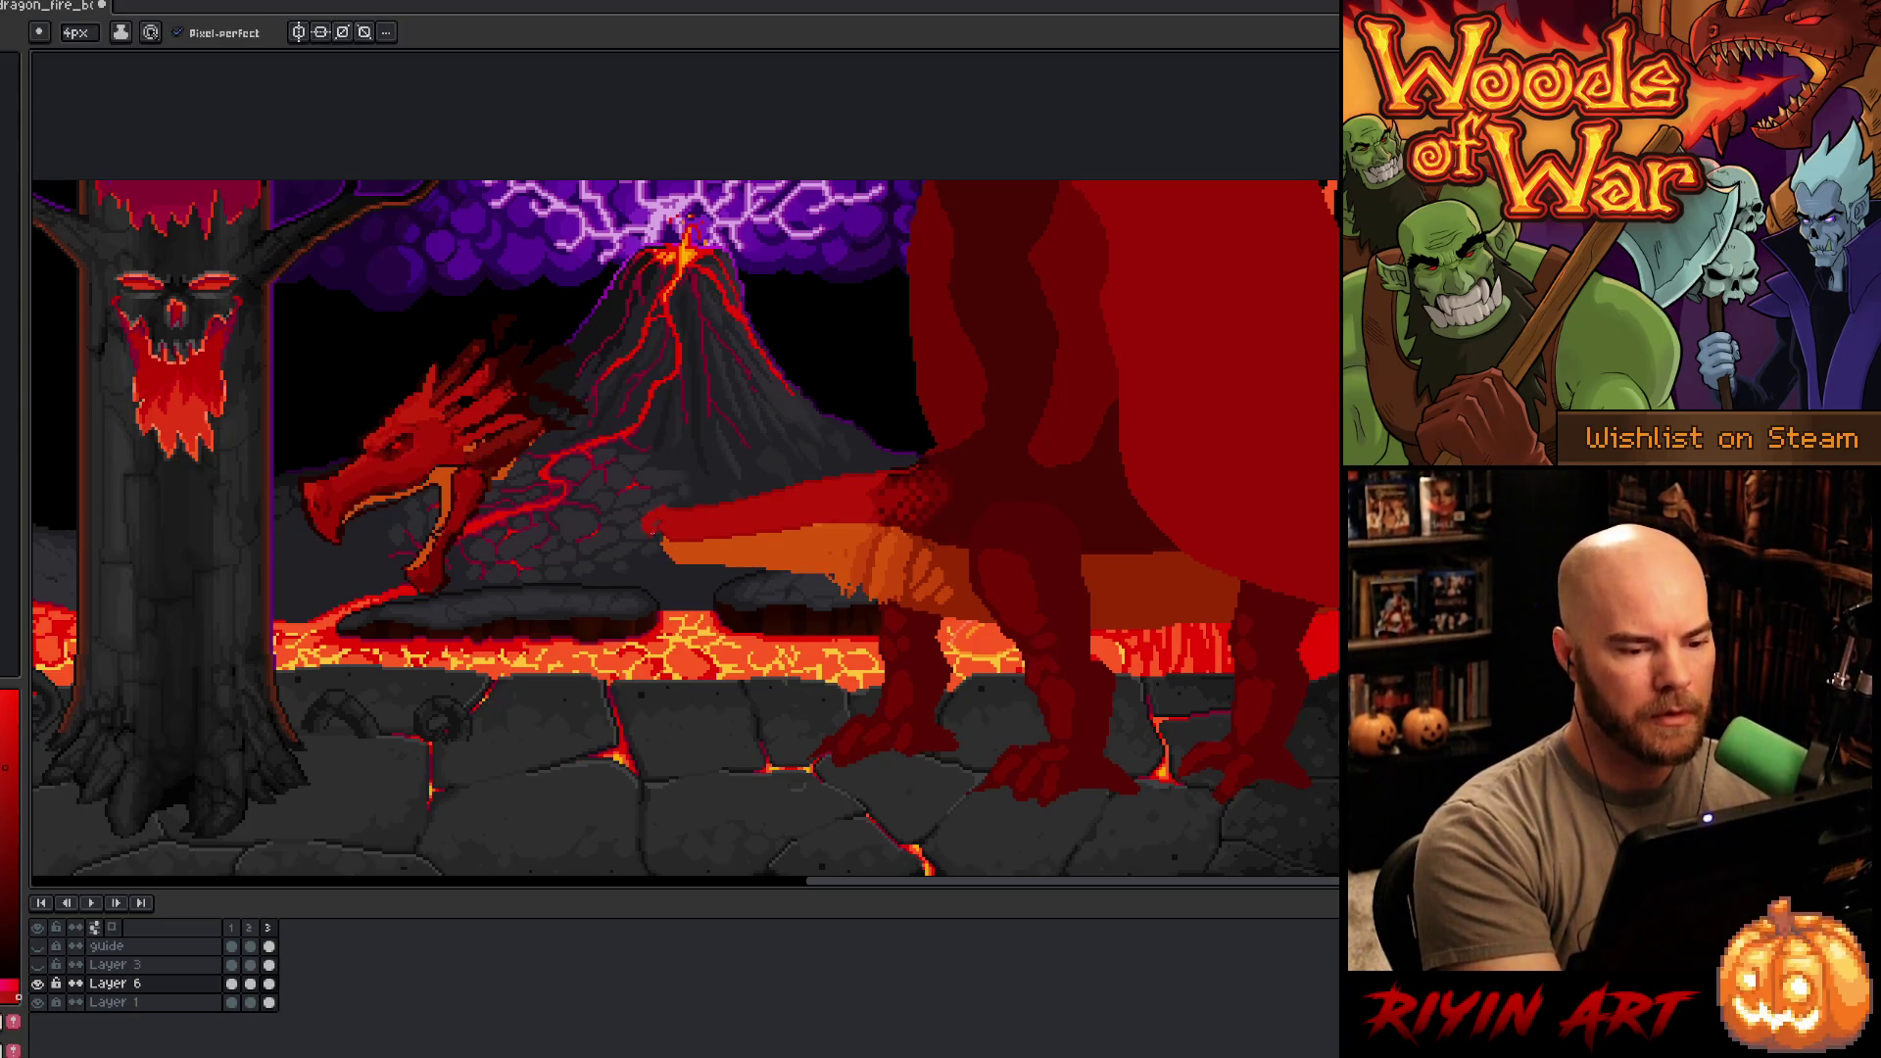
alt+click(666, 550)
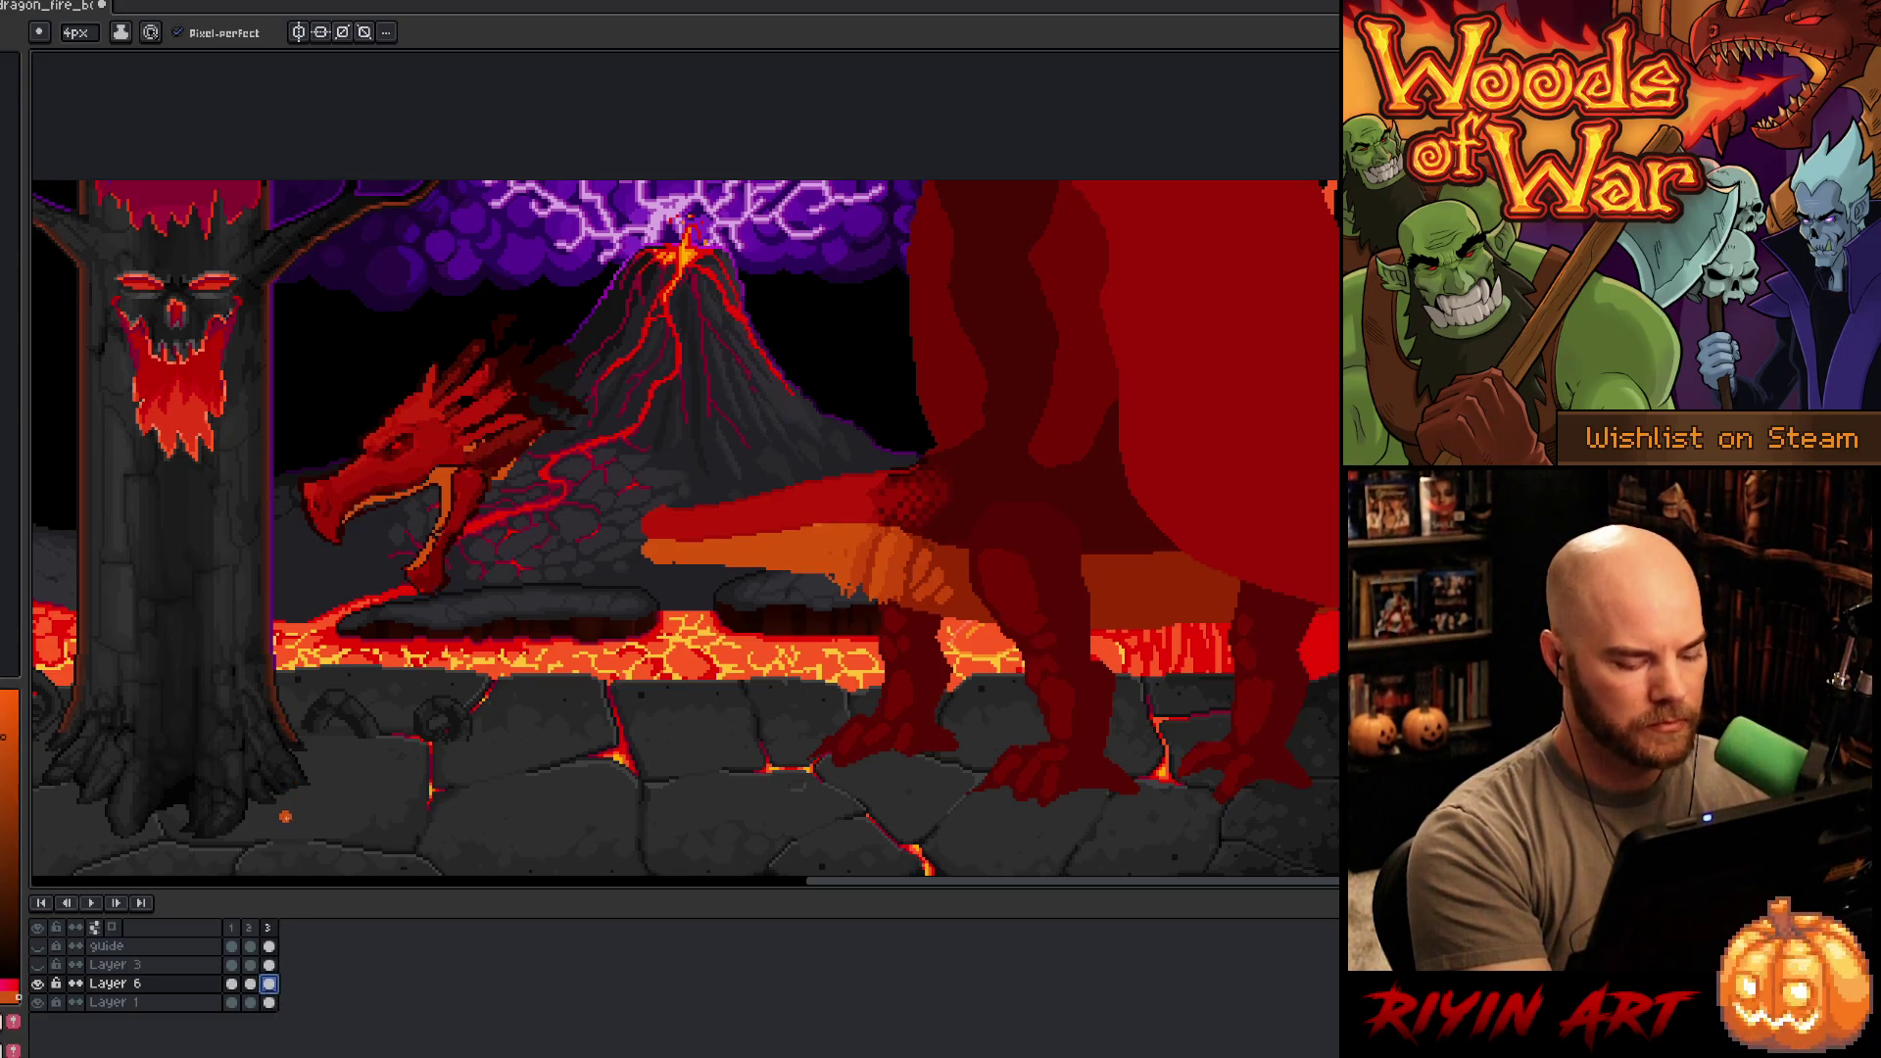
- Add a fourth frame, then in frame 3 lasso, rotate and move the head before cancelling
key(alt+n)
click(269, 928)
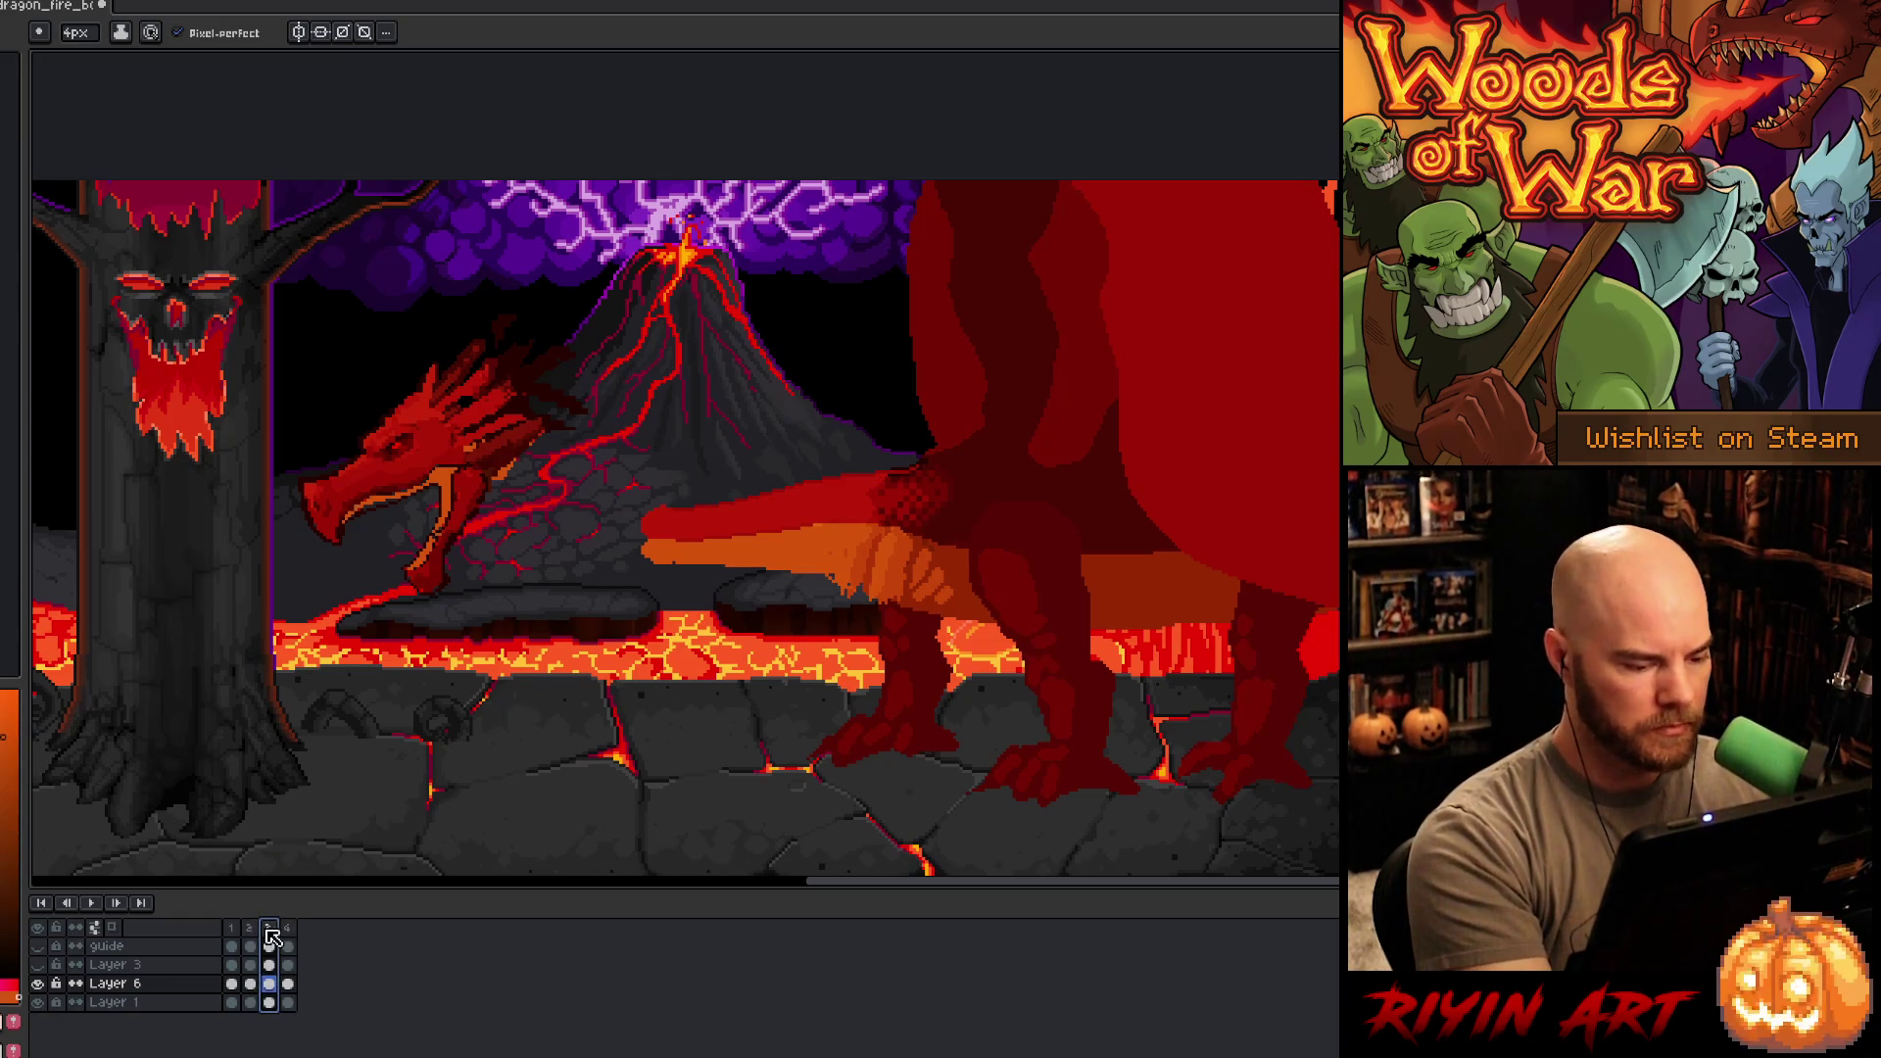
key(q)
mouse_move(514, 251)
mouse_down()
mouse_move(475, 650)
mouse_move(495, 253)
mouse_up()
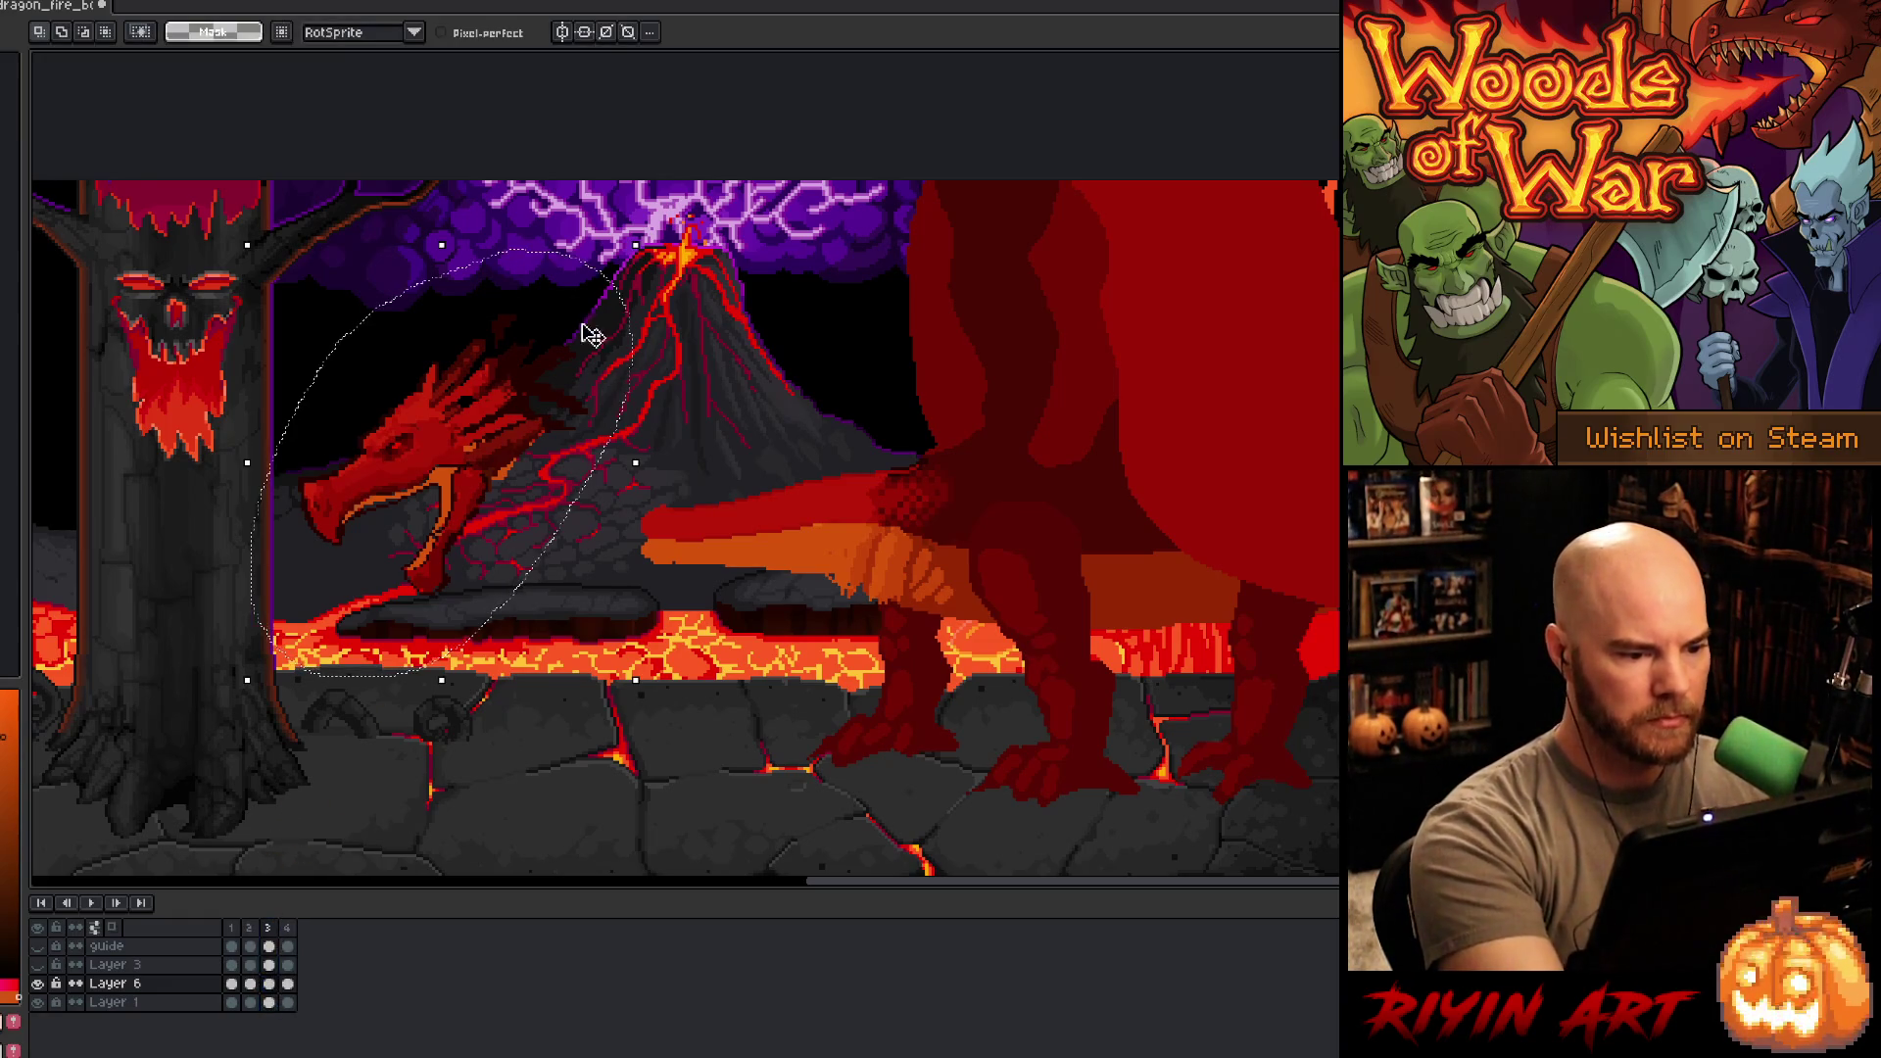
mouse_move(651, 237)
mouse_down()
mouse_move(712, 385)
mouse_move(705, 366)
mouse_up()
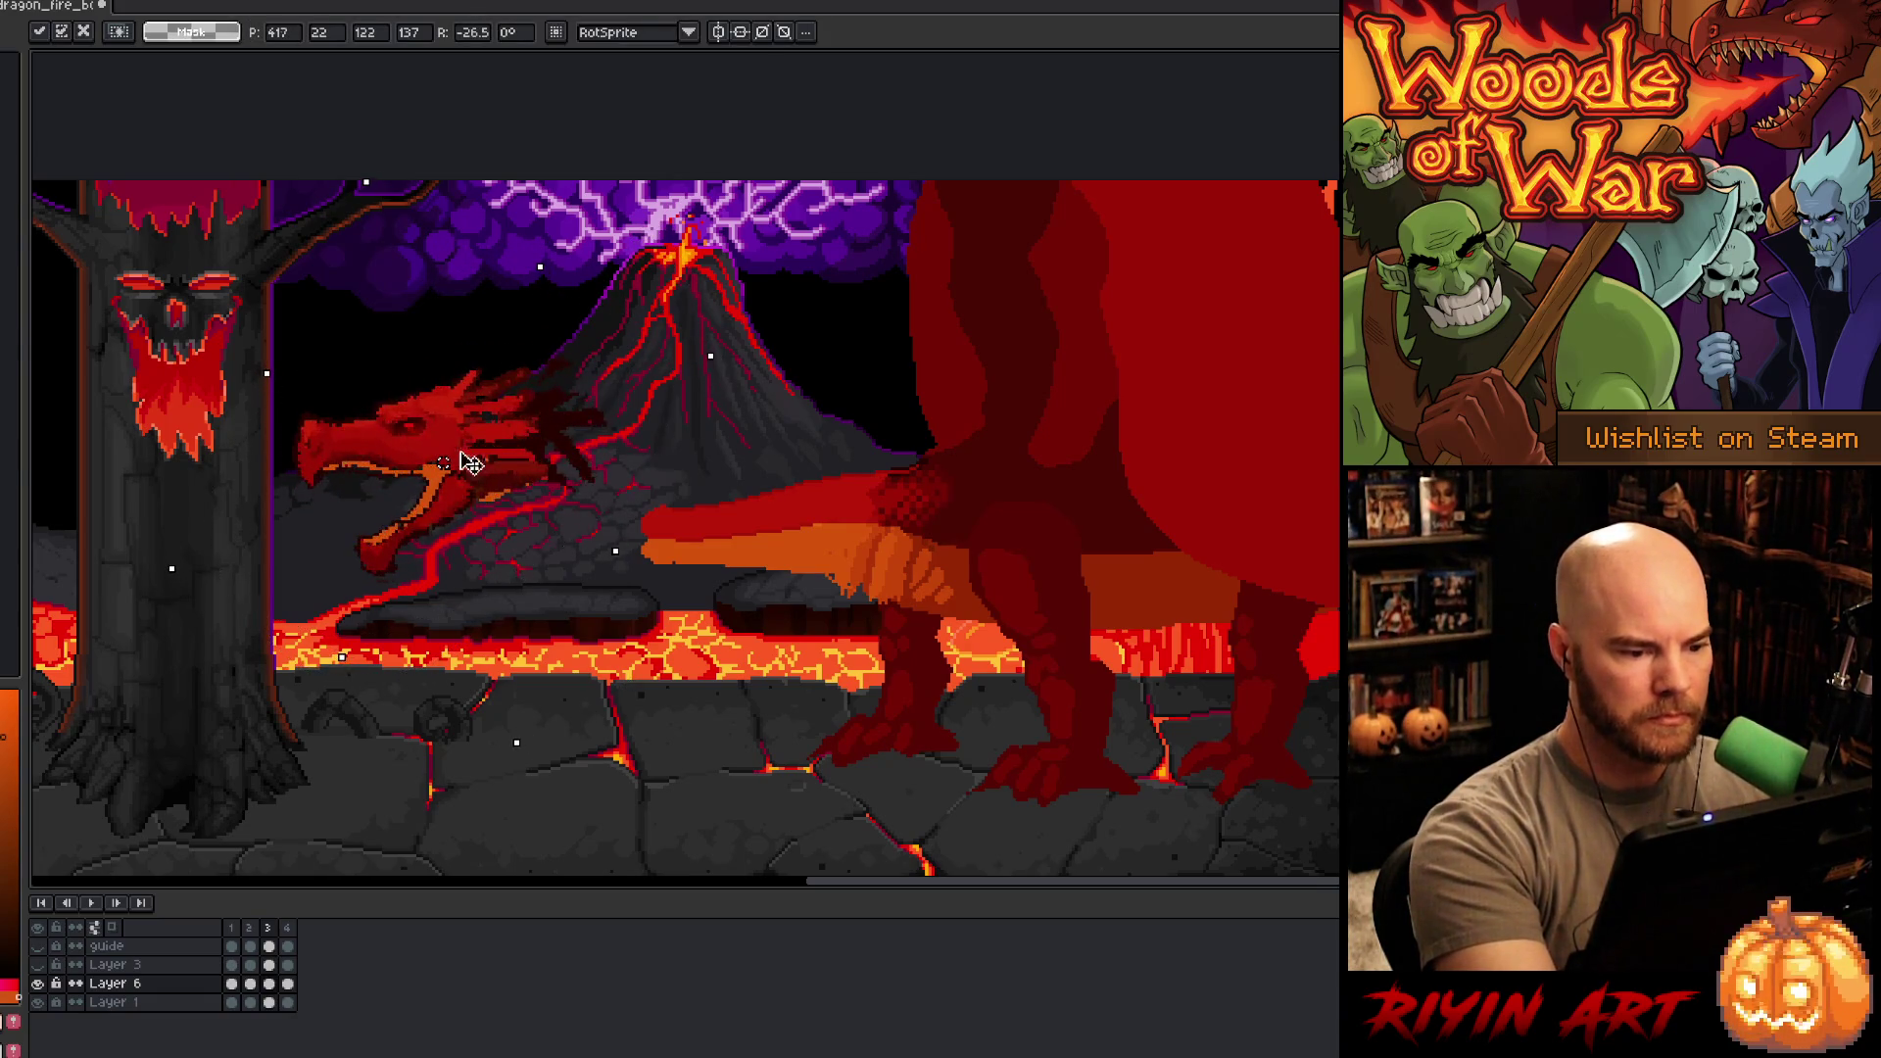
mouse_move(470, 454)
mouse_down()
mouse_move(651, 529)
mouse_move(629, 491)
mouse_move(584, 598)
mouse_move(636, 509)
mouse_move(694, 480)
mouse_up()
drag(650, 568, 605, 568)
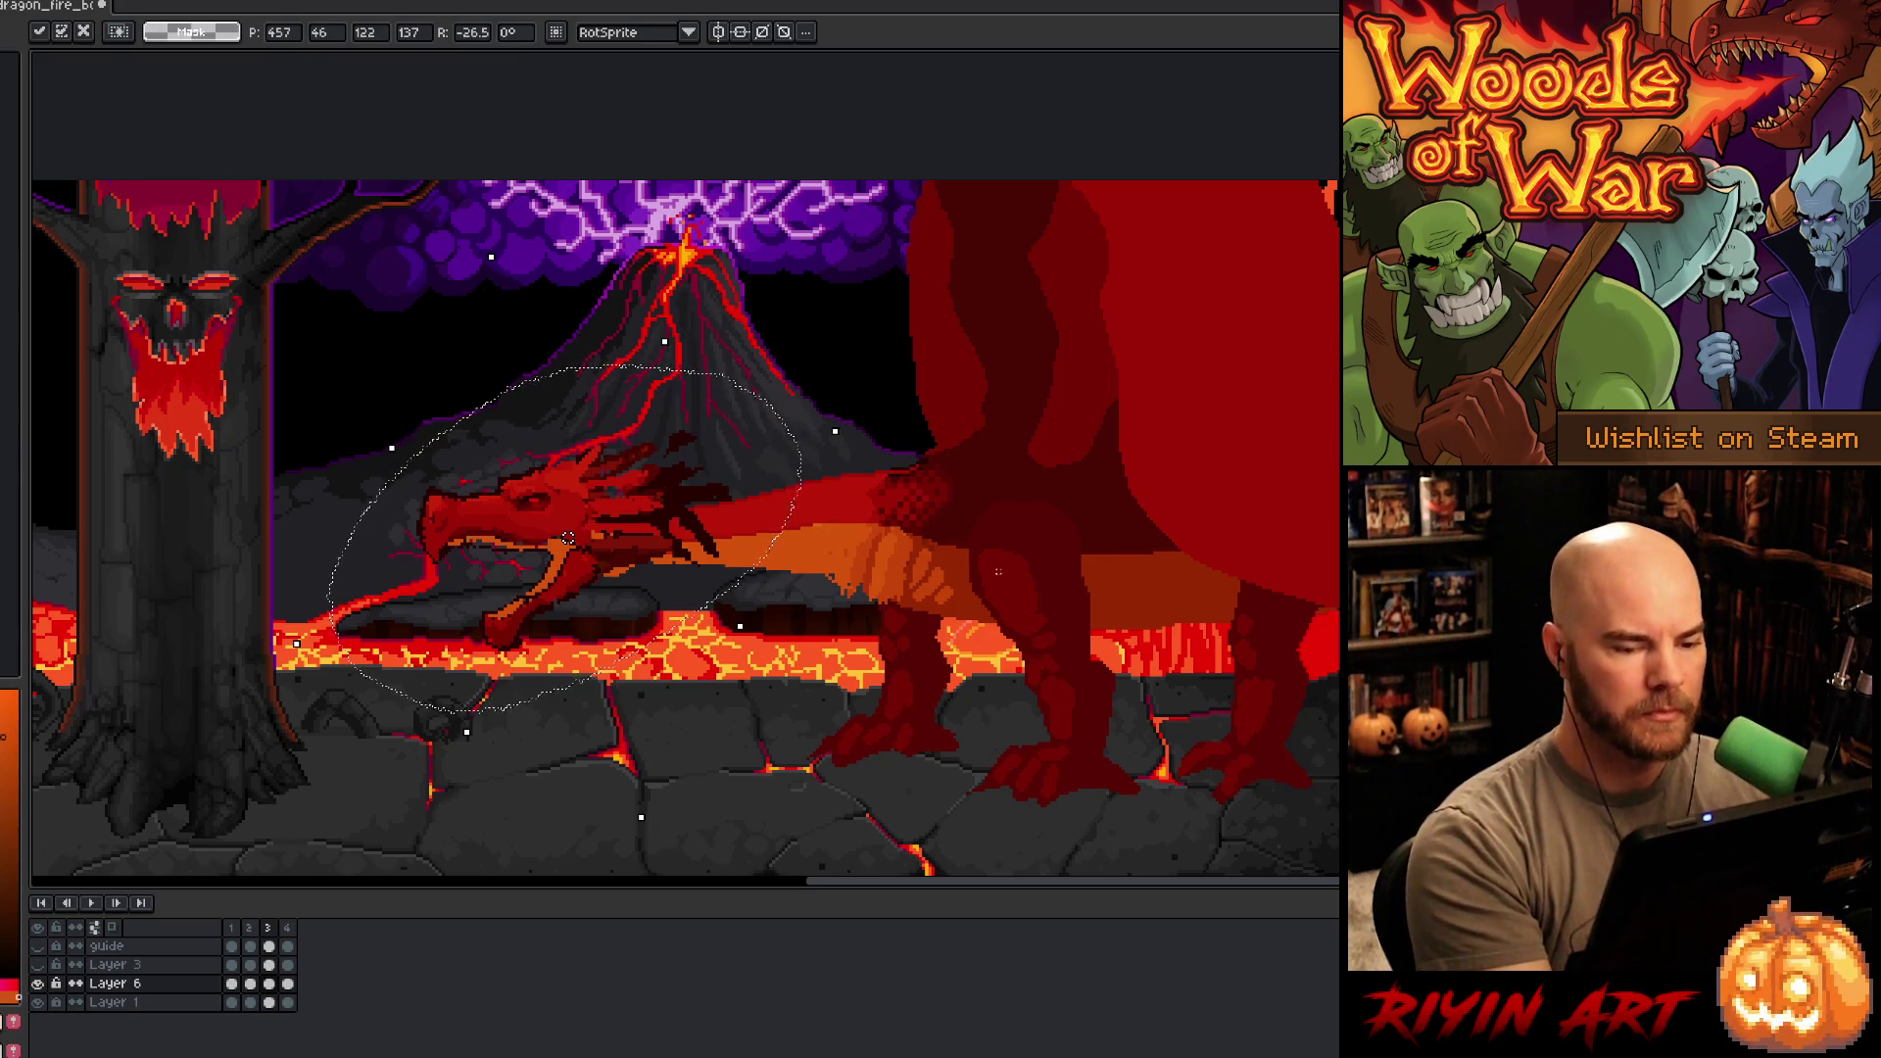
drag(772, 430, 769, 450)
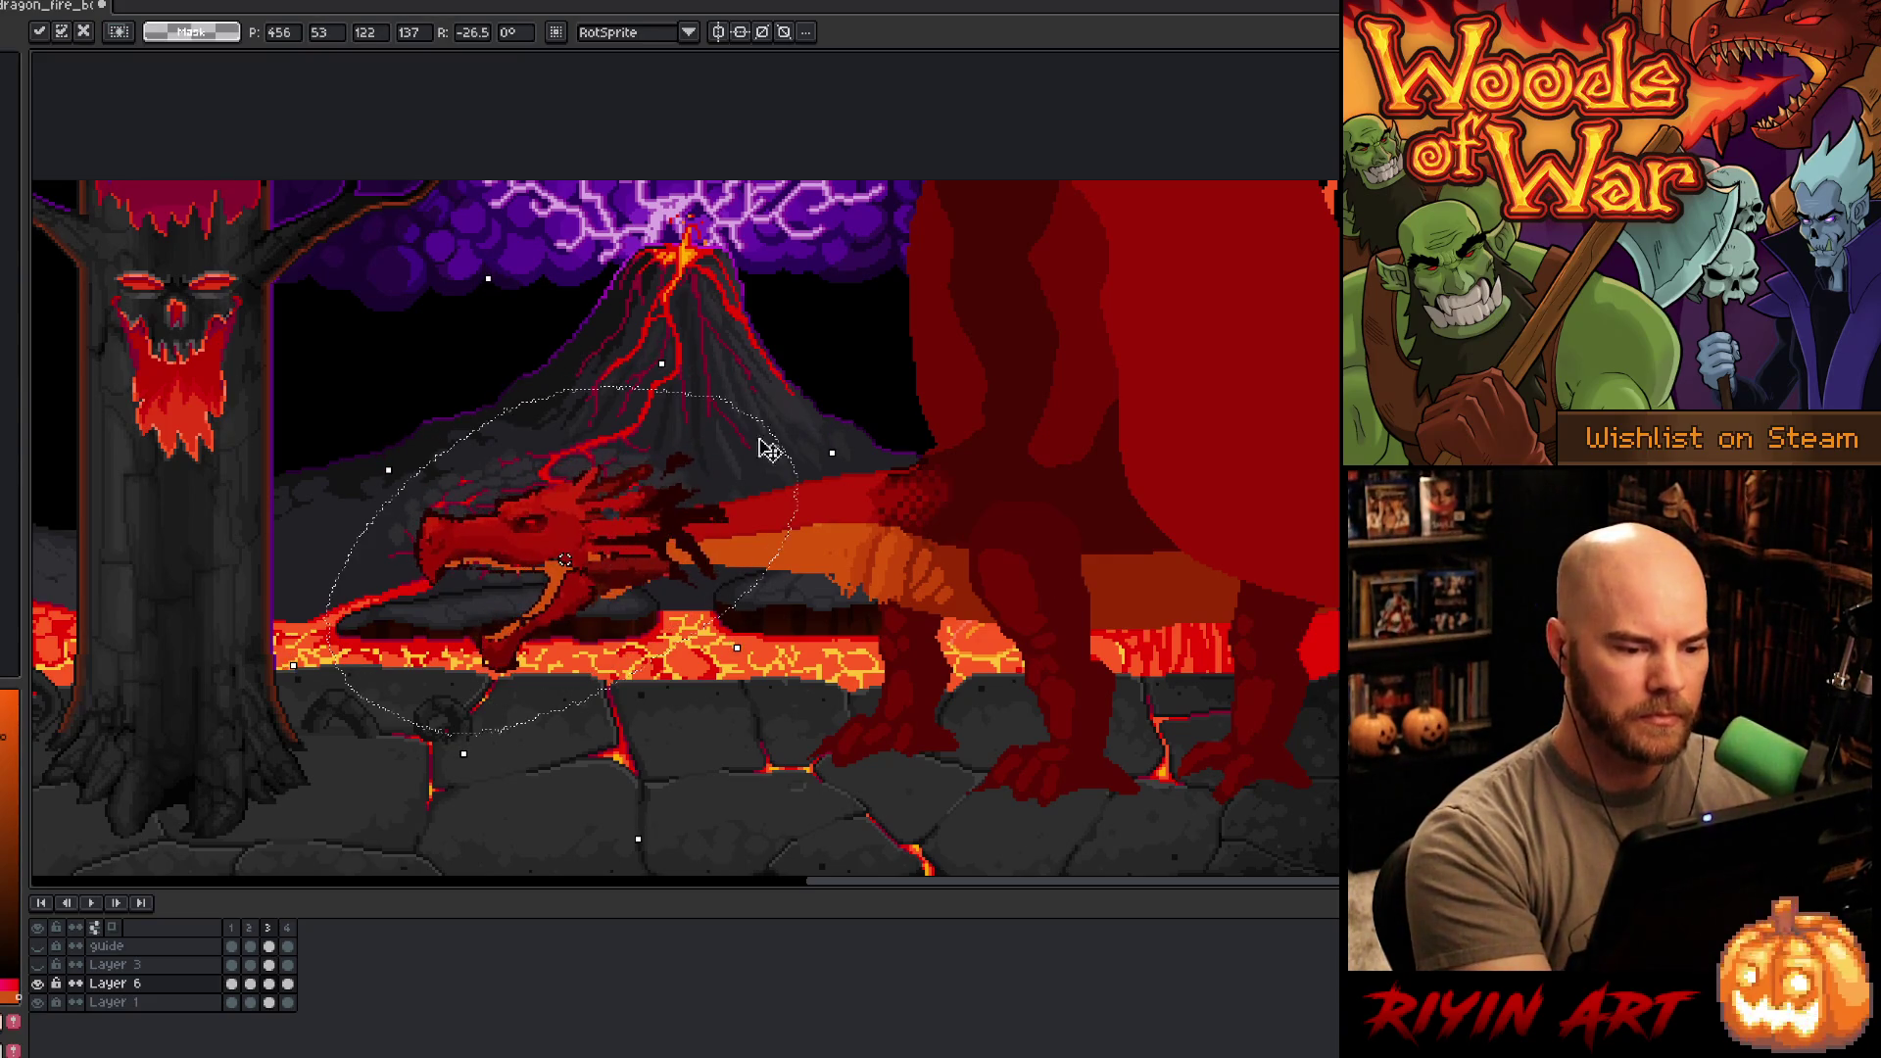
key(Escape)
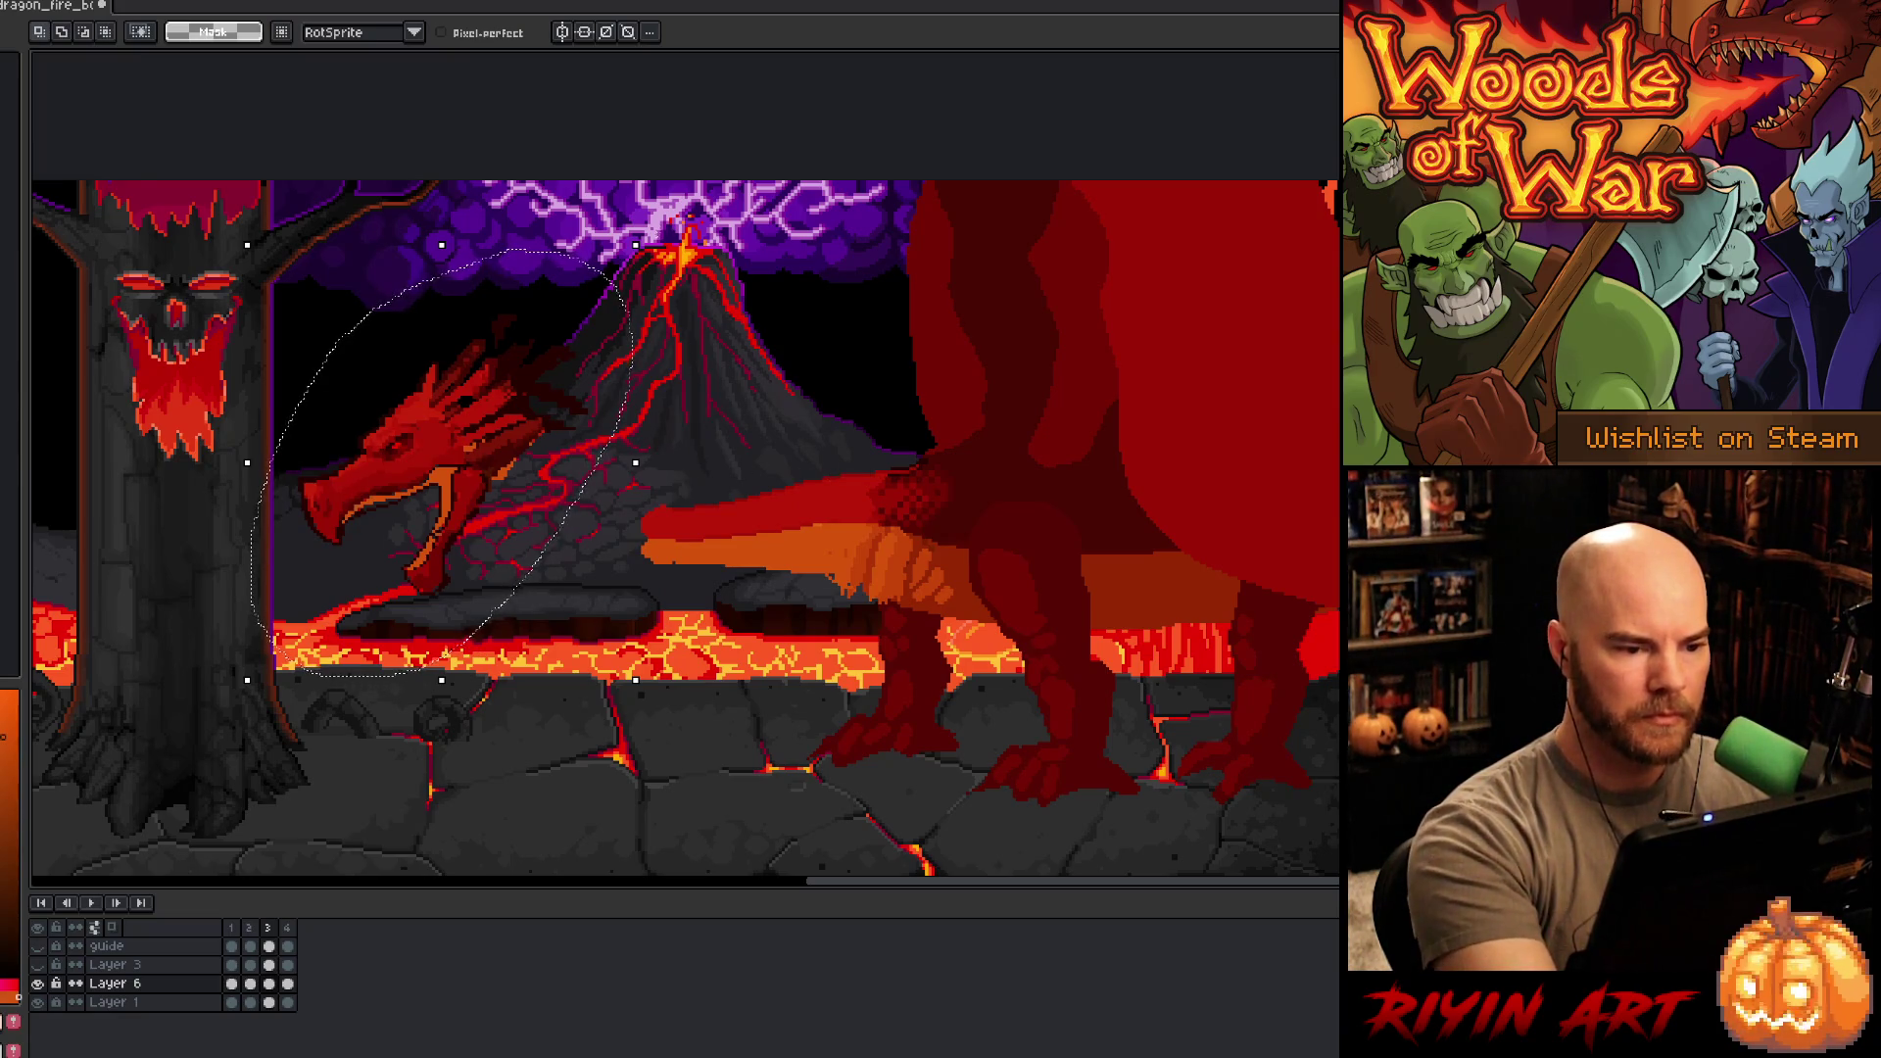
- Rotate the head near-horizontal, place it on the neck tip, nudge it and apply
drag(685, 312, 713, 396)
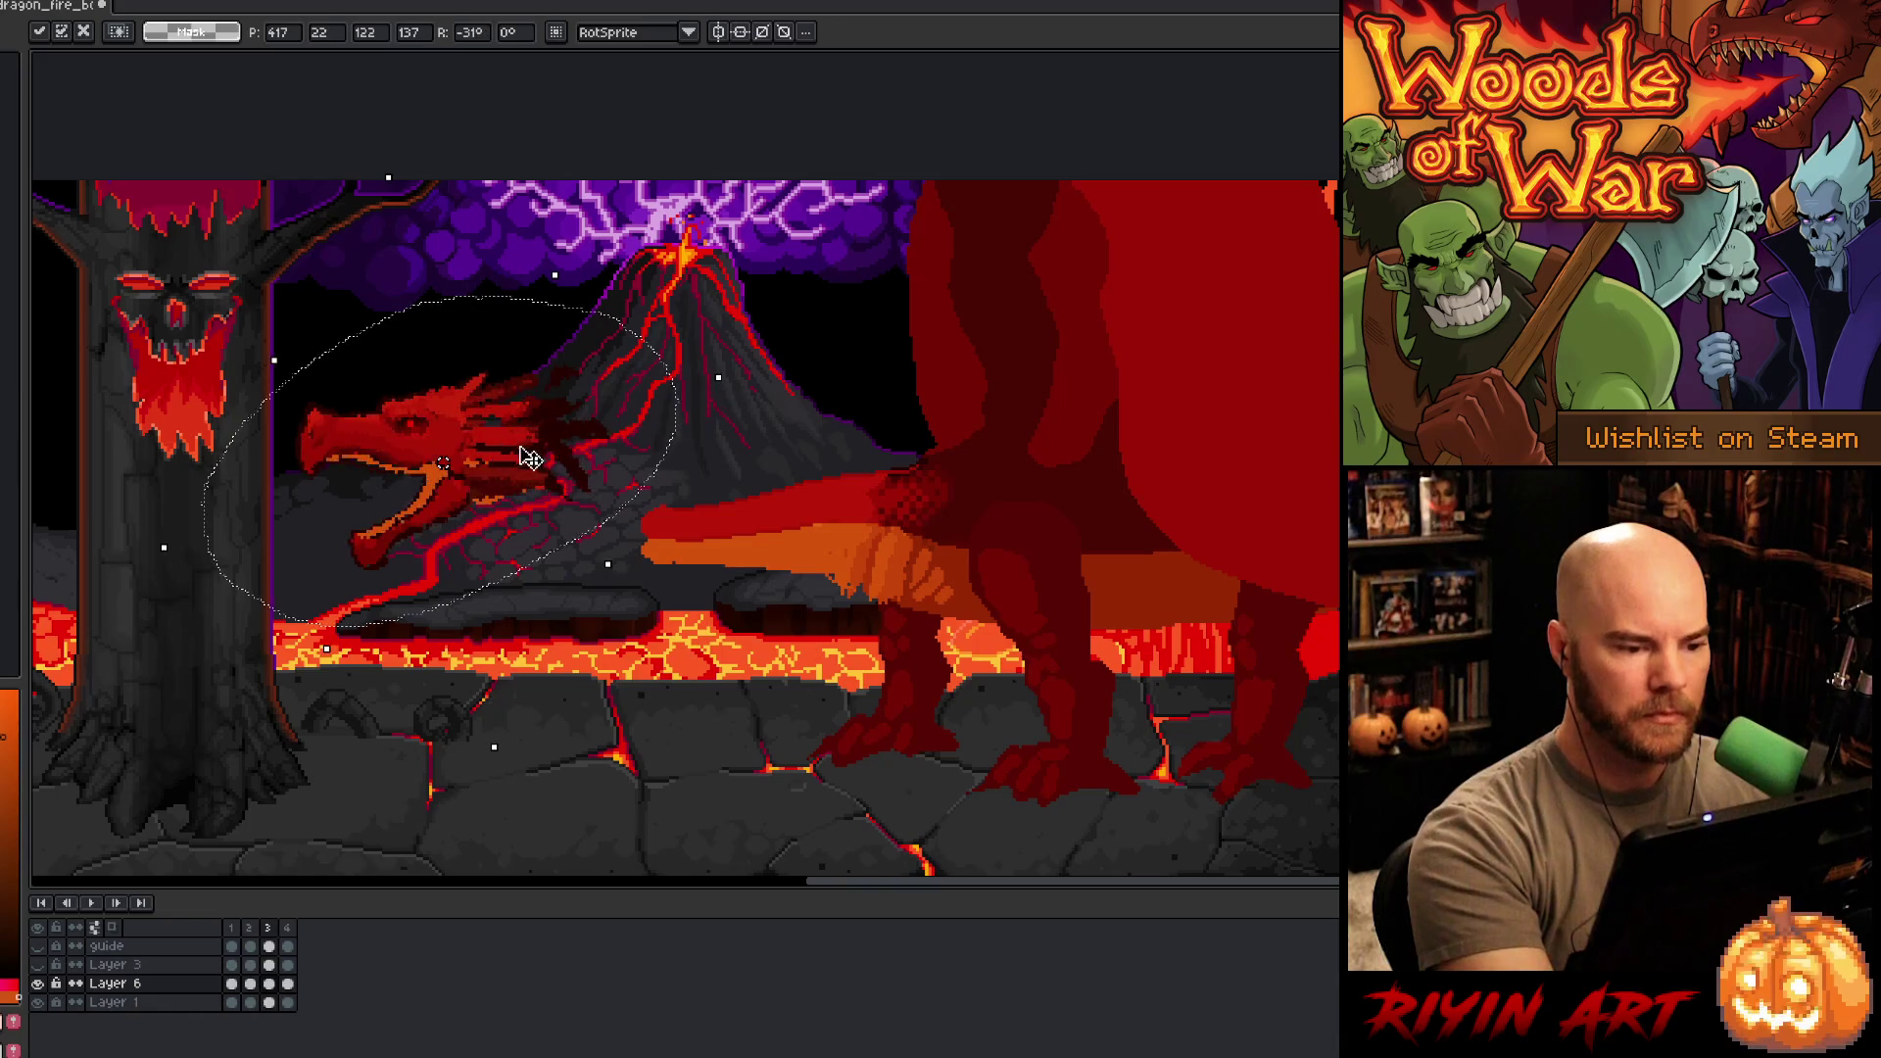
mouse_move(529, 452)
mouse_down()
mouse_move(685, 542)
mouse_move(730, 520)
mouse_move(712, 538)
mouse_up()
key(Right)
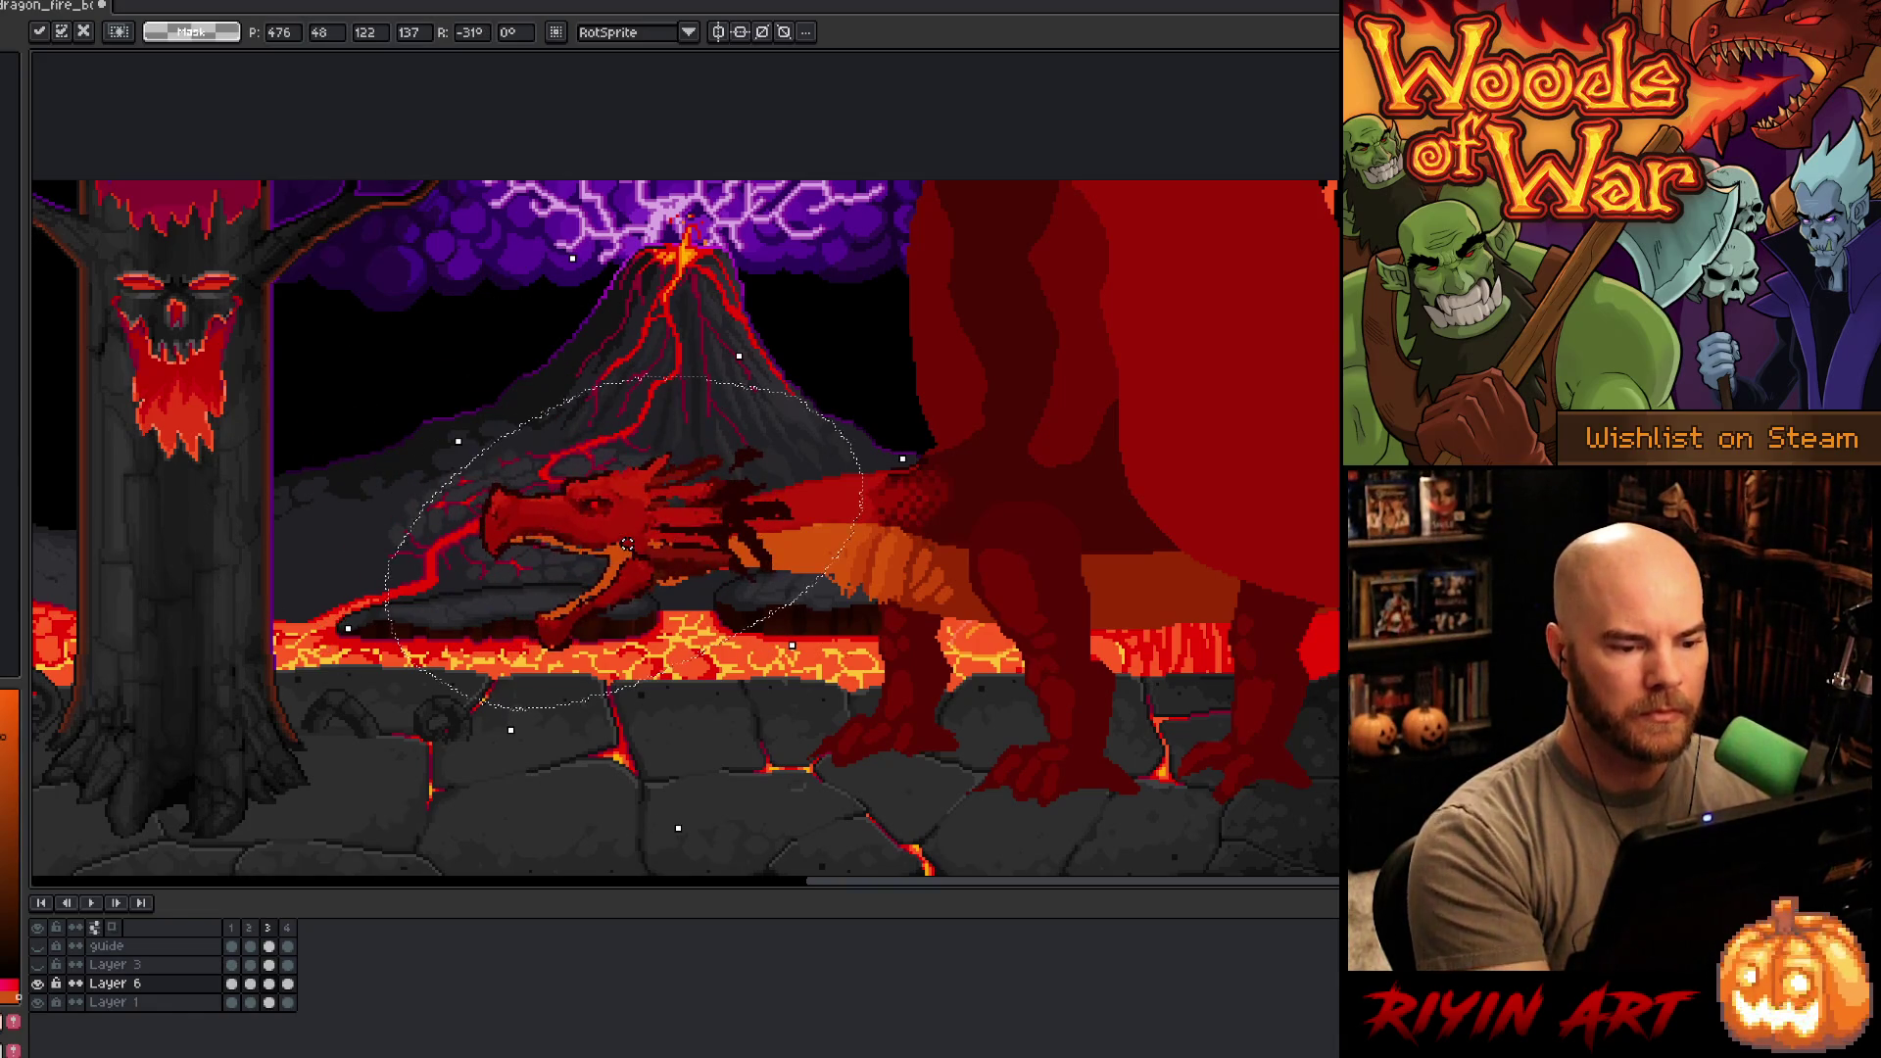
key(Left)
key(Left)
key(Left)
key(Down)
key(Down)
key(Down)
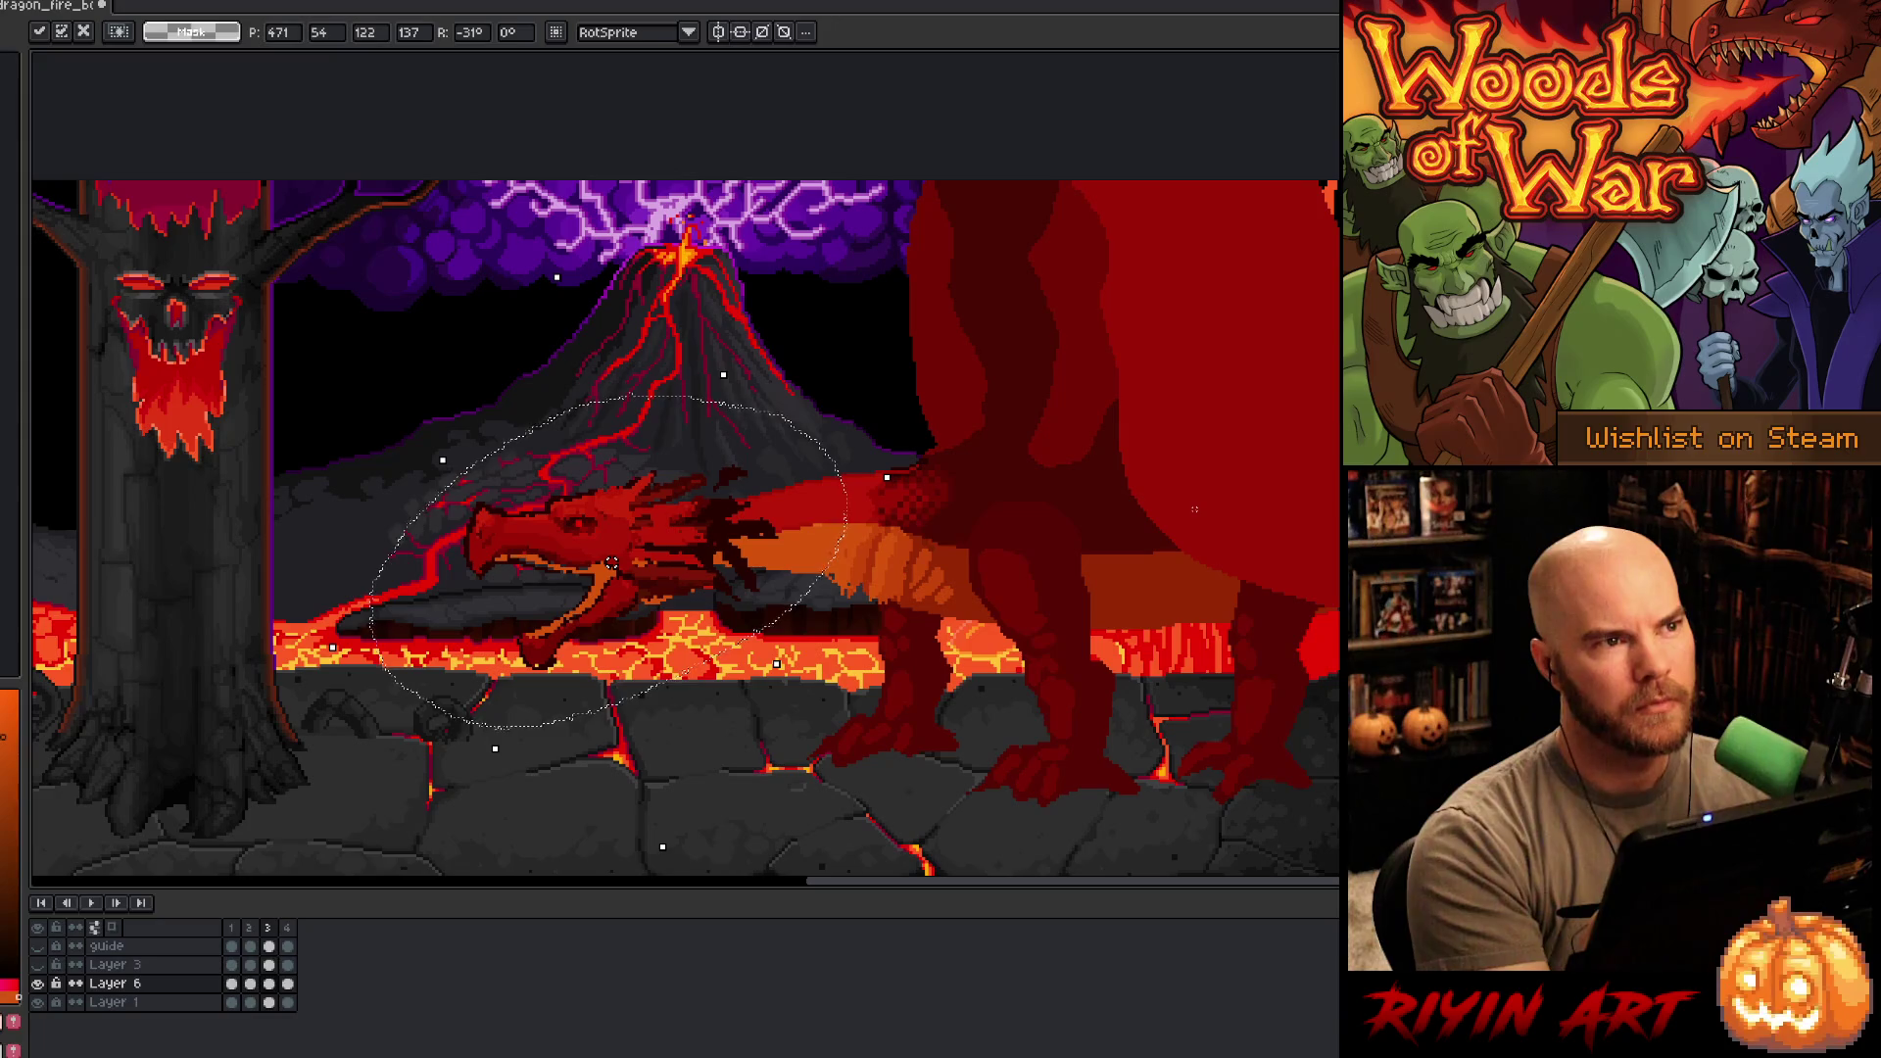
key(Left)
key(Left)
key(Left)
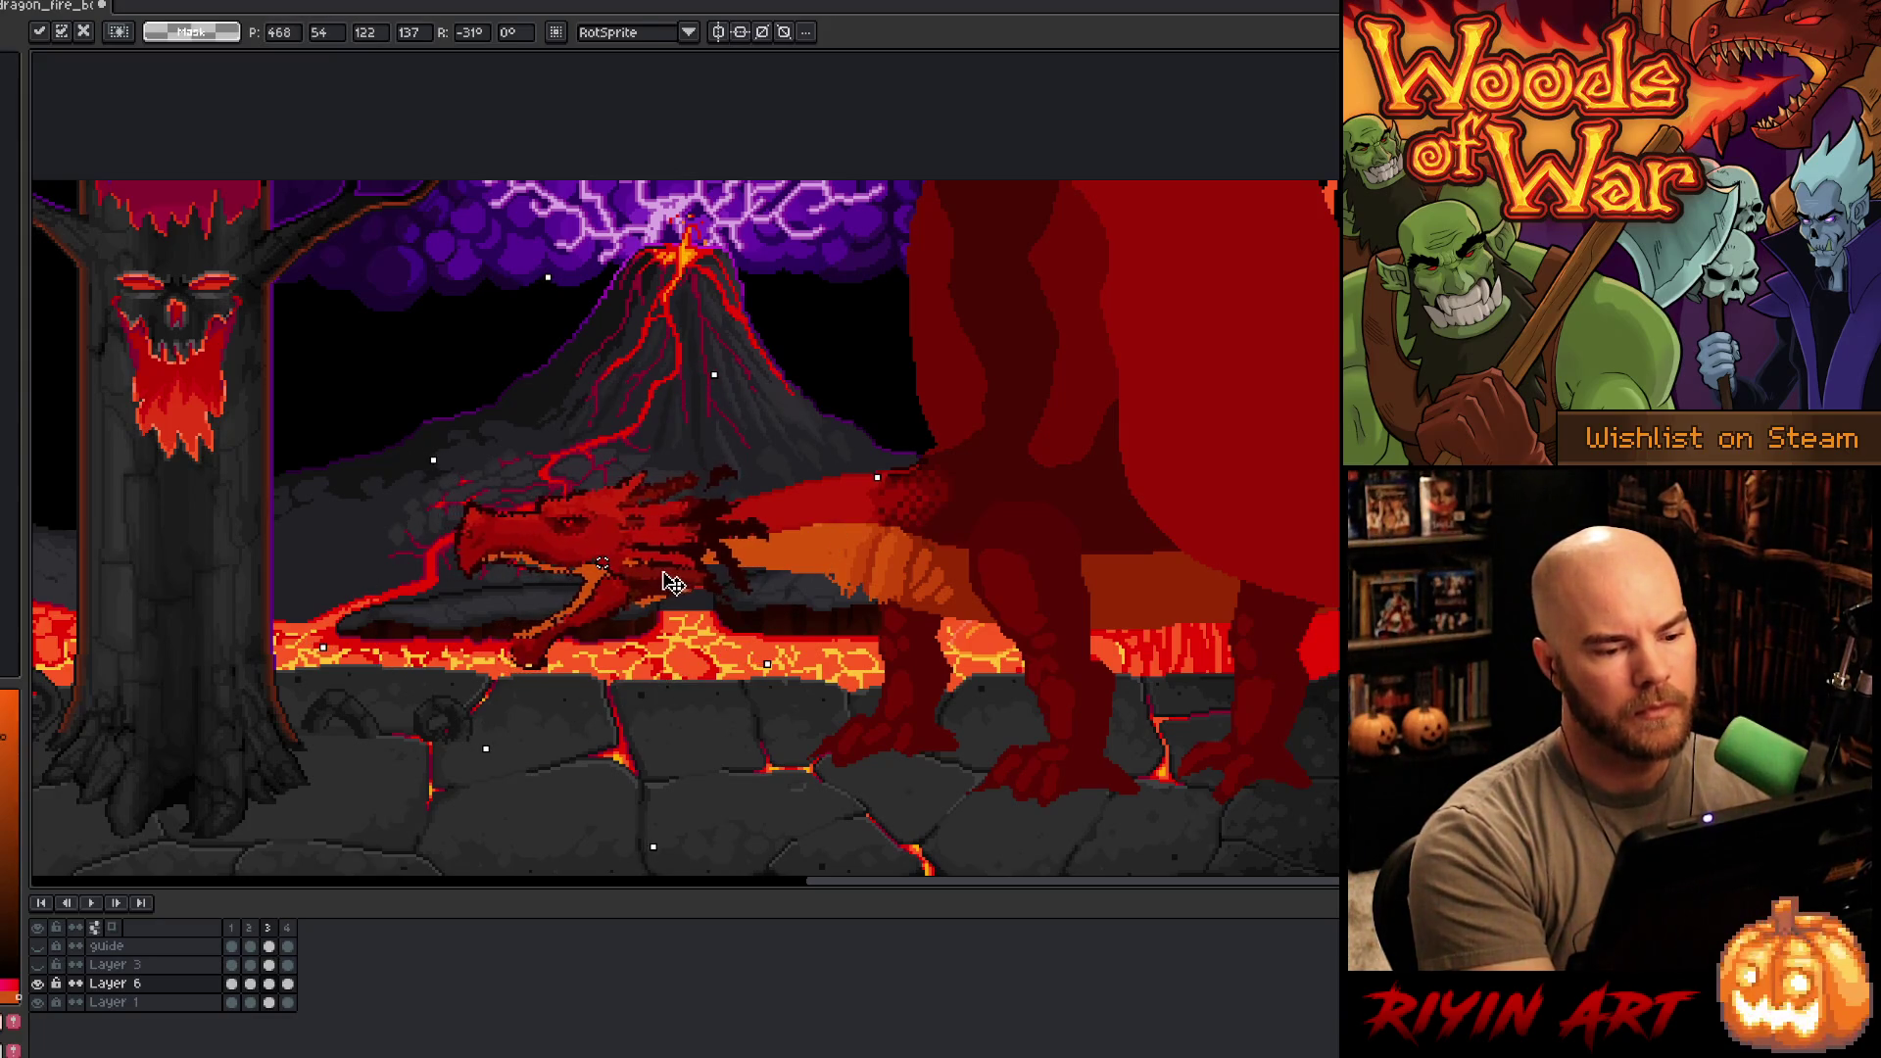
key(Right)
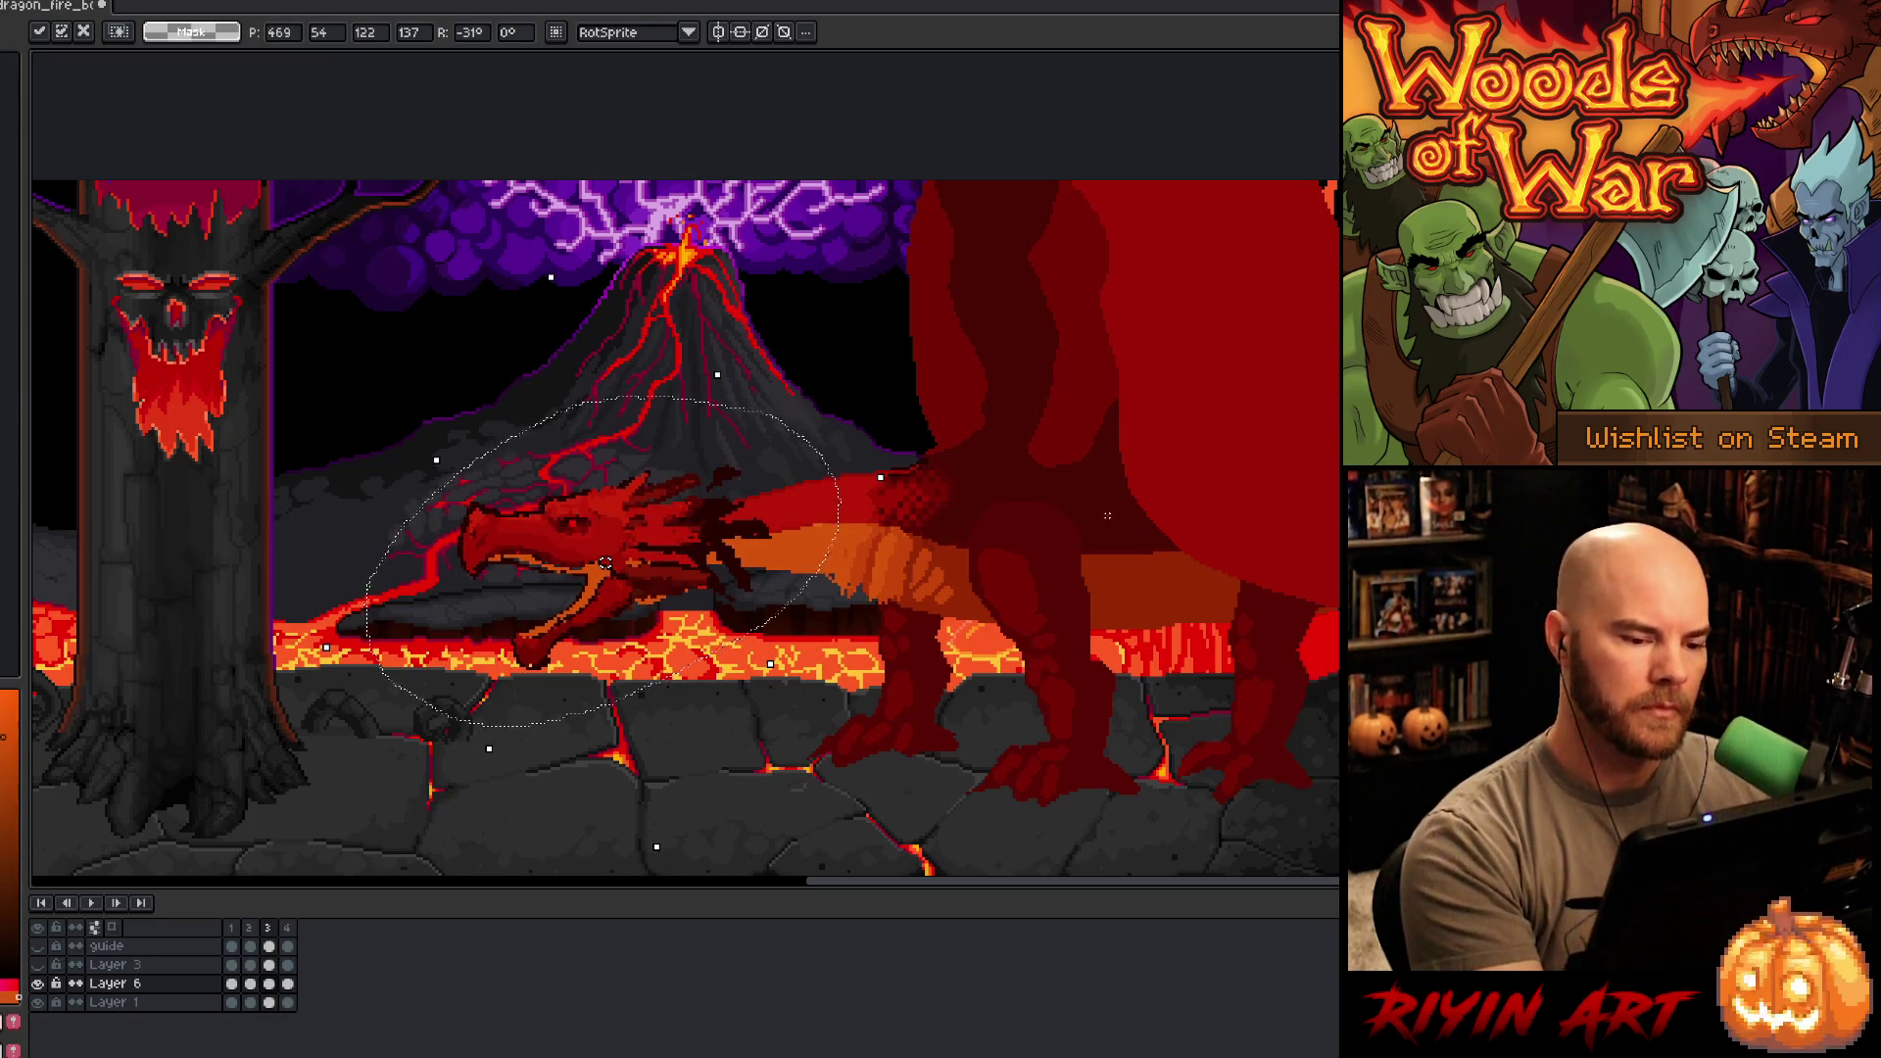
key(comma)
- Compare poses across frames, then lasso and cut the upright head in frame 2
key(period)
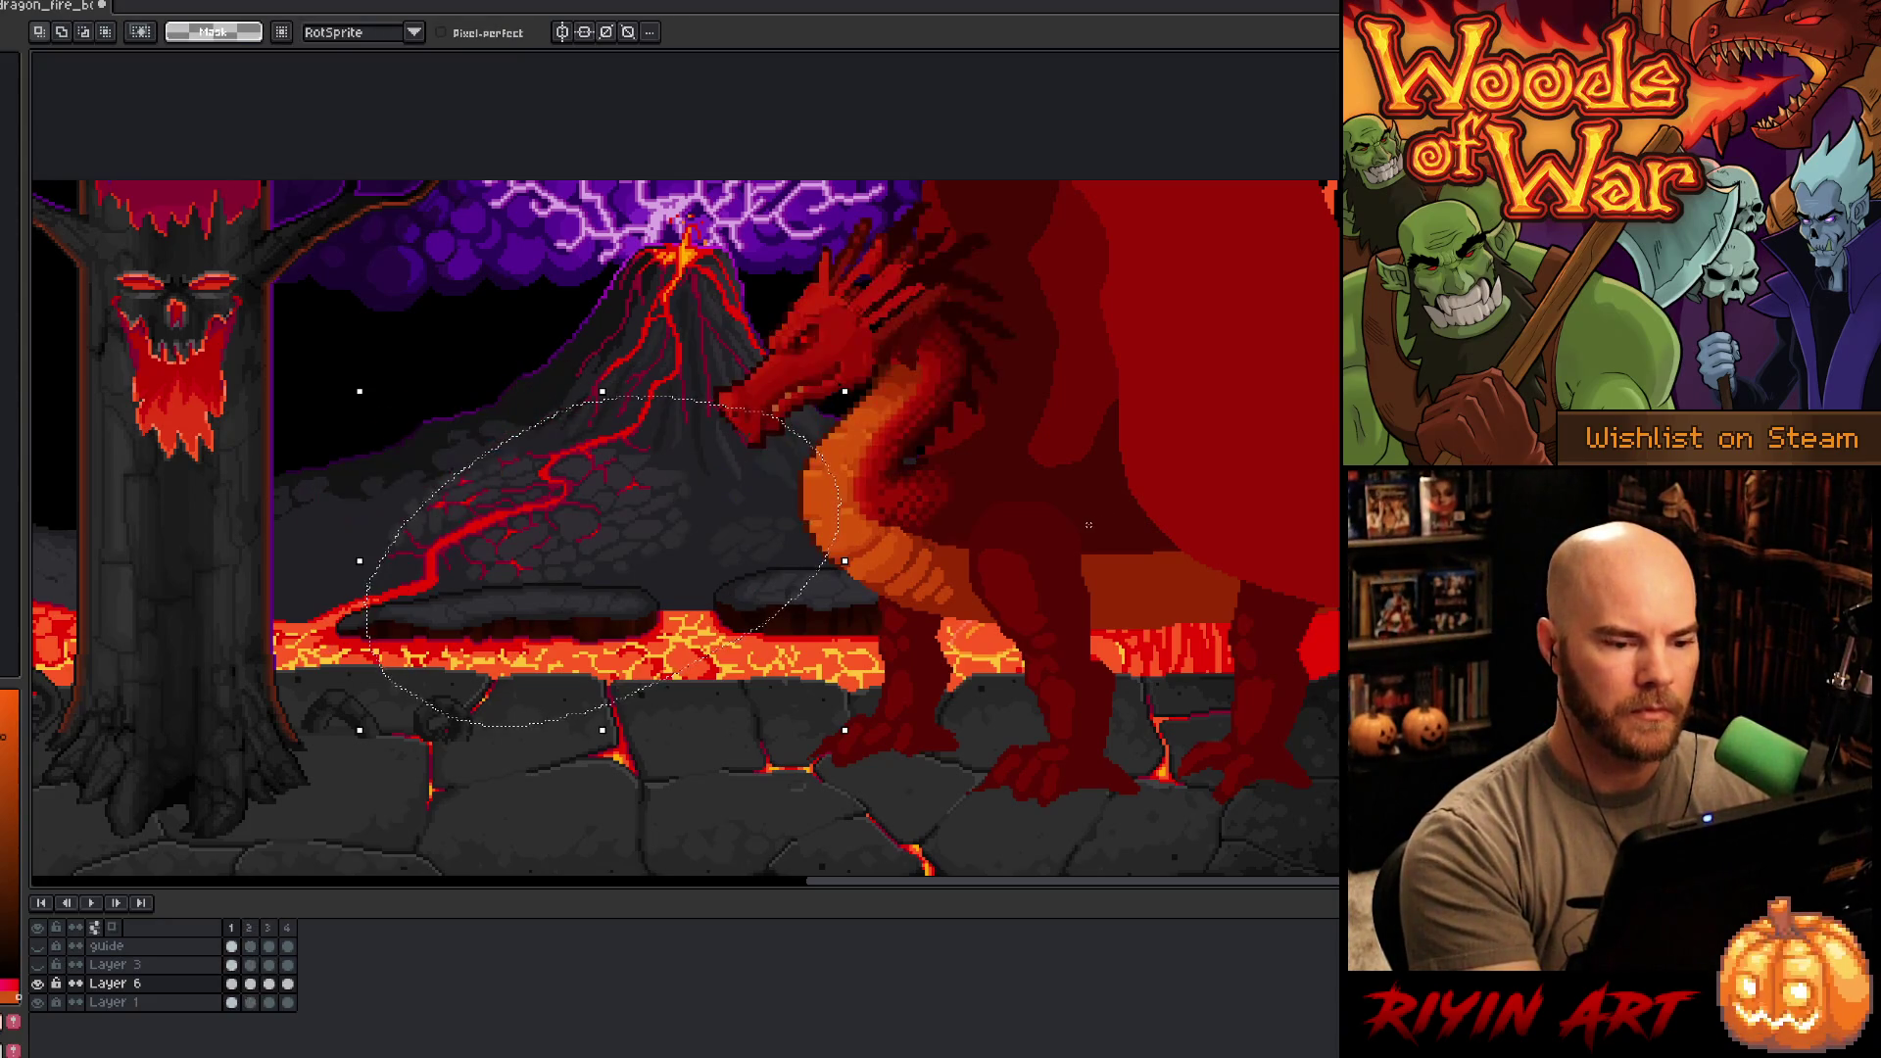
key(comma)
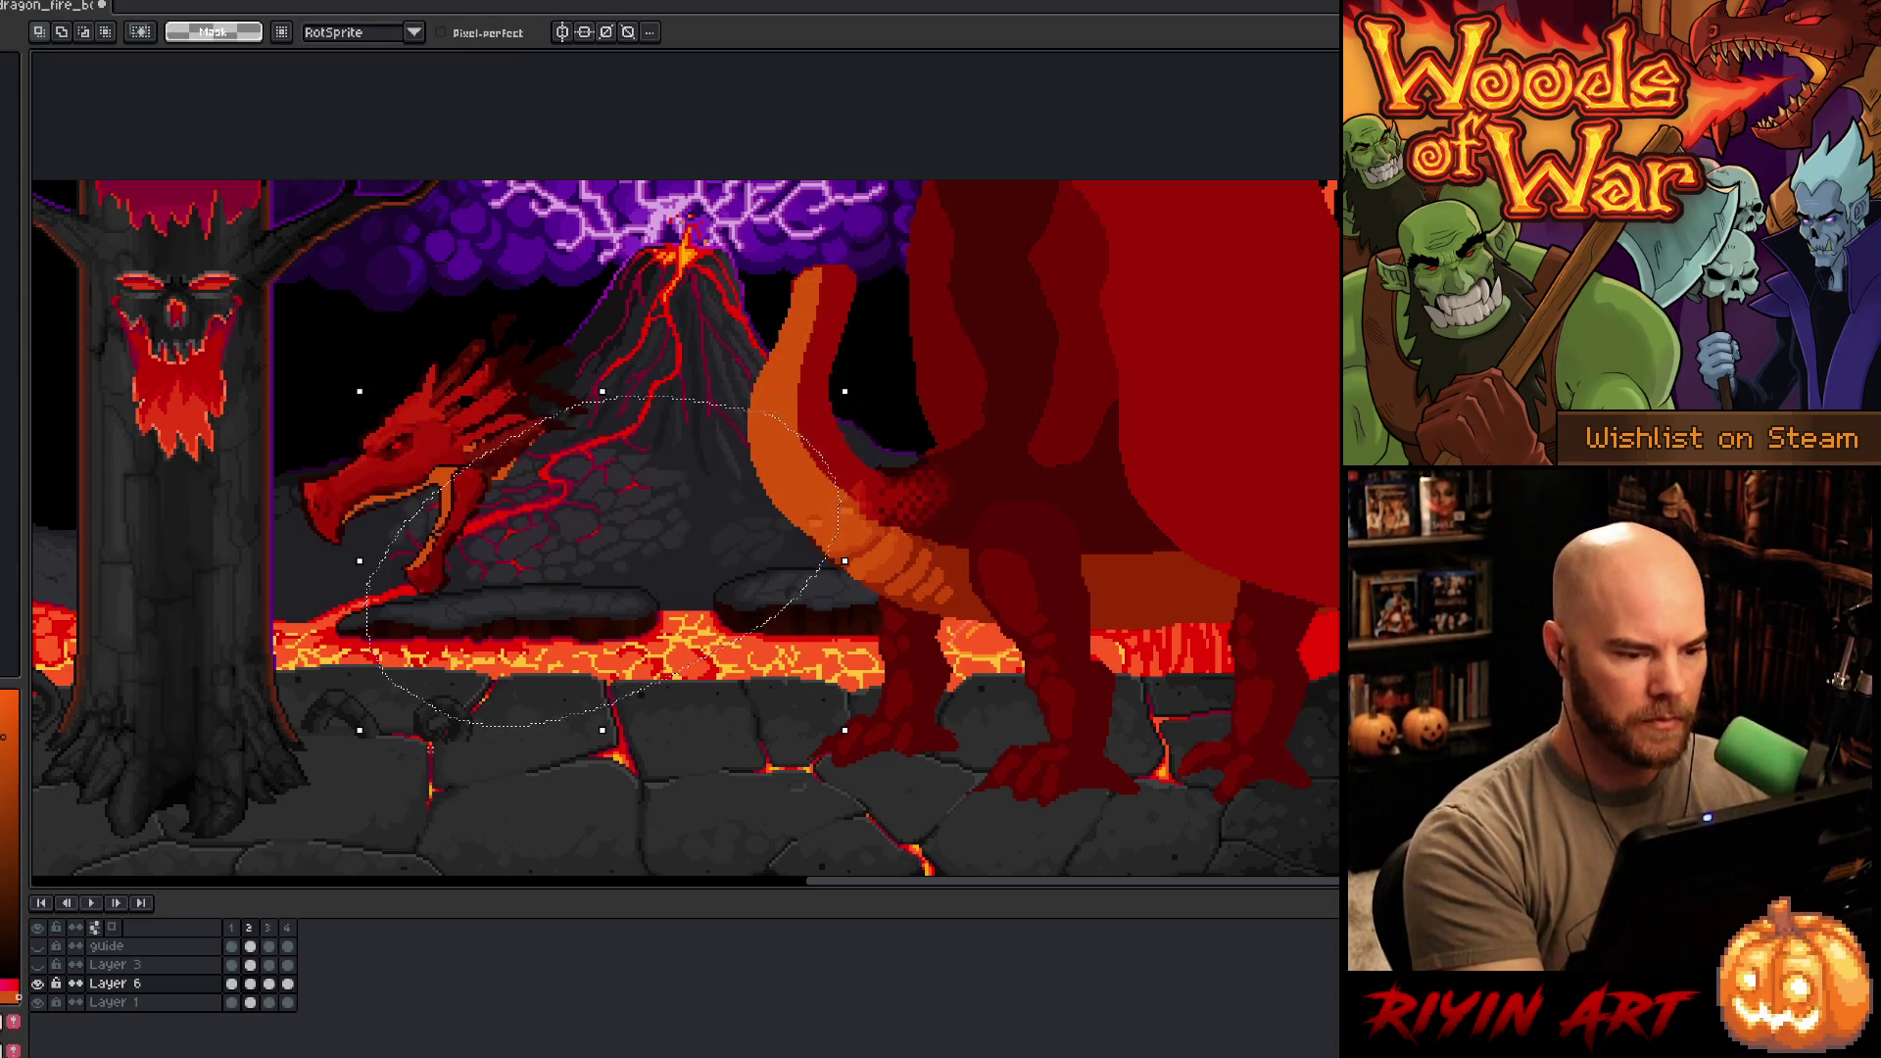
mouse_move(616, 232)
mouse_down()
mouse_move(548, 441)
mouse_move(313, 666)
mouse_move(252, 673)
mouse_up()
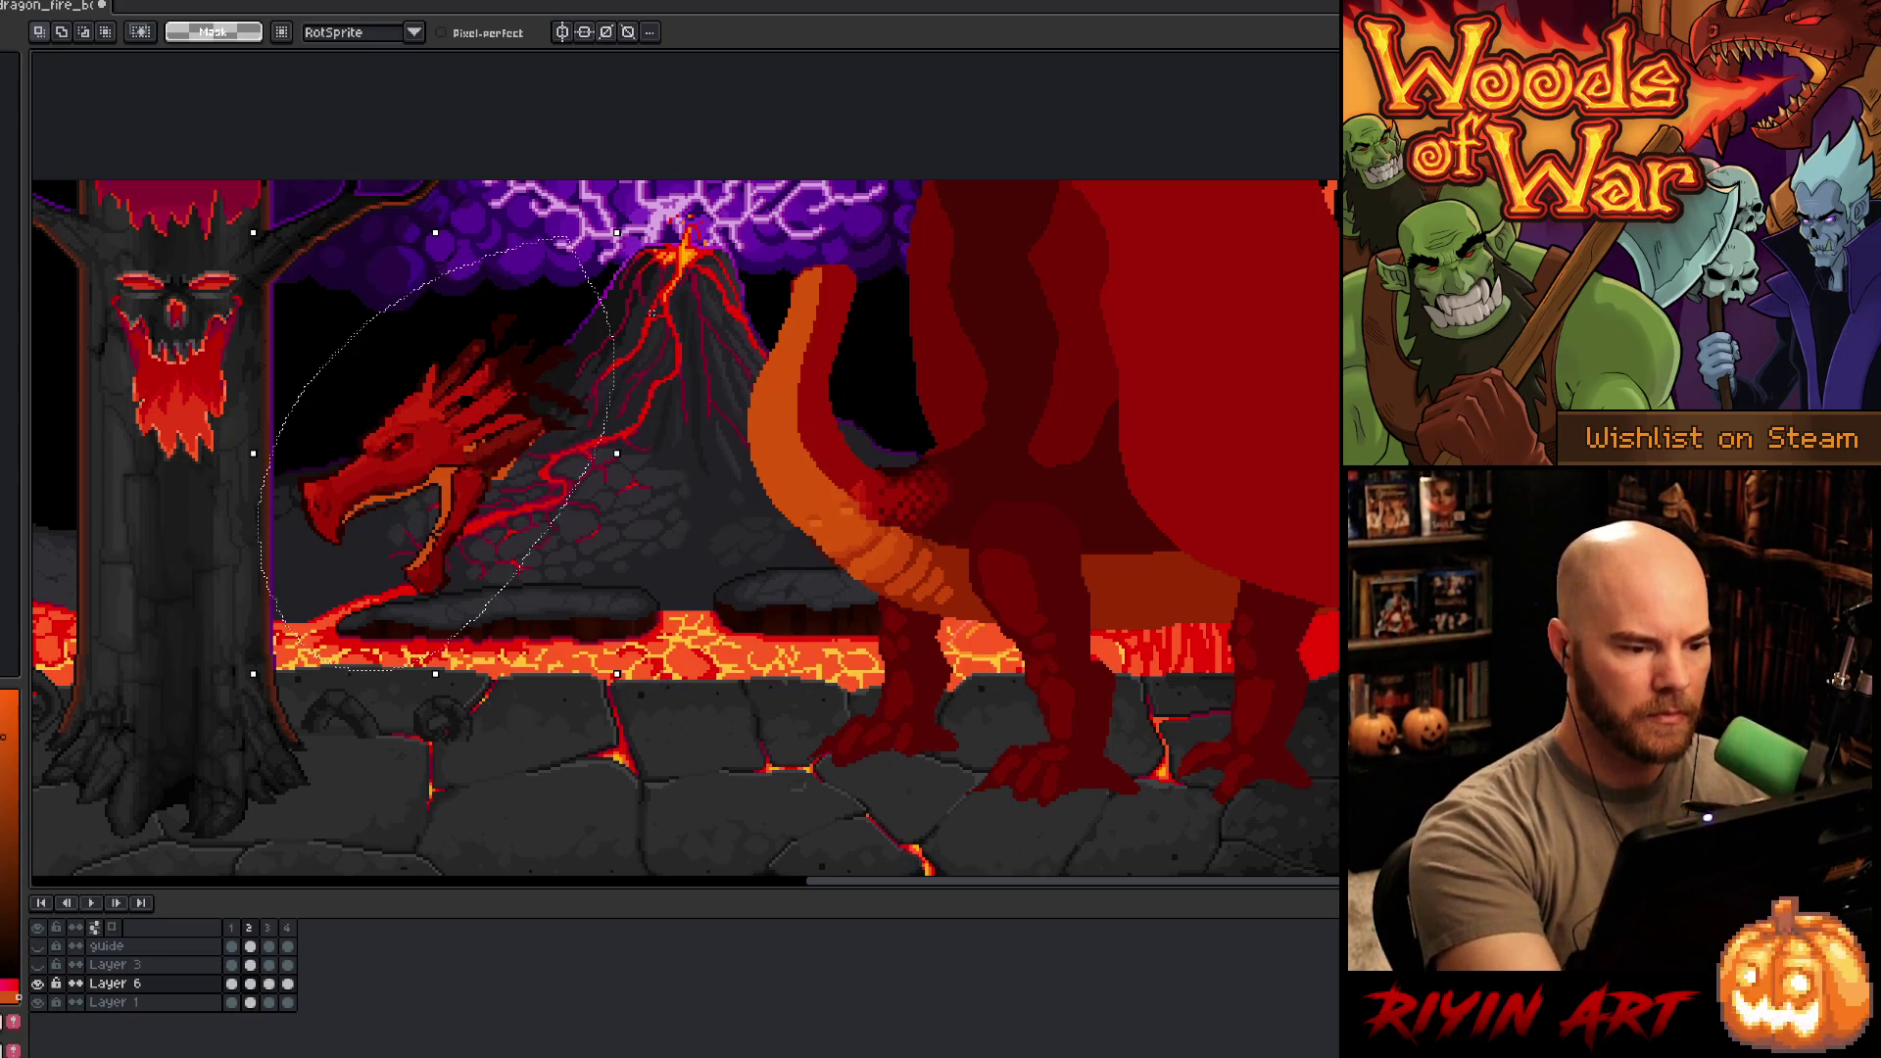
key(comma)
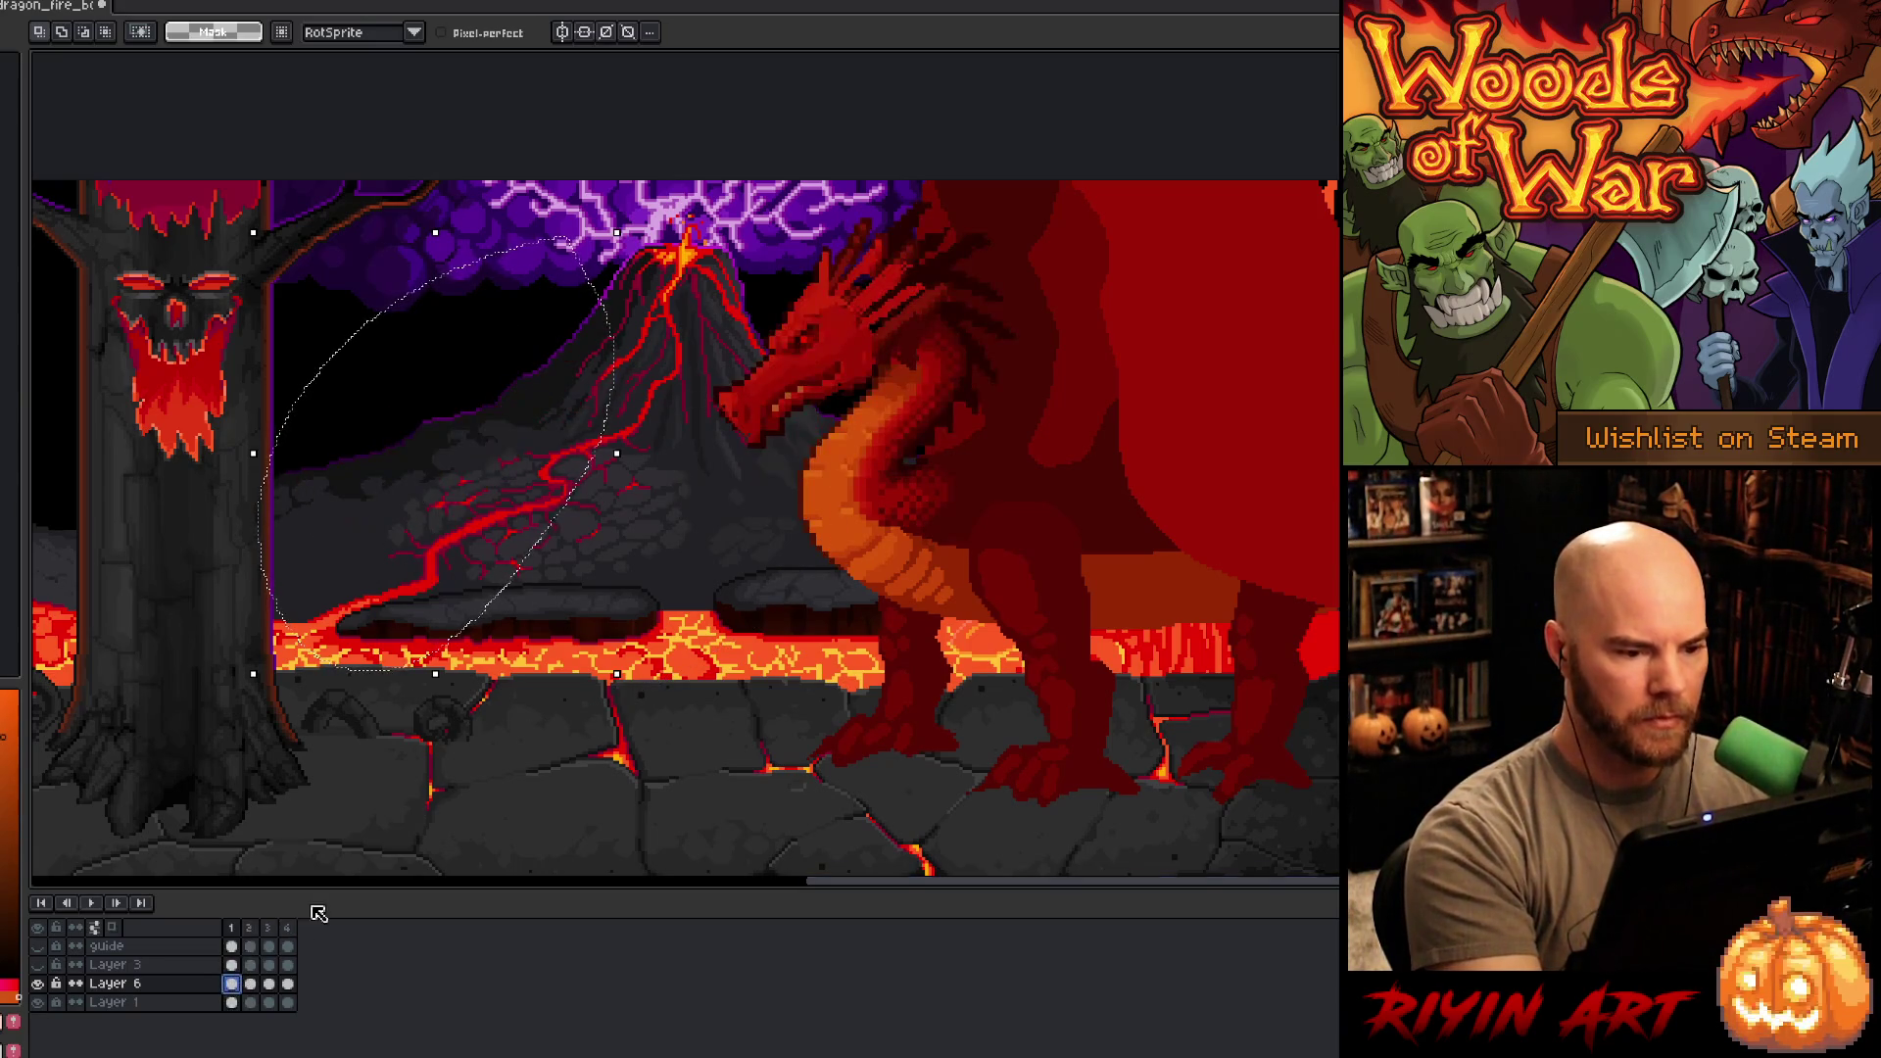
mouse_move(764, 227)
mouse_down()
mouse_move(886, 196)
mouse_move(942, 217)
mouse_move(945, 284)
mouse_move(833, 406)
mouse_move(745, 236)
mouse_up()
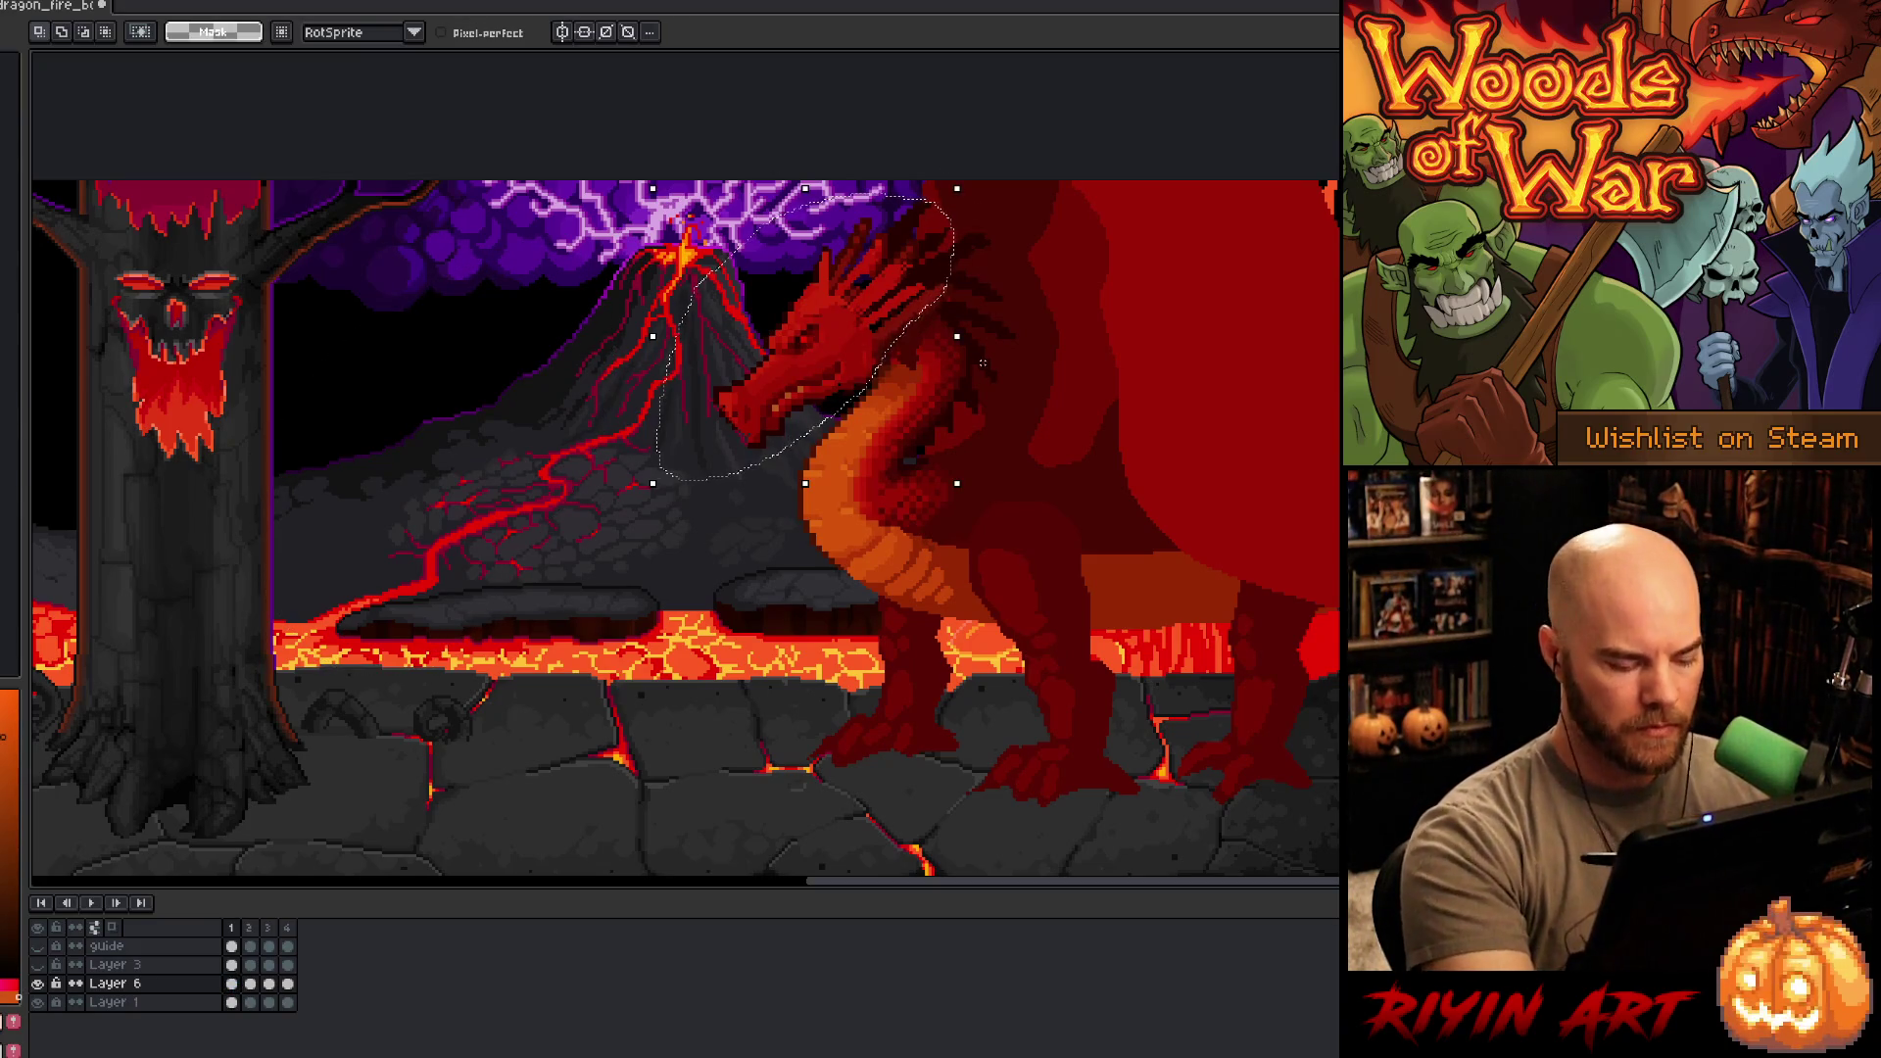
key(period)
mouse_move(504, 651)
mouse_down()
mouse_move(524, 602)
mouse_move(380, 317)
mouse_move(460, 686)
mouse_up()
key(Delete)
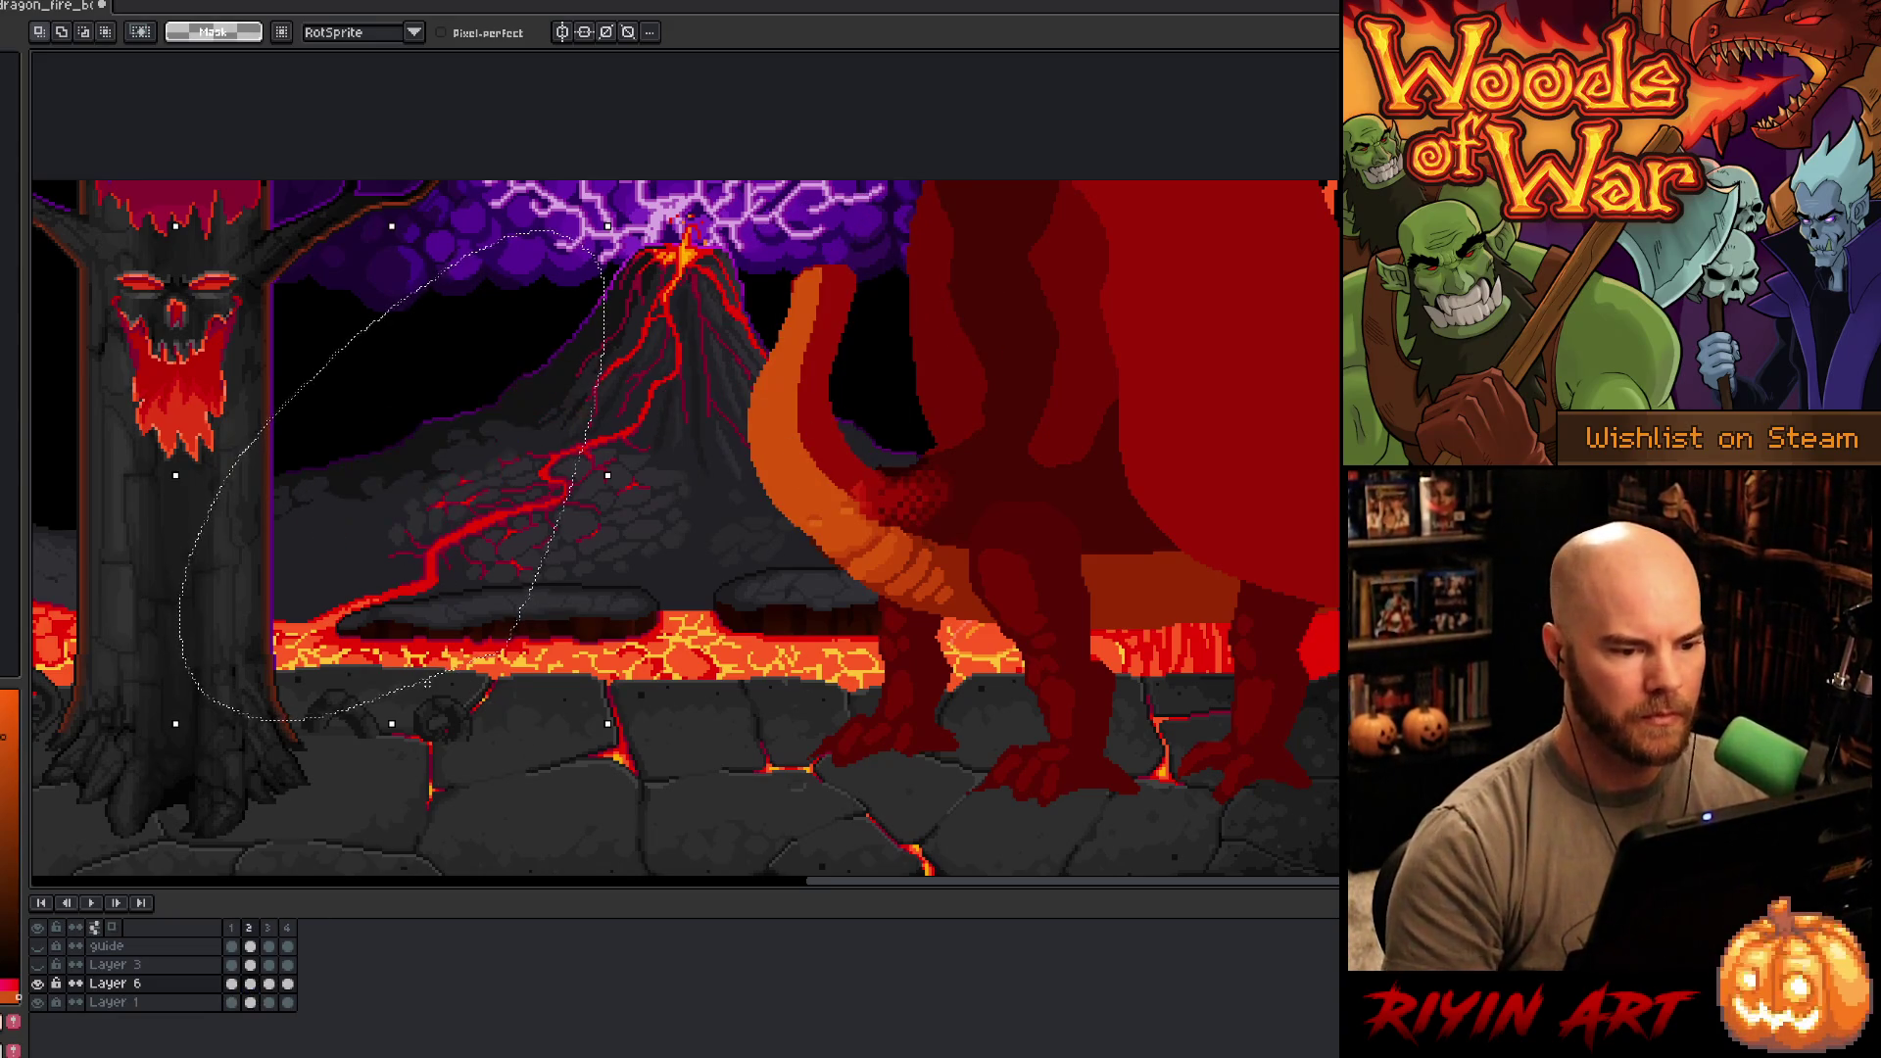
key(ctrl+z)
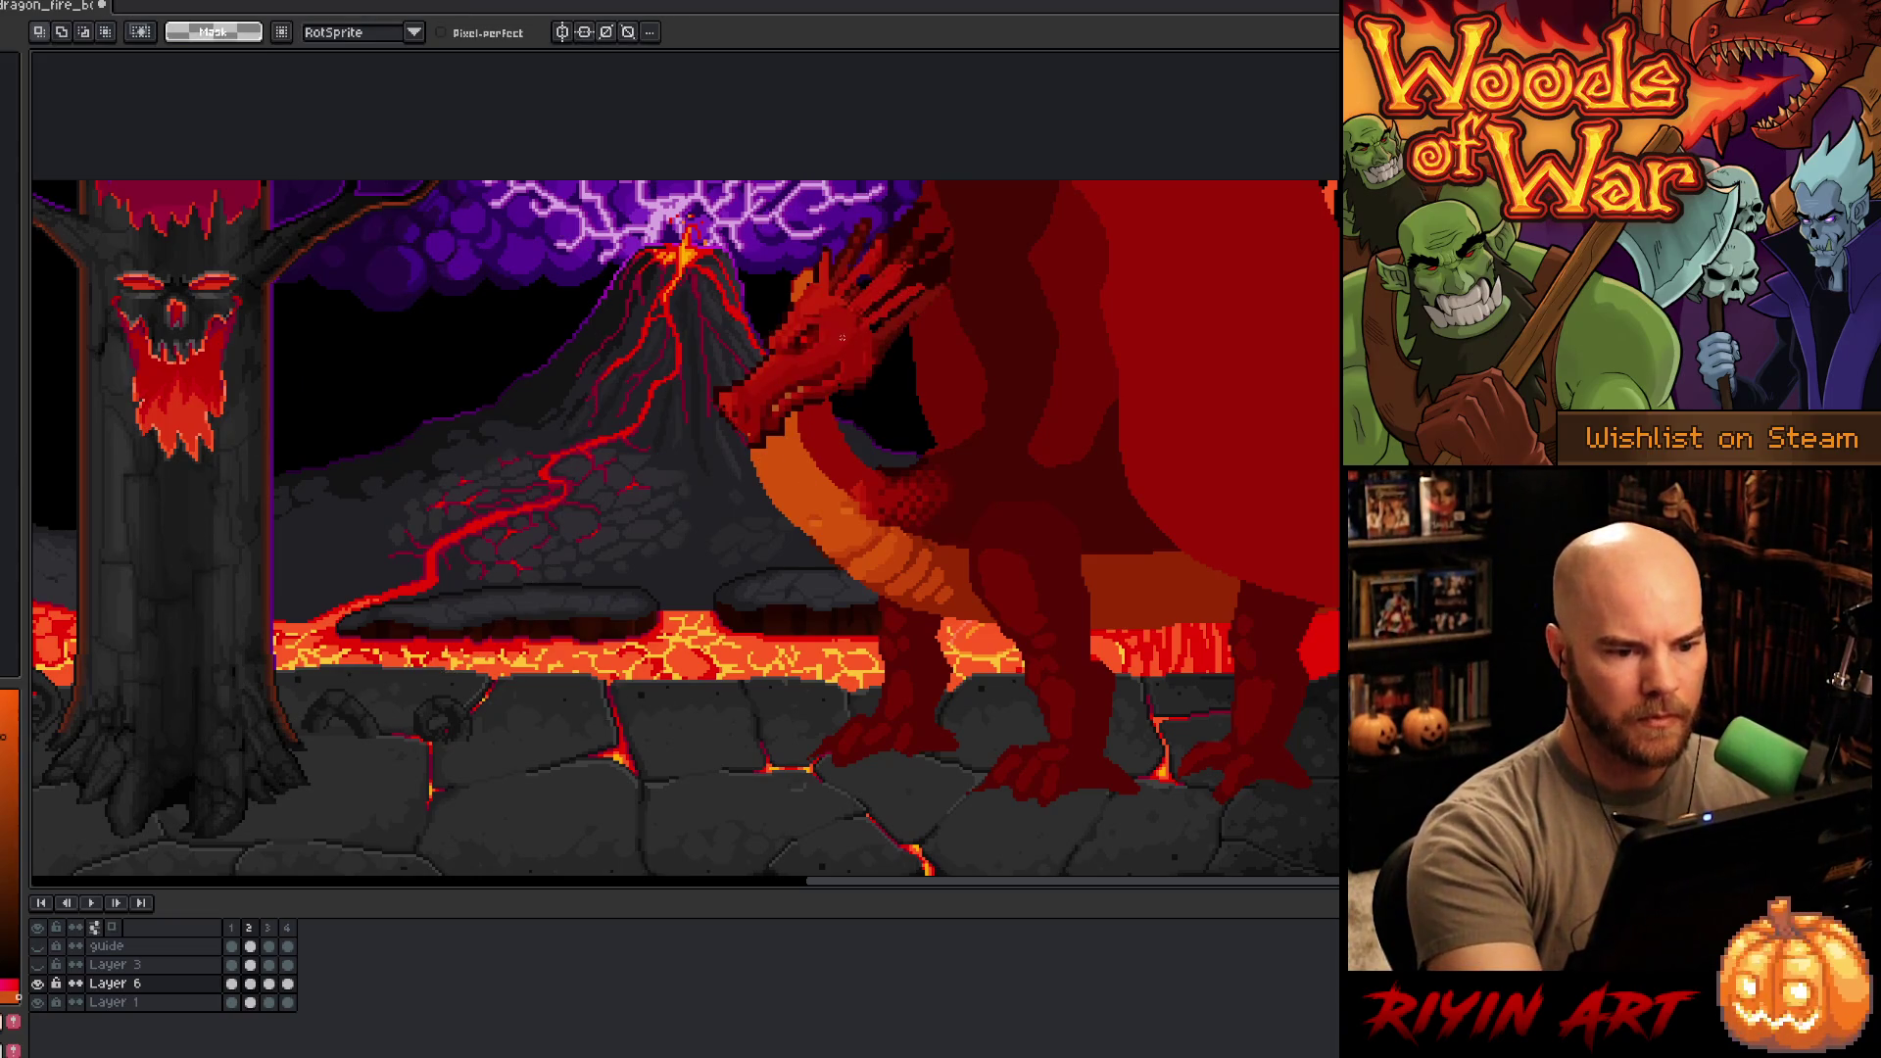
key(ctrl+y)
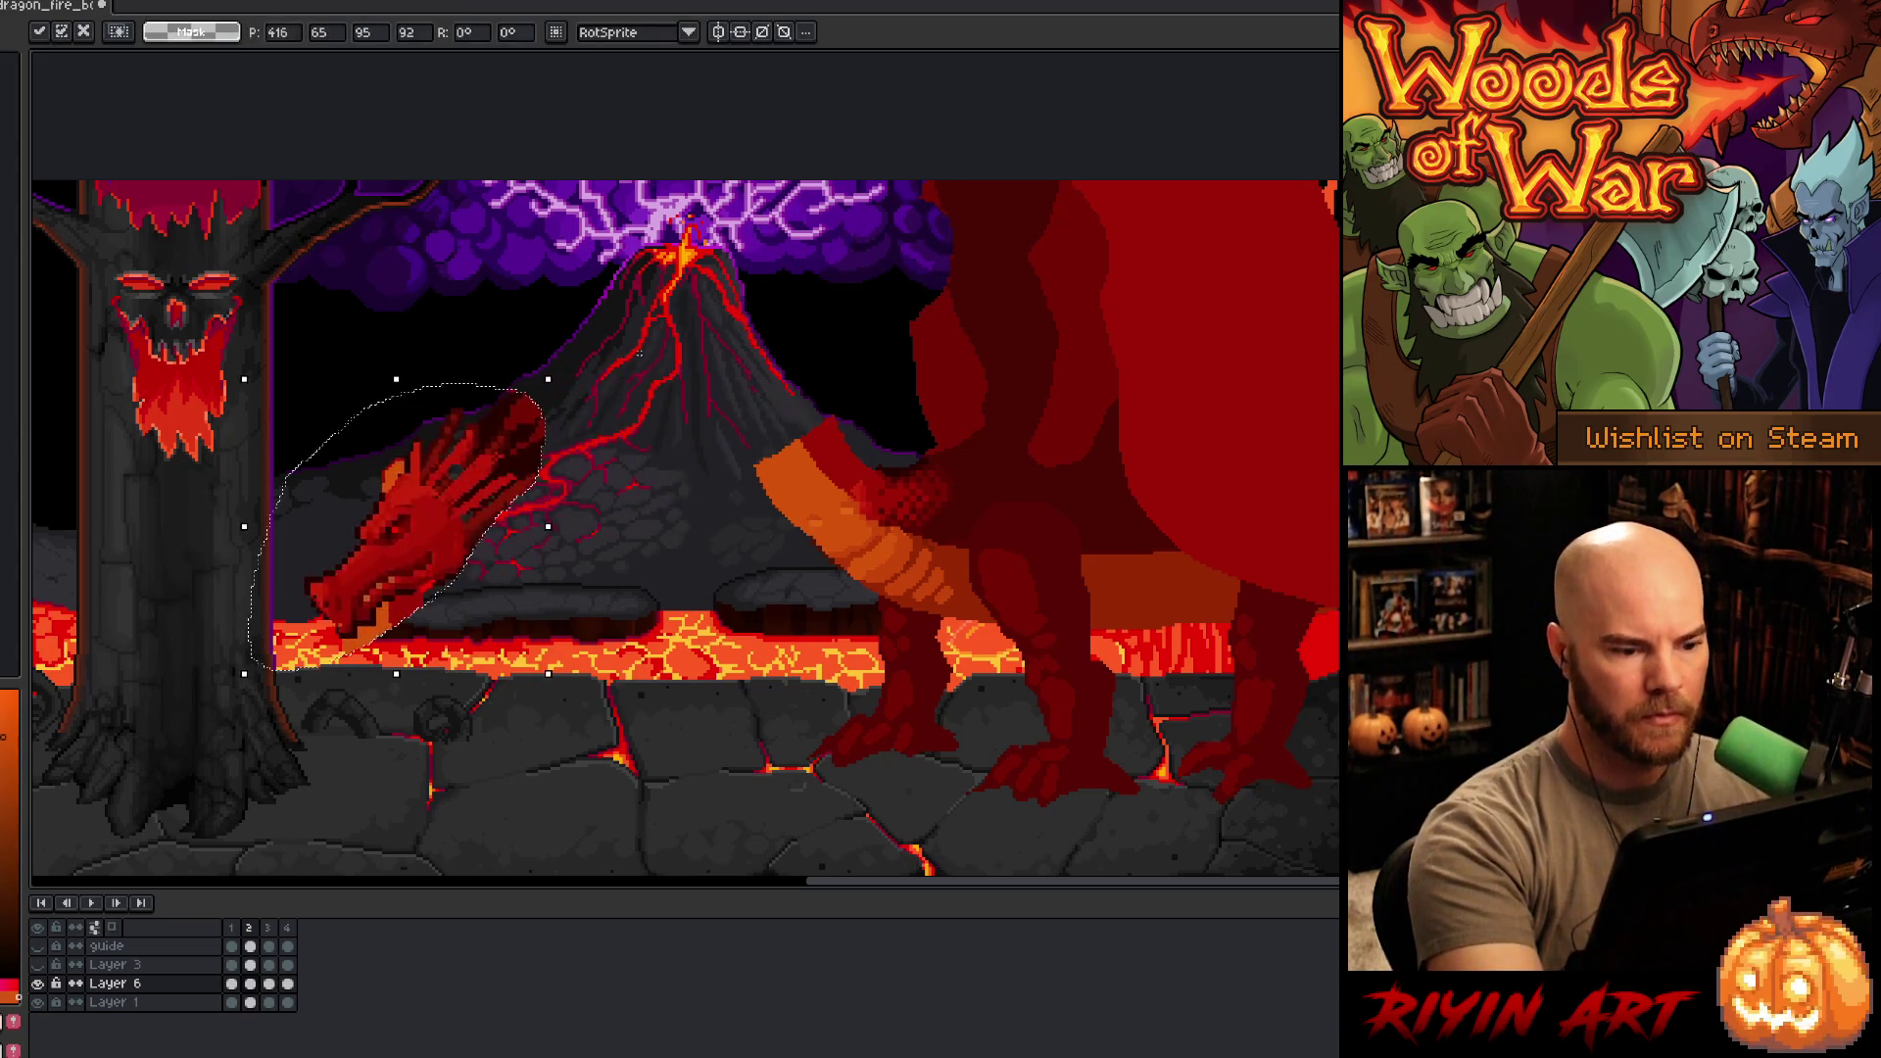
- Paste the head and move it lower and forward beside the volcano, then commit
key(ctrl+v)
mouse_move(942, 209)
mouse_down()
mouse_move(657, 327)
mouse_move(567, 335)
mouse_move(509, 705)
mouse_move(323, 749)
mouse_up()
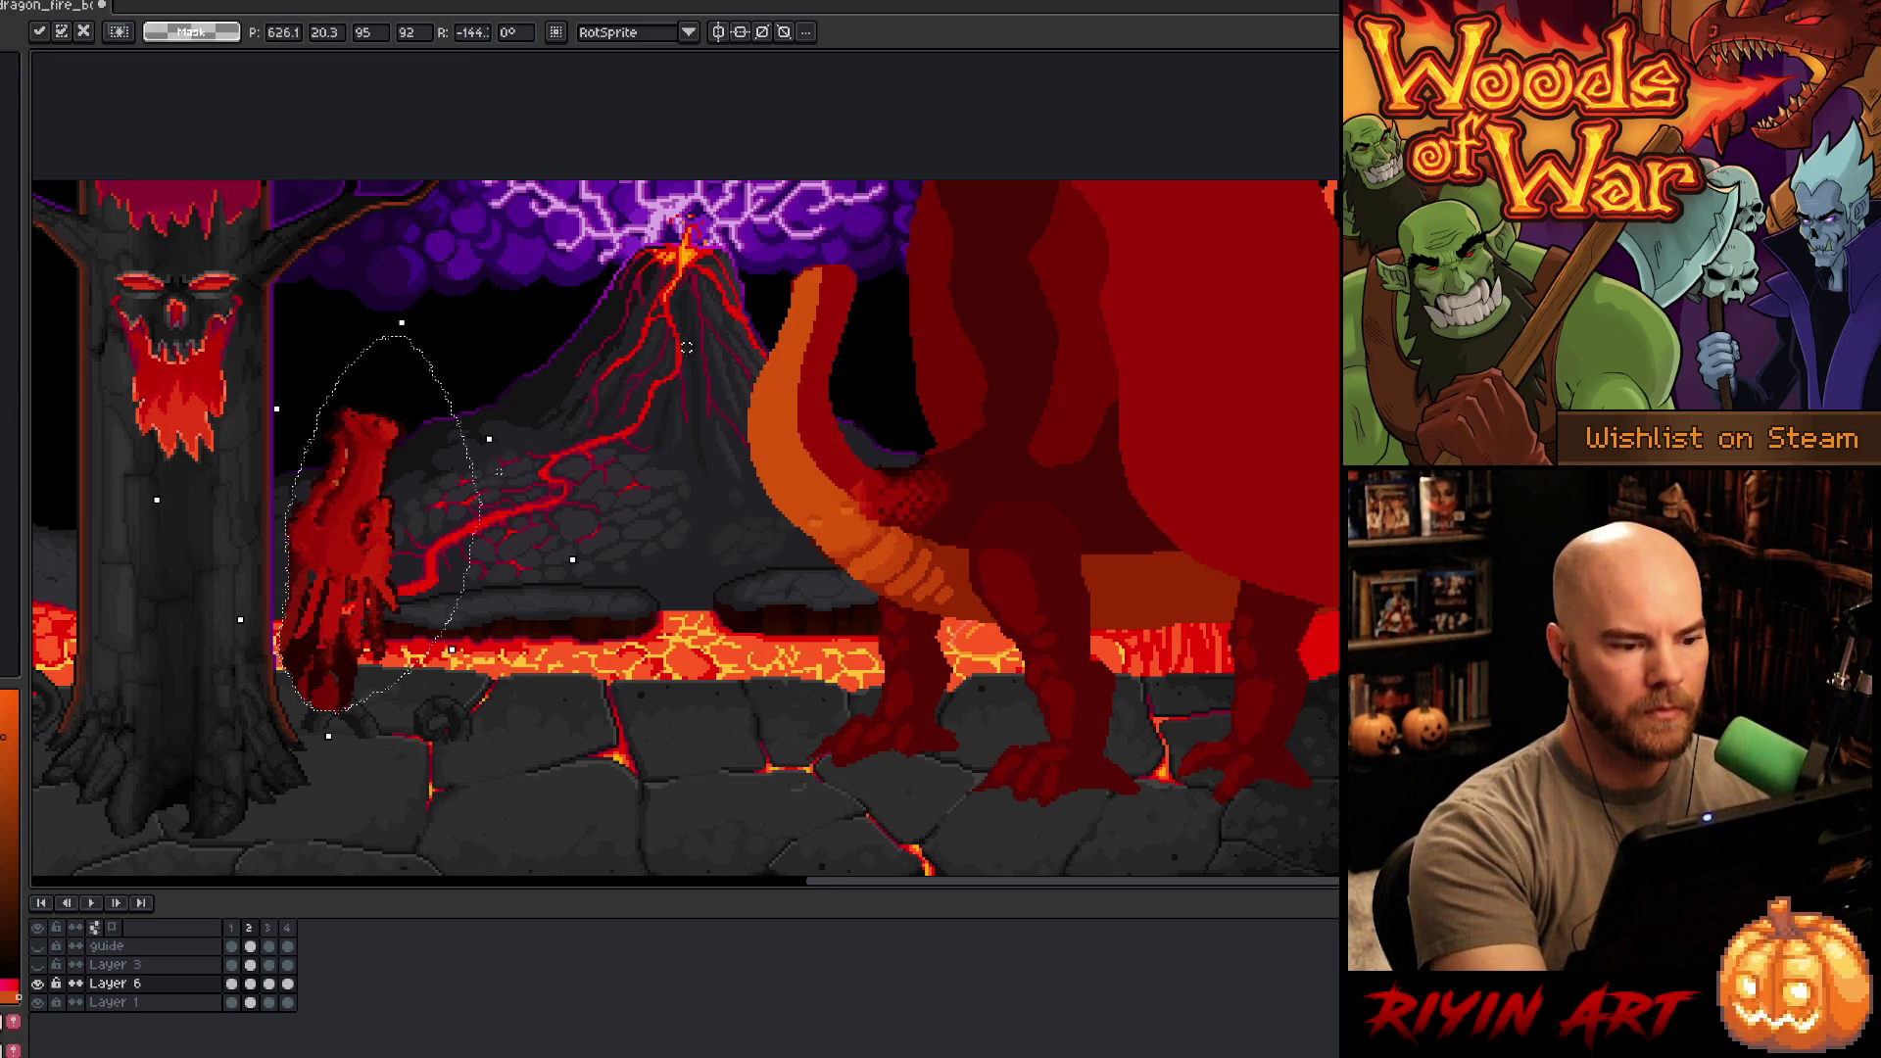
mouse_move(336, 586)
mouse_down()
mouse_move(833, 294)
mouse_move(490, 543)
mouse_move(524, 480)
mouse_move(831, 312)
mouse_move(832, 334)
mouse_up()
key(Return)
- Step through the frames to preview the motion and add a fifth frame
key(Left)
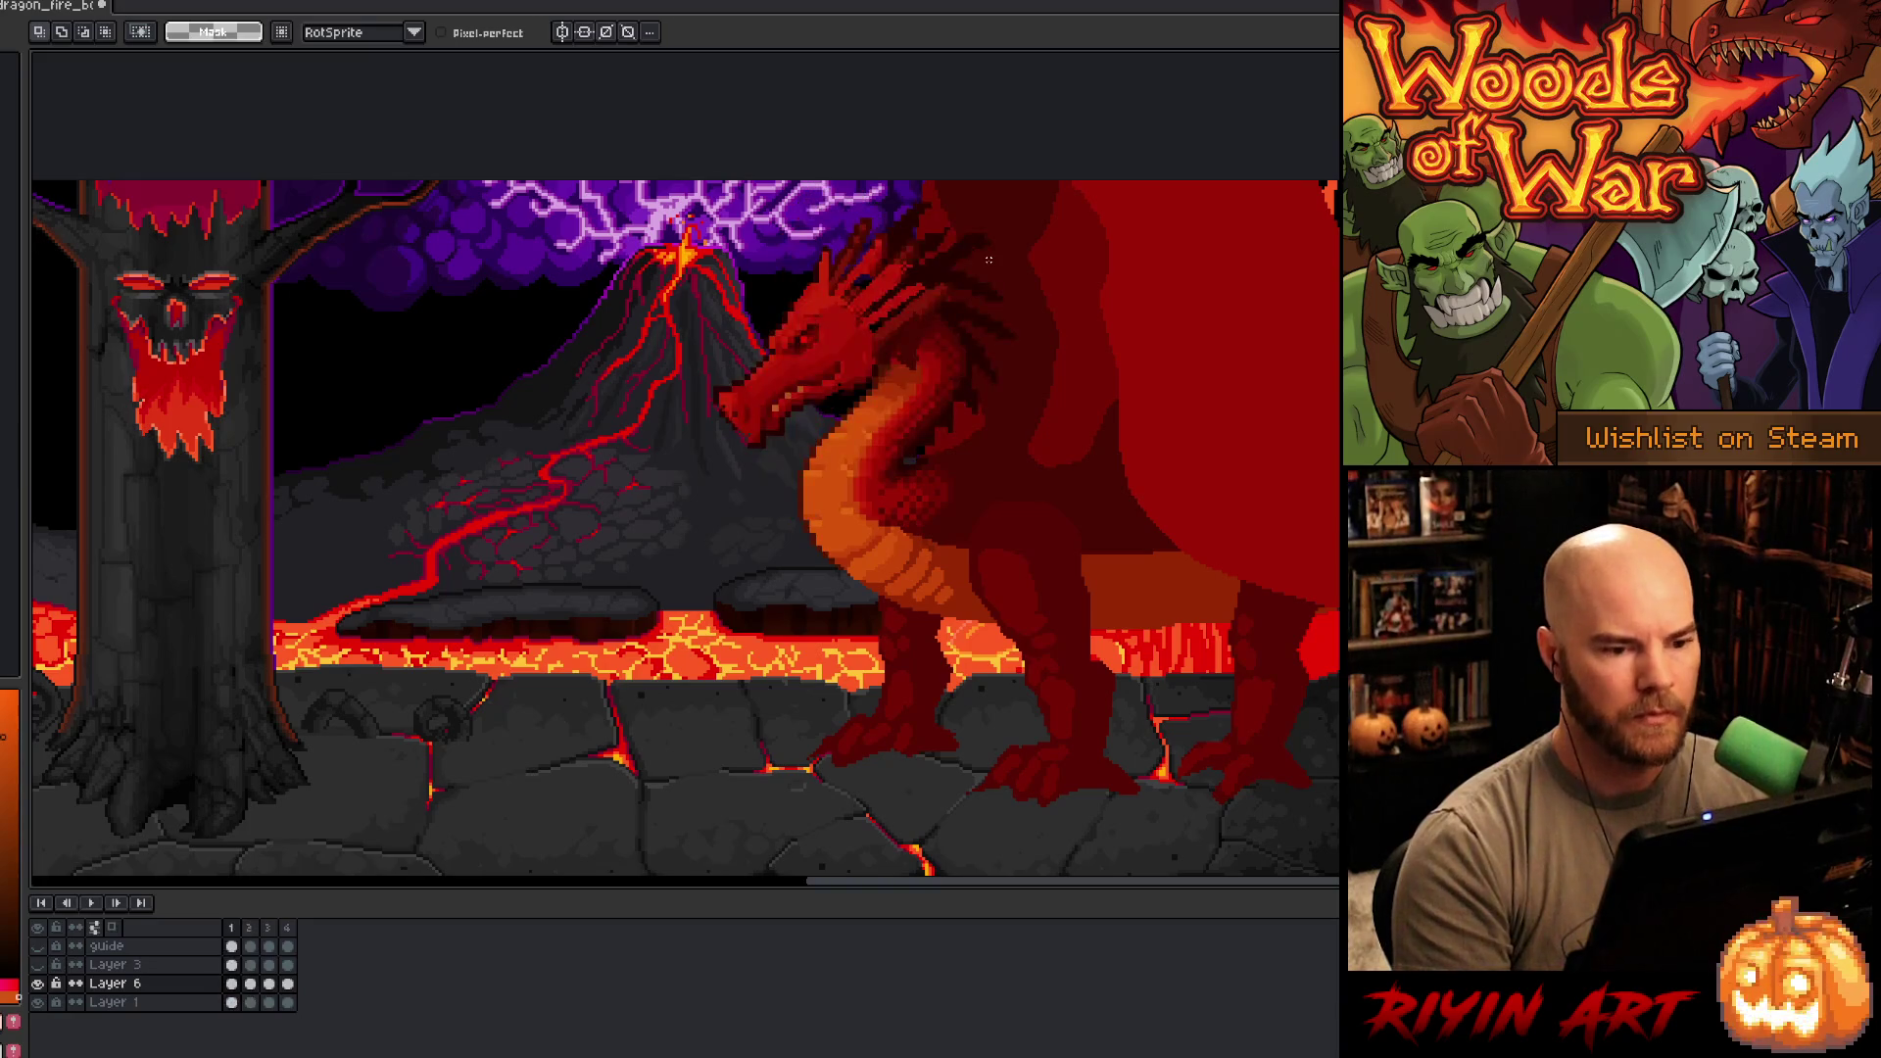
key(Right)
key(Right)
key(Left)
key(Left)
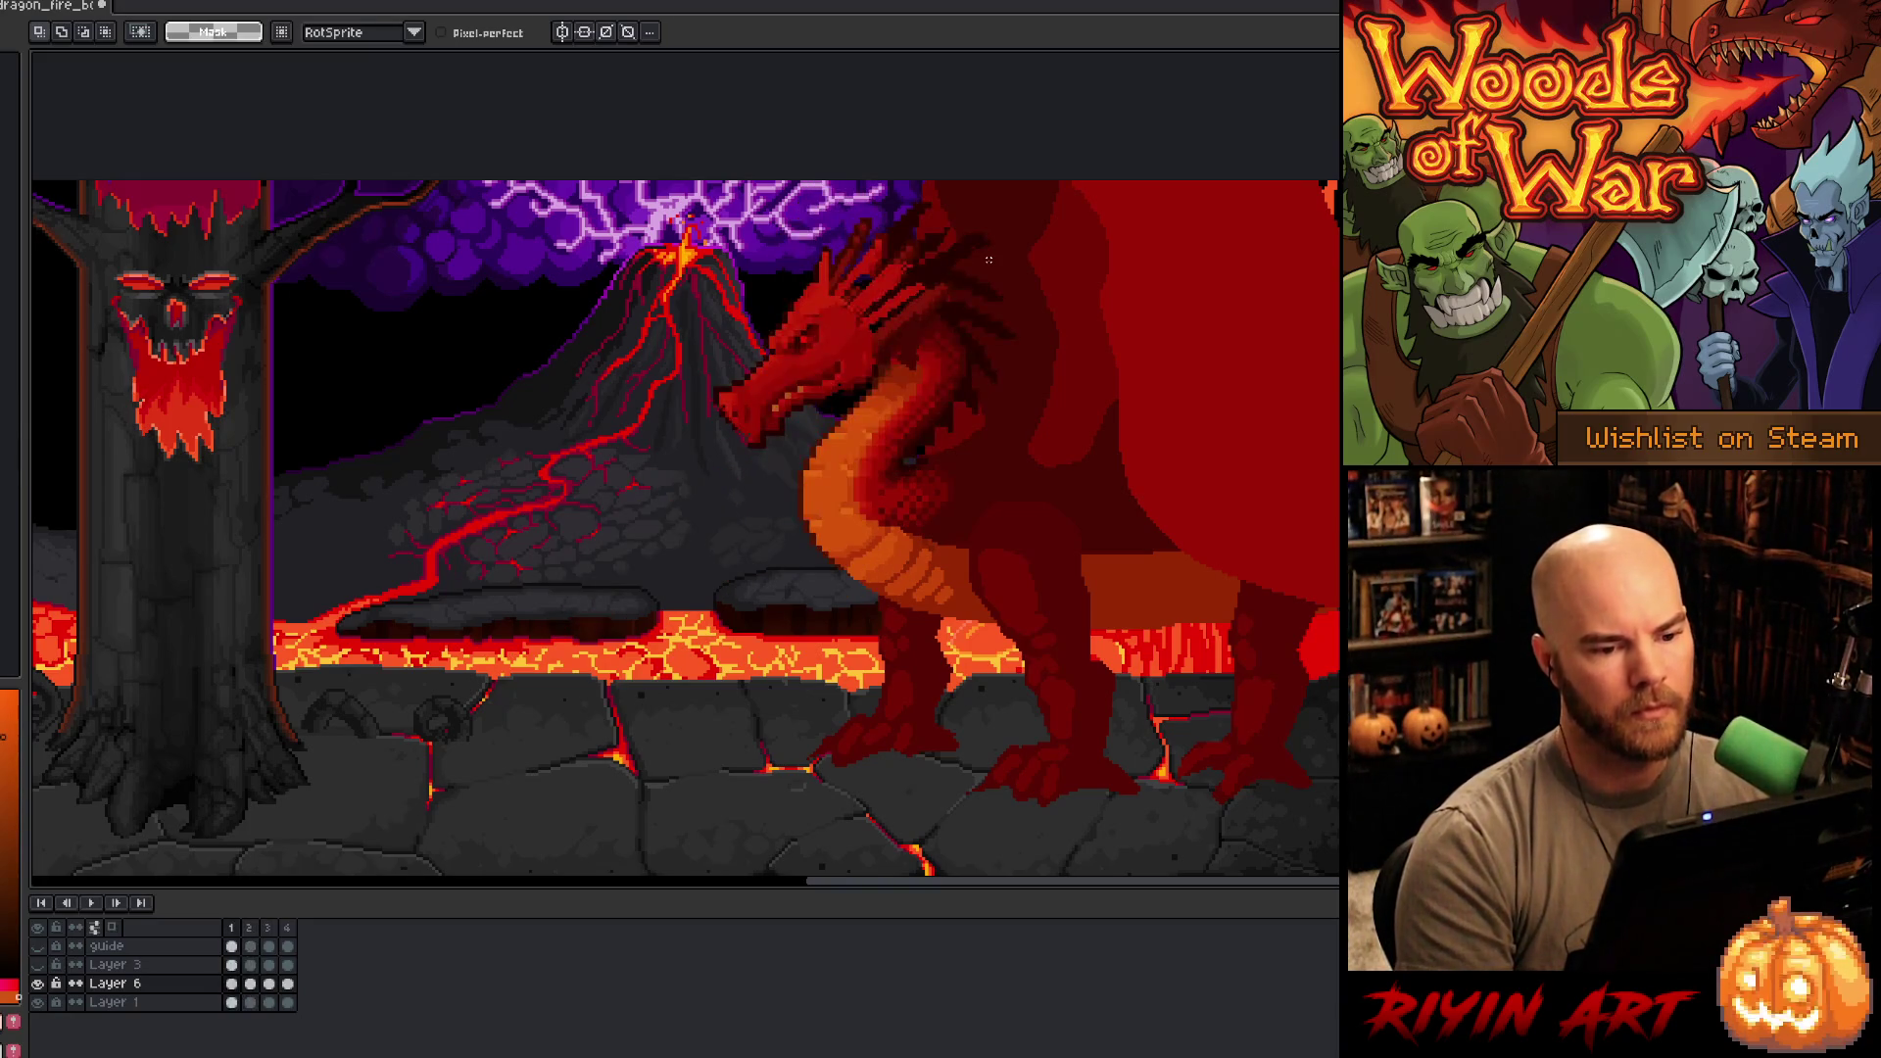
key(Right)
key(Right)
key(Right)
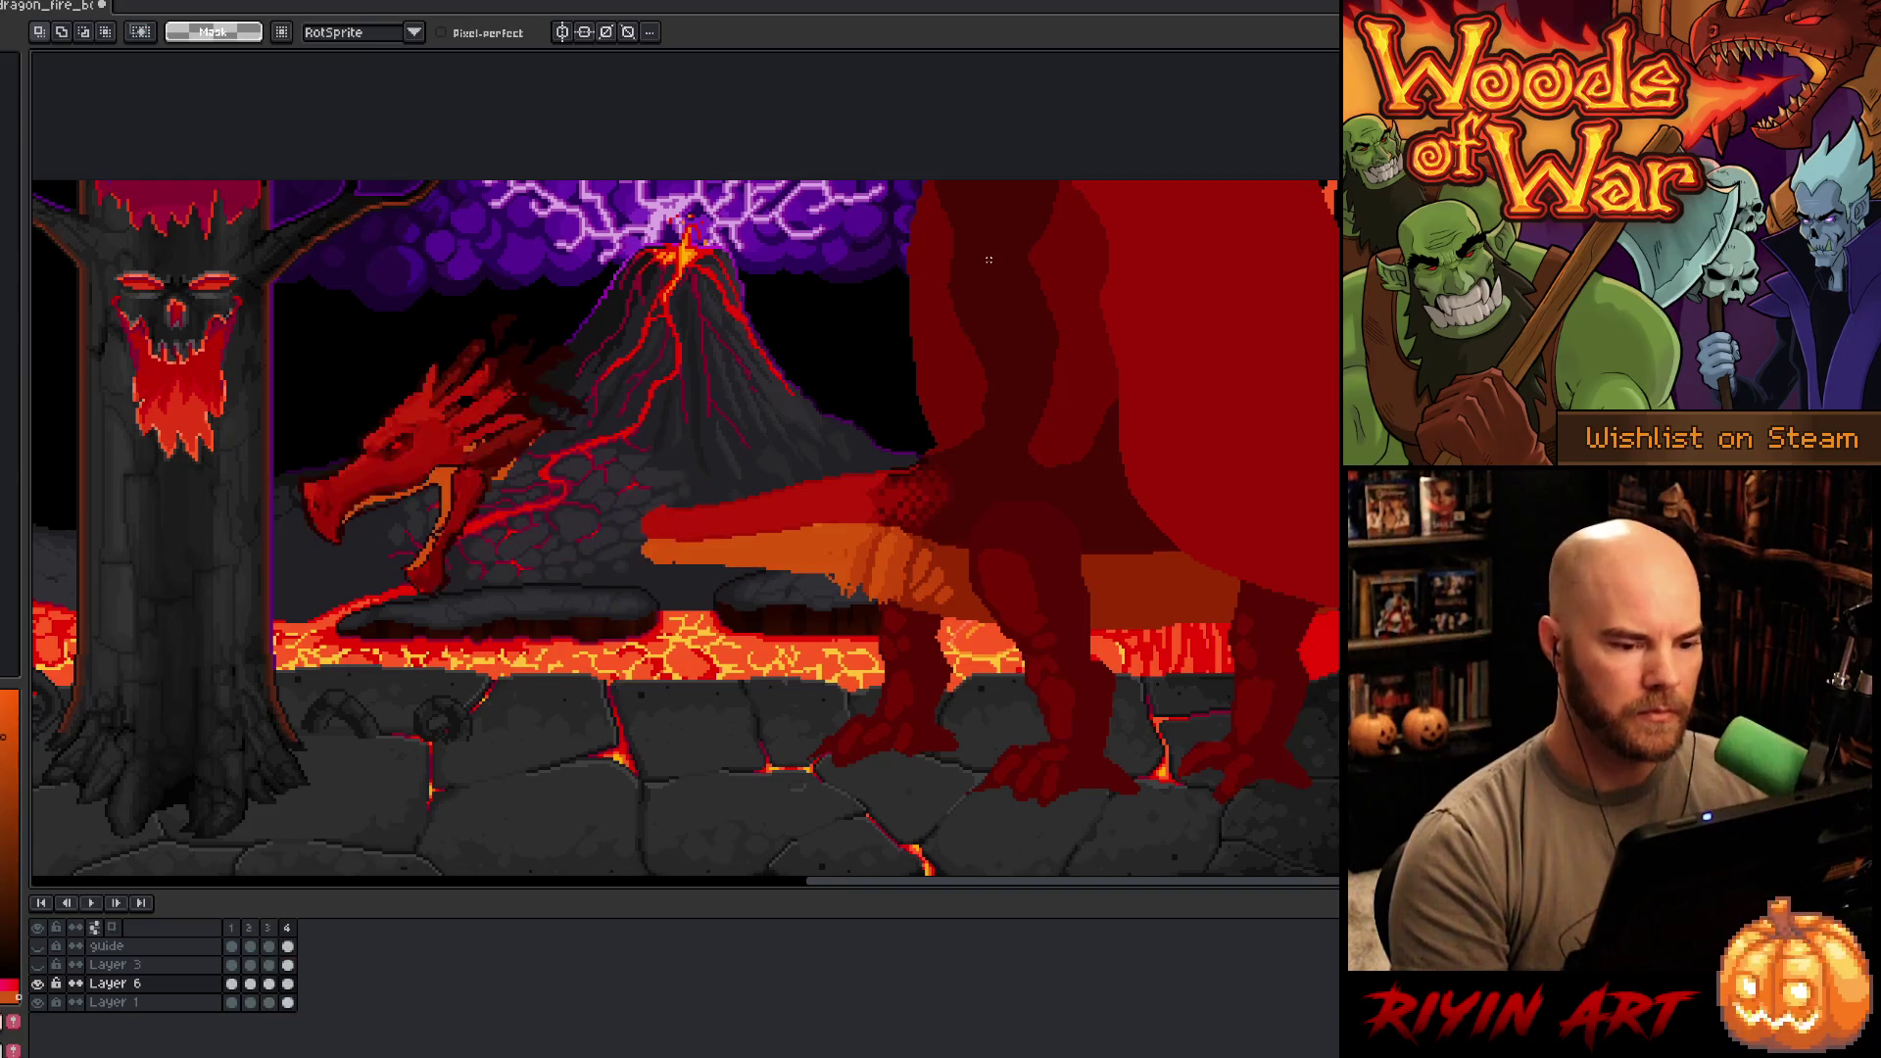
key(Right)
key(Left)
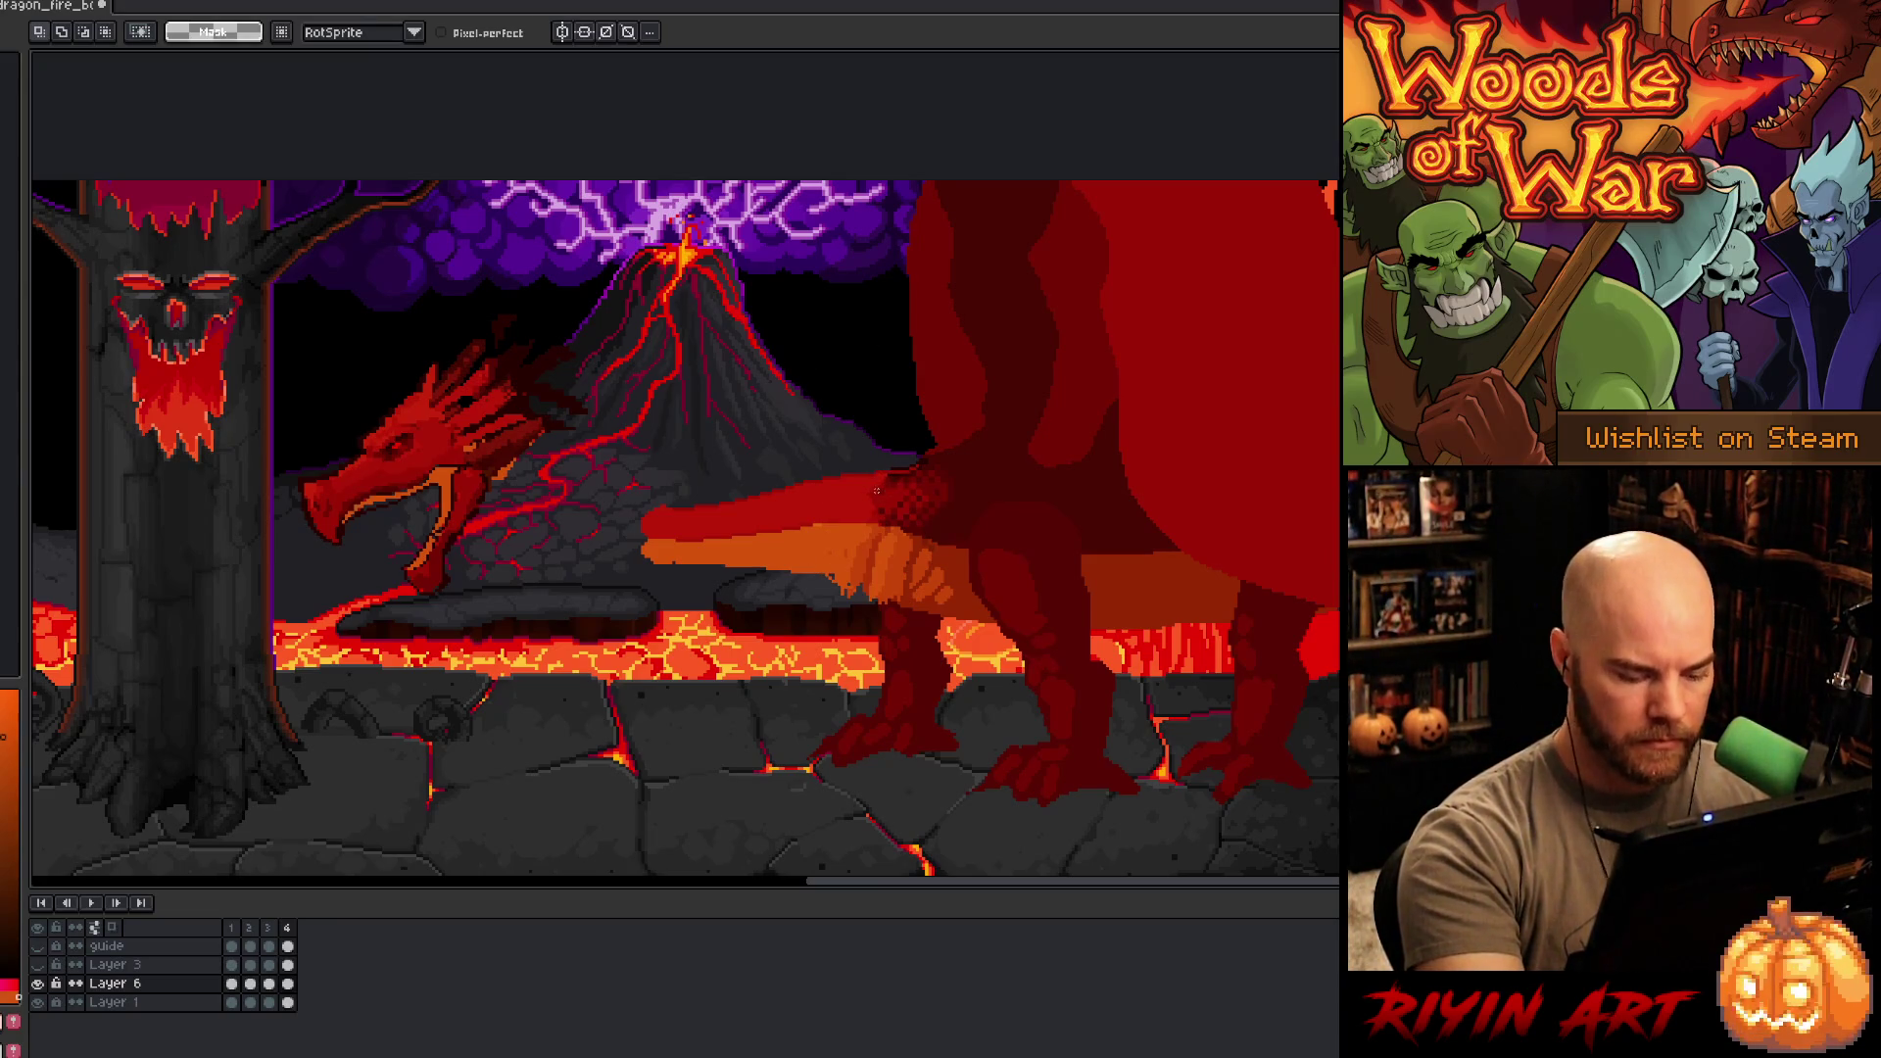
key(alt+n)
- On frame 4, sample red and select the snout area, comparing with frame 1, then deselect
click(287, 984)
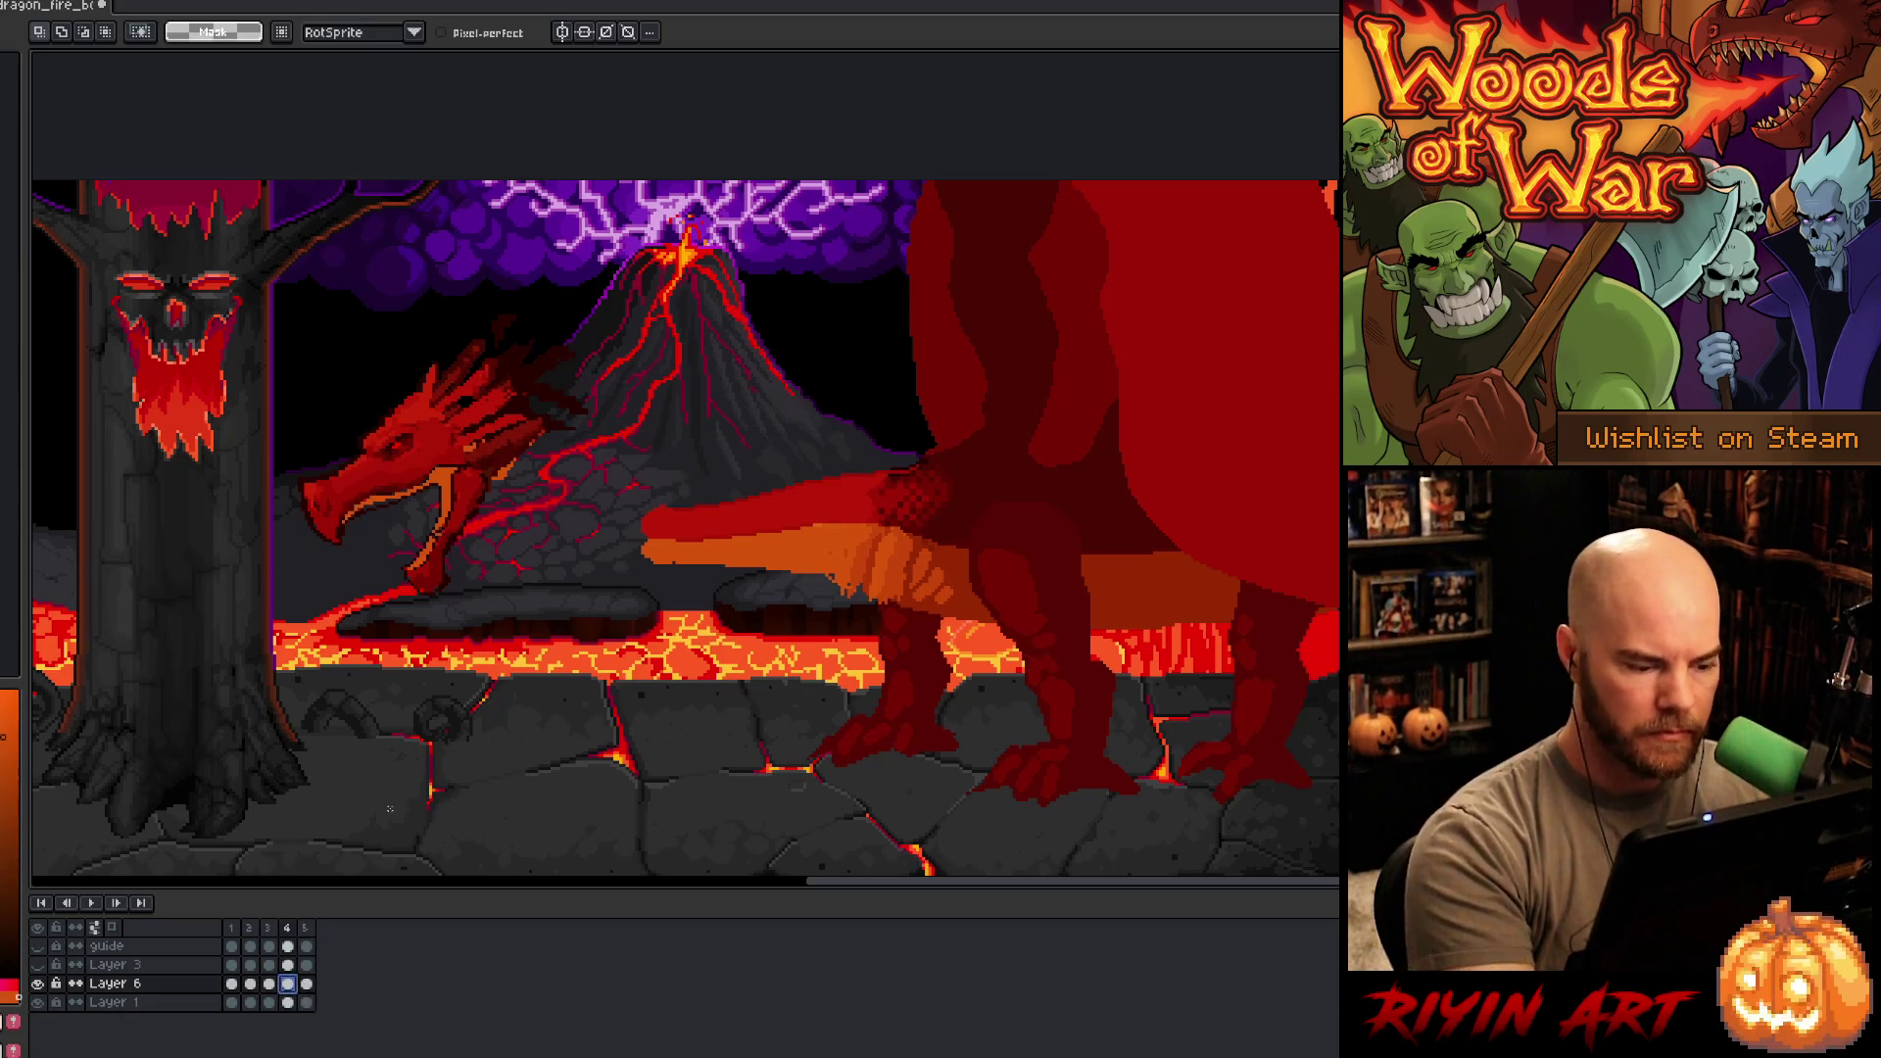
key(b)
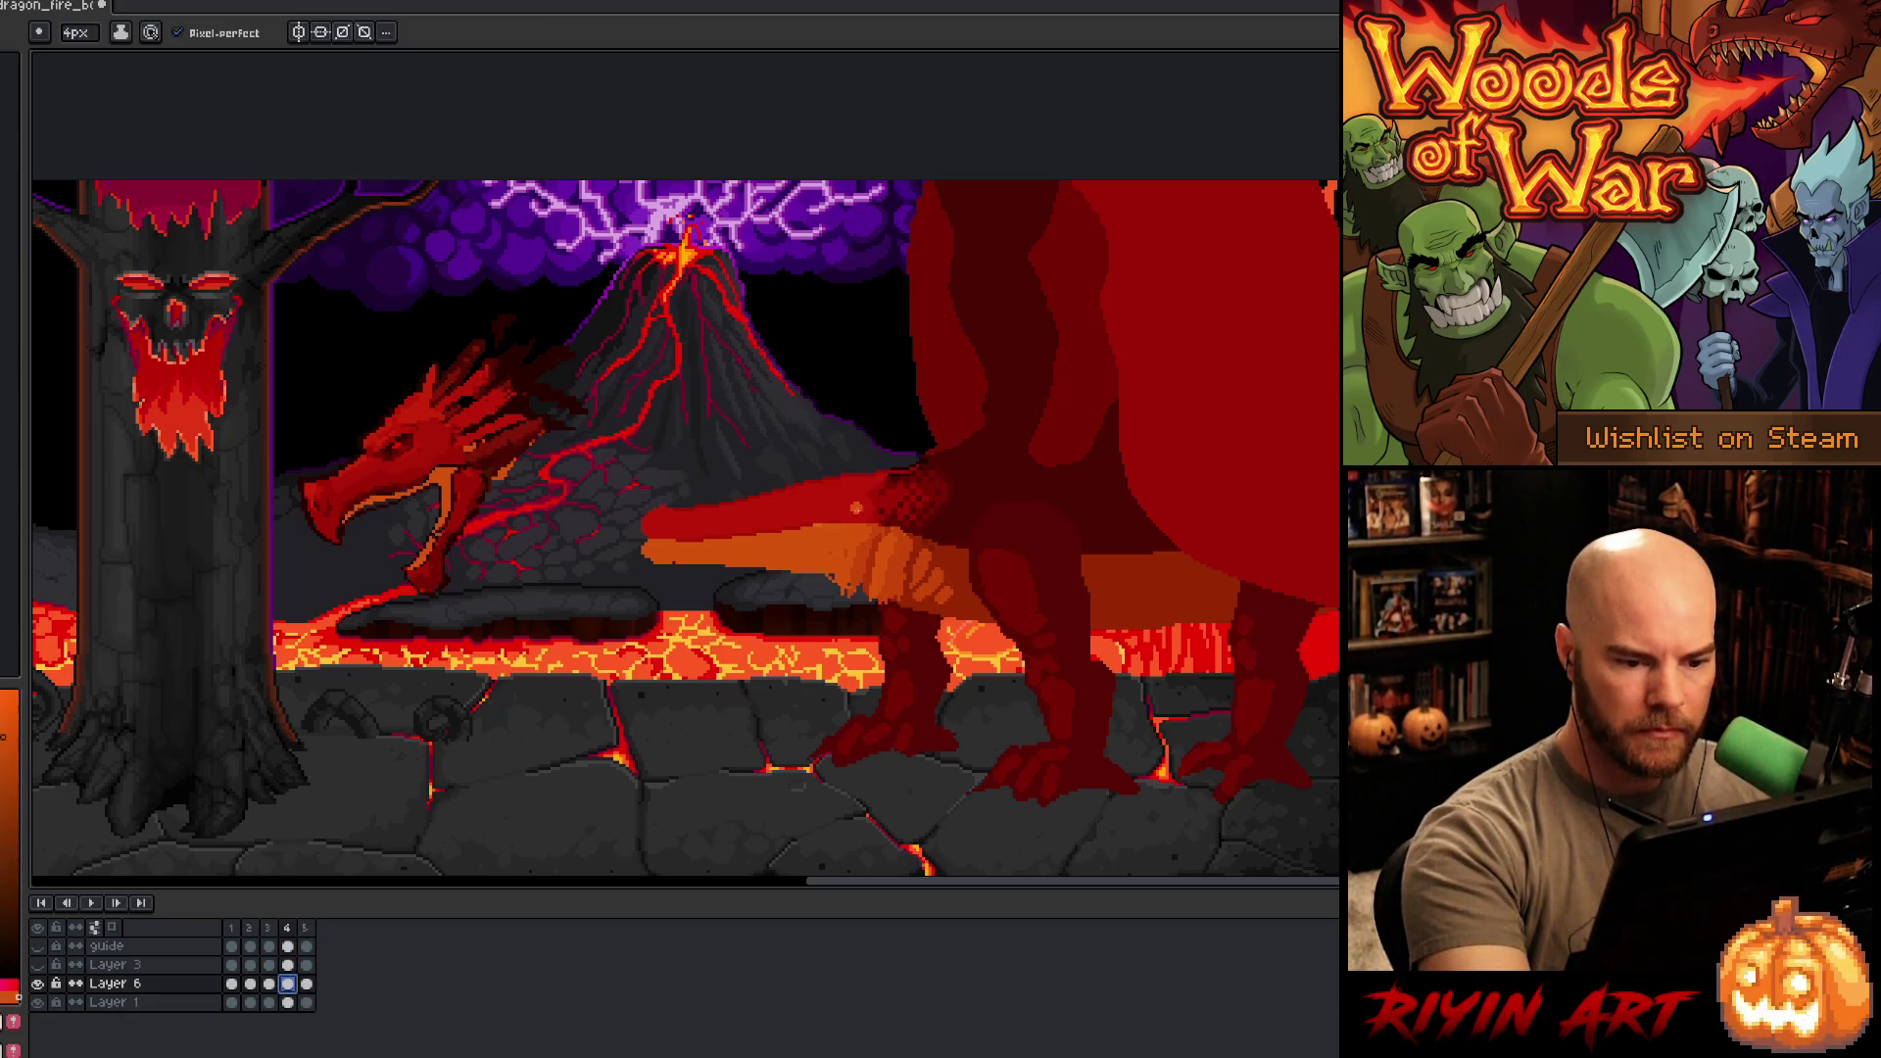
alt+click(872, 431)
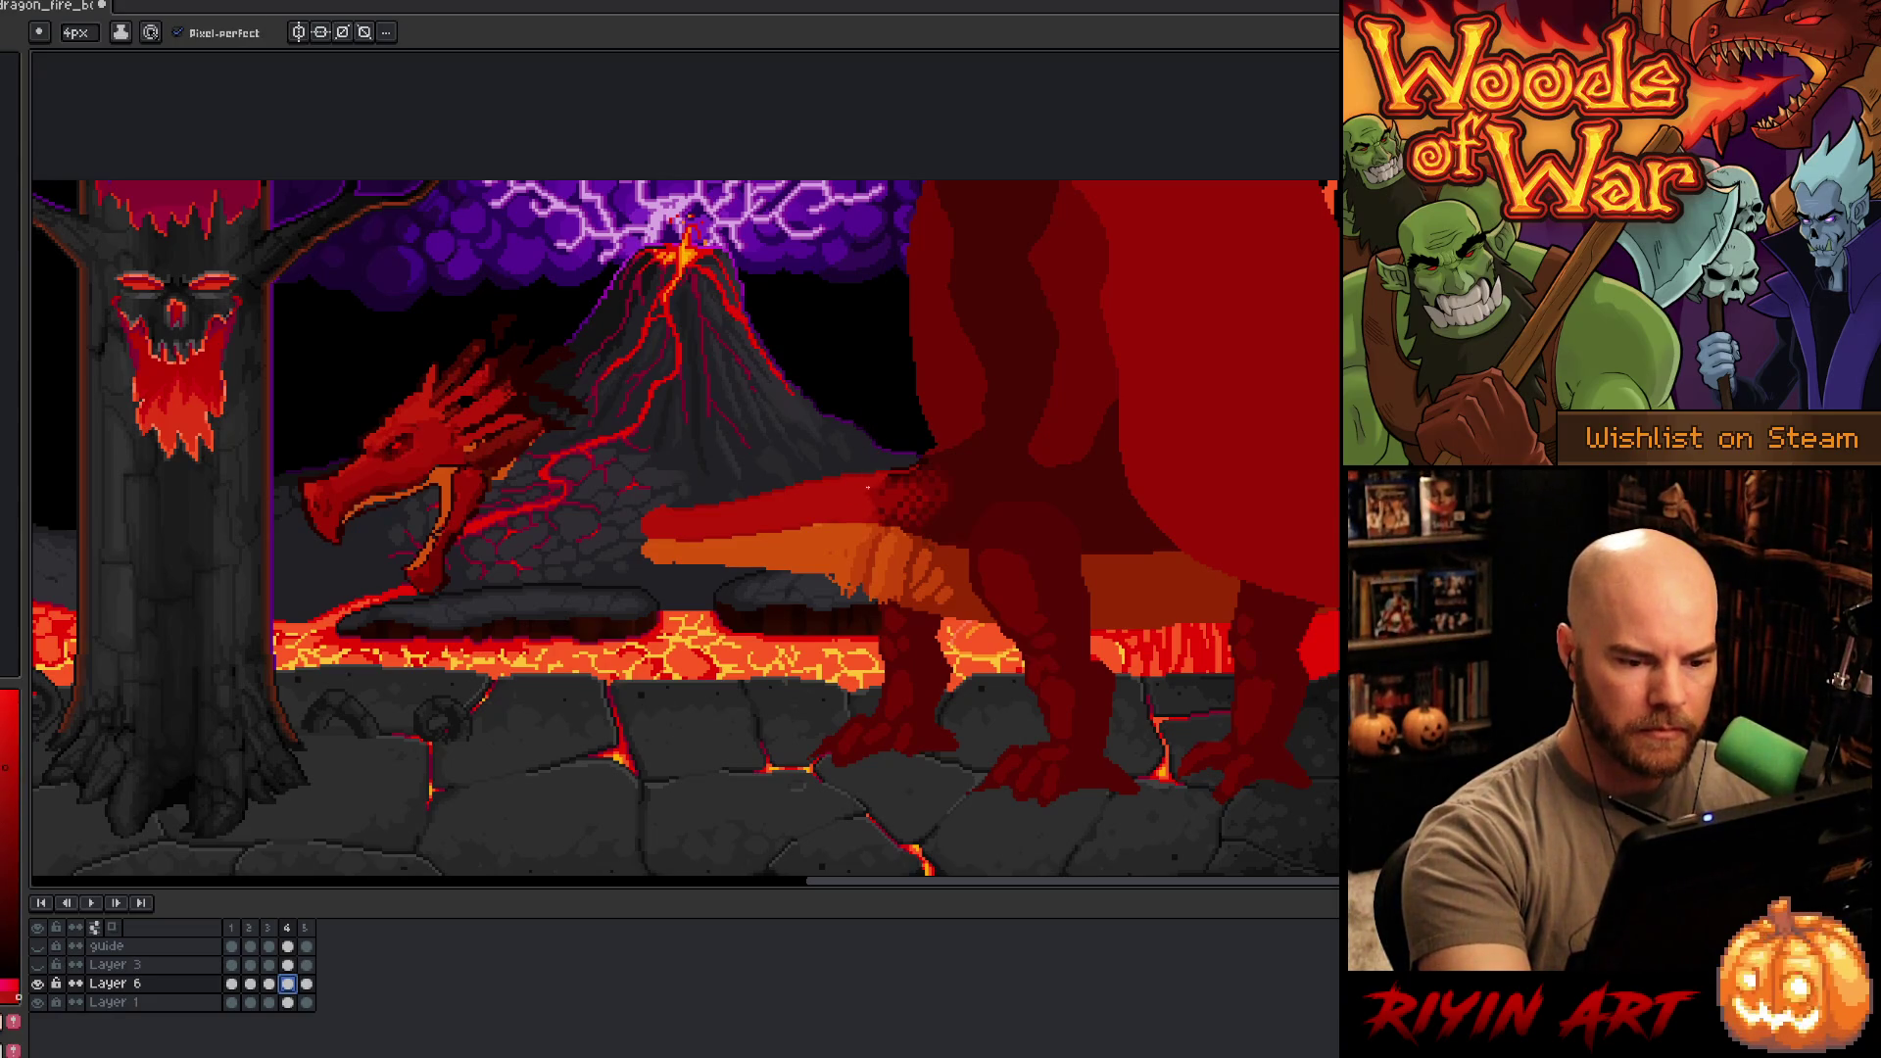
key(q)
mouse_move(885, 439)
mouse_down()
mouse_move(646, 587)
mouse_move(715, 374)
mouse_up()
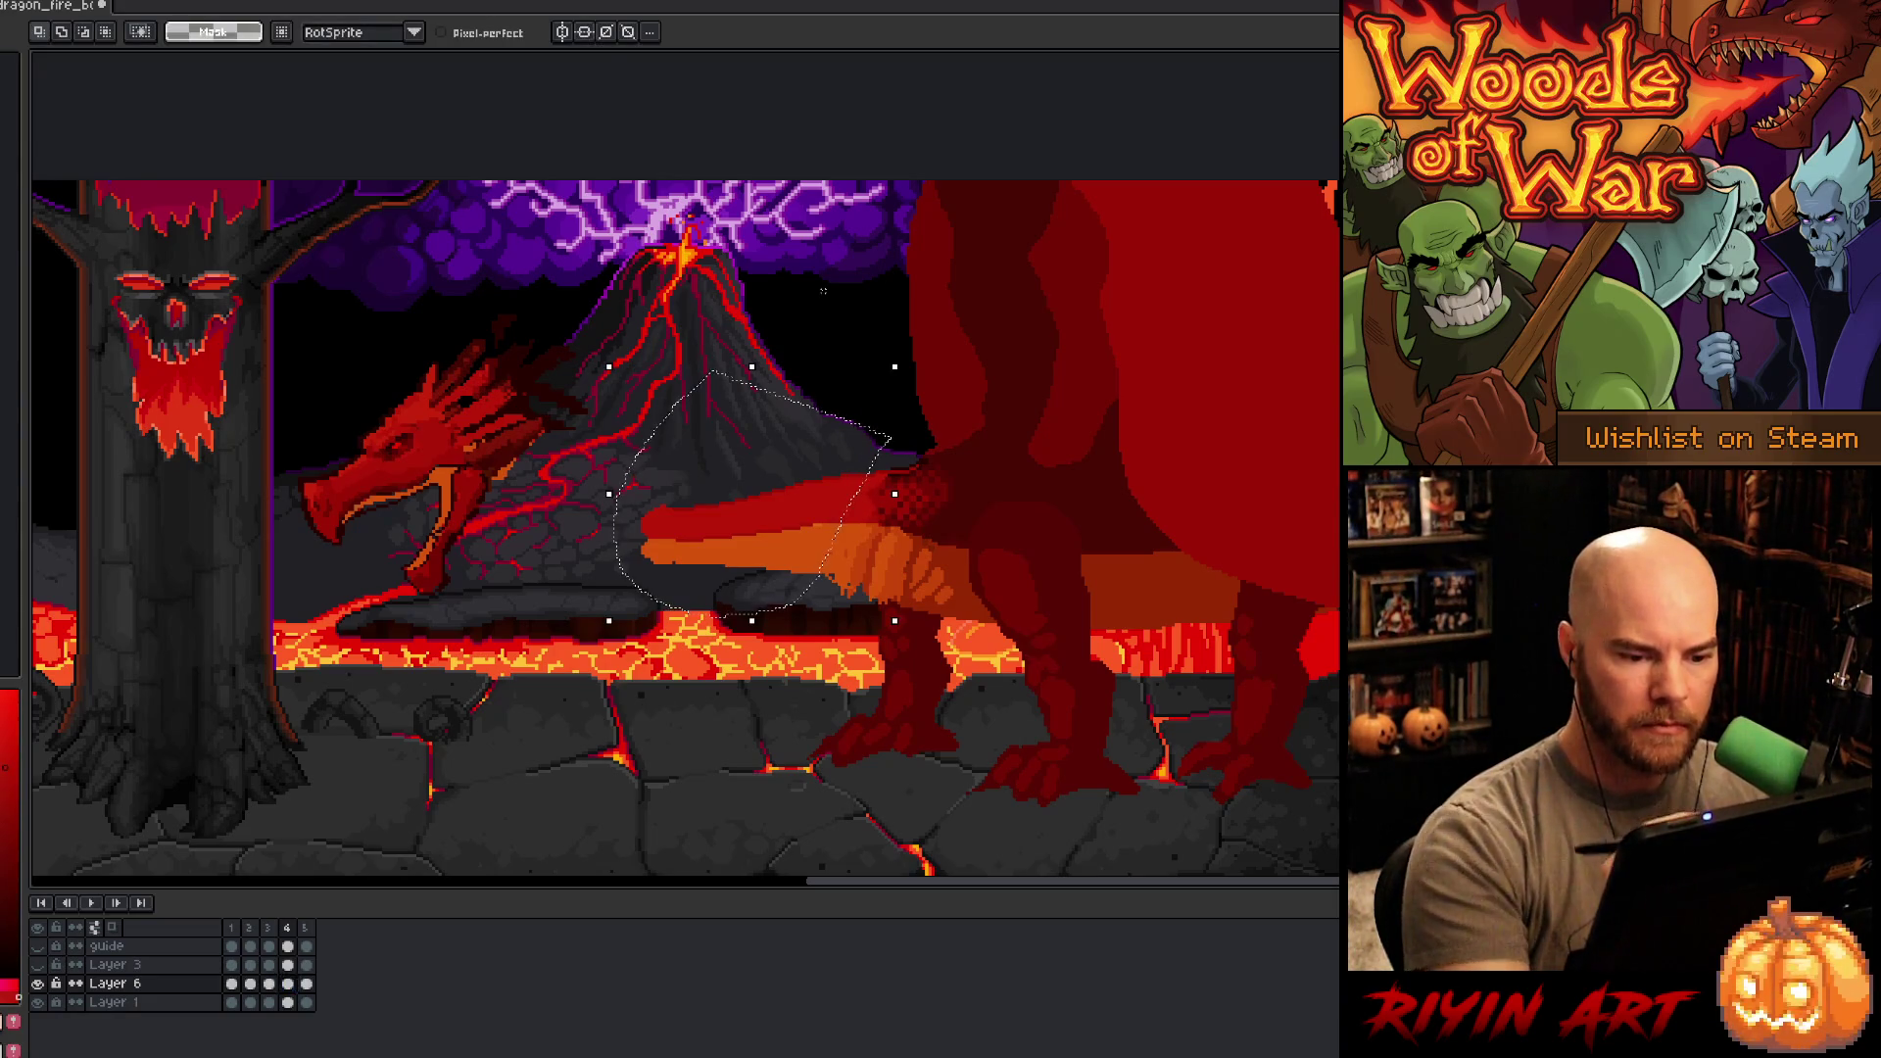
click(232, 985)
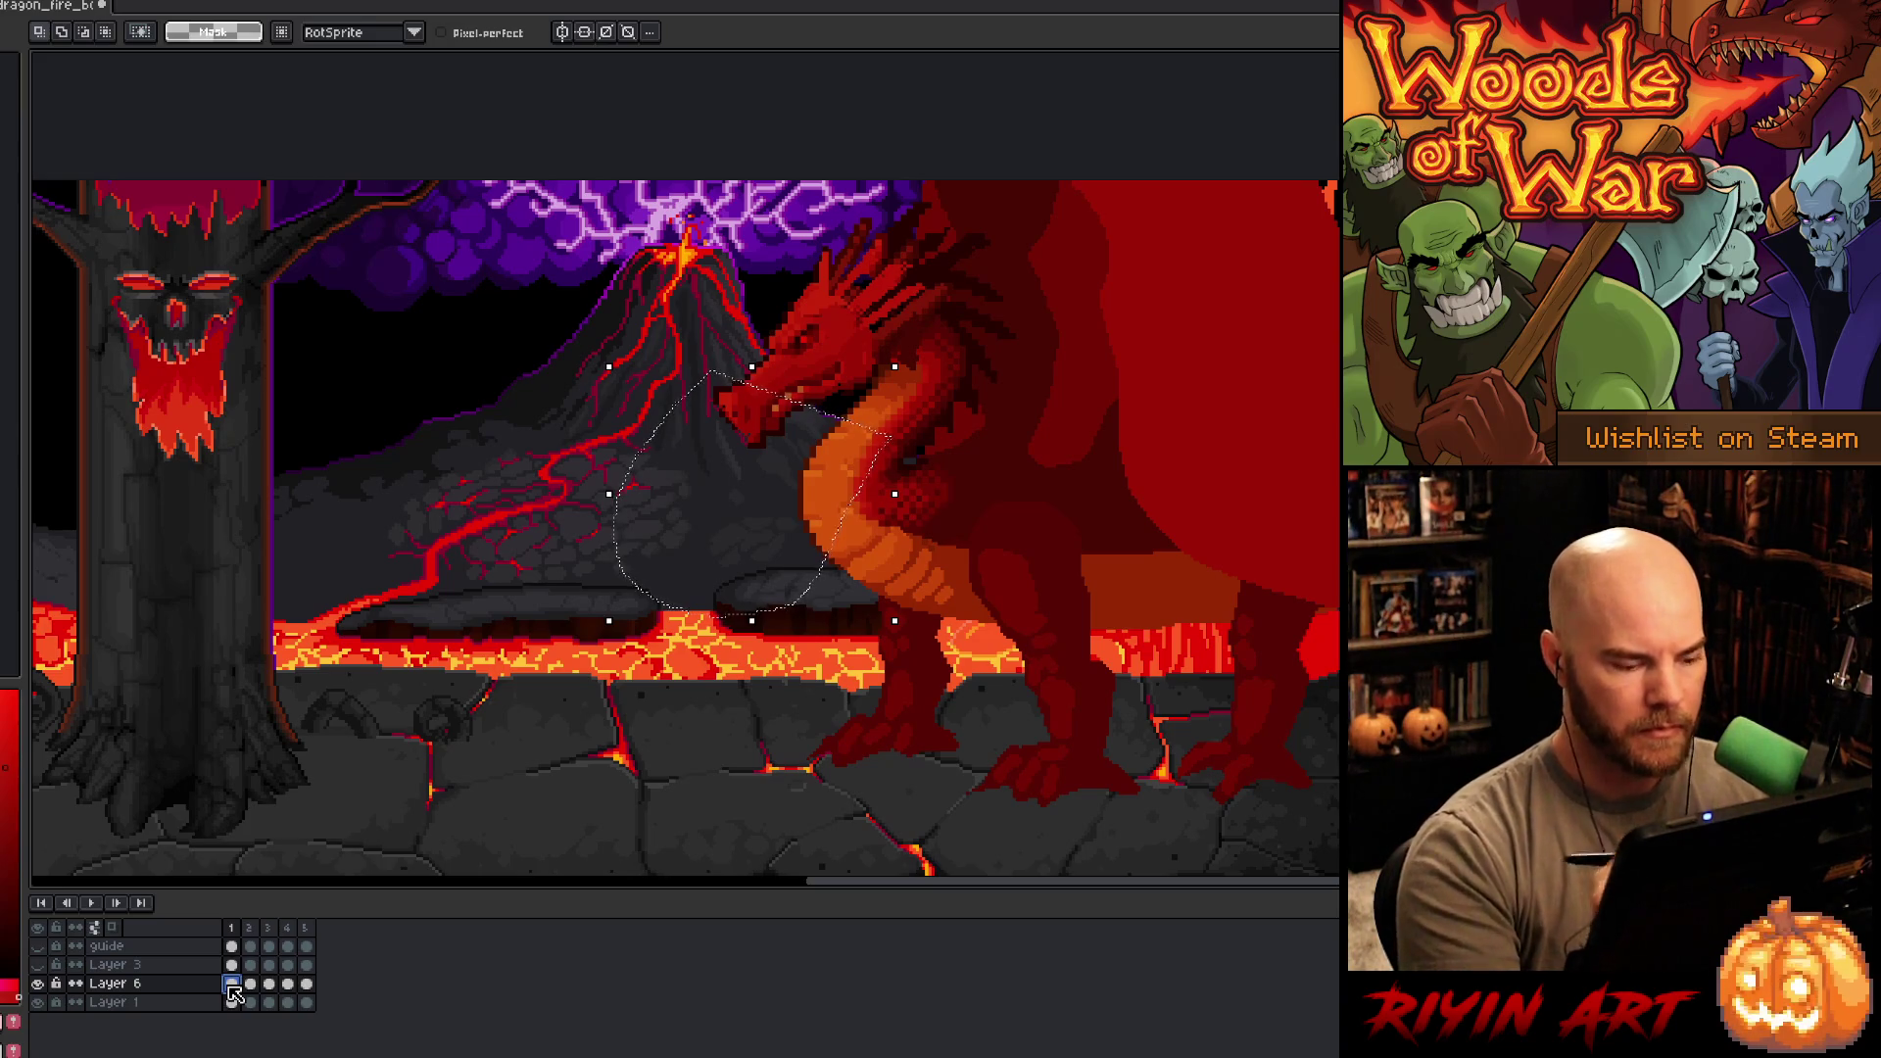
click(287, 983)
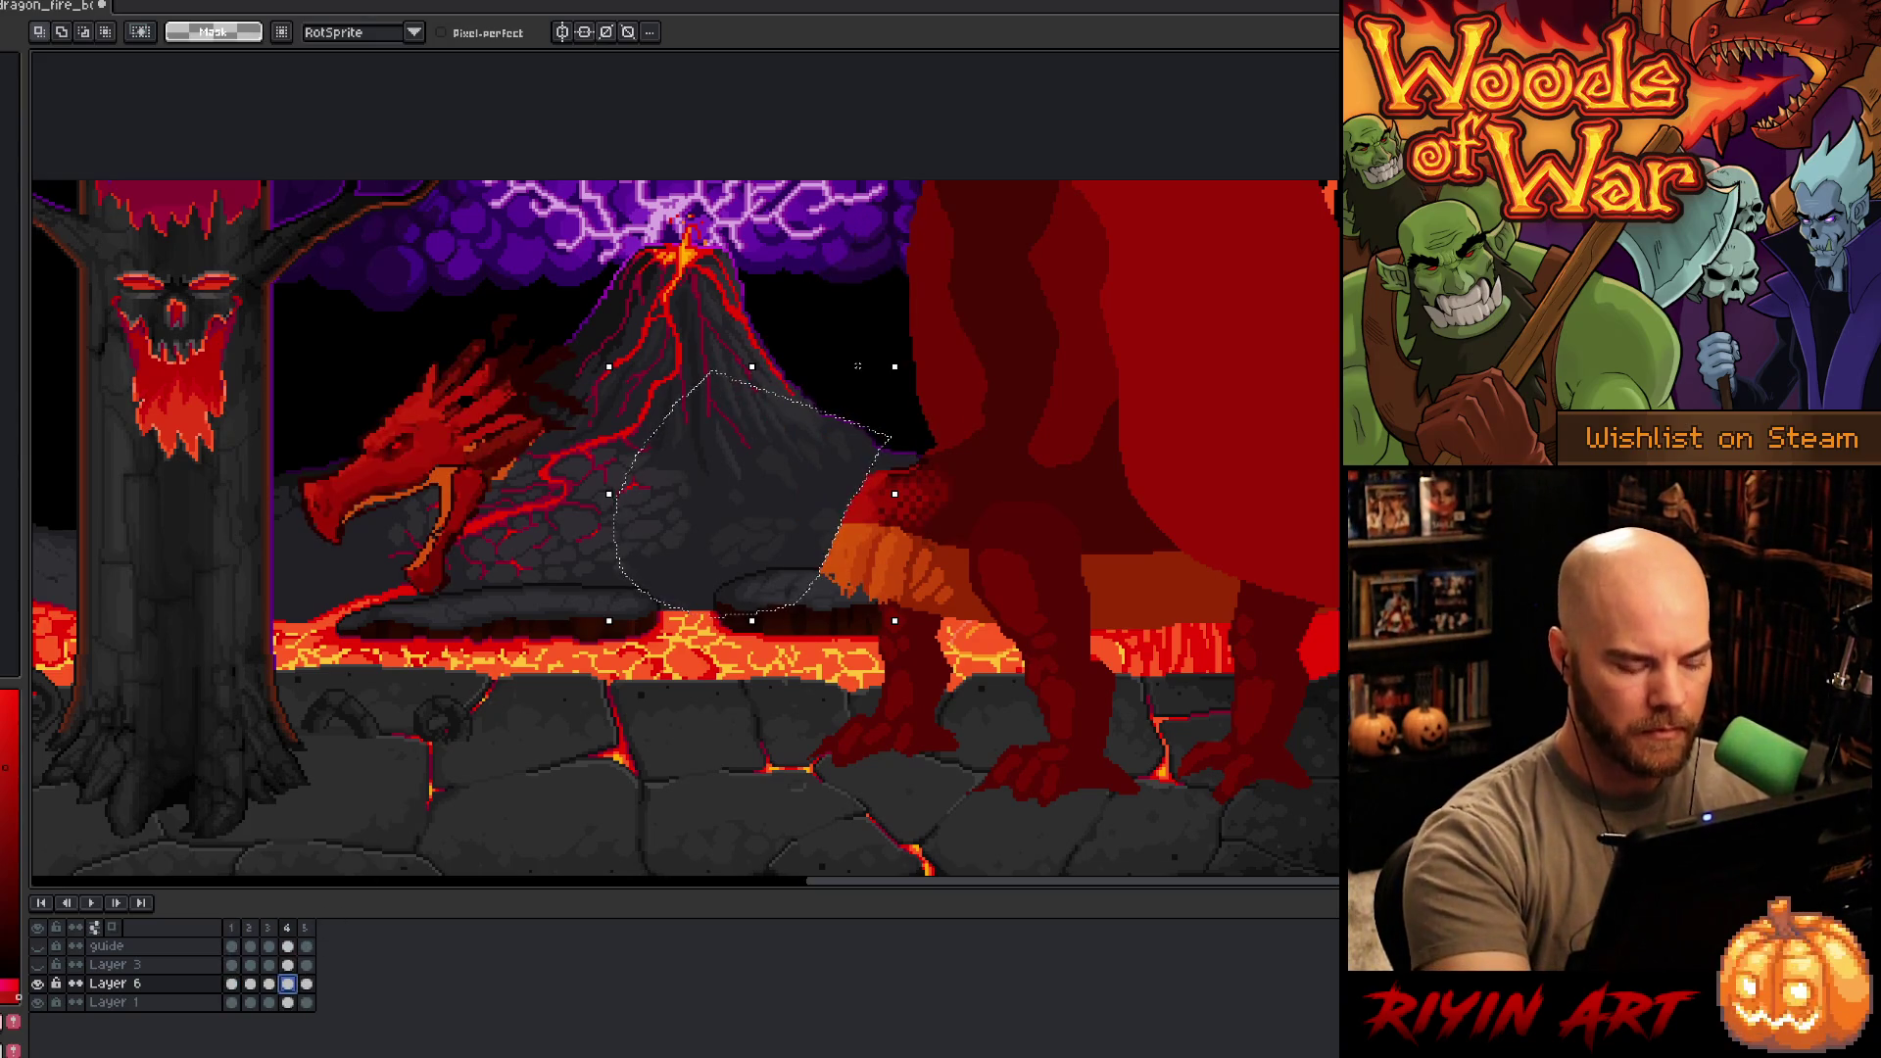
key(ctrl+d)
key(b)
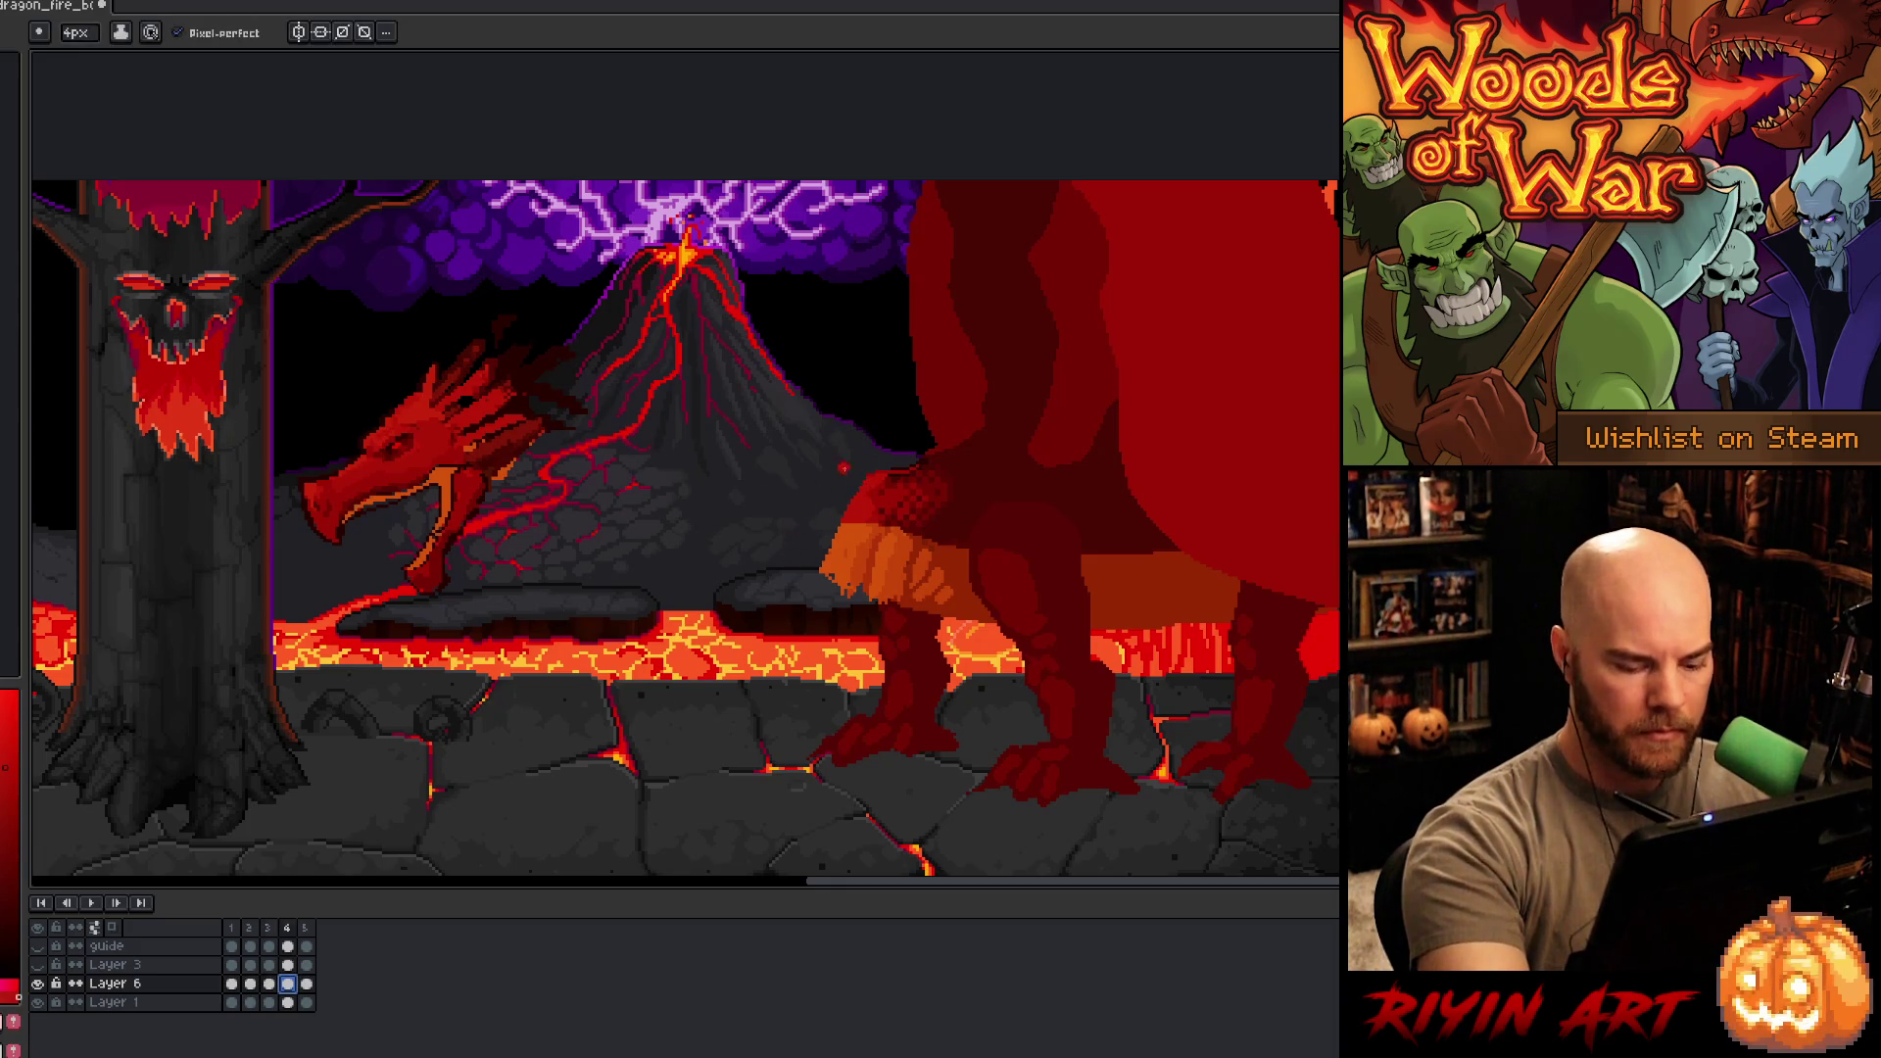
- Play the animation and compare frames 4 and 5
key(Return)
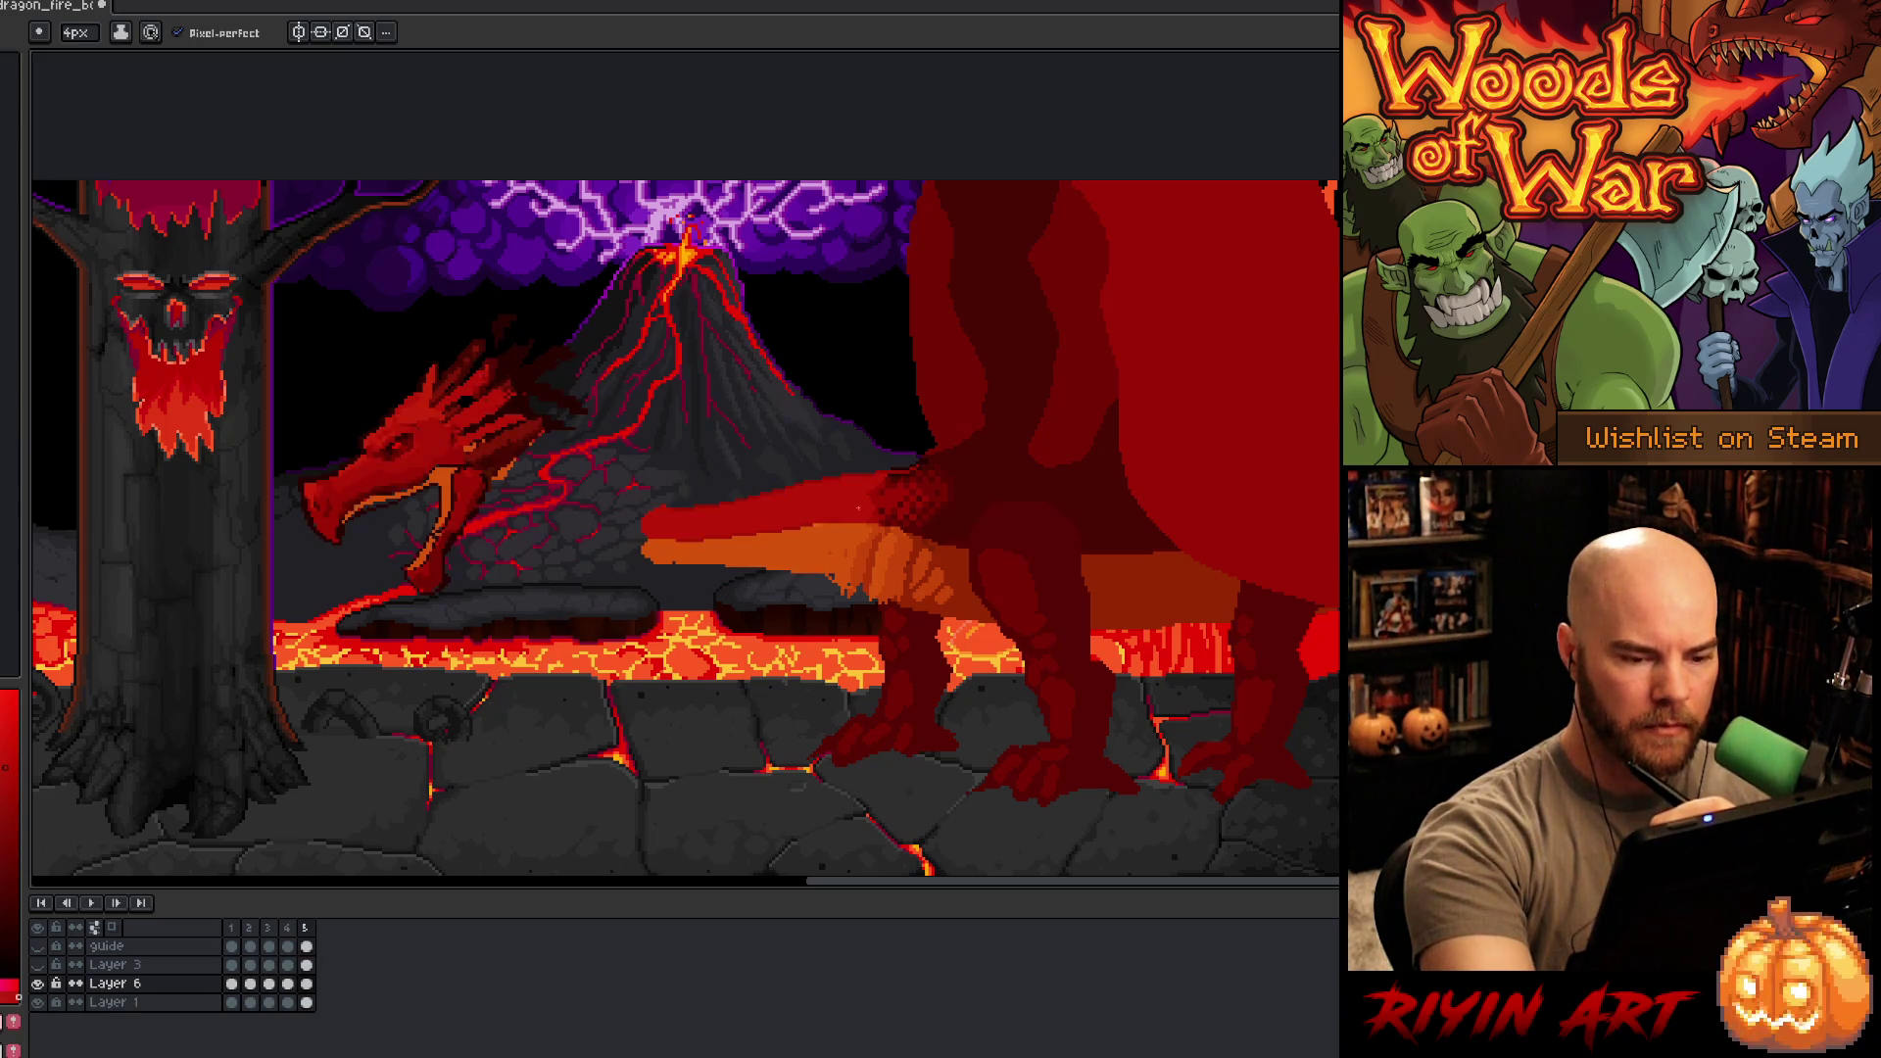
click(232, 930)
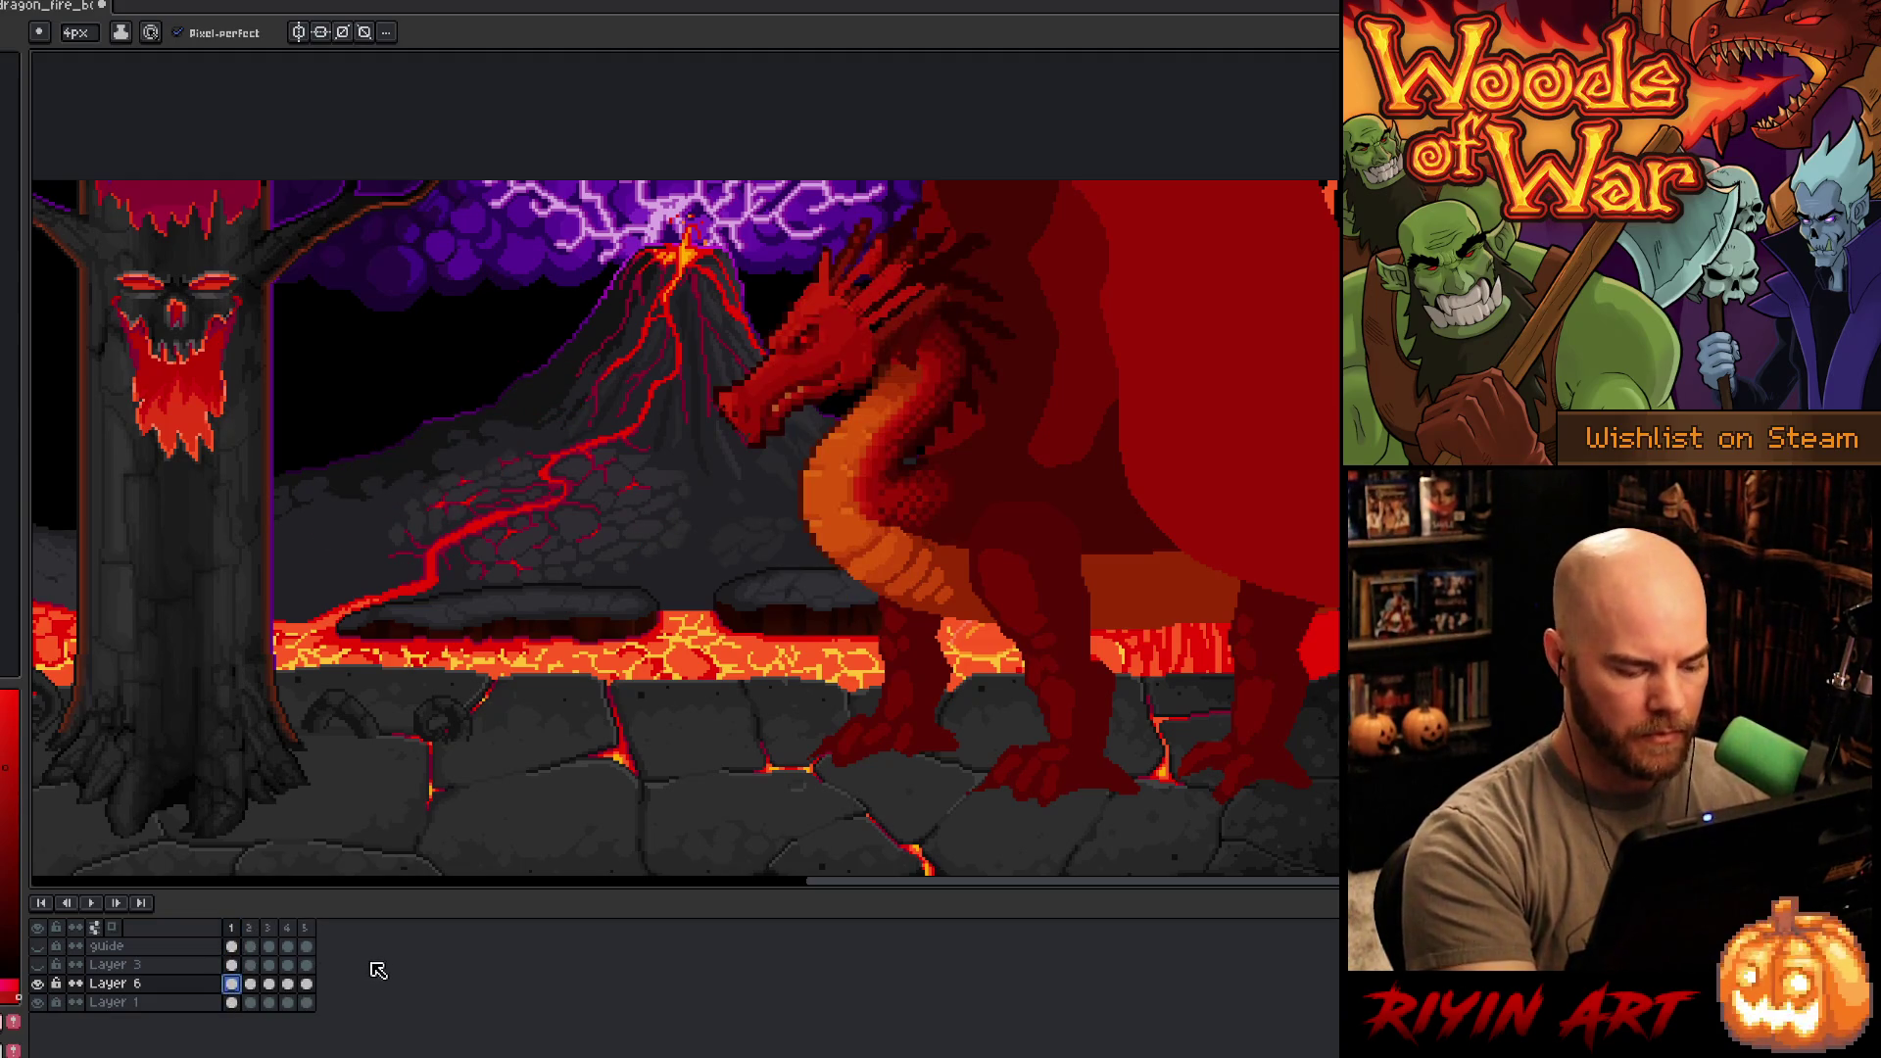
click(307, 931)
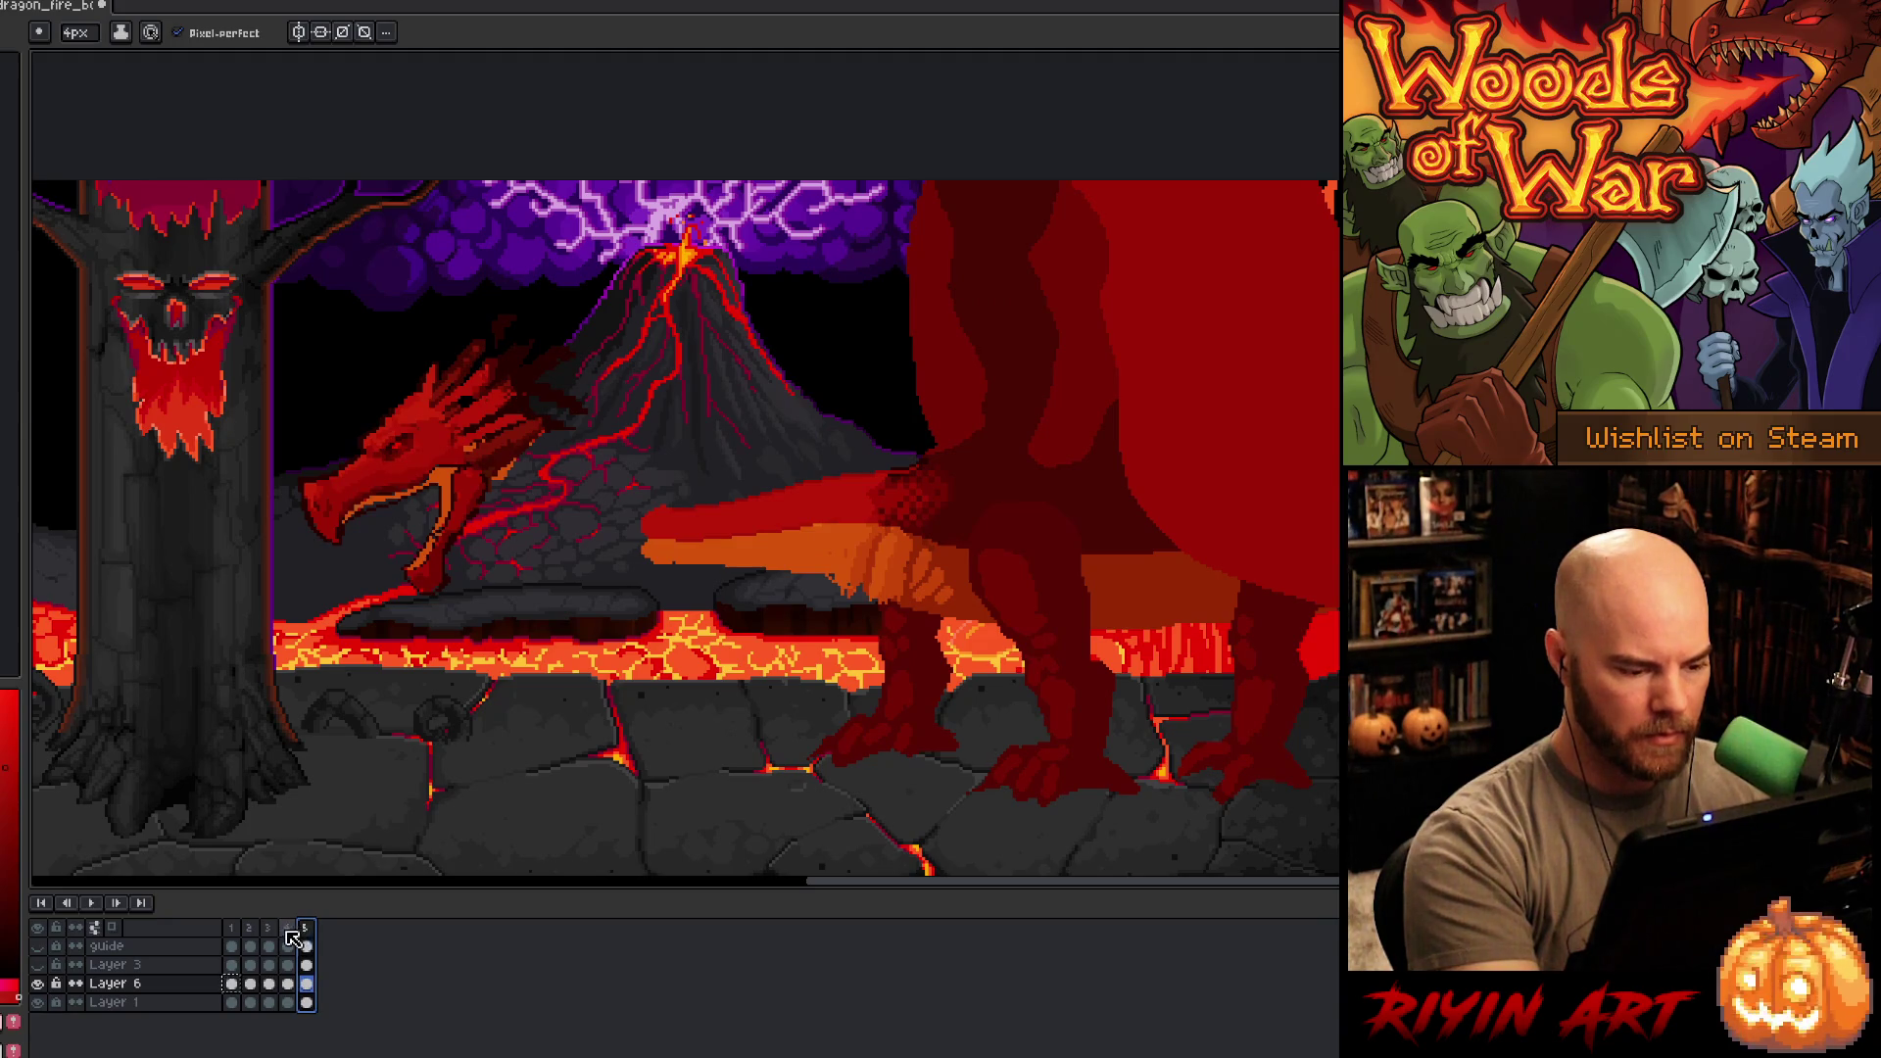
click(288, 931)
click(306, 931)
click(289, 927)
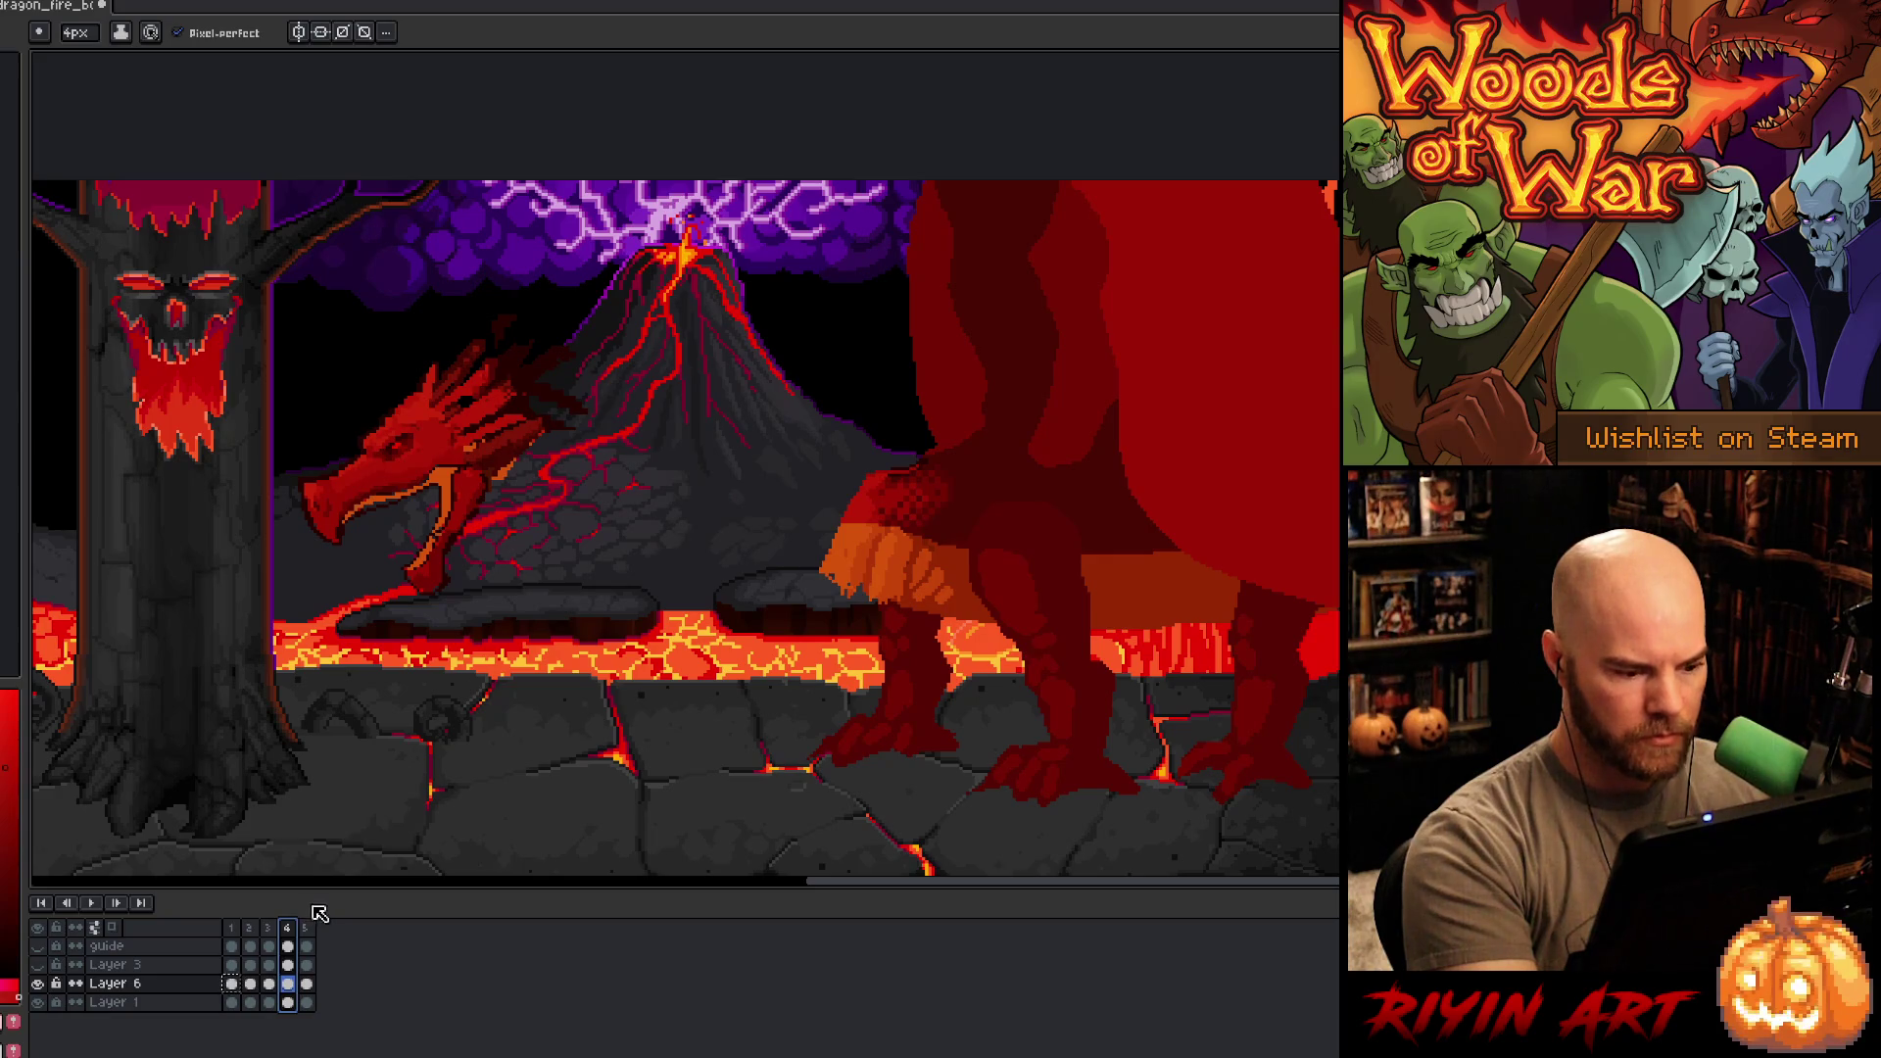
click(307, 930)
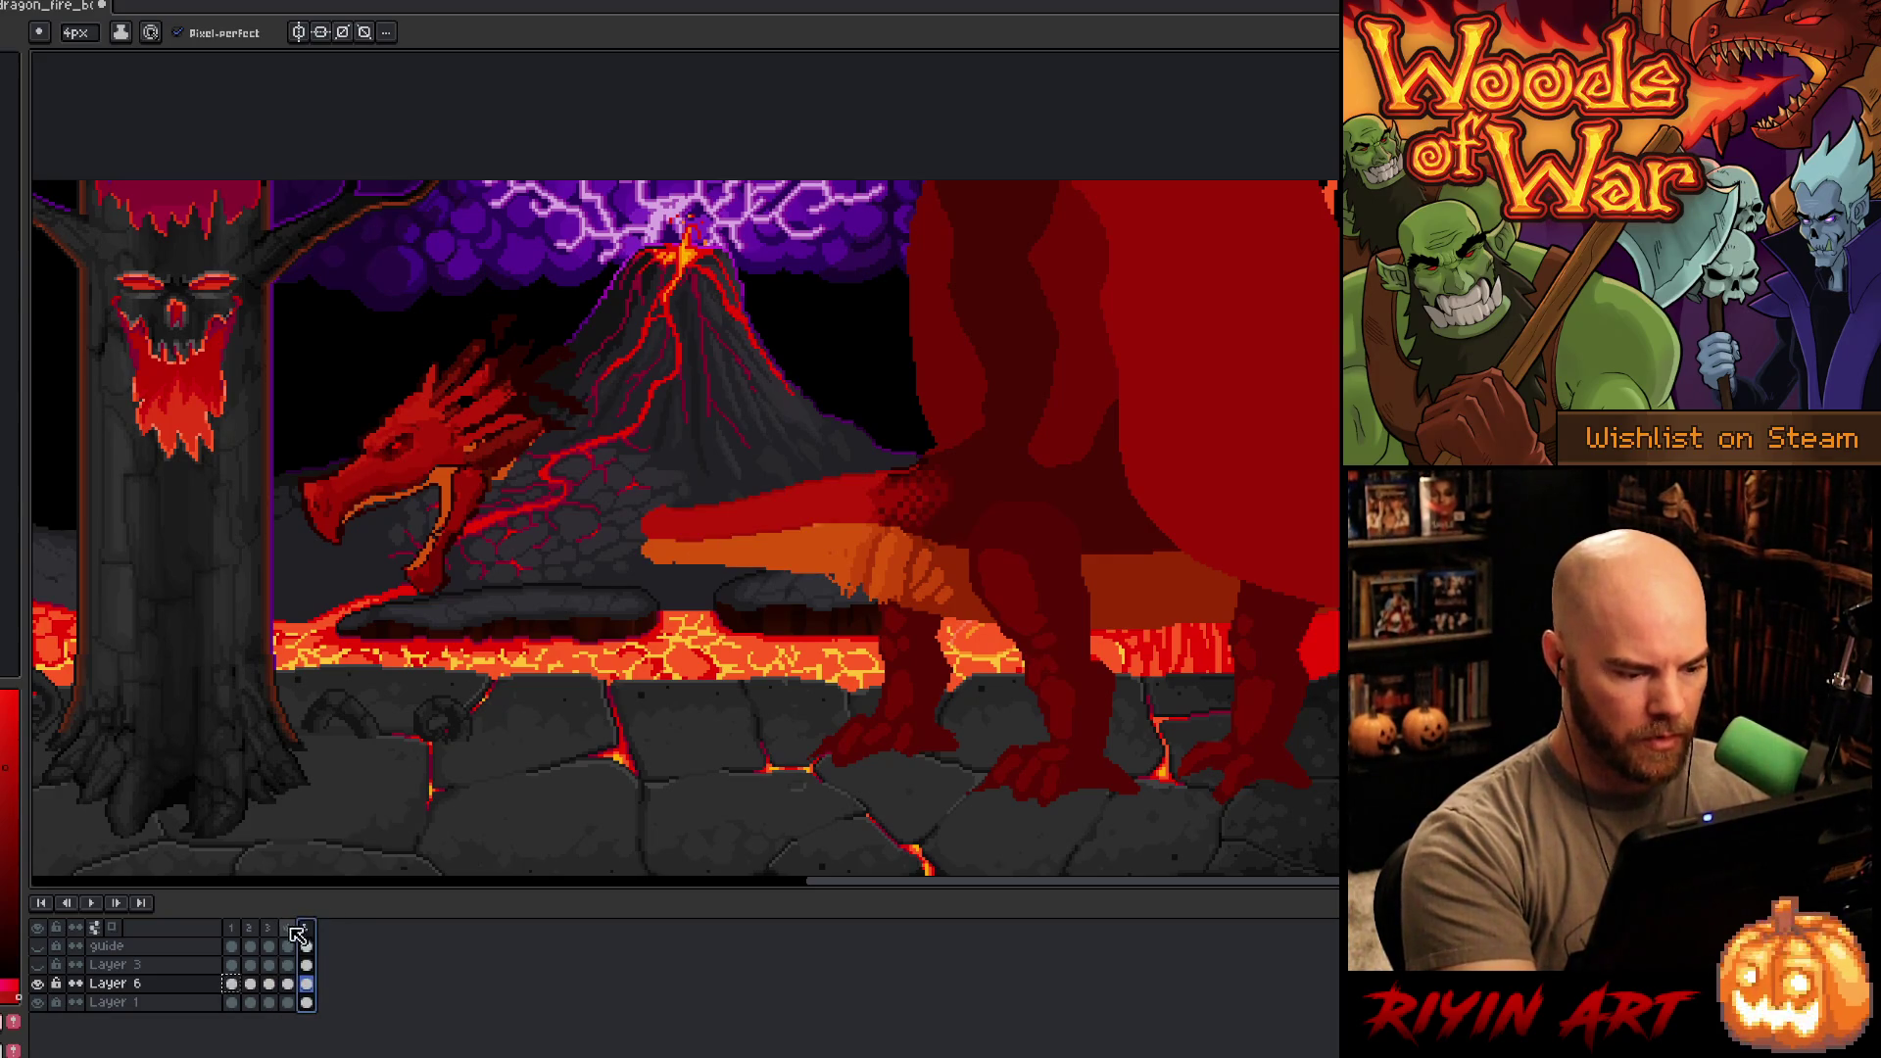
click(288, 928)
- Add a new frame and paste frame 1's raised-head dragon into frame 5
key(alt+n)
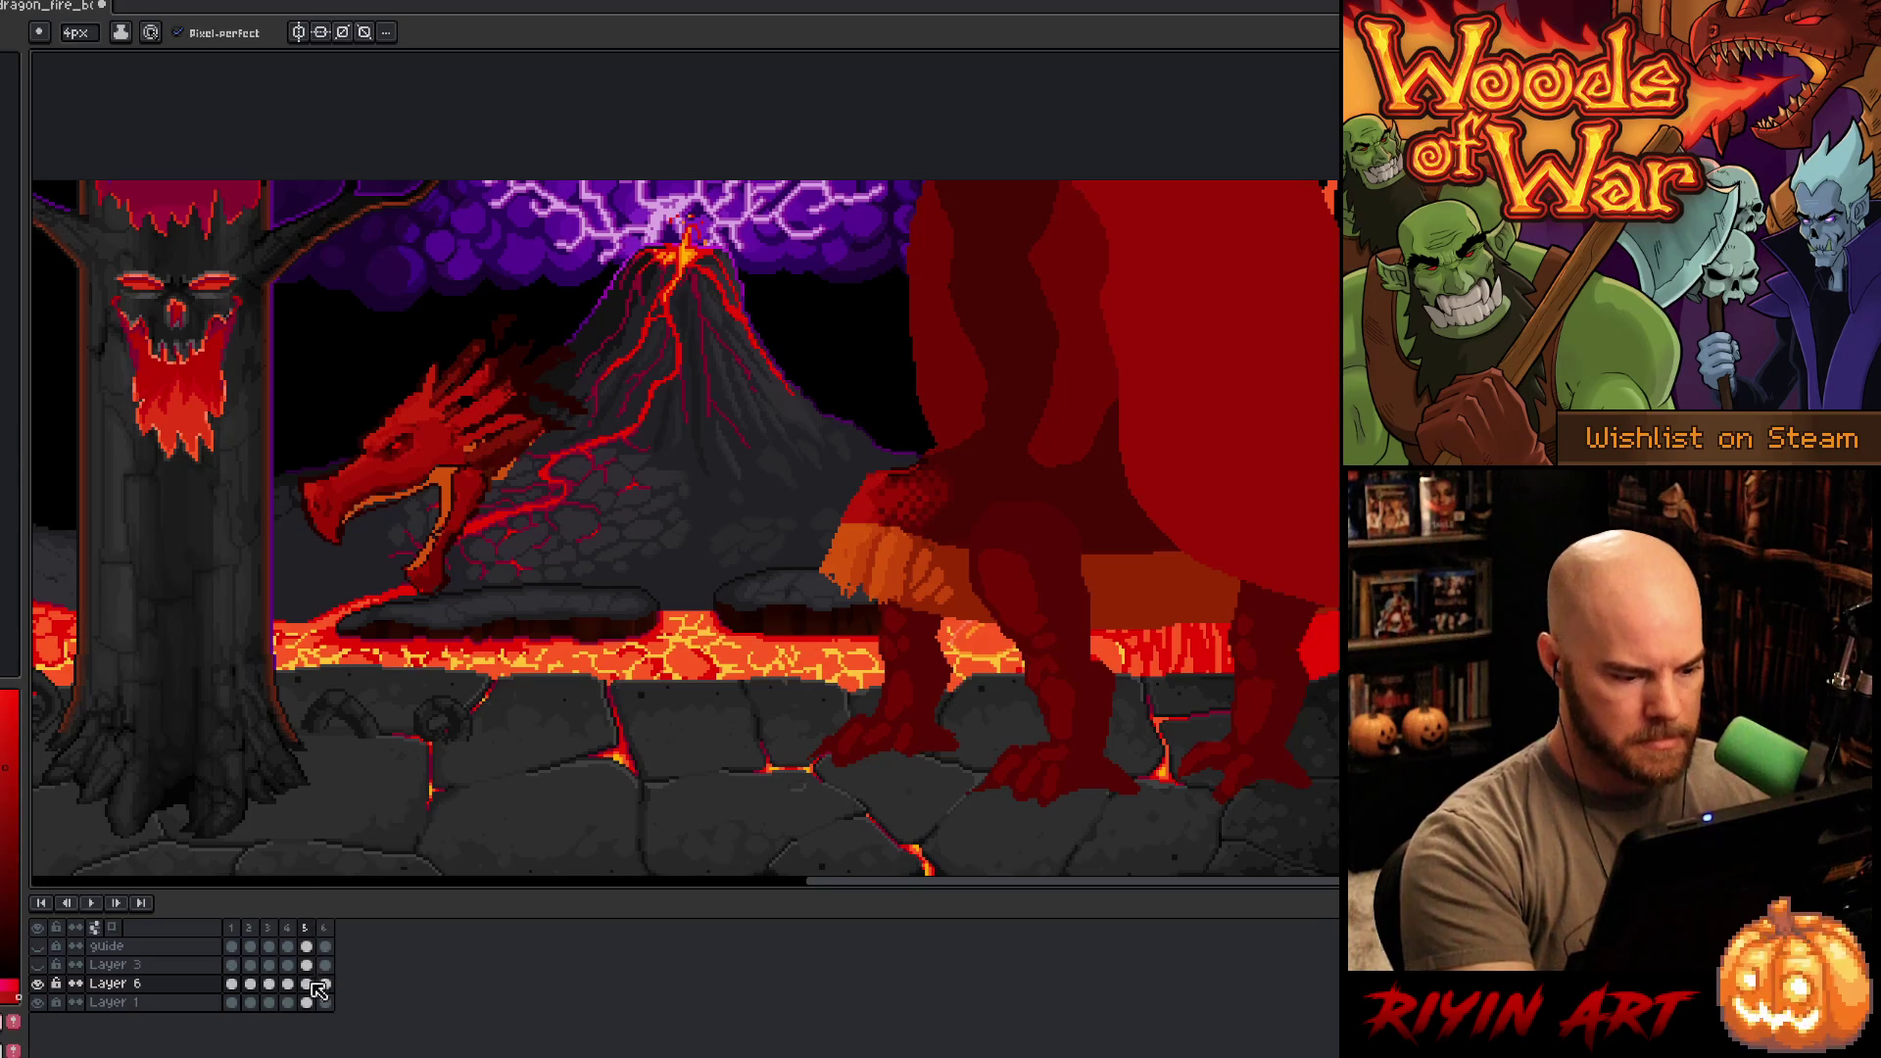
click(235, 985)
key(v)
click(306, 984)
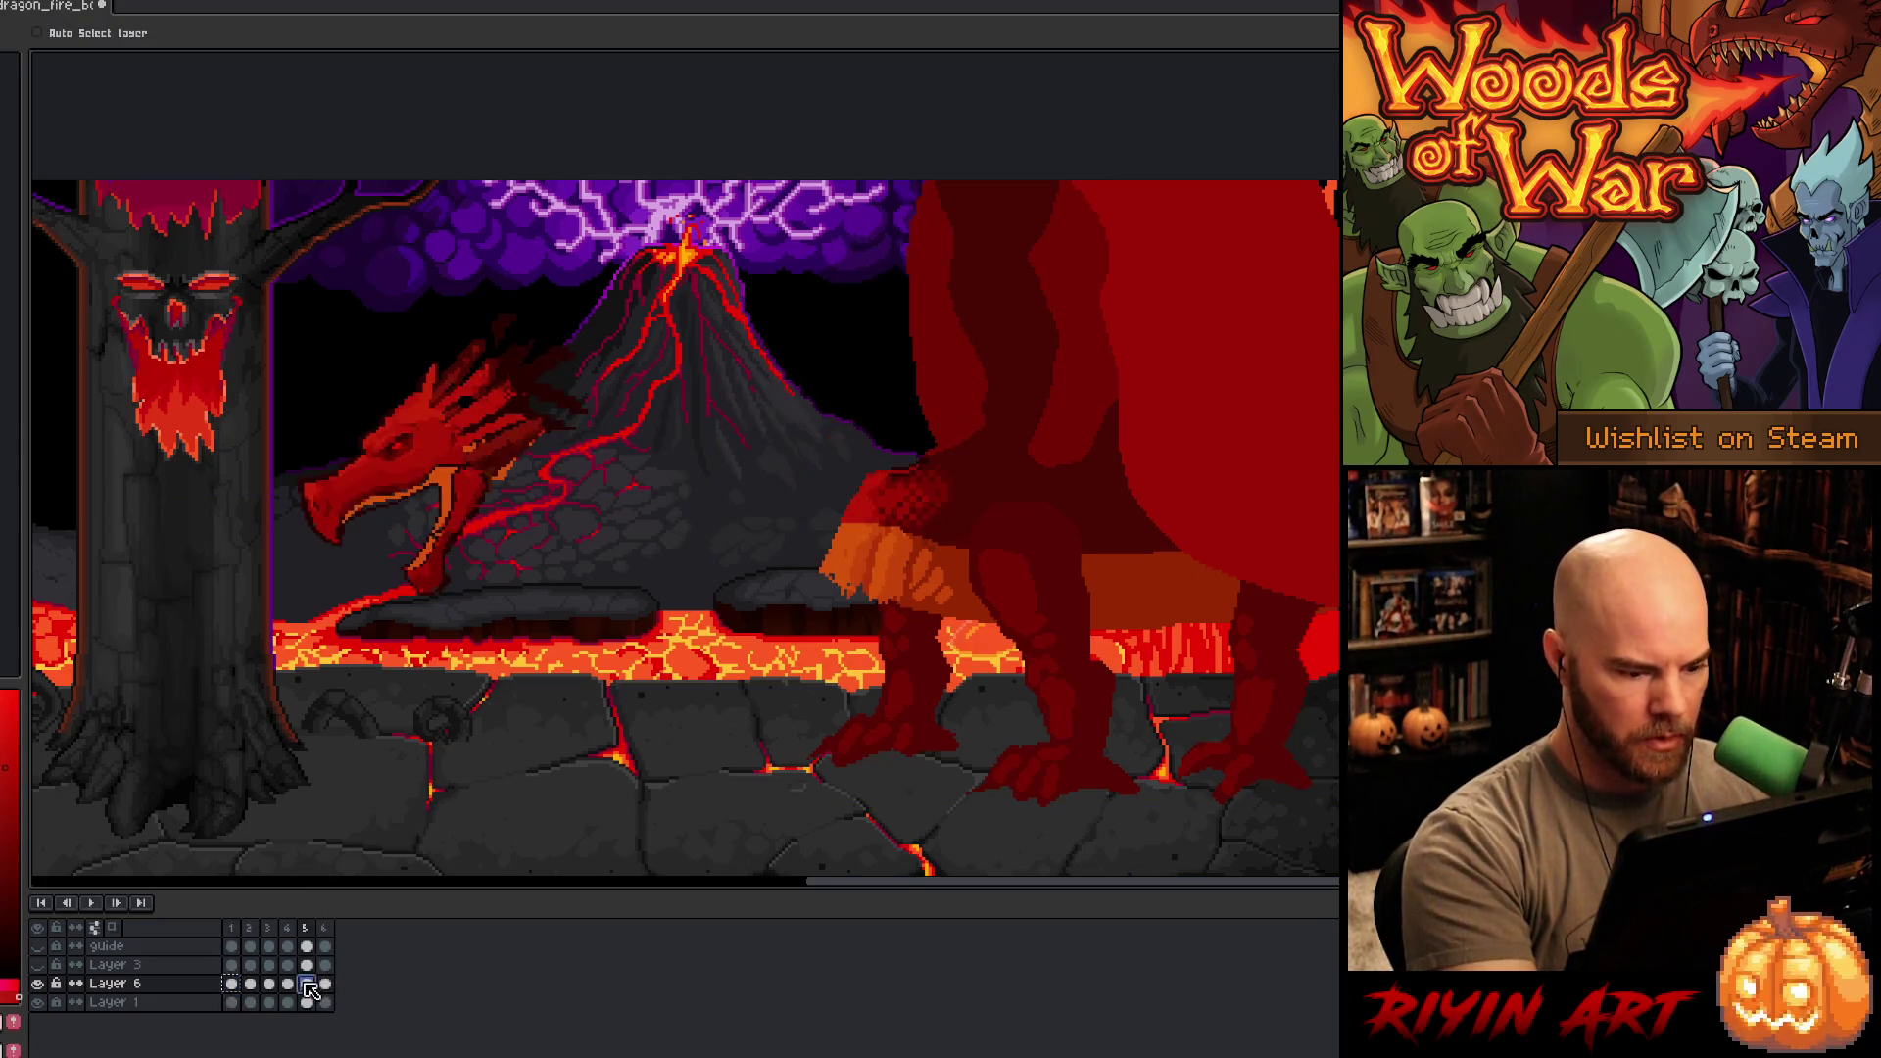
key(ctrl+v)
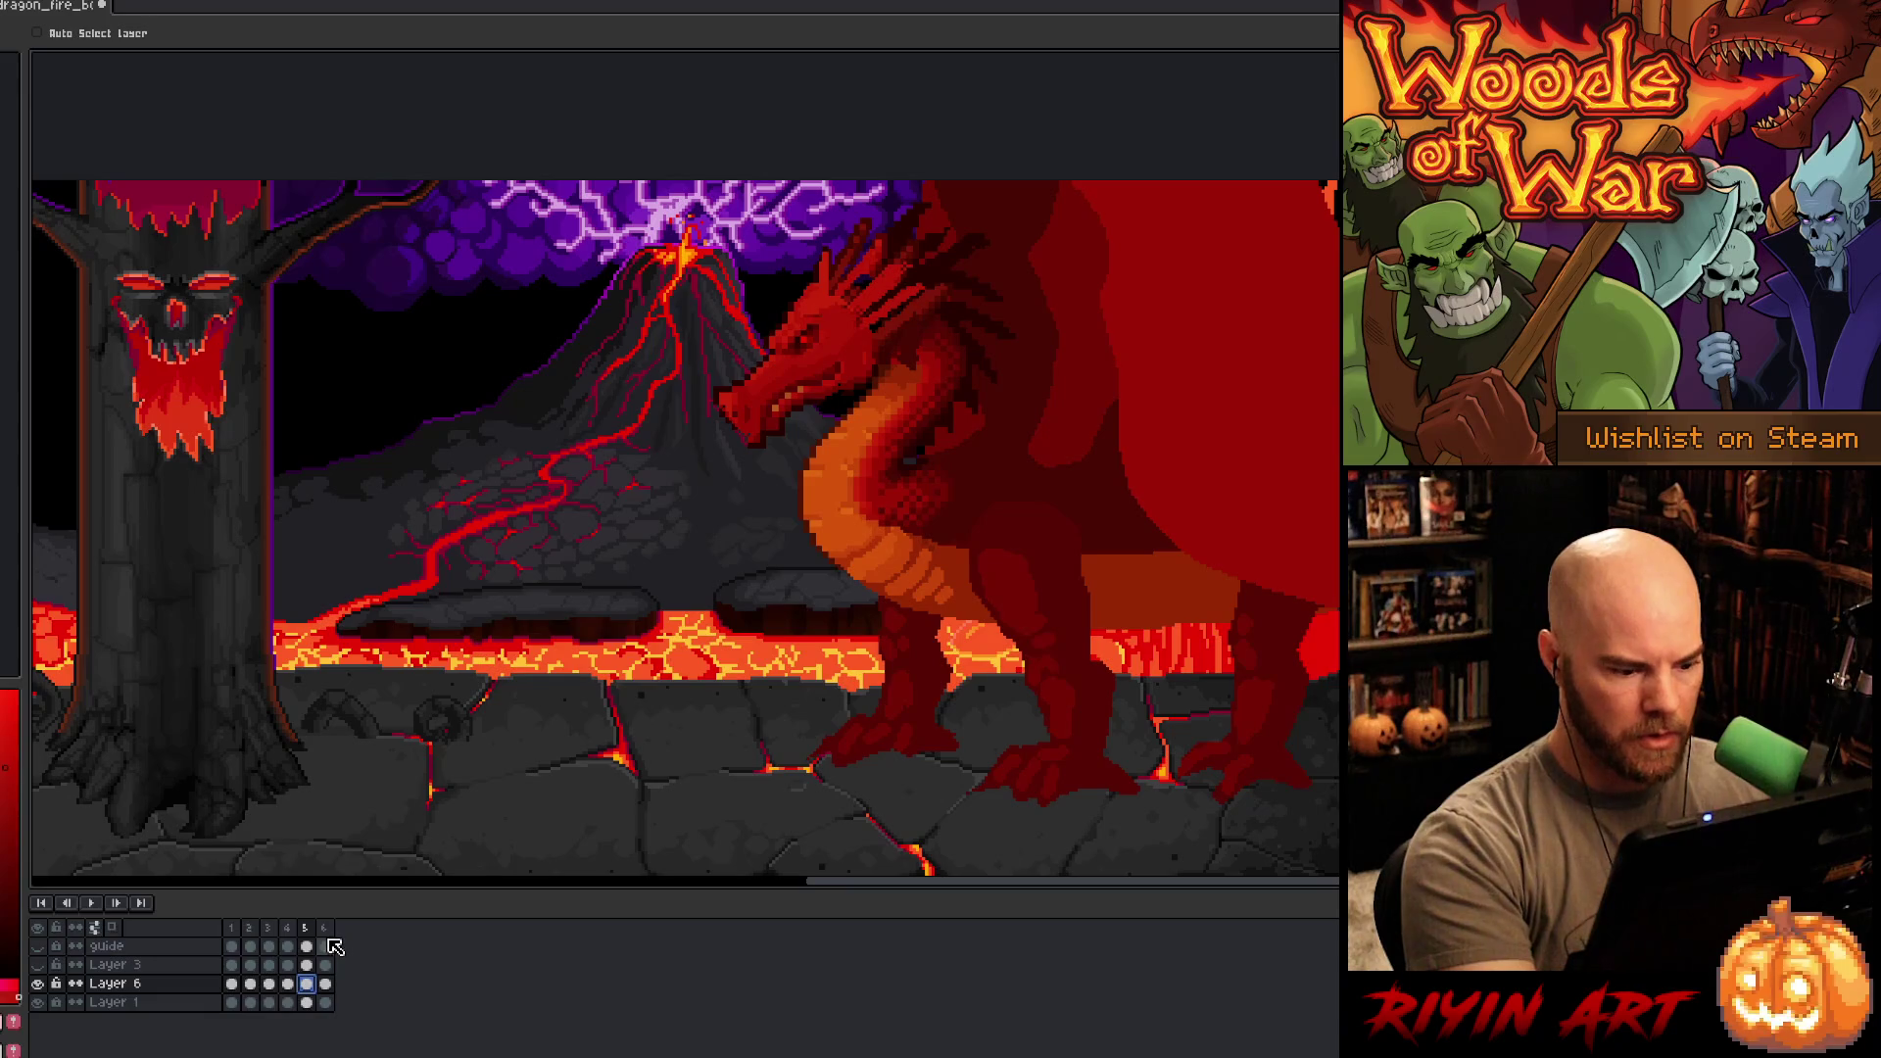
click(287, 984)
- Copy frame 4's lowered head into frame 5 and delete the raised head there
key(q)
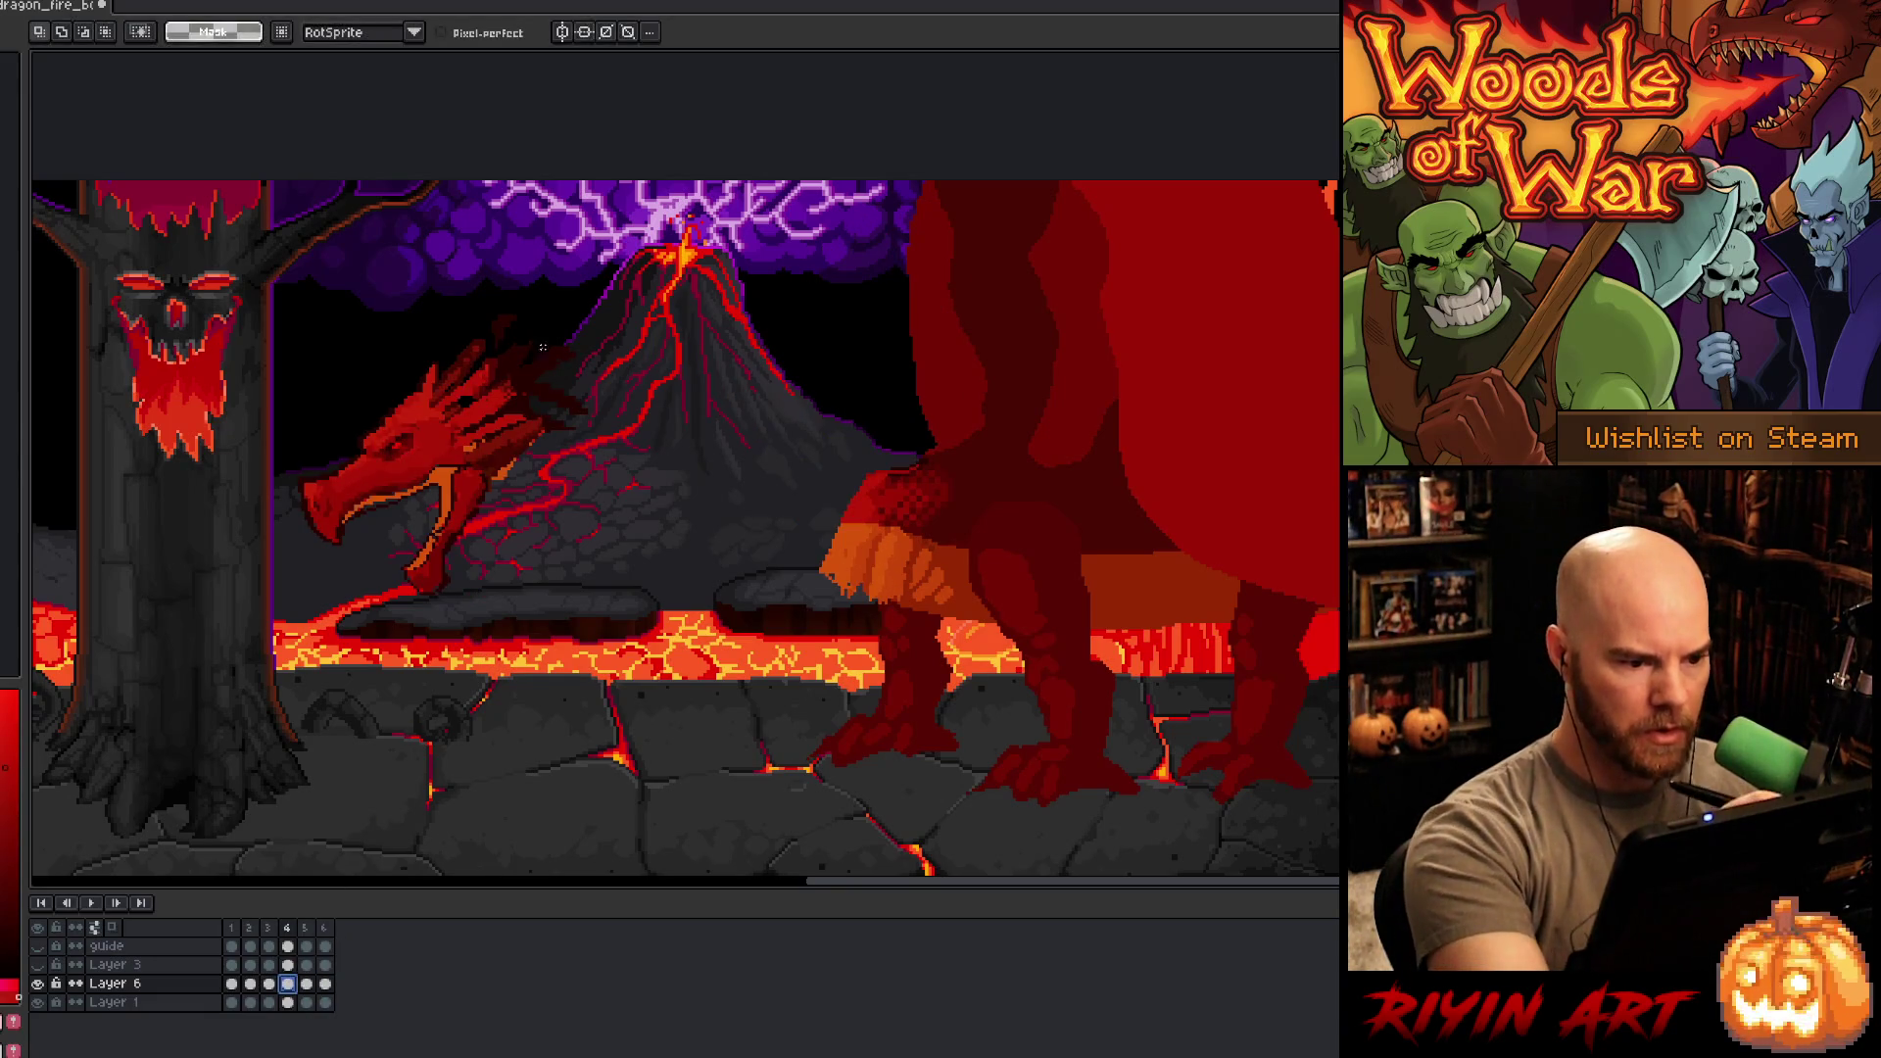
mouse_move(558, 287)
mouse_down()
mouse_move(546, 580)
mouse_move(561, 292)
mouse_up()
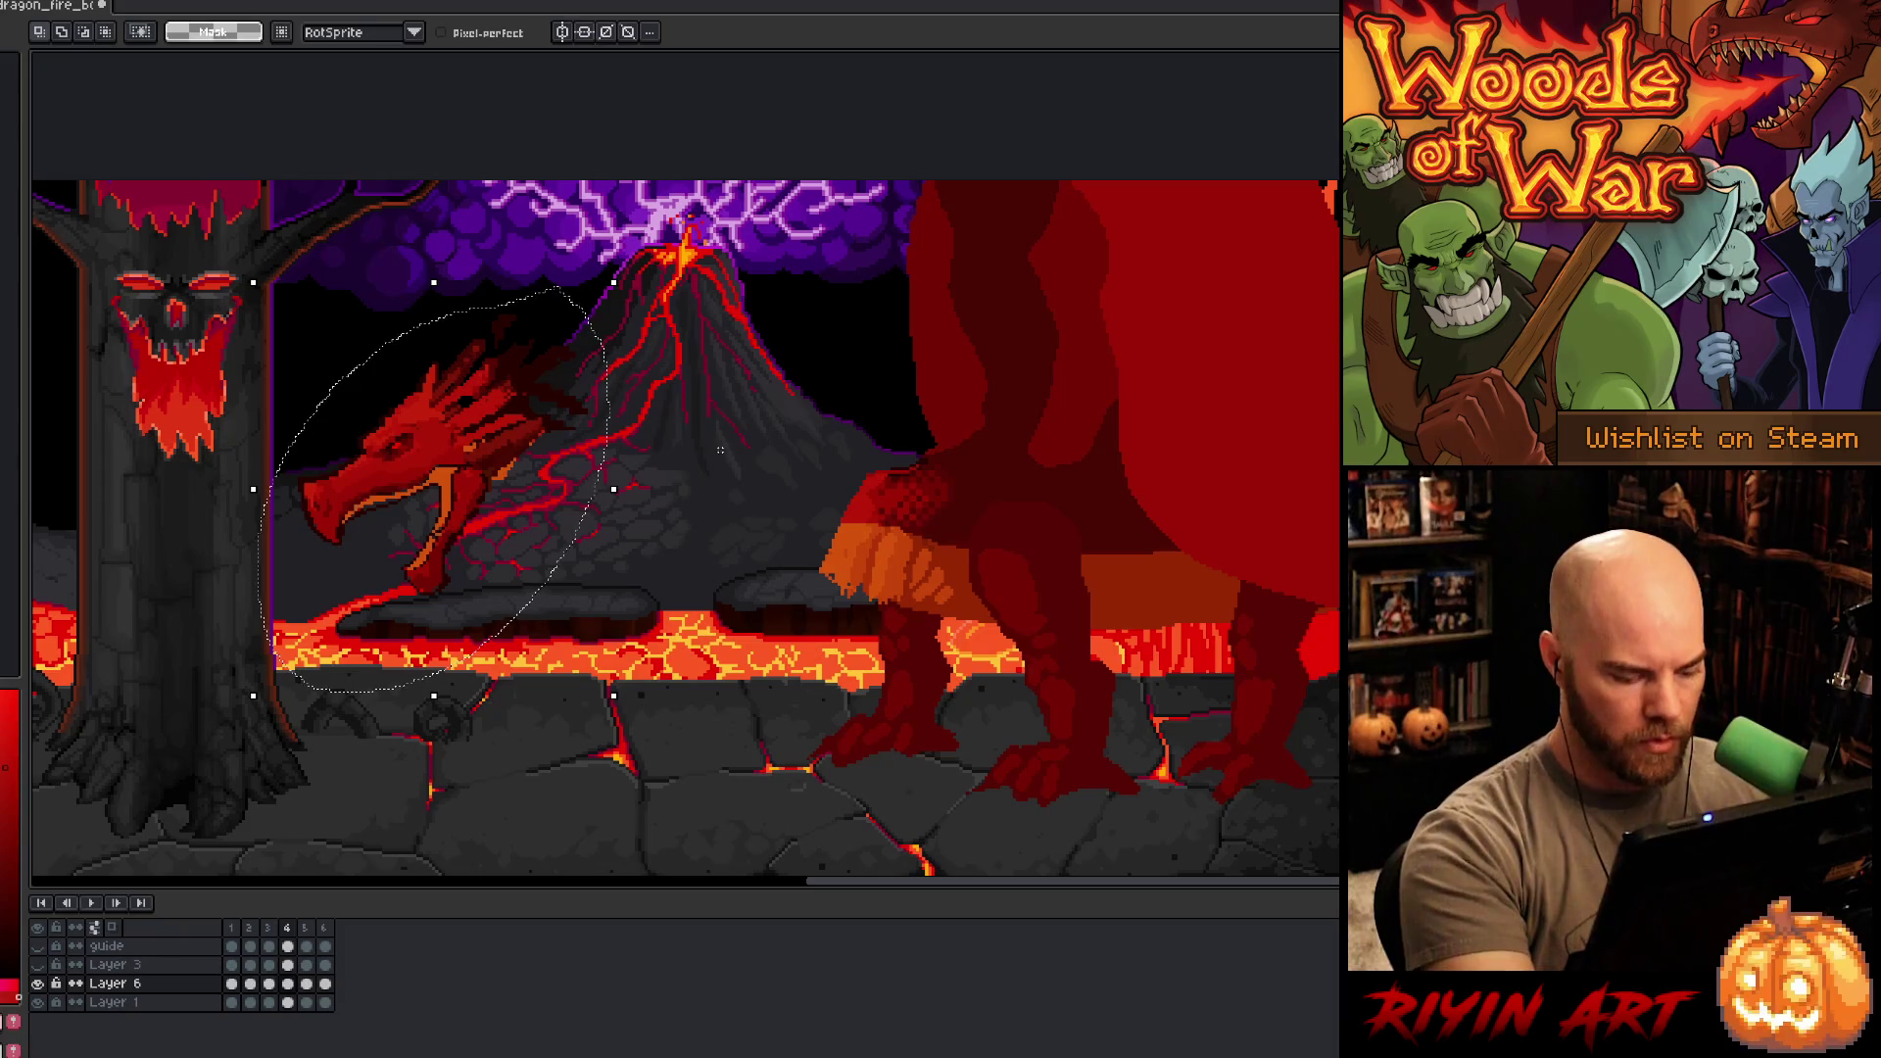
key(period)
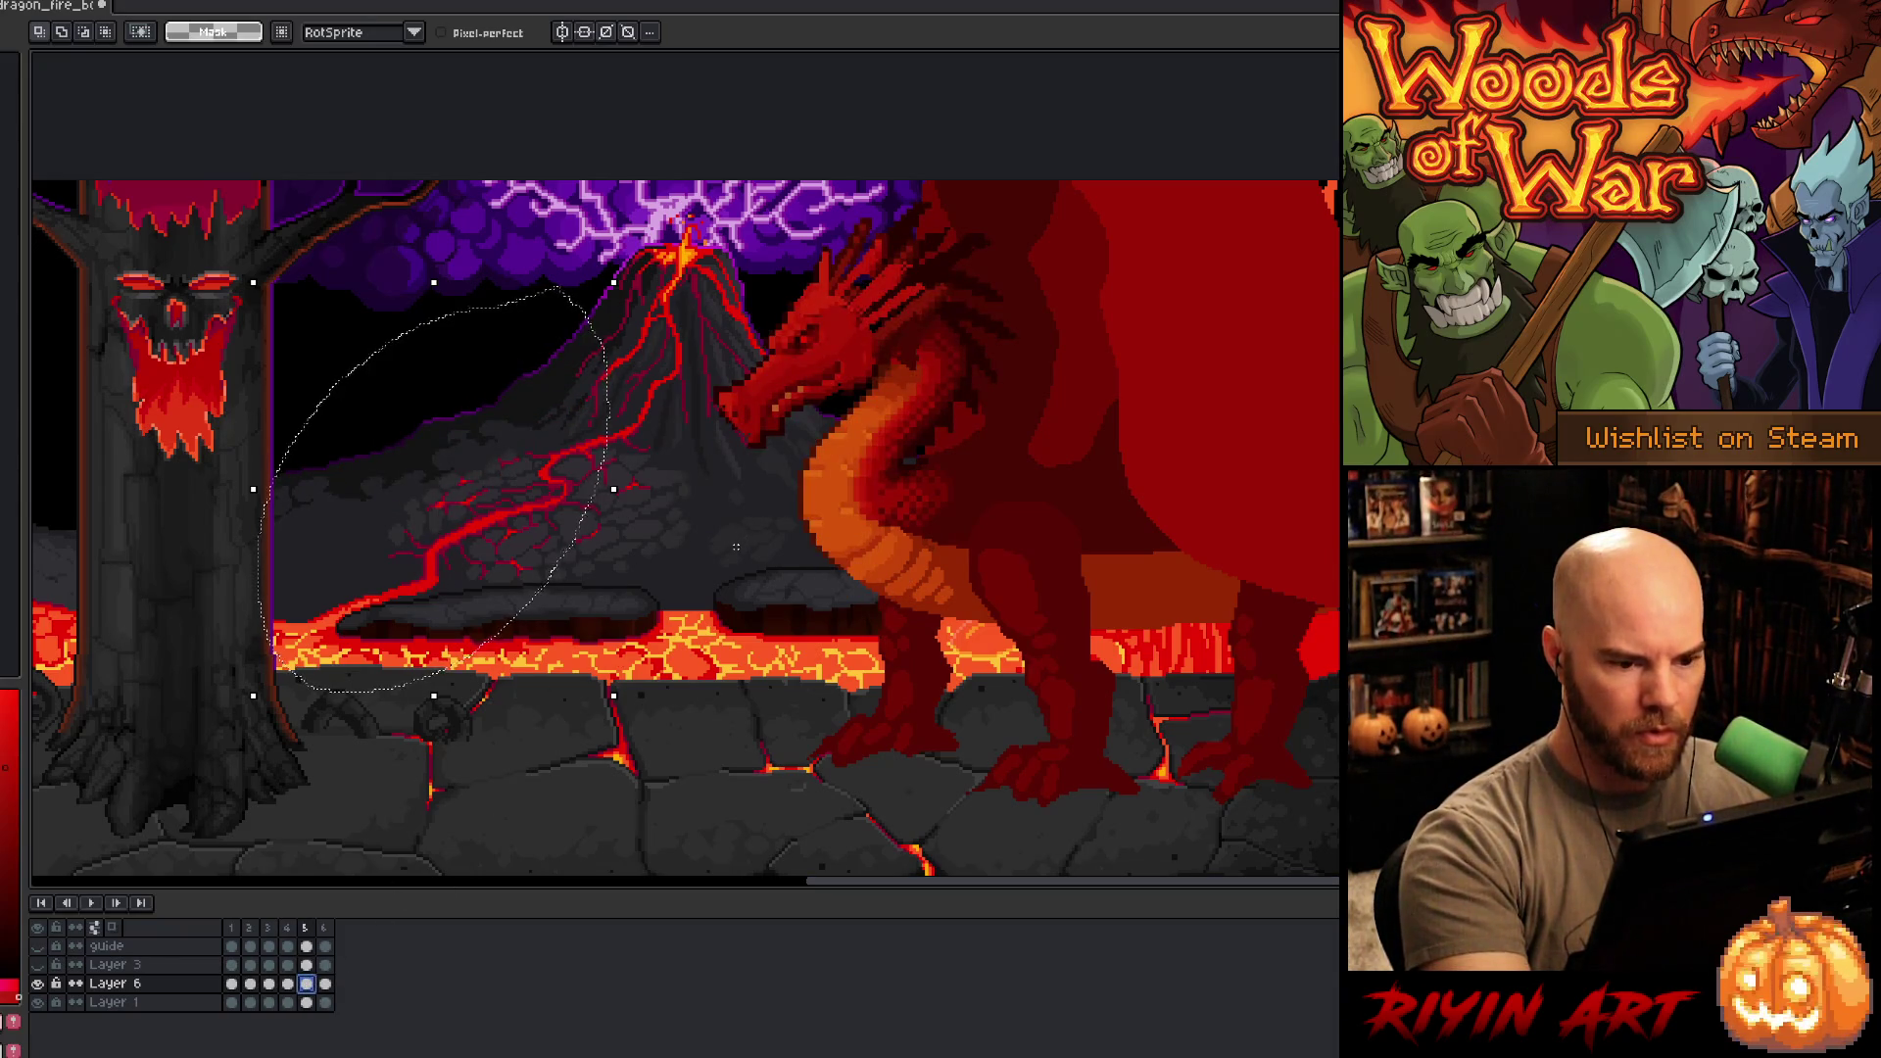
key(ctrl+v)
key(ctrl+d)
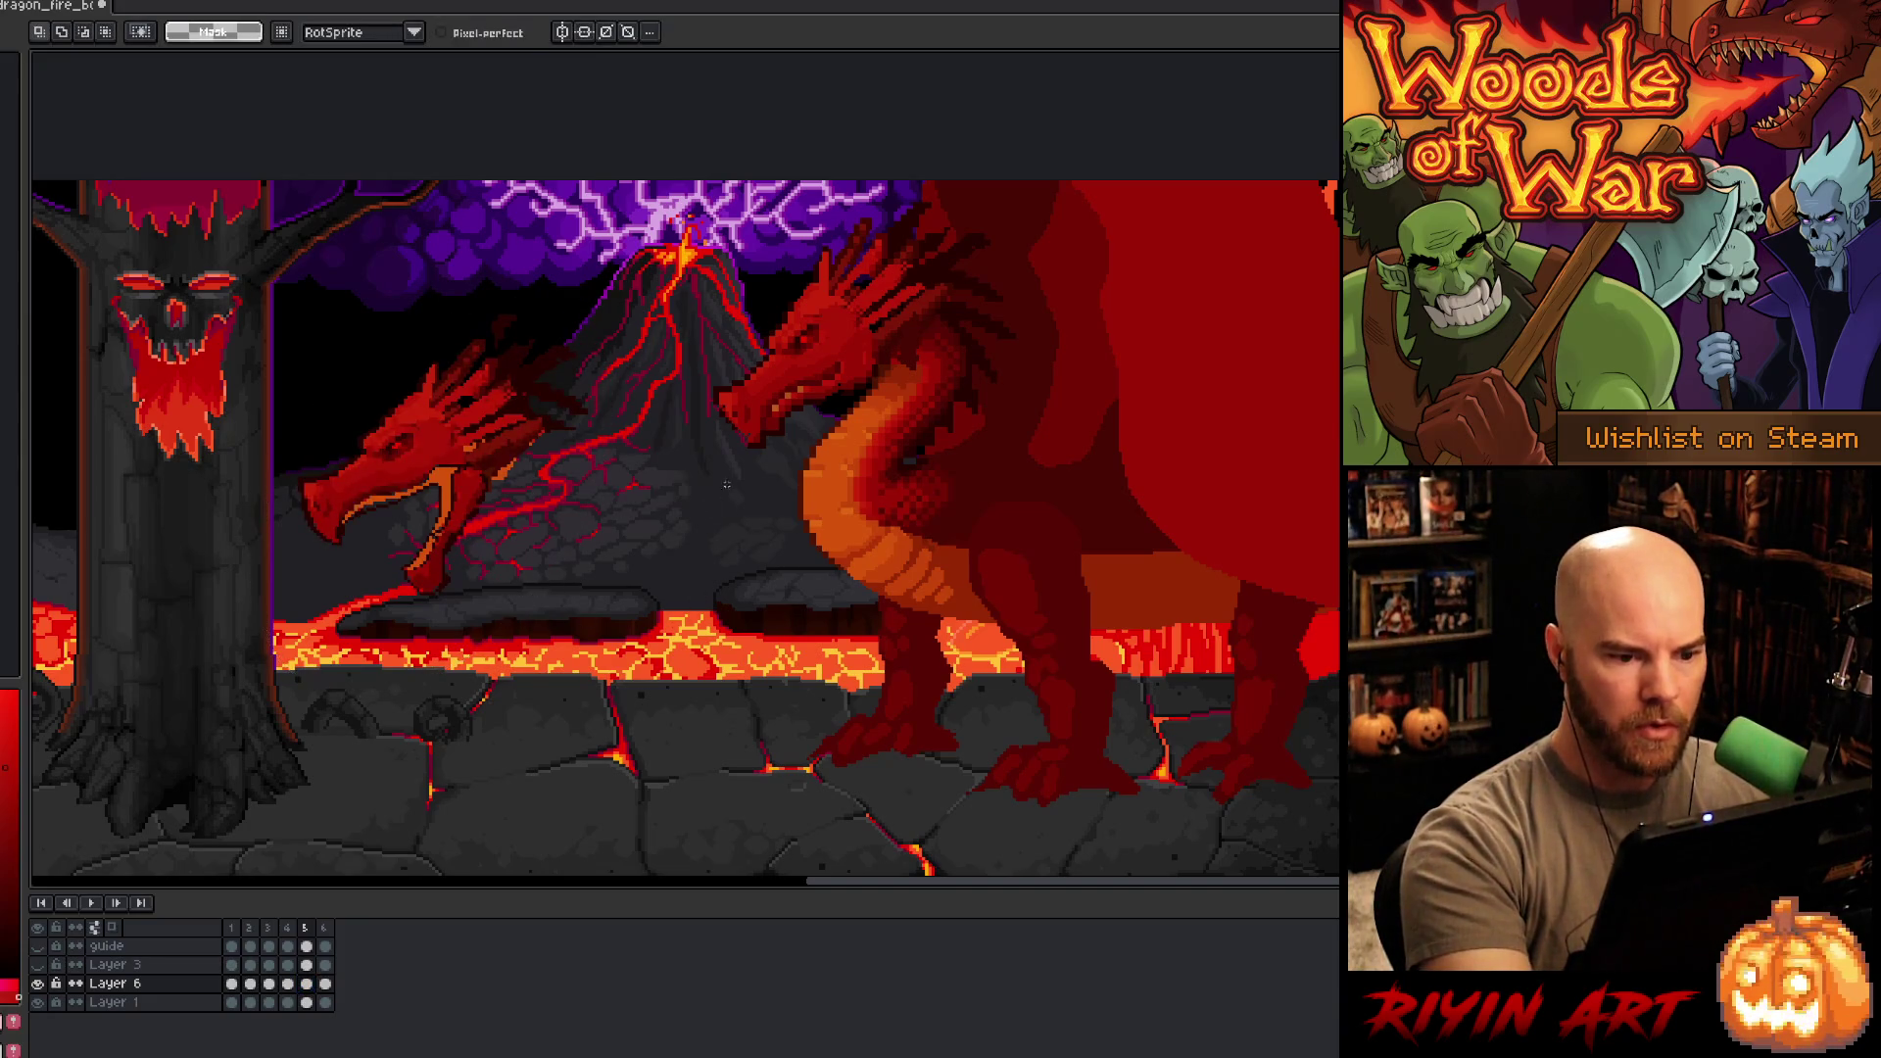
drag(733, 471, 639, 553)
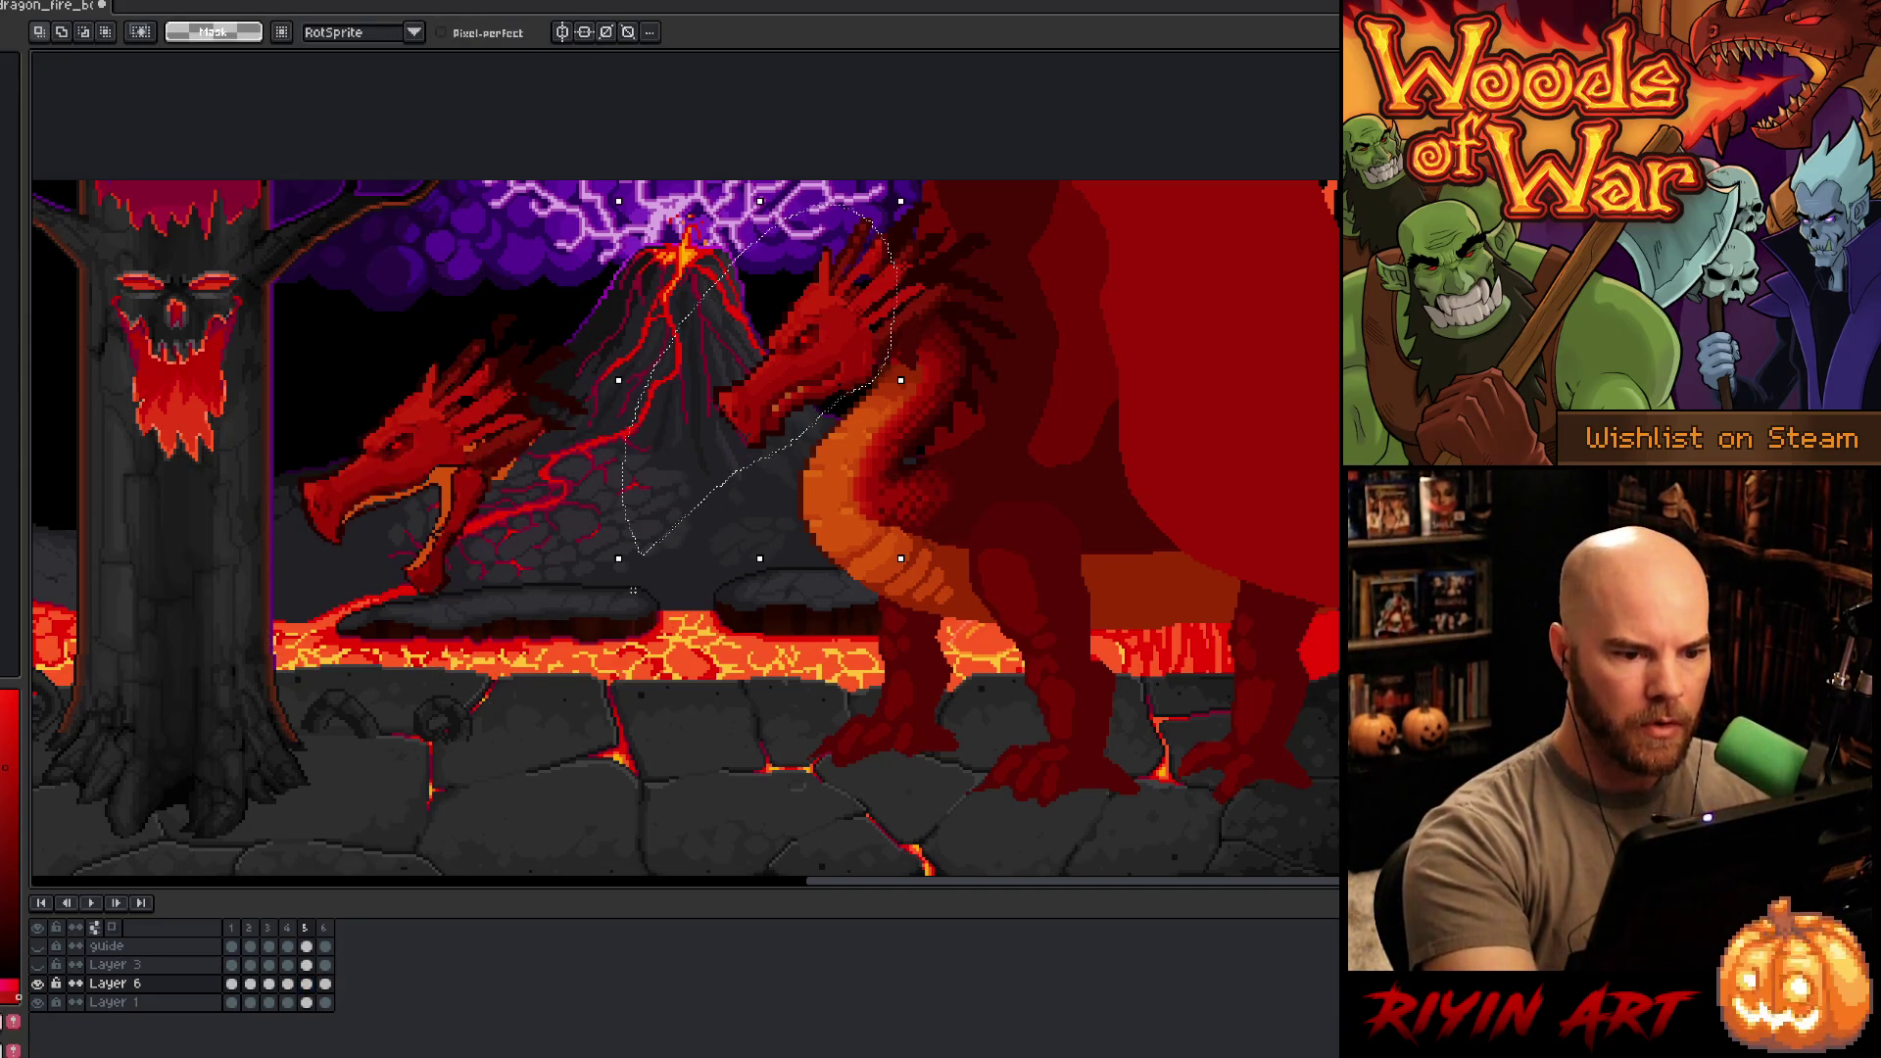
key(Delete)
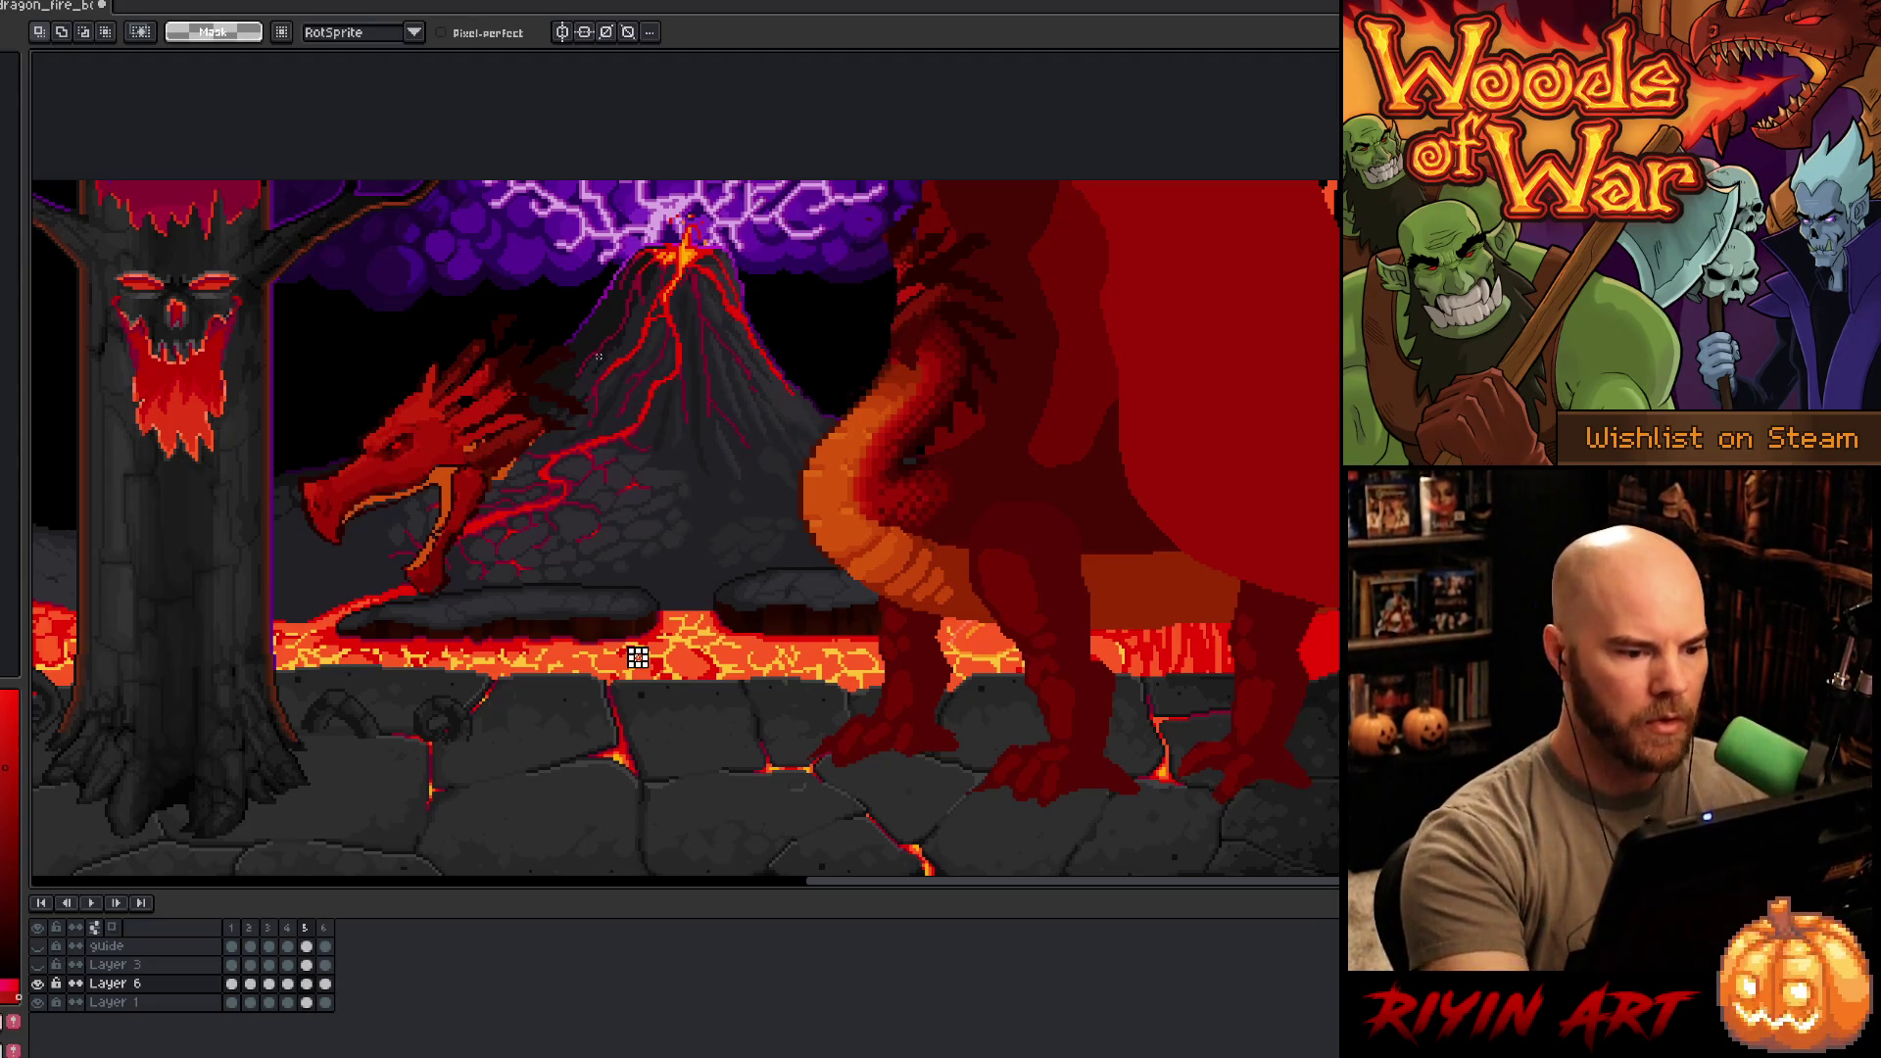
- Move the head up and left beside the body, fine-tune its position and commit
mouse_move(637, 654)
mouse_down()
mouse_move(461, 369)
mouse_move(638, 654)
mouse_up()
mouse_move(428, 507)
mouse_down()
mouse_move(837, 328)
mouse_move(832, 370)
mouse_move(898, 293)
mouse_up()
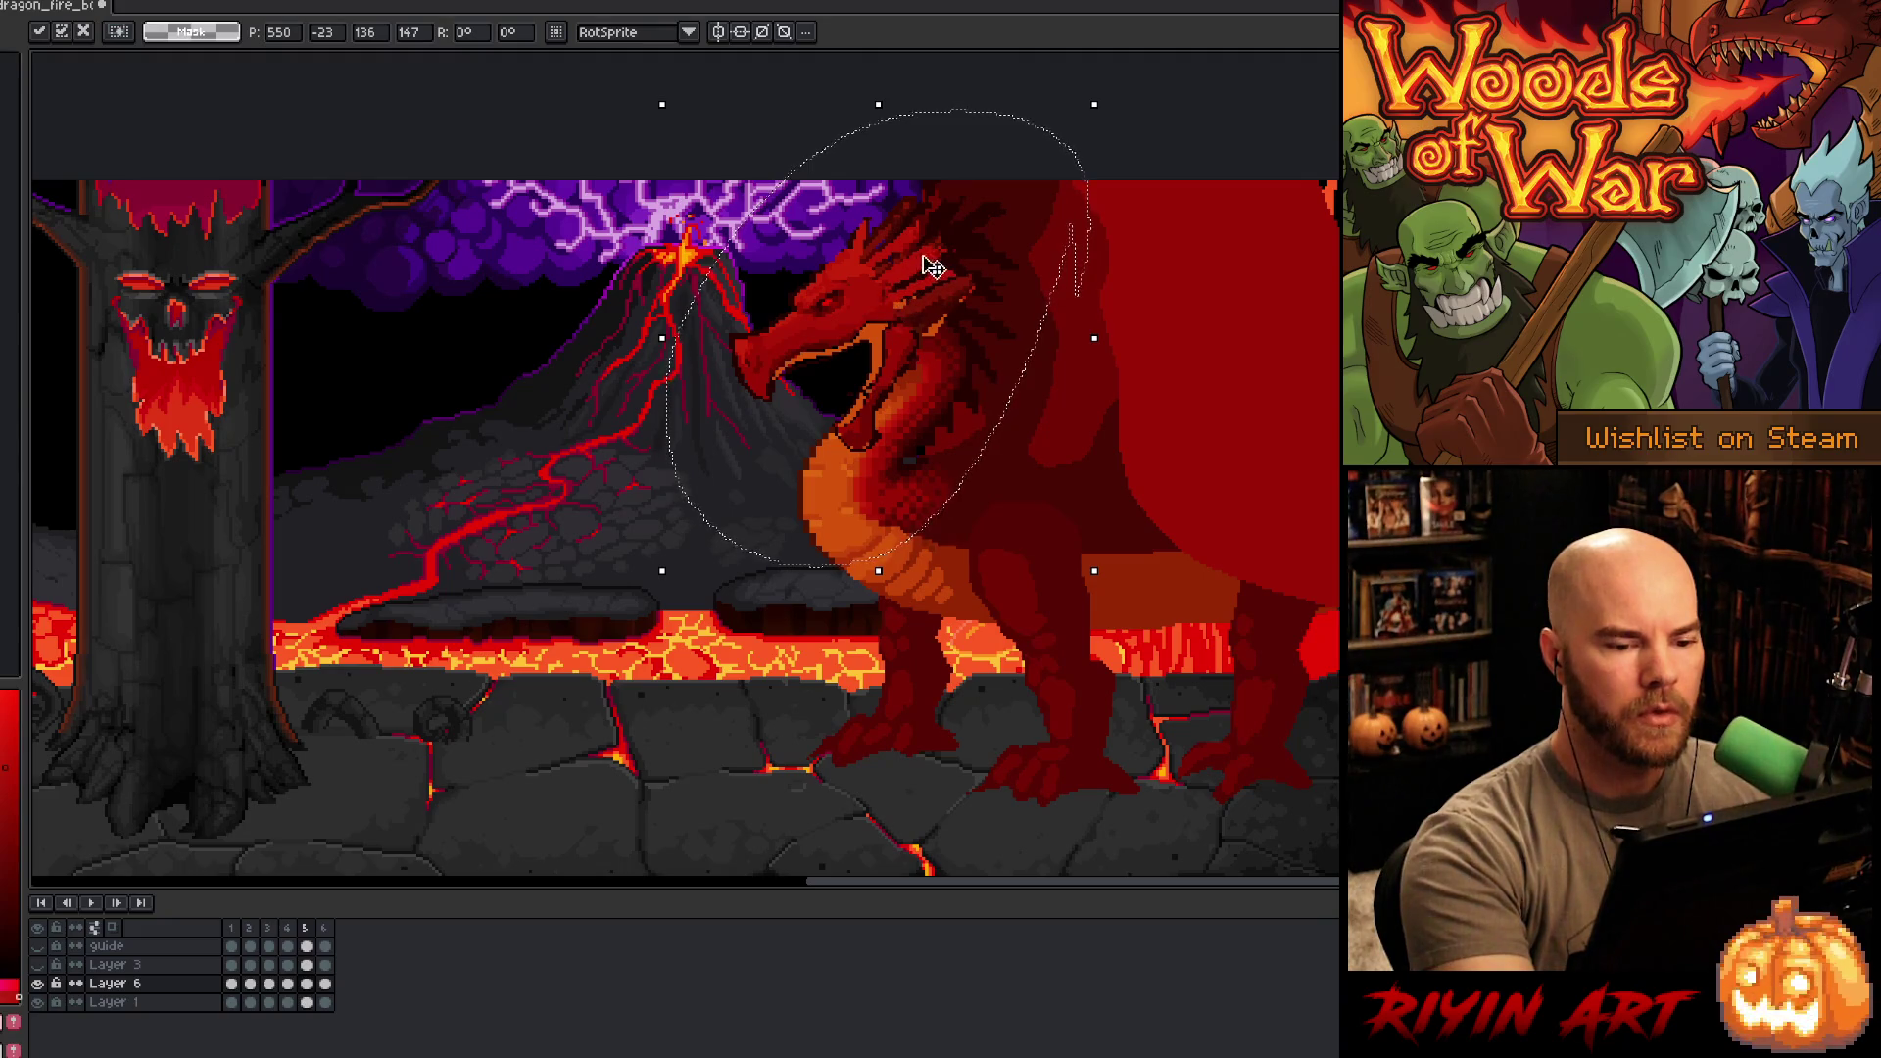
drag(945, 335, 869, 338)
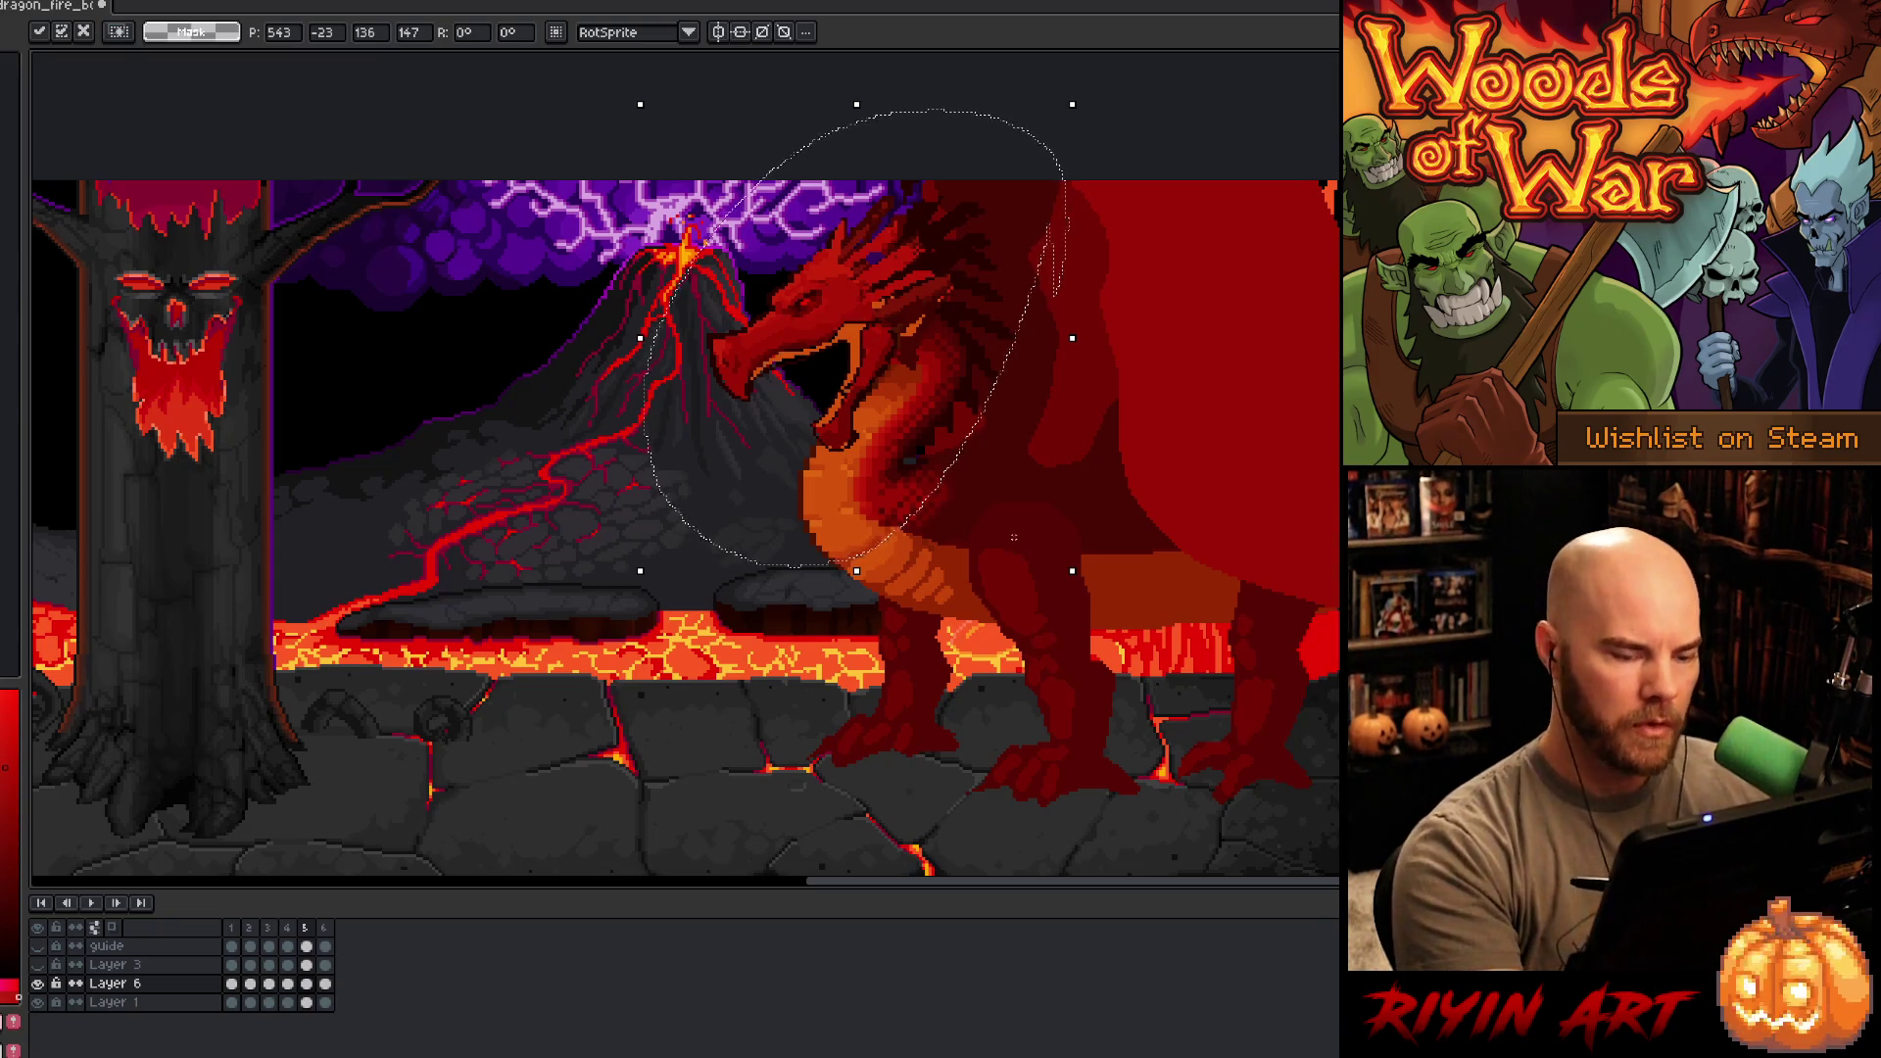
key(ctrl+d)
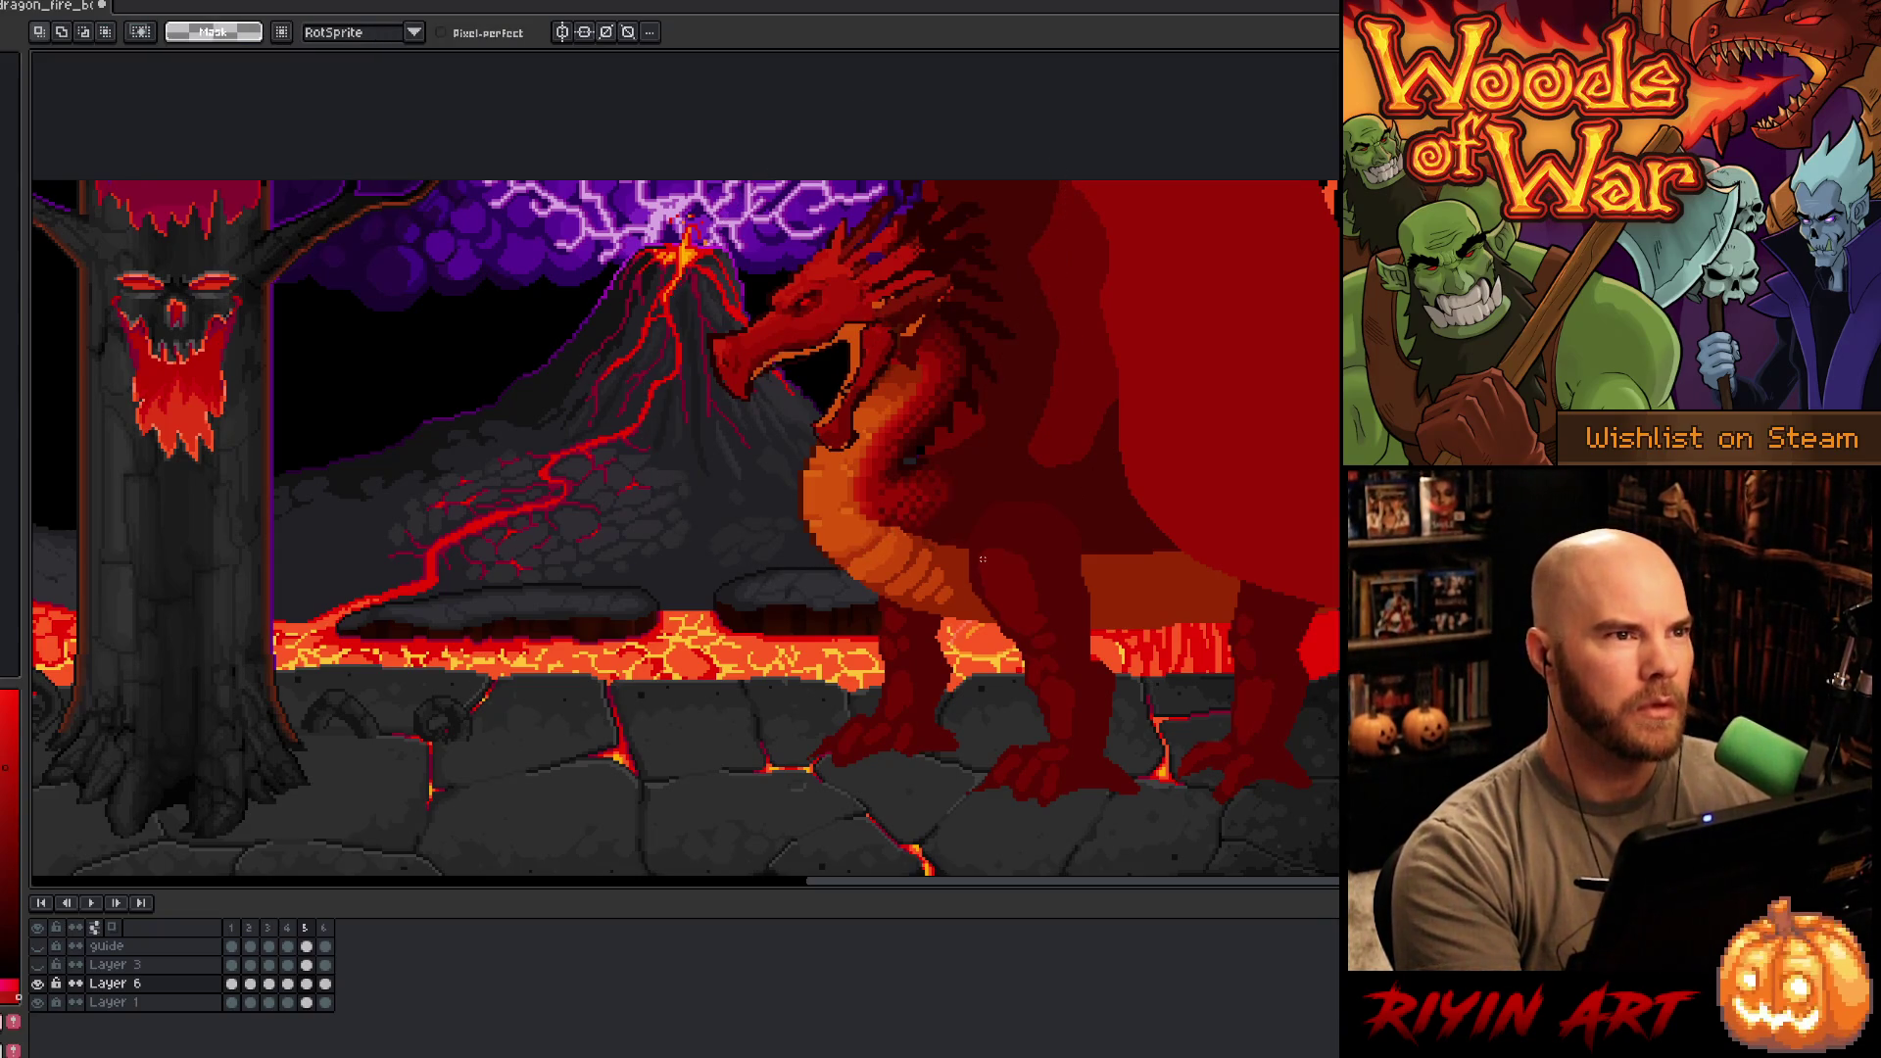
drag(1064, 577, 631, 111)
mouse_move(847, 370)
mouse_down()
mouse_move(524, 370)
mouse_move(846, 371)
mouse_up()
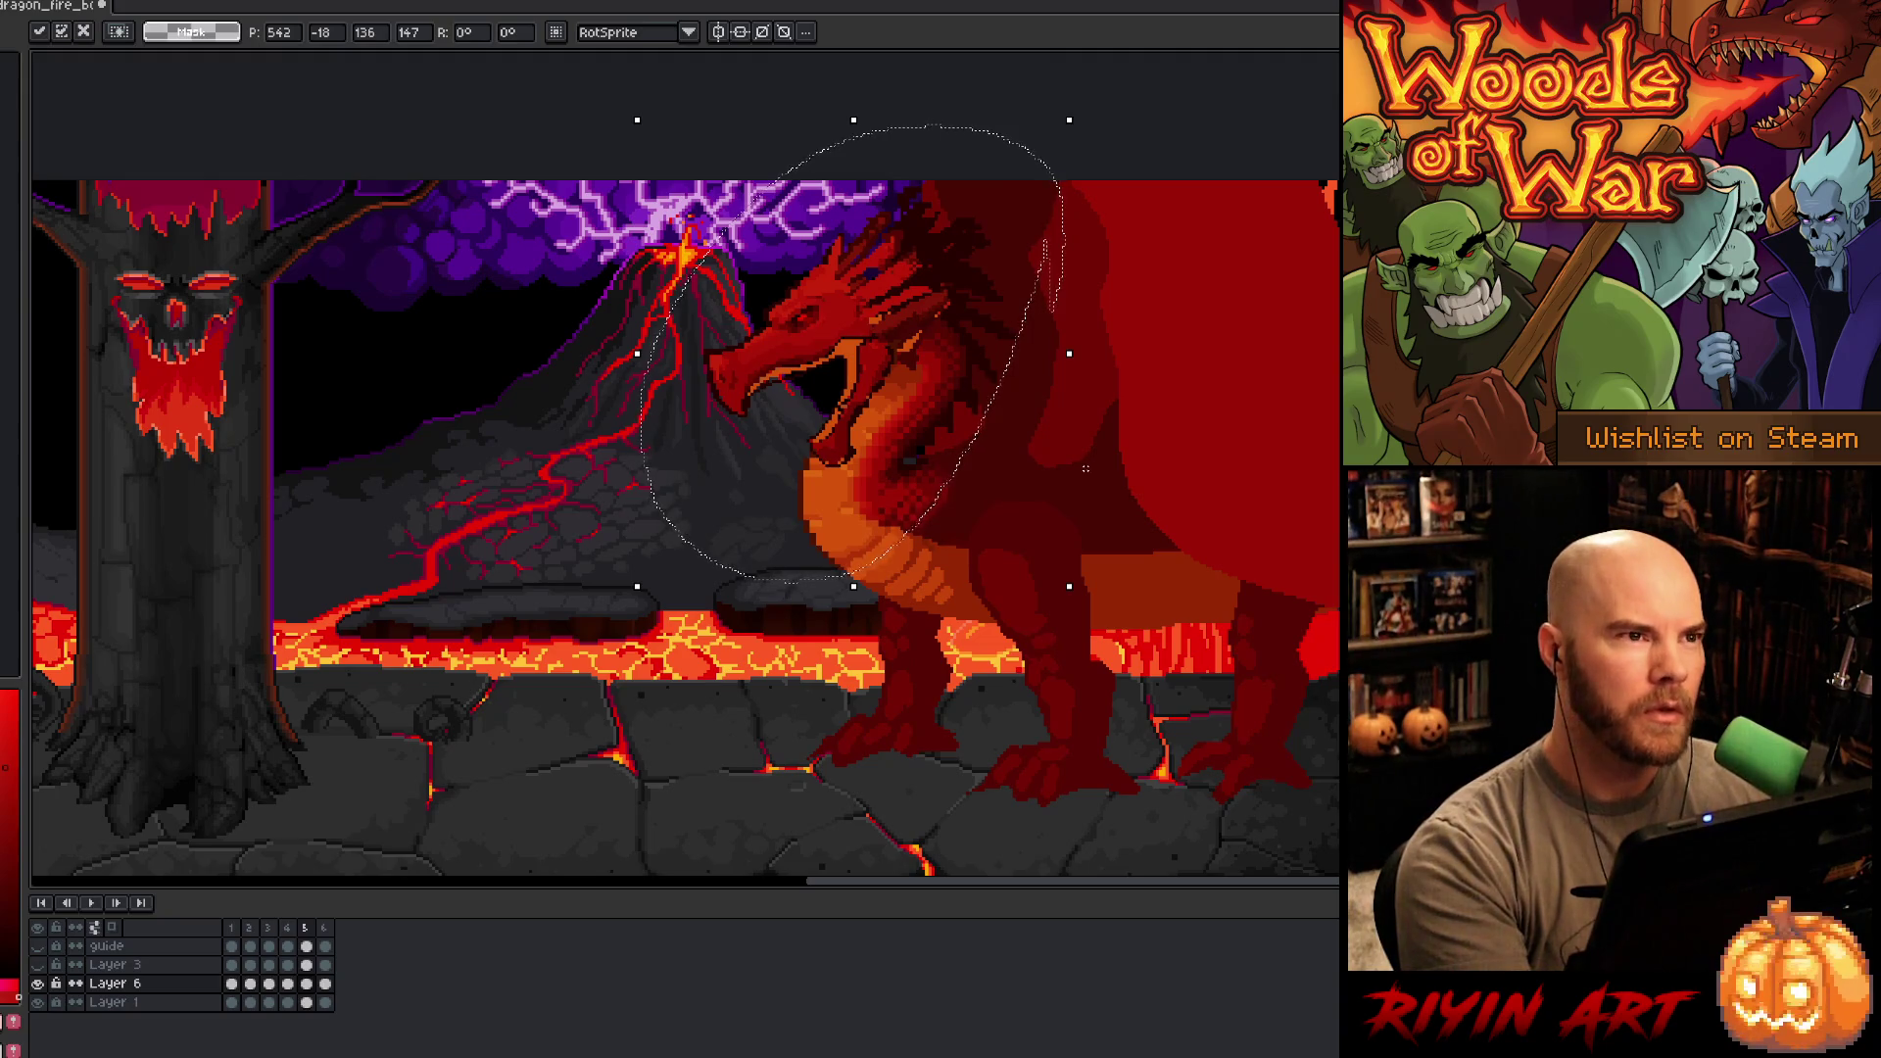
key(ctrl+d)
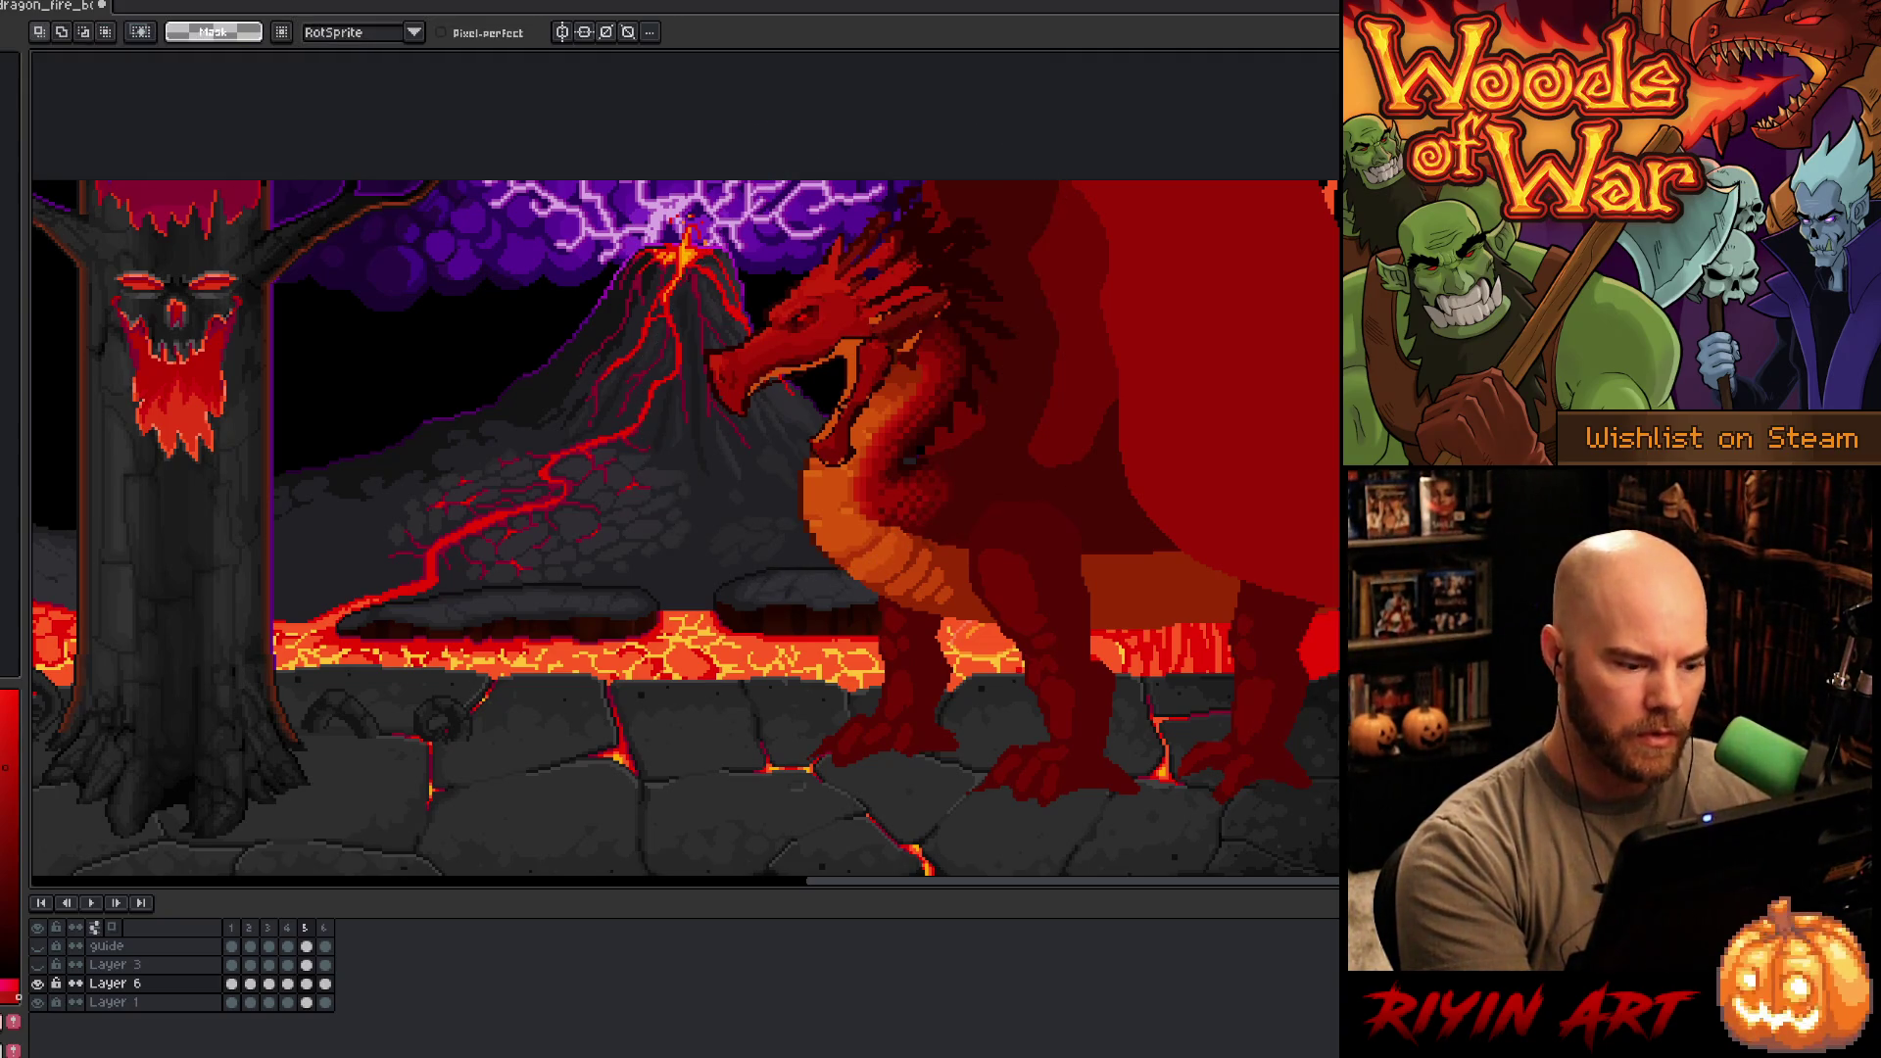
- On frame 4, hide the lava volcano background and turn on onion skin
click(290, 926)
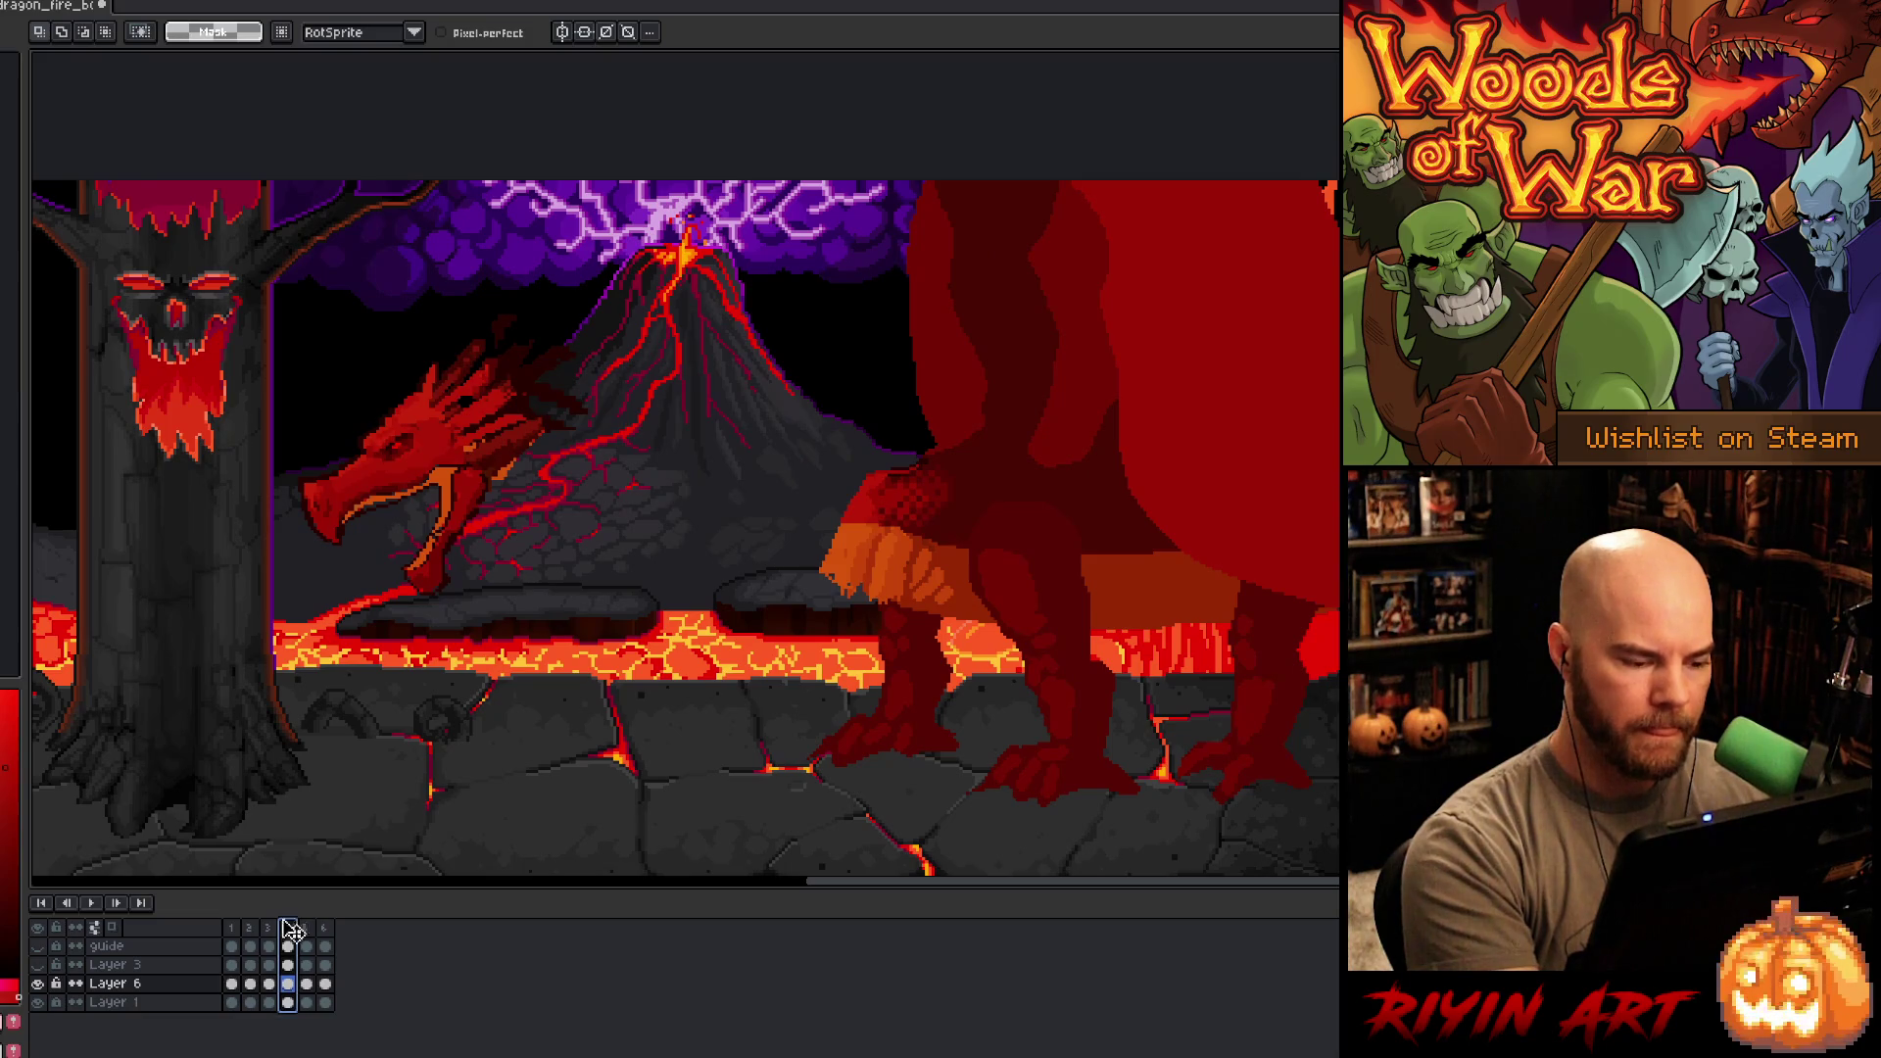
click(269, 928)
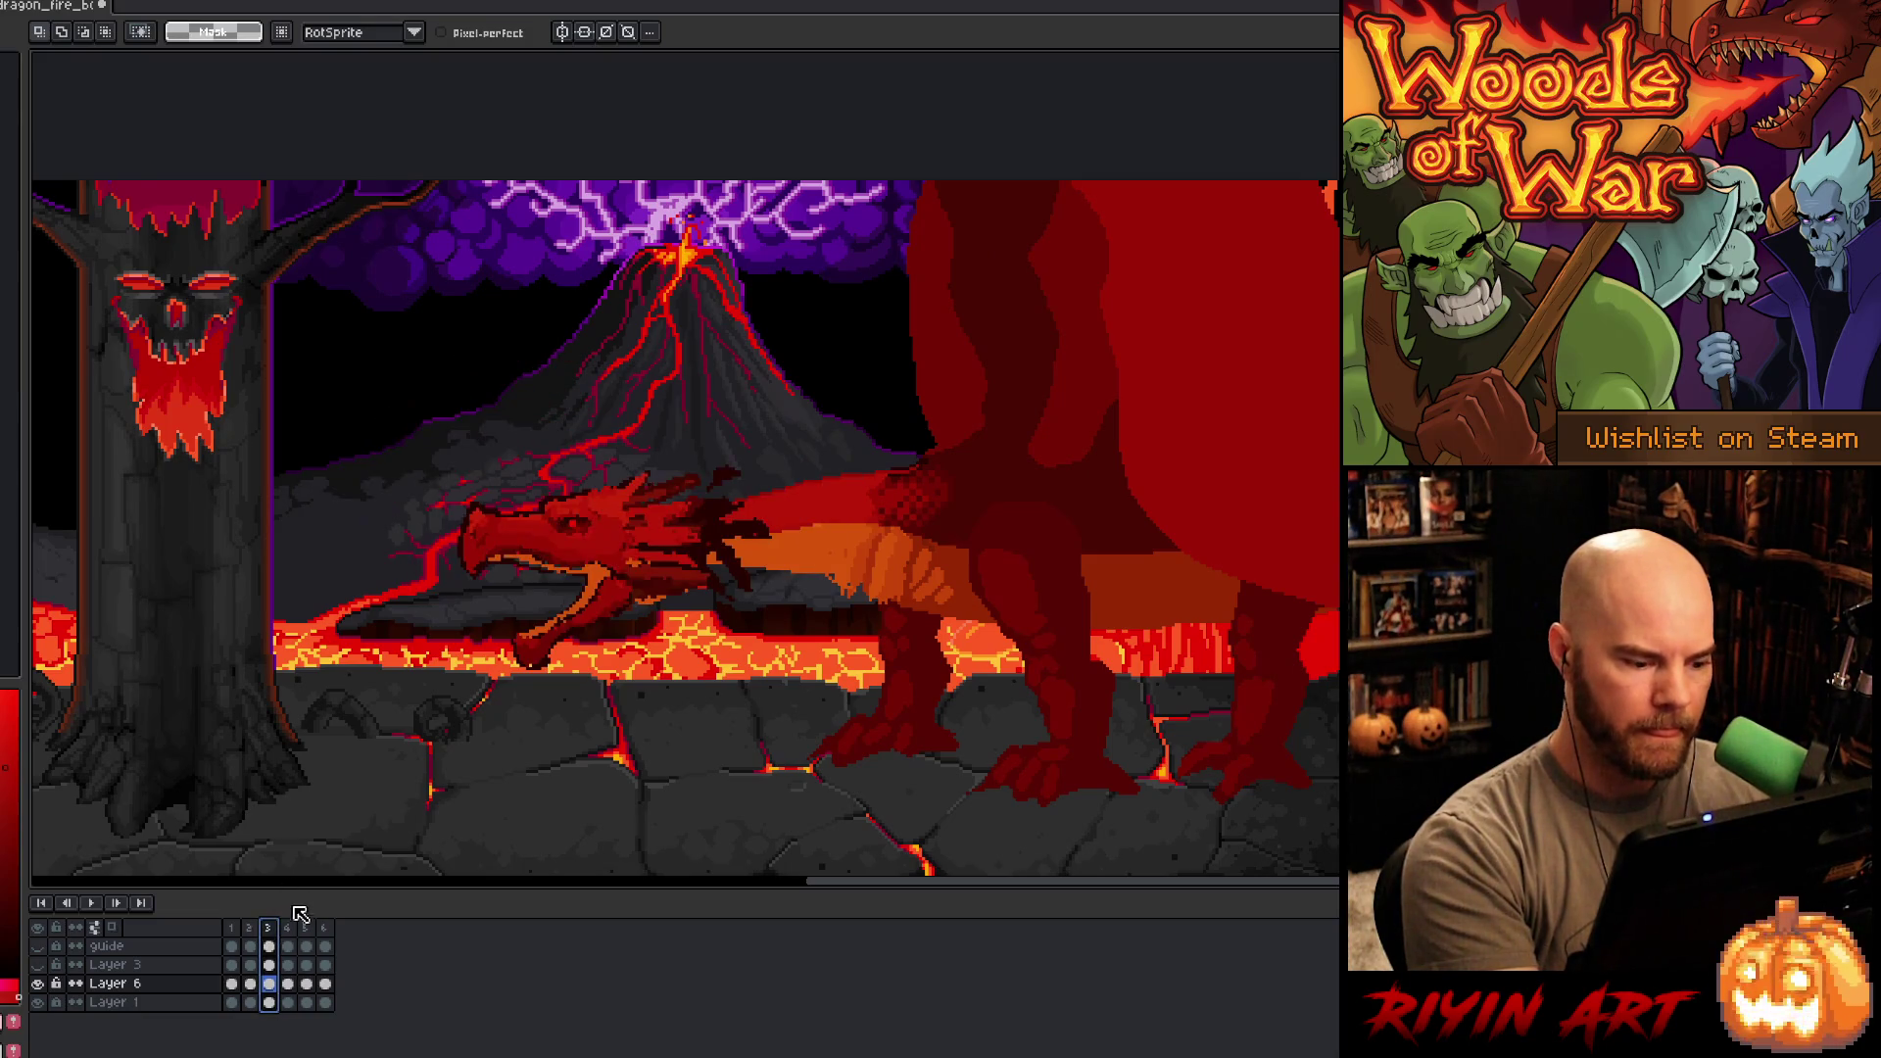
click(38, 1001)
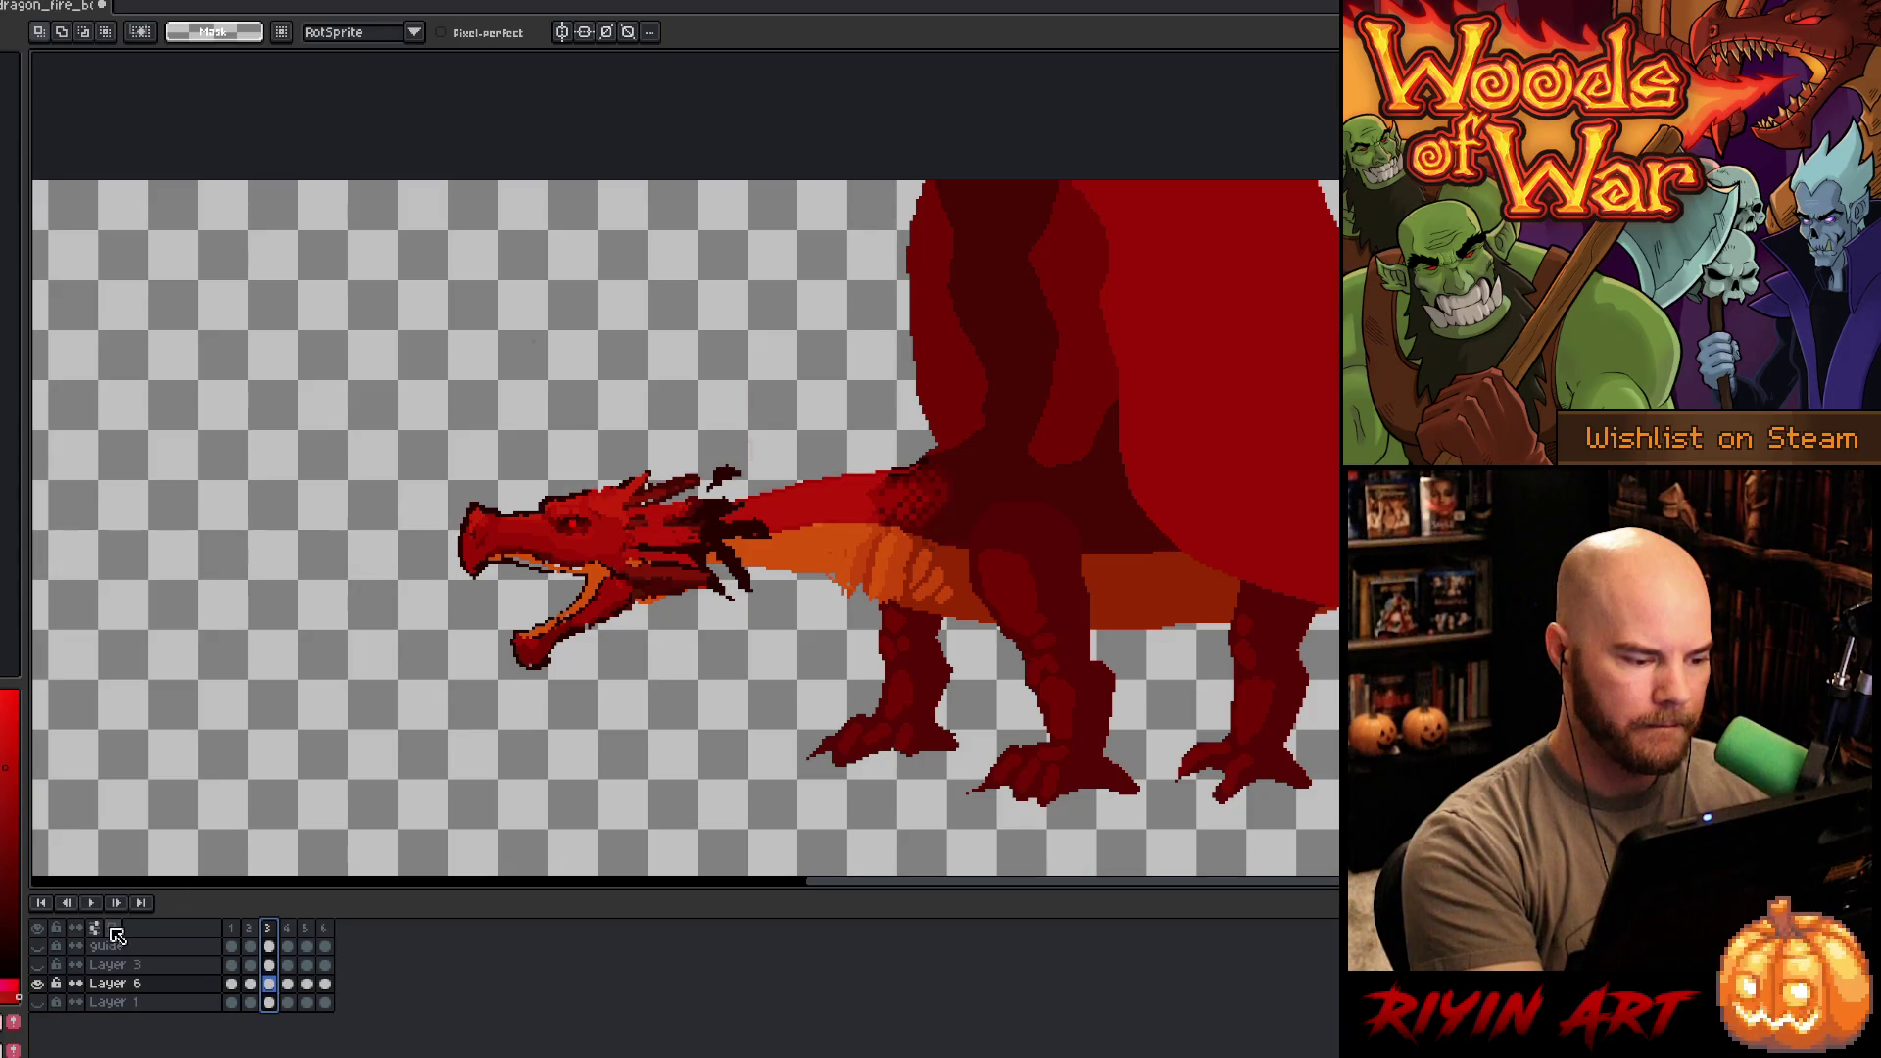
click(95, 927)
click(288, 984)
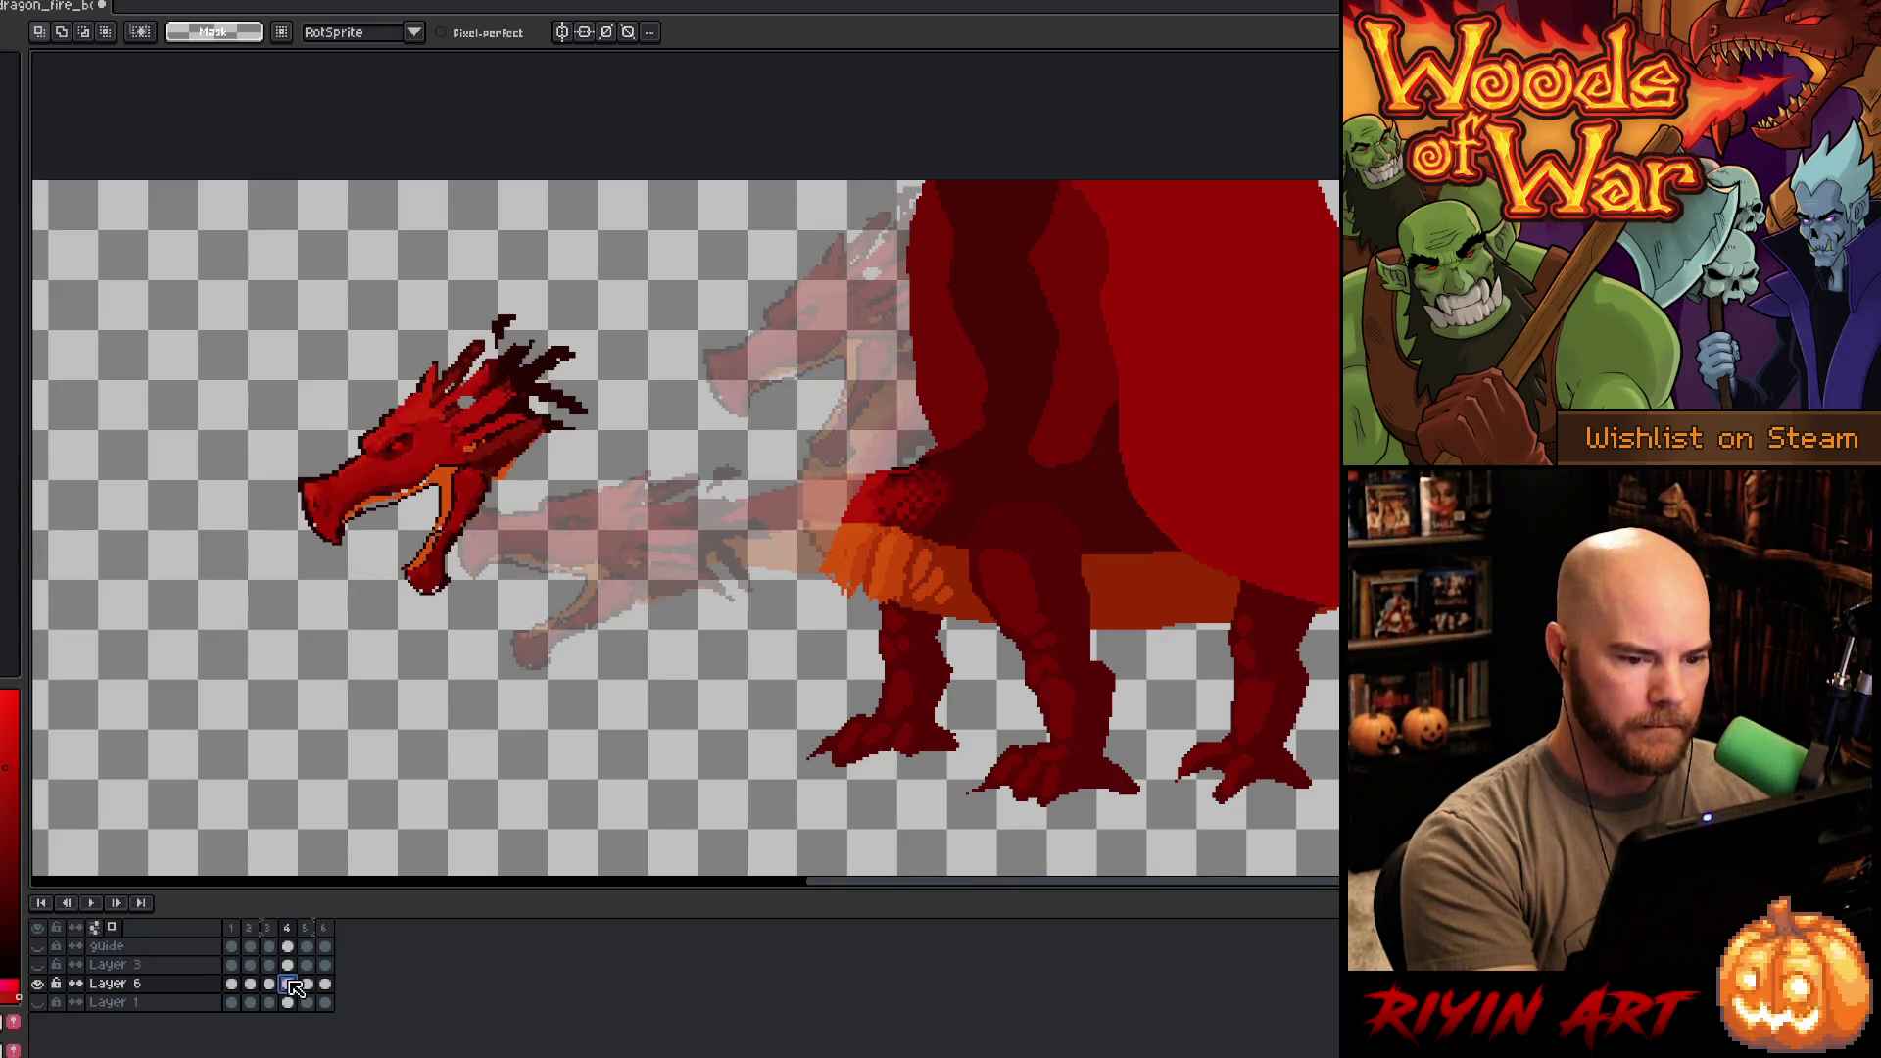
- Outline a curved neck up from the chest in the chest red, with an orange underside
key(alt)
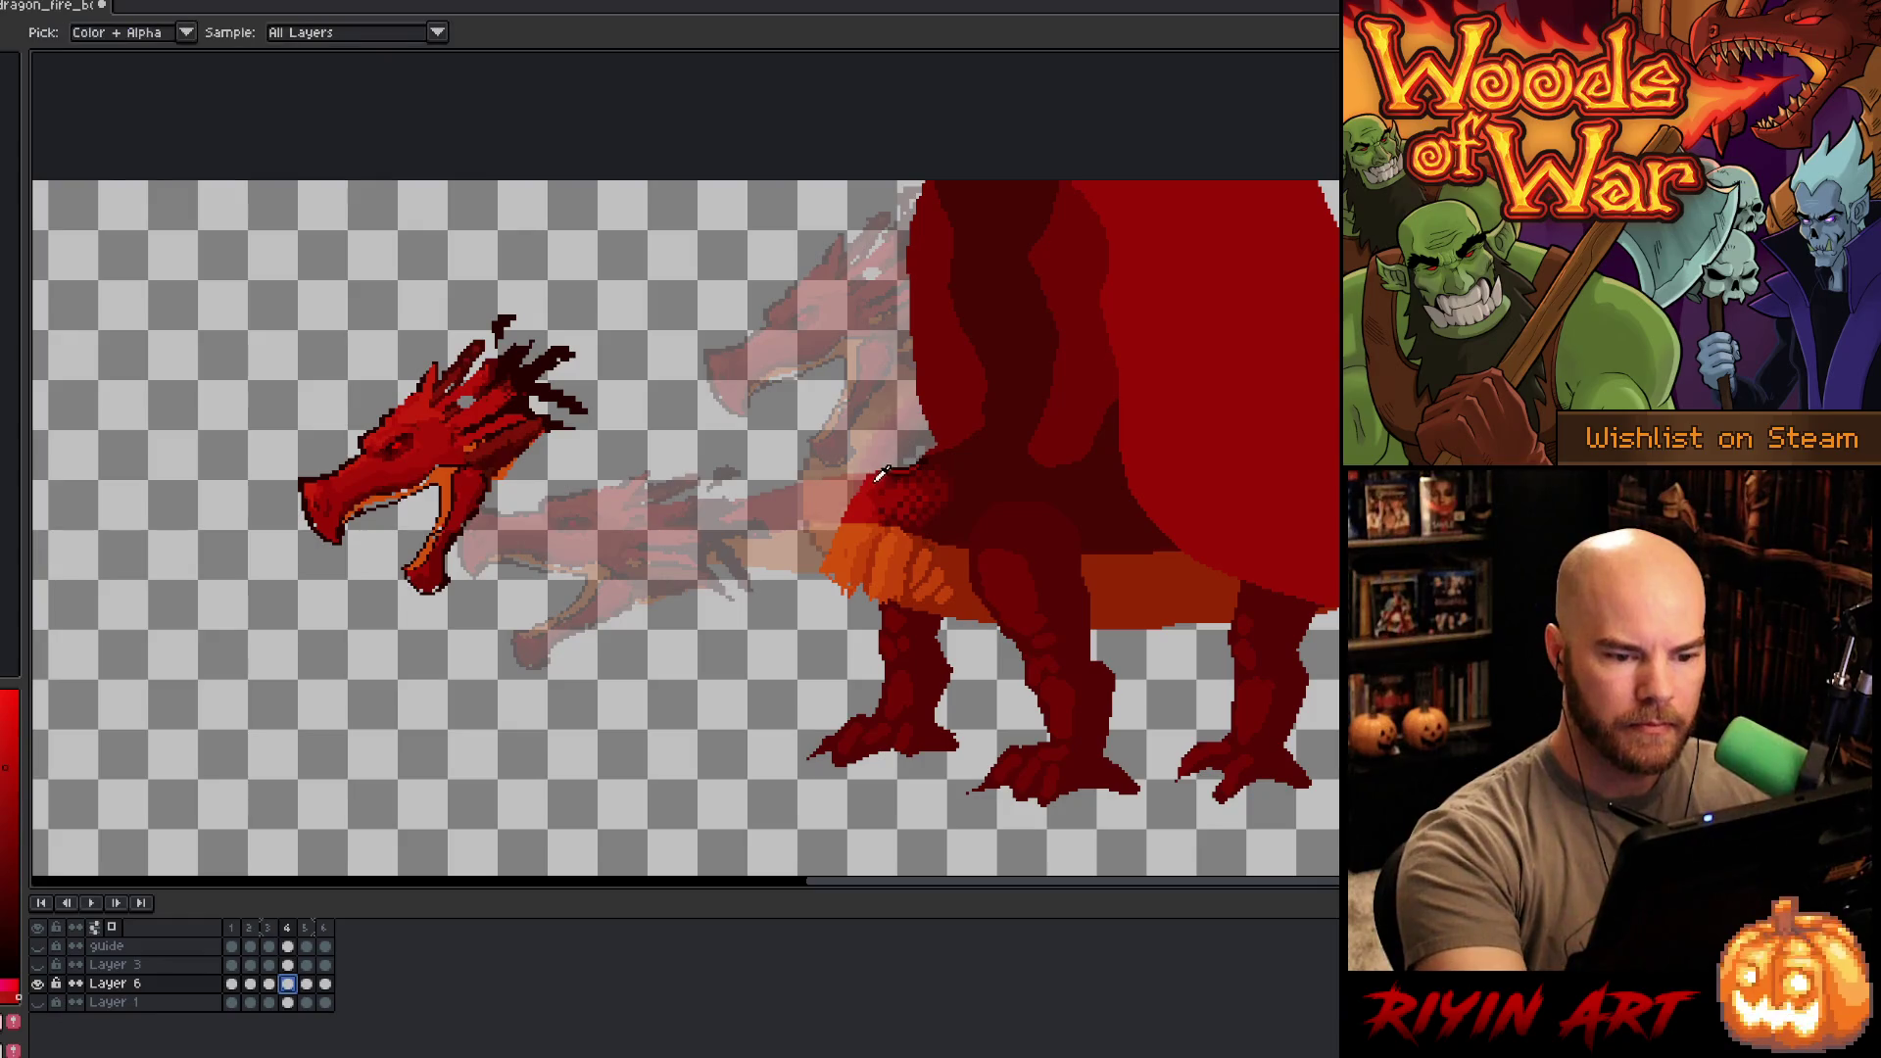
alt+click(877, 480)
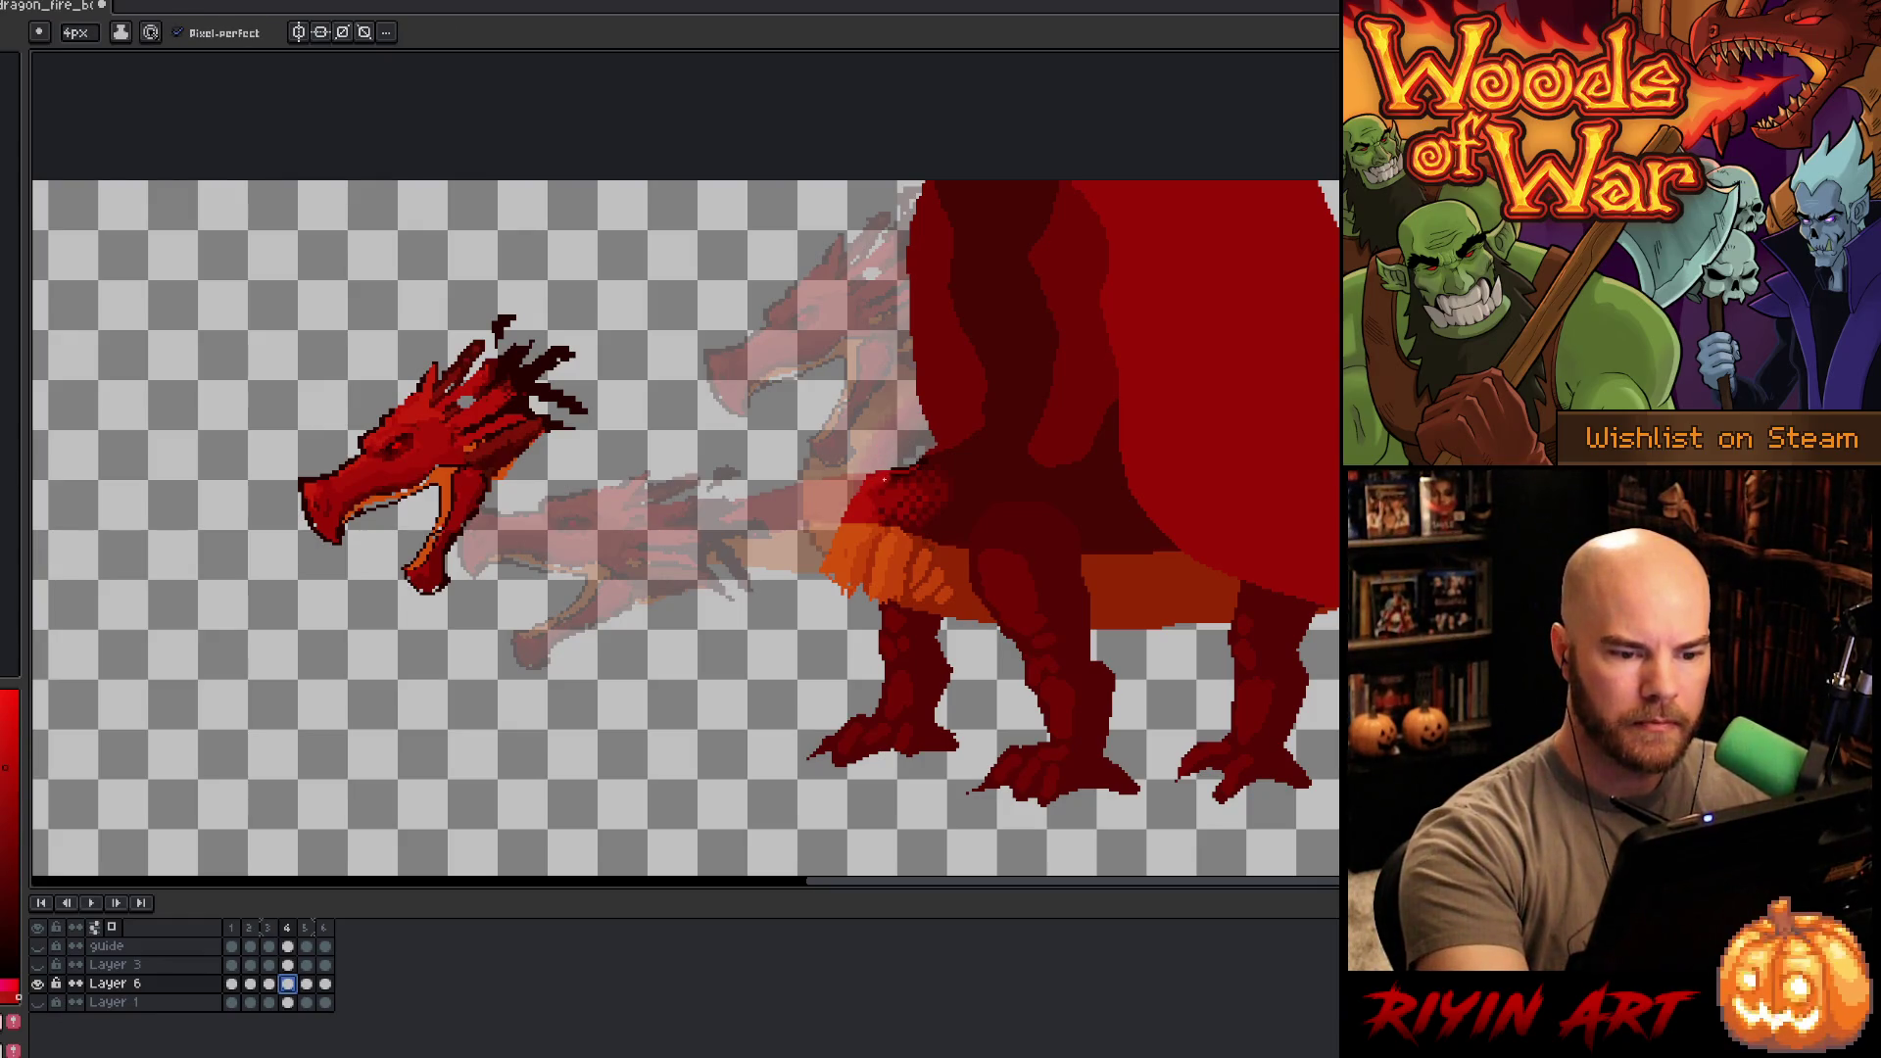
drag(835, 468, 841, 363)
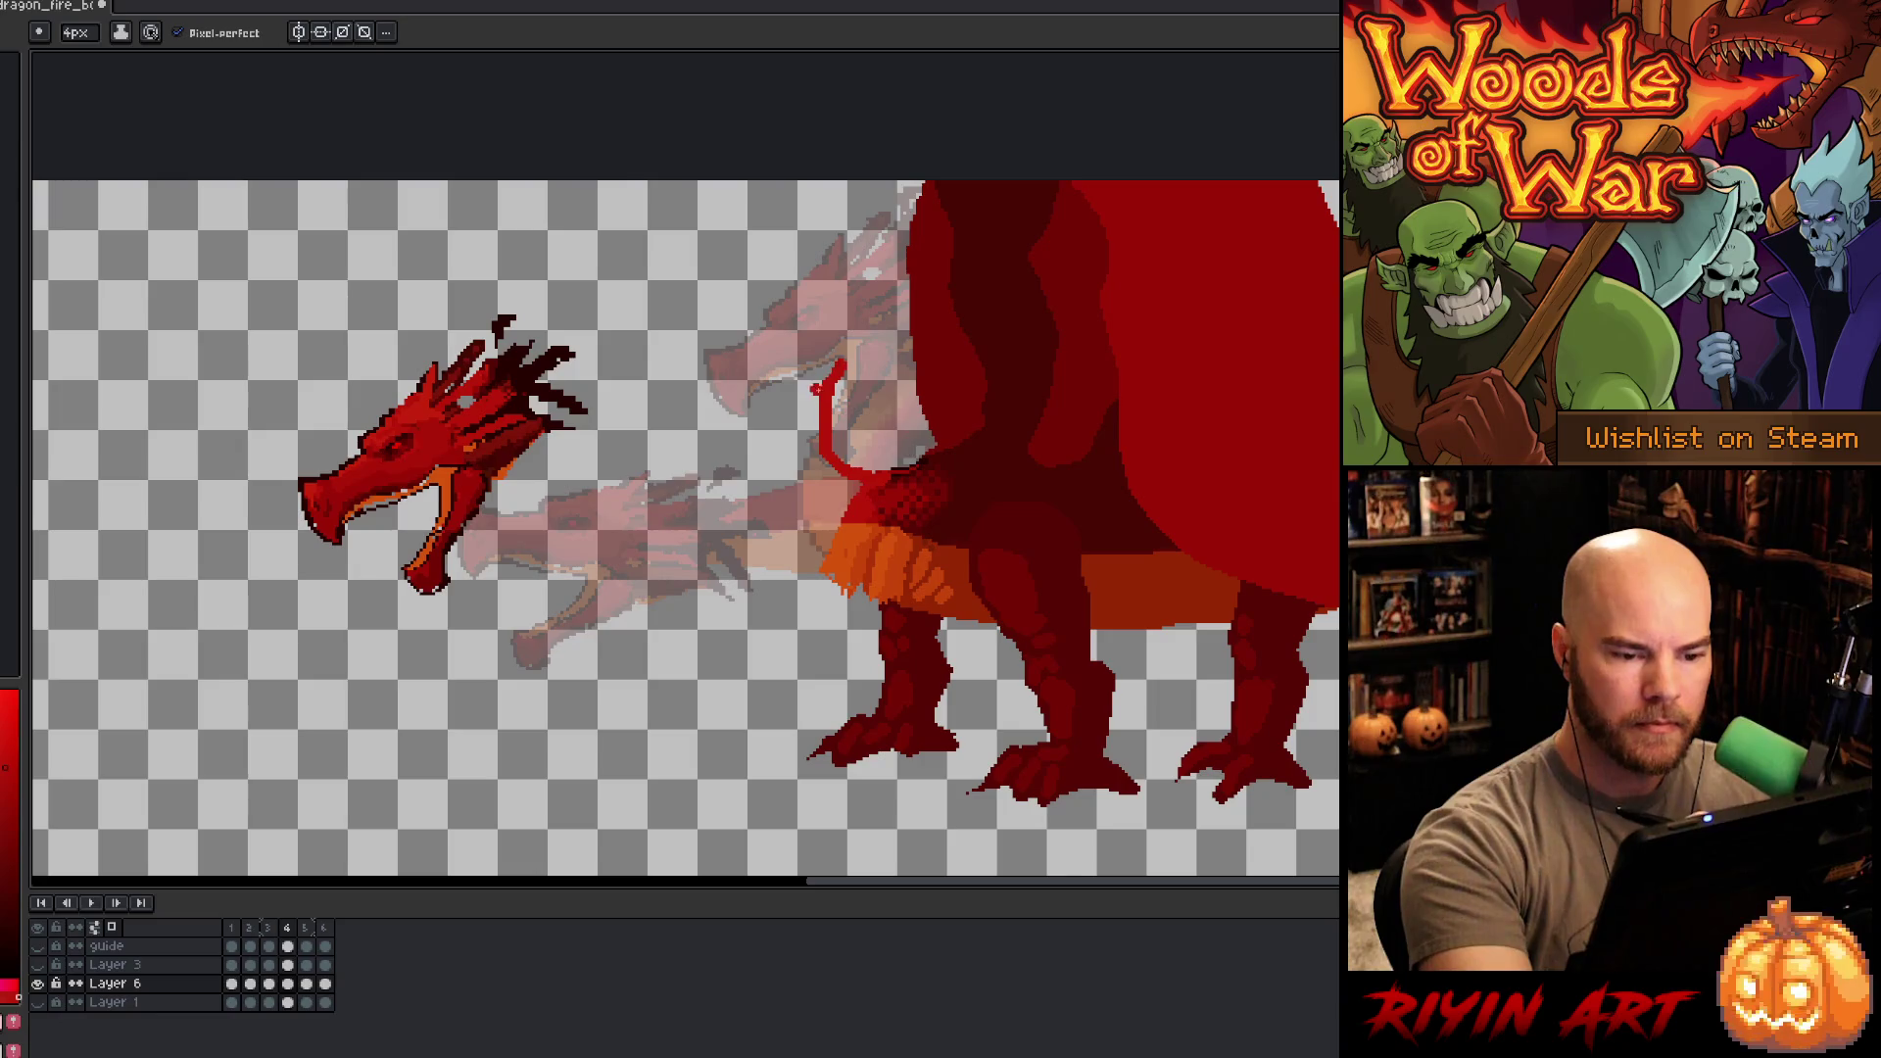
mouse_move(834, 367)
mouse_down()
mouse_move(794, 455)
mouse_move(854, 507)
mouse_move(789, 411)
mouse_move(832, 361)
mouse_up()
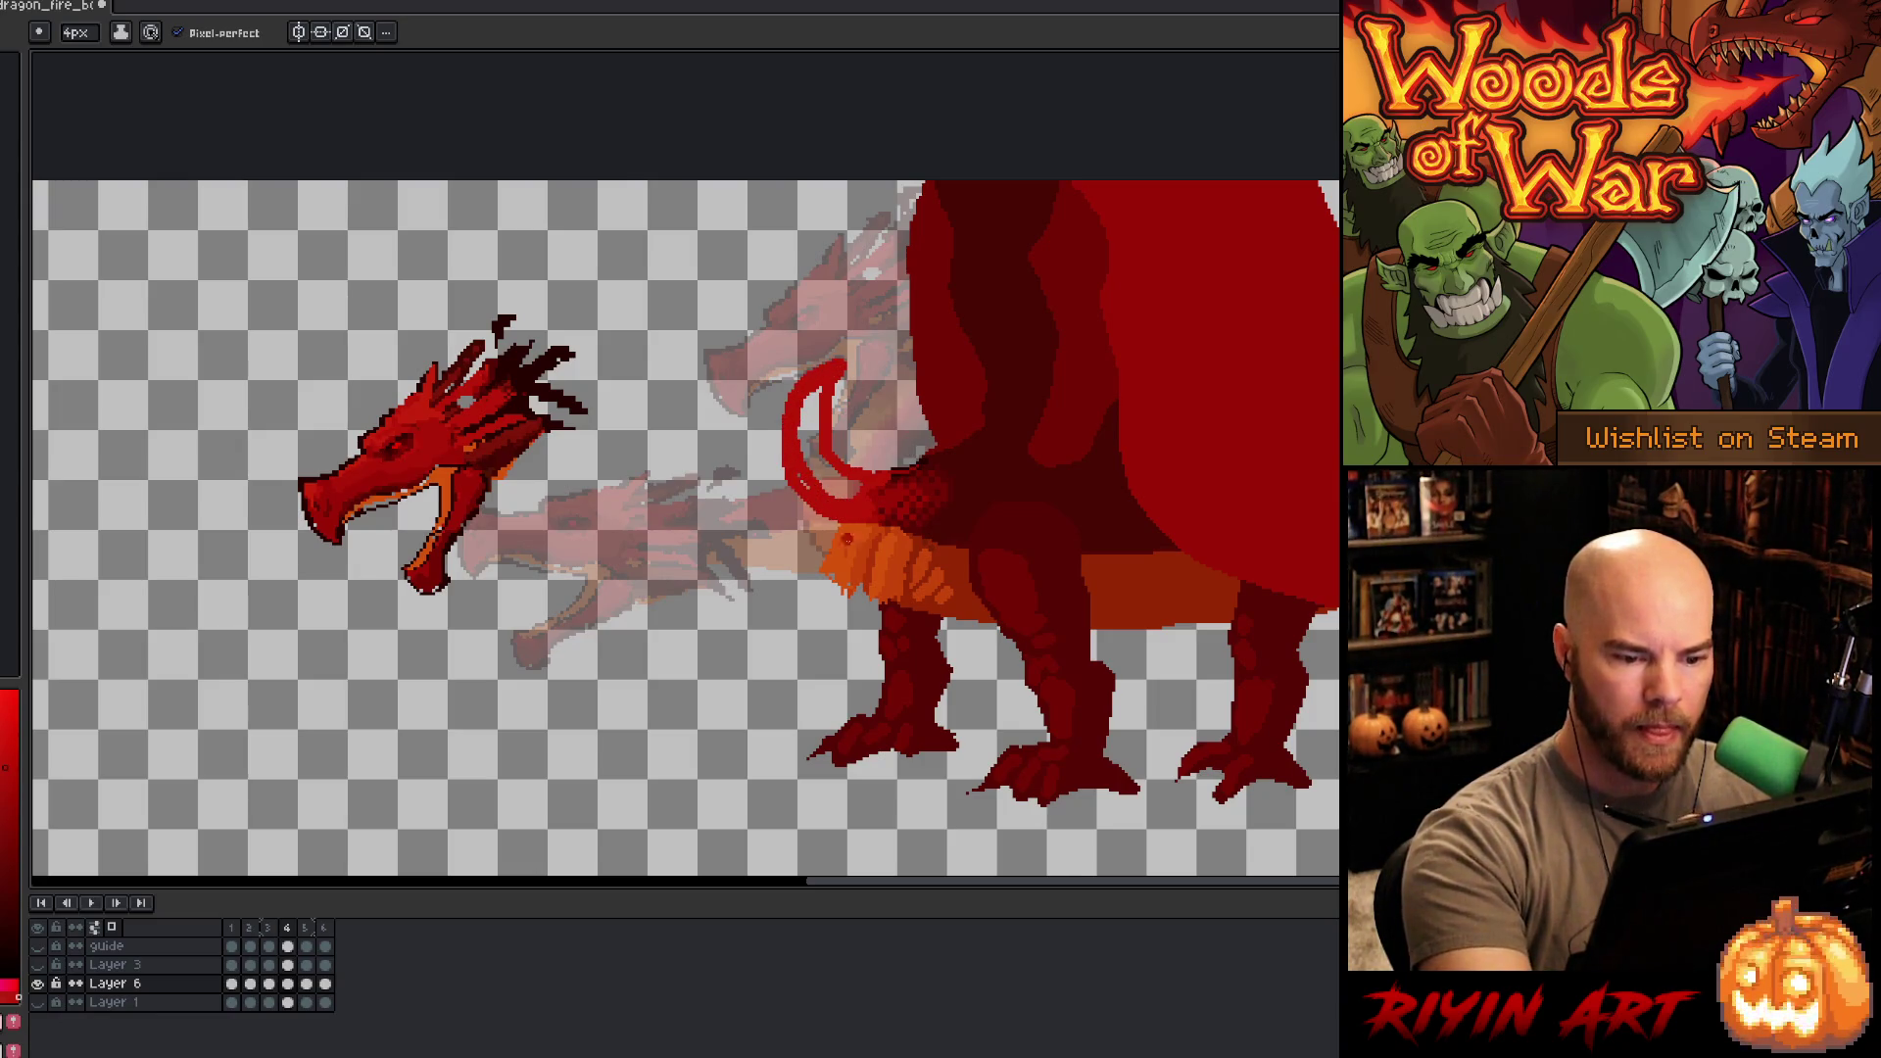
alt+click(842, 573)
mouse_move(843, 573)
mouse_down()
mouse_move(779, 529)
mouse_move(799, 372)
mouse_move(823, 534)
mouse_up()
- Fill the neck with orange and red, paint its top red, and clean up the edges
key(g)
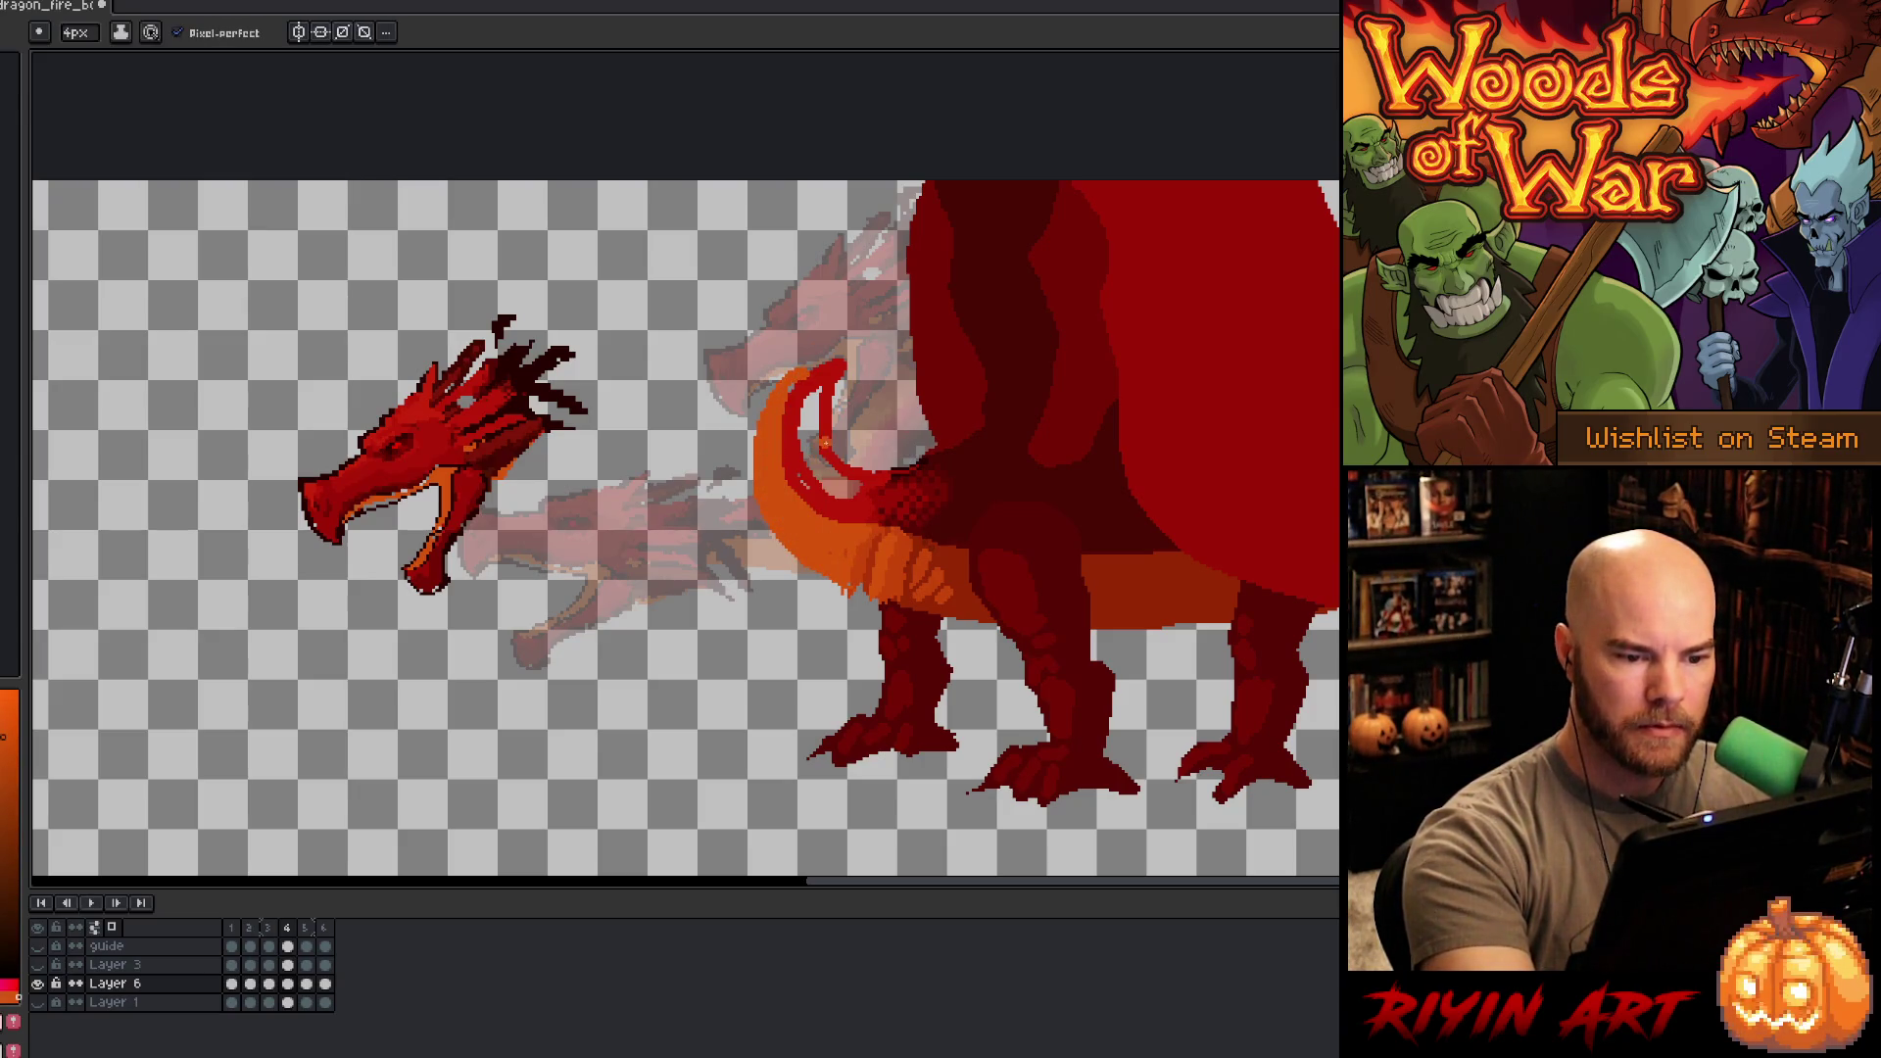
alt+click(821, 431)
click(828, 441)
key(b)
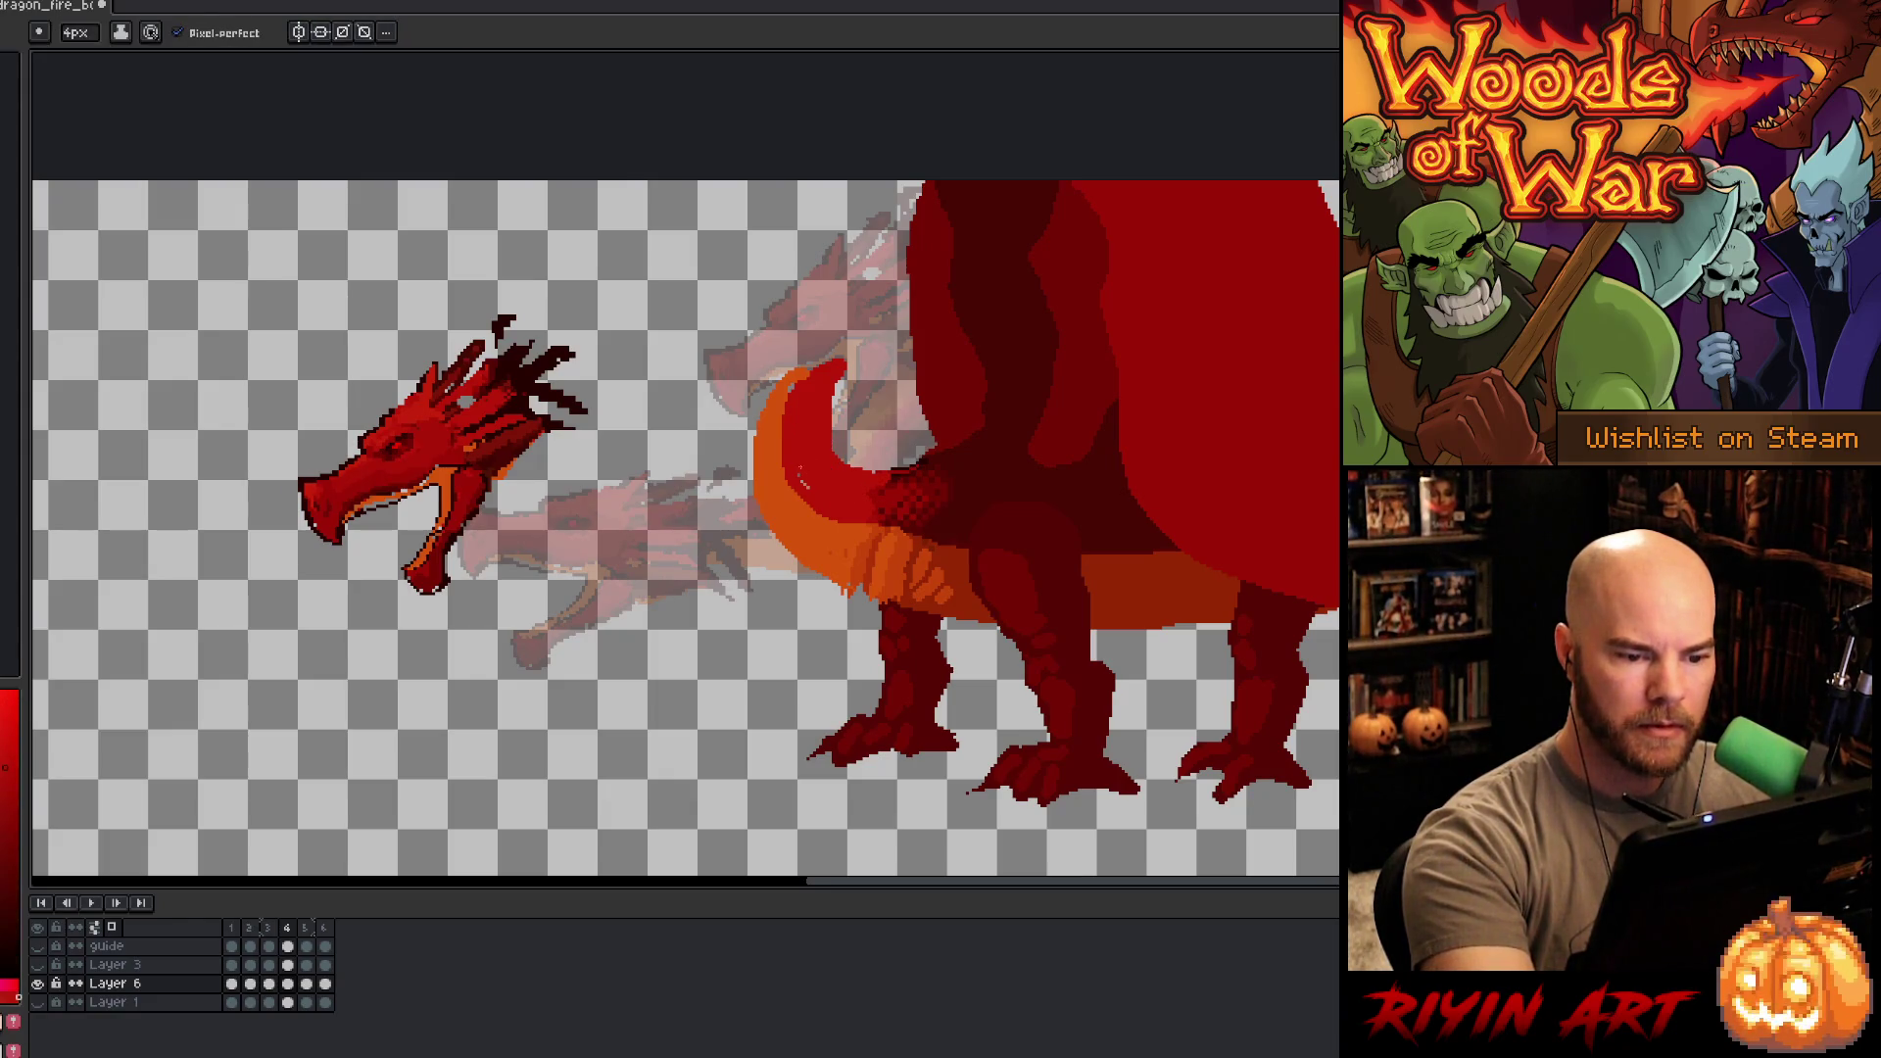
alt+click(828, 357)
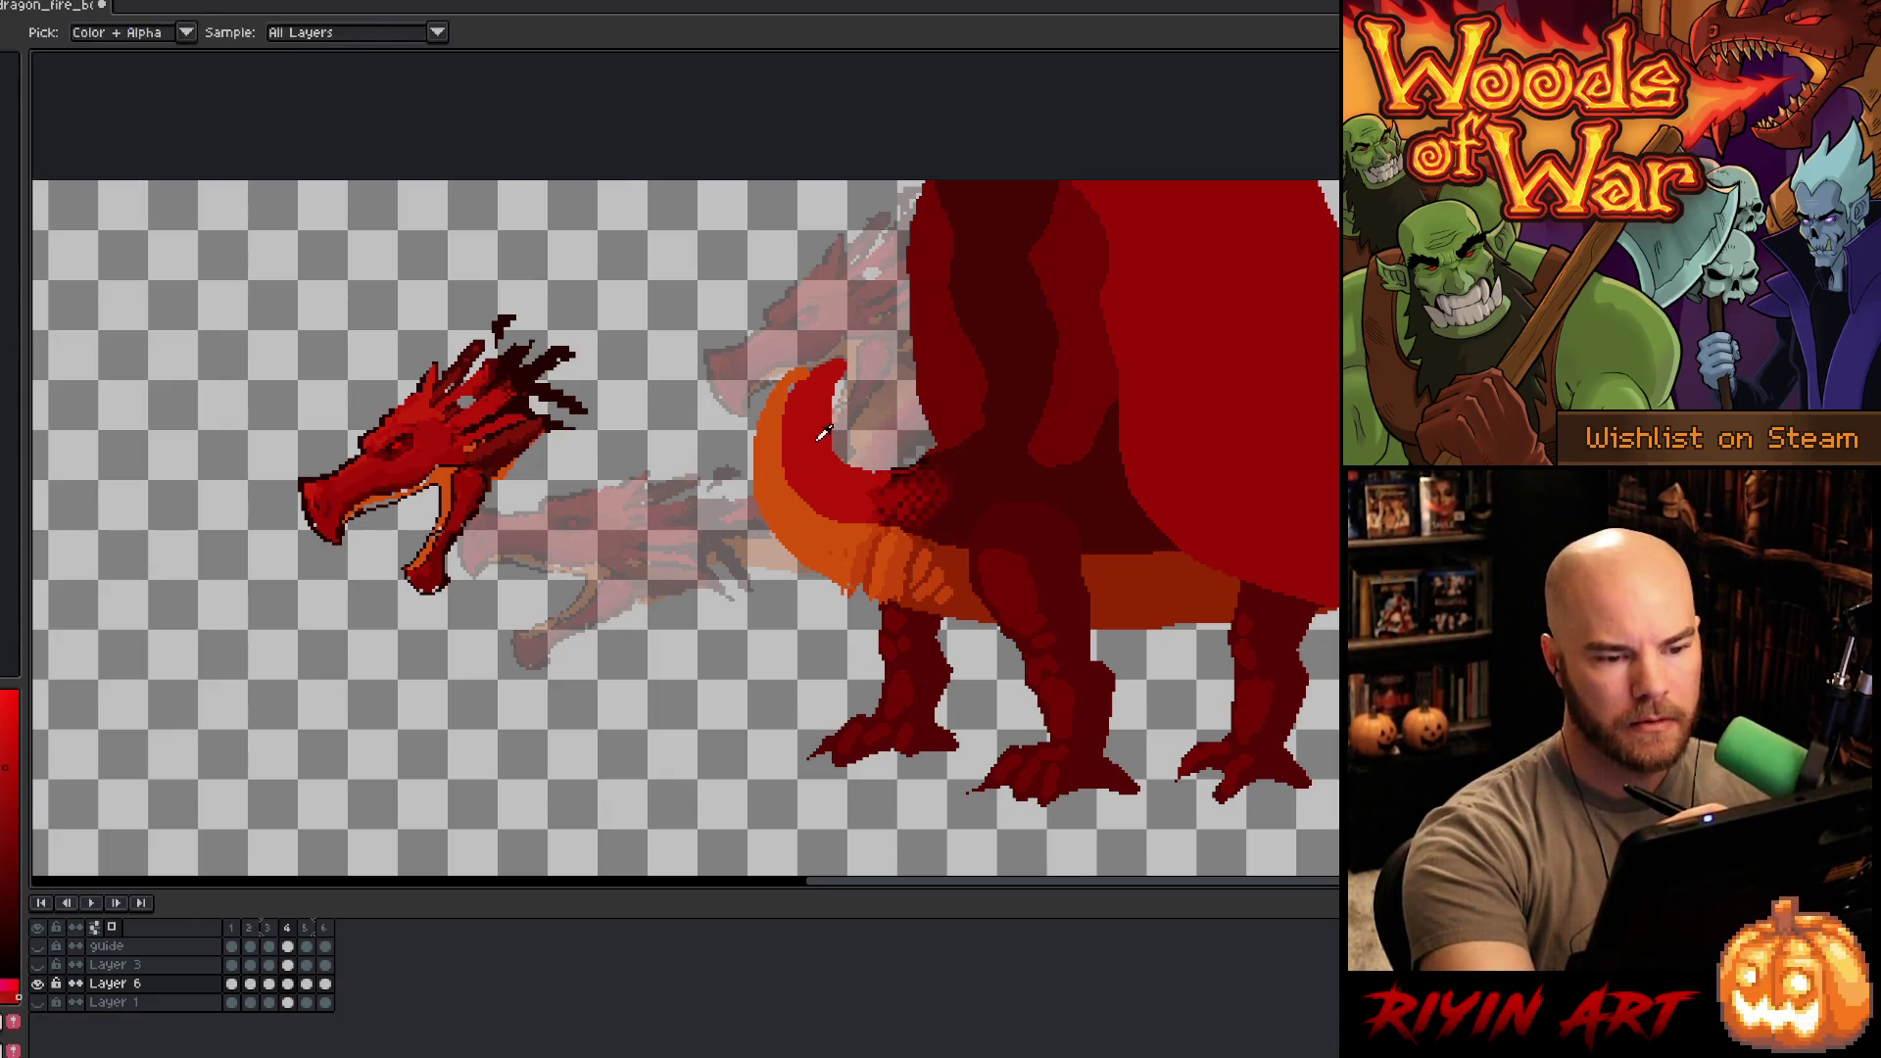
mouse_move(826, 381)
mouse_down()
mouse_move(774, 353)
mouse_move(799, 400)
mouse_up()
key(e)
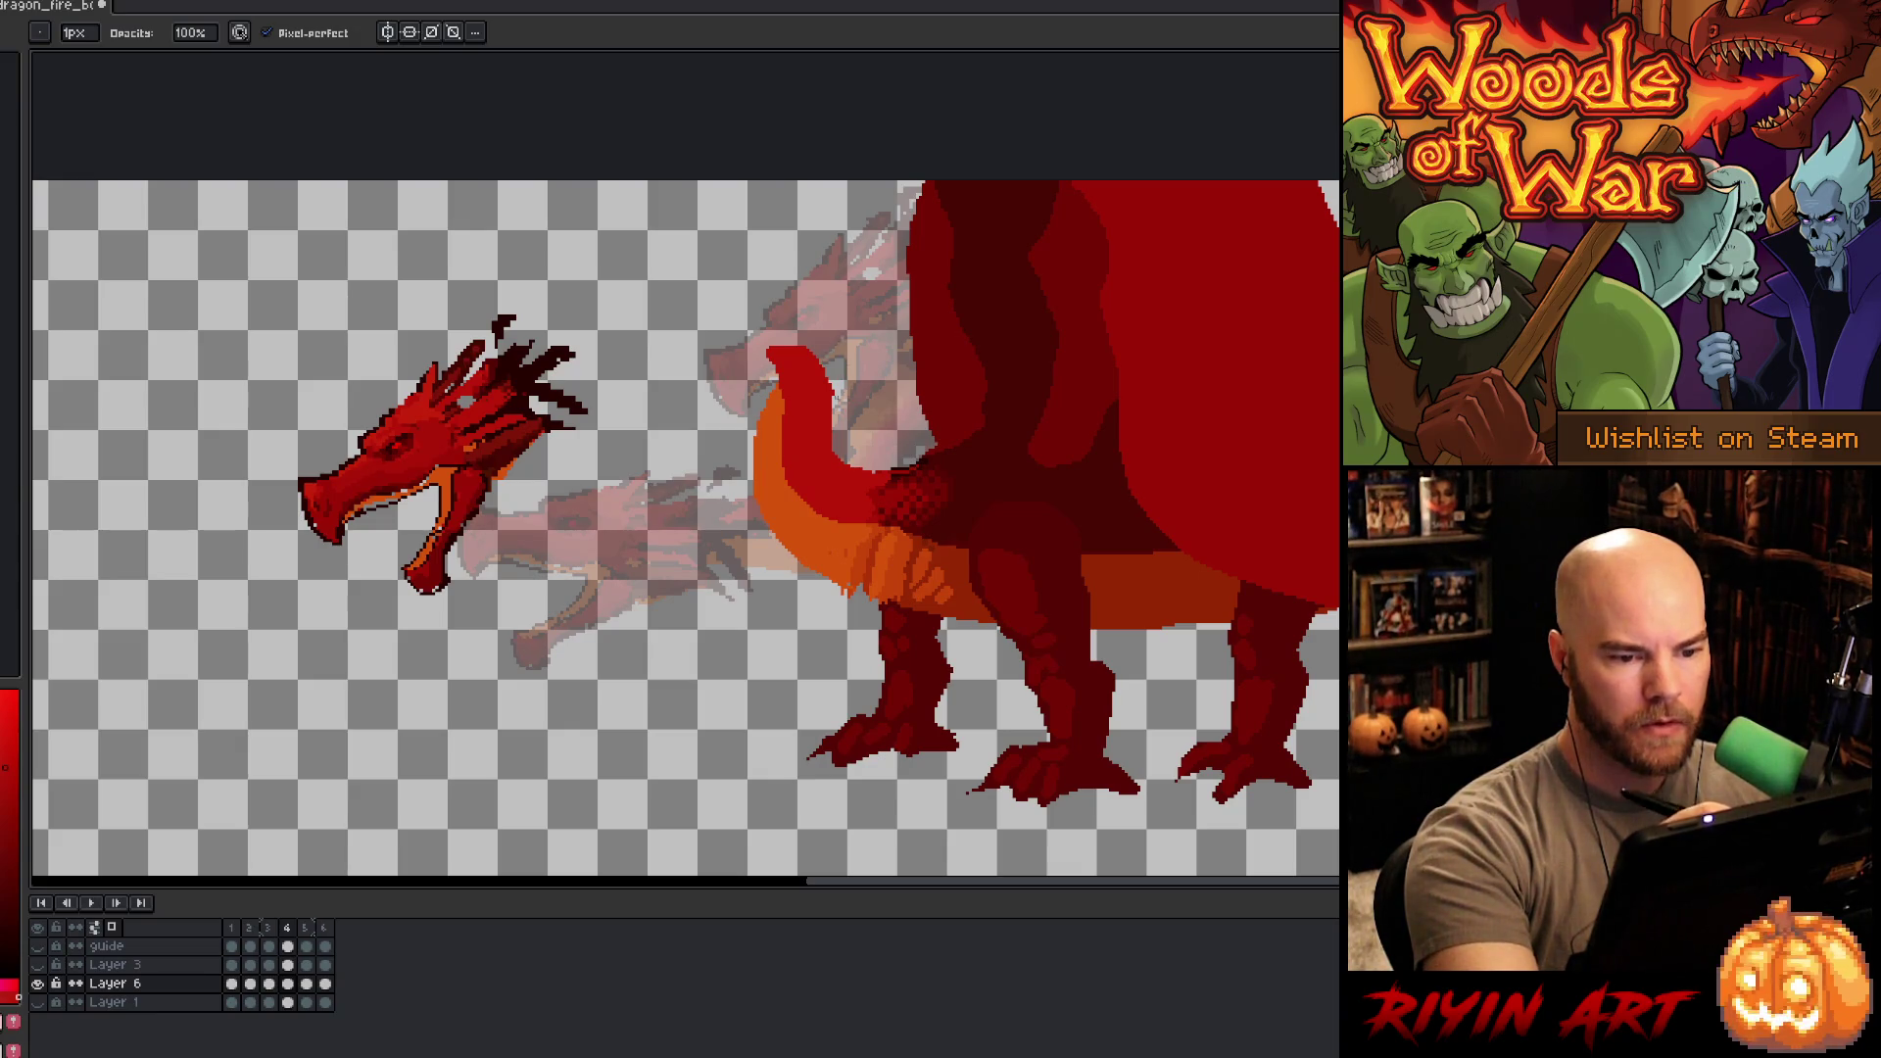
key(b)
alt+click(769, 421)
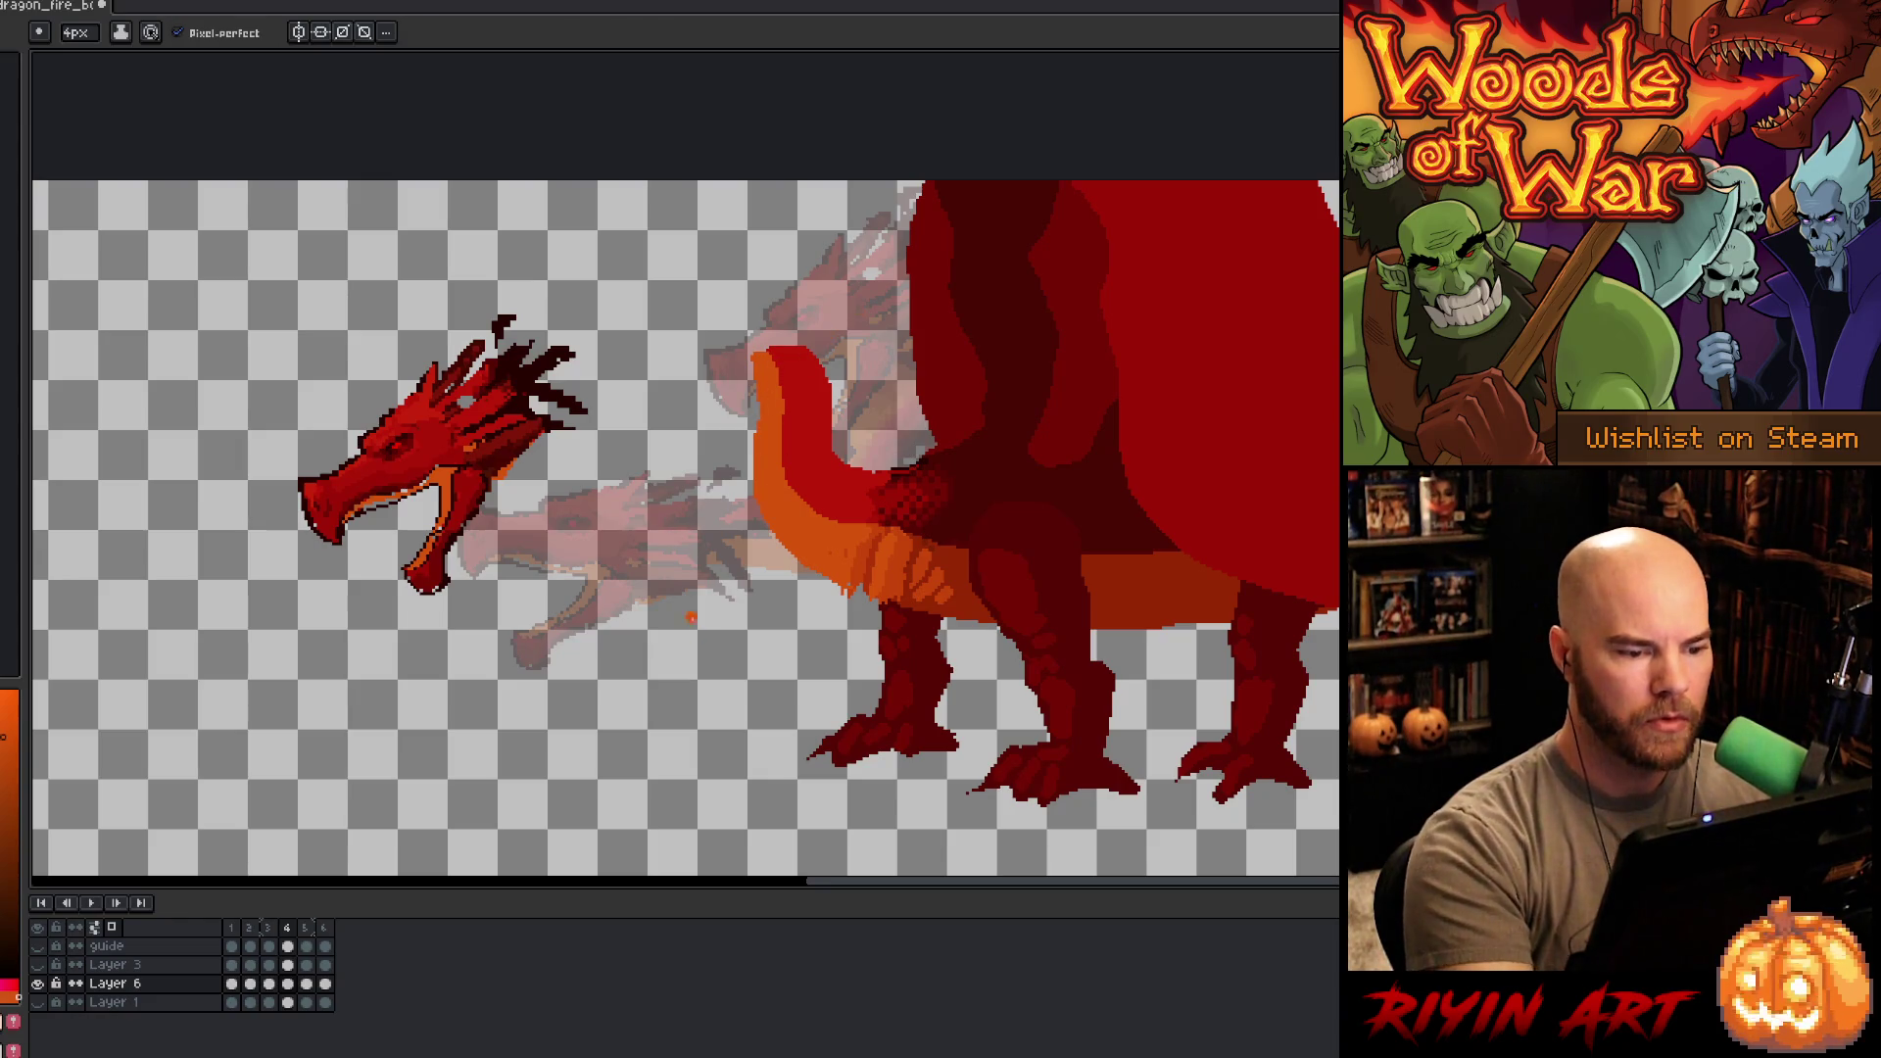
- Lasso the floating dragon head and move it up against the new neck
key(q)
mouse_move(490, 285)
mouse_down()
mouse_move(529, 563)
mouse_move(412, 294)
mouse_up()
drag(442, 480, 733, 394)
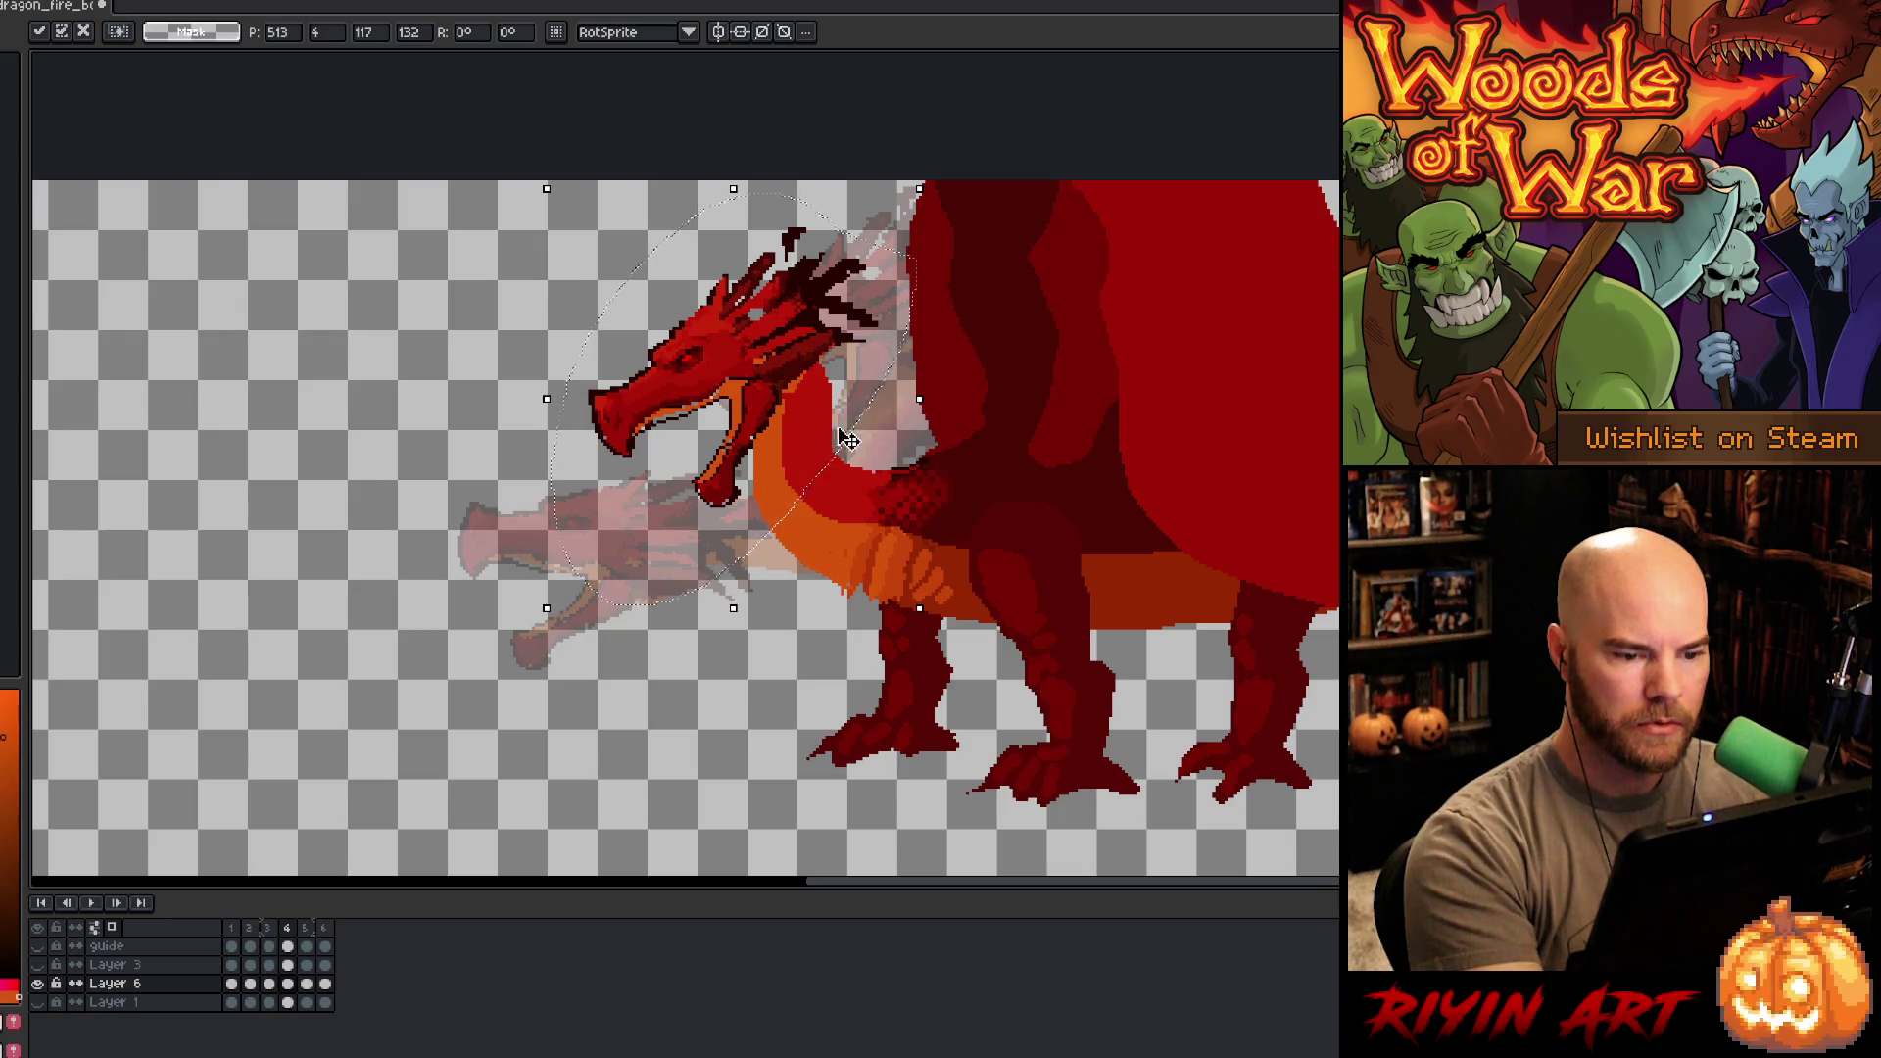
mouse_move(772, 424)
mouse_down()
mouse_move(710, 402)
mouse_move(751, 394)
mouse_move(720, 406)
mouse_move(620, 549)
mouse_move(633, 577)
mouse_move(459, 588)
mouse_up()
key(Return)
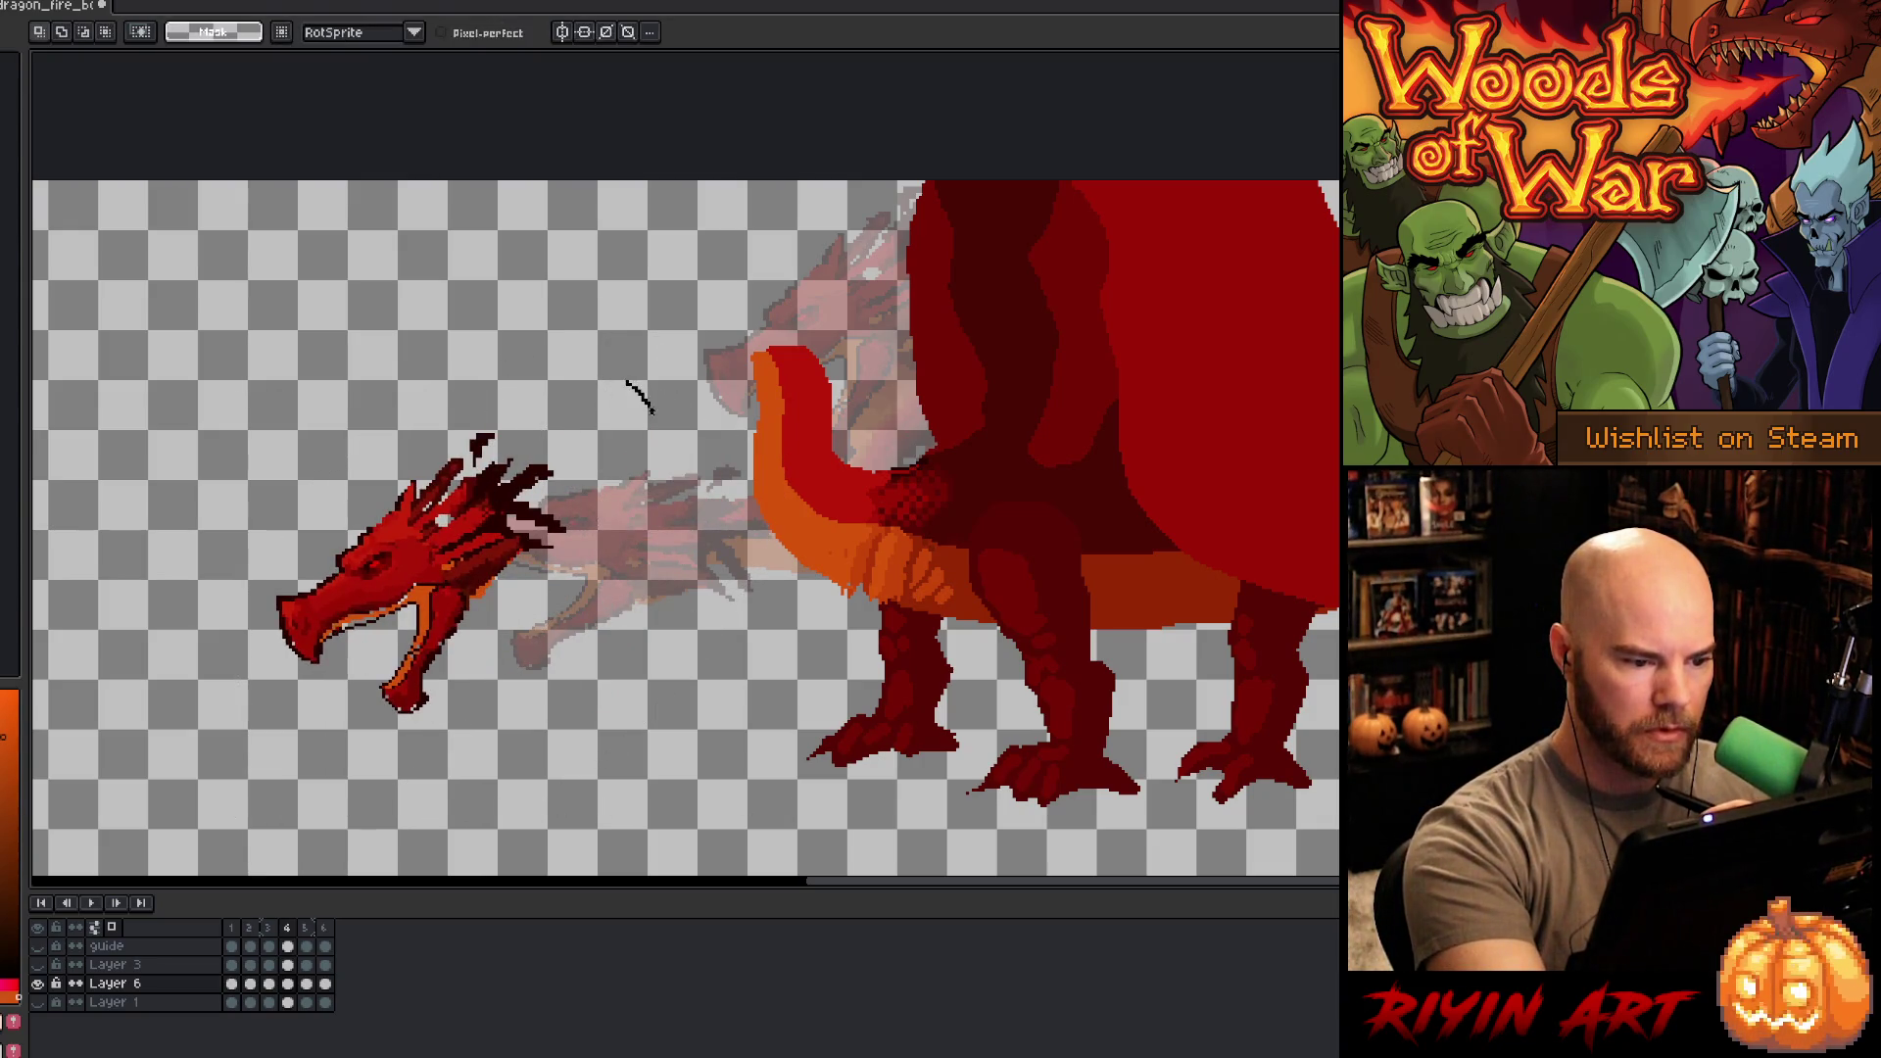
- Rotate the head about -9° onto the neck top, show the lava background, and play the animation
drag(624, 380, 649, 421)
mouse_move(448, 583)
mouse_down()
mouse_move(640, 585)
mouse_move(622, 602)
mouse_move(782, 361)
mouse_move(777, 377)
mouse_up()
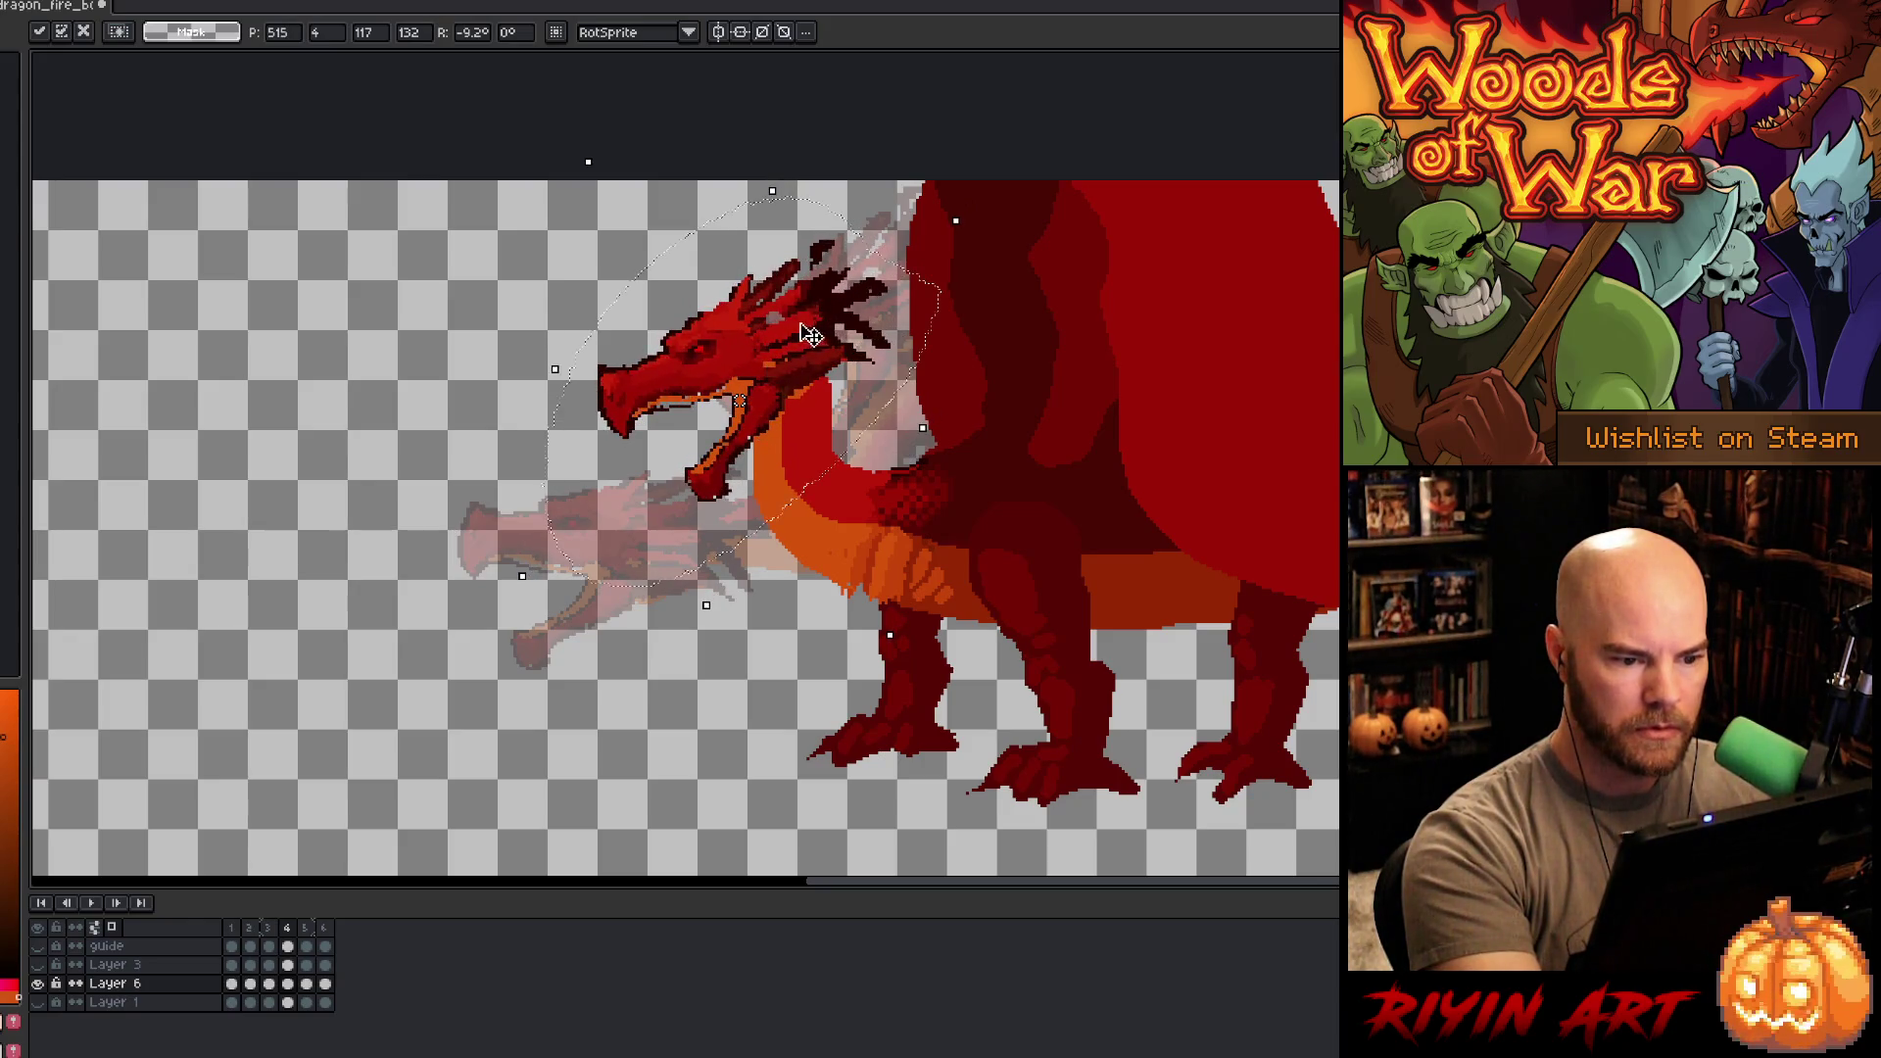
click(936, 514)
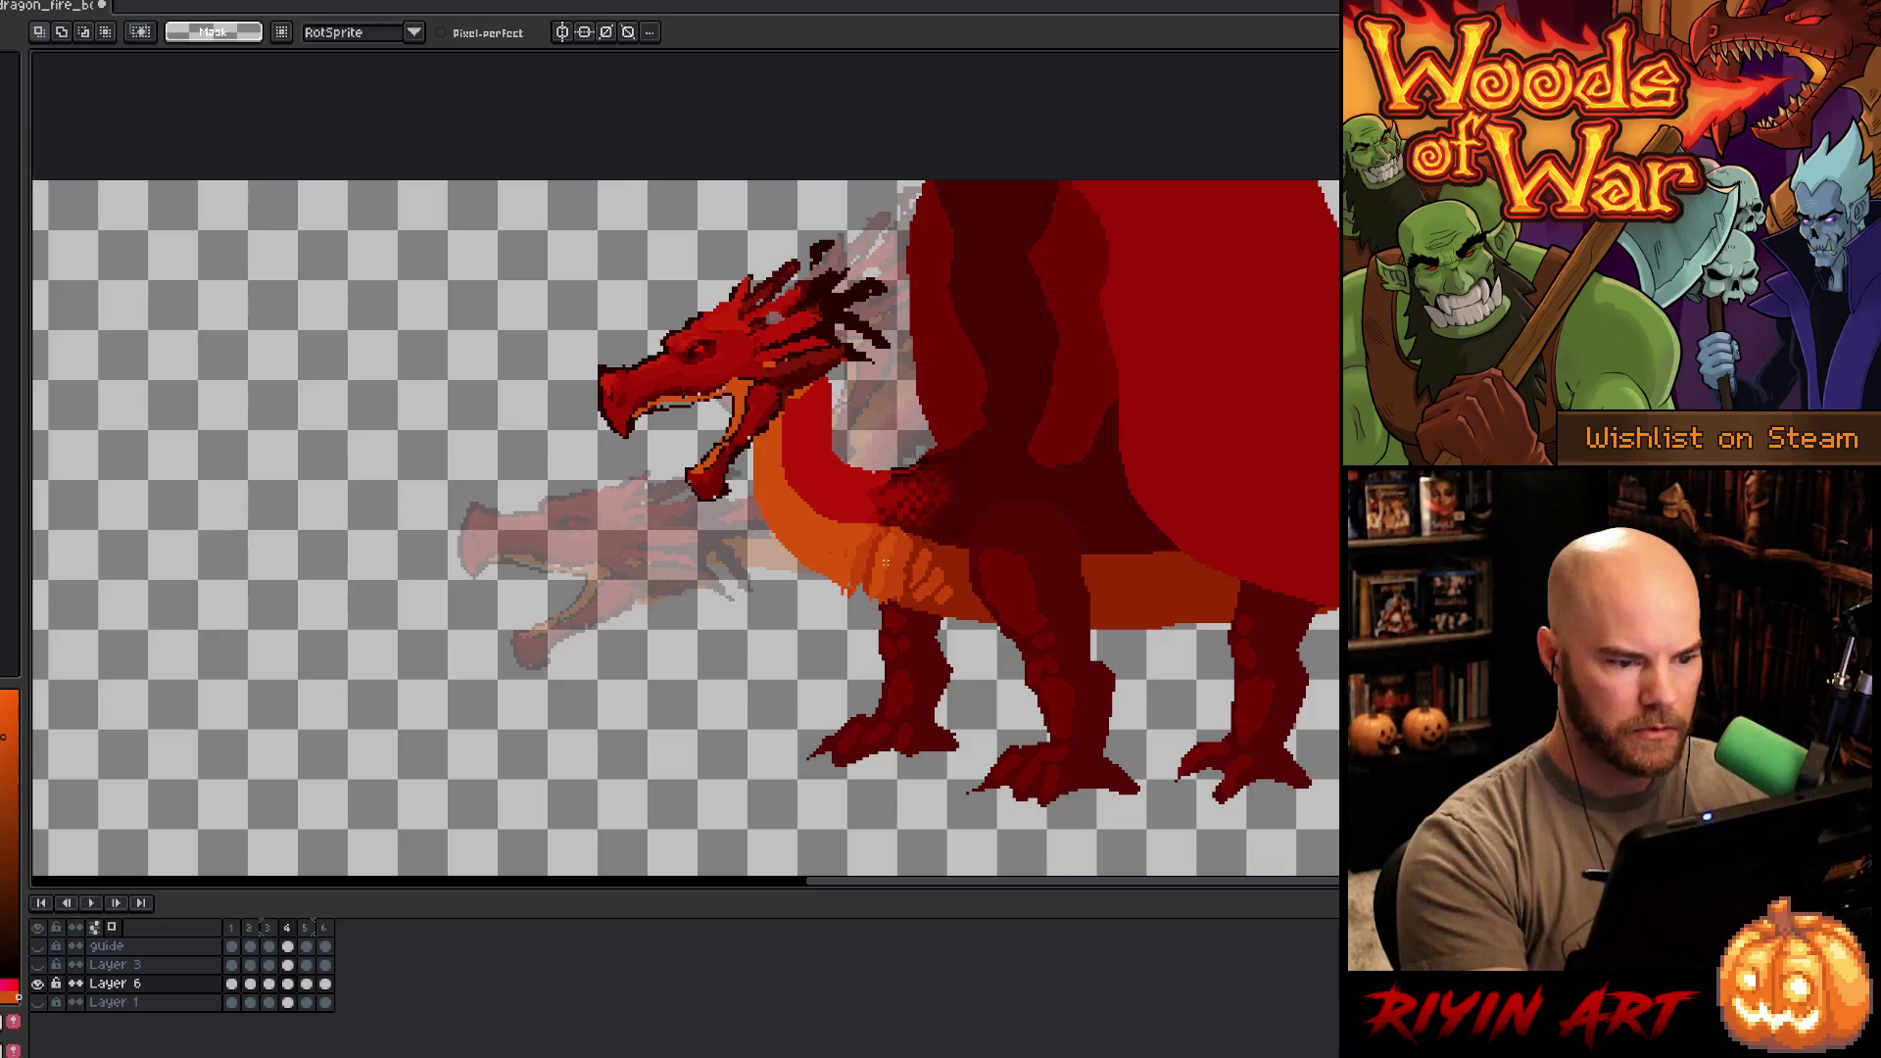
click(38, 999)
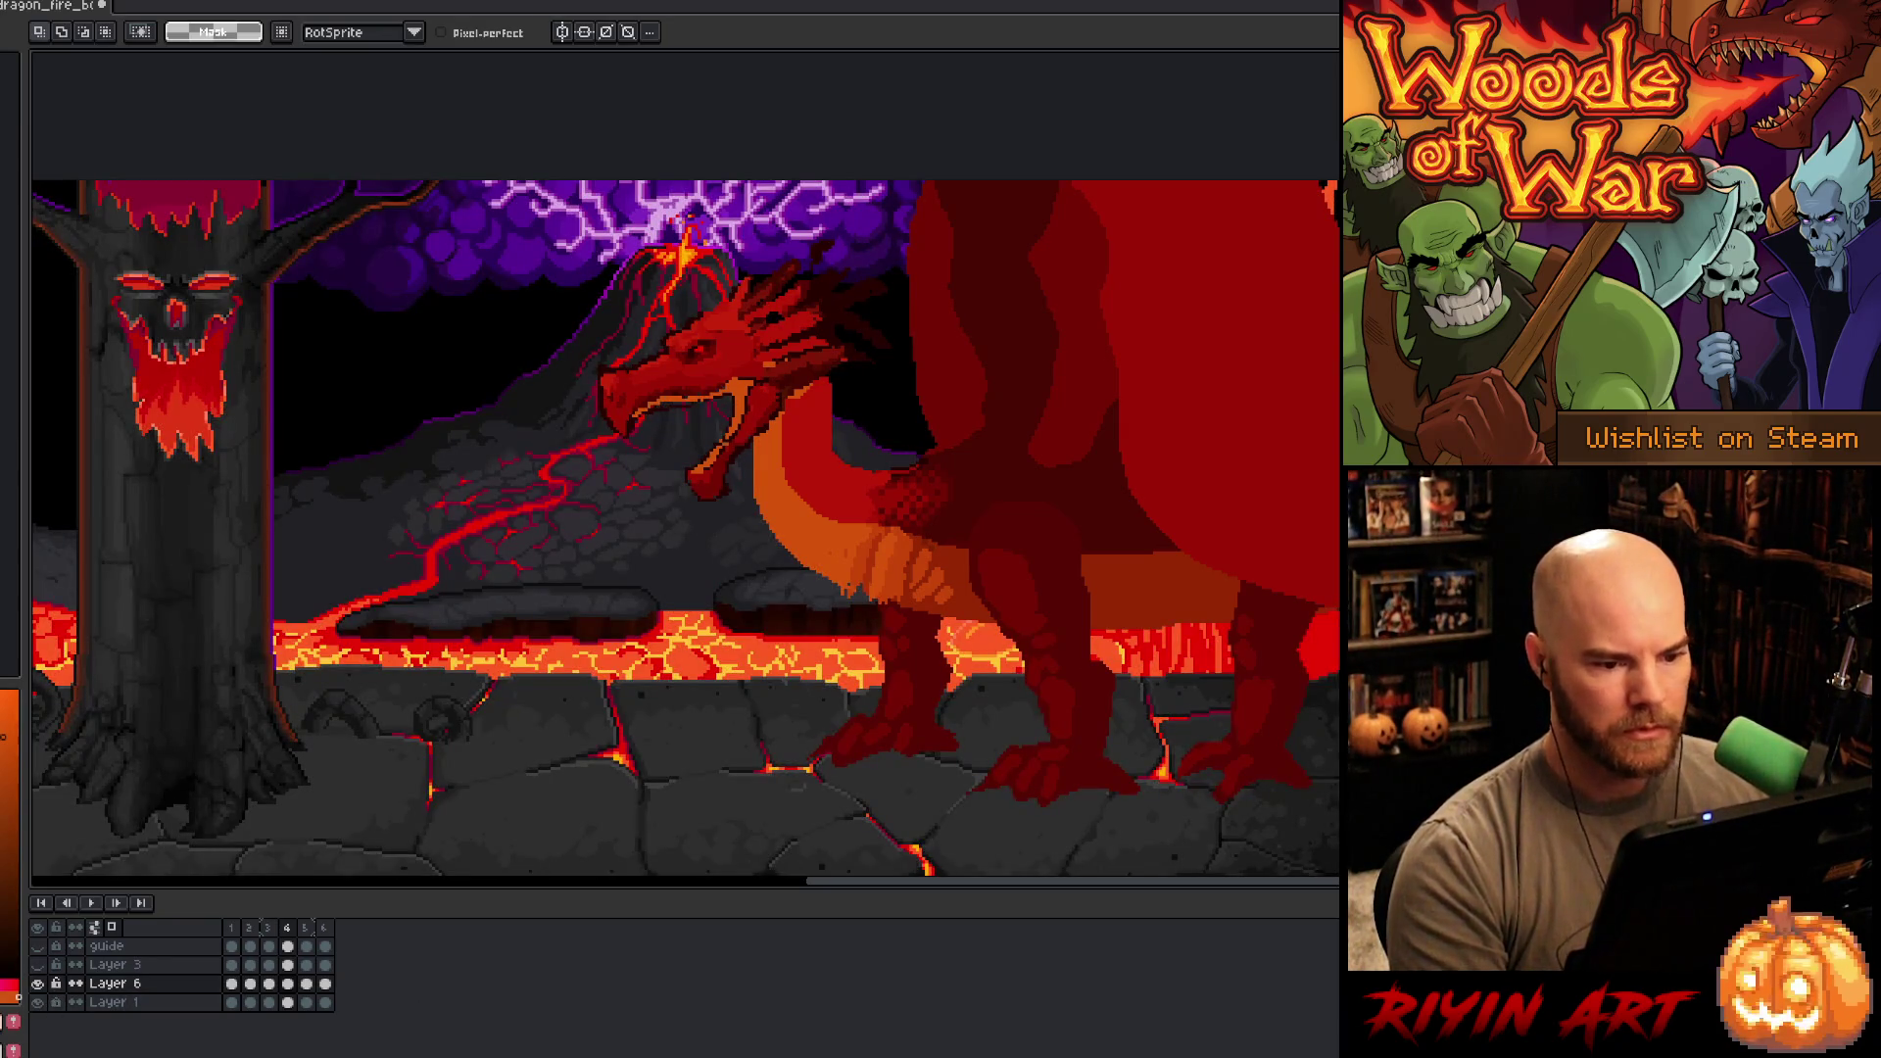
key(Return)
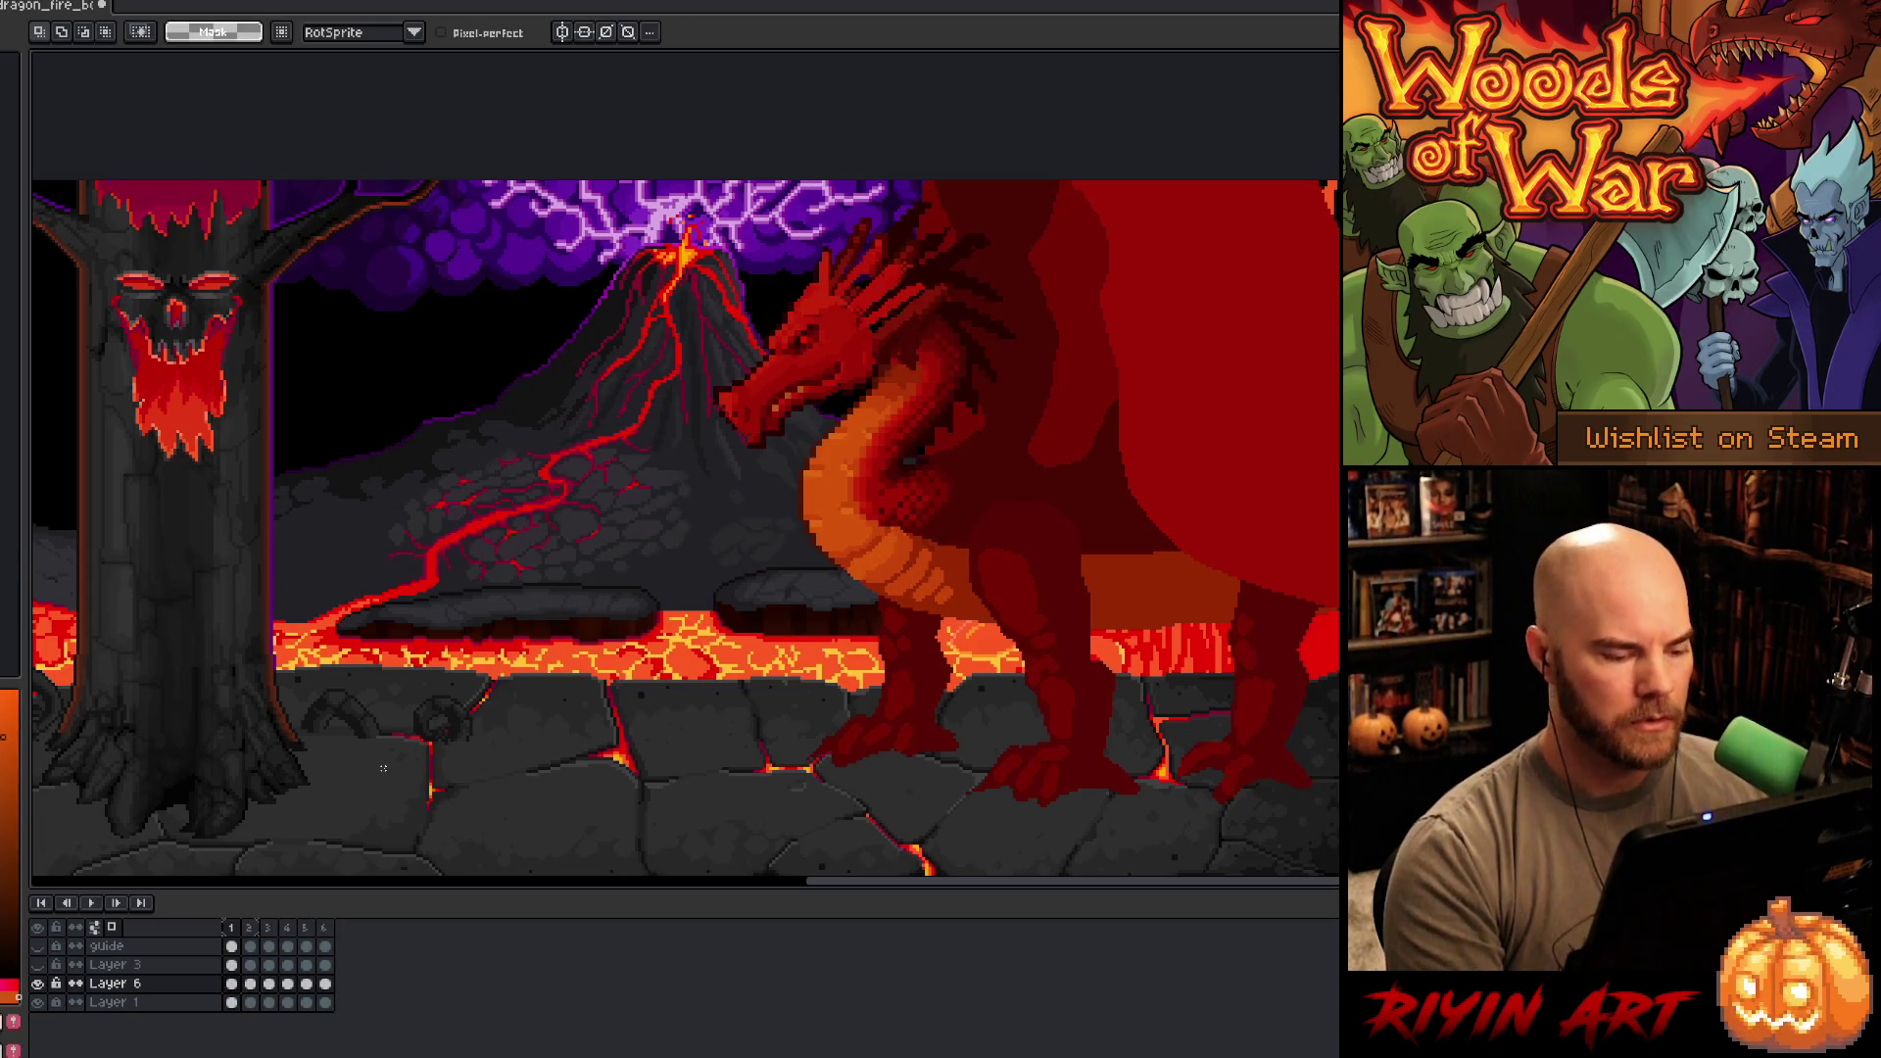
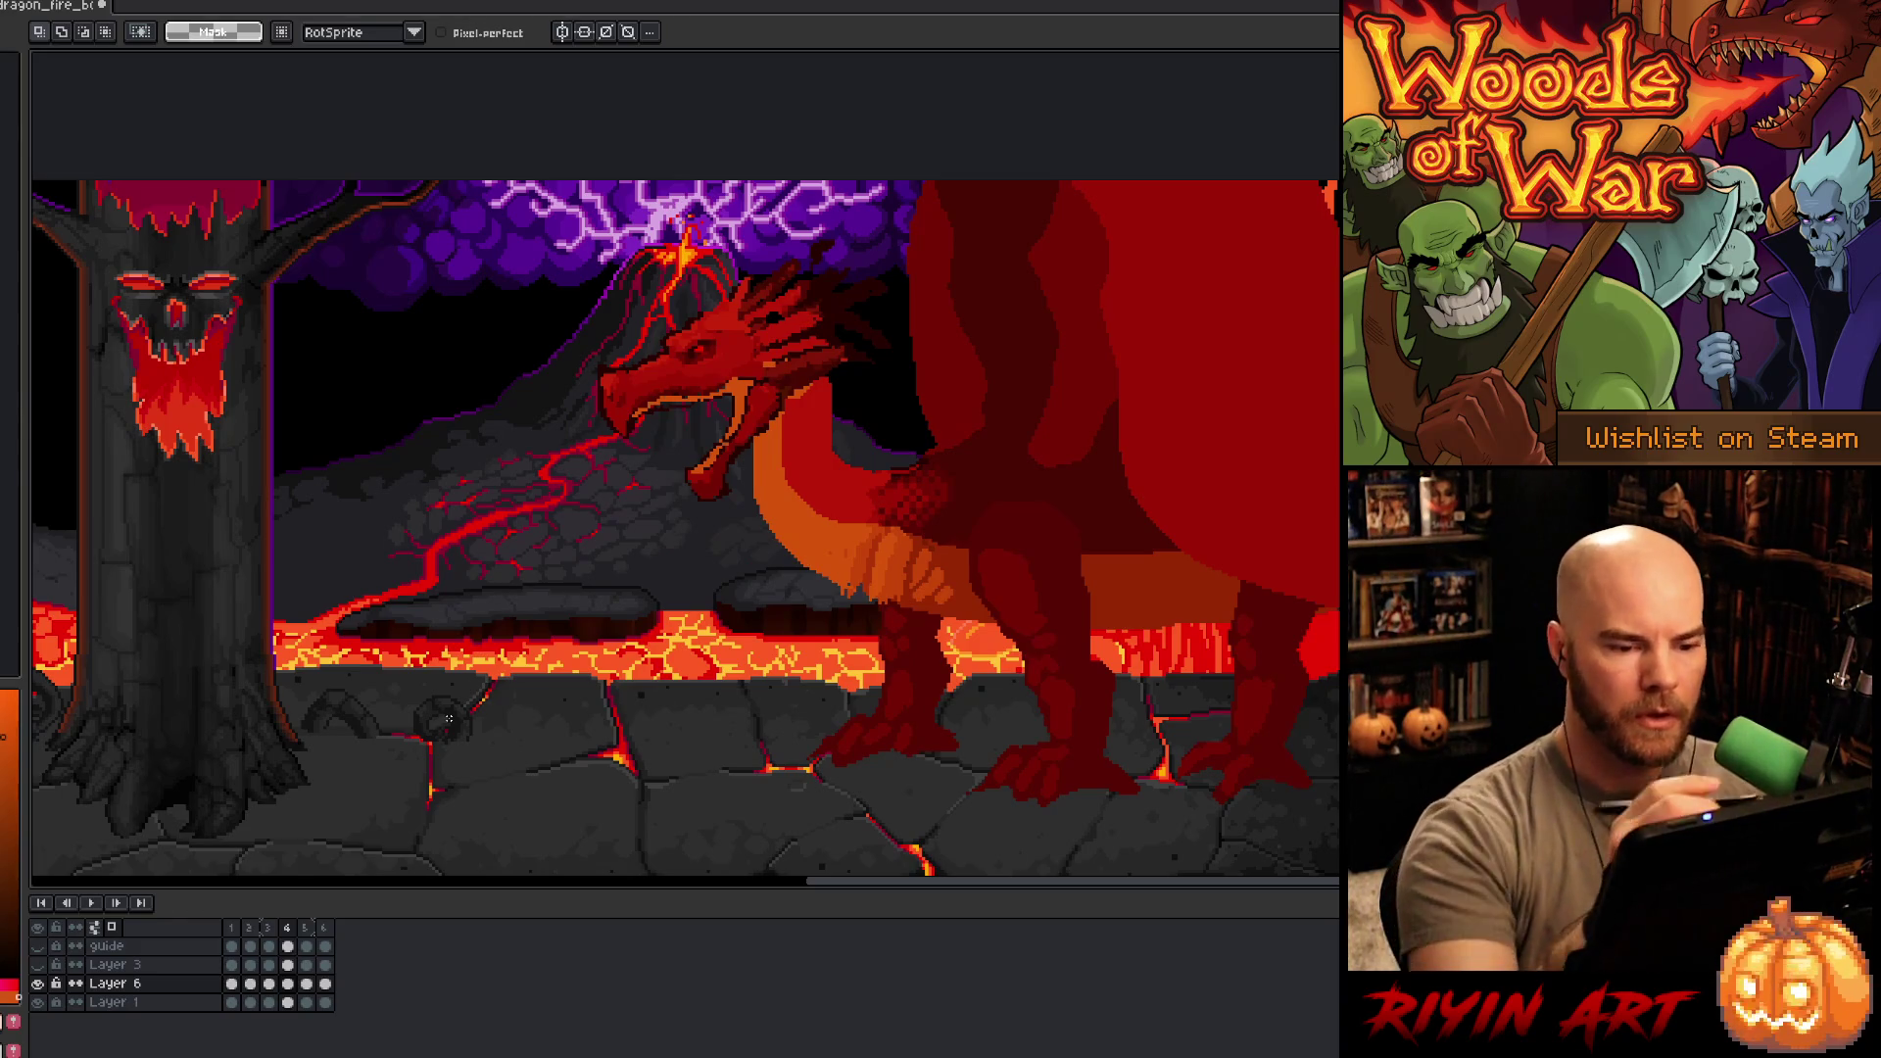
- Lasso the dragon's head in the in-between frame and move it down and left
mouse_move(862, 228)
mouse_down()
mouse_move(893, 358)
mouse_move(554, 509)
mouse_move(711, 554)
mouse_up()
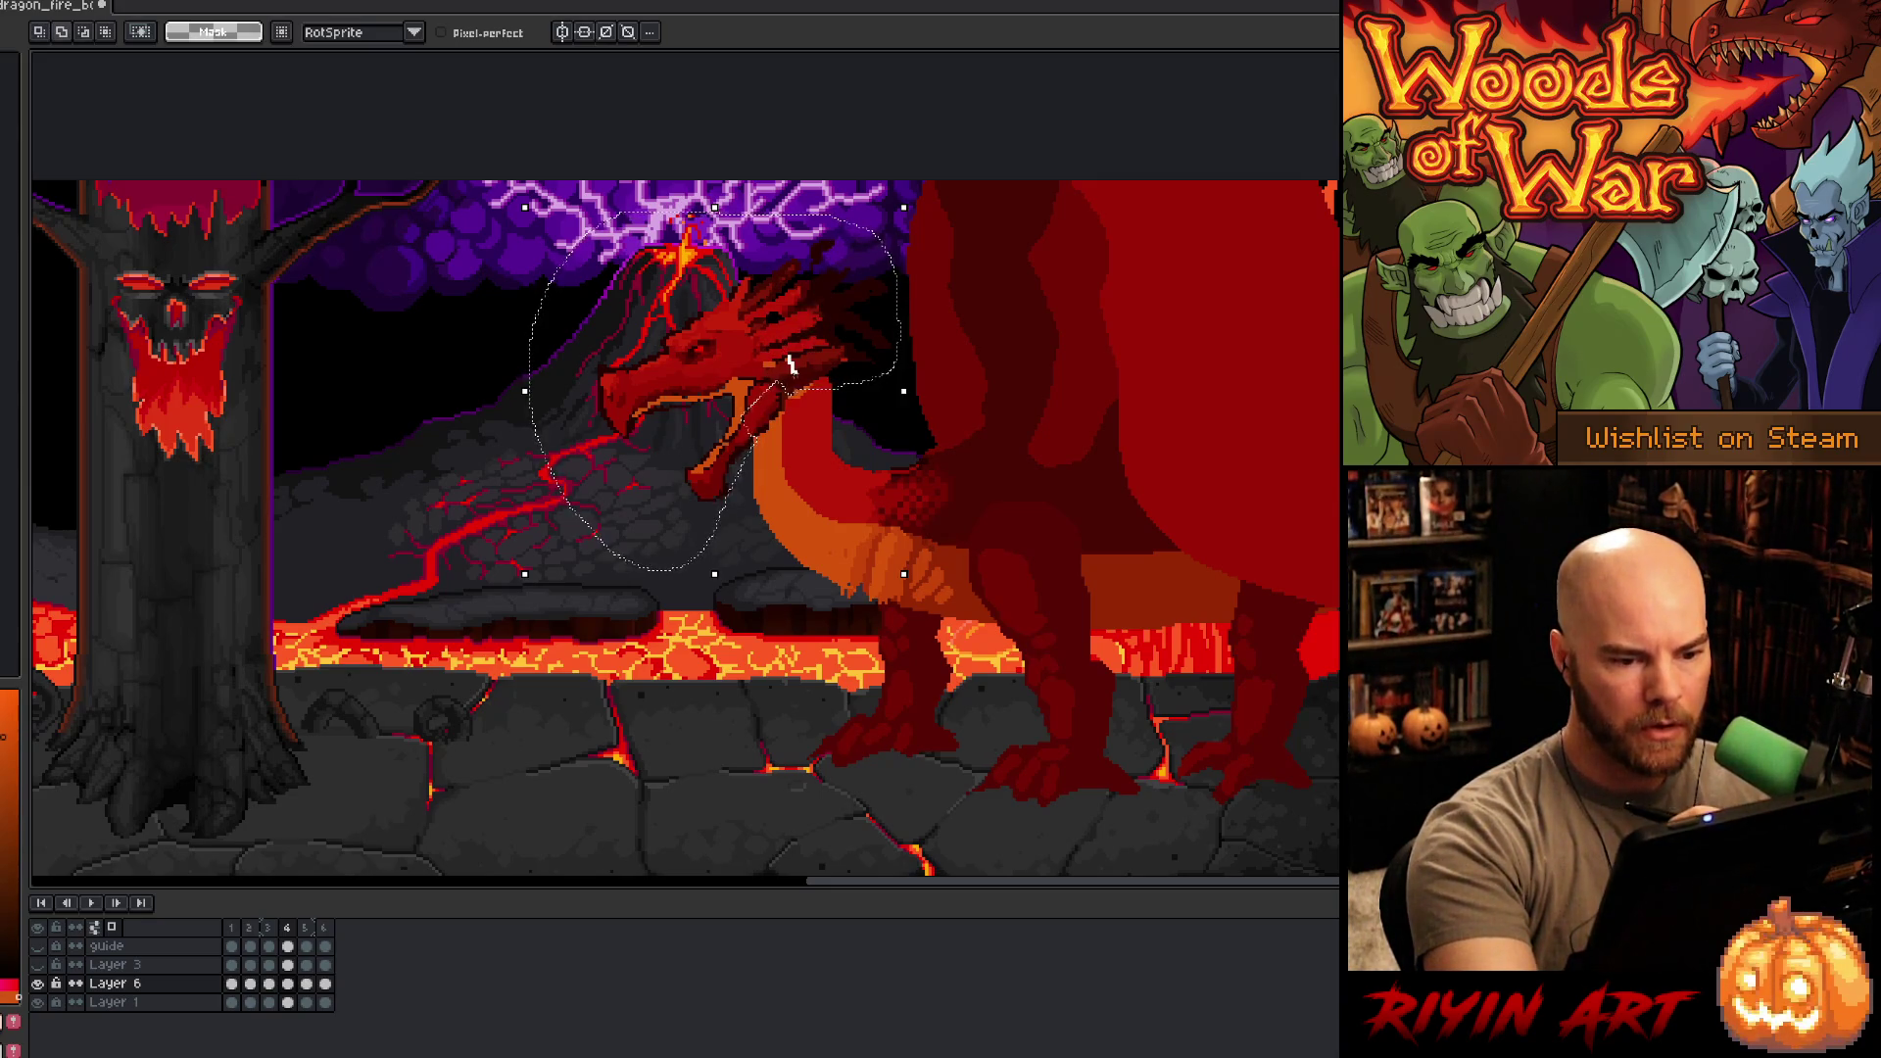
drag(801, 362, 776, 396)
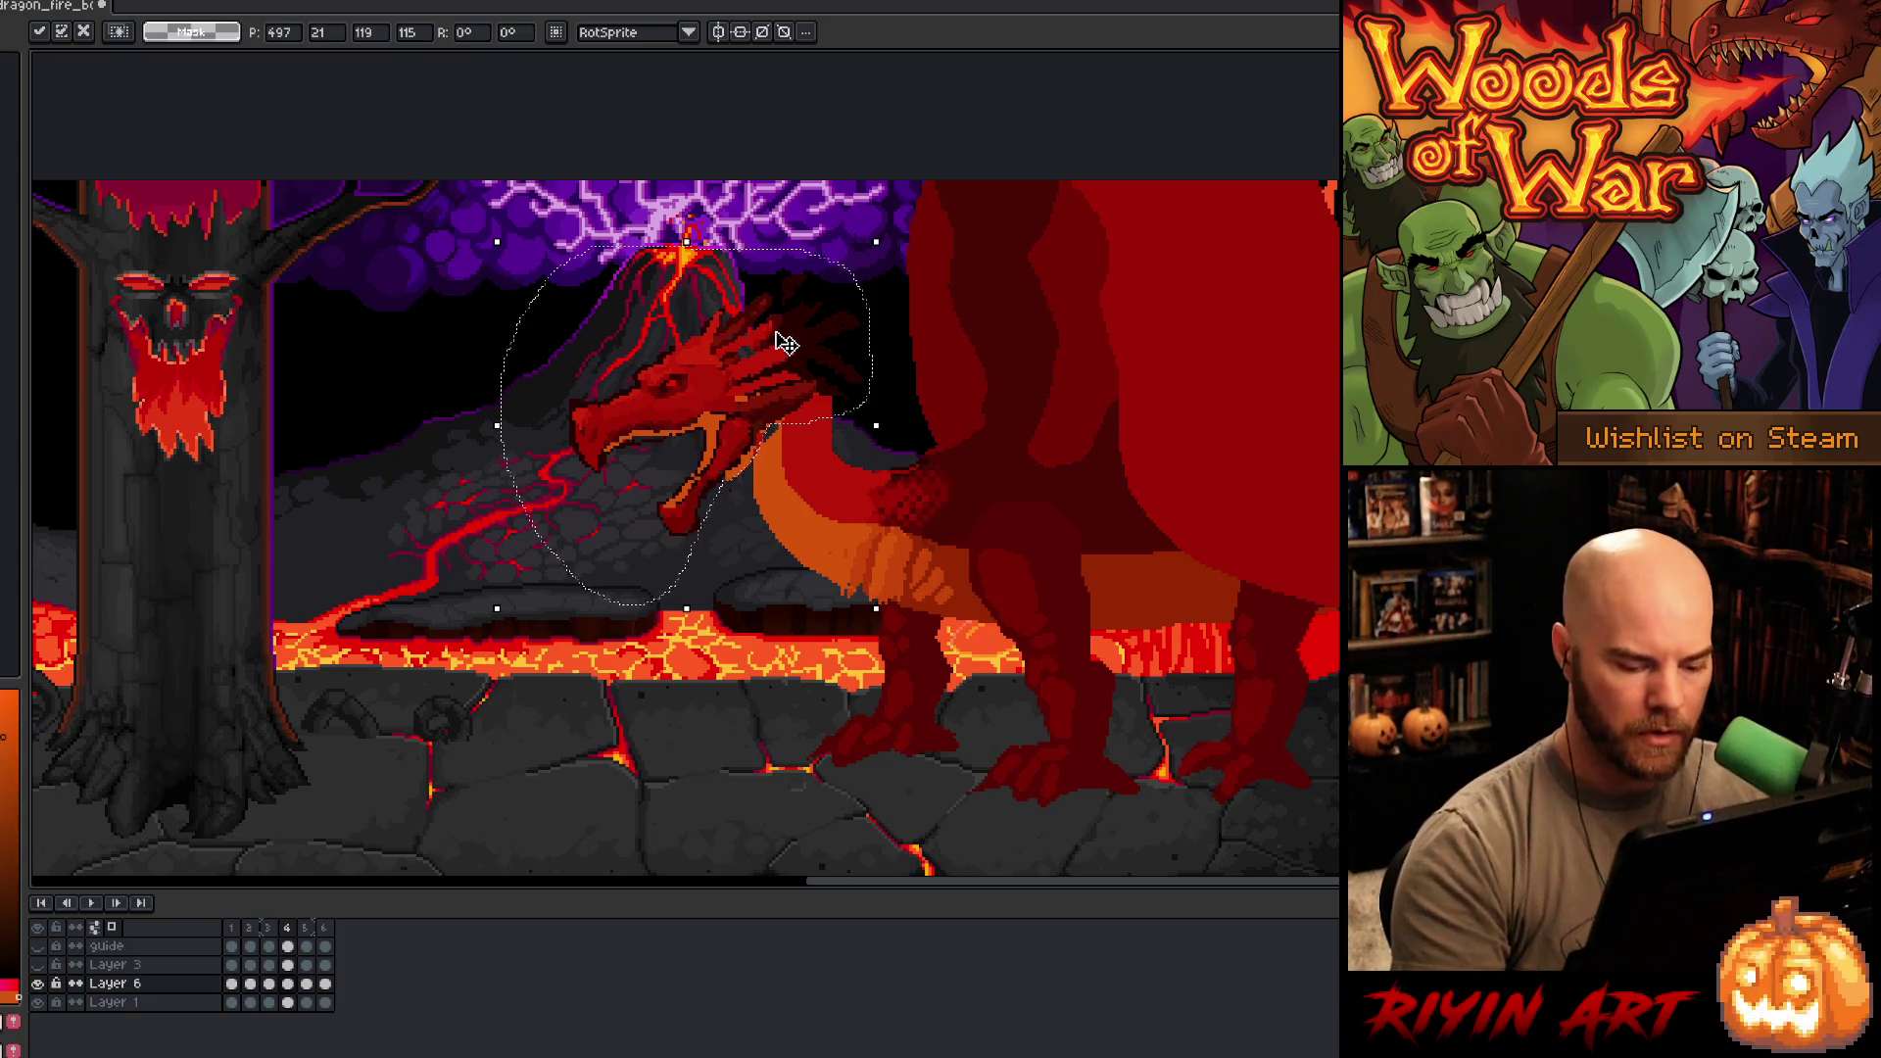
key(comma)
- Flip back and forth between frames to preview the lowering head motion
key(period)
key(period)
key(comma)
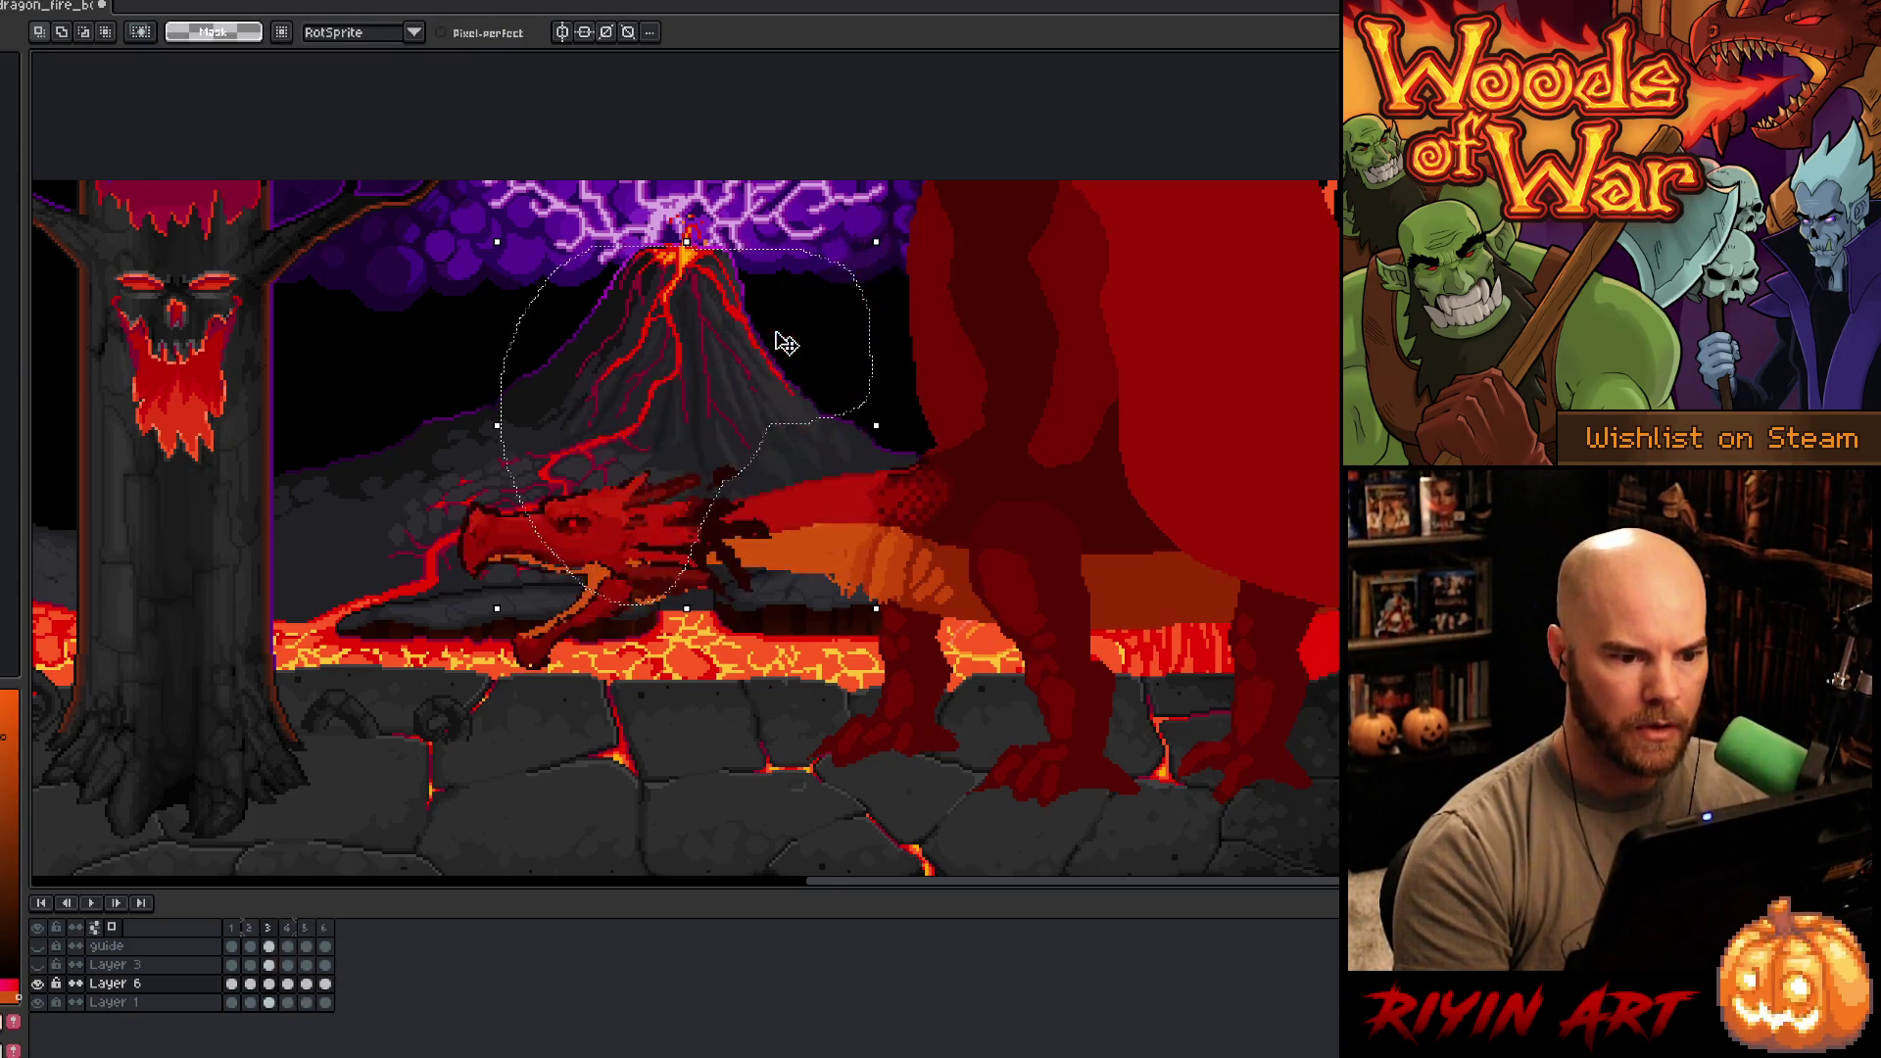
key(period)
key(comma)
key(period)
key(comma)
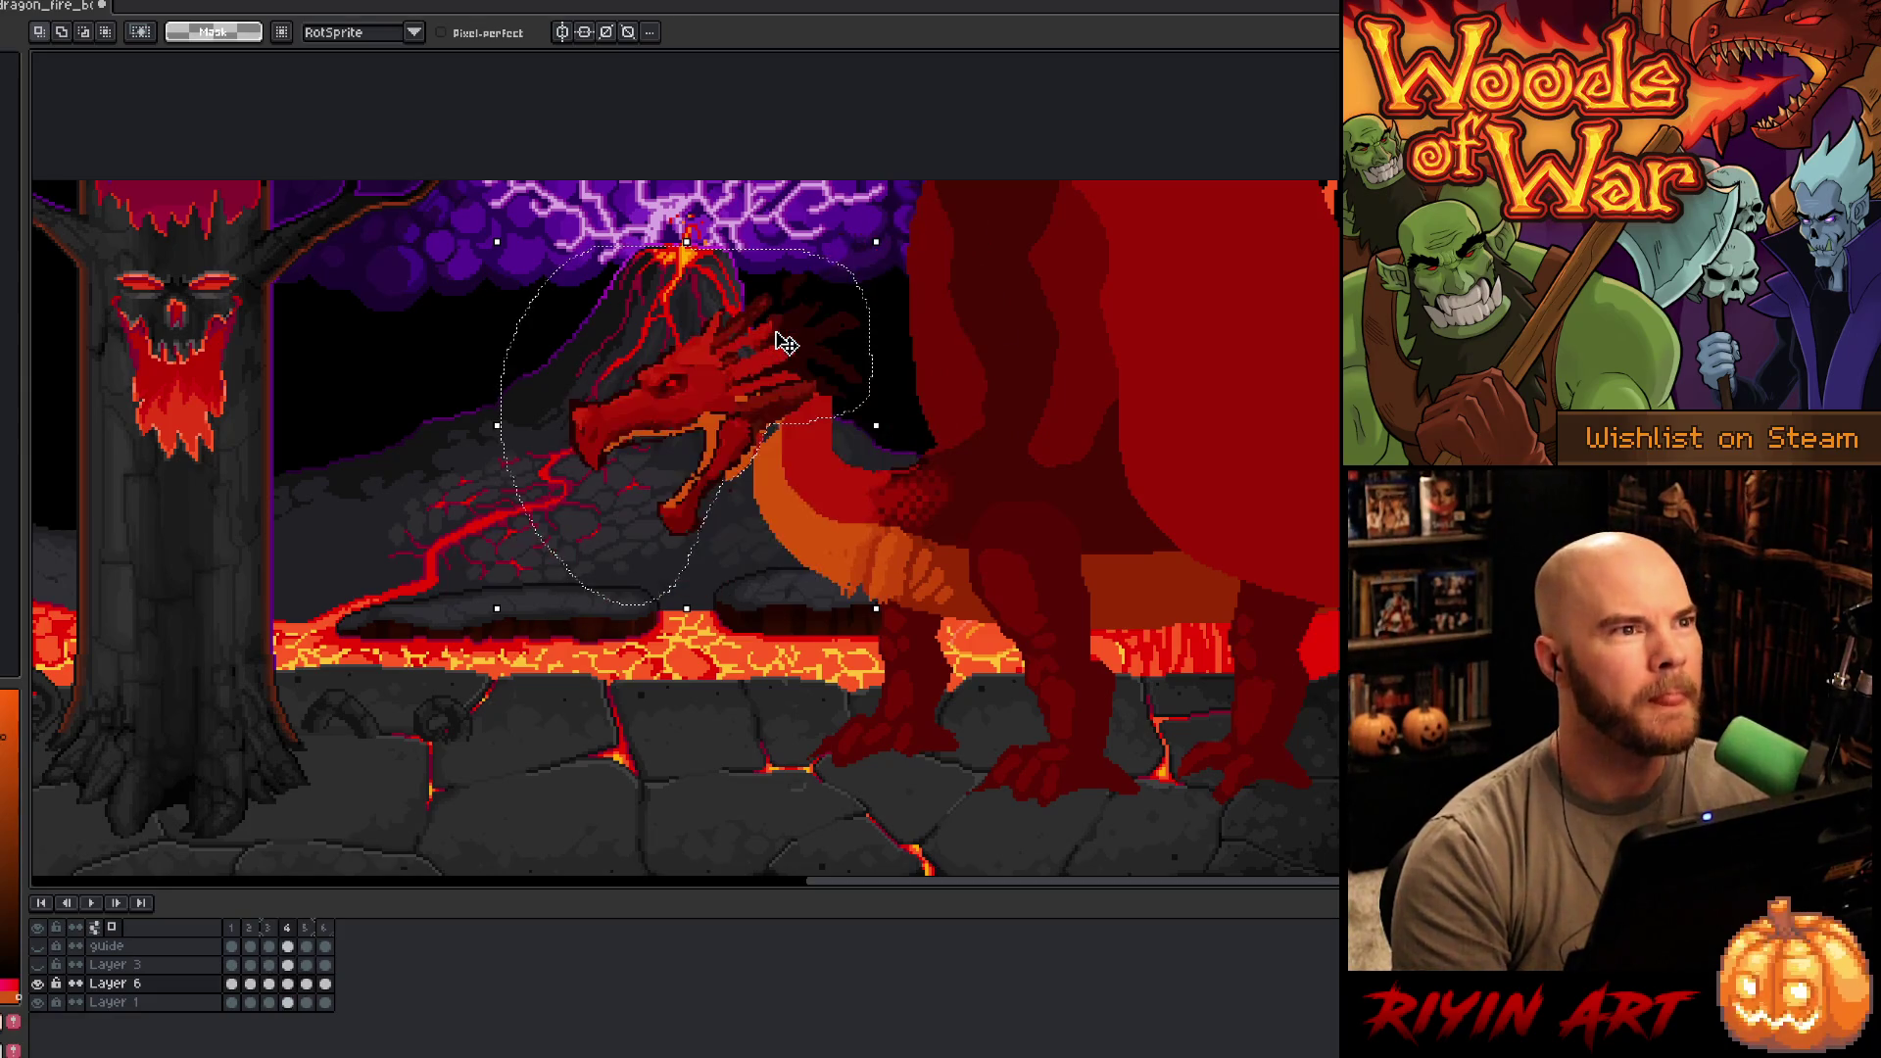
key(comma)
key(period)
key(period)
key(comma)
key(comma)
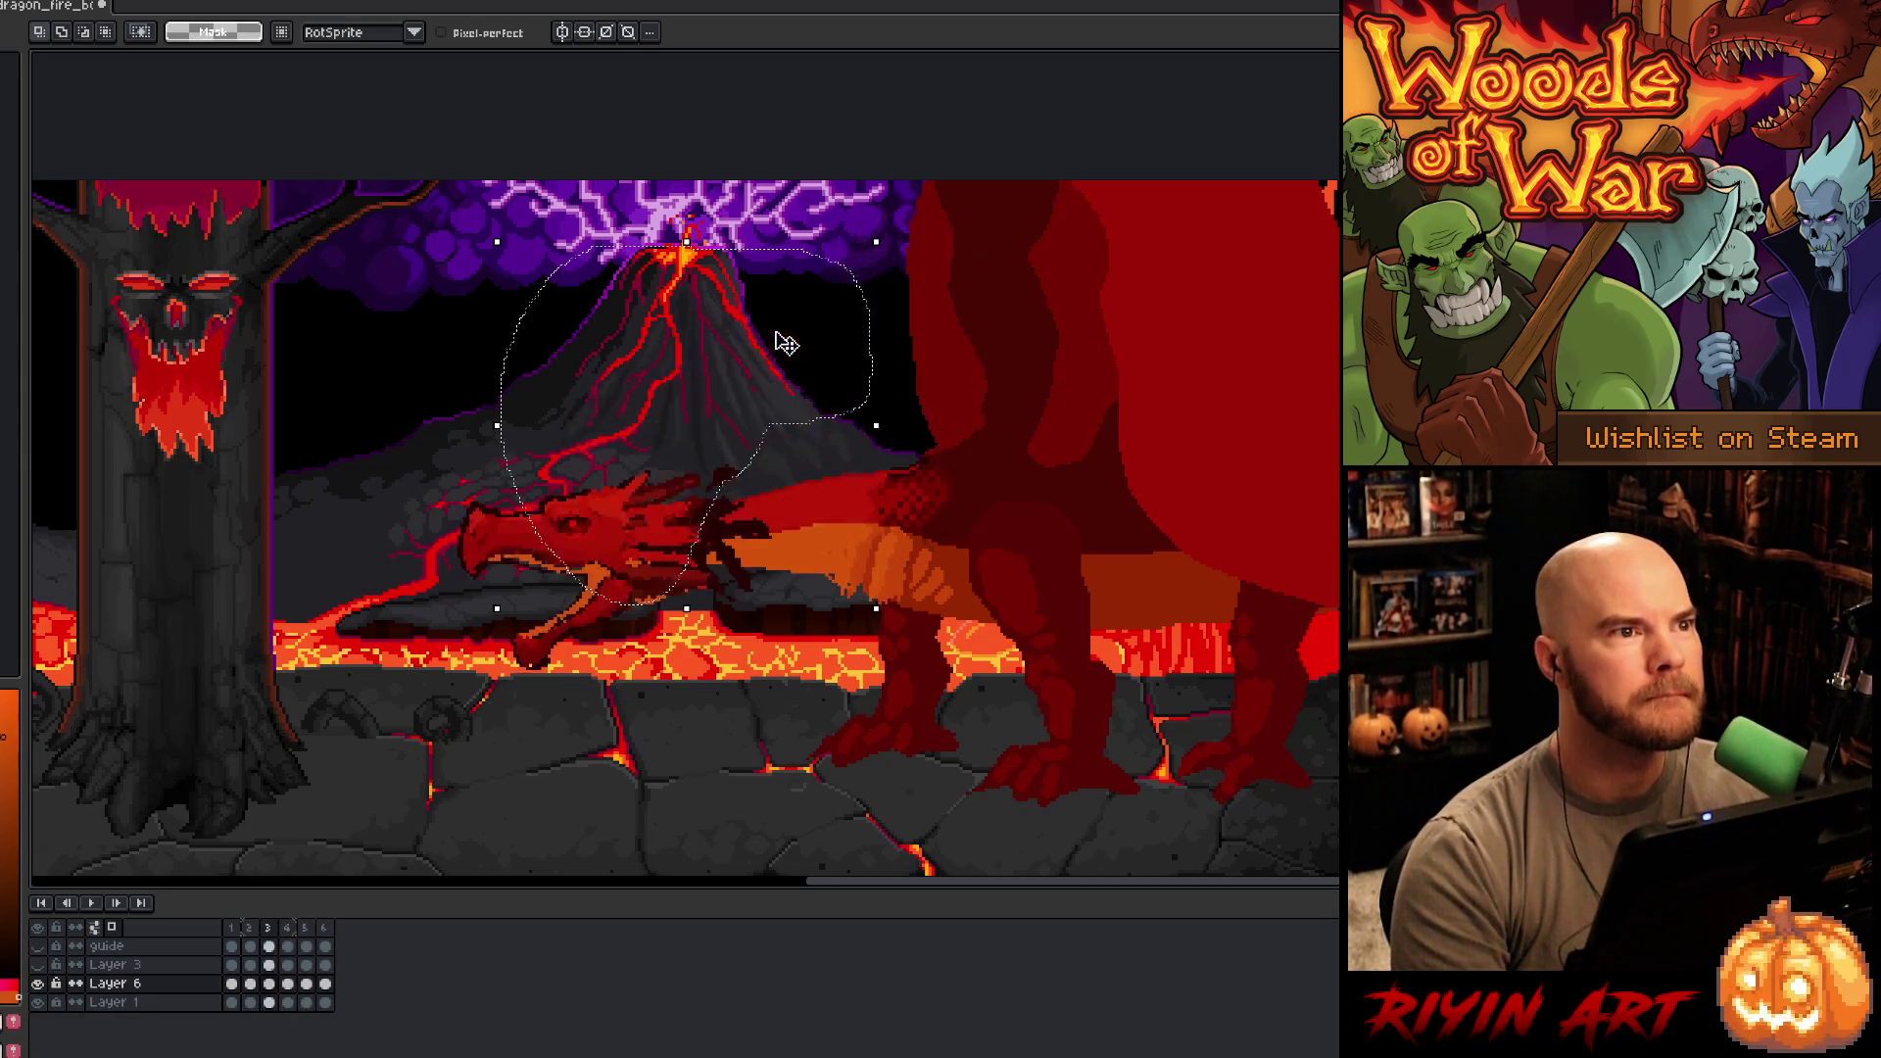
key(period)
key(period)
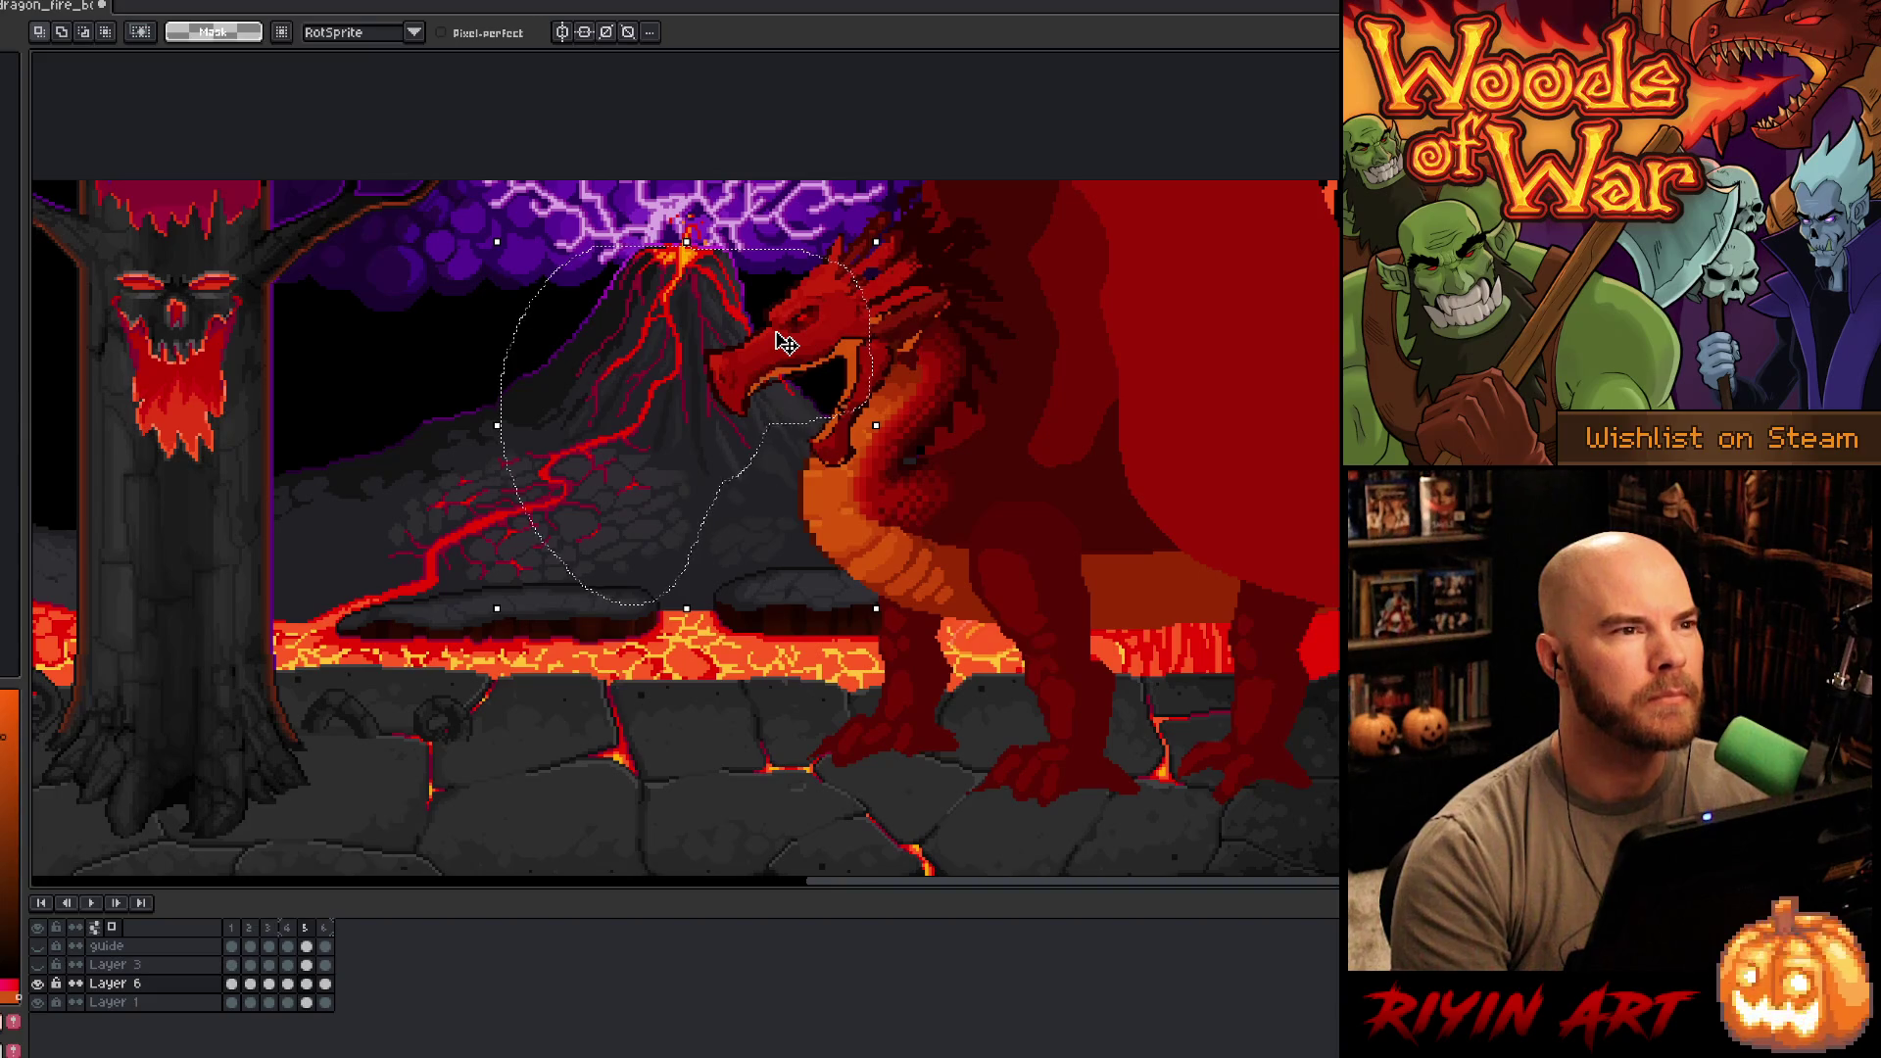
key(comma)
key(period)
key(comma)
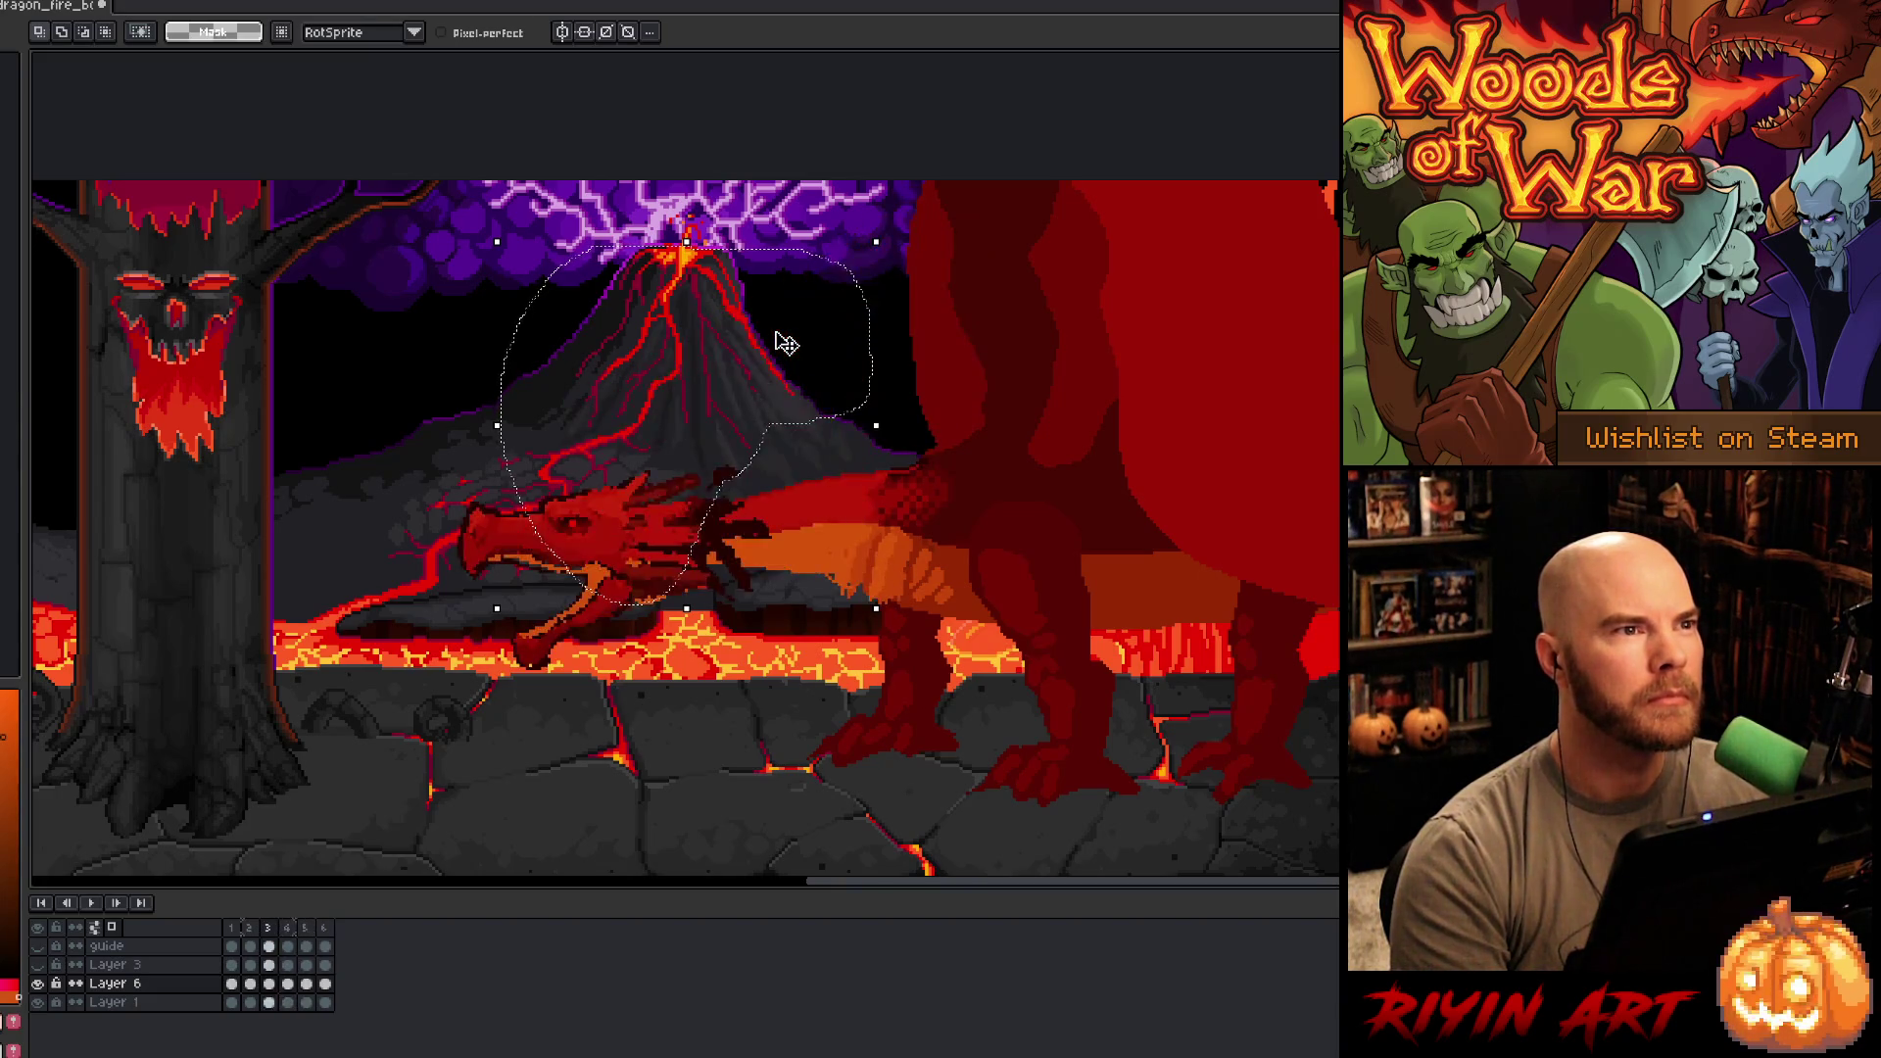
key(period)
- Return to frame 3, clear the selection, and insert a new frame after it
key(comma)
key(comma)
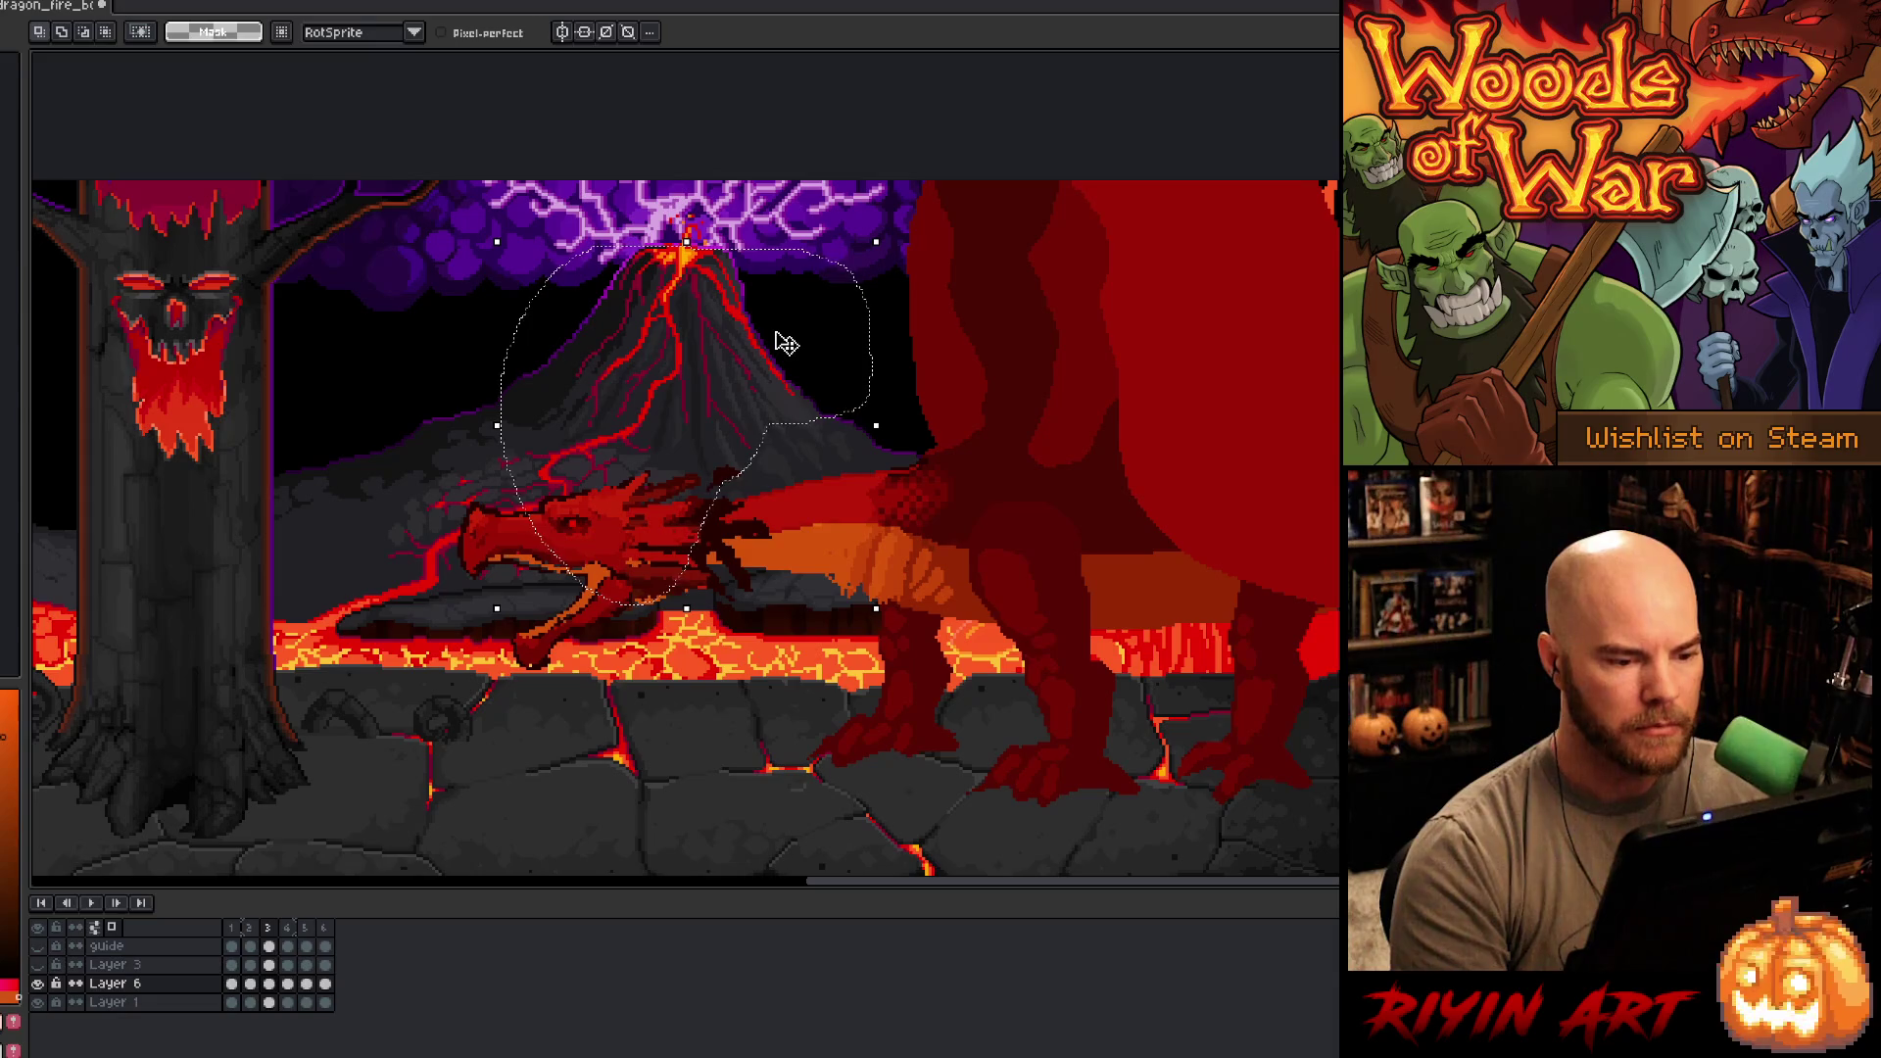
key(comma)
key(period)
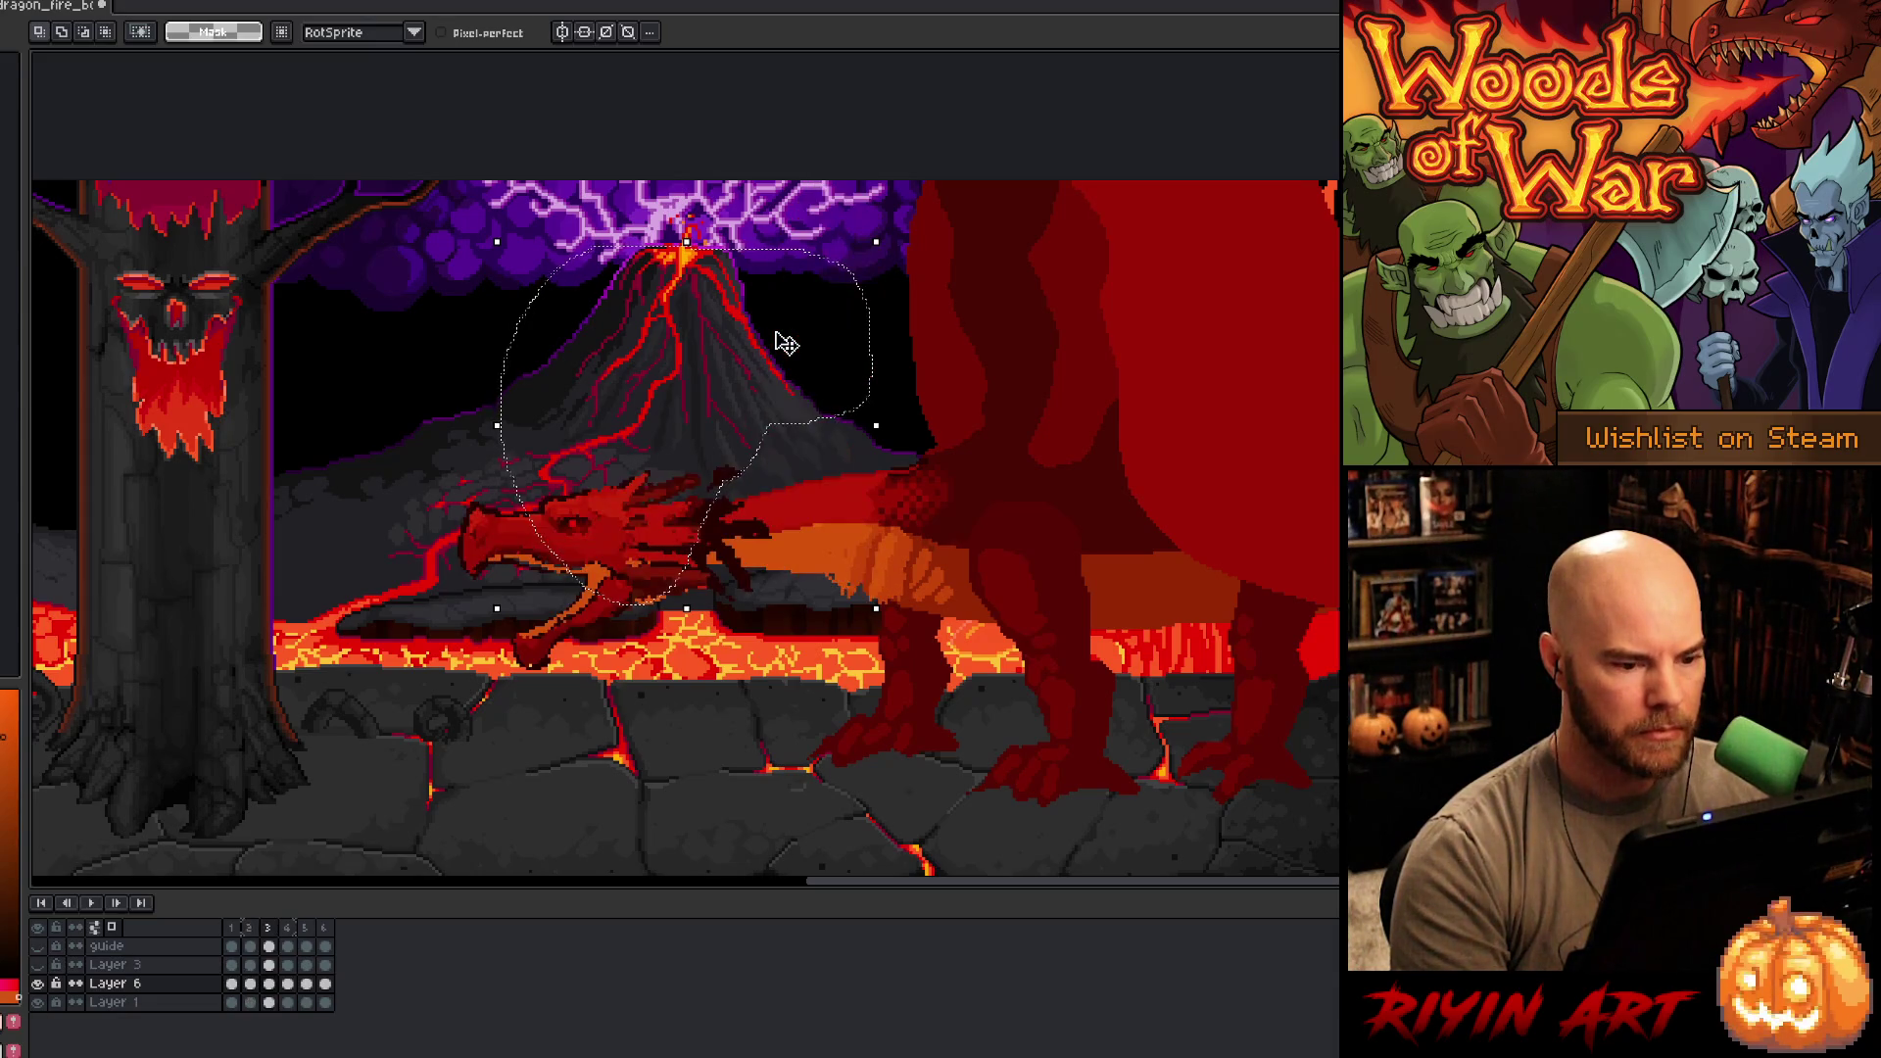
key(ctrl+d)
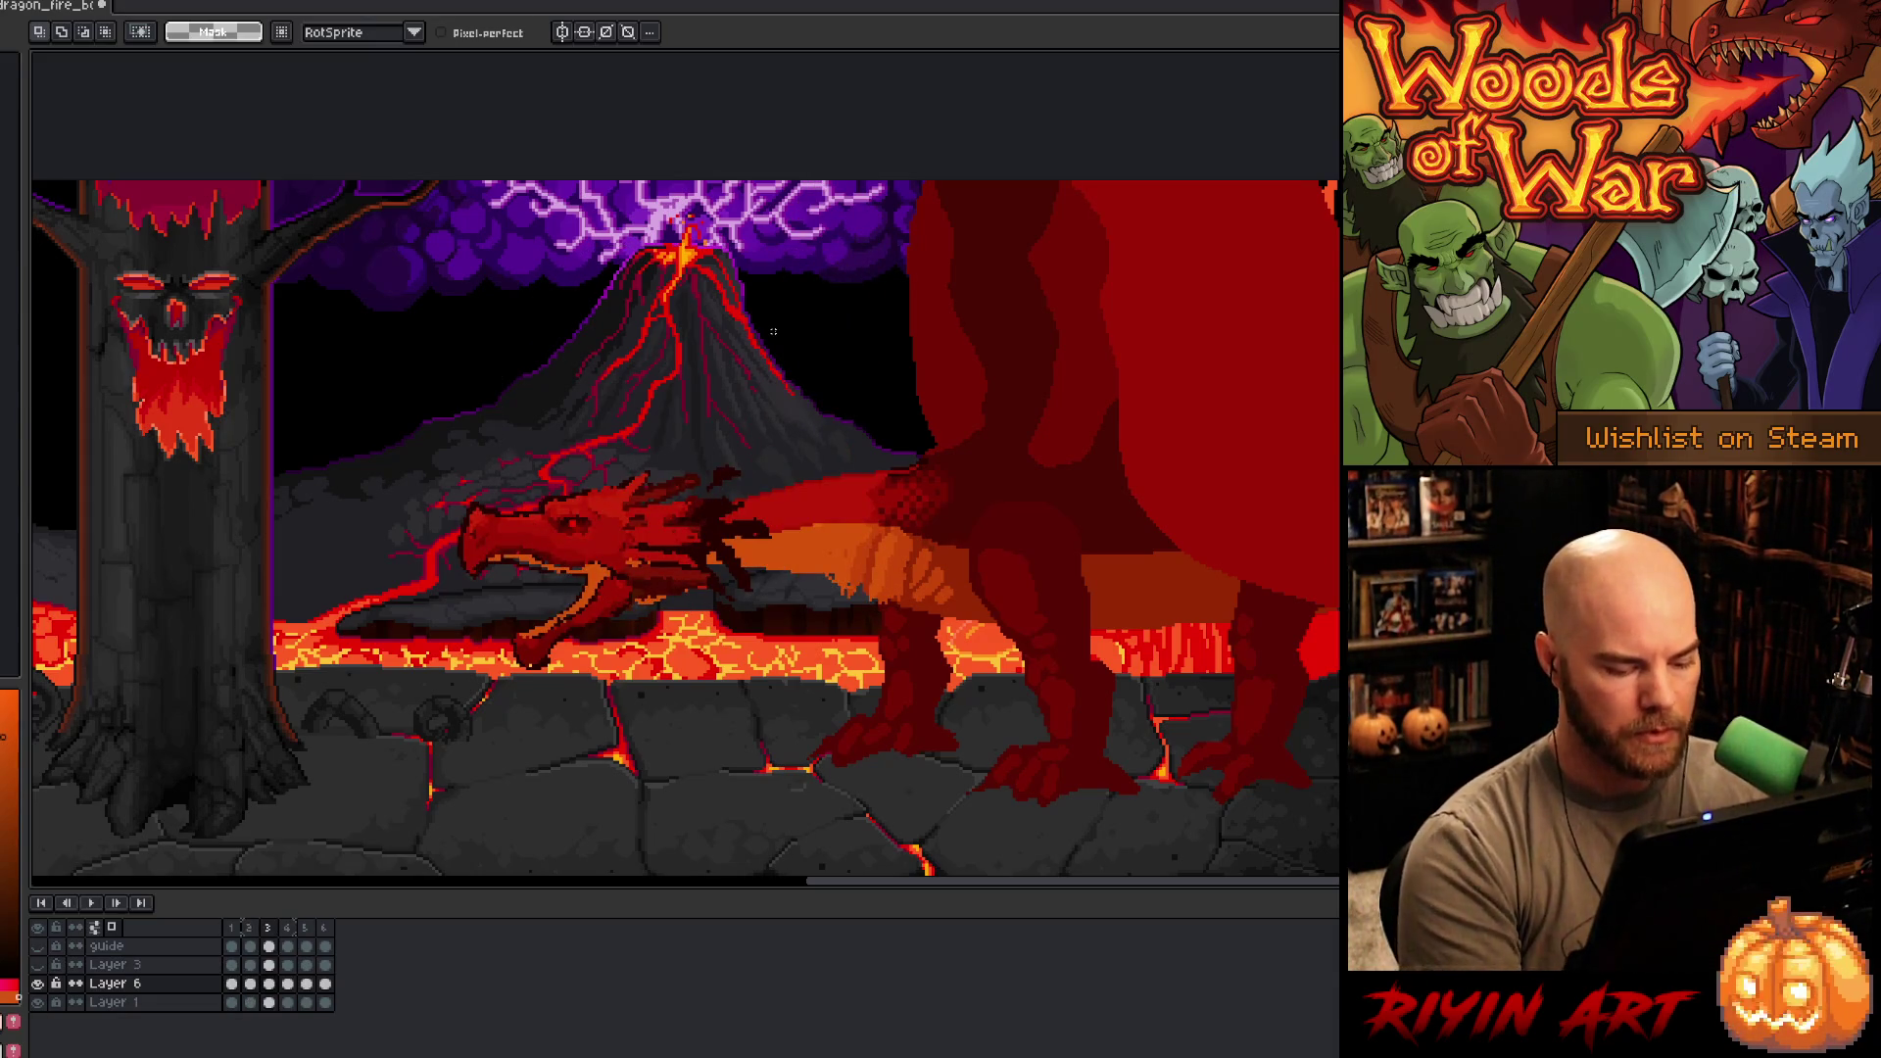
key(alt+n)
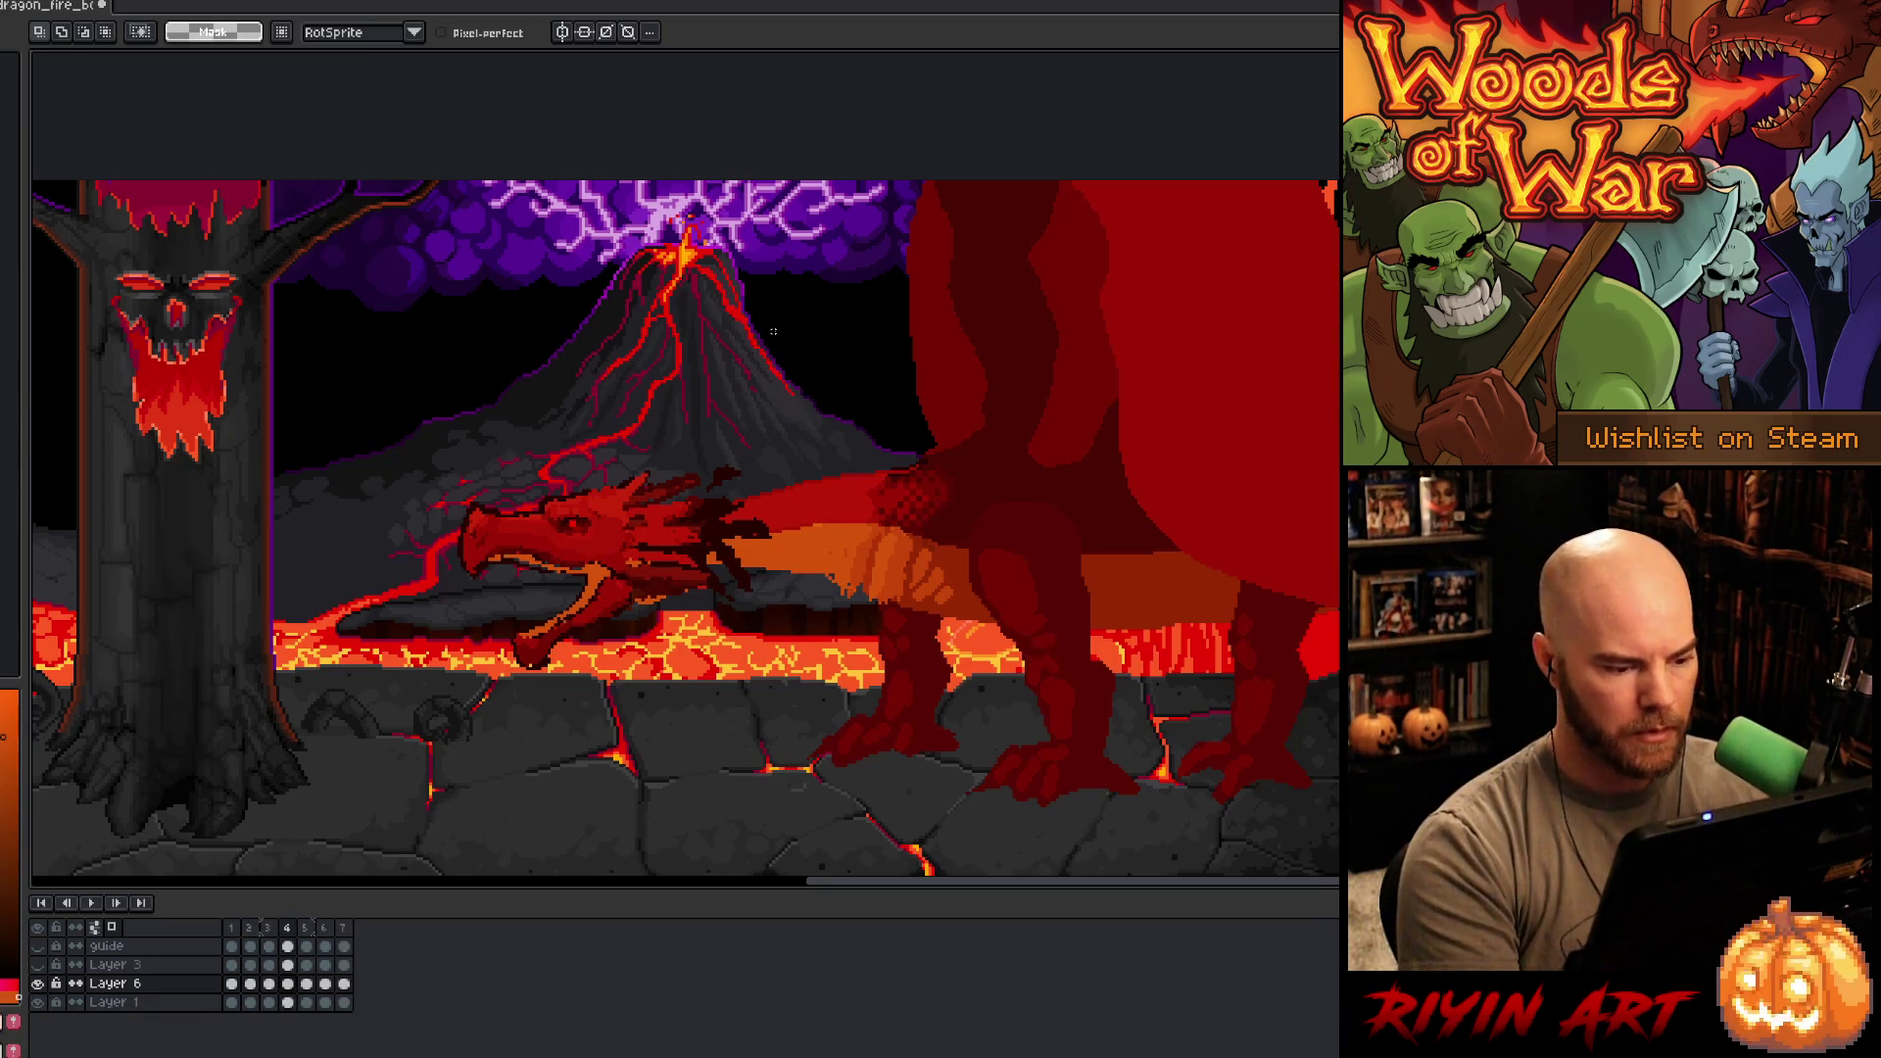
- On frame 3, lasso the dragon's head and lift it upward
click(270, 982)
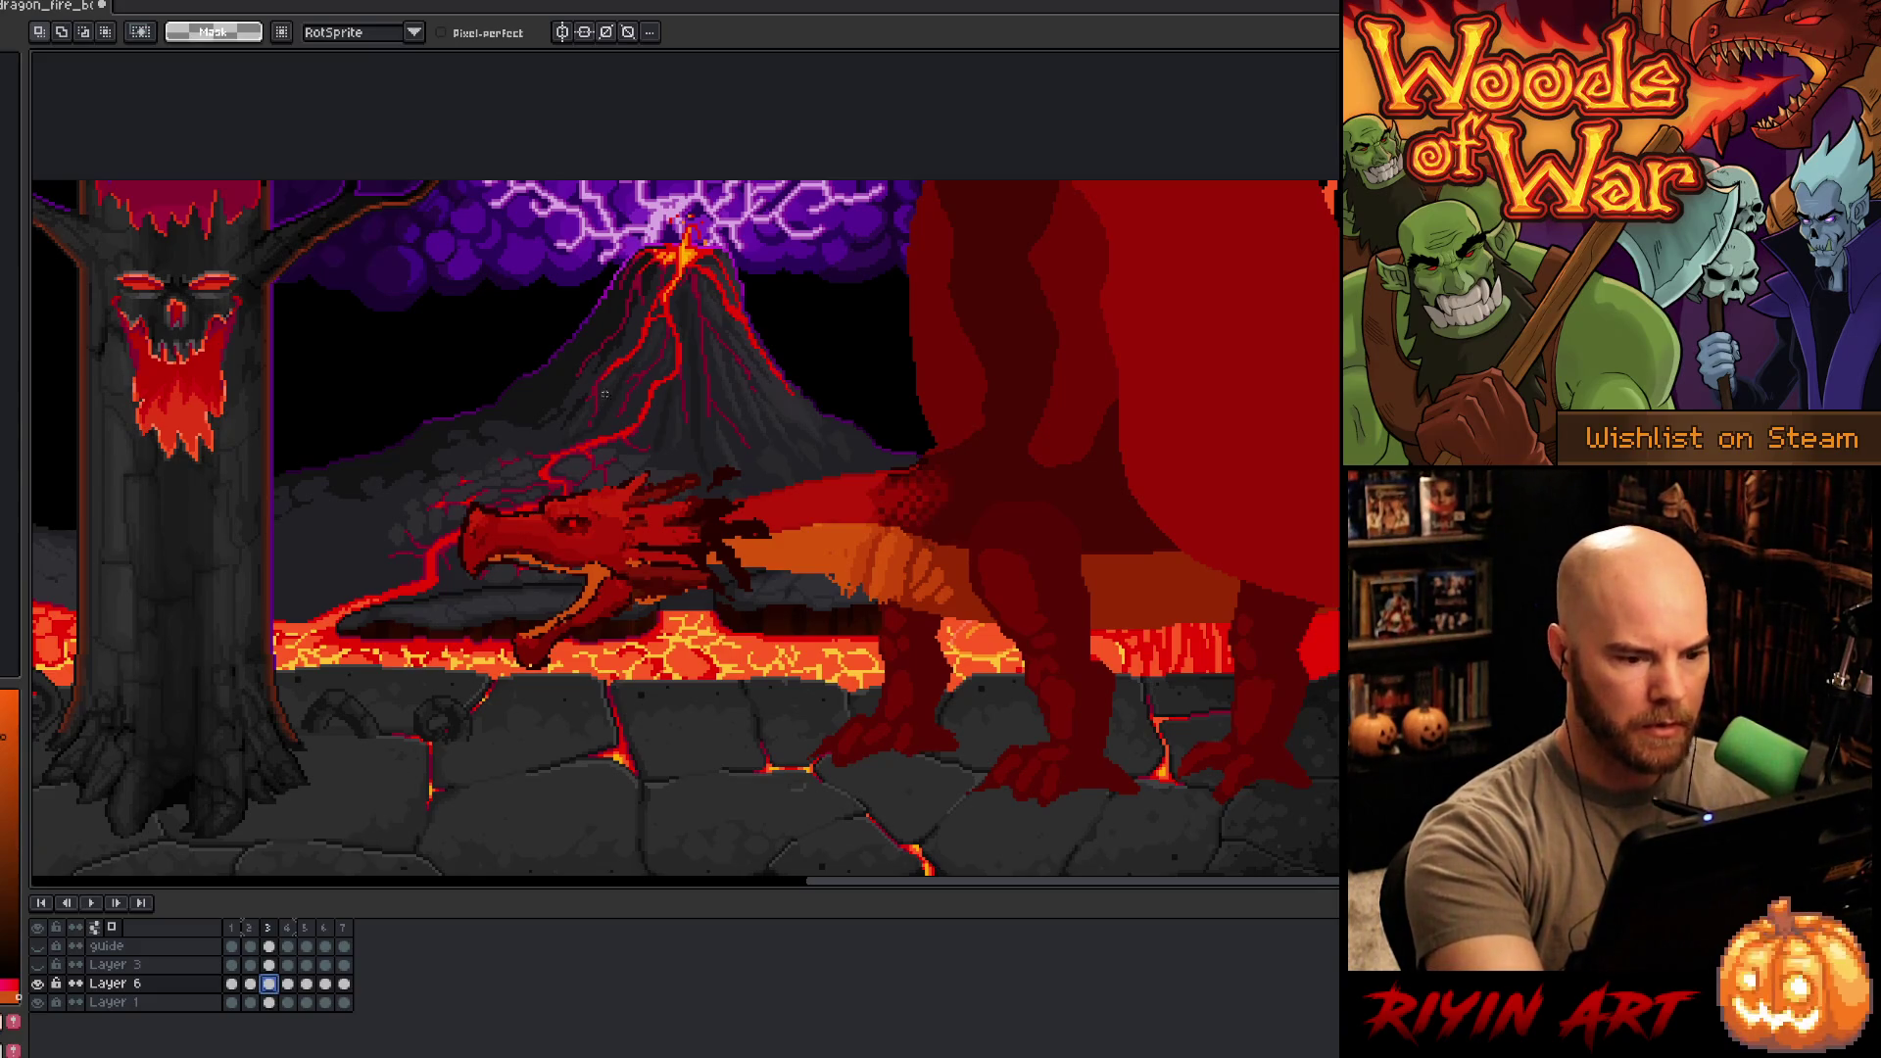
drag(567, 399, 720, 441)
mouse_move(708, 522)
mouse_down()
mouse_move(681, 654)
mouse_move(441, 392)
mouse_up()
mouse_move(756, 404)
mouse_down()
mouse_move(697, 549)
mouse_move(704, 580)
mouse_move(774, 632)
mouse_up()
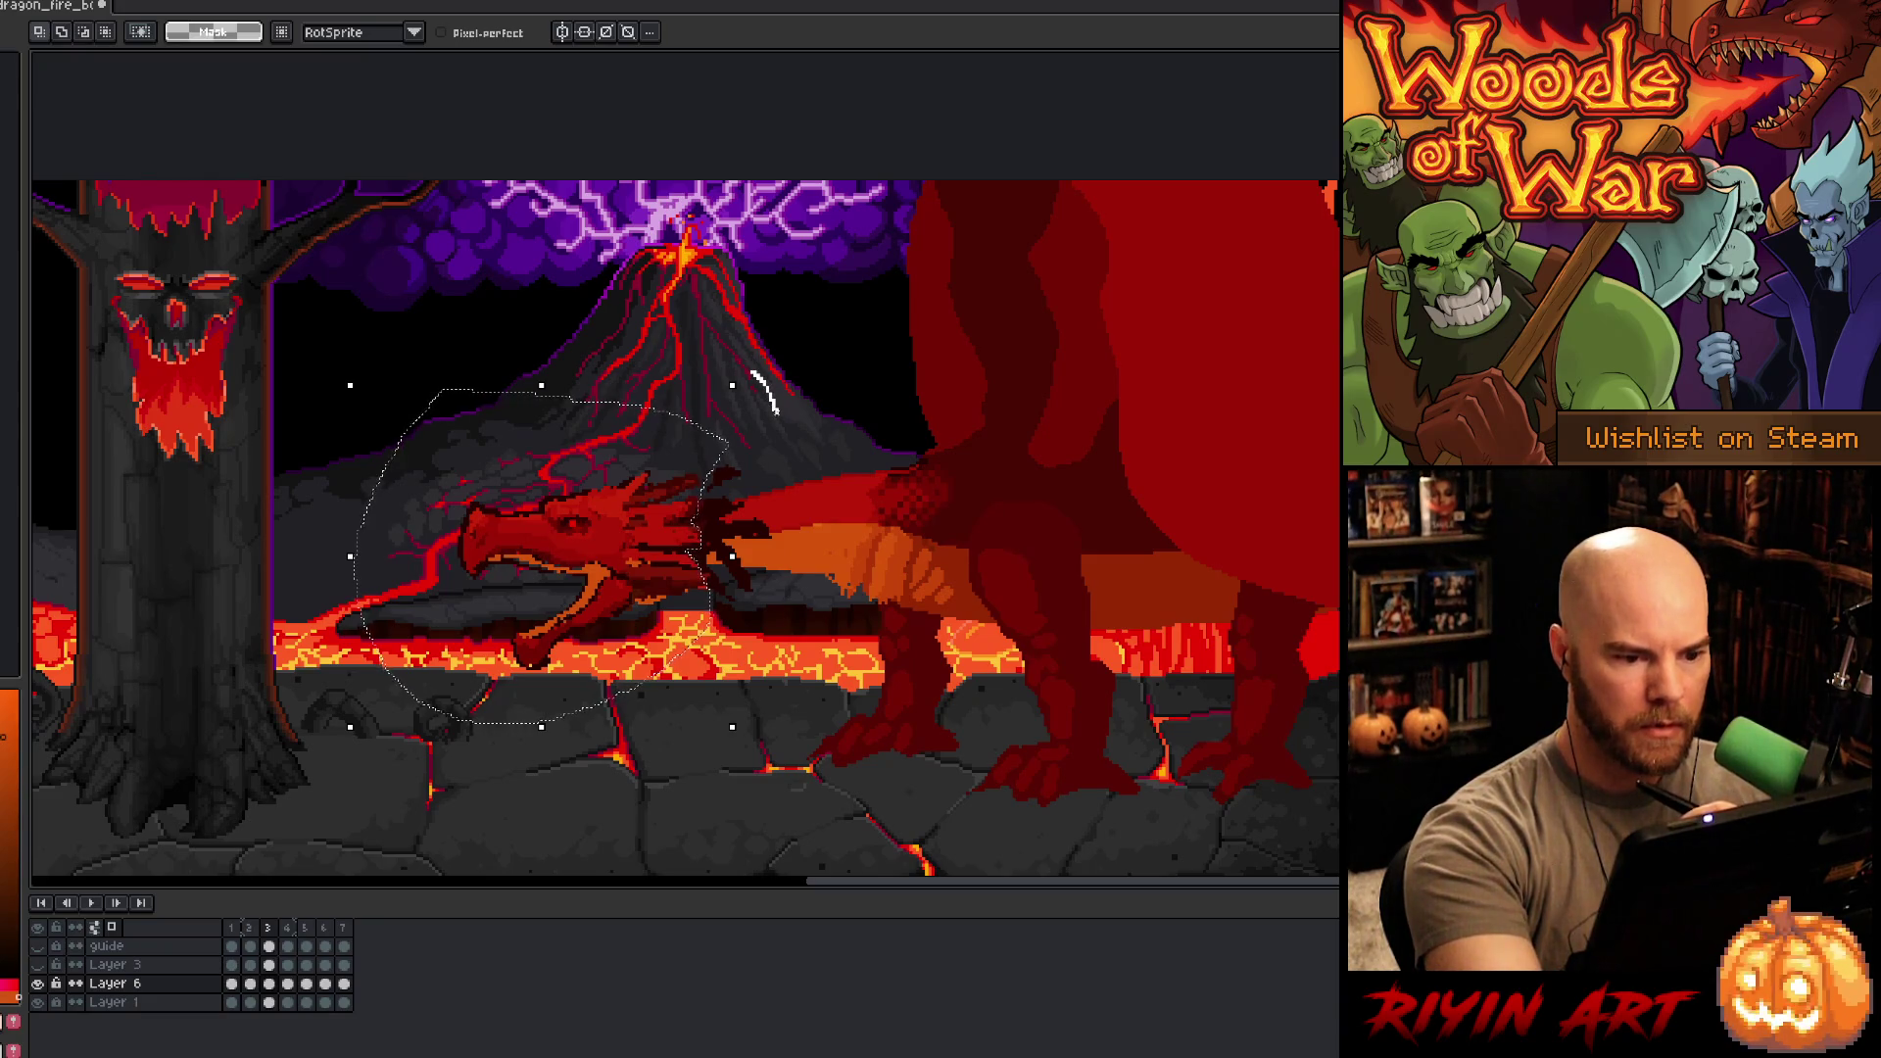
drag(774, 411, 776, 418)
key(ctrl+z)
key(ctrl+z)
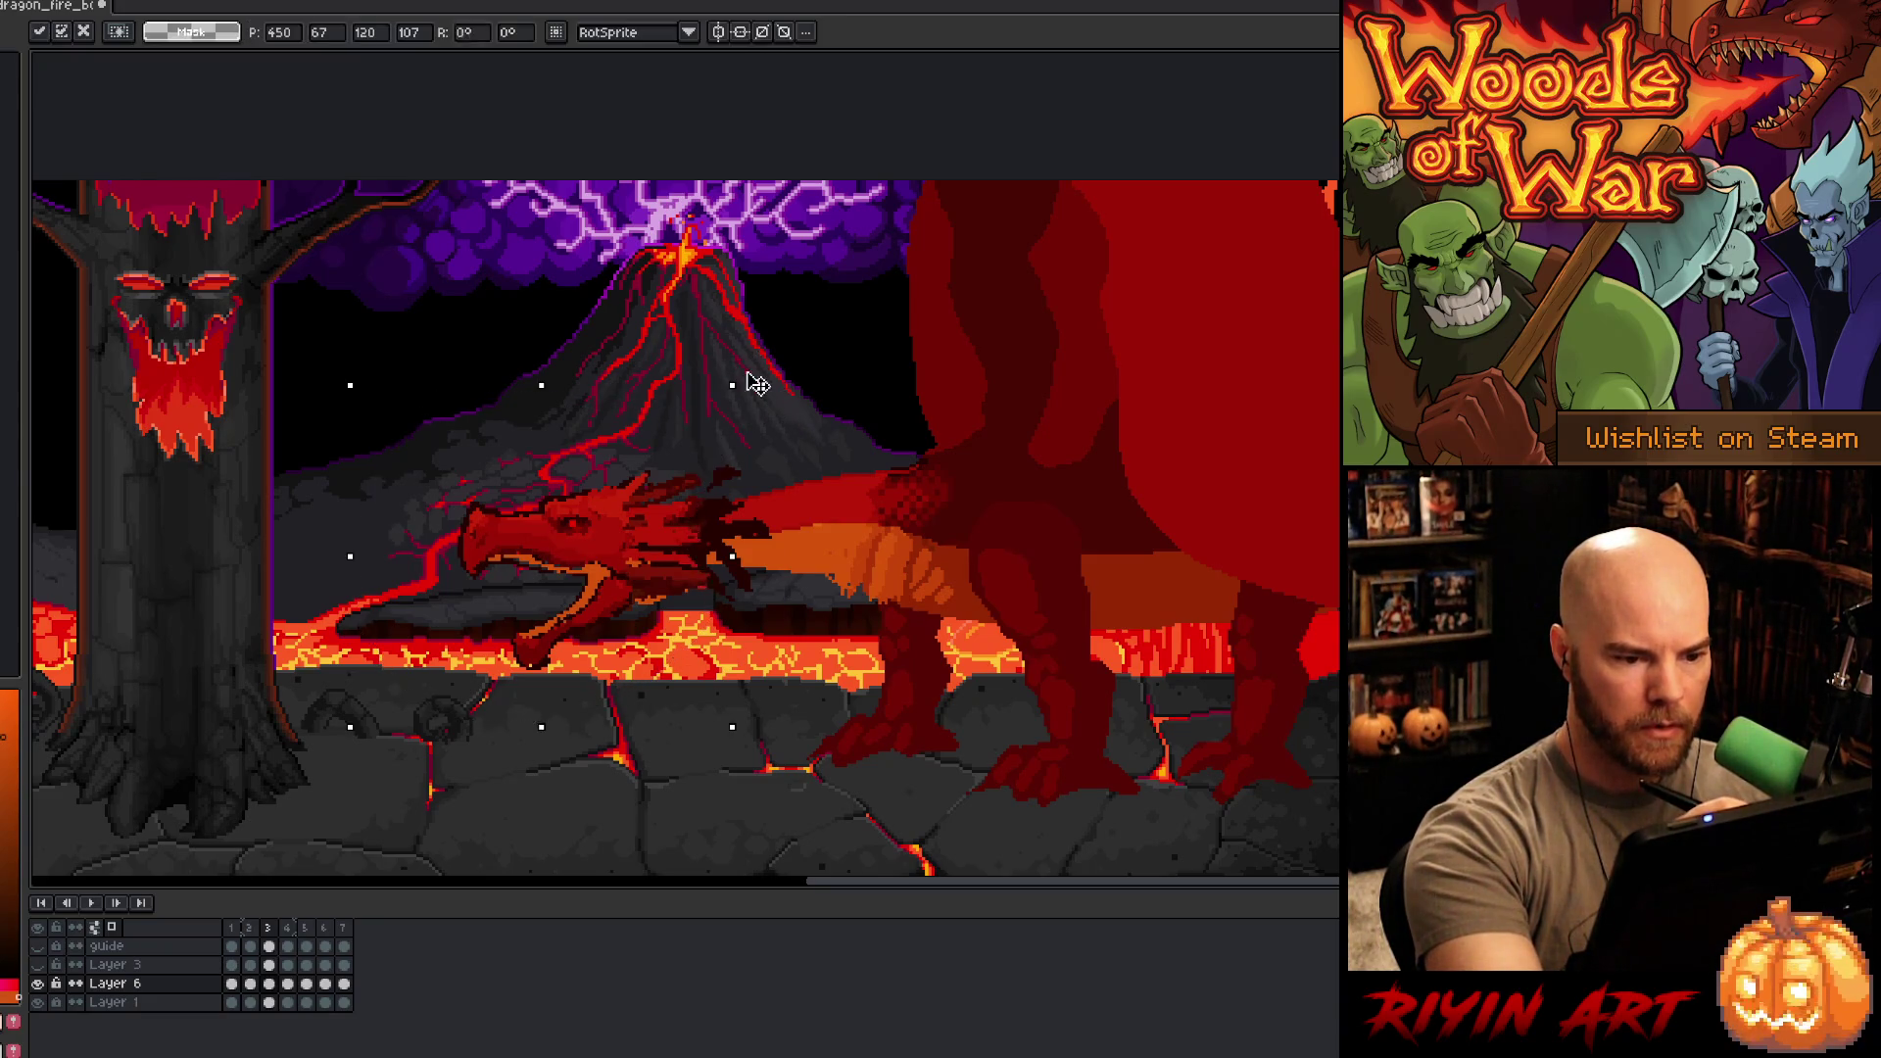
drag(647, 552, 641, 505)
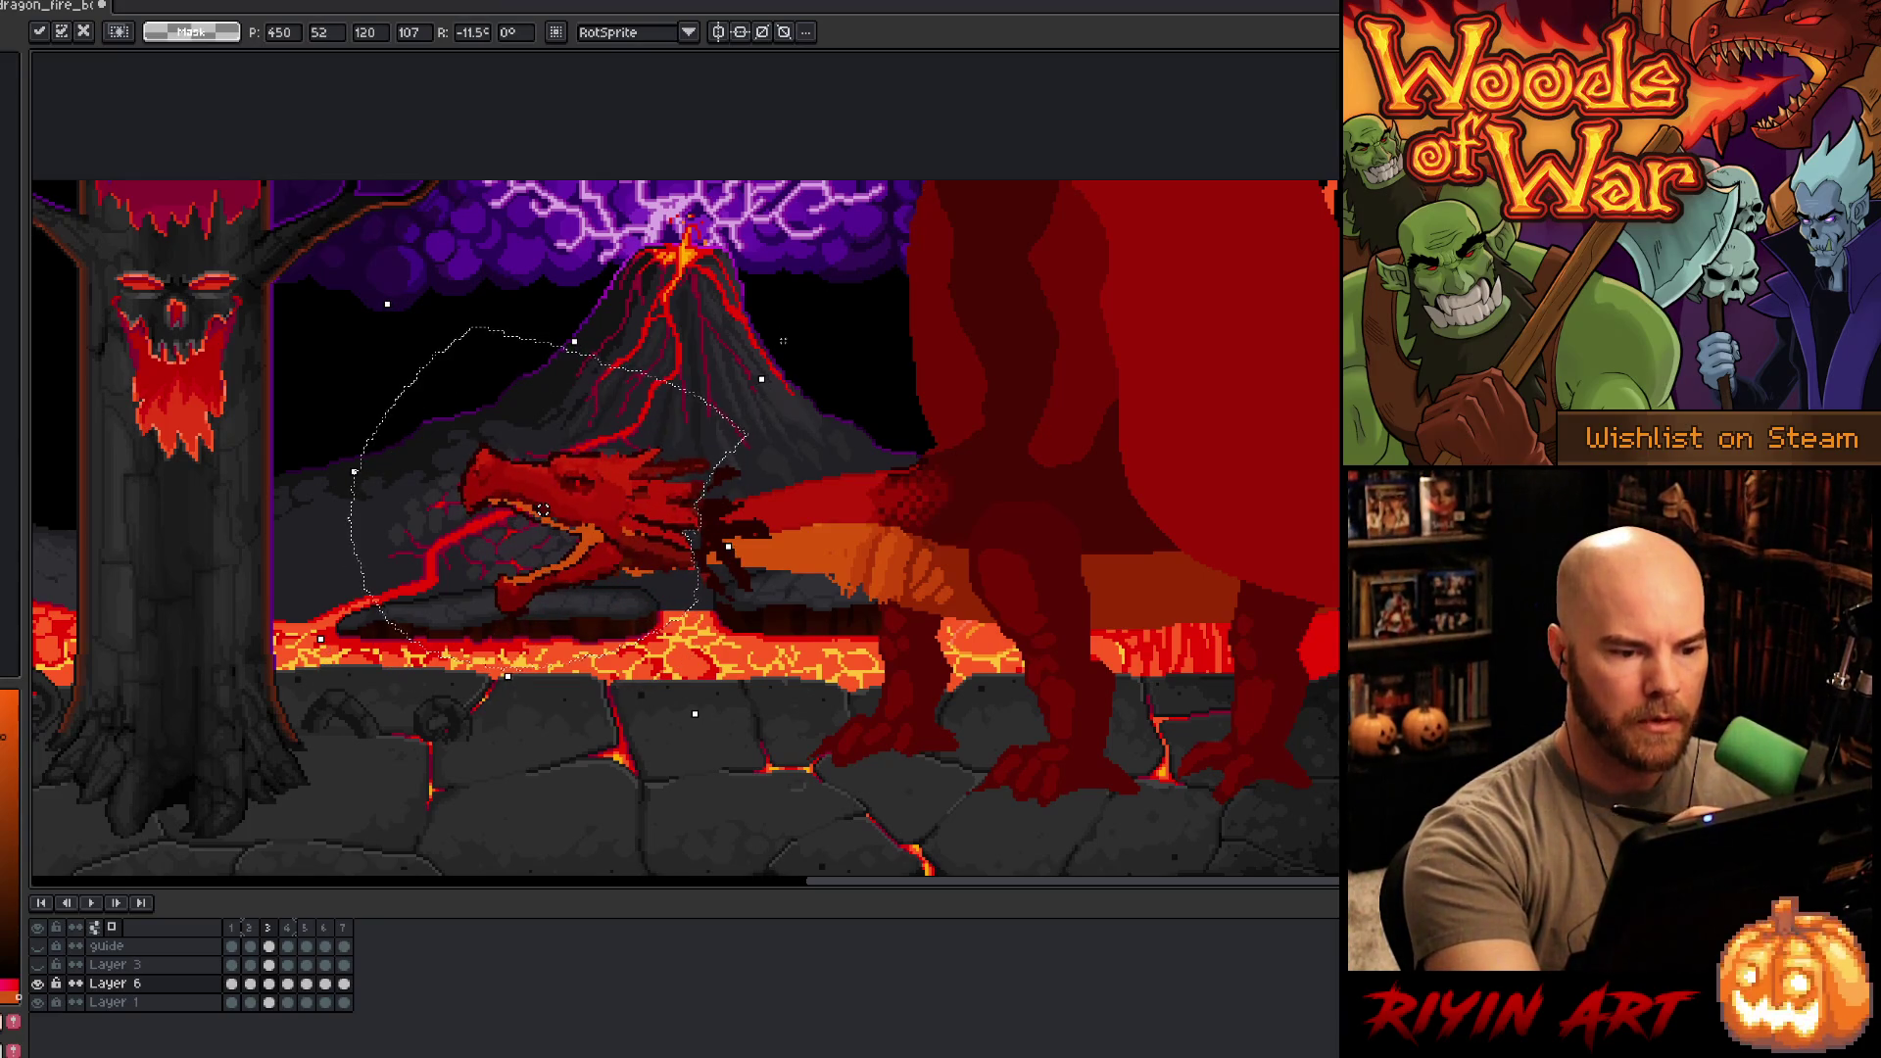
click(784, 377)
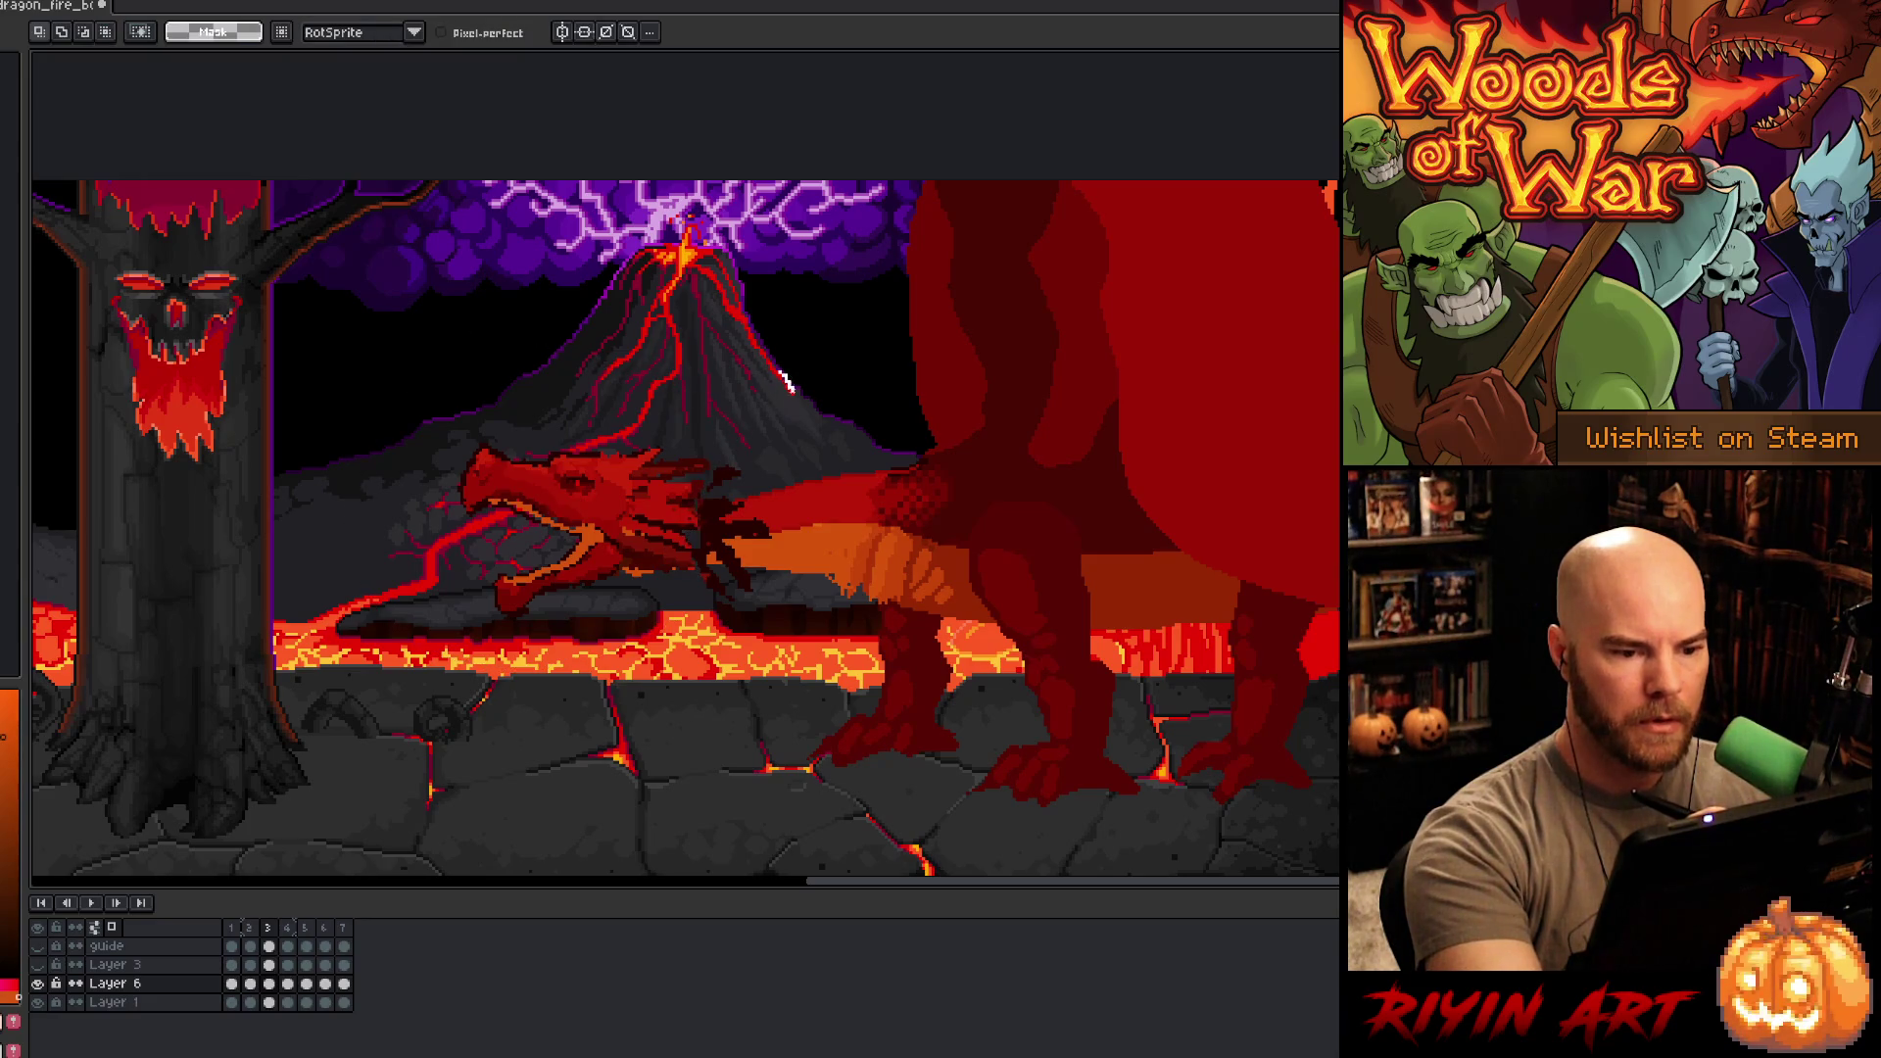
- Reselect the head, rotate it up about 7.9°, nudge it left, and commit
key(ctrl+z)
drag(770, 321, 785, 353)
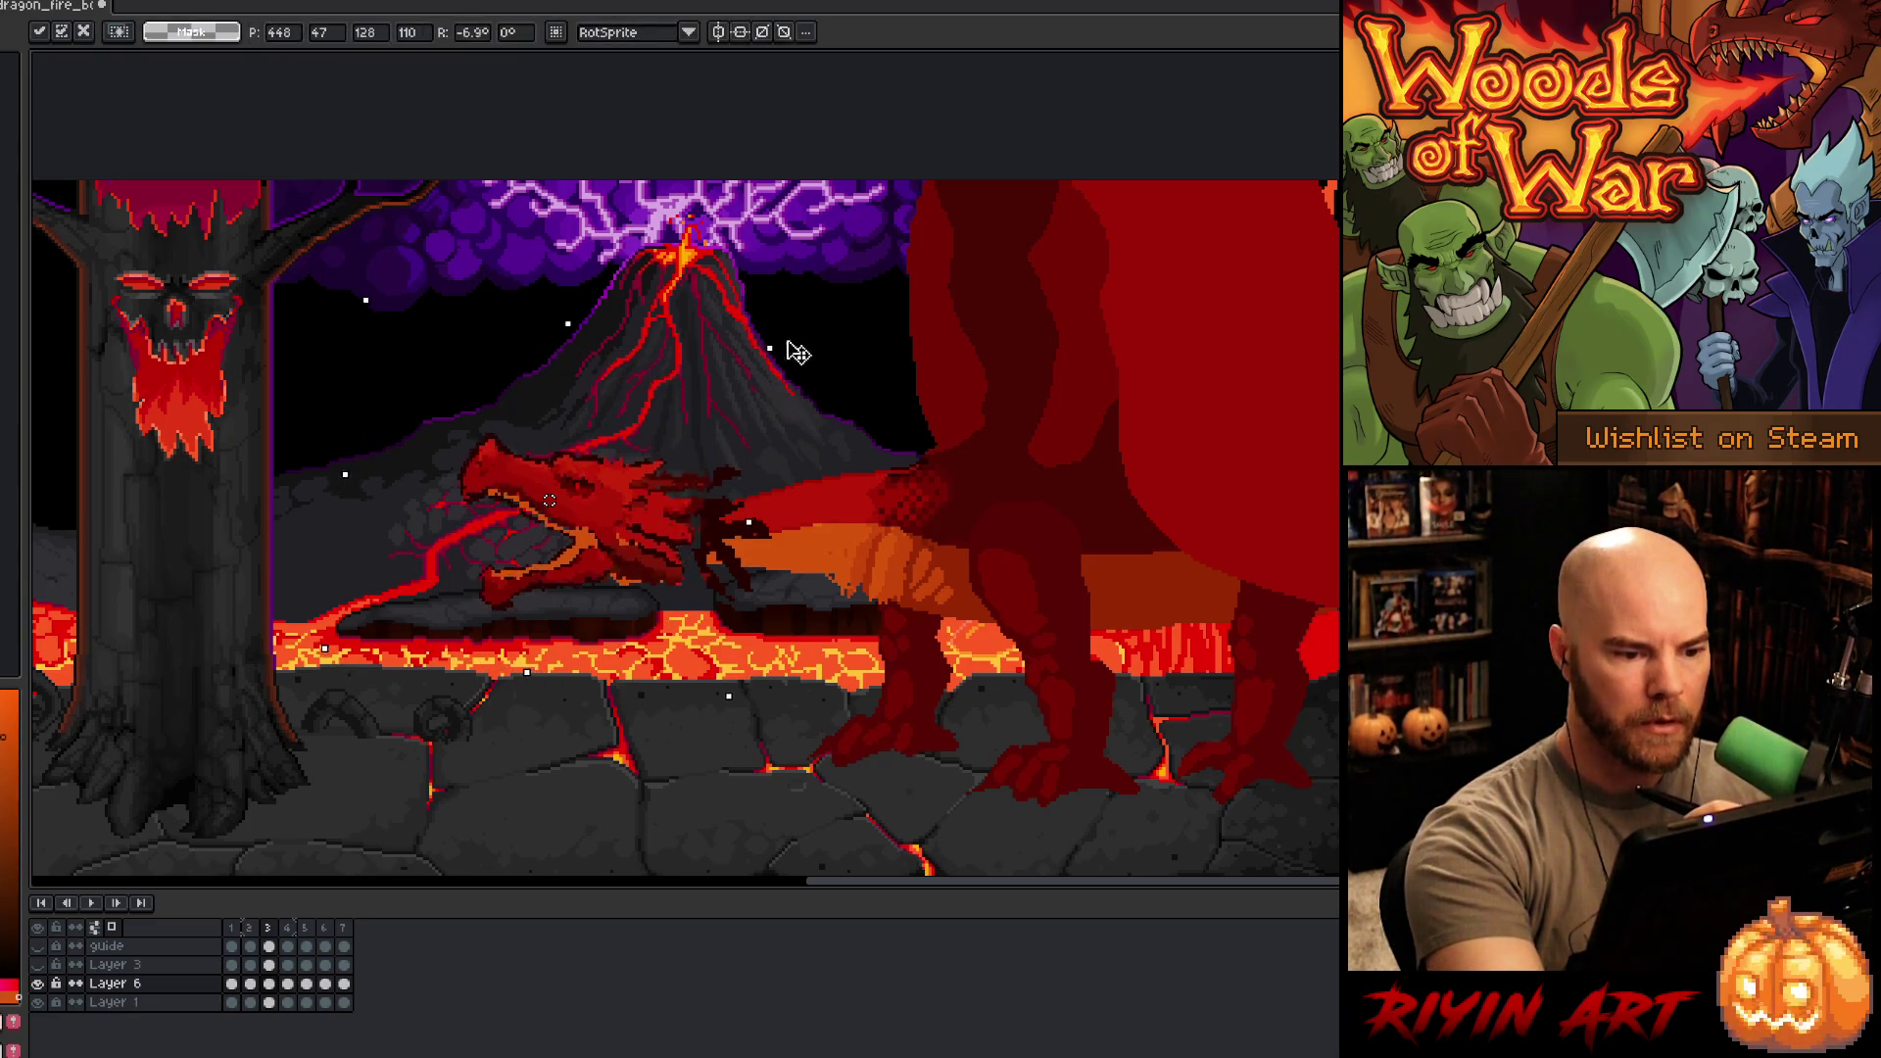
drag(705, 466, 682, 489)
key(Left)
key(Left)
key(Left)
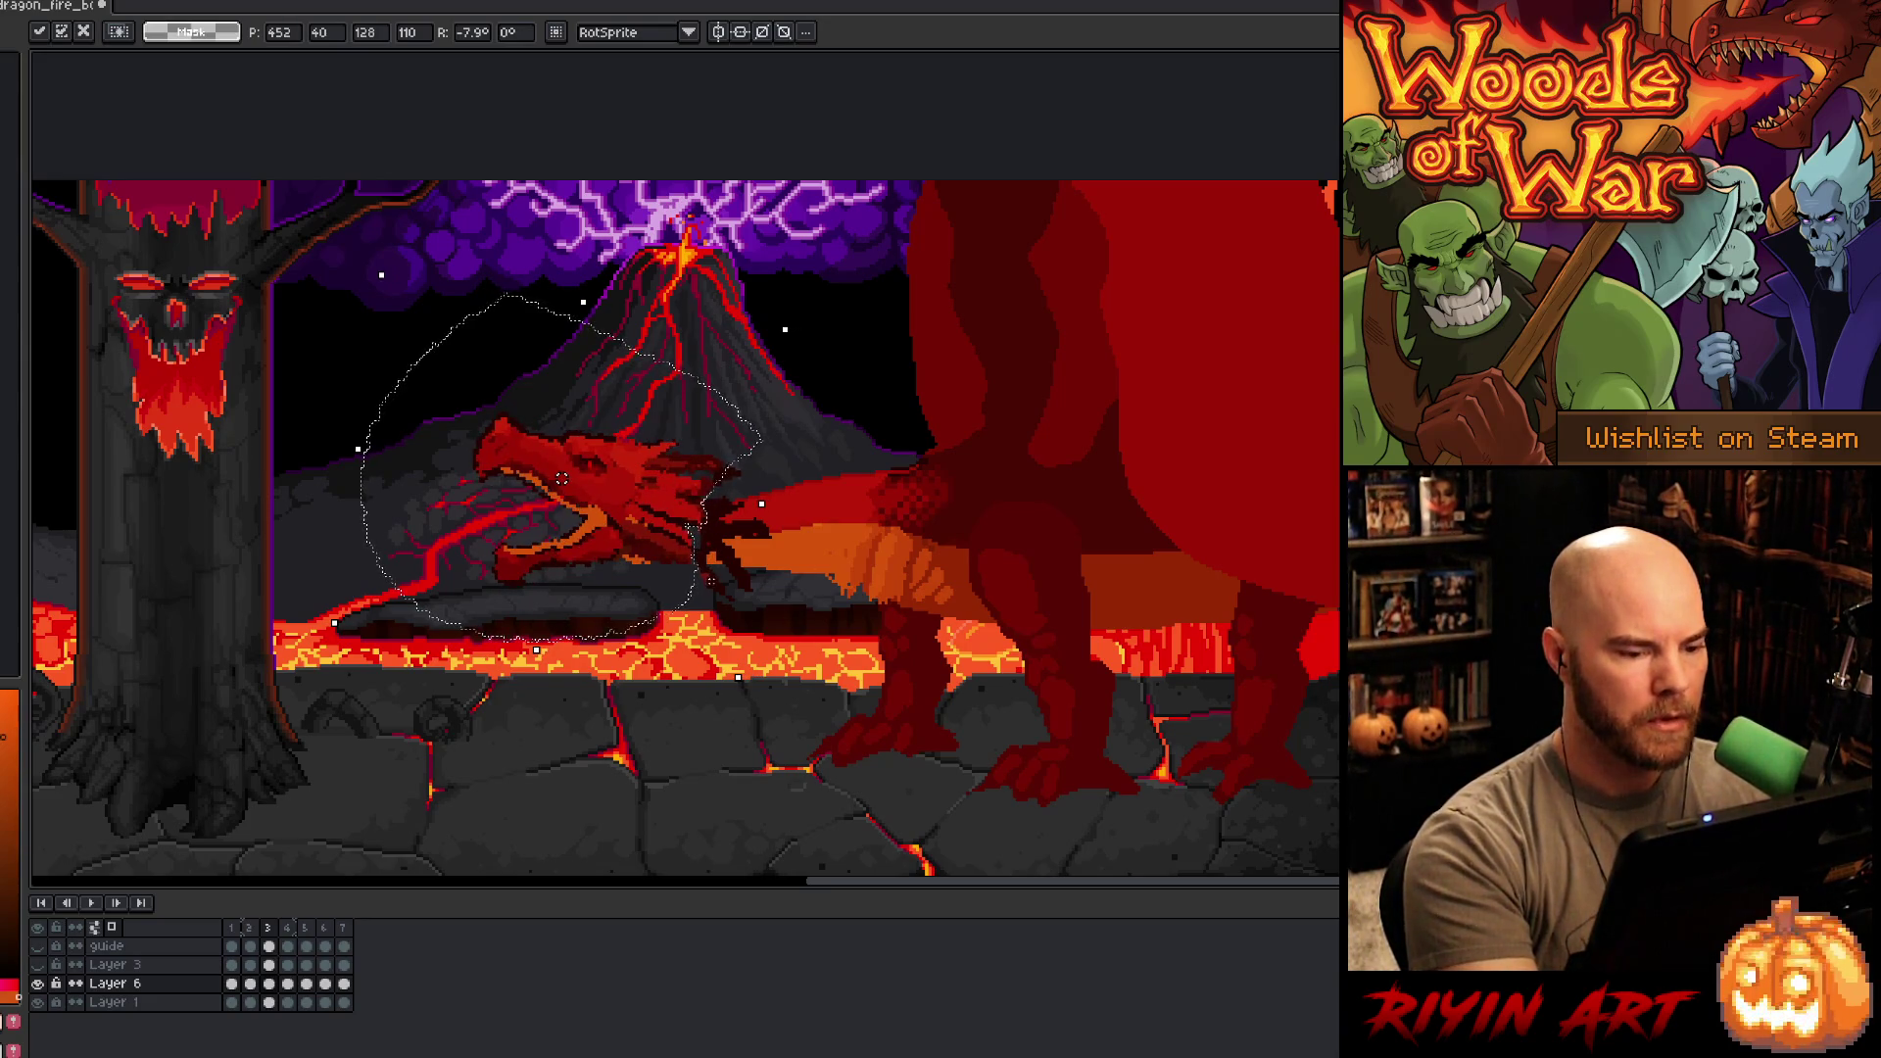
key(ctrl+d)
- With the Pencil, sample the dragon's dark red and paint over the head-neck joint
key(b)
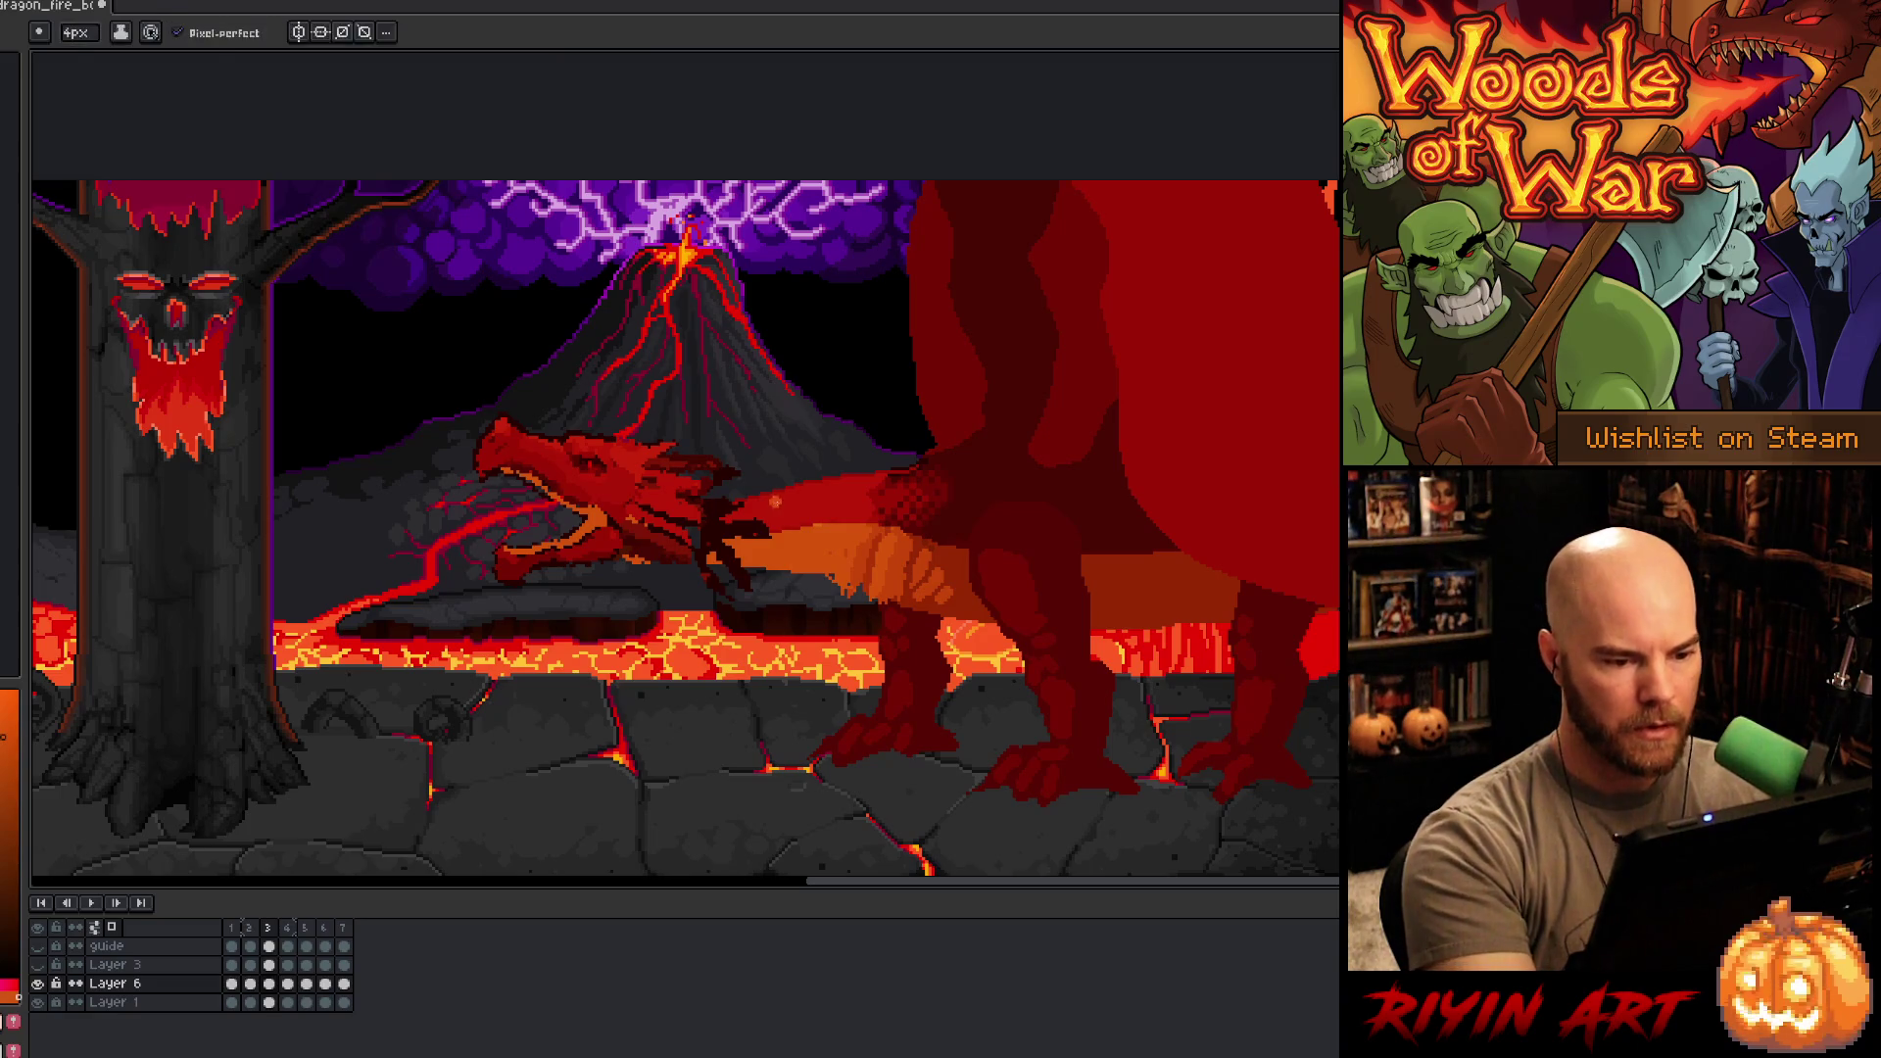
alt+click(764, 497)
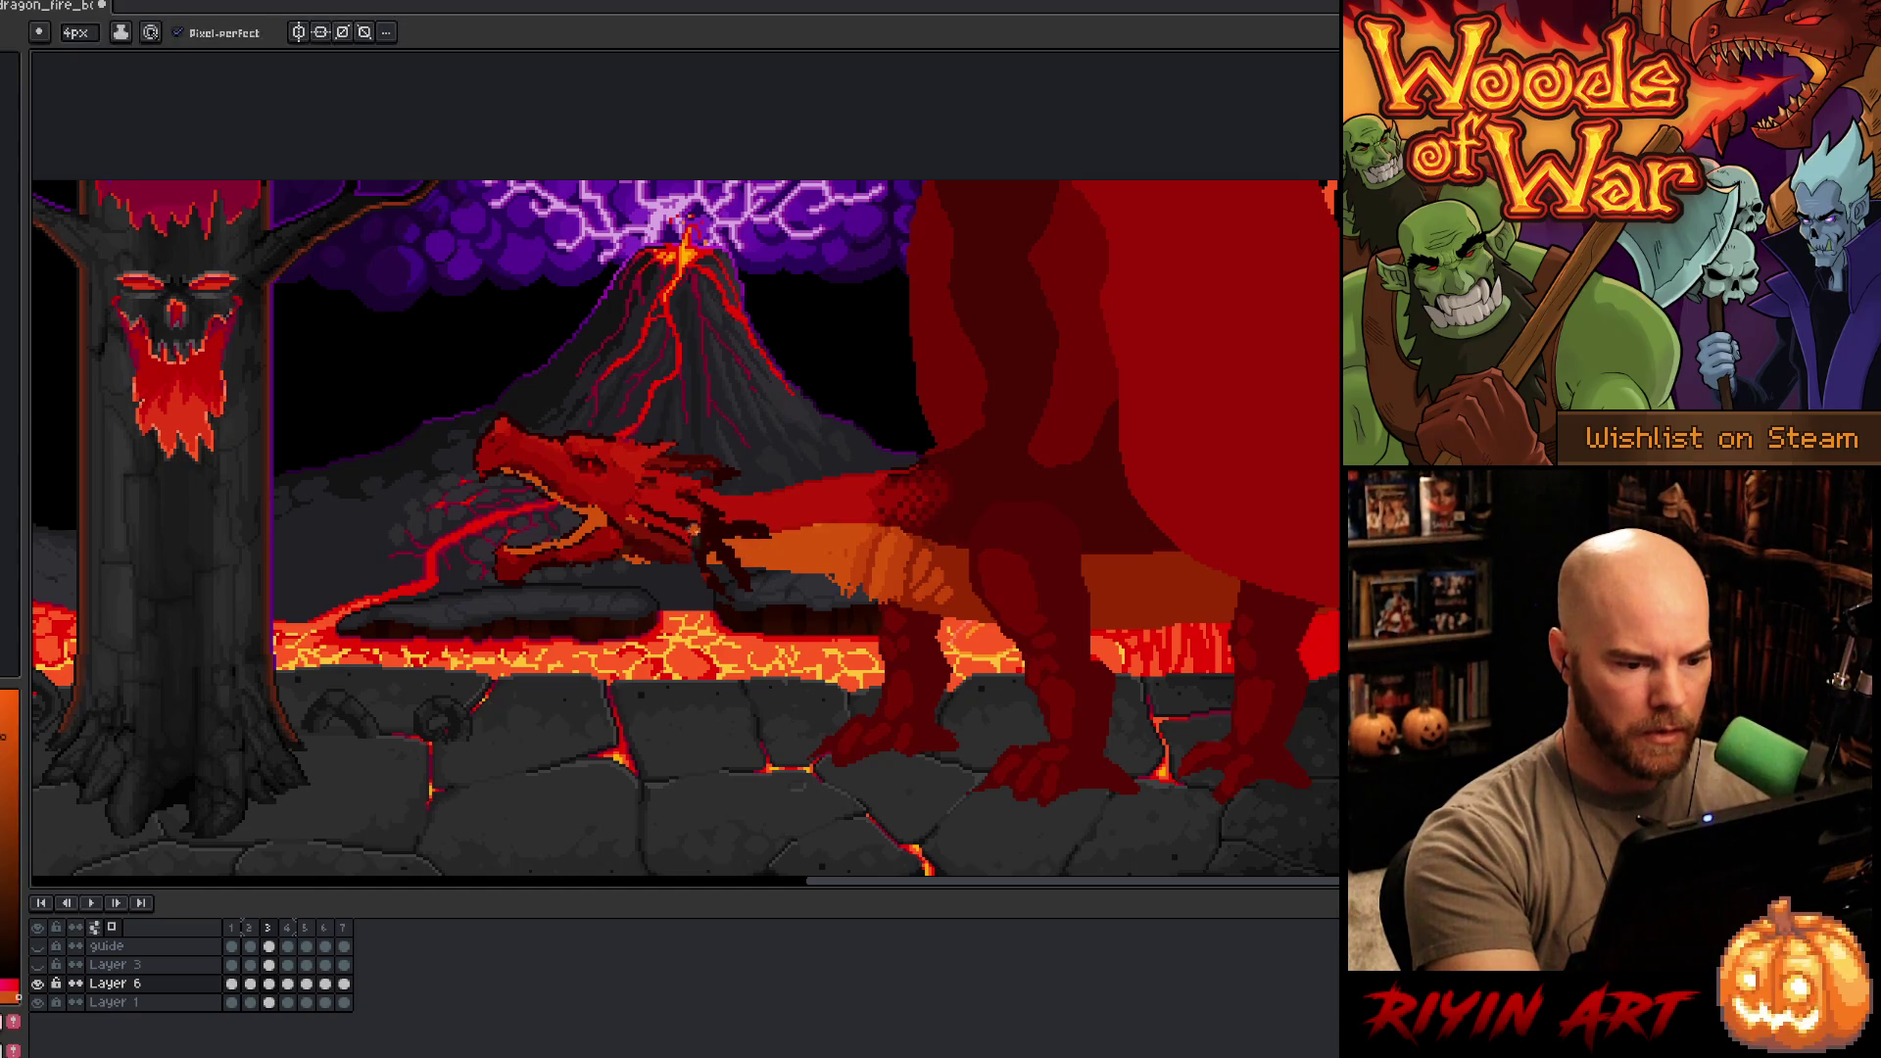
alt+click(696, 534)
mouse_move(694, 497)
mouse_down()
mouse_move(754, 483)
mouse_move(783, 519)
mouse_up()
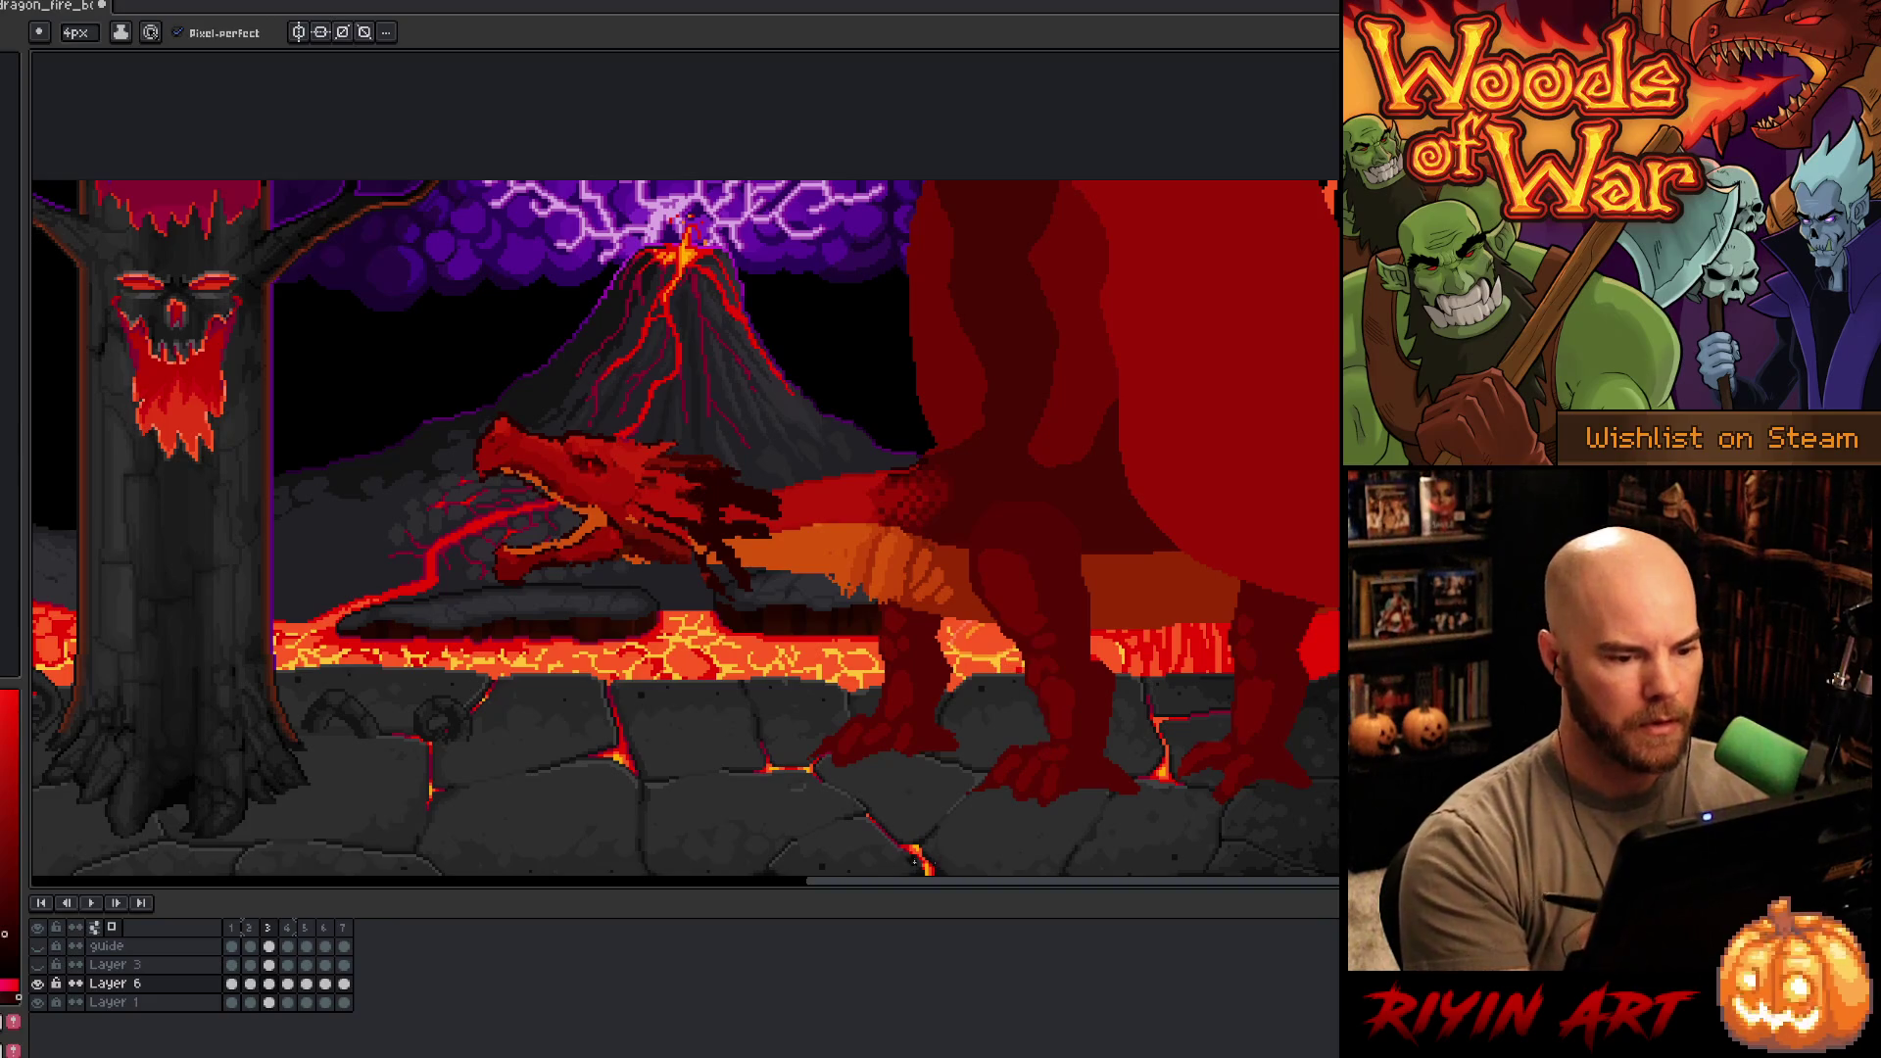
- Step back and forth through frames to compare head poses, ending on frame 4
key(Left)
key(Right)
key(Right)
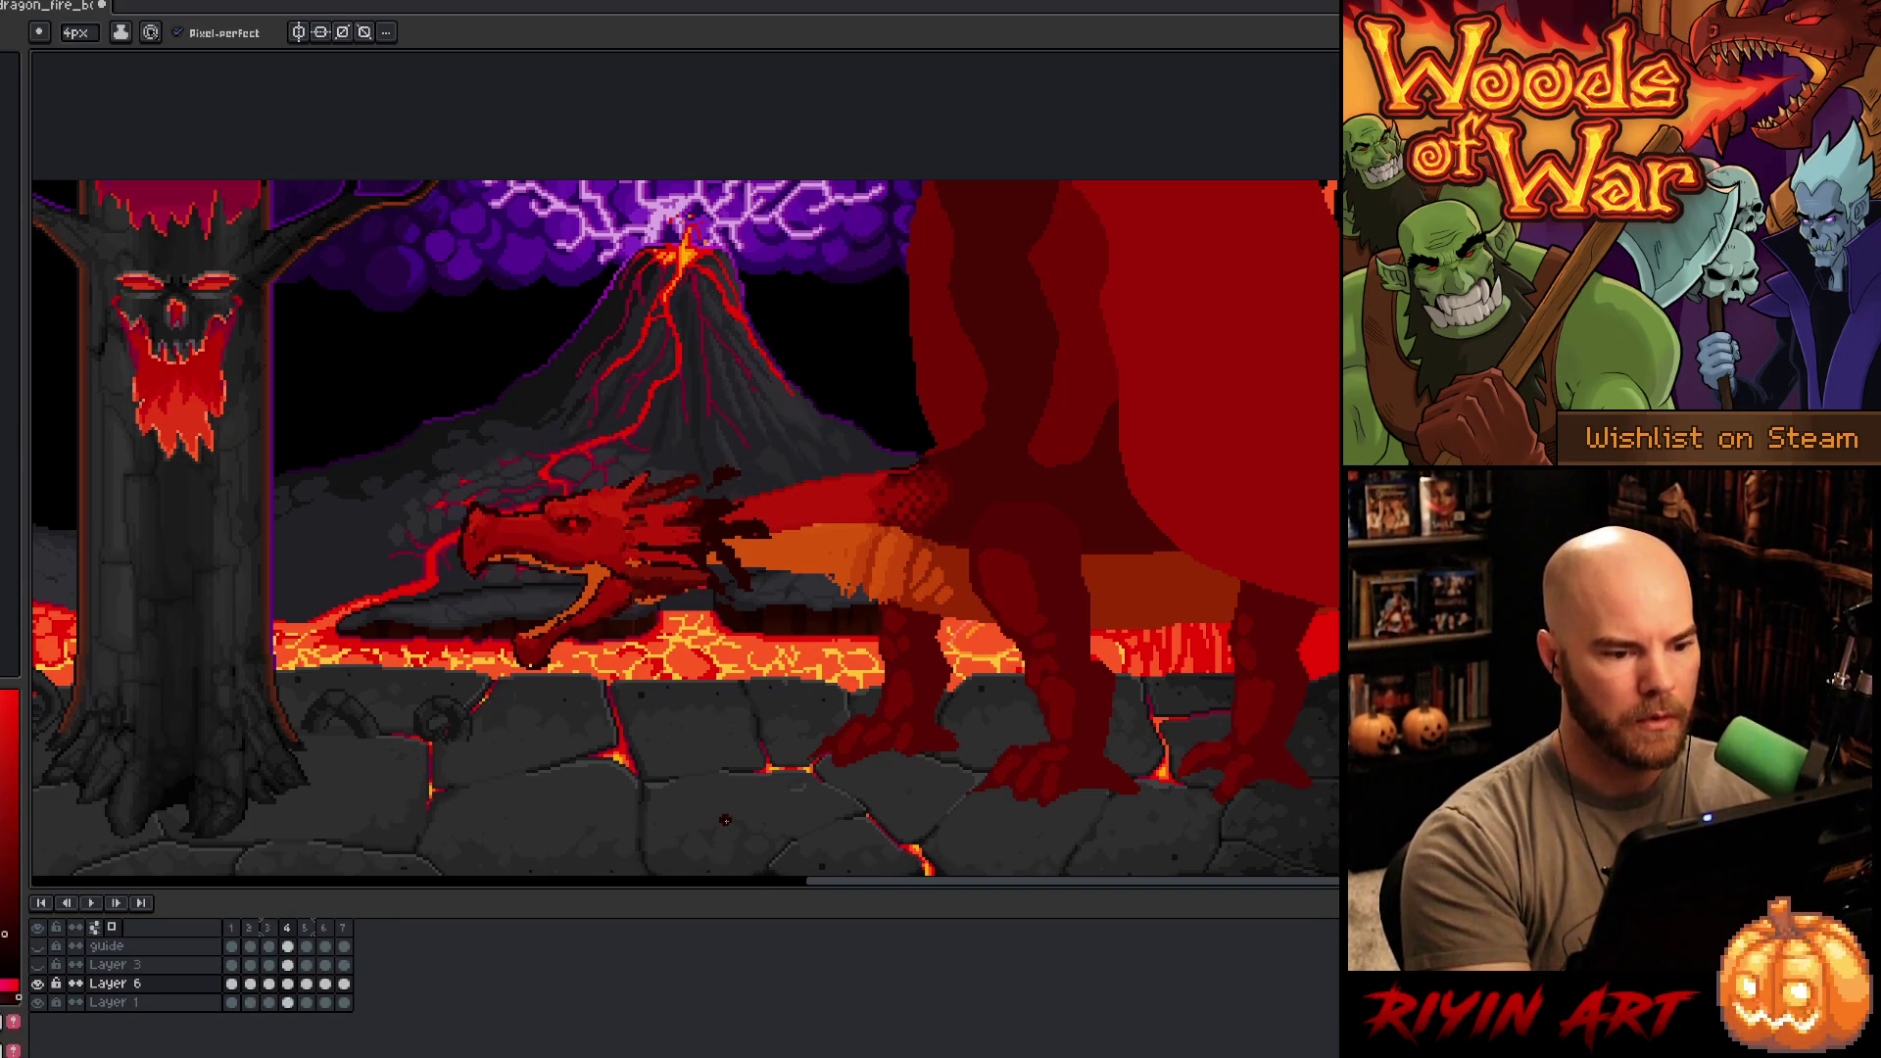
key(Right)
key(Left)
key(Right)
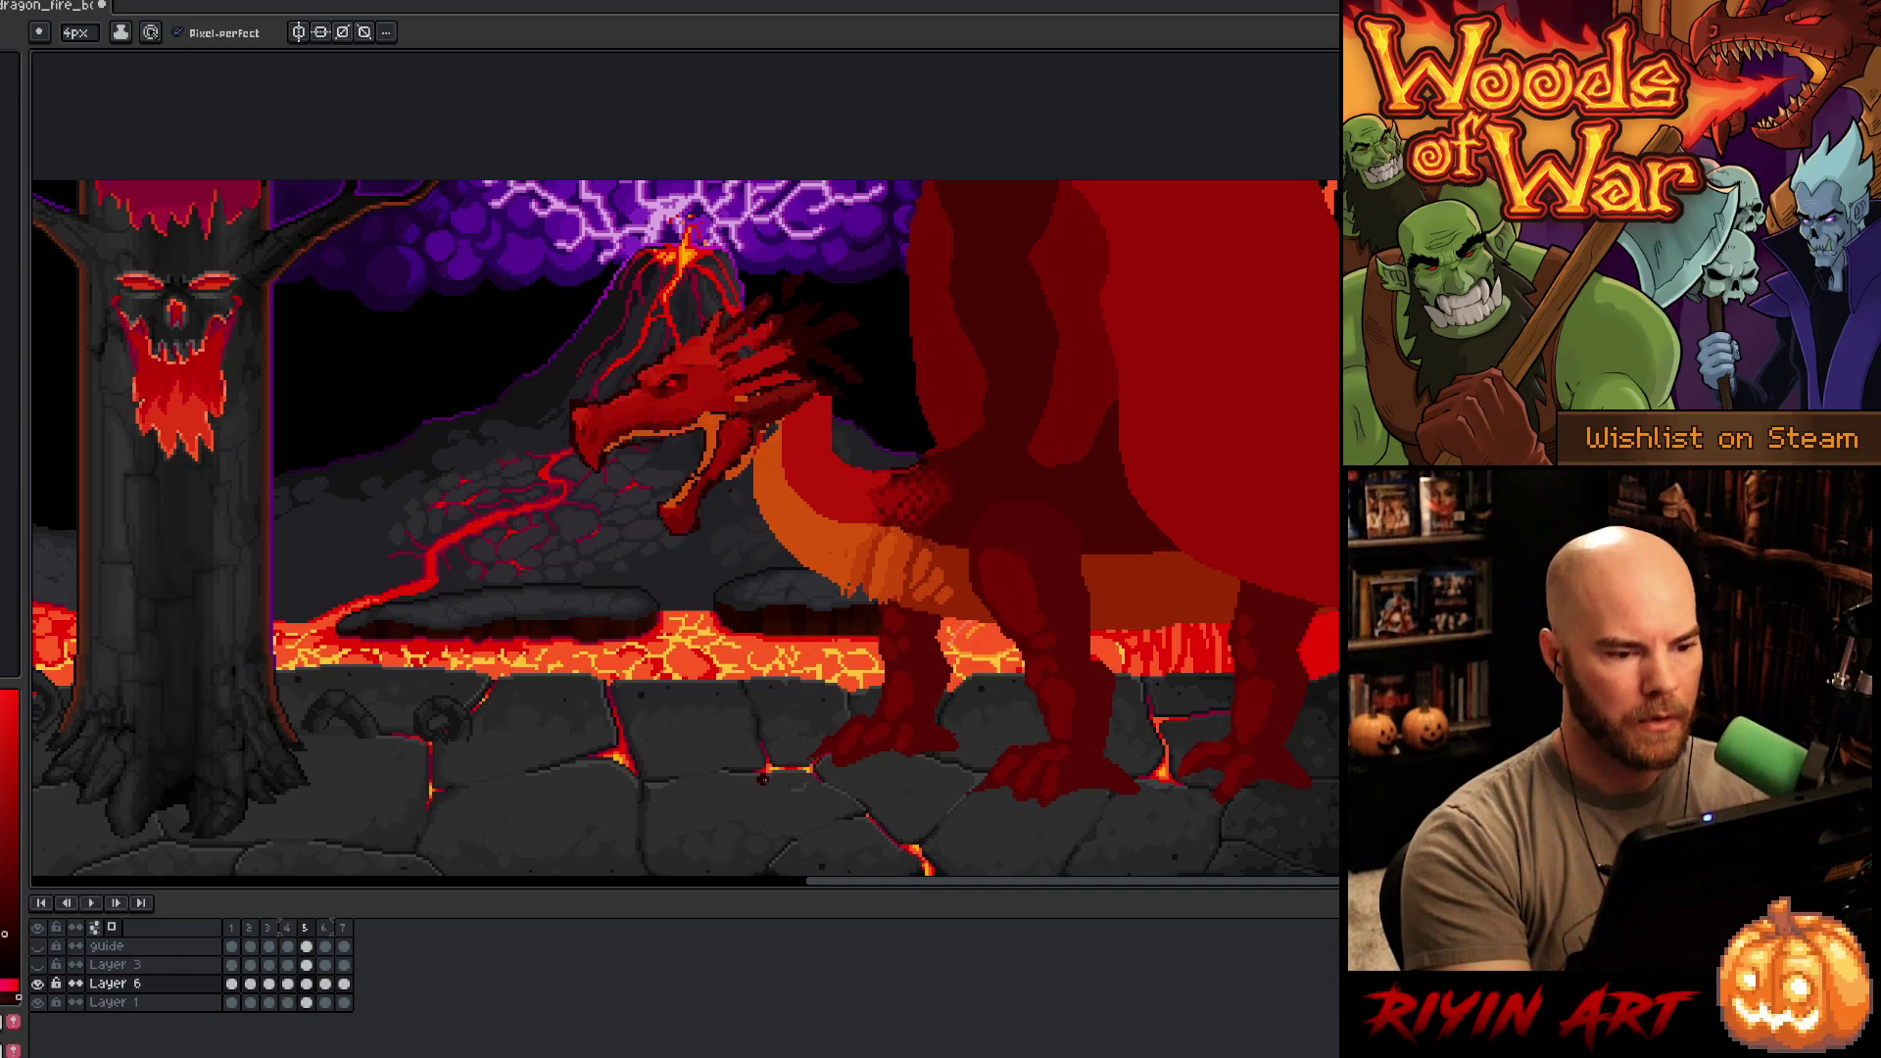
key(Left)
key(Left)
key(Right)
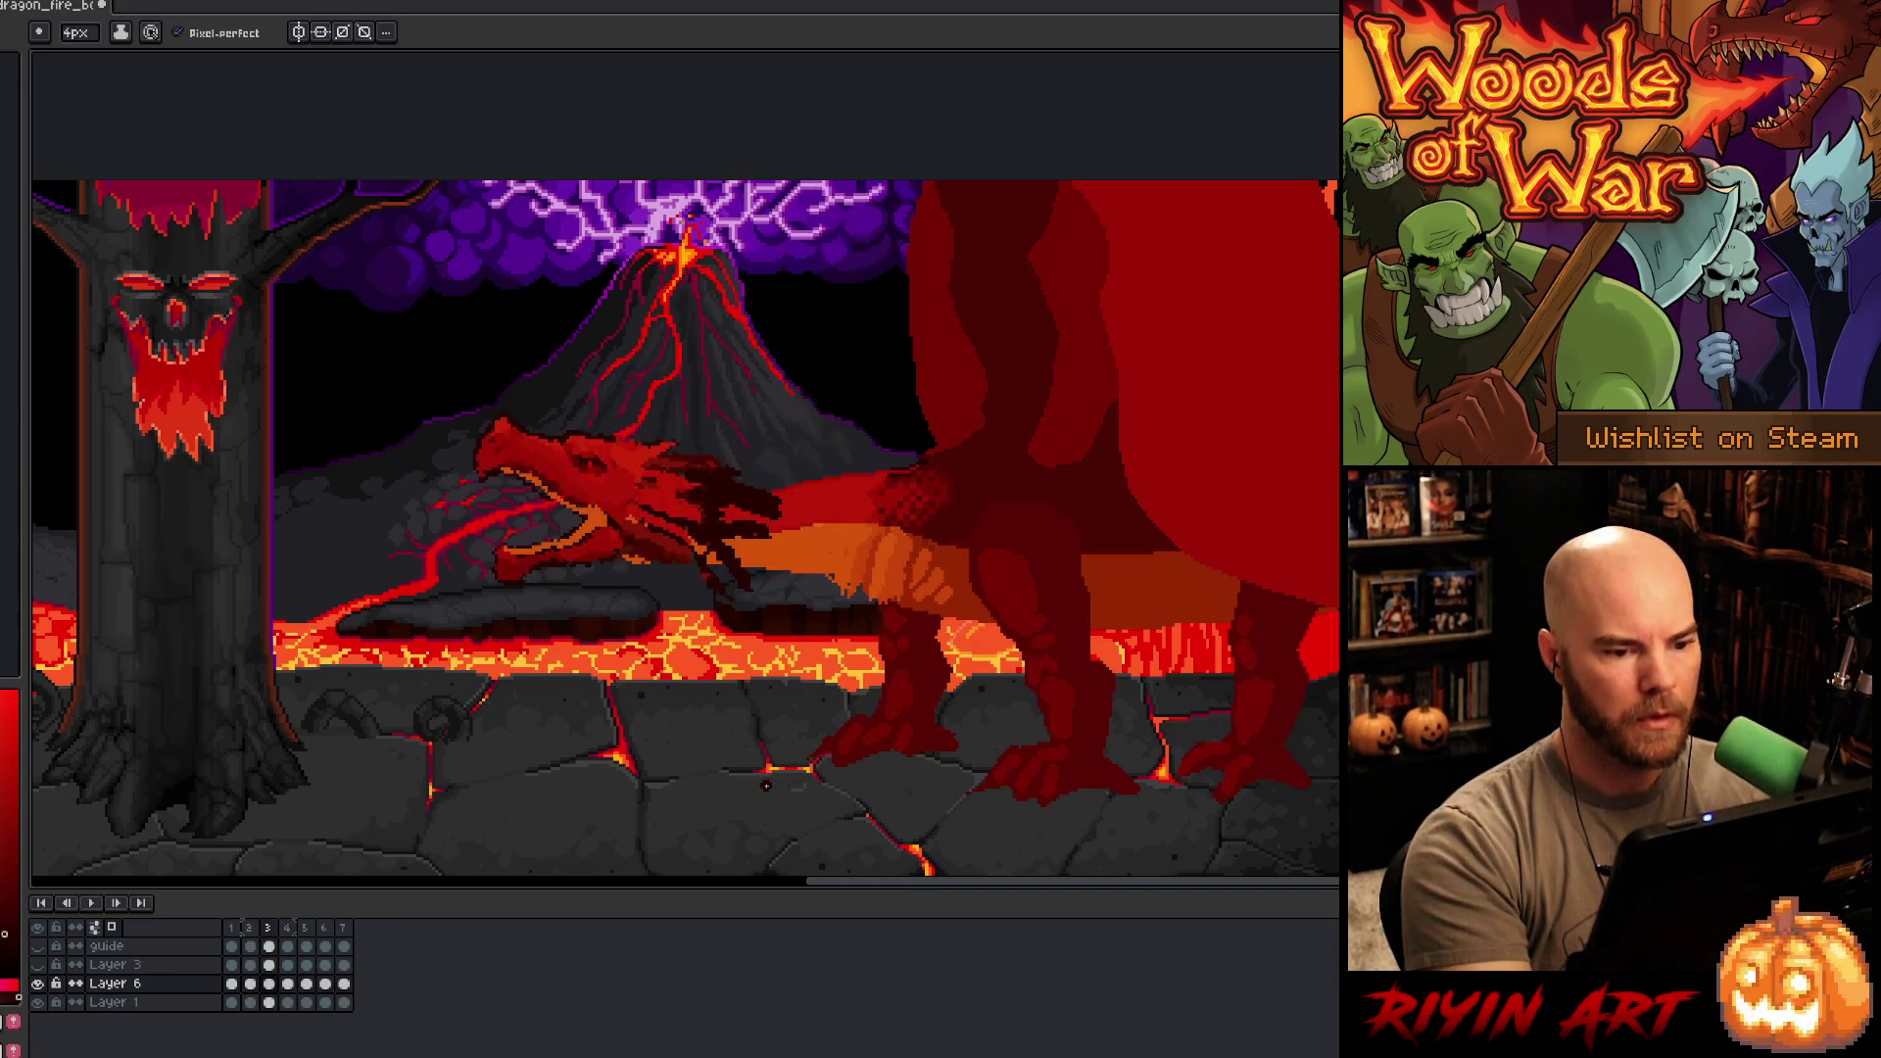
key(Right)
key(Left)
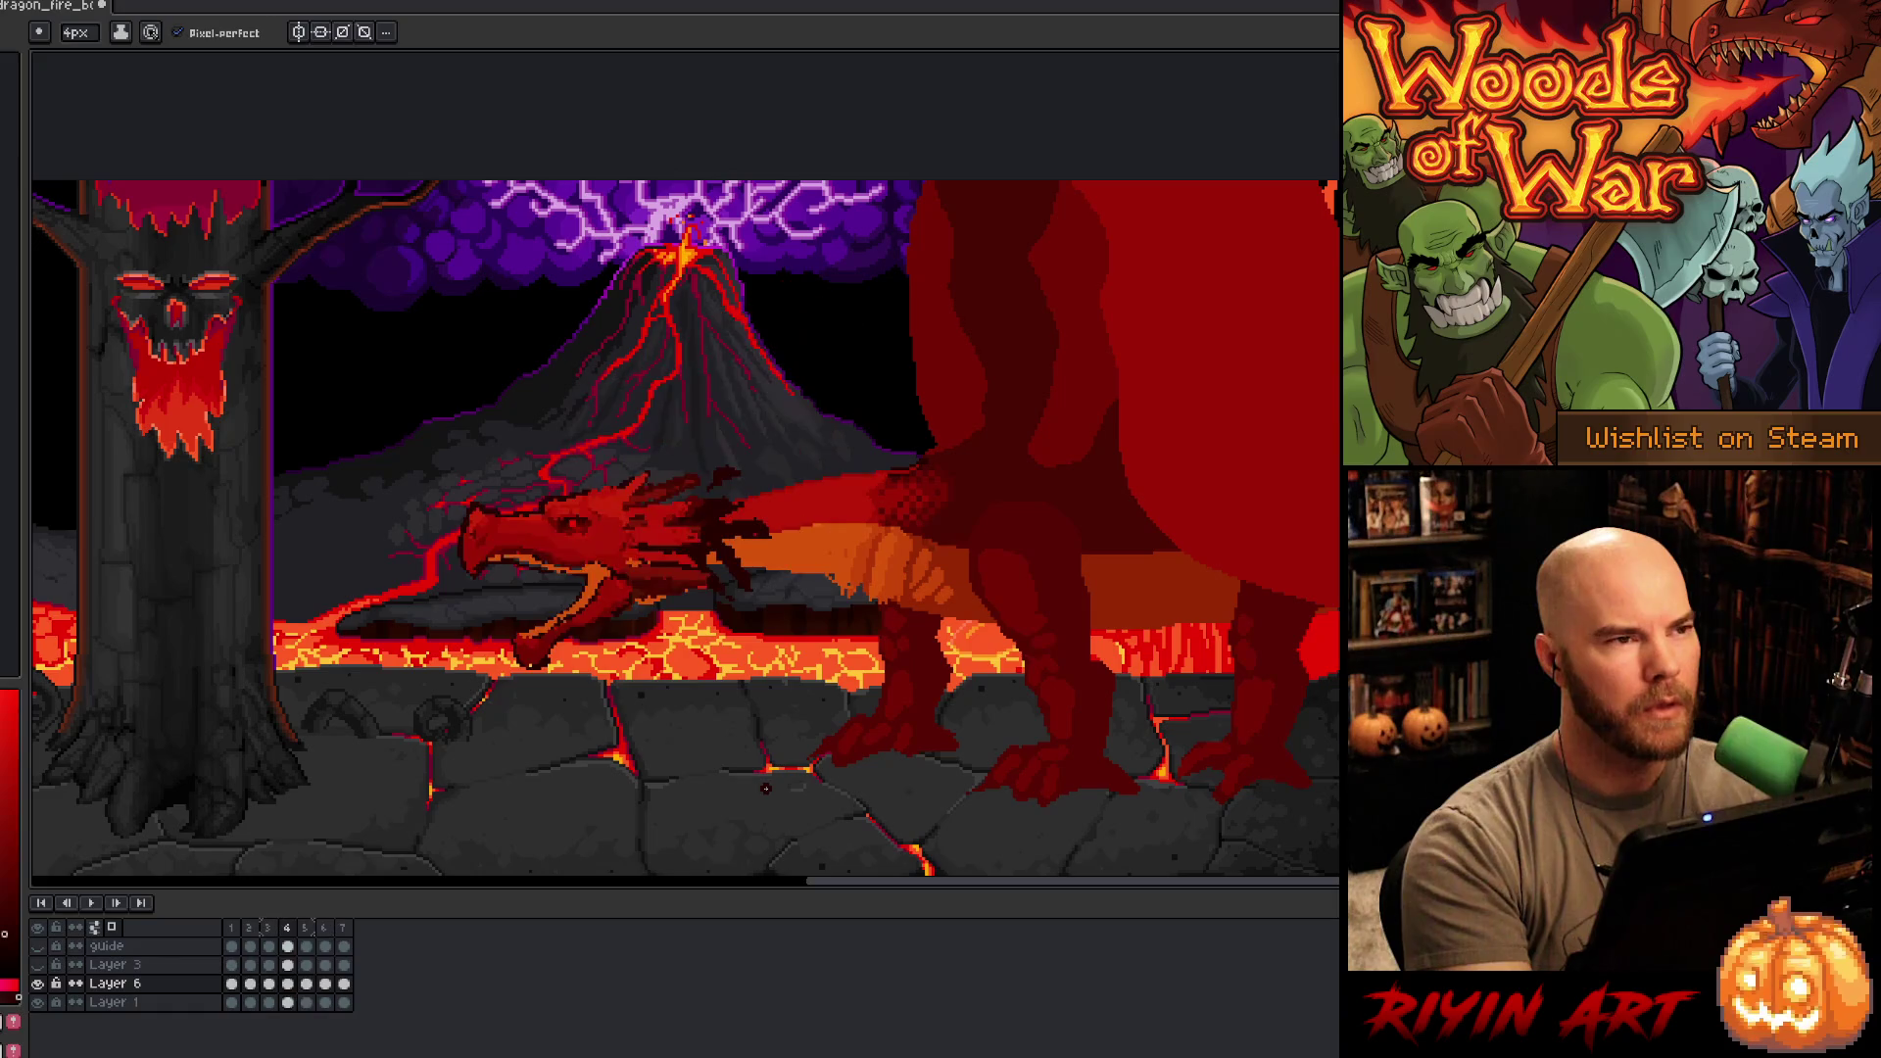
key(Right)
key(Right)
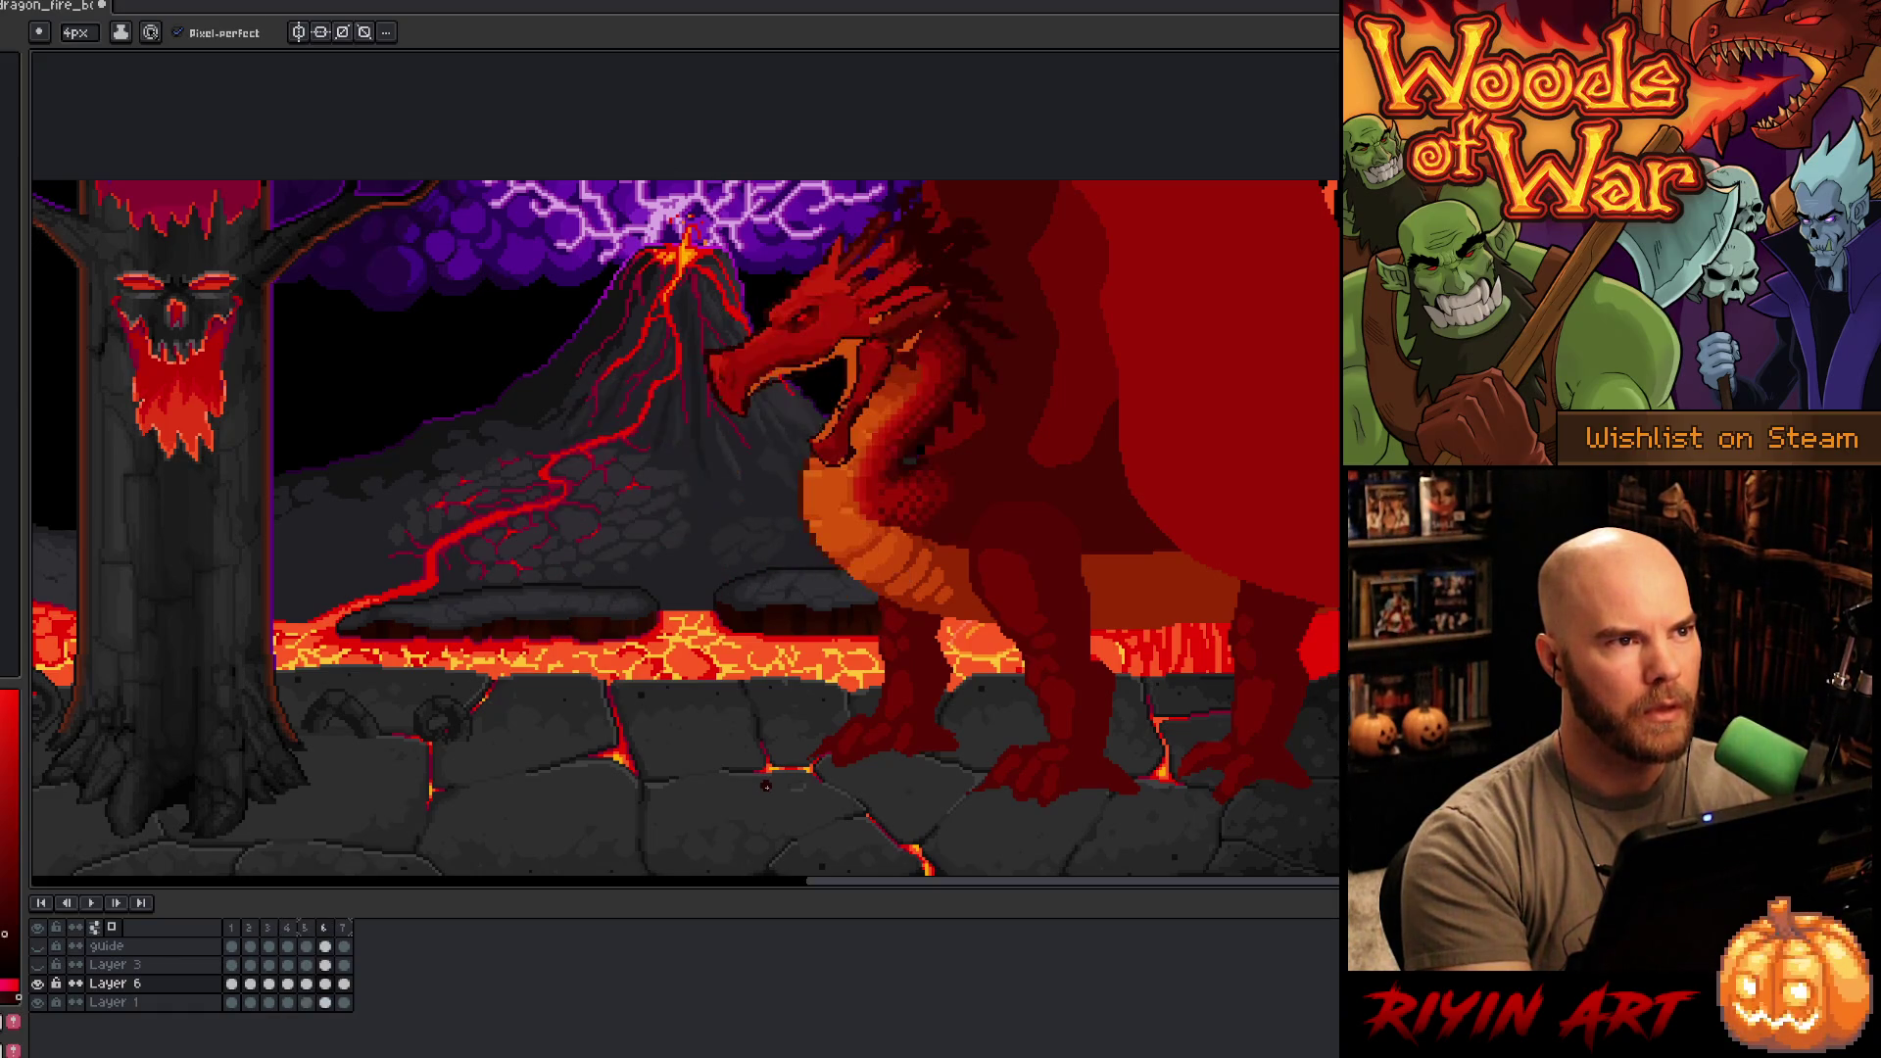
key(Left)
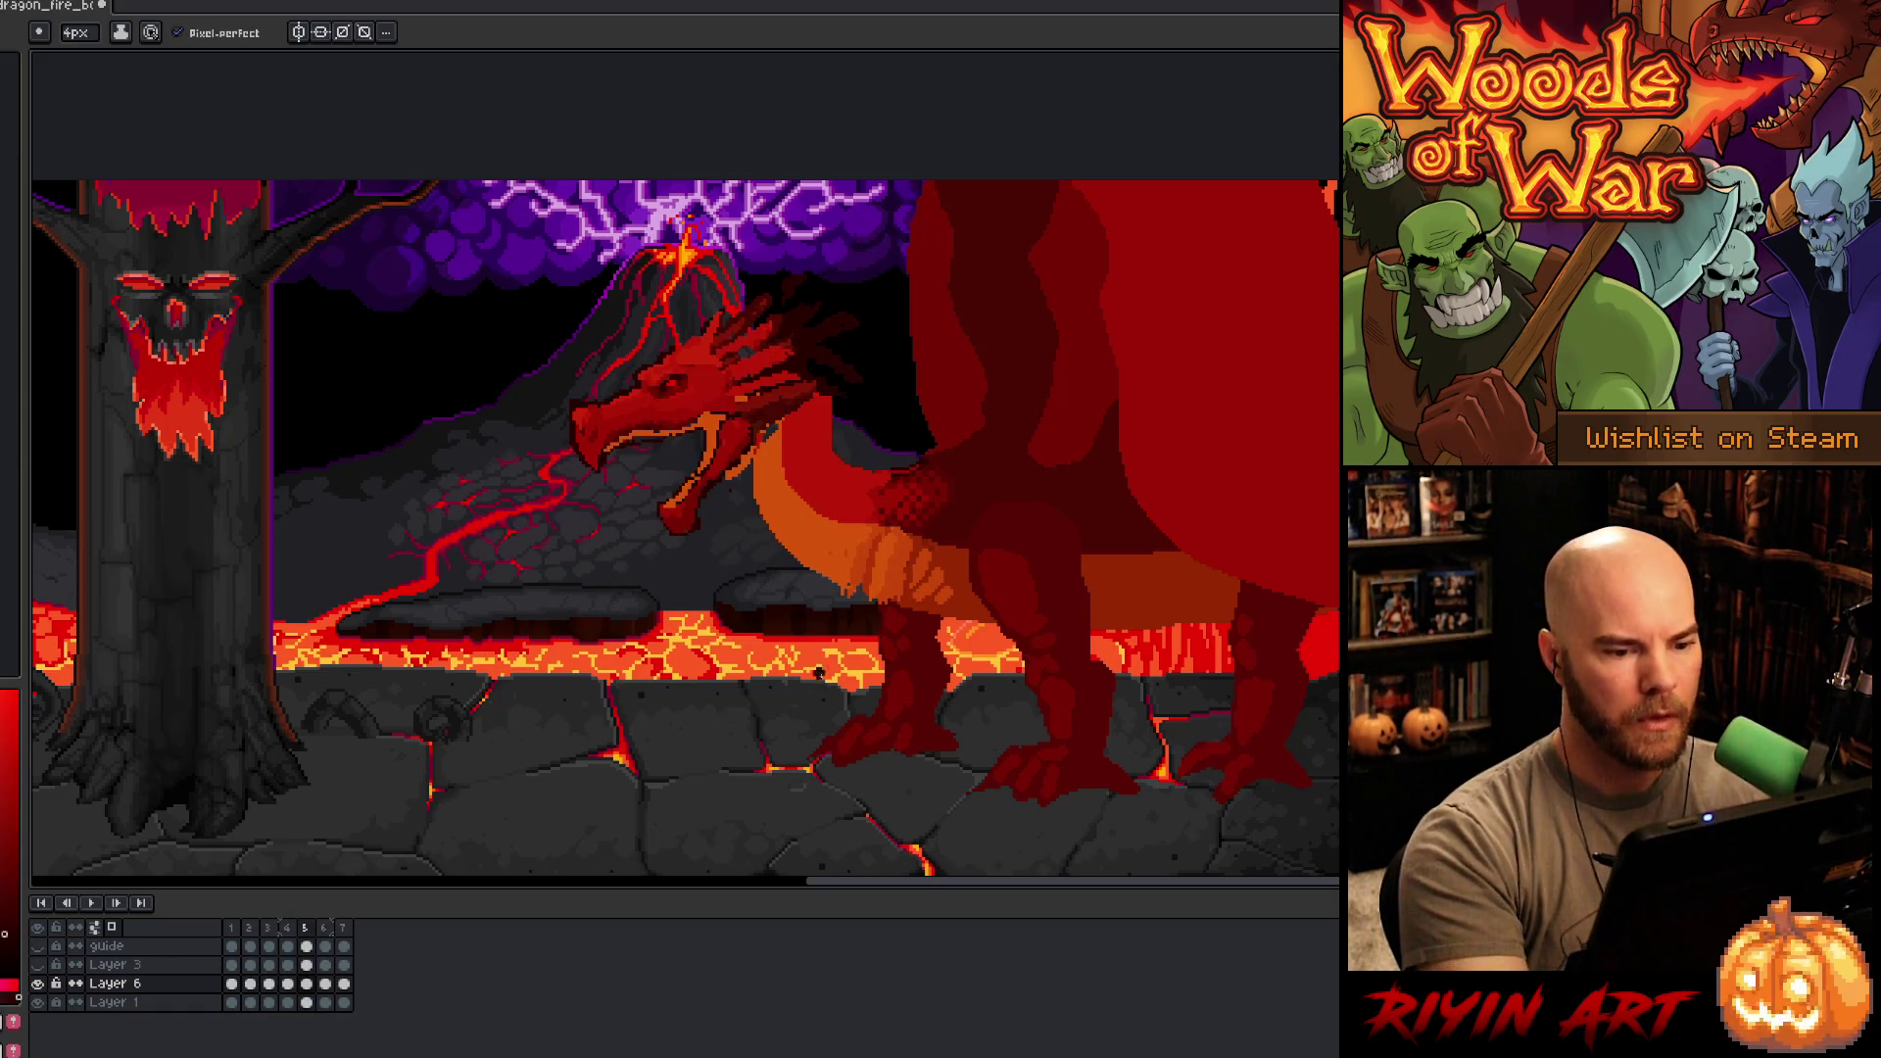
key(Left)
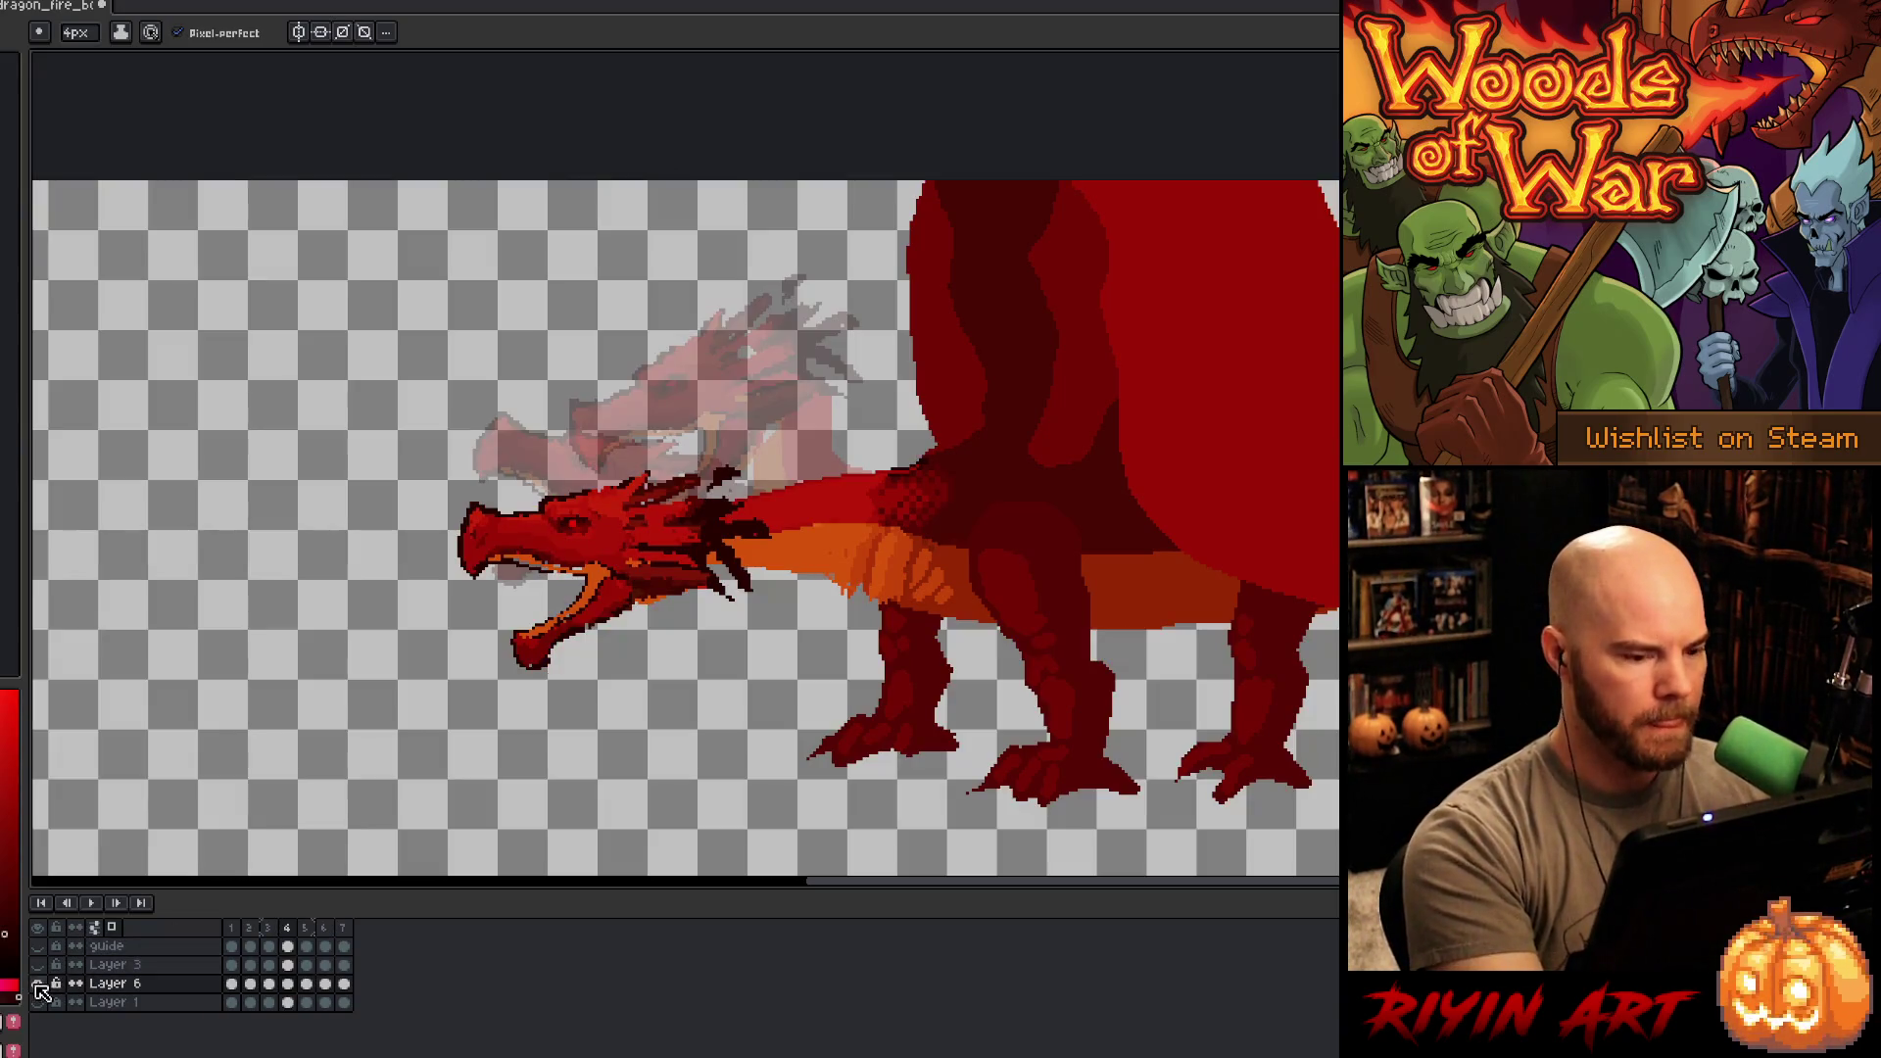
- Toggle the background layer and flip between frames 3–5 to compare poses
click(38, 1002)
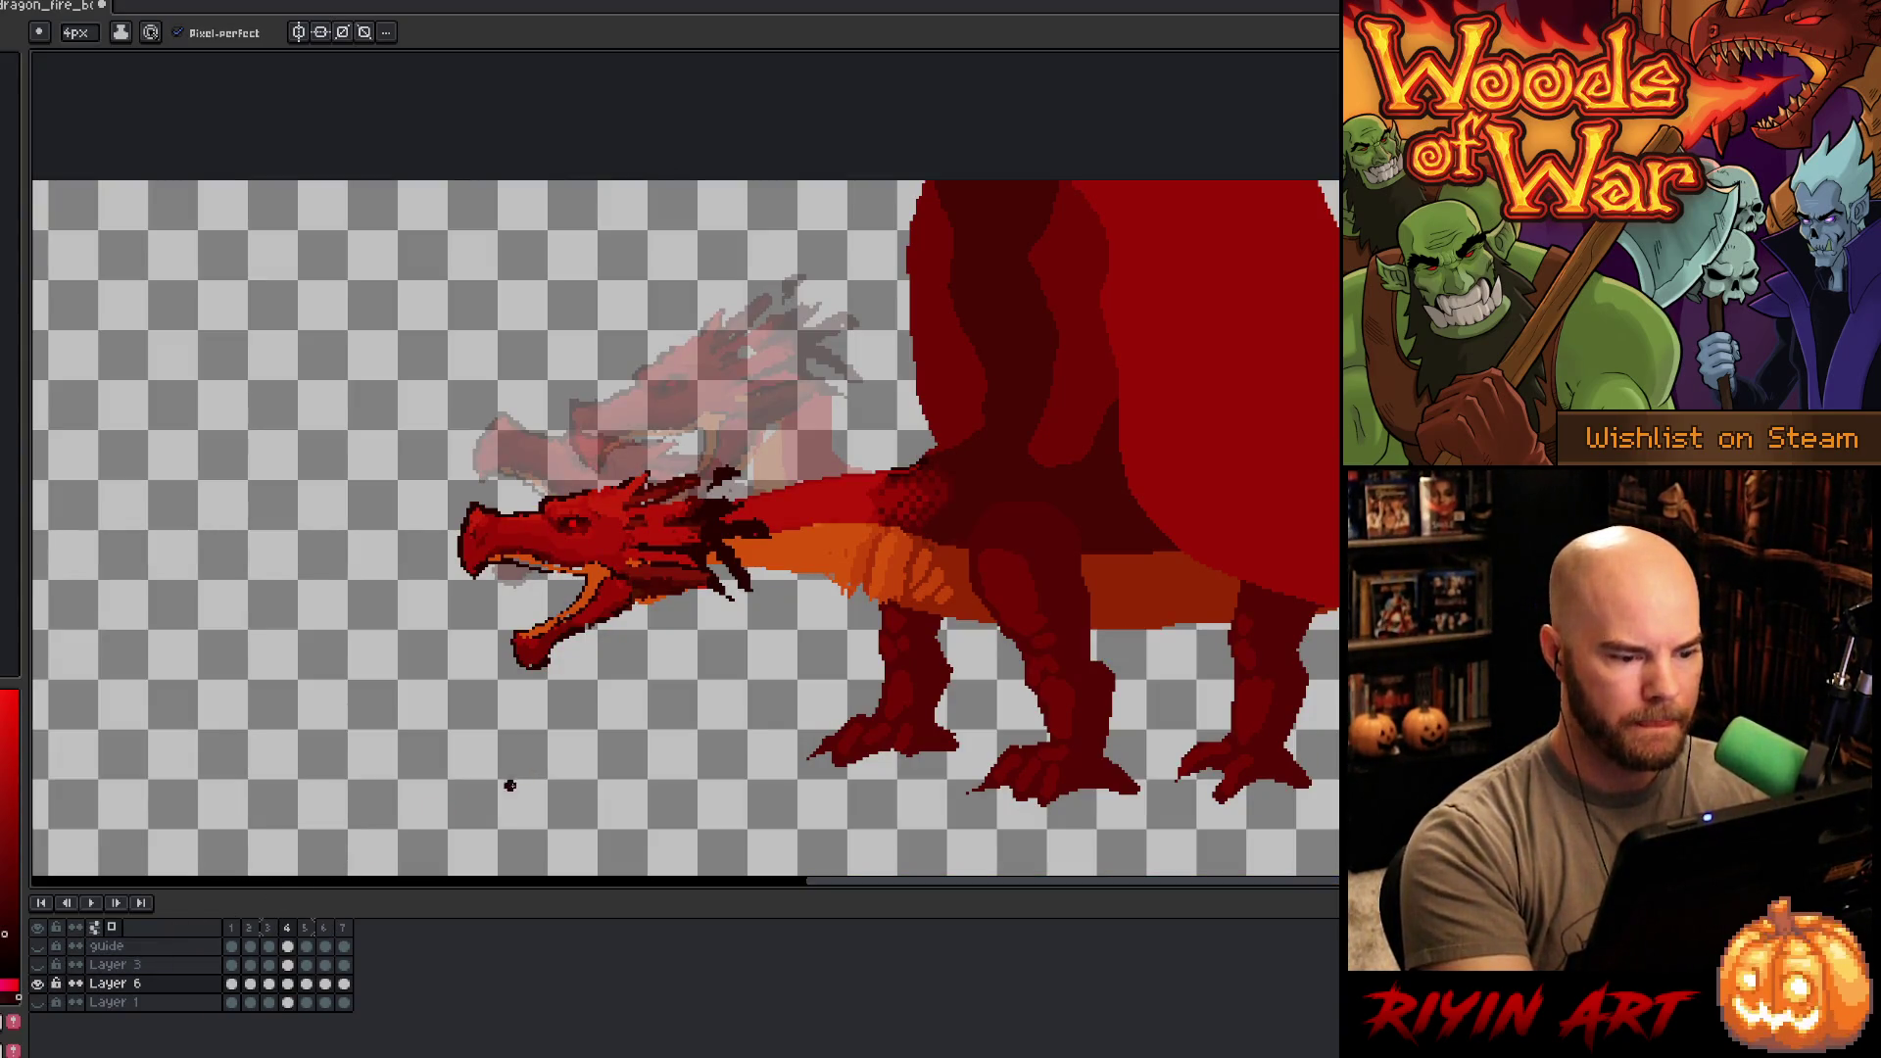
key(Right)
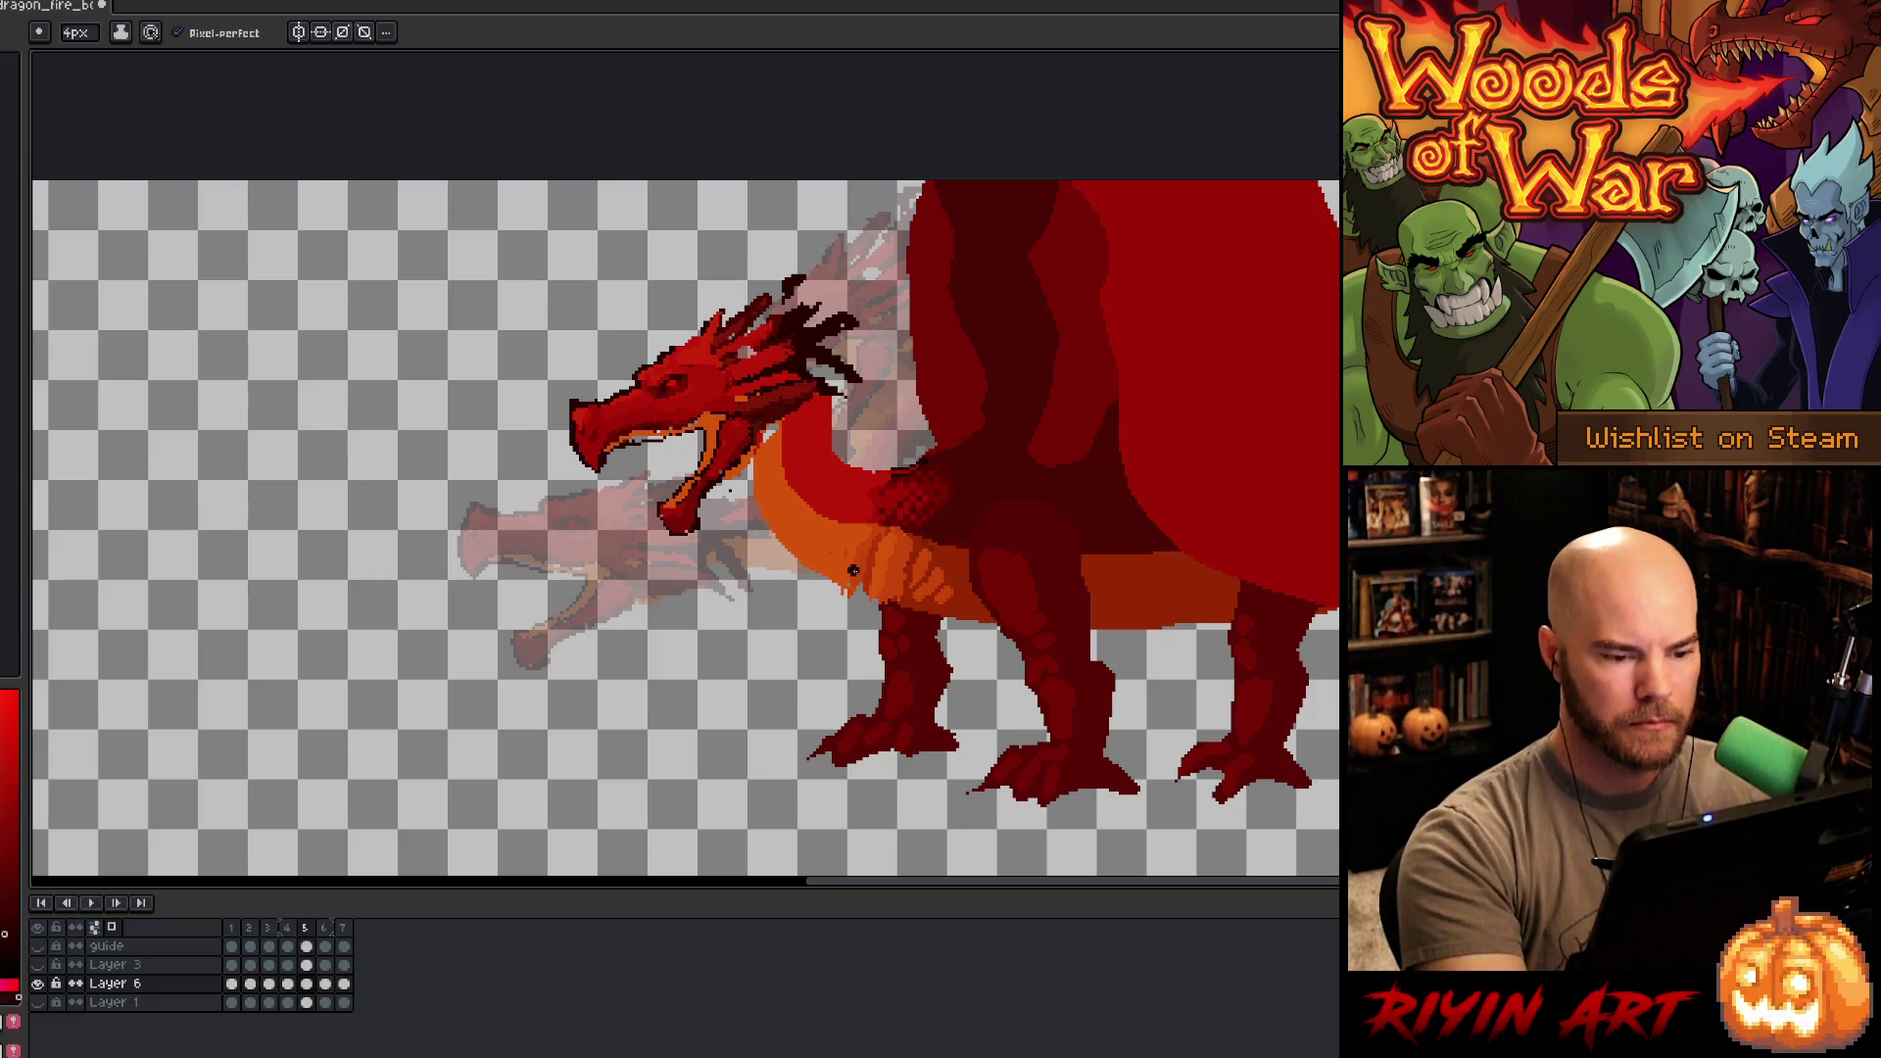
key(Left)
key(Right)
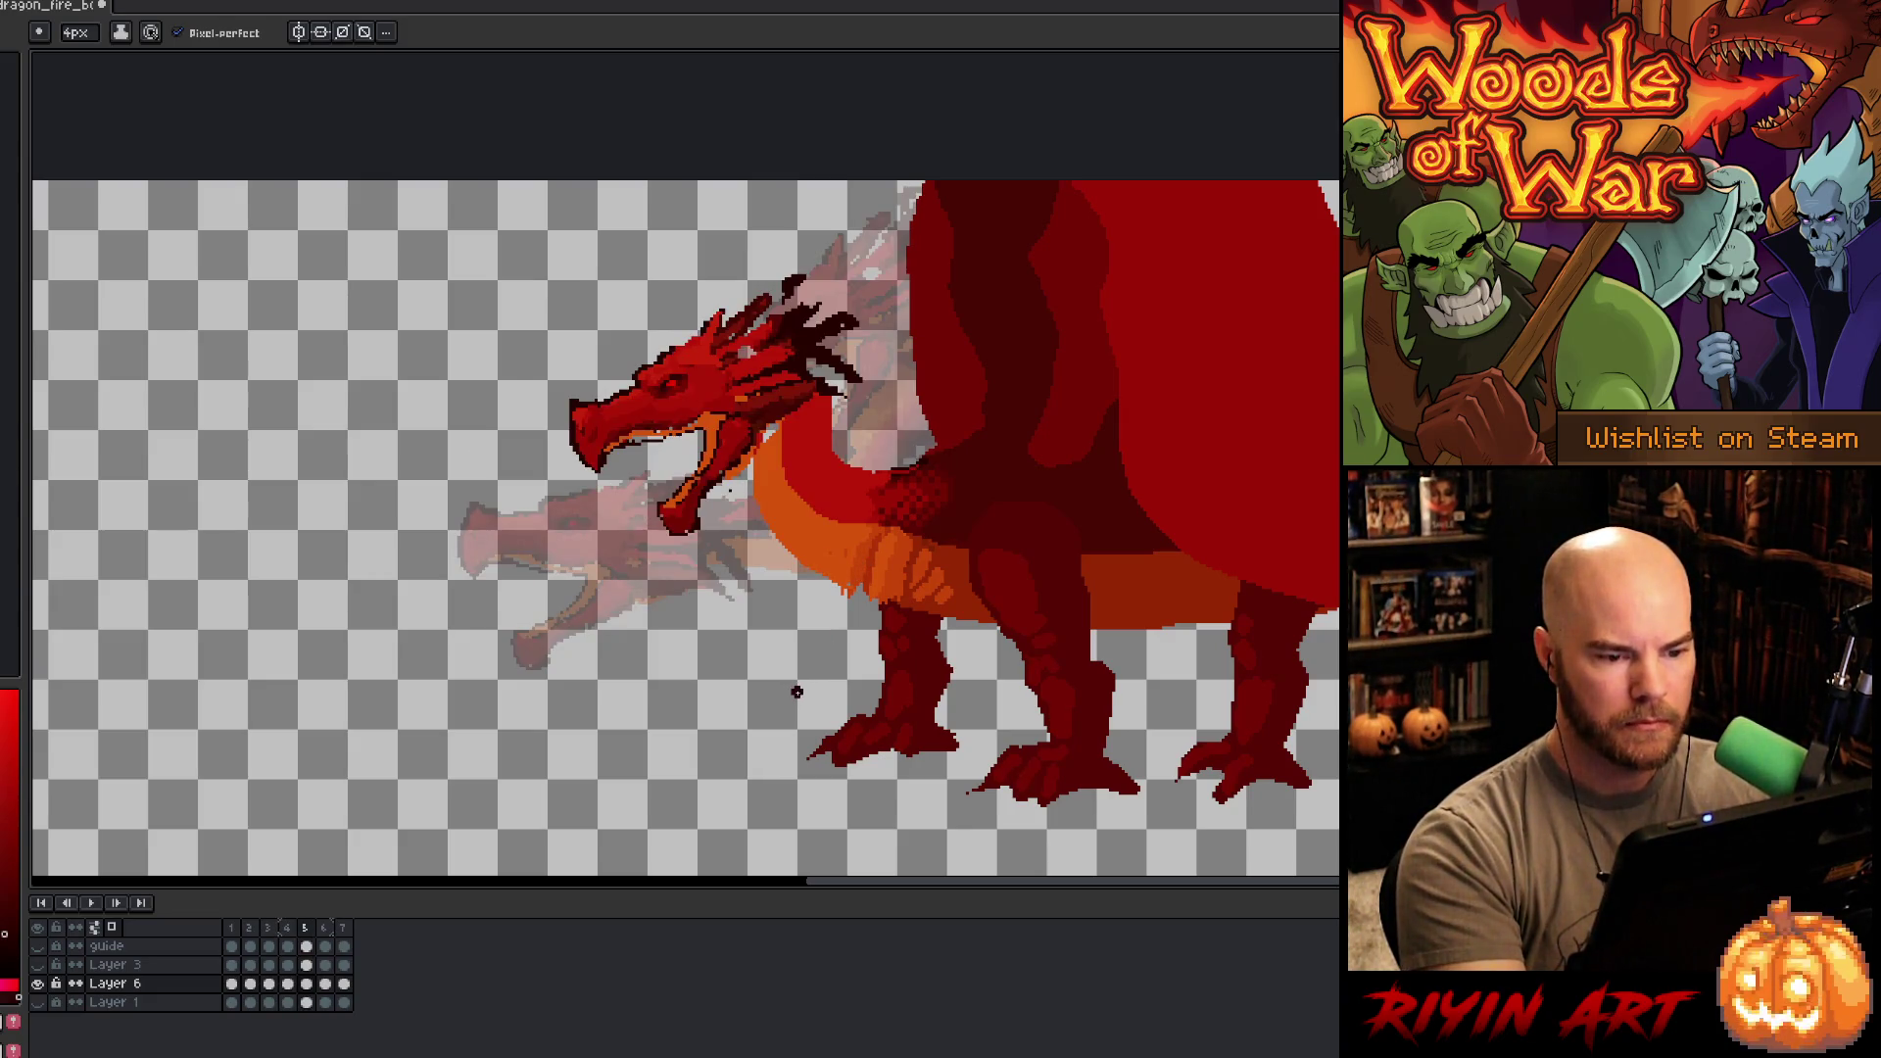
key(Left)
key(Left)
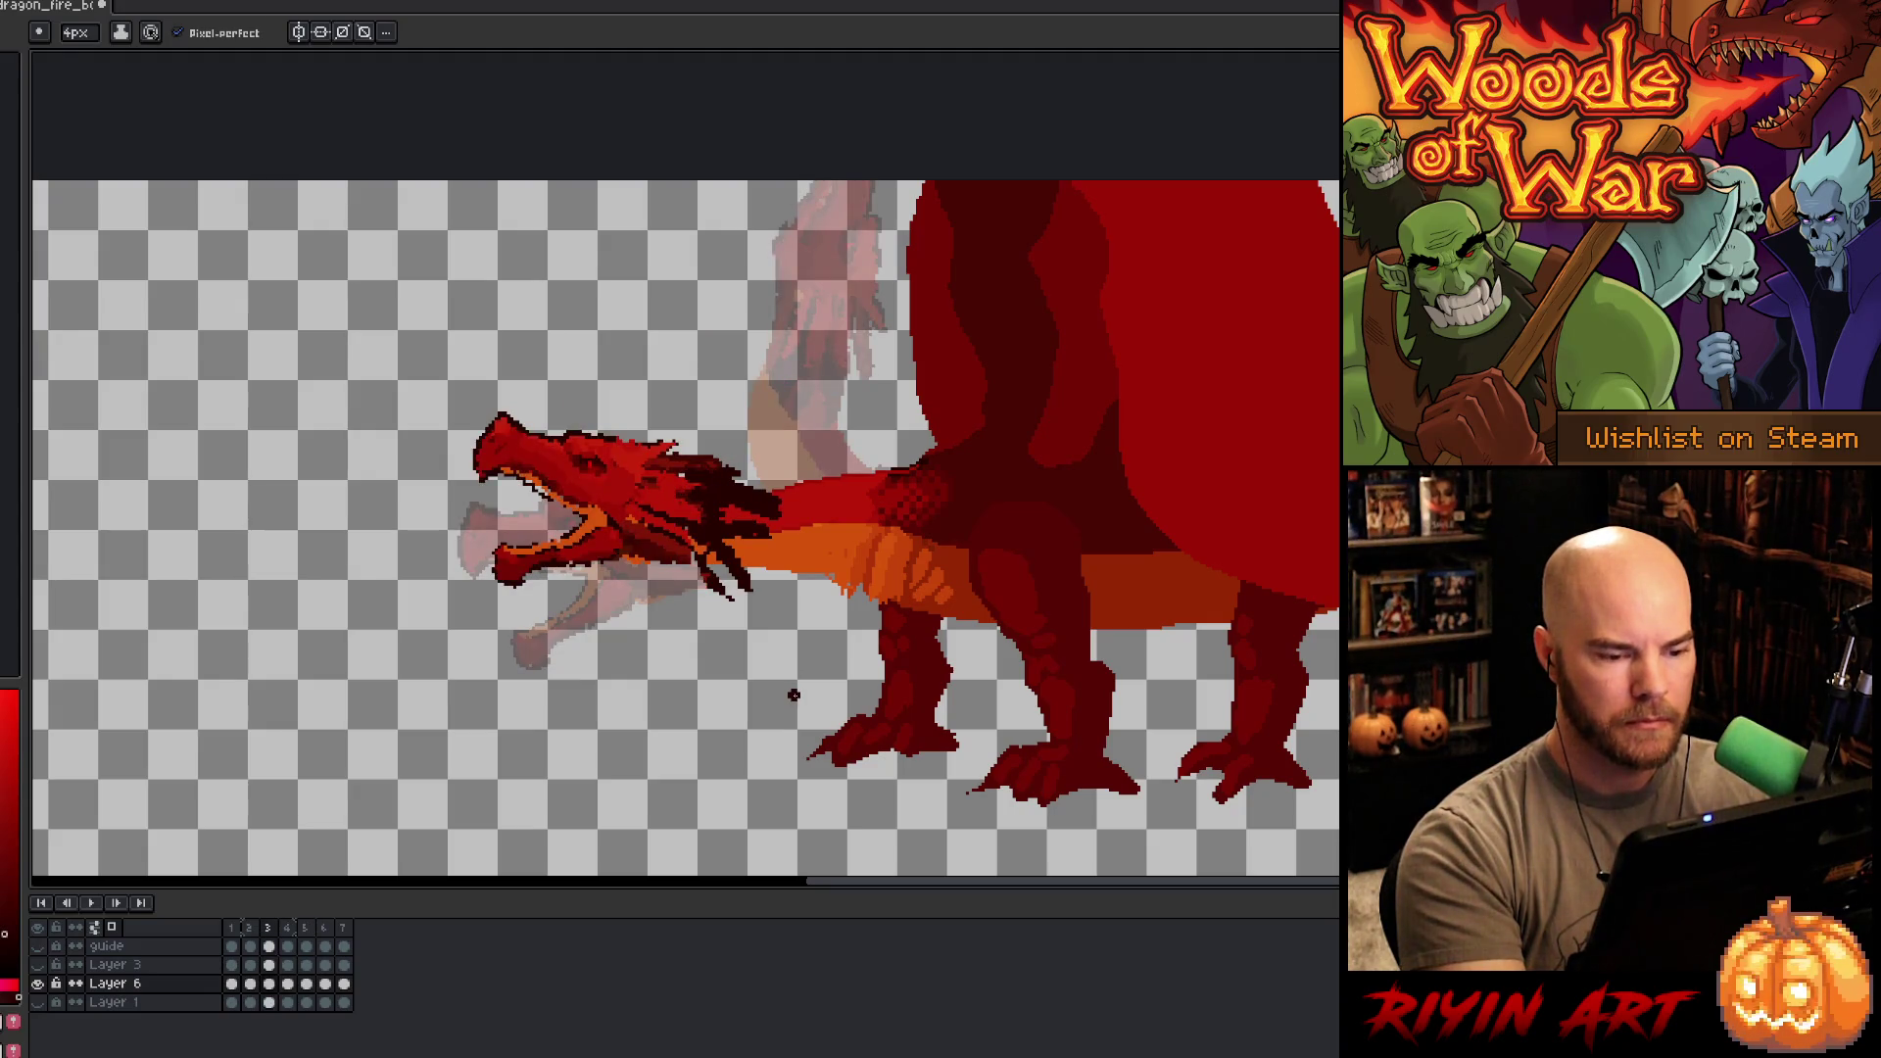
- On frame 3, lasso the dragon's head and move it about 42 px left
key(q)
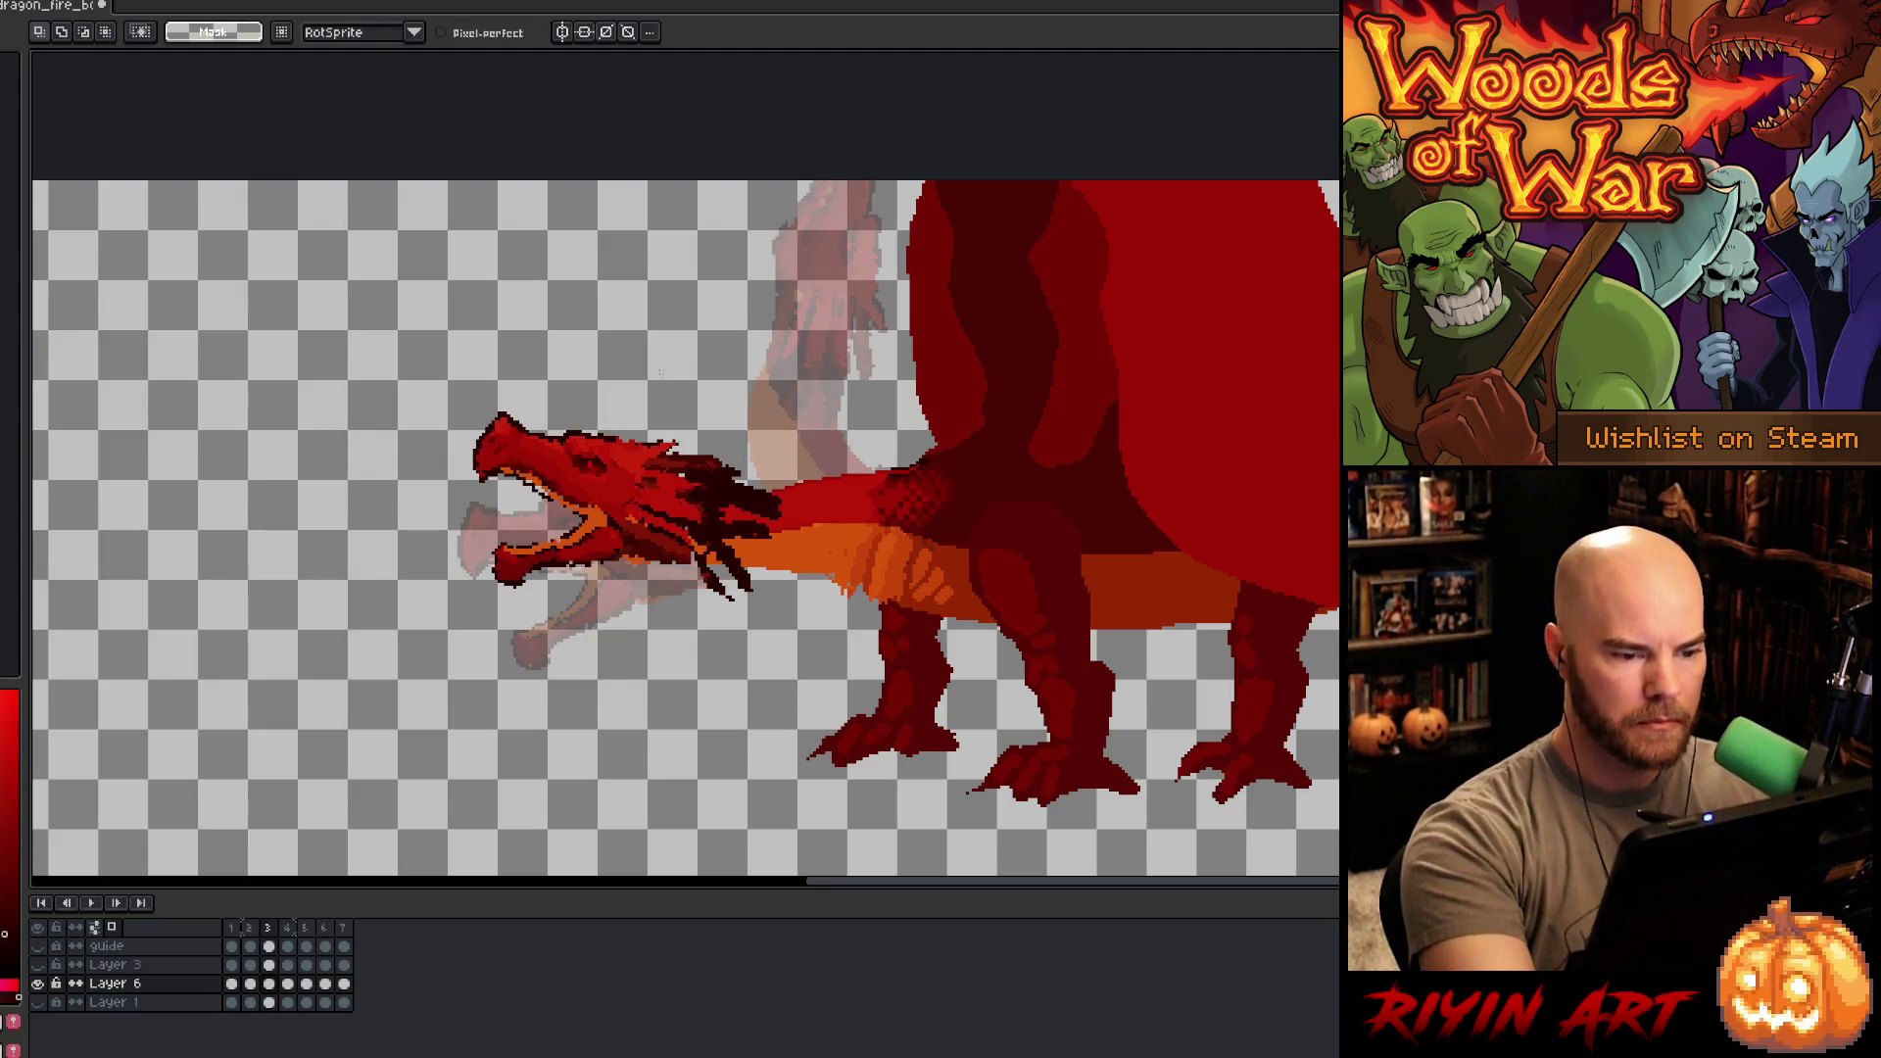
drag(729, 426, 649, 355)
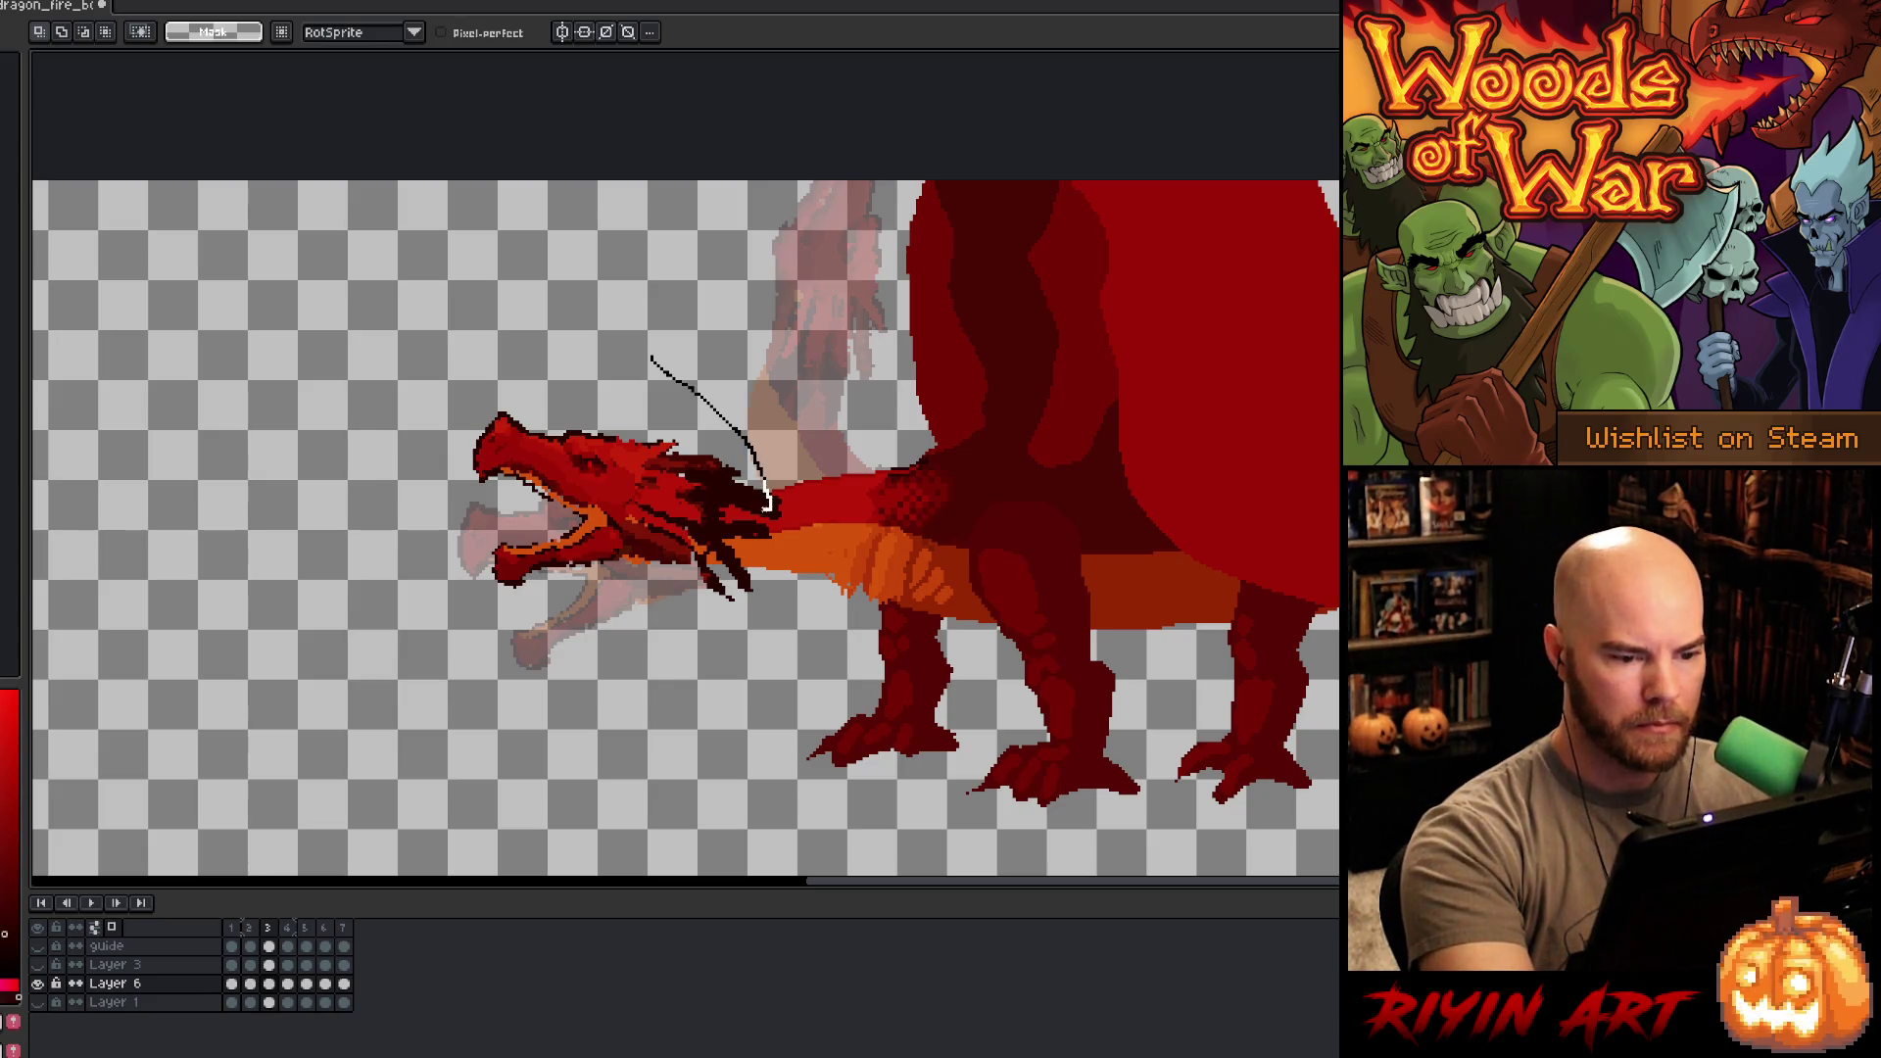
drag(764, 506, 766, 510)
mouse_move(723, 394)
mouse_down()
mouse_move(789, 476)
mouse_move(520, 668)
mouse_move(730, 397)
mouse_up()
drag(720, 546, 669, 543)
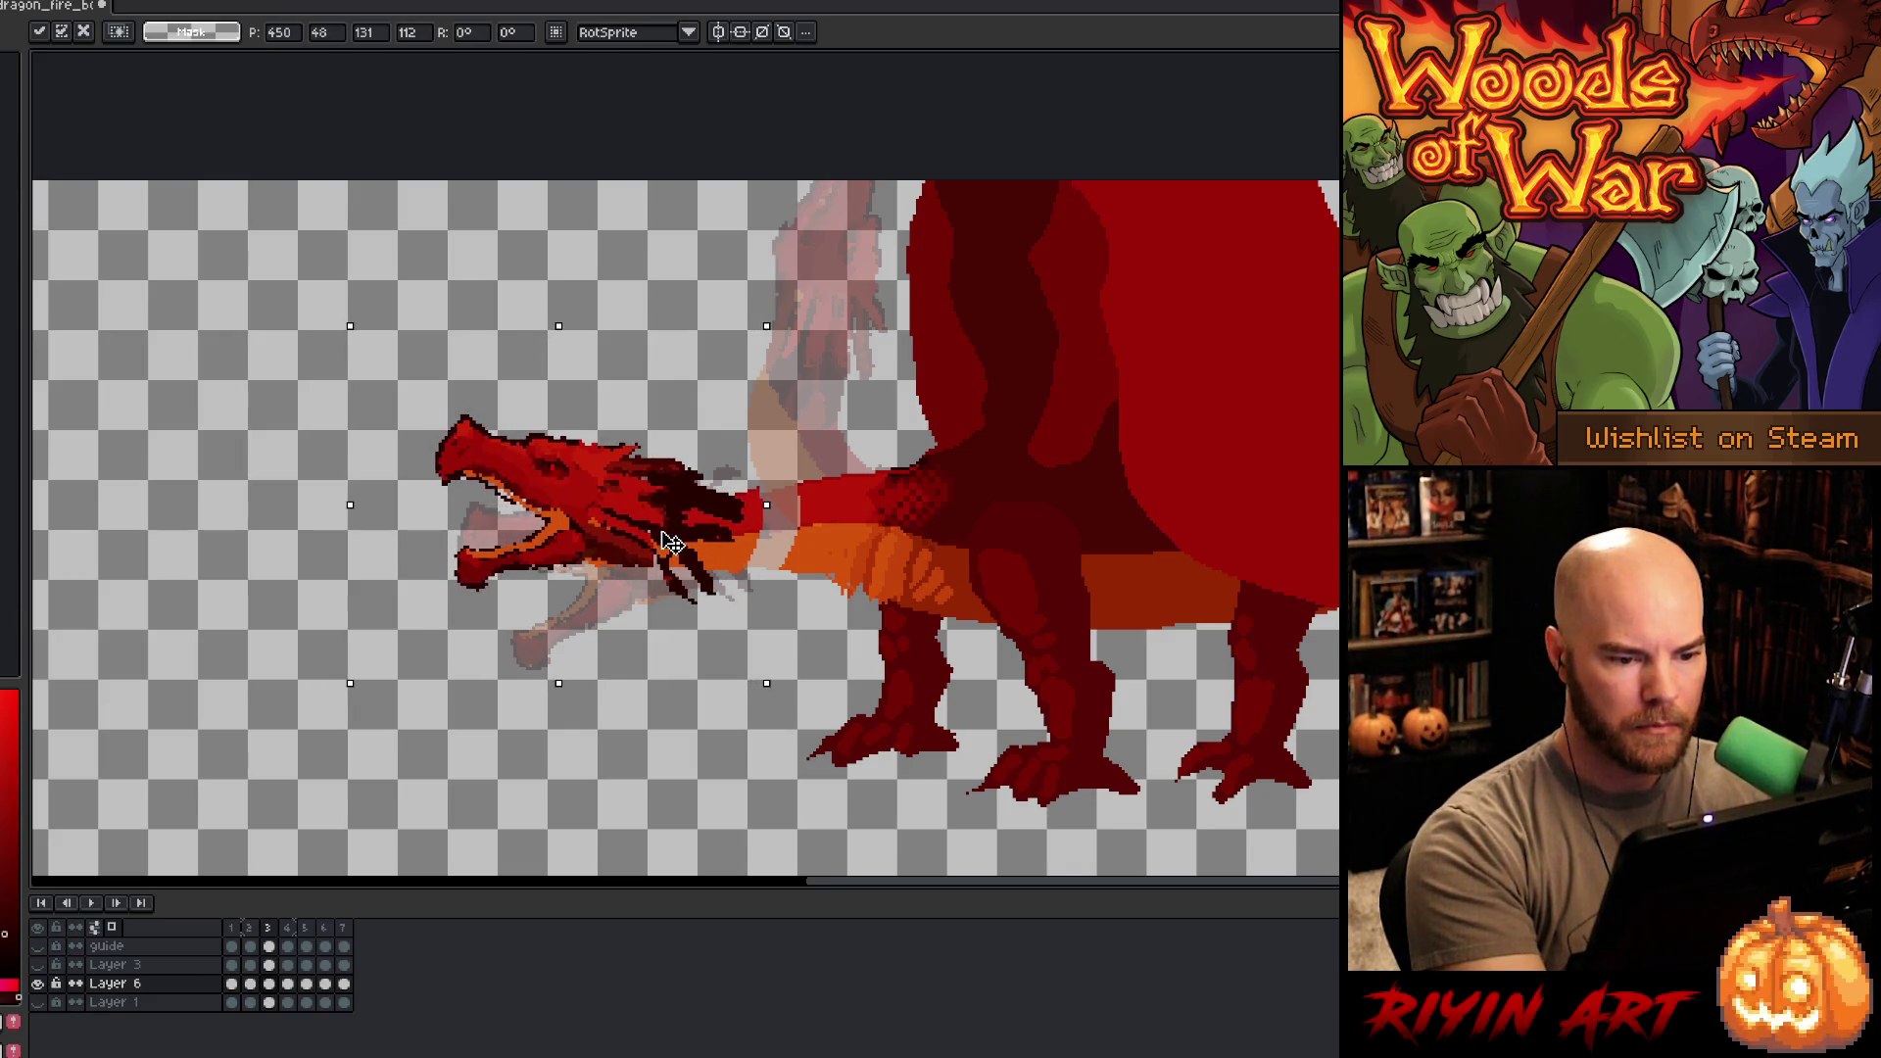
- On frame 4, move the dragon's head about 50 px left and 1 px up
click(288, 984)
key(Return)
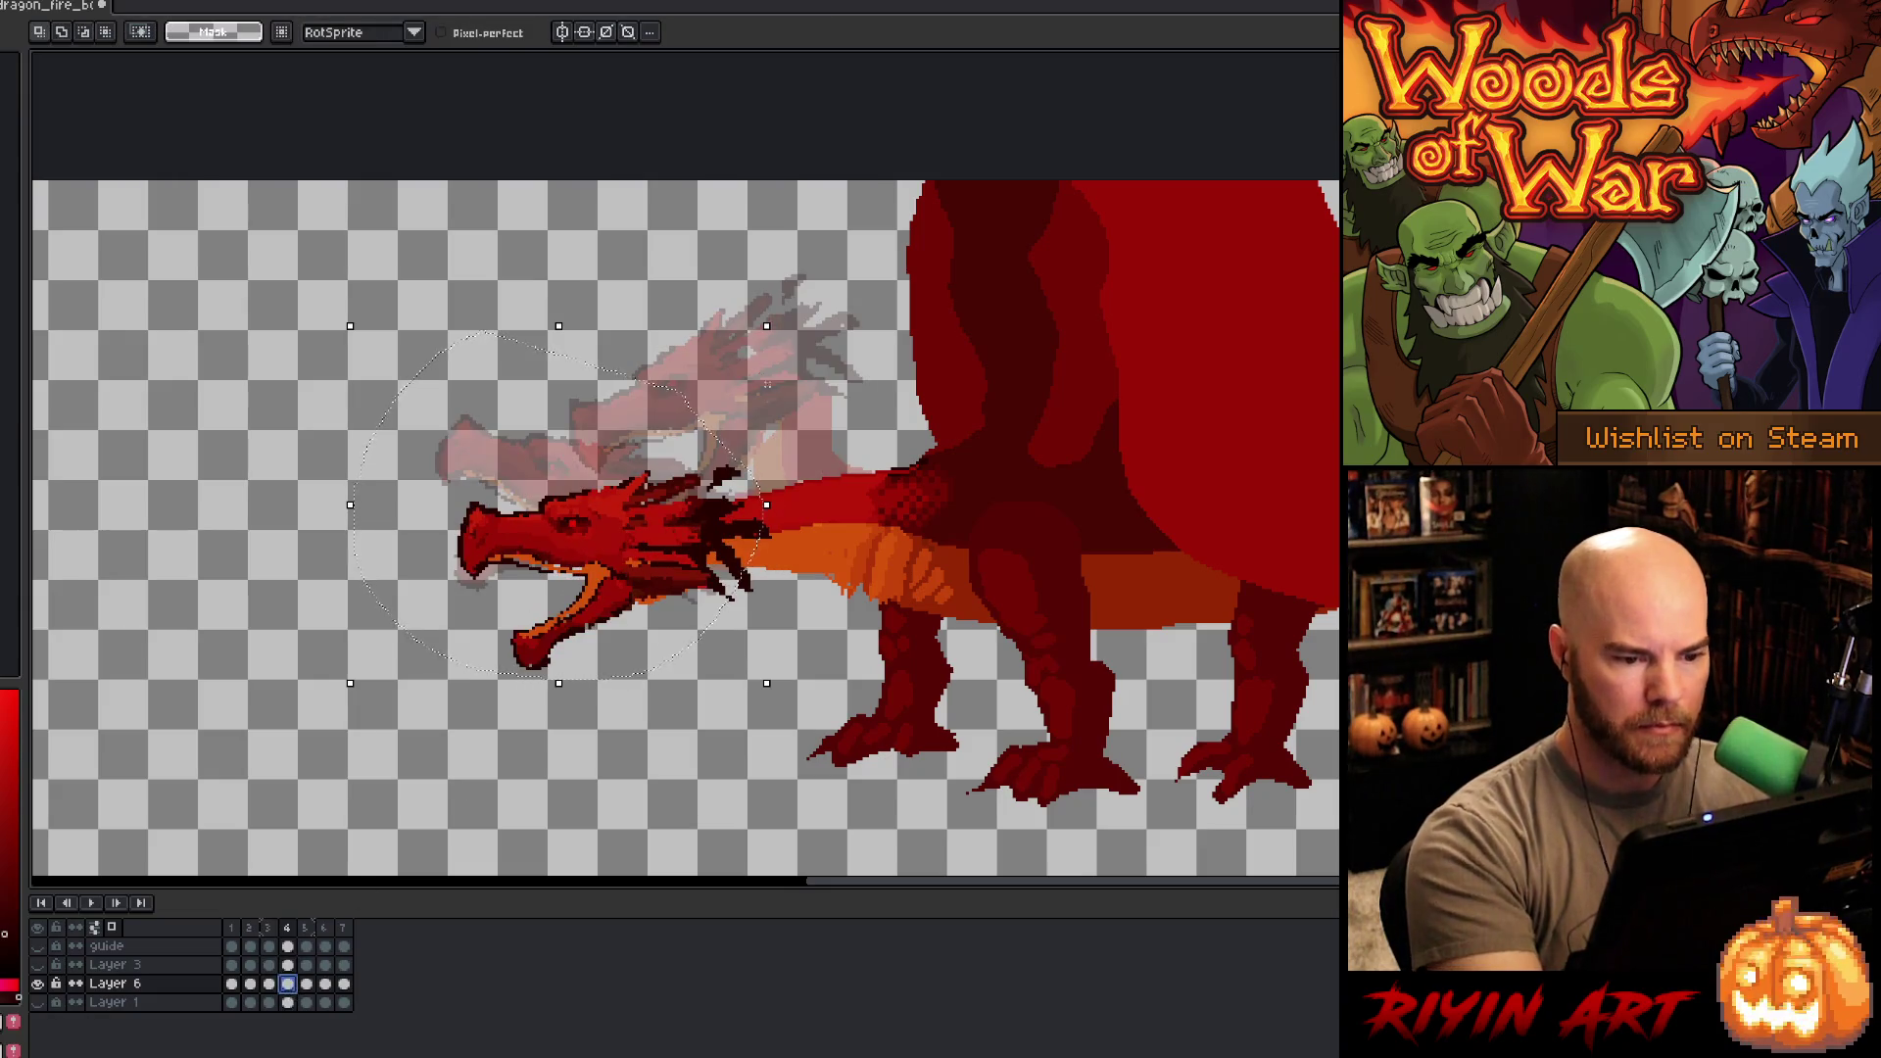
mouse_move(732, 353)
mouse_down()
mouse_move(774, 460)
mouse_move(483, 760)
mouse_move(304, 402)
mouse_up()
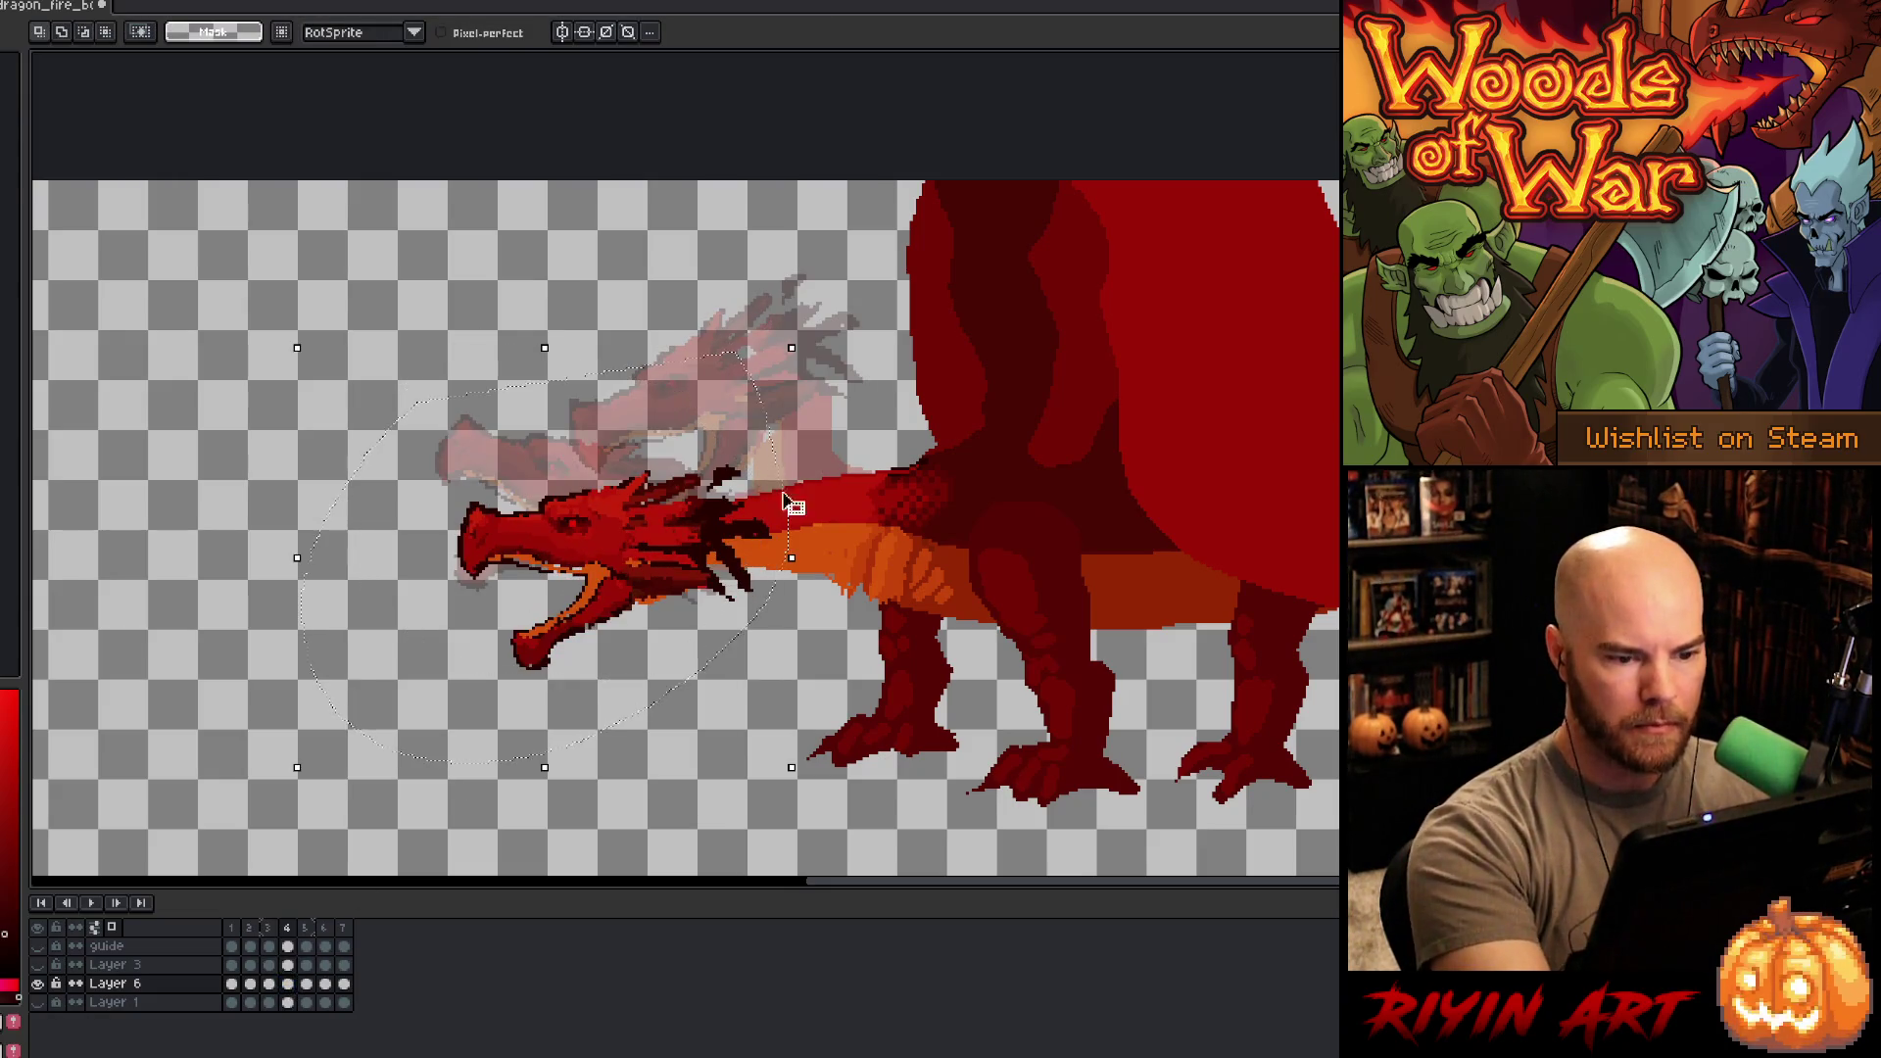
mouse_move(654, 583)
mouse_down()
mouse_move(603, 583)
mouse_move(634, 581)
mouse_up()
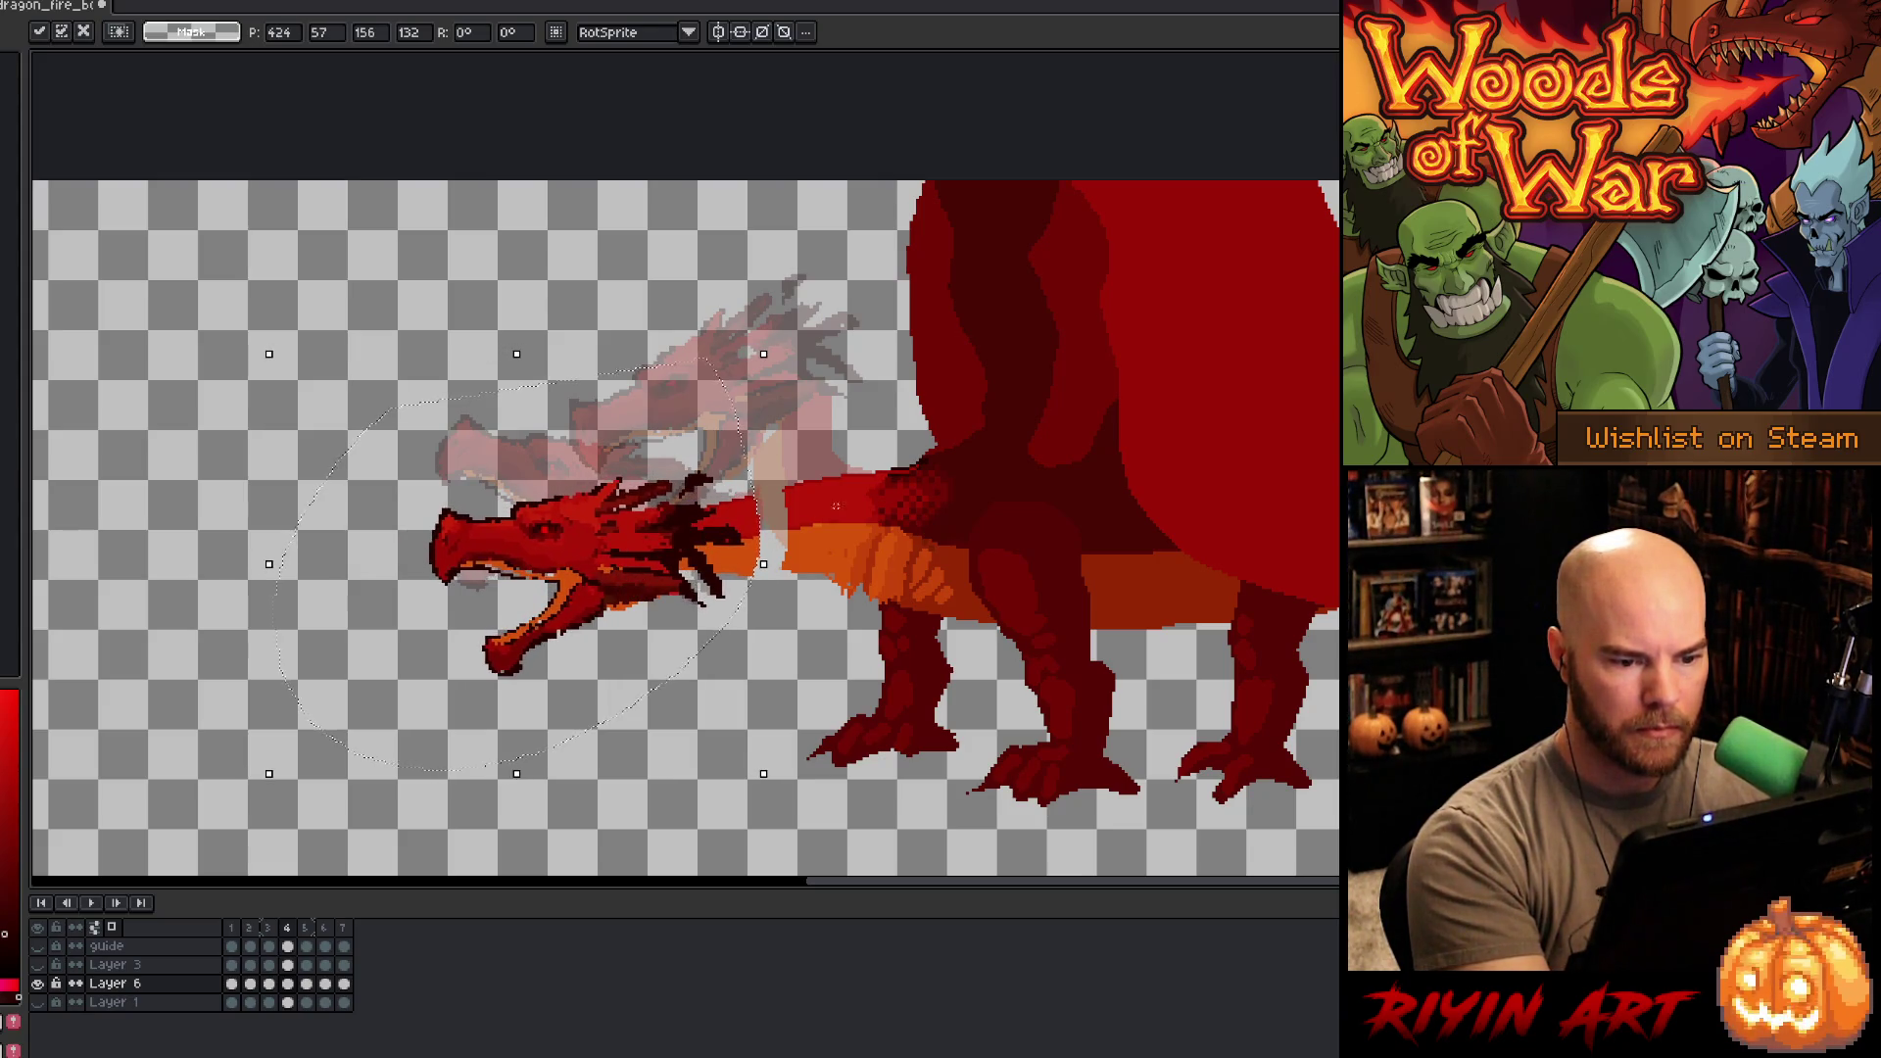
key(Up)
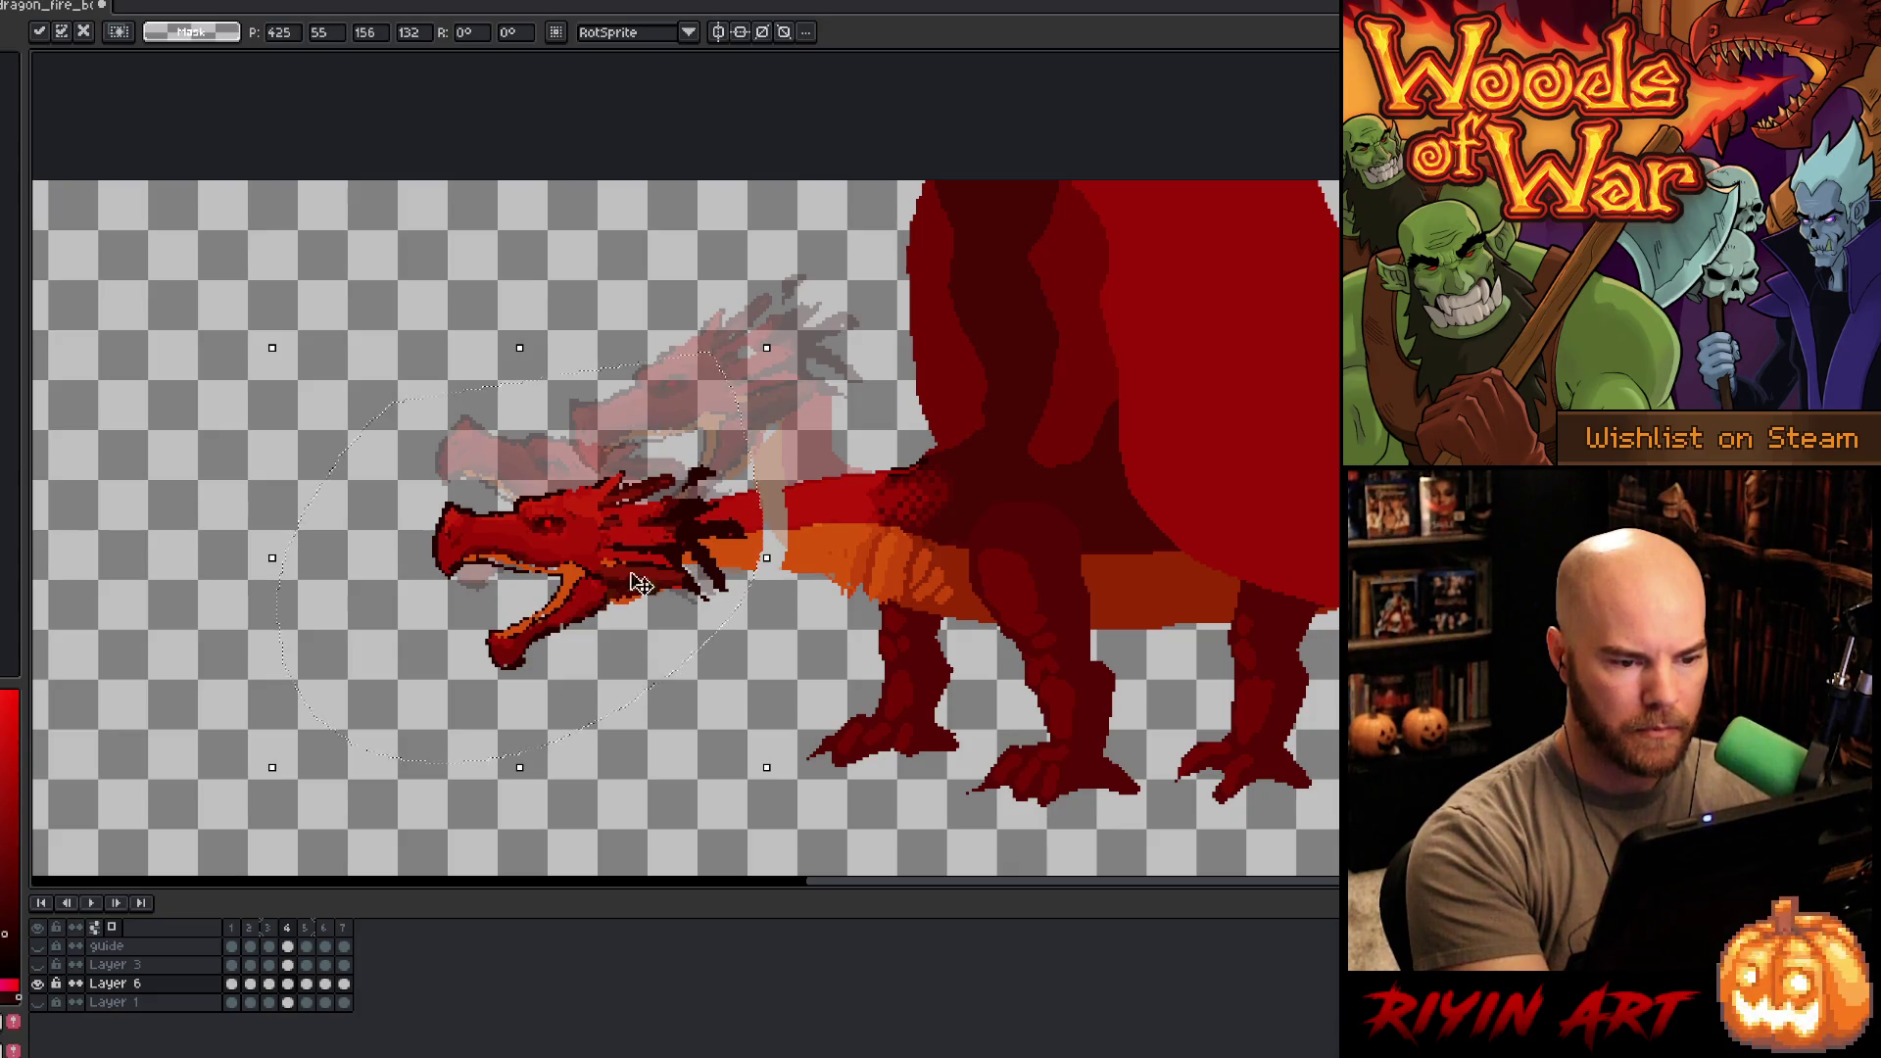
- On frame 5, move the raised head slightly up and left and commit
click(307, 983)
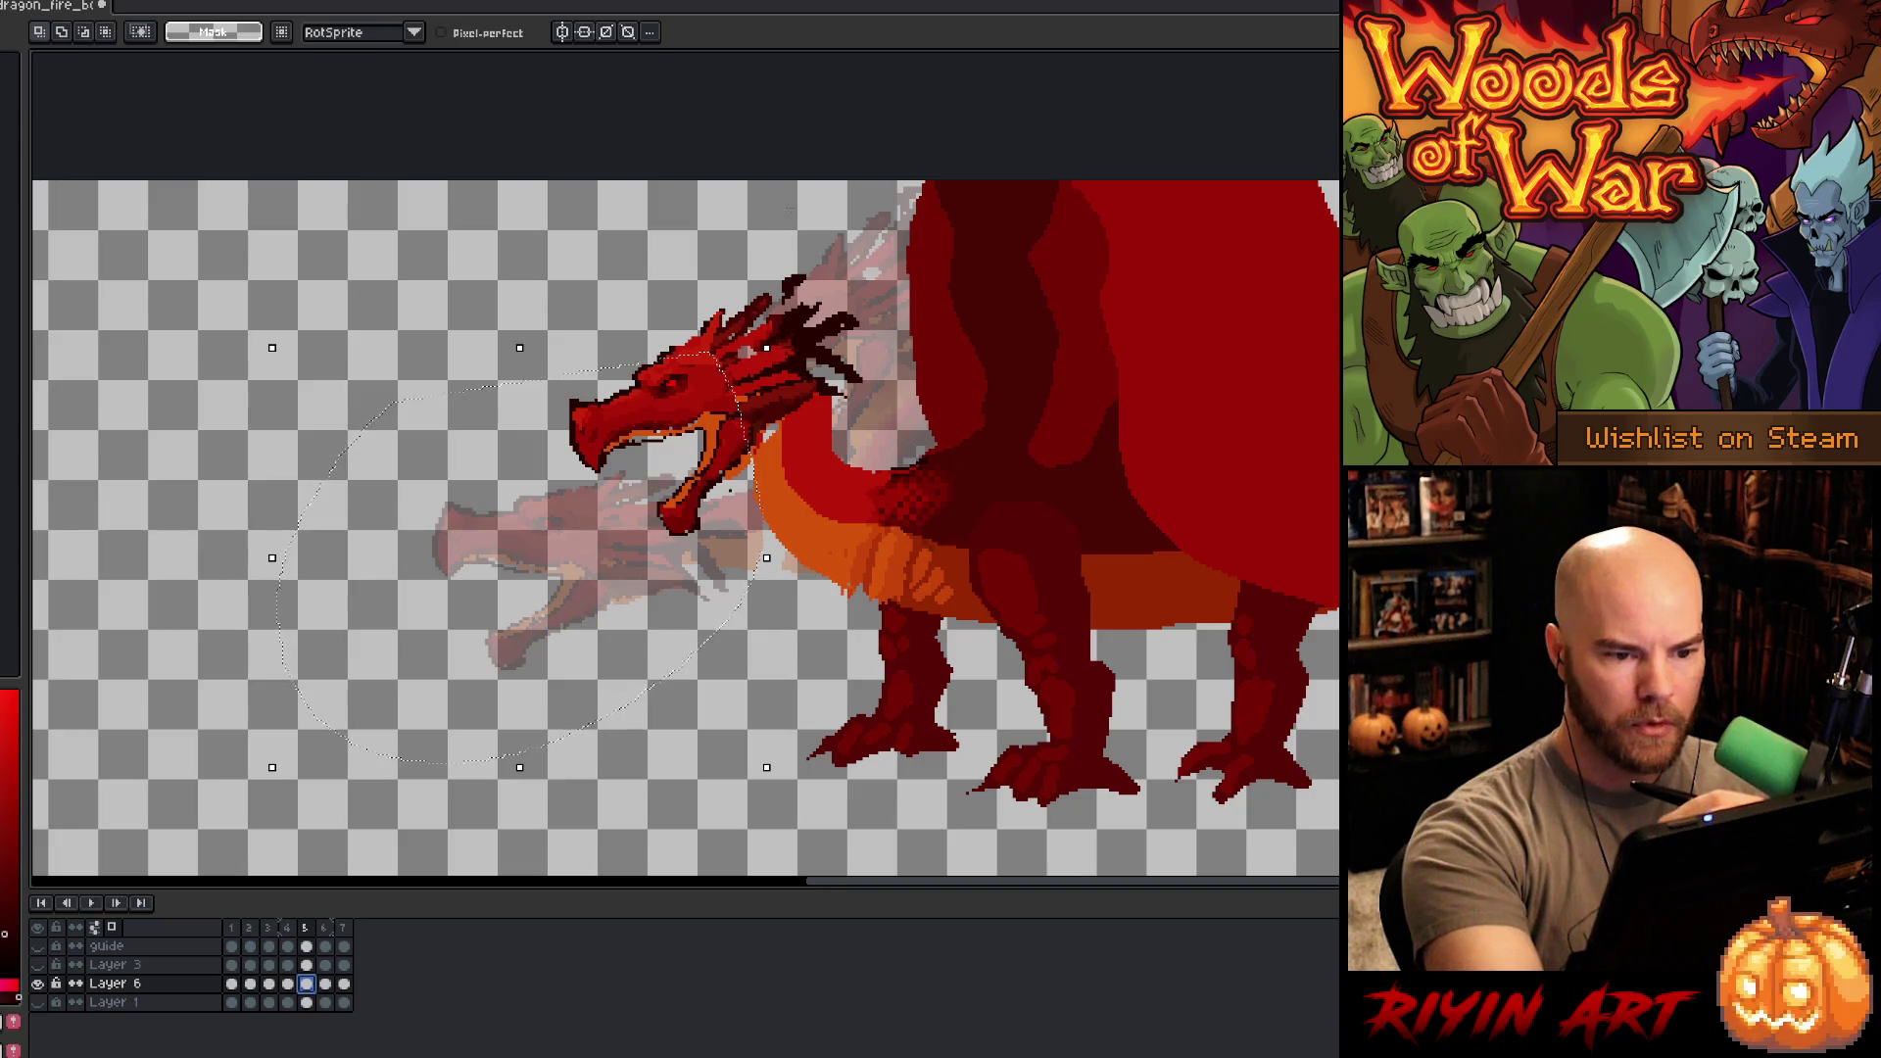
drag(790, 233, 887, 392)
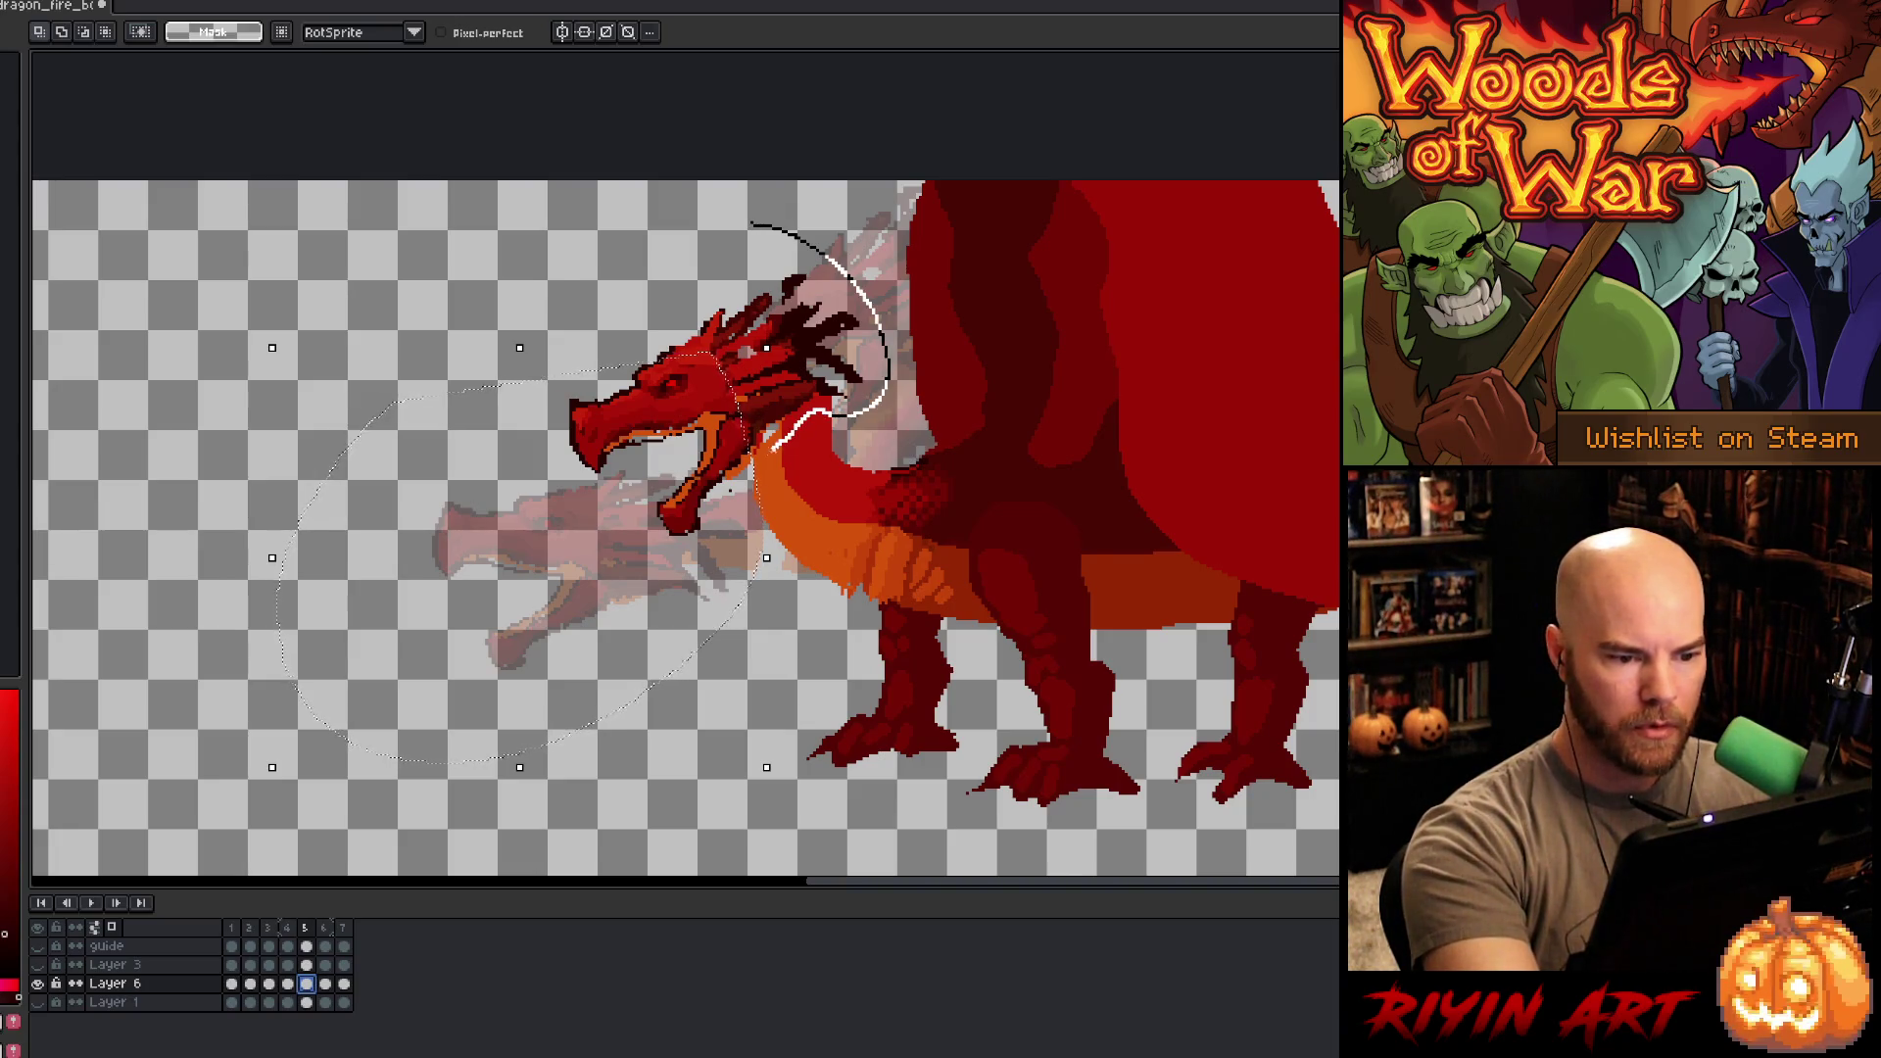
mouse_move(774, 449)
mouse_down()
mouse_move(548, 578)
mouse_move(754, 230)
mouse_up()
drag(771, 411, 729, 435)
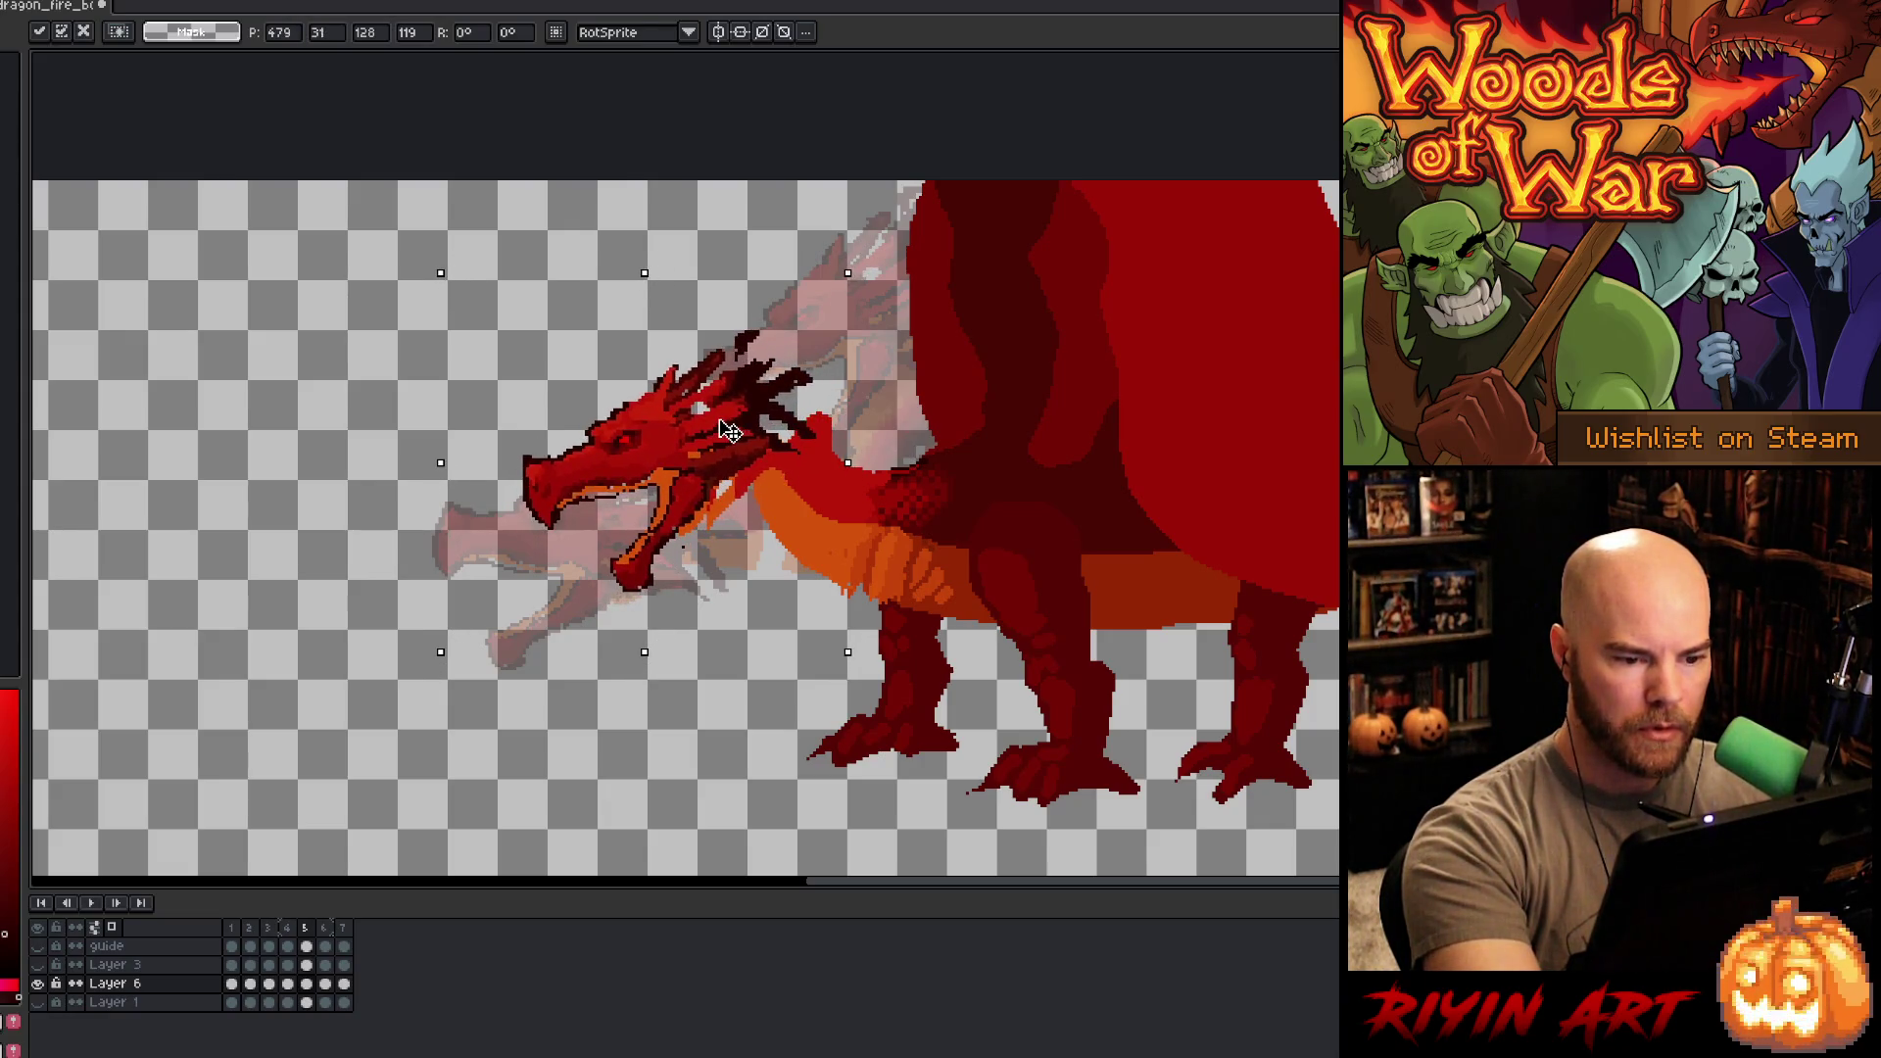
click(921, 364)
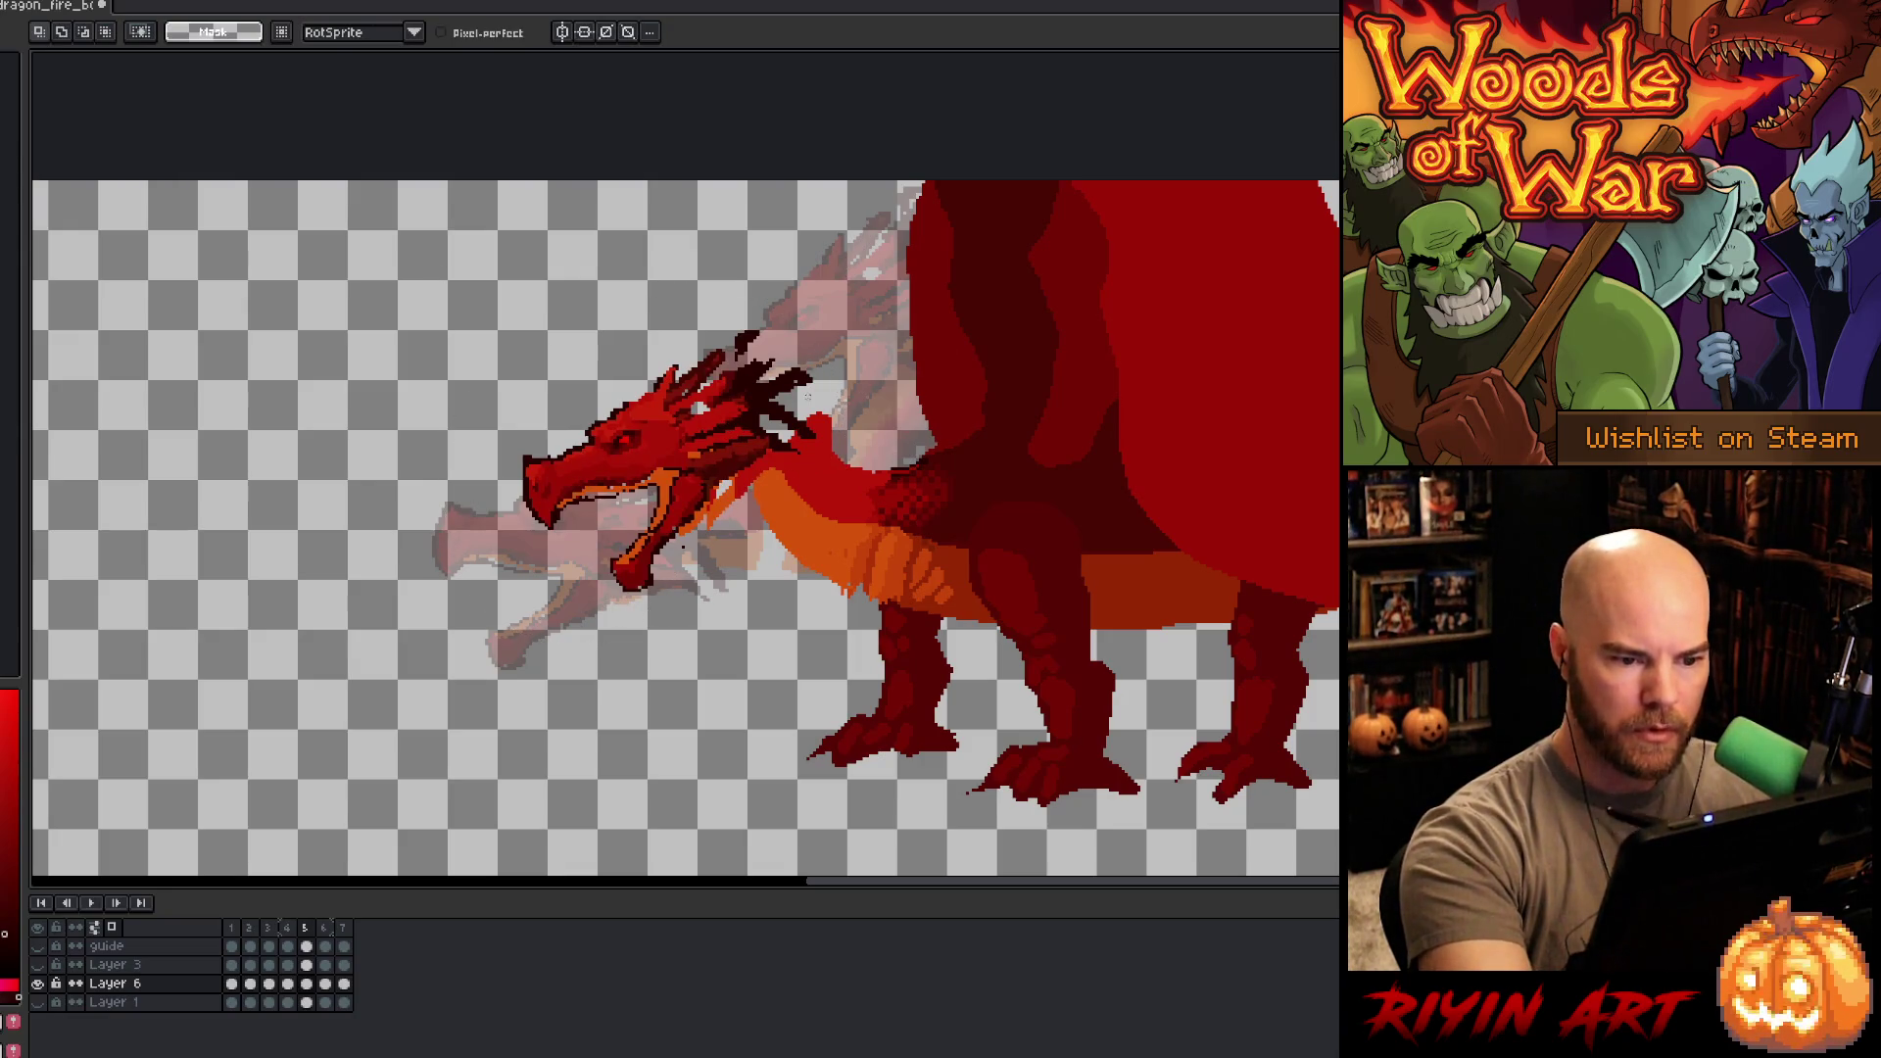
key(b)
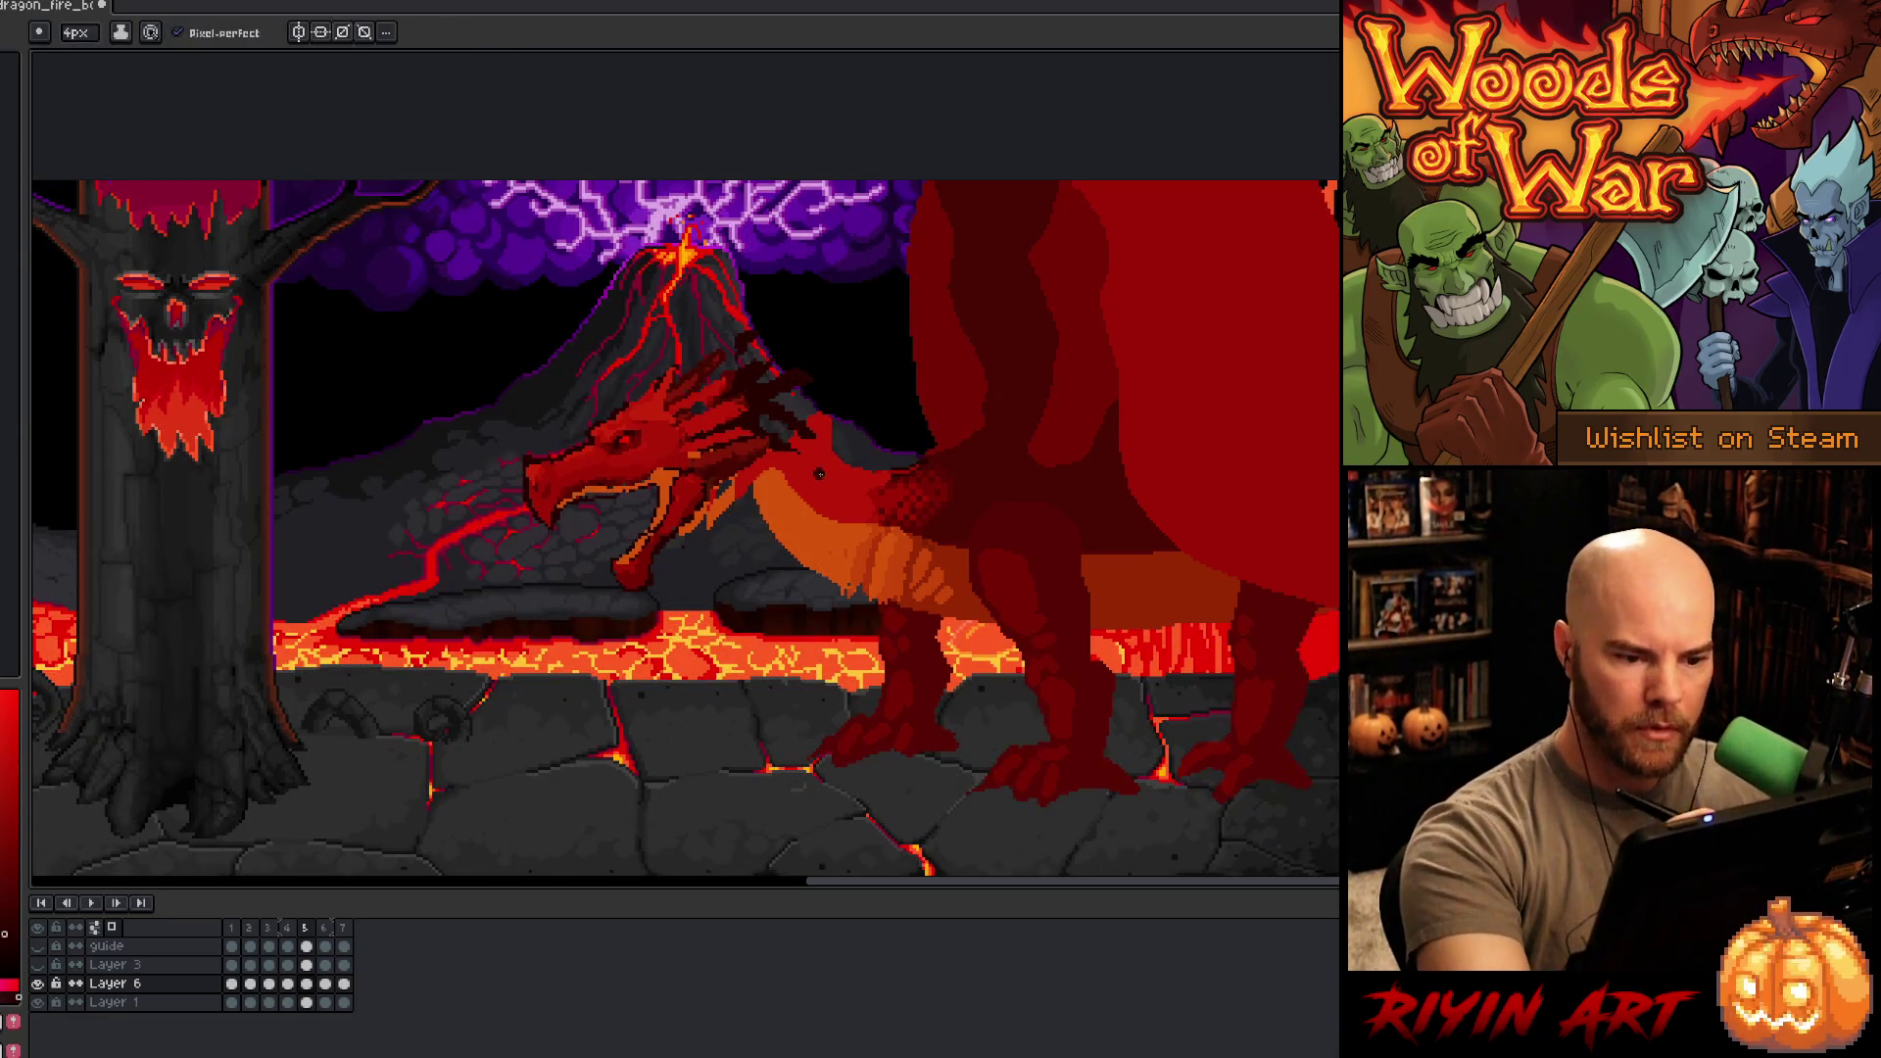
alt+click(762, 395)
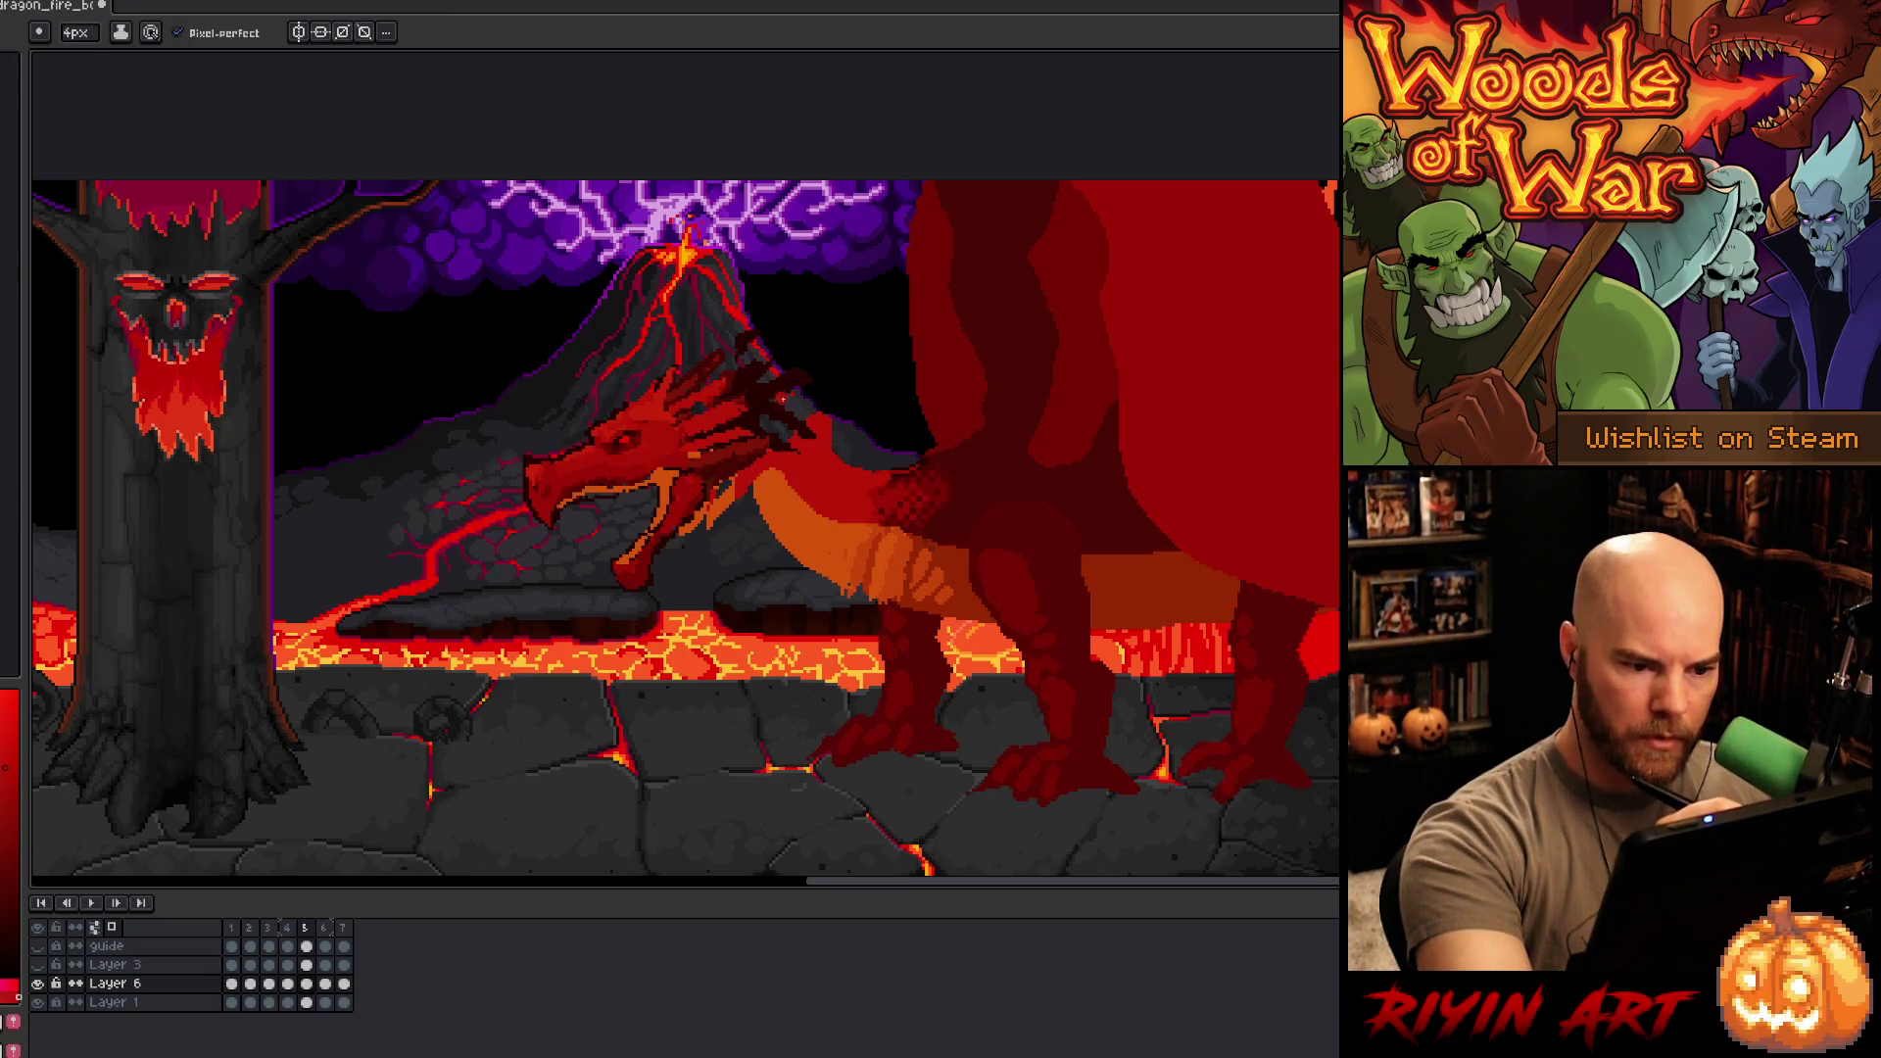
key(m)
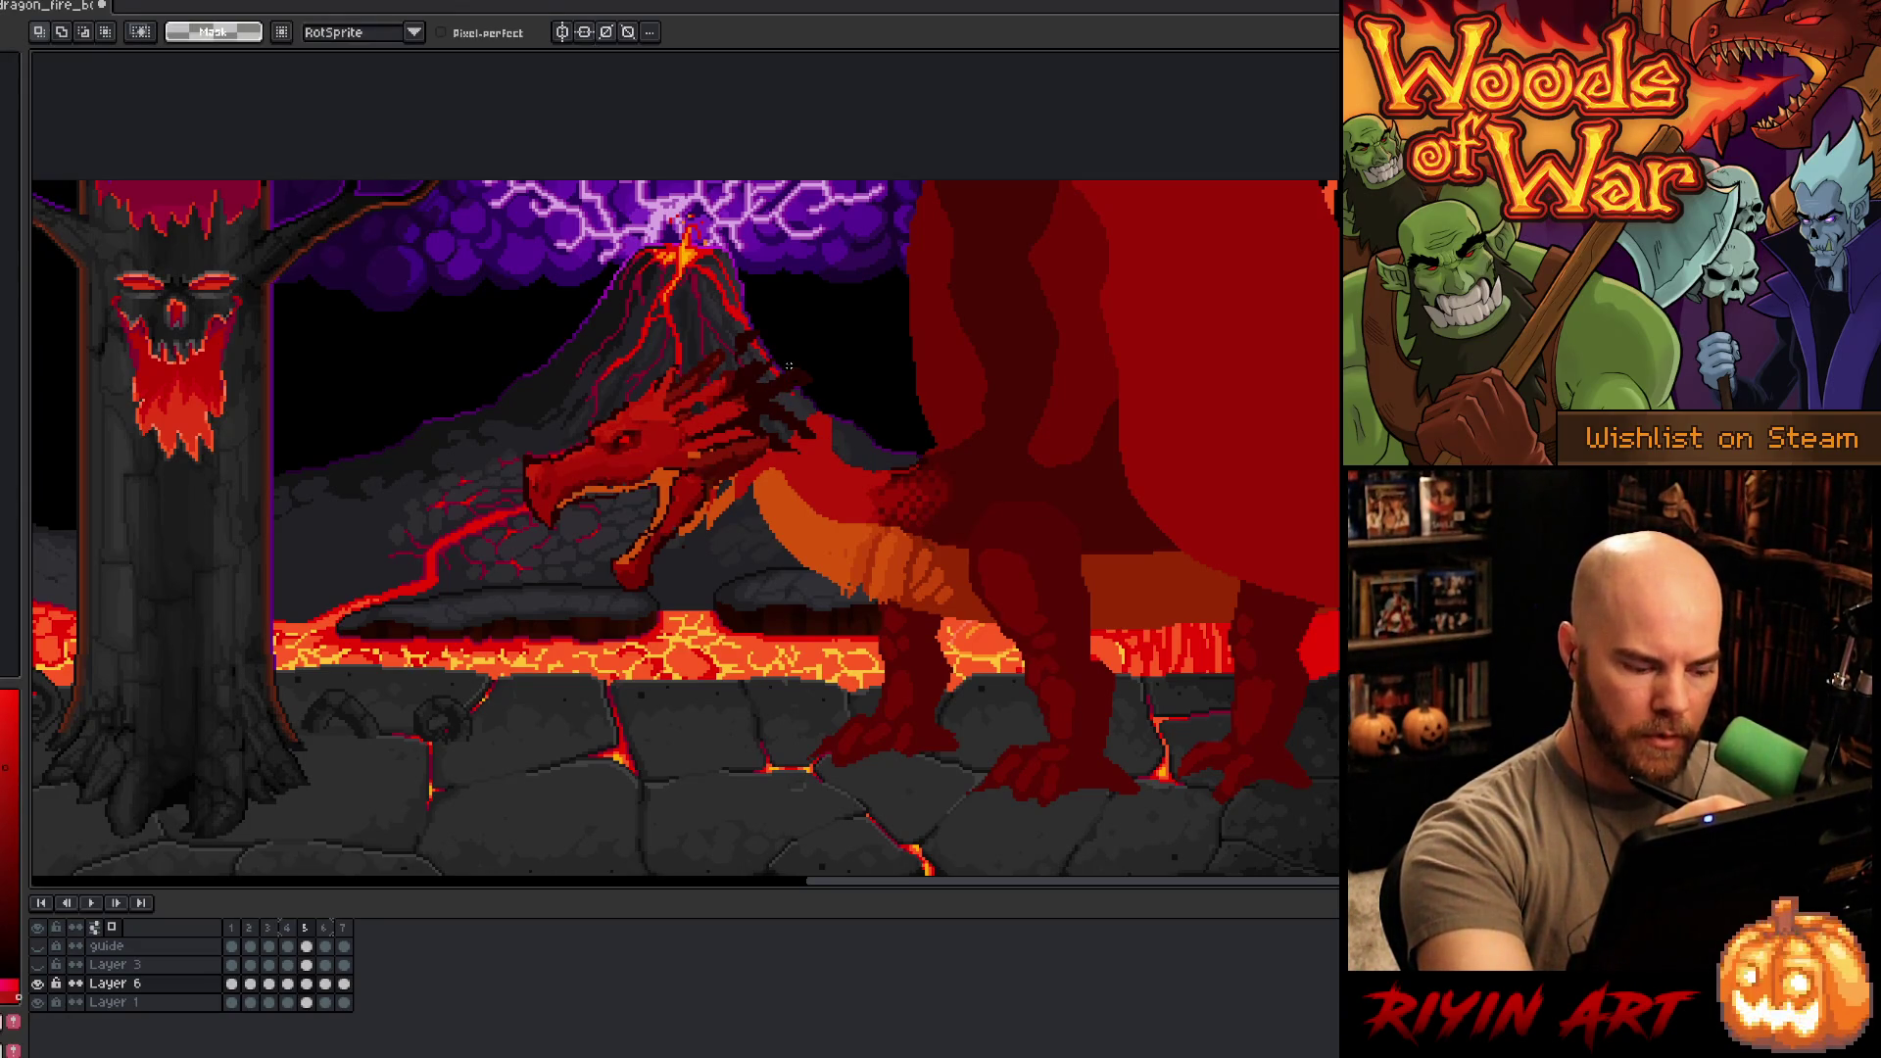
click(788, 365)
key(b)
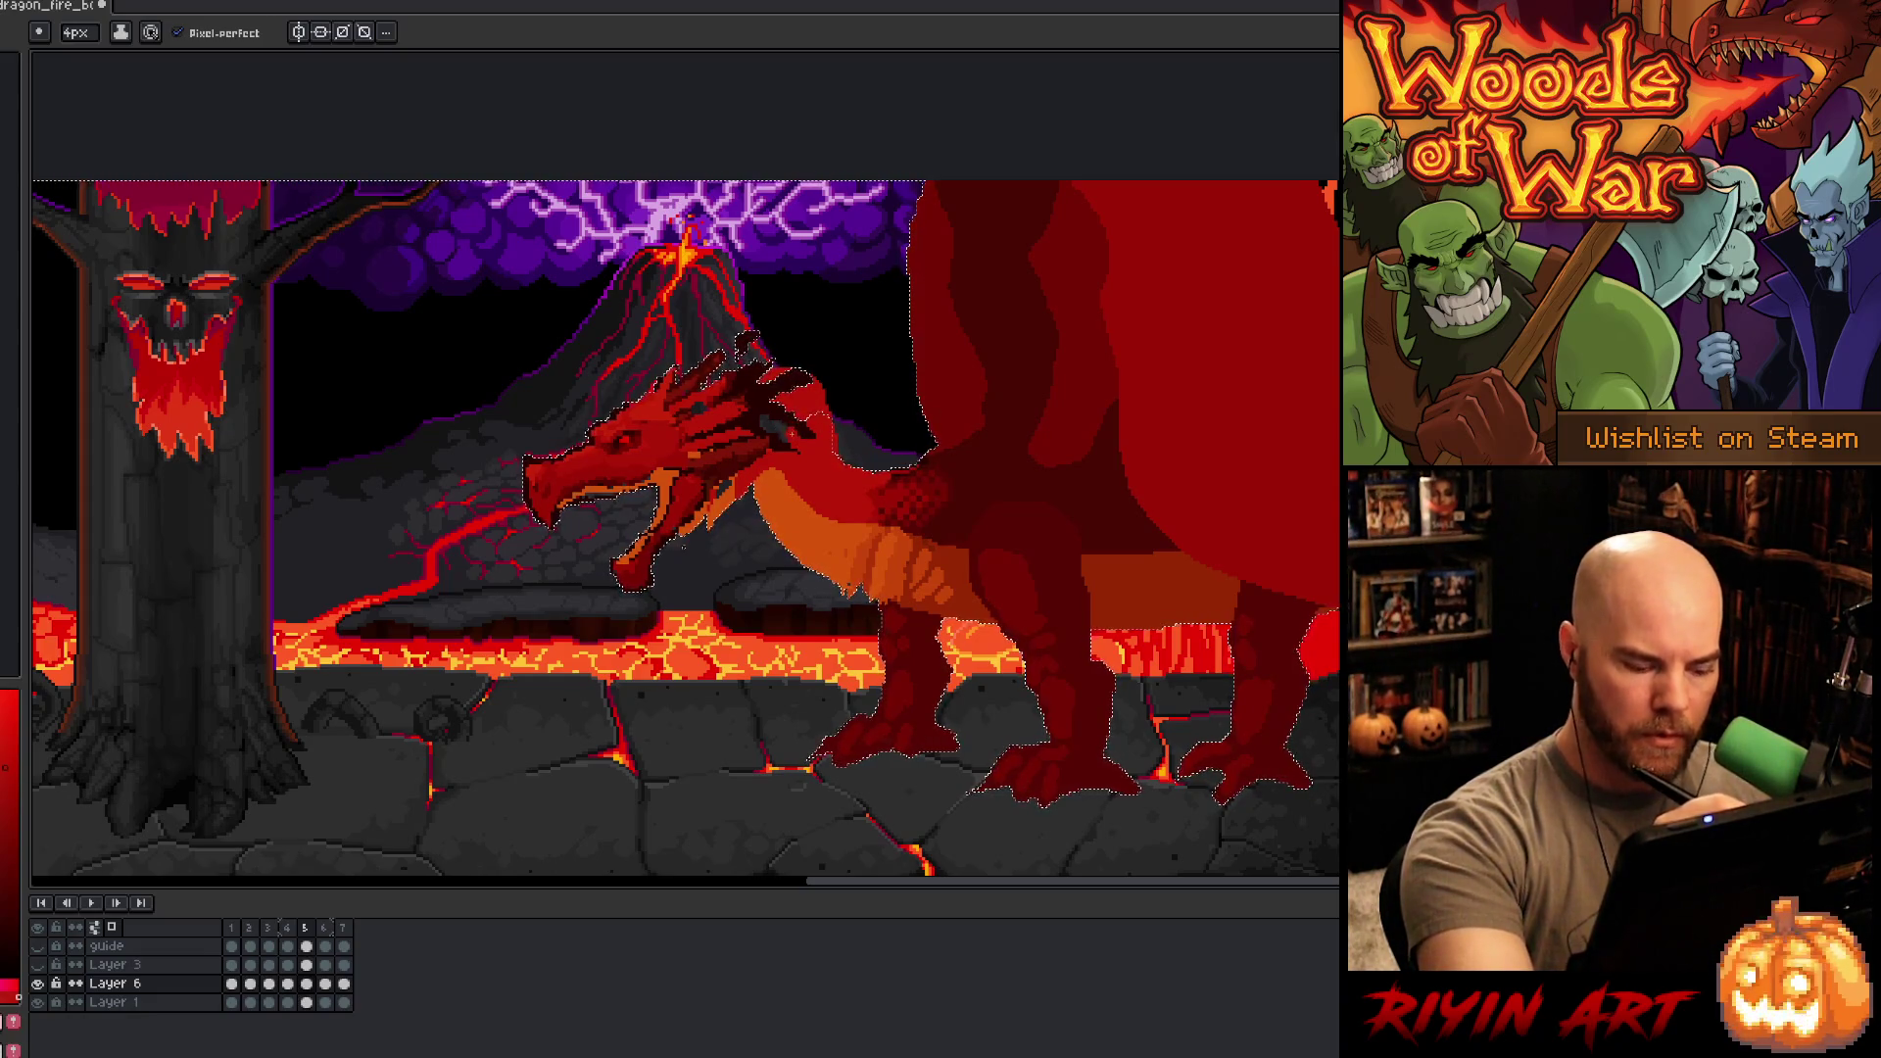
key(ctrl+d)
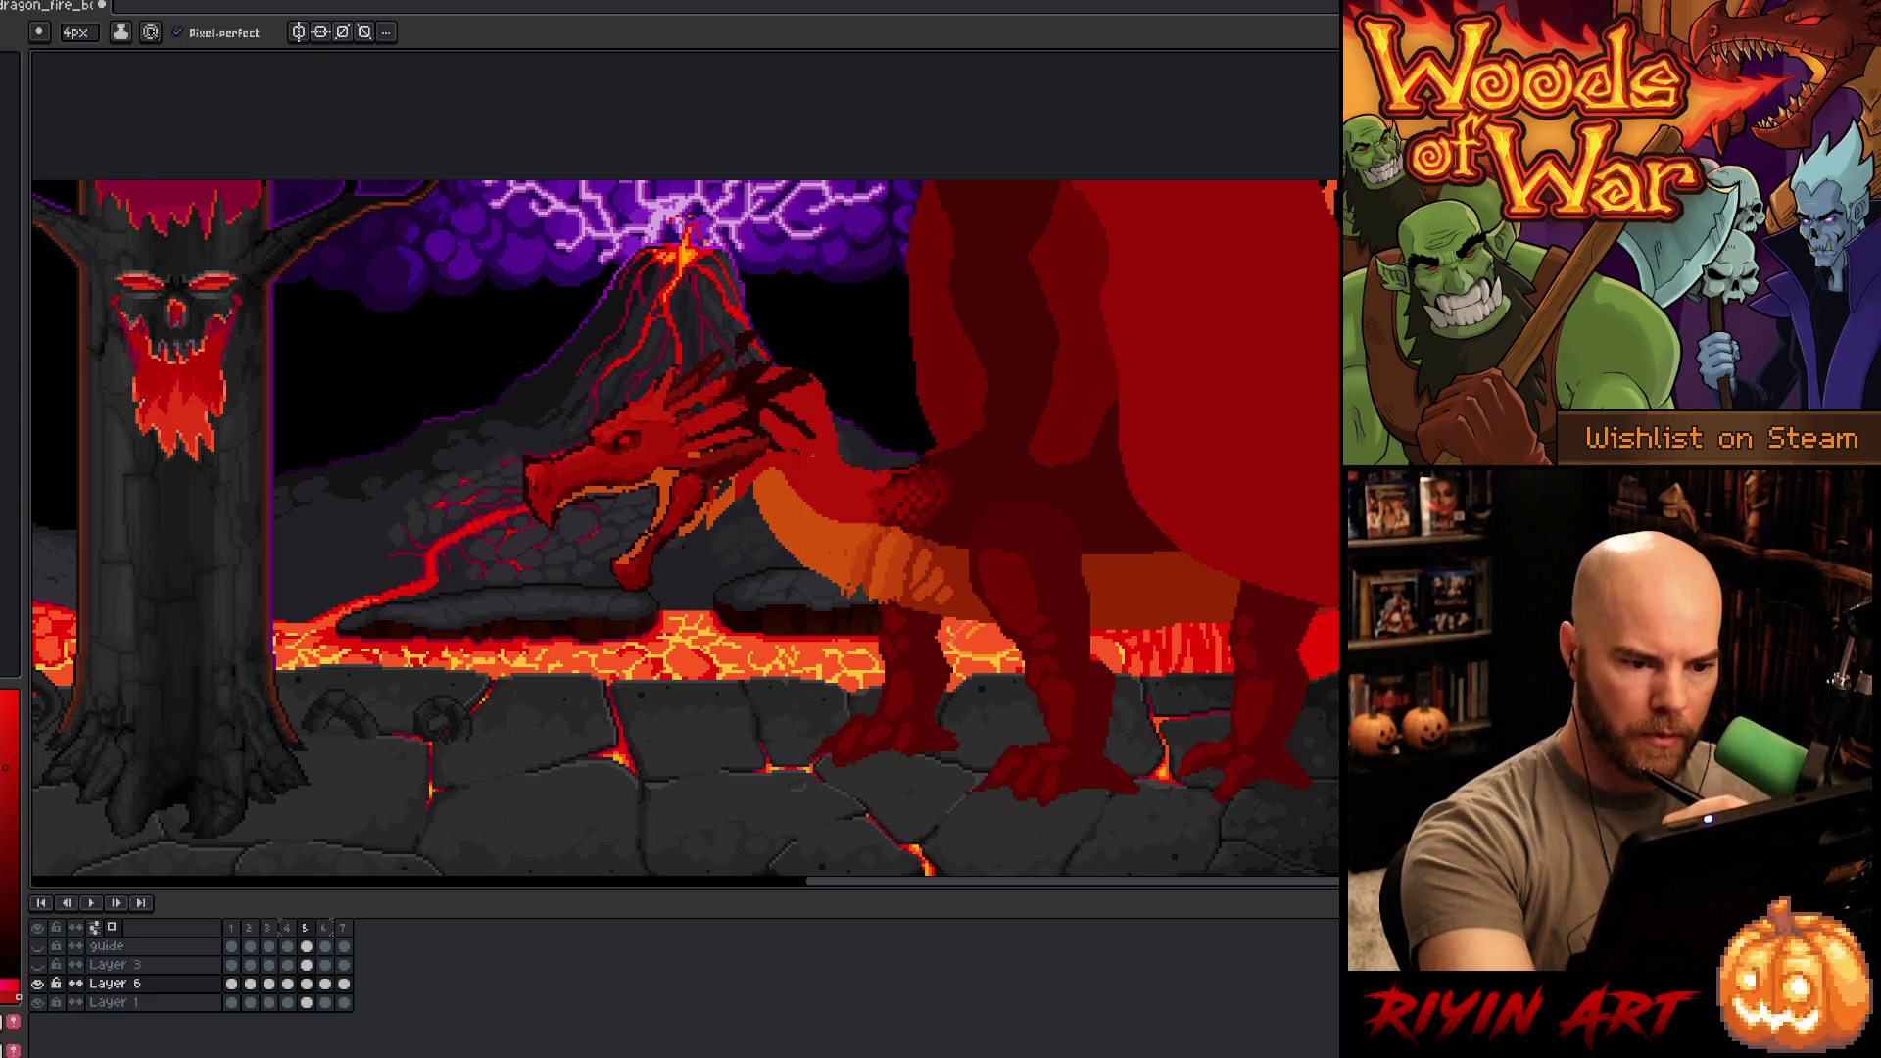
- Draw an orange curve along the dragon's belly and flood-fill the patch orange
key(b)
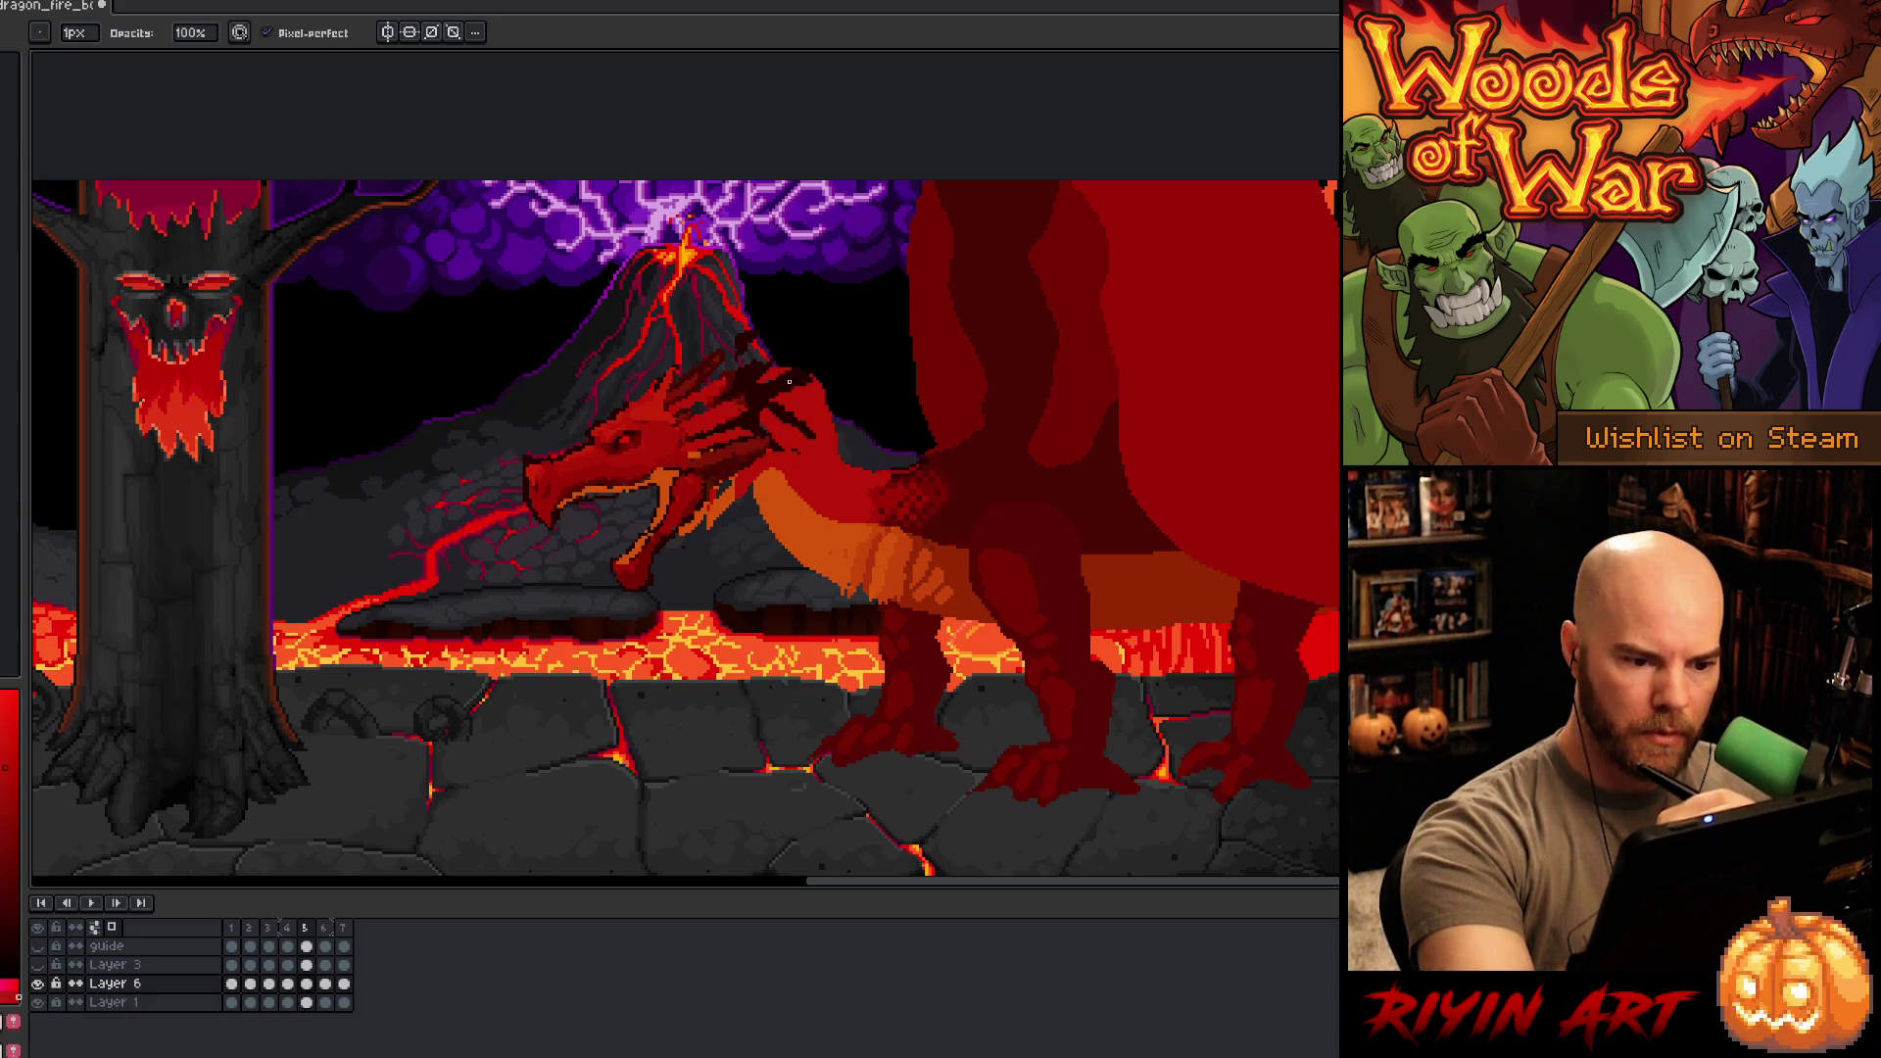
key(e)
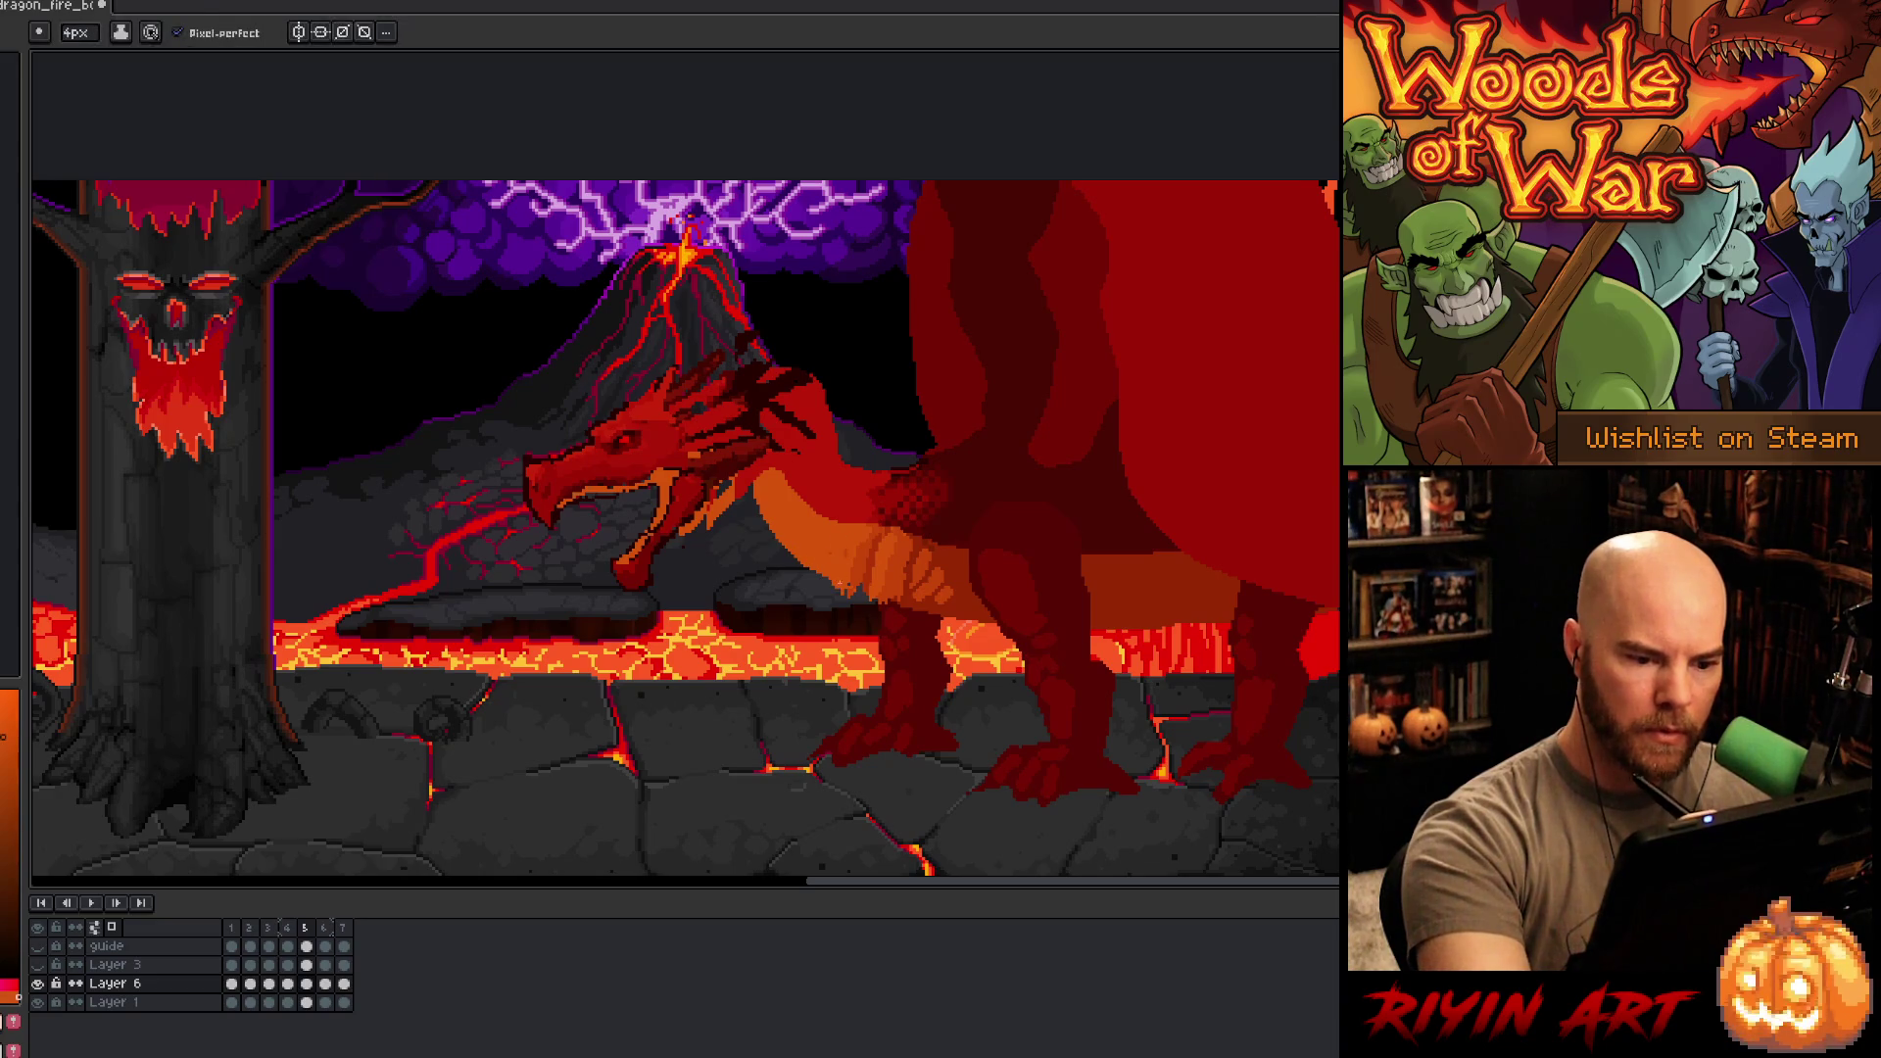
mouse_move(831, 583)
mouse_down()
mouse_move(783, 585)
mouse_move(725, 495)
mouse_up()
alt+click(845, 489)
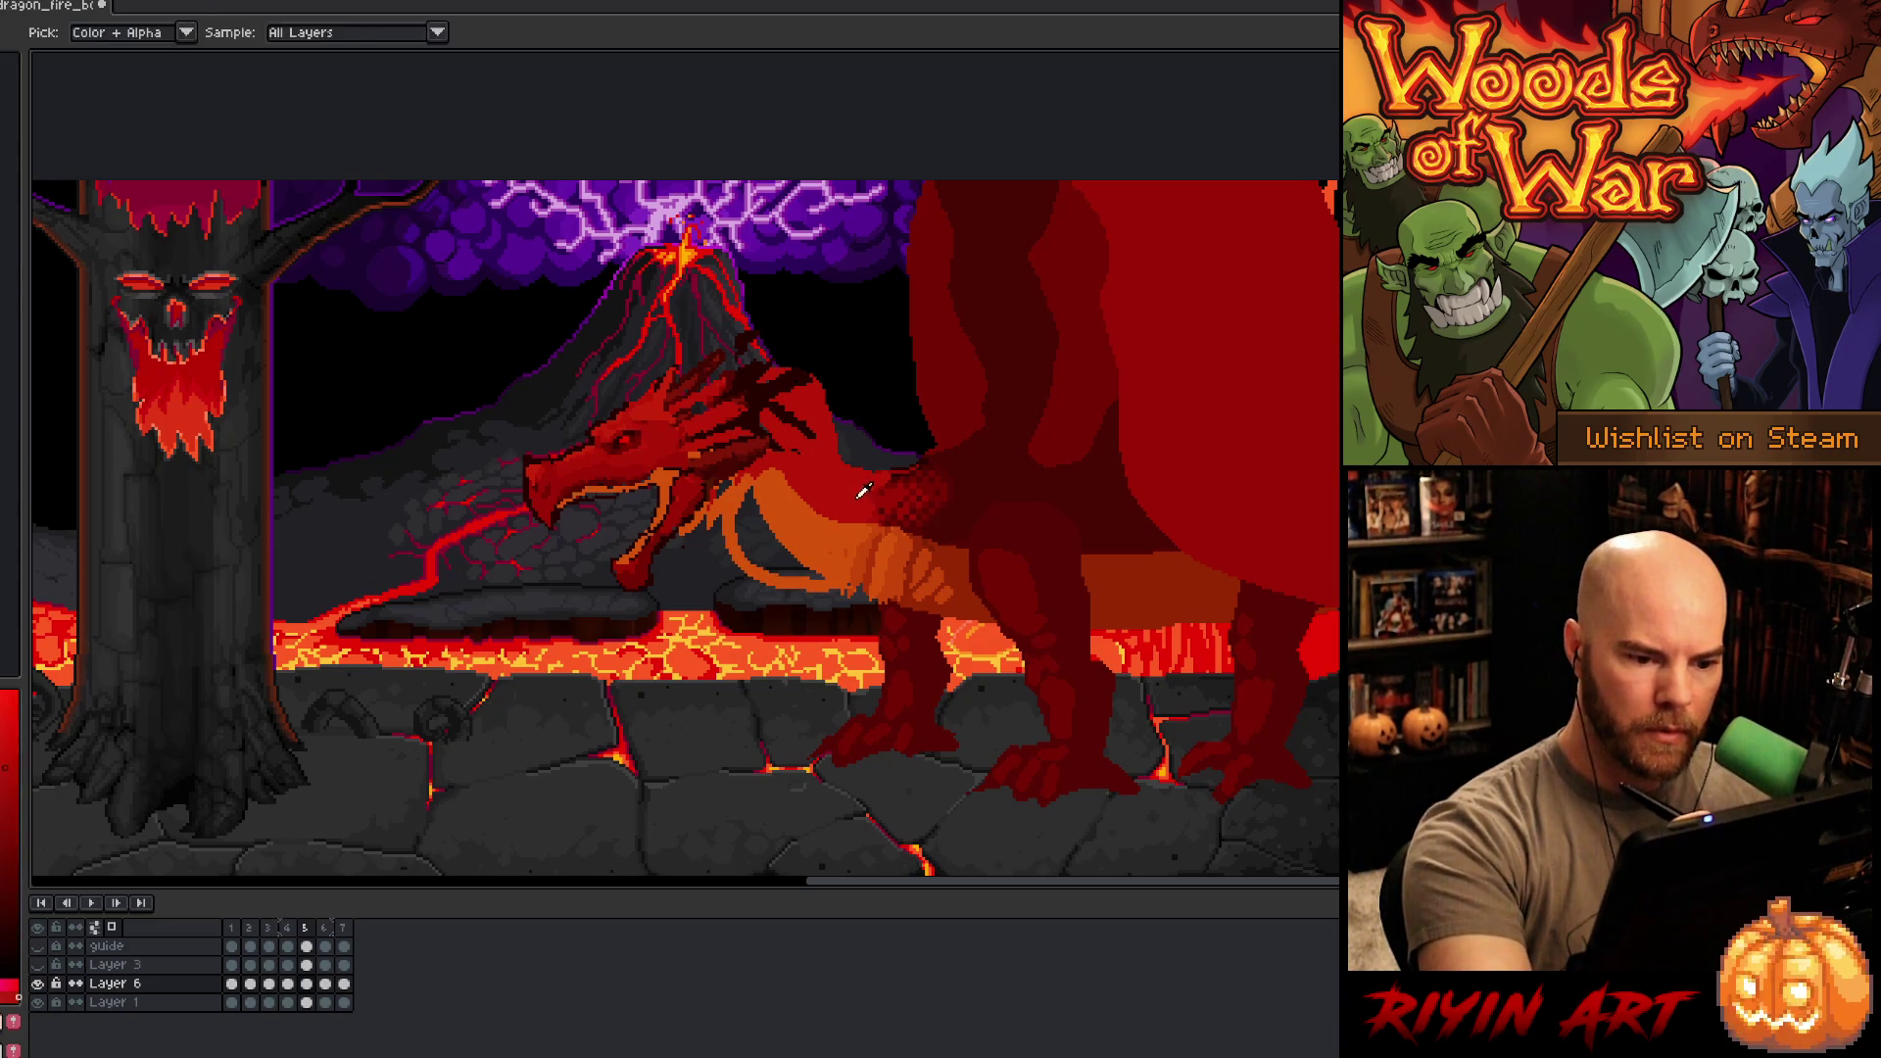
mouse_move(862, 526)
mouse_down()
mouse_move(799, 529)
mouse_move(818, 525)
mouse_up()
key(g)
click(762, 551)
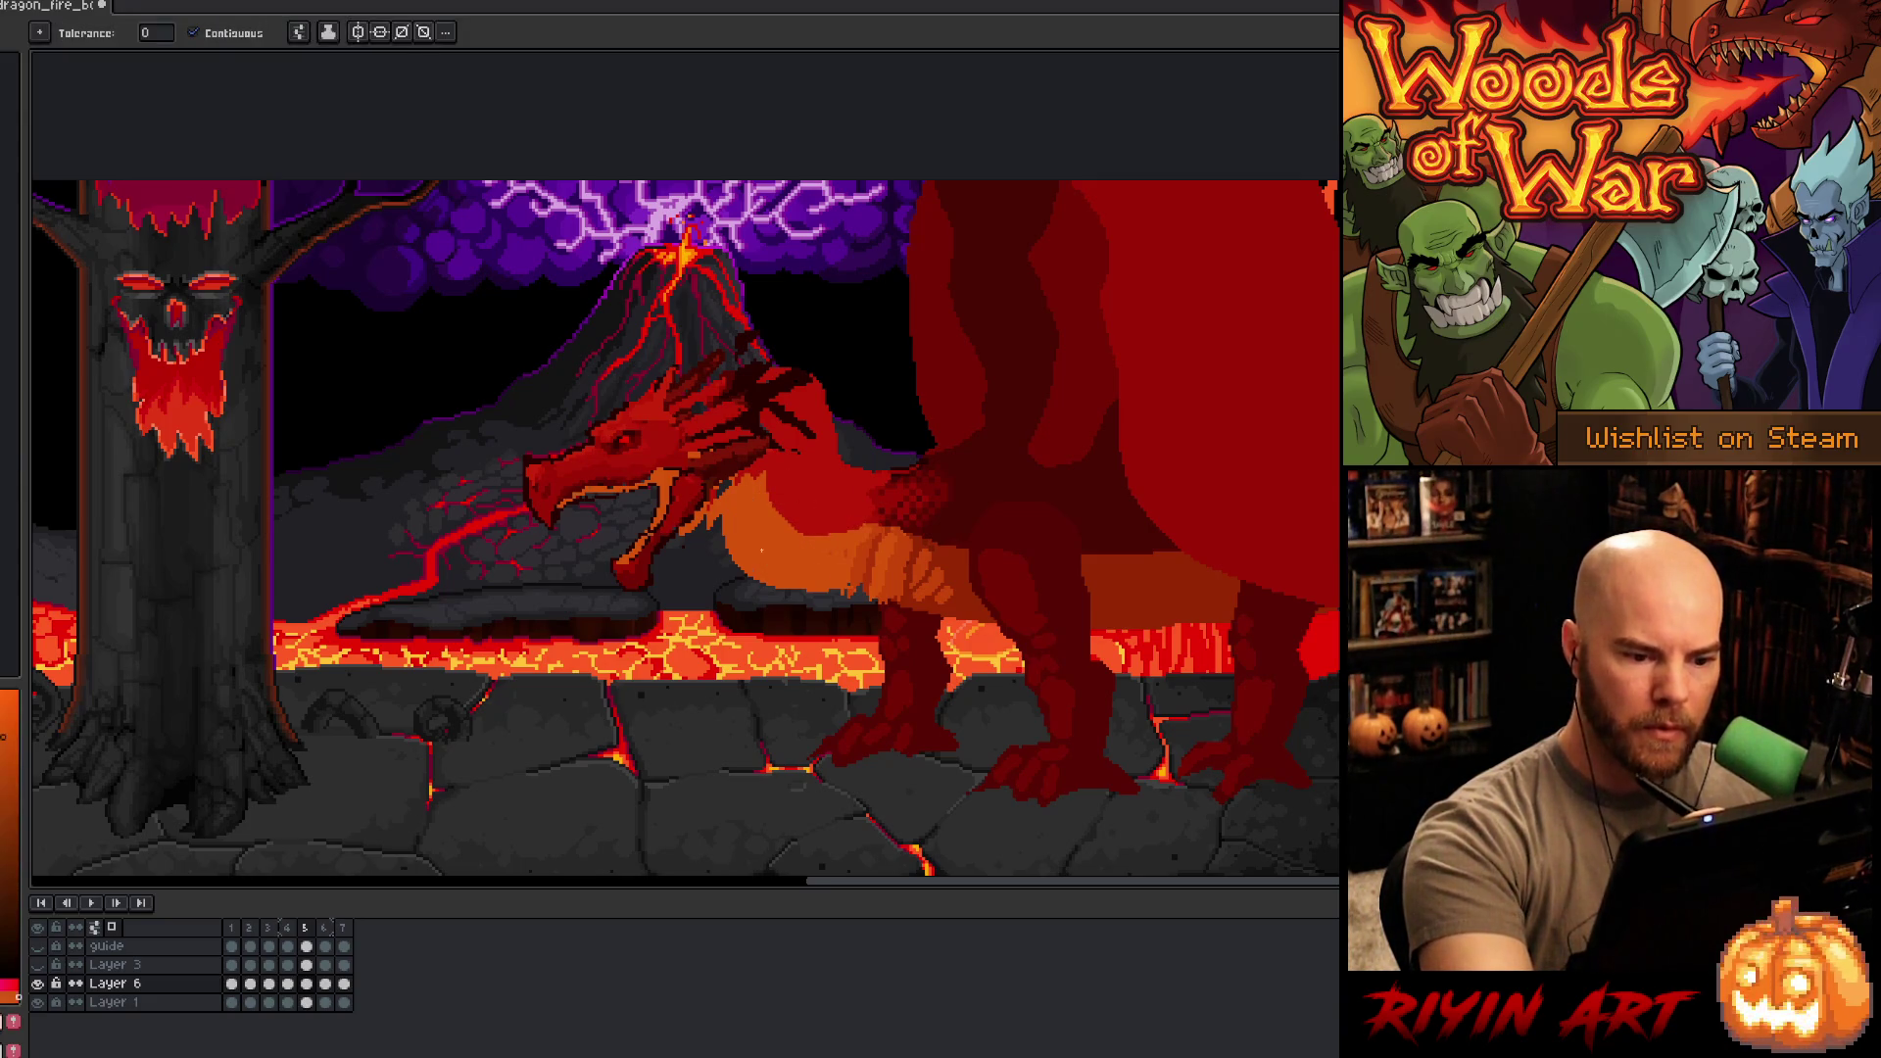
- Try freehand selections around the neck and head, clear them, and sample red for the pencil
key(m)
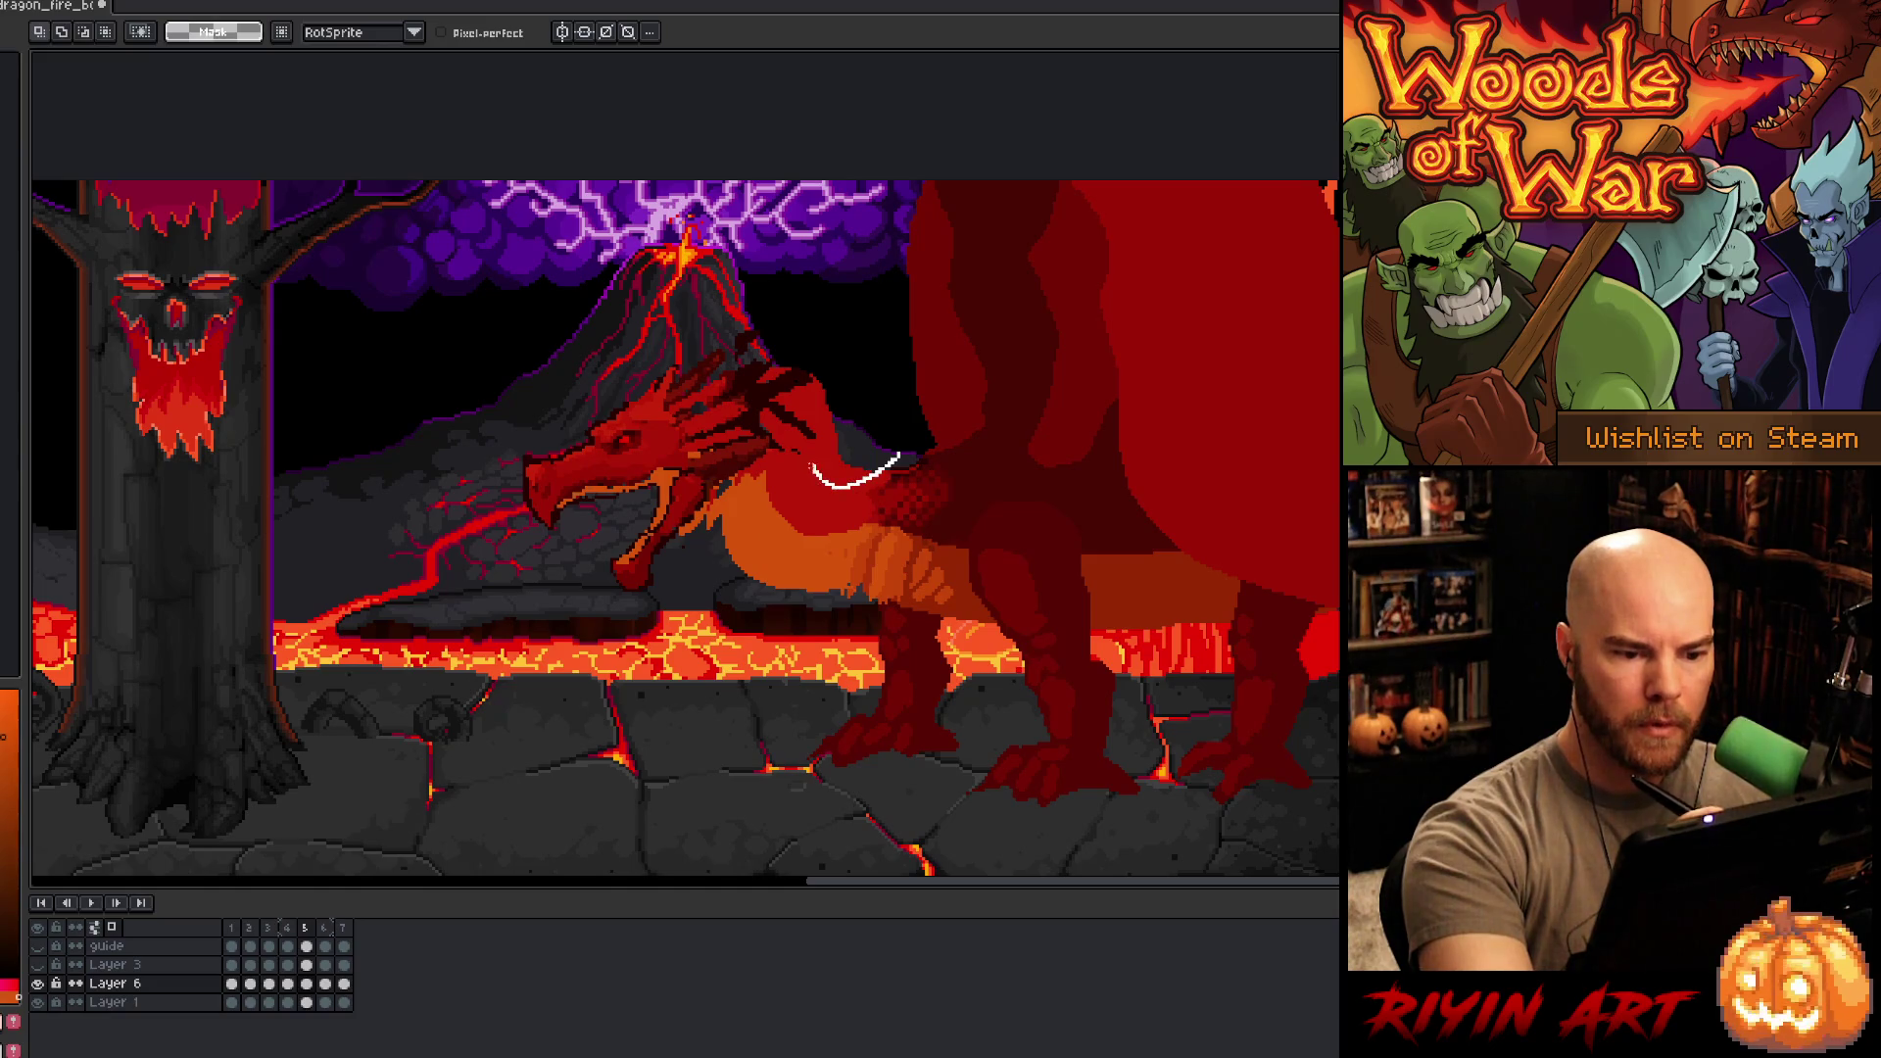
mouse_move(813, 467)
mouse_down()
mouse_move(838, 302)
mouse_move(862, 323)
mouse_up()
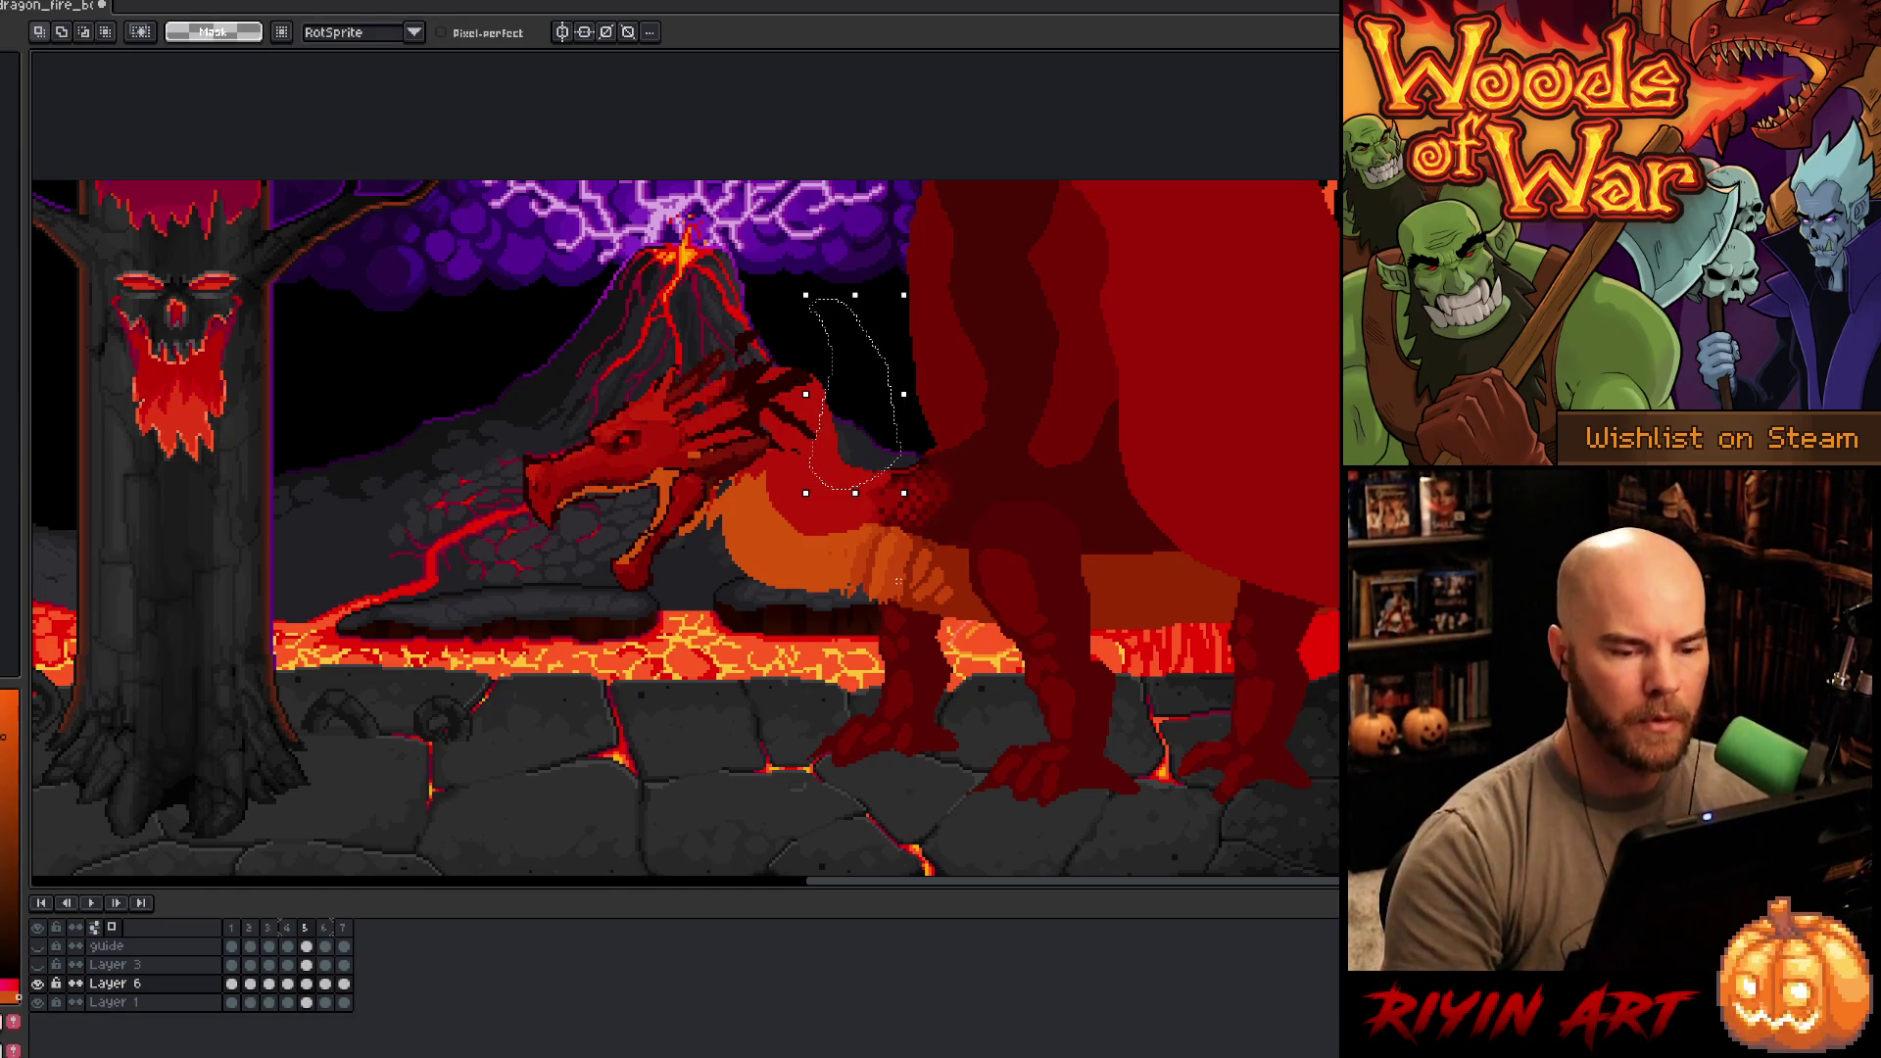
key(ctrl+d)
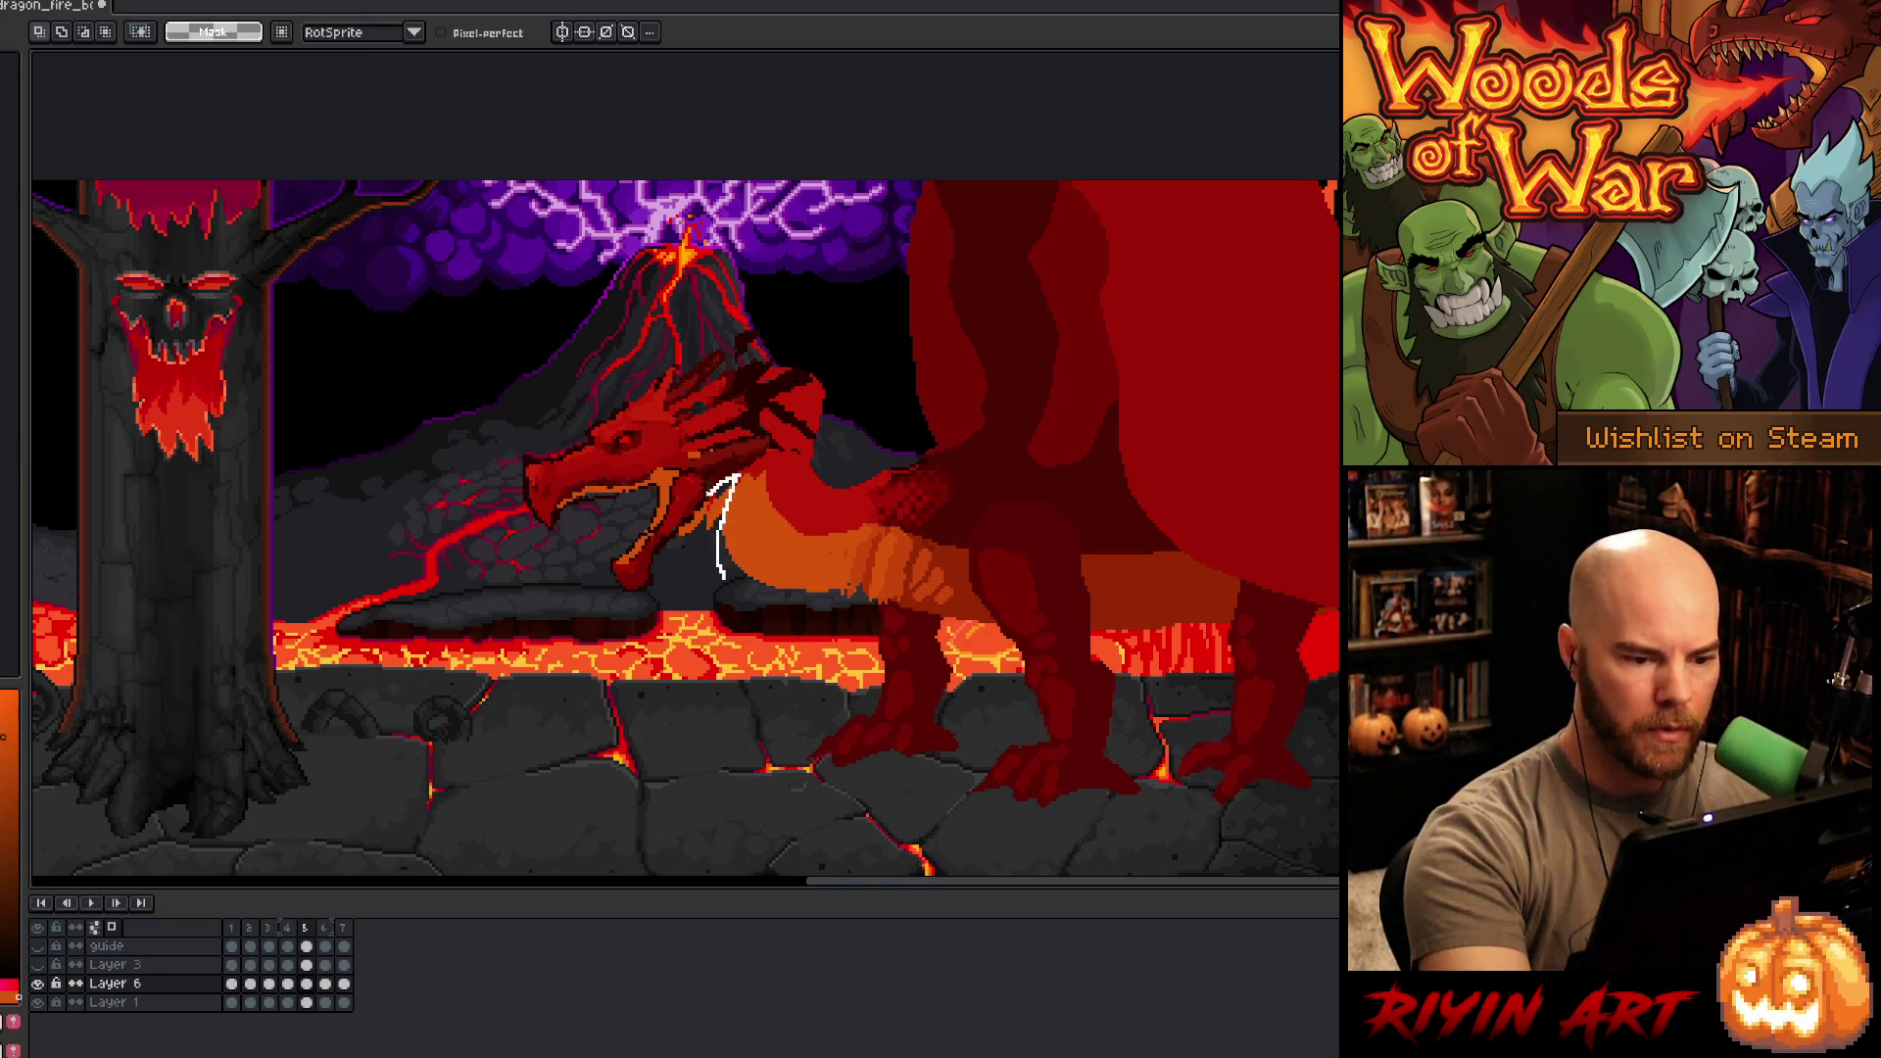
drag(723, 578, 700, 641)
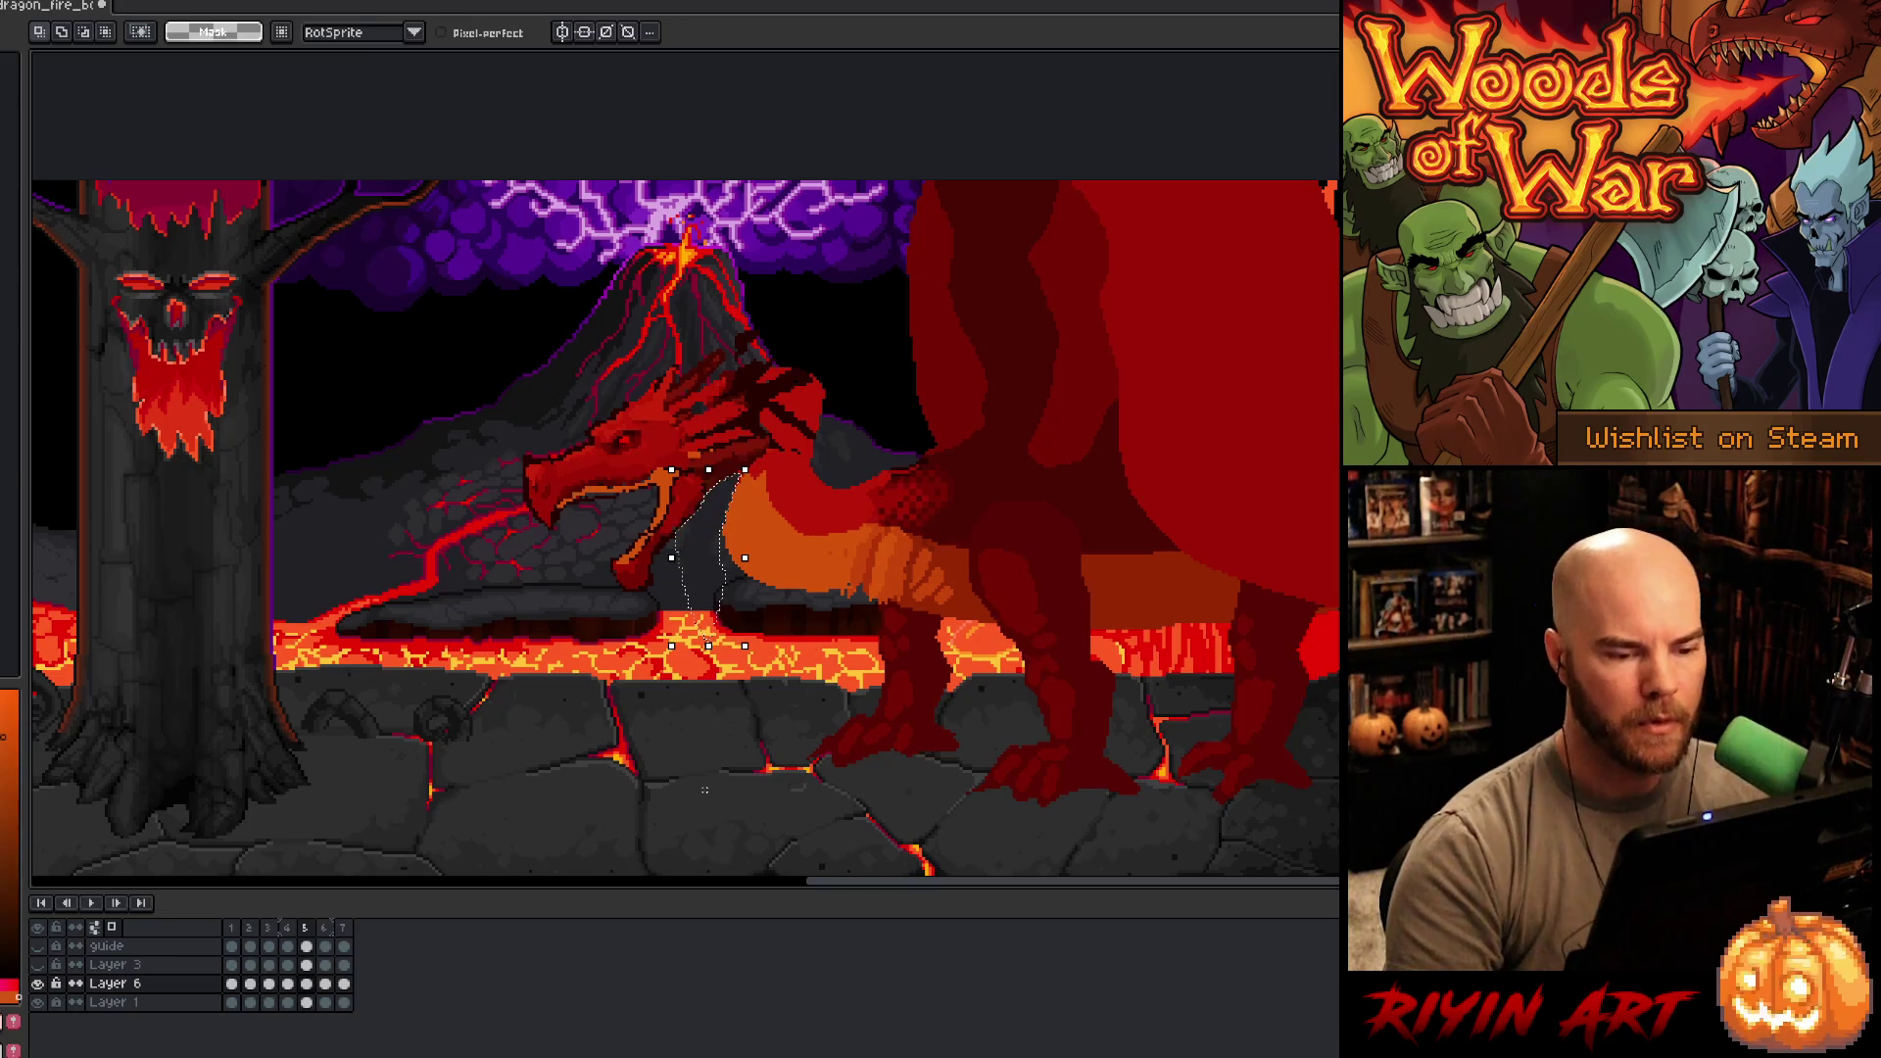
key(ctrl+d)
key(b)
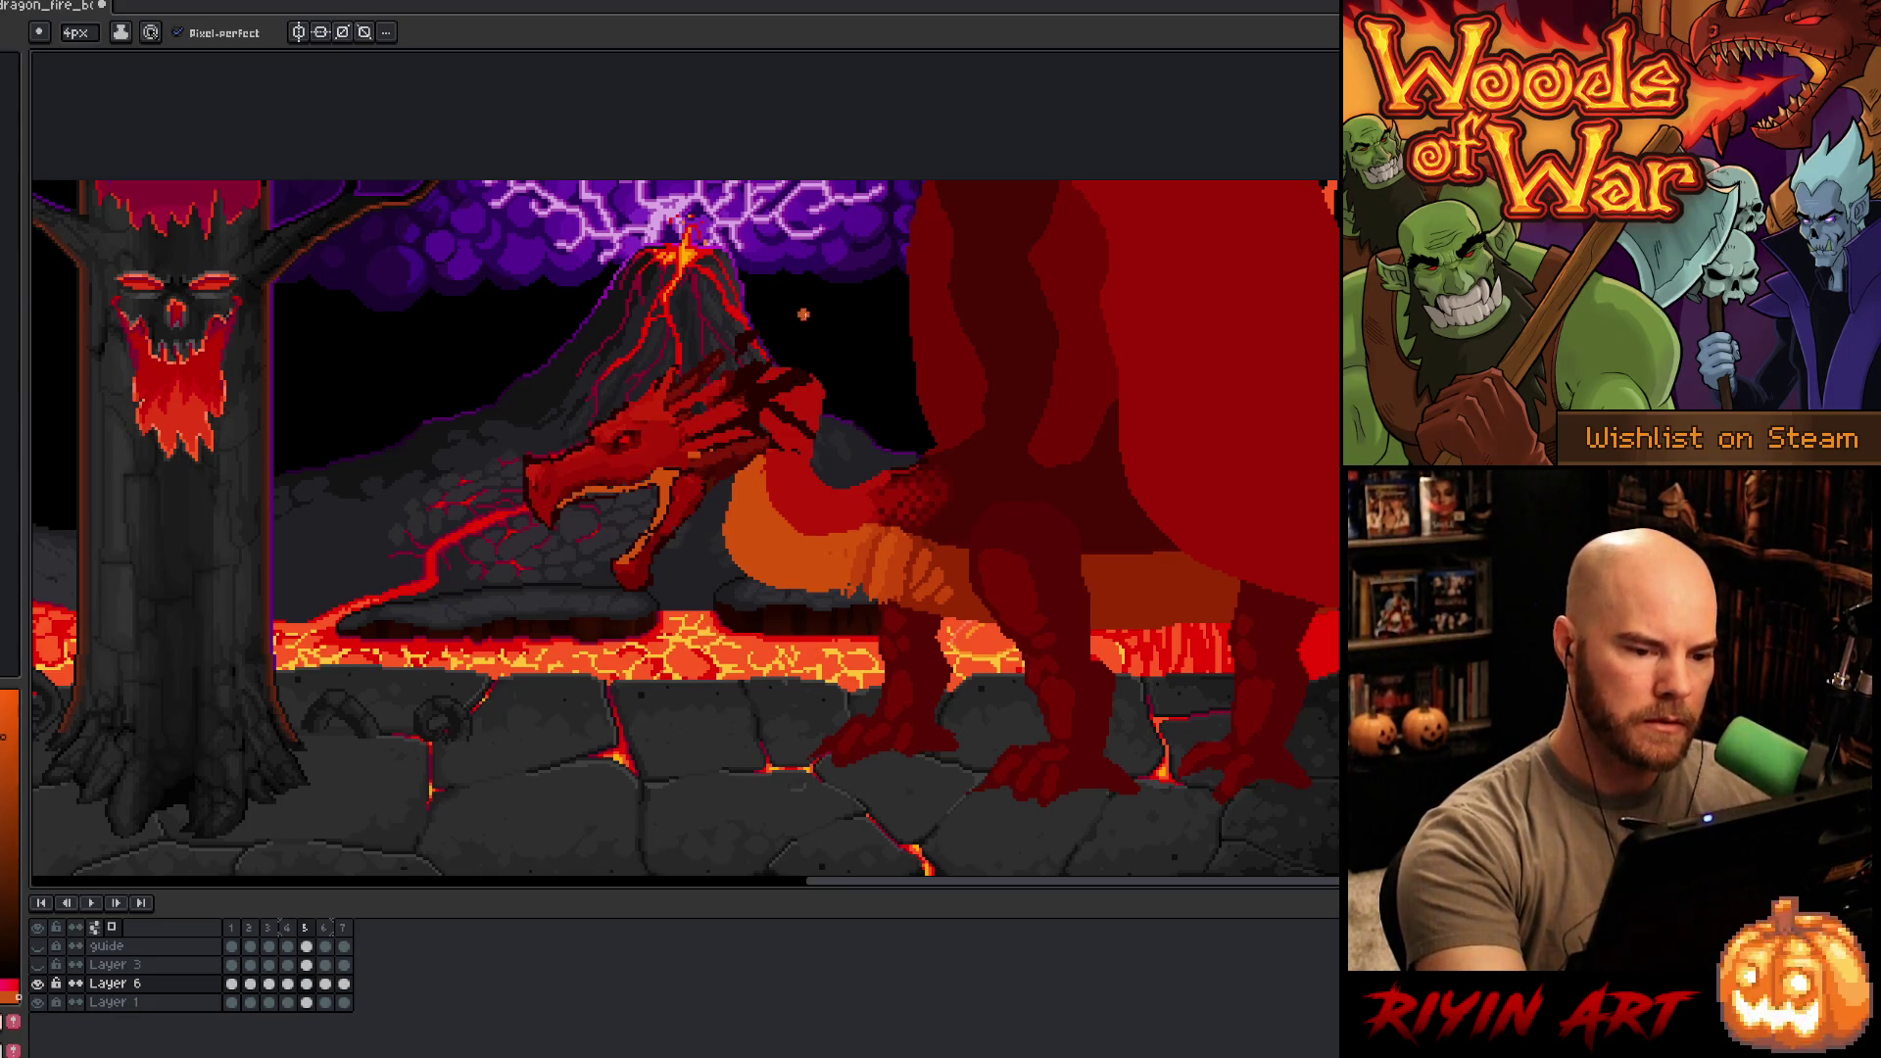
key(q)
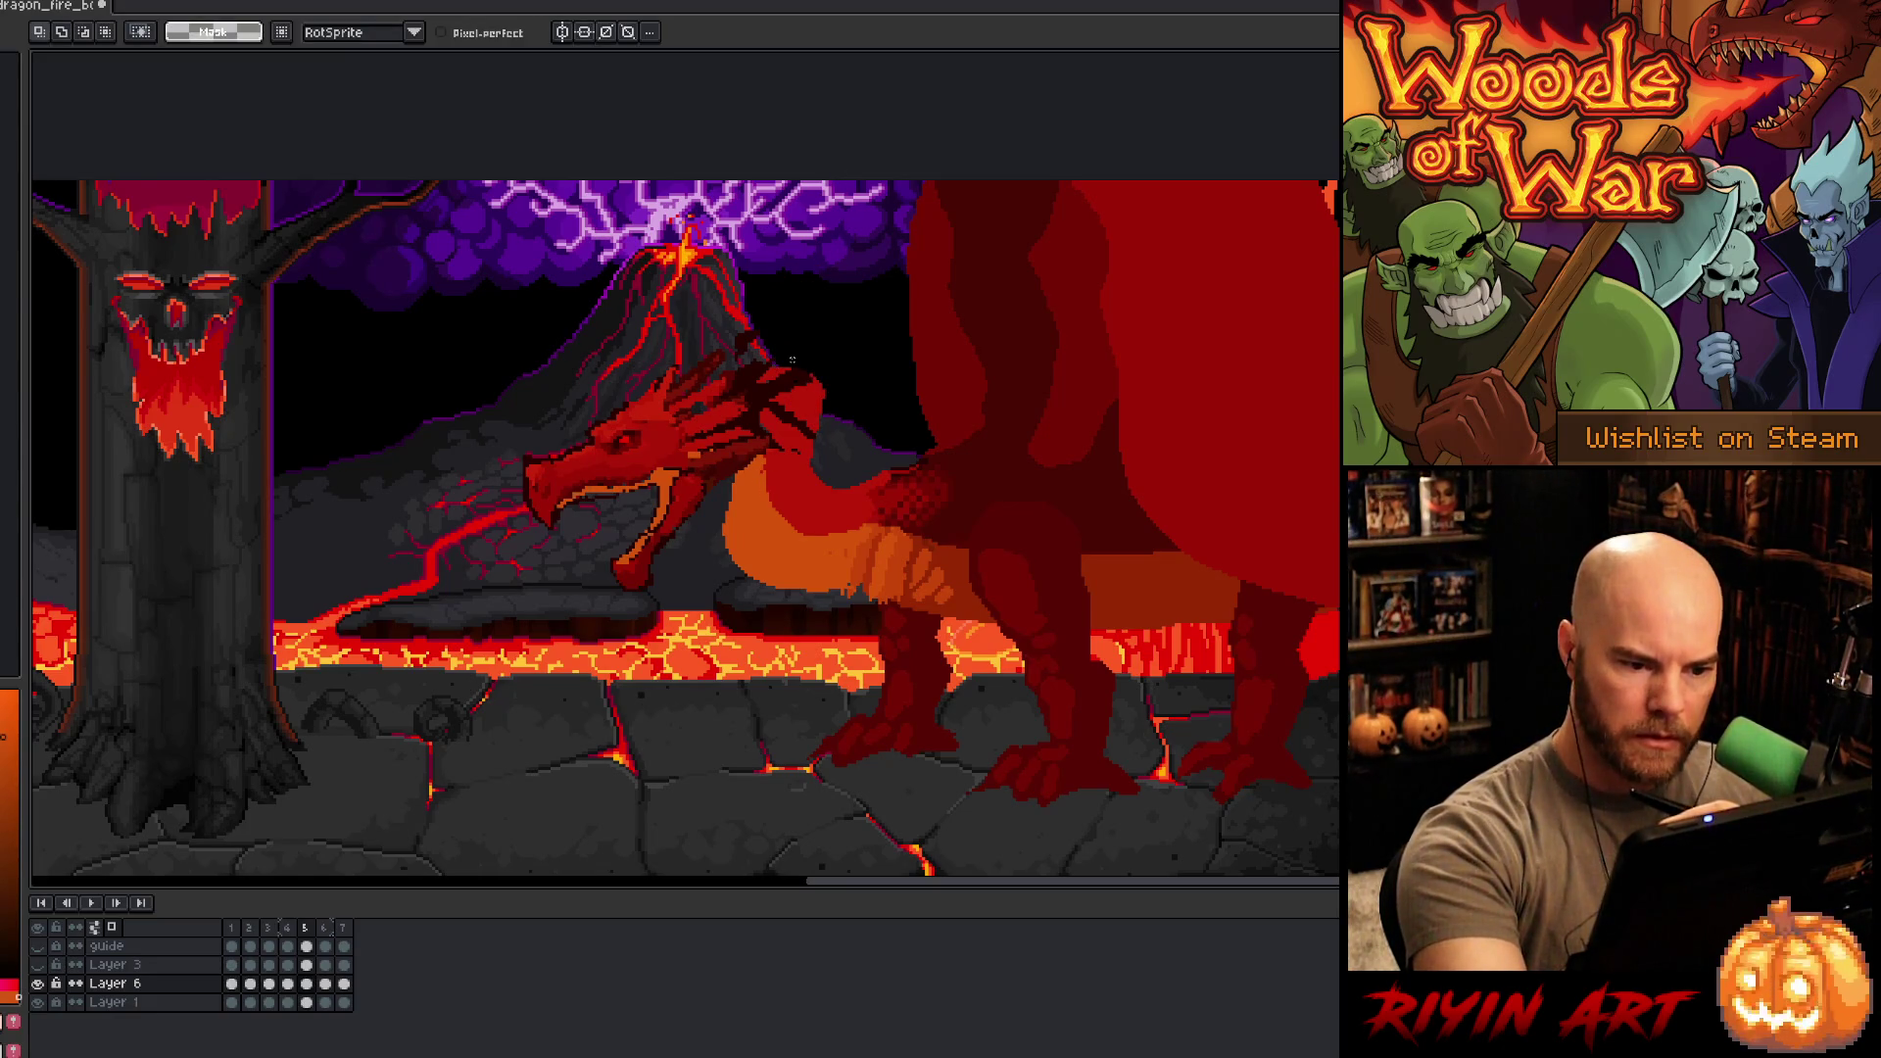
mouse_move(813, 392)
mouse_down()
mouse_move(872, 361)
mouse_move(795, 360)
mouse_up()
key(ctrl+d)
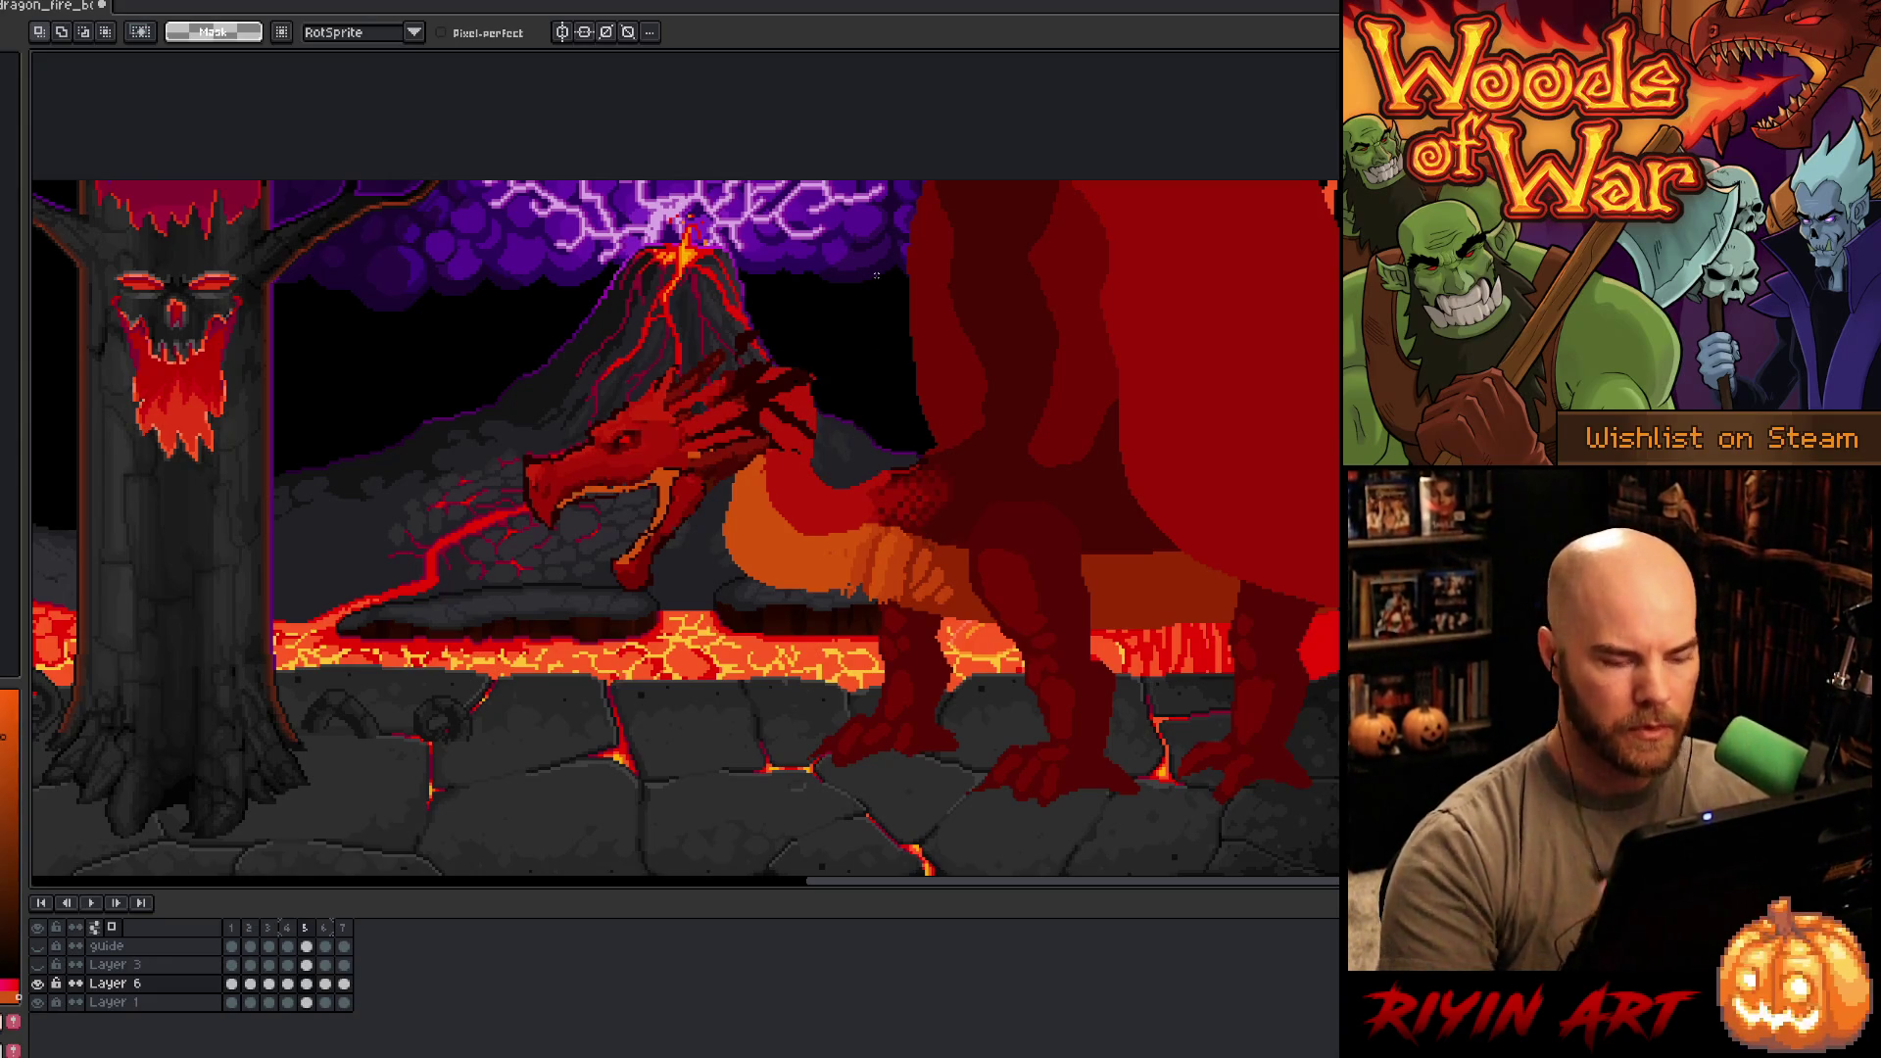
key(i)
key(b)
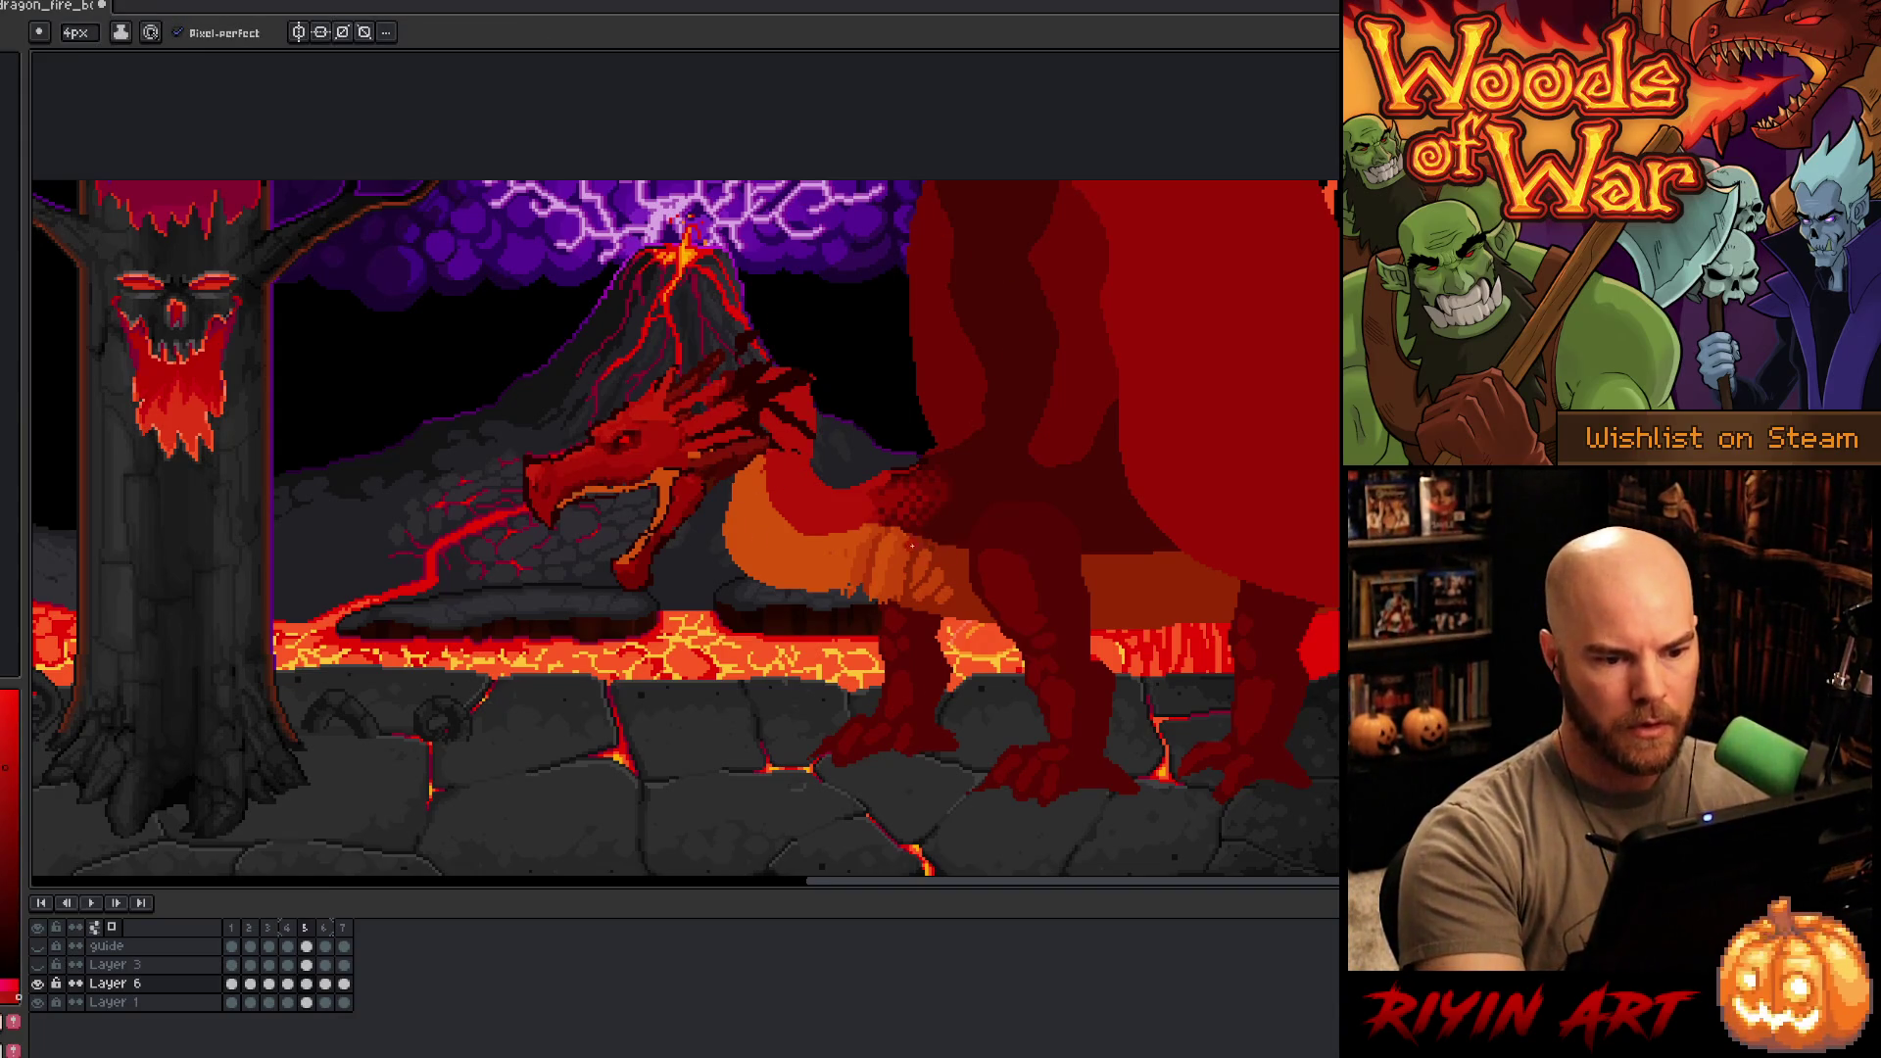
- On frame 2, sample the neck orange and outline the neck and belly in orange
click(249, 983)
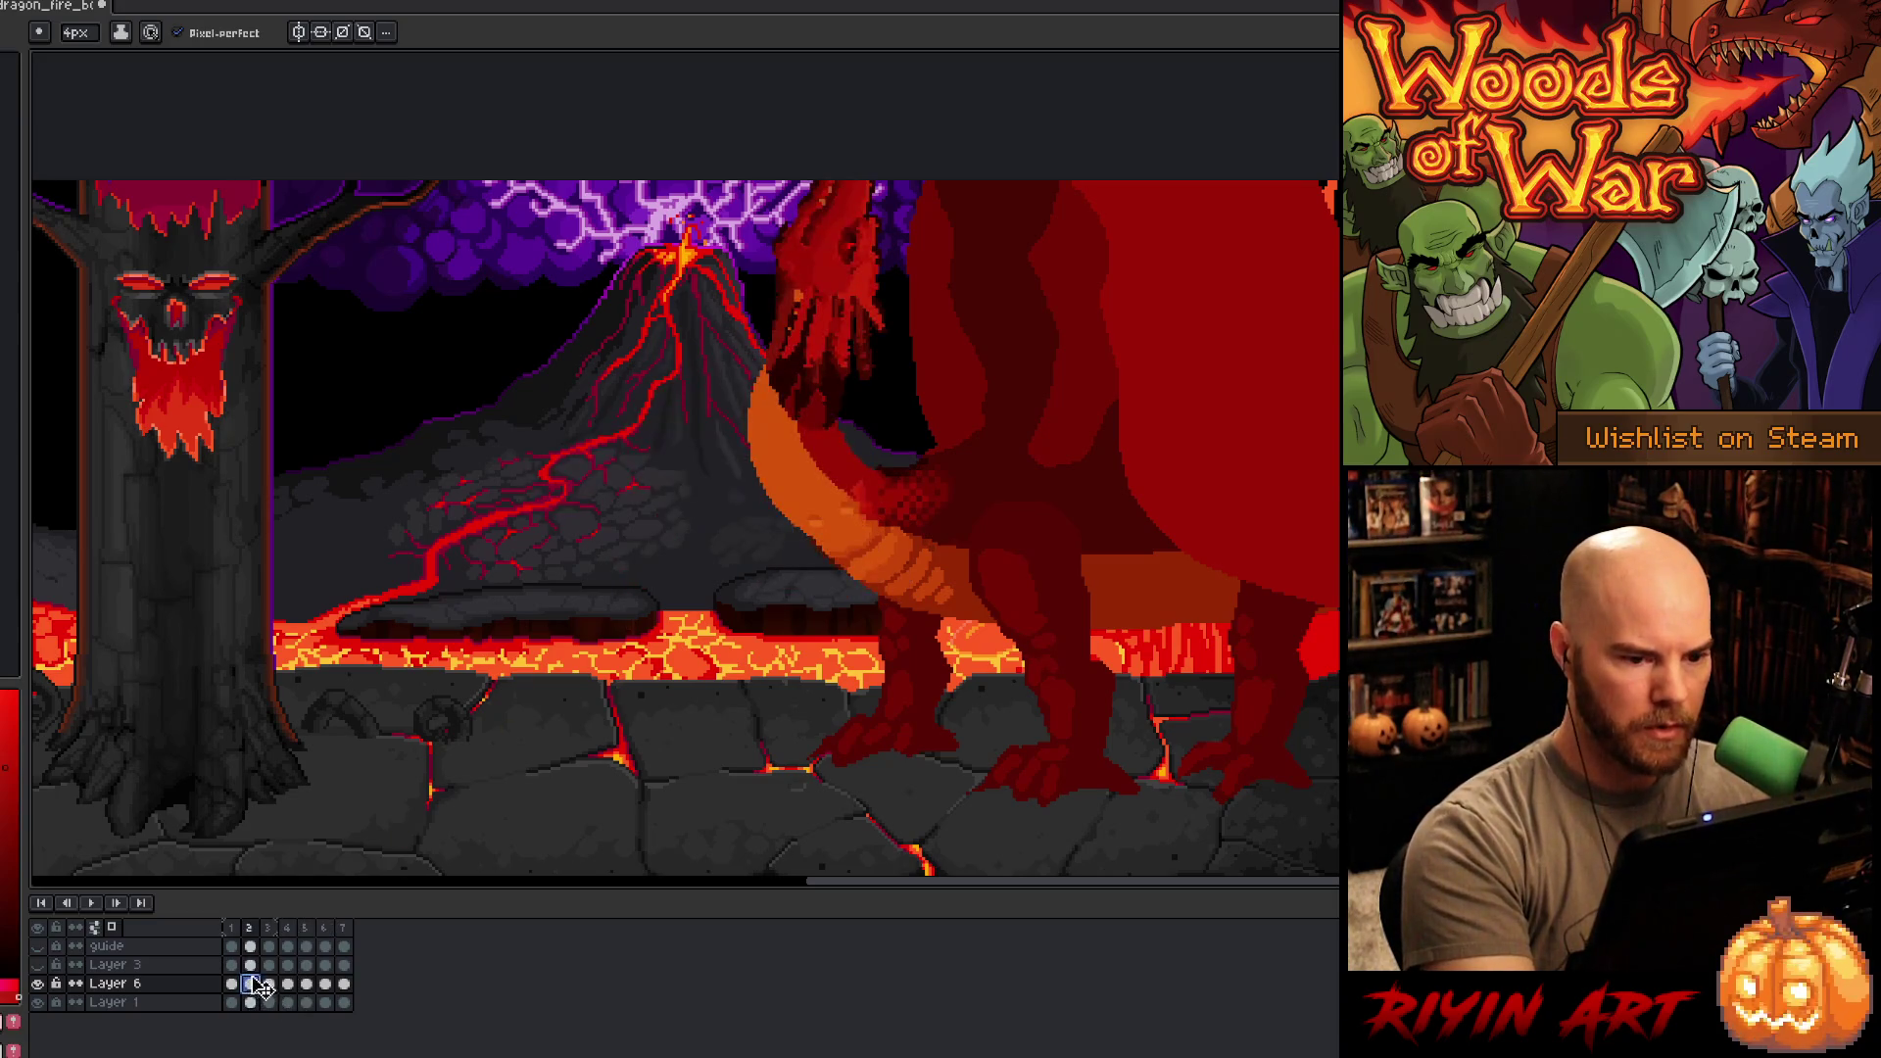
alt+click(777, 422)
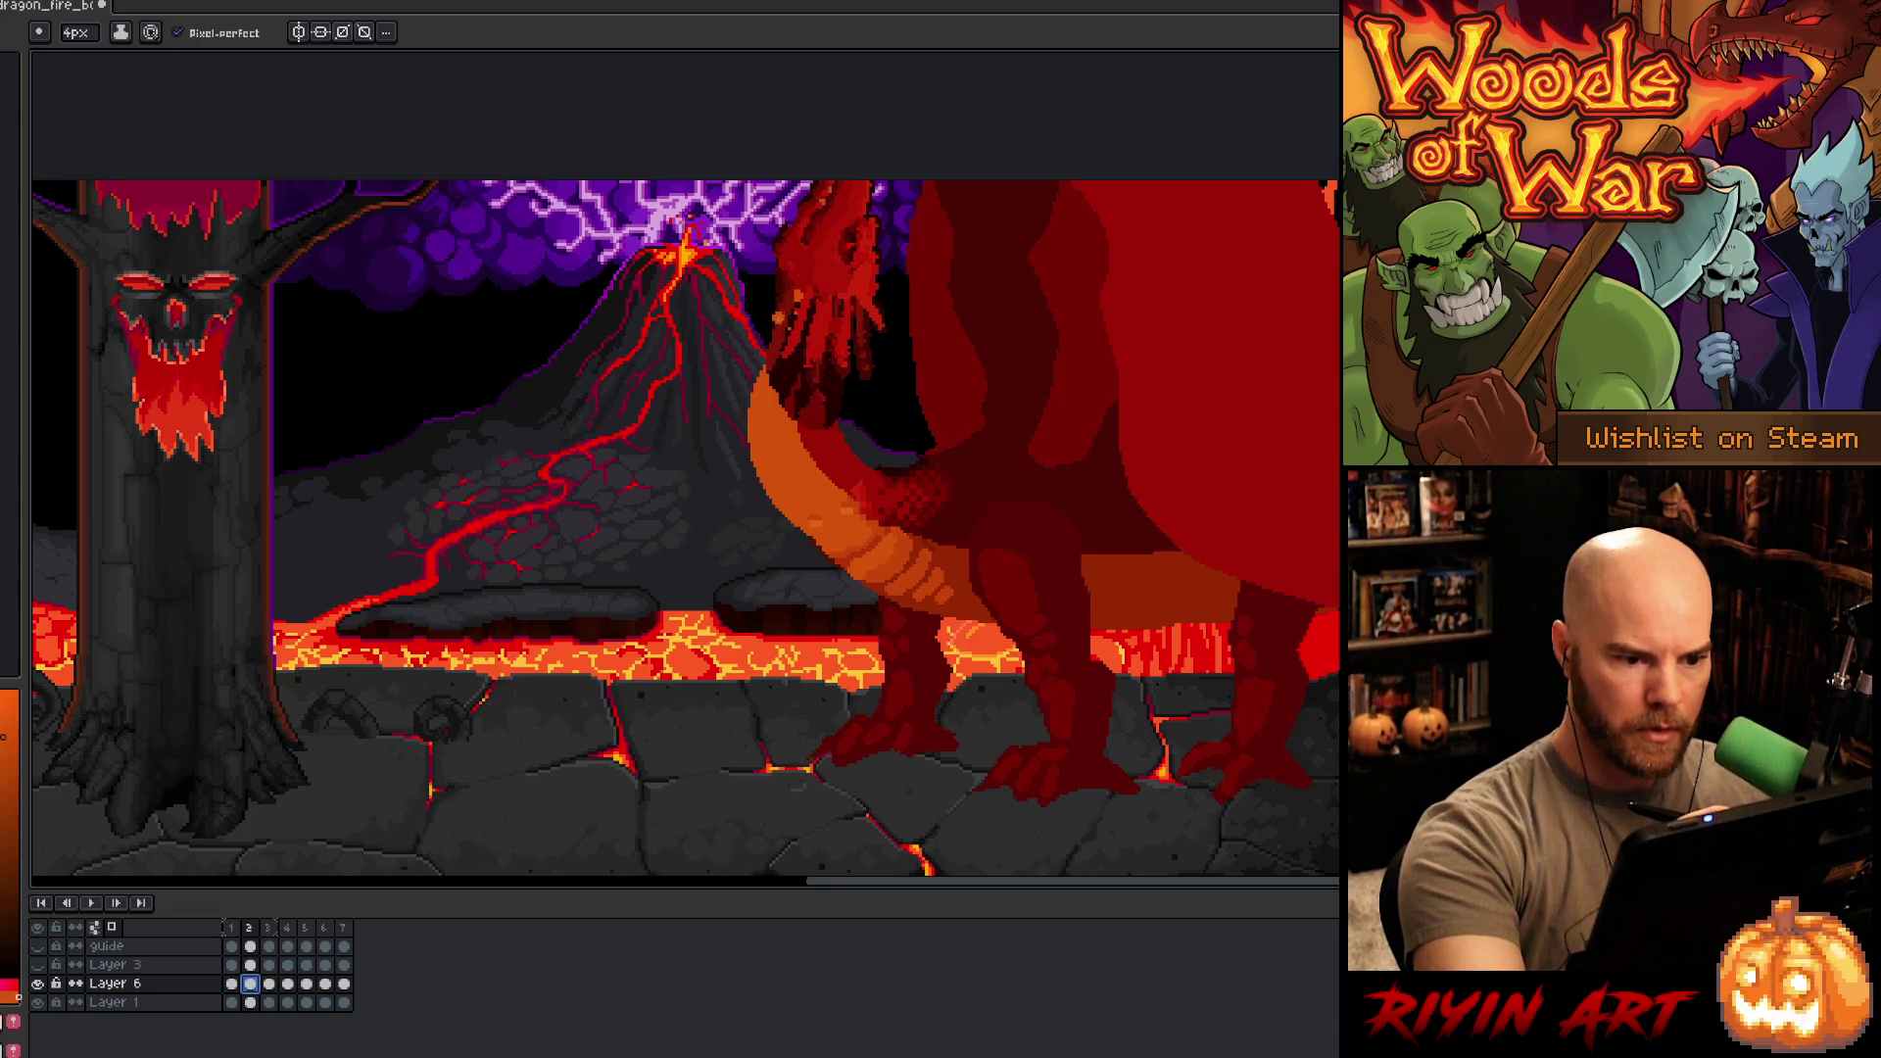
mouse_move(779, 312)
mouse_down()
mouse_move(773, 387)
mouse_move(811, 566)
mouse_up()
mouse_move(753, 465)
mouse_down()
mouse_move(795, 574)
mouse_move(842, 615)
mouse_up()
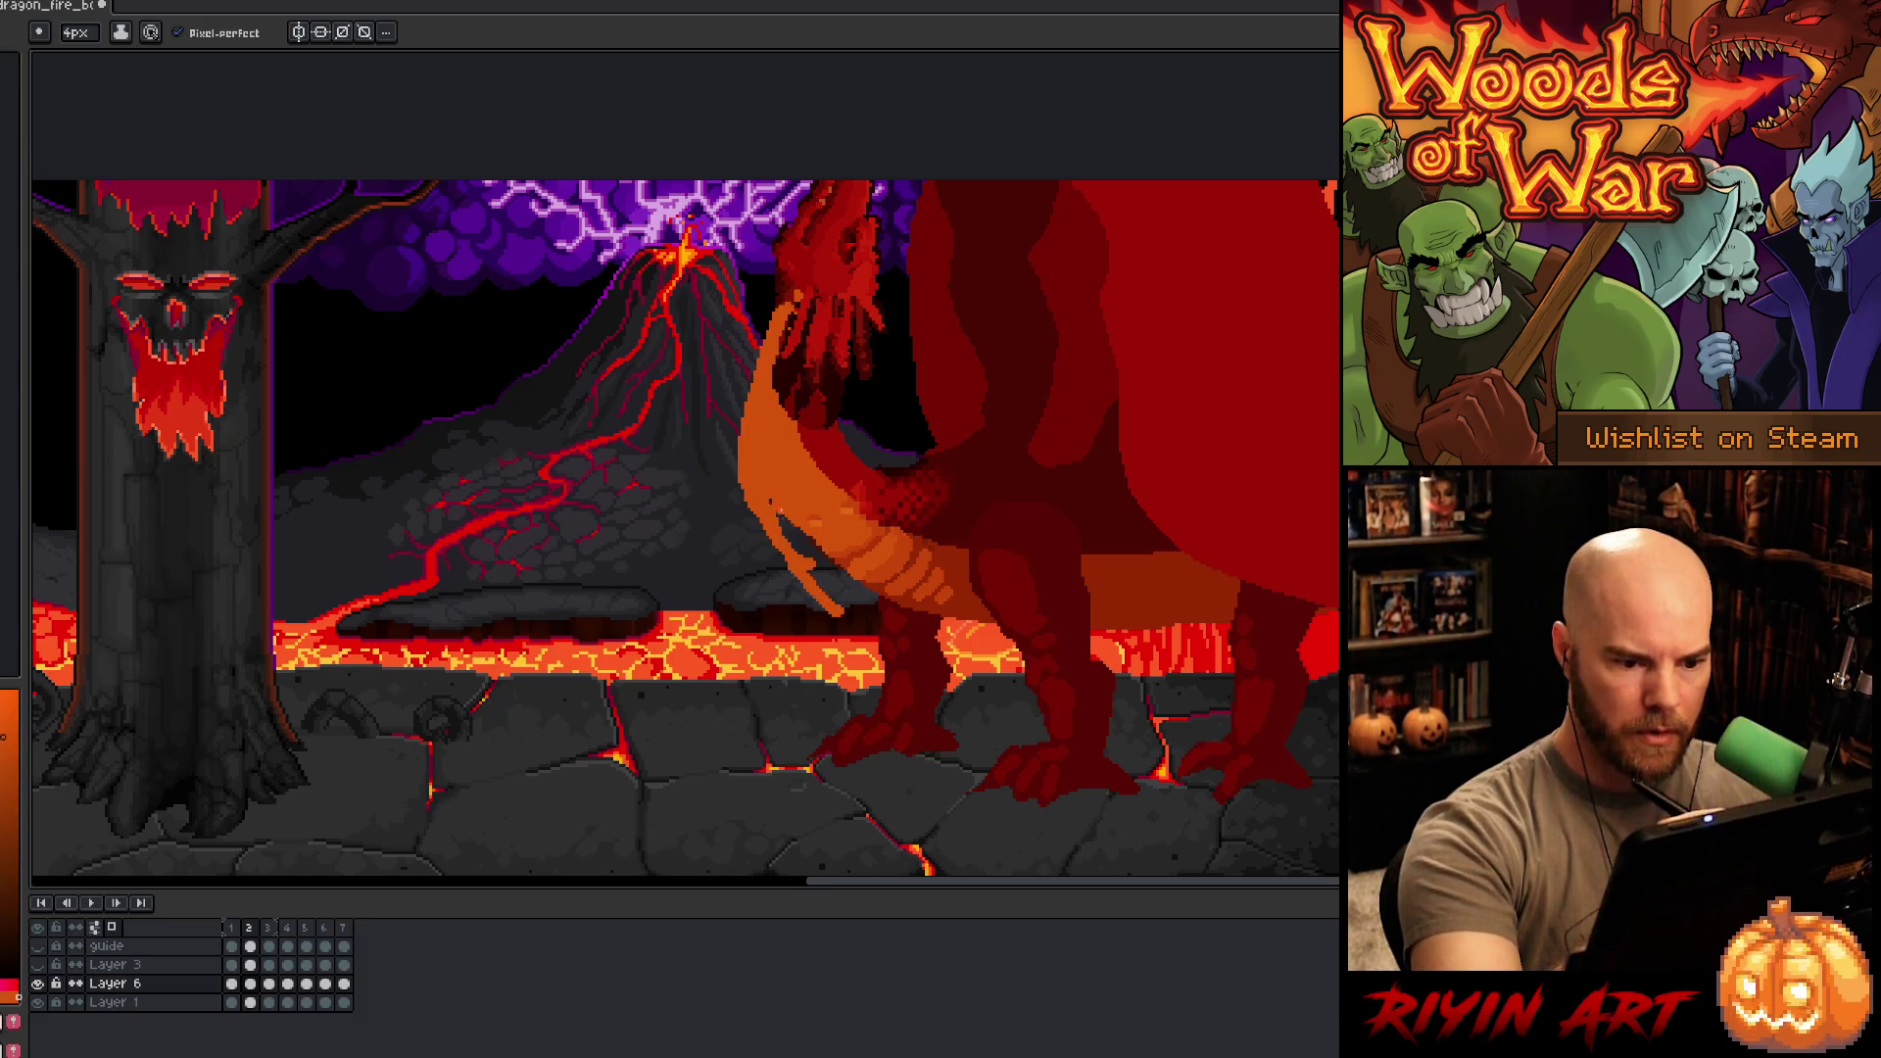
mouse_move(778, 511)
mouse_down()
mouse_move(911, 627)
mouse_move(980, 630)
mouse_up()
click(845, 603)
alt+click(967, 613)
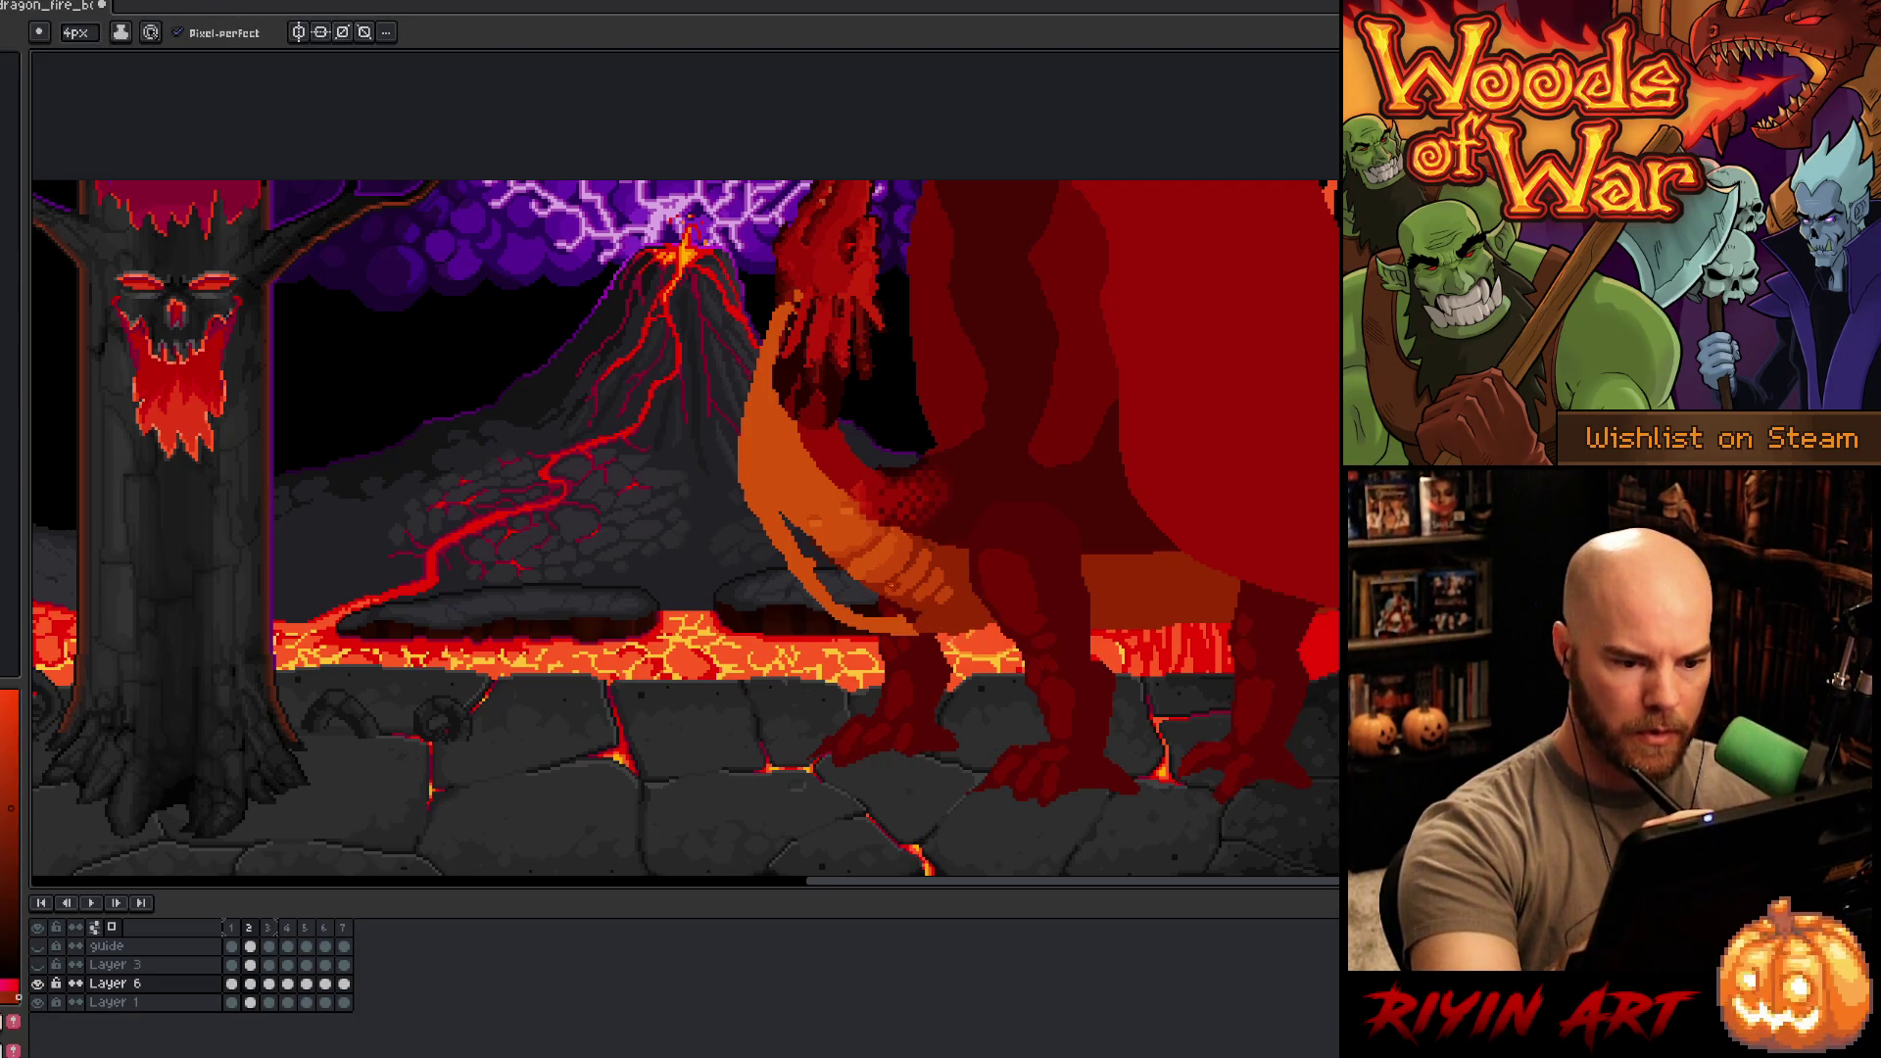
- Shade the belly with sampled brighter oranges and compare against the neighbouring frame
alt+click(838, 537)
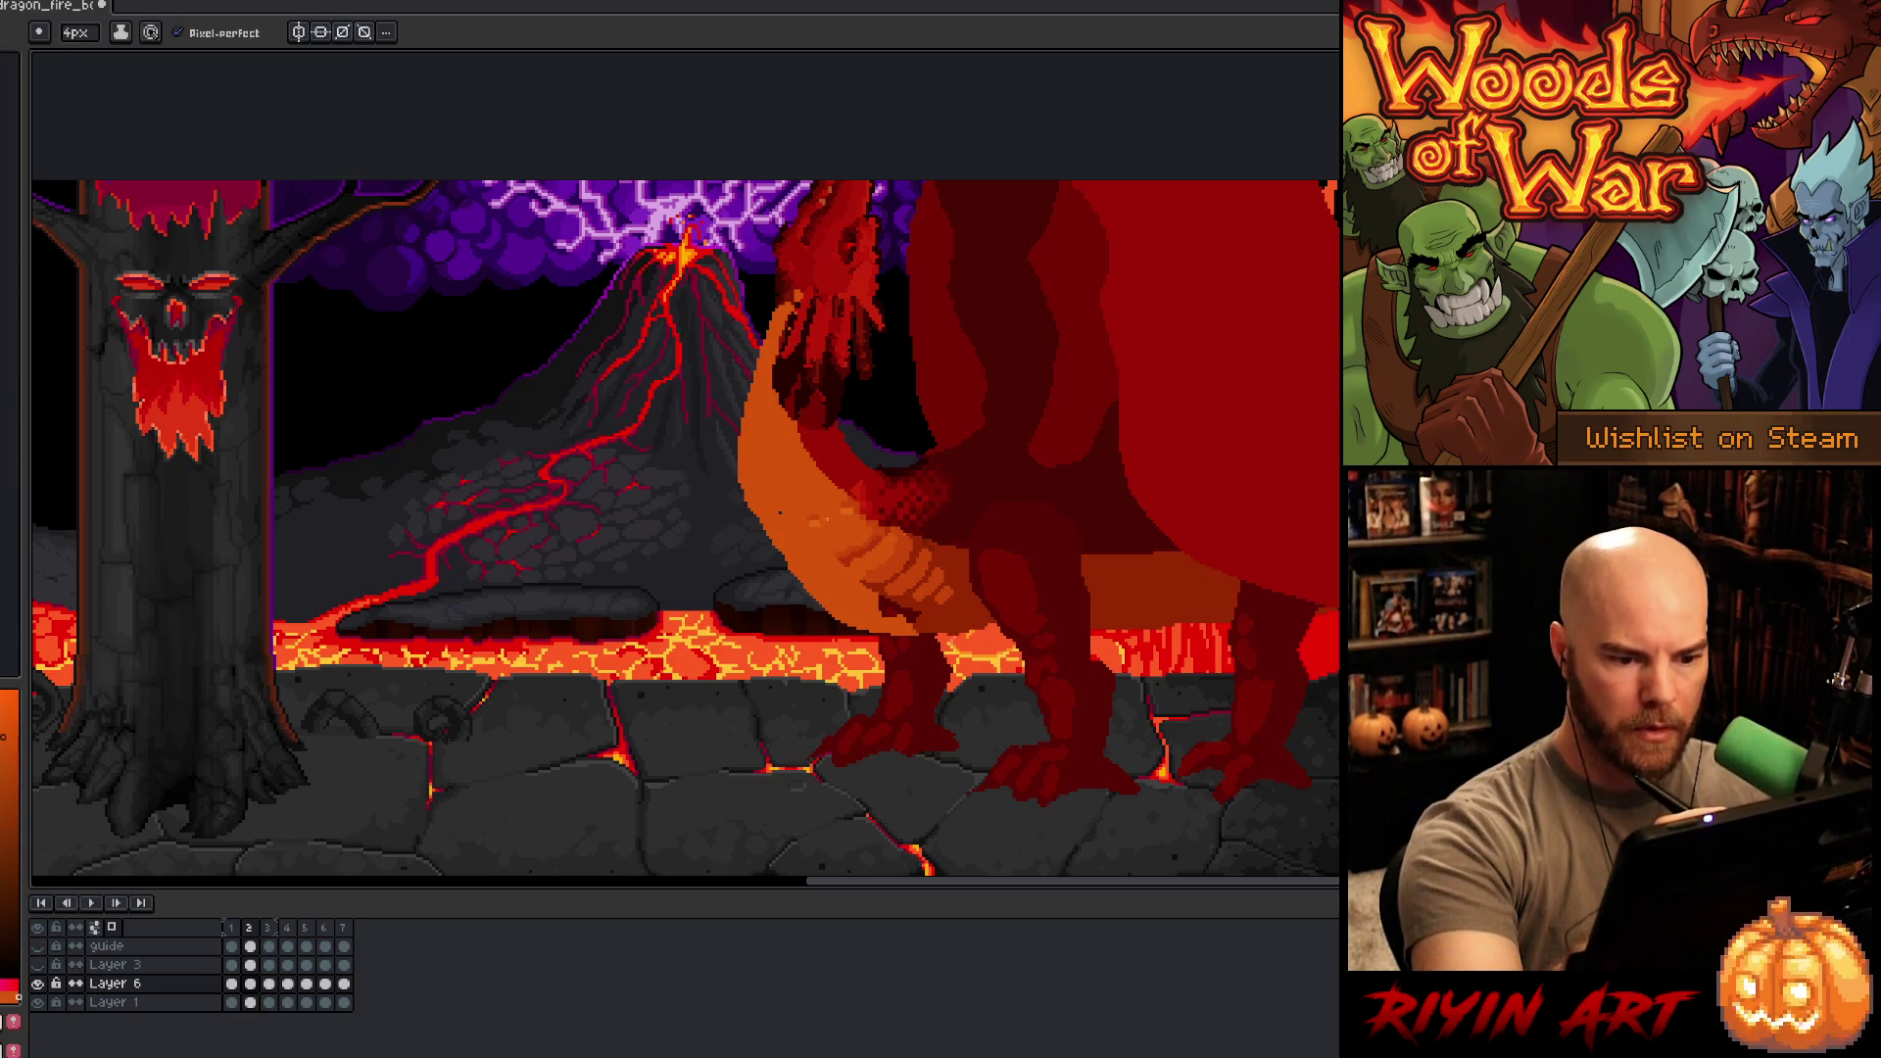
mouse_move(882, 604)
mouse_down()
mouse_move(927, 599)
mouse_move(862, 551)
mouse_up()
alt+click(867, 608)
alt+click(936, 578)
alt+click(852, 593)
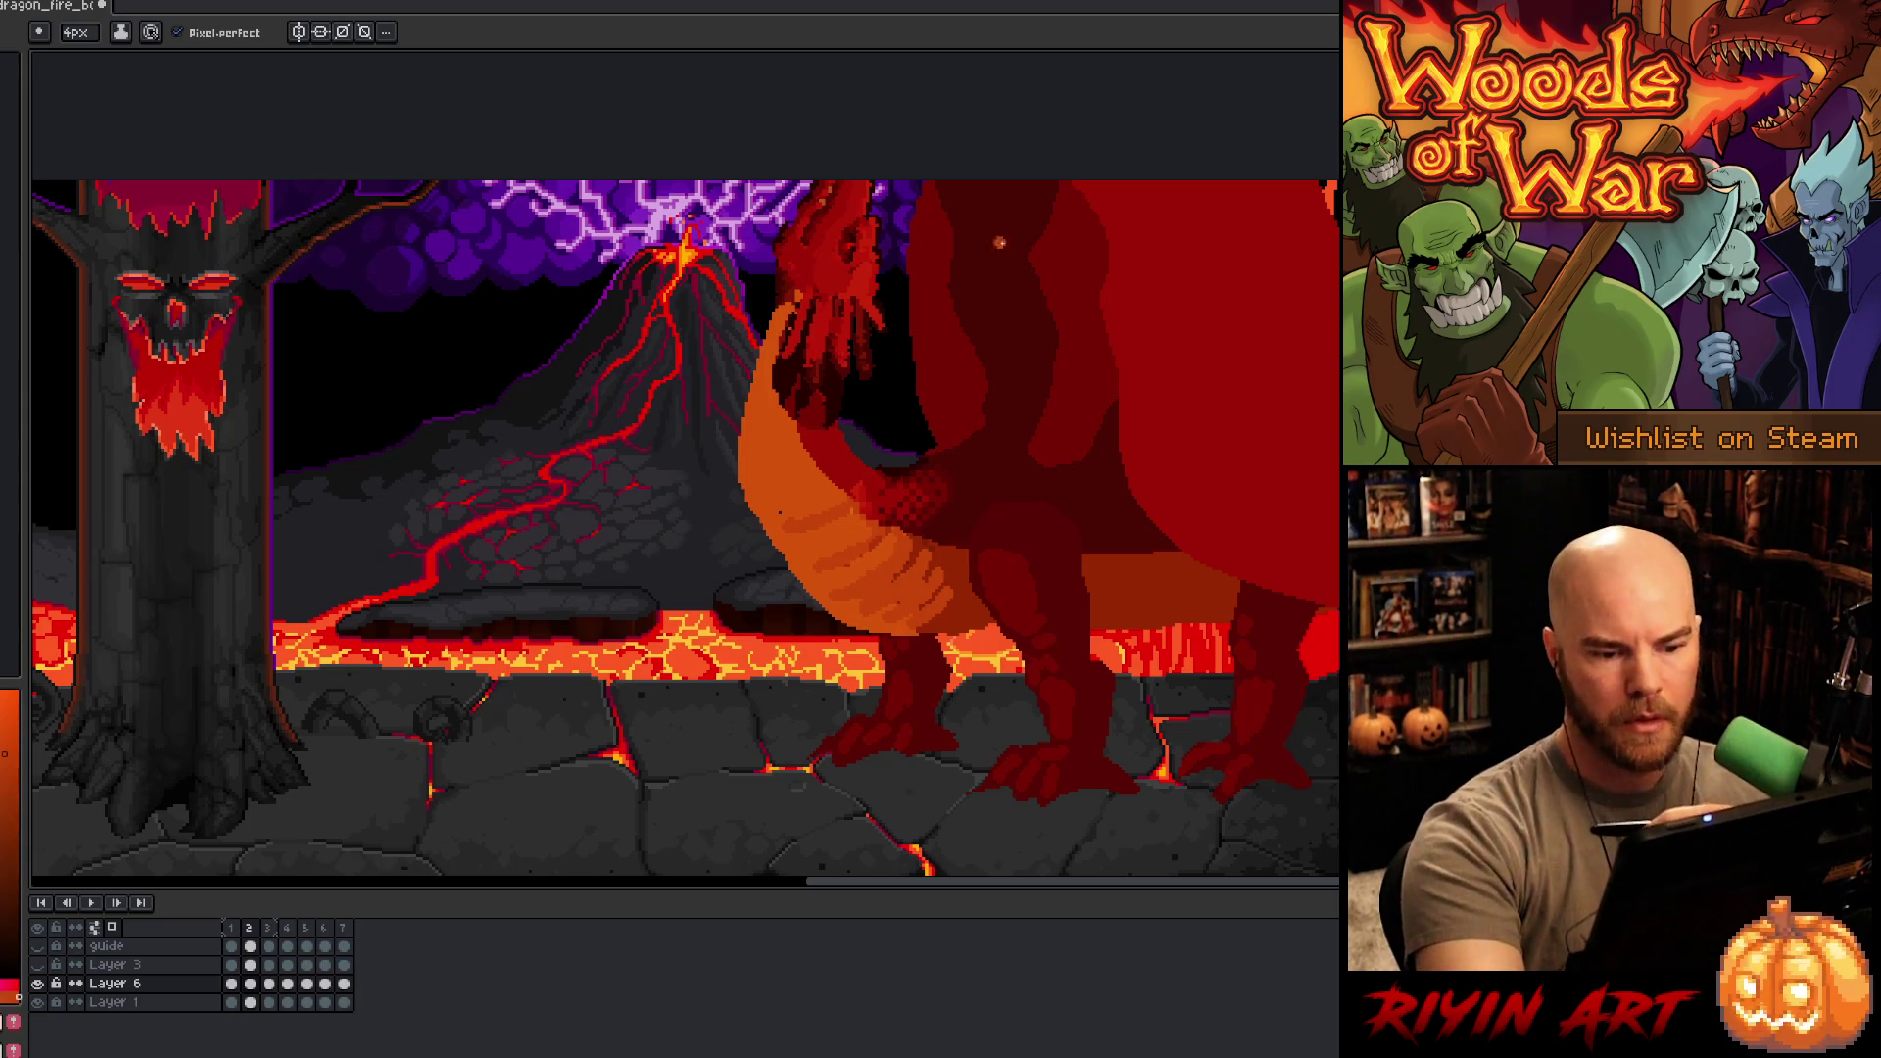
key(Left)
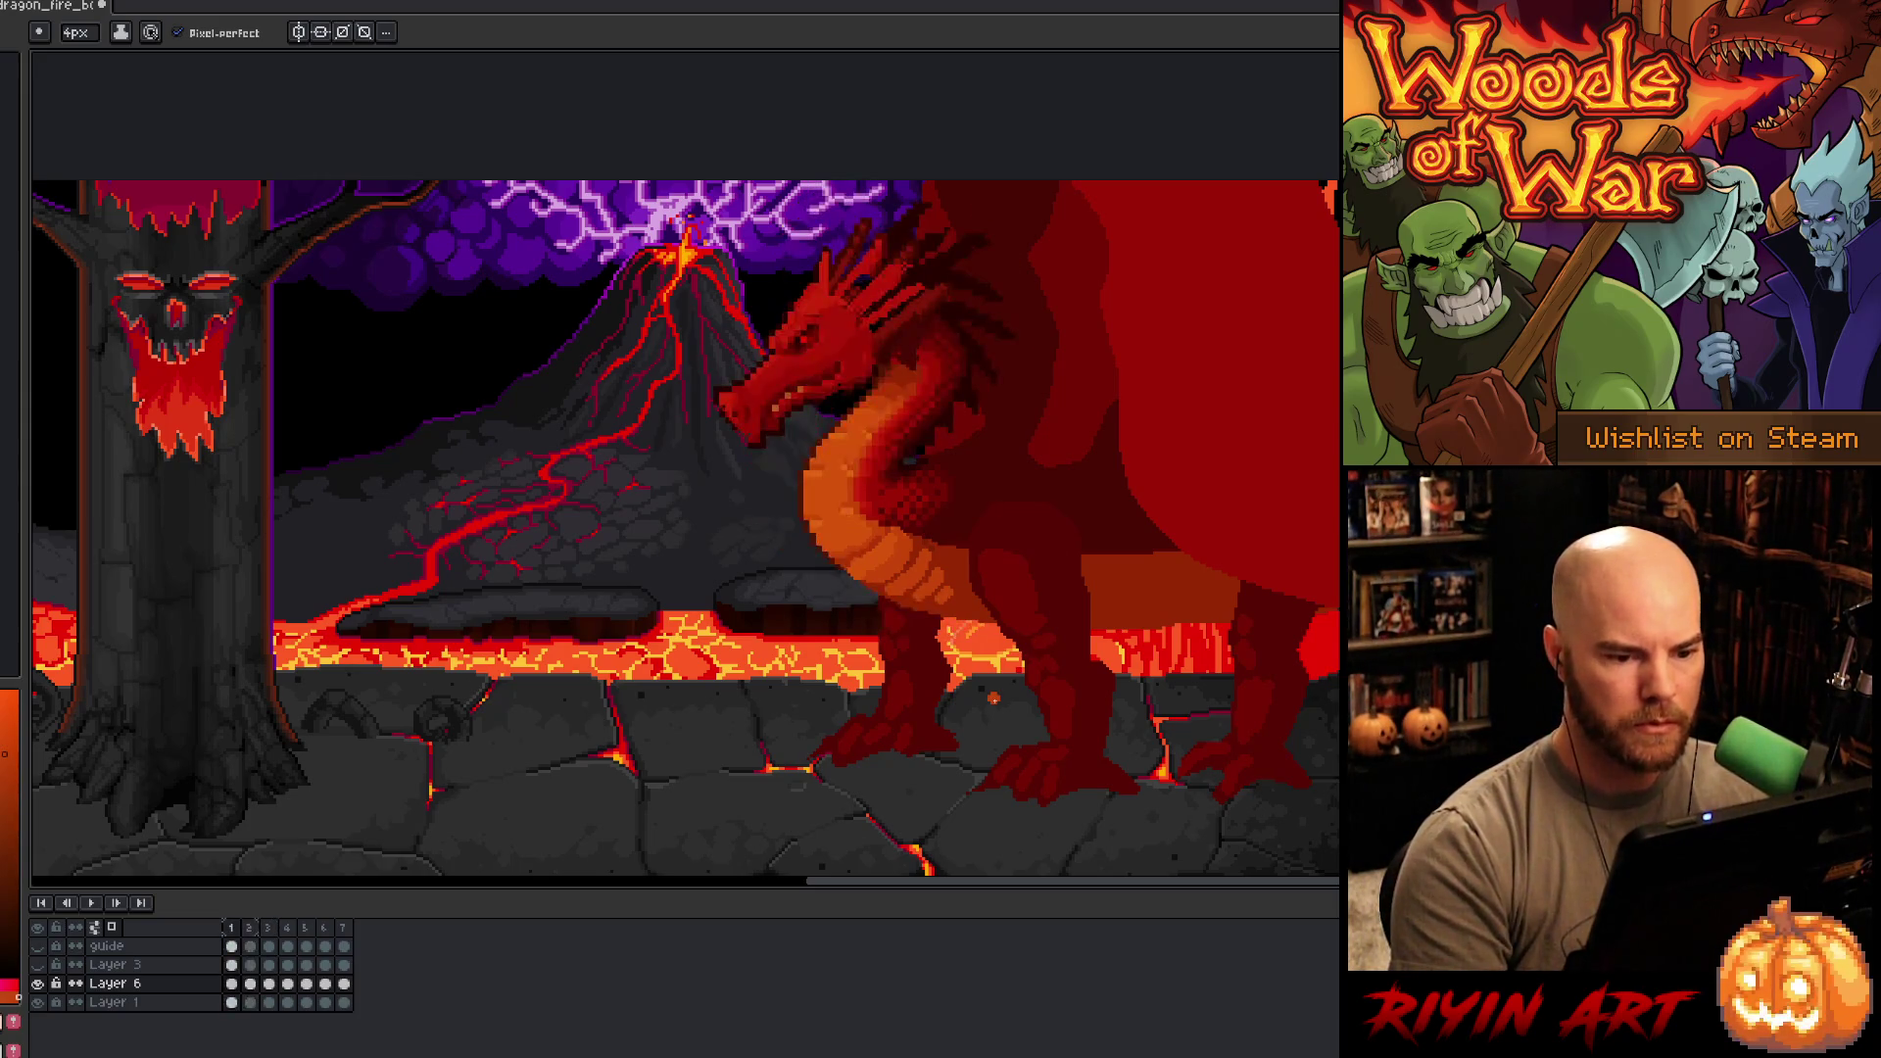
key(Right)
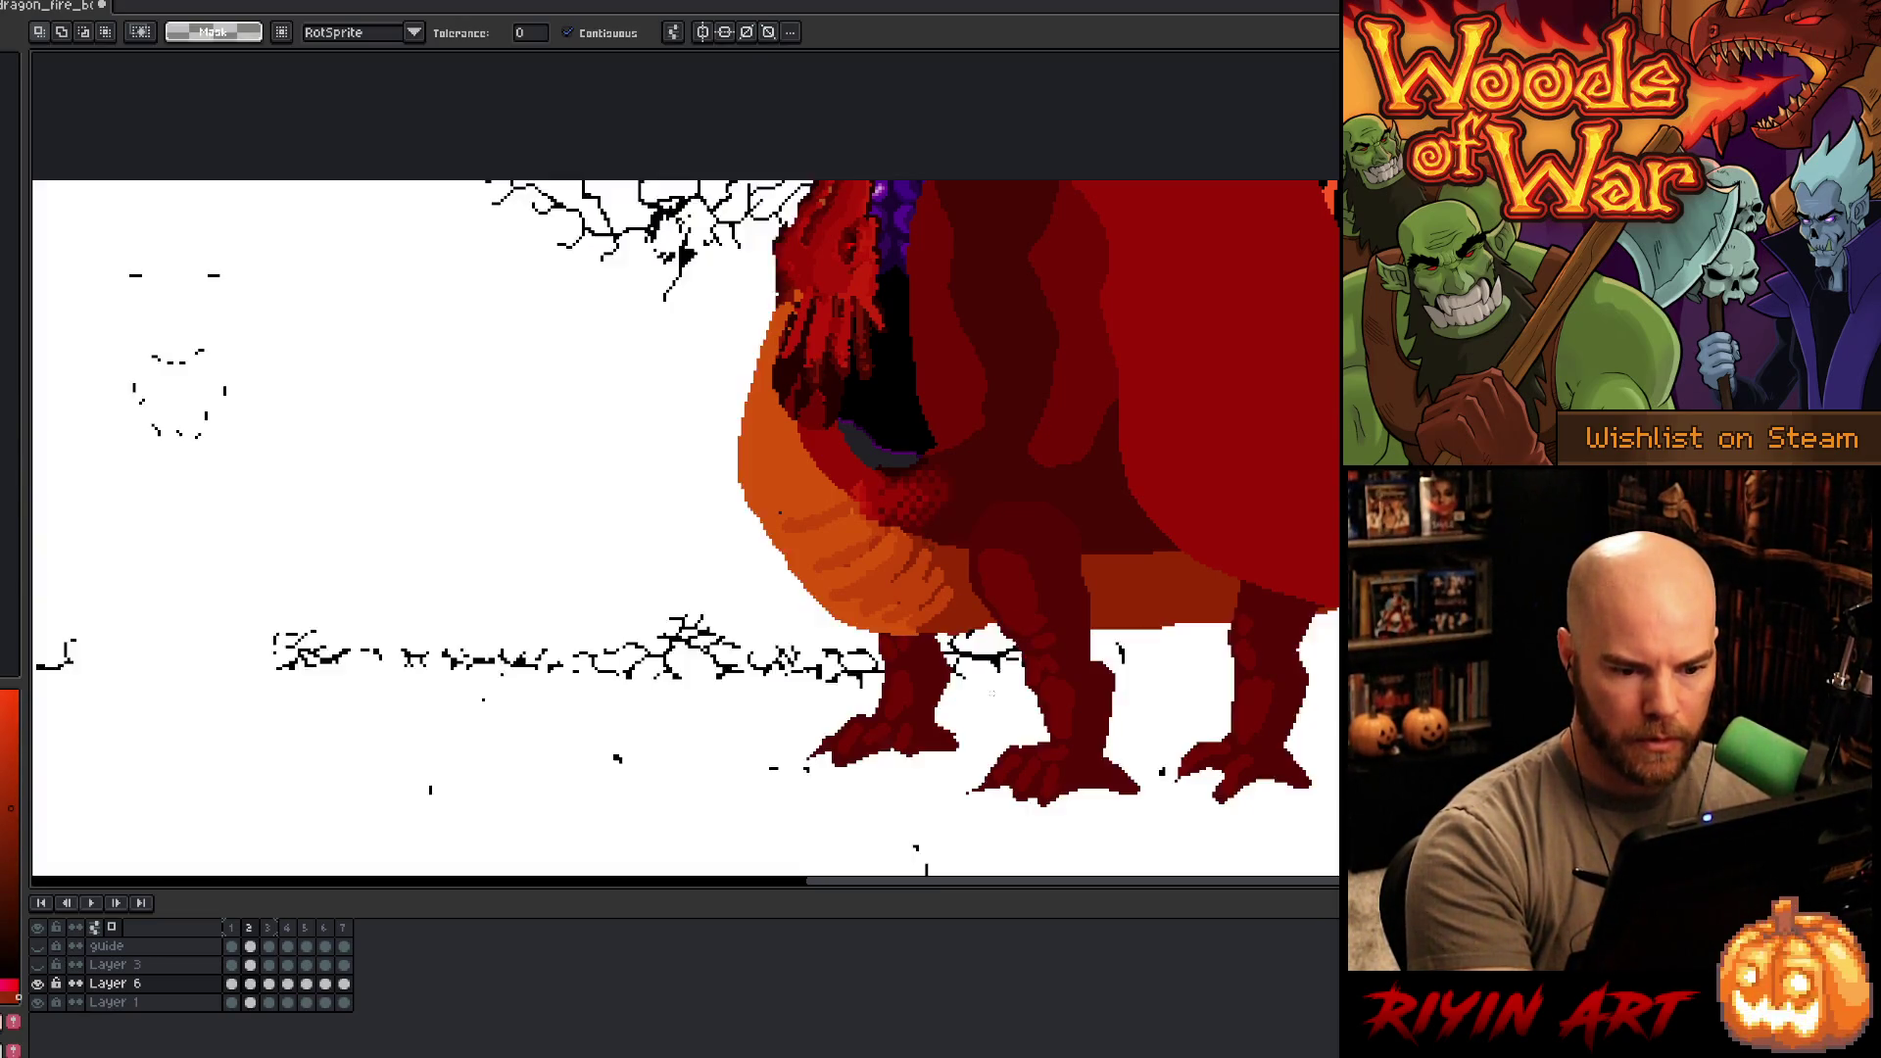
- Magic-wand select the dragon's silhouette, return to the pencil, and deselect
key(w)
click(177, 182)
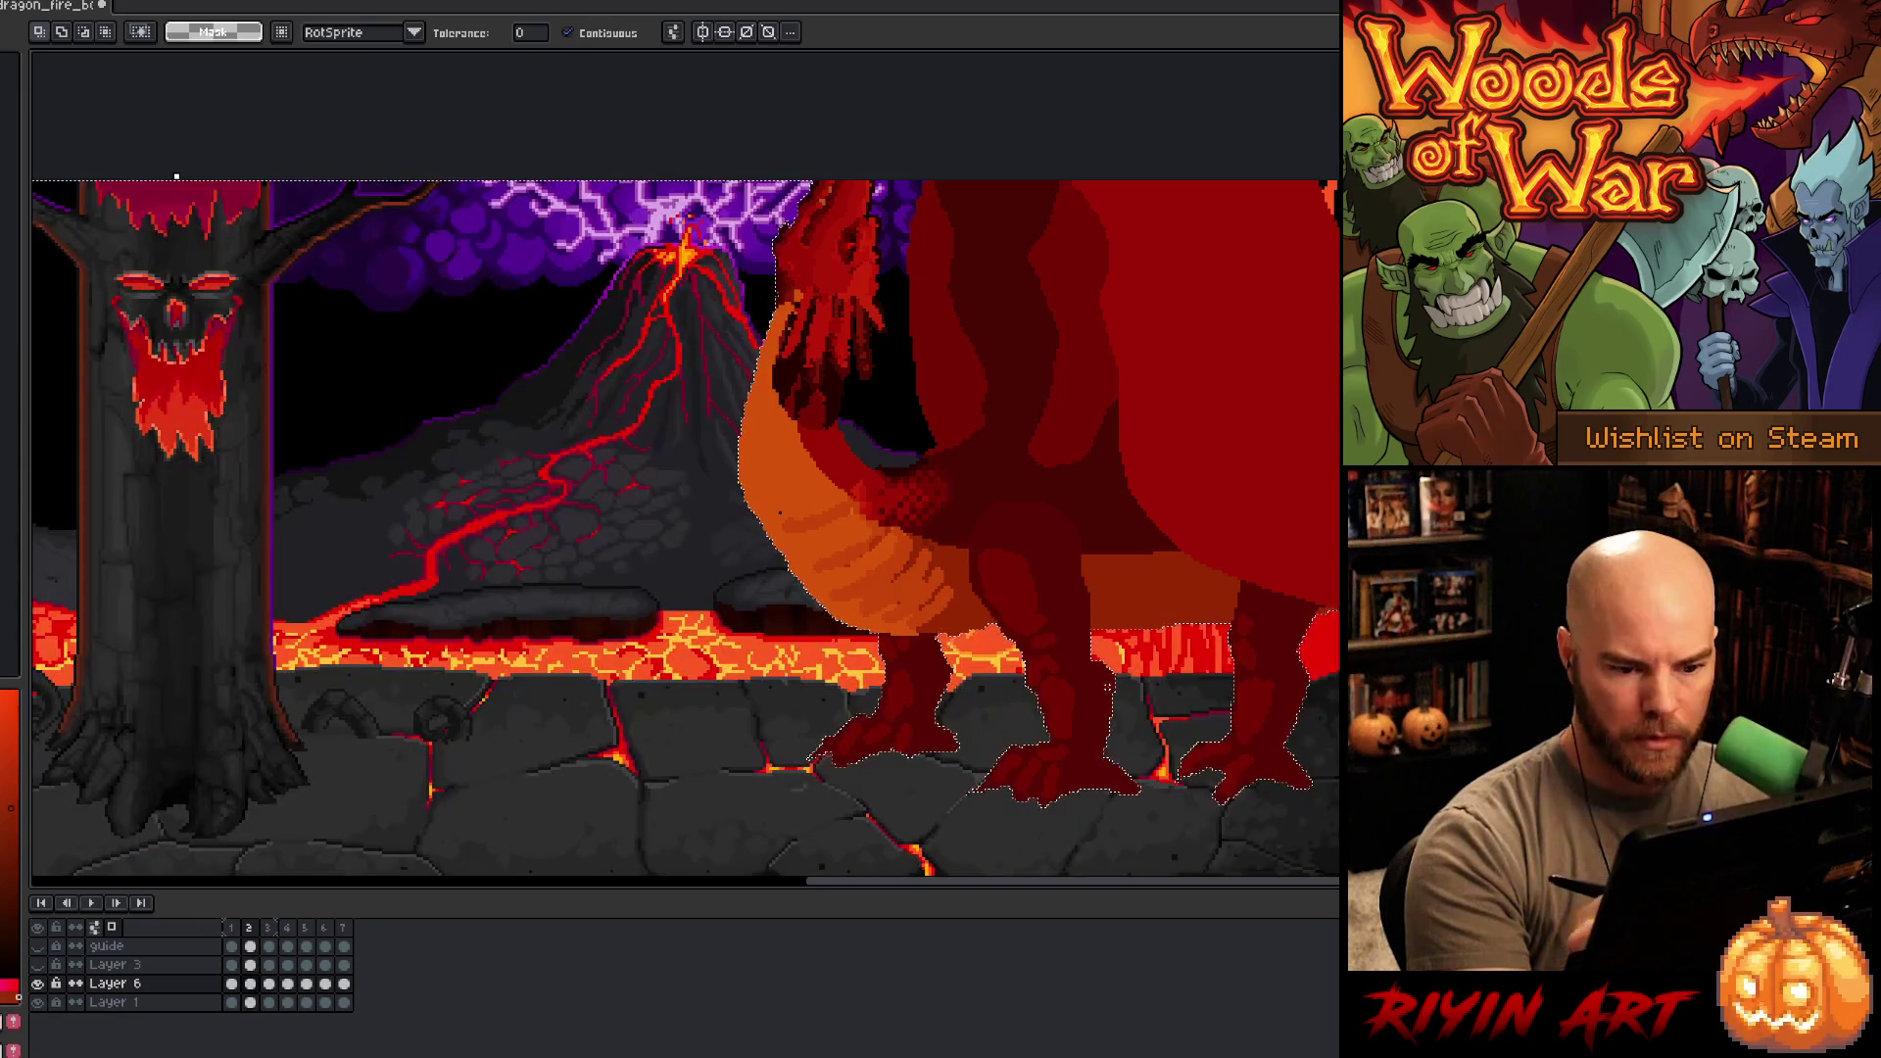
key(b)
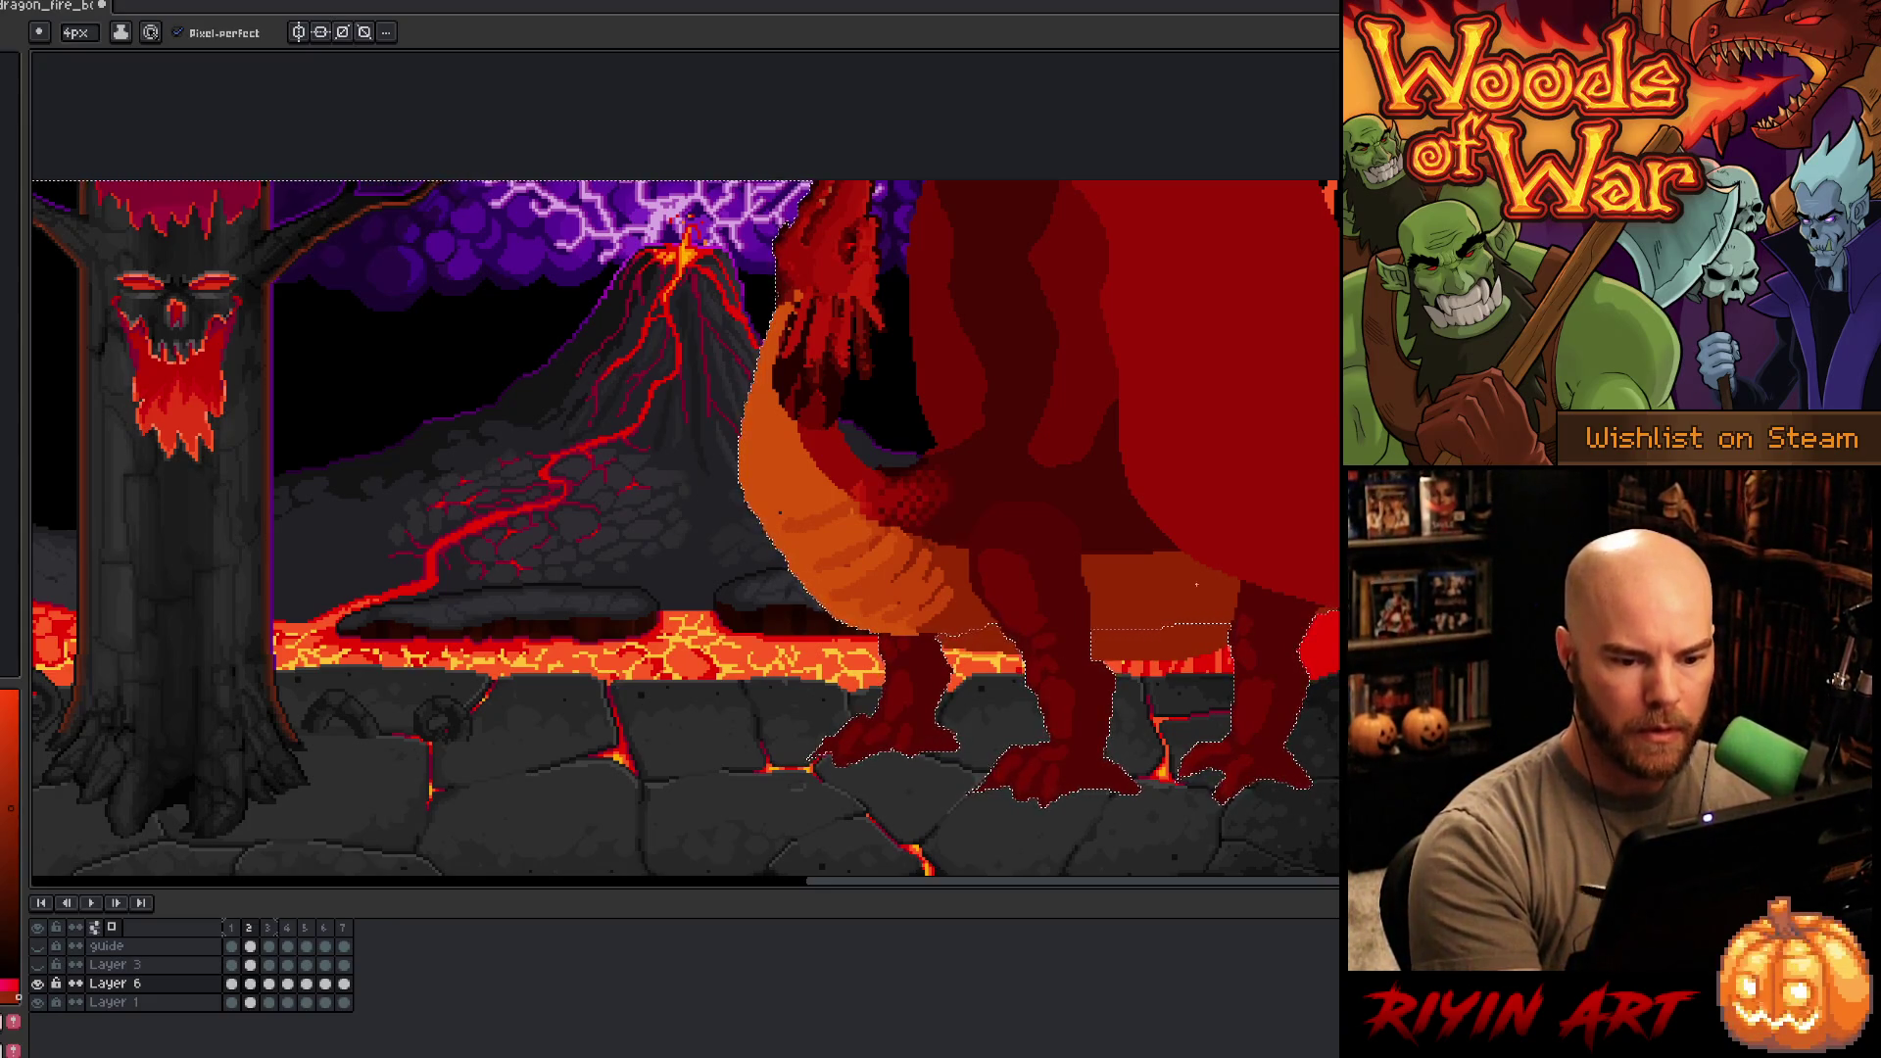
key(ctrl+d)
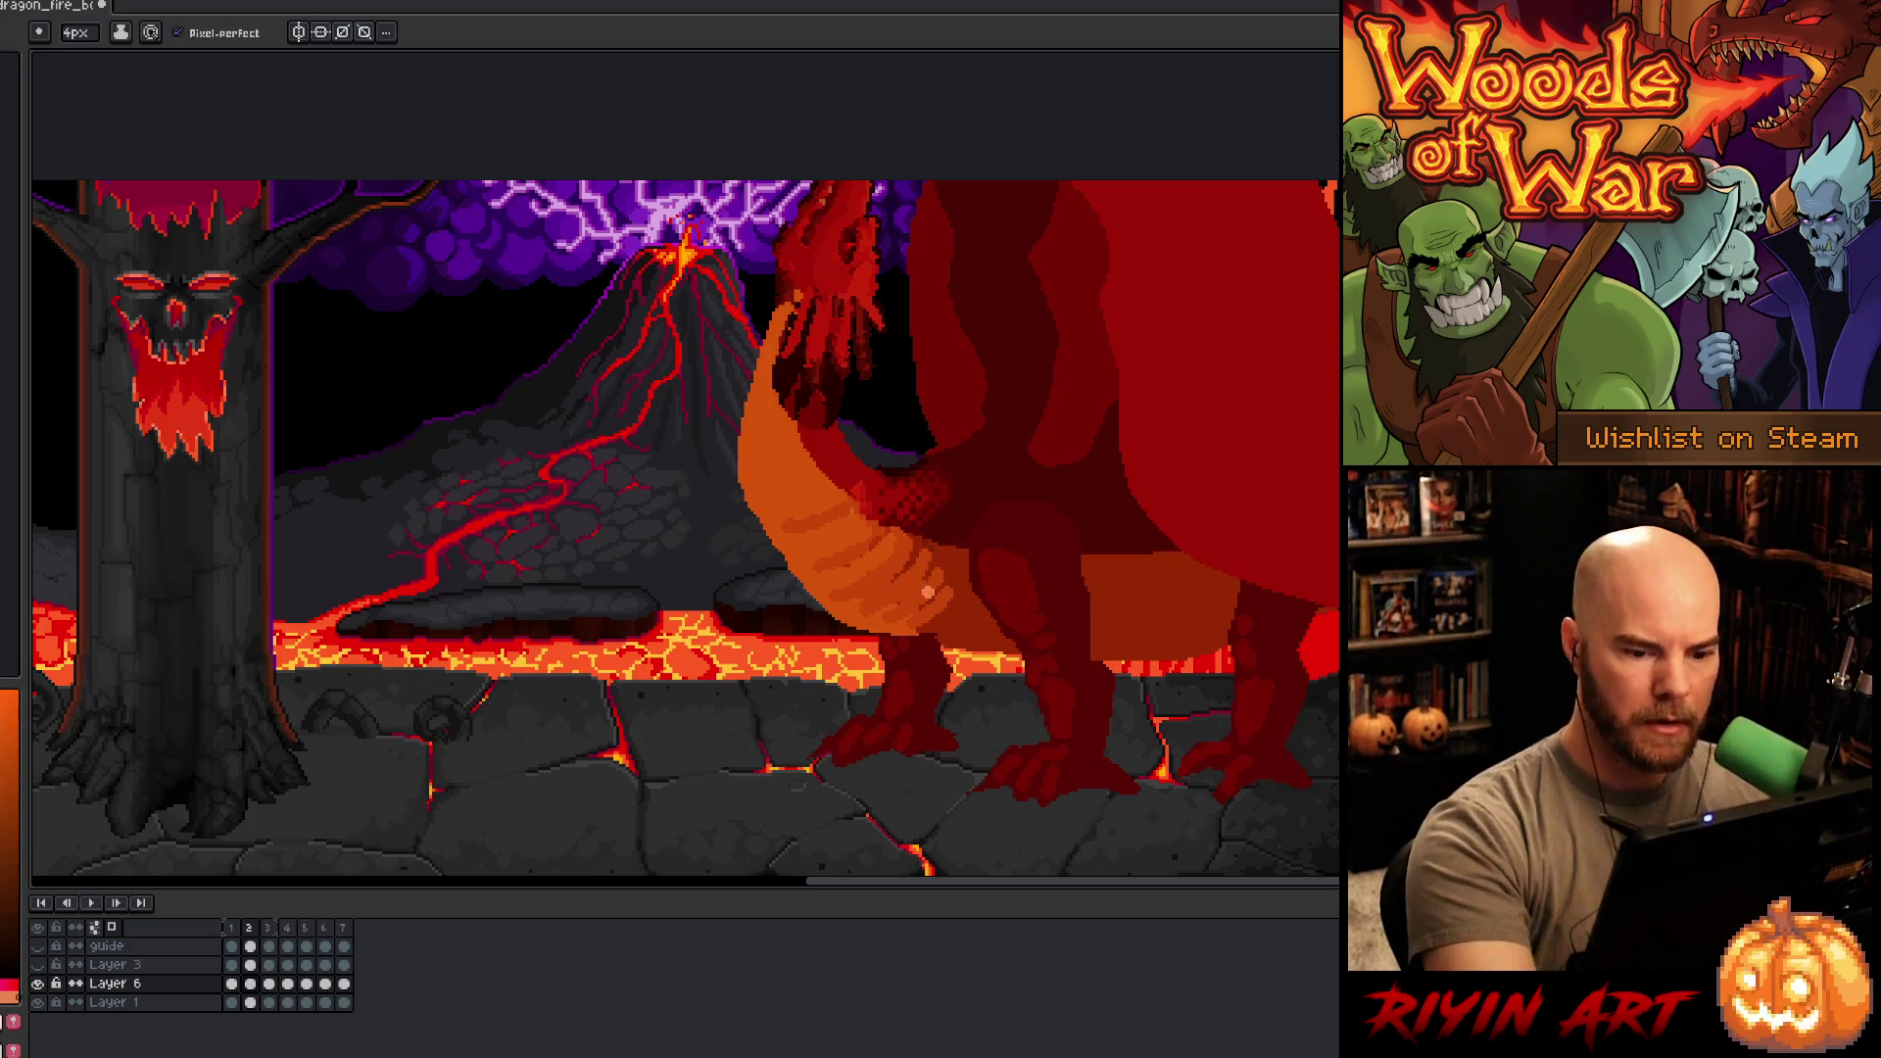
- Paint diagonal pale peach scale stripes across the belly, undoing stray strokes
drag(948, 599, 943, 615)
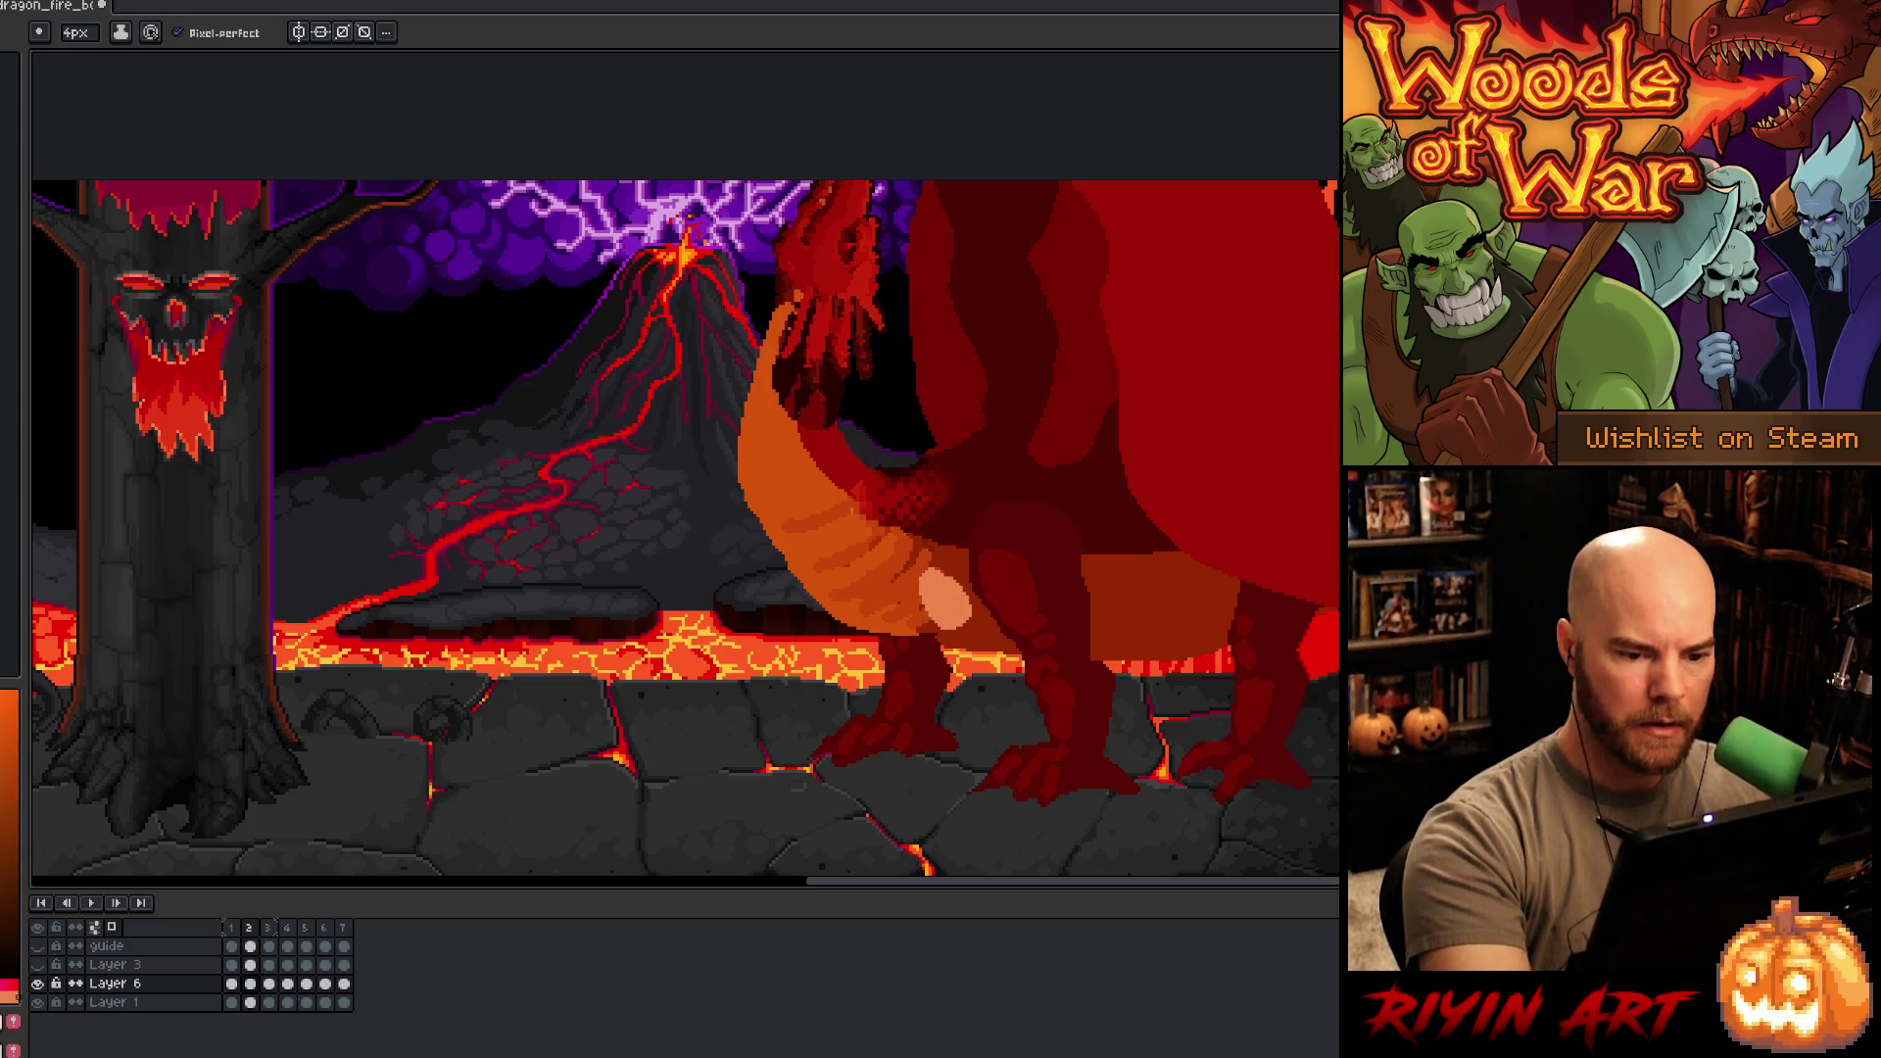
key(ctrl+z)
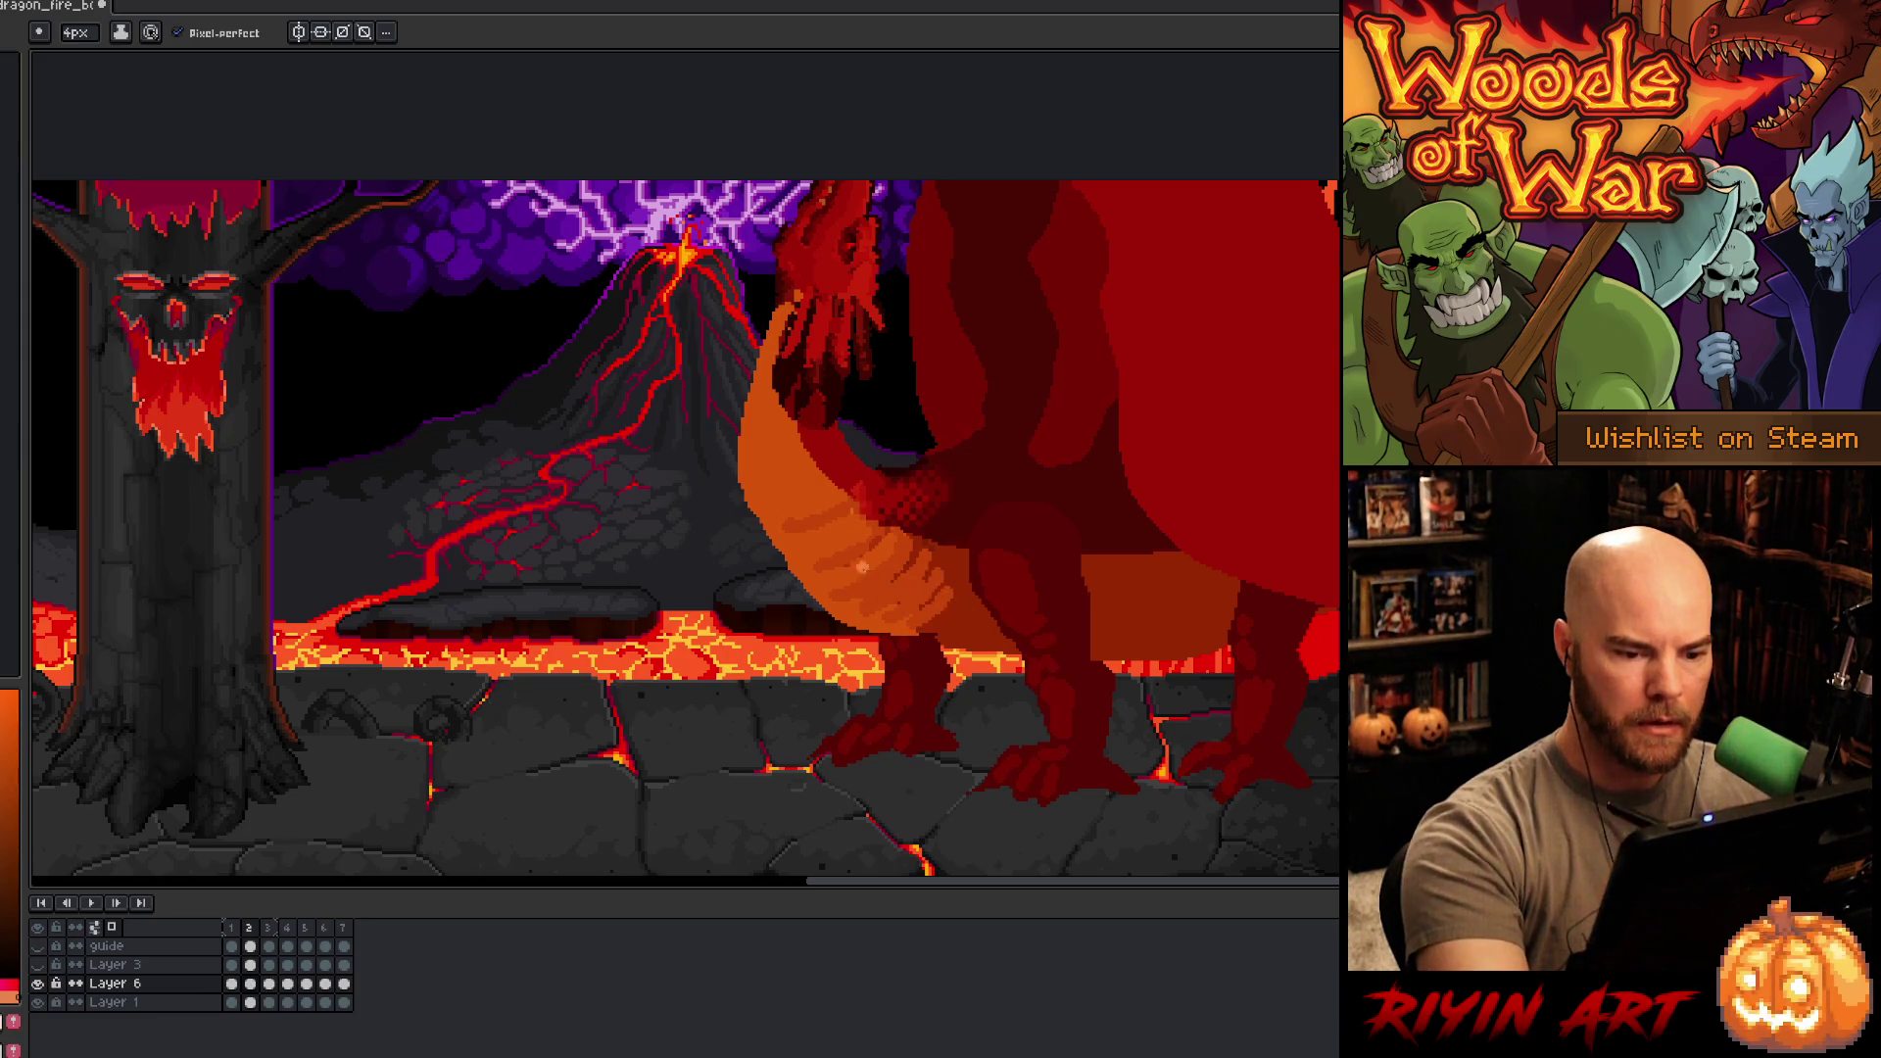
mouse_move(862, 566)
mouse_down()
mouse_move(854, 603)
mouse_move(893, 599)
mouse_move(870, 568)
mouse_move(900, 545)
mouse_up()
key(ctrl+z)
mouse_move(839, 603)
mouse_down()
mouse_move(887, 575)
mouse_move(915, 589)
mouse_up()
mouse_move(868, 610)
mouse_down()
mouse_move(929, 574)
mouse_move(843, 545)
mouse_move(877, 525)
mouse_move(817, 533)
mouse_move(815, 484)
mouse_up()
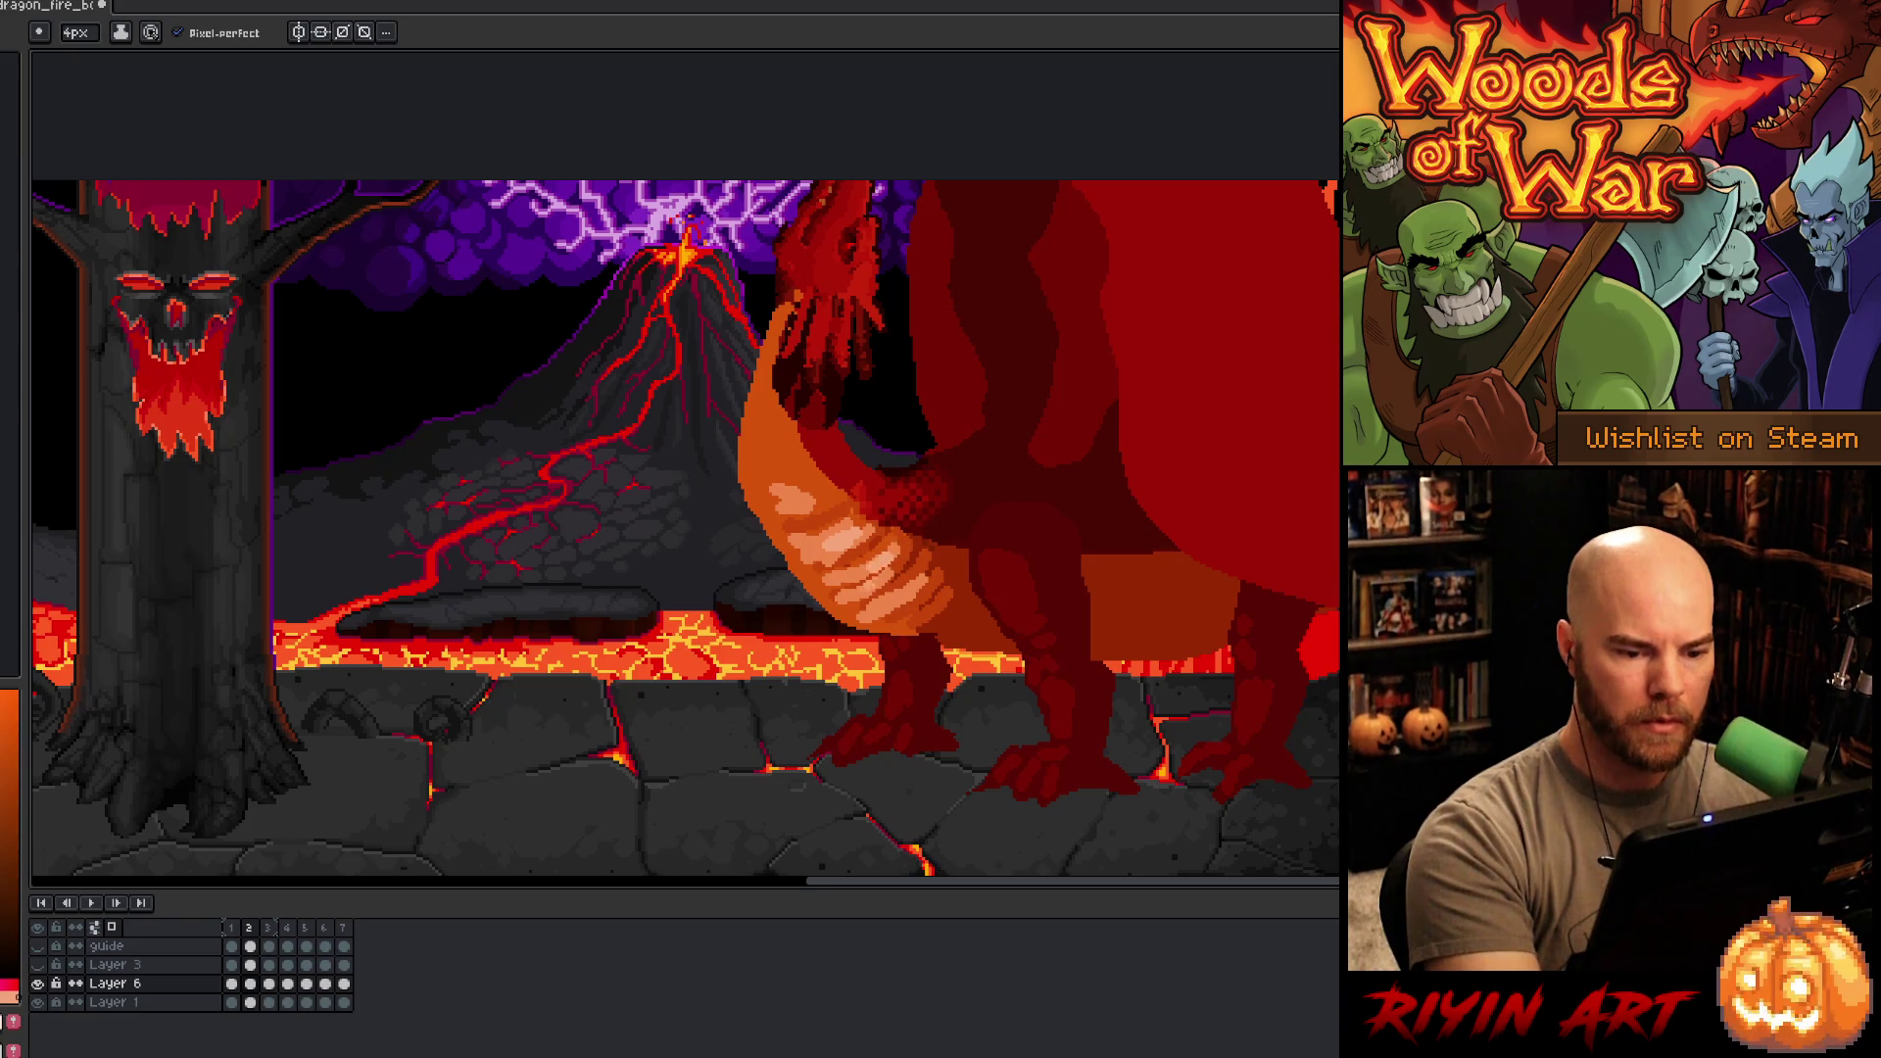
- Pick the dragon red and draw thin 1px dividing lines across the belly stripes
alt+click(1175, 307)
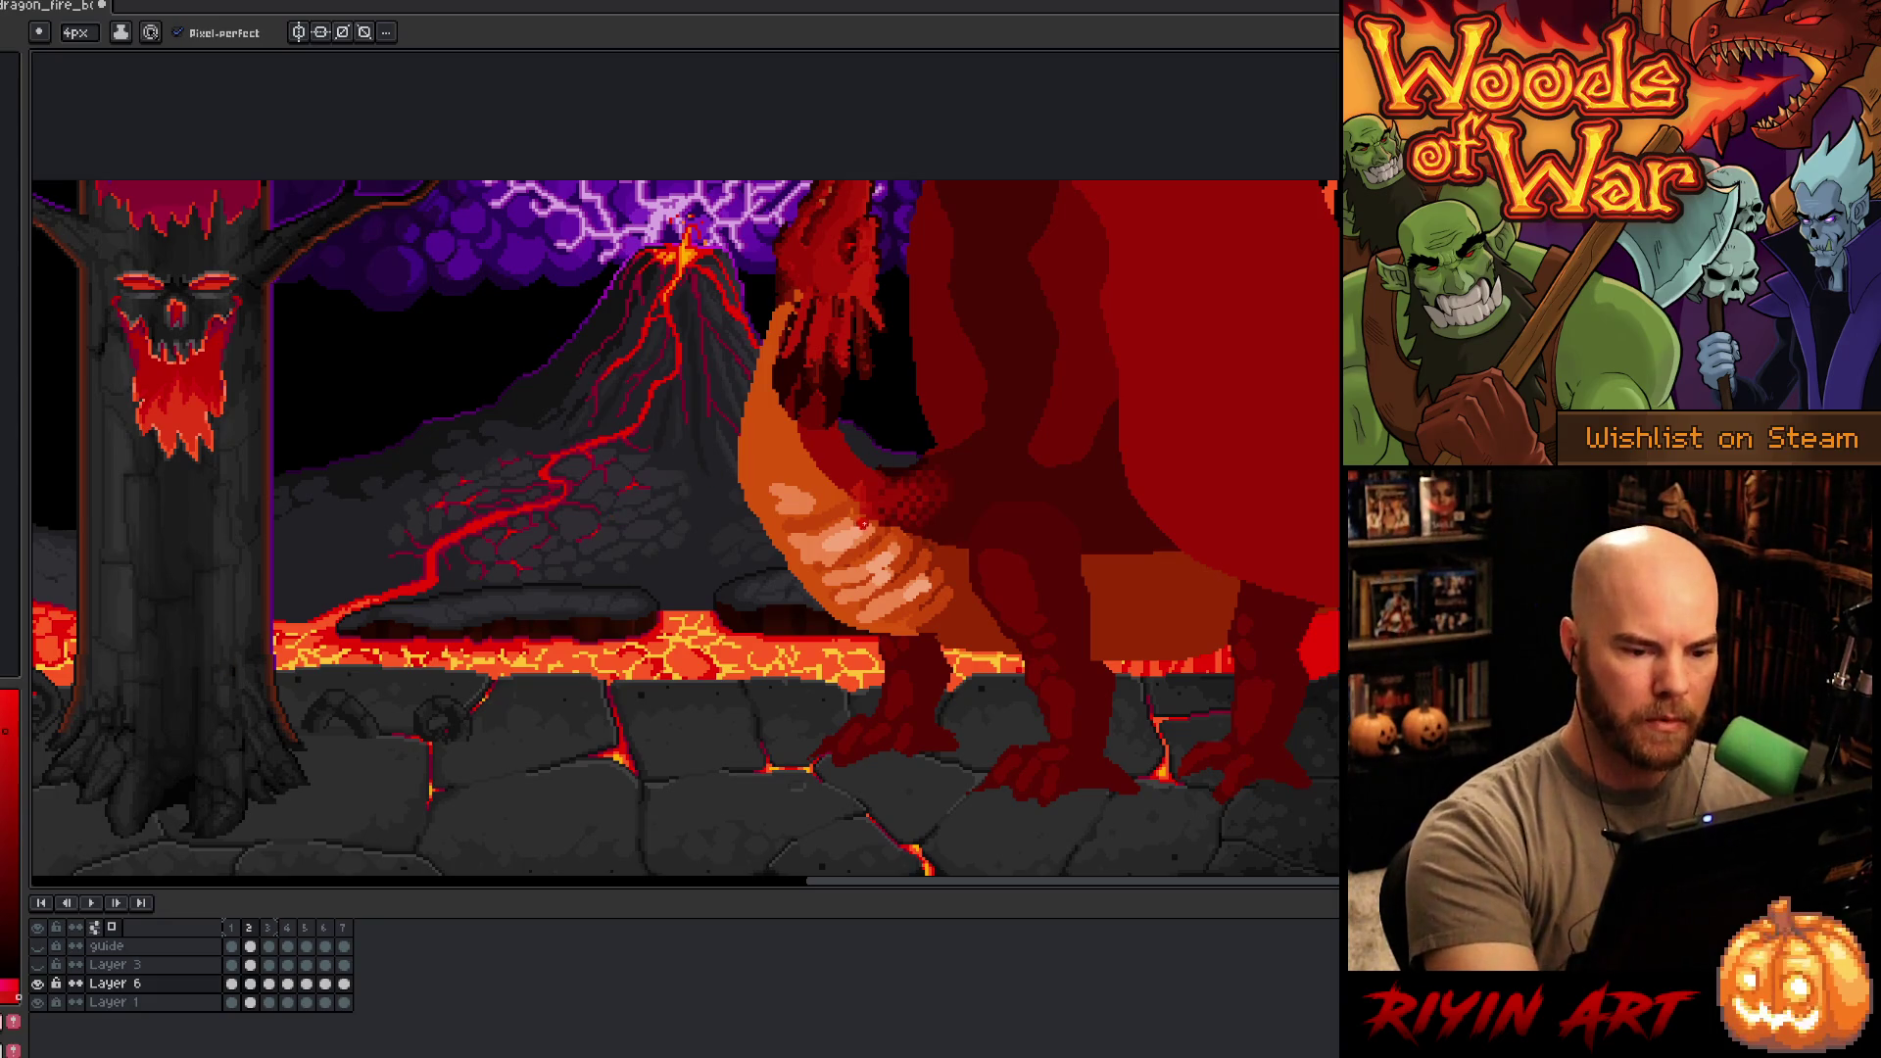
key(minus)
key(minus)
key(minus)
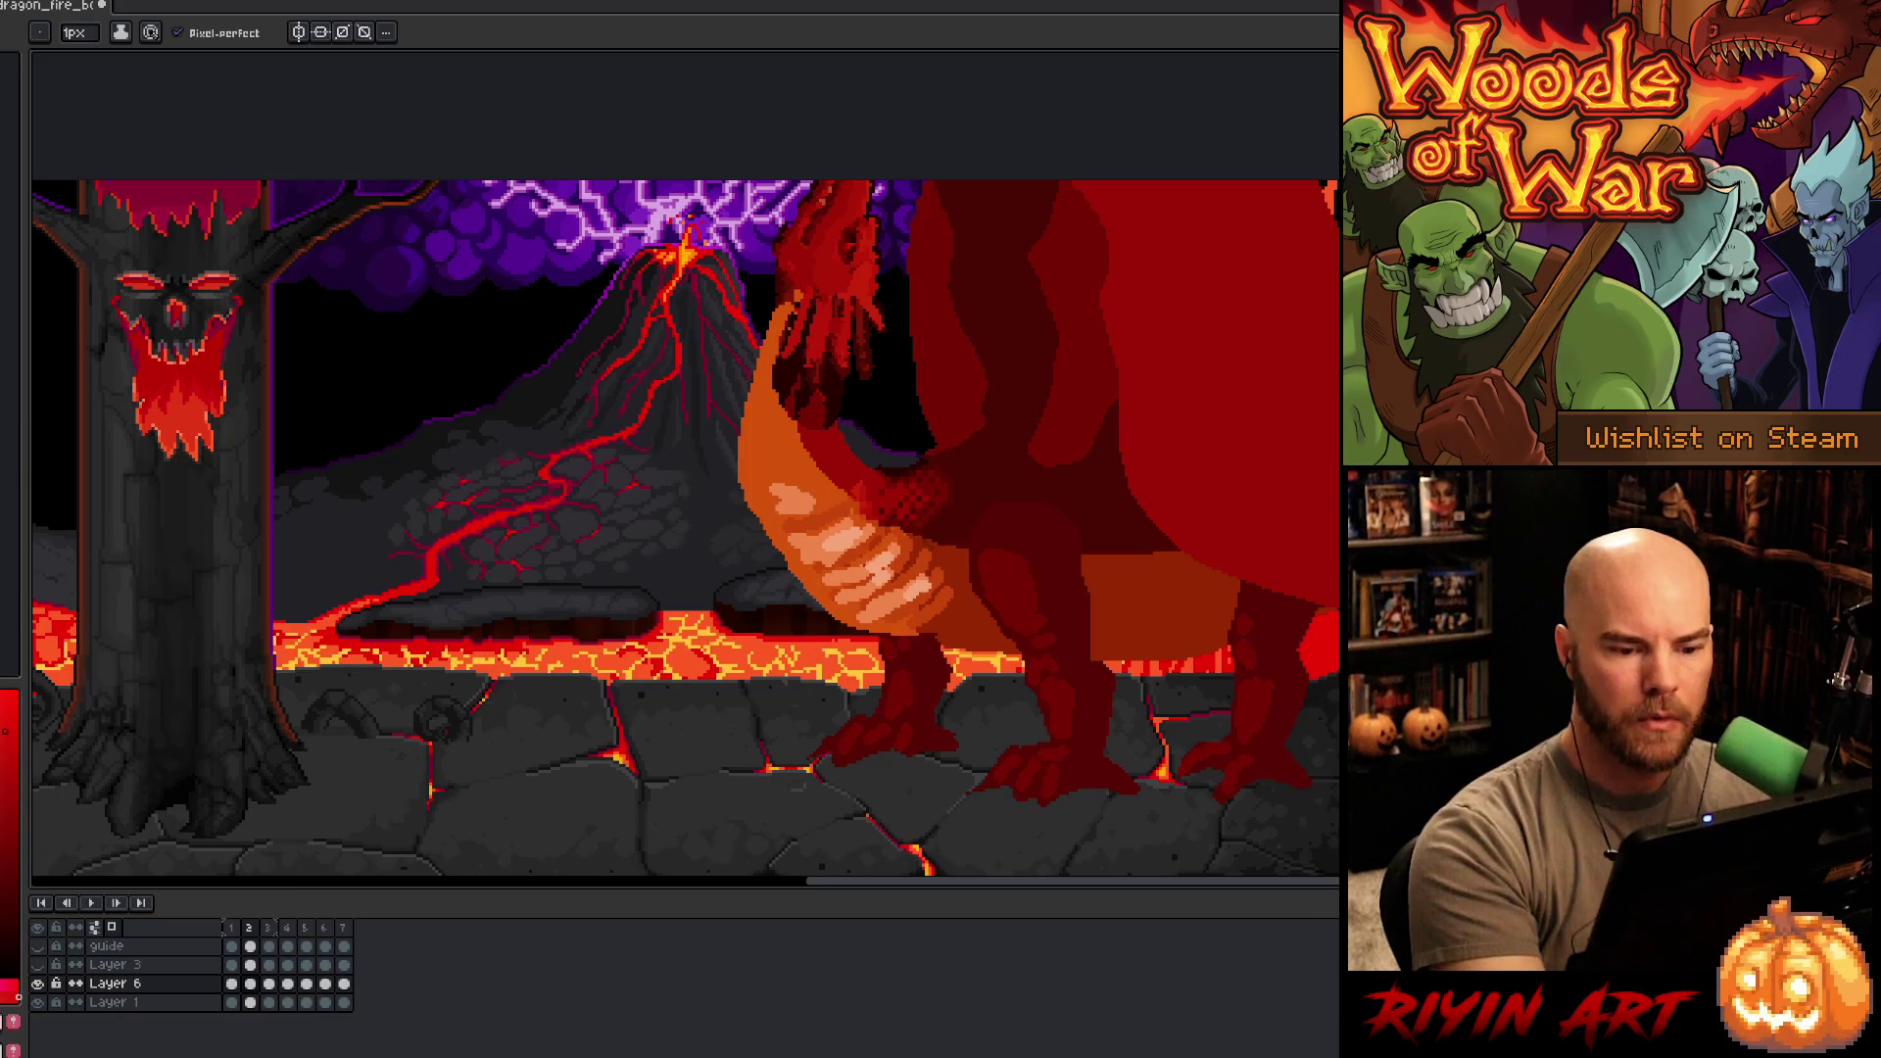
drag(840, 592, 899, 561)
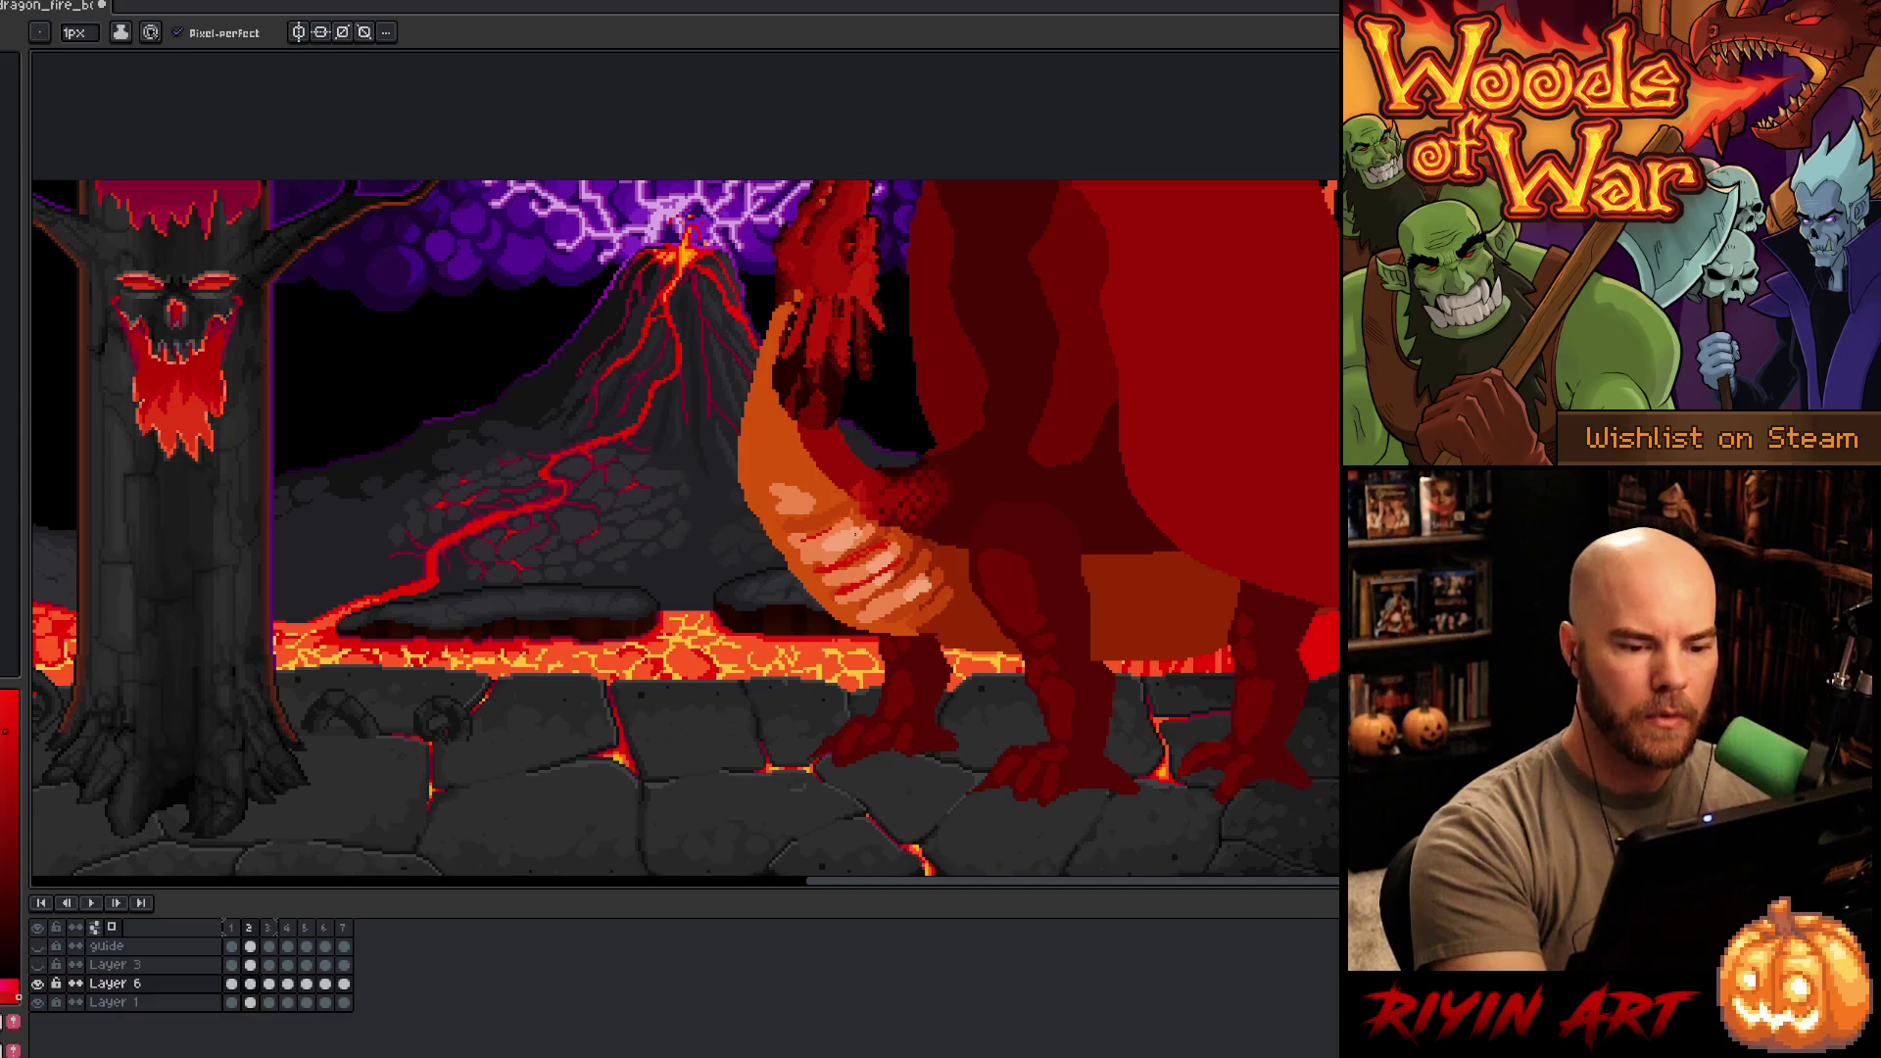
drag(784, 544, 844, 523)
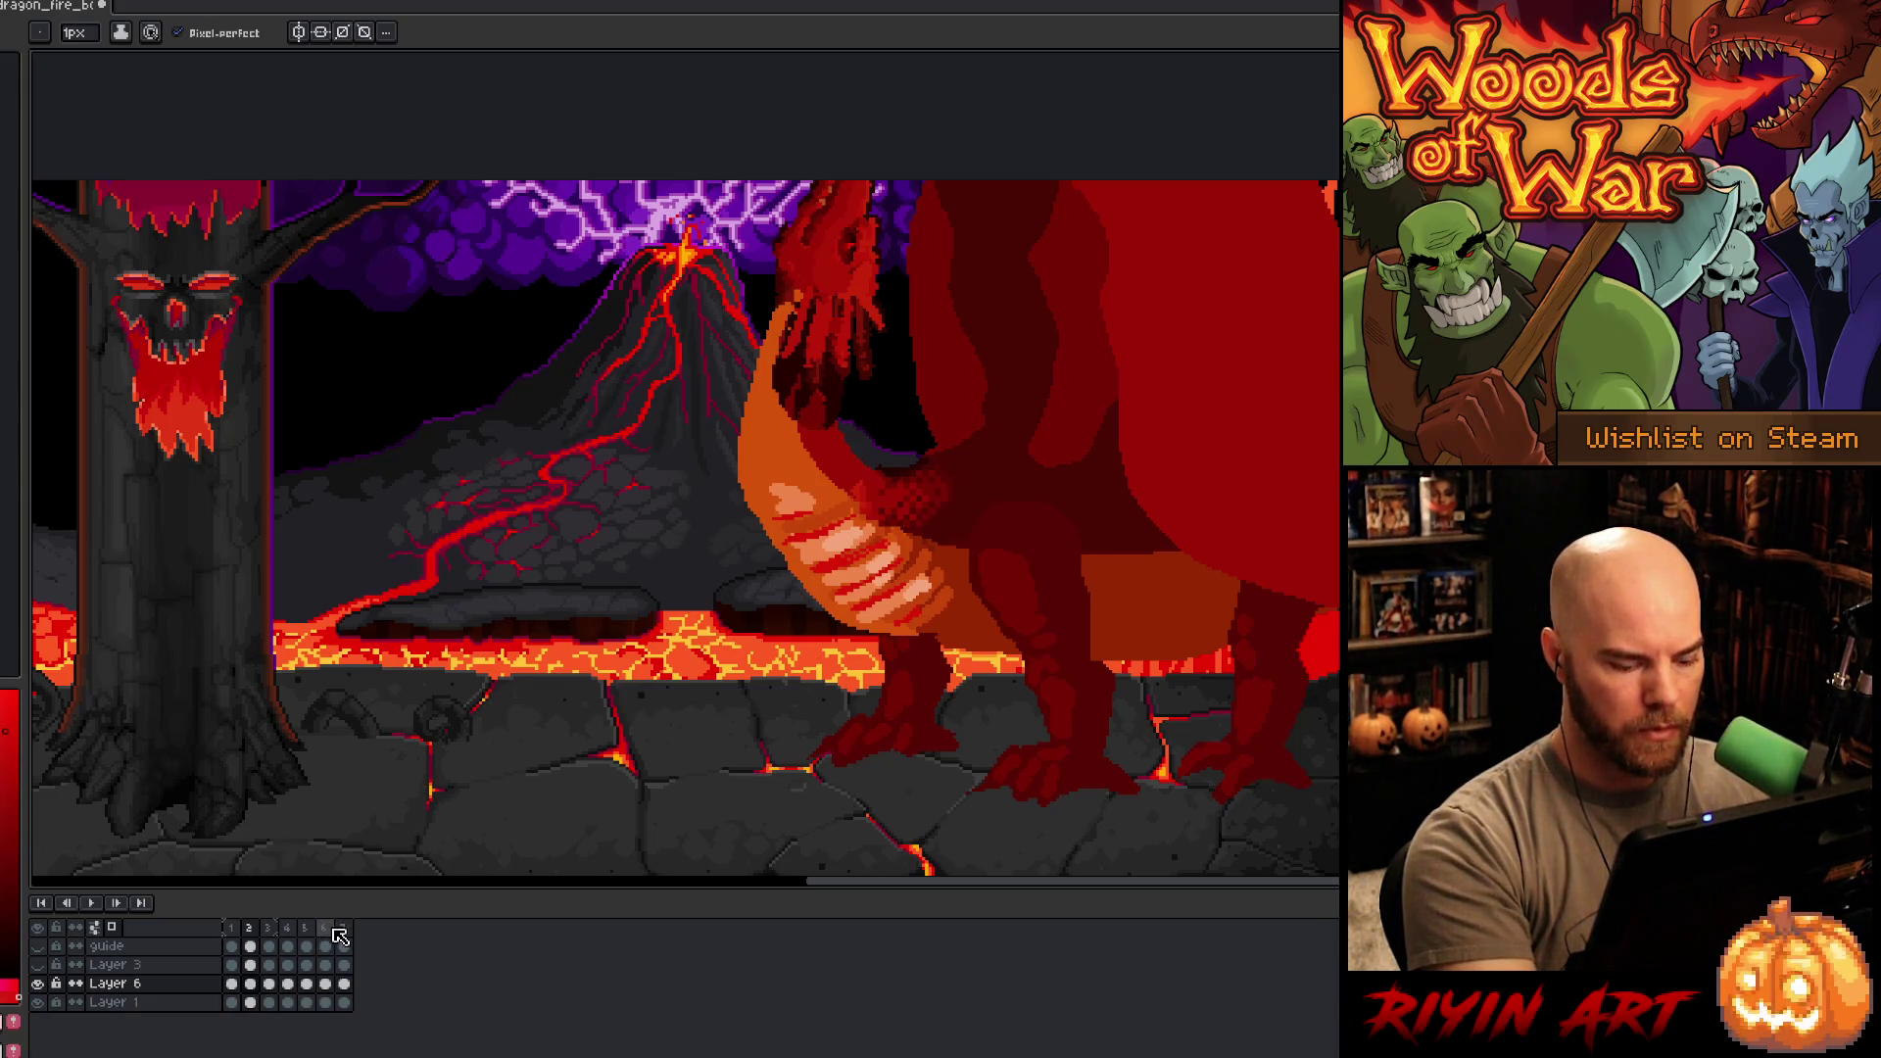
- Compare the finished dragon frame with the raised-head sketch, then insert a new frame 3
key(Left)
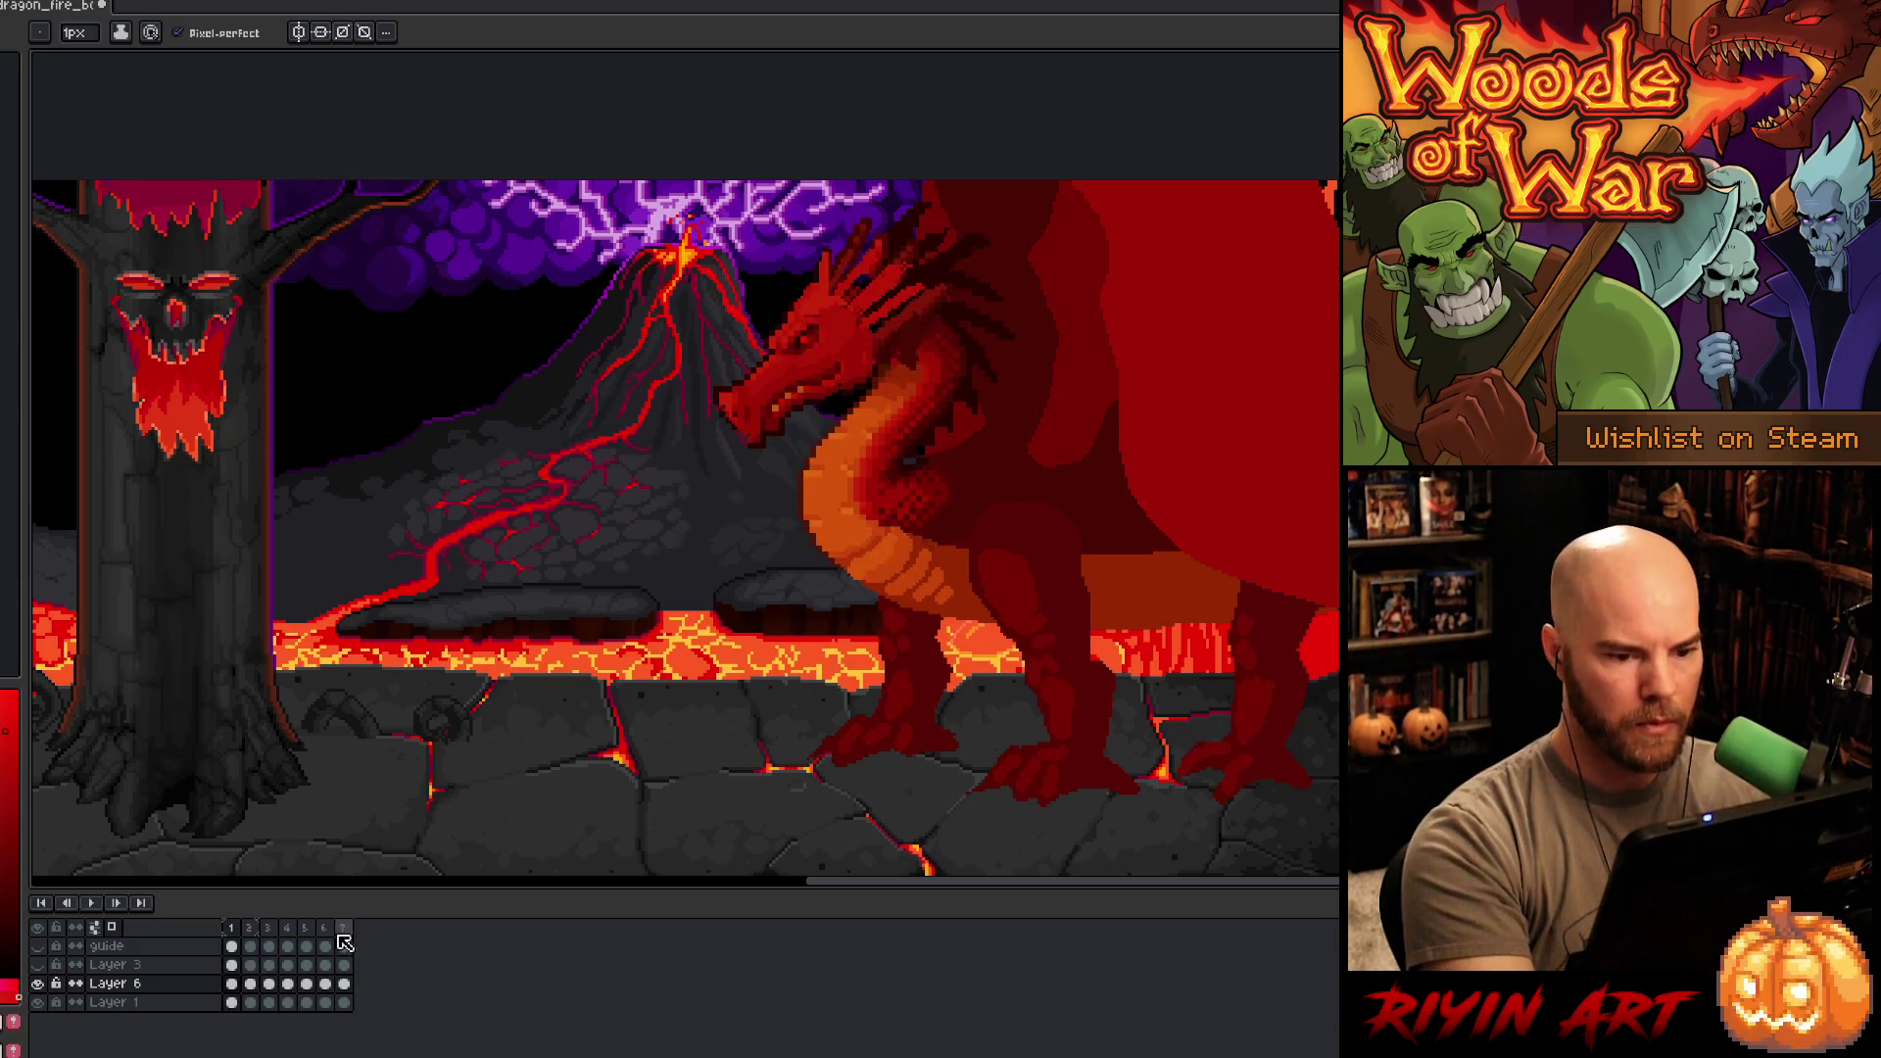
key(Right)
key(Left)
key(Right)
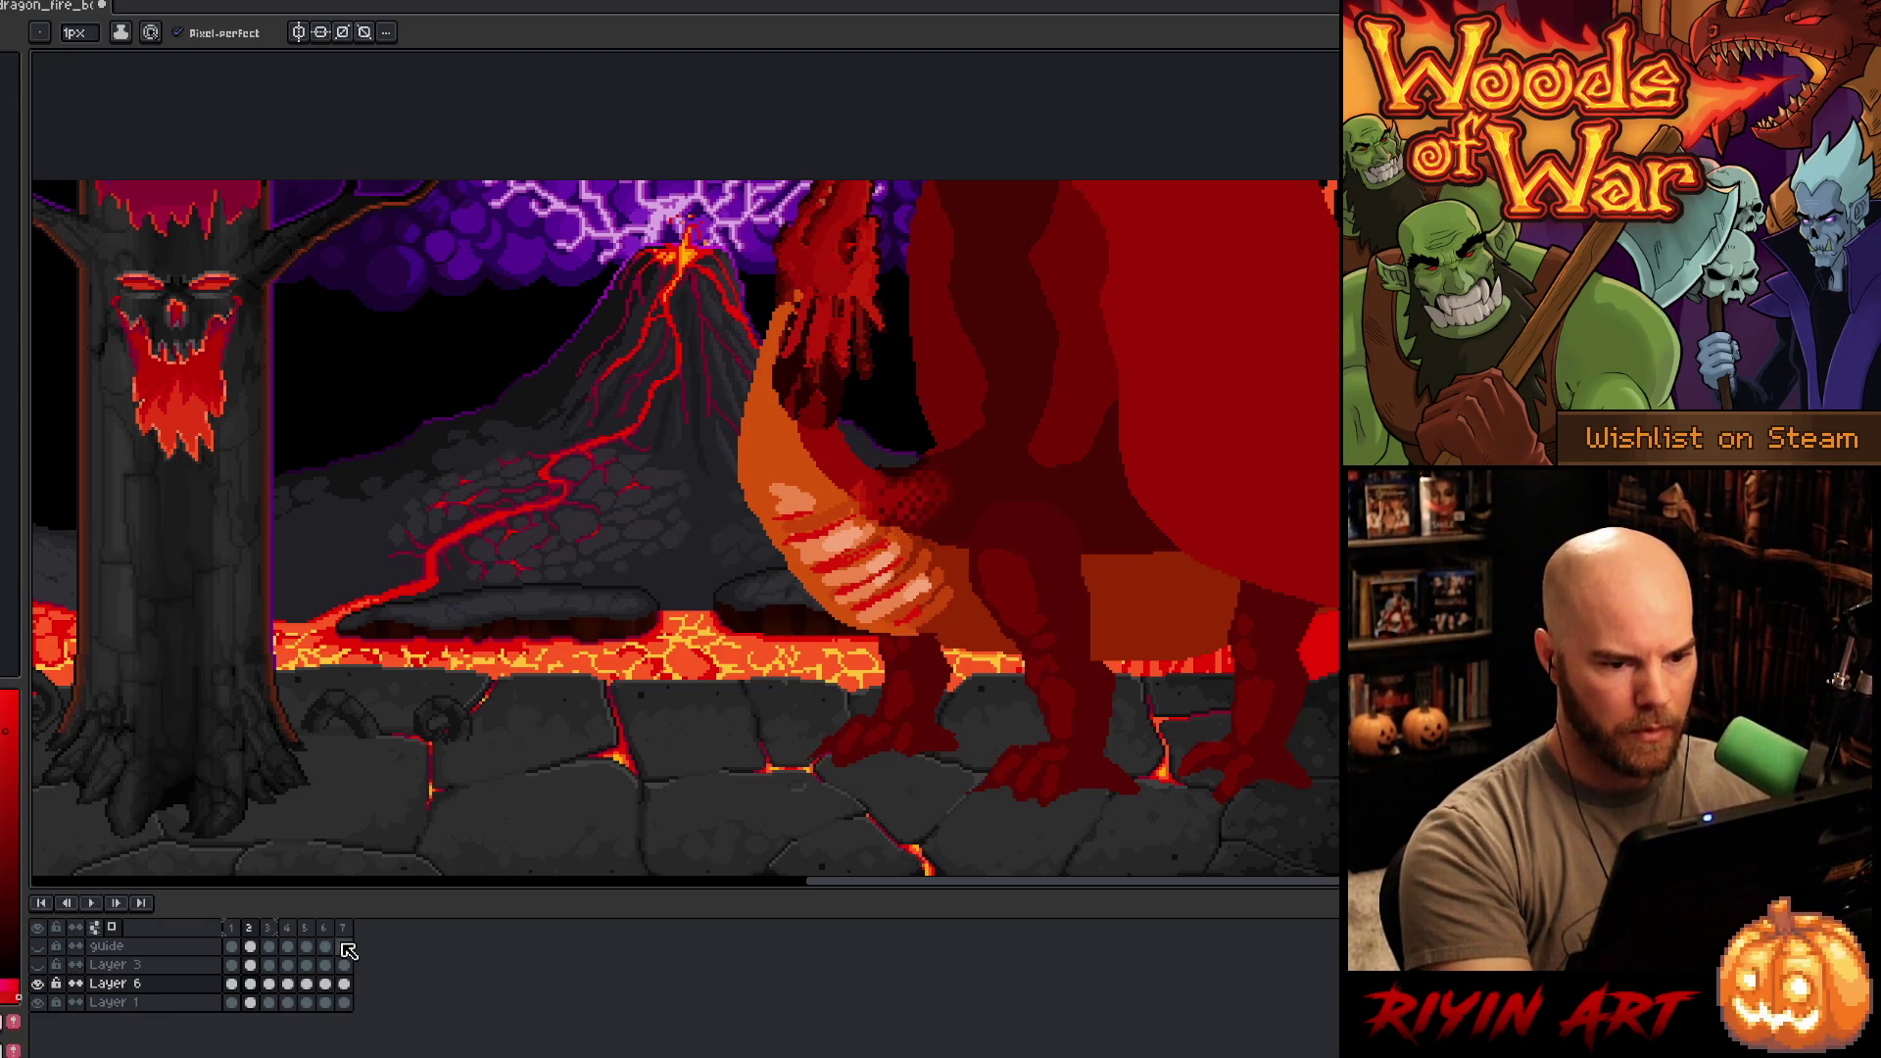
key(Left)
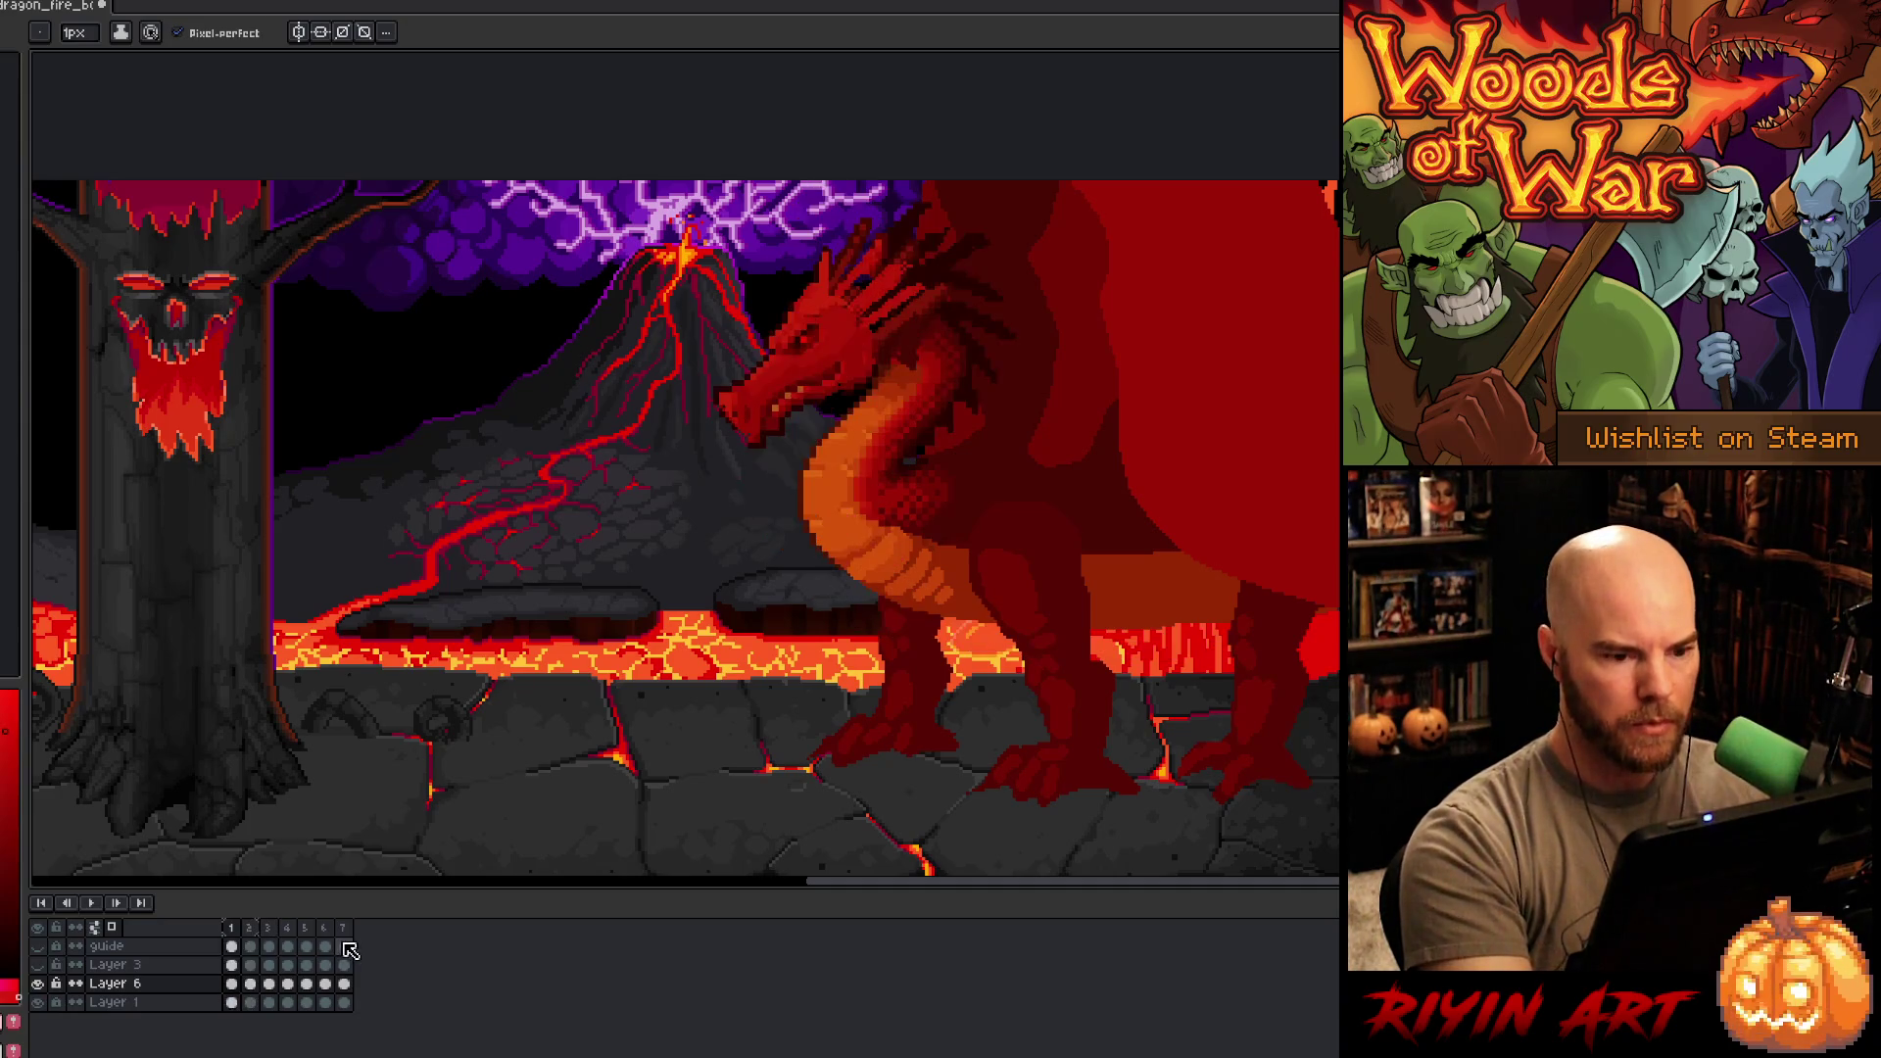
key(Right)
key(Left)
key(Right)
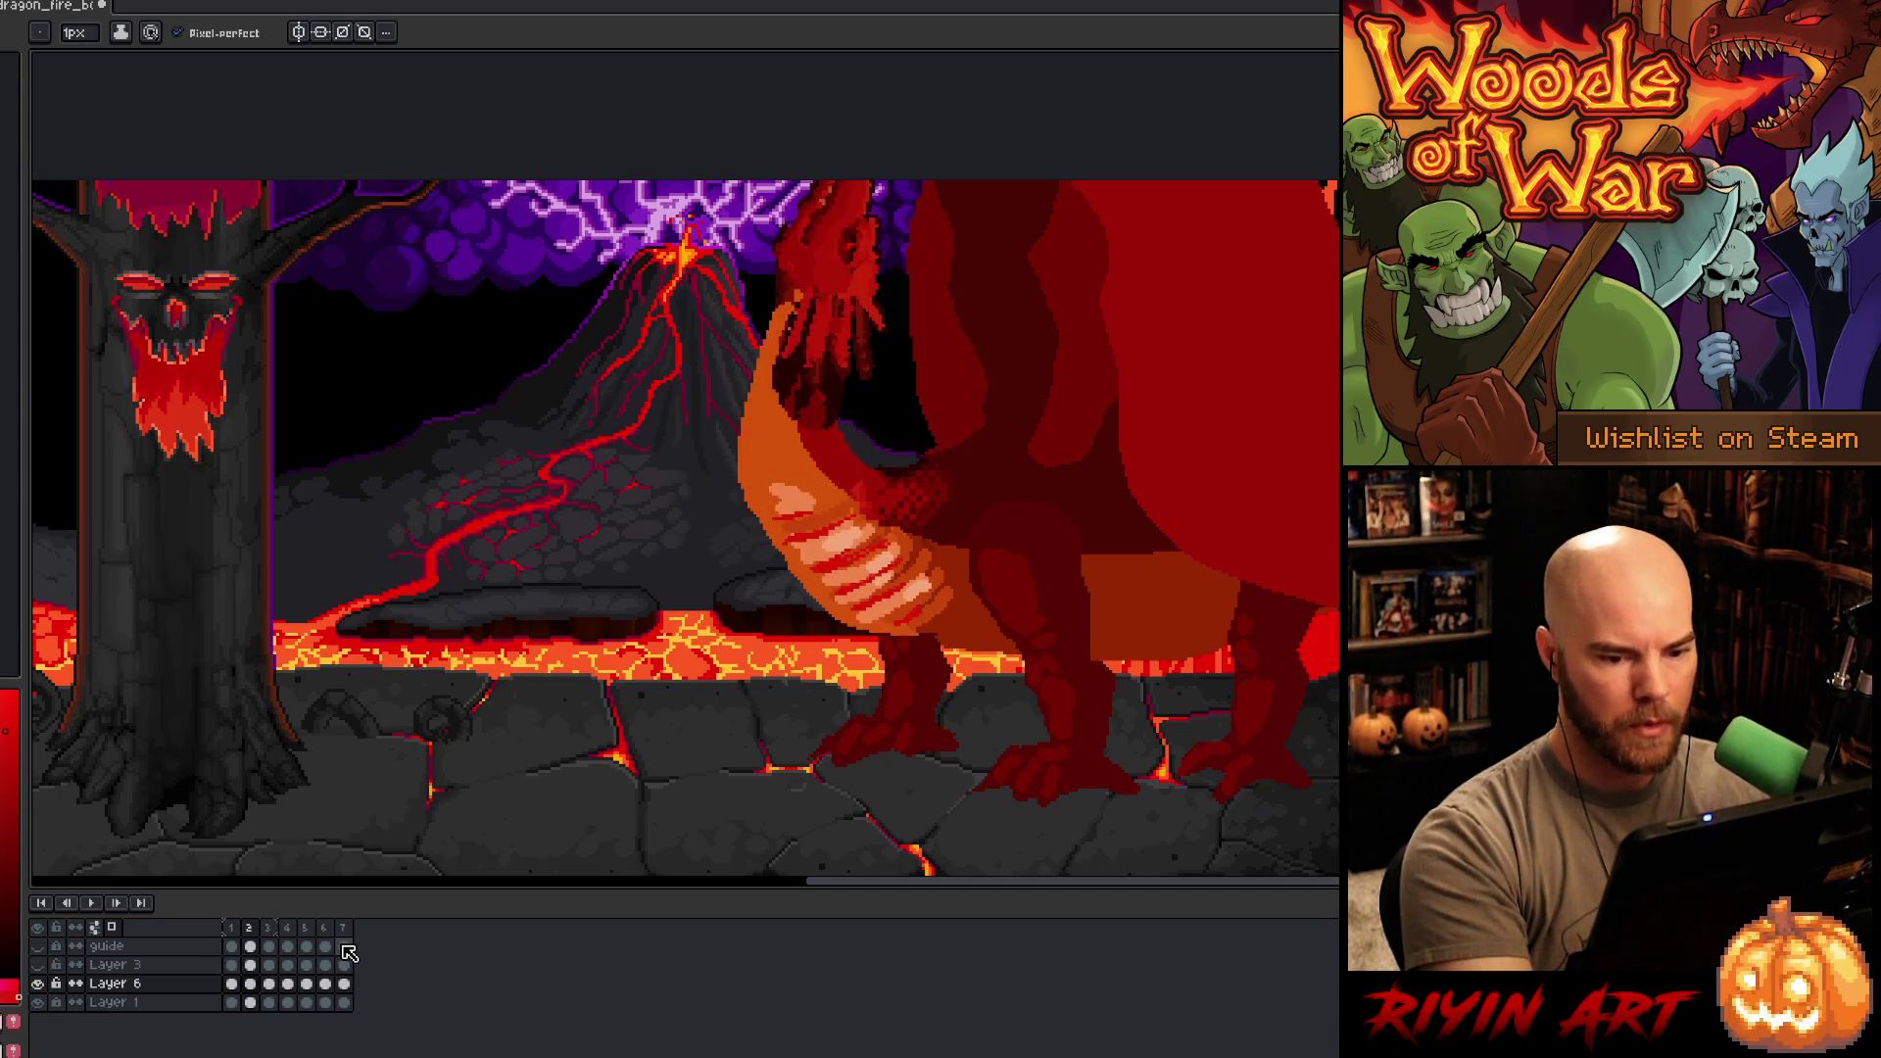
key(alt+n)
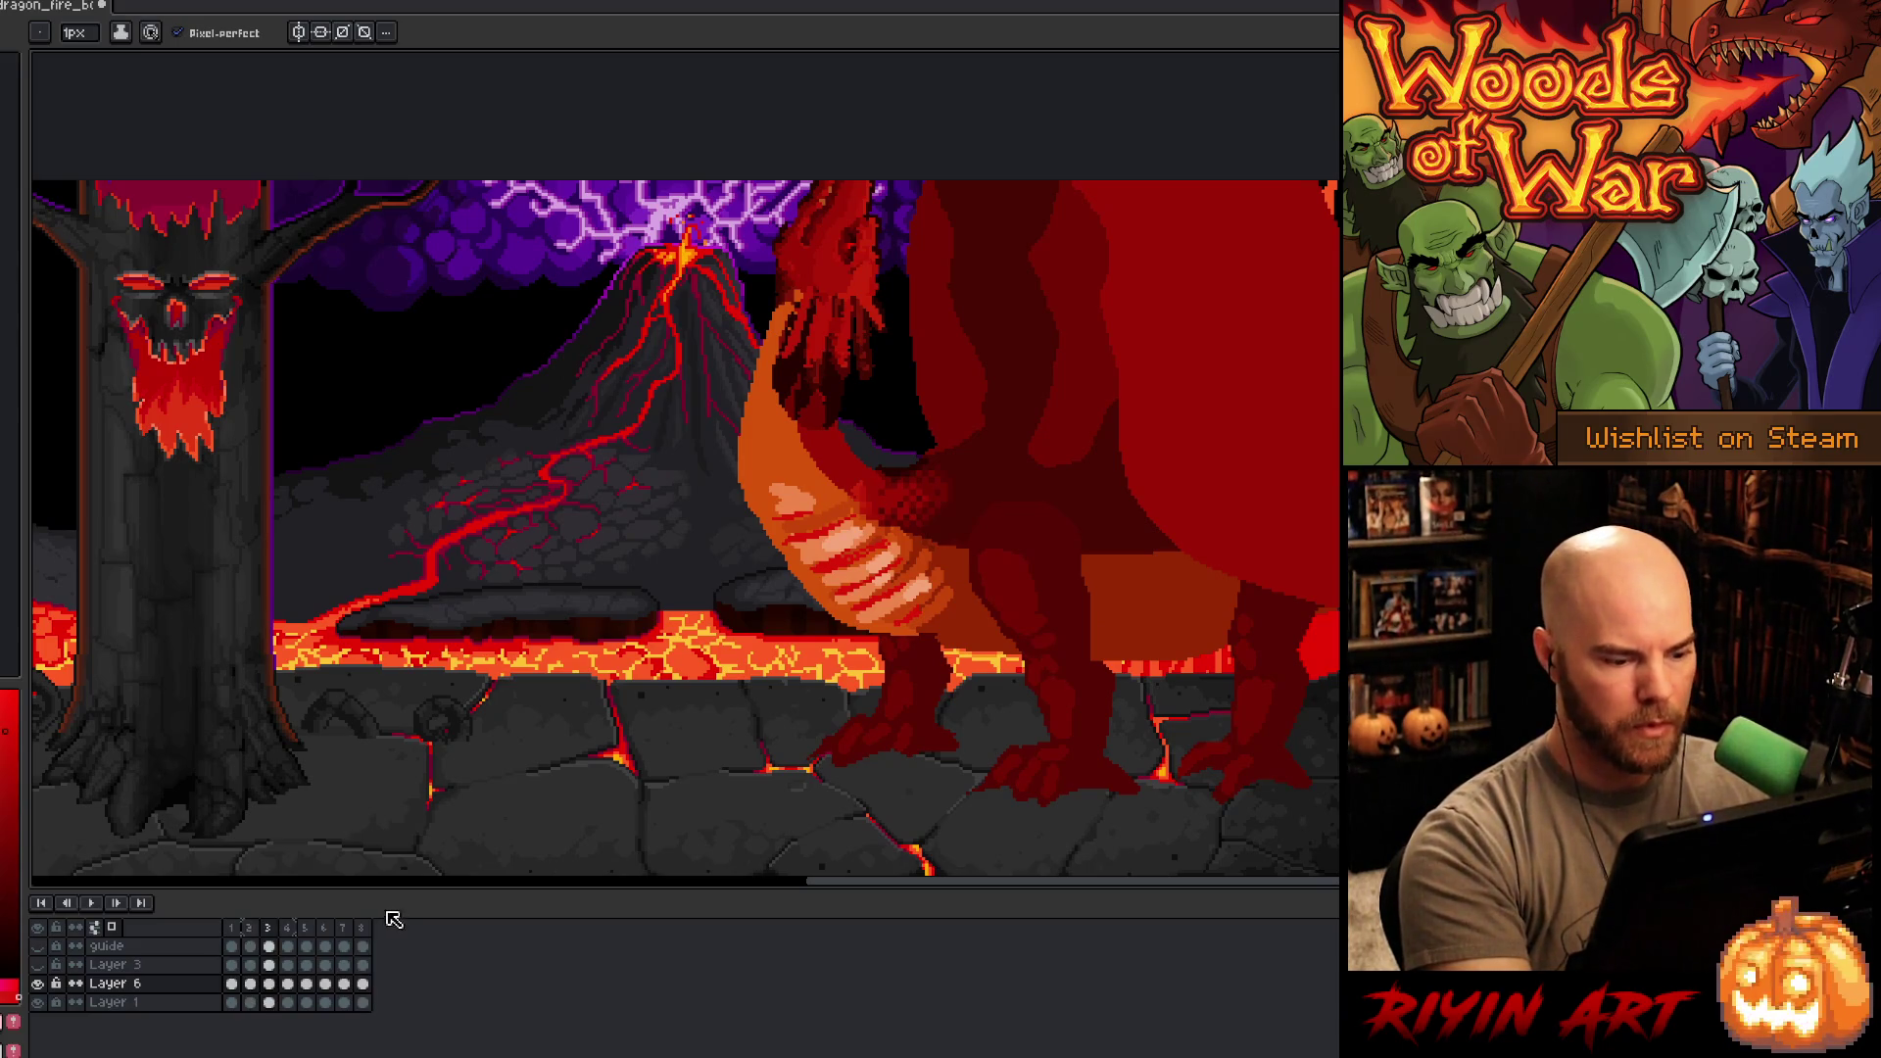
- Lasso the dragon's head and neck and lift them up and to the right
key(q)
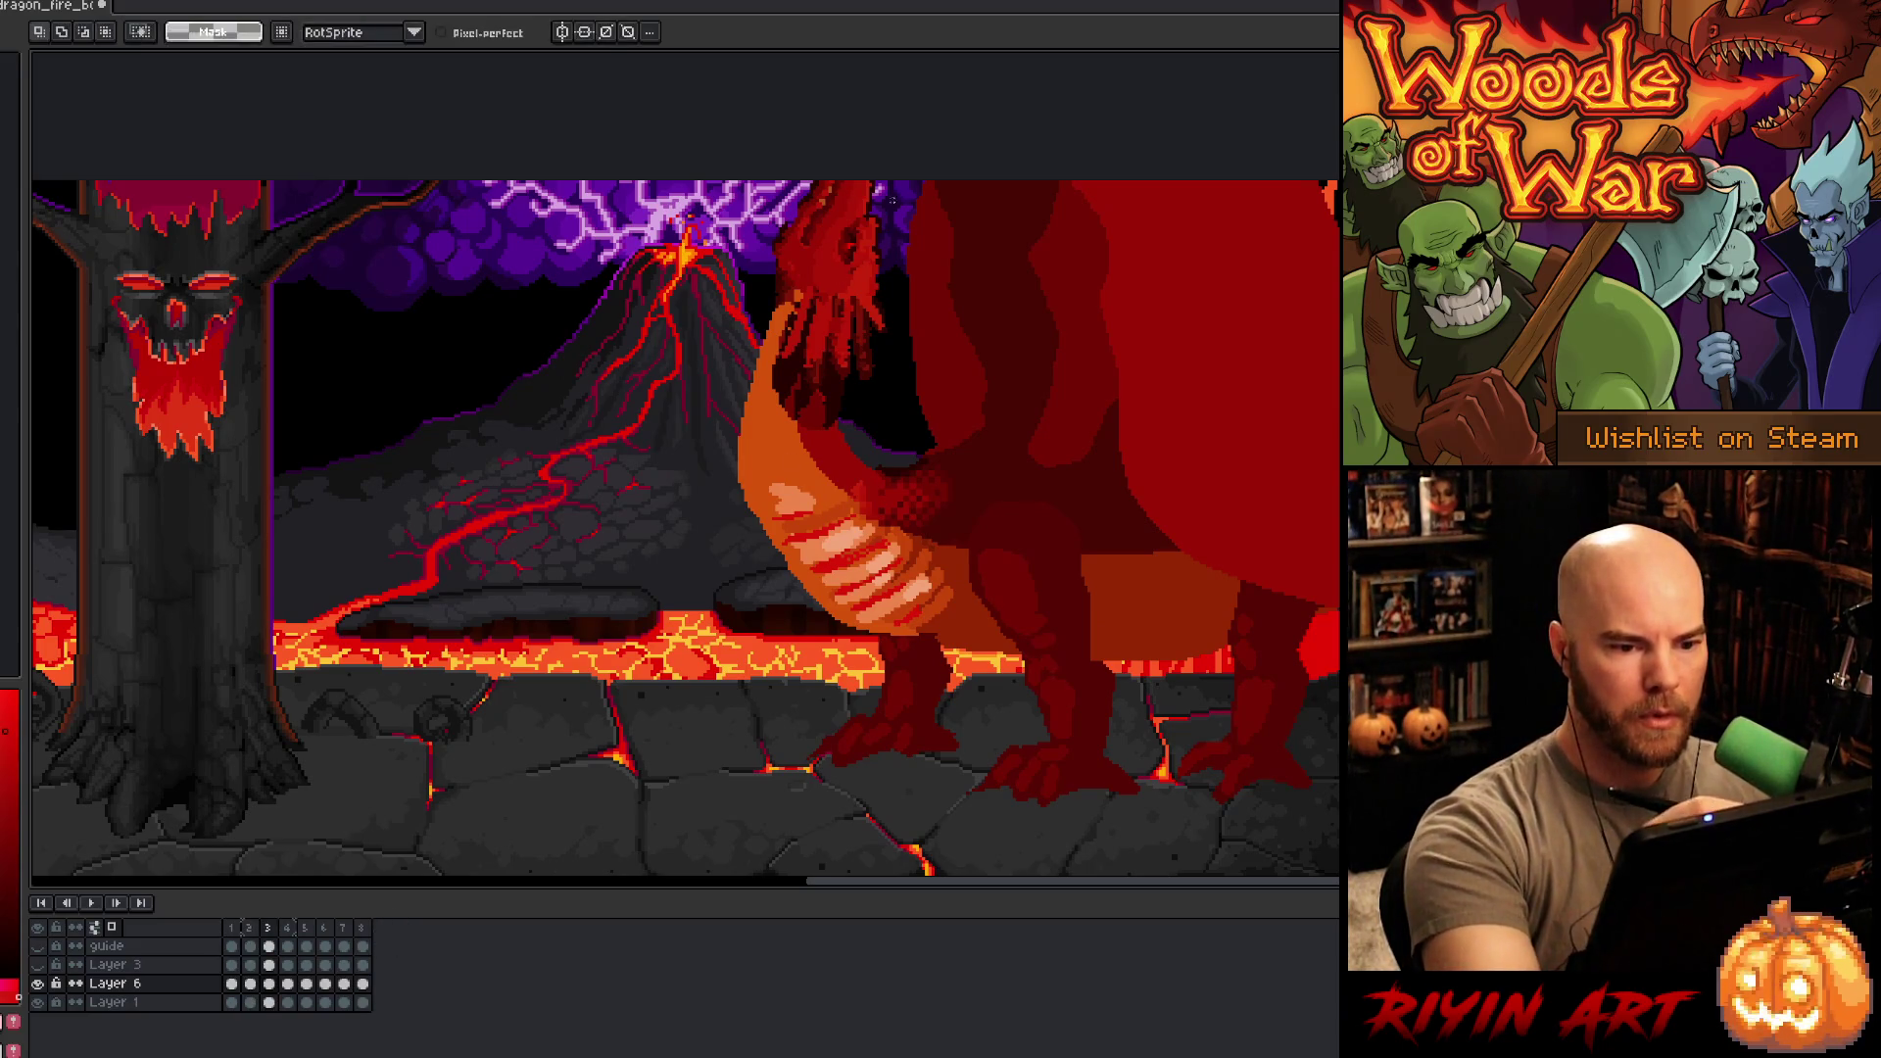
mouse_move(906, 182)
mouse_down()
mouse_move(896, 309)
mouse_move(842, 401)
mouse_move(773, 247)
mouse_move(769, 181)
mouse_up()
mouse_move(851, 306)
mouse_down()
mouse_move(870, 270)
mouse_move(870, 294)
mouse_up()
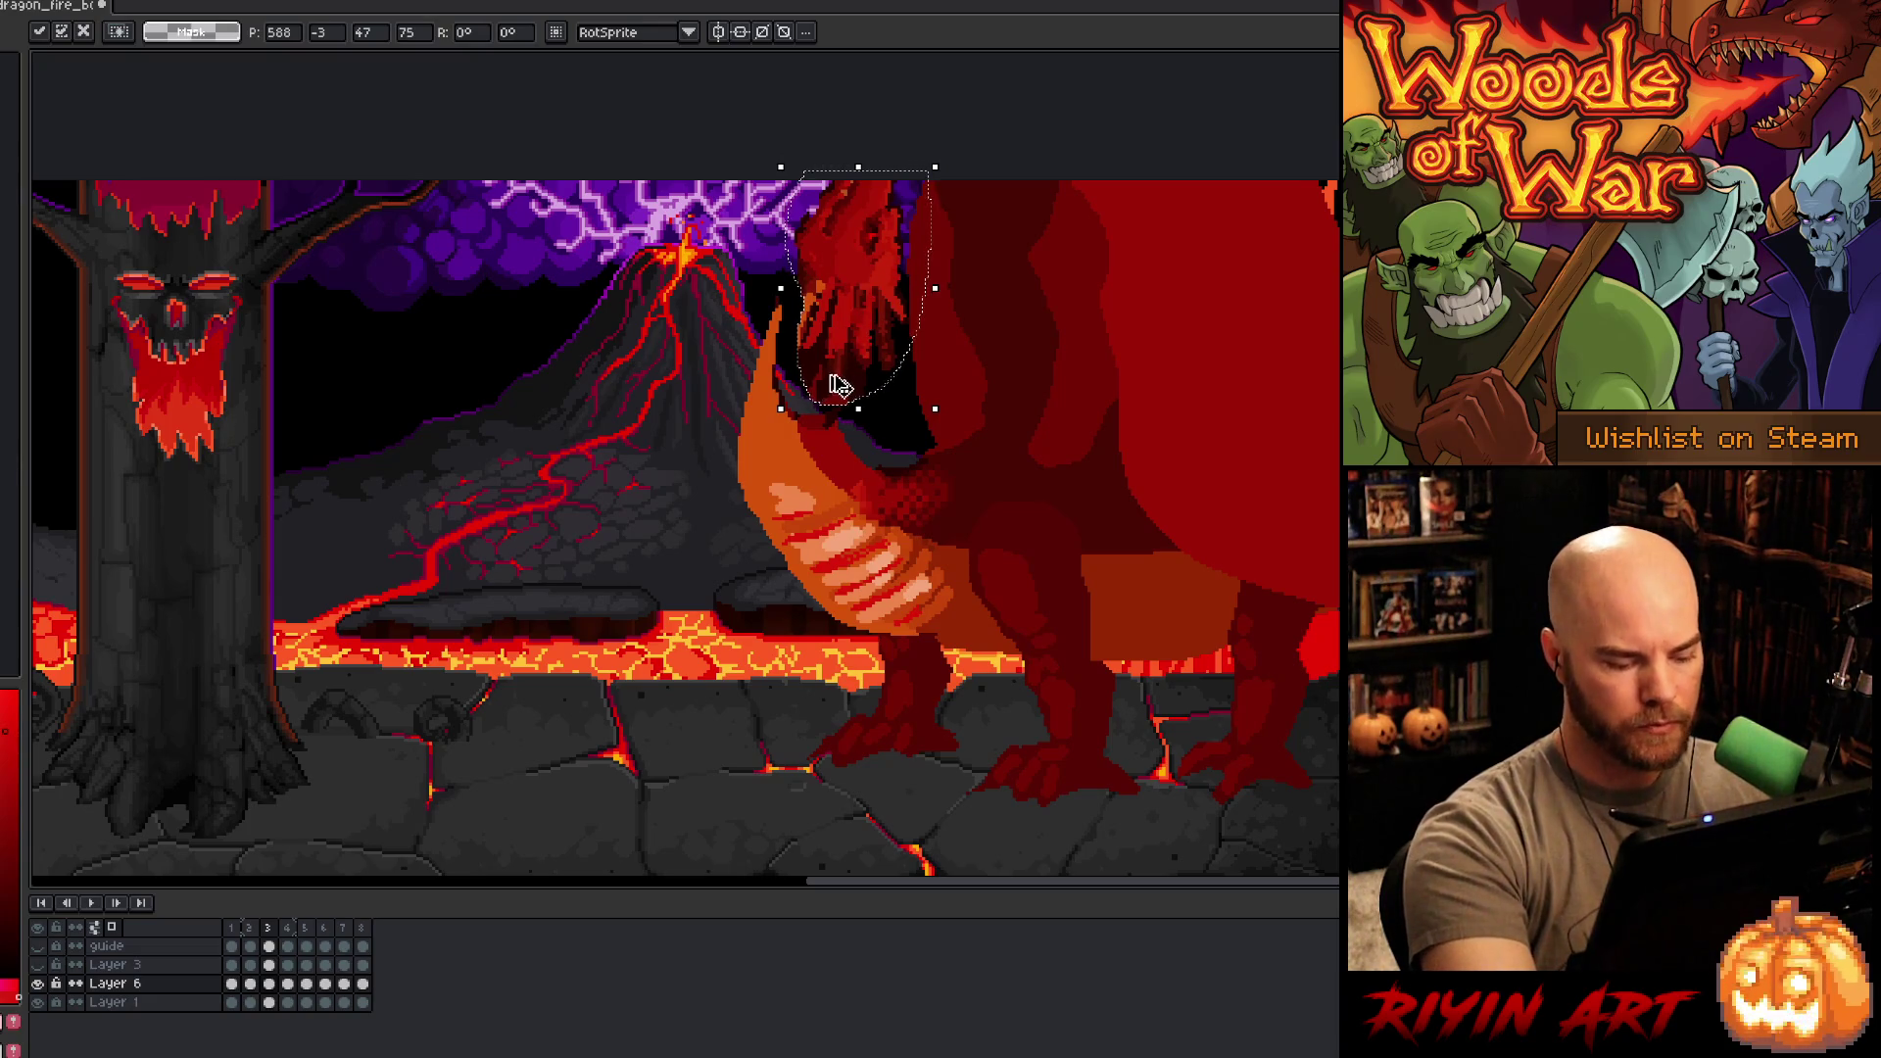
key(Return)
- Draw a thin orange outline down the neck and chest, fill the neck gap orange, and save
key(b)
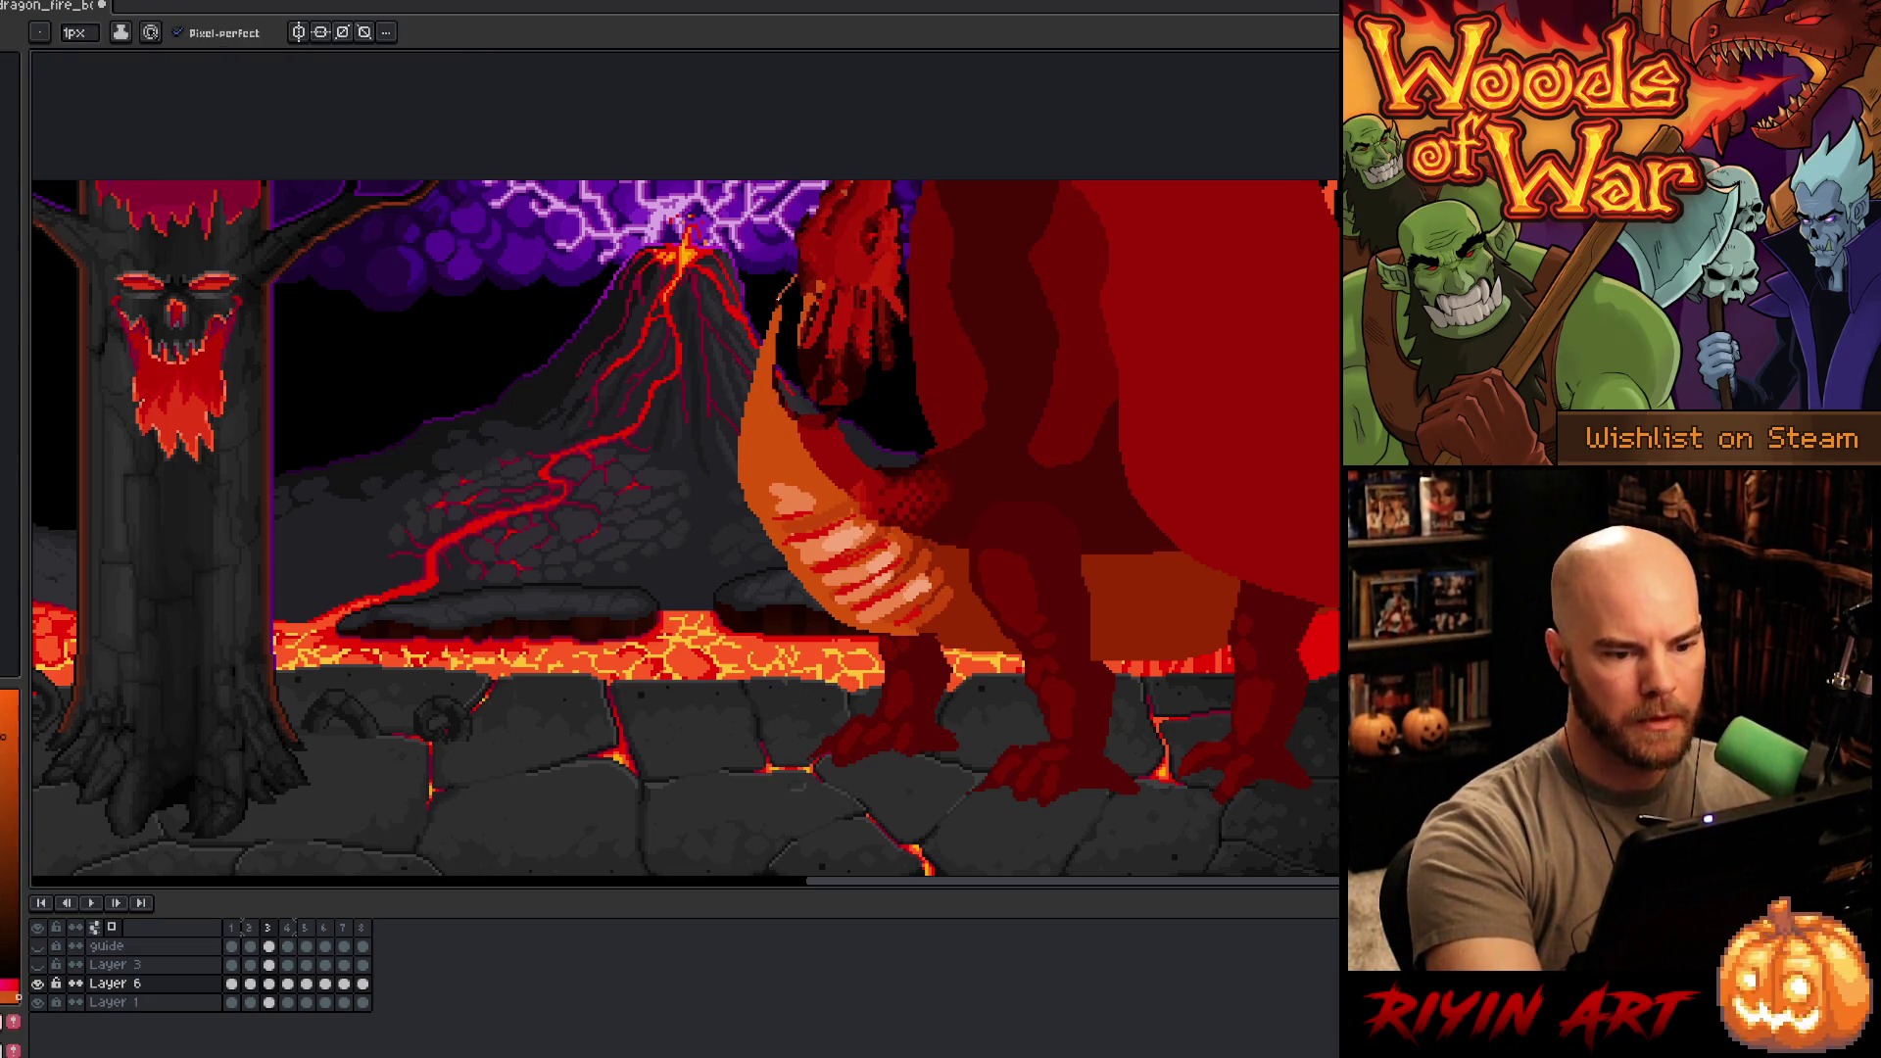
mouse_move(781, 294)
mouse_down()
mouse_move(725, 404)
mouse_move(730, 520)
mouse_move(815, 619)
mouse_move(888, 637)
mouse_up()
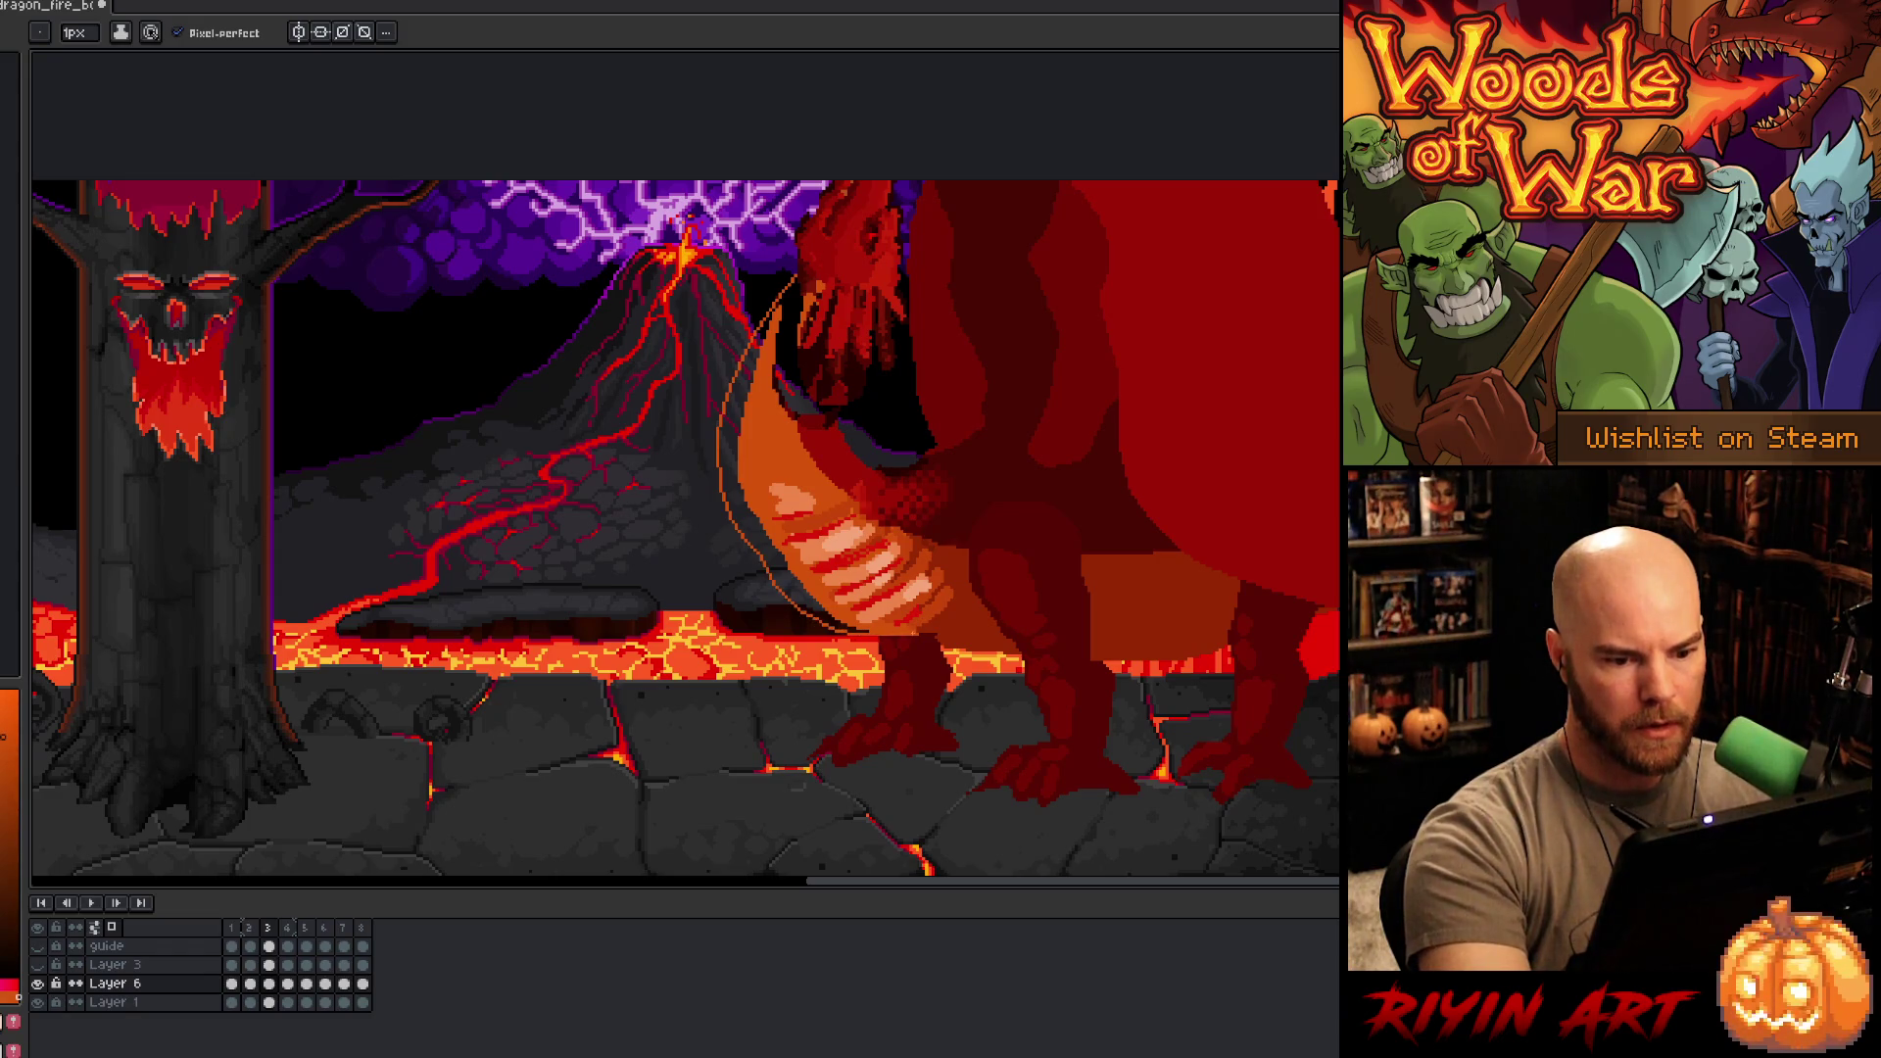
alt+click(834, 414)
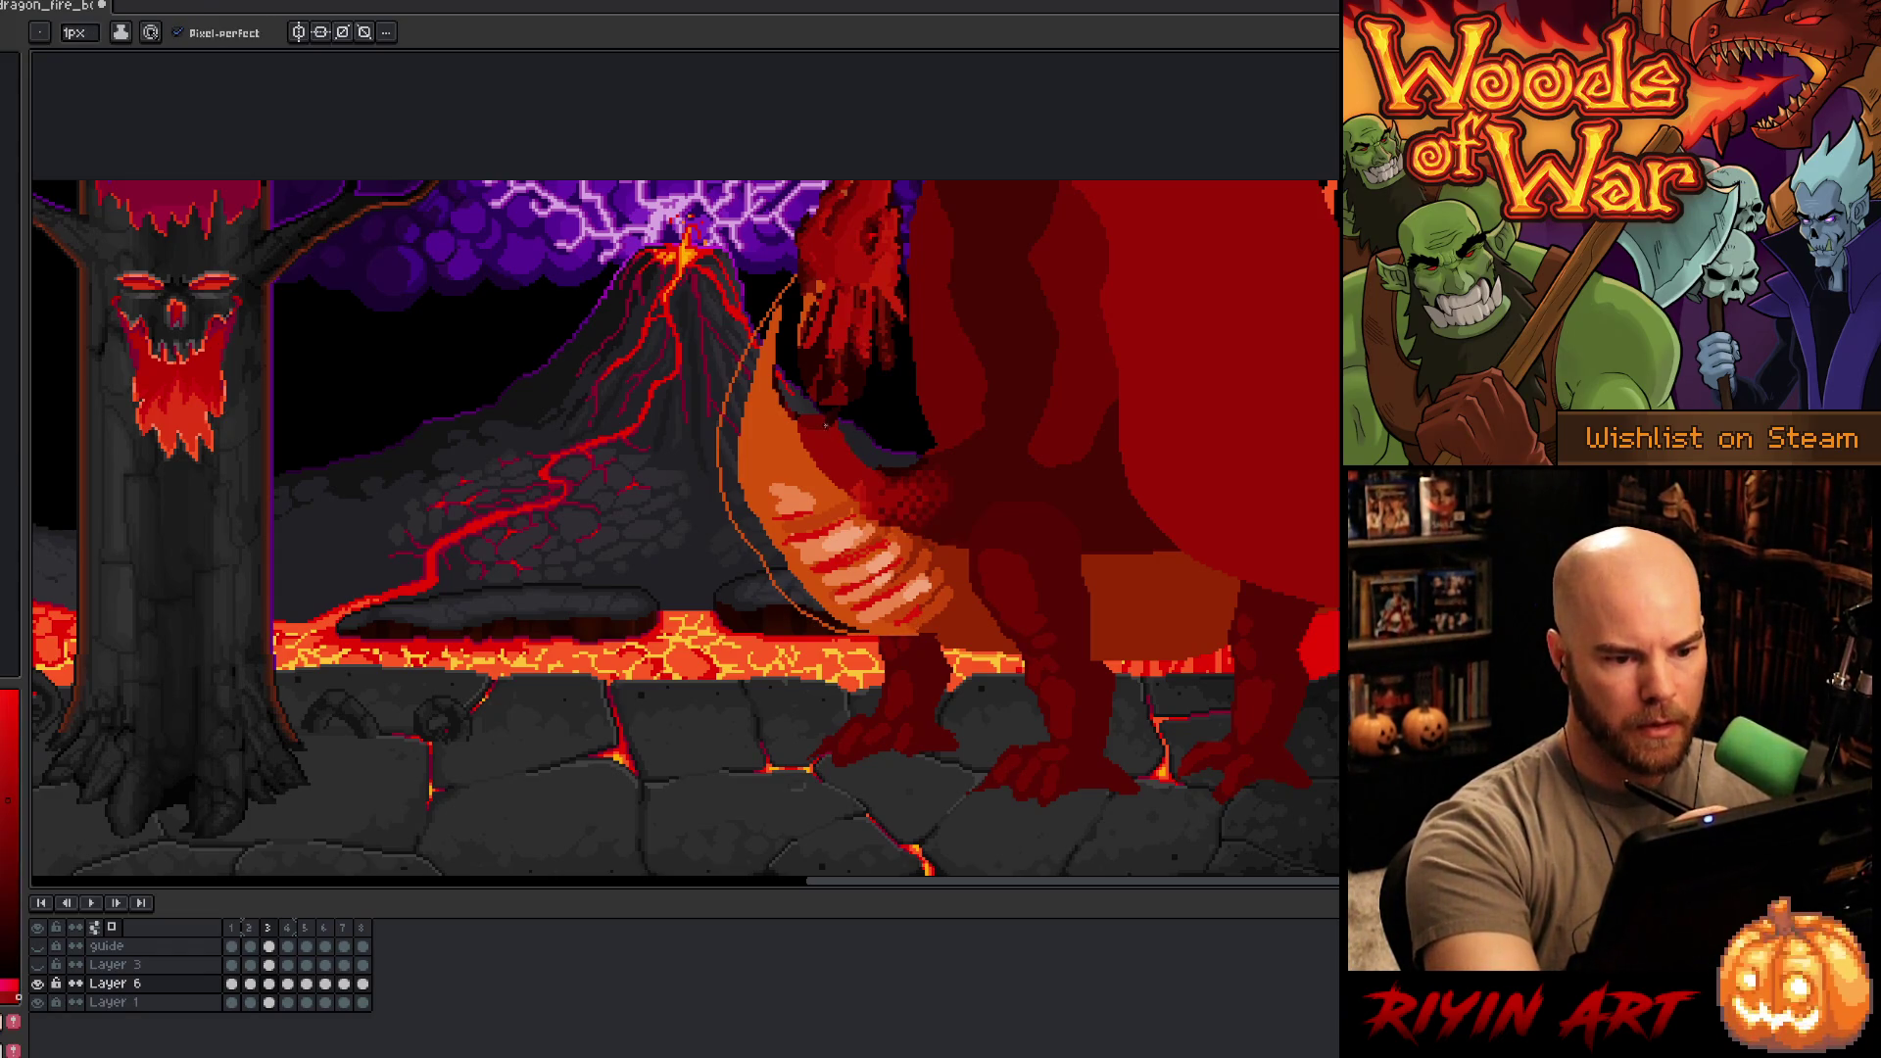
click(759, 411)
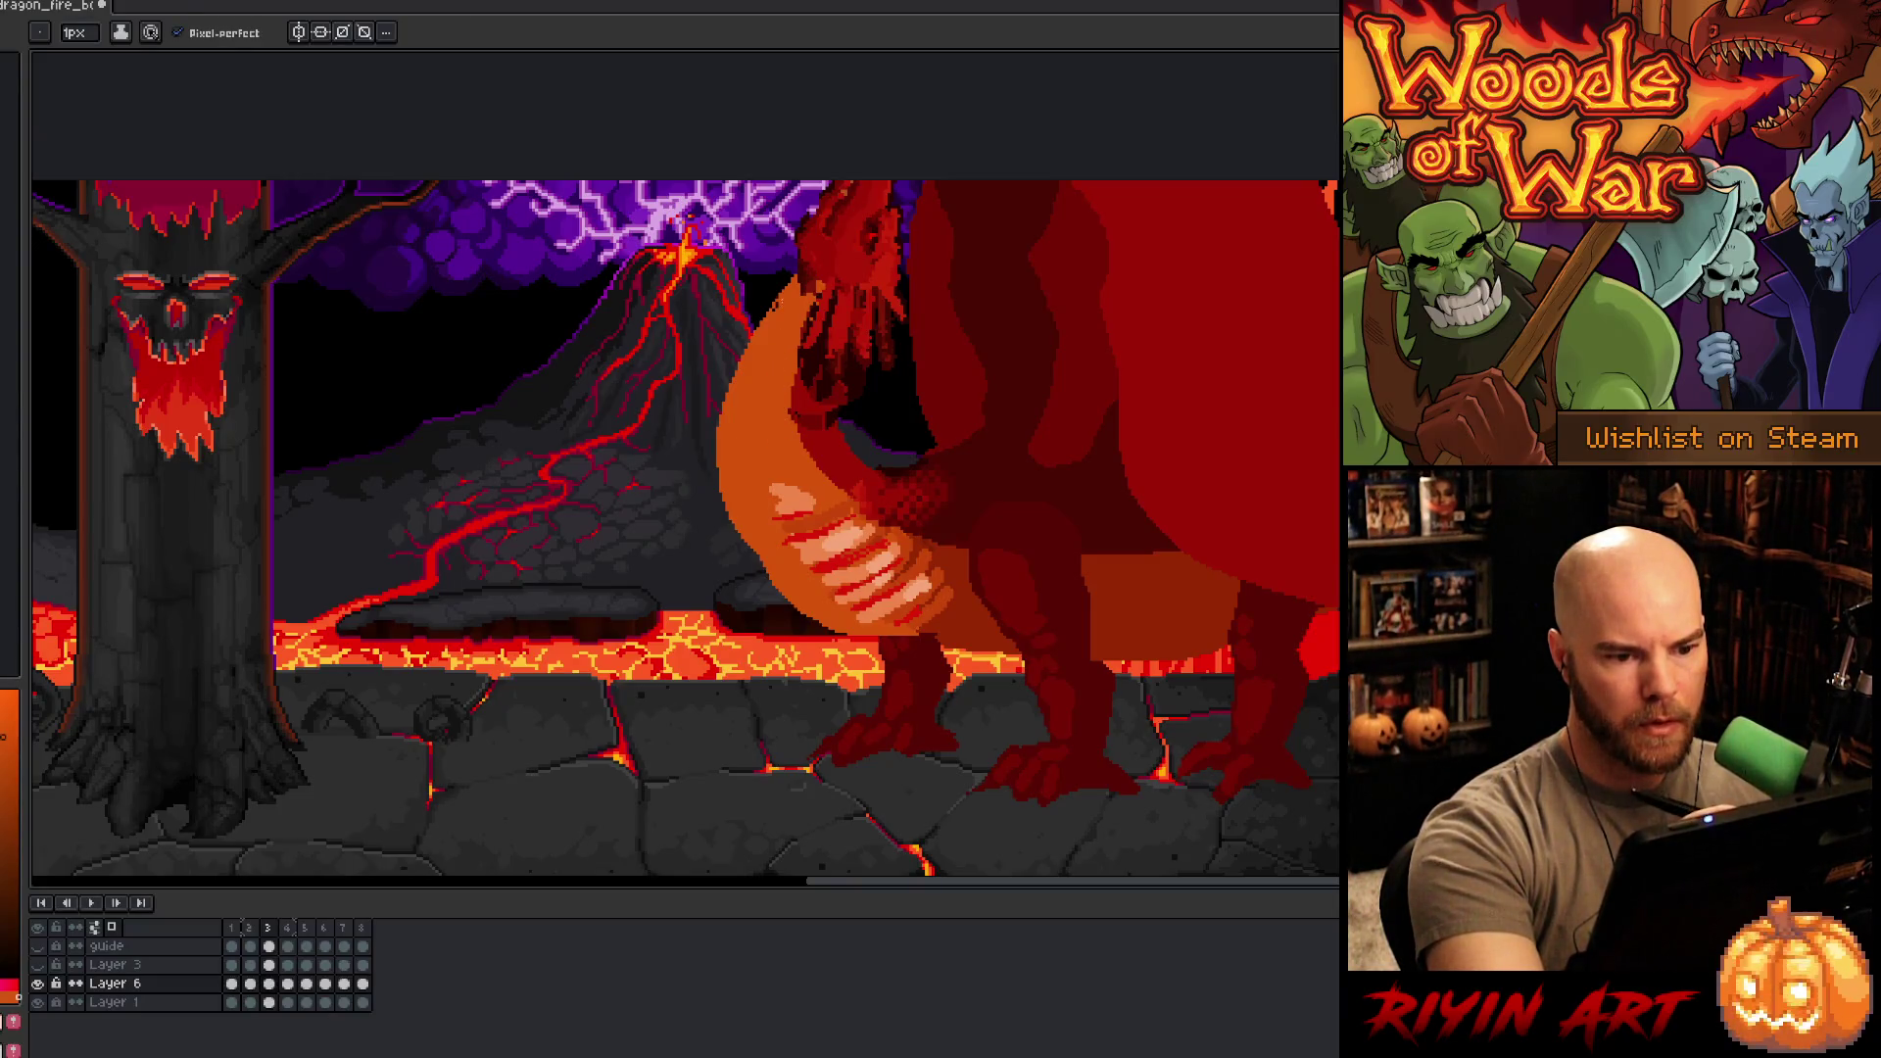
alt+click(804, 495)
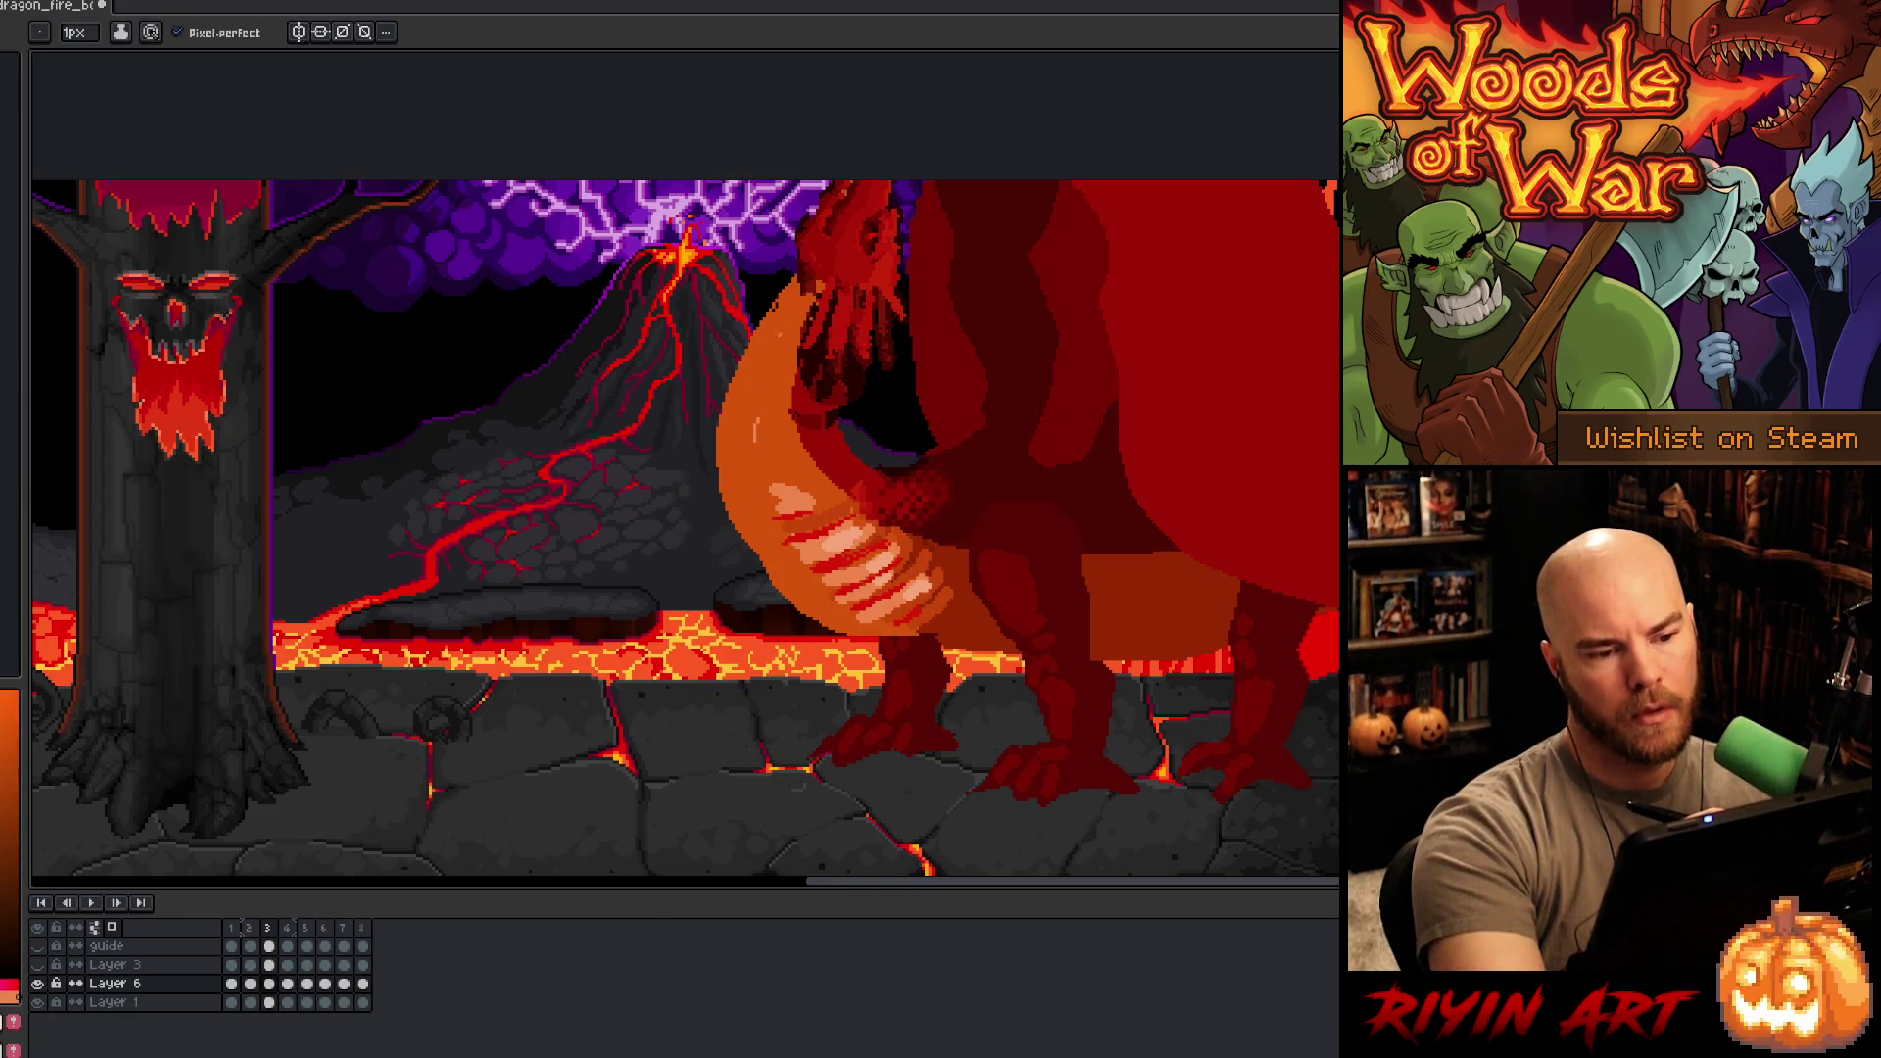
click(74, 35)
text(4)
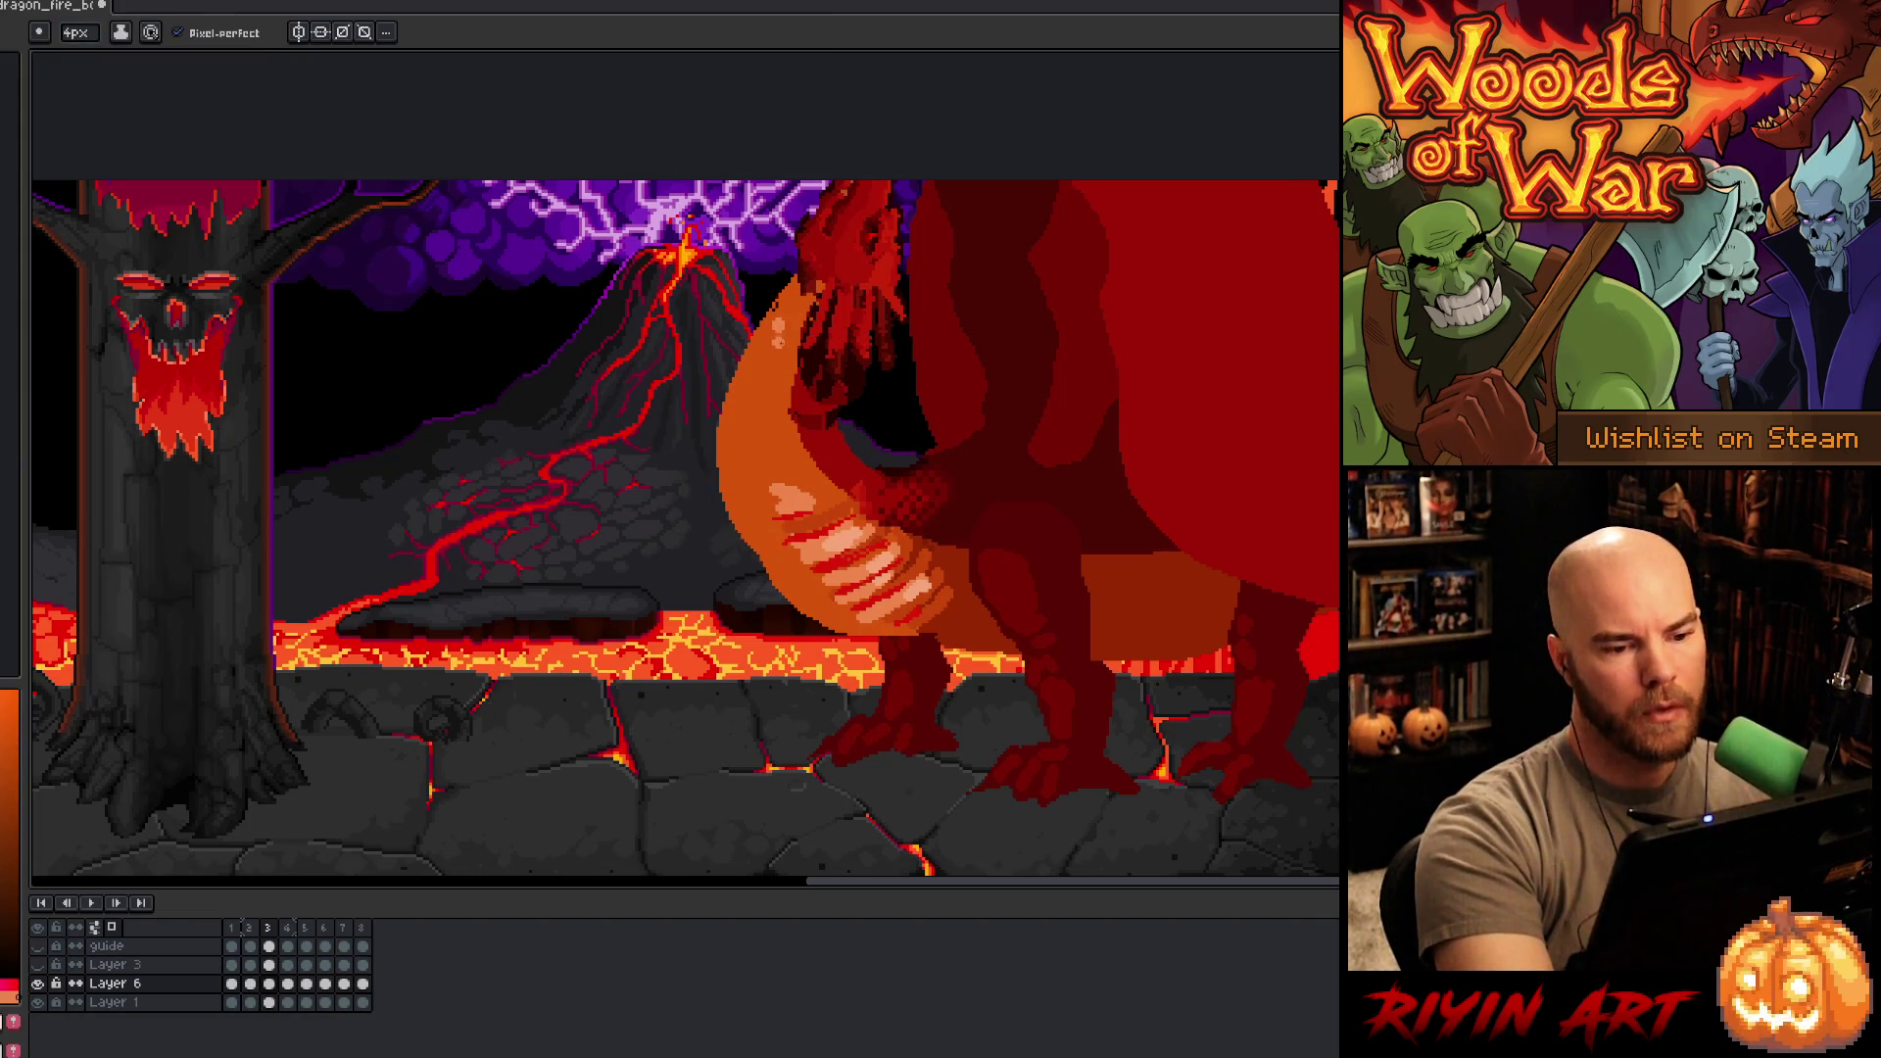
key(ctrl+s)
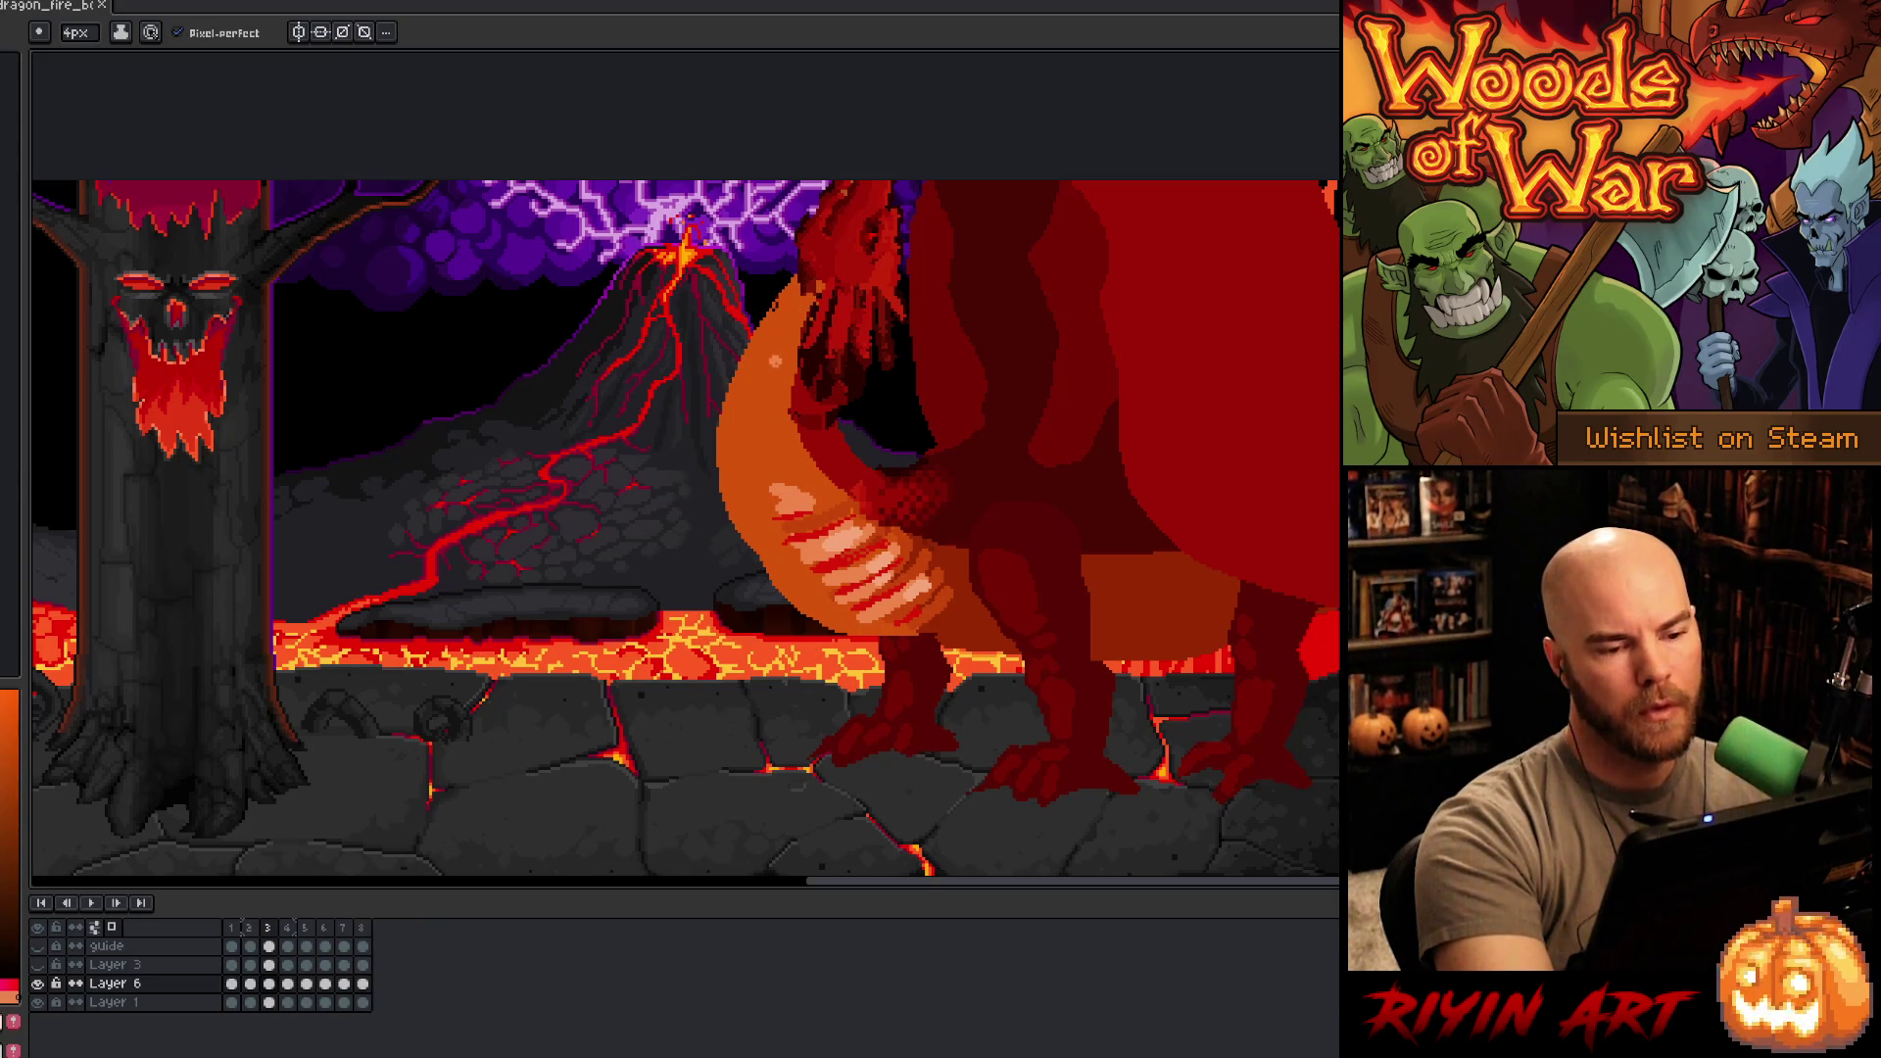
- Add a light orange shoulder highlight and darken the light belly stripes
mouse_move(776, 341)
mouse_down()
mouse_move(749, 421)
mouse_move(765, 480)
mouse_move(784, 435)
mouse_up()
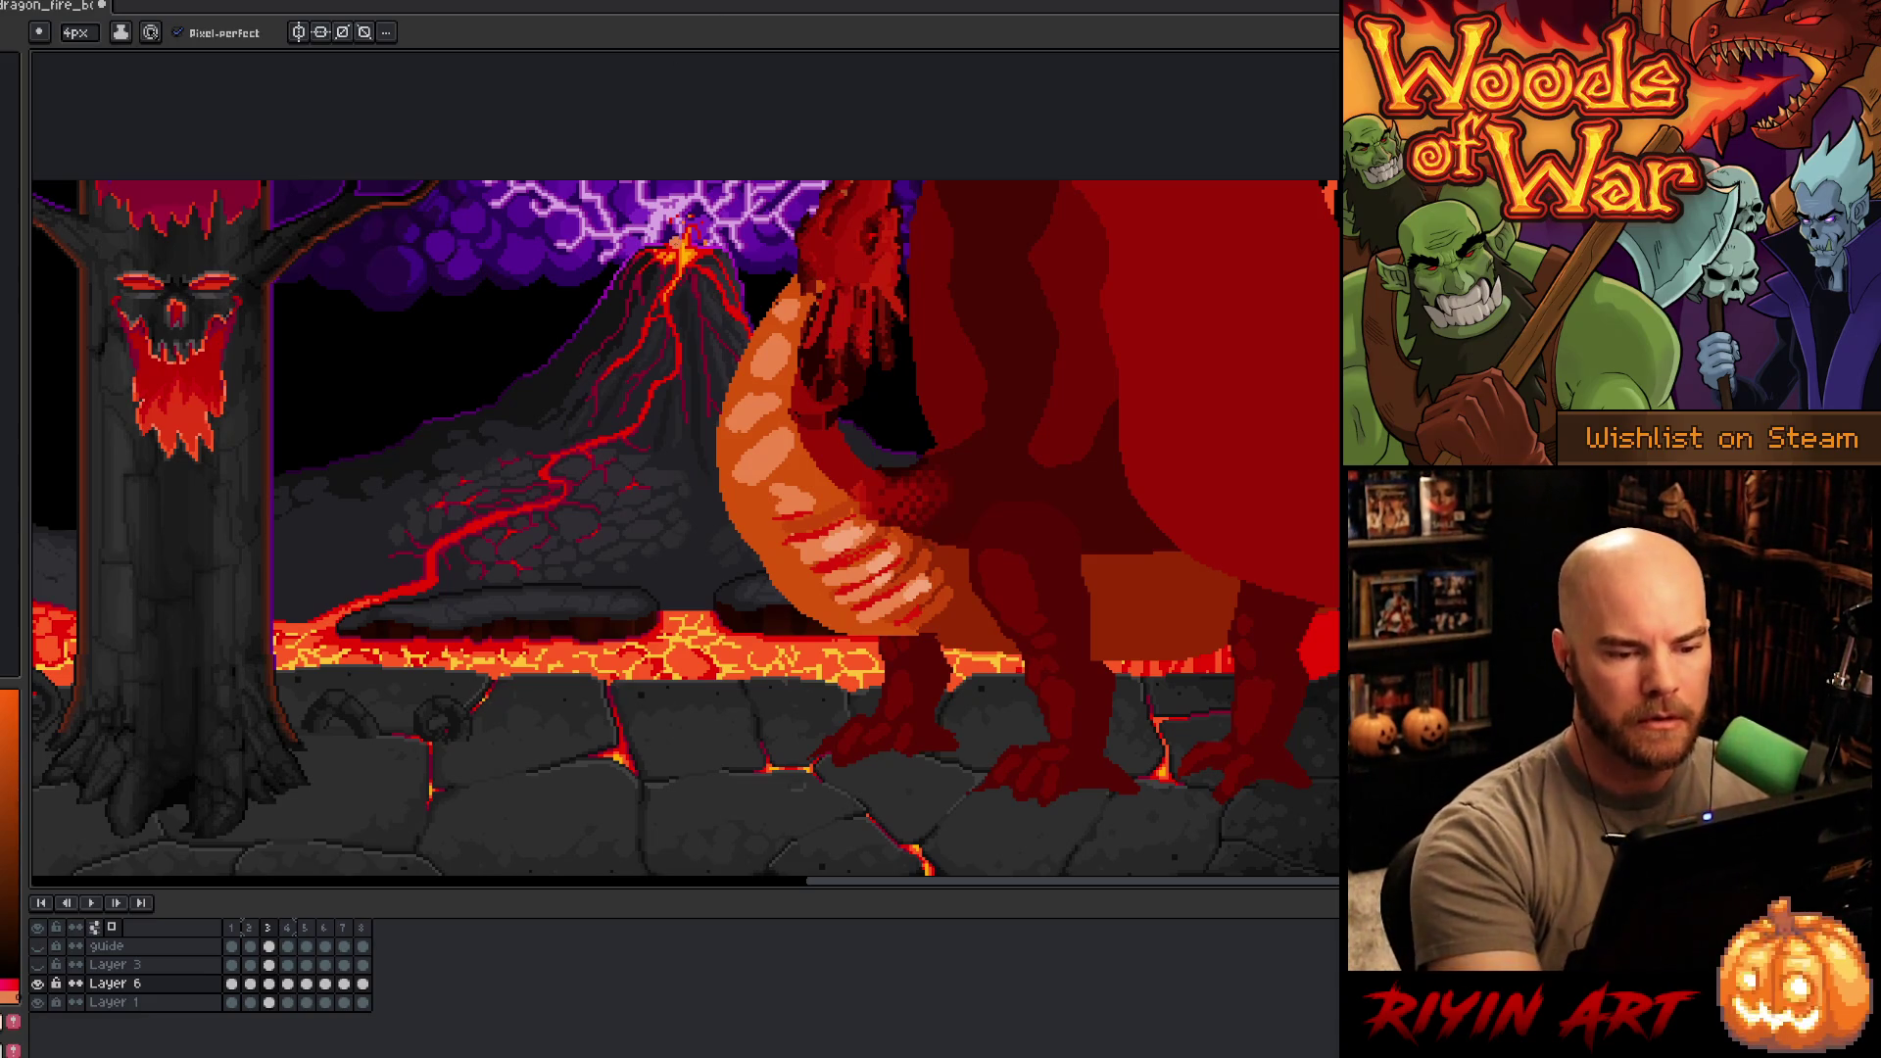
alt+click(828, 509)
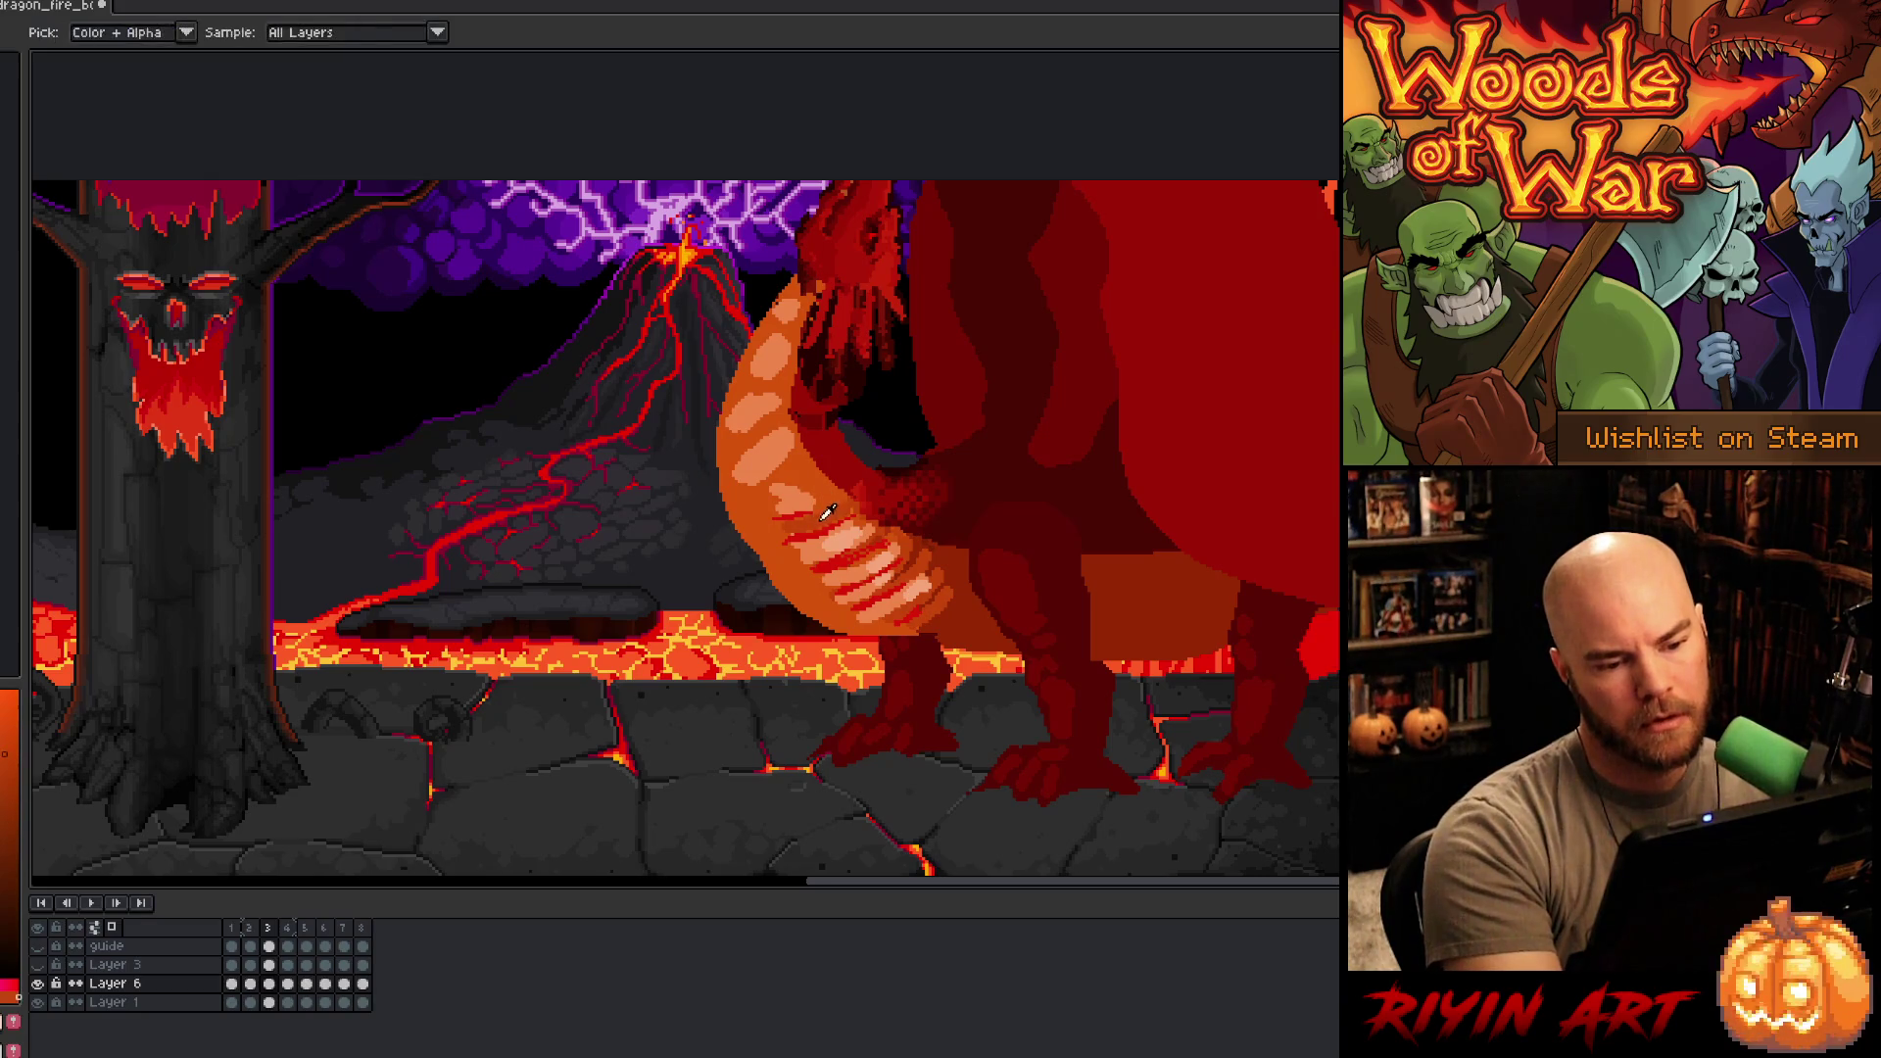
alt+click(827, 526)
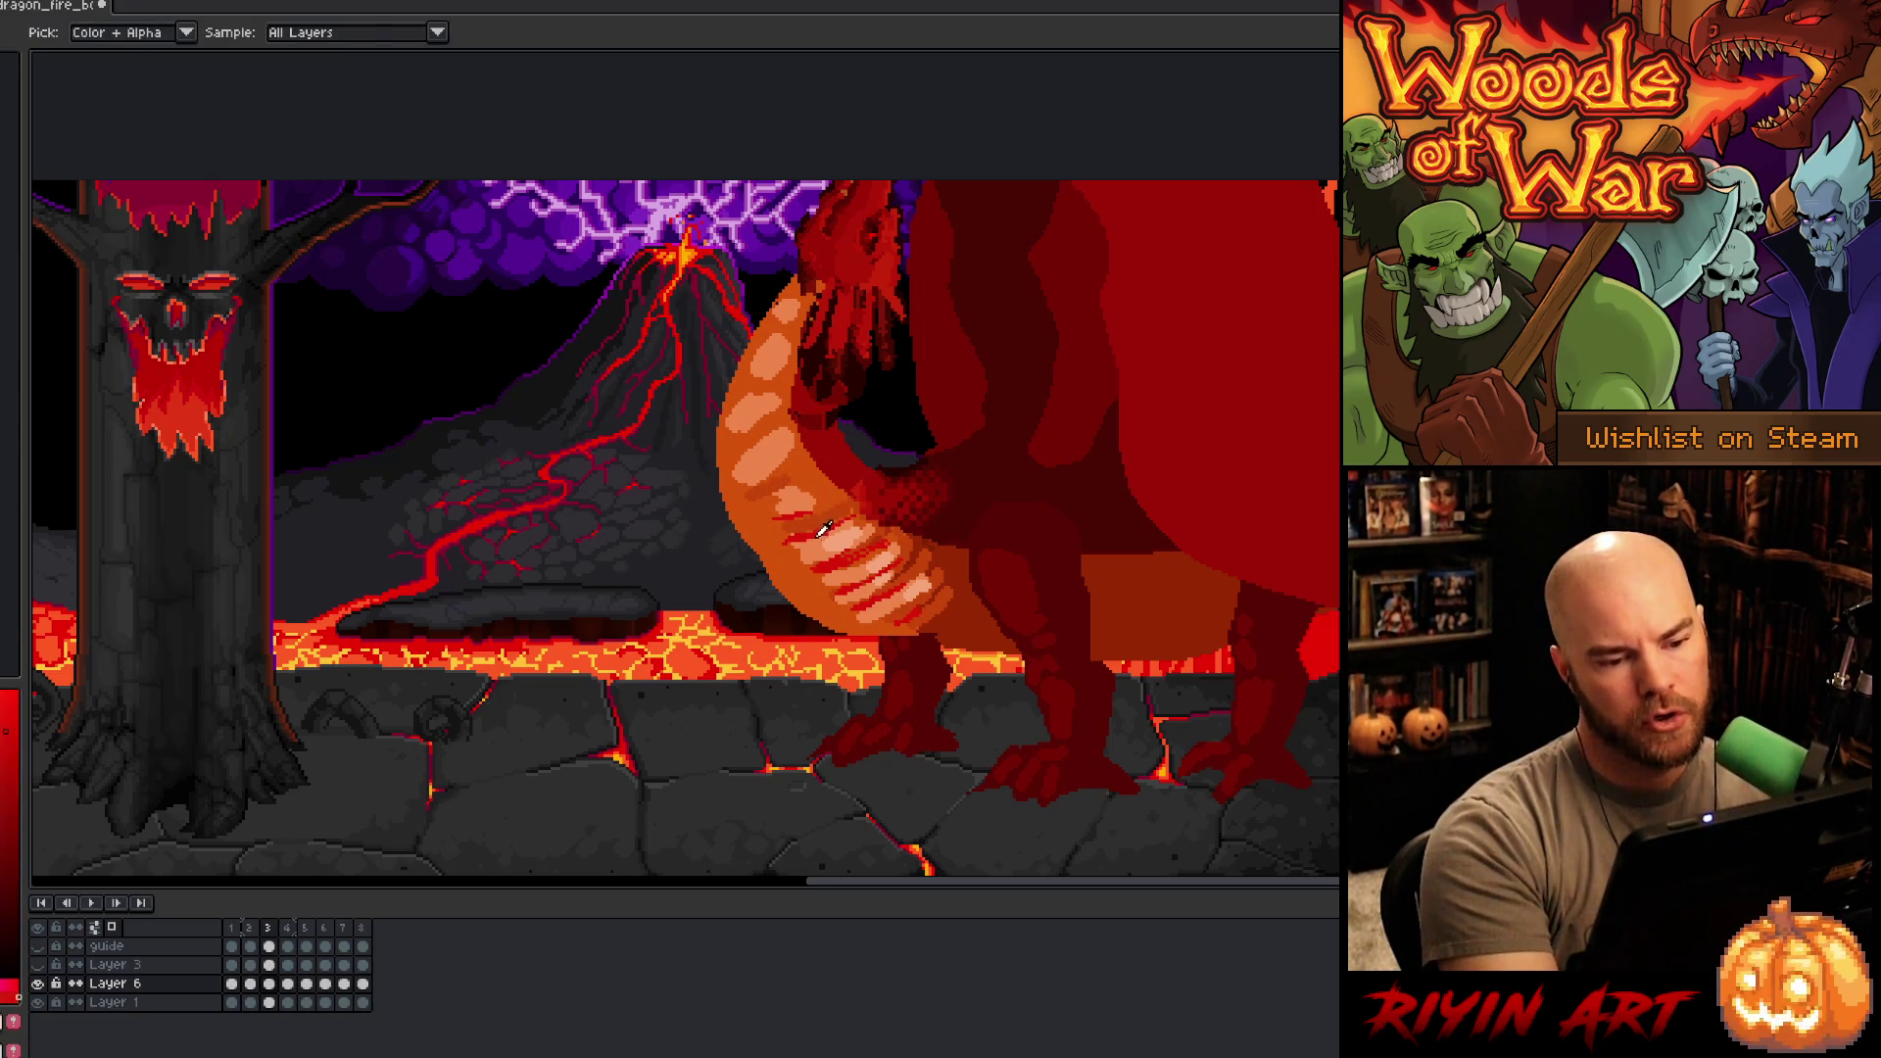
drag(919, 582, 859, 619)
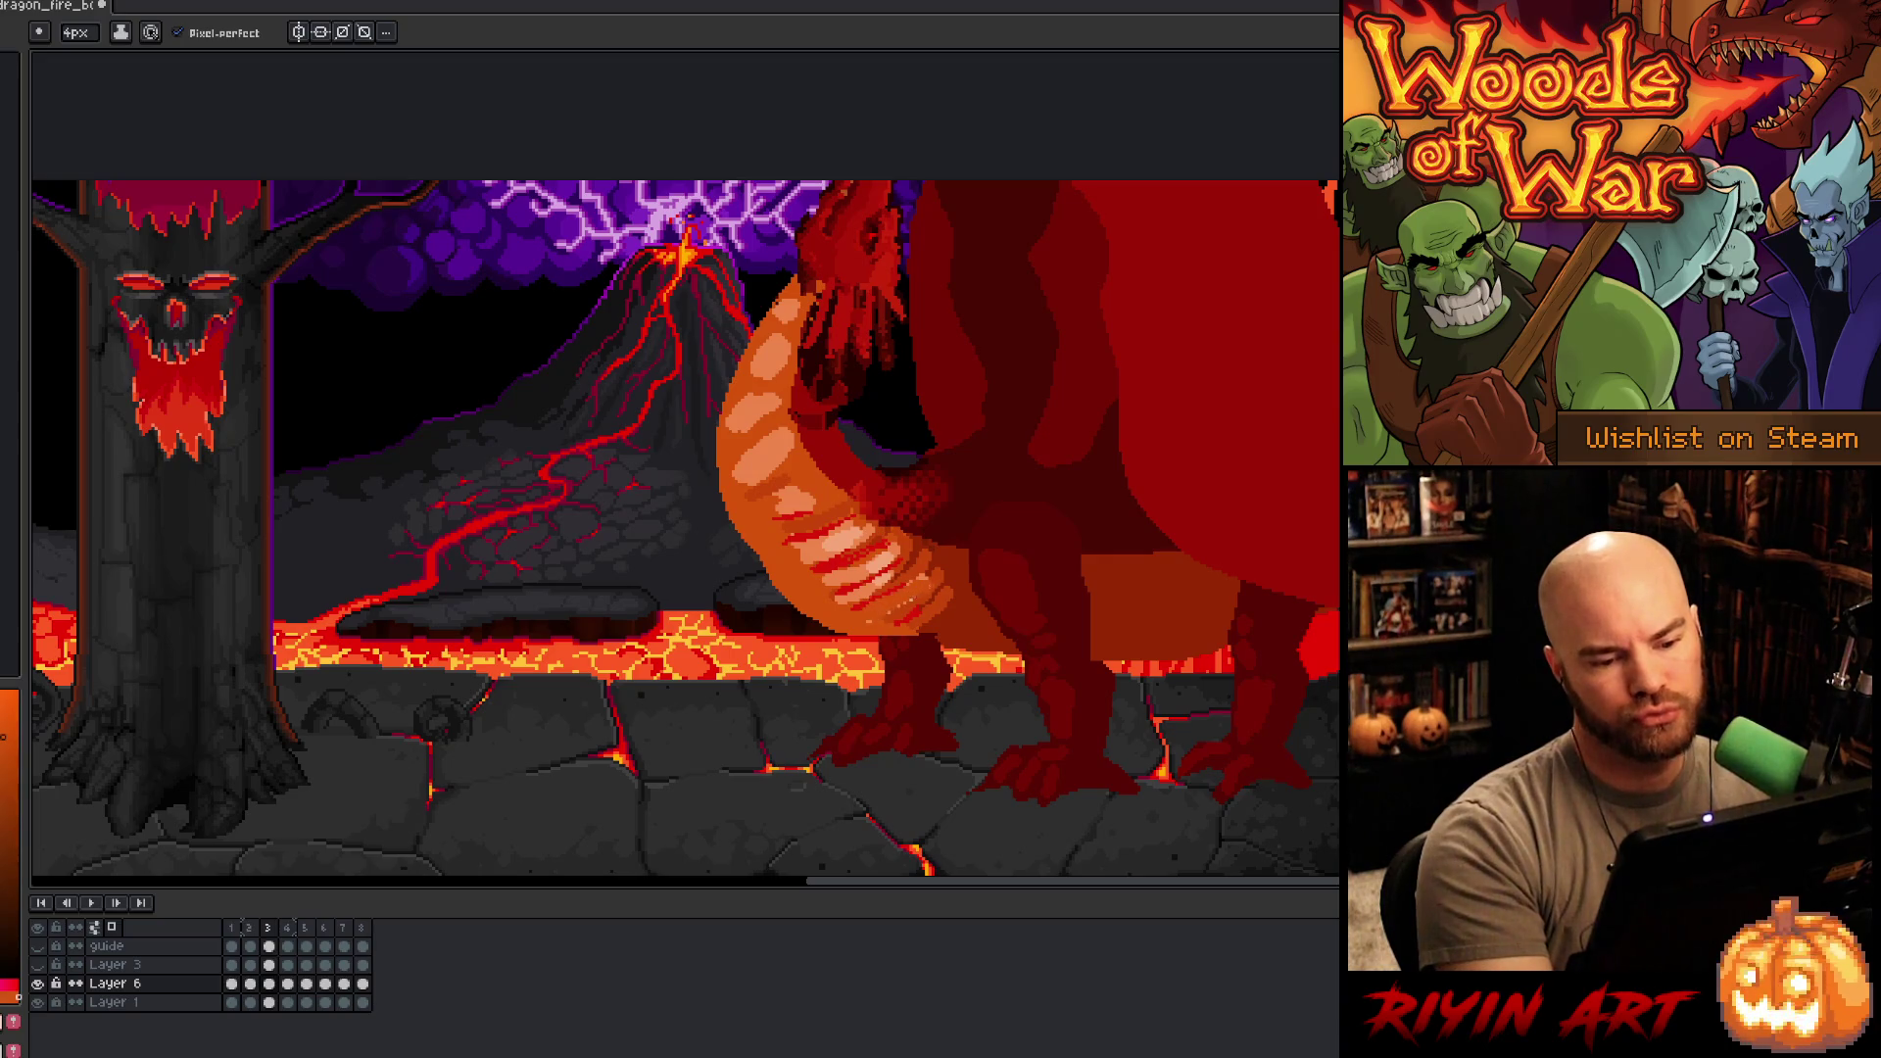
mouse_move(900, 554)
mouse_down()
mouse_move(853, 592)
mouse_move(832, 578)
mouse_up()
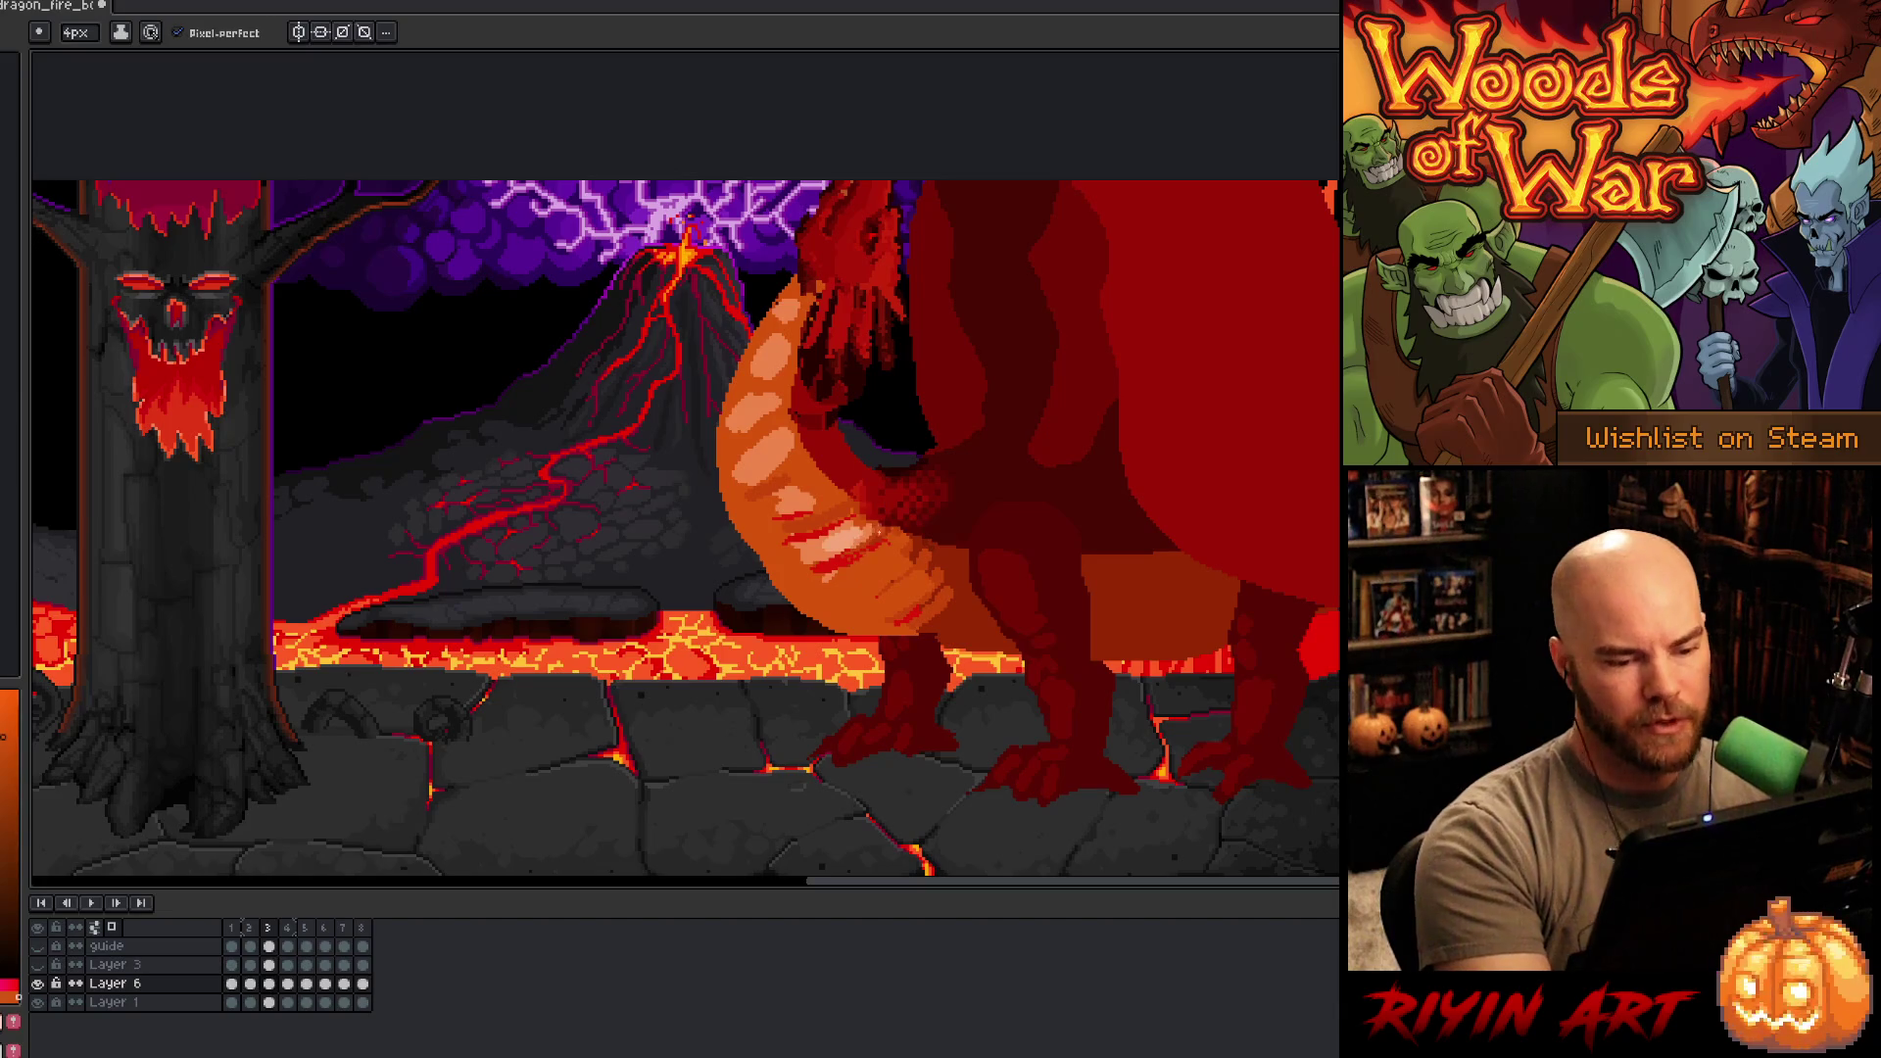
- Paint one belly stripe dark red and add a light stroke along the lower belly
alt+click(849, 507)
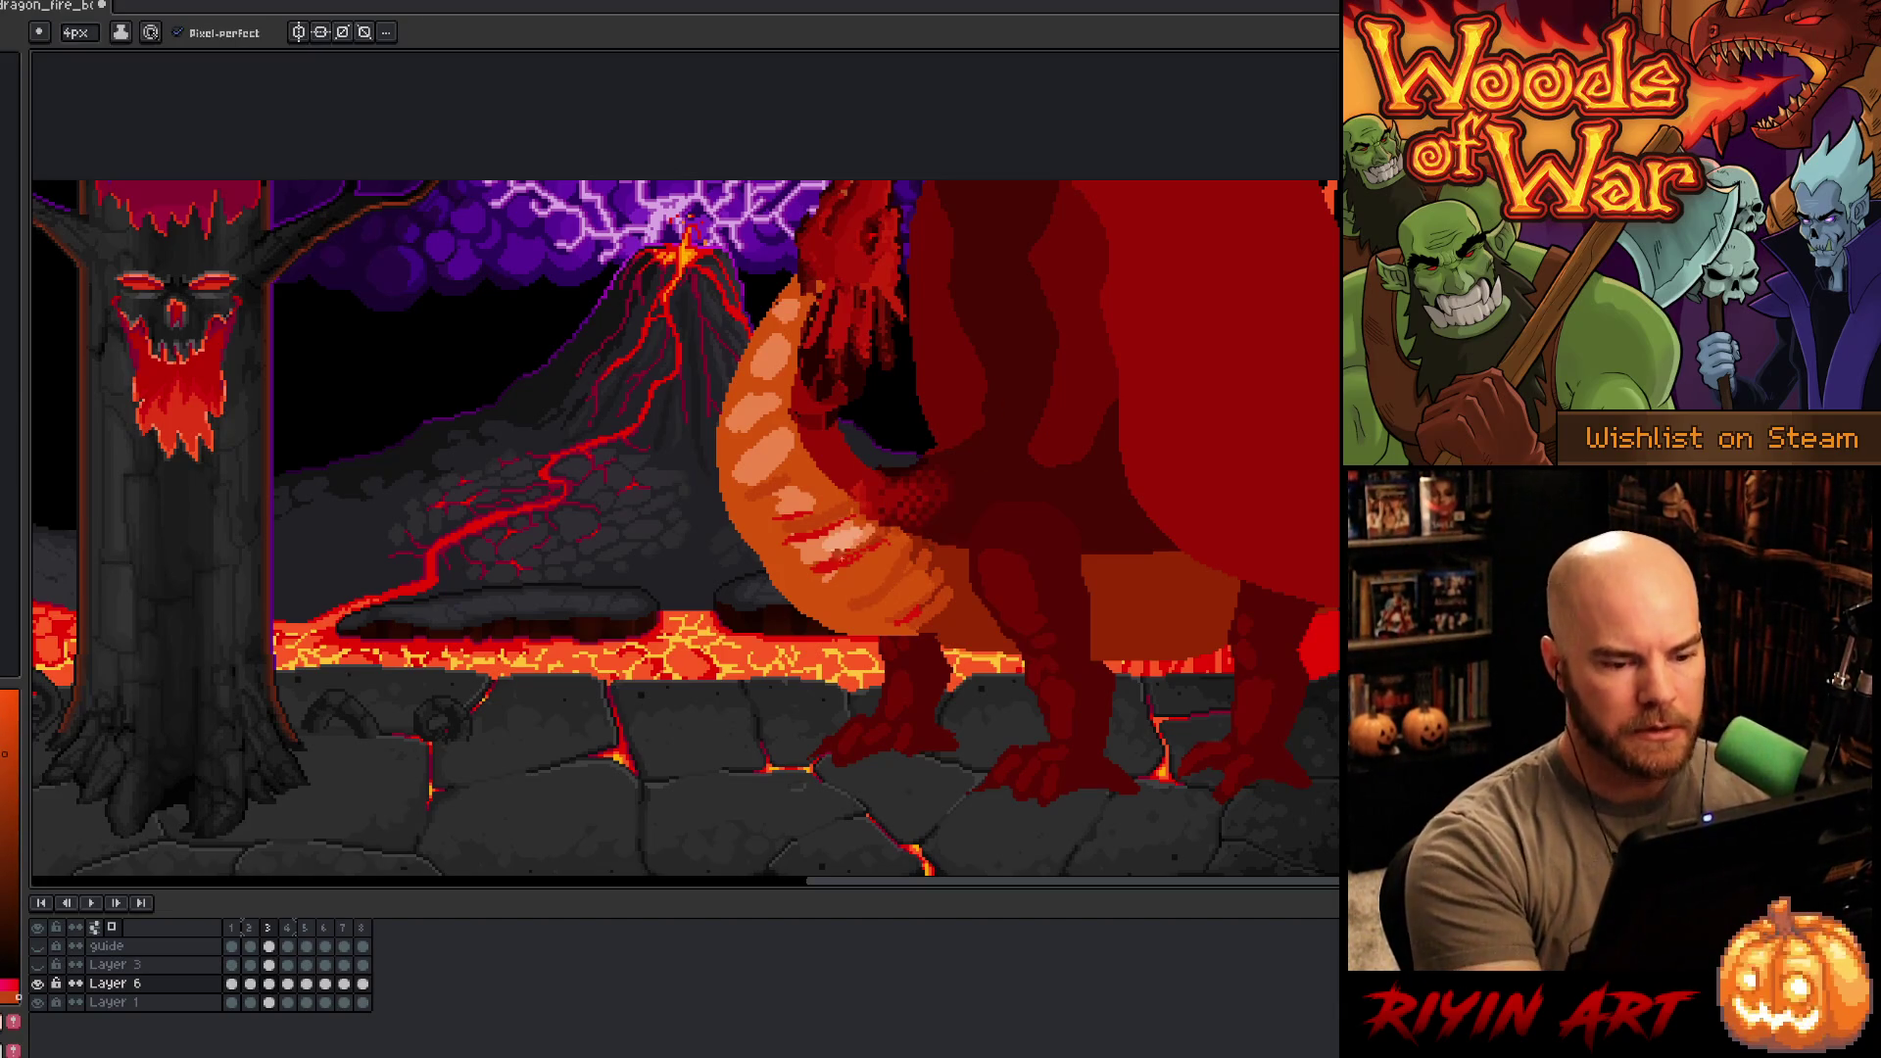
alt+click(867, 563)
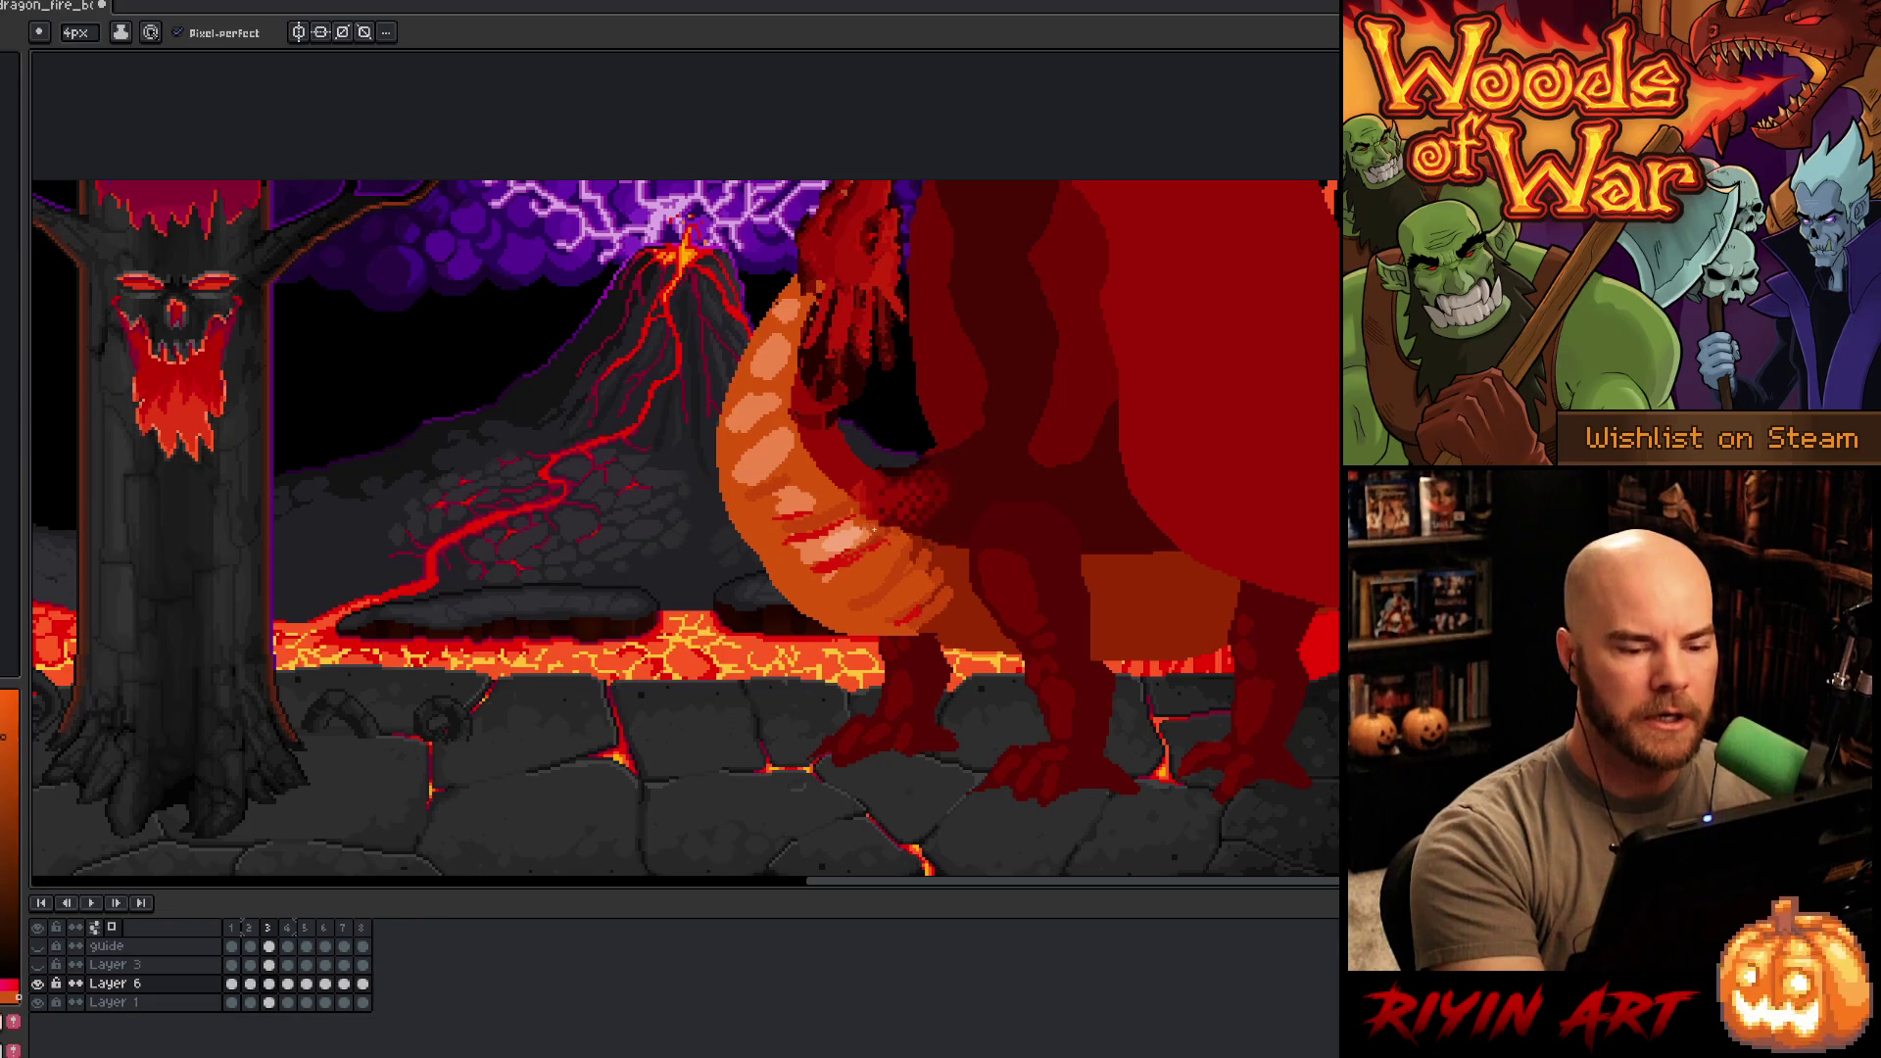
mouse_move(872, 529)
mouse_down()
mouse_move(818, 558)
mouse_move(799, 539)
mouse_up()
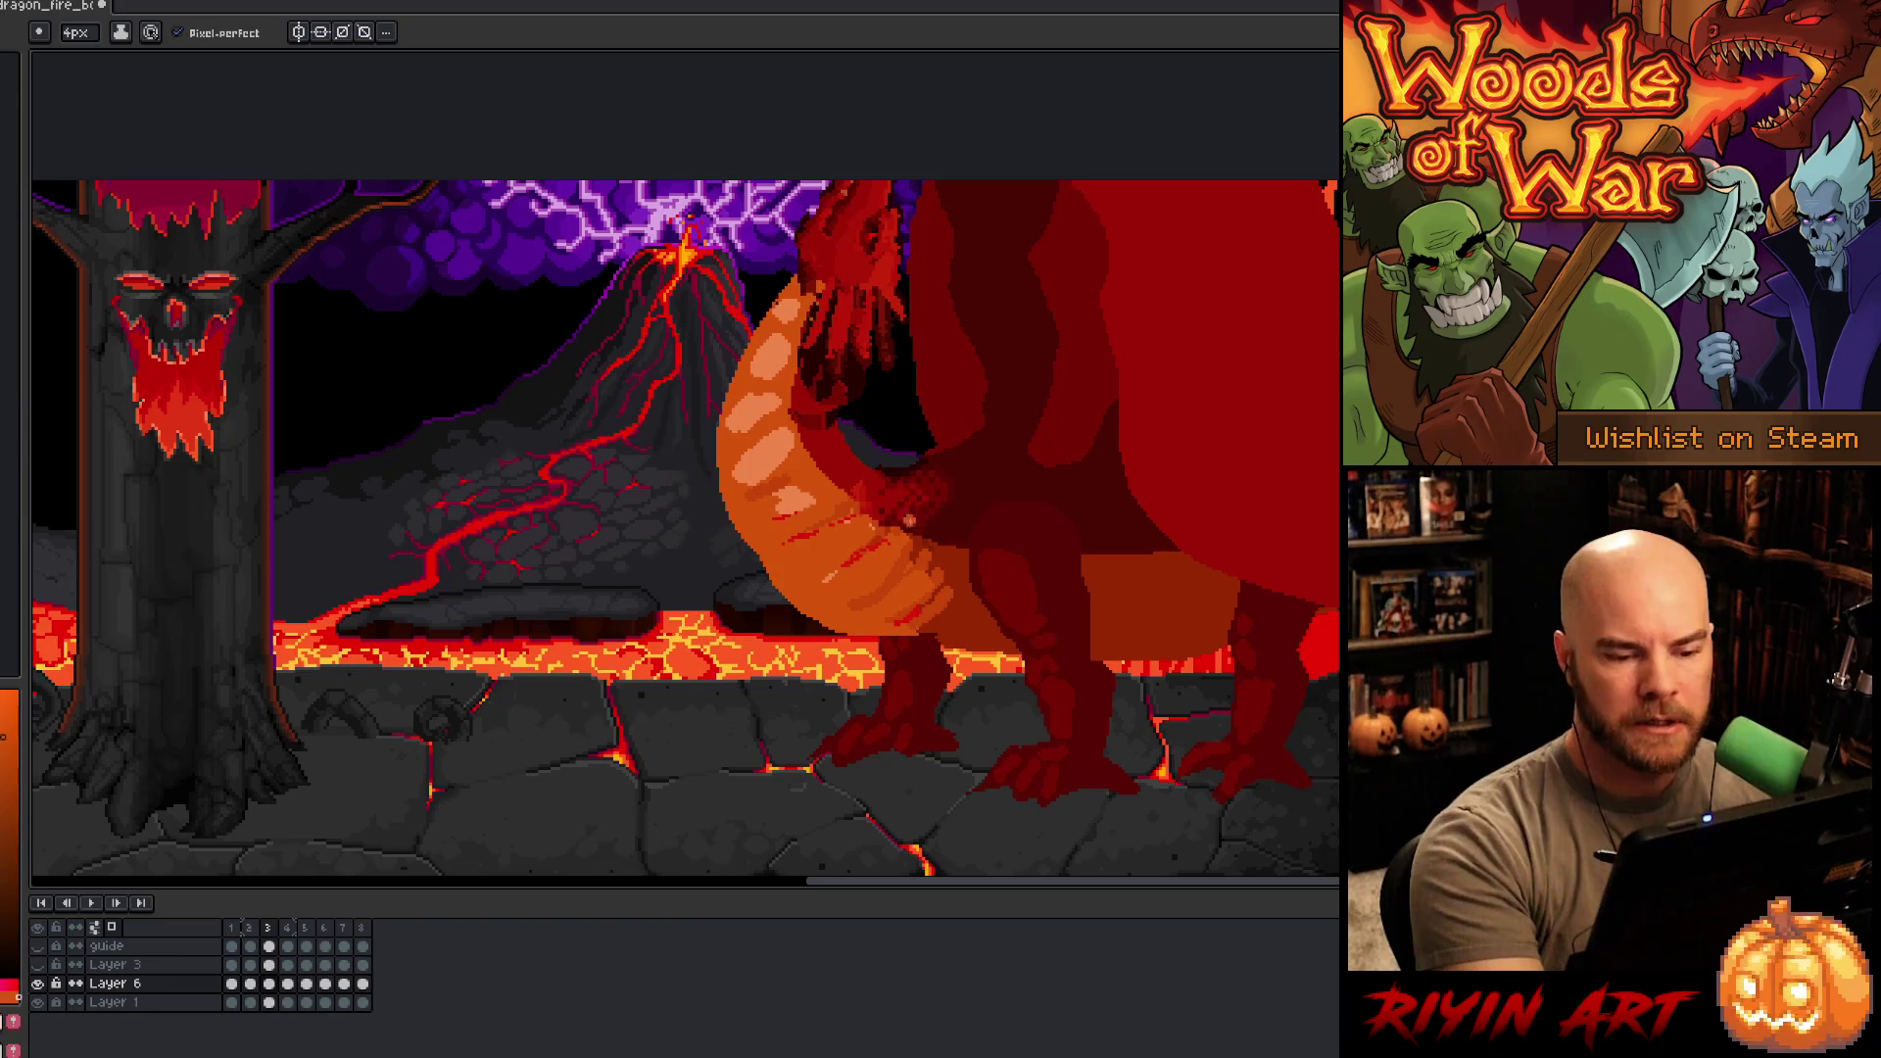
alt+click(846, 608)
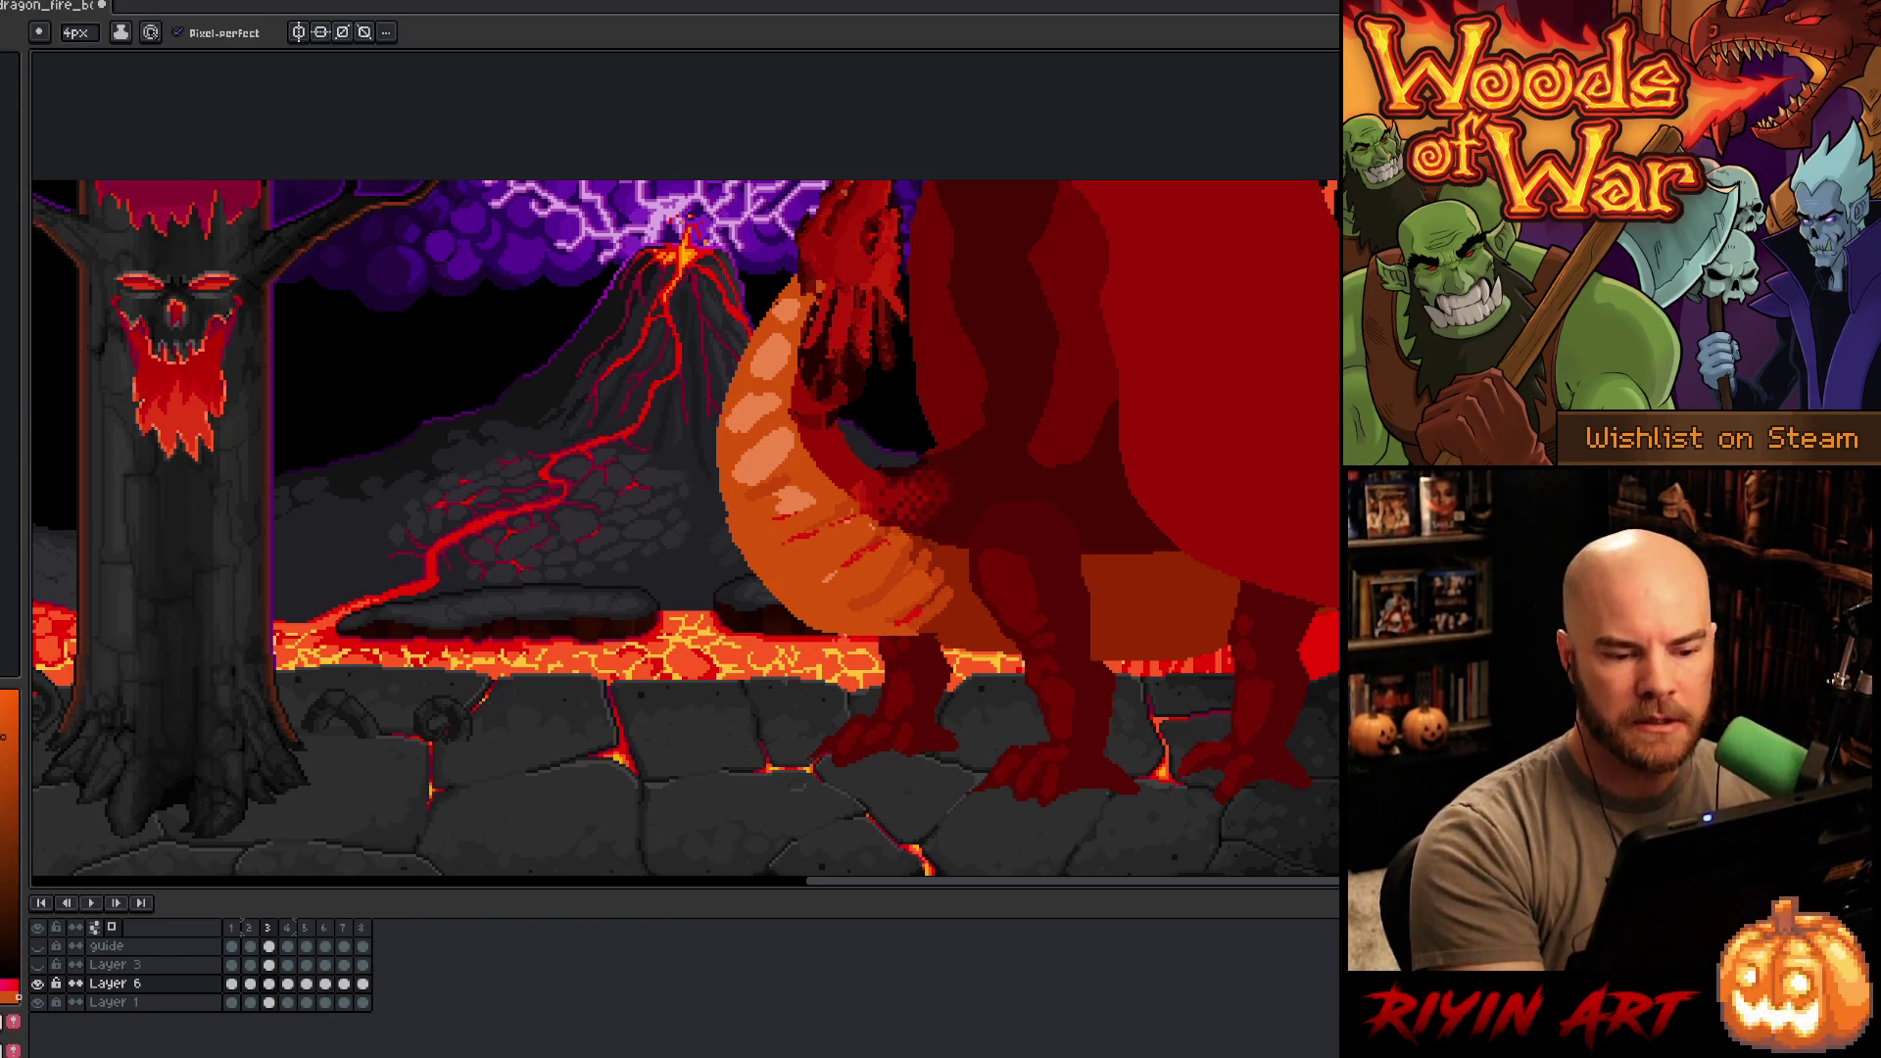
drag(916, 648, 1009, 667)
alt+click(970, 638)
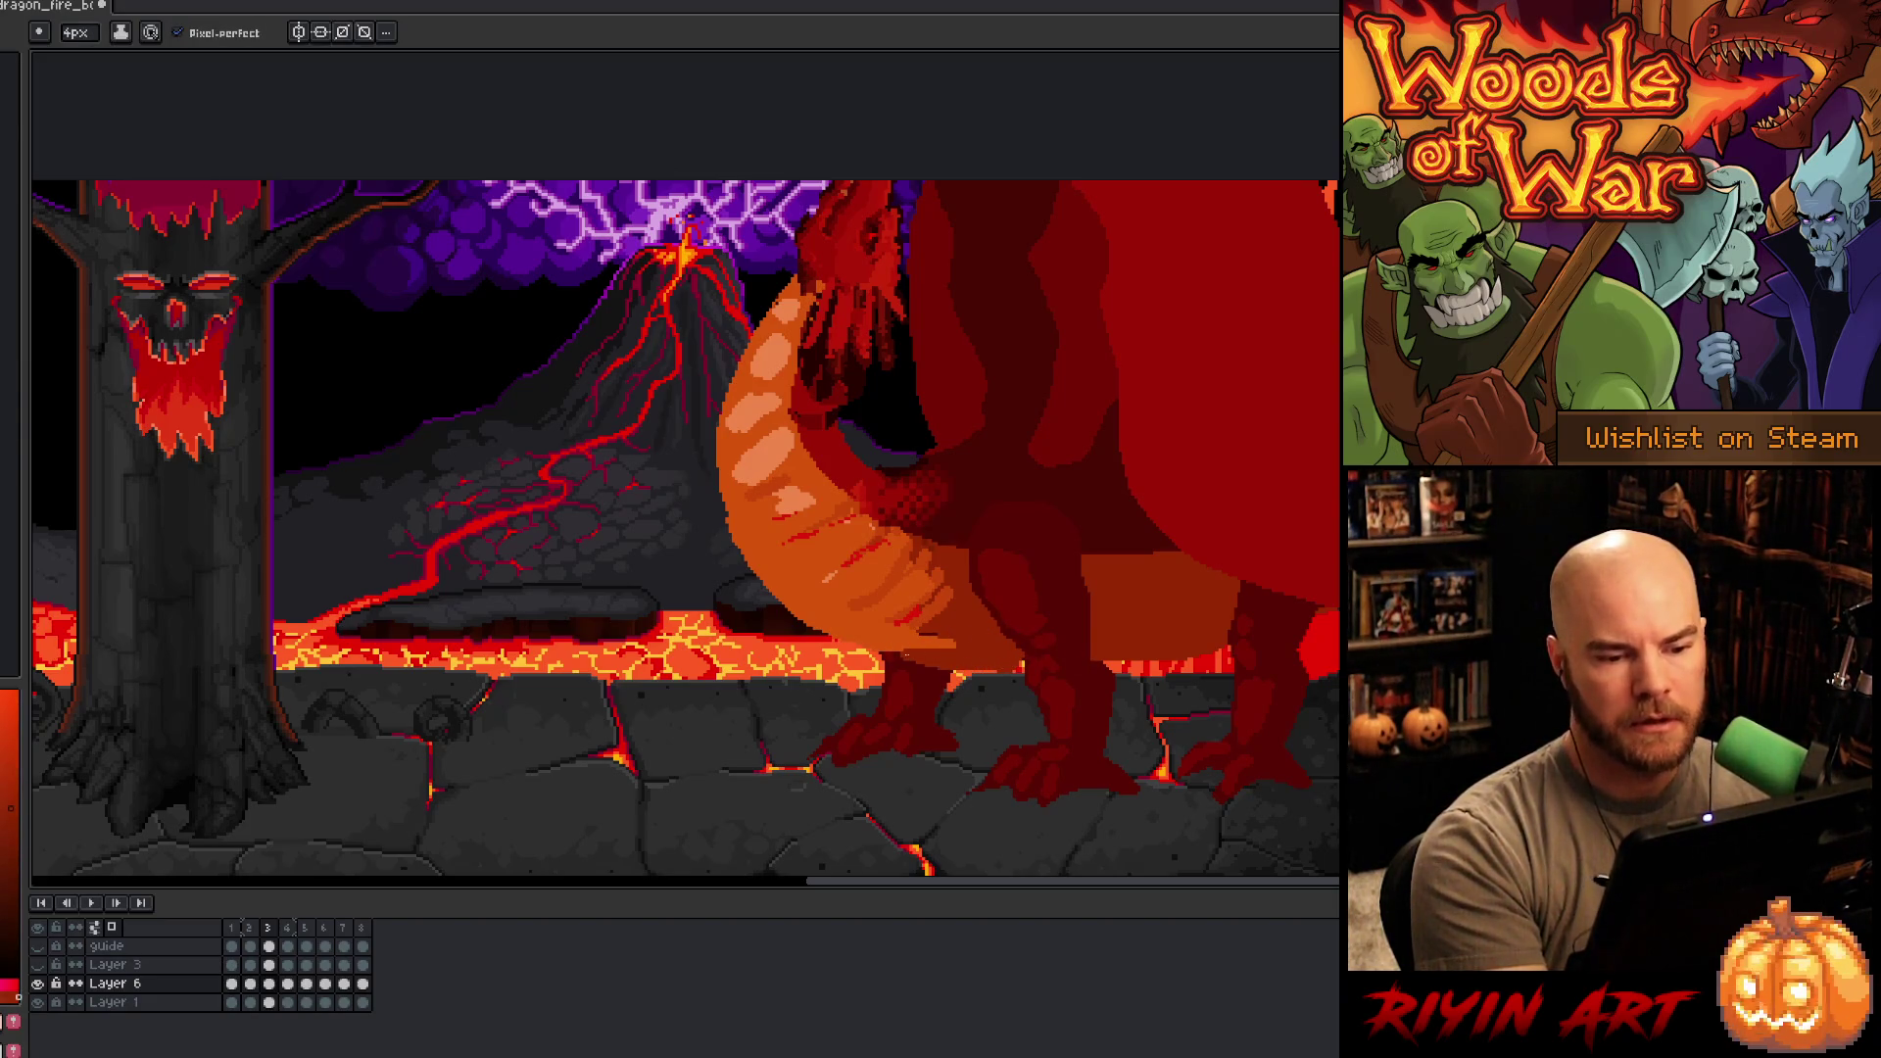
- Repaint two belly stripes in lighter orange and play the animation to preview
alt+click(975, 453)
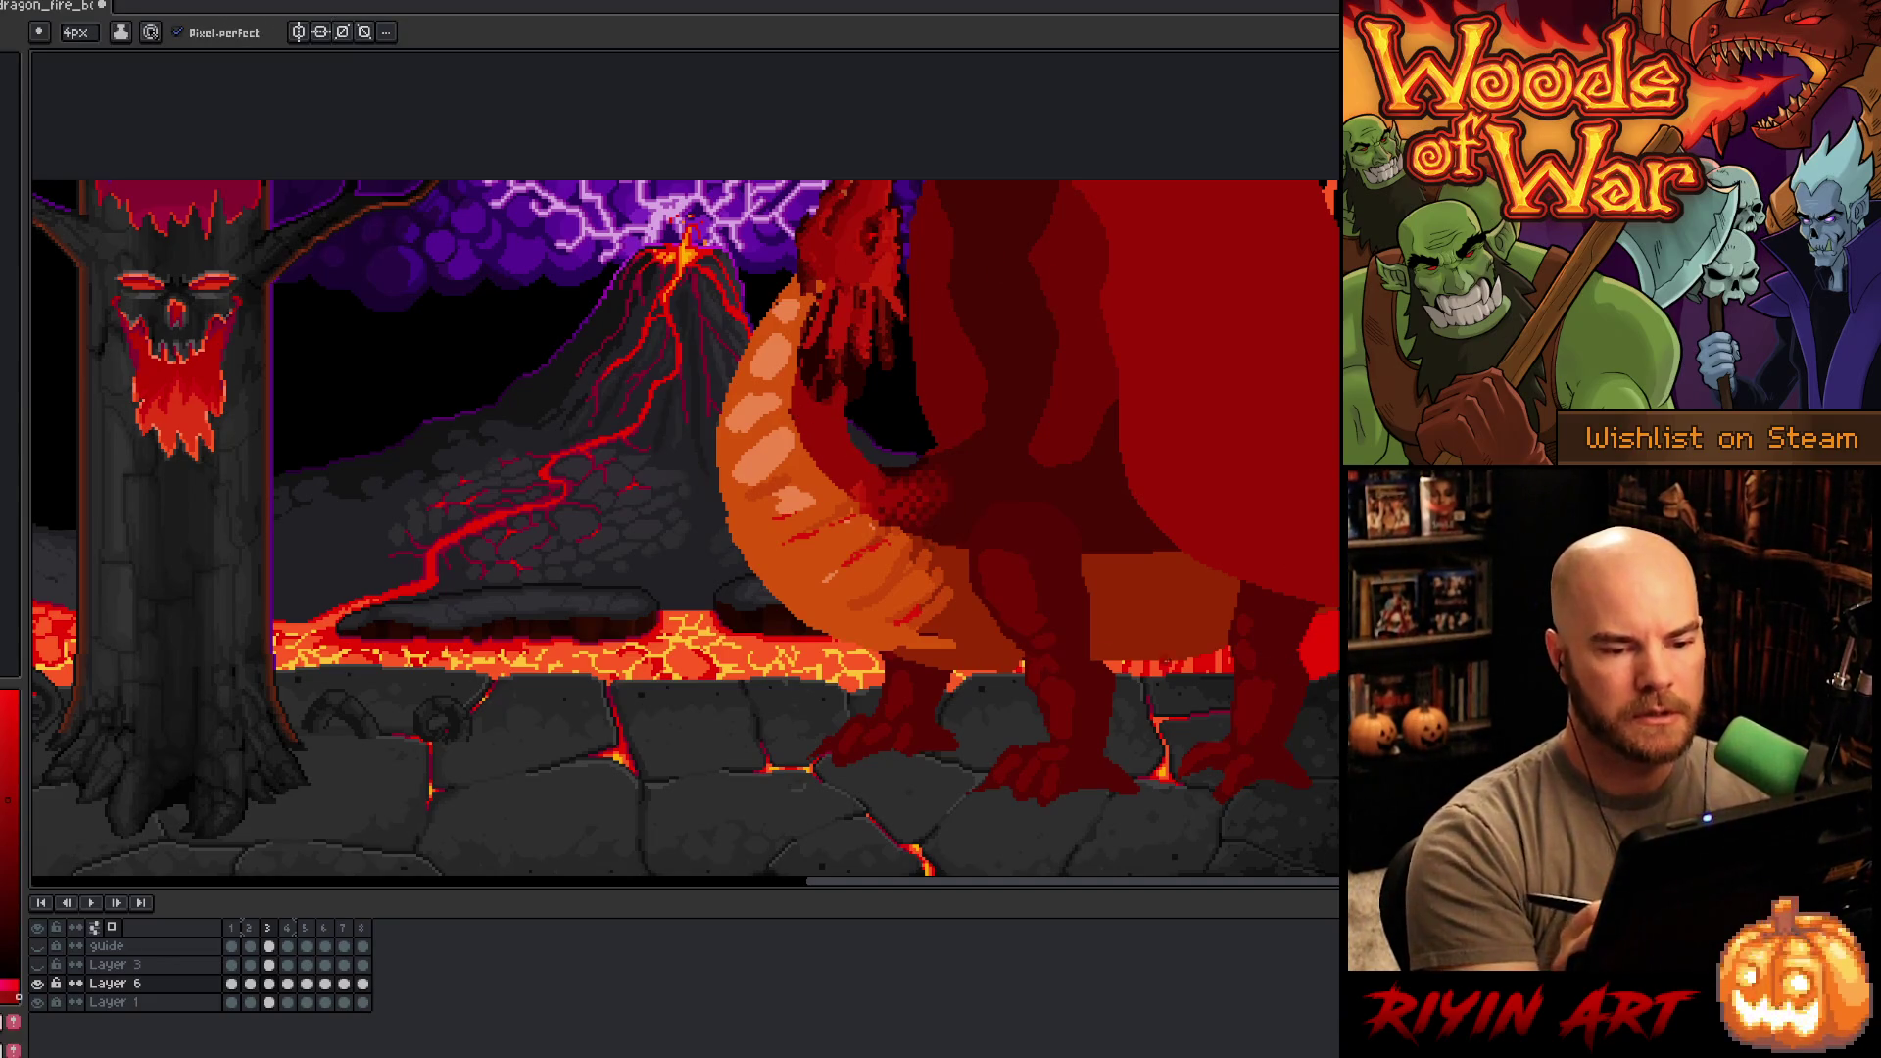
alt+click(798, 445)
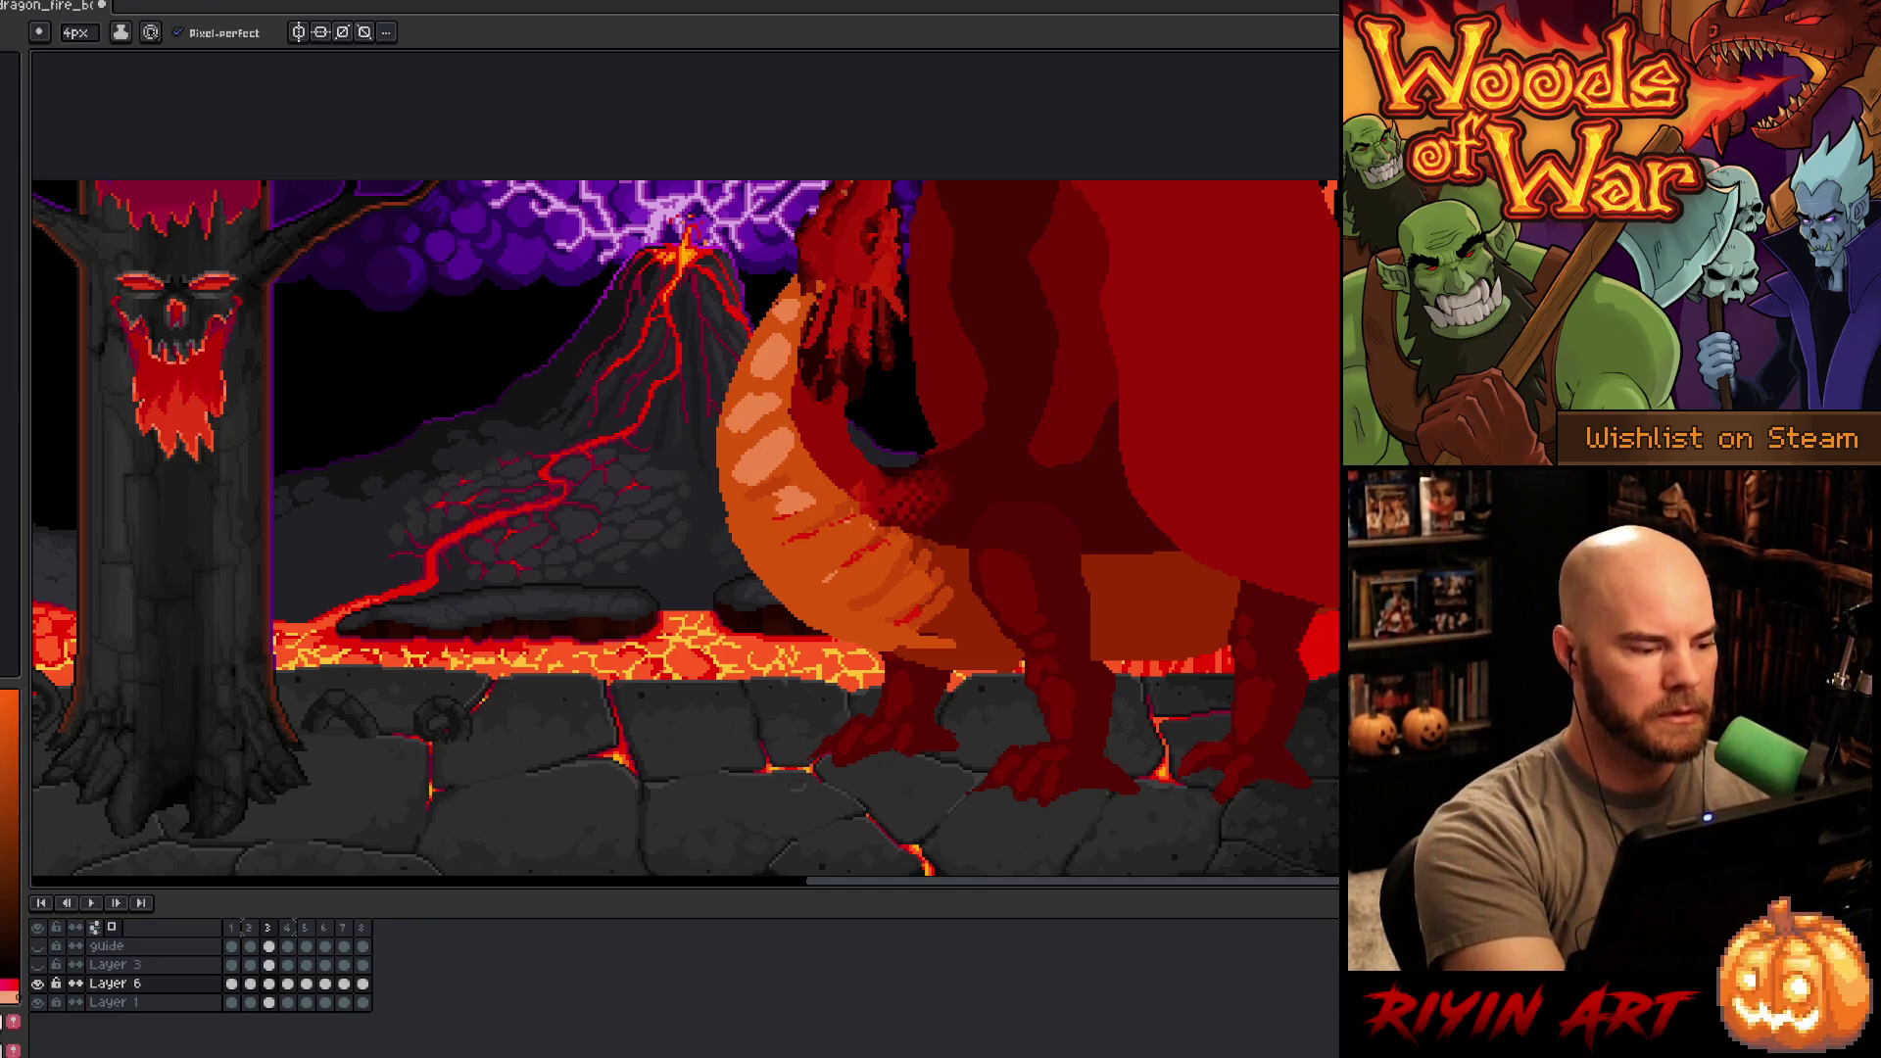
drag(780, 438, 760, 465)
mouse_move(764, 392)
mouse_down()
mouse_move(752, 403)
mouse_move(795, 302)
mouse_up()
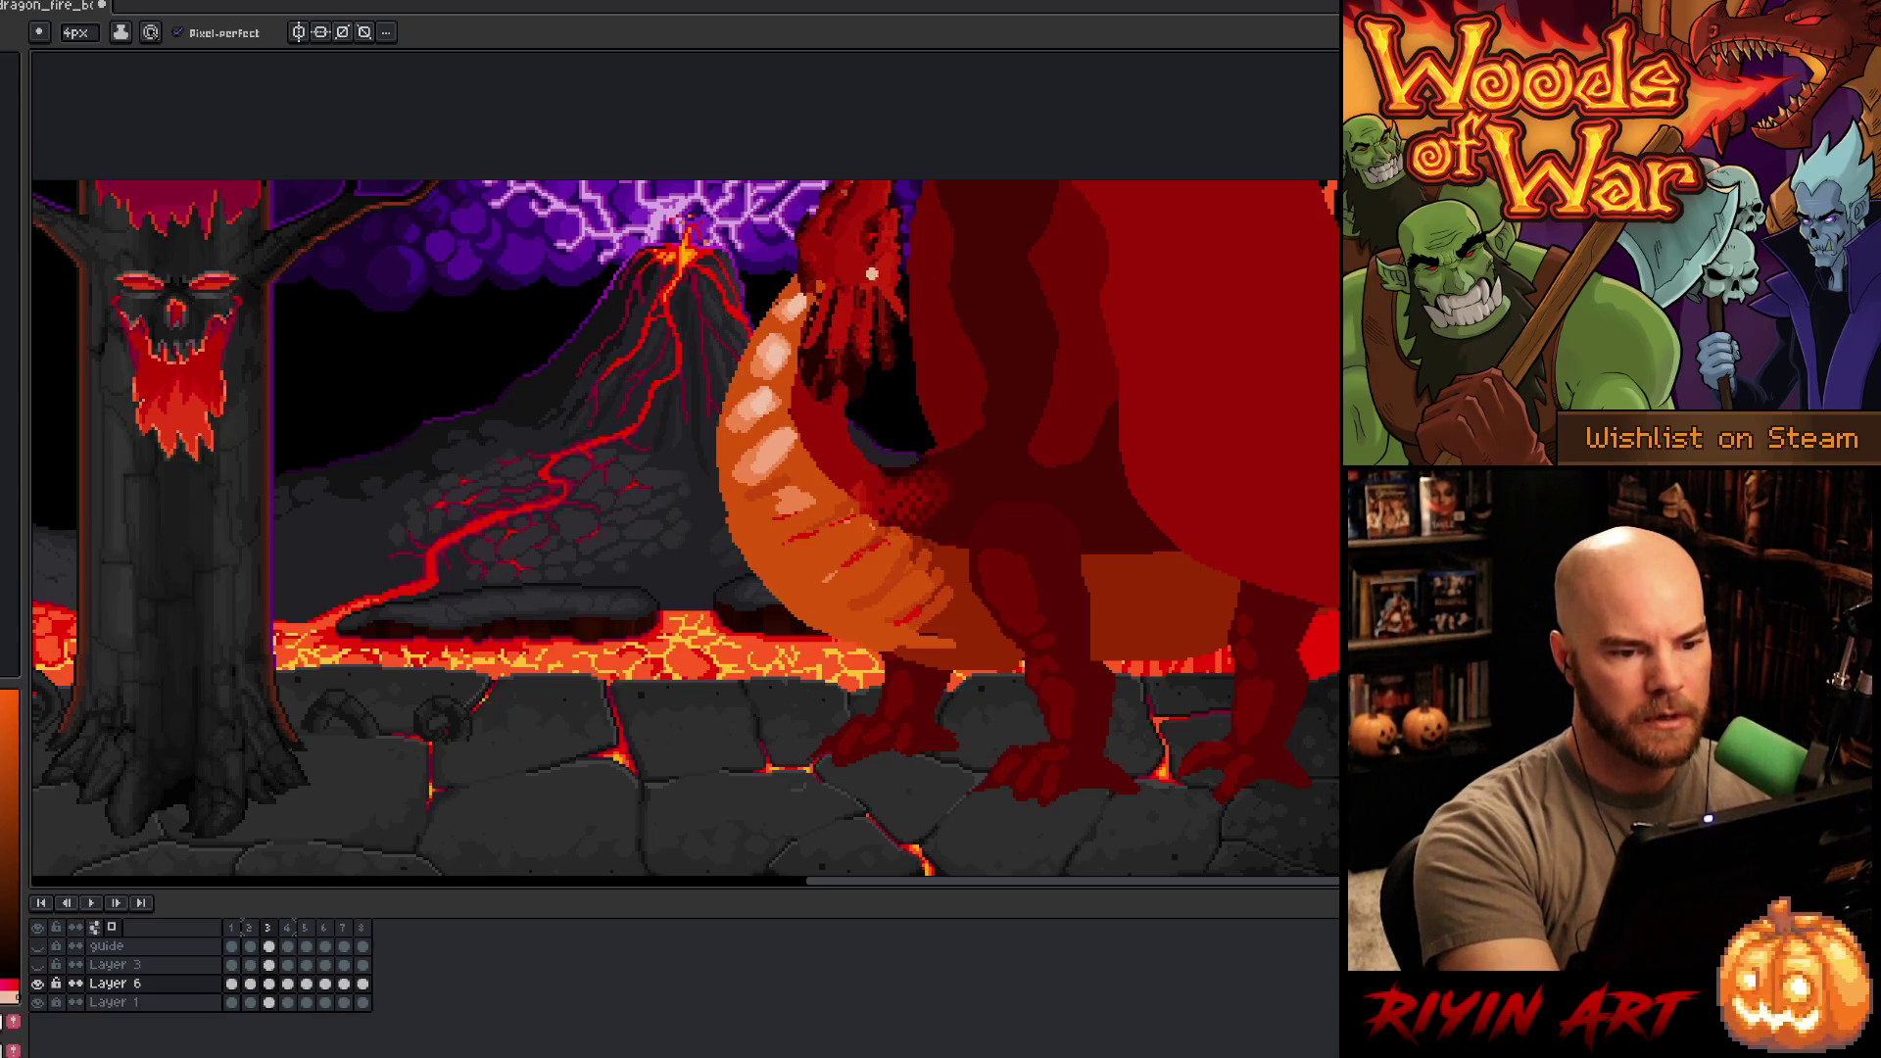
key(Return)
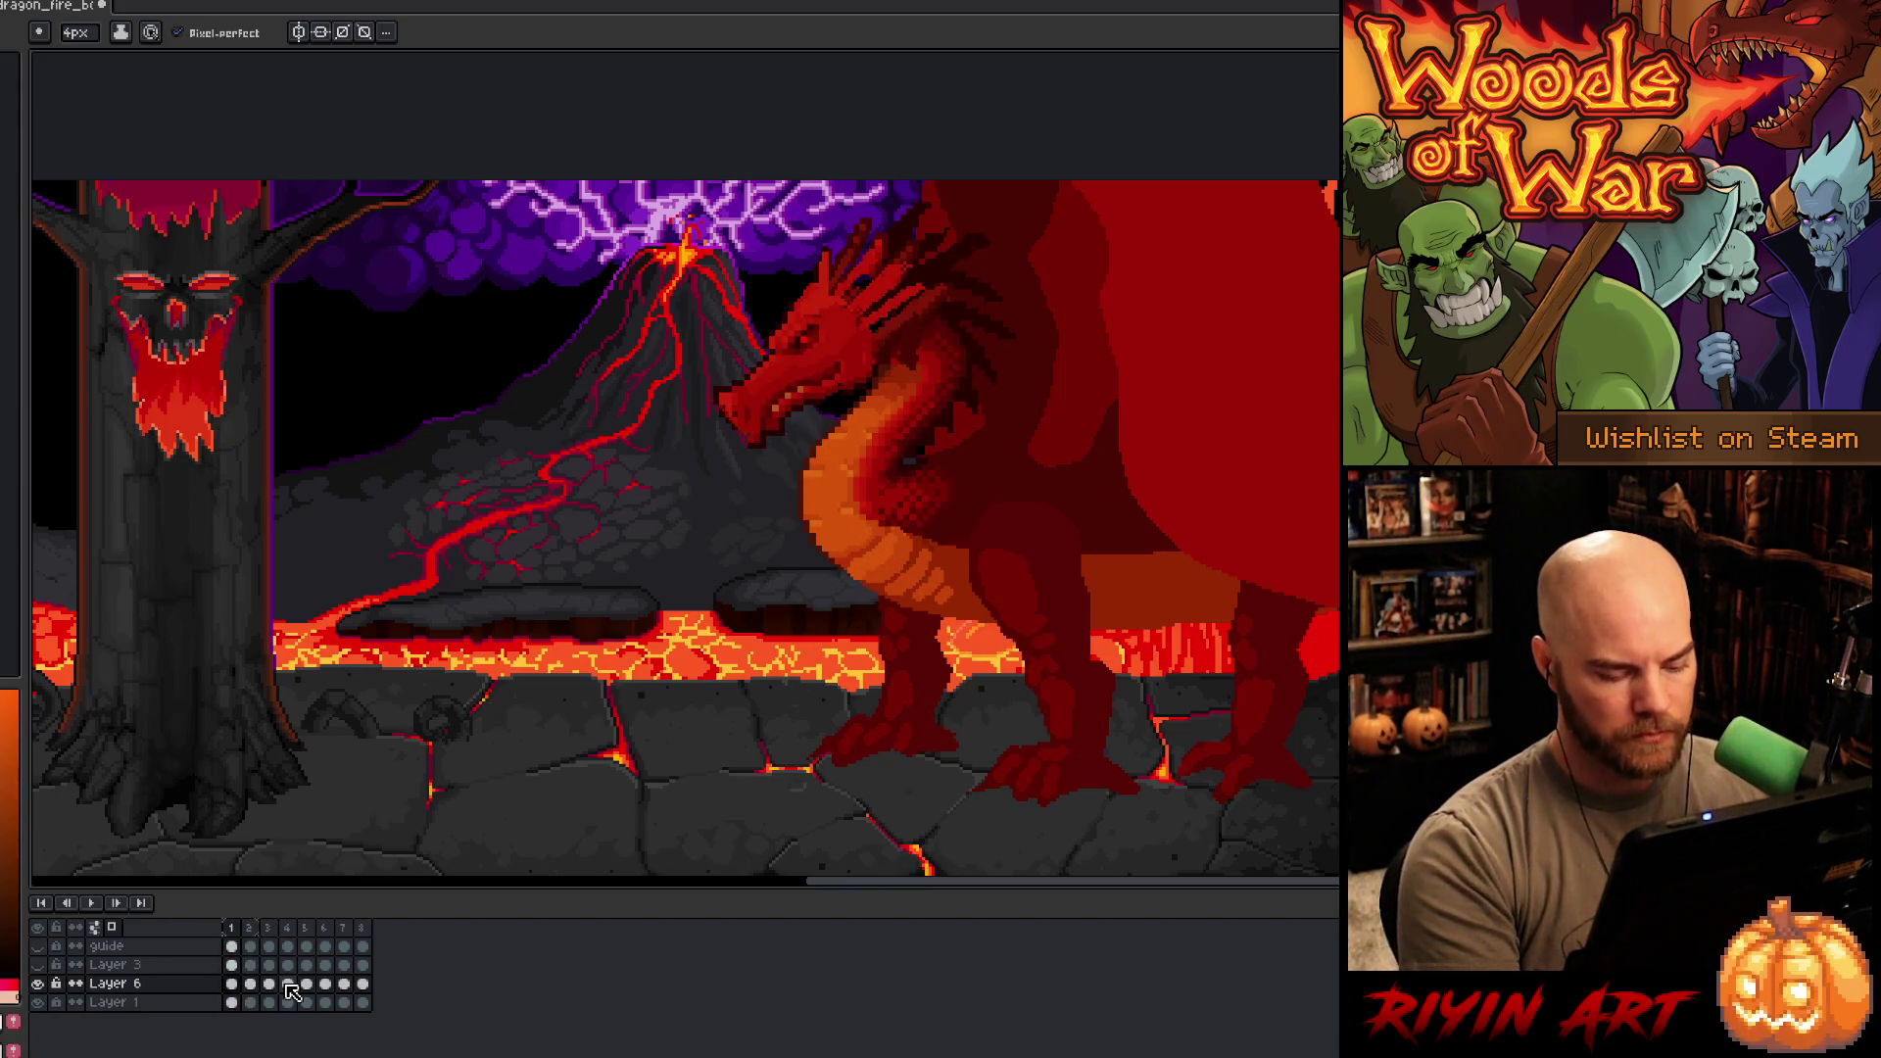
- Insert a new frame, lasso the dragon's head, and hide the background layer
key(alt+n)
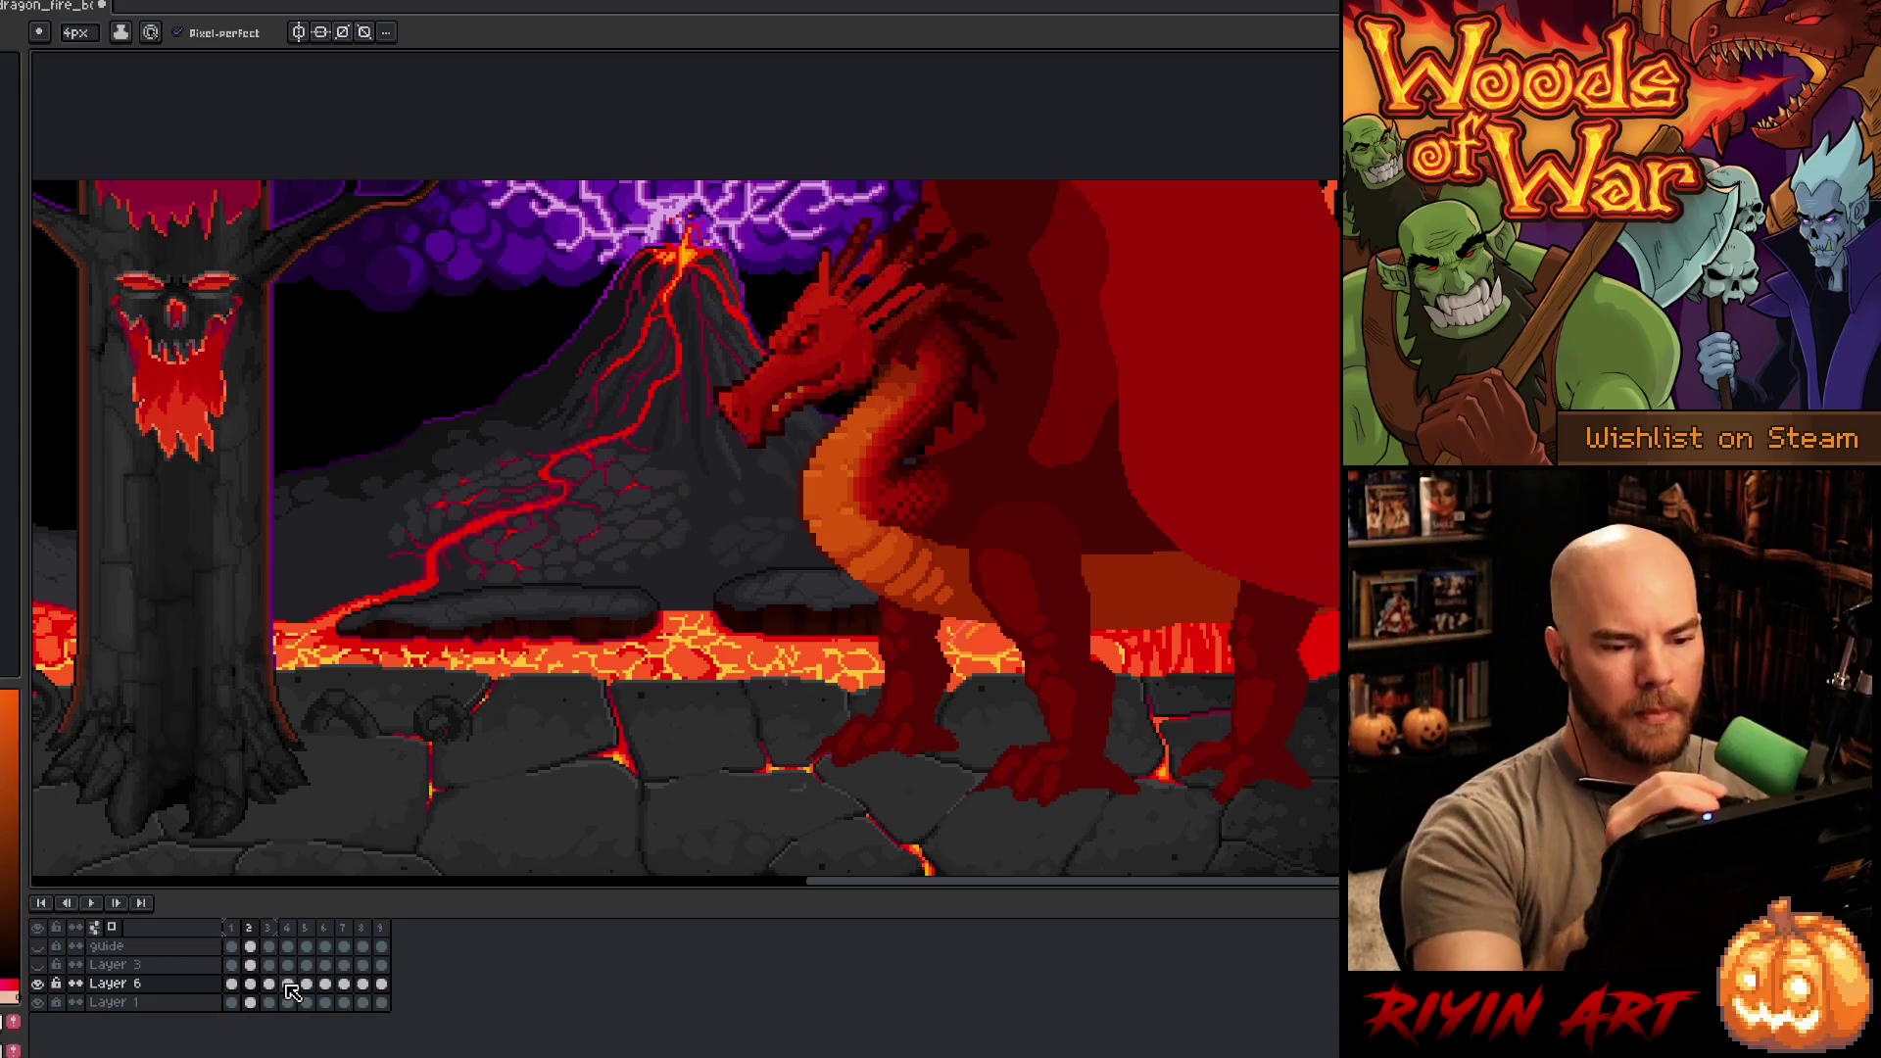
key(m)
mouse_move(857, 187)
mouse_down()
mouse_move(955, 221)
mouse_move(926, 352)
mouse_move(656, 461)
mouse_move(843, 191)
mouse_up()
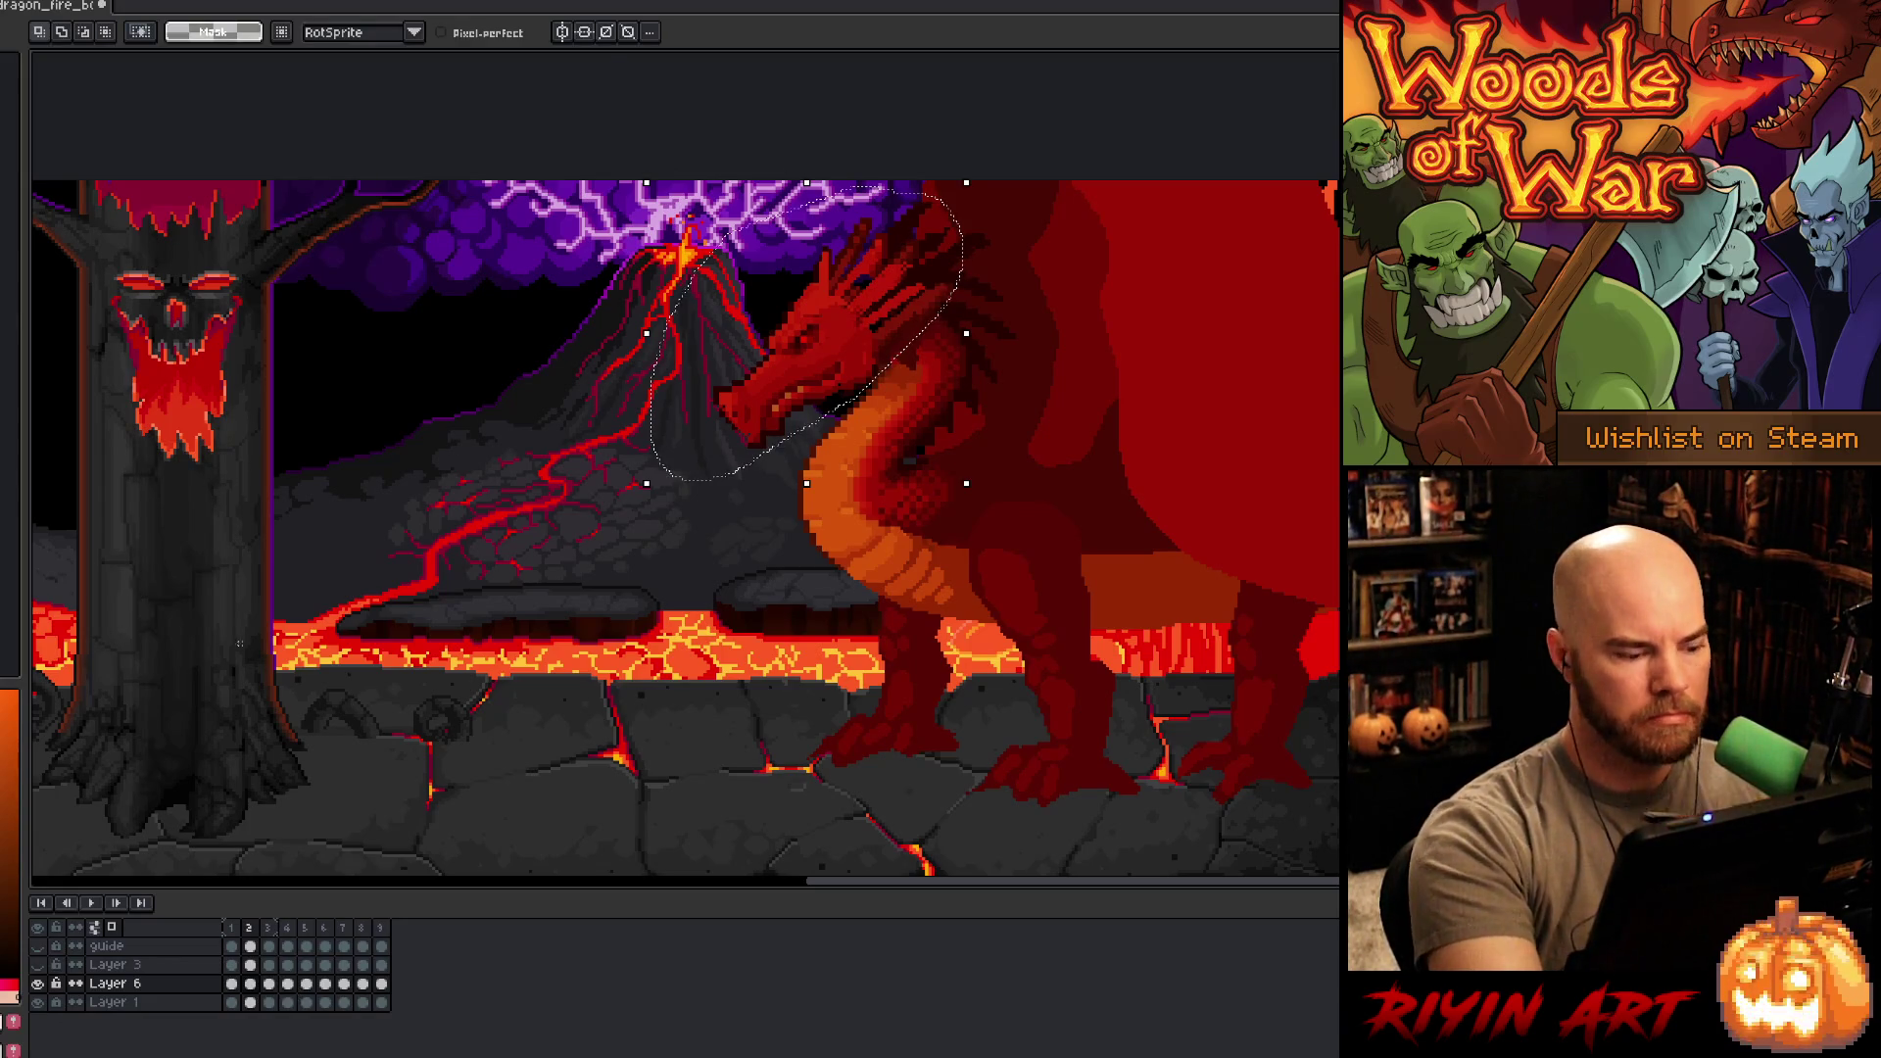
click(37, 1002)
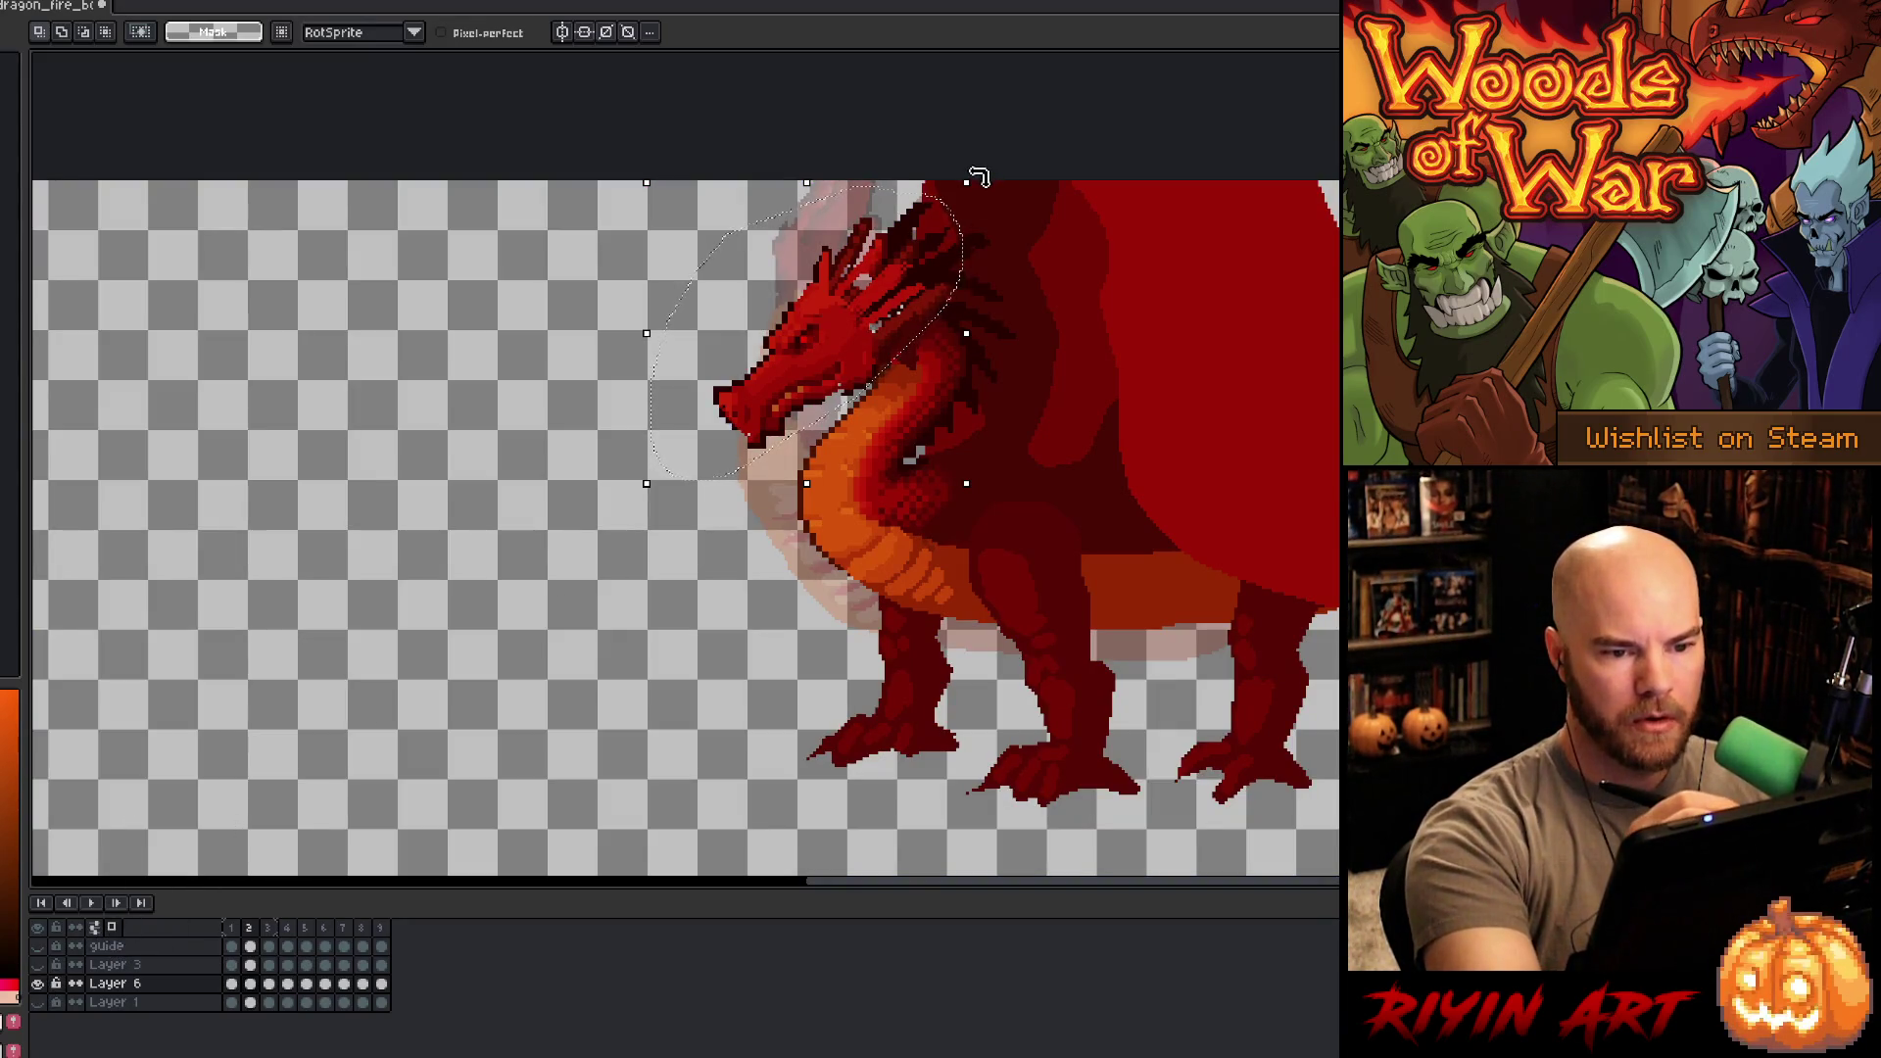
- Rotate the selected head back to about -74°, shift it left, and commit
drag(980, 176, 1037, 291)
mouse_move(906, 338)
mouse_down()
mouse_move(839, 323)
mouse_move(860, 333)
mouse_move(796, 340)
mouse_move(839, 288)
mouse_up()
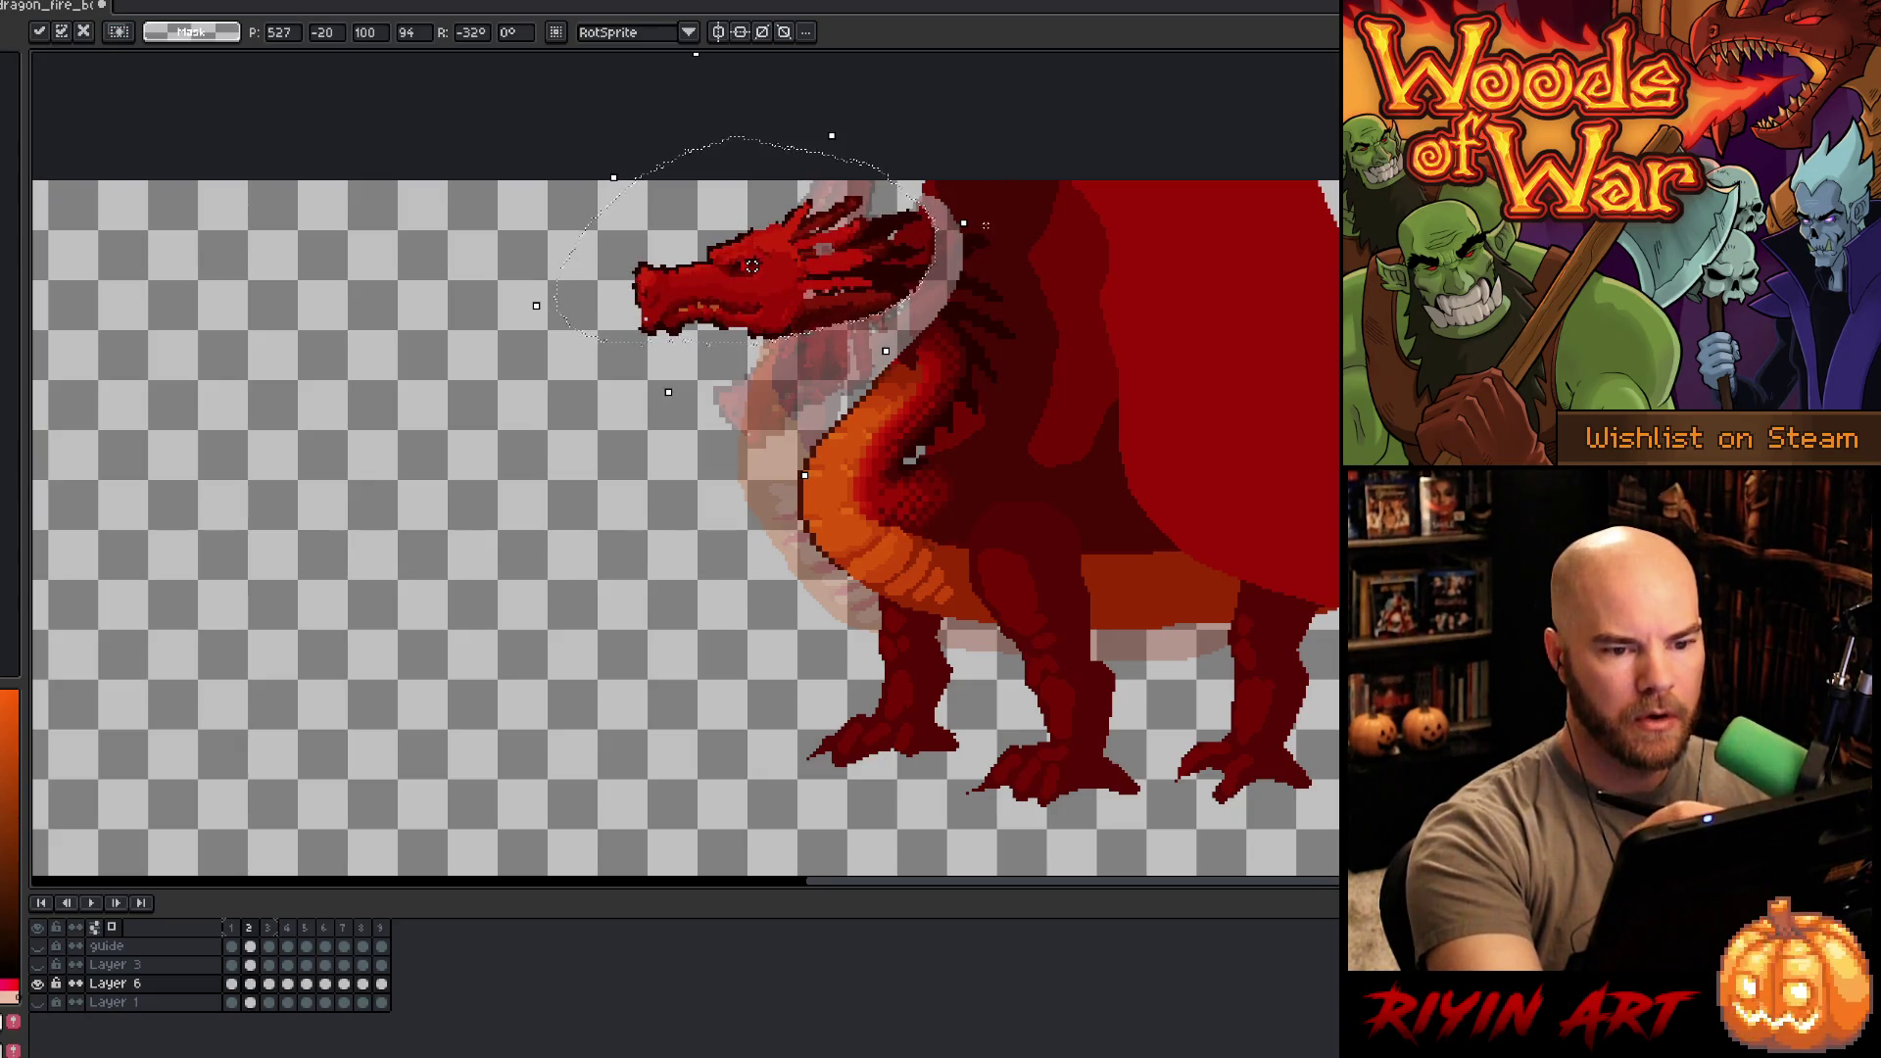
mouse_move(979, 223)
mouse_down()
mouse_move(987, 271)
mouse_move(957, 336)
mouse_move(837, 274)
mouse_up()
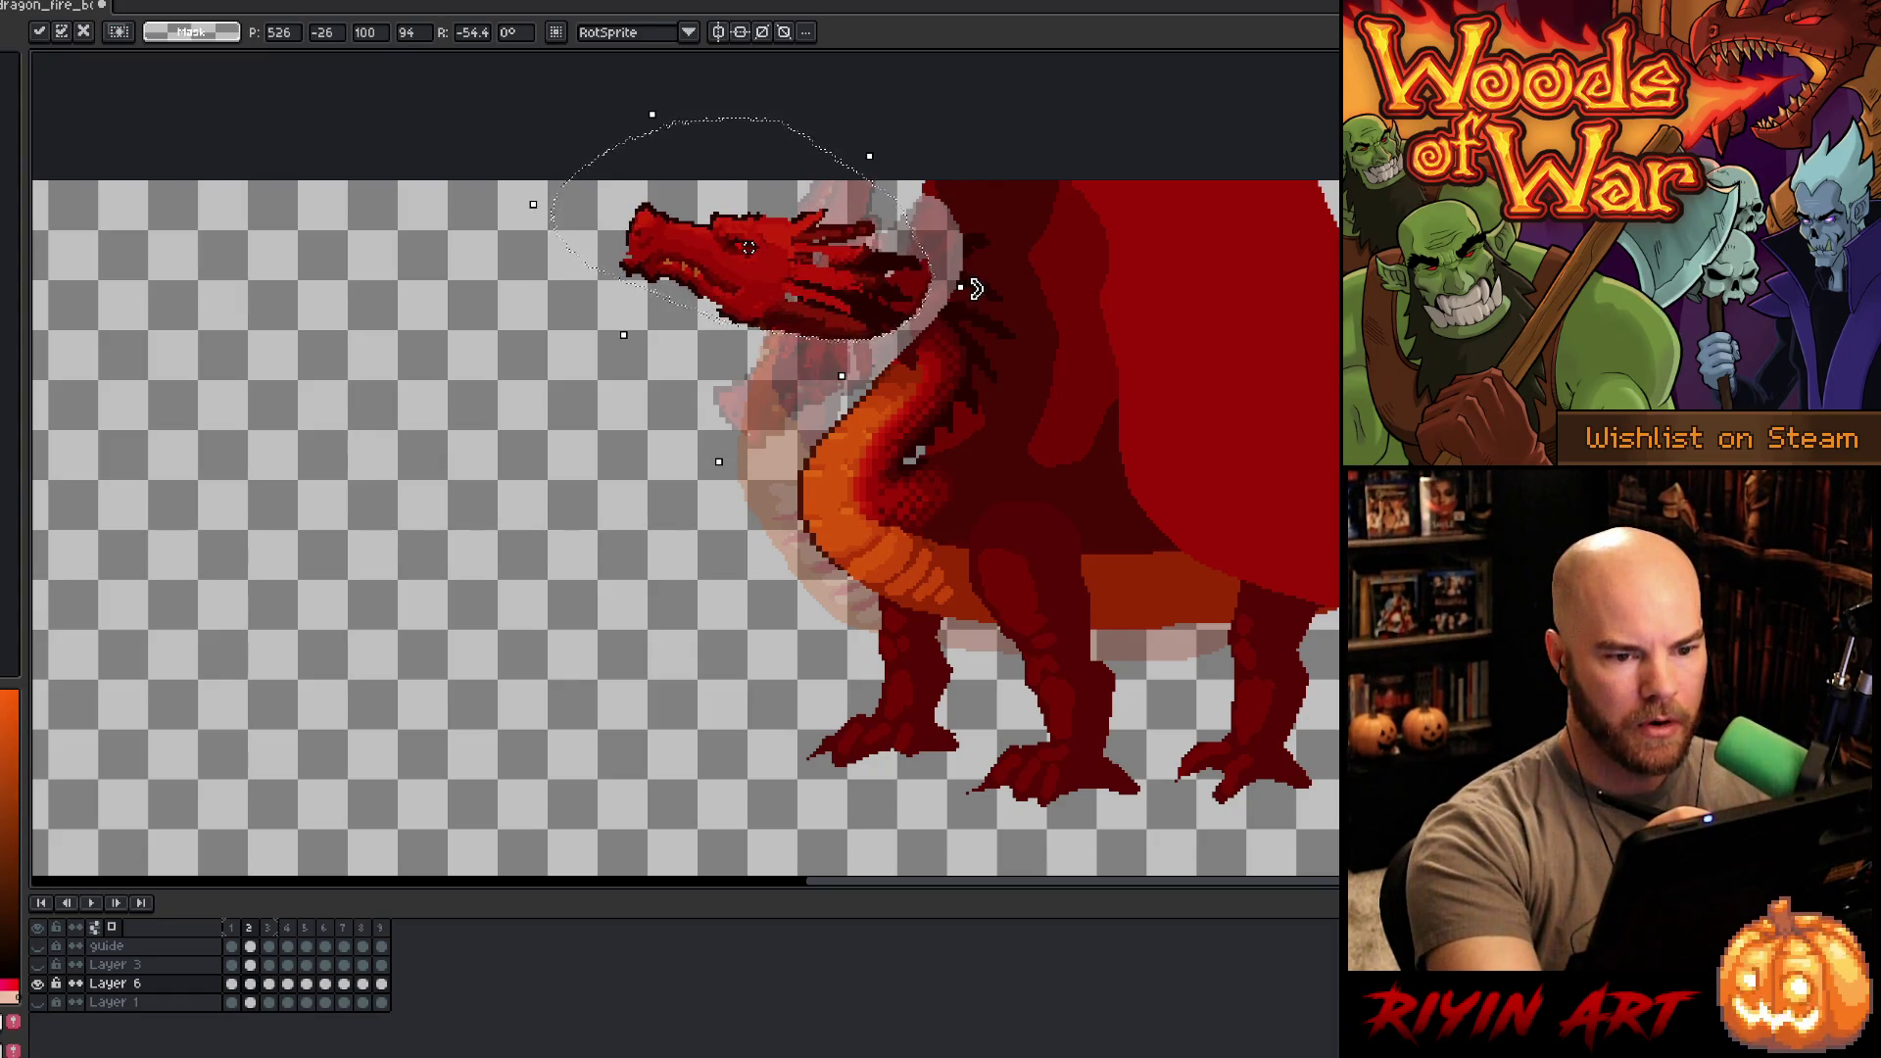
mouse_move(978, 293)
mouse_down()
mouse_move(955, 343)
mouse_move(866, 326)
mouse_move(885, 298)
mouse_up()
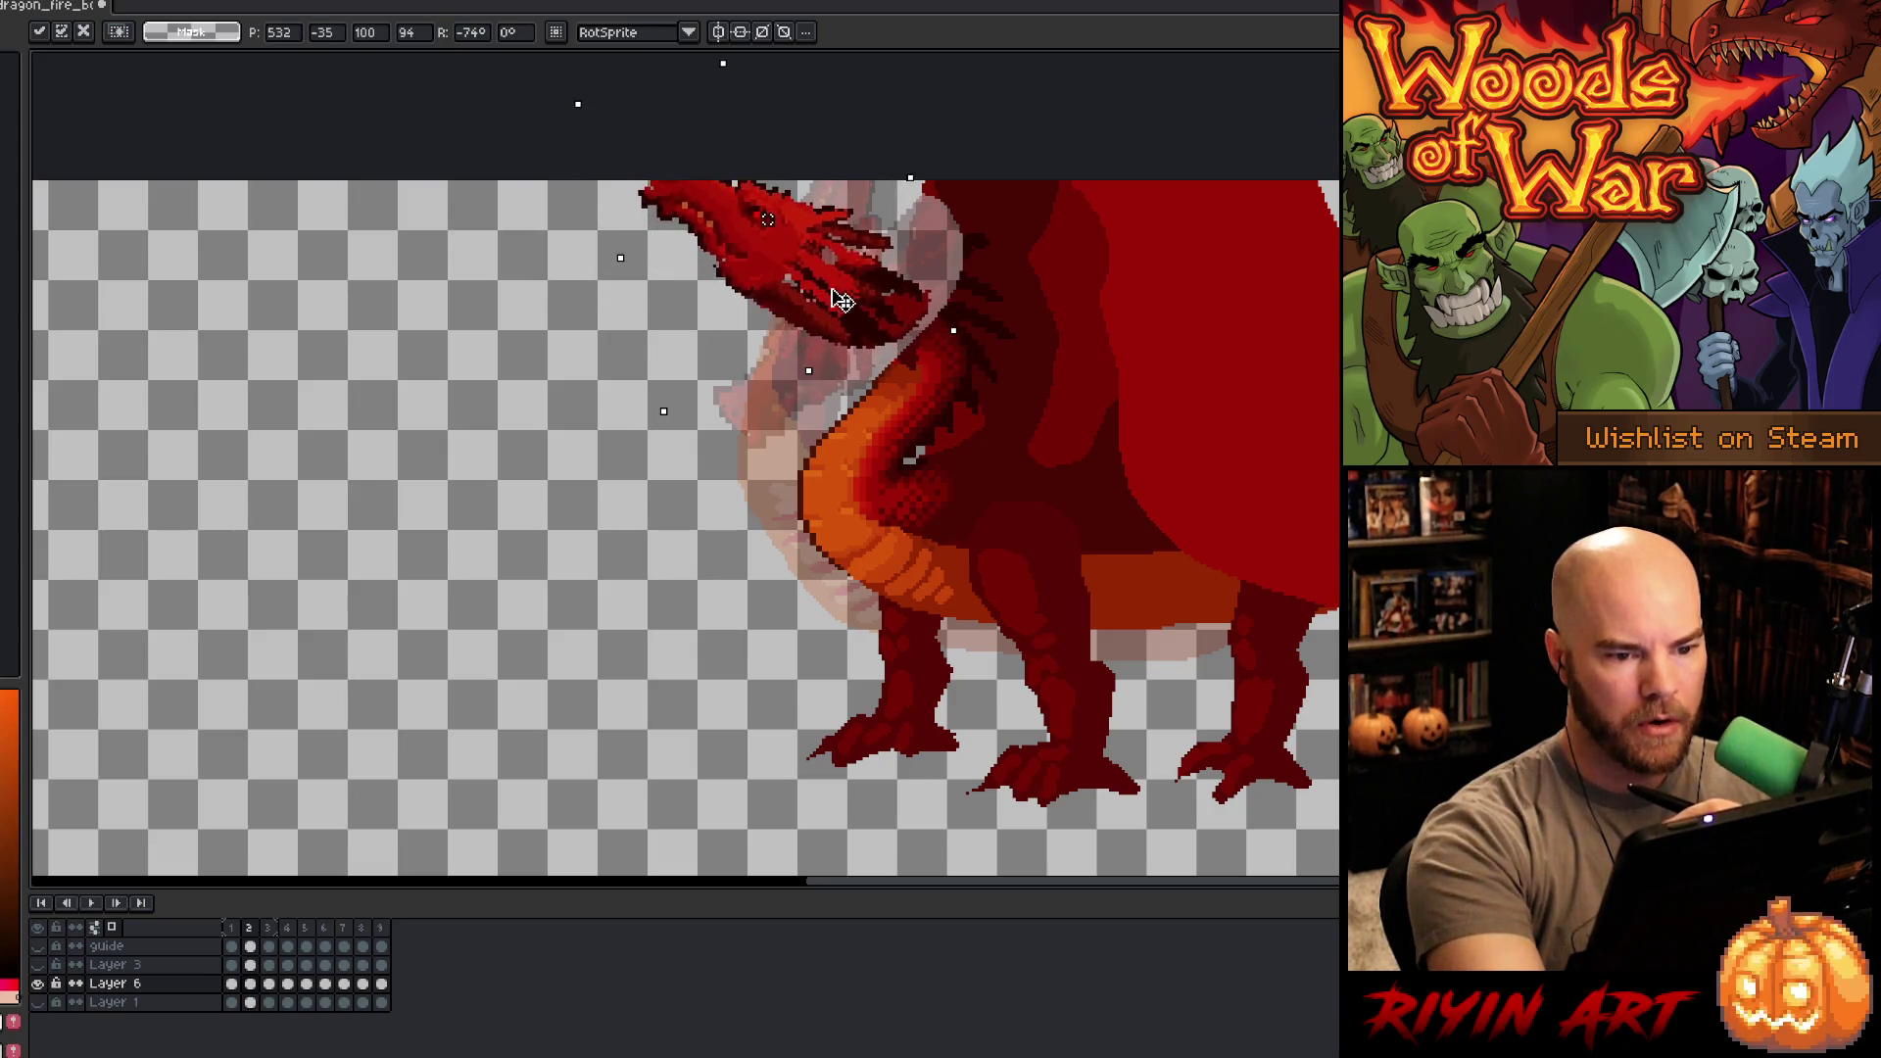
key(Return)
key(b)
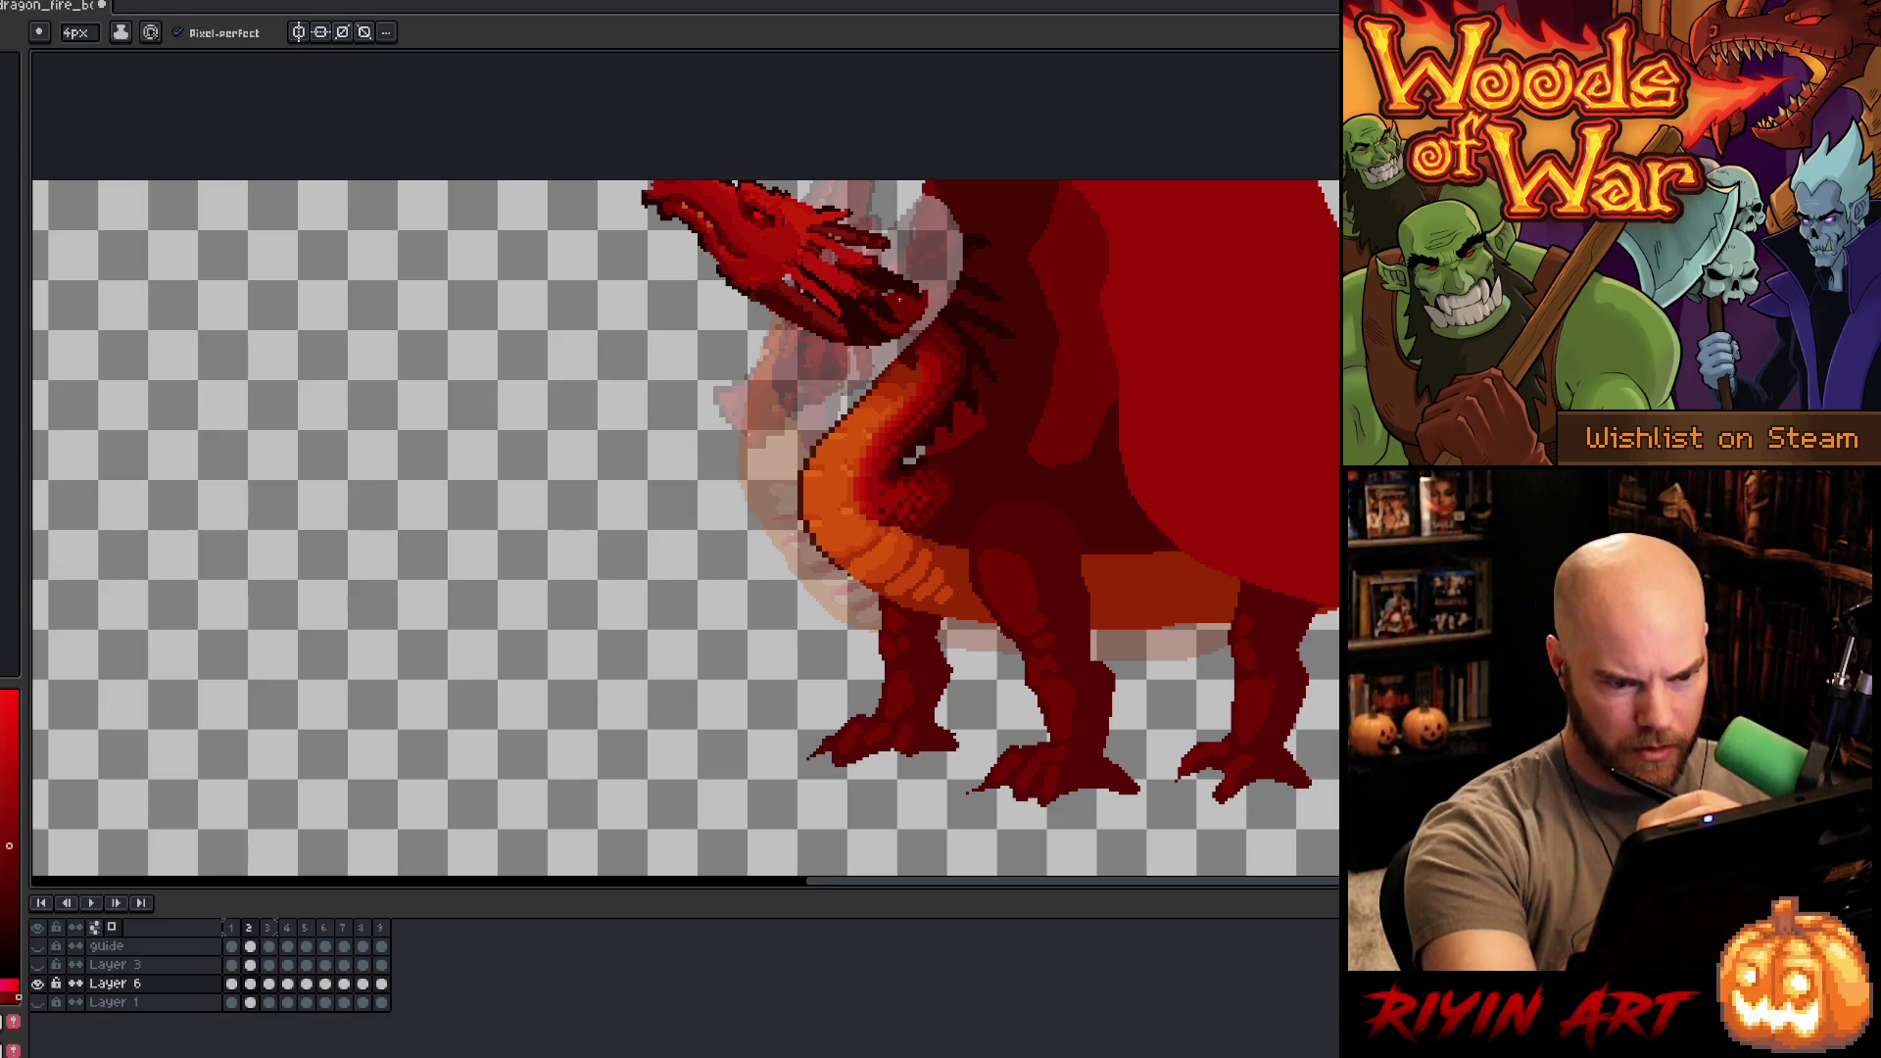
- Paint dark red strokes down the neck below the rotated head
drag(935, 354, 919, 403)
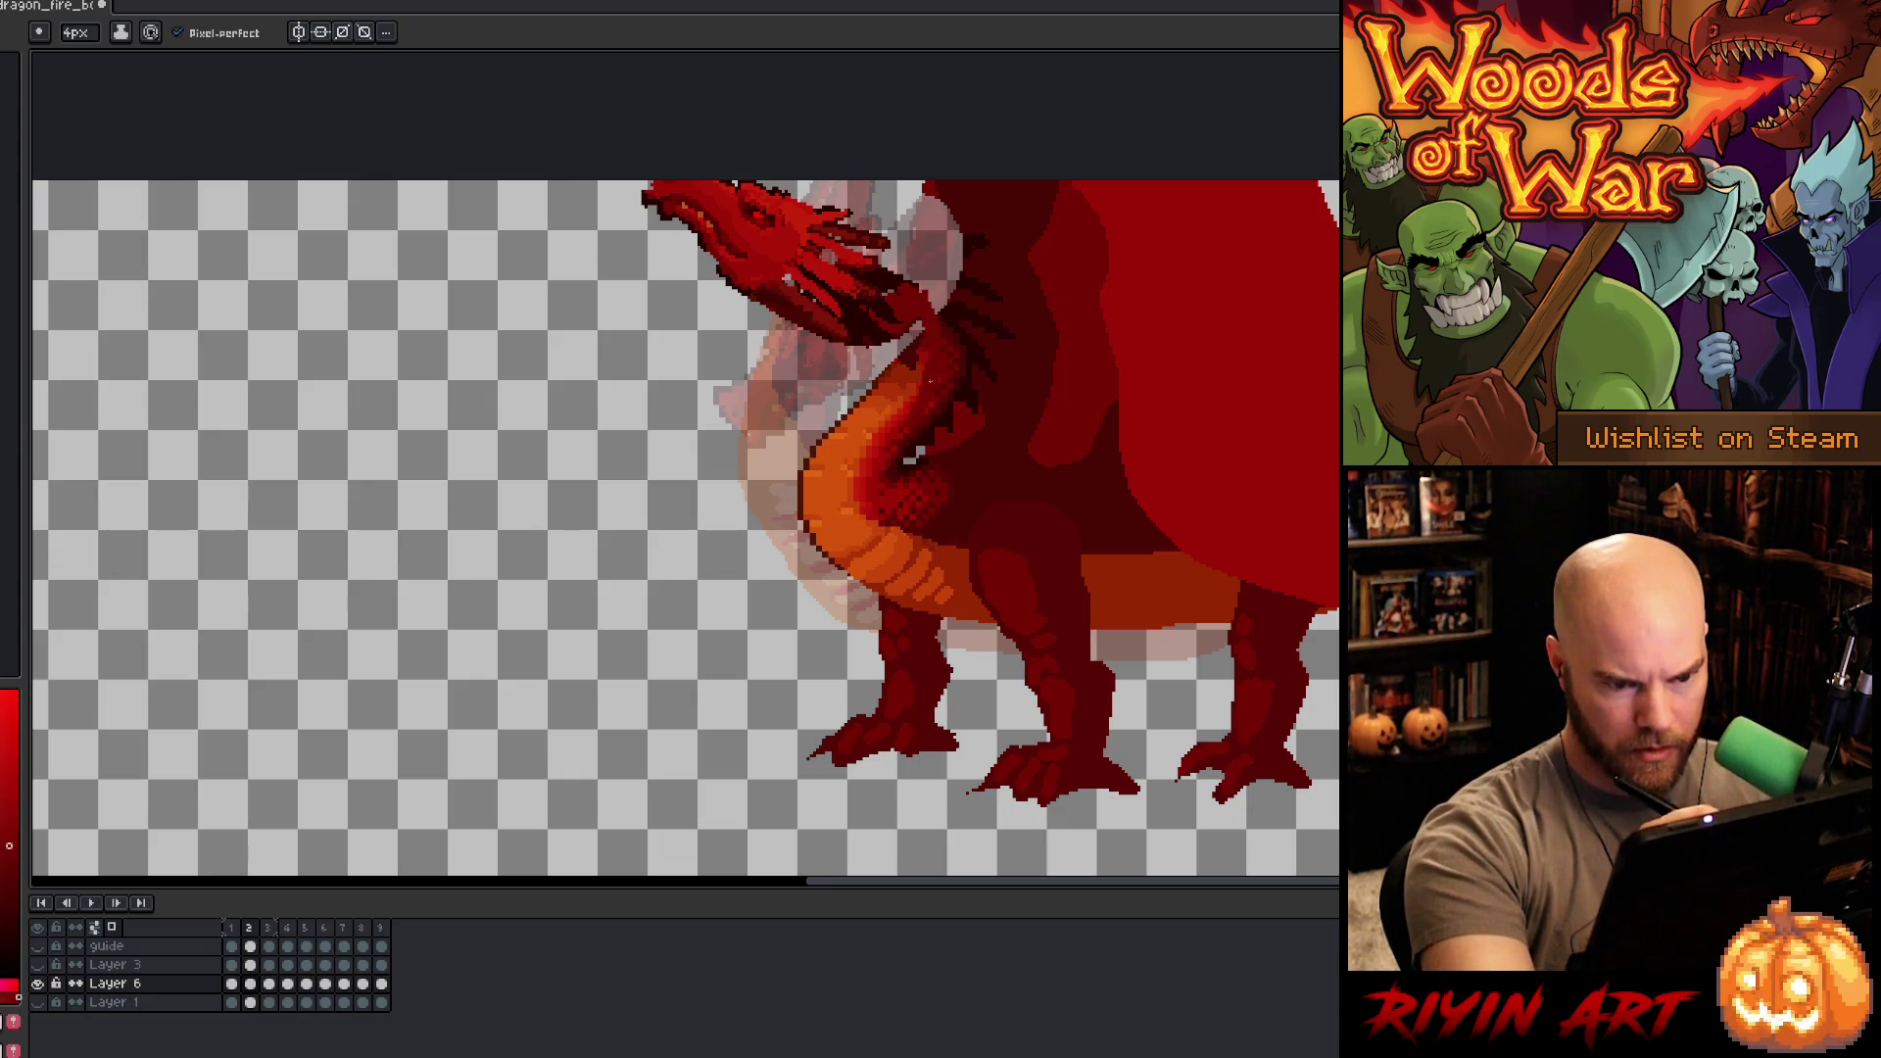
alt+click(960, 423)
drag(938, 411, 933, 255)
key(ctrl+z)
alt+click(960, 428)
drag(948, 343, 926, 196)
alt+click(970, 353)
drag(946, 303, 938, 210)
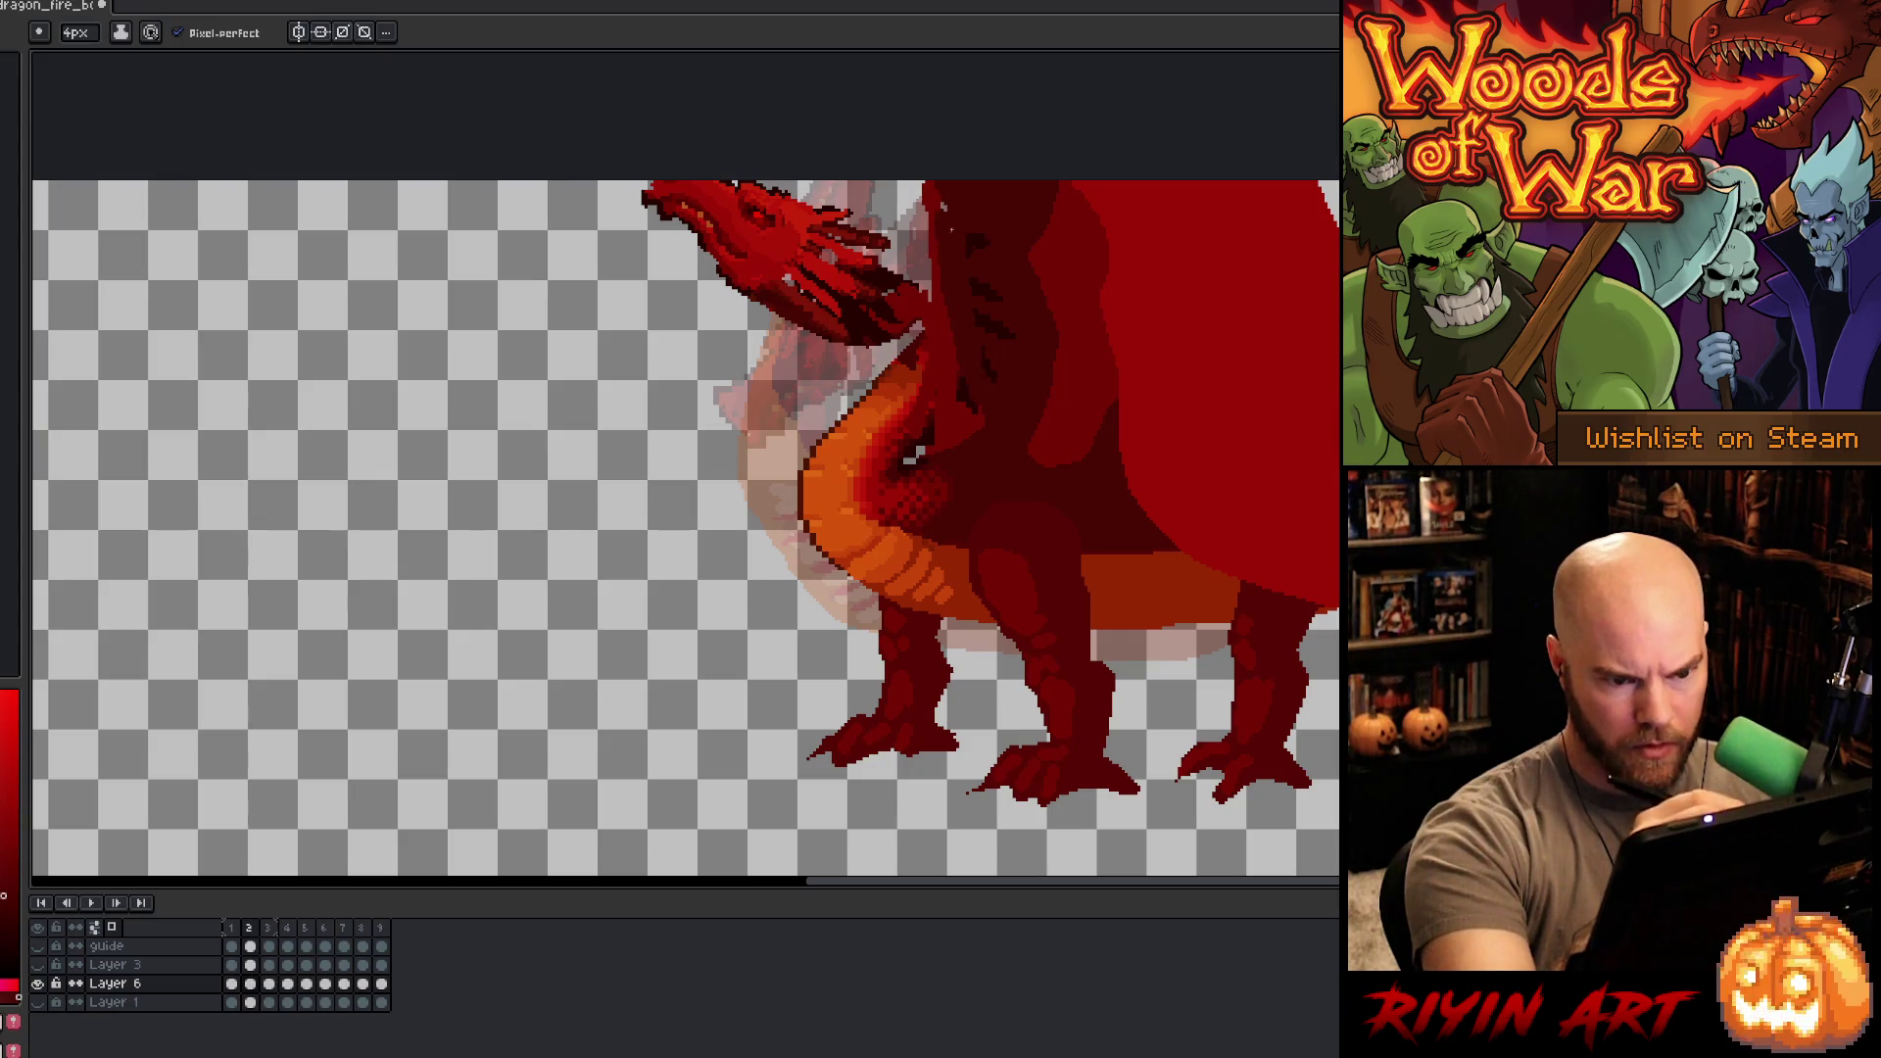
- Add lighter red strokes on the upper neck and along the neck edge
drag(990, 377, 939, 208)
alt+click(960, 372)
drag(972, 407, 940, 249)
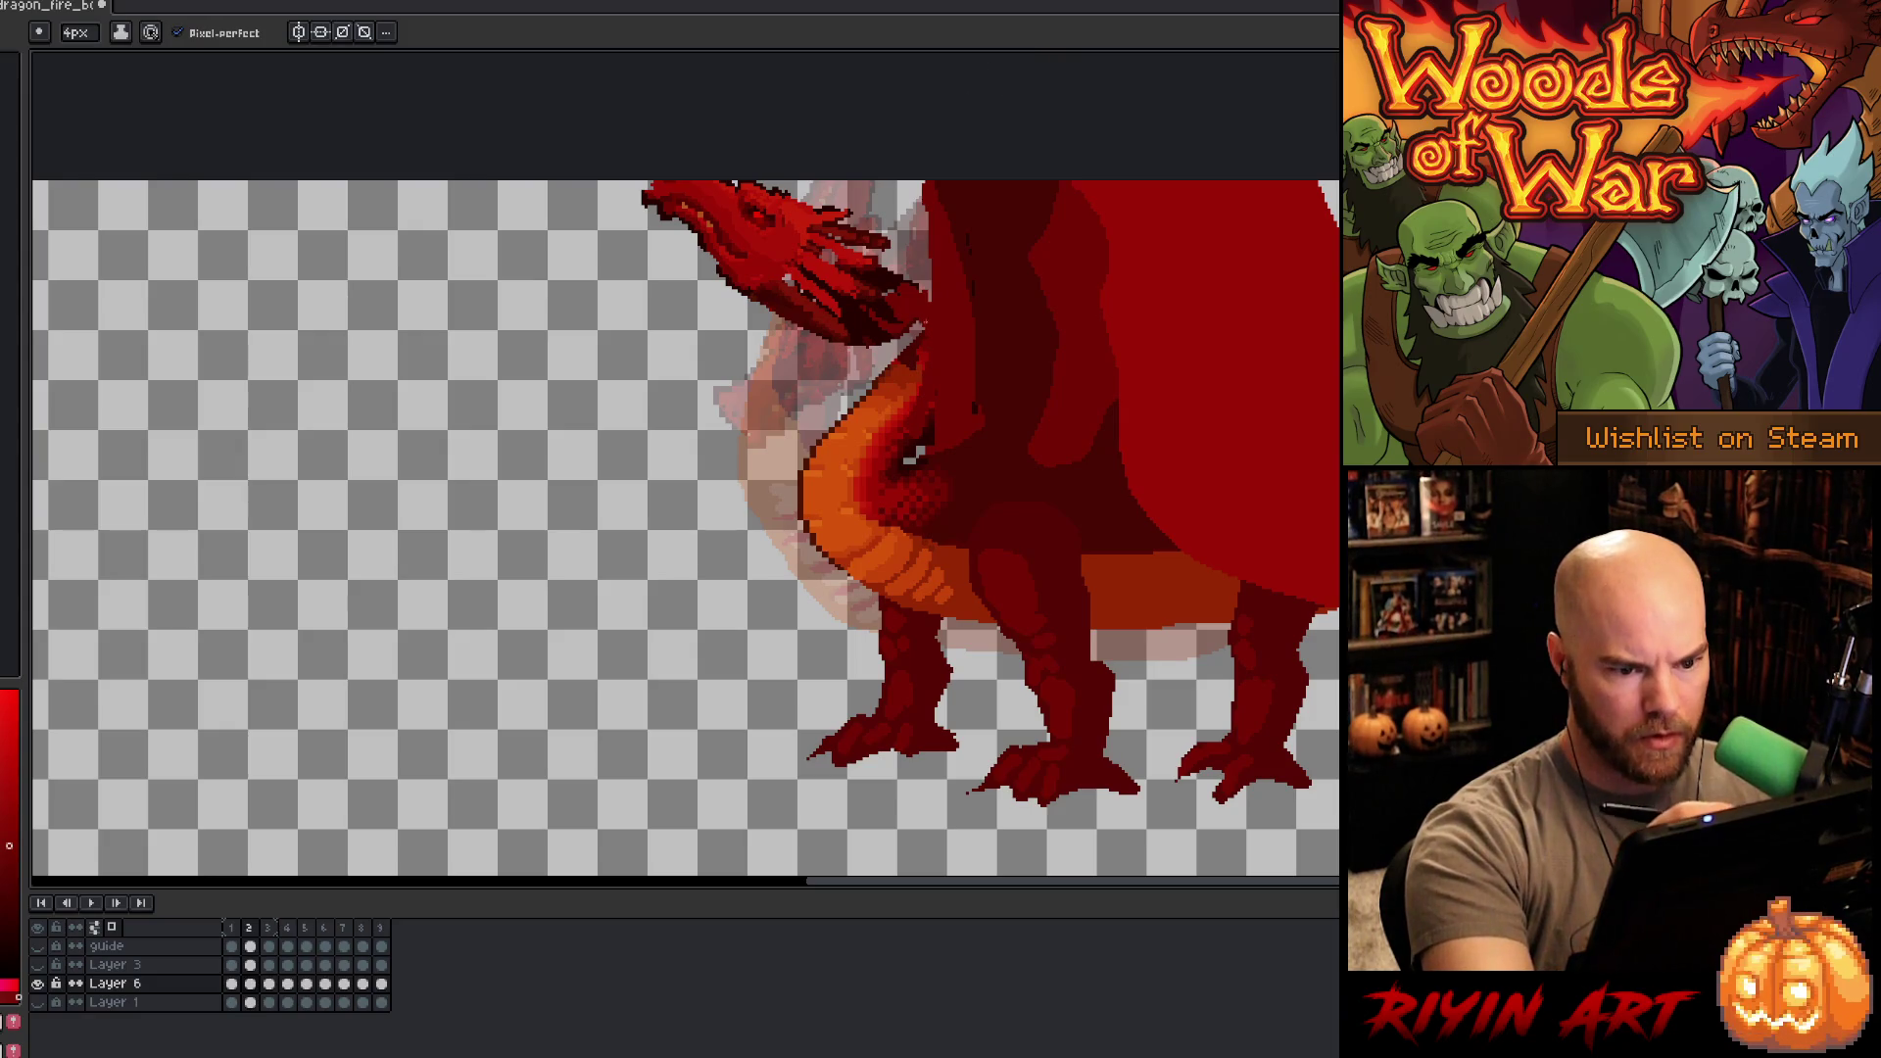
alt+click(916, 328)
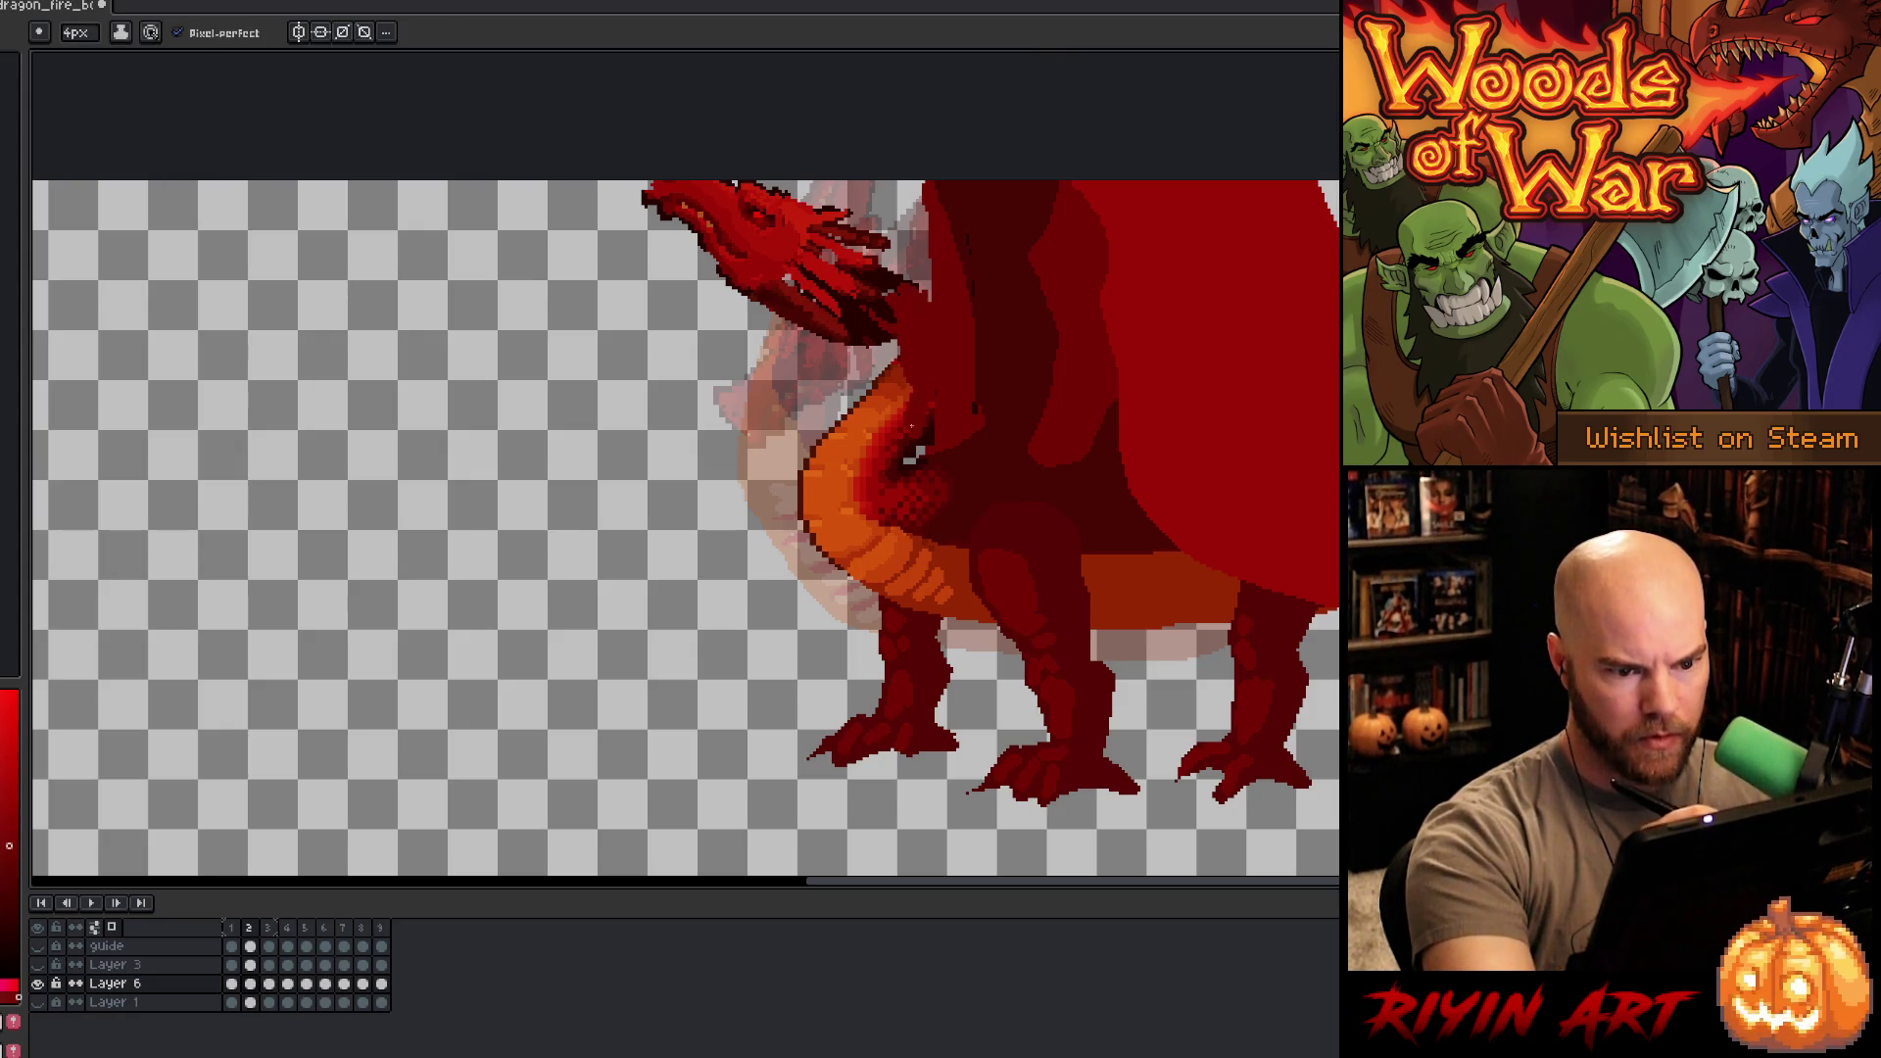
drag(911, 418, 927, 323)
alt+click(921, 314)
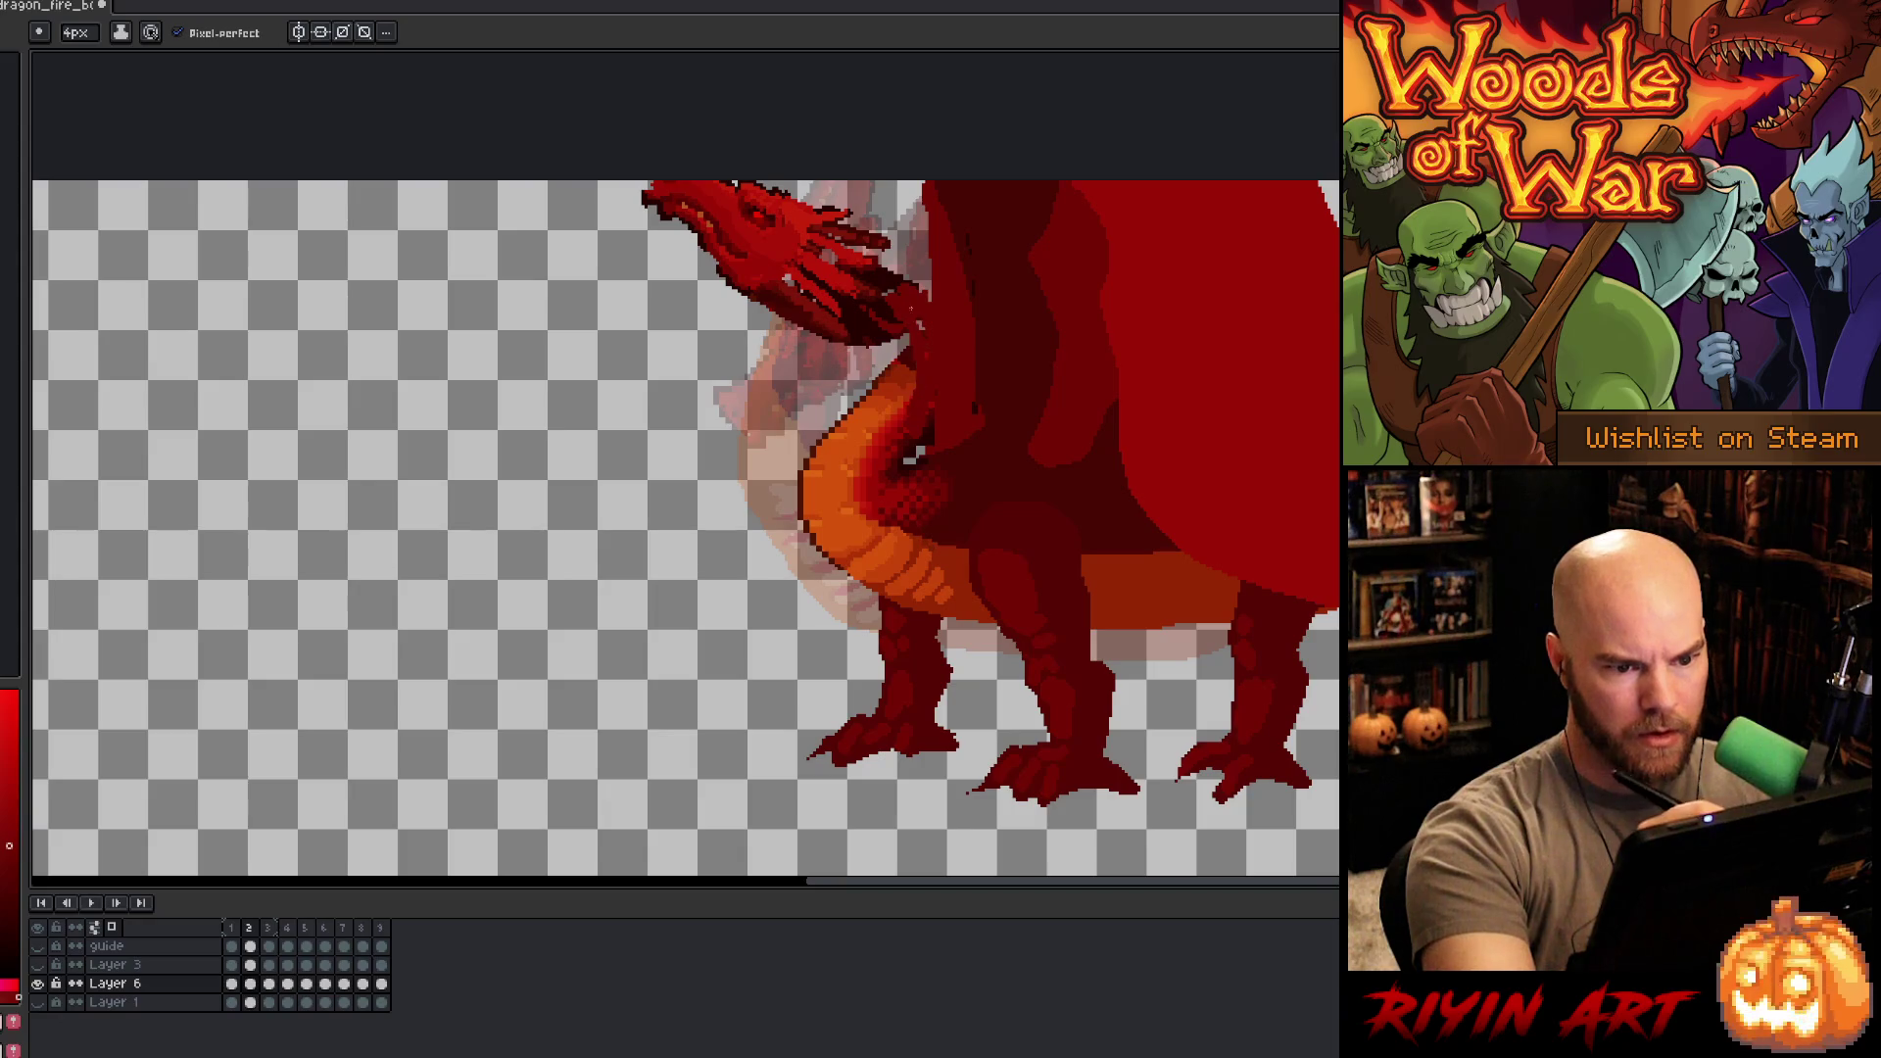
- Draw an orange band along the jaw and neck edge, then trim part of it back to red
alt+click(852, 442)
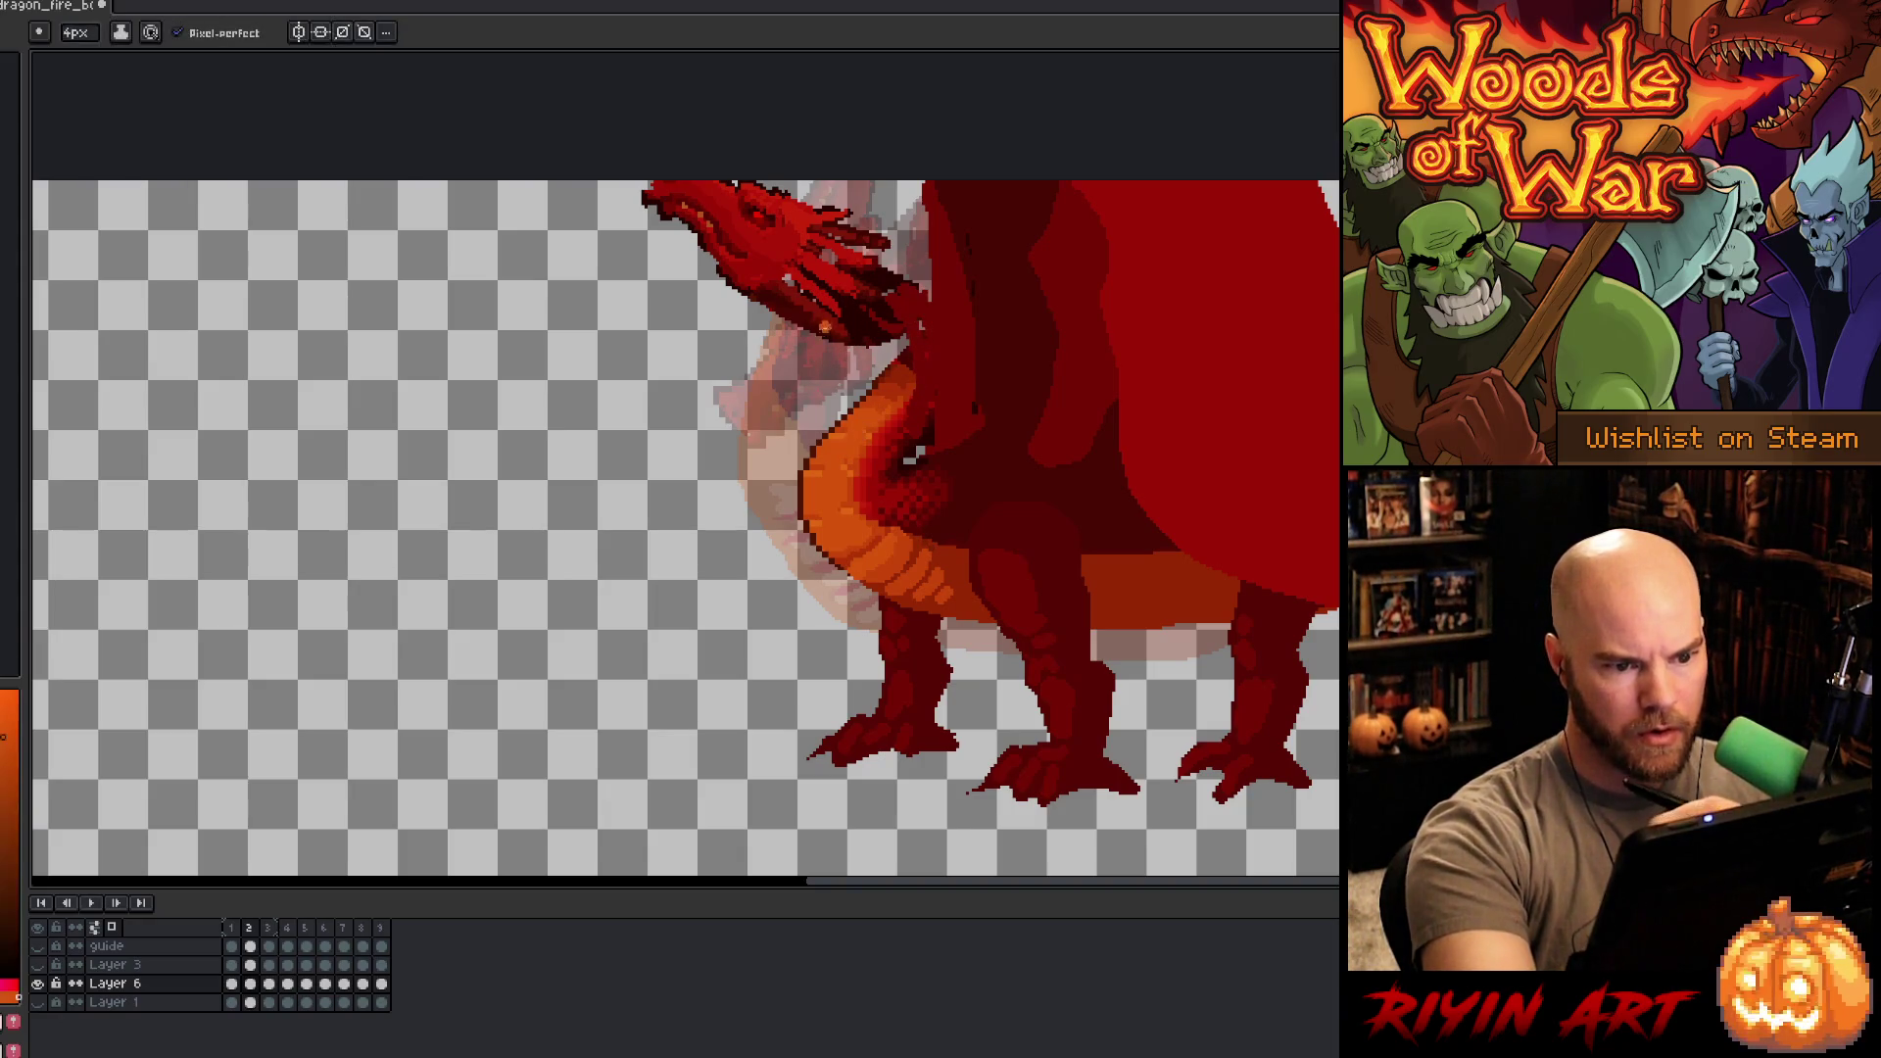
mouse_move(765, 296)
mouse_down()
mouse_move(832, 329)
mouse_move(868, 395)
mouse_move(811, 480)
mouse_move(828, 570)
mouse_up()
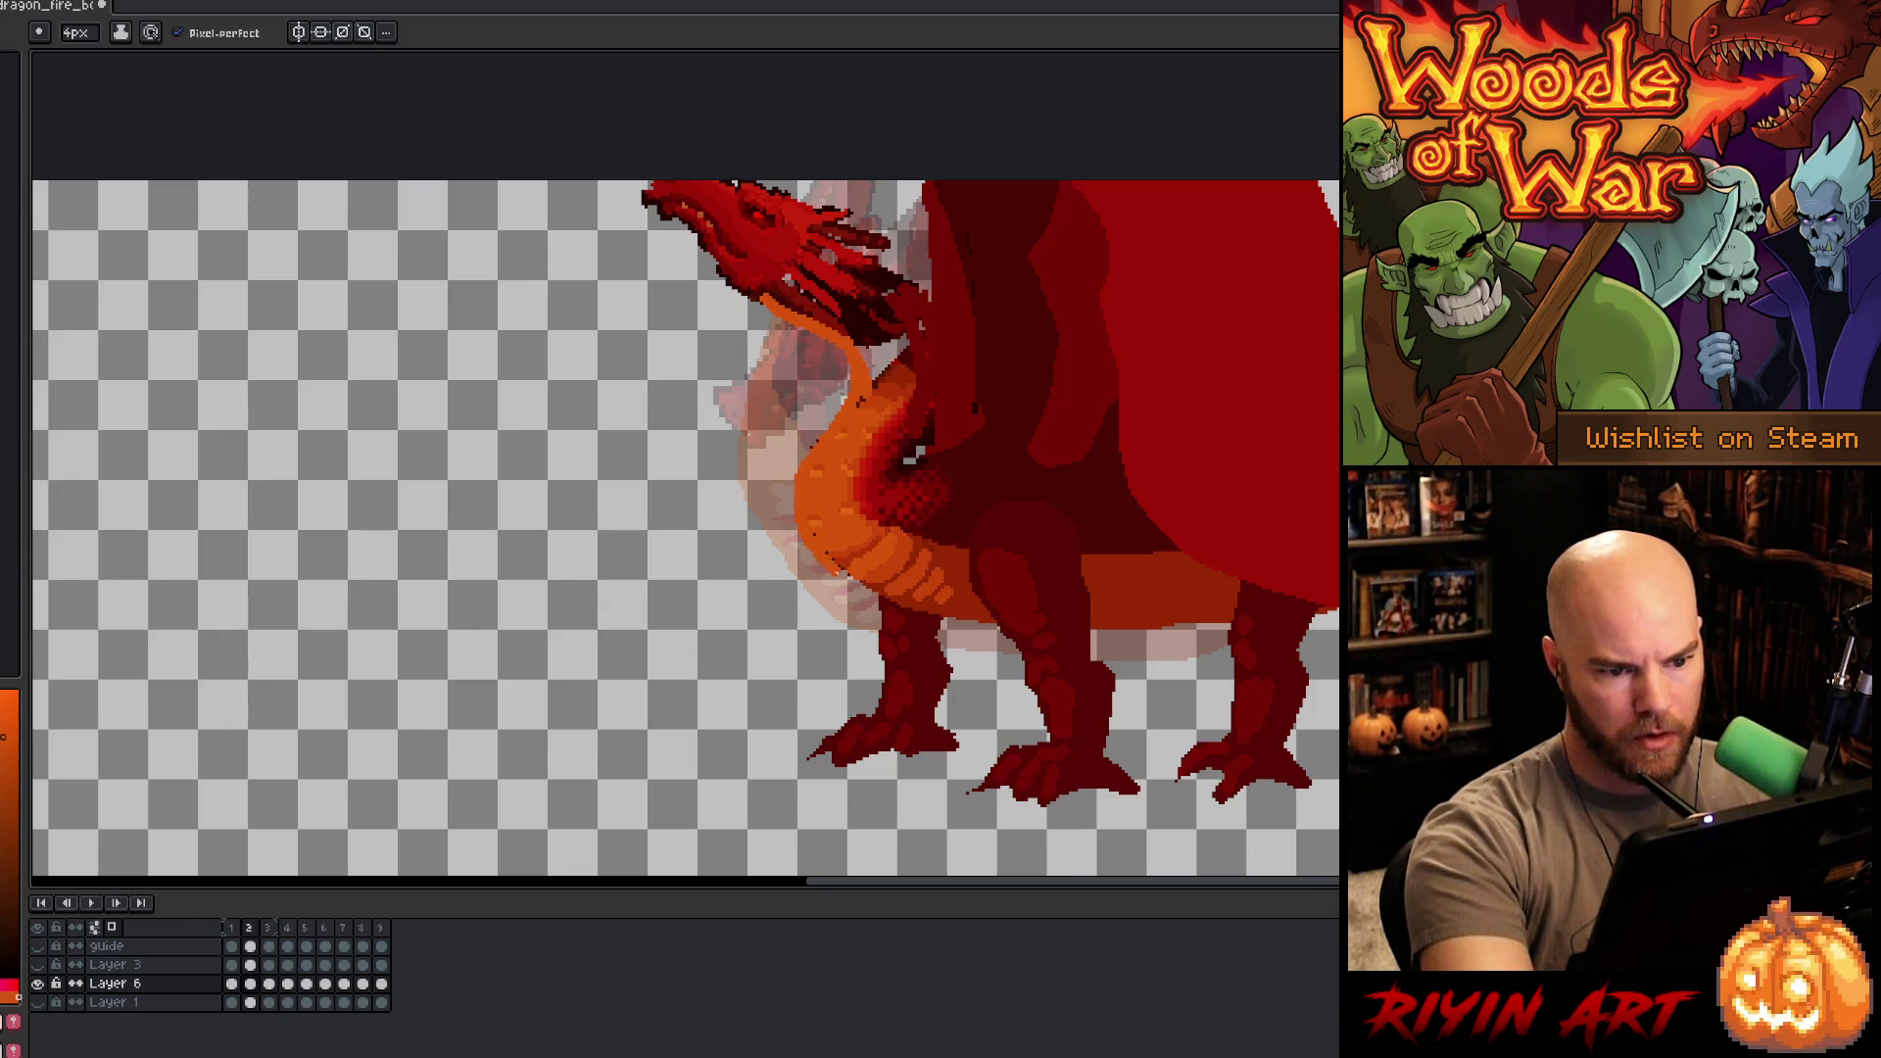
mouse_move(860, 401)
mouse_down()
mouse_move(876, 338)
mouse_move(884, 390)
mouse_move(860, 402)
mouse_up()
alt+click(925, 358)
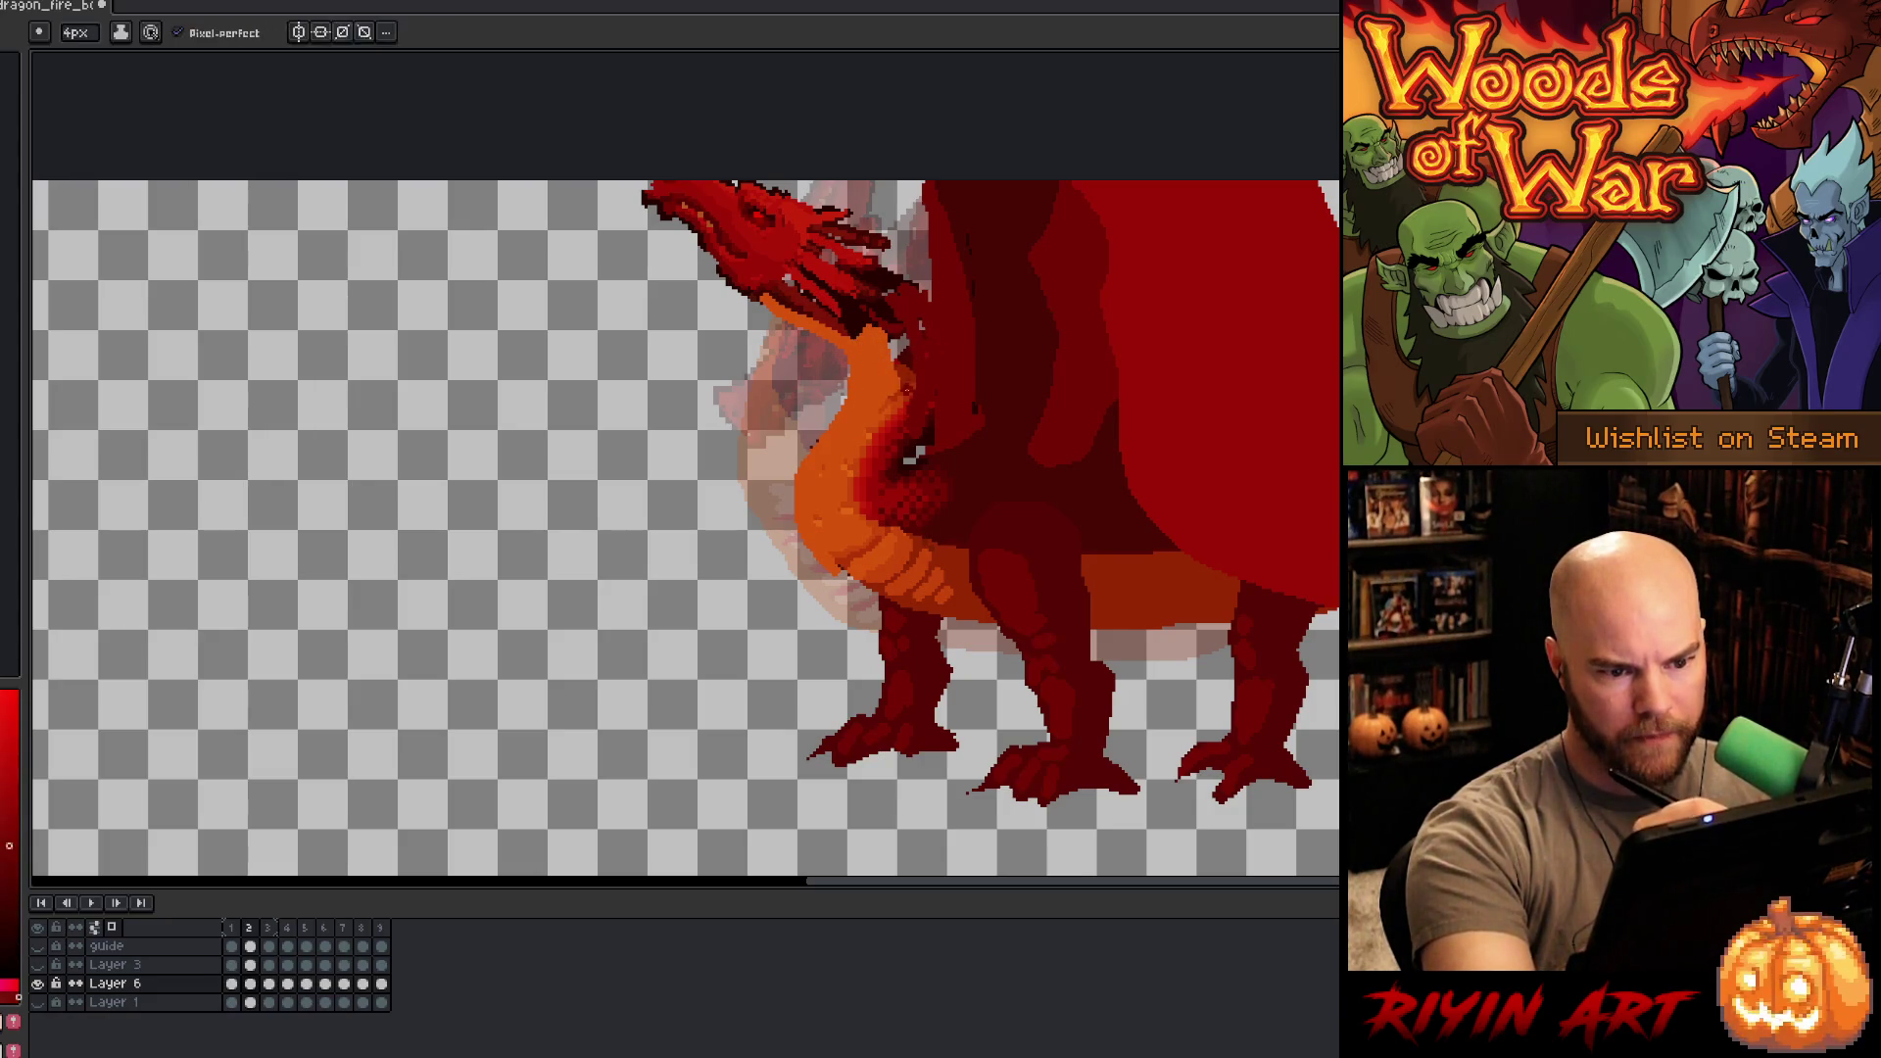
drag(899, 328, 905, 409)
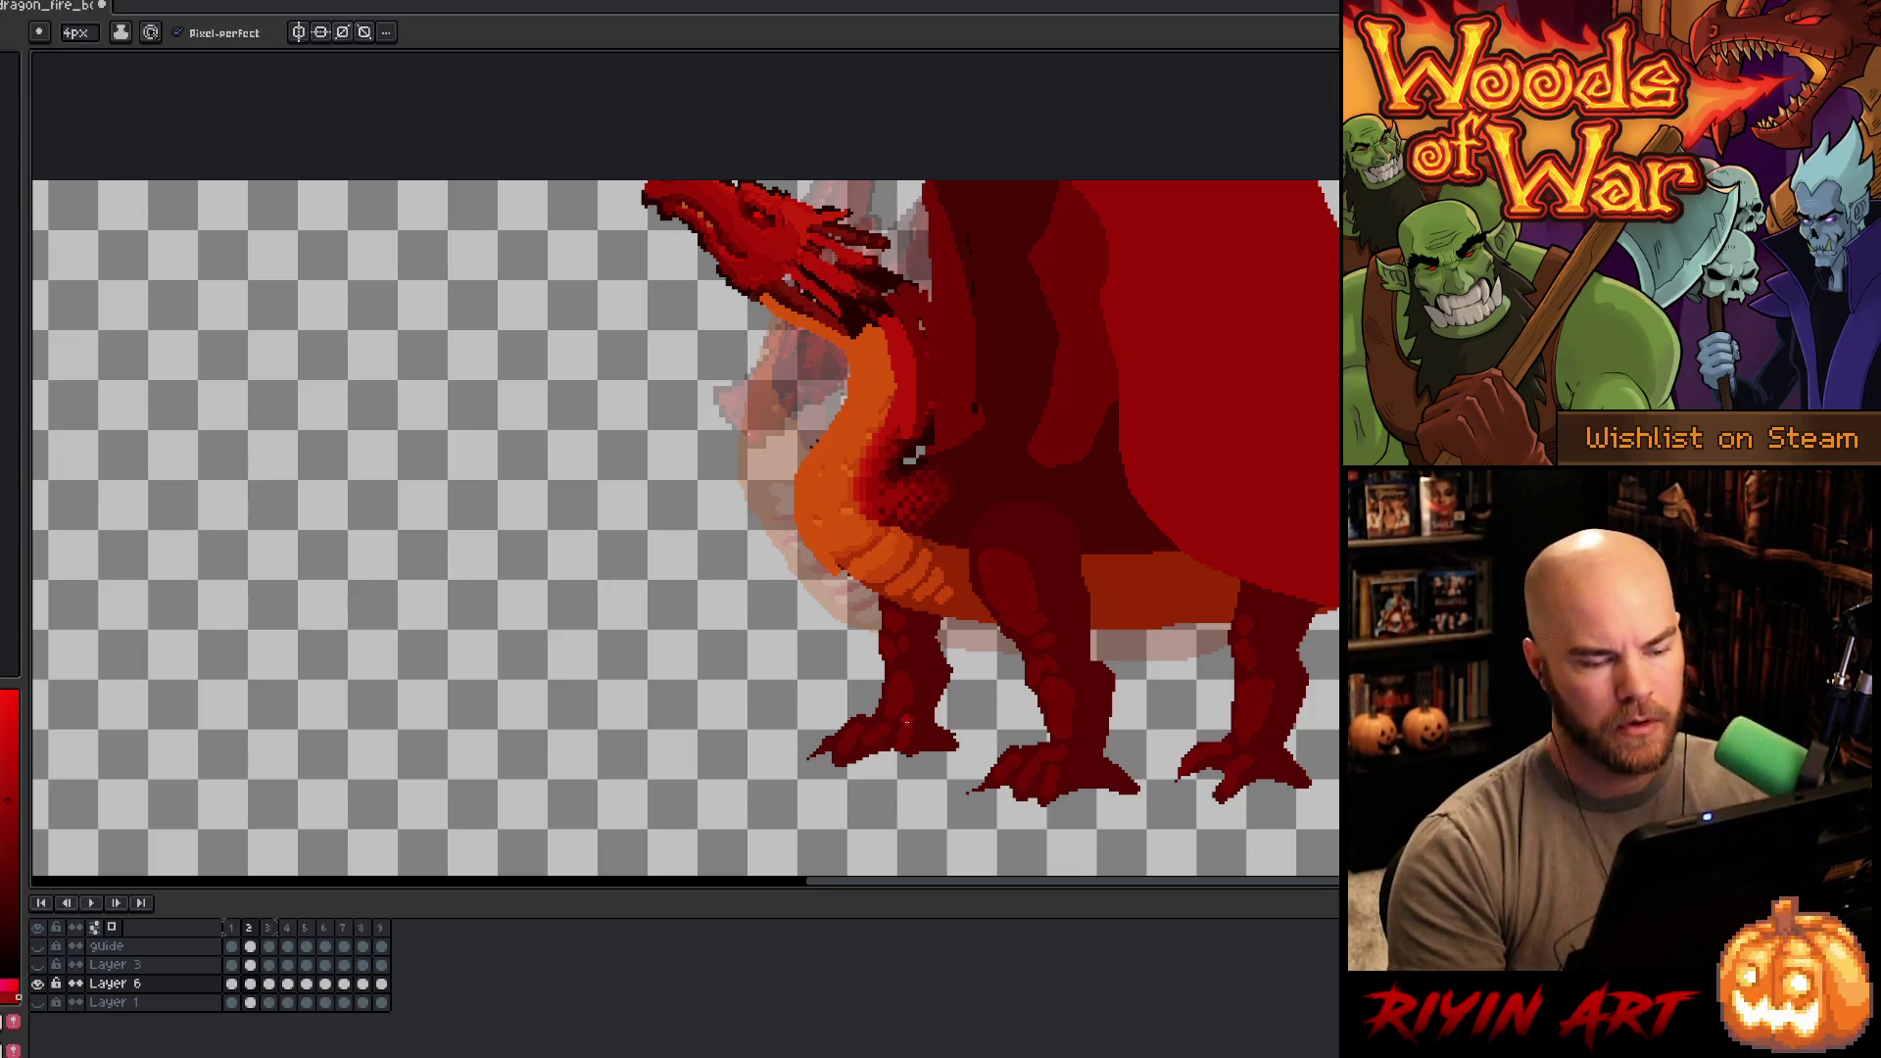
alt+click(843, 569)
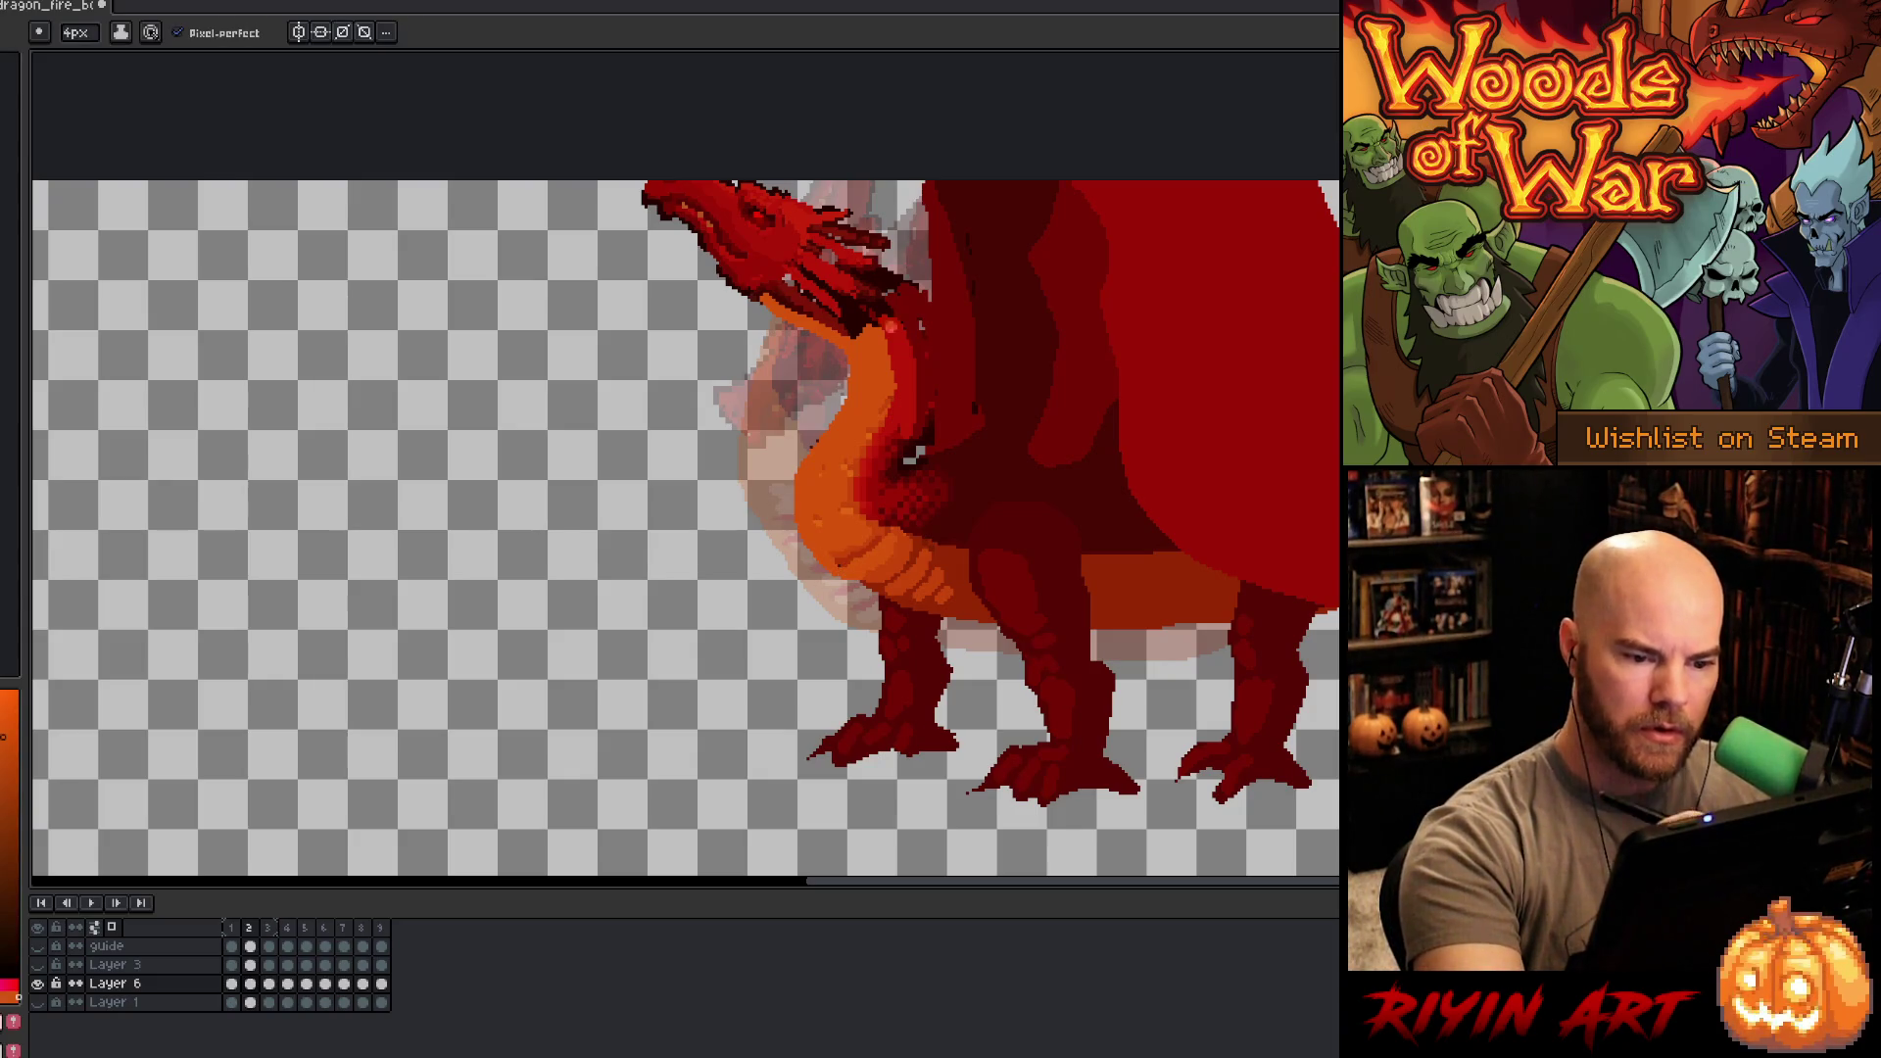
- Flip between the lowered-head and raised-head frames to compare poses
key(period)
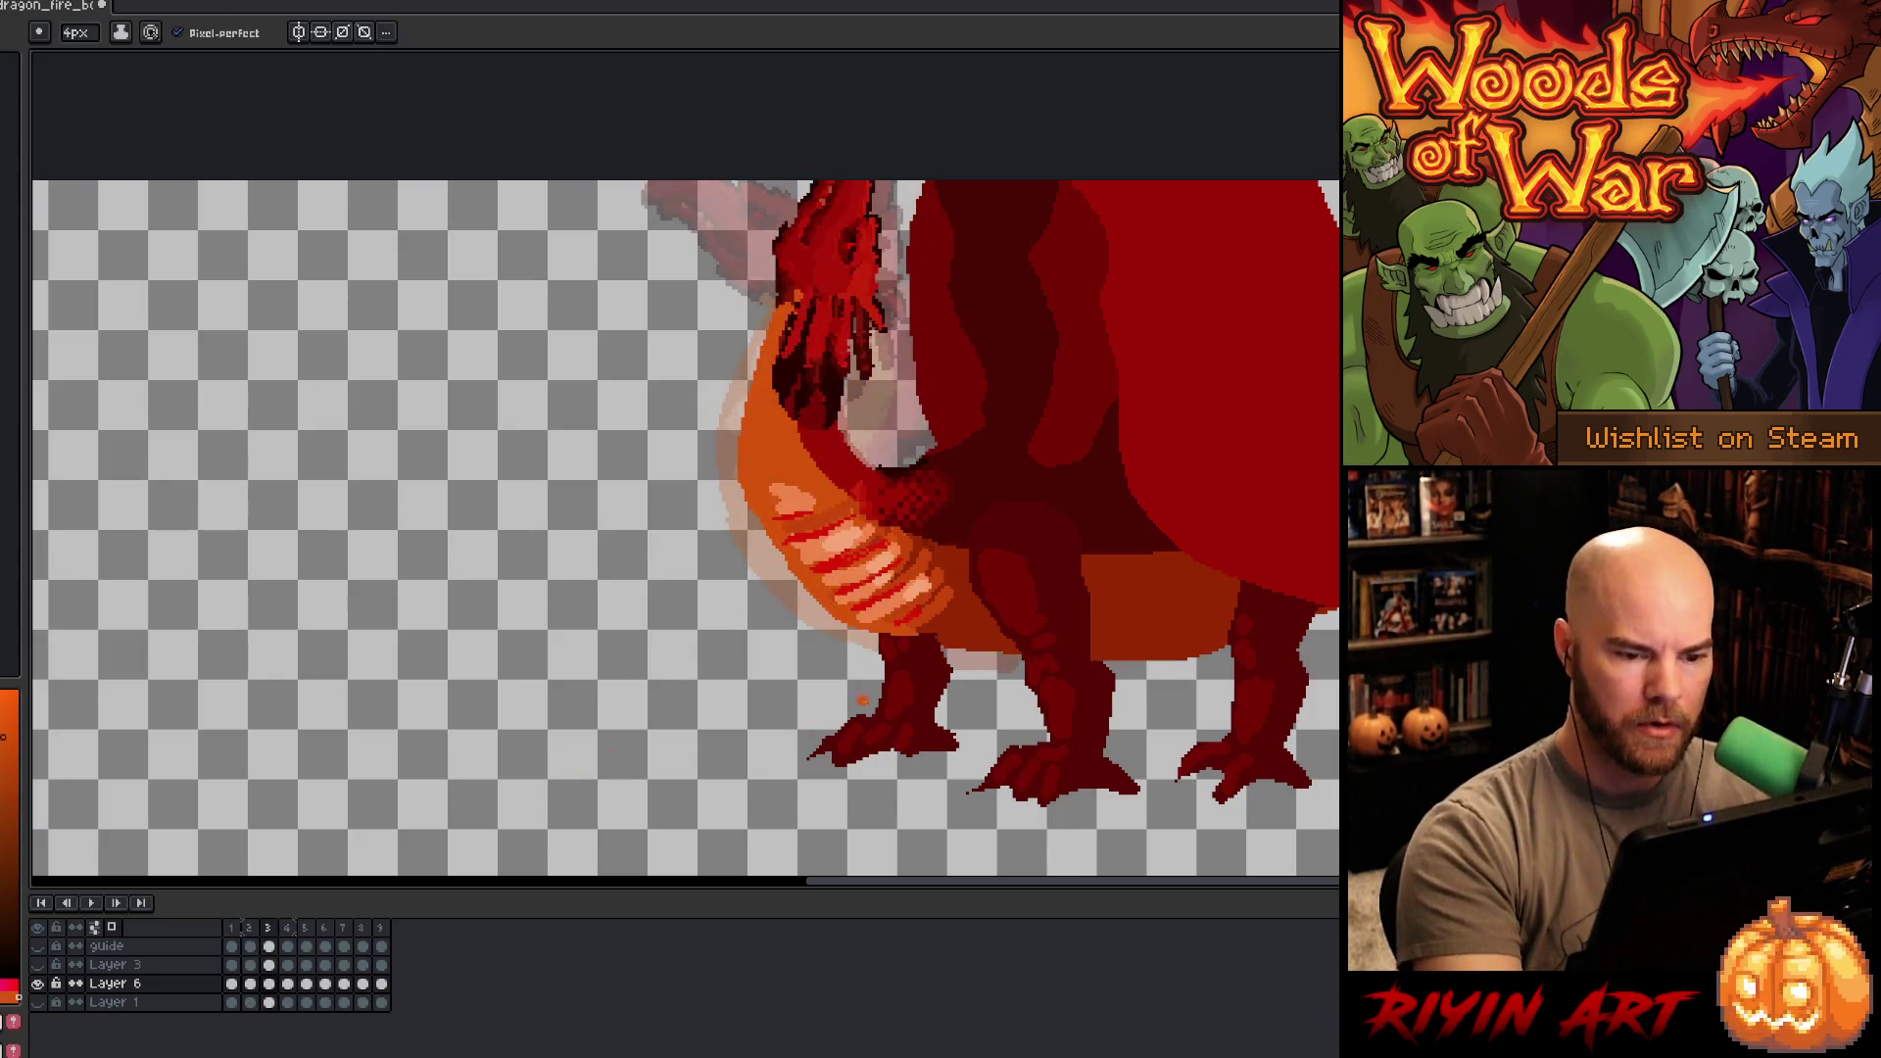
key(i)
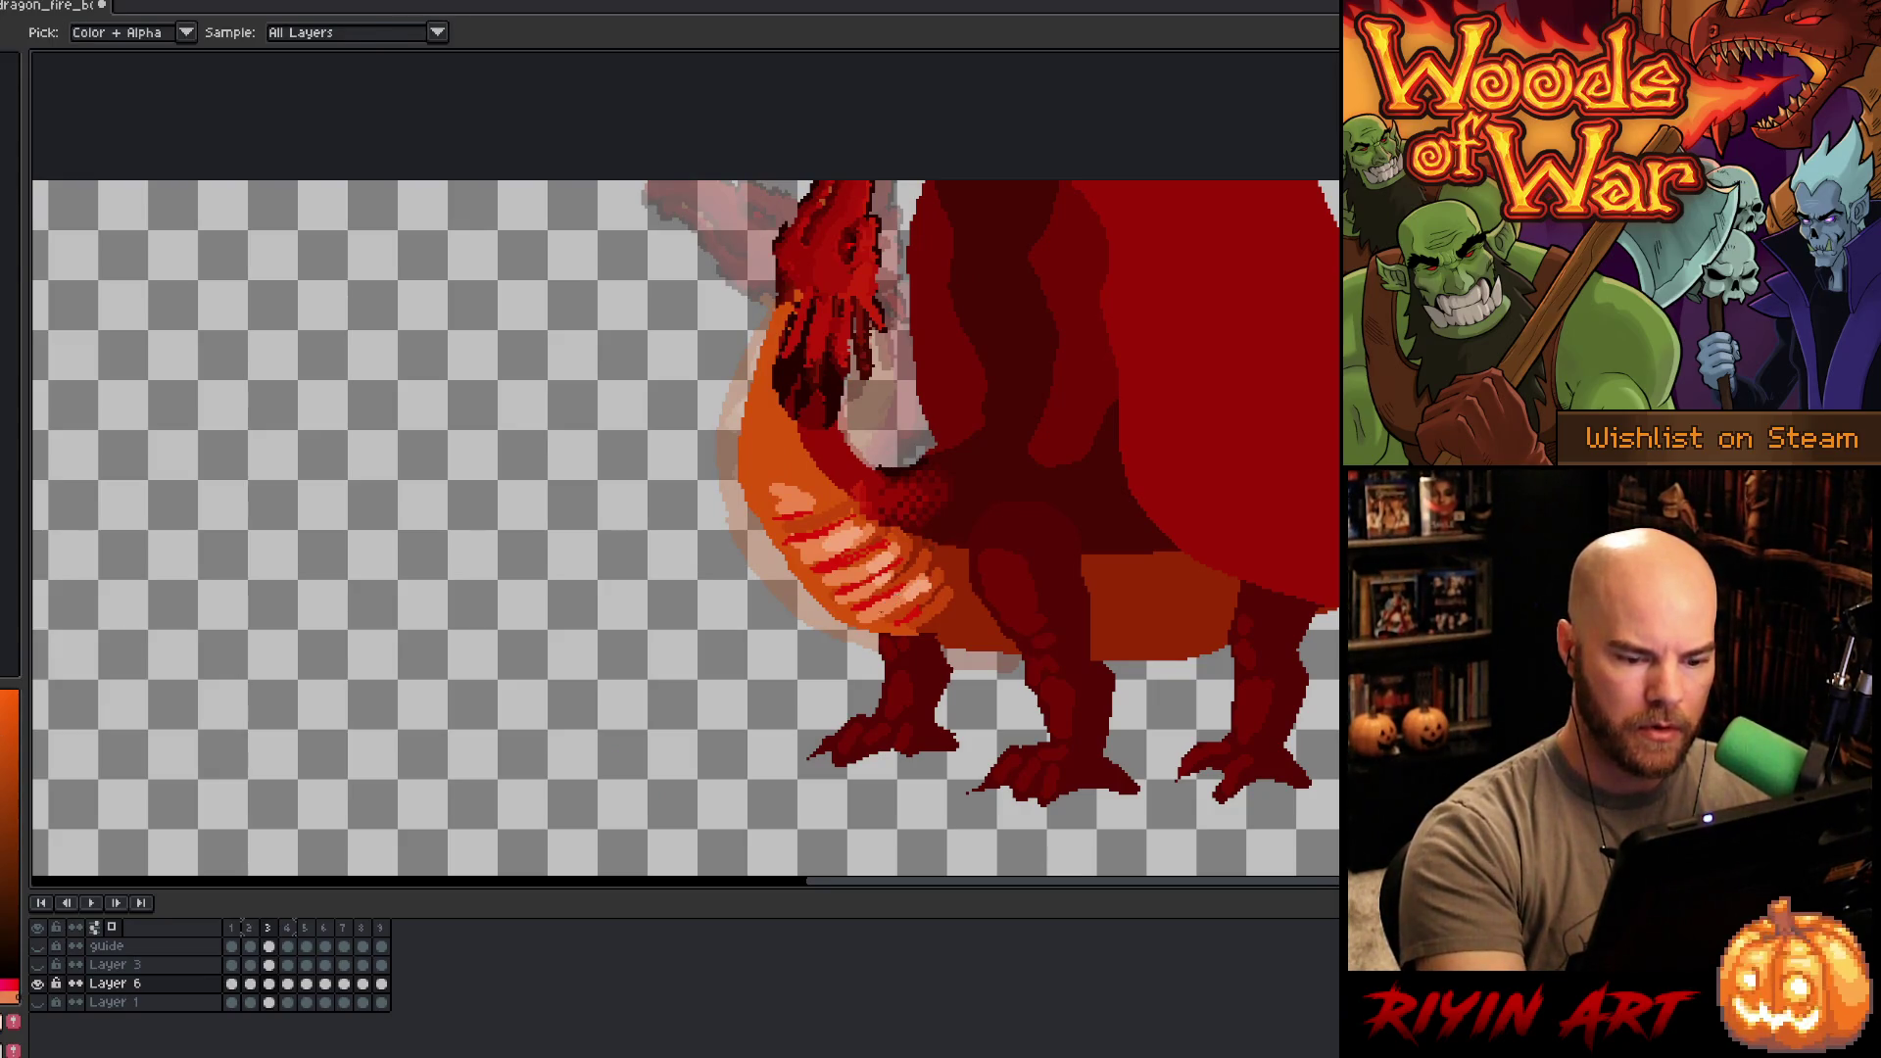
key(b)
key(comma)
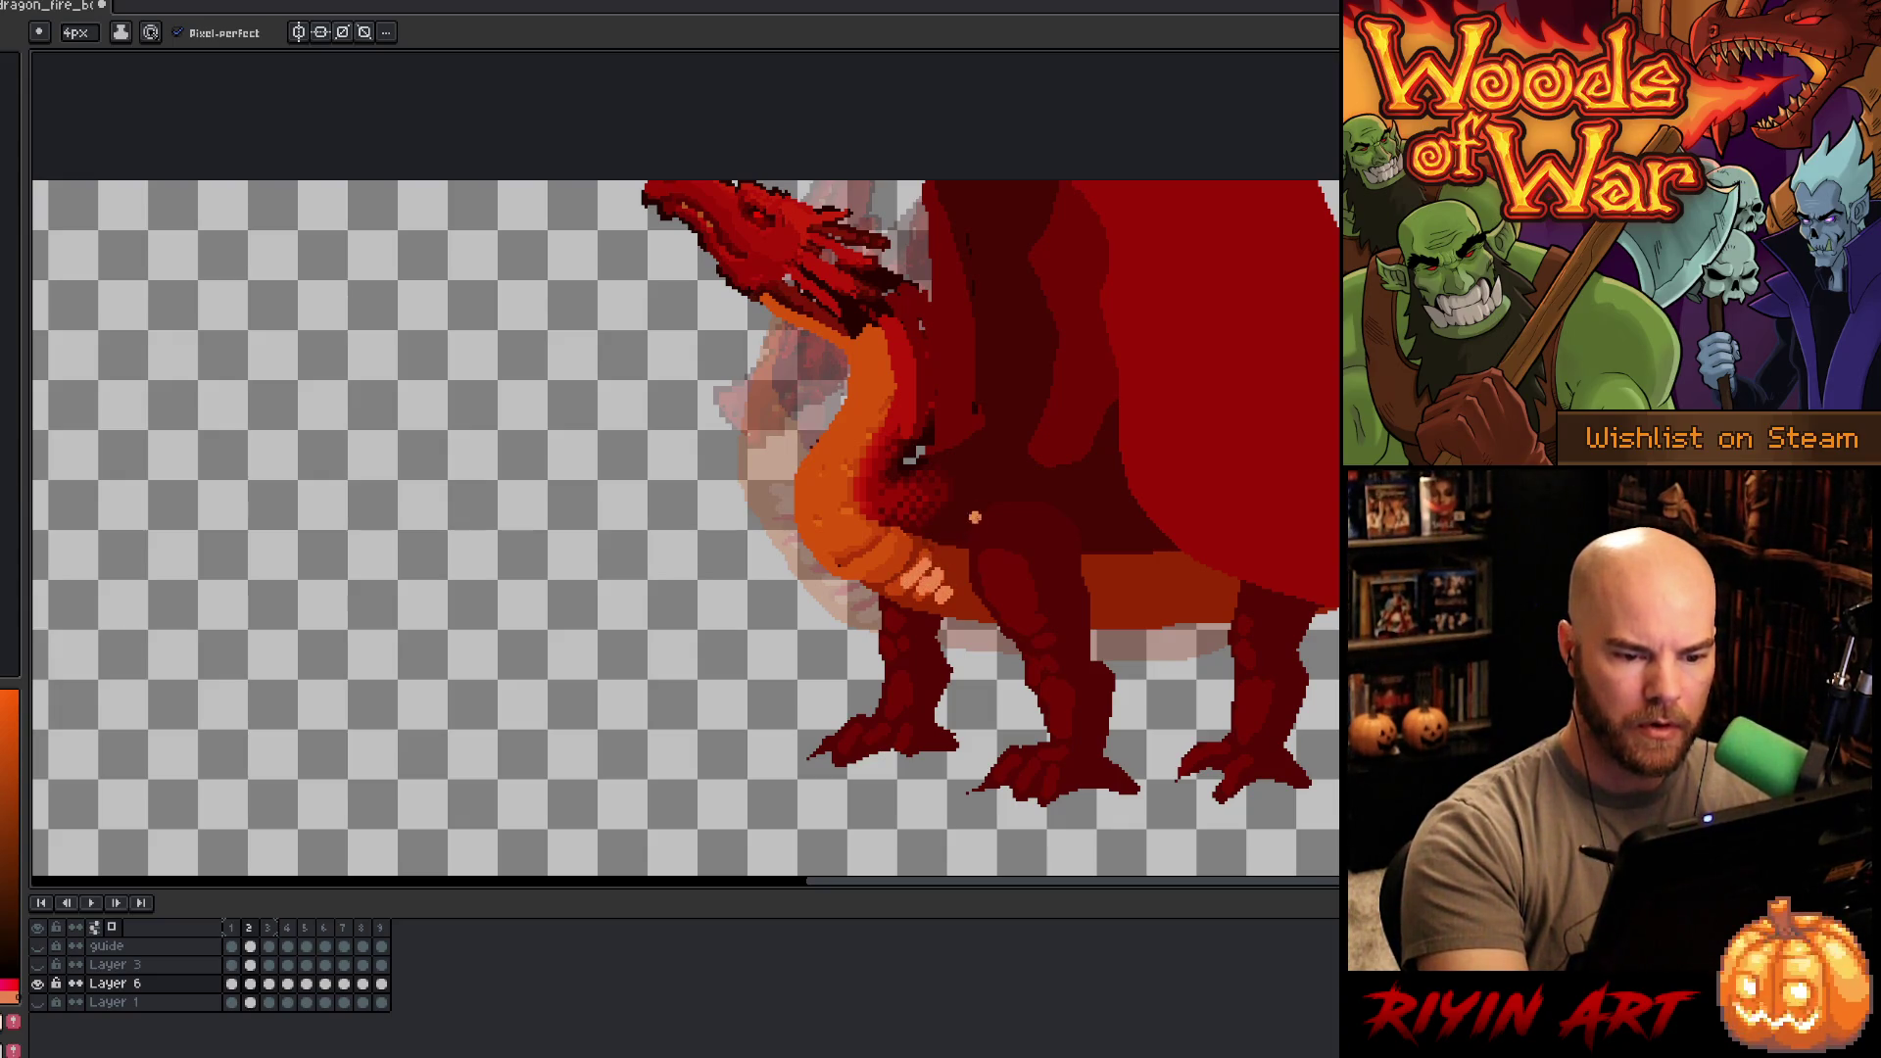
key(period)
key(comma)
key(period)
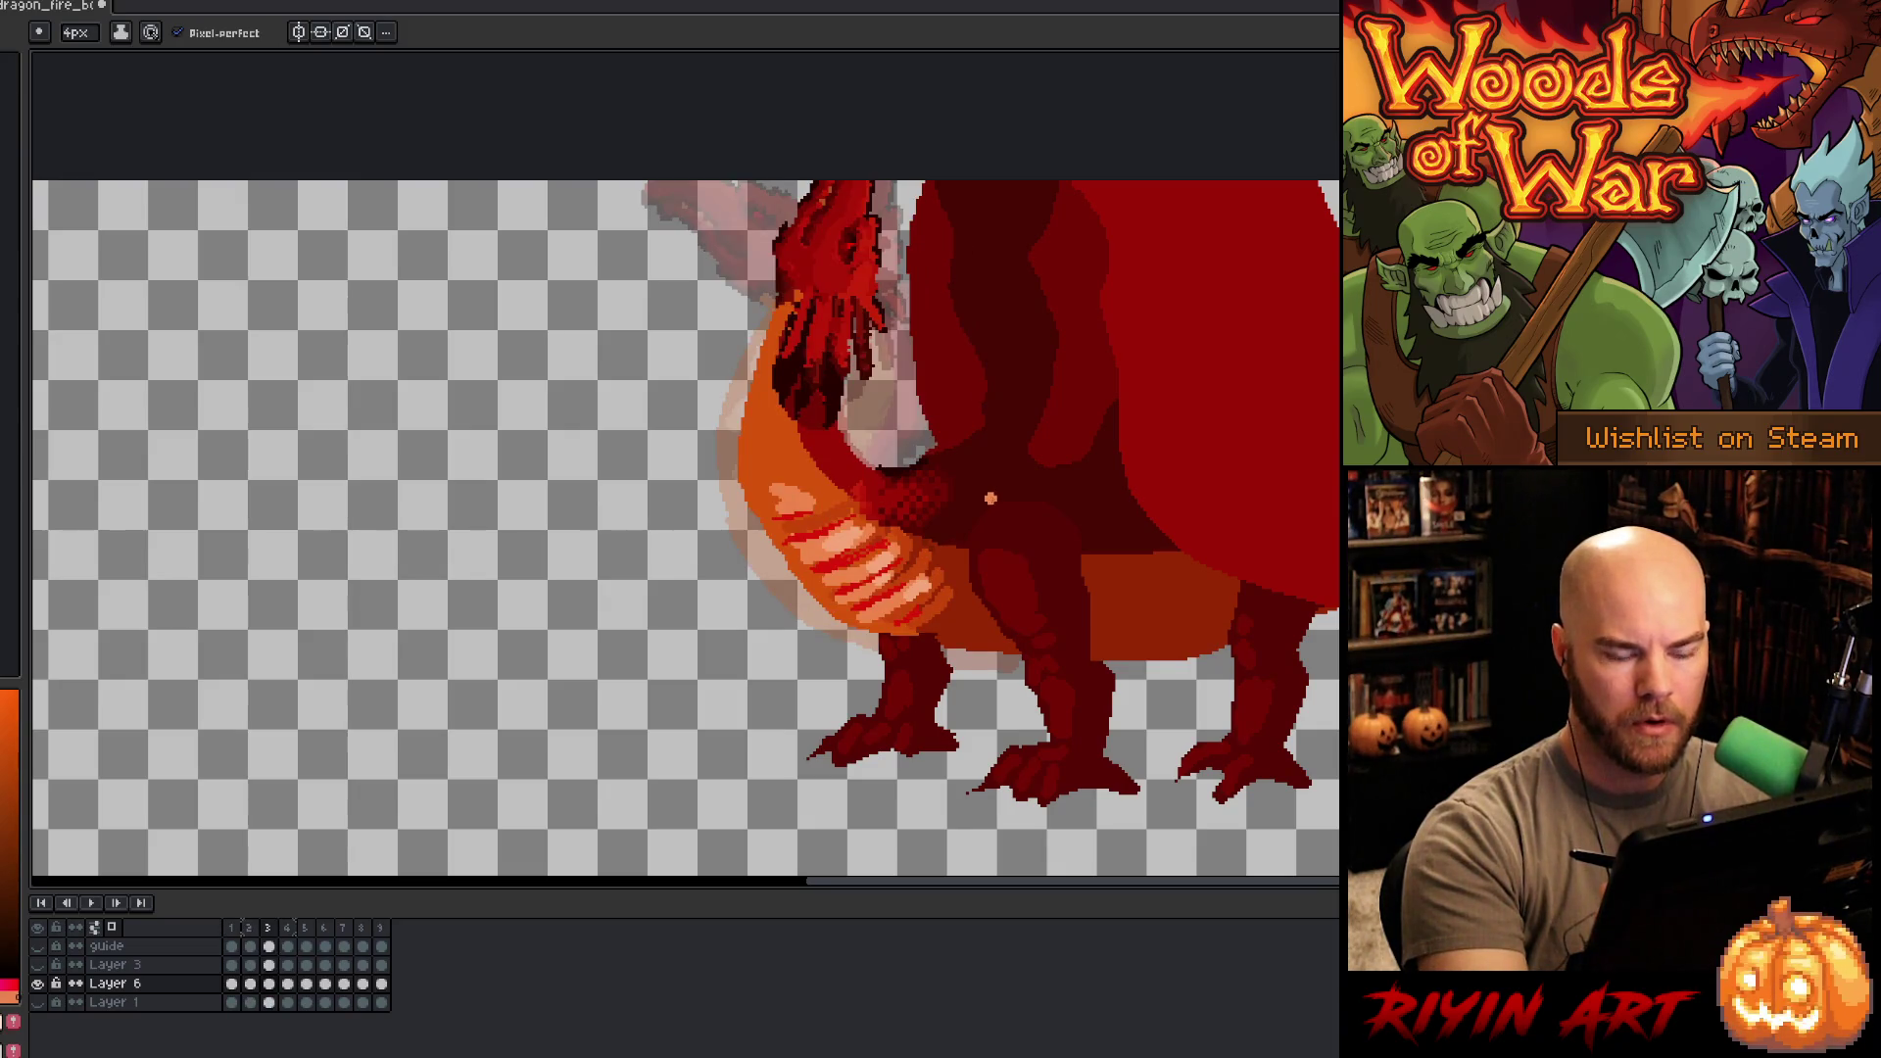
key(comma)
key(period)
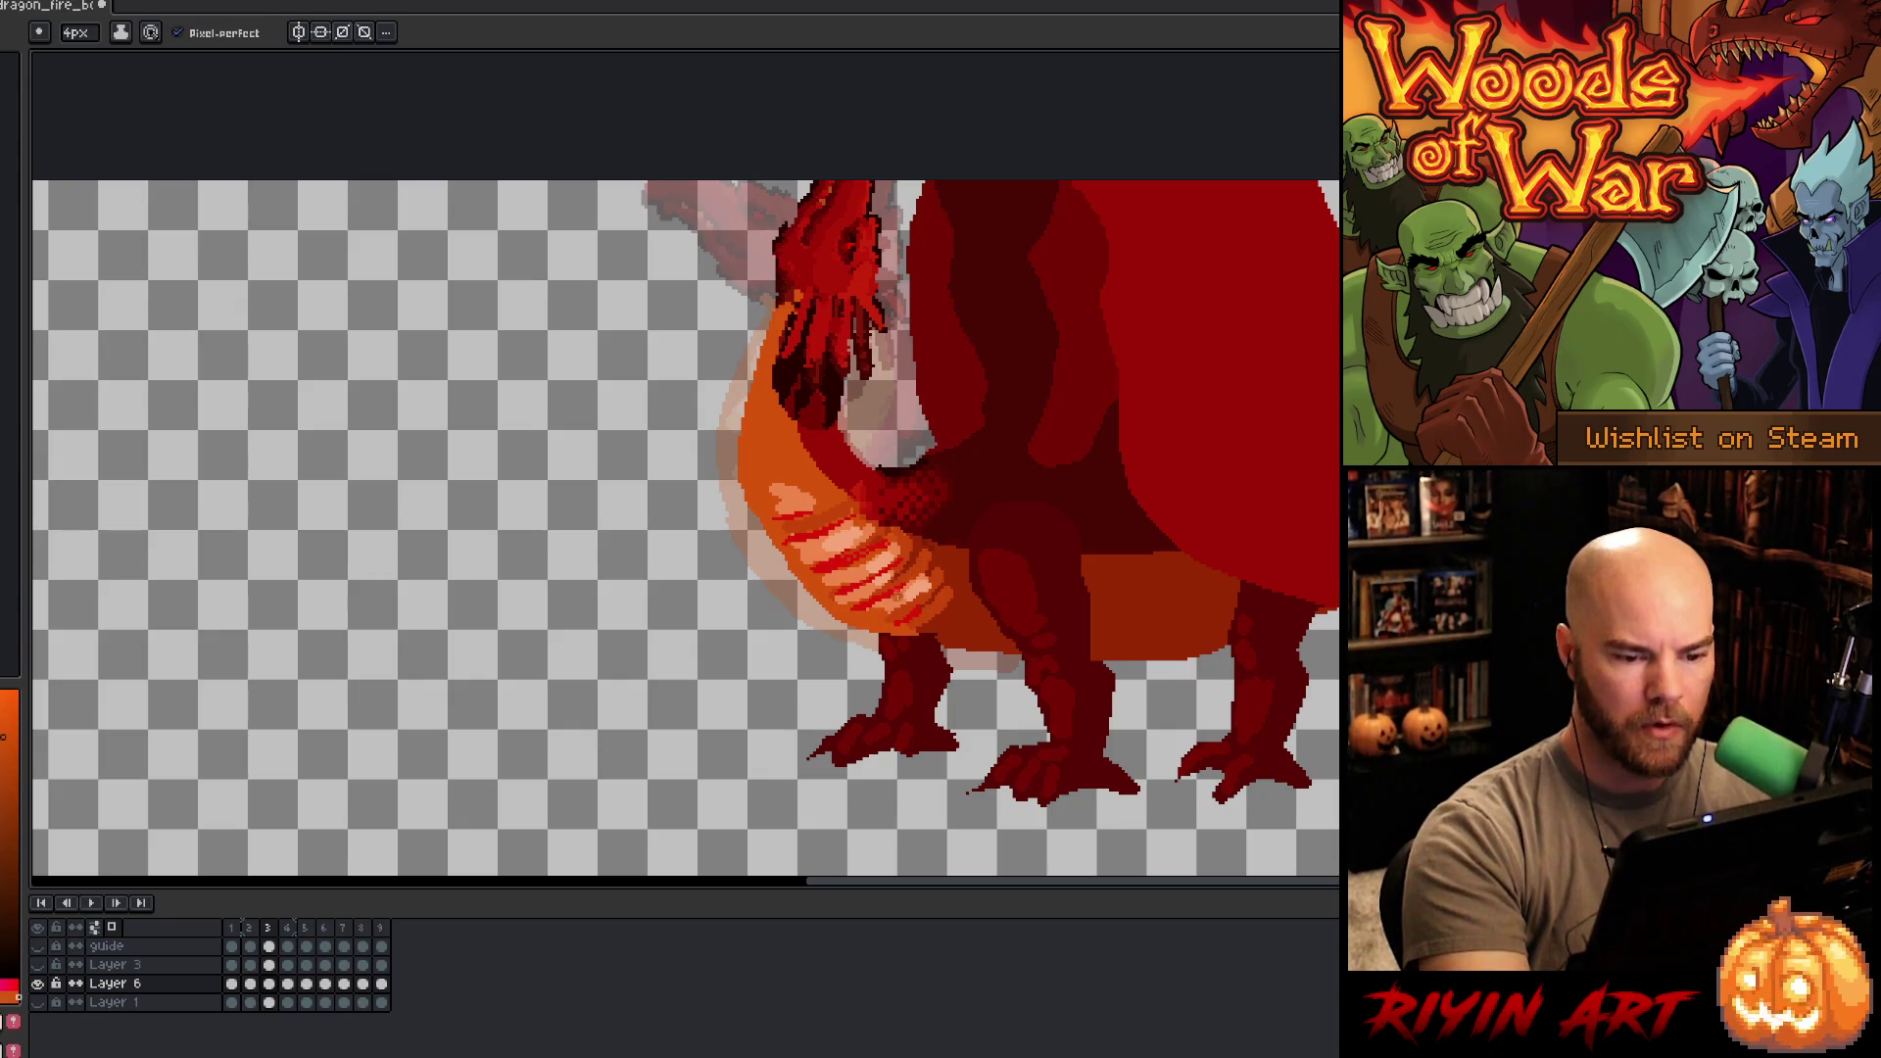
- Sample the salmon chest colours and paint over the red stripes on the belly in frame 3
key(alt)
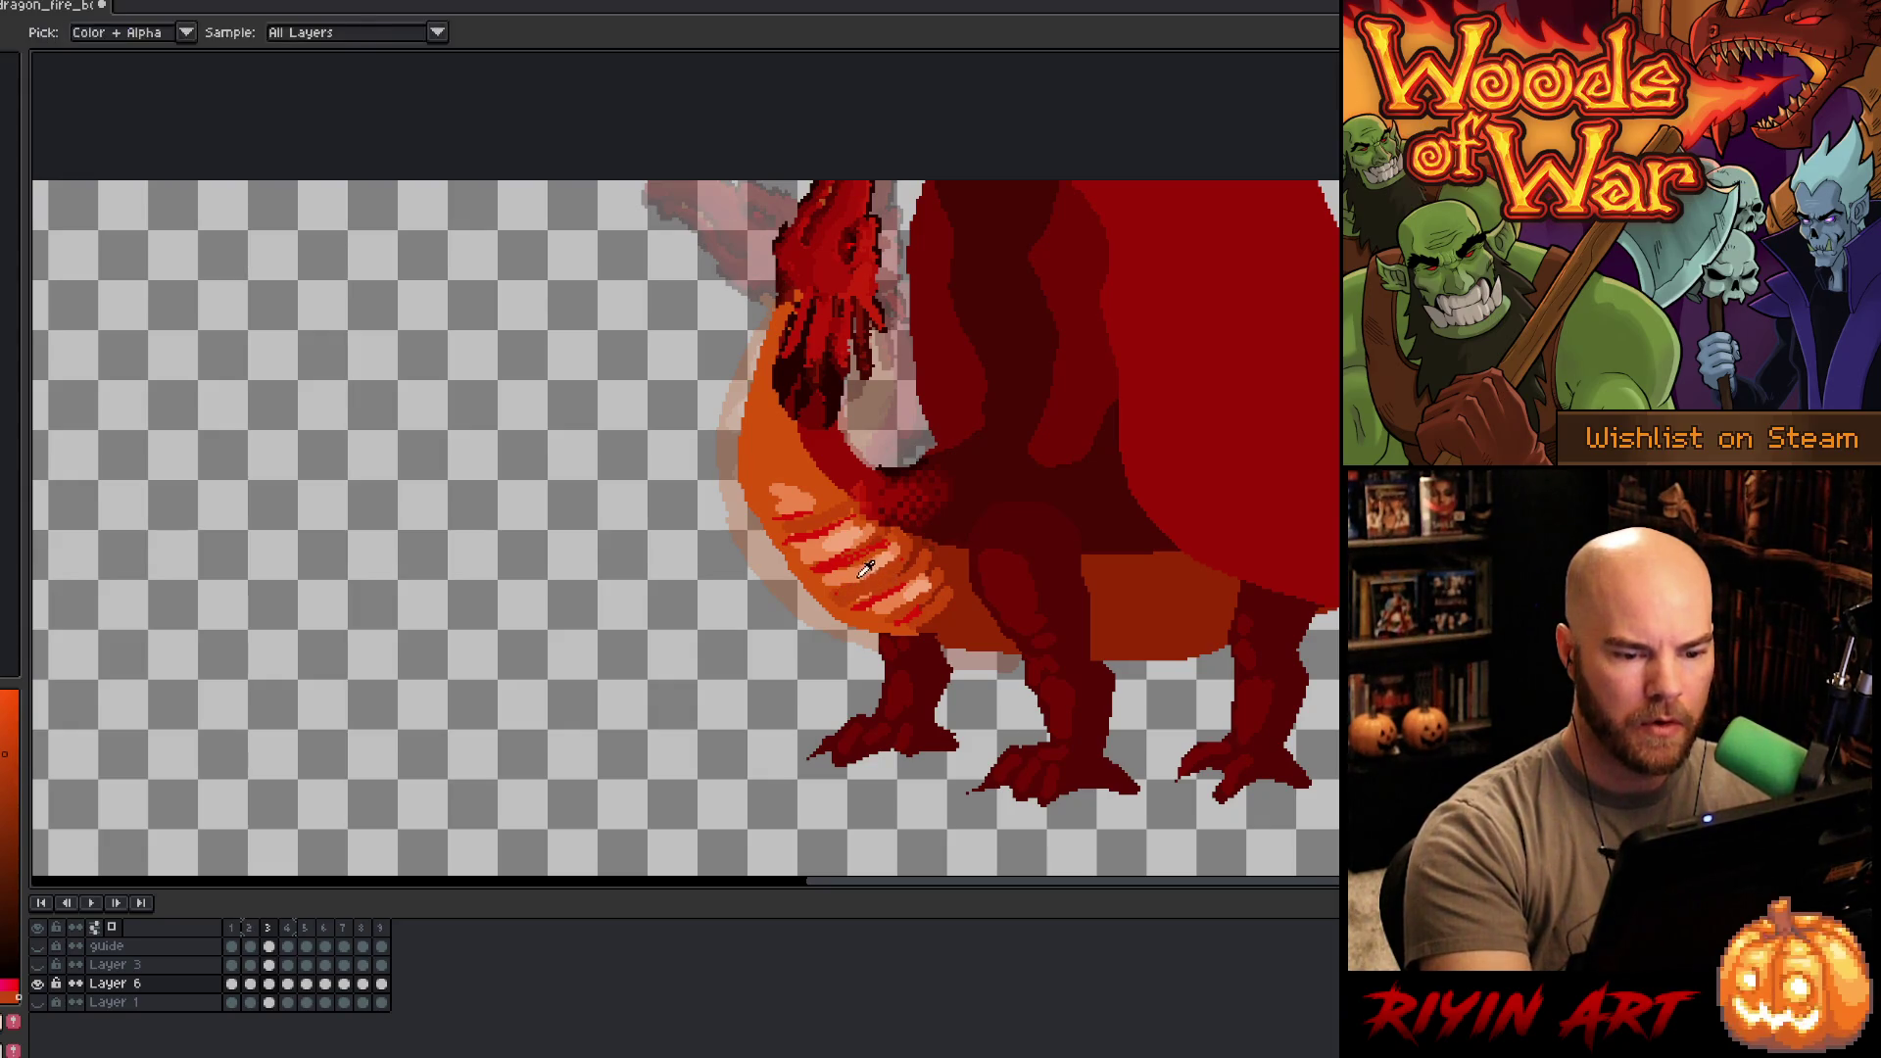
alt+click(894, 554)
key(alt)
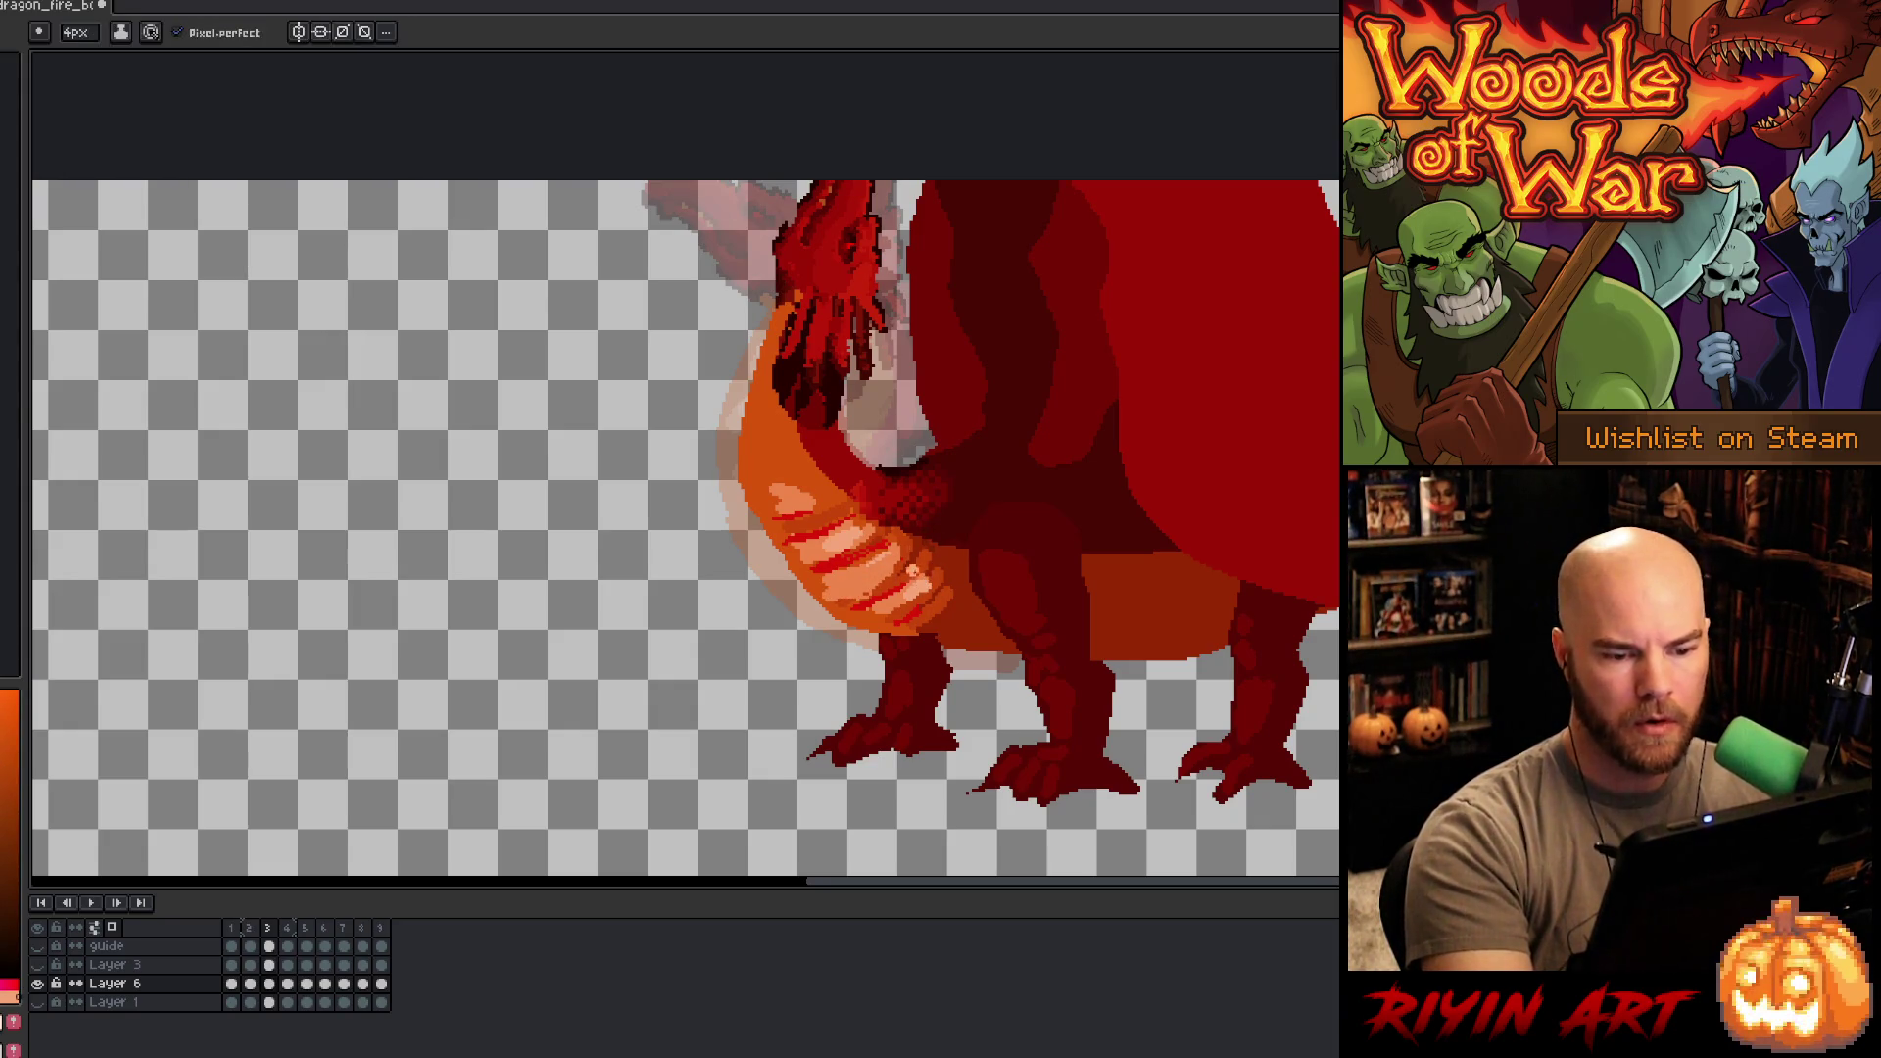
key(alt)
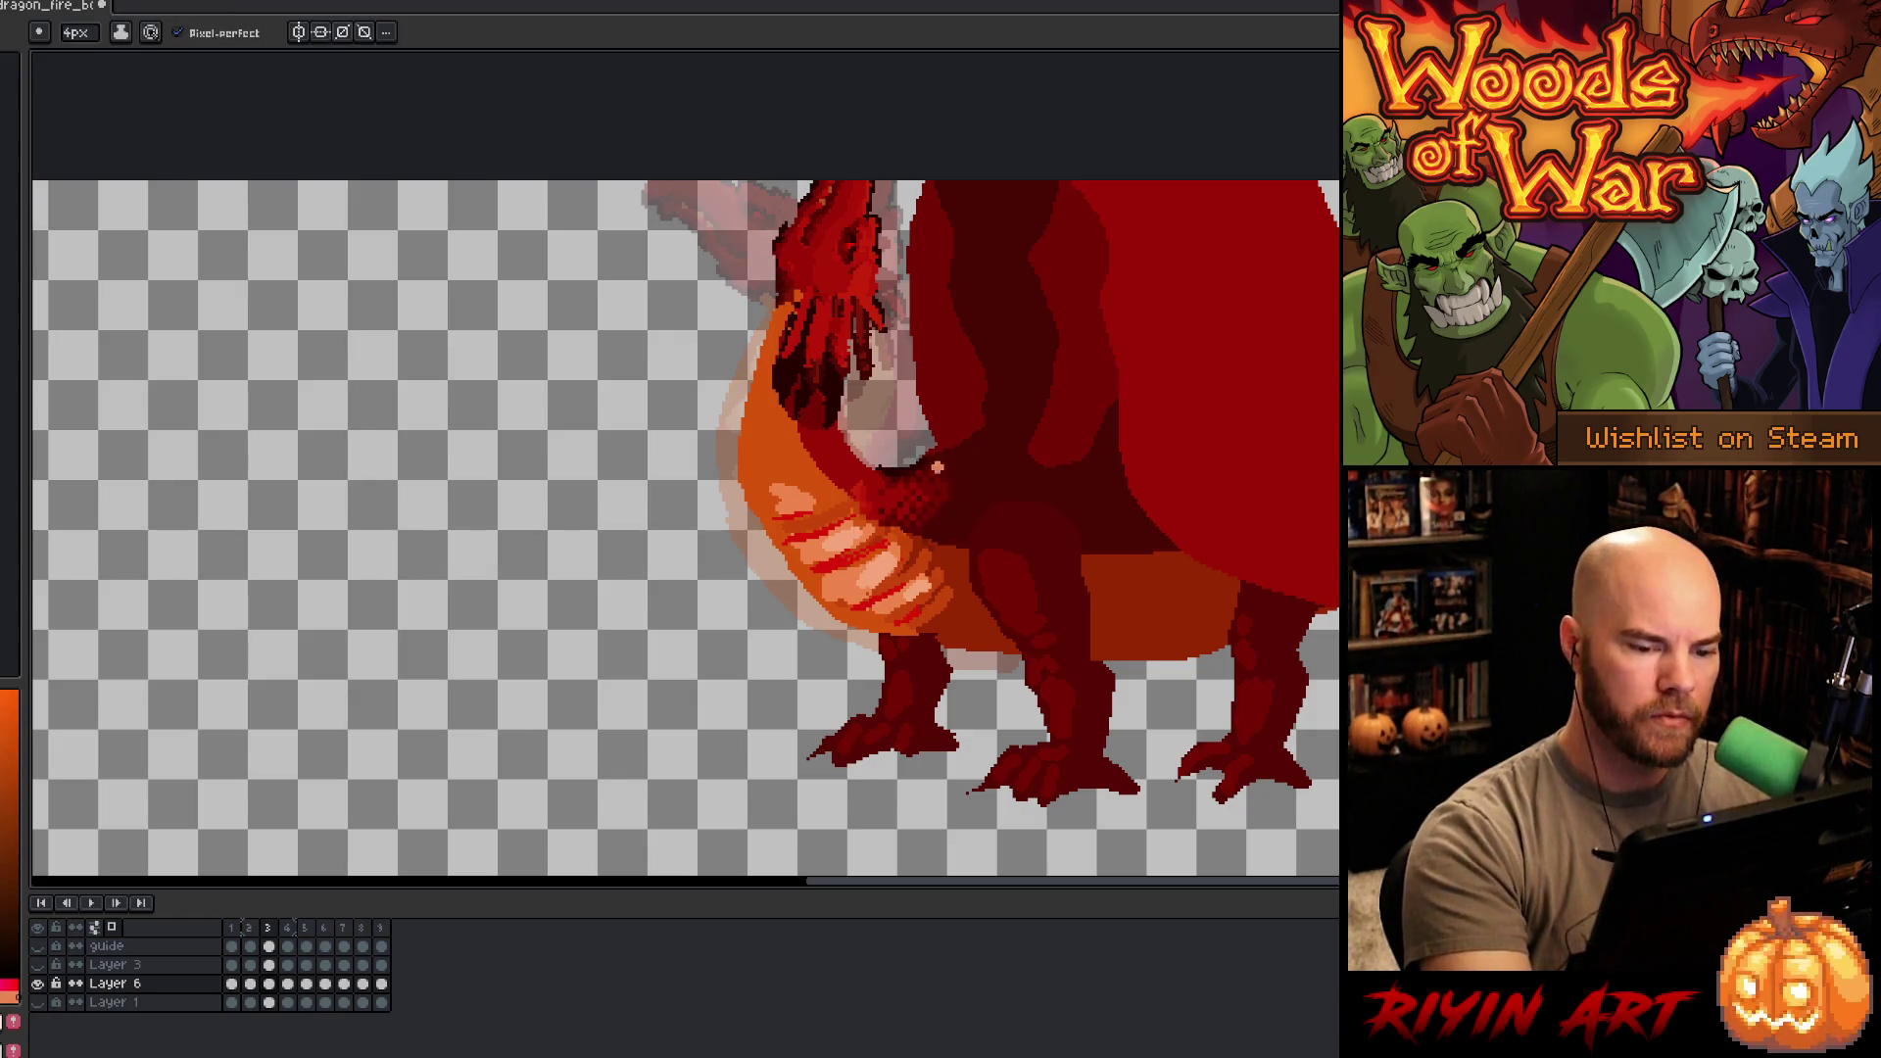
key(alt)
alt+click(889, 536)
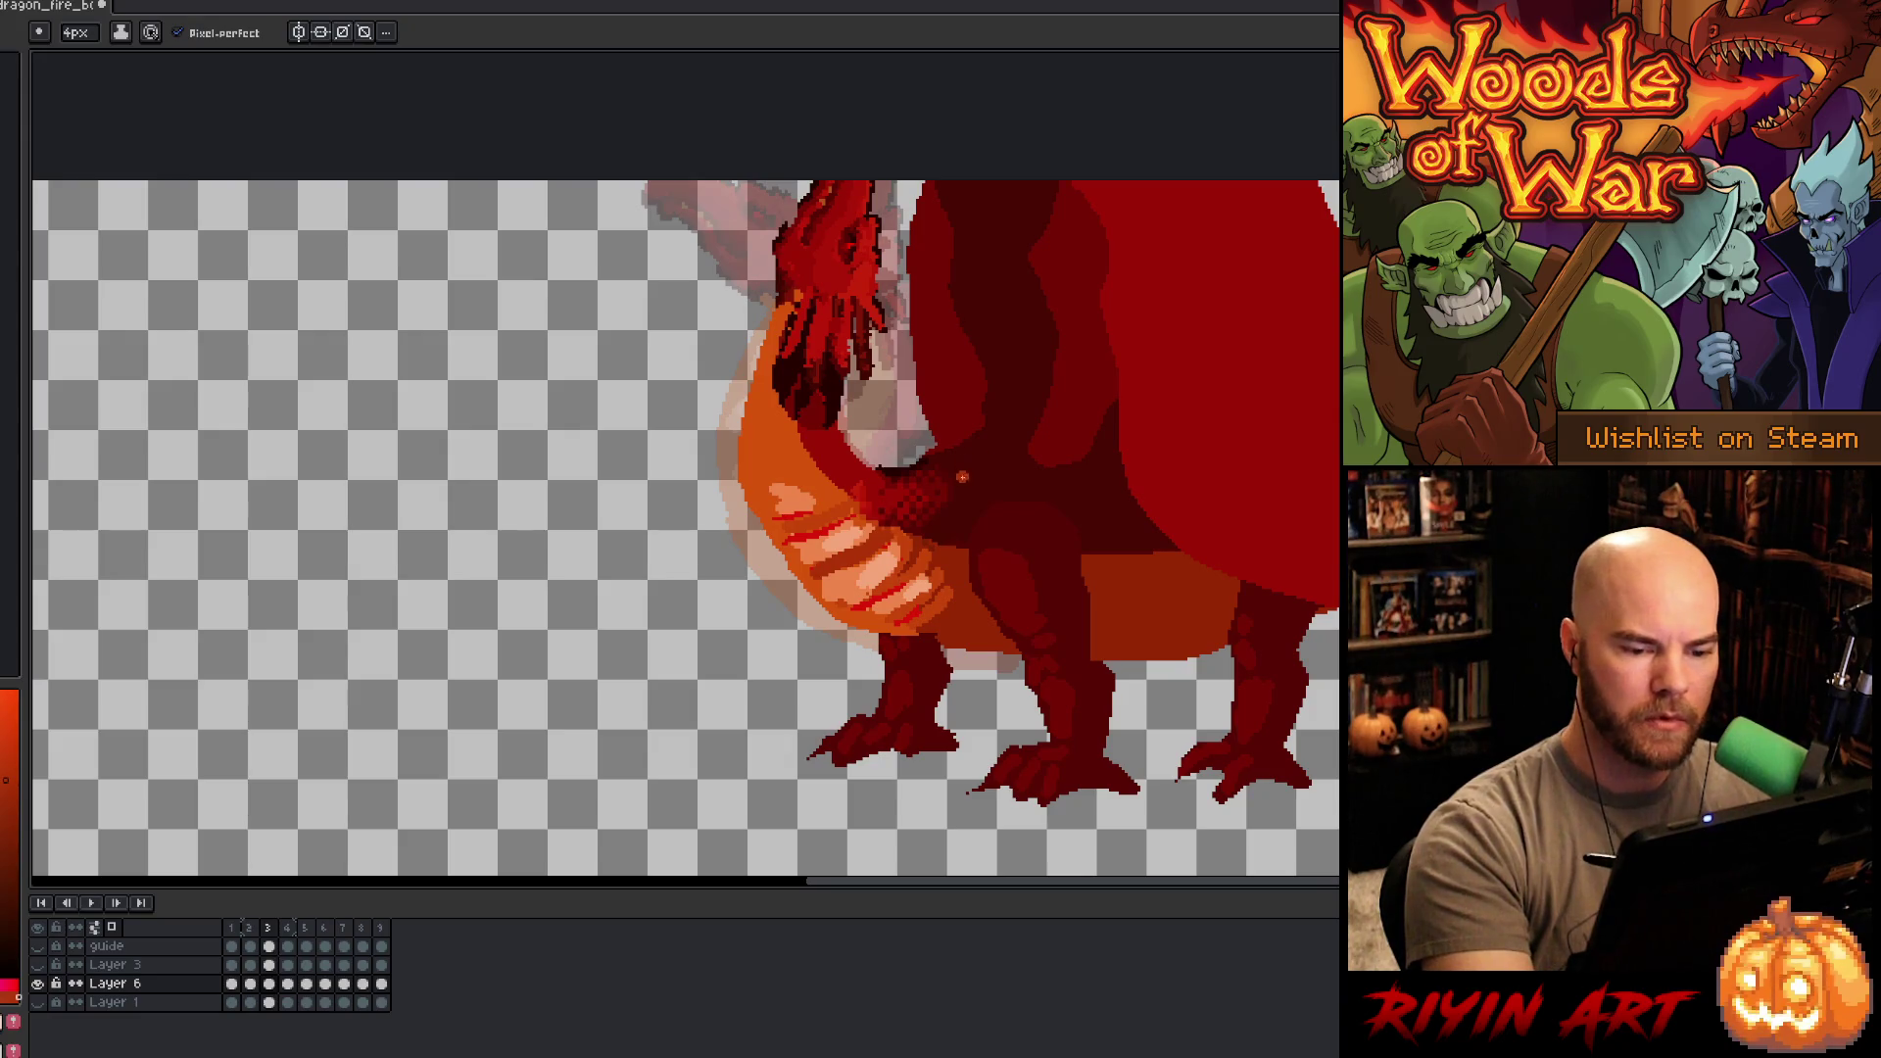
key(alt)
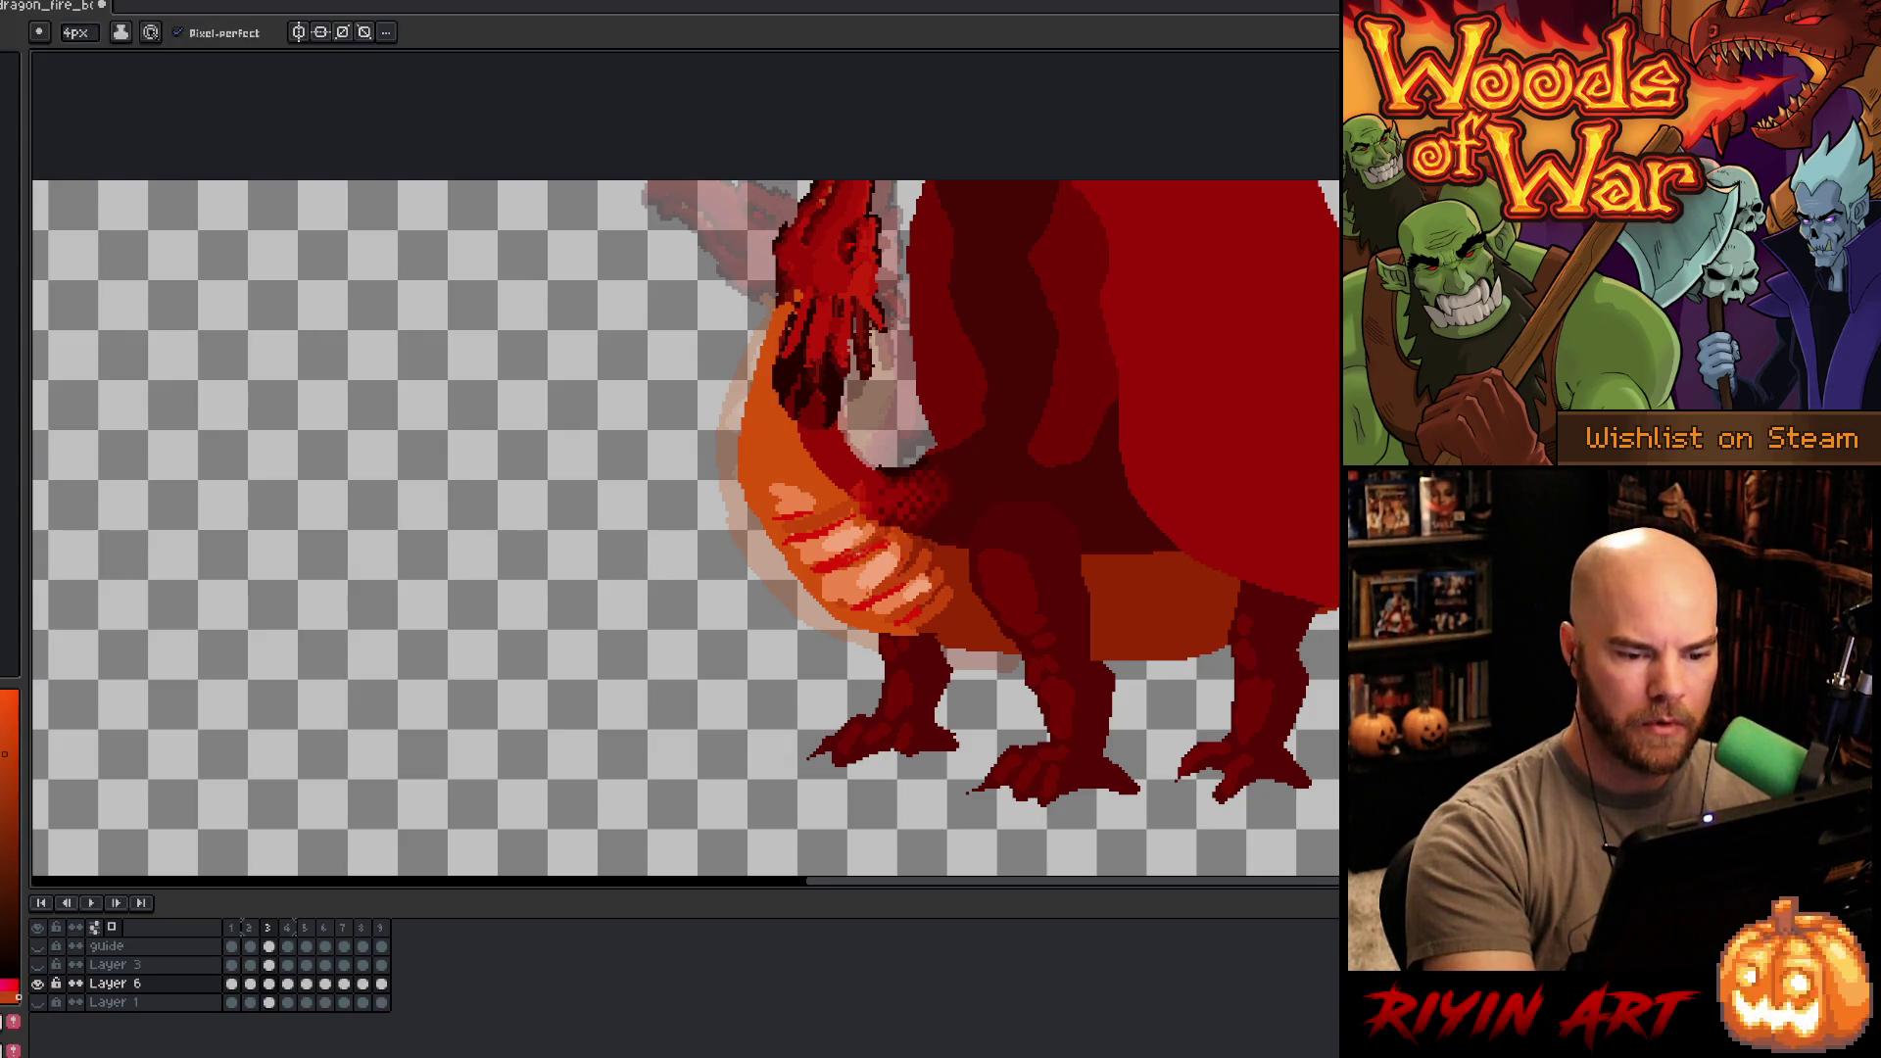
key(g)
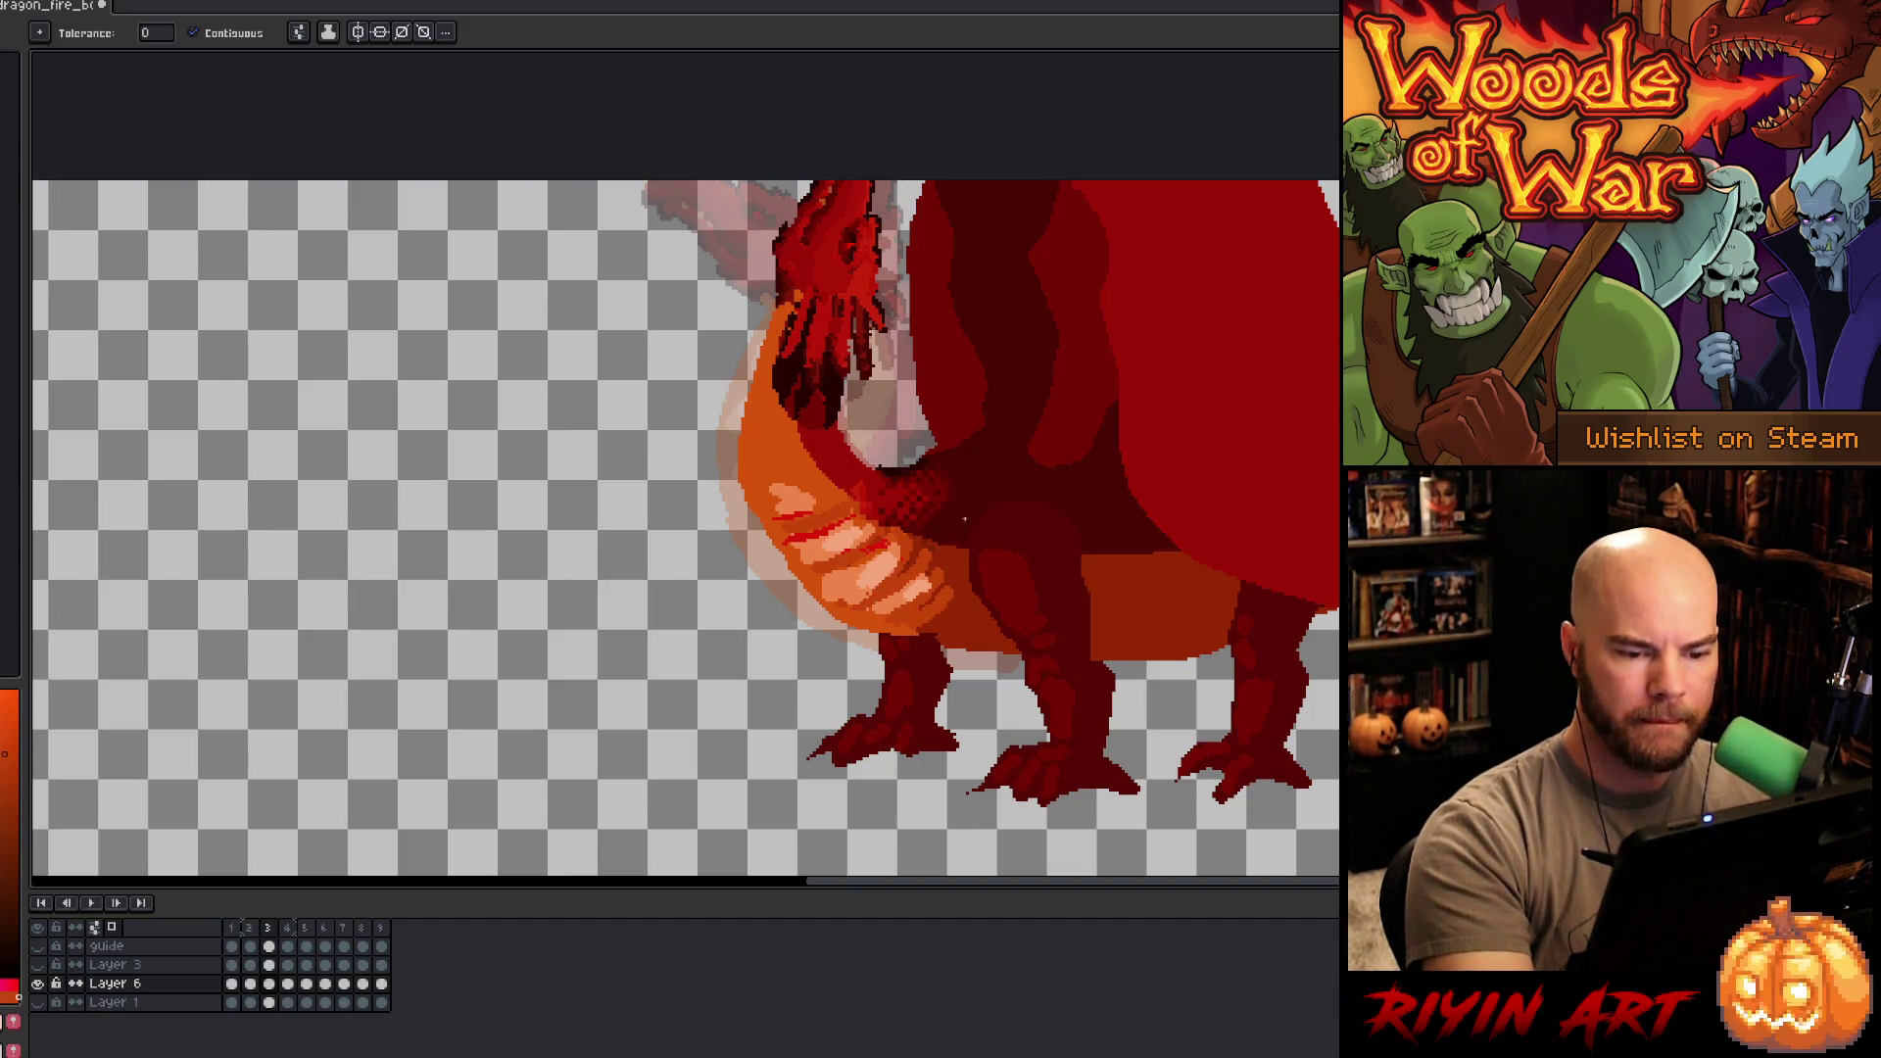
key(b)
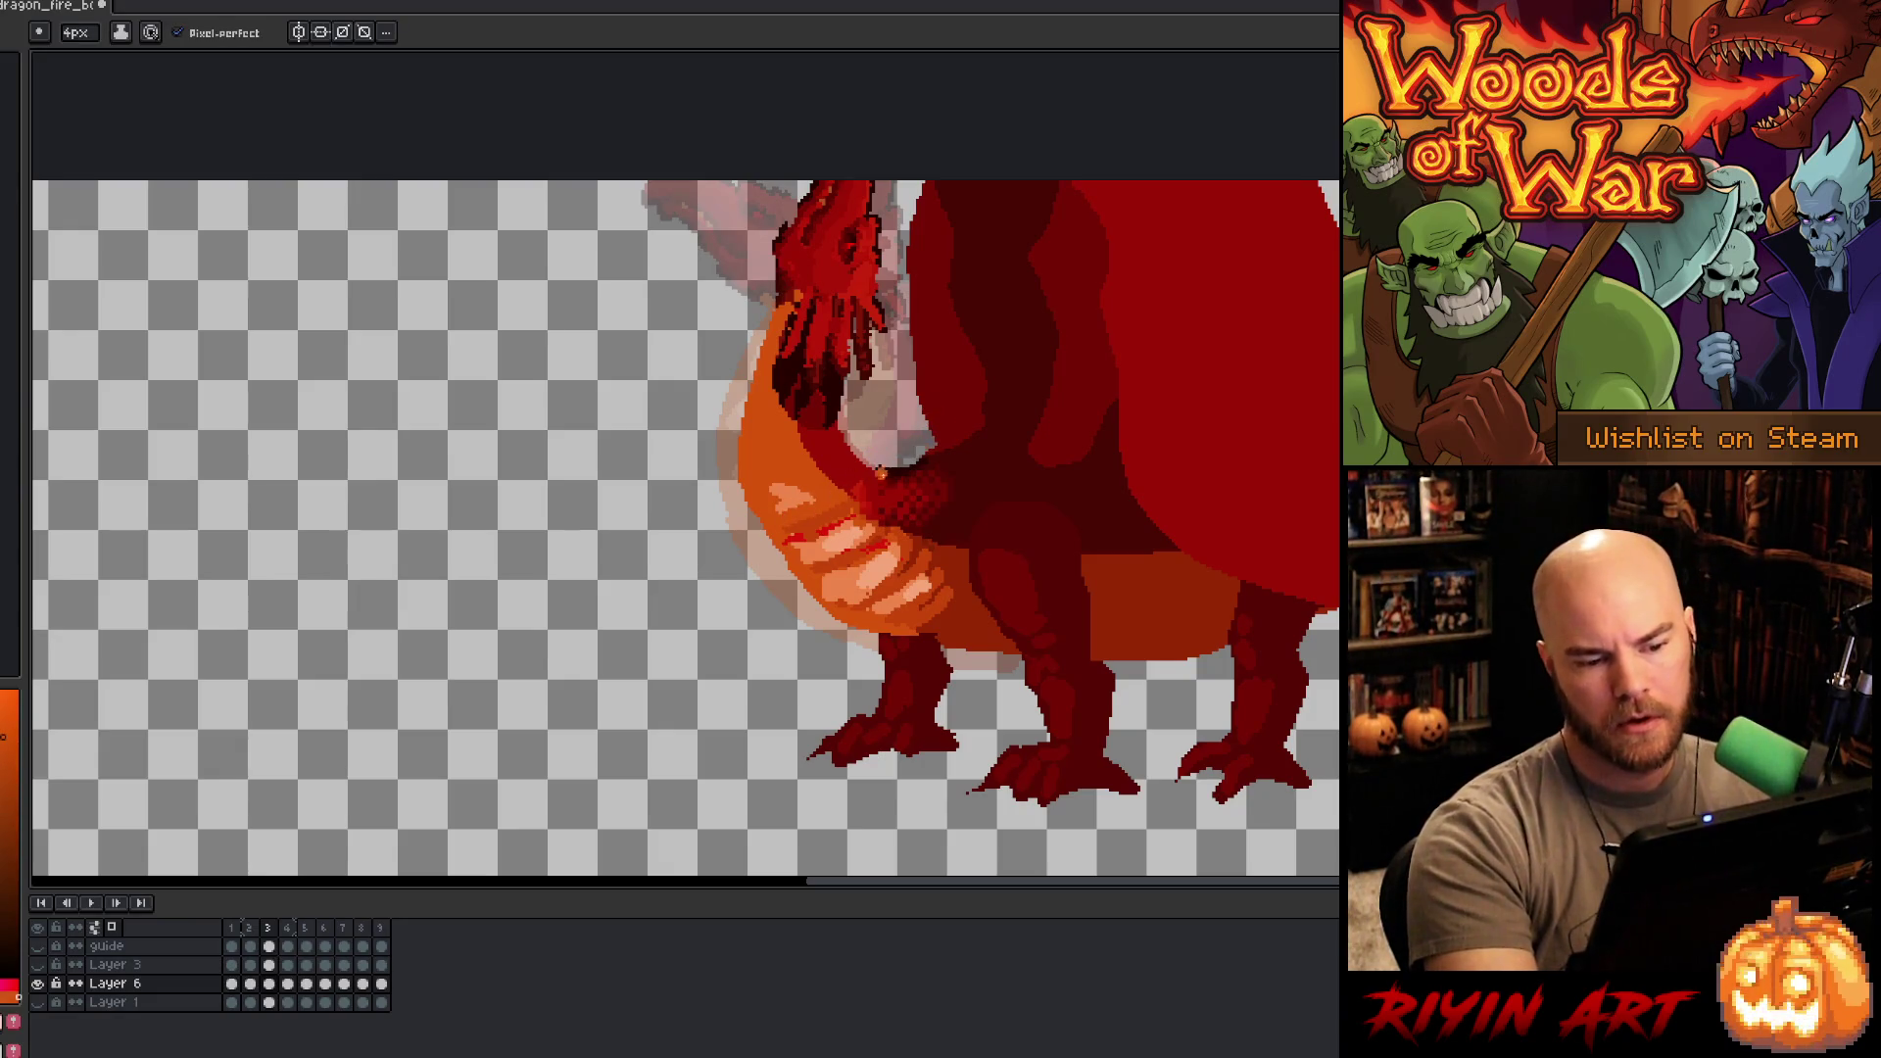
key(alt)
key(b)
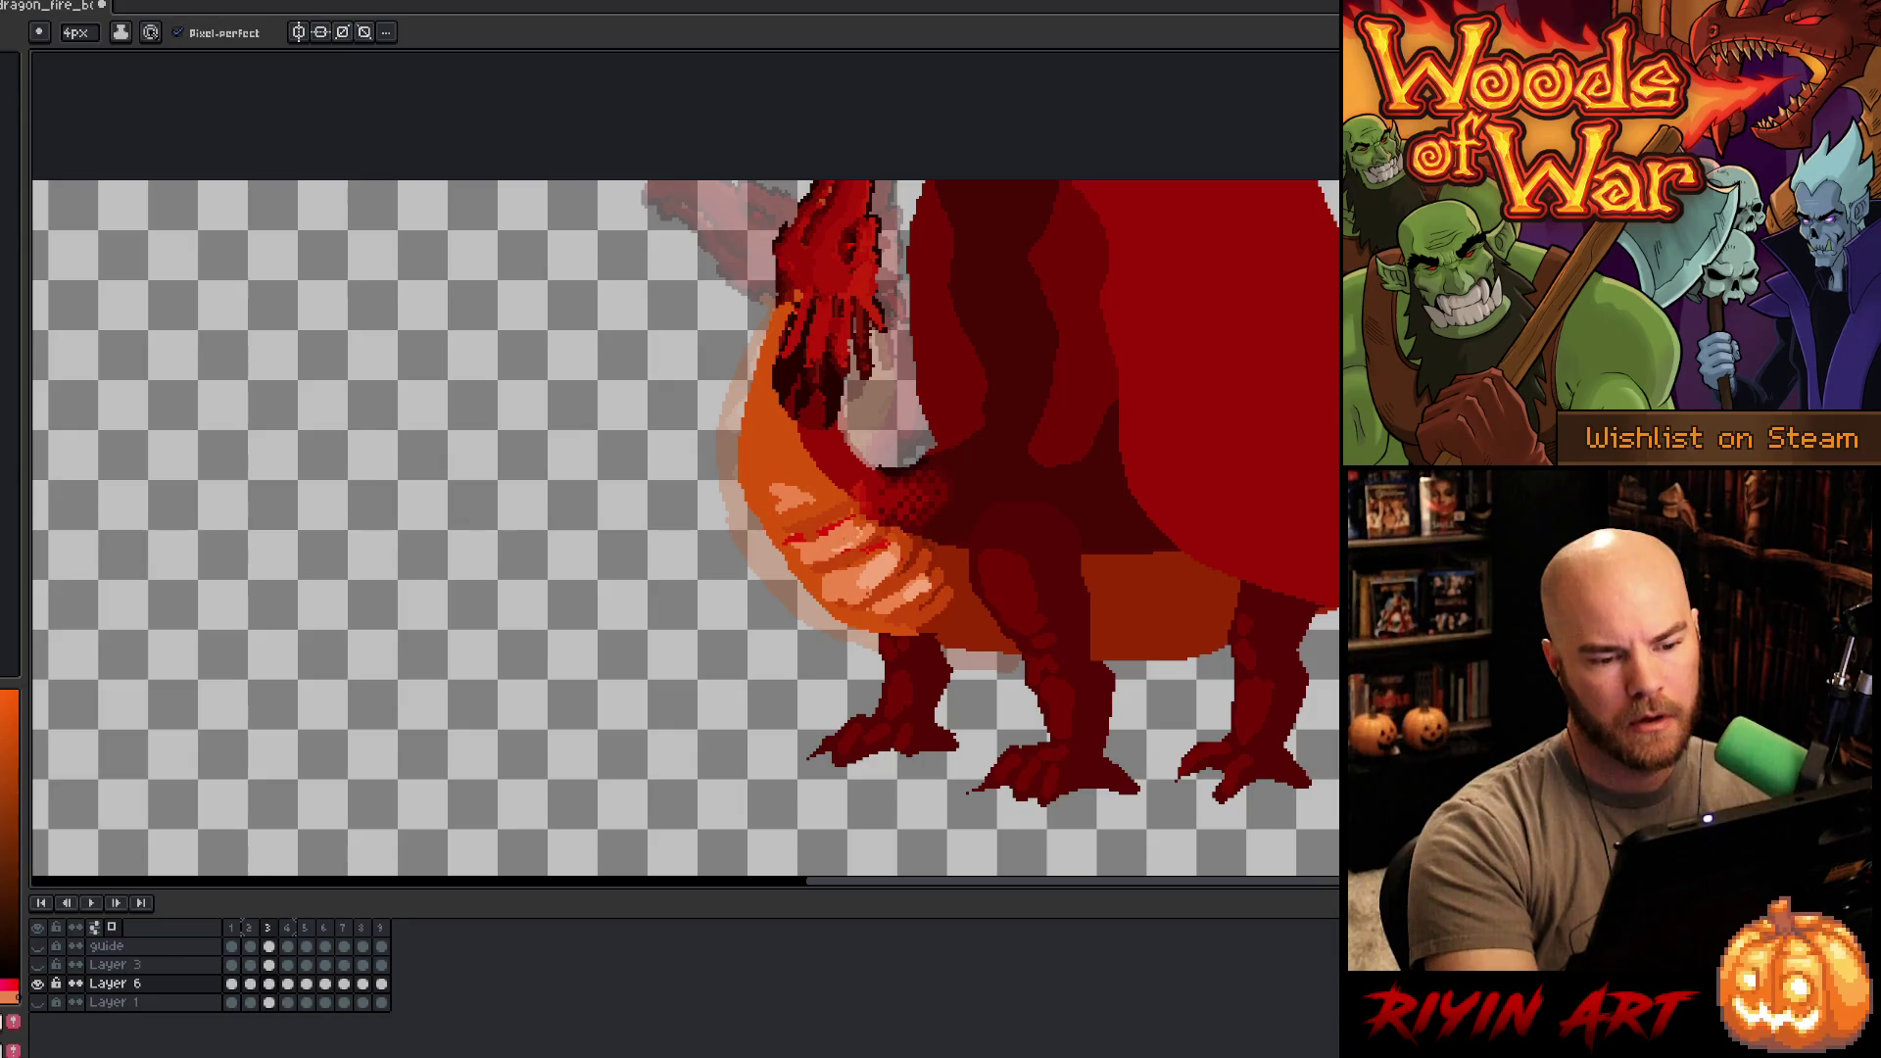
alt+click(841, 537)
drag(844, 524, 803, 545)
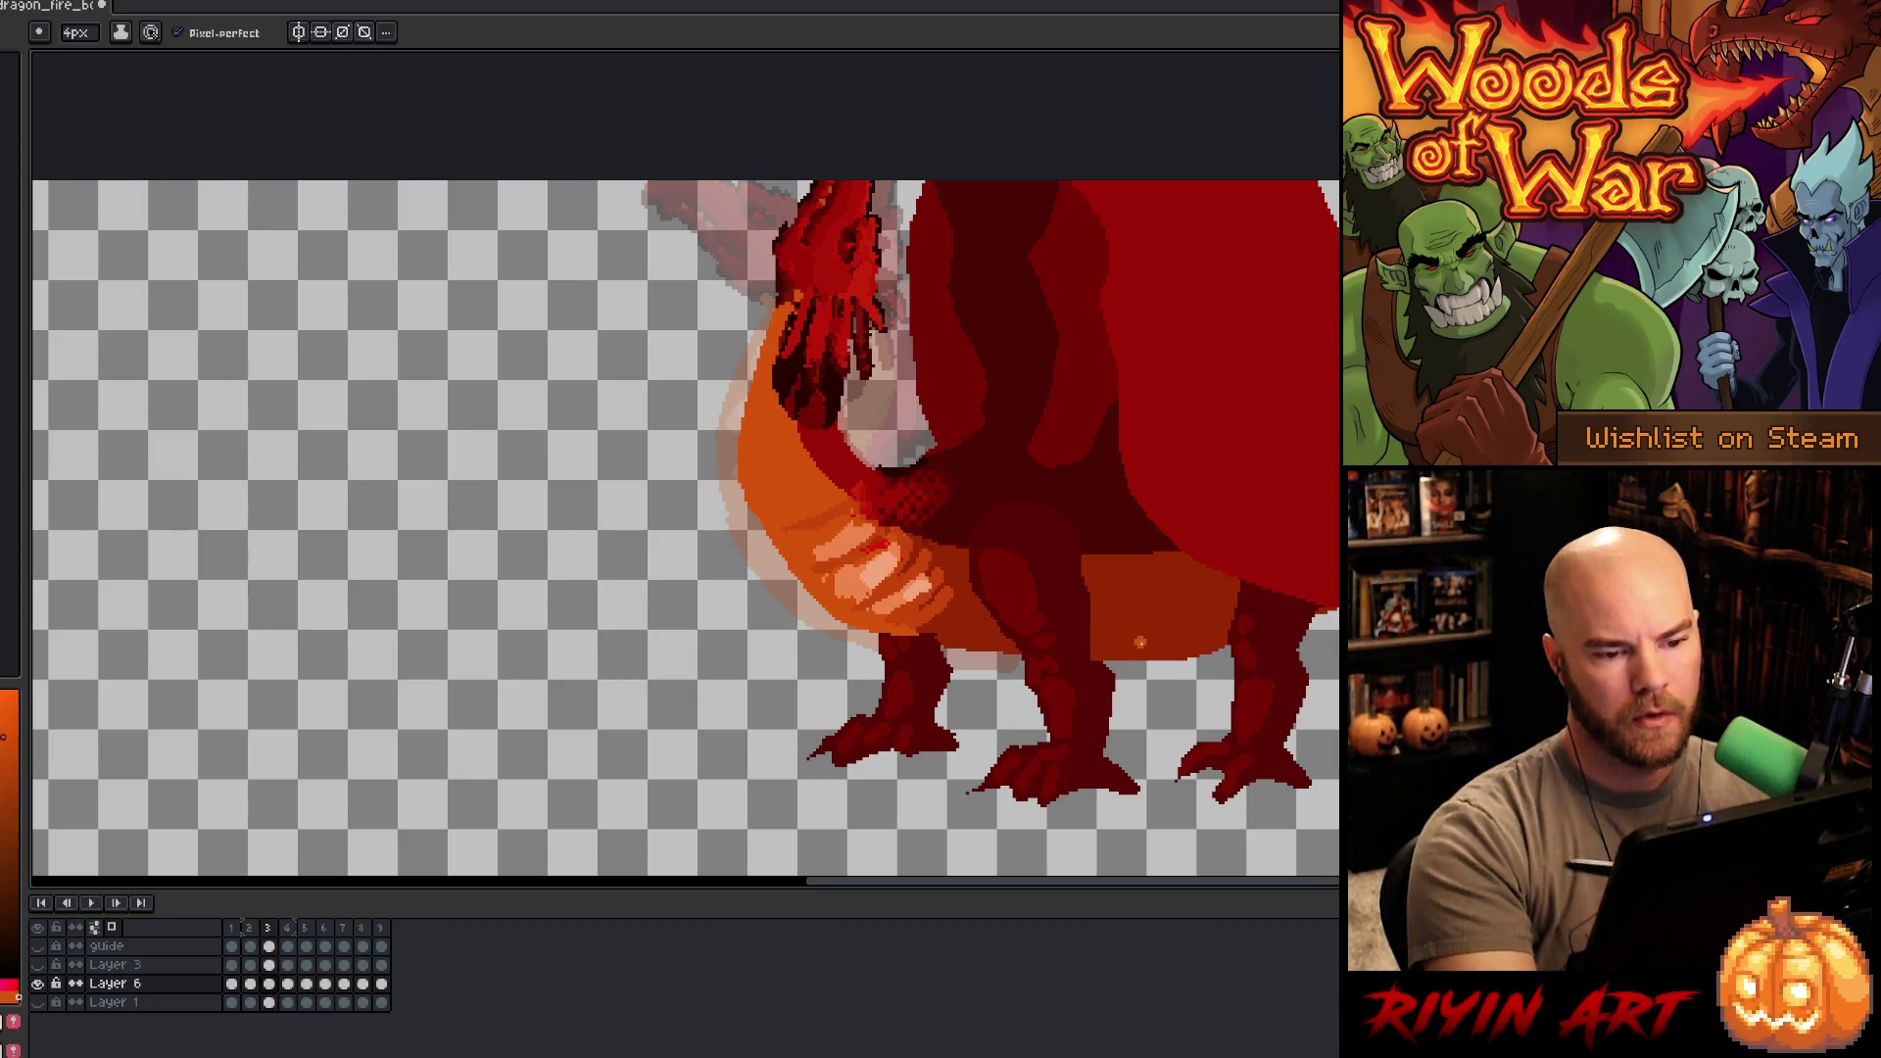
- Step back and forth through frames 2 to 5 to compare the poses
key(period)
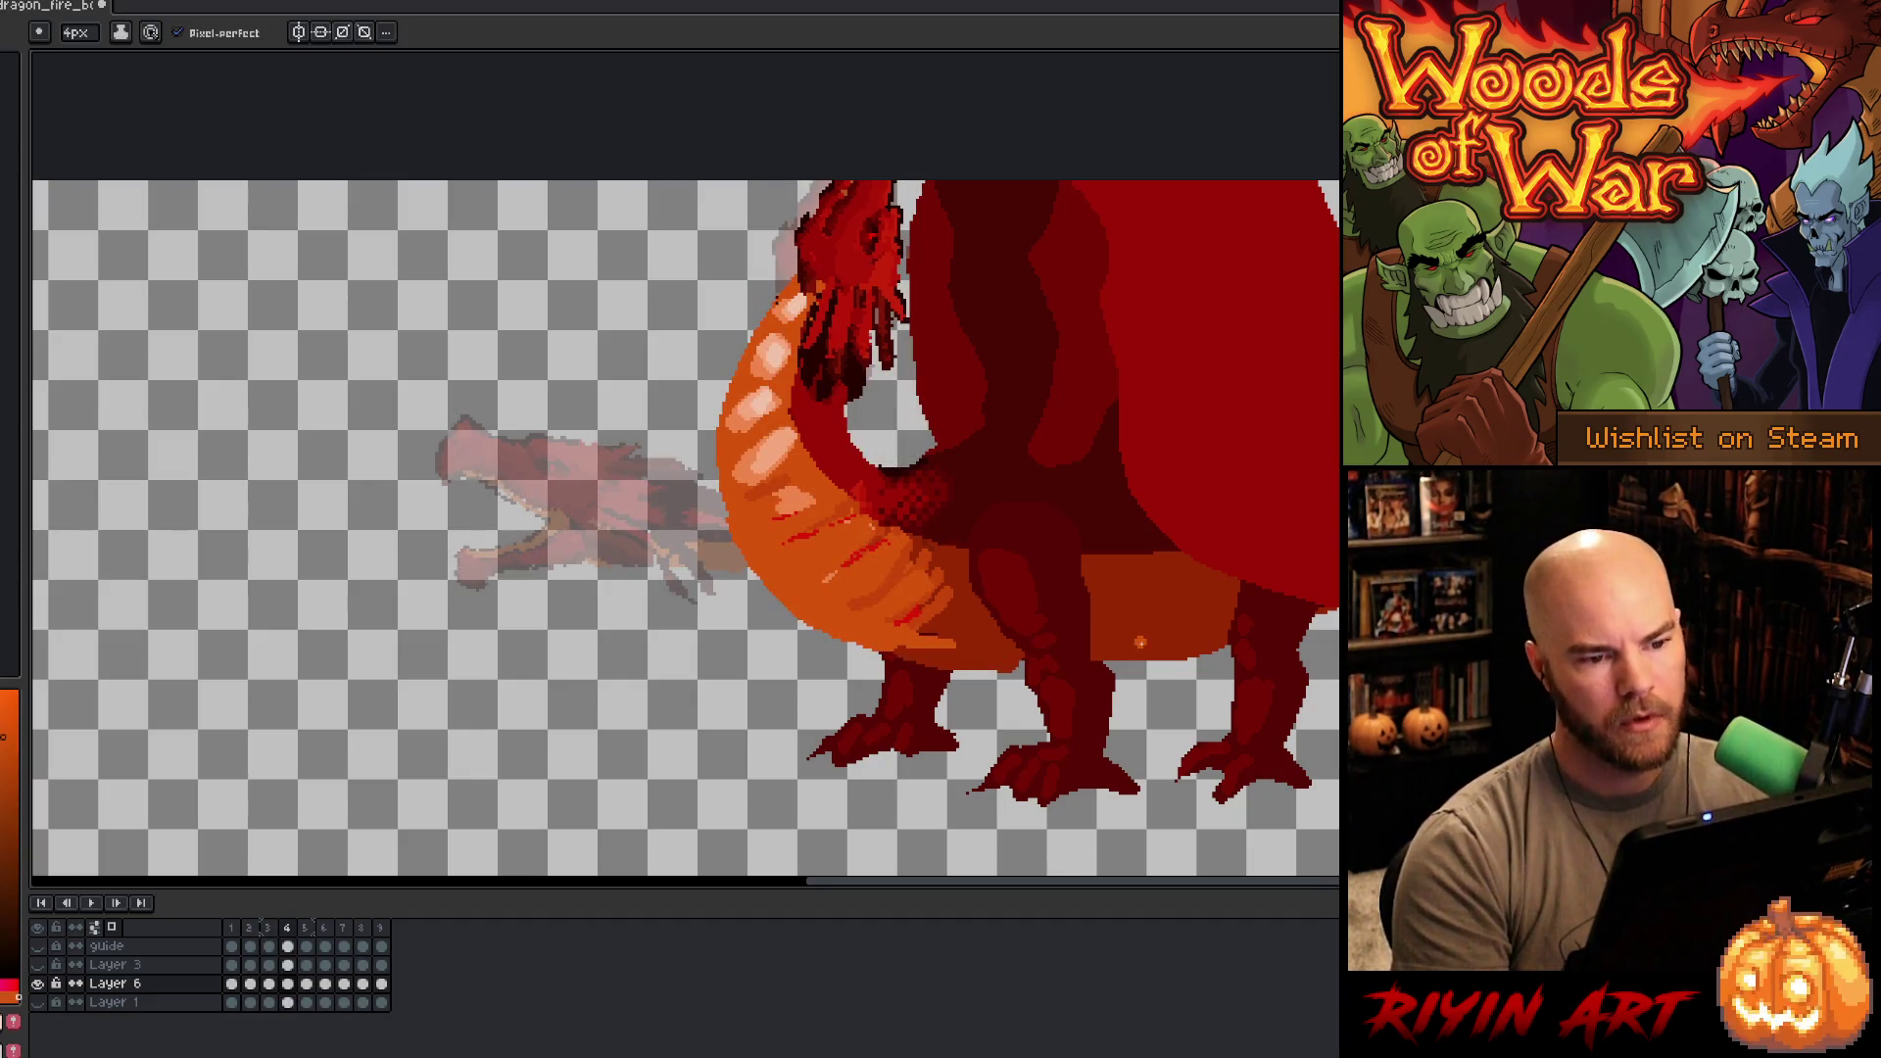
key(comma)
key(period)
key(period)
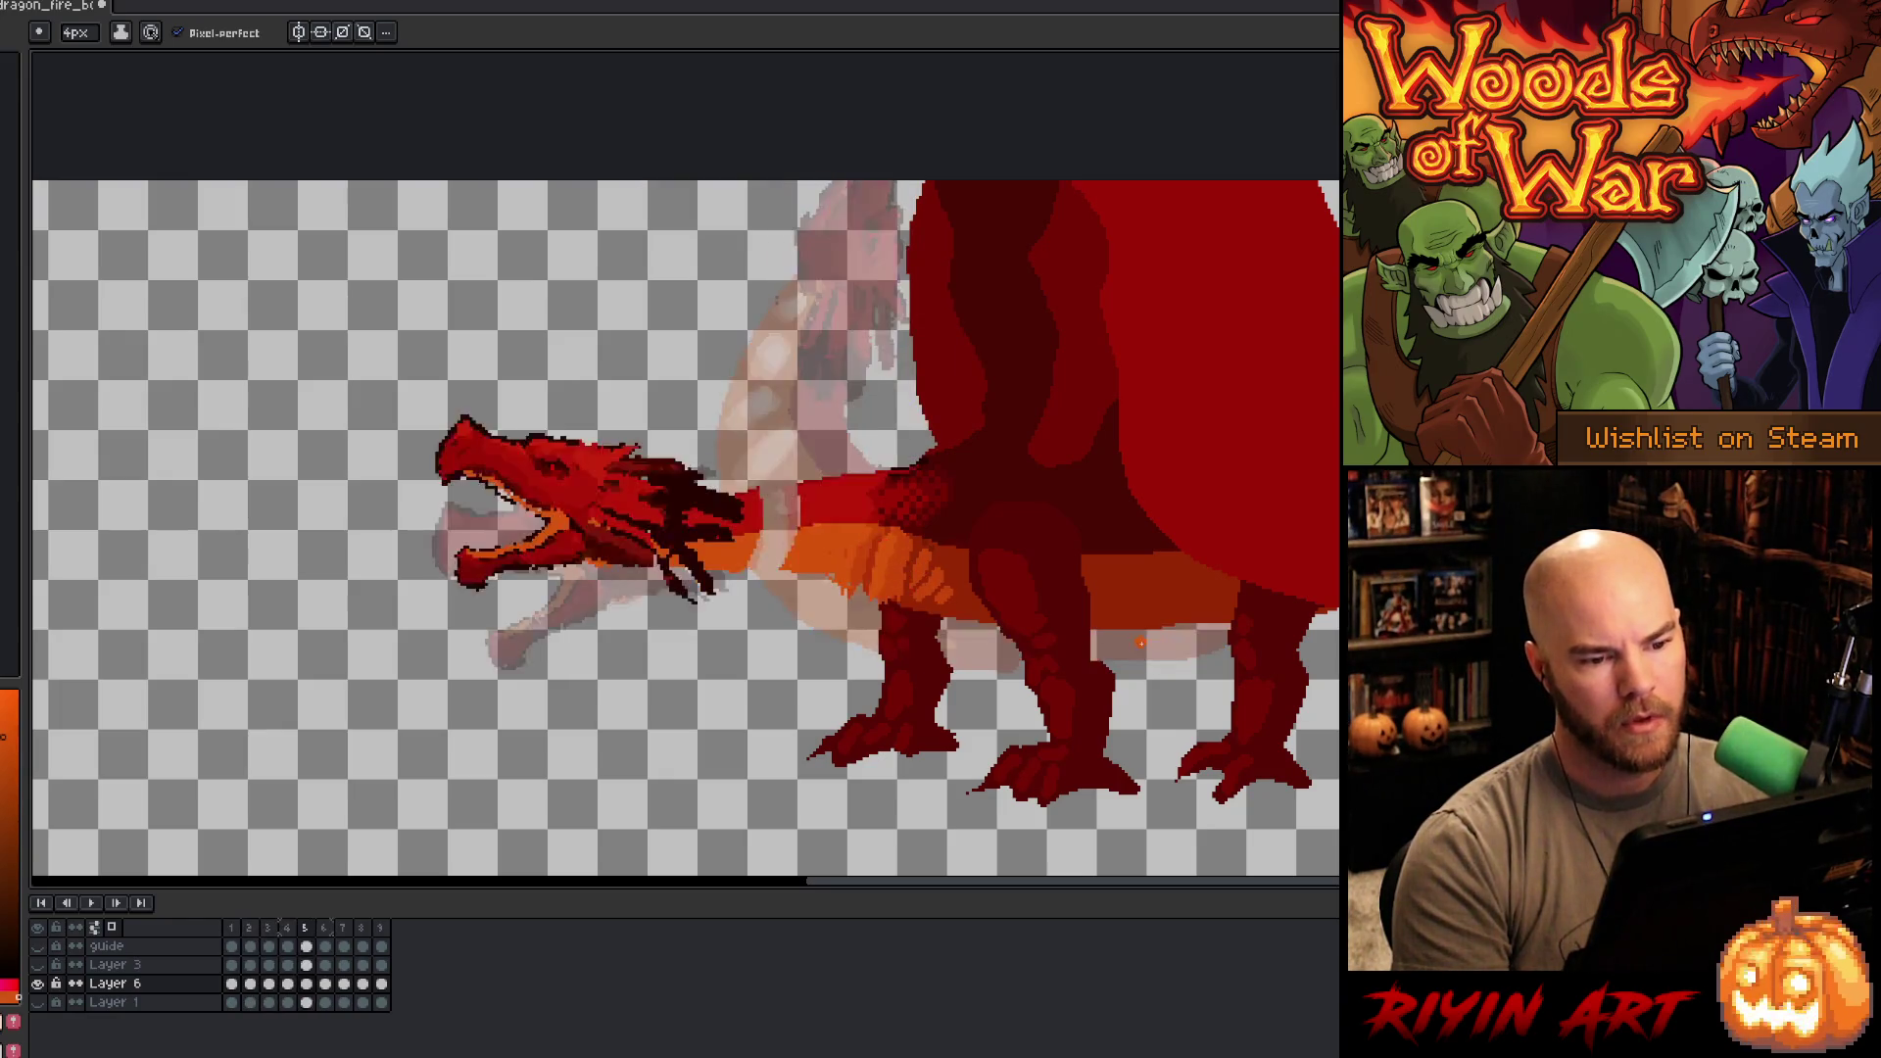
key(comma)
key(comma)
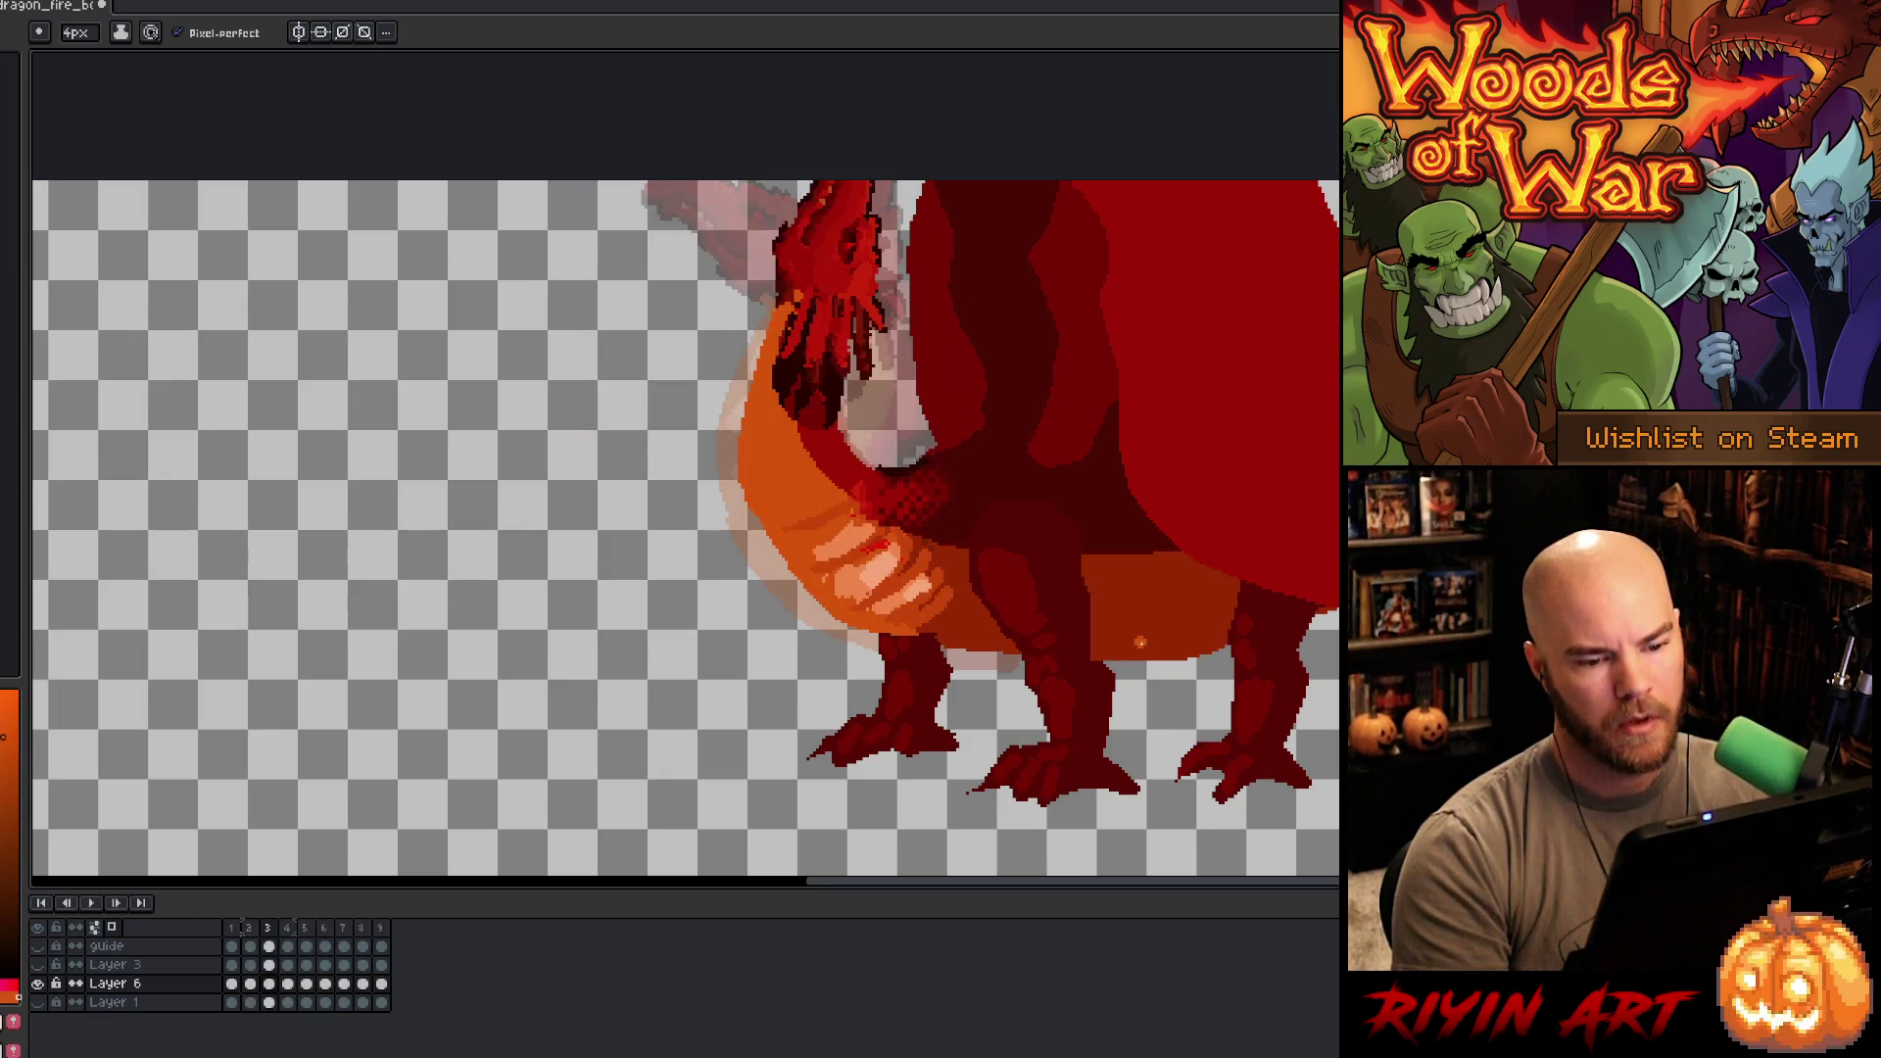
key(period)
key(comma)
key(comma)
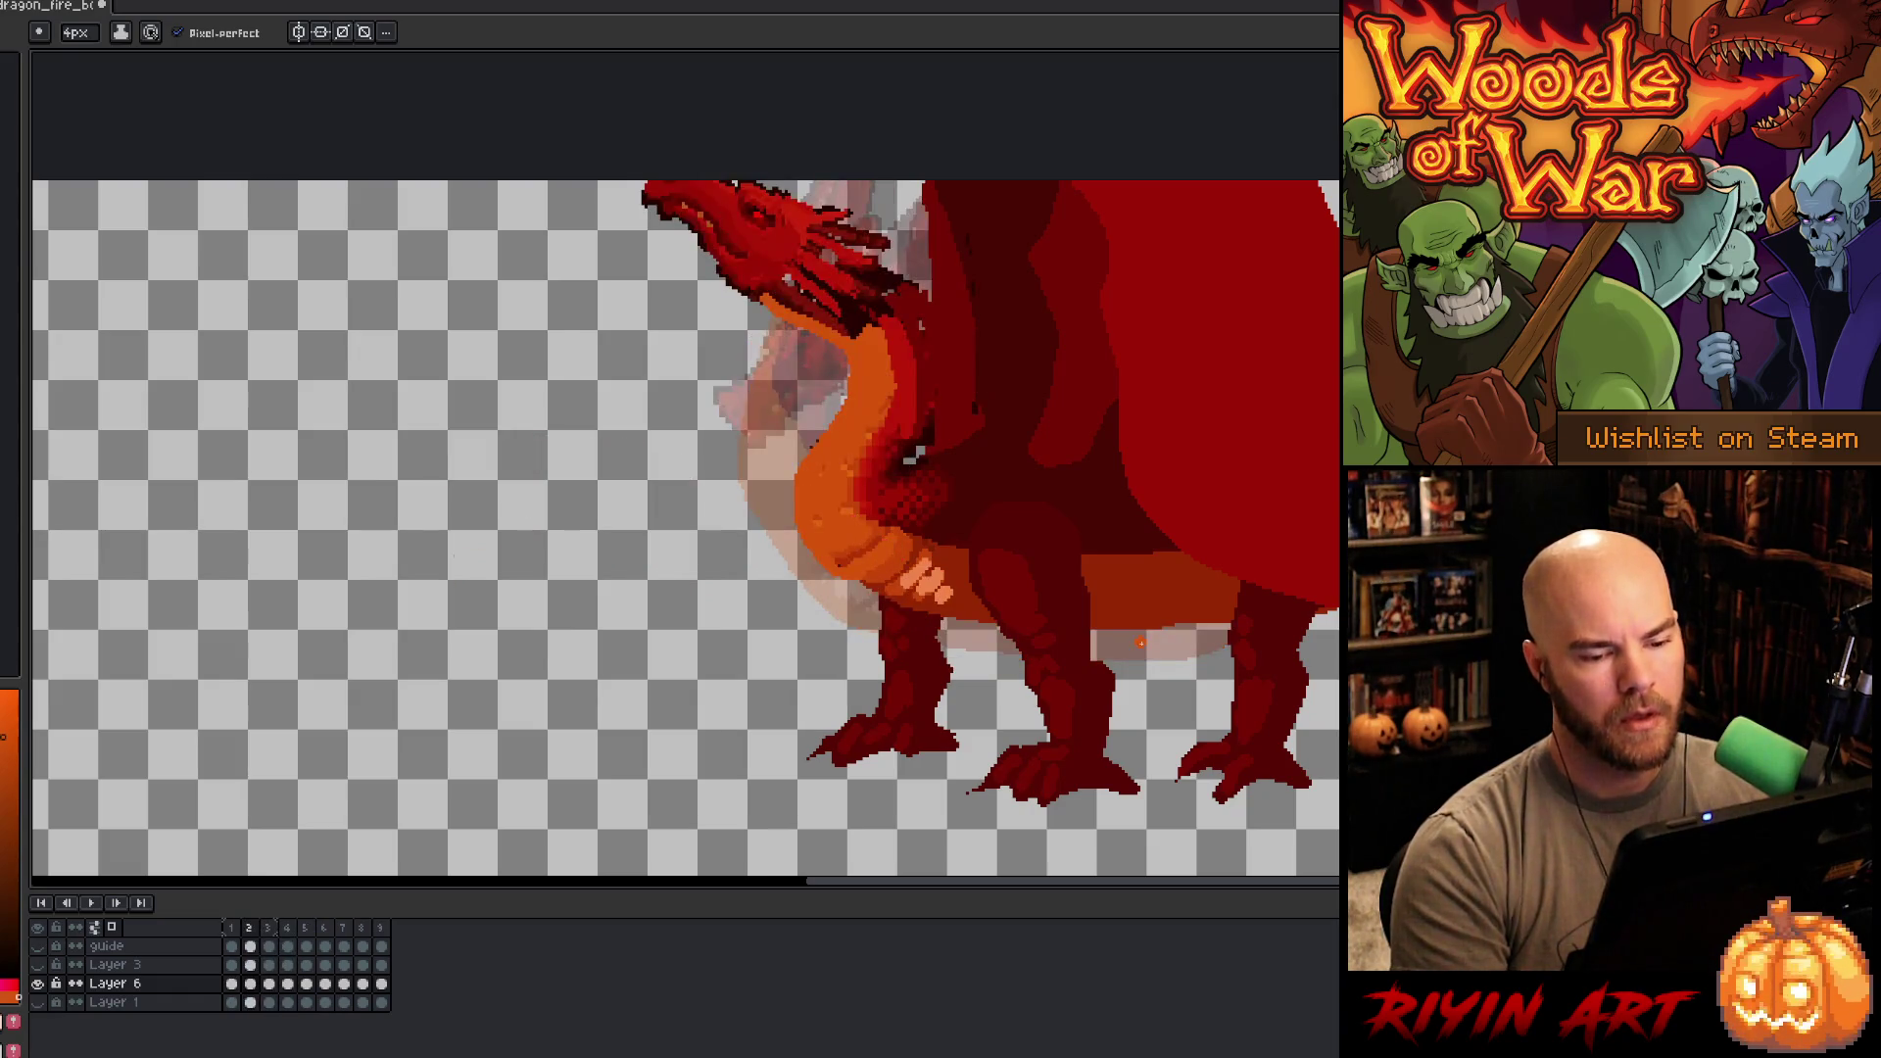
key(comma)
key(period)
key(period)
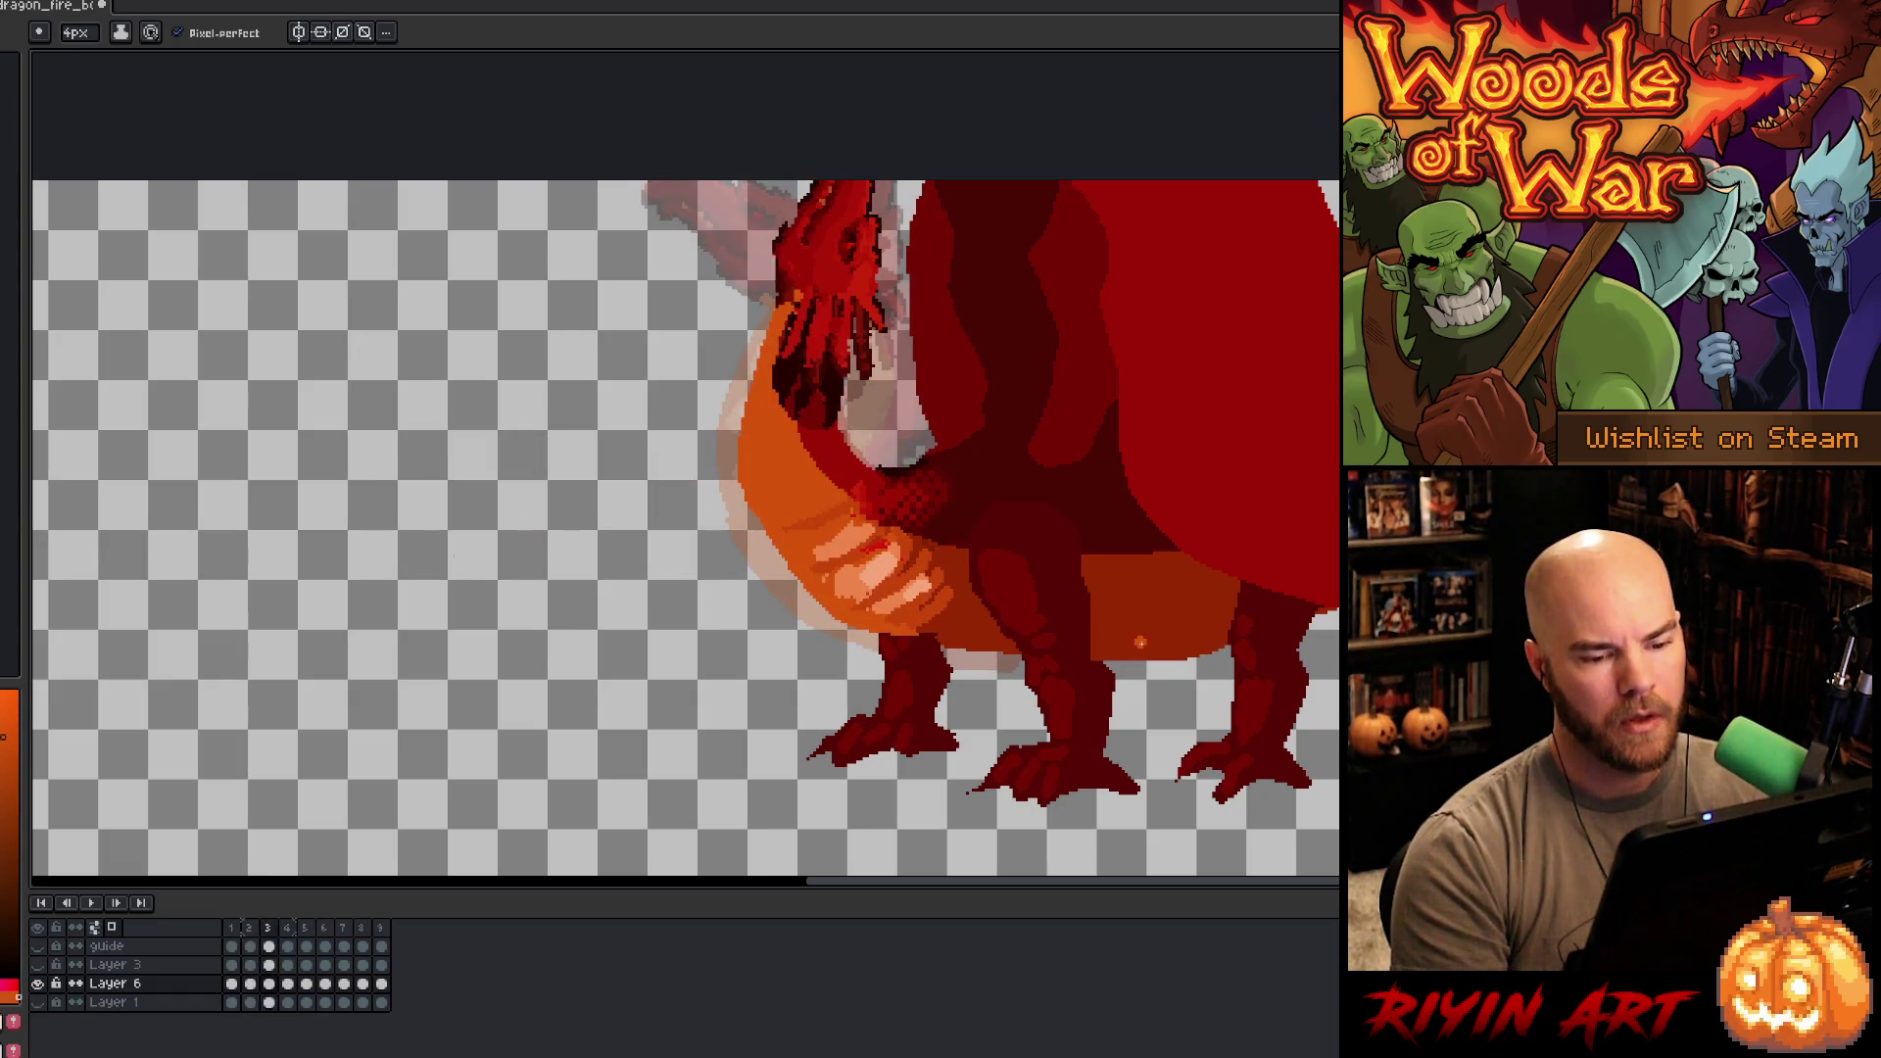
key(period)
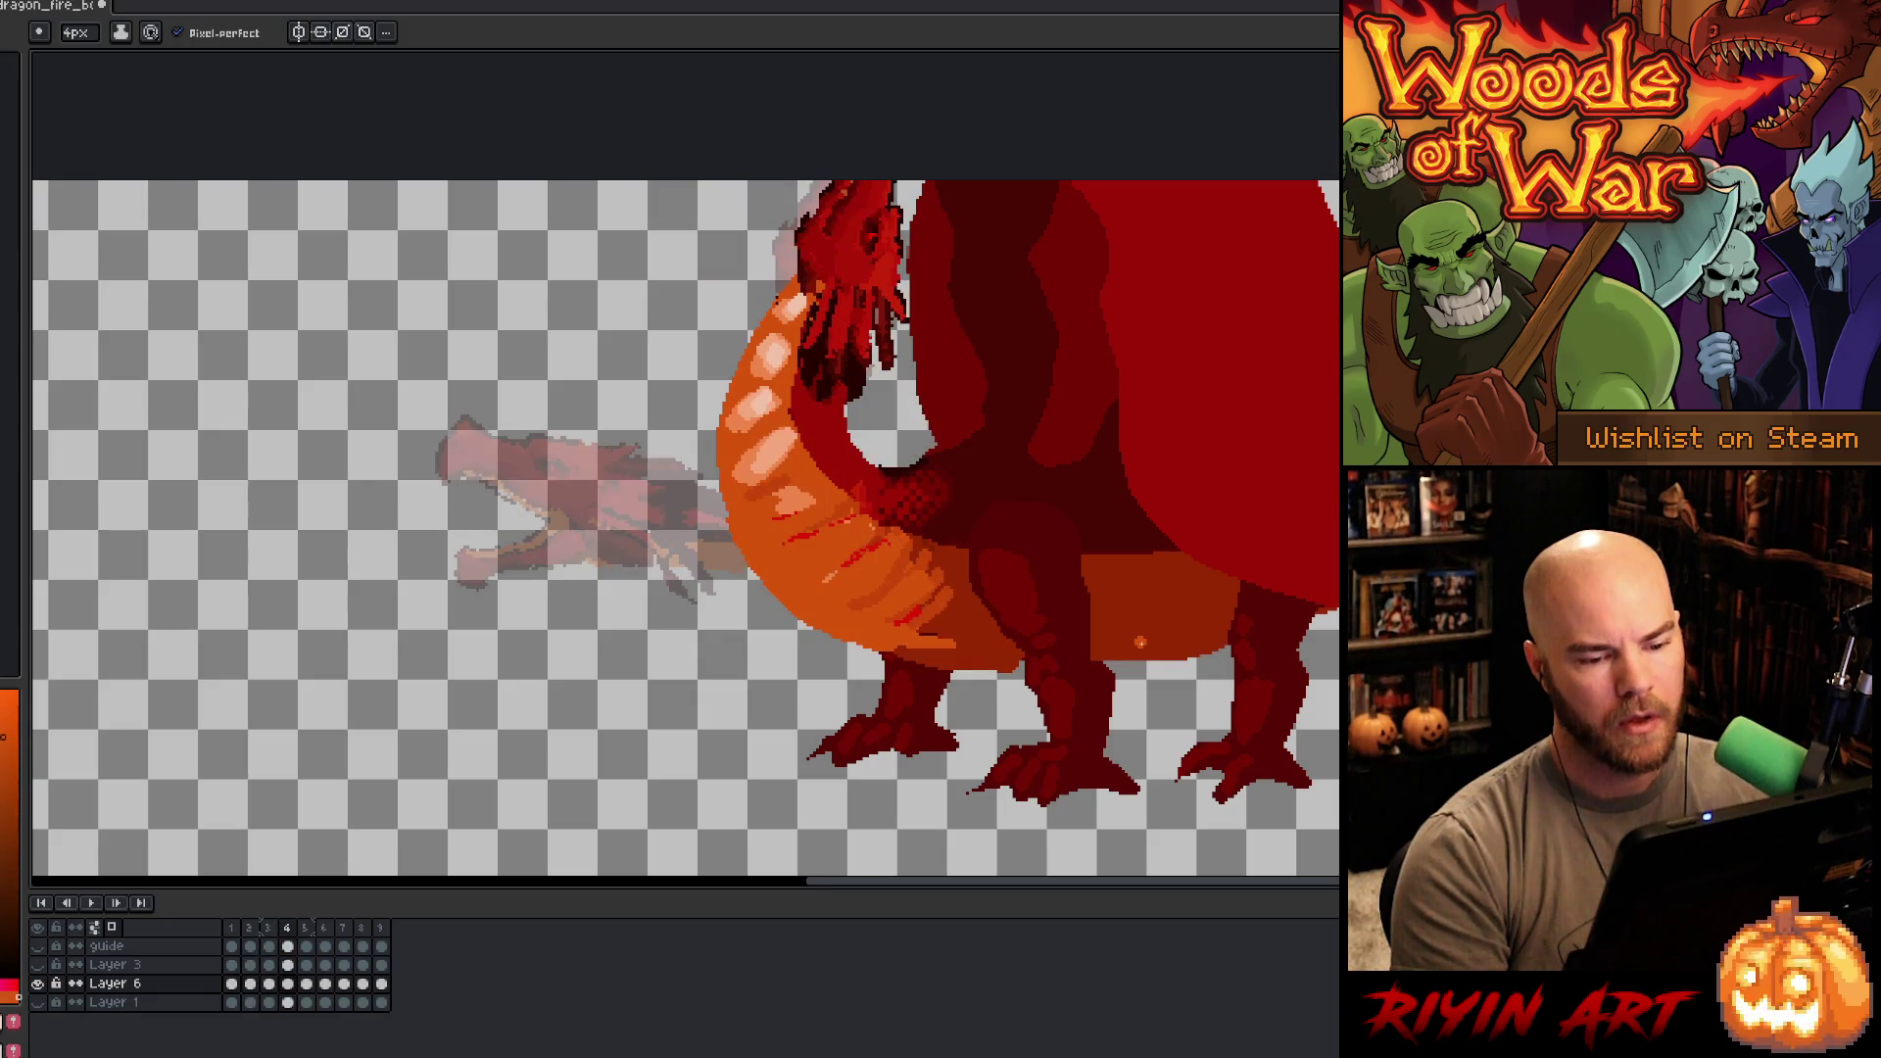
- Shade the lower belly edge dark red in frame 4 and play the animation
alt+click(989, 666)
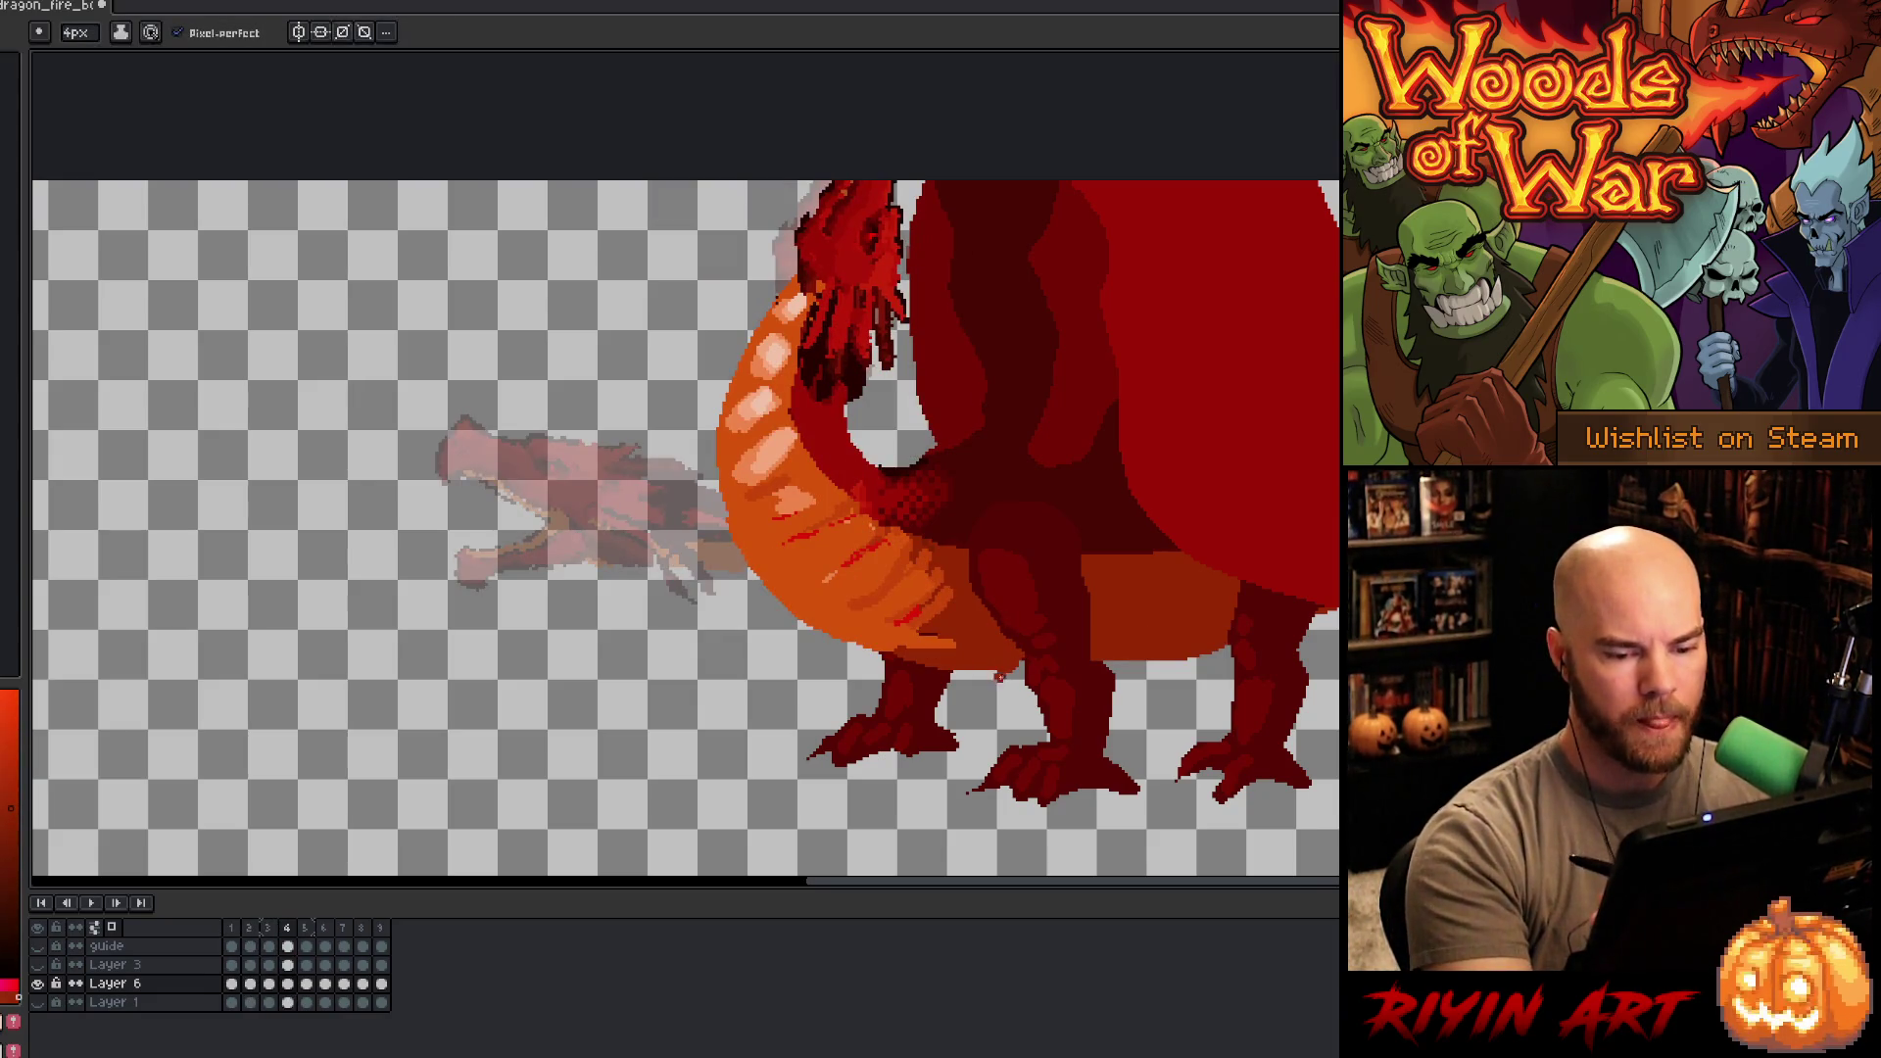
drag(973, 676, 1022, 674)
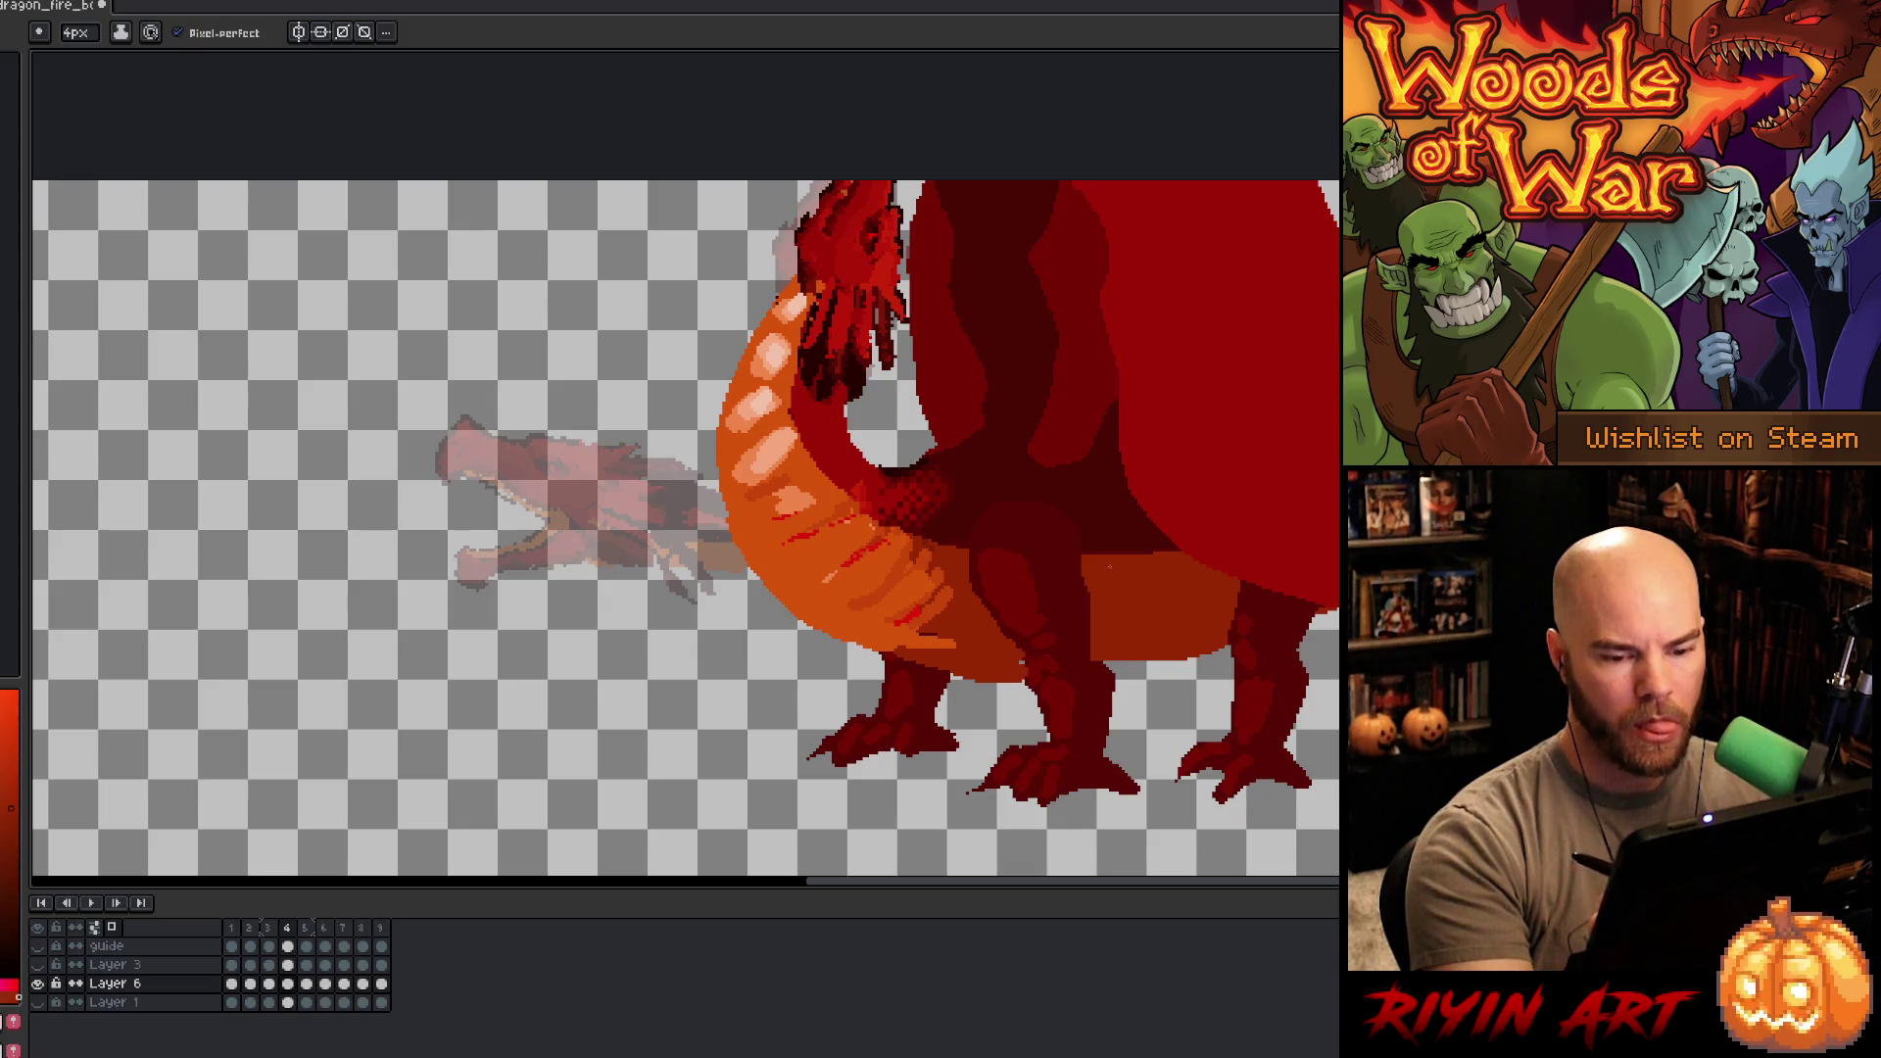
ctrl+click(1146, 686)
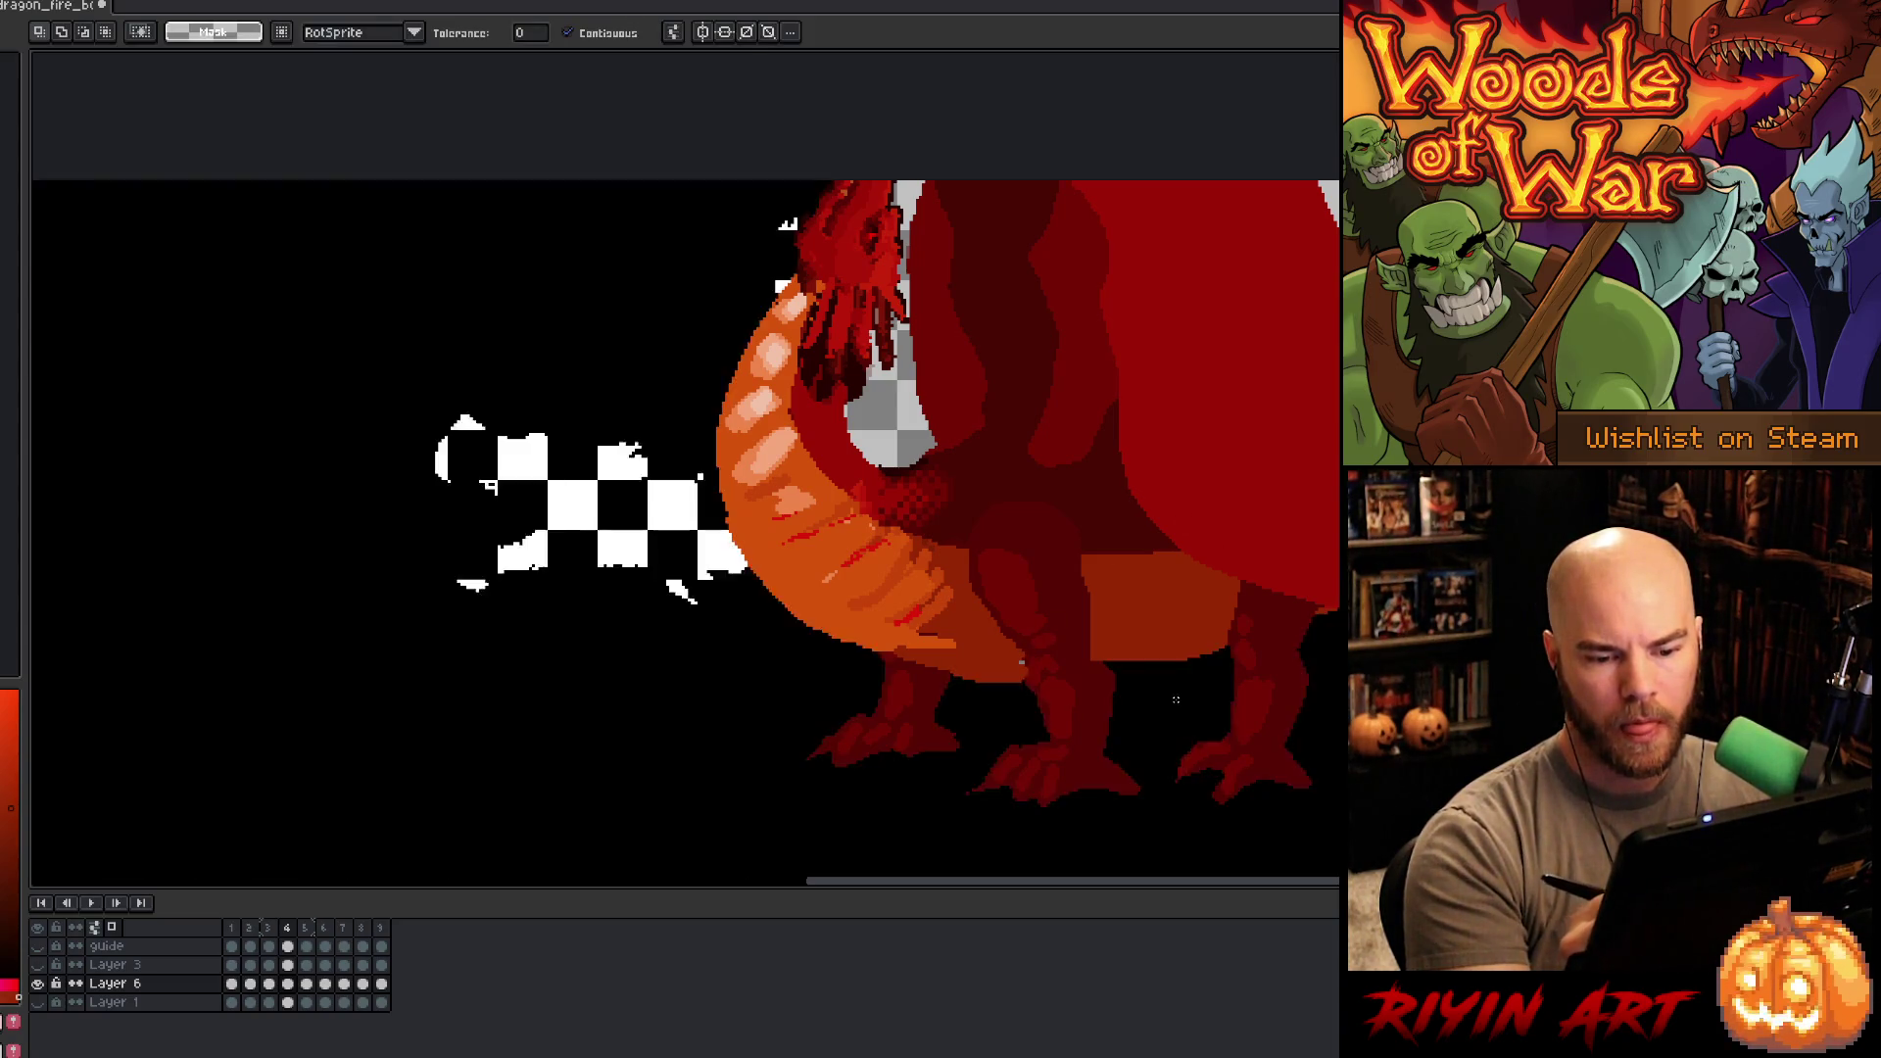
mouse_move(1102, 676)
mouse_down()
mouse_move(1224, 666)
mouse_move(1127, 673)
mouse_up()
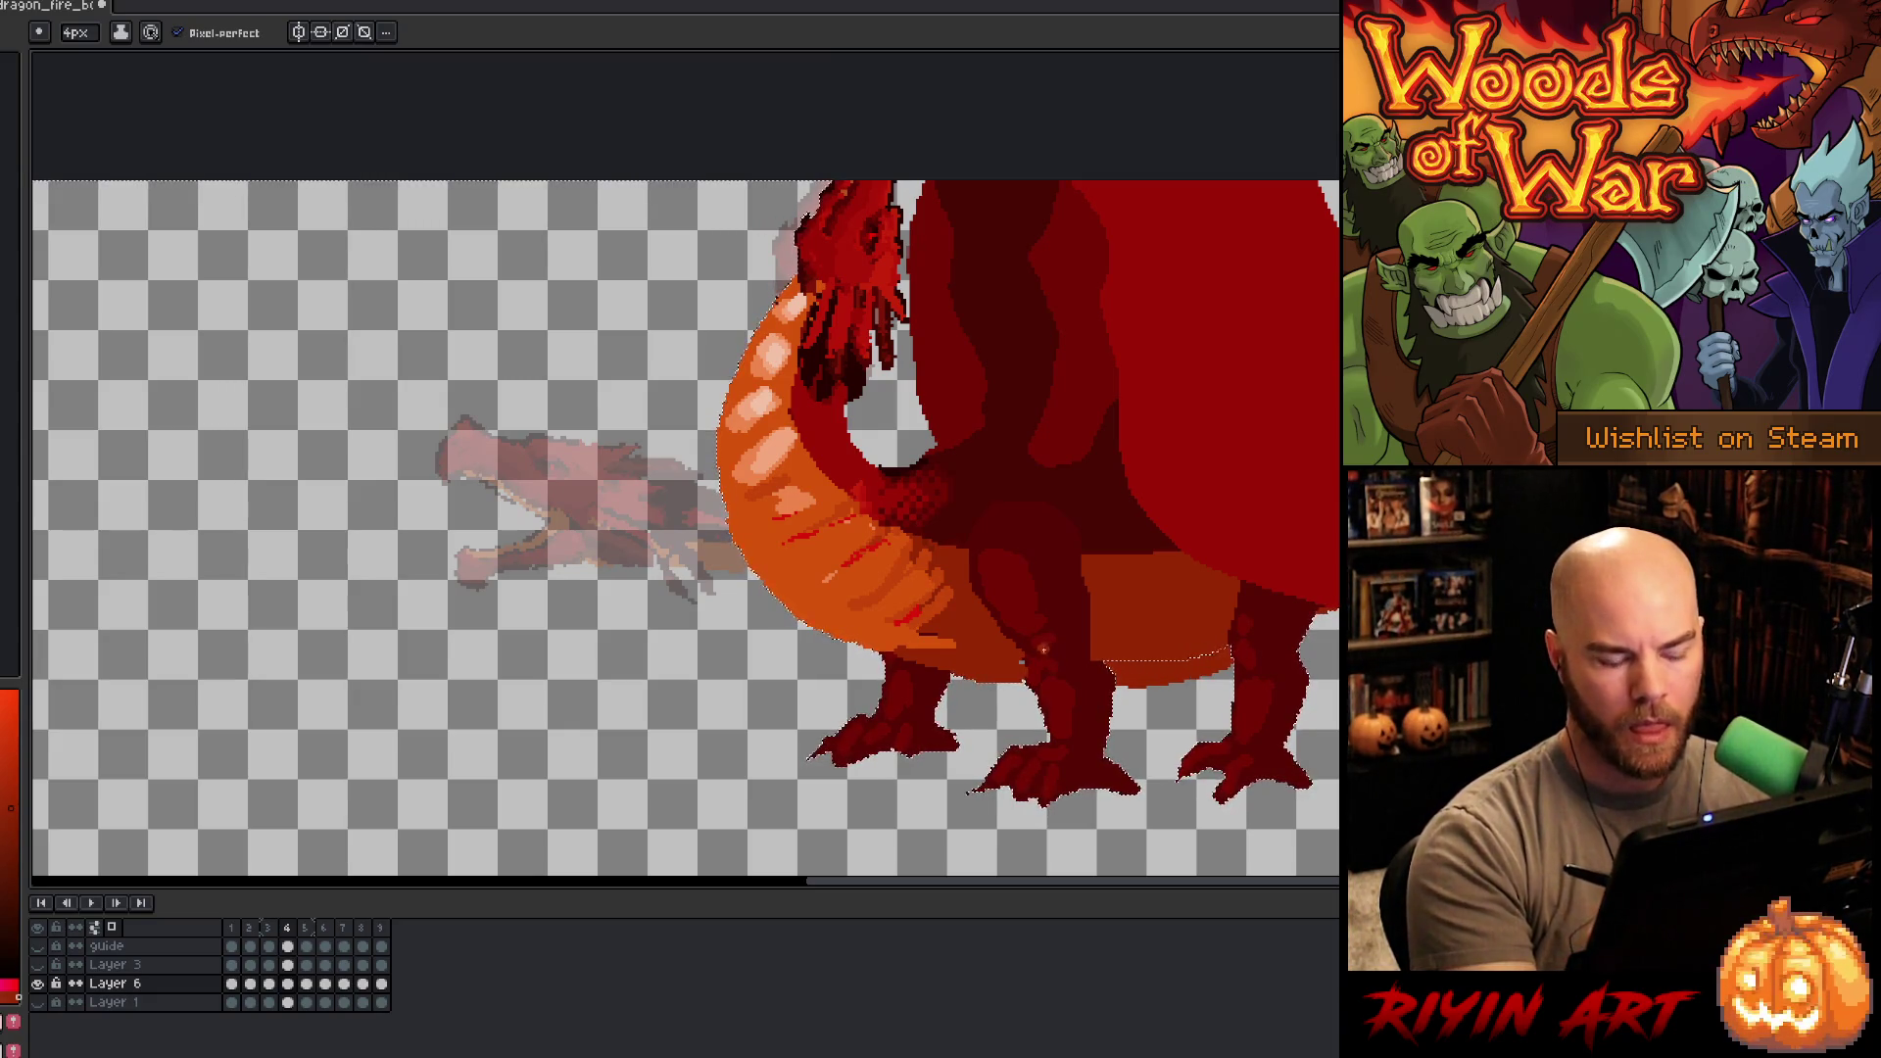
key(v)
key(b)
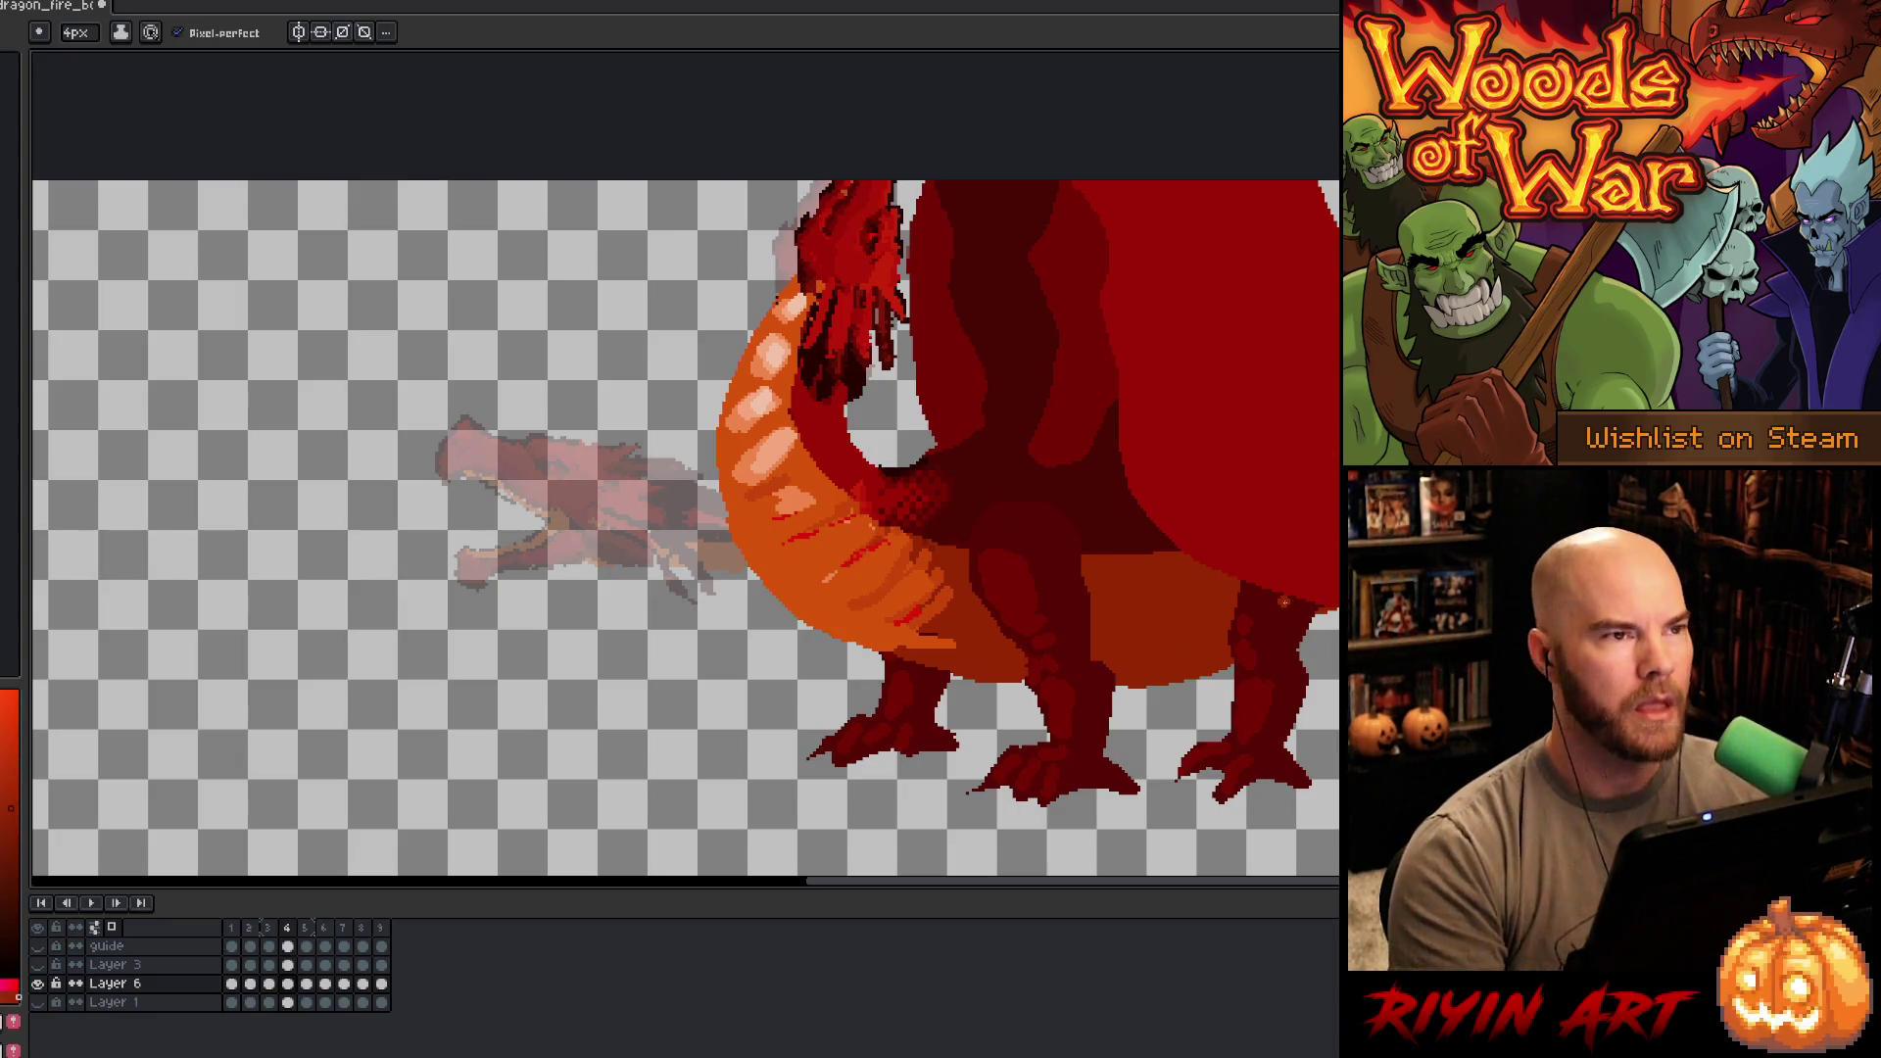
key(Return)
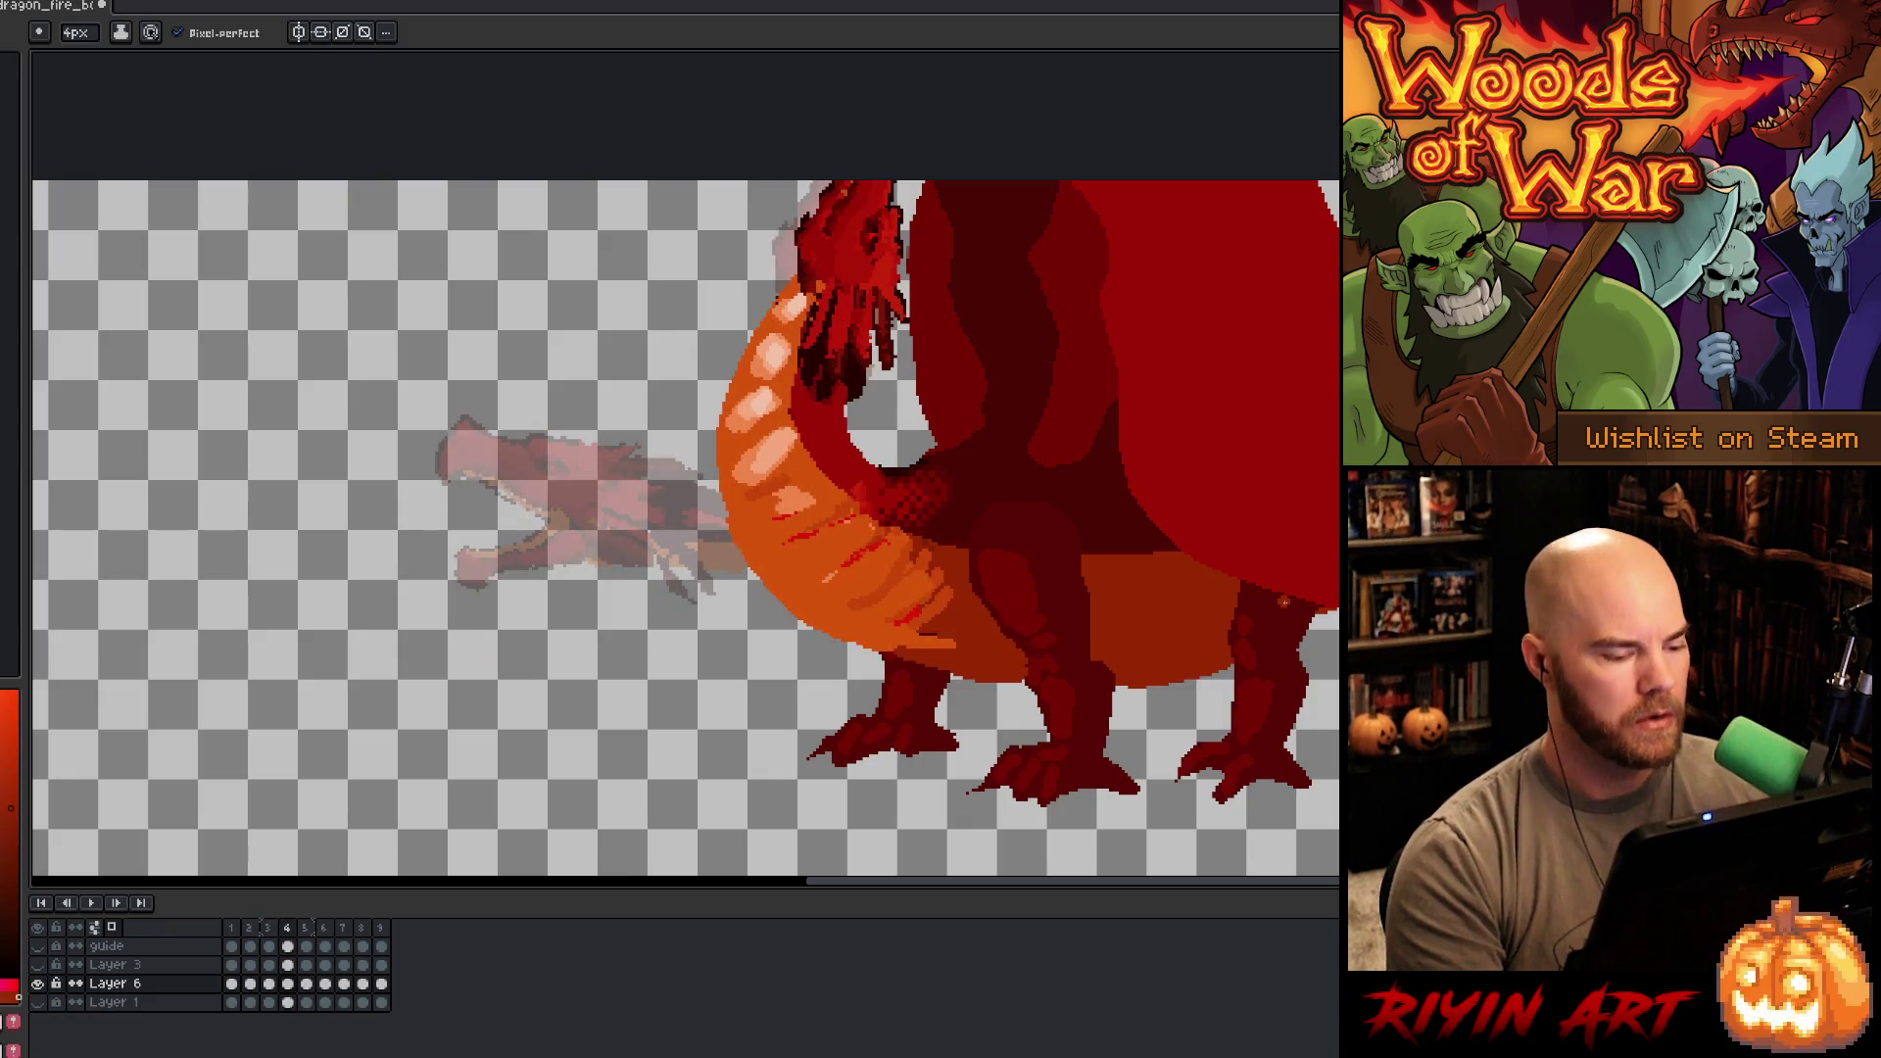
key(Right)
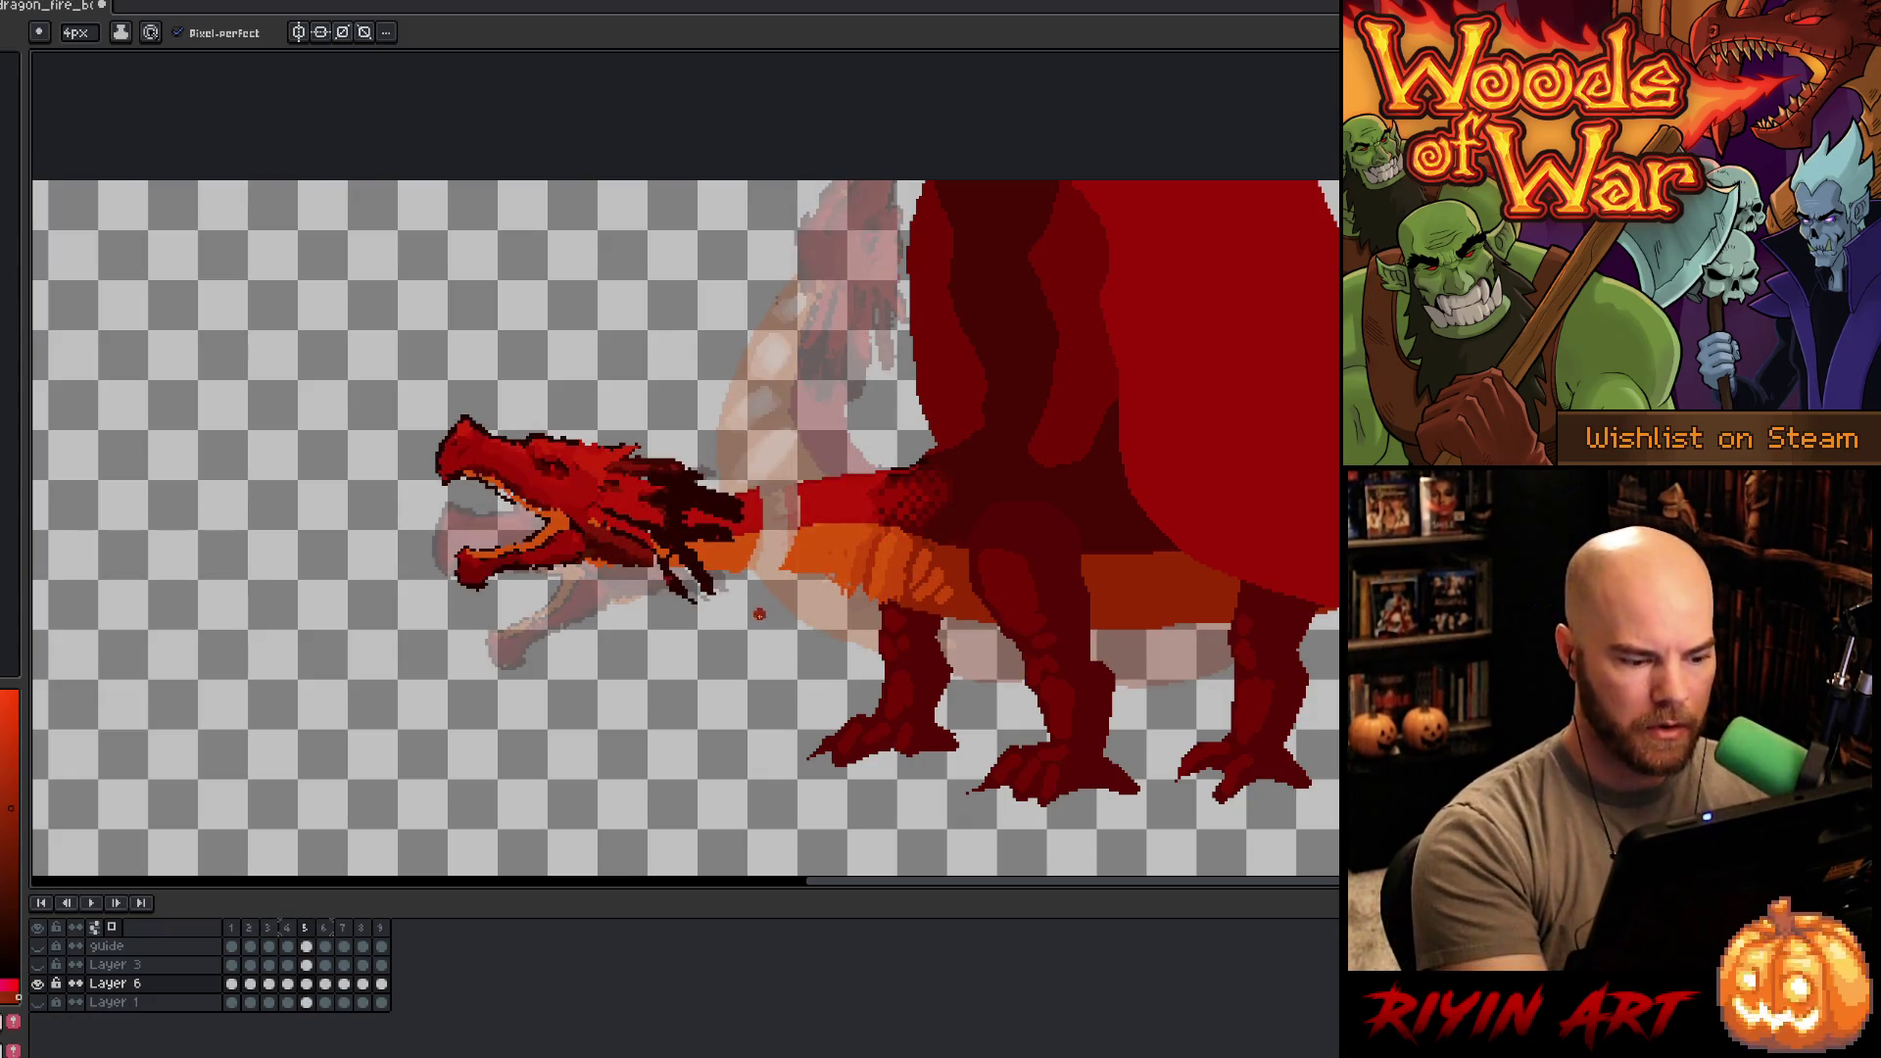
- Paint the neck gap orange and fill the remaining gap solid red
alt+click(788, 556)
mouse_move(791, 534)
mouse_down()
mouse_move(754, 562)
mouse_move(819, 516)
mouse_move(776, 485)
mouse_move(770, 517)
mouse_up()
alt+click(815, 517)
key(g)
click(778, 516)
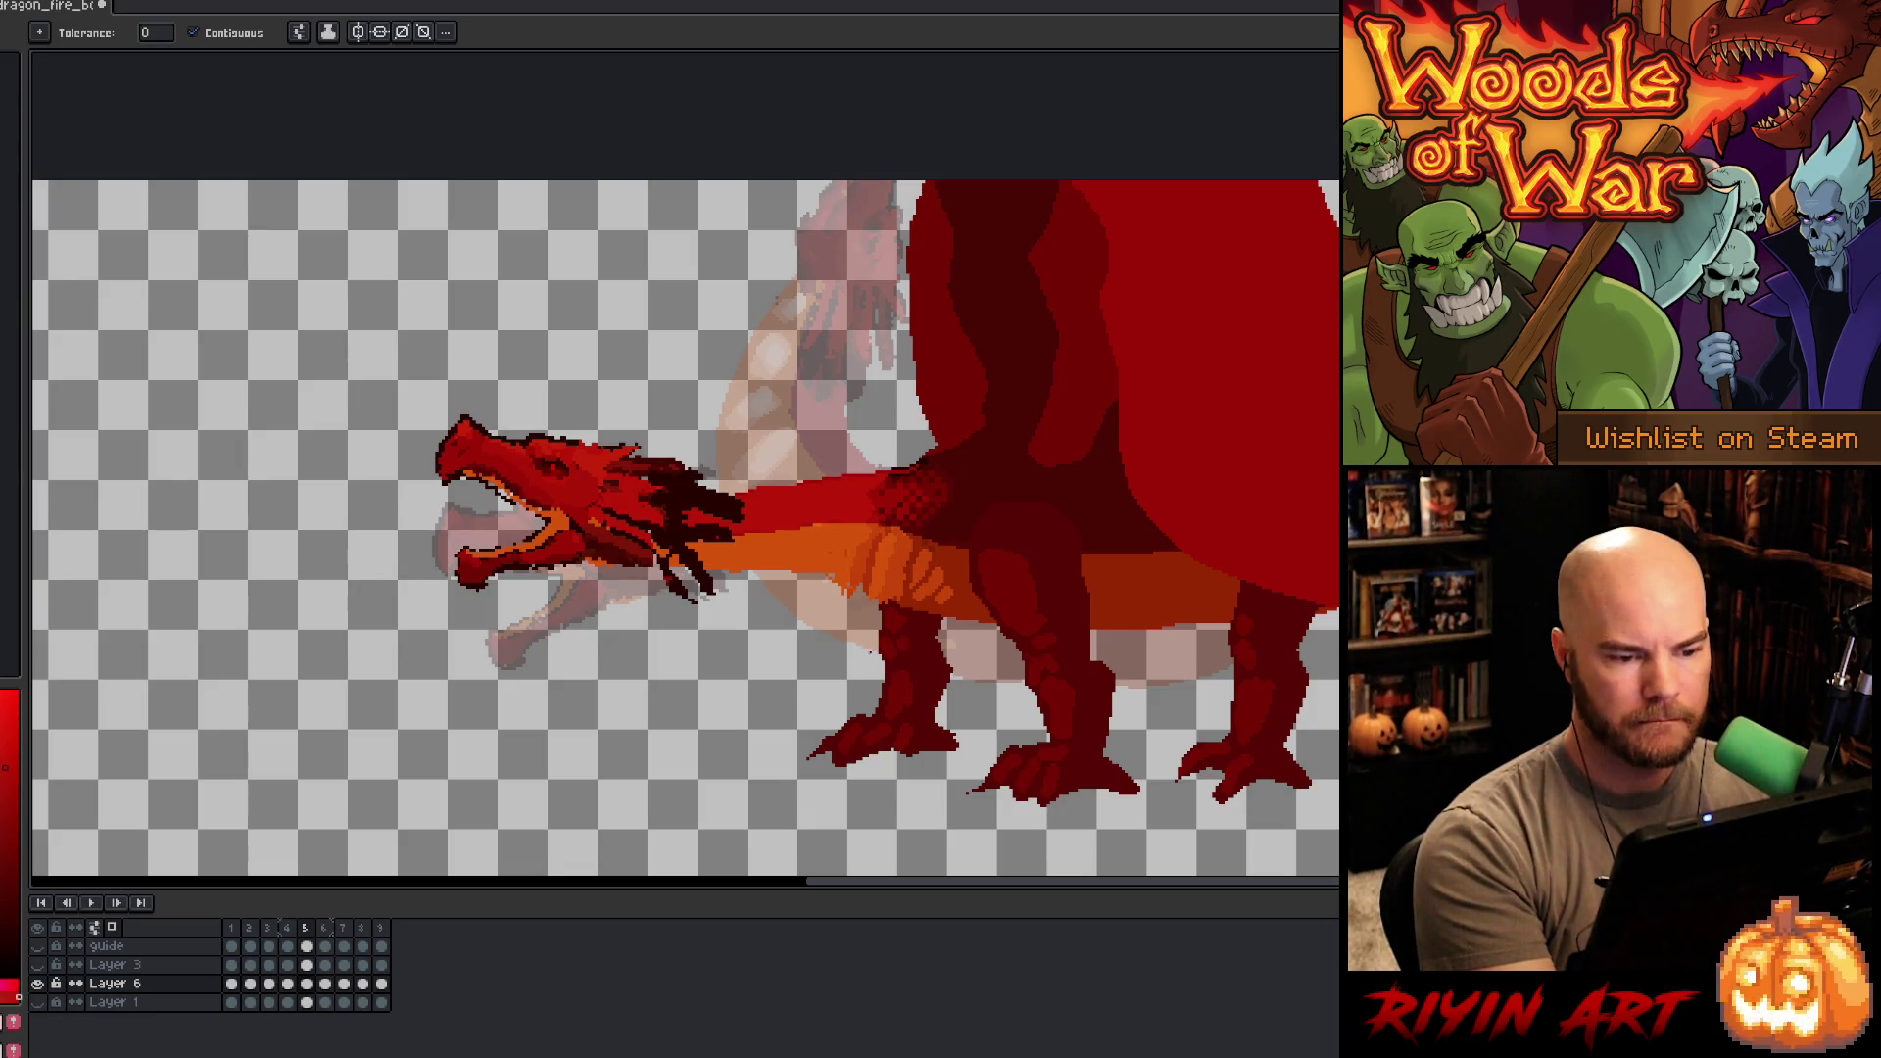
key(b)
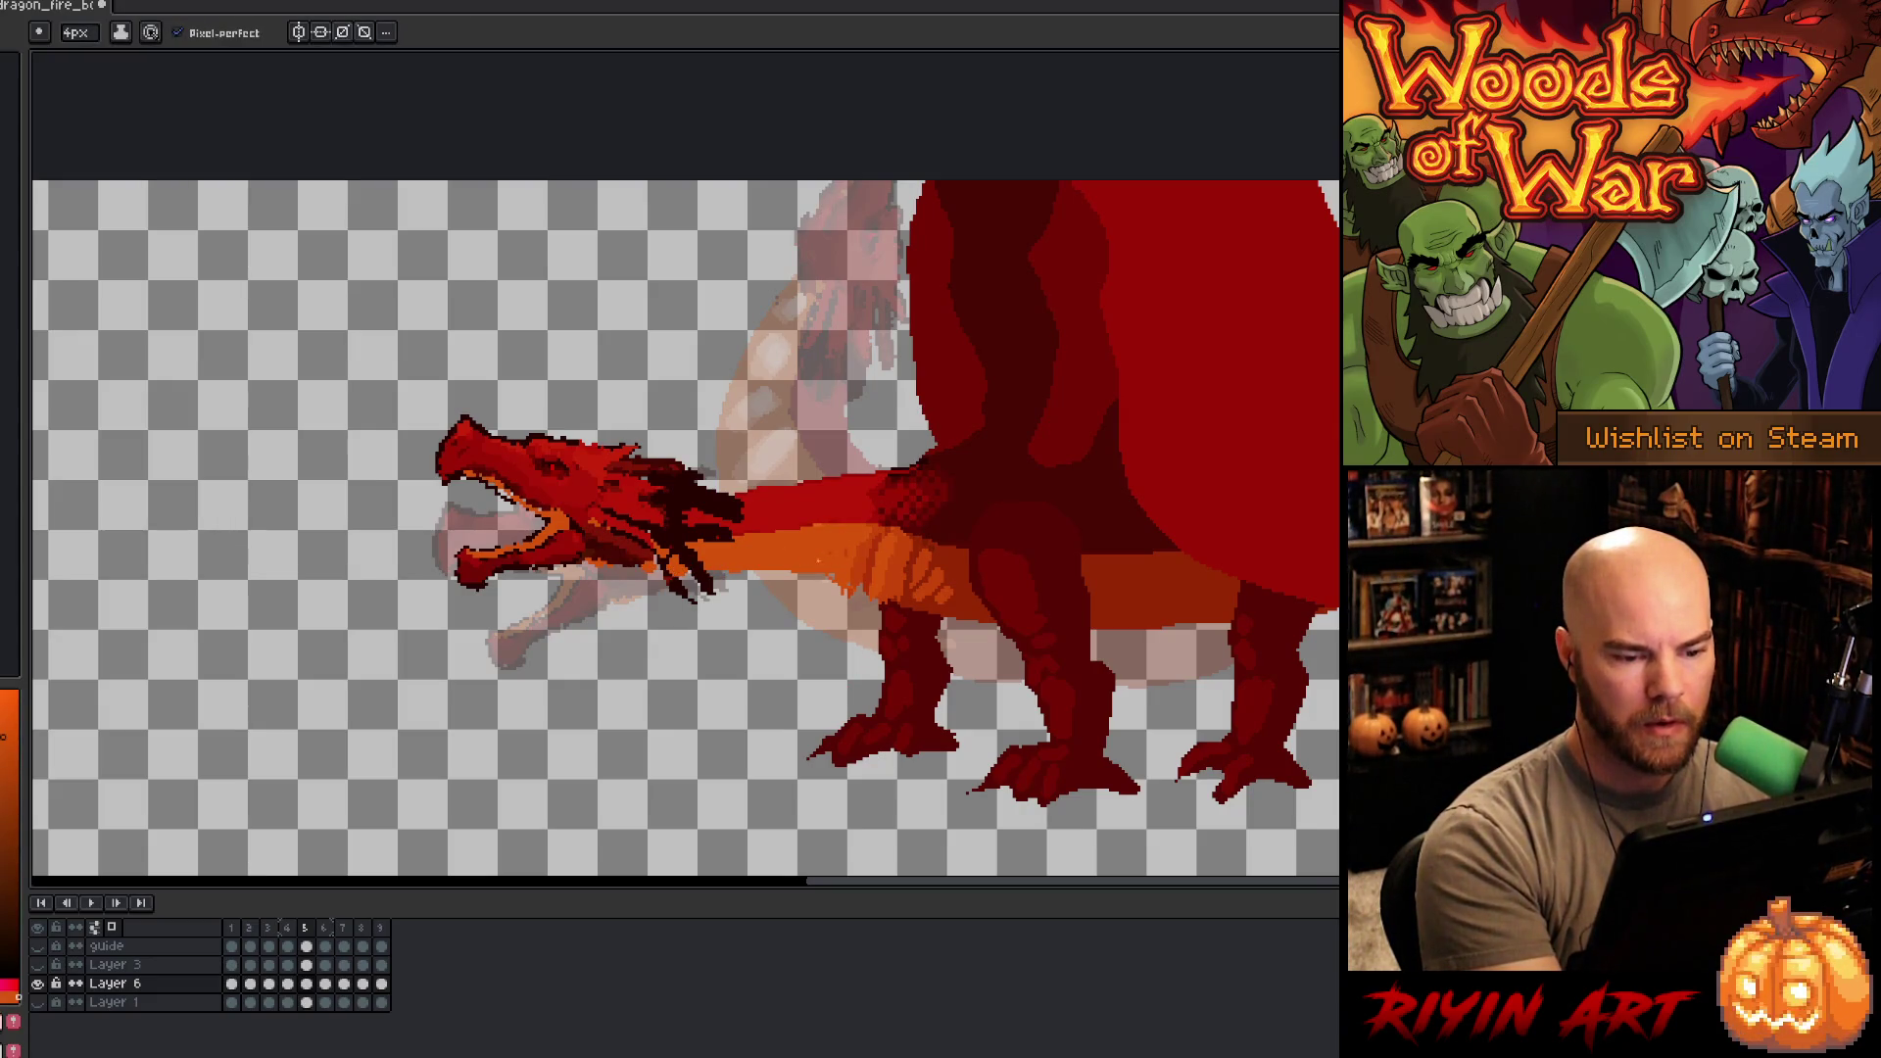
- Add an orange neck stroke, a red lower-belly edge, and orange under the lower jaw
drag(722, 573, 888, 593)
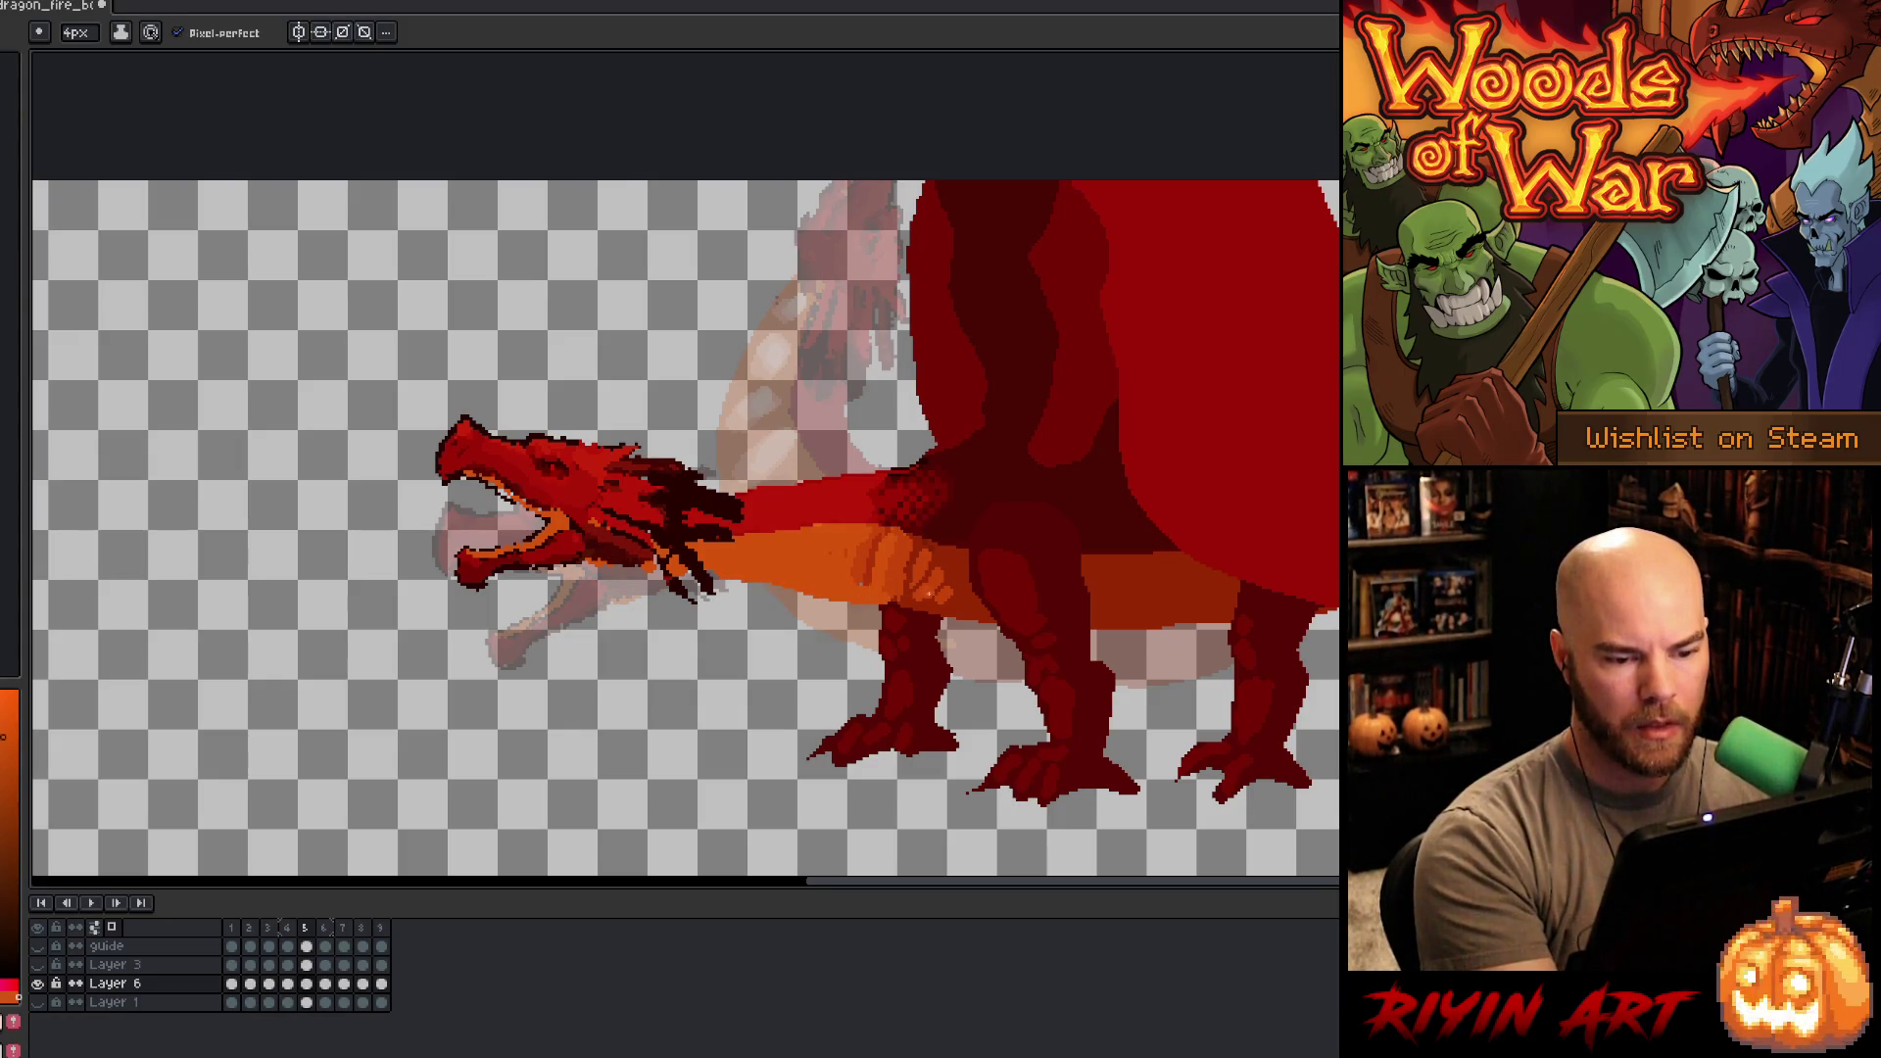
alt+click(919, 629)
drag(906, 626, 1219, 627)
alt+click(1085, 619)
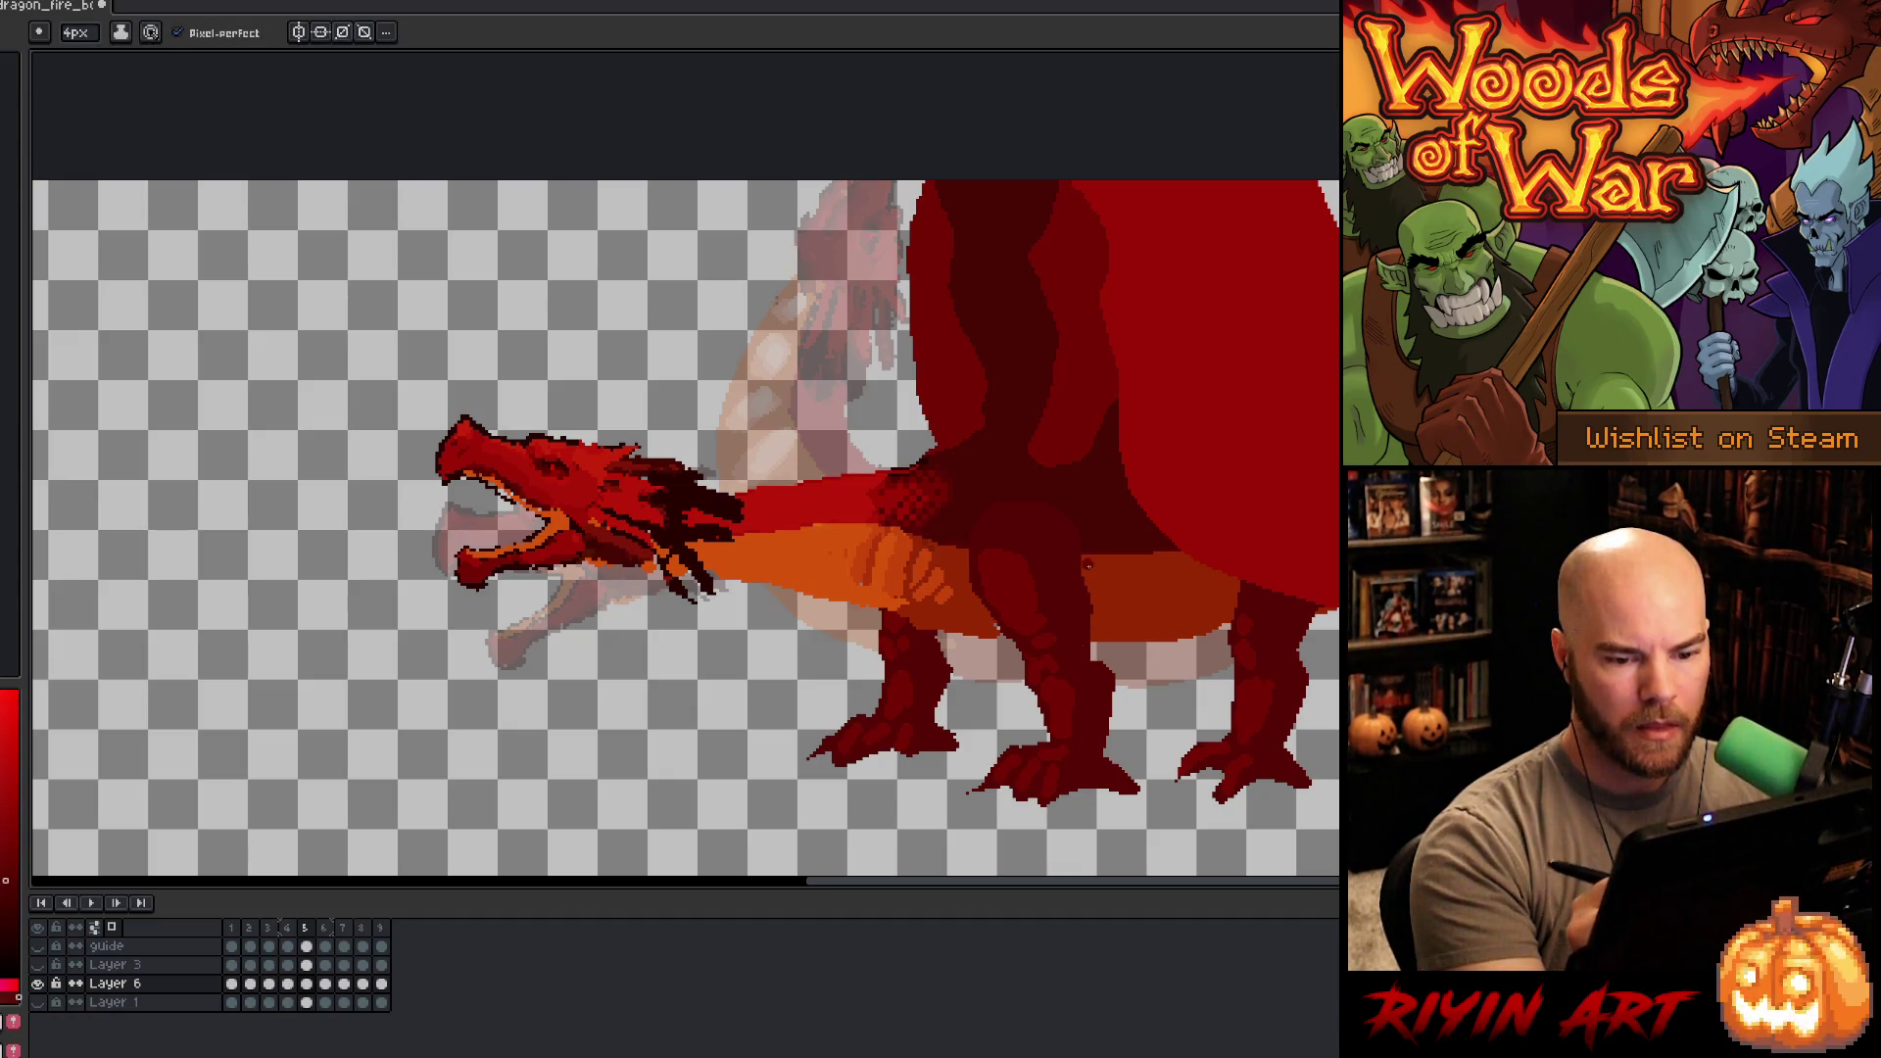
alt+click(994, 629)
alt+click(897, 581)
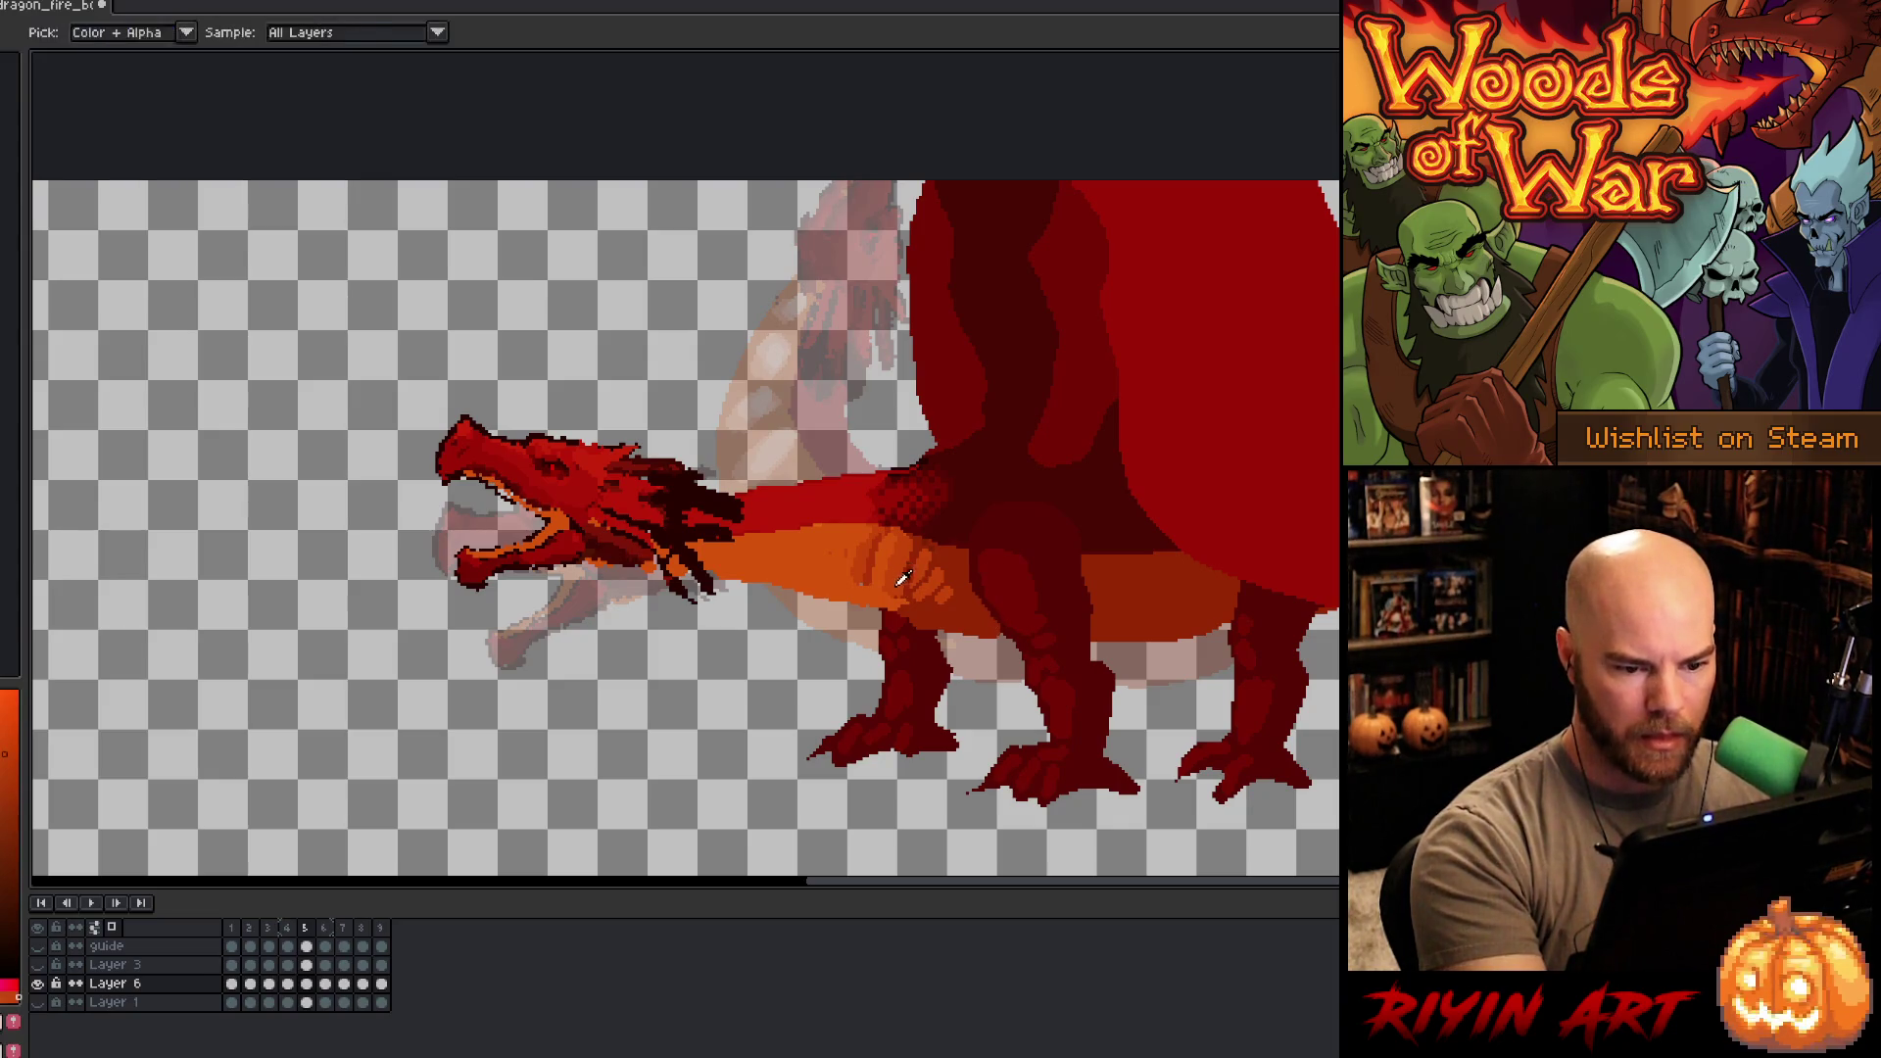
alt+click(856, 590)
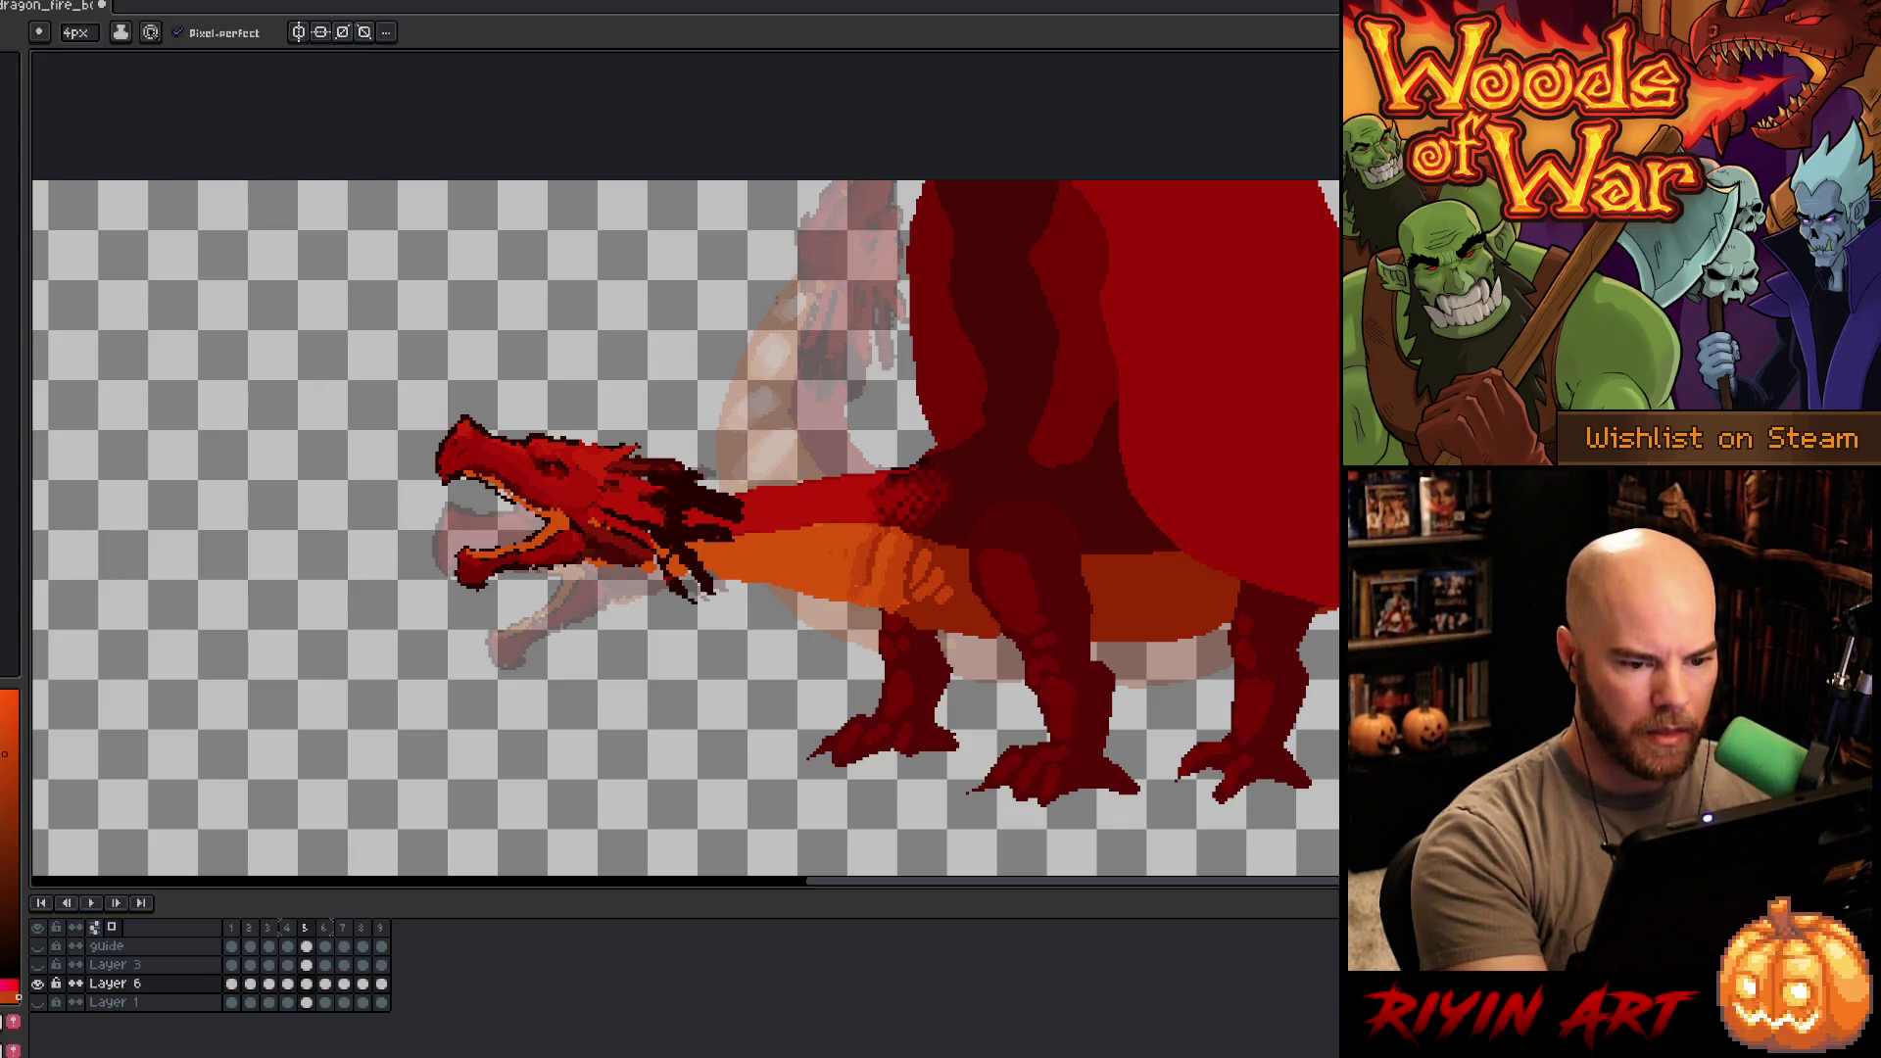
alt+click(713, 545)
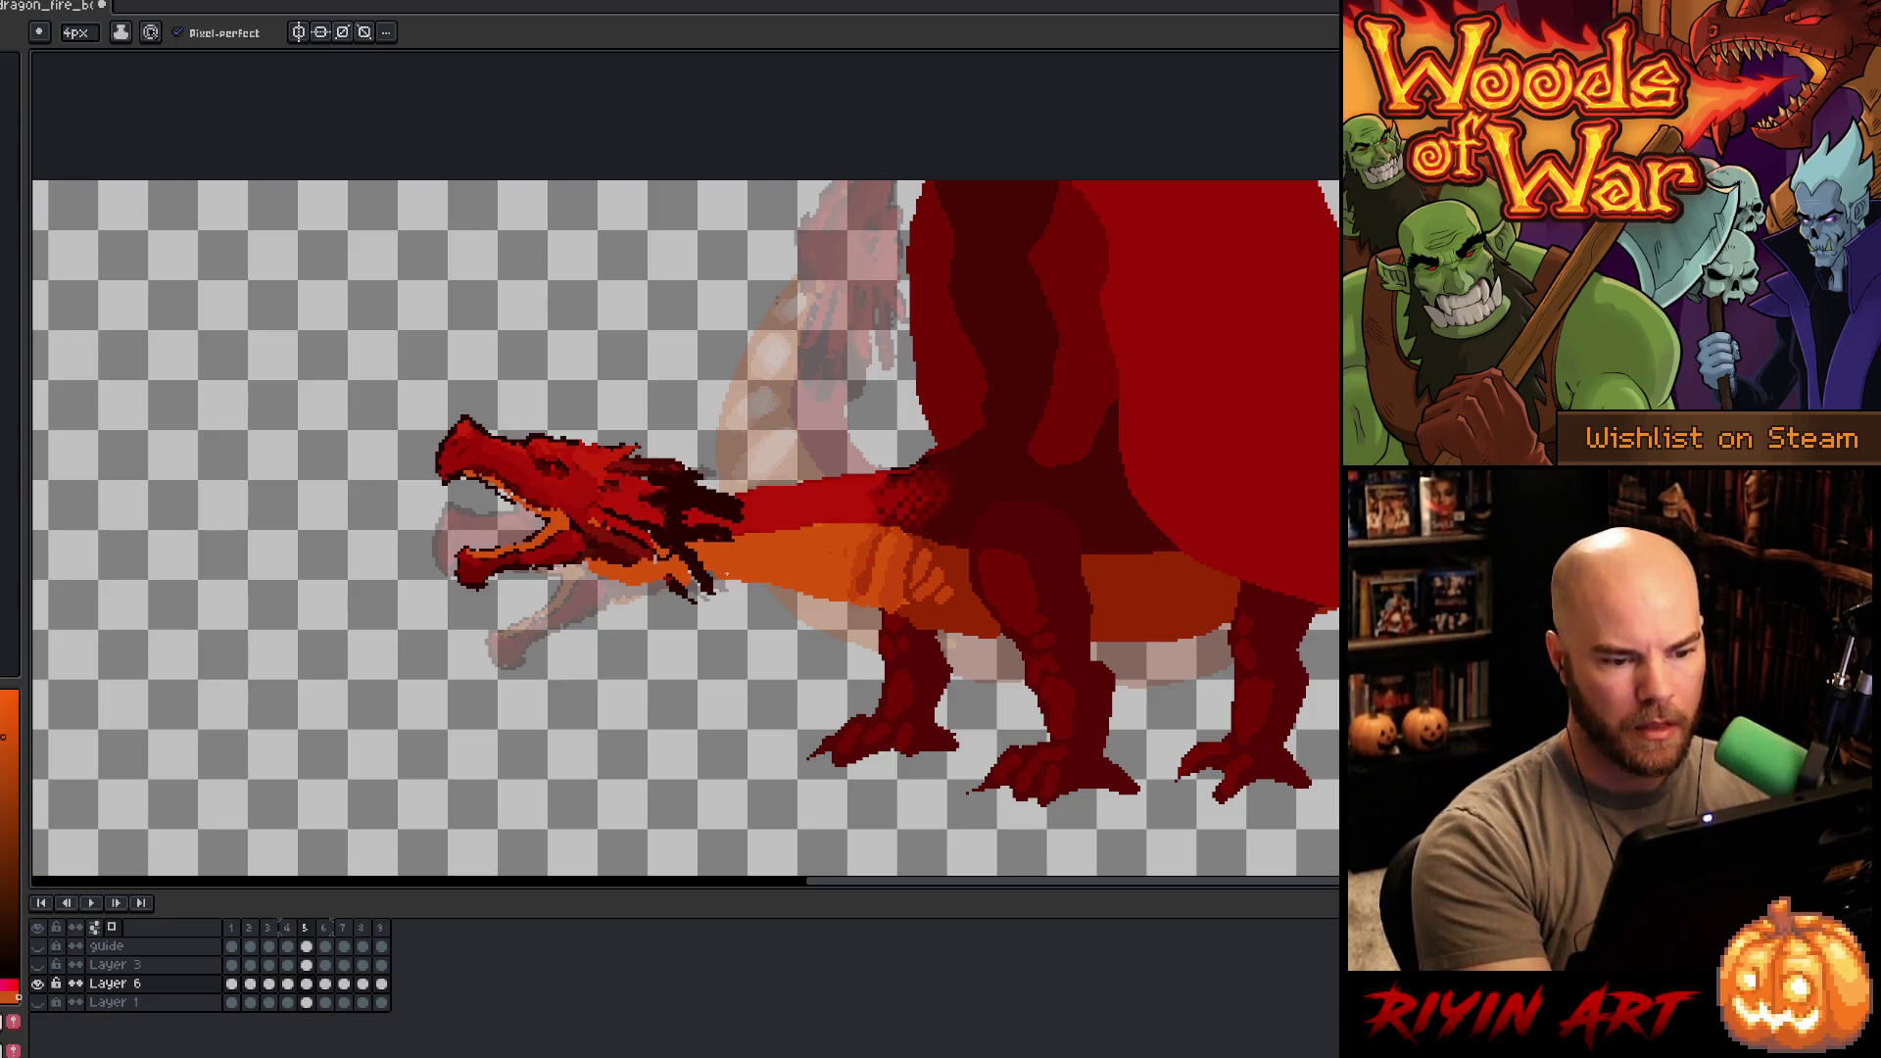
drag(698, 586, 823, 599)
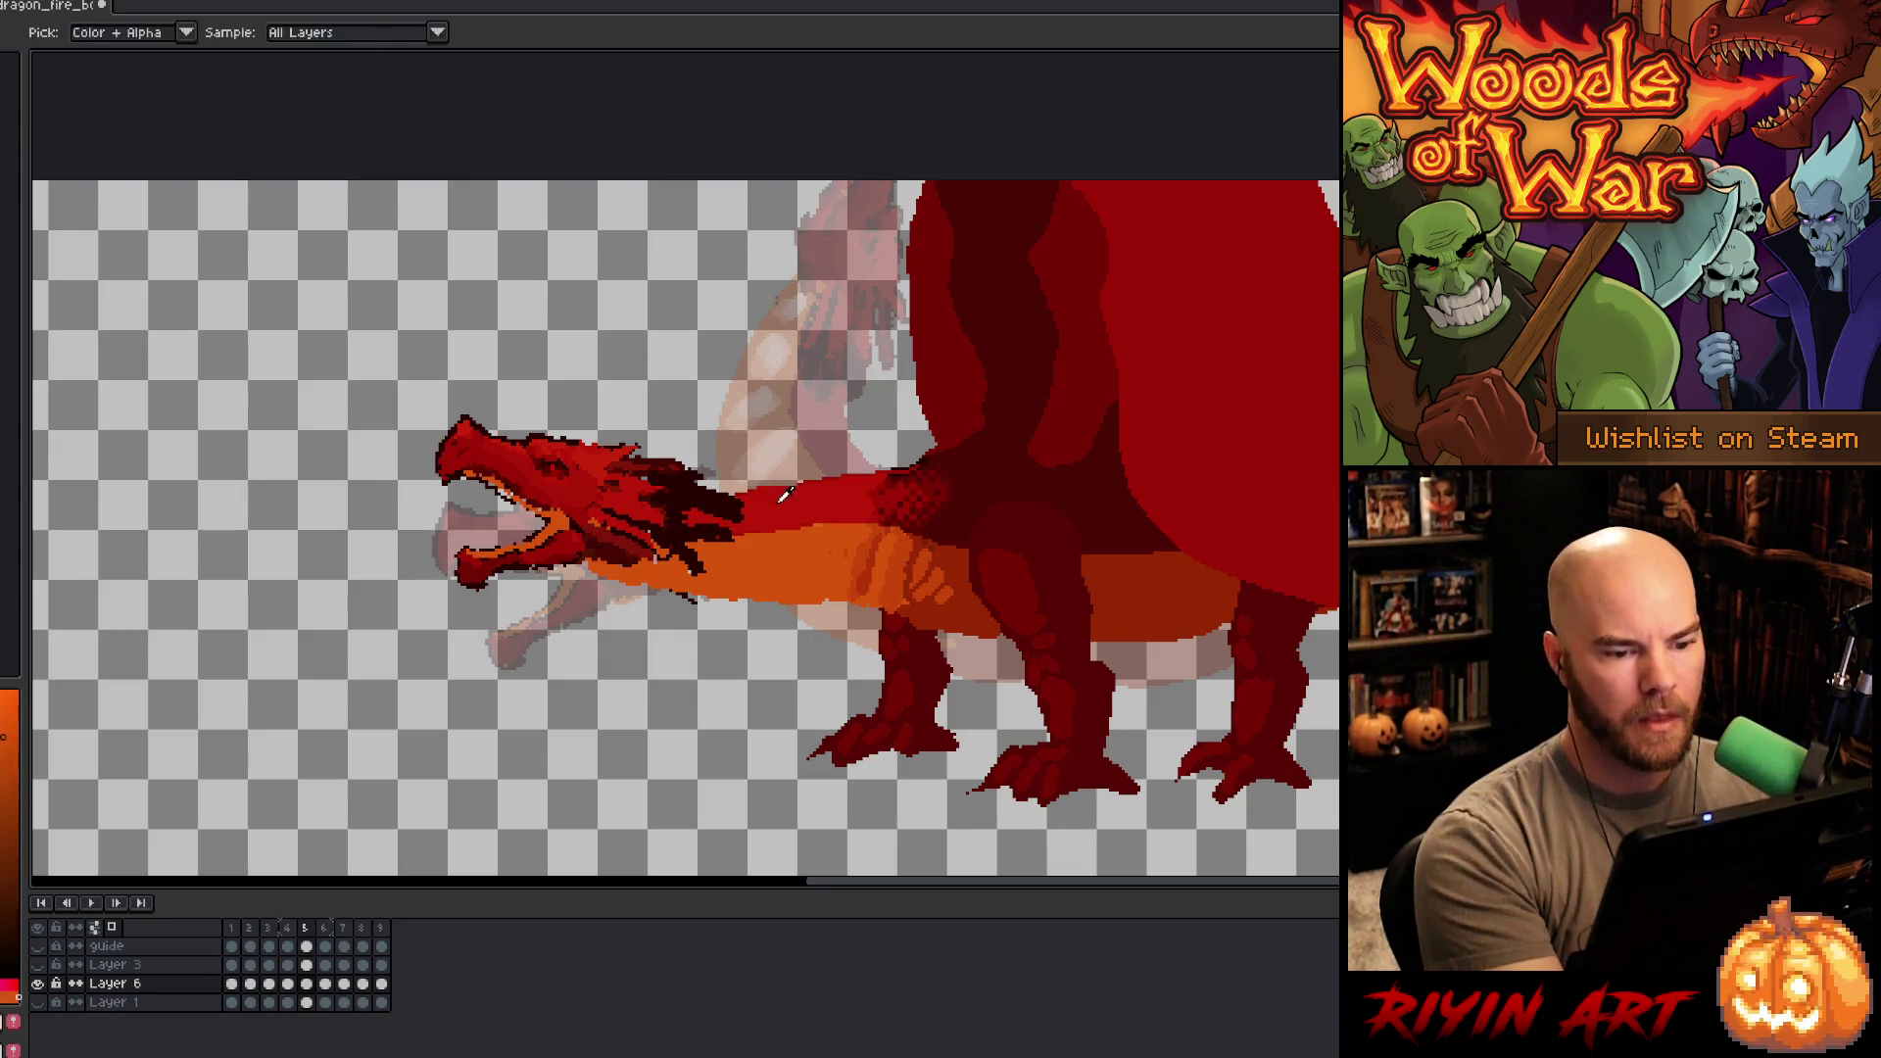
alt+click(727, 490)
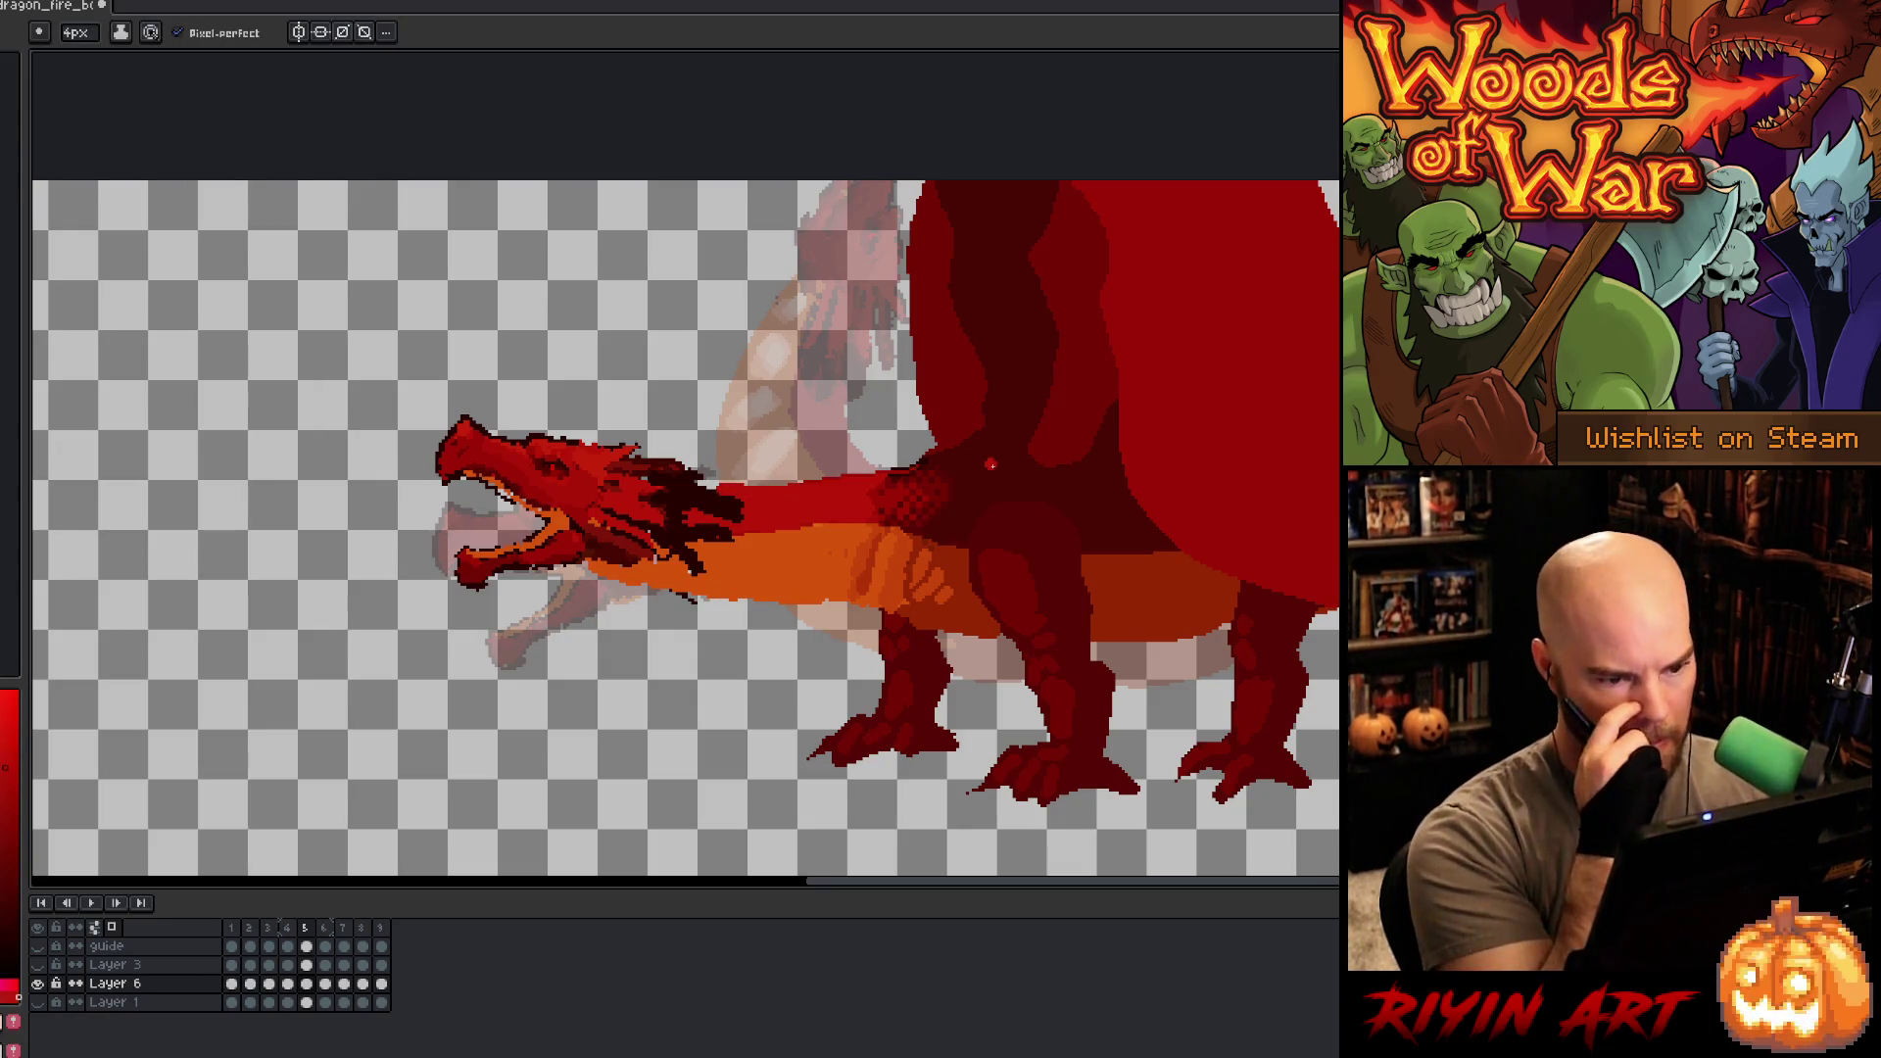
- On frame 6, paint orange onto the neck and fill the pale pink patch red
key(Right)
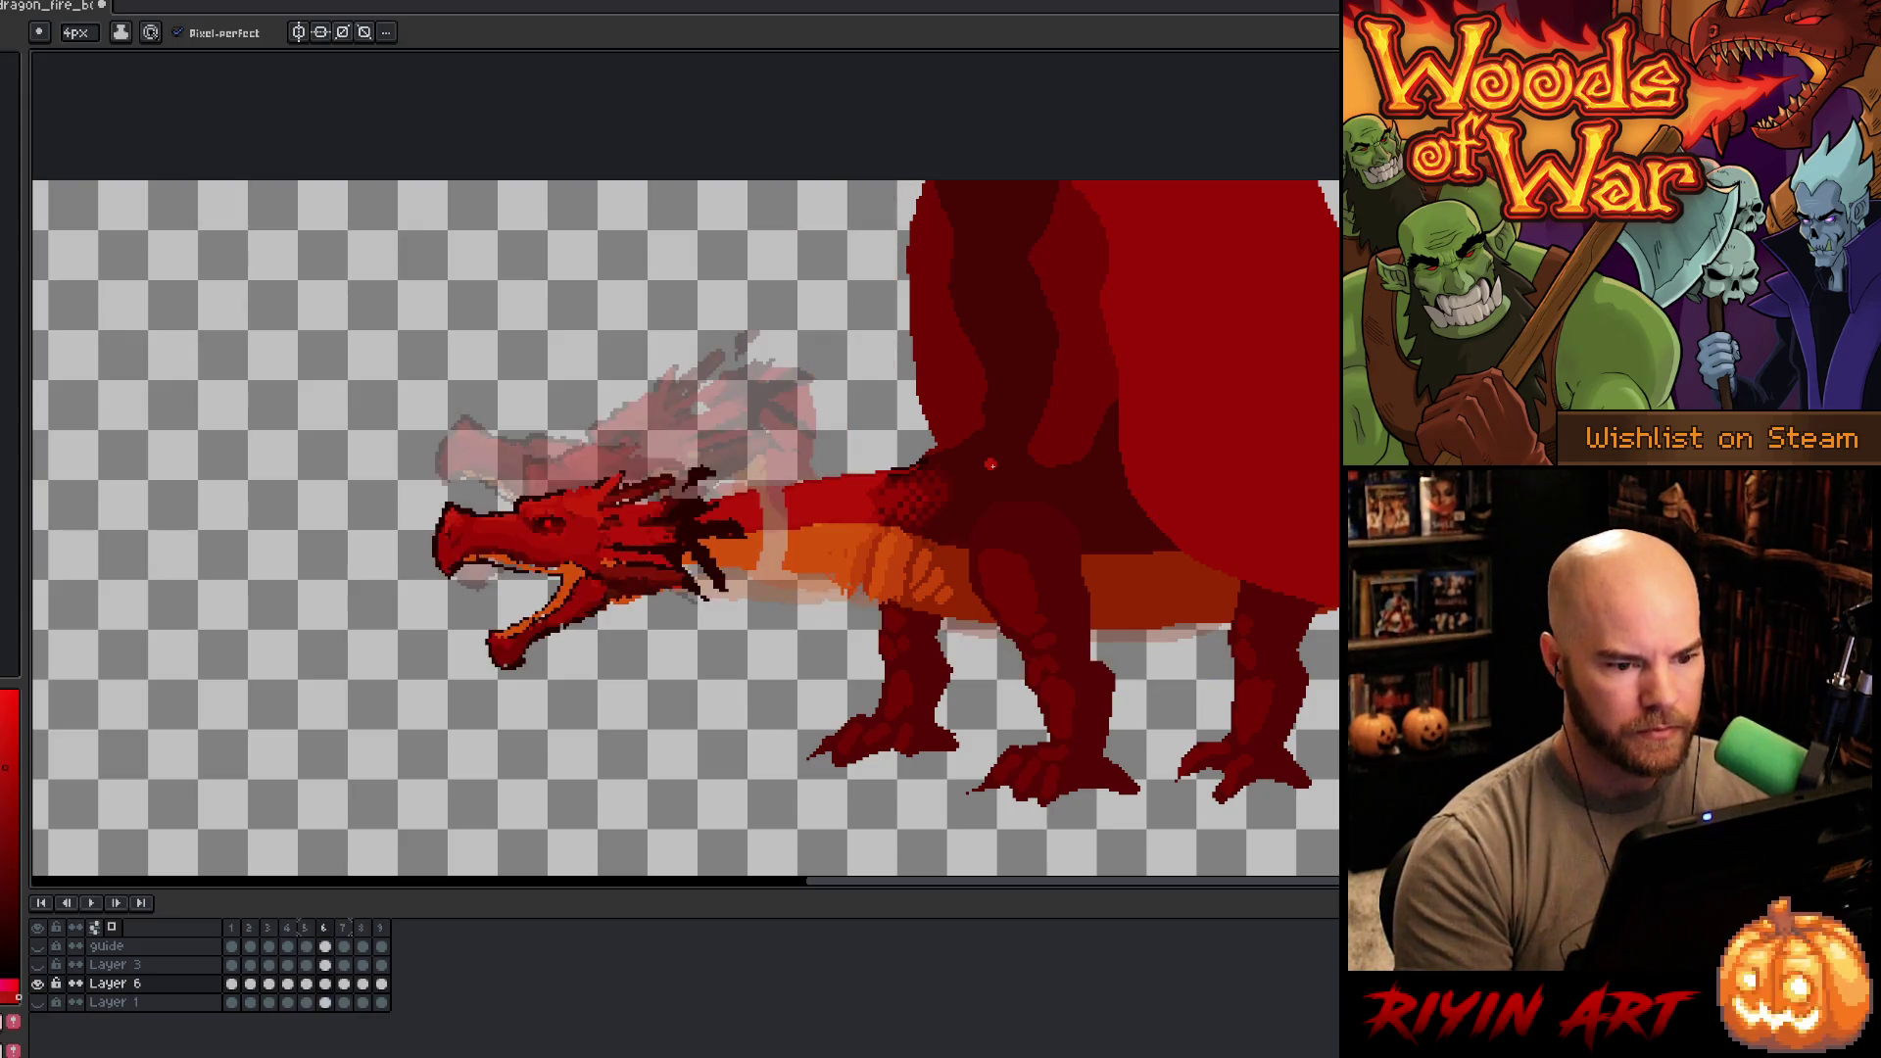
alt+click(696, 573)
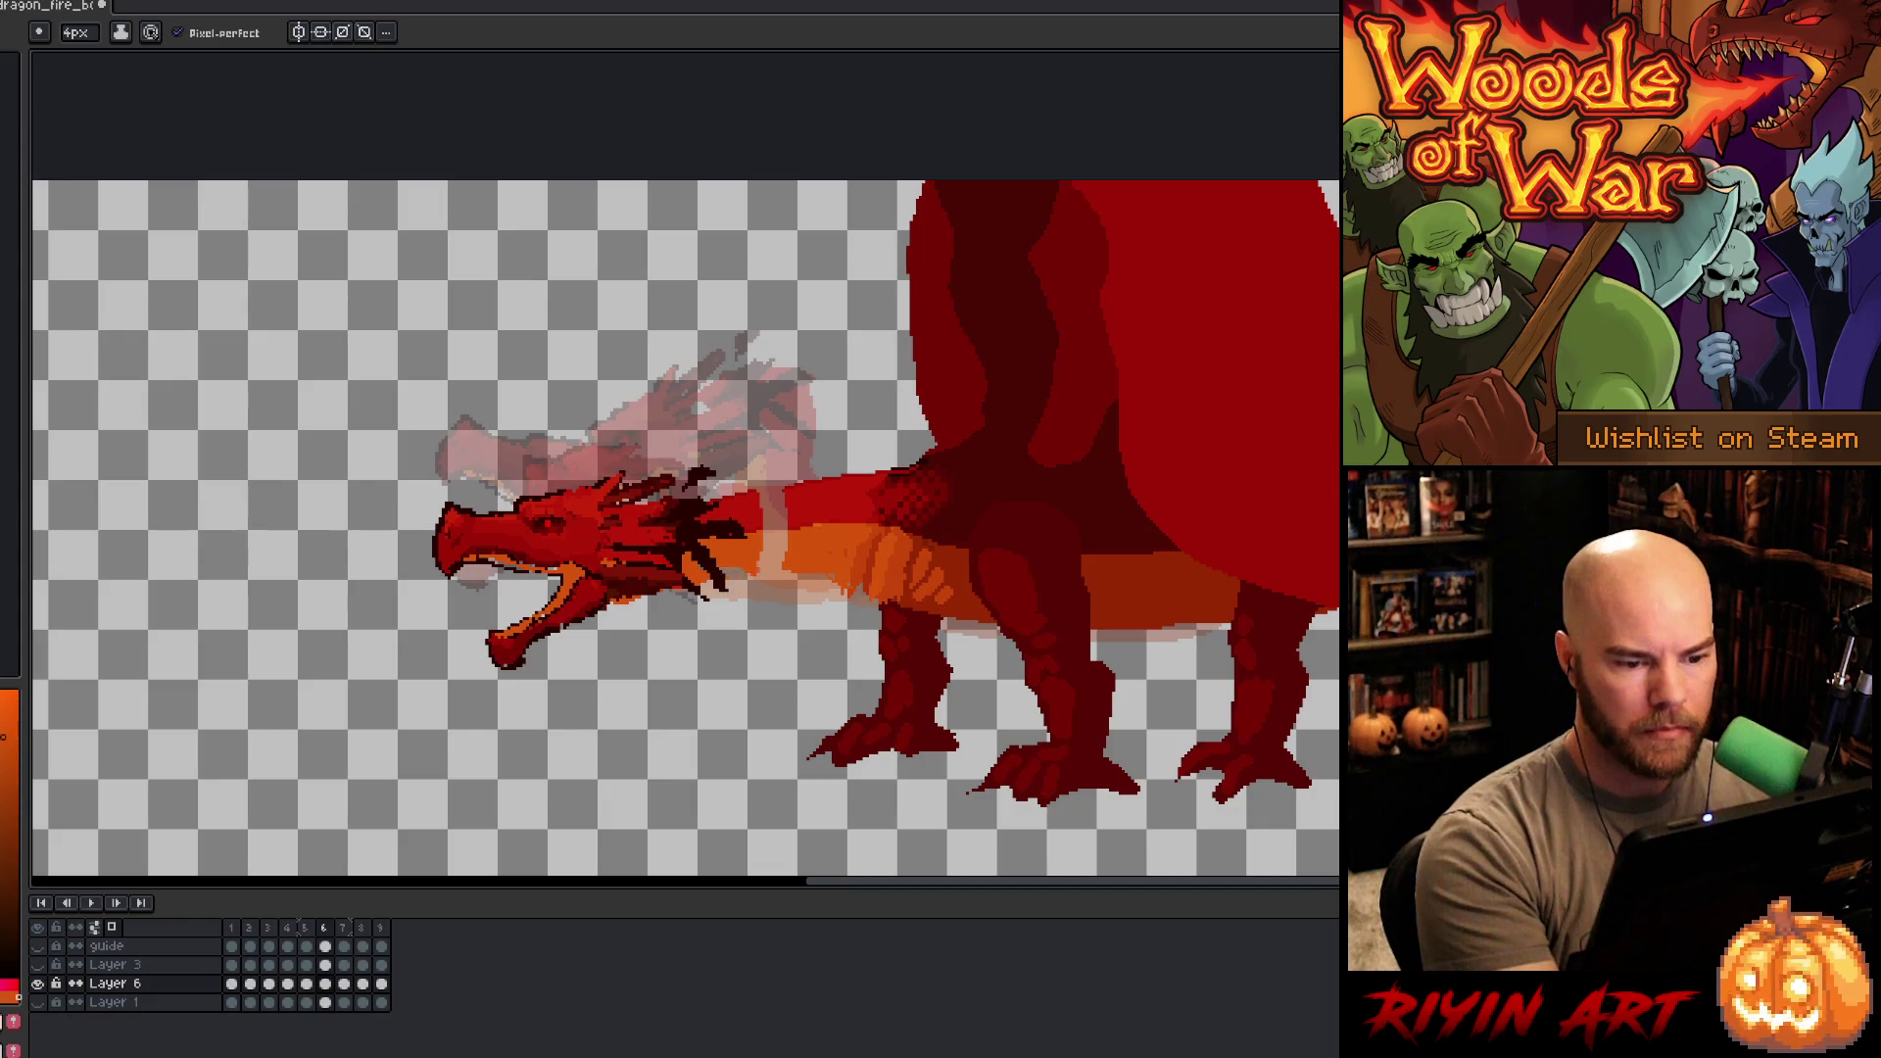
mouse_move(733, 575)
mouse_down()
mouse_move(801, 576)
mouse_move(775, 538)
mouse_up()
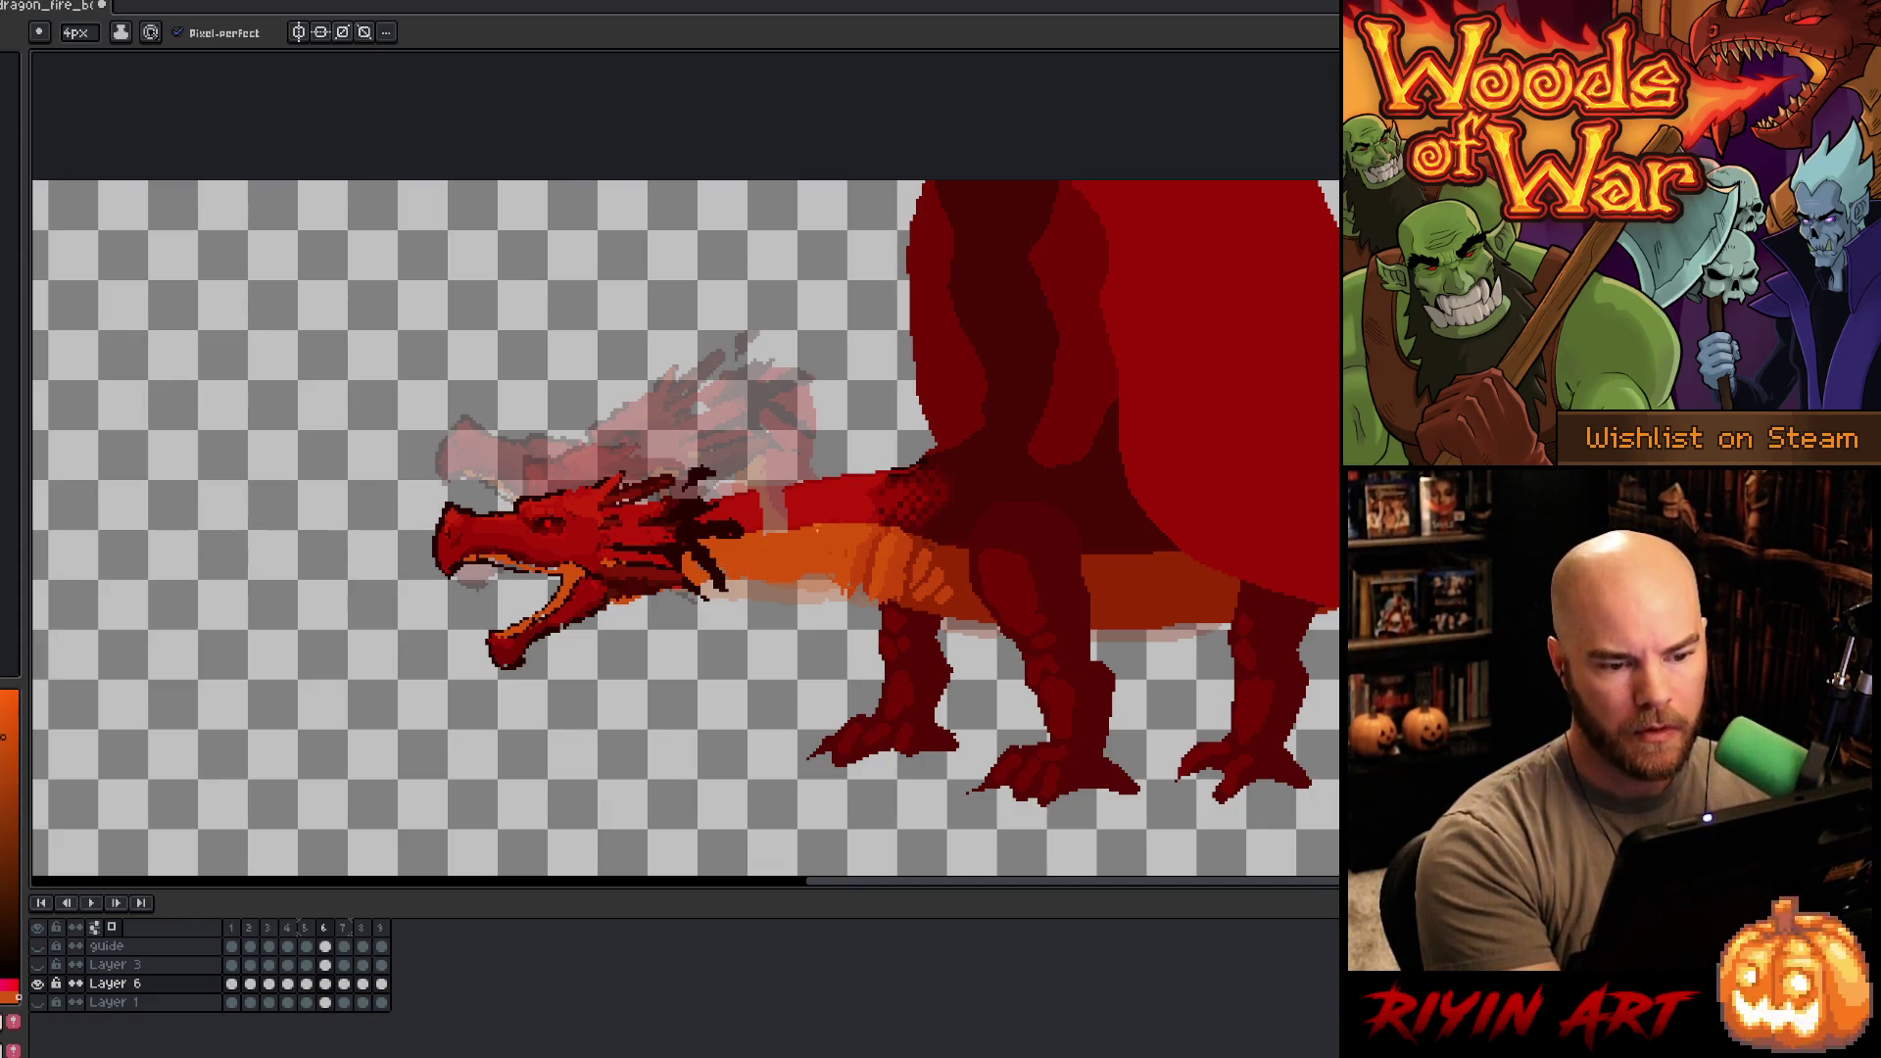
alt+click(801, 514)
key(g)
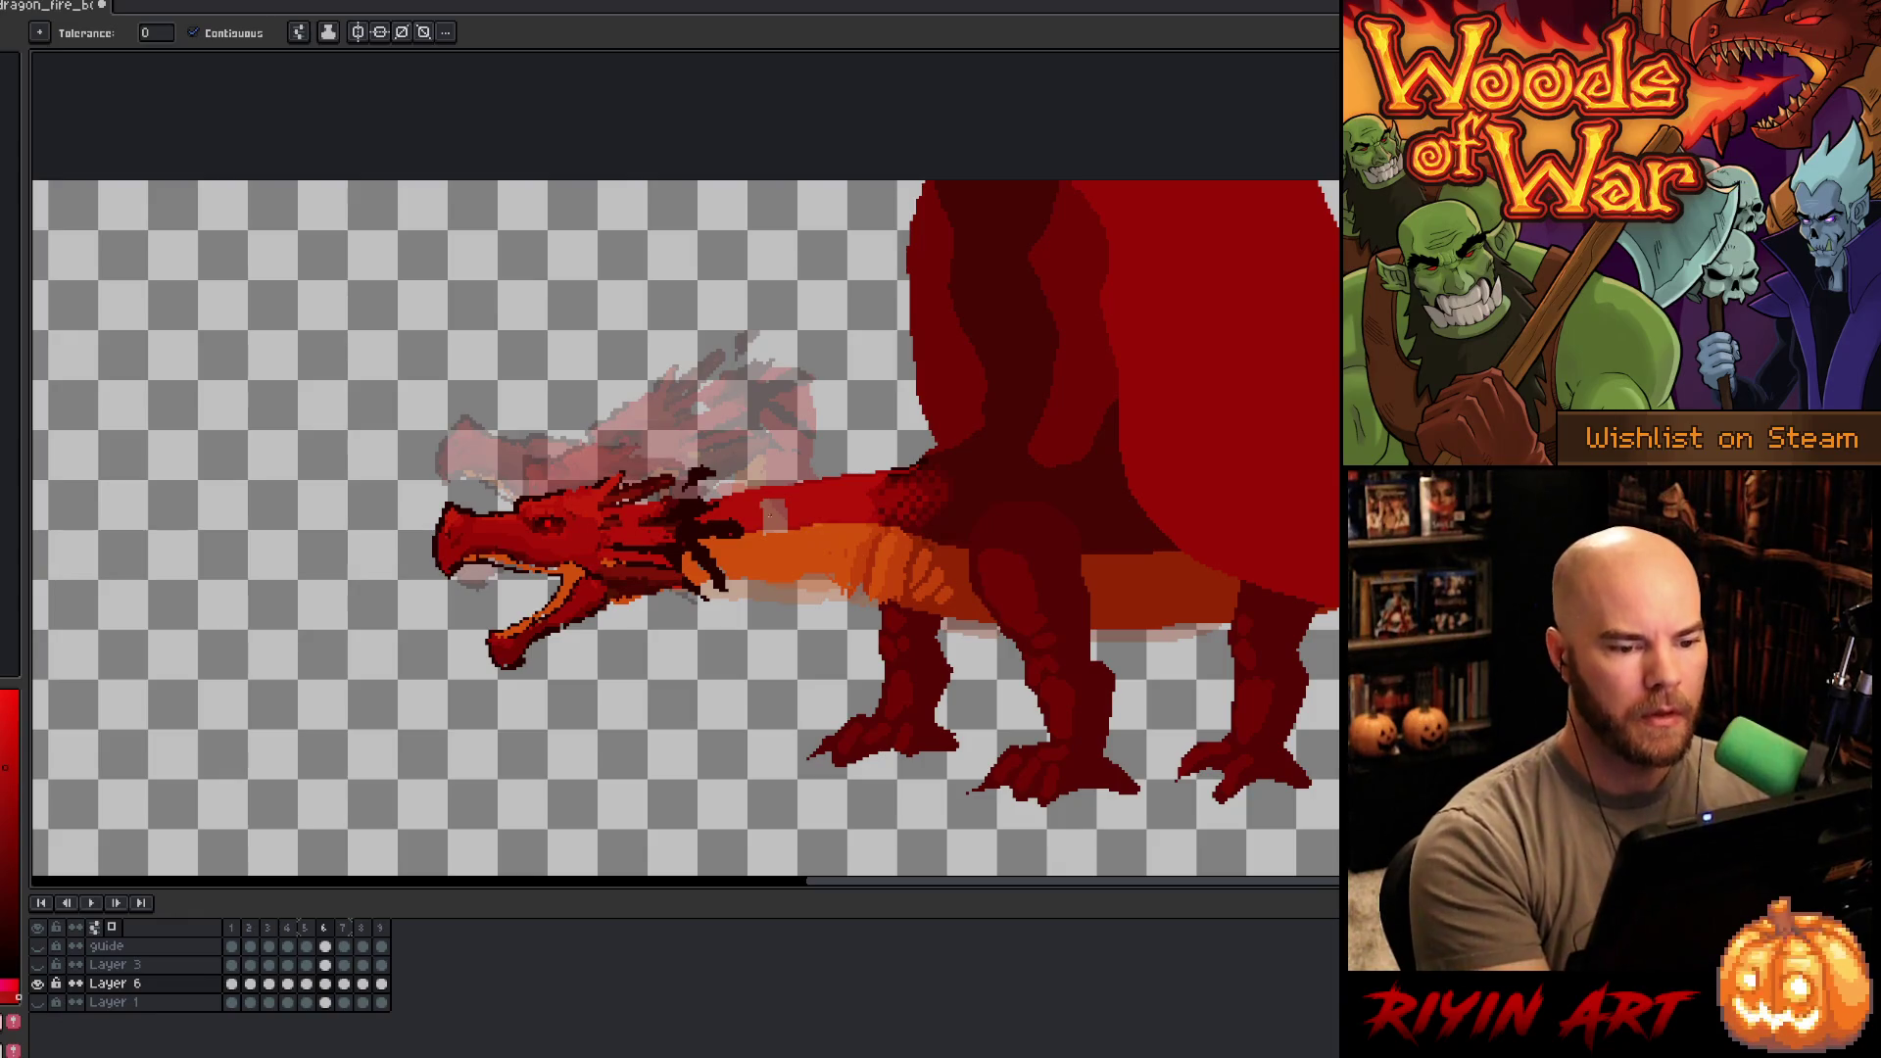
click(770, 513)
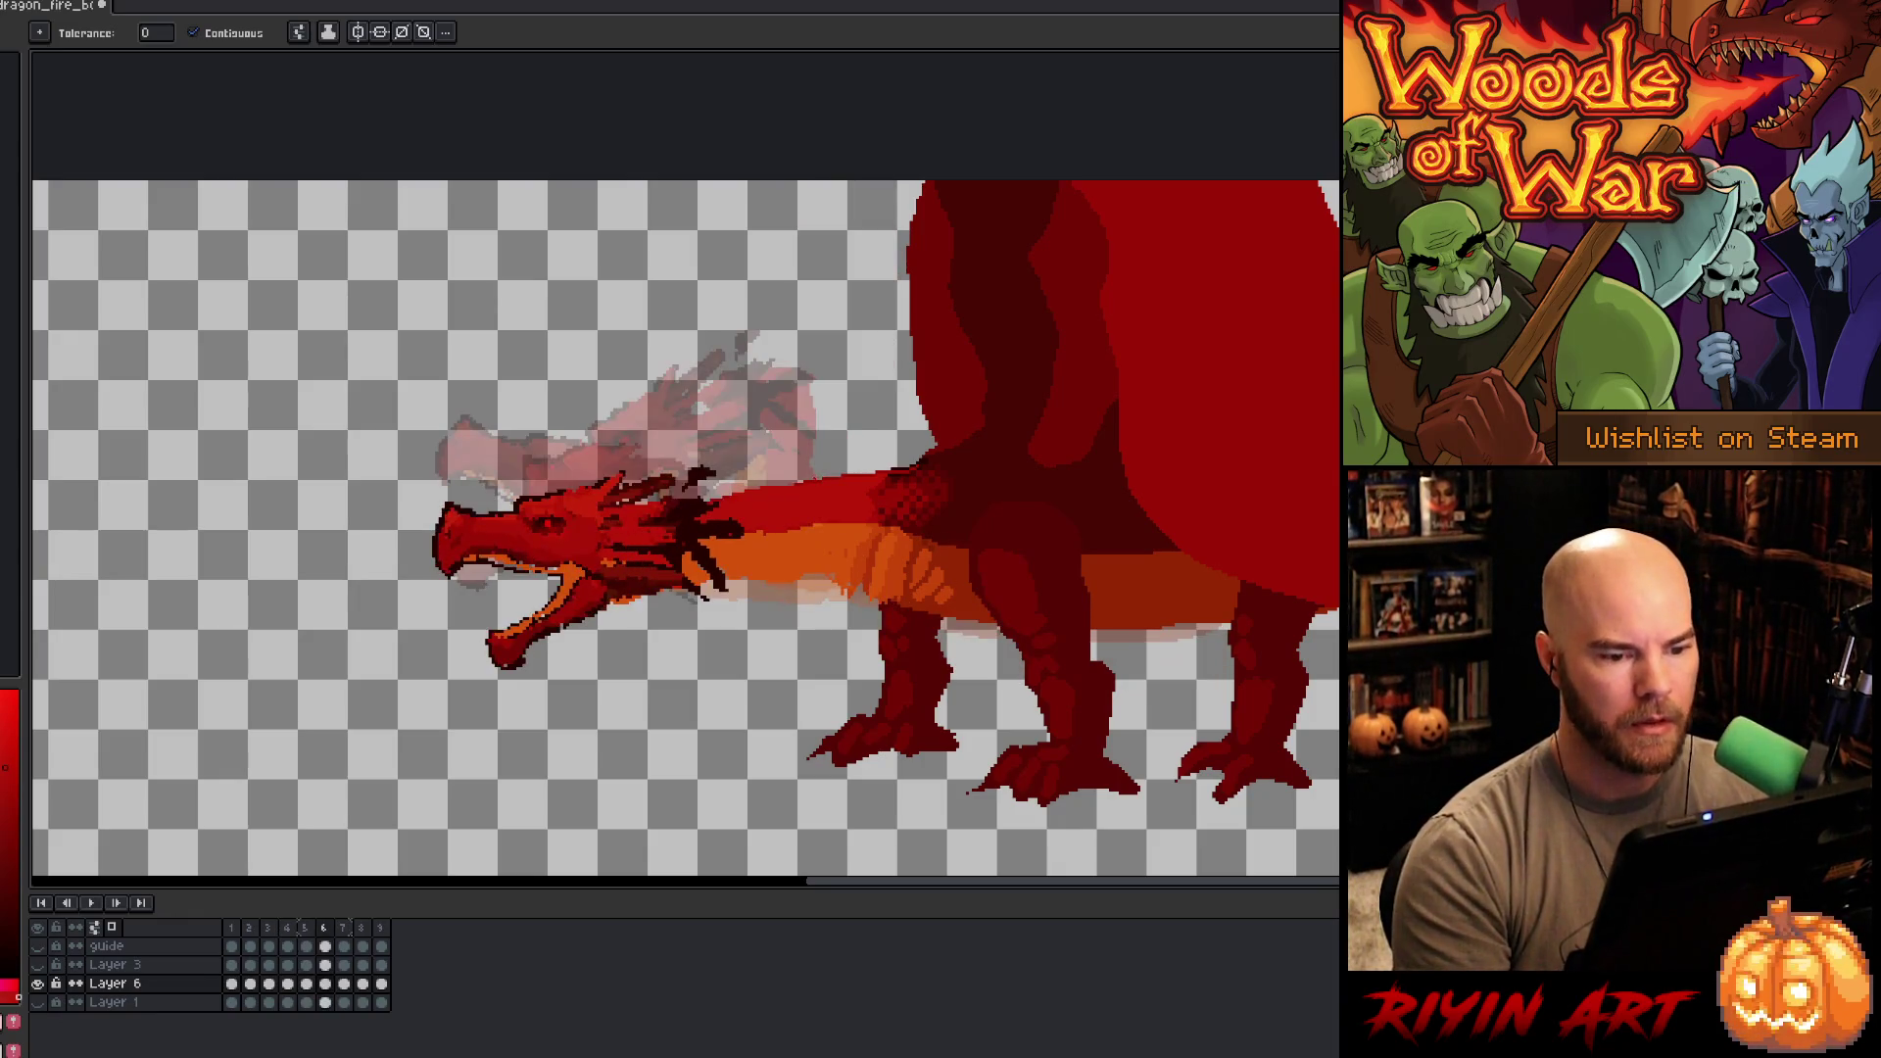
- Move to frame 7 and lasso the dragon's neck area
key(period)
key(comma)
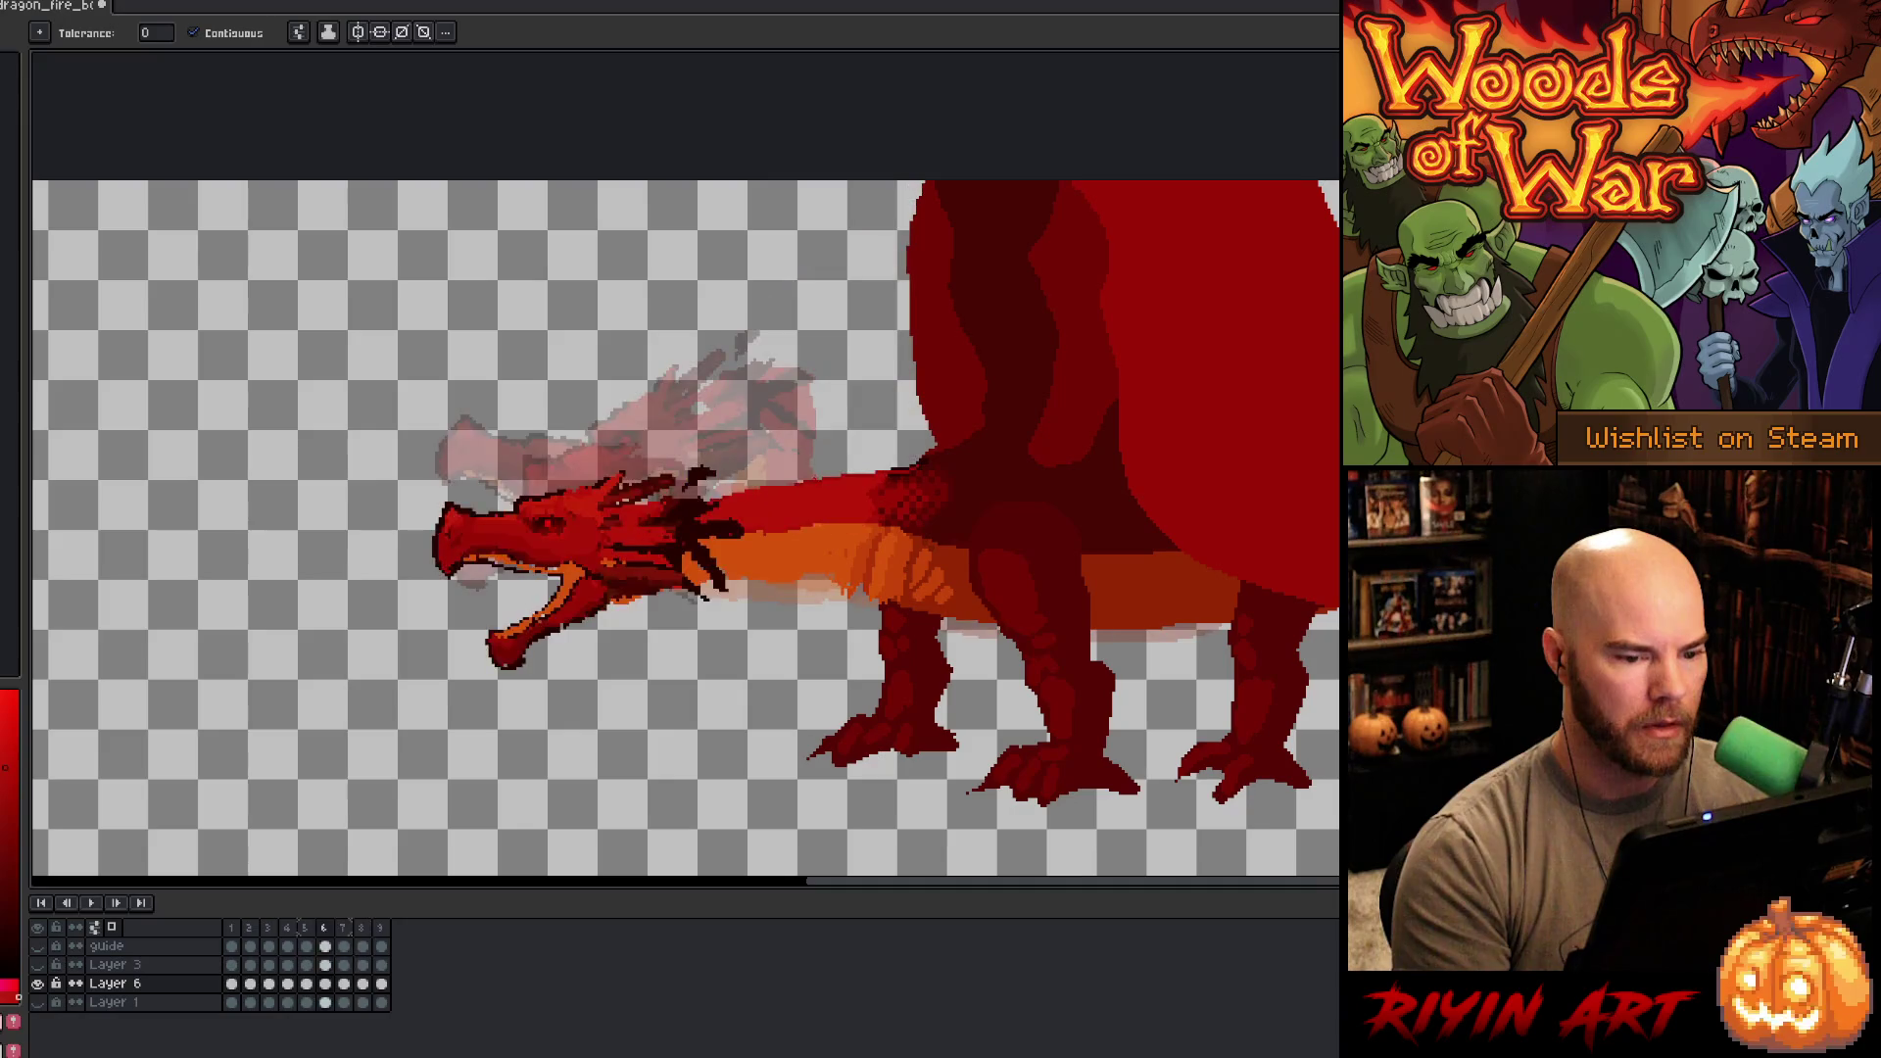
key(period)
key(m)
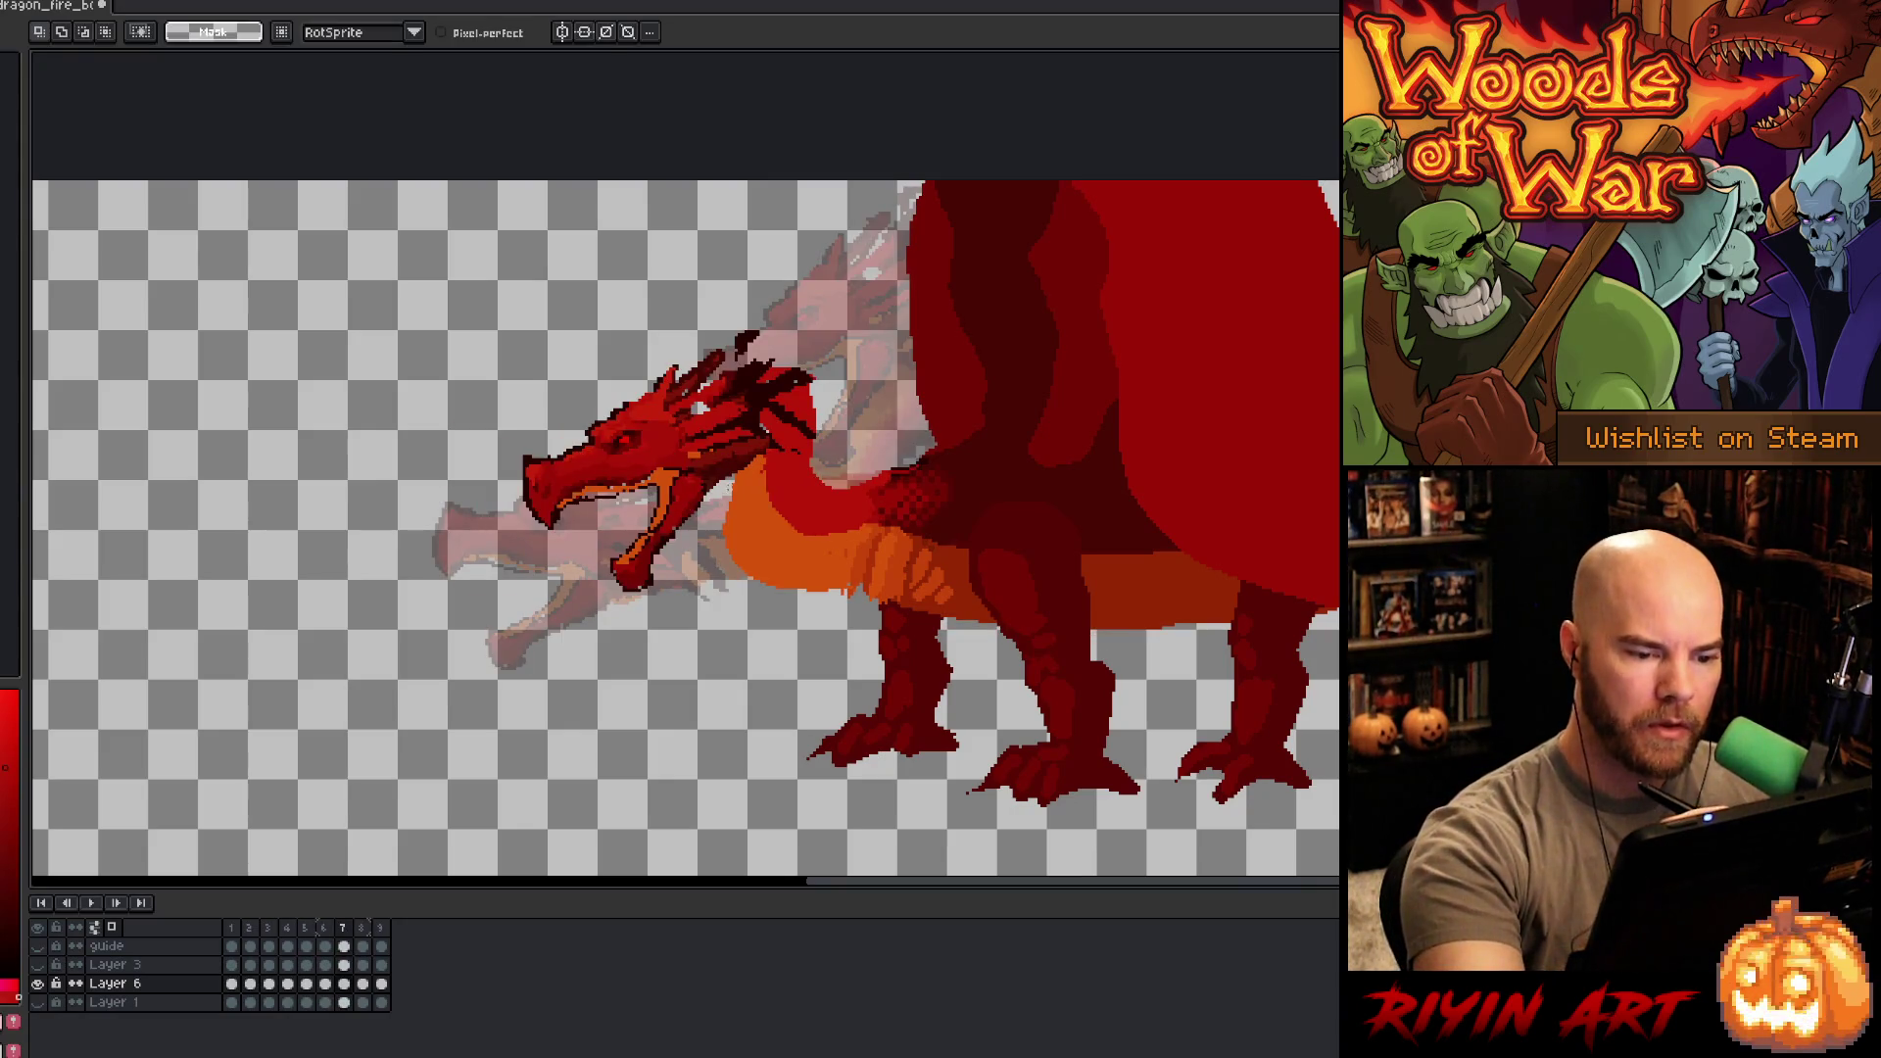
drag(730, 558, 828, 627)
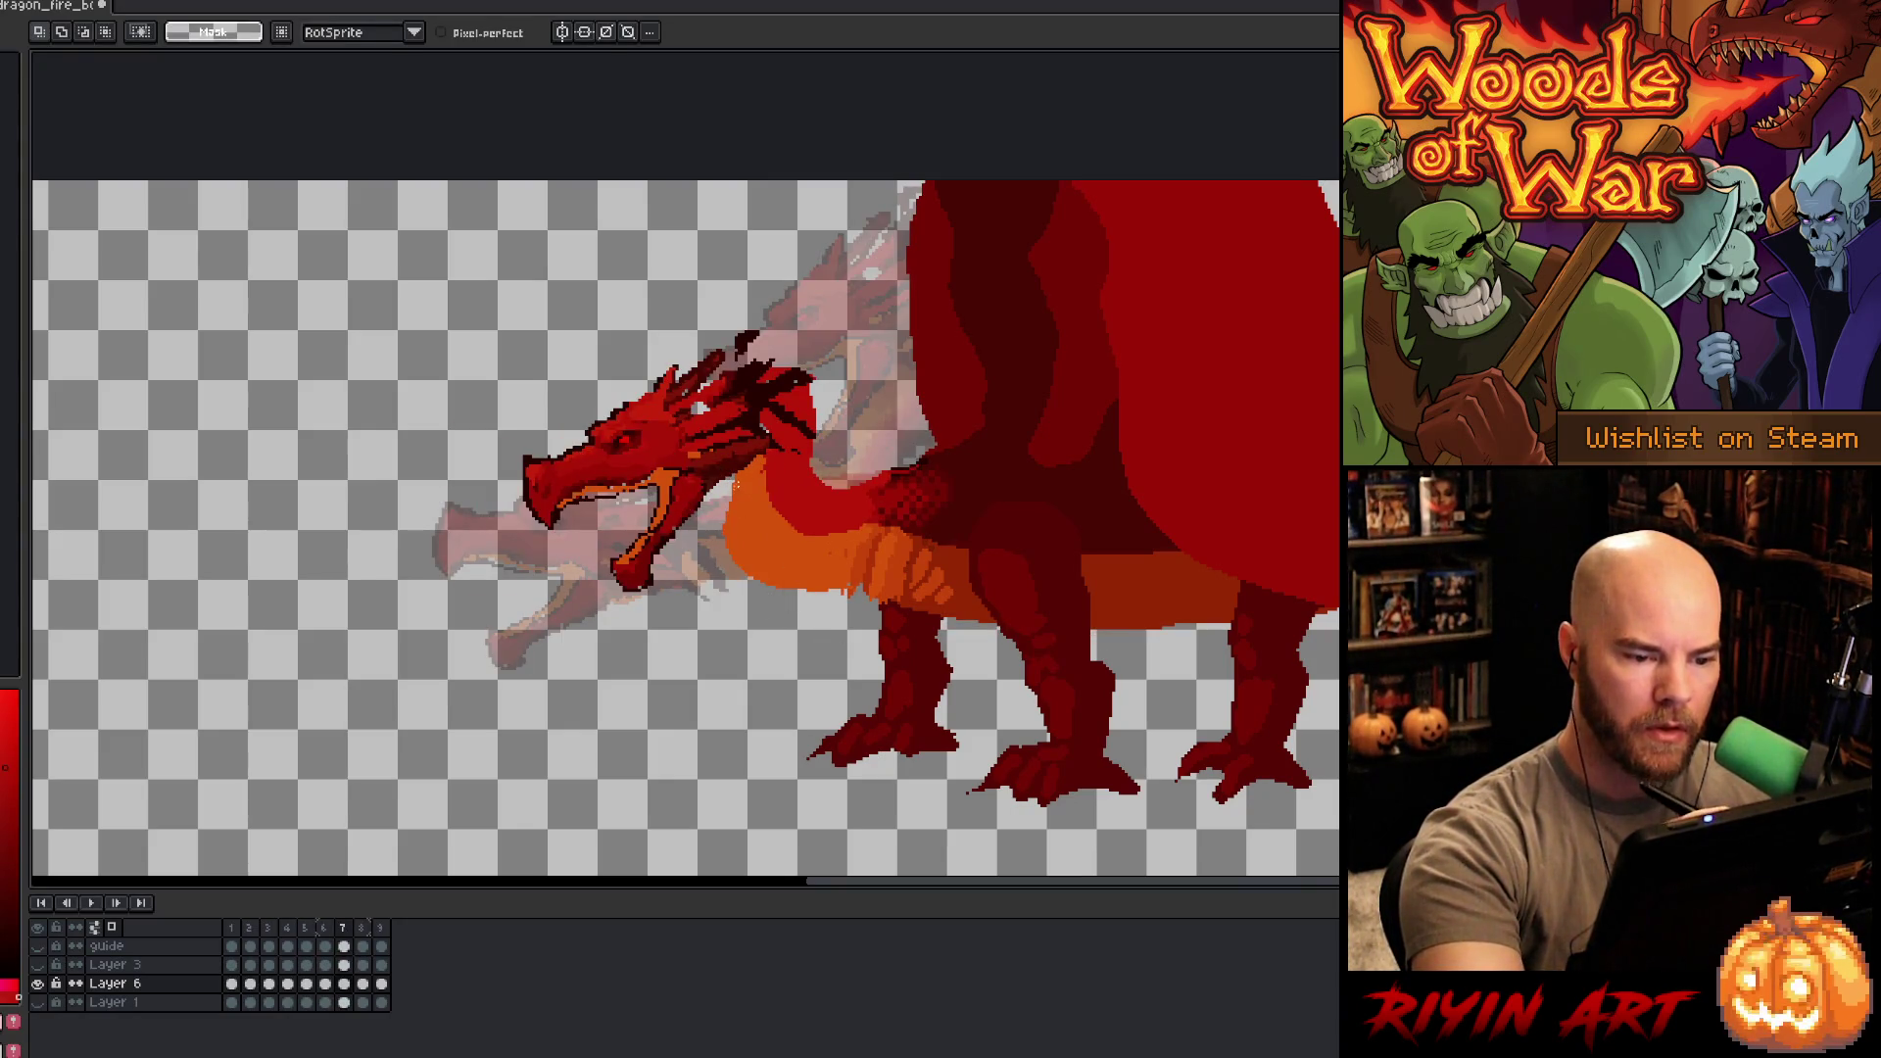
mouse_move(731, 485)
mouse_down()
mouse_move(784, 581)
mouse_move(745, 627)
mouse_move(698, 478)
mouse_up()
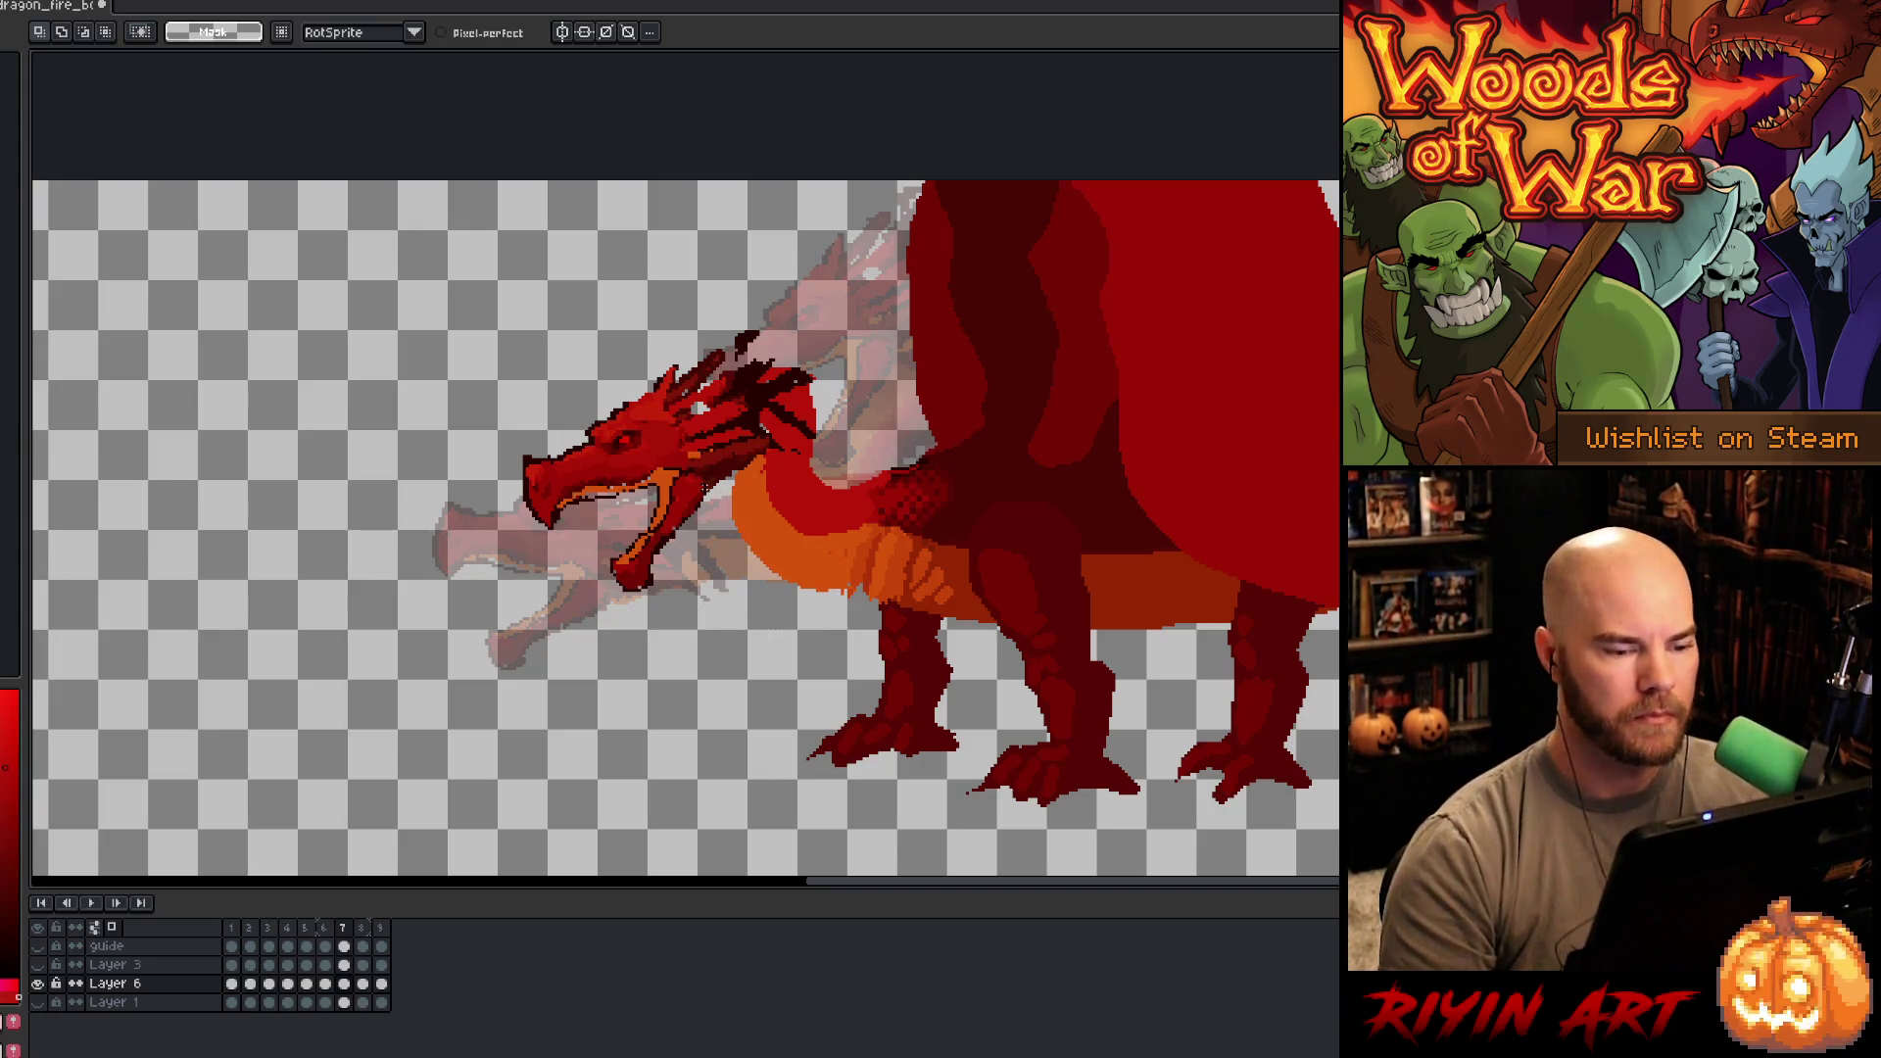
- Show the volcanic lava background layer, step to frame 9, and play the animation
key(b)
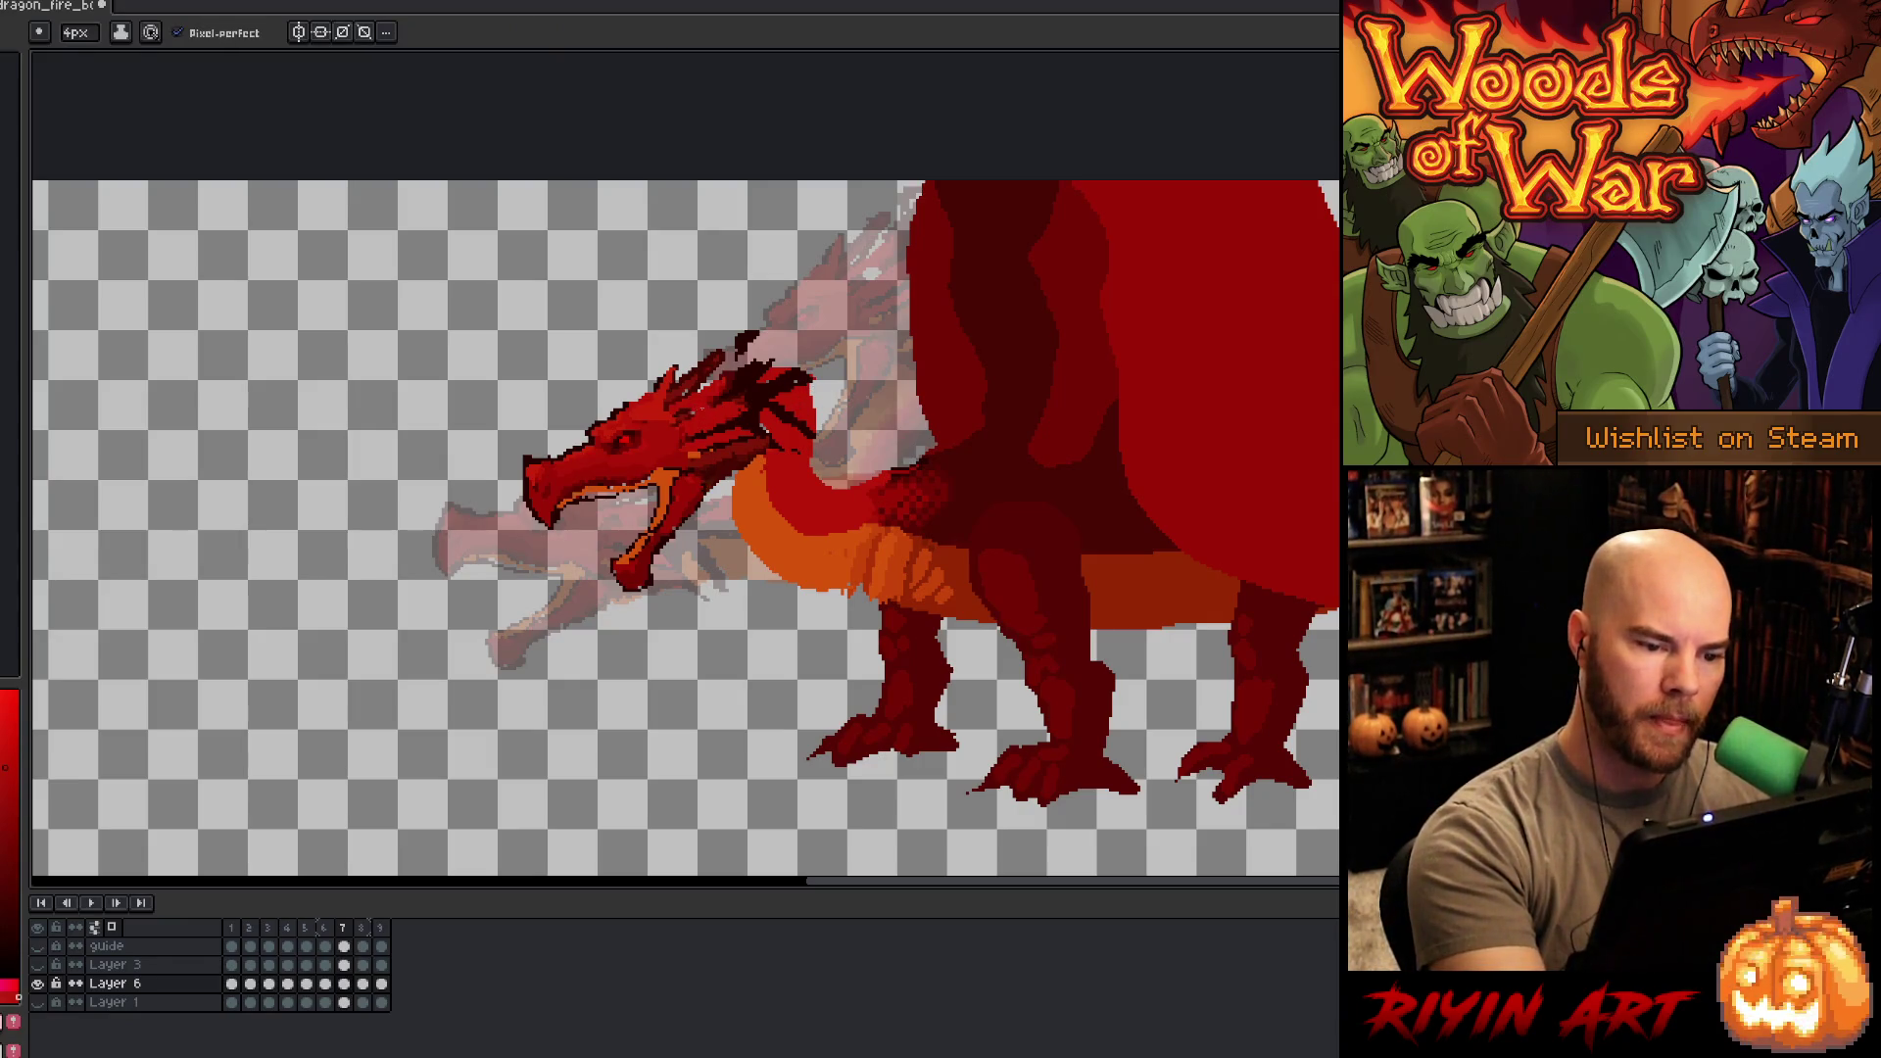
click(37, 964)
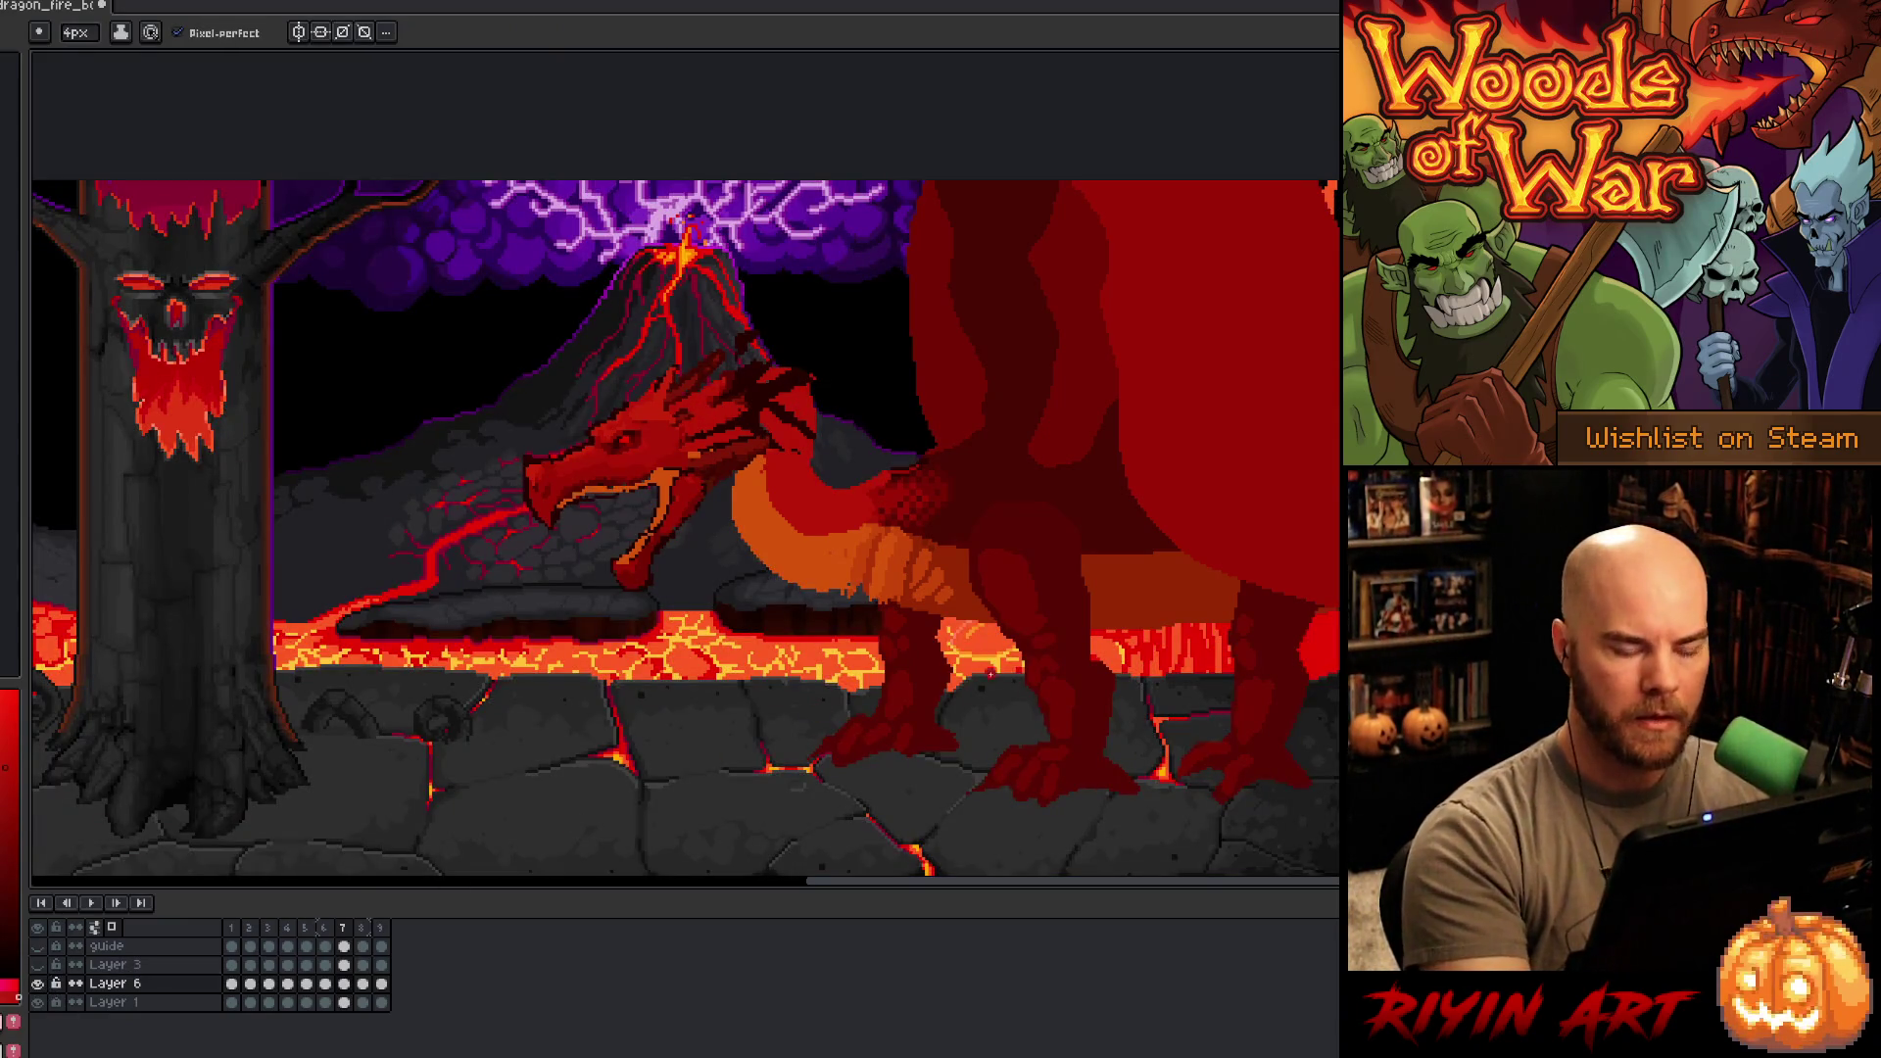
key(Right)
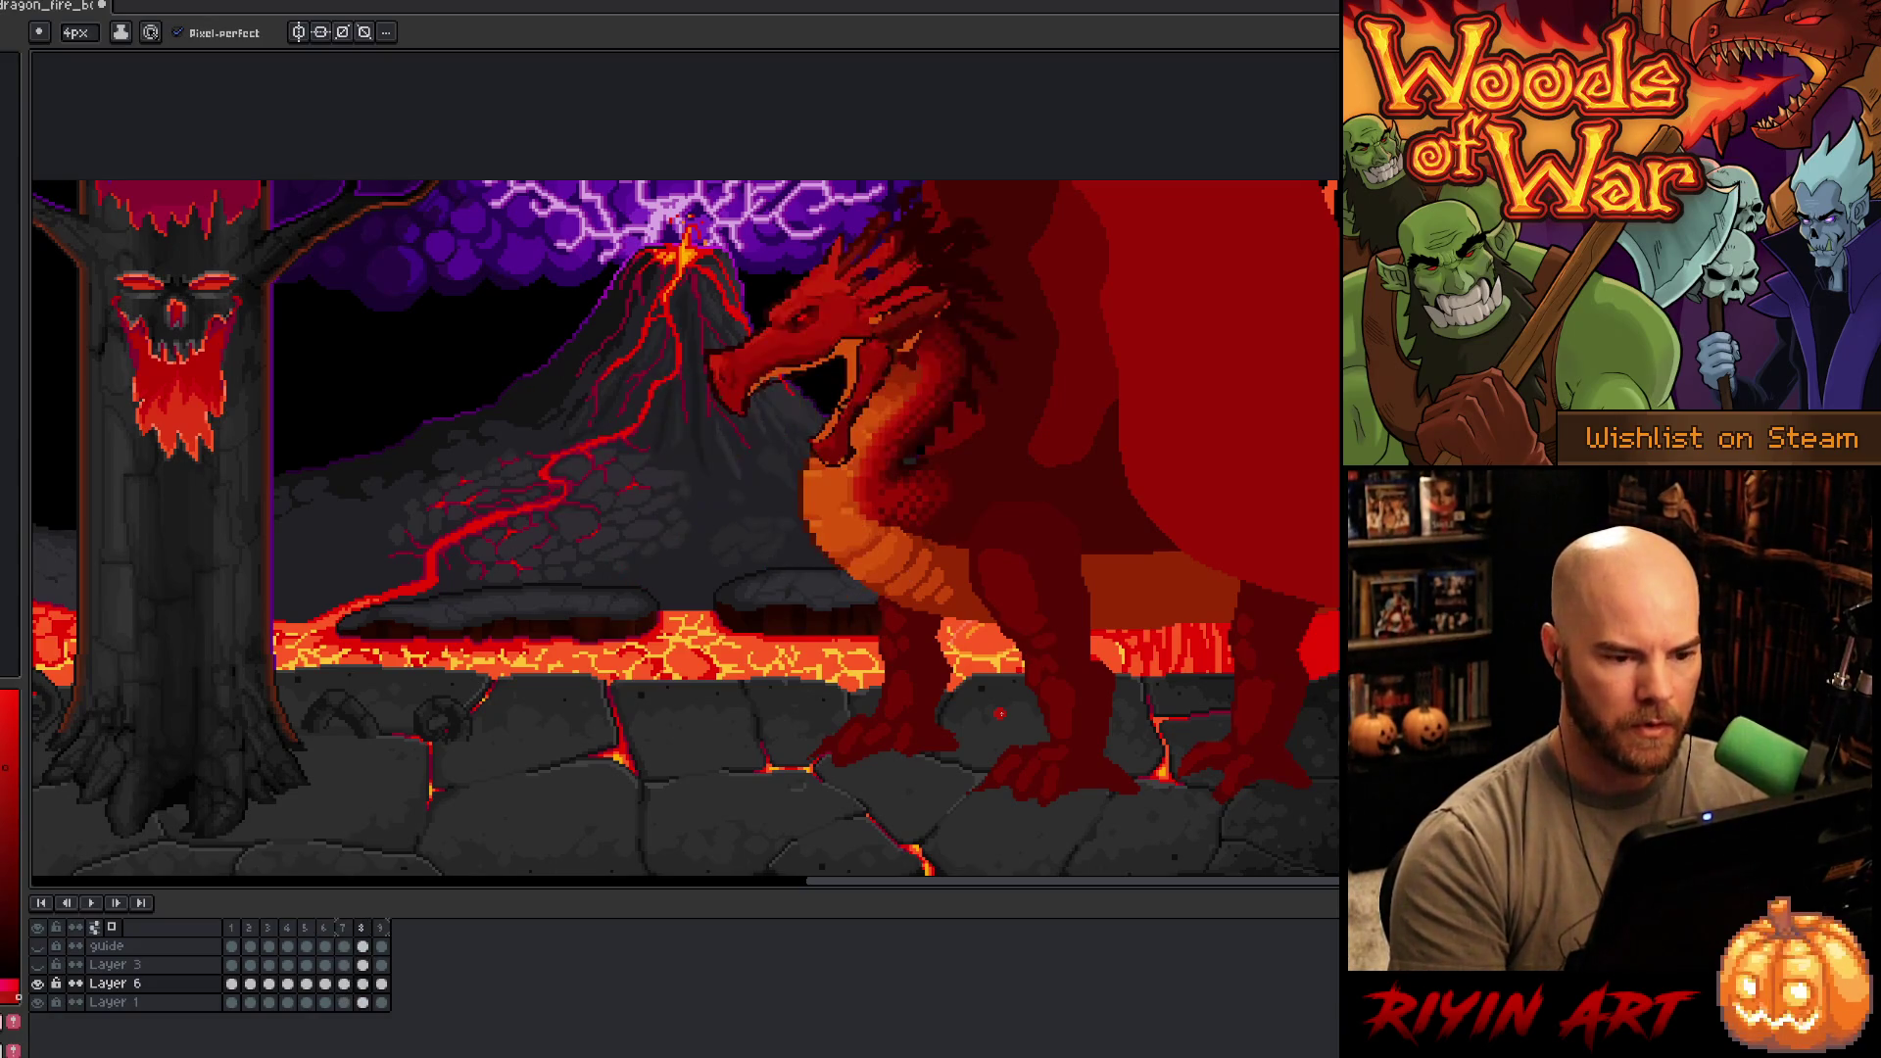
key(Right)
key(Right)
key(Right)
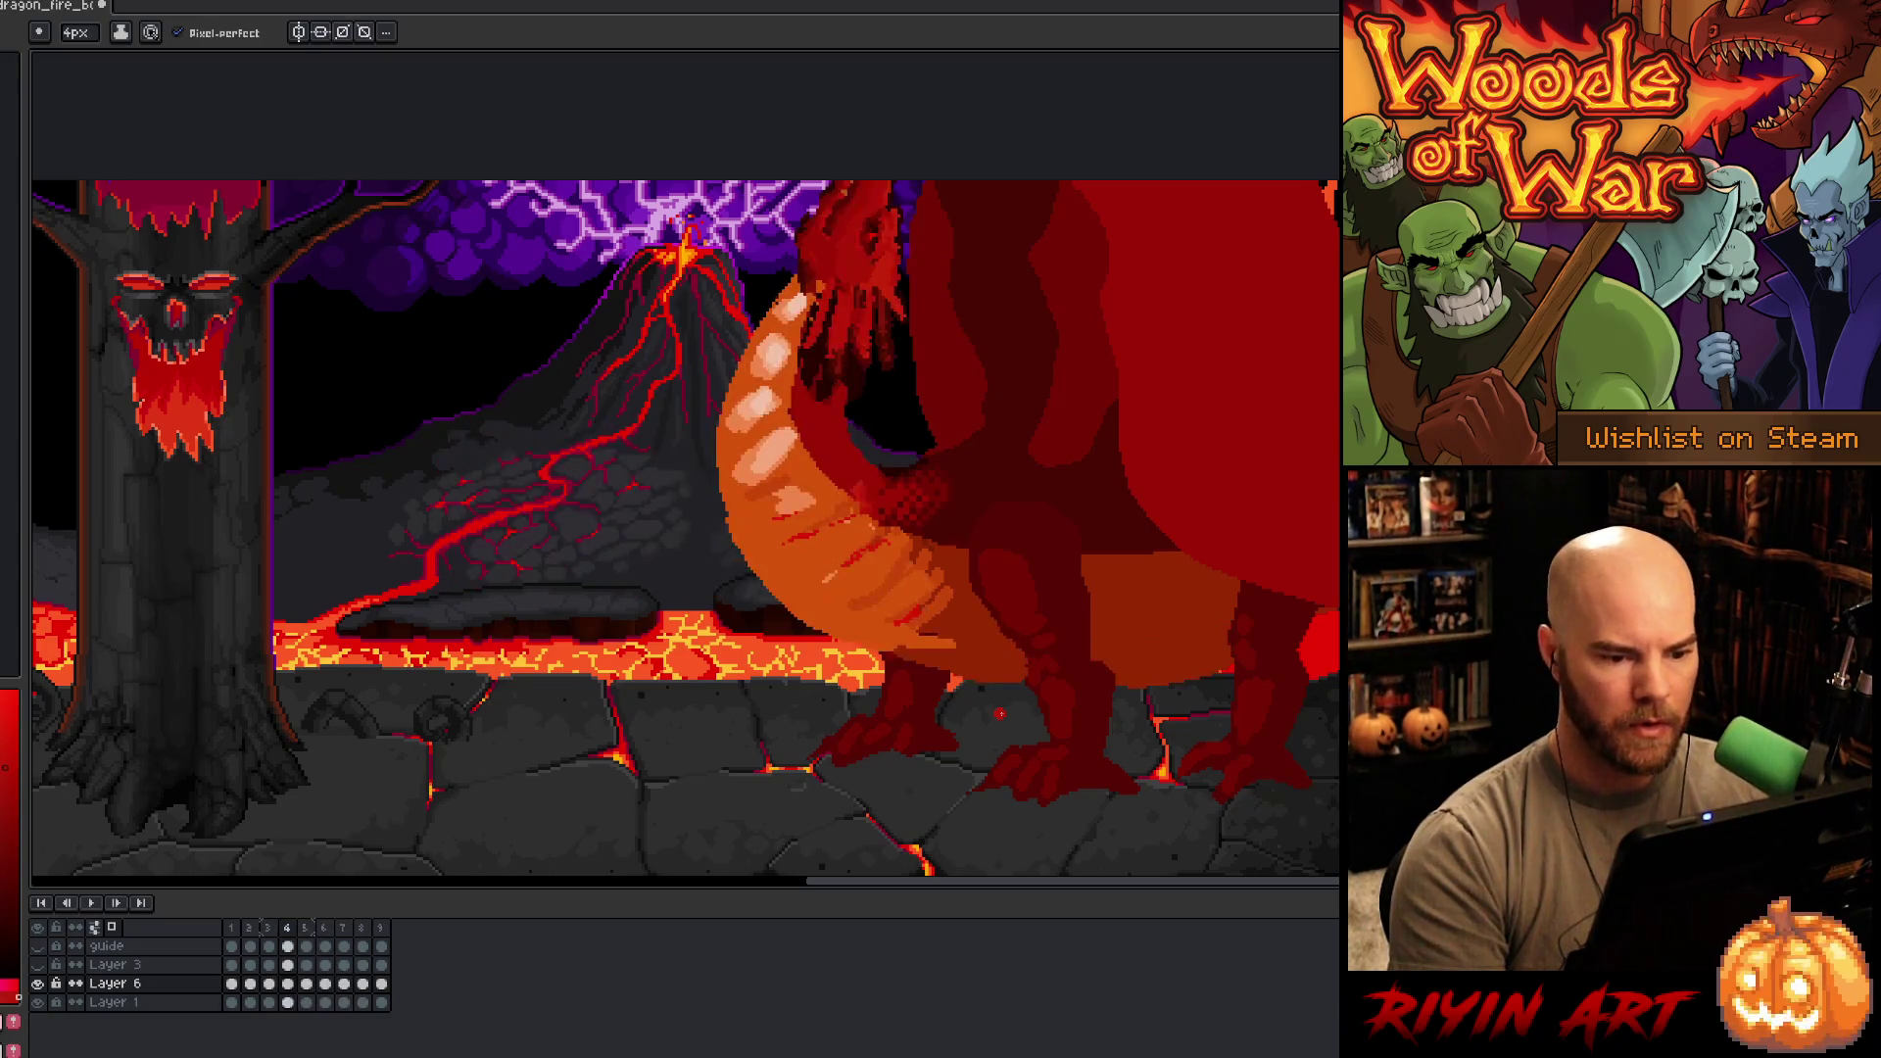
key(Right)
key(Right)
key(Right)
key(Return)
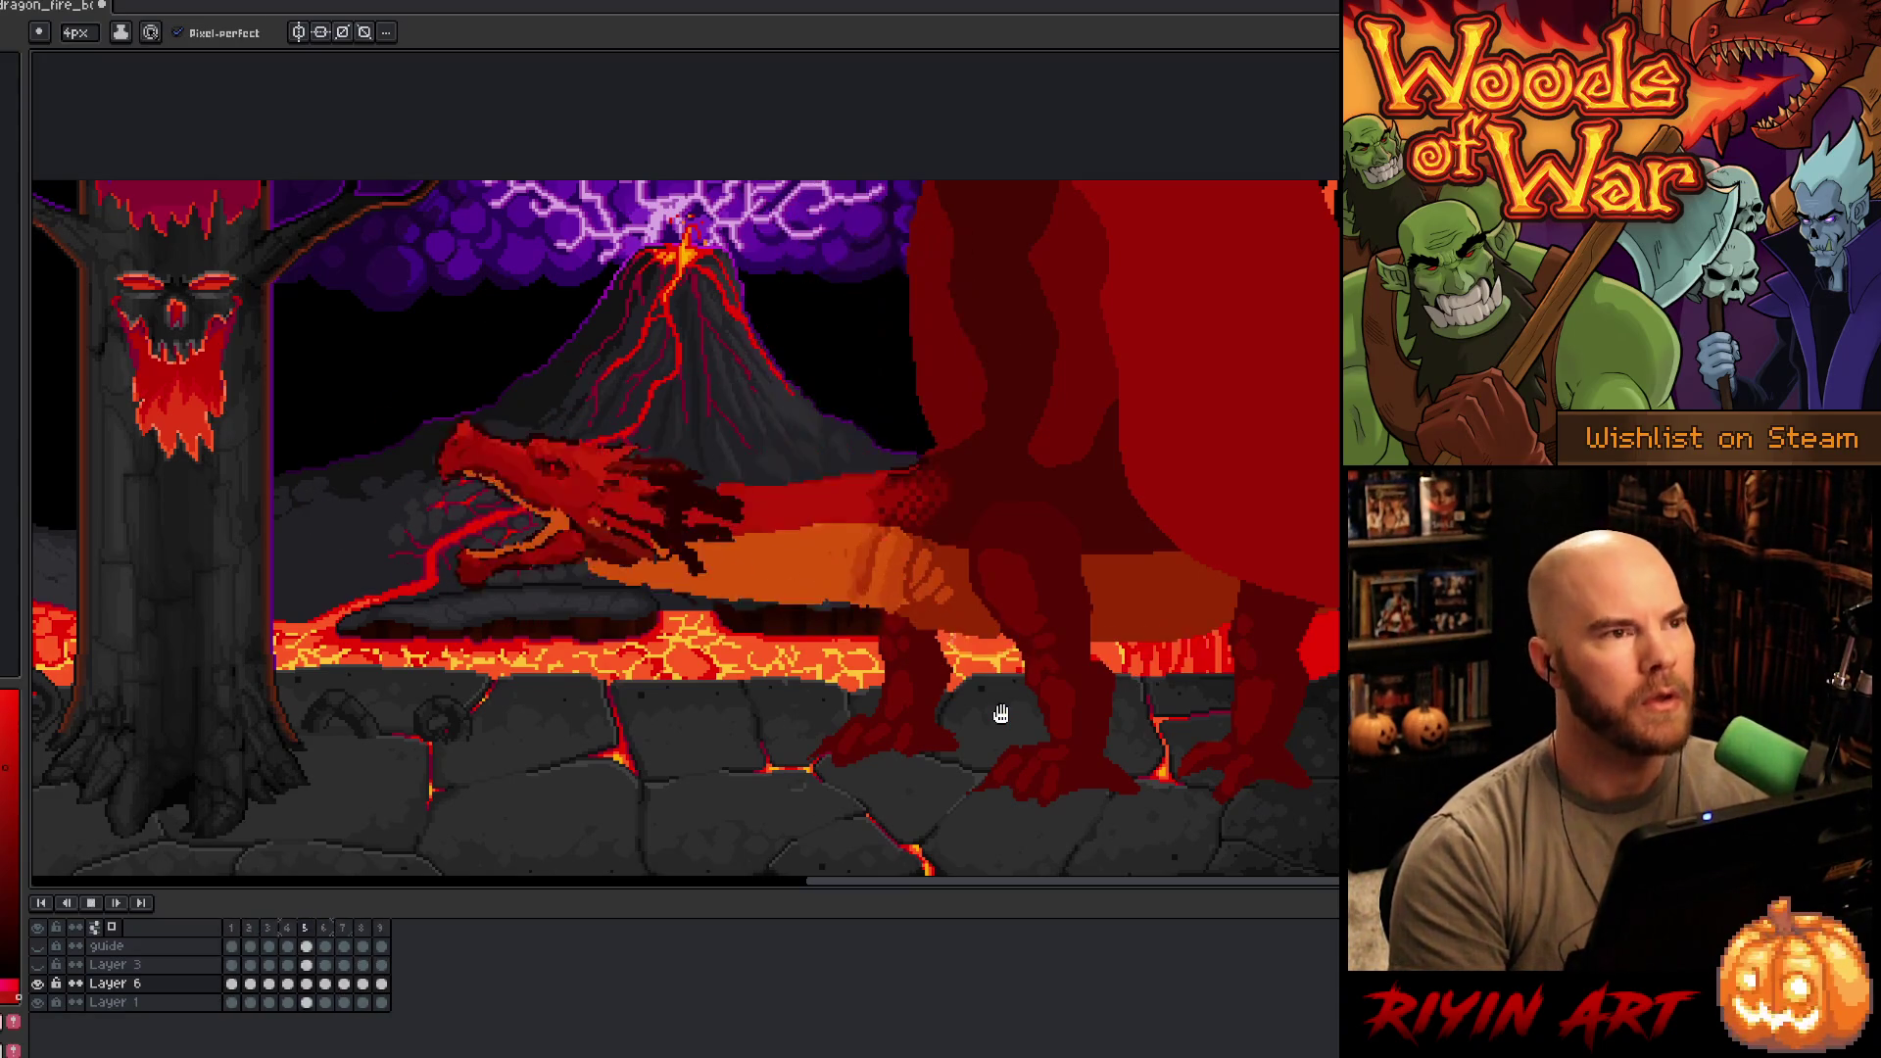
- Stop playback, compare frames 8 and 9, and add a new frame 10
key(Return)
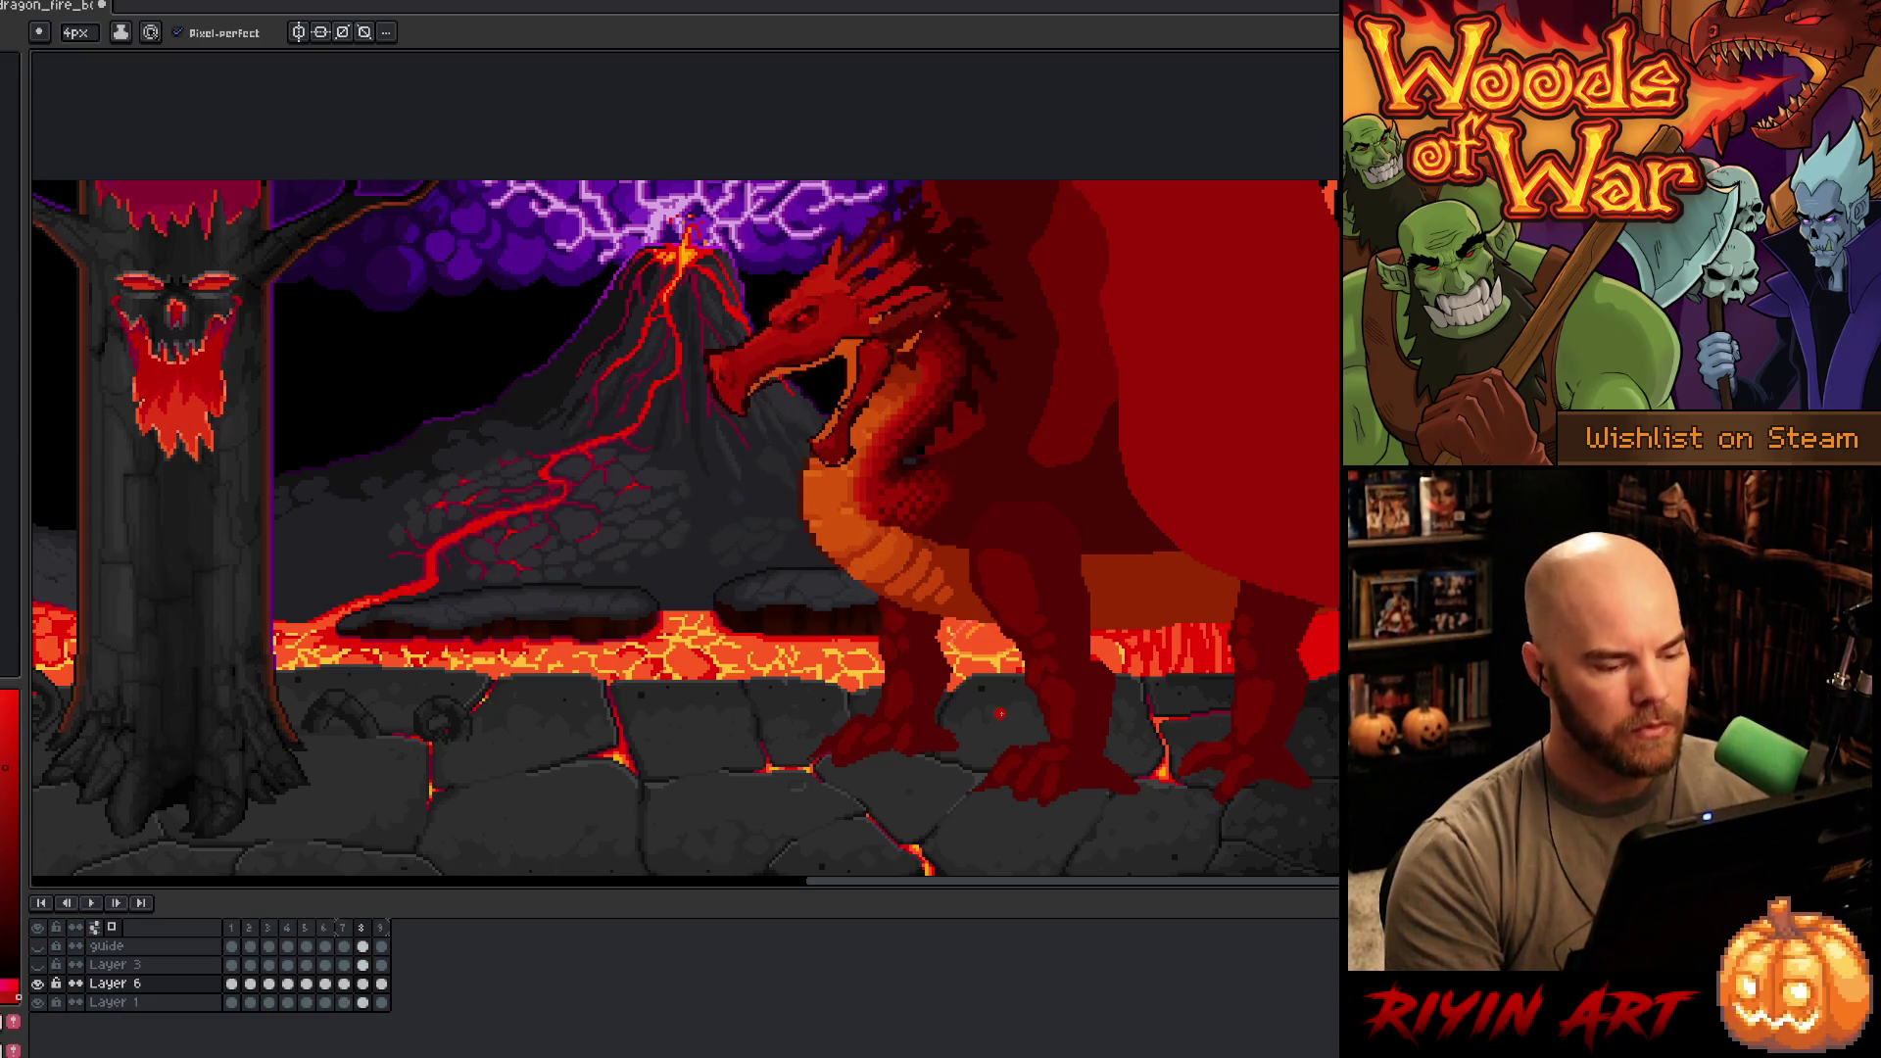
key(Right)
key(Left)
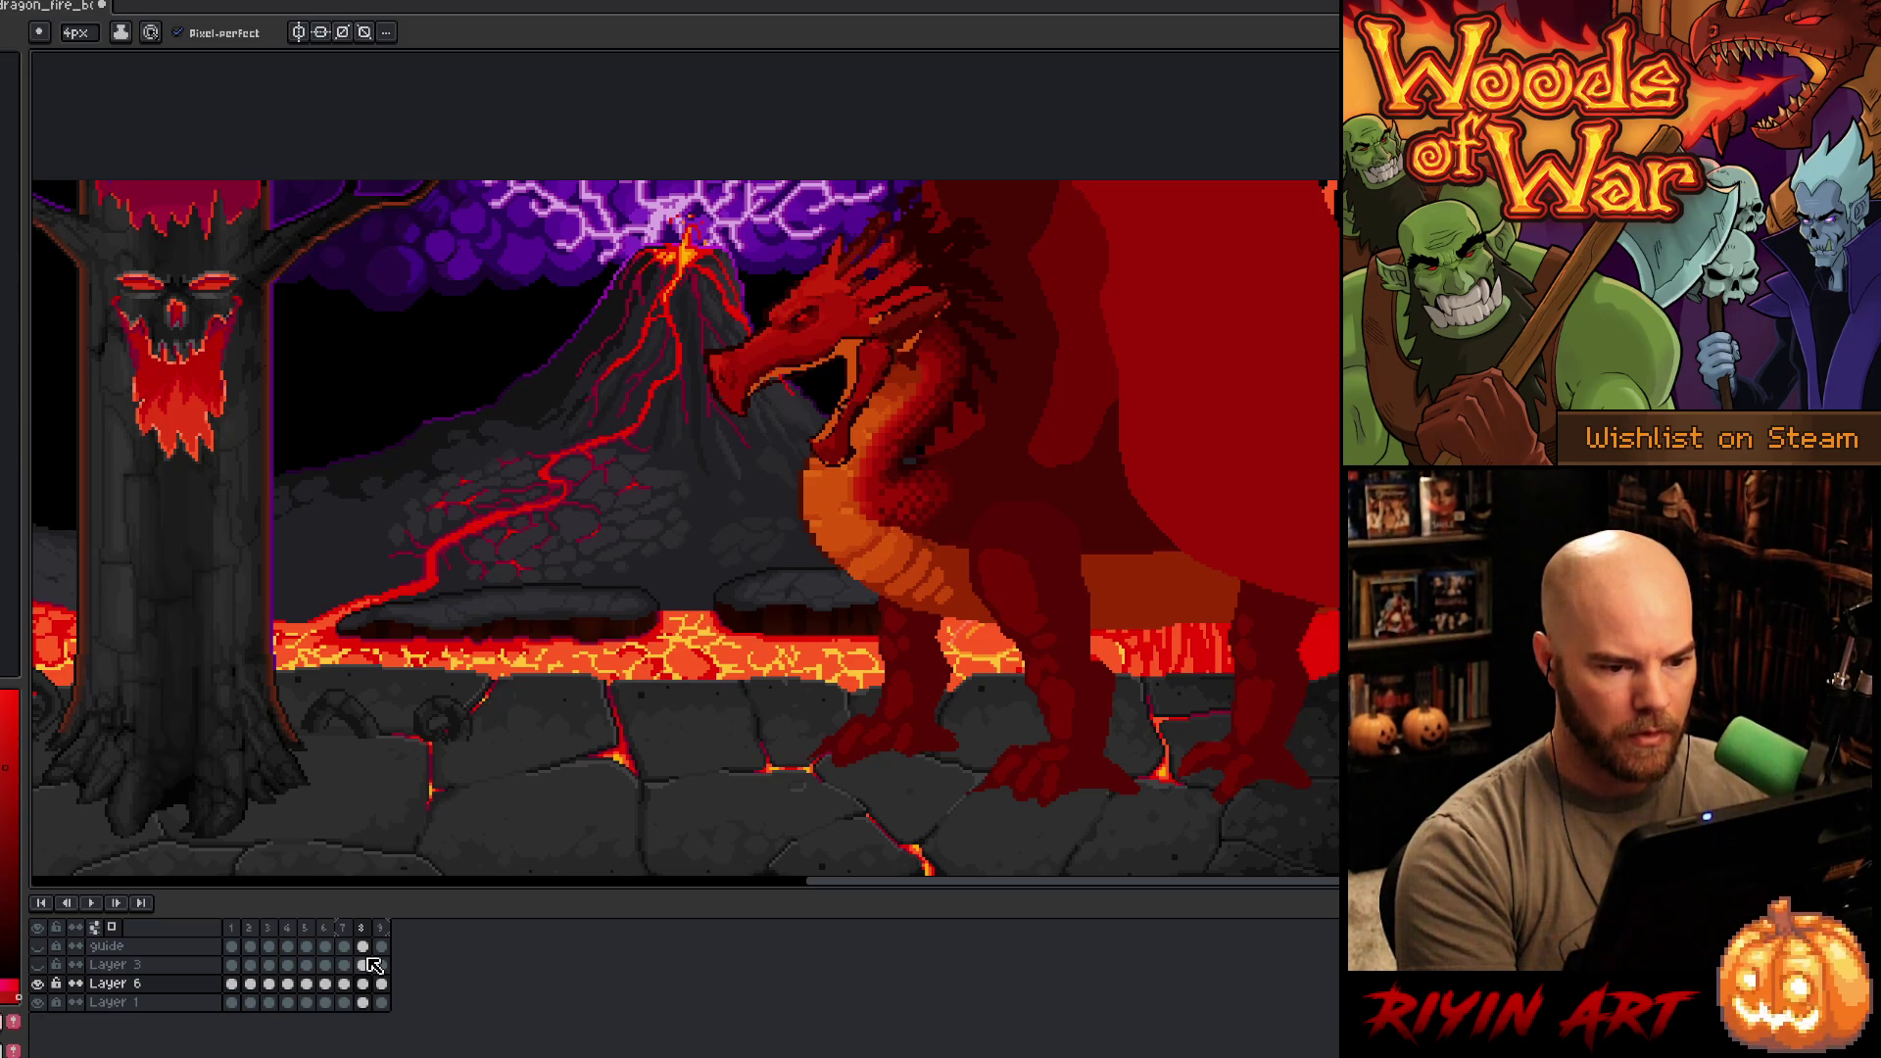
key(alt+n)
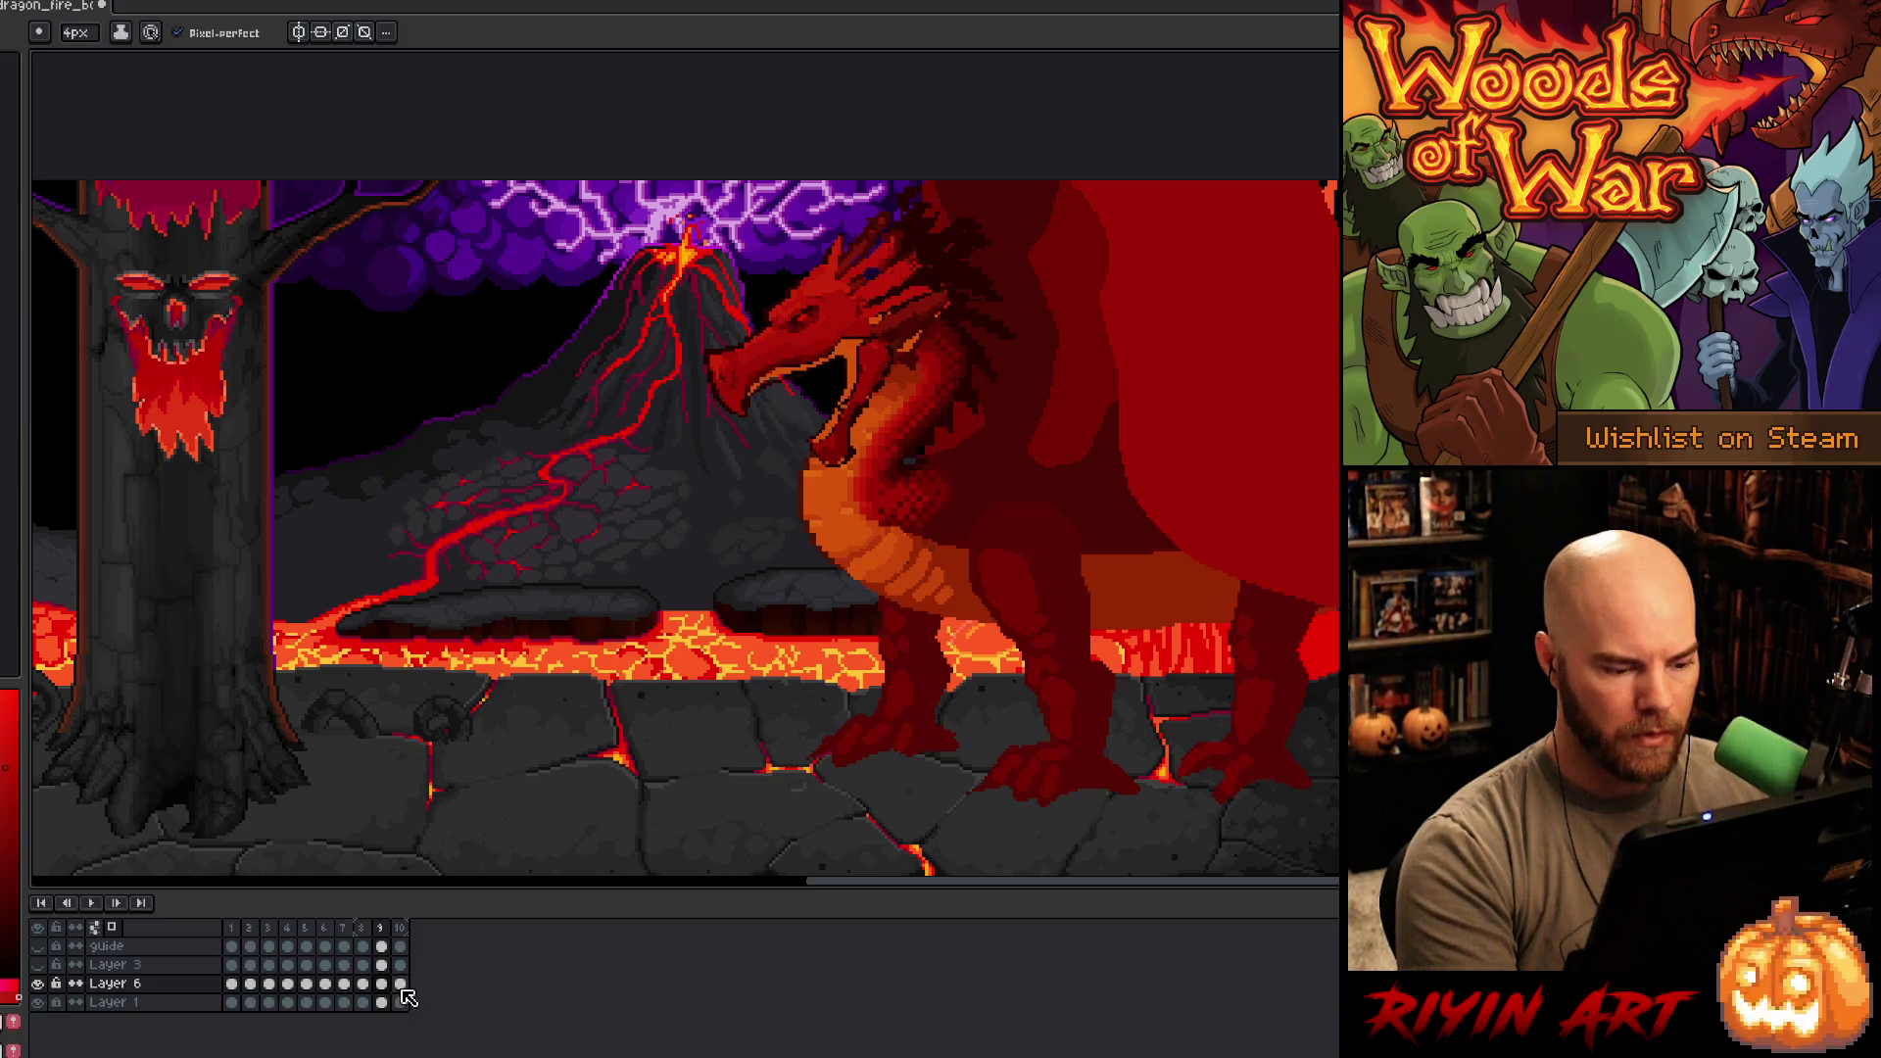
click(403, 988)
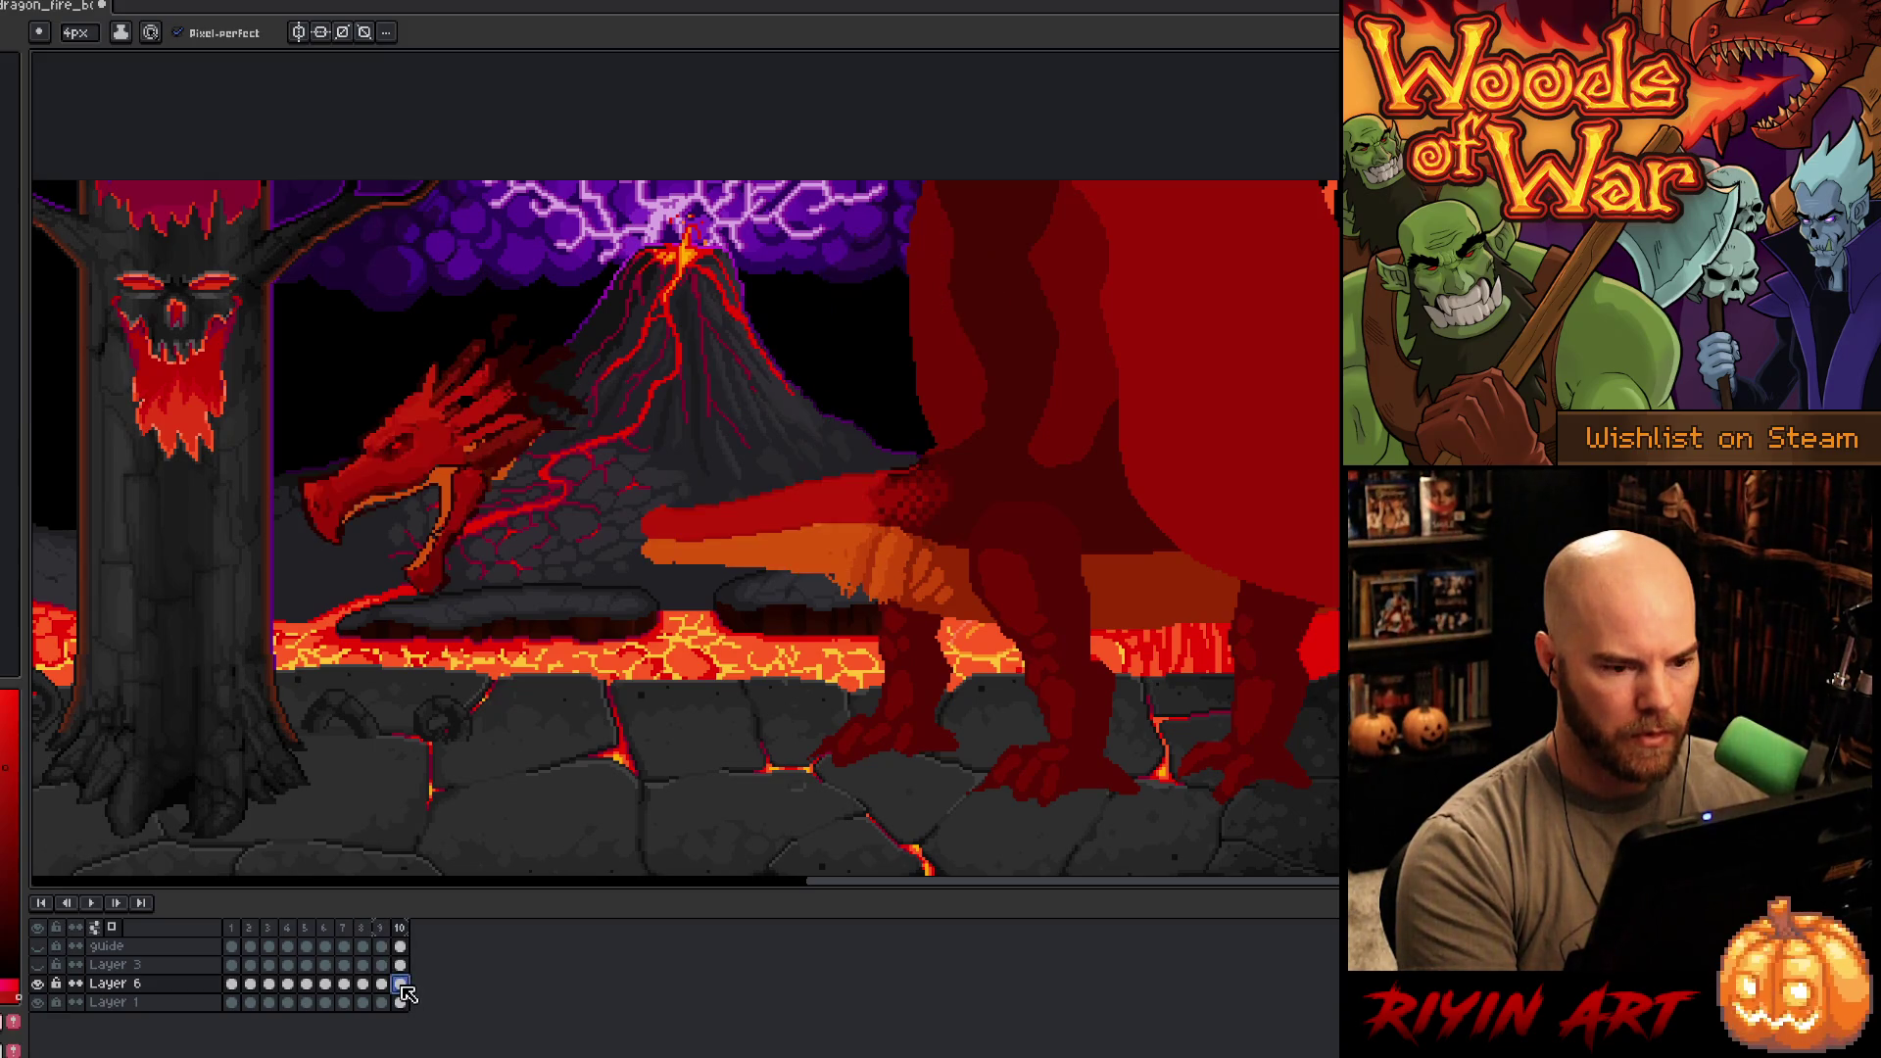
- Delete frame 10, then lasso the dragon's head, tilt it down 26.6° and lower it
right_click(401, 929)
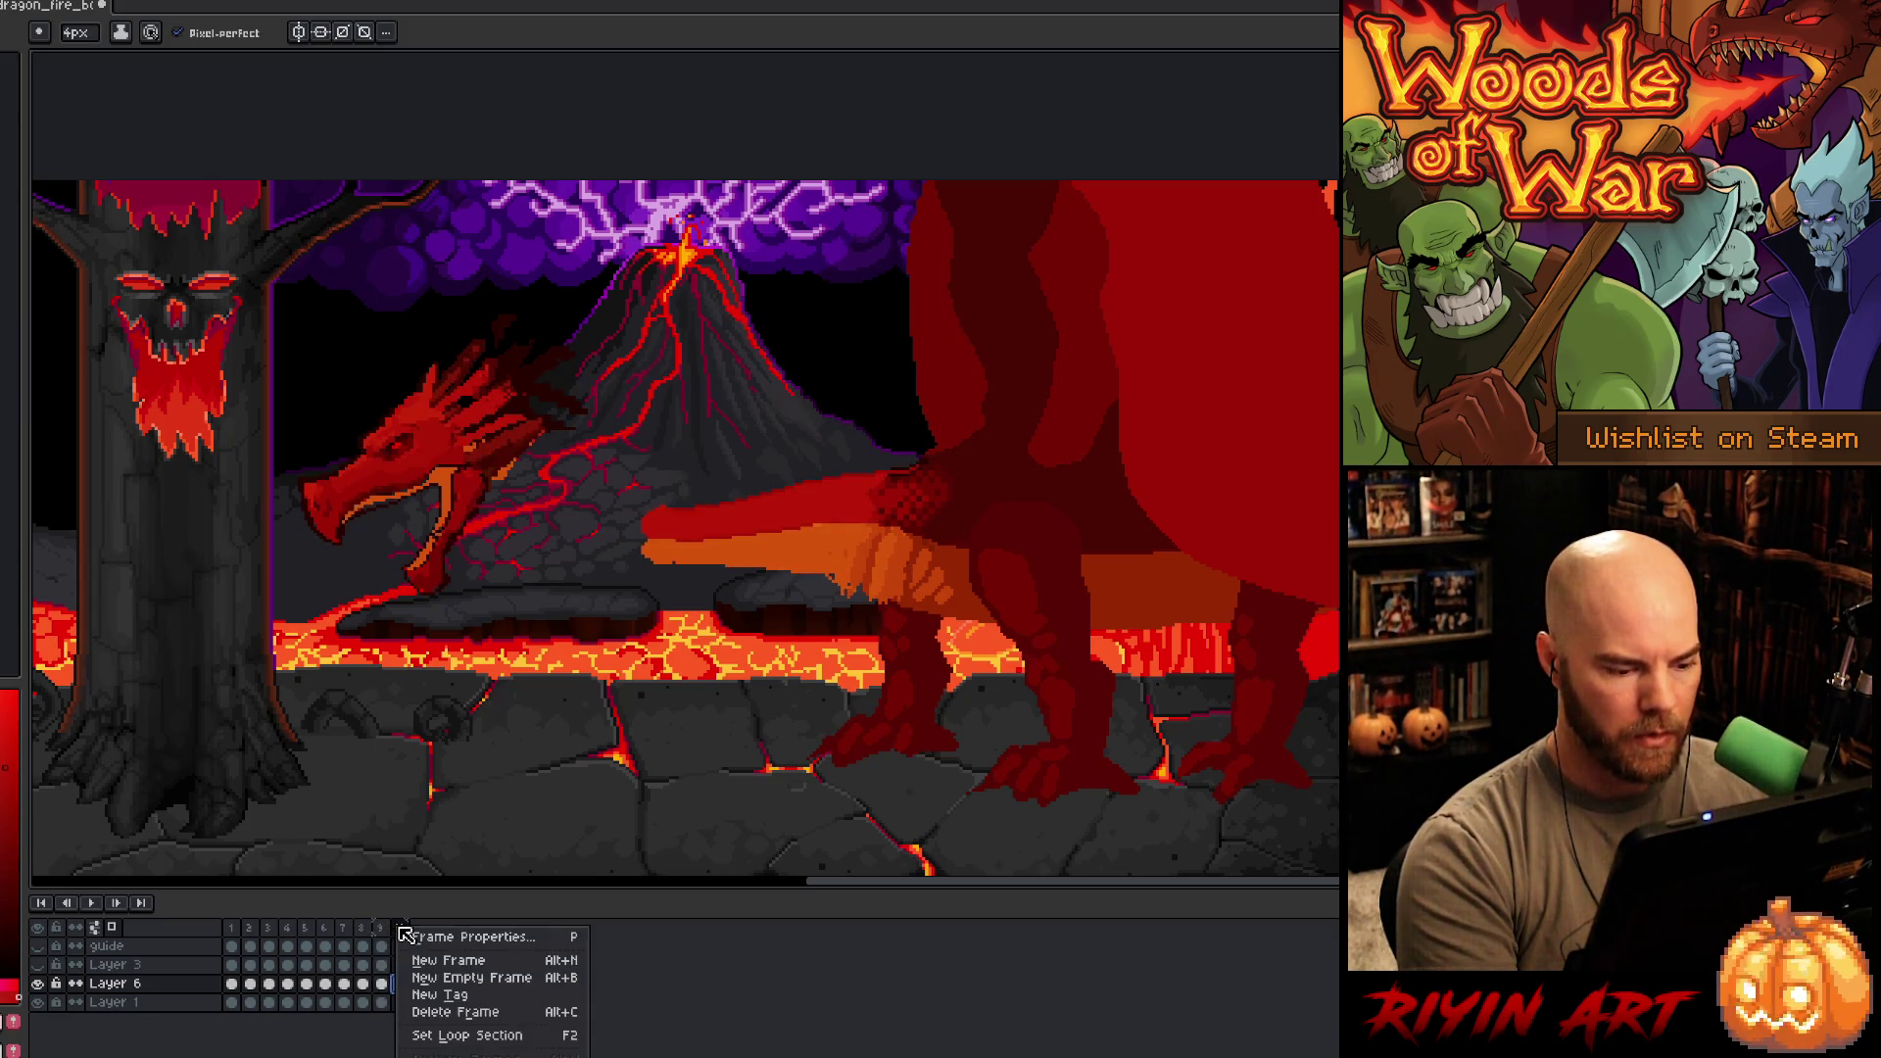
click(436, 1012)
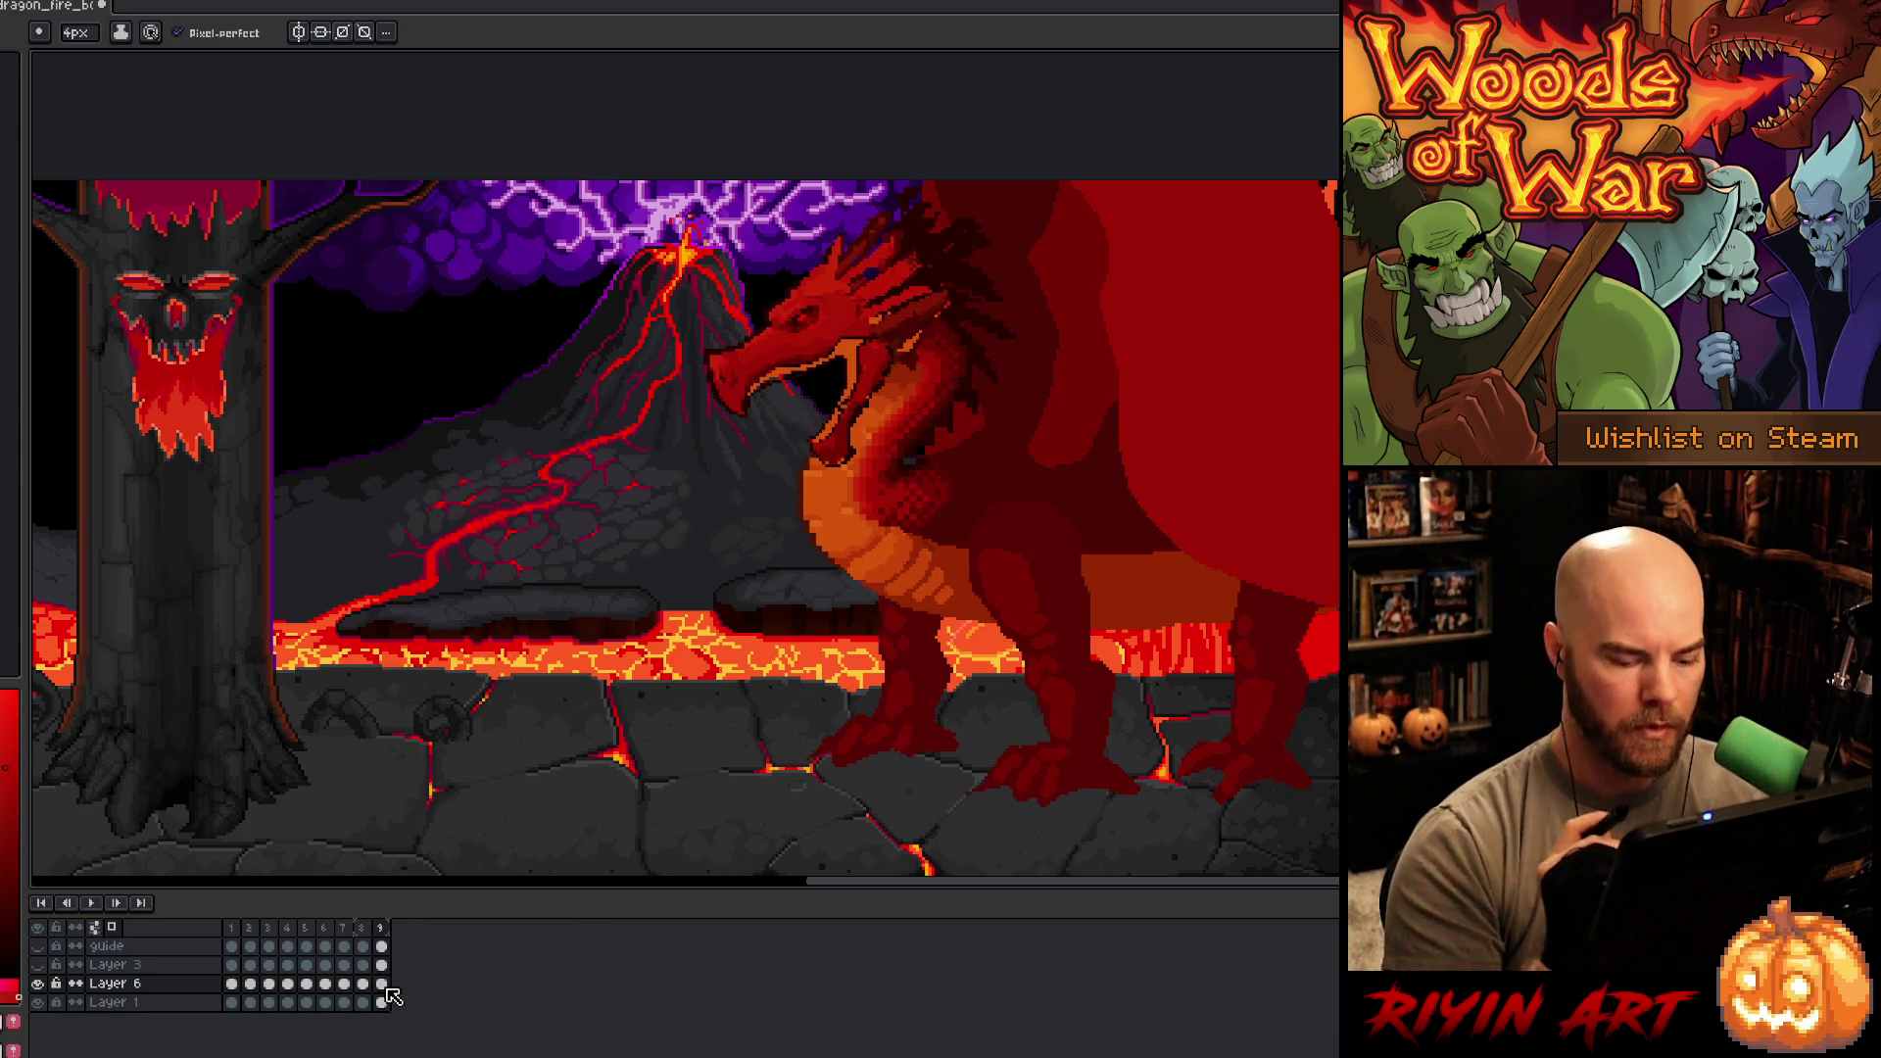
key(q)
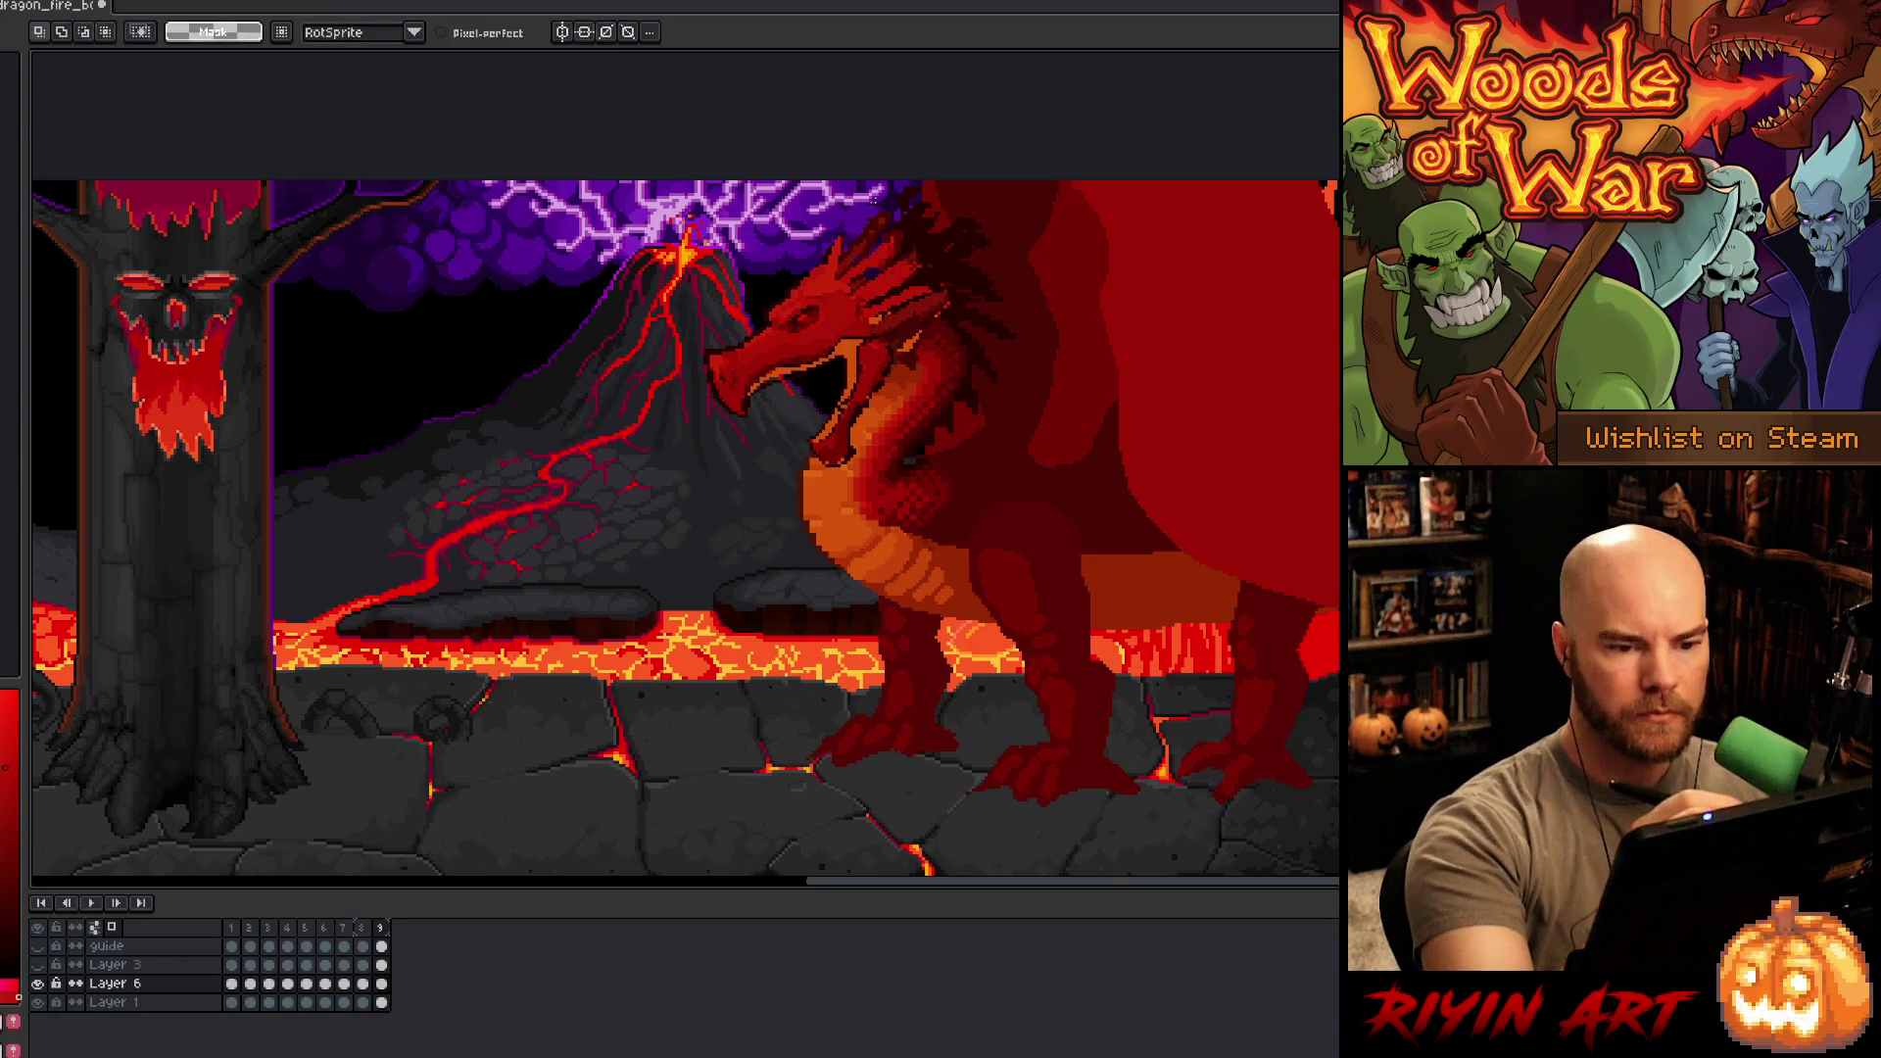
mouse_move(835, 194)
mouse_down()
mouse_move(893, 185)
mouse_move(950, 266)
mouse_move(942, 318)
mouse_move(880, 390)
mouse_up()
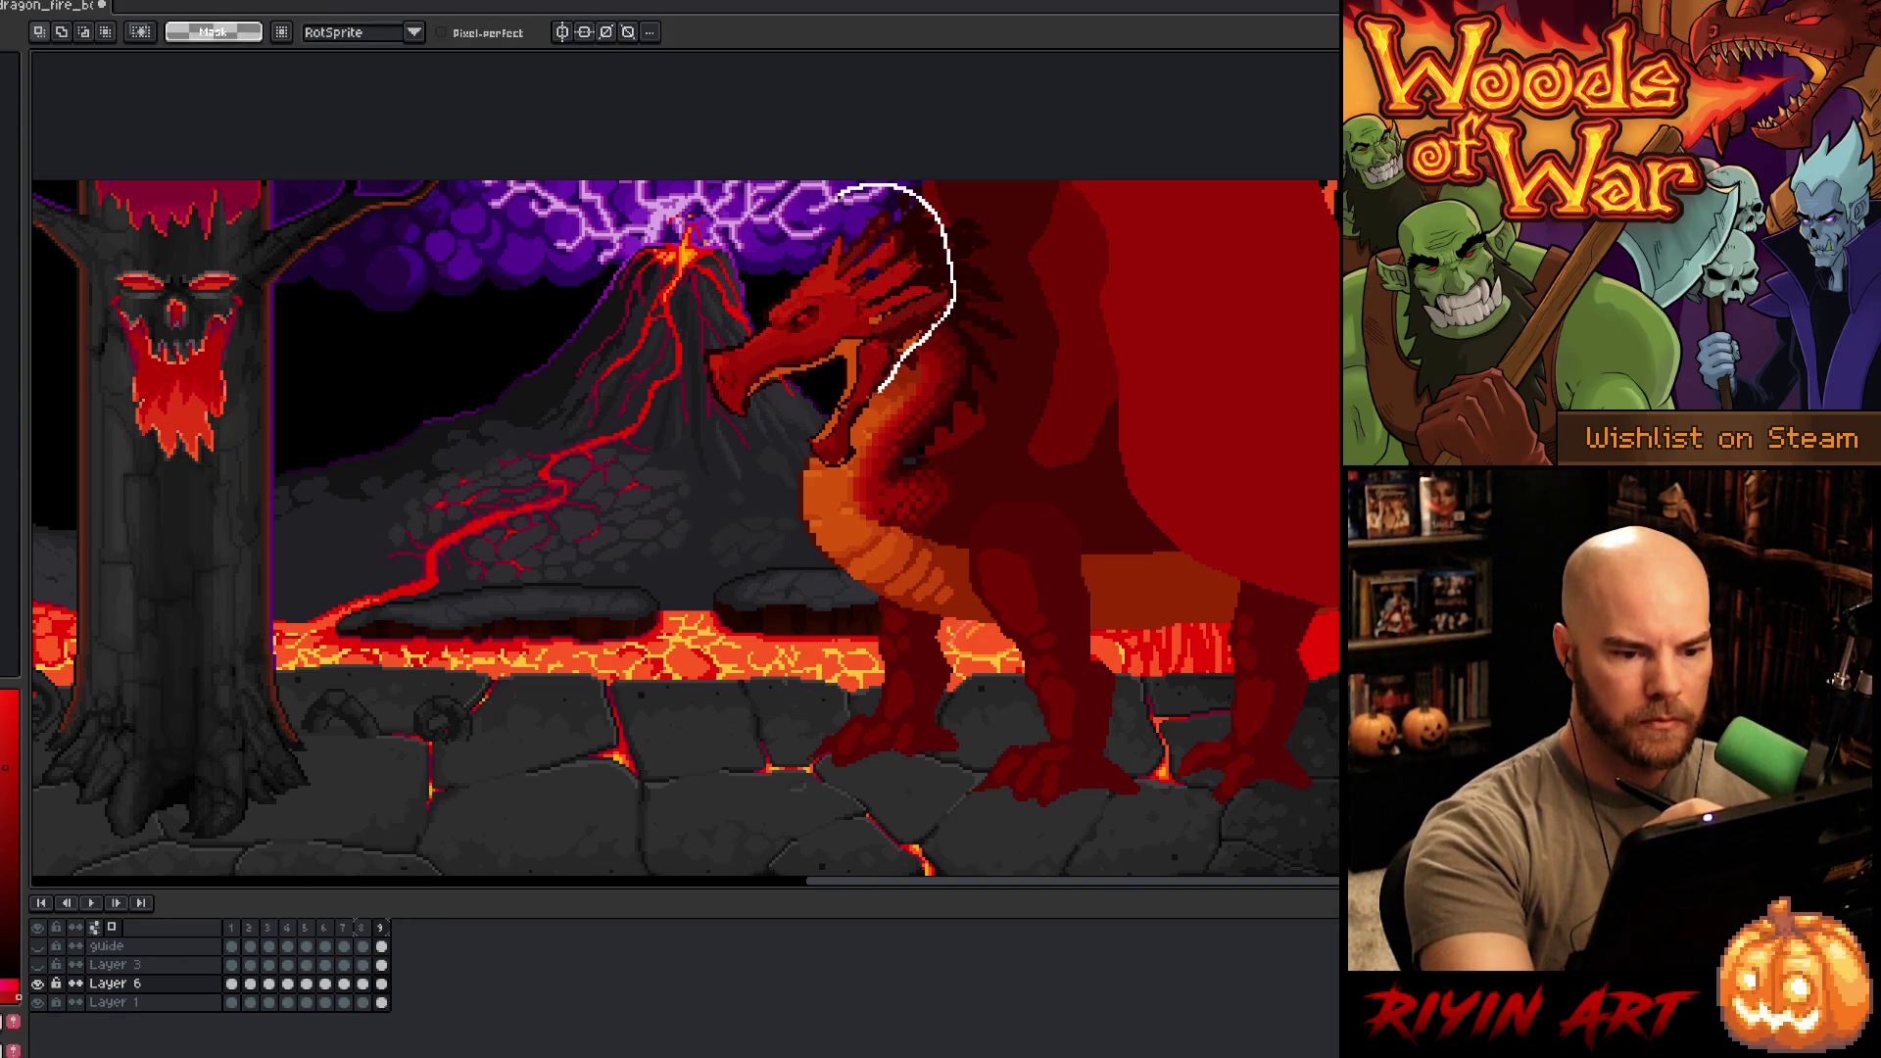
drag(803, 467, 744, 245)
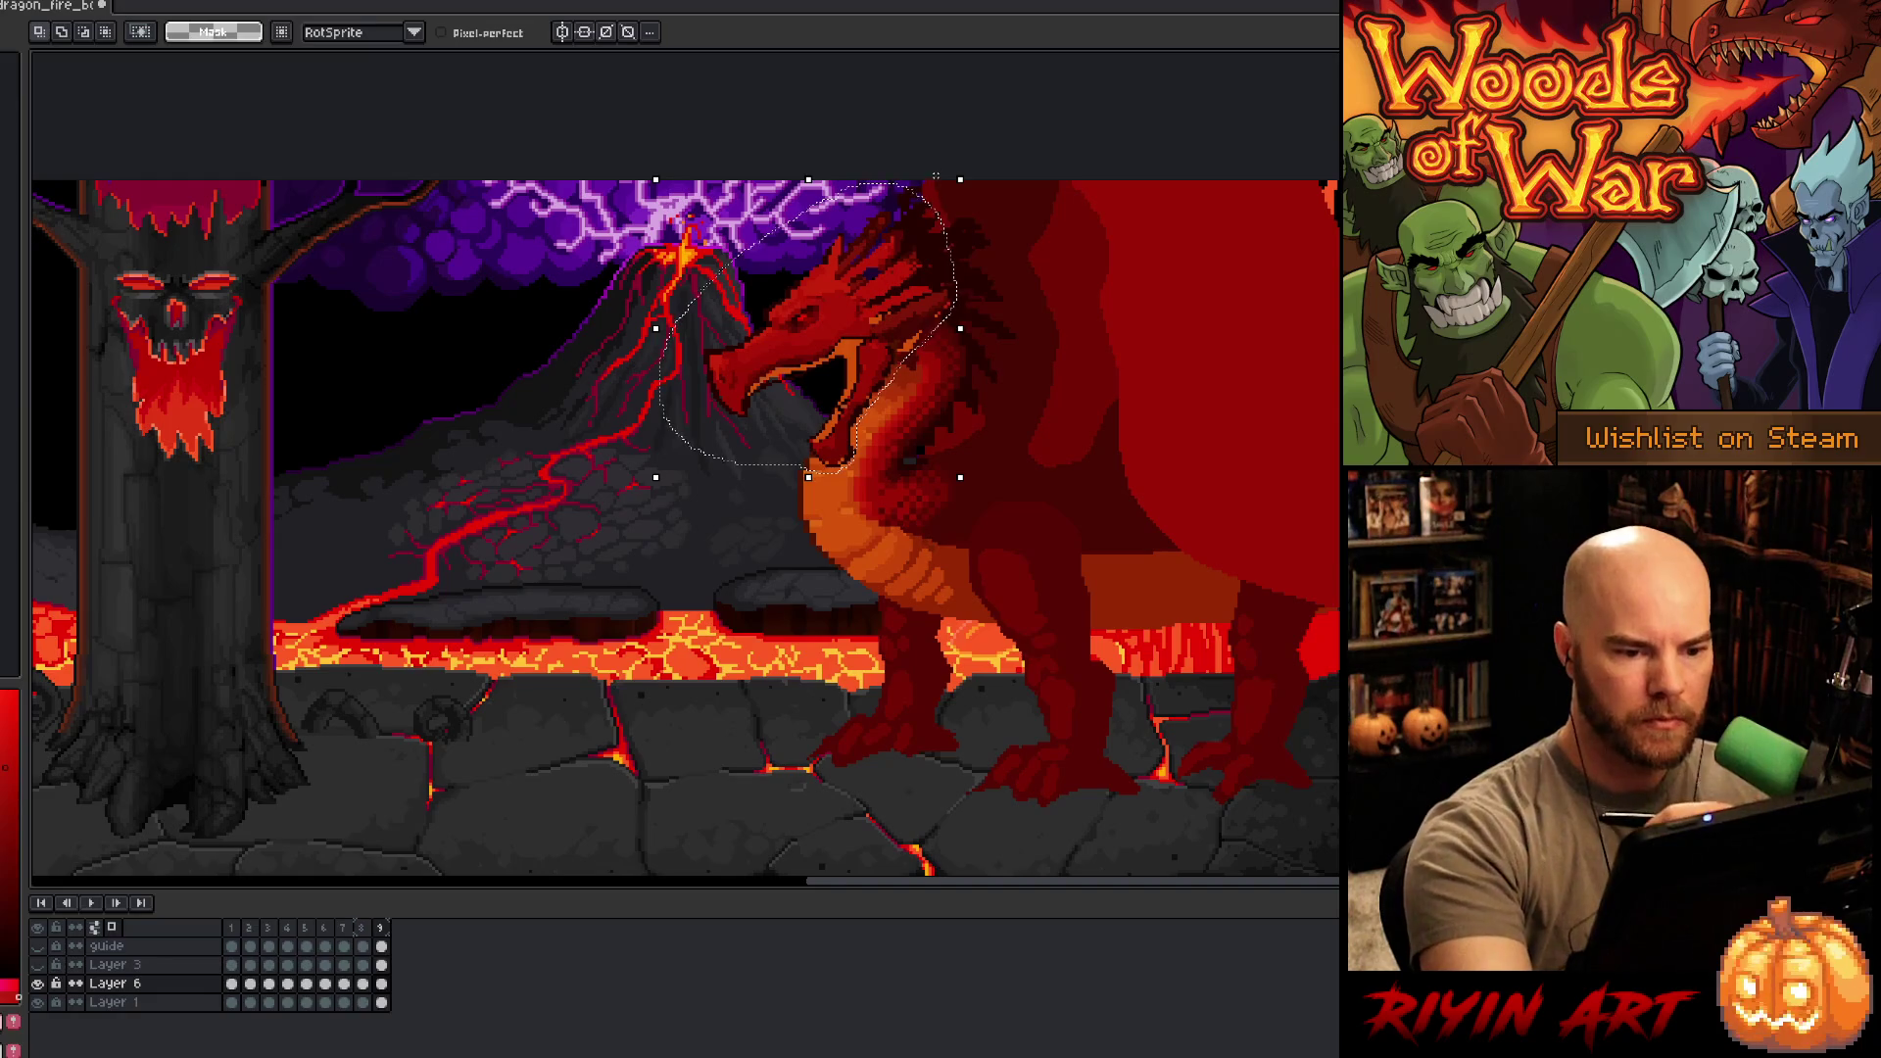
drag(973, 163, 872, 147)
drag(862, 279, 863, 353)
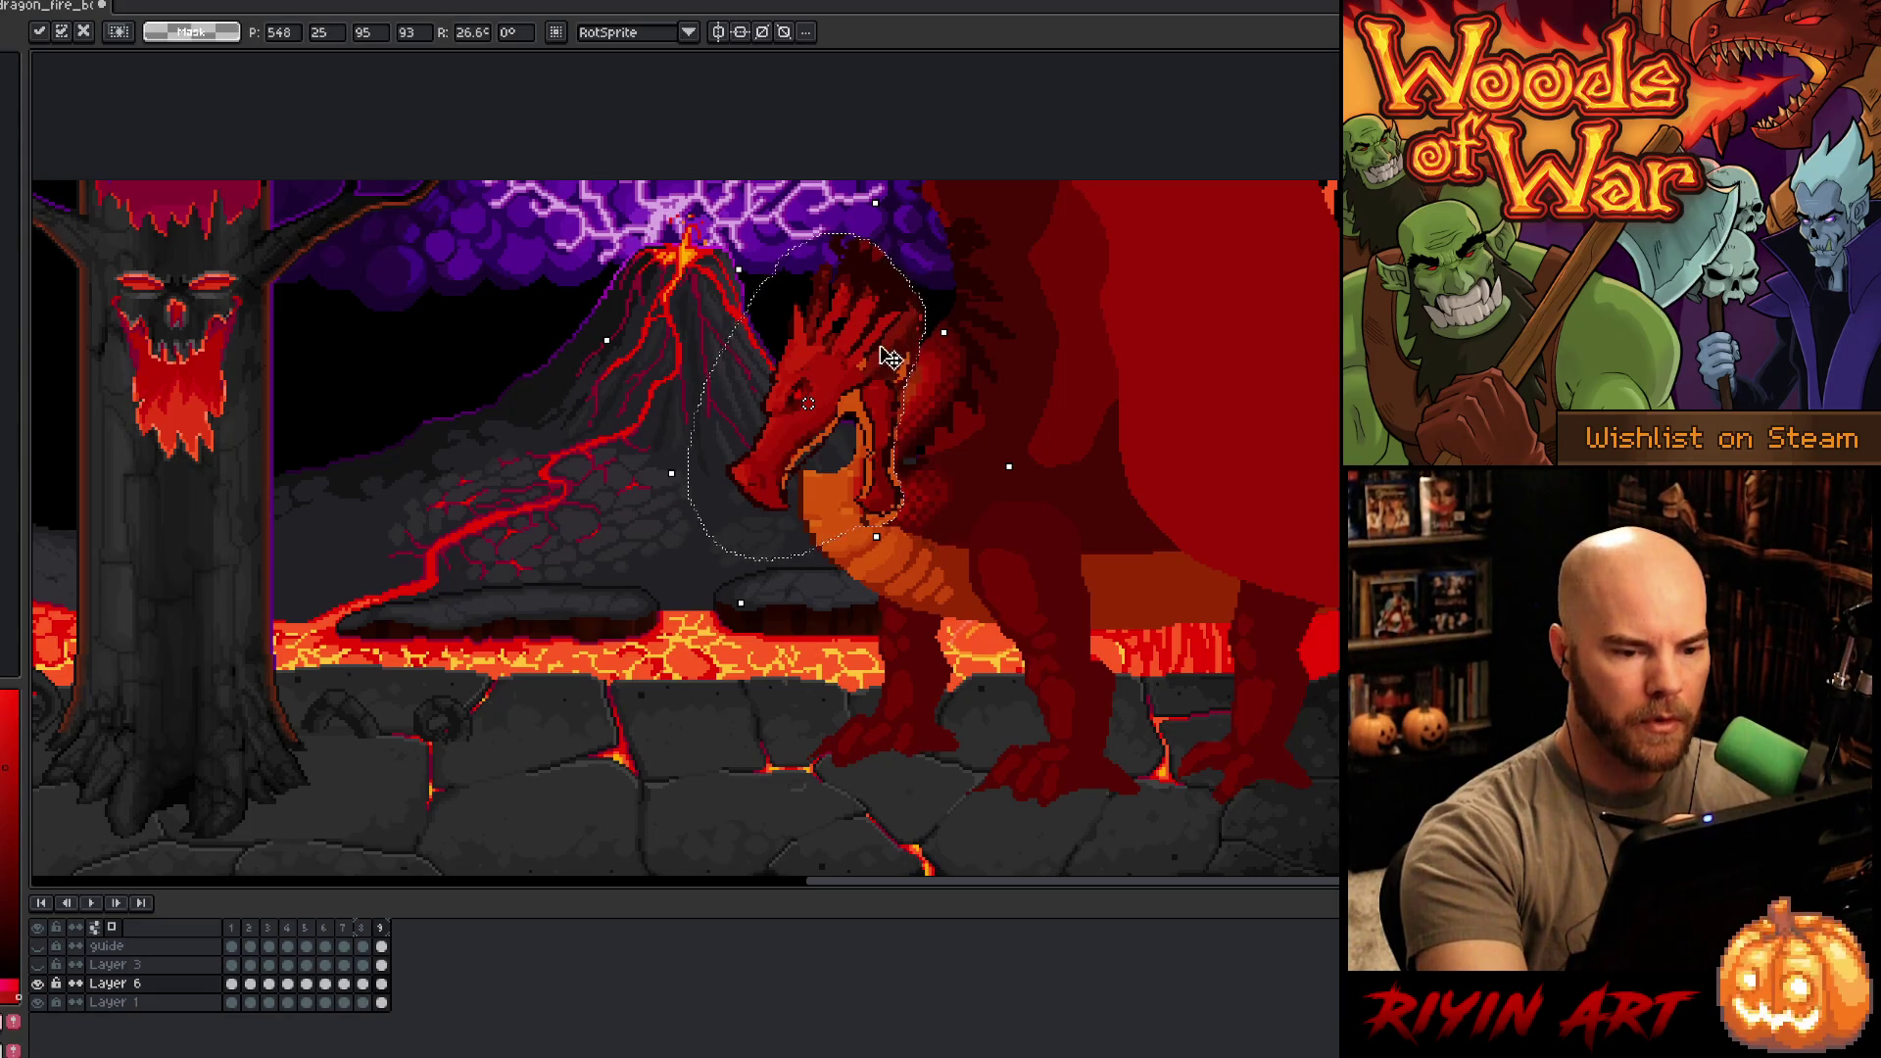
mouse_move(881, 366)
mouse_down()
mouse_move(866, 321)
mouse_move(573, 371)
mouse_up()
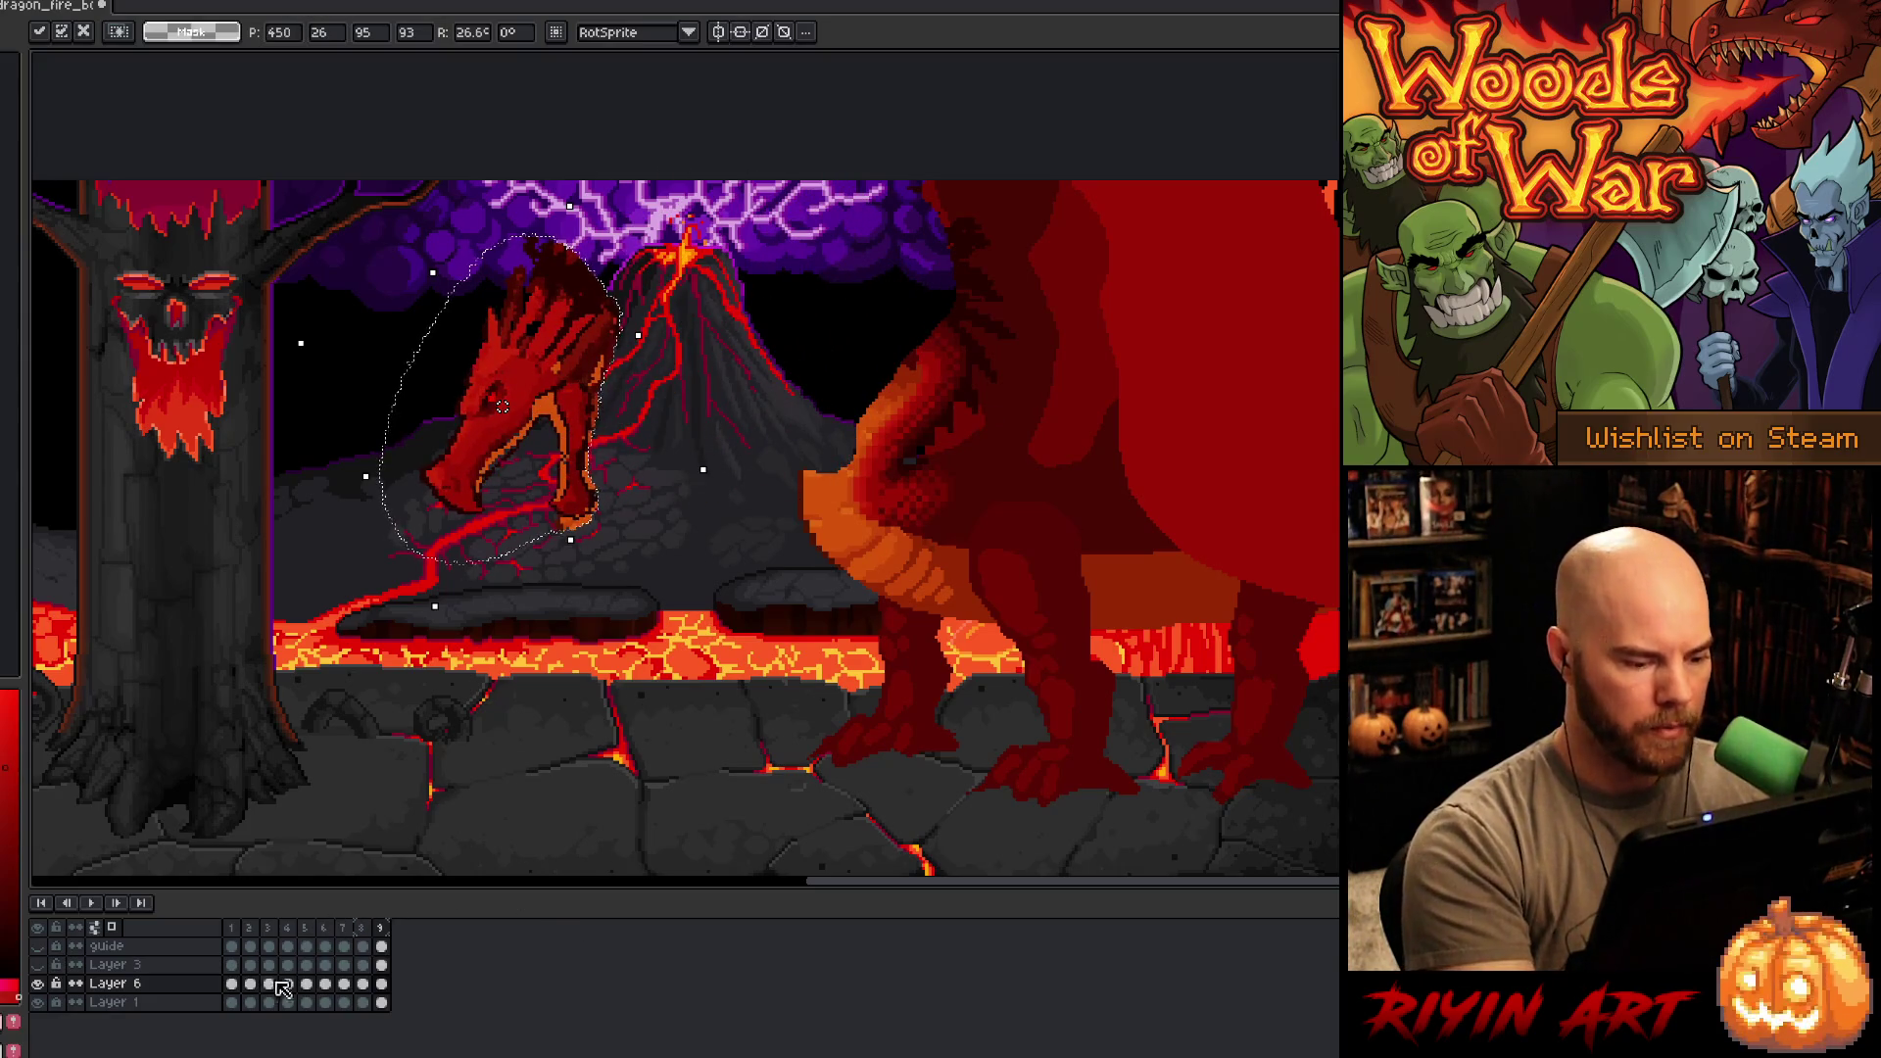
click(232, 985)
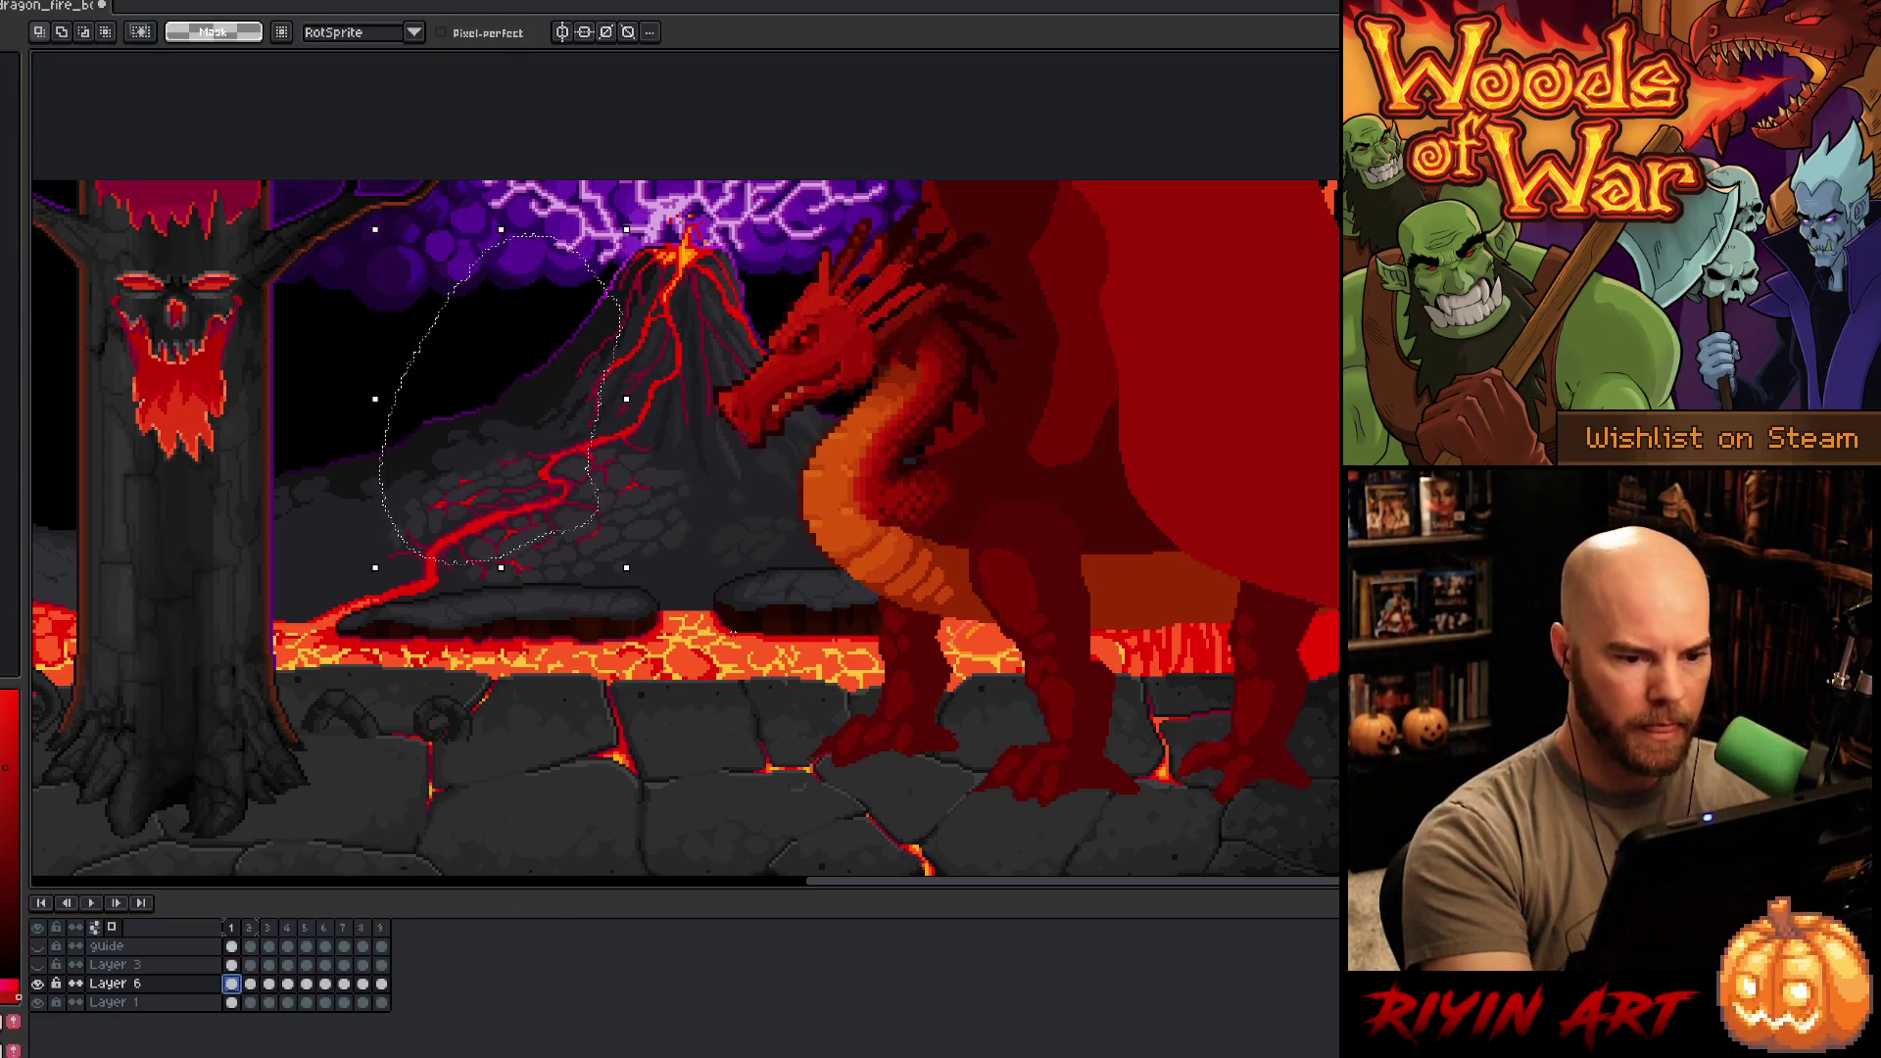
- Check the neck on frame 1, then move frame 9's small head up and to the right
mouse_move(707, 669)
mouse_down()
mouse_move(702, 567)
mouse_move(828, 419)
mouse_move(965, 303)
mouse_move(921, 181)
mouse_move(715, 754)
mouse_move(707, 669)
mouse_up()
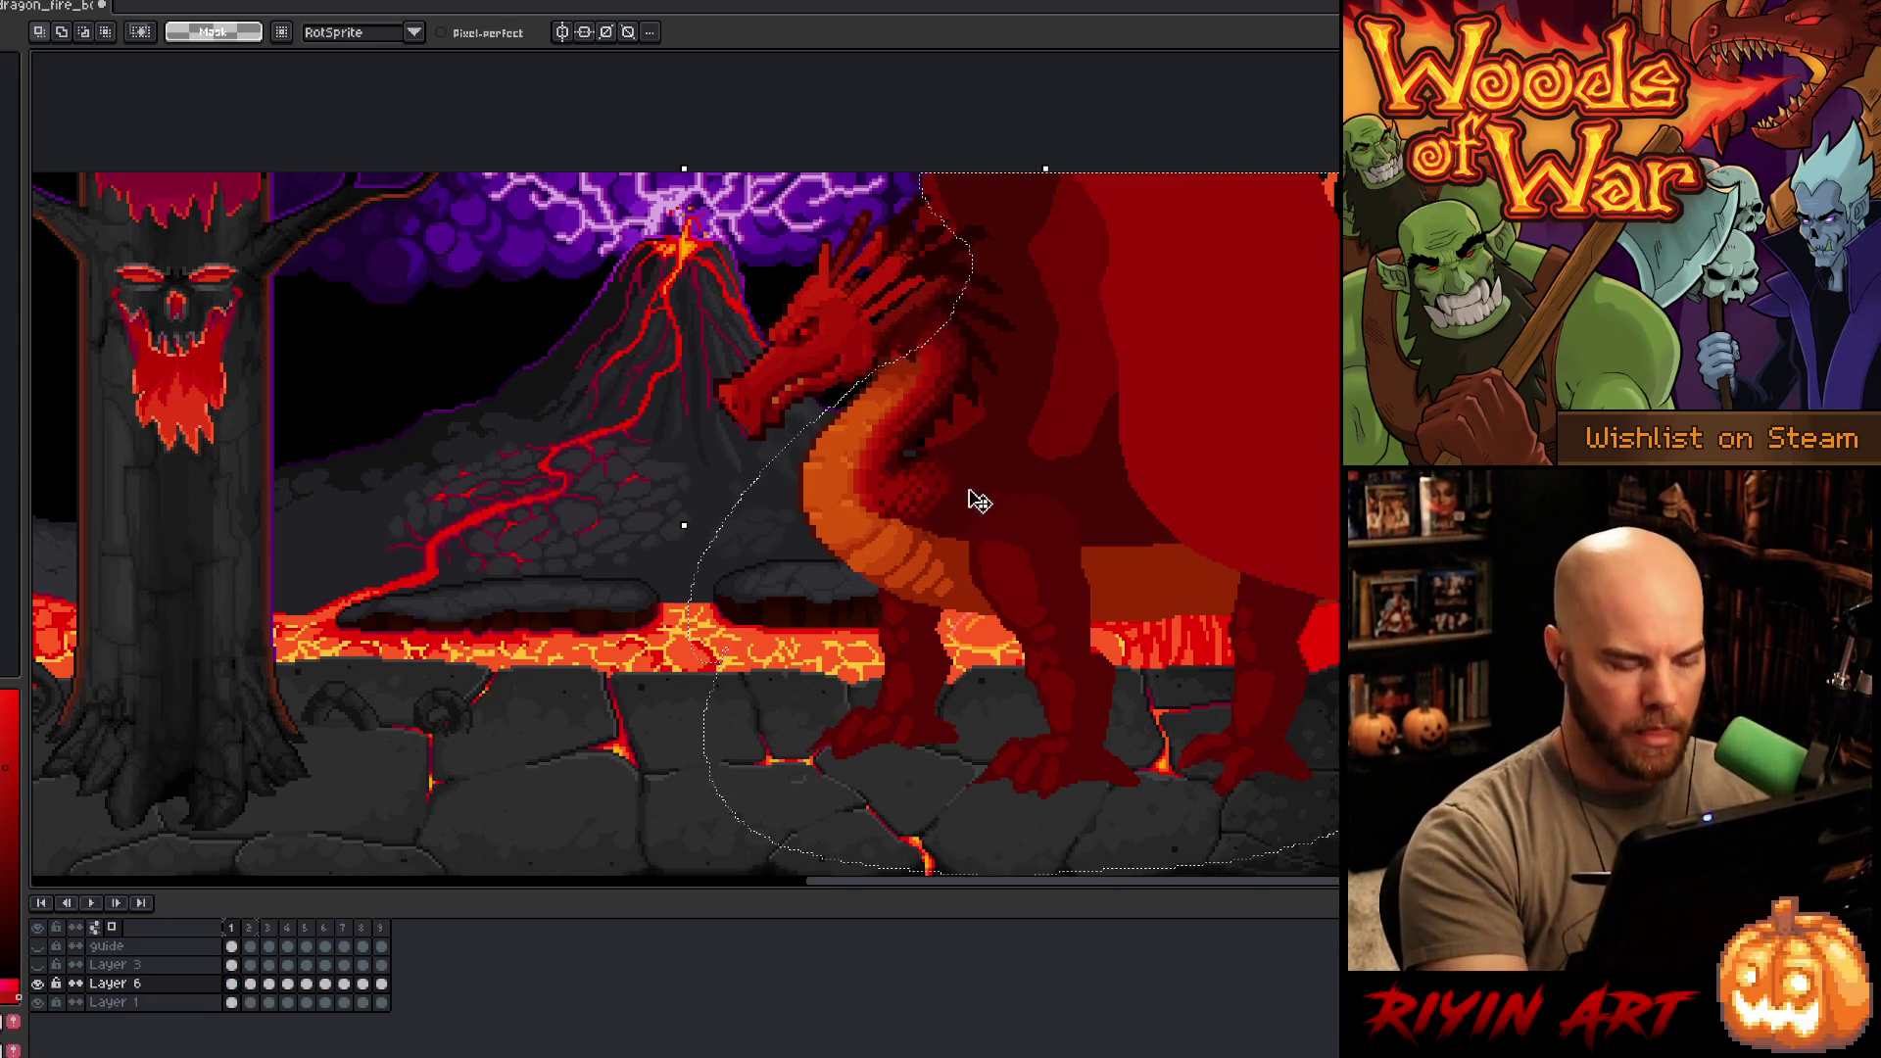
click(940, 548)
key(Return)
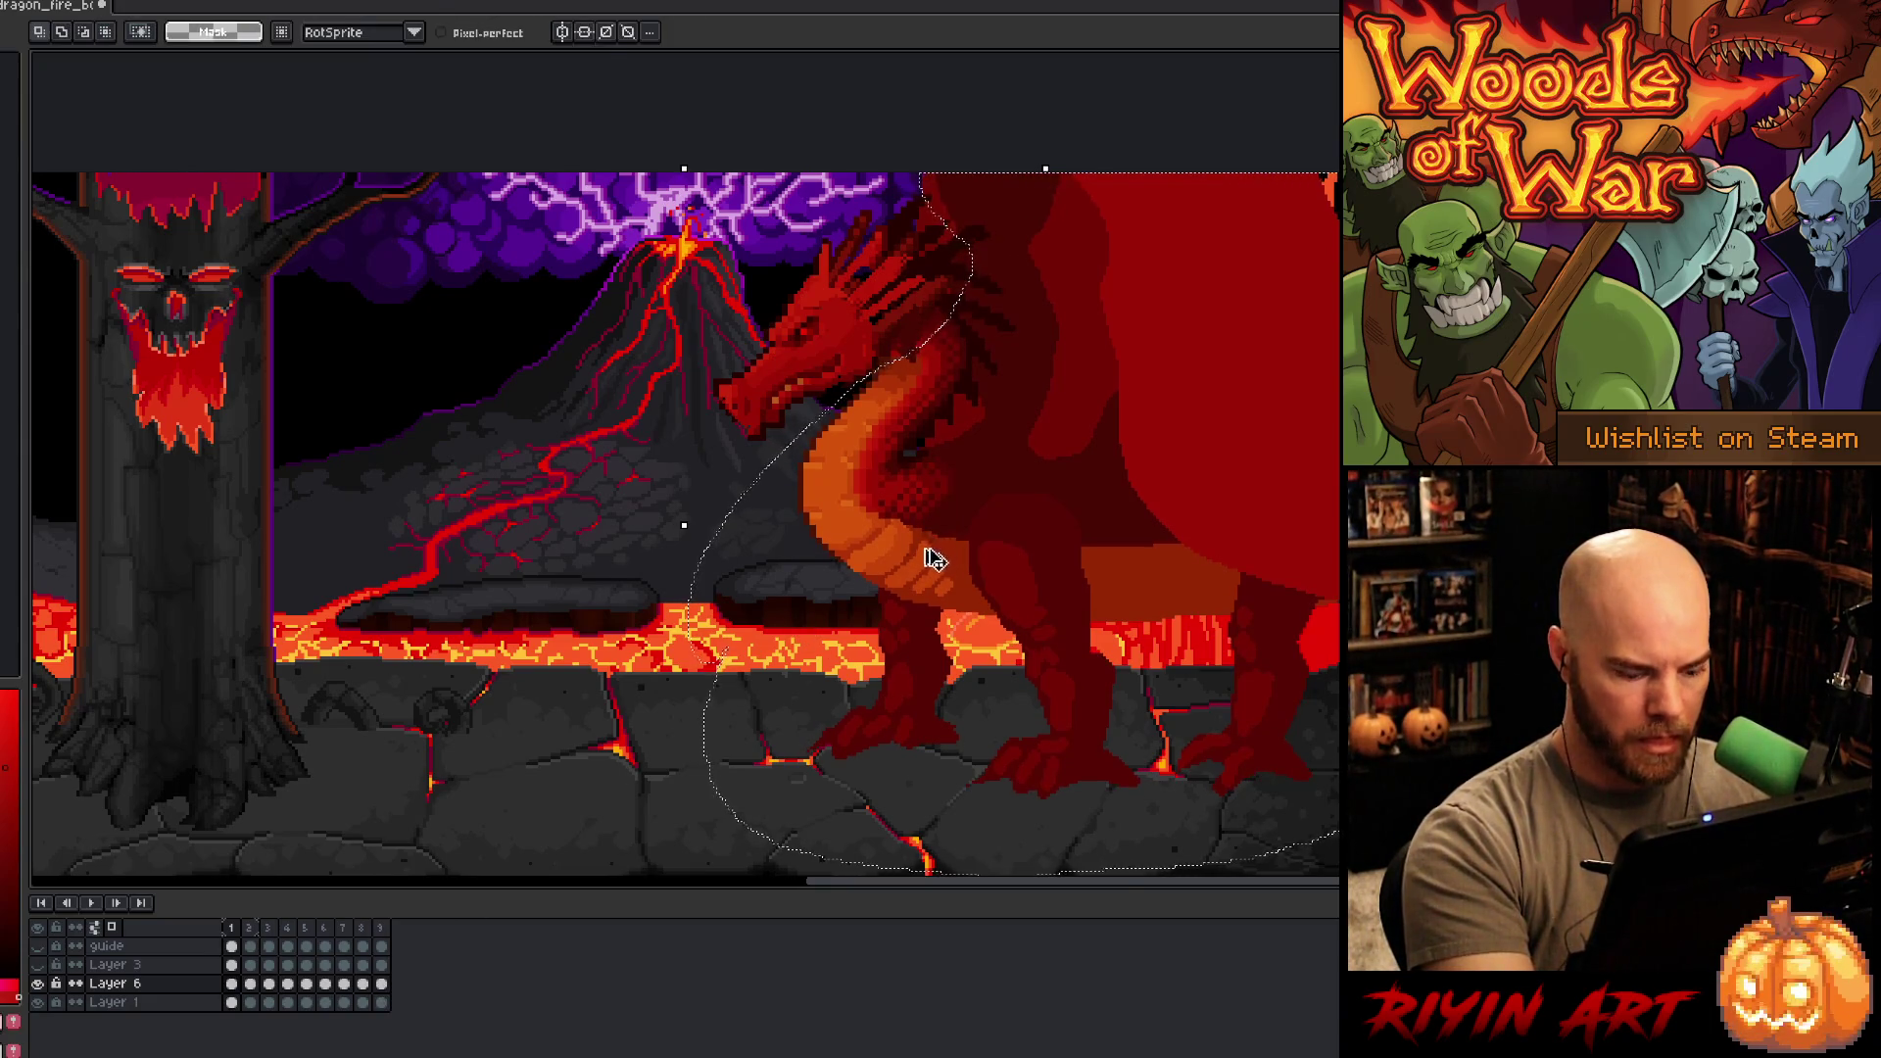
click(381, 985)
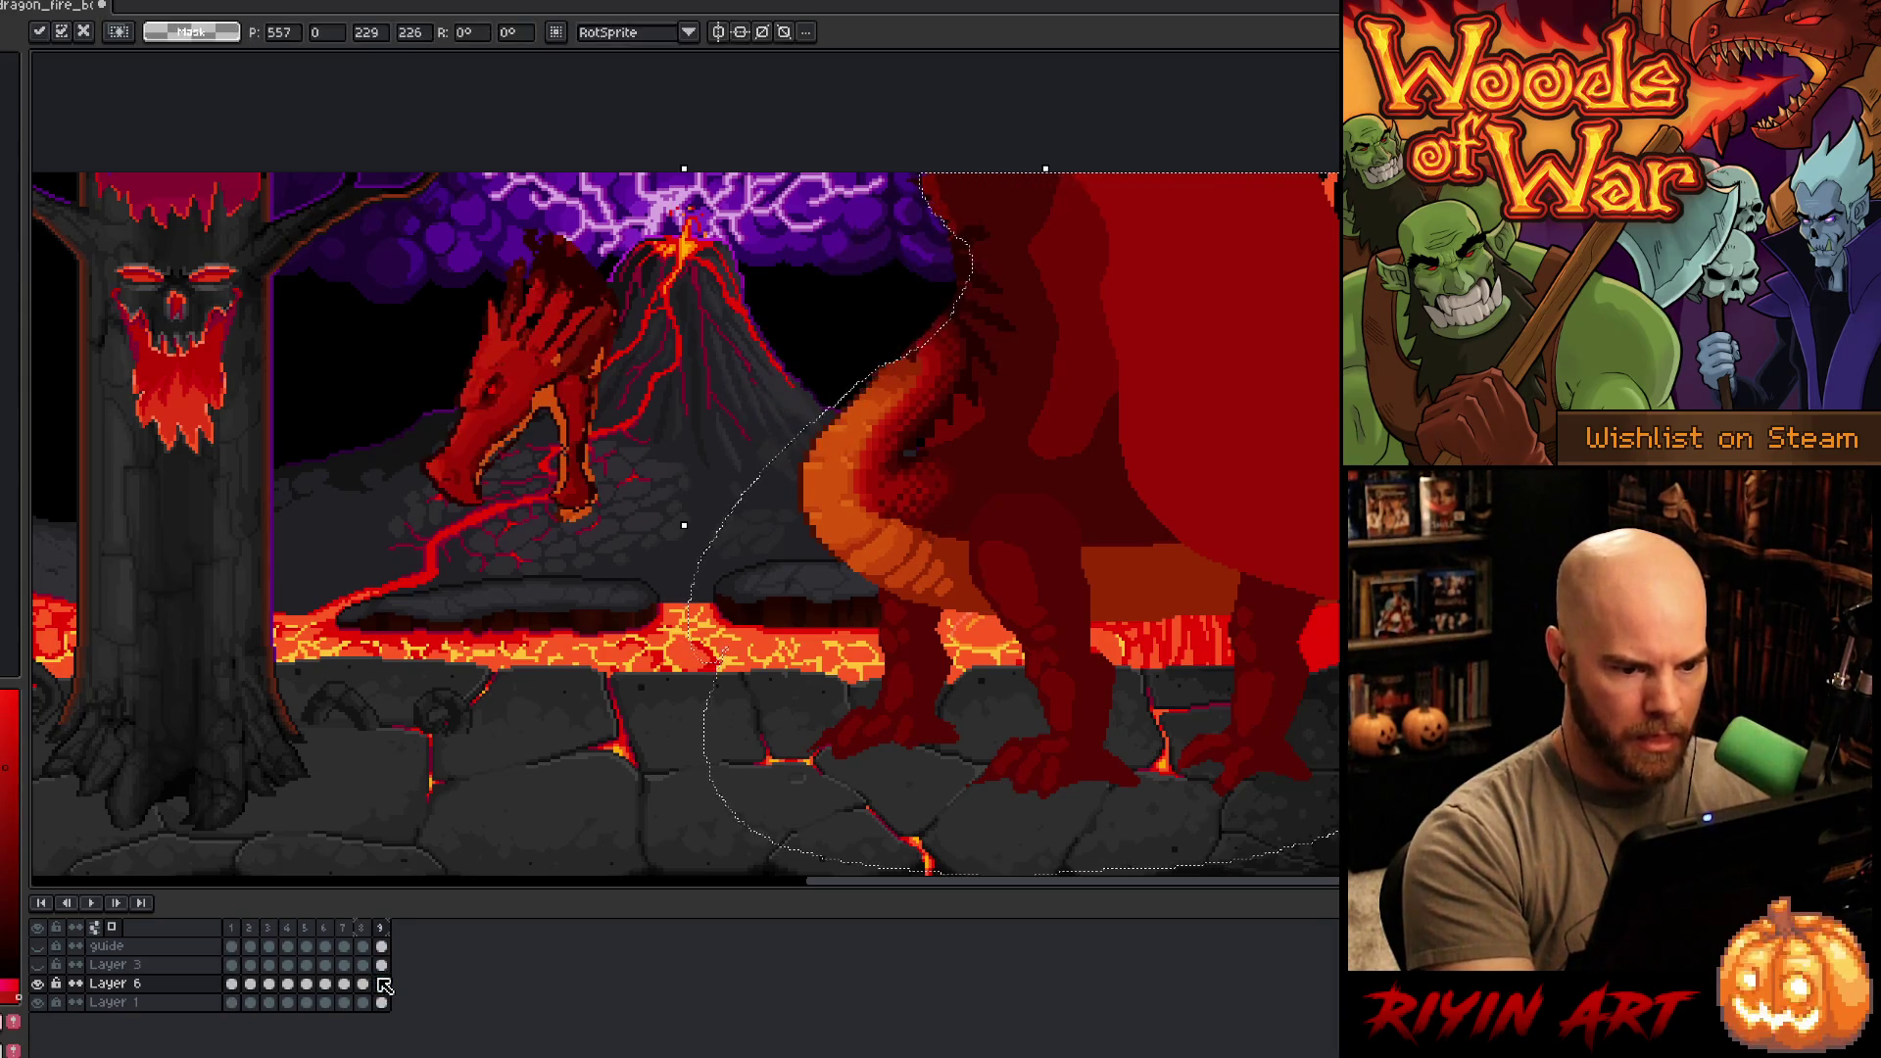
mouse_move(663, 398)
mouse_down()
mouse_move(601, 575)
mouse_move(636, 392)
mouse_move(663, 399)
mouse_up()
mouse_move(571, 427)
mouse_down()
mouse_move(694, 377)
mouse_move(884, 400)
mouse_move(850, 372)
mouse_up()
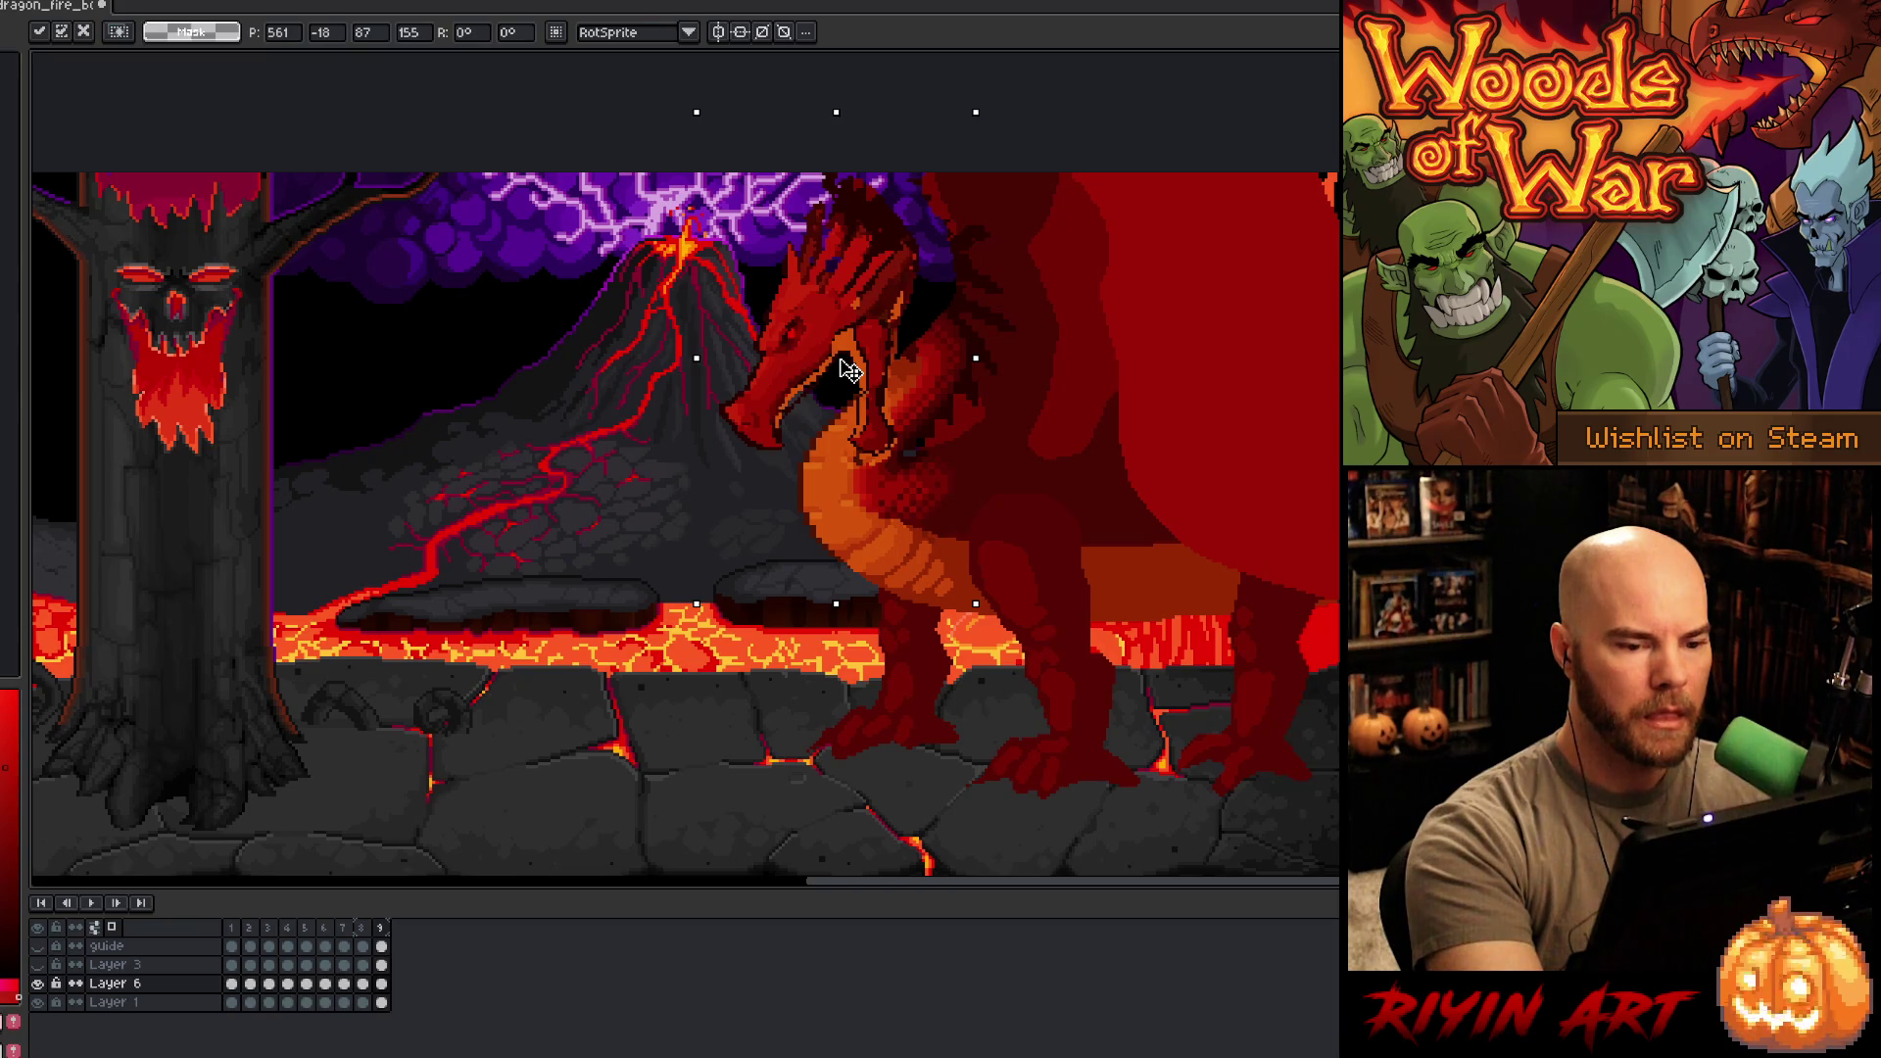
drag(969, 294, 985, 429)
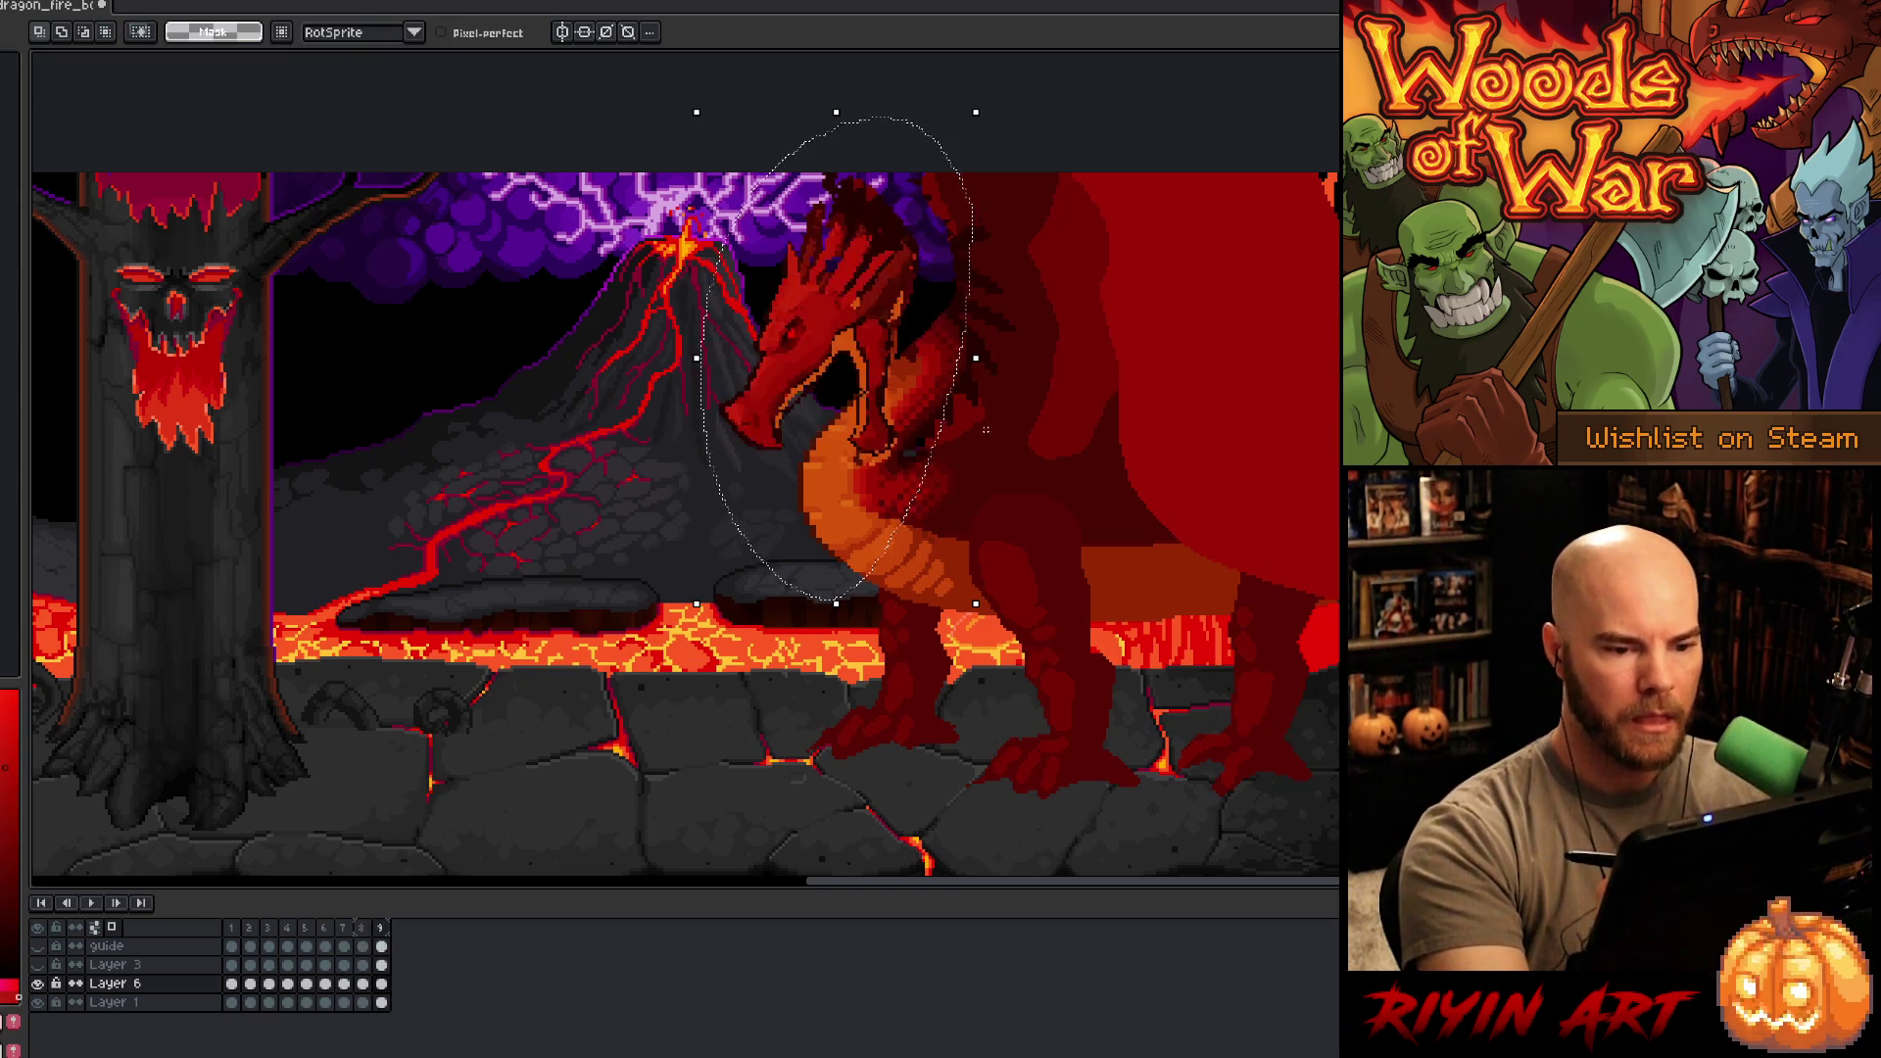
- Compare head poses between frames 8 and 9, then sample orange from the neck
key(comma)
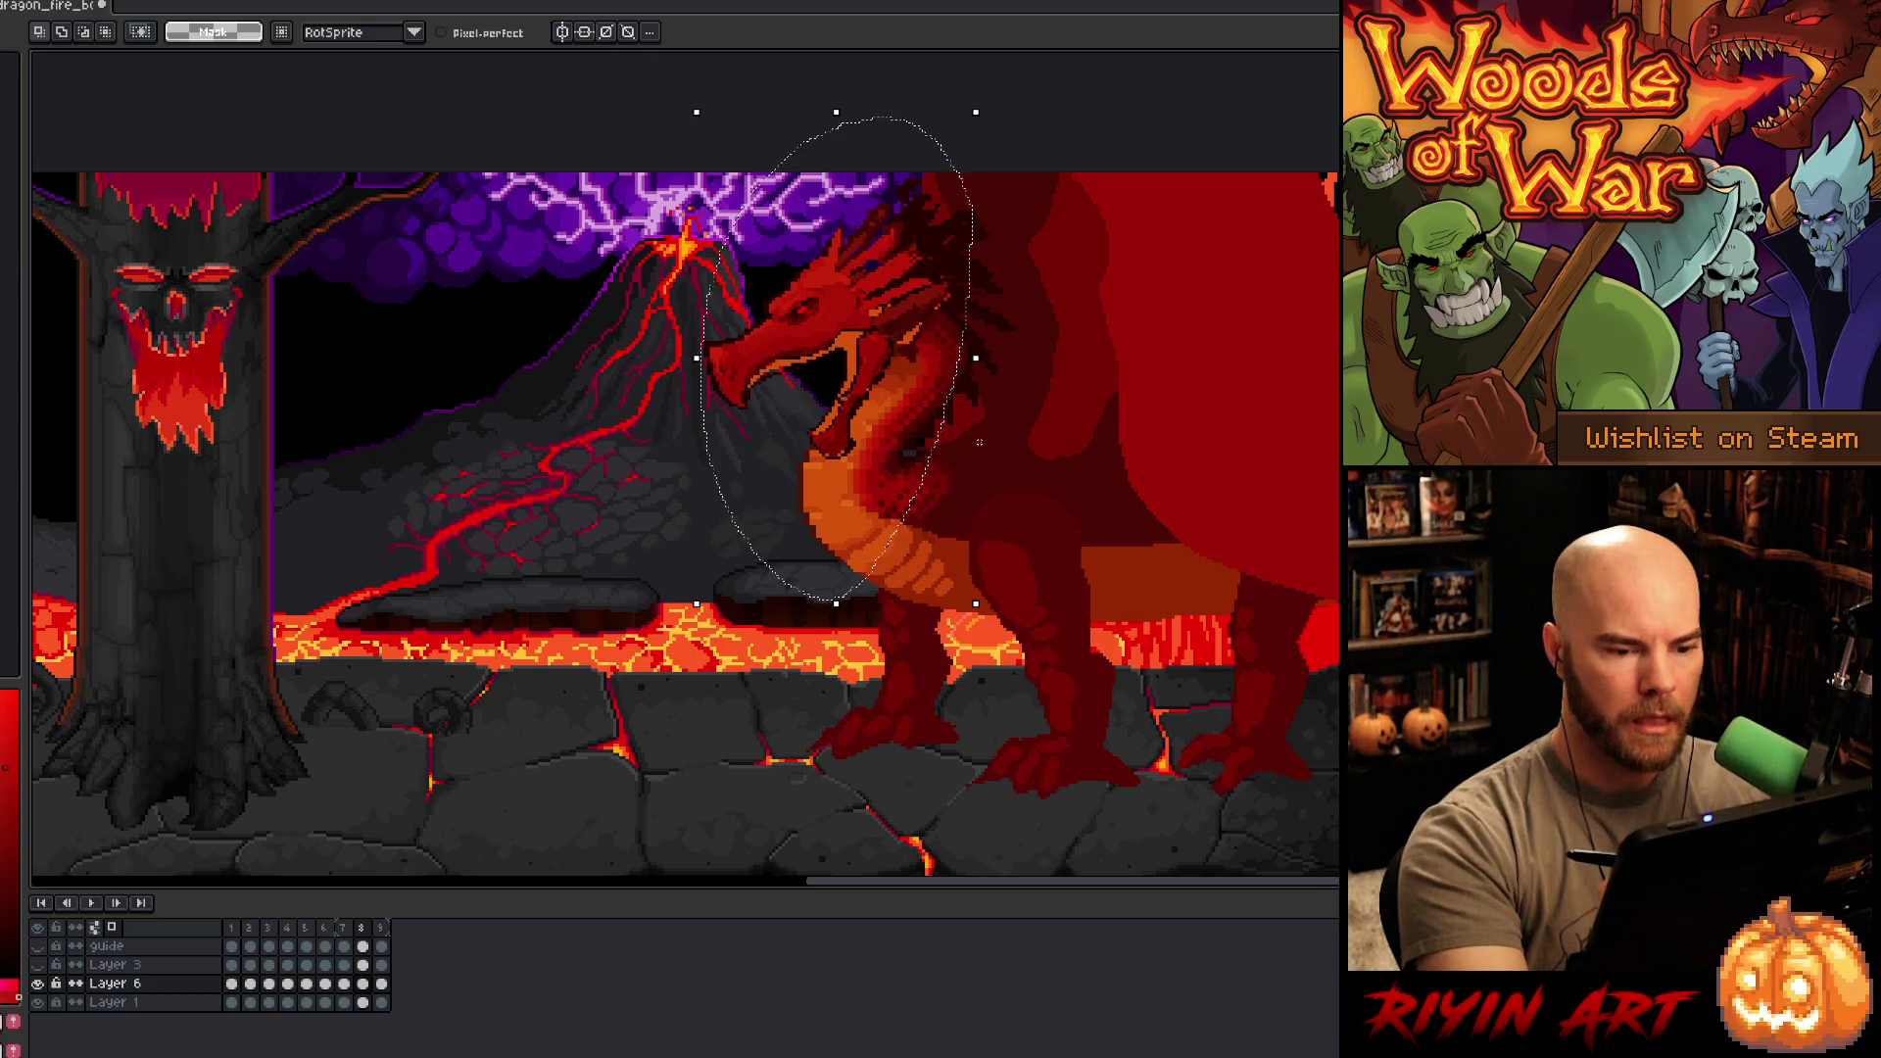
key(comma)
key(period)
key(period)
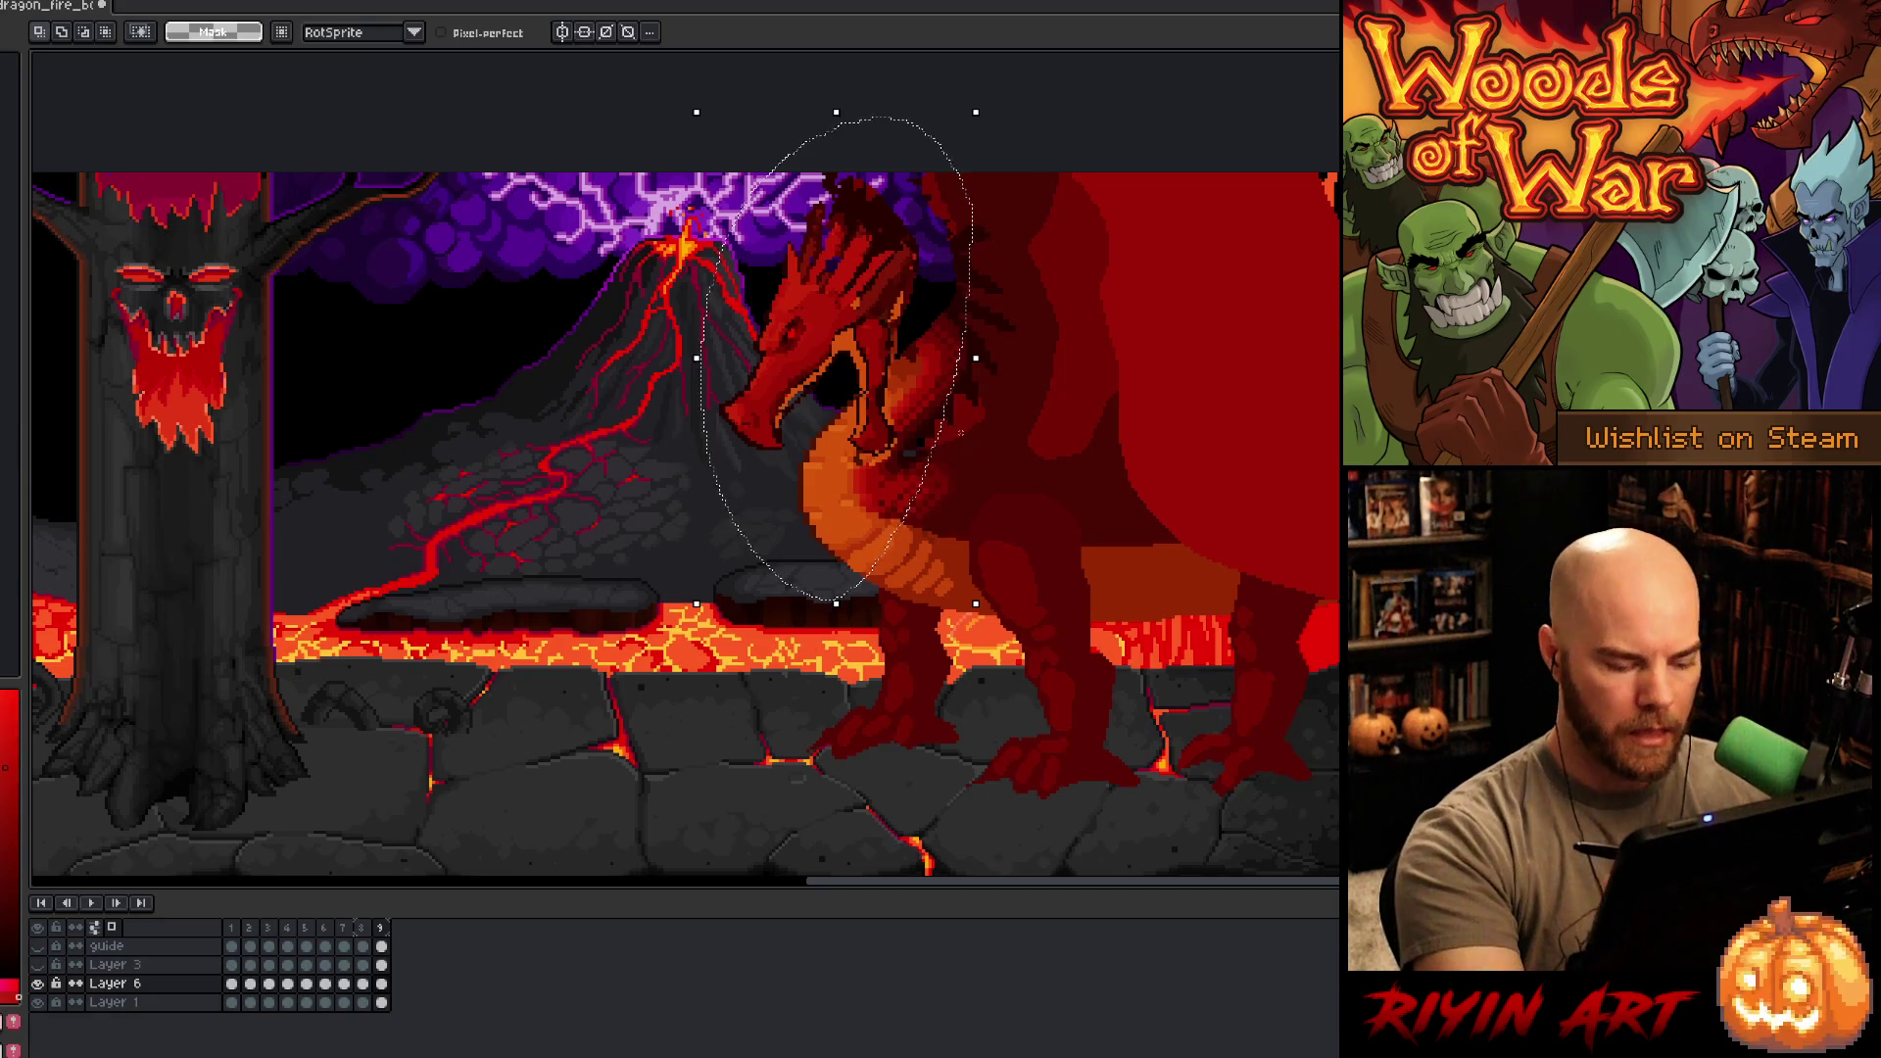
key(ctrl+d)
key(b)
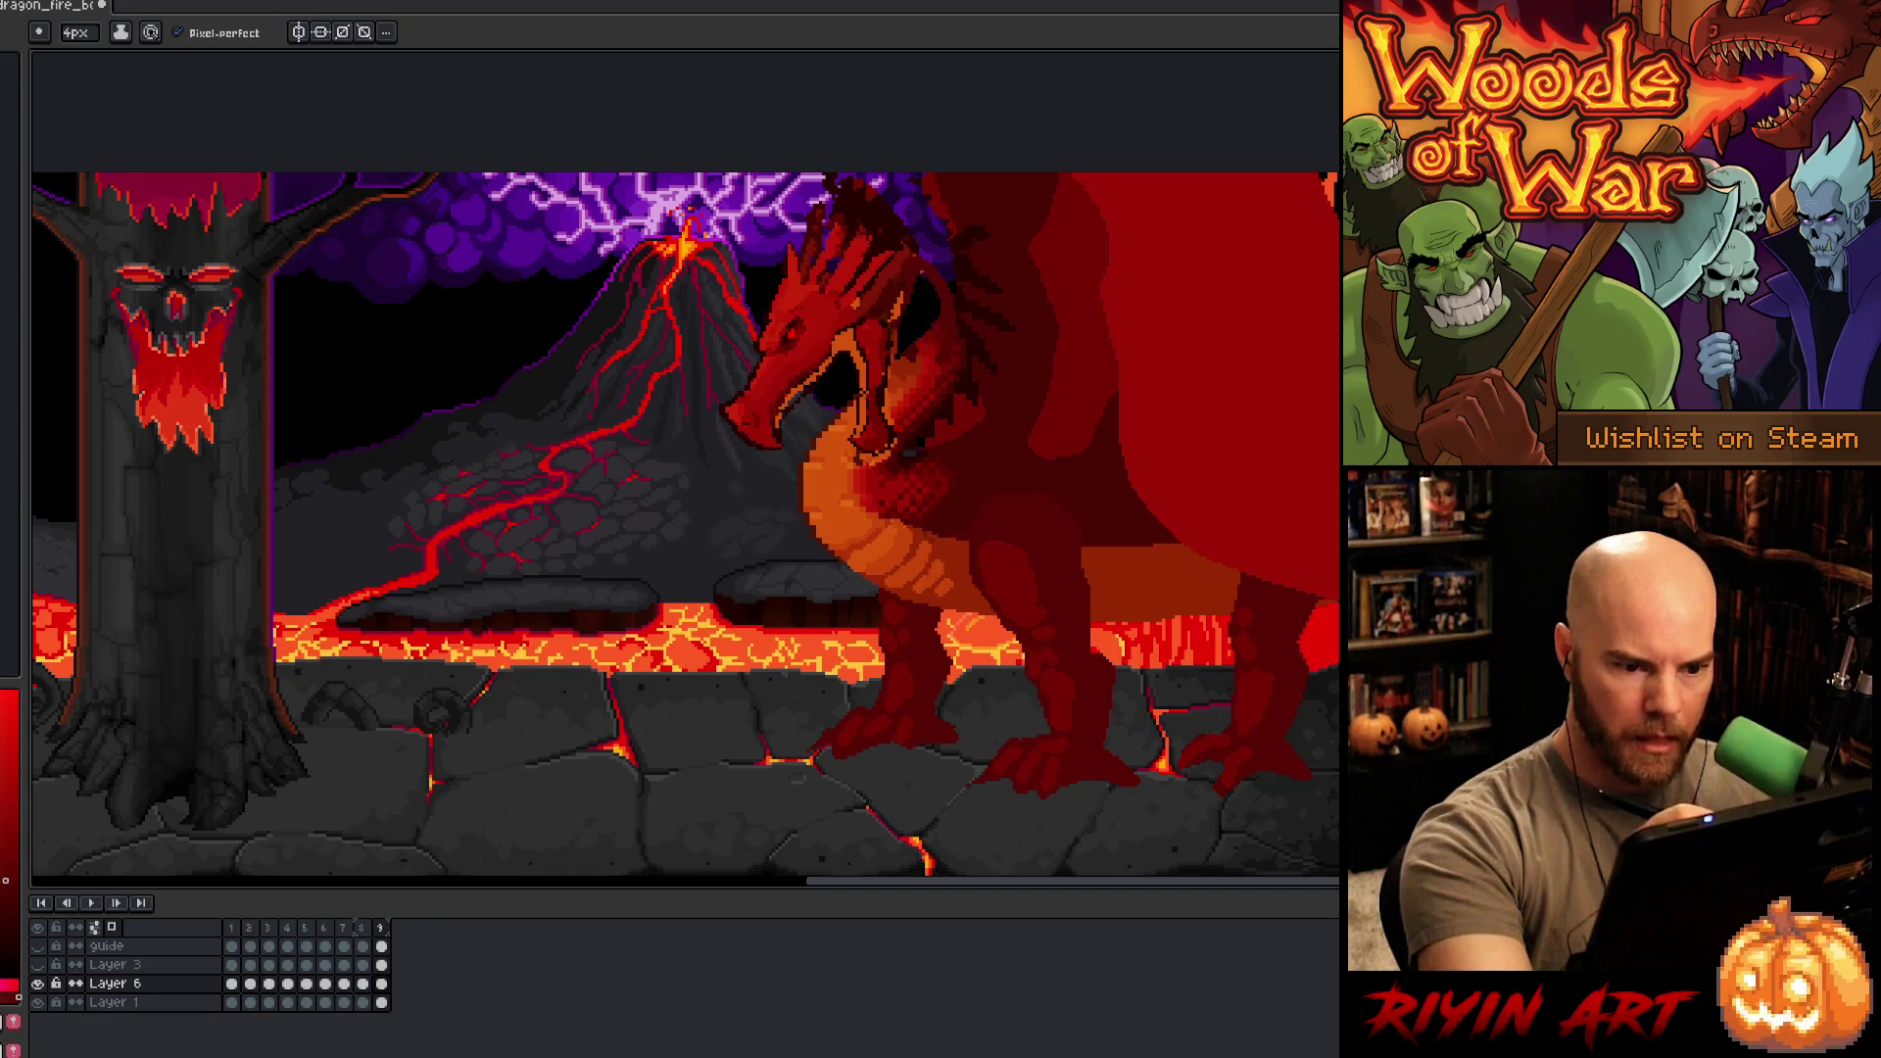
key(alt)
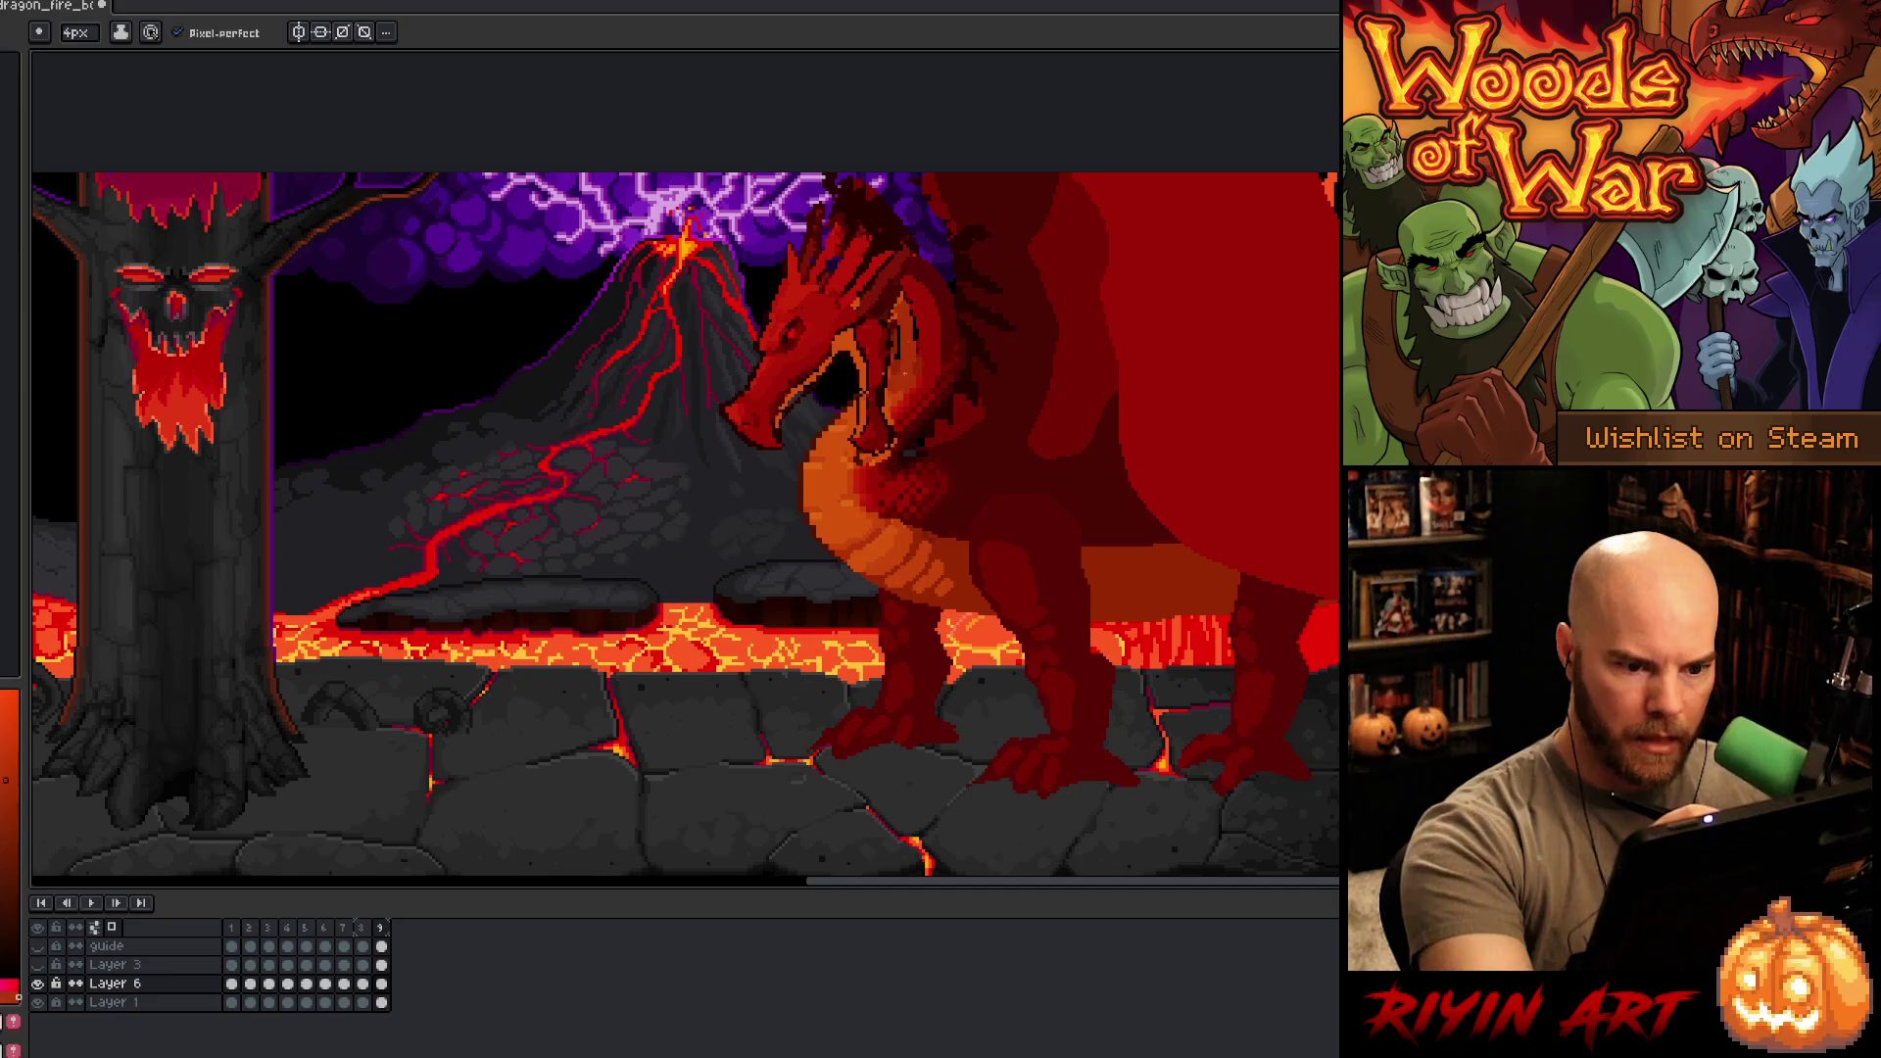
alt+click(850, 396)
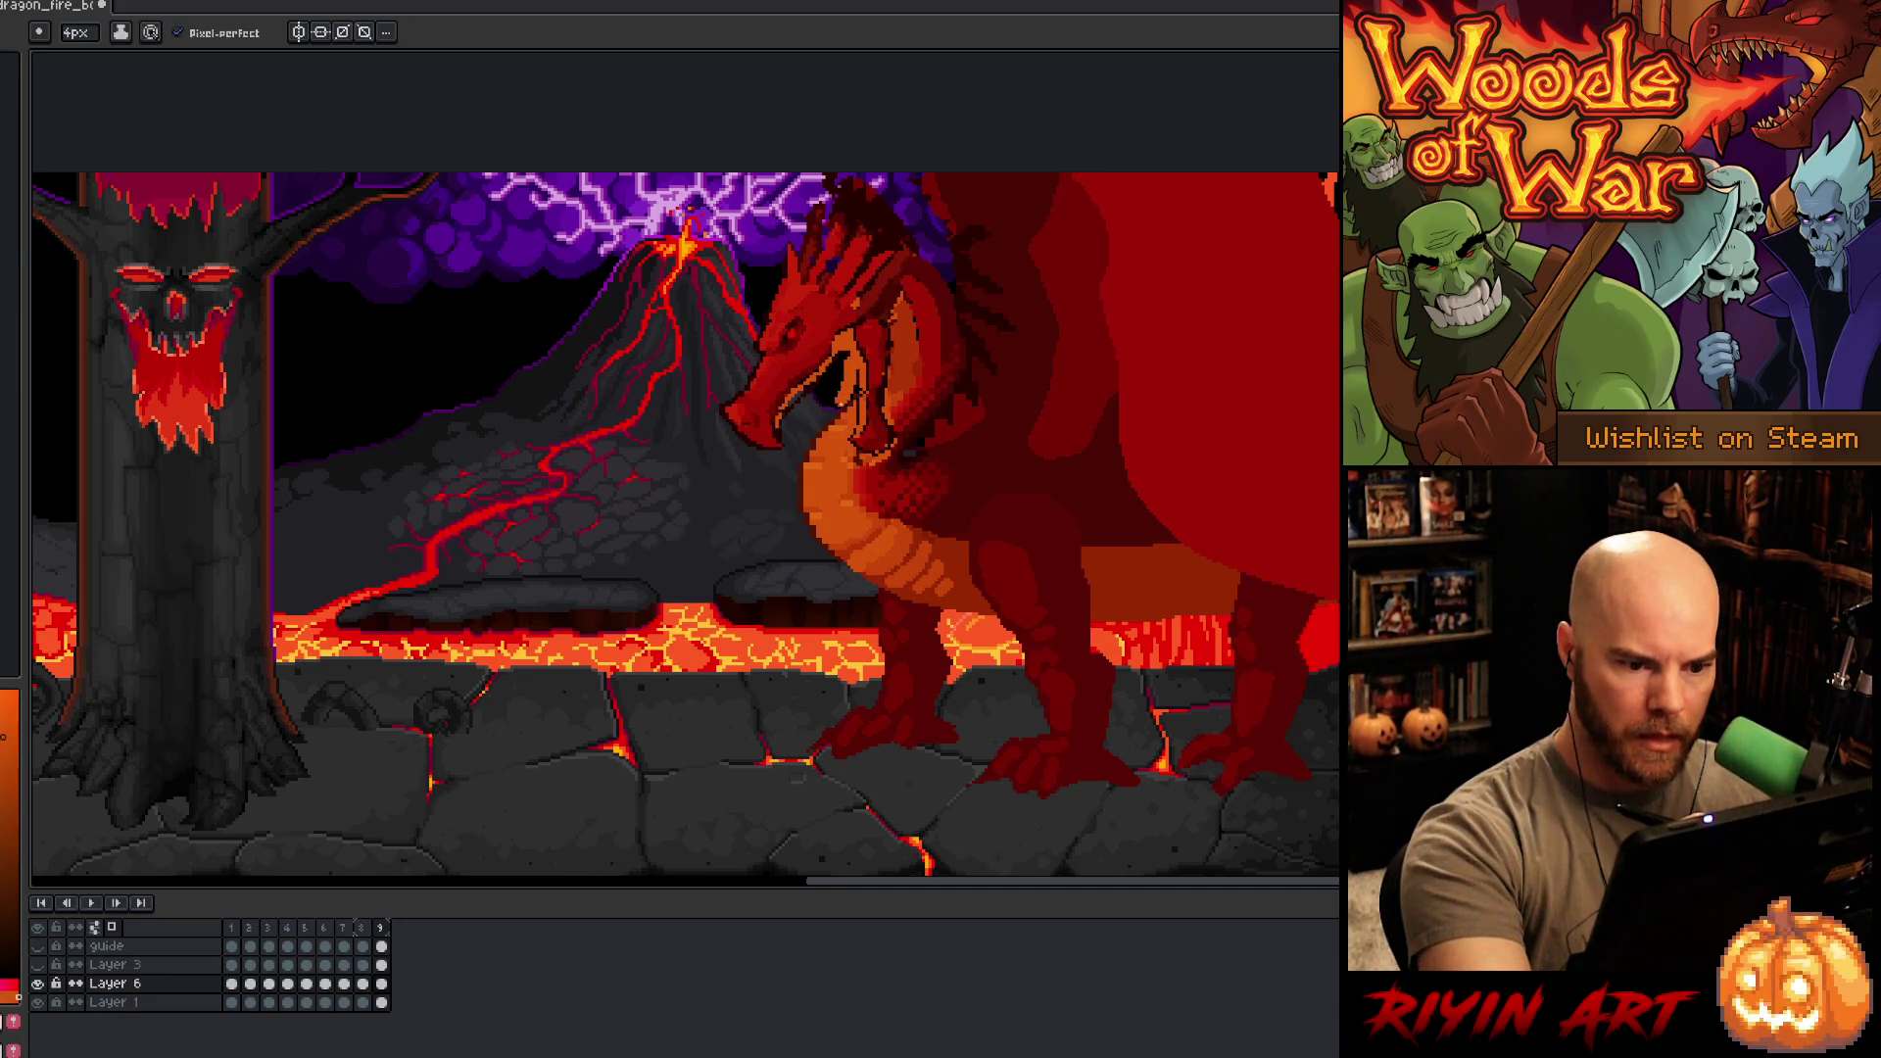
- Lasso strips of the neck under the jaw and fill them with orange, comparing frames
key(m)
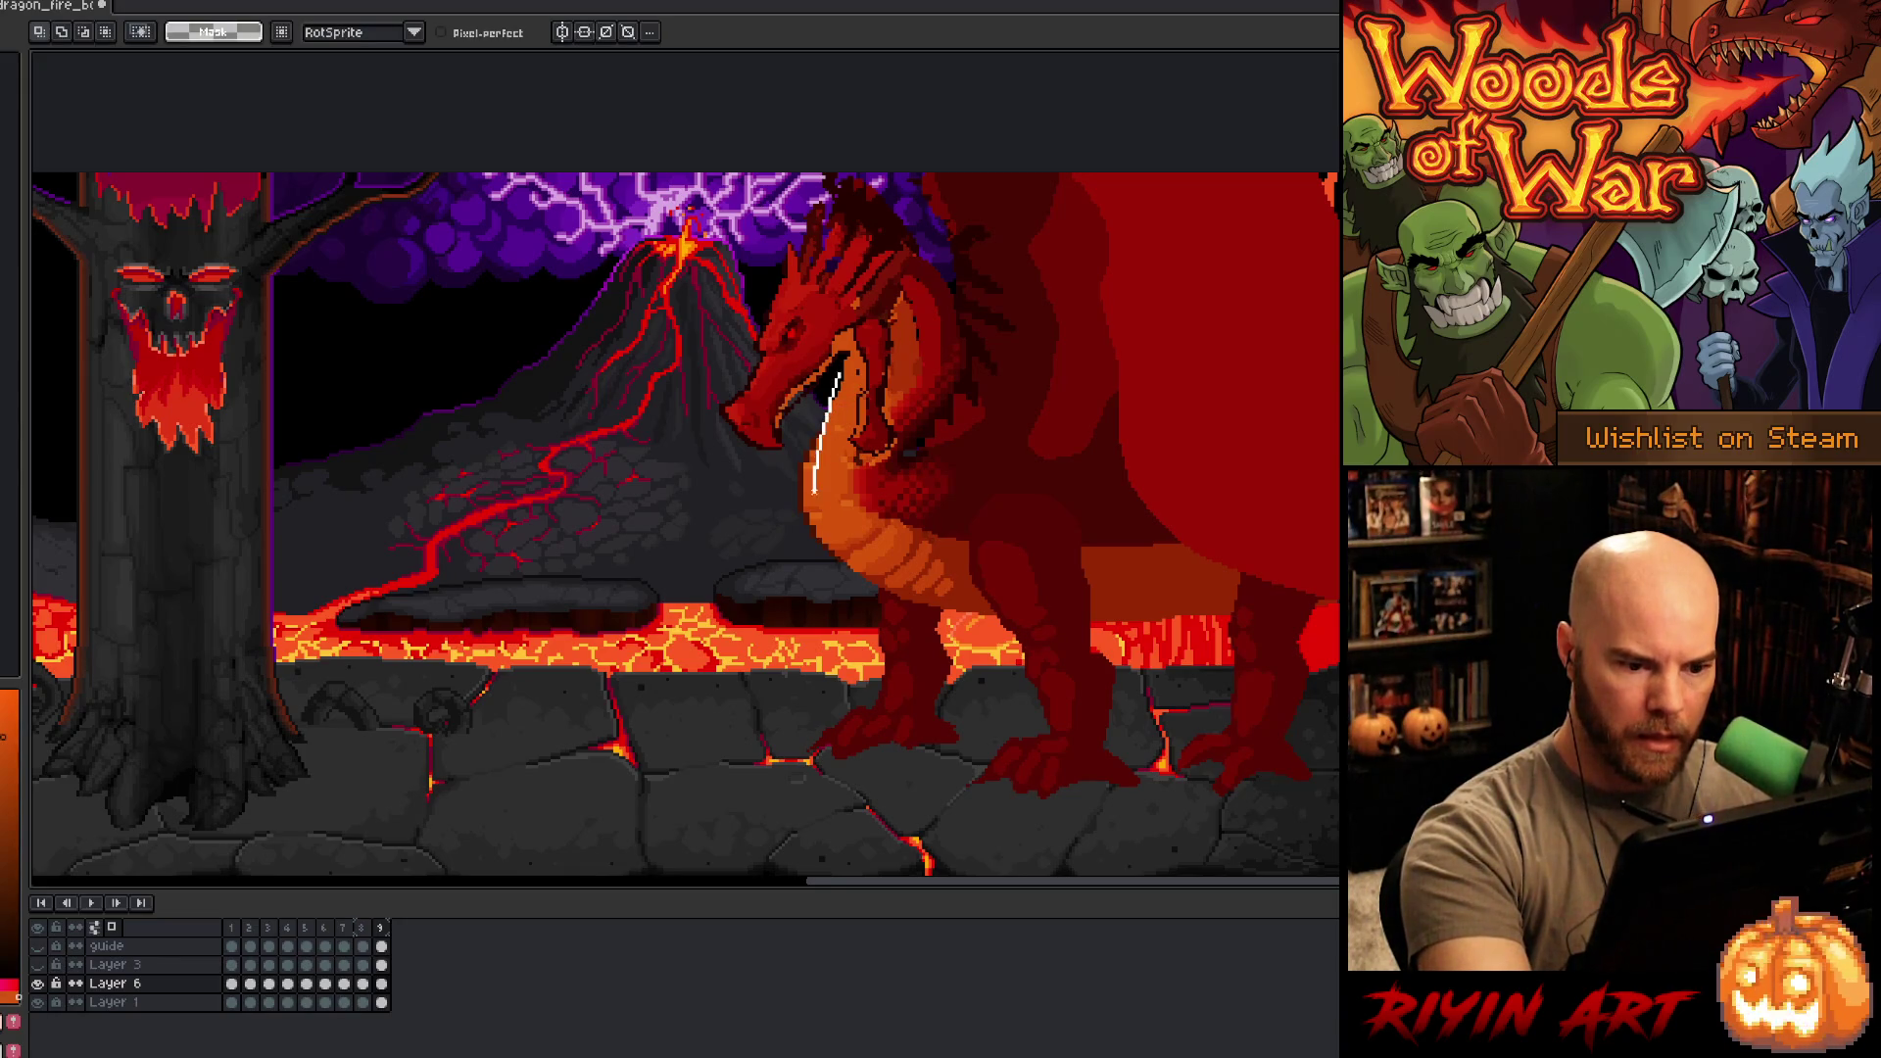
drag(835, 590, 819, 370)
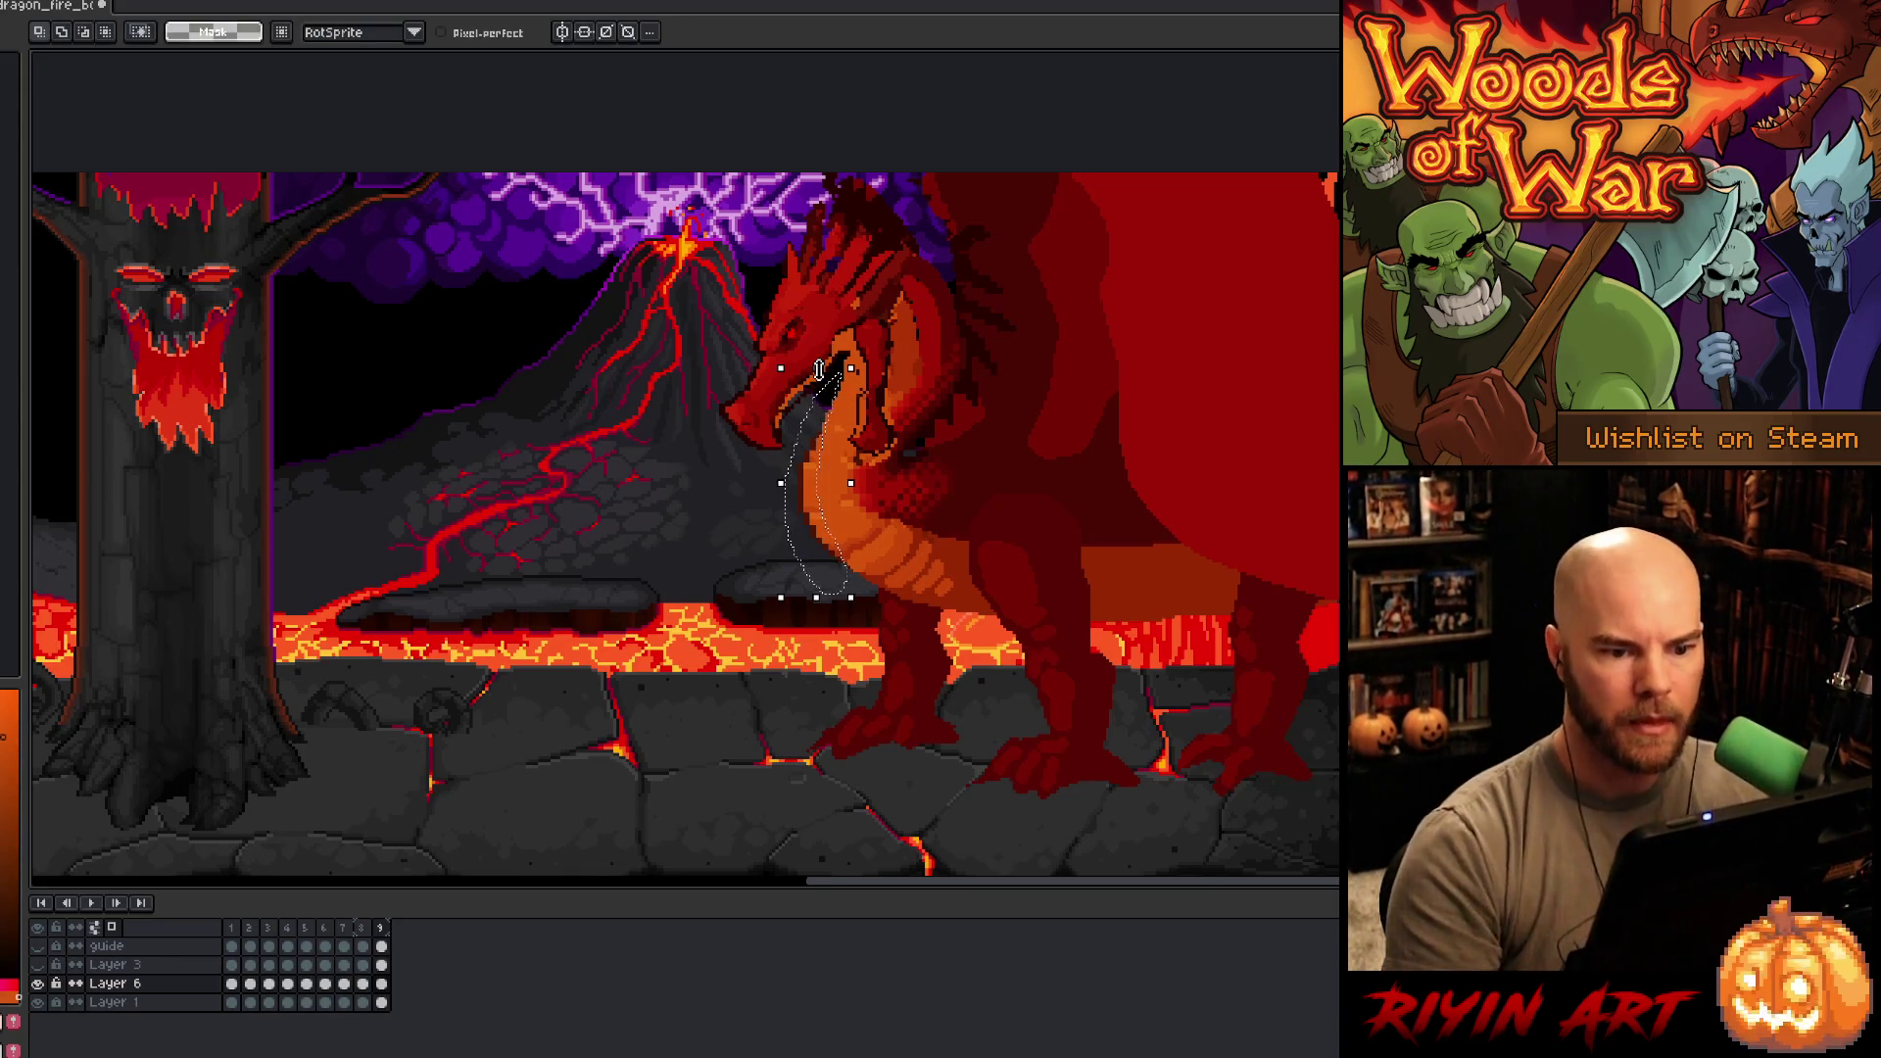
key(ctrl+d)
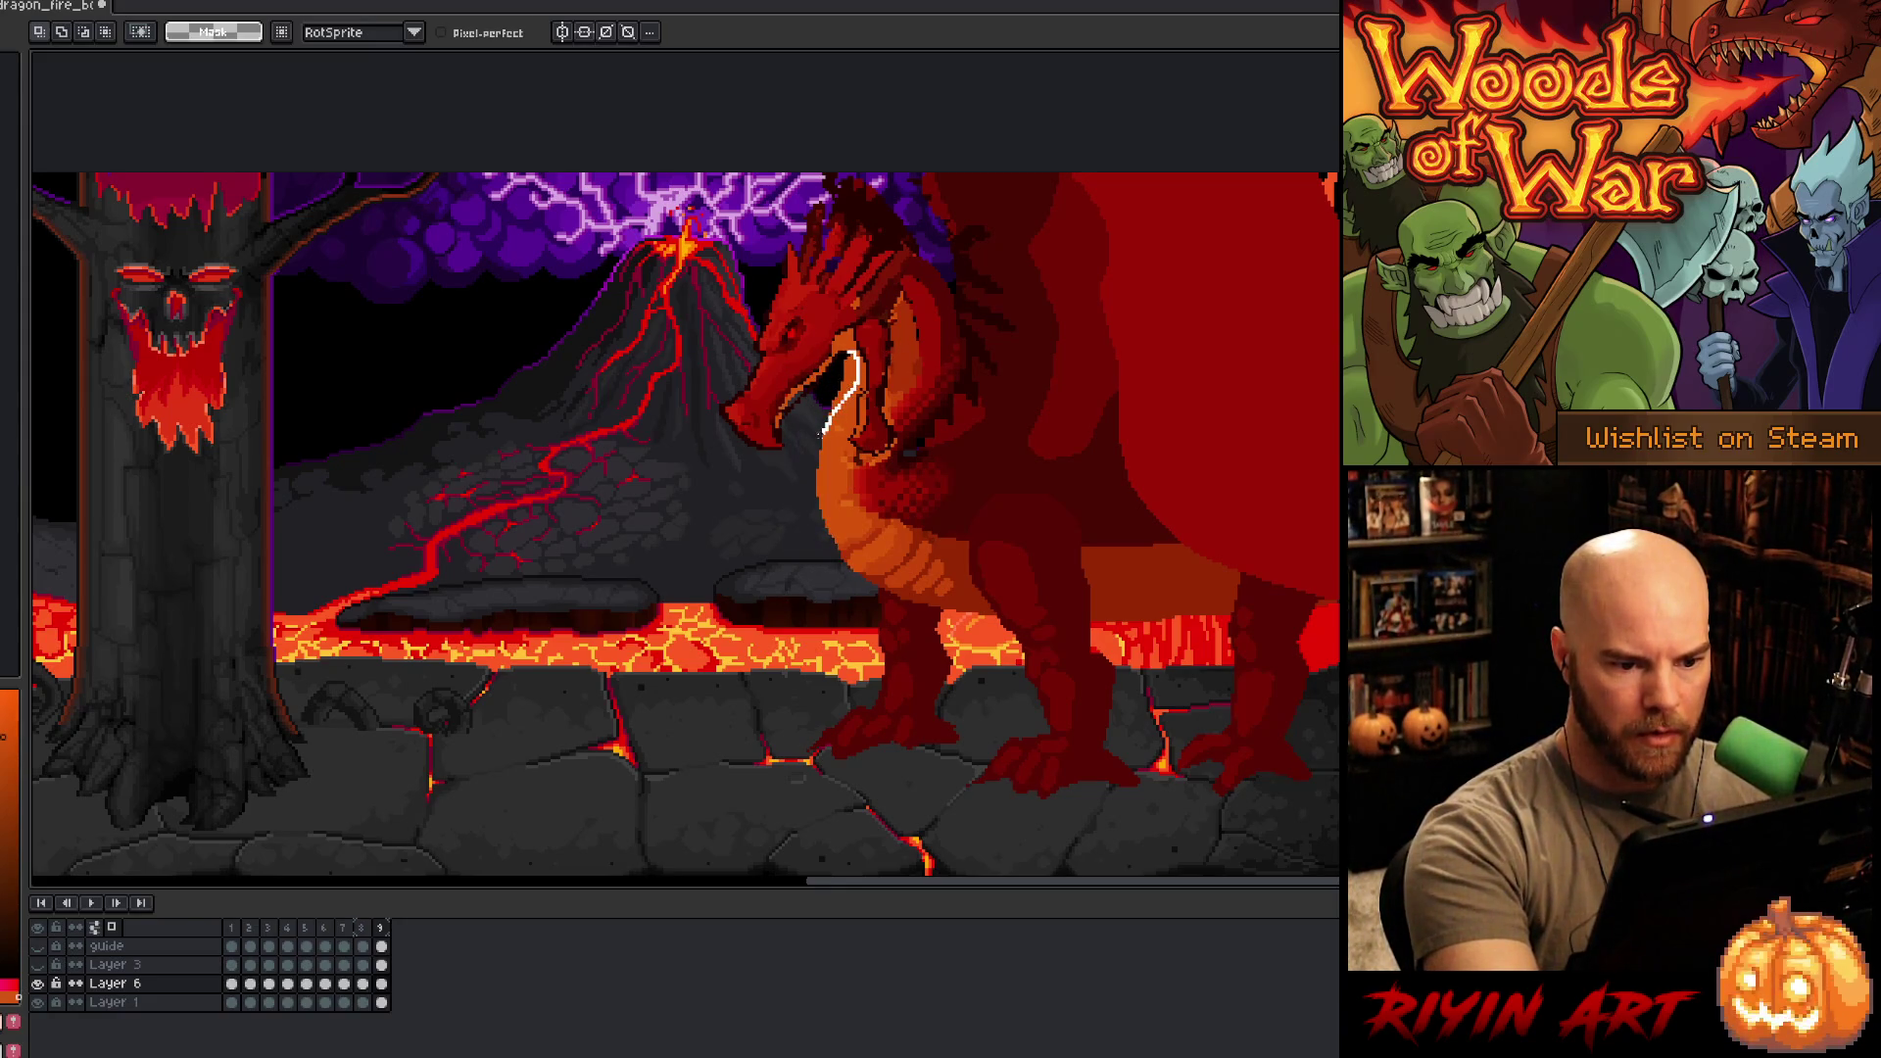
drag(821, 434, 801, 487)
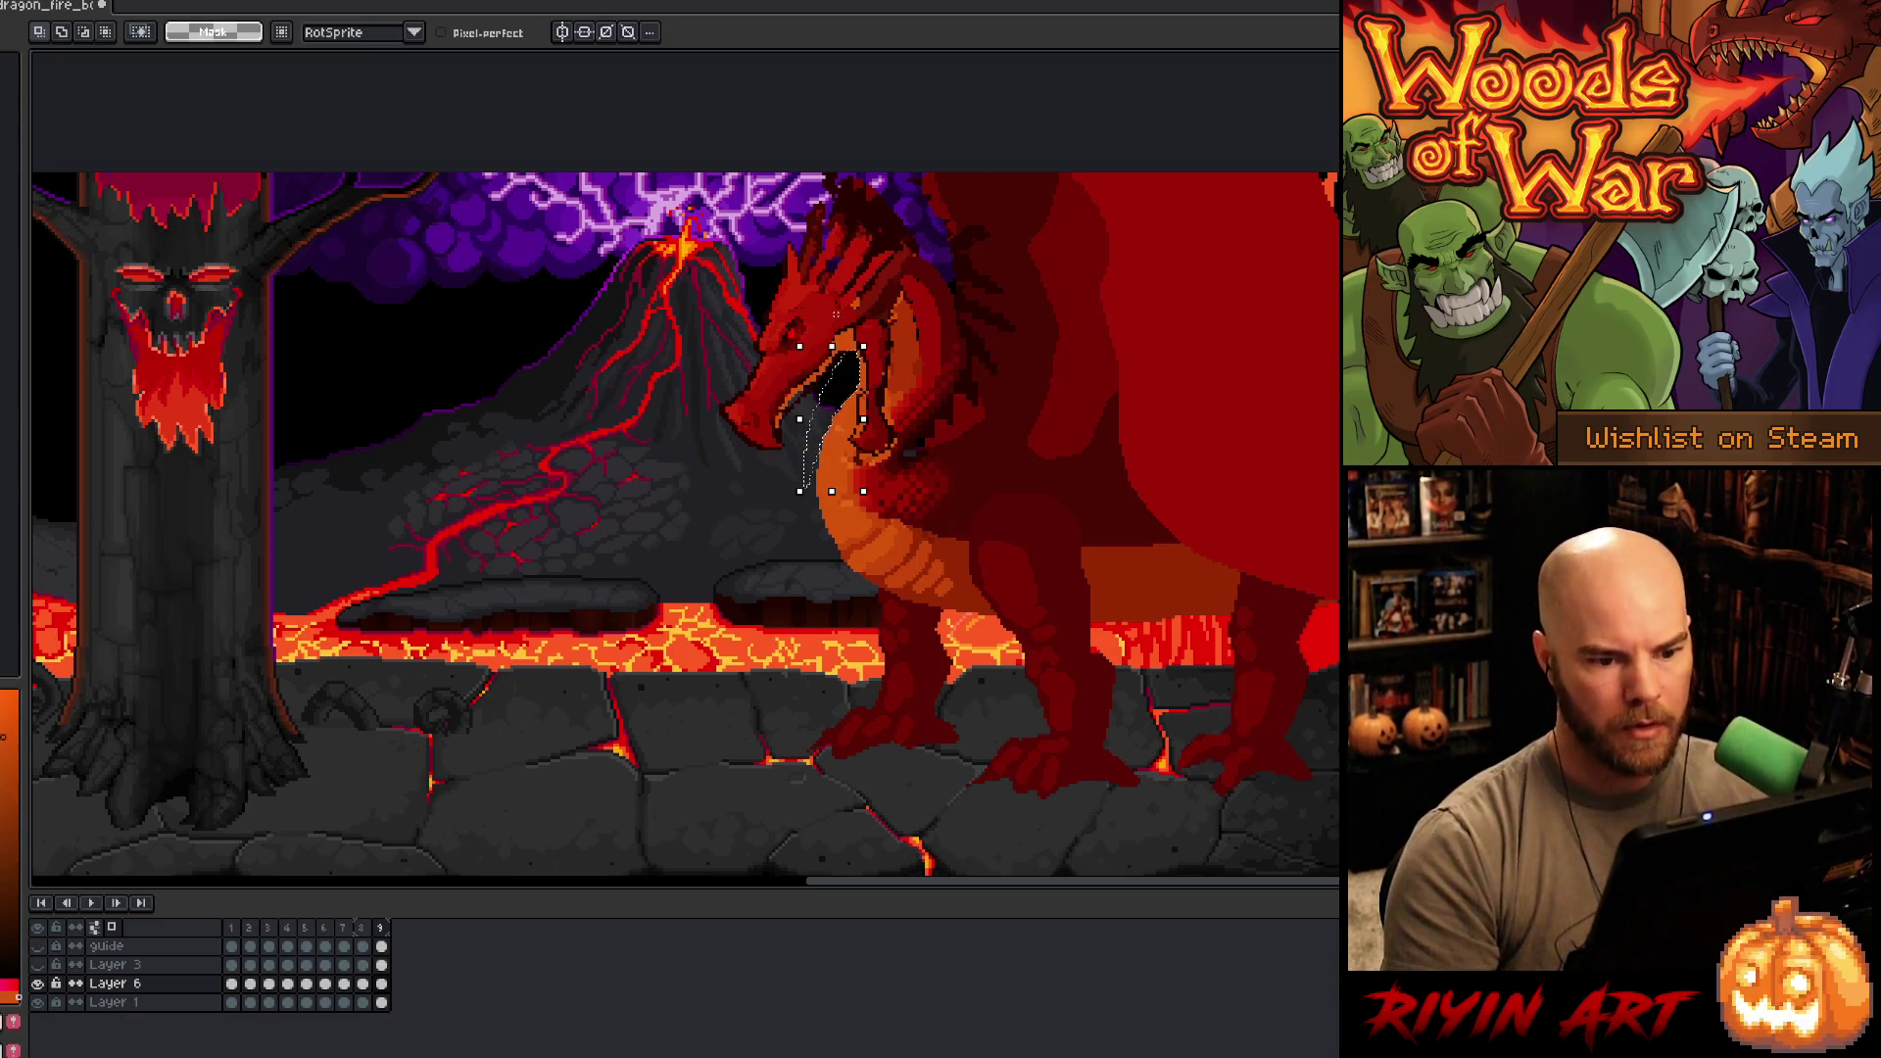
key(ctrl+z)
key(ctrl+z)
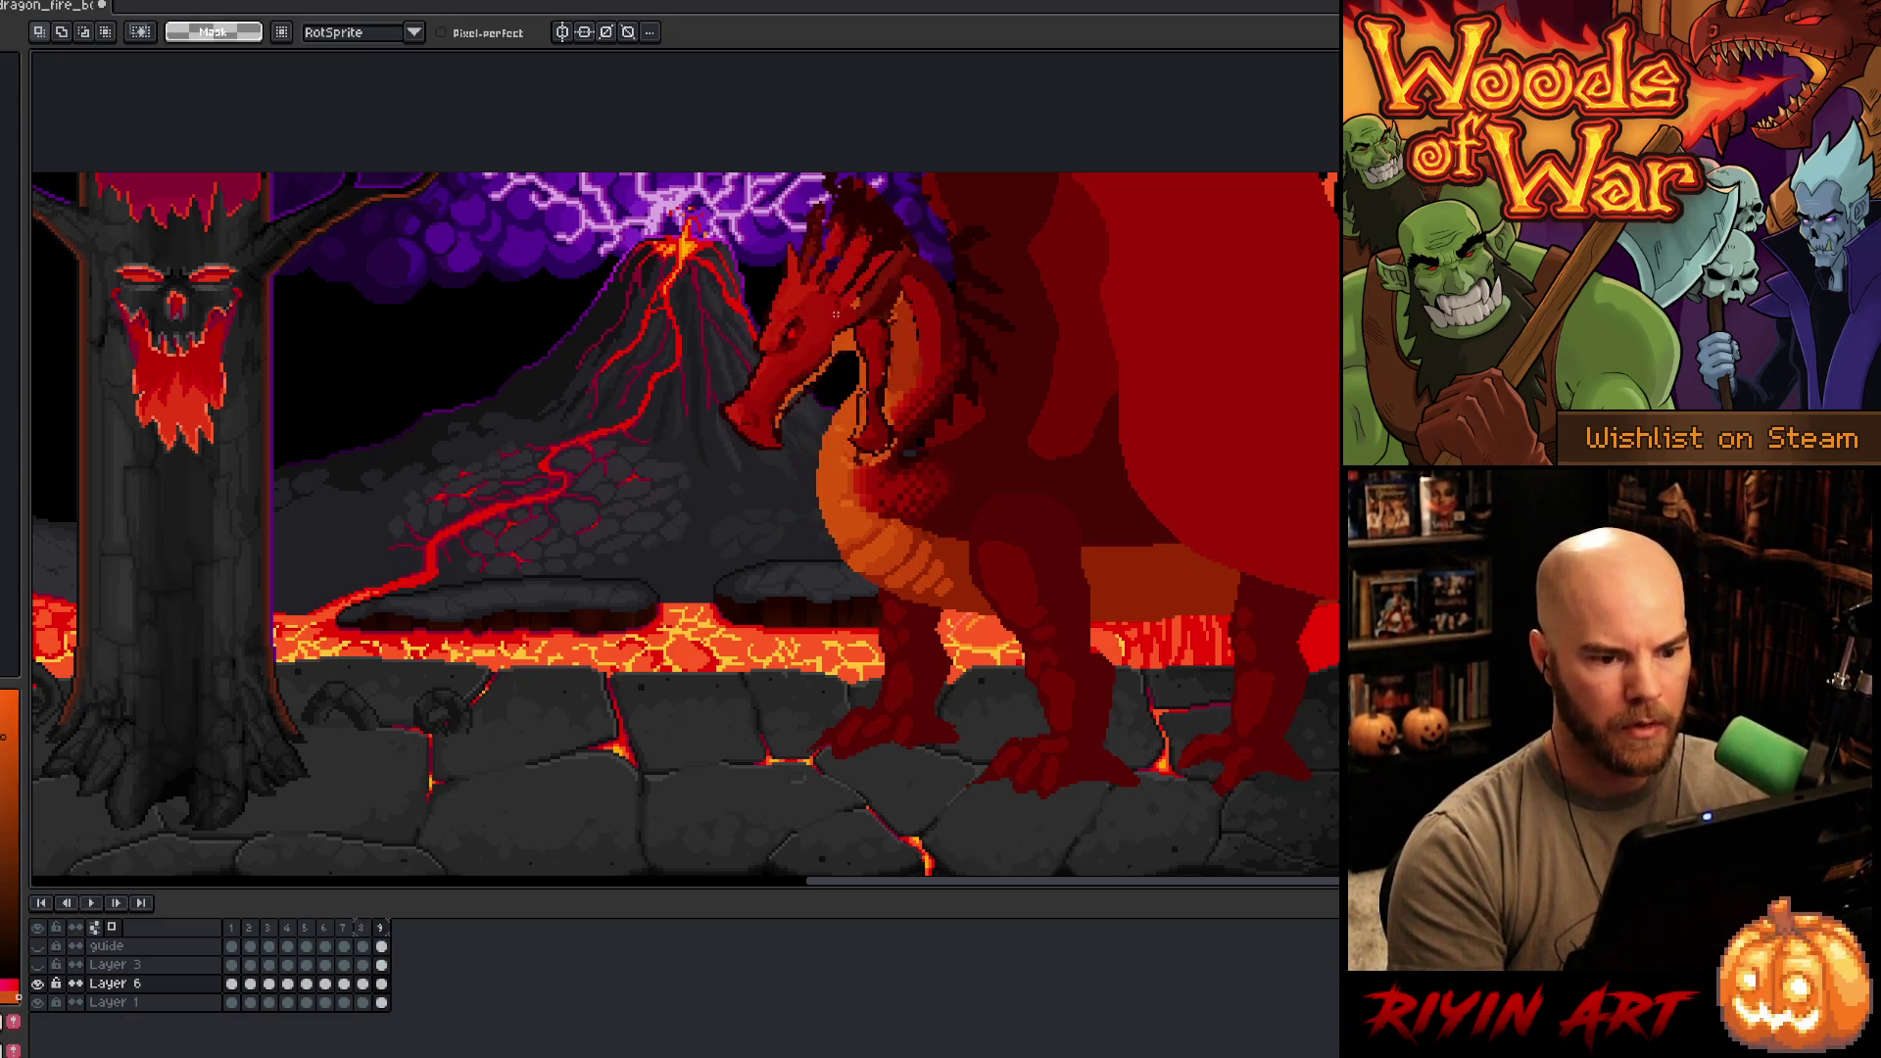
key(ctrl+z)
key(ctrl+z)
key(ctrl+y)
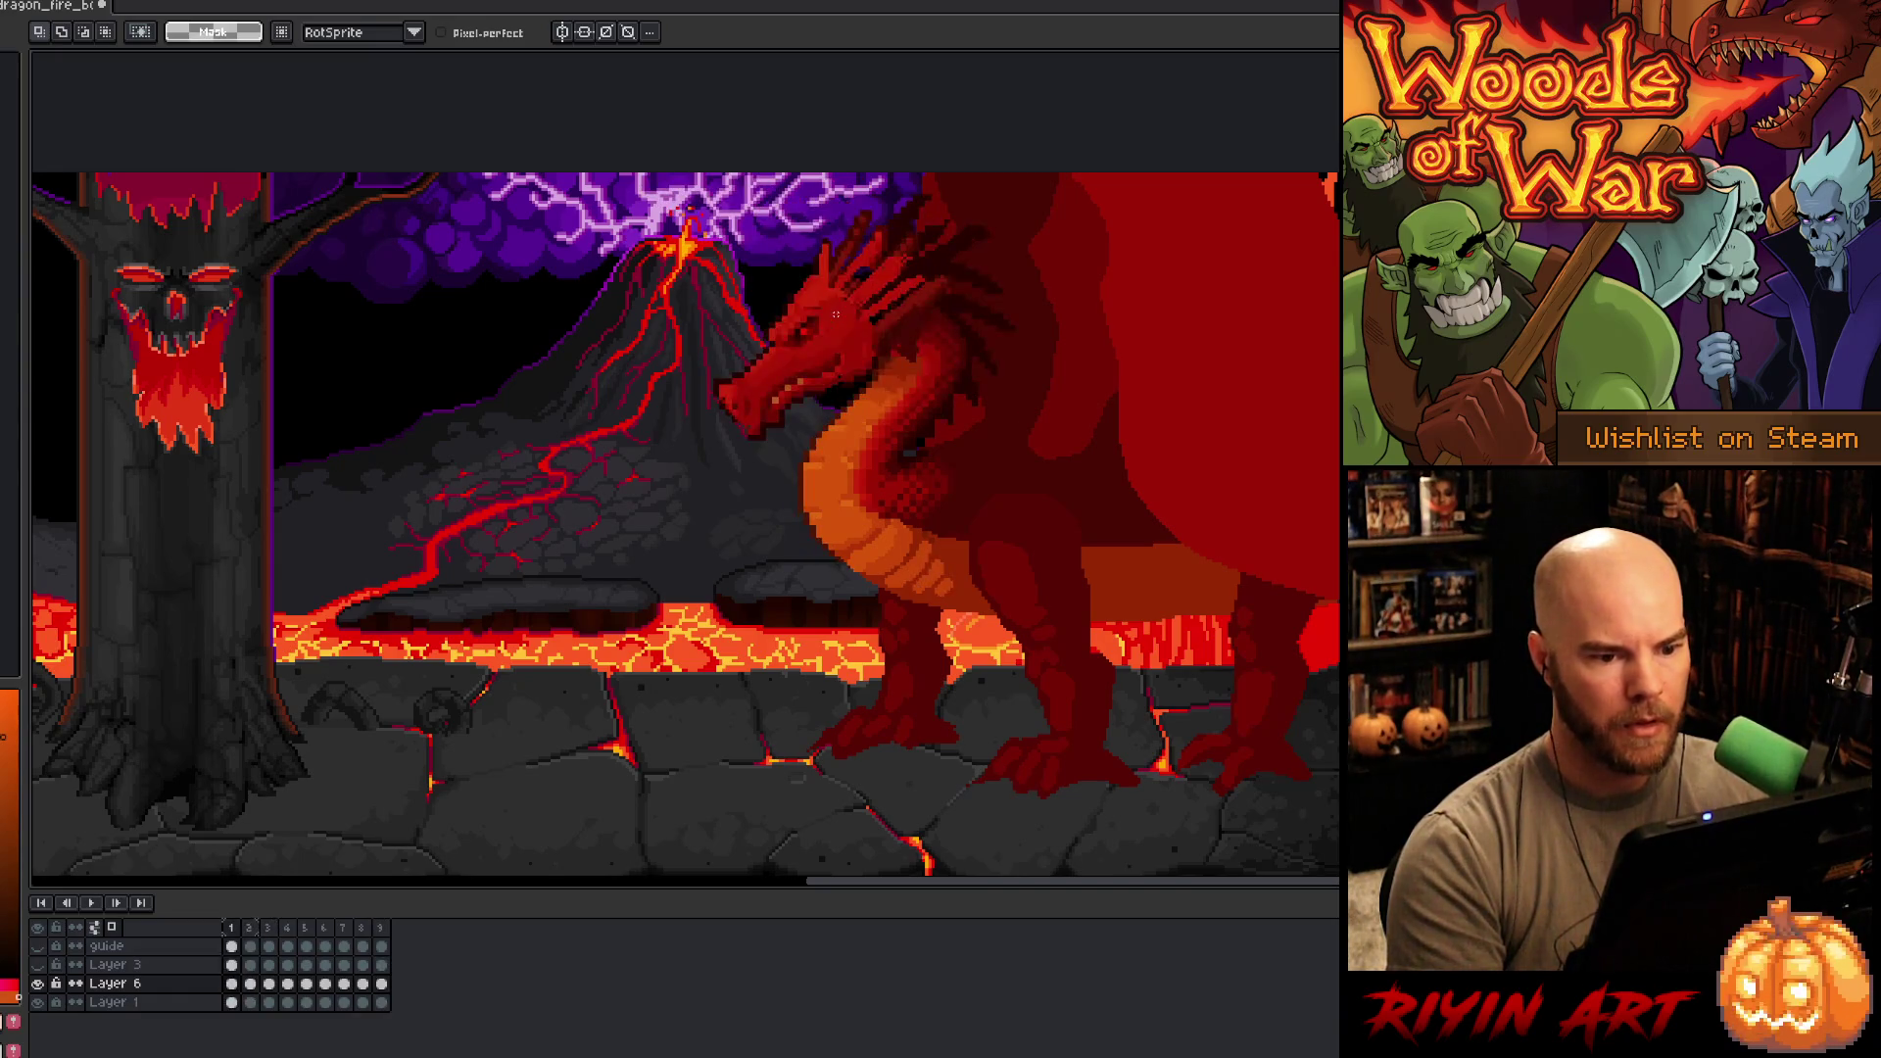
key(ctrl+y)
key(ctrl+z)
key(ctrl+y)
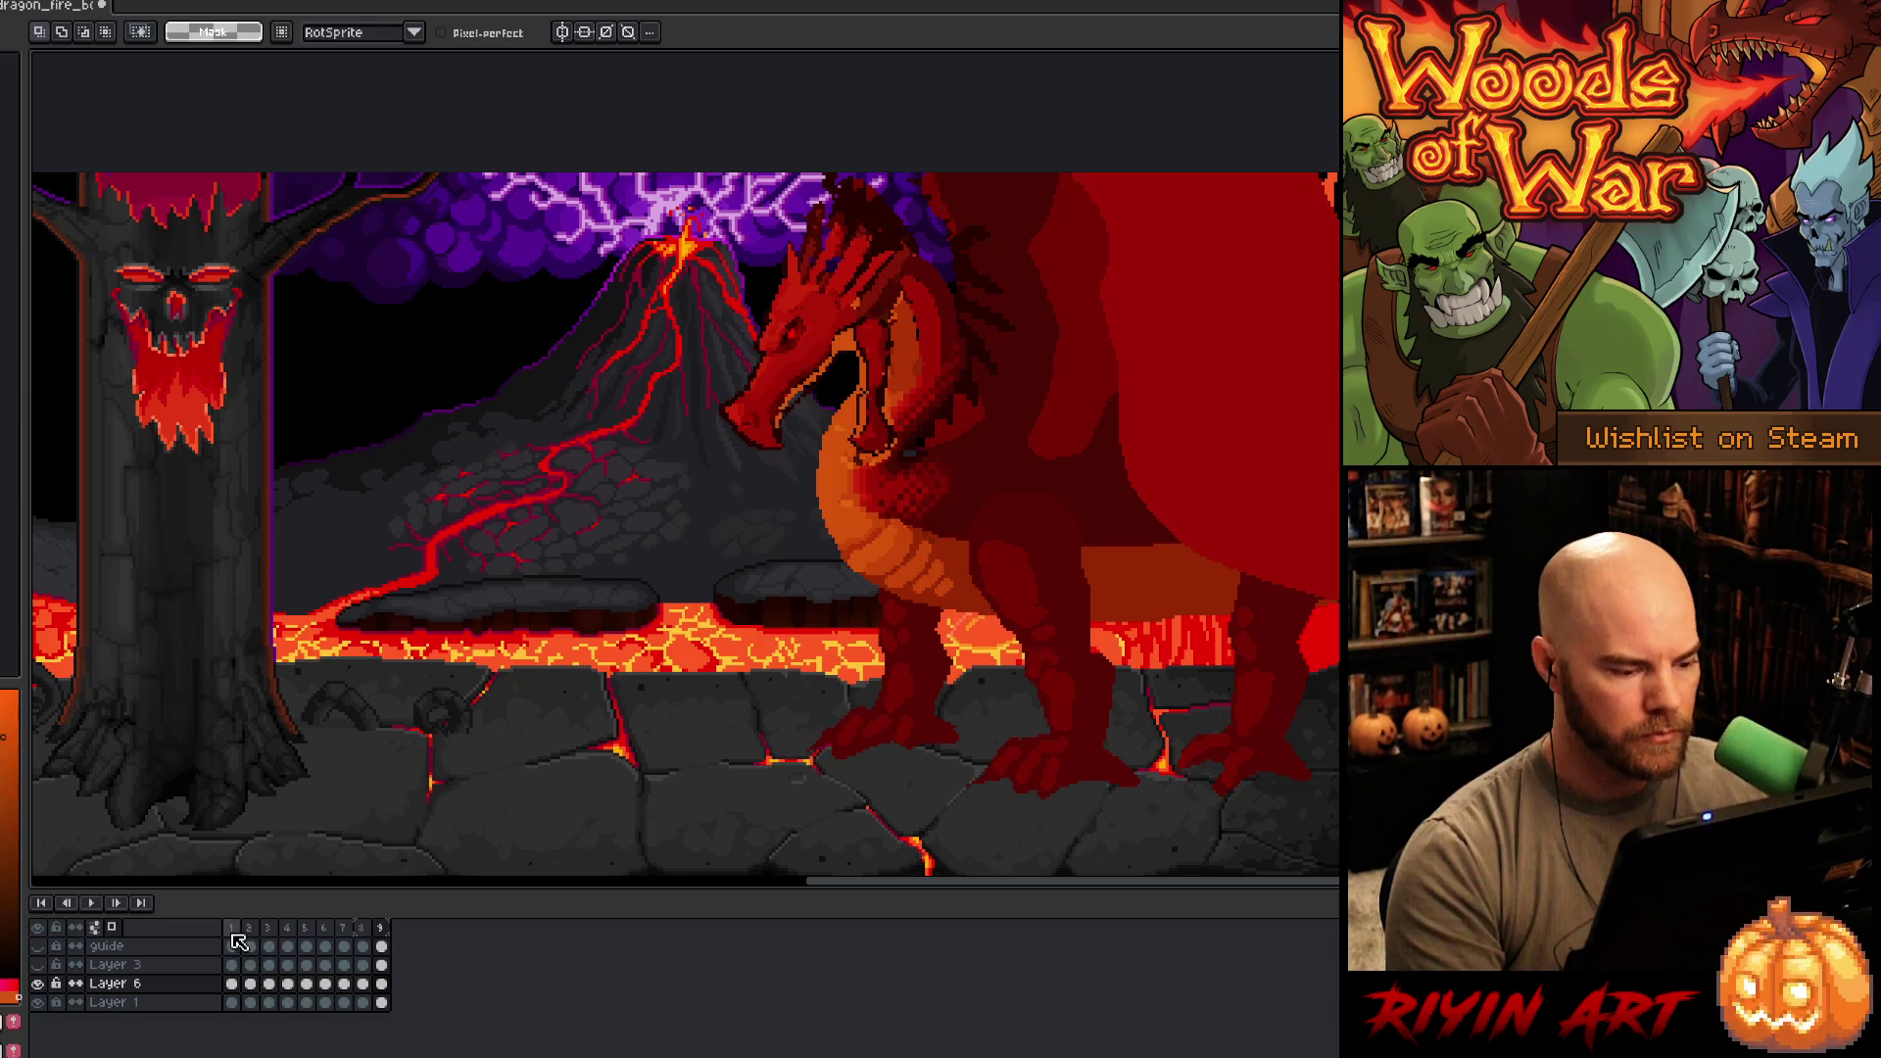
- Add a new frame after frame 8 and go to the new frame 10
right_click(369, 928)
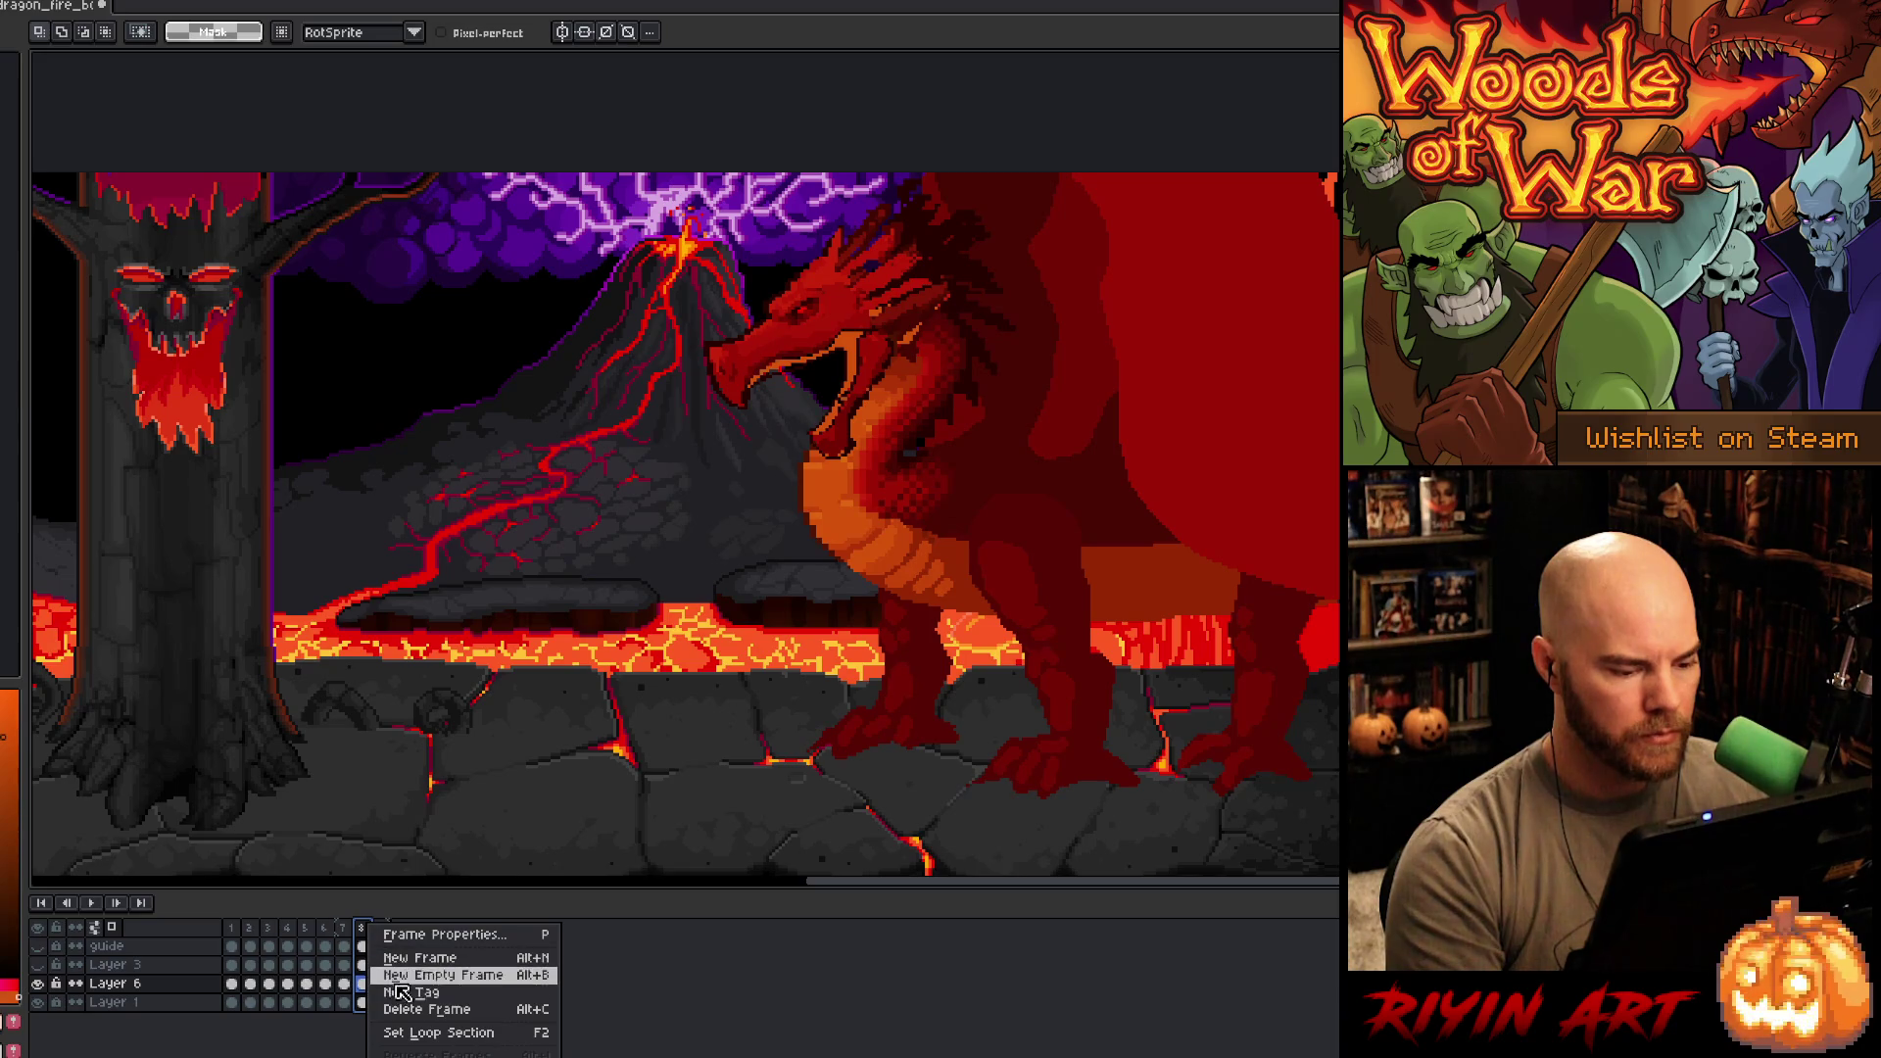
click(392, 958)
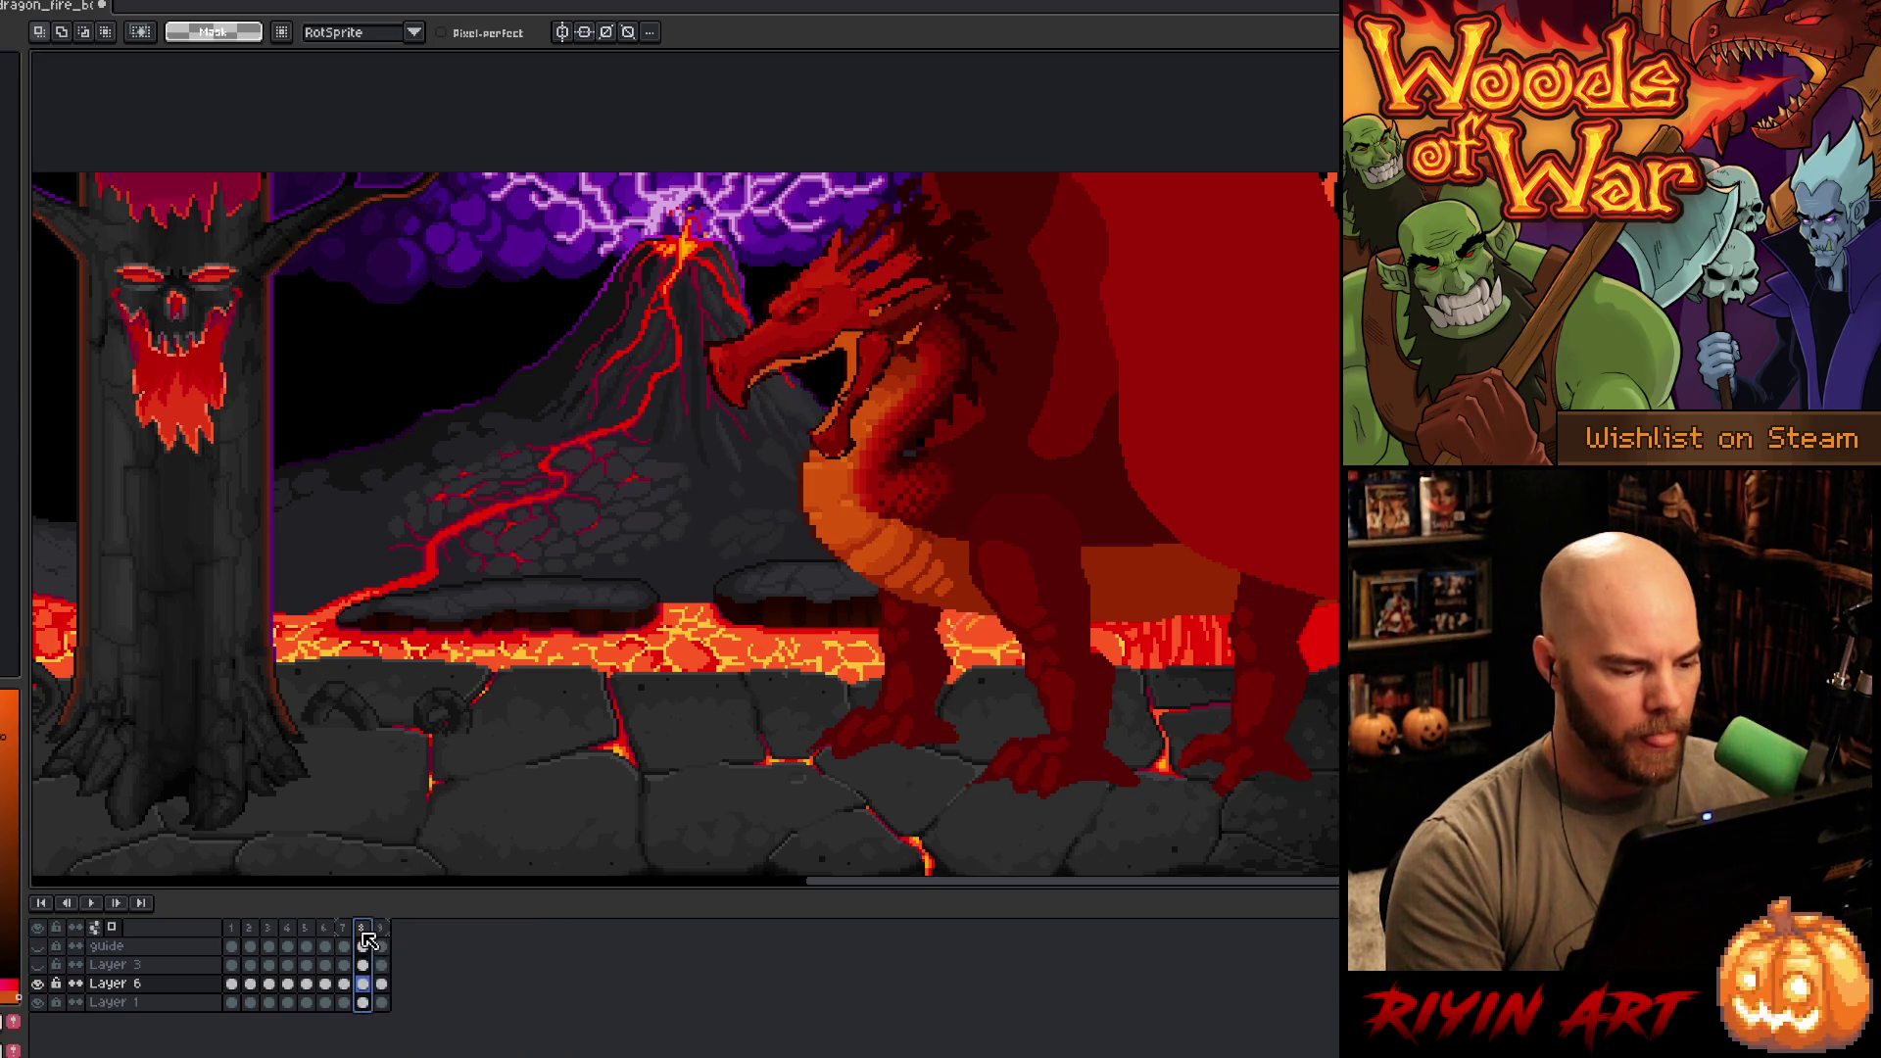
click(380, 928)
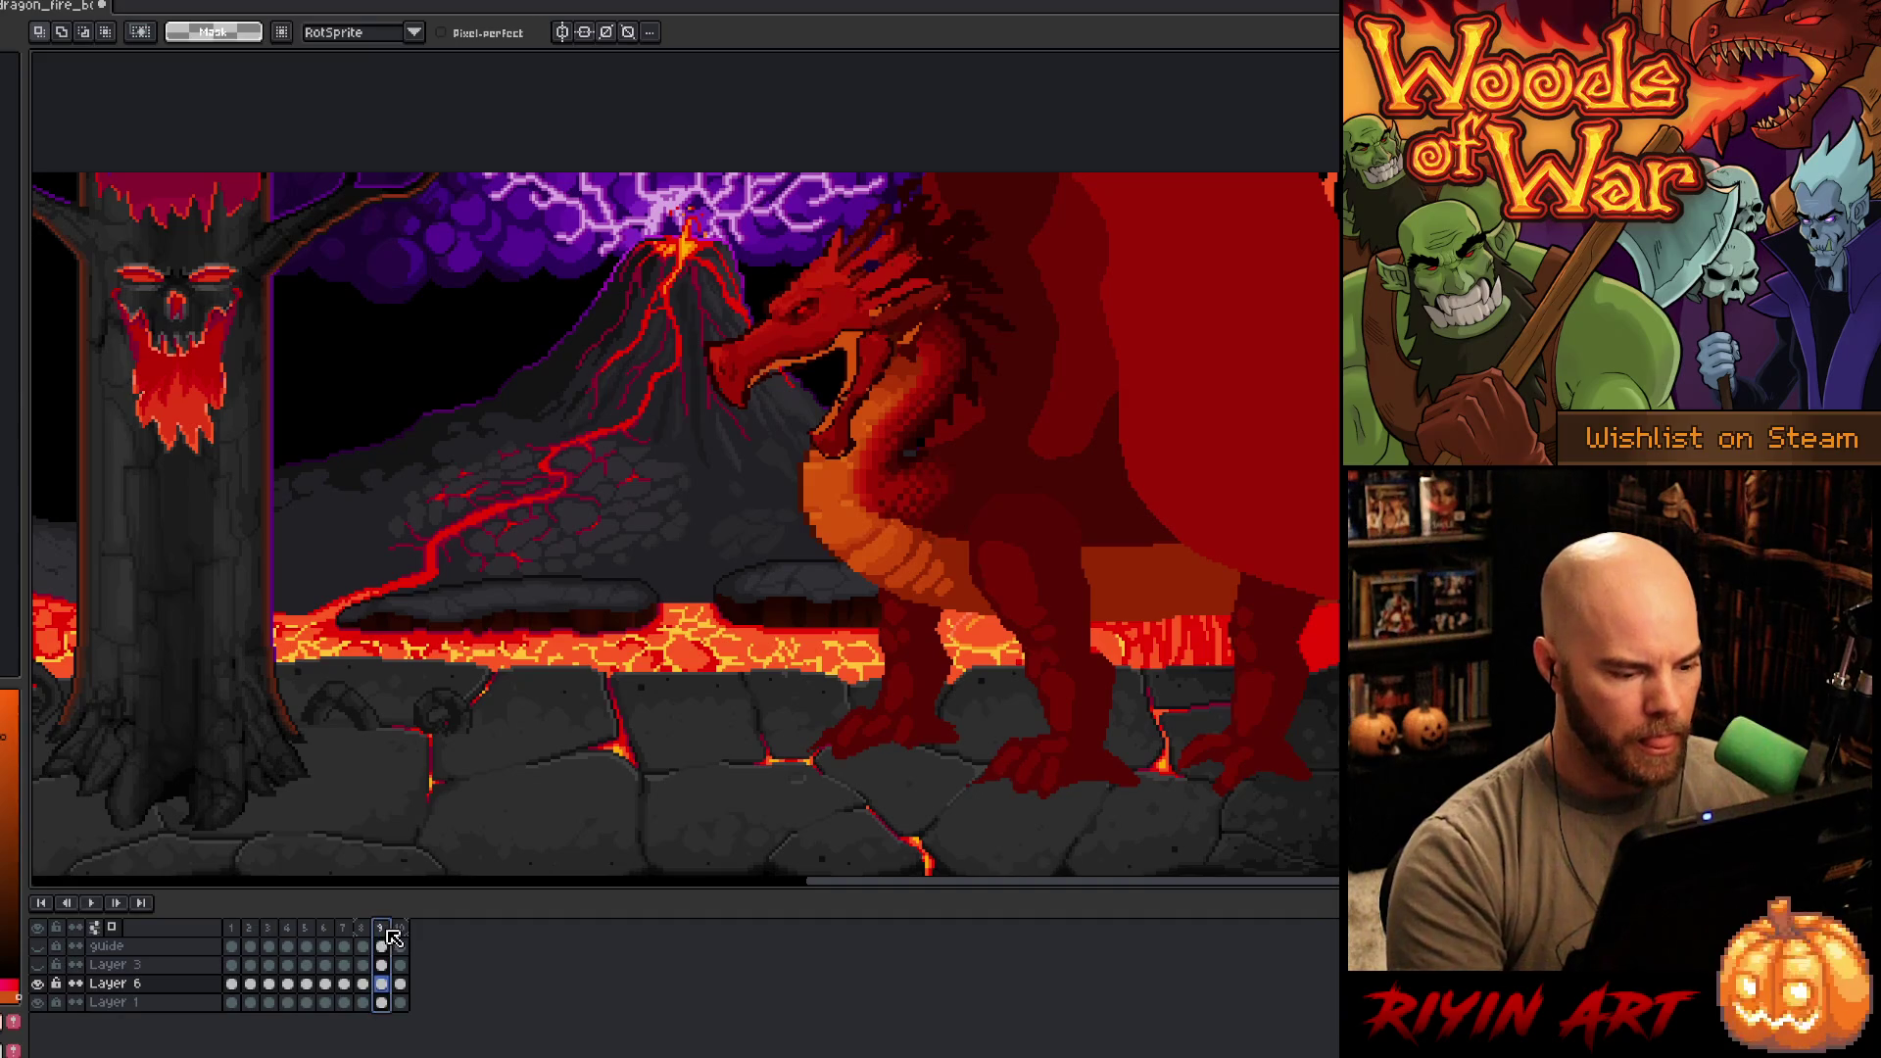
click(400, 928)
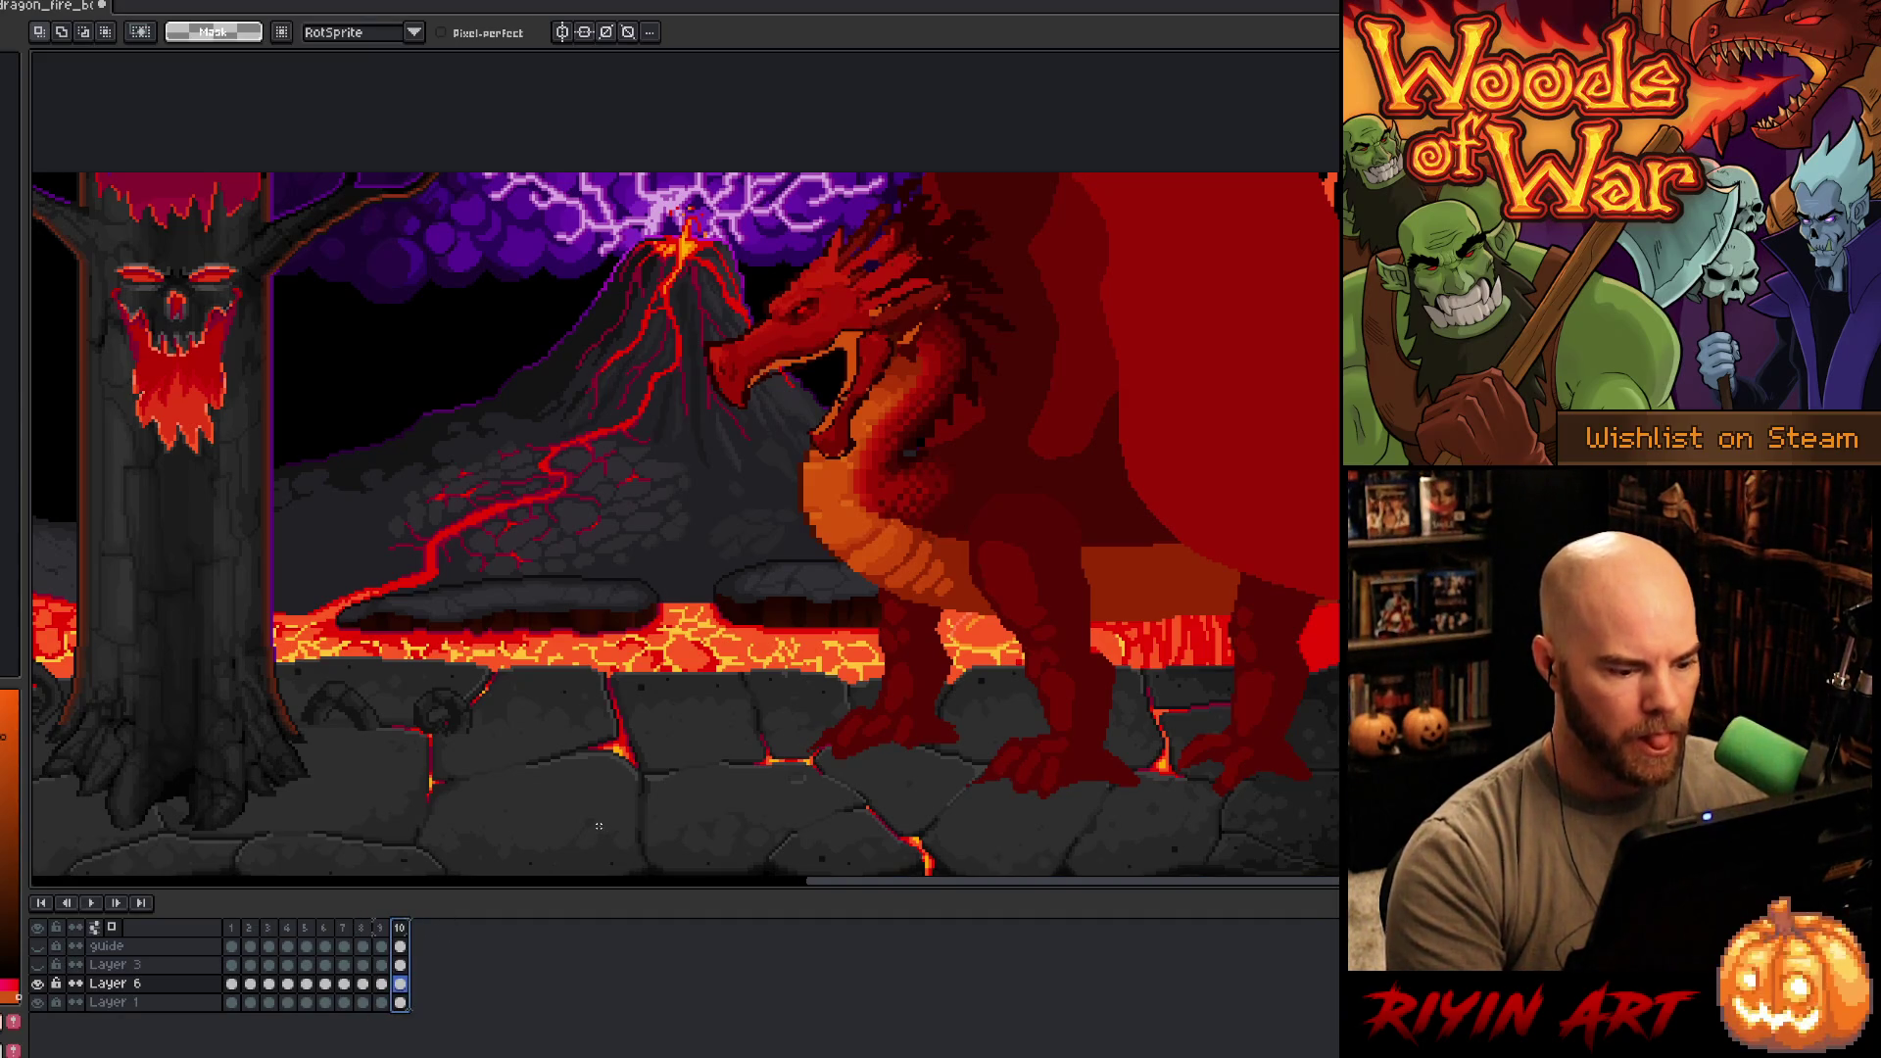
- Rotate the lassoed lower jaw about 25° open, nudging it up and right, and apply
mouse_move(835, 362)
mouse_down()
mouse_move(890, 345)
mouse_move(850, 452)
mouse_move(805, 402)
mouse_up()
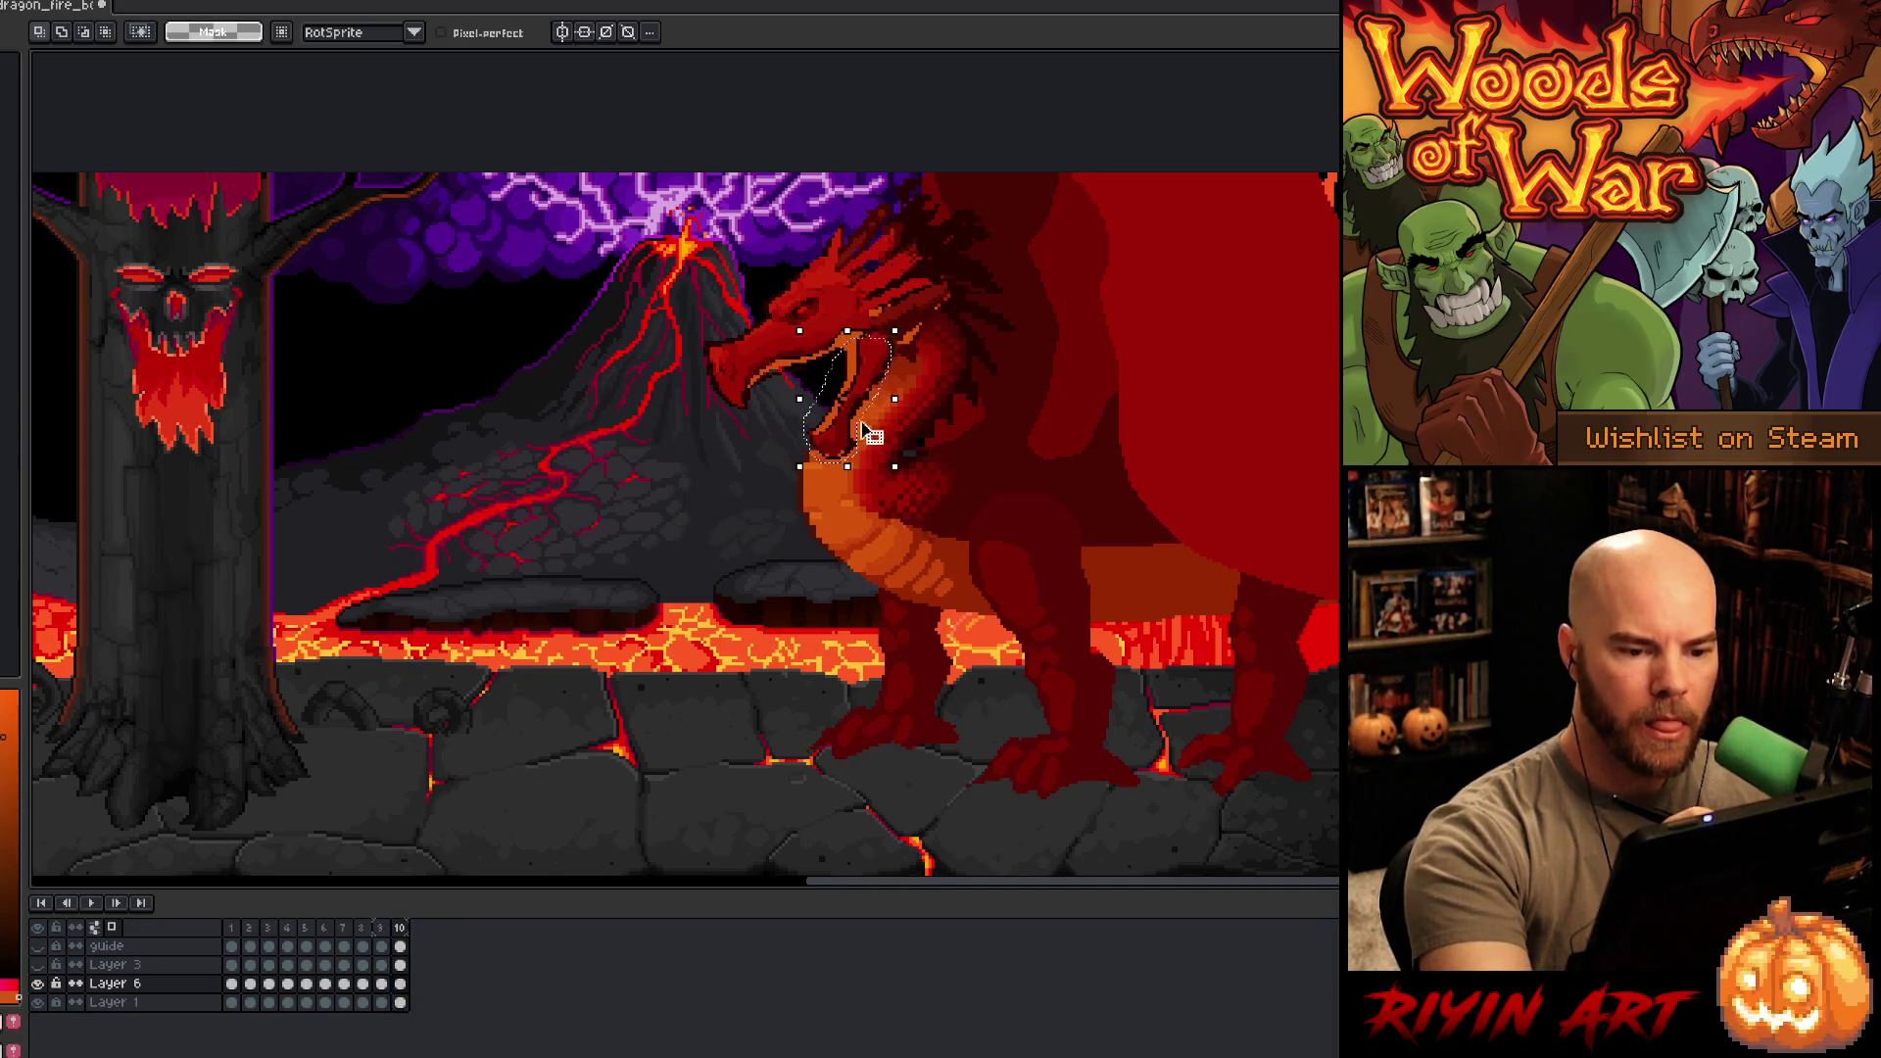
mouse_move(909, 478)
mouse_down()
mouse_move(897, 494)
mouse_move(886, 374)
mouse_move(866, 373)
mouse_up()
key(Right)
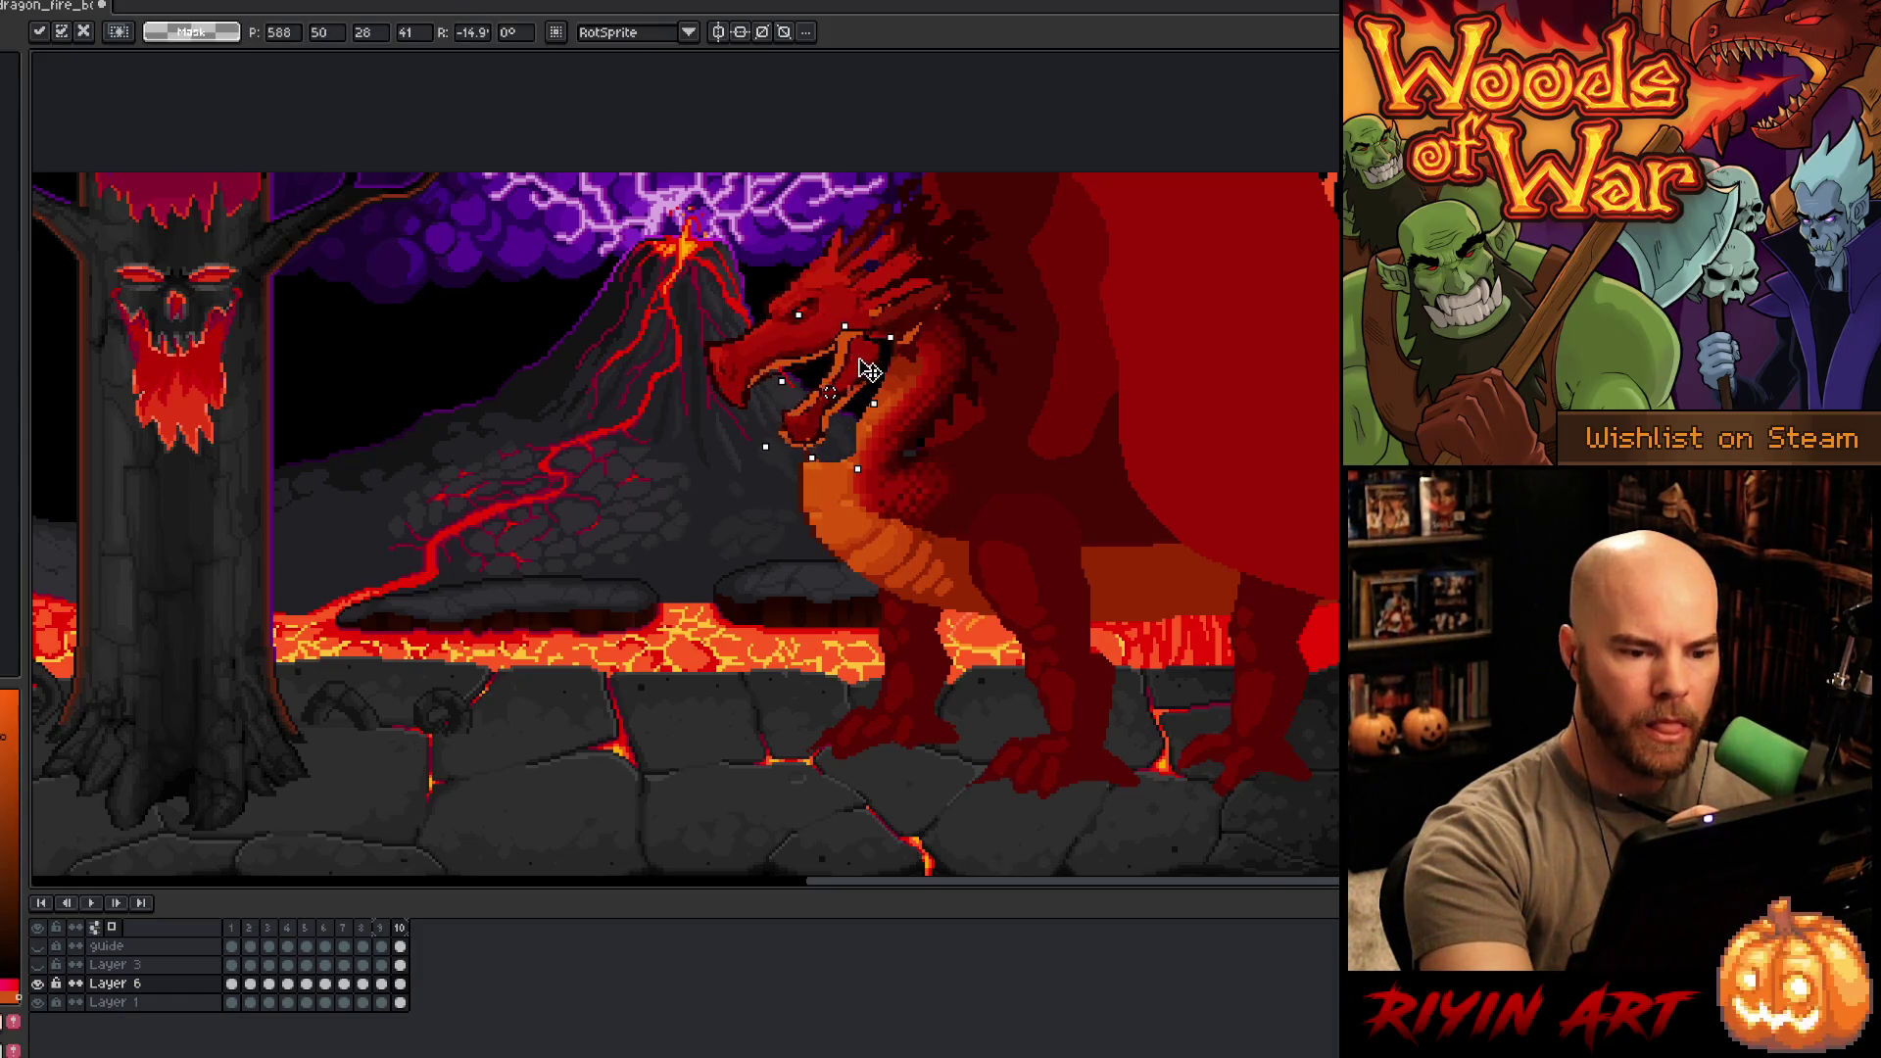
key(Right)
key(Up)
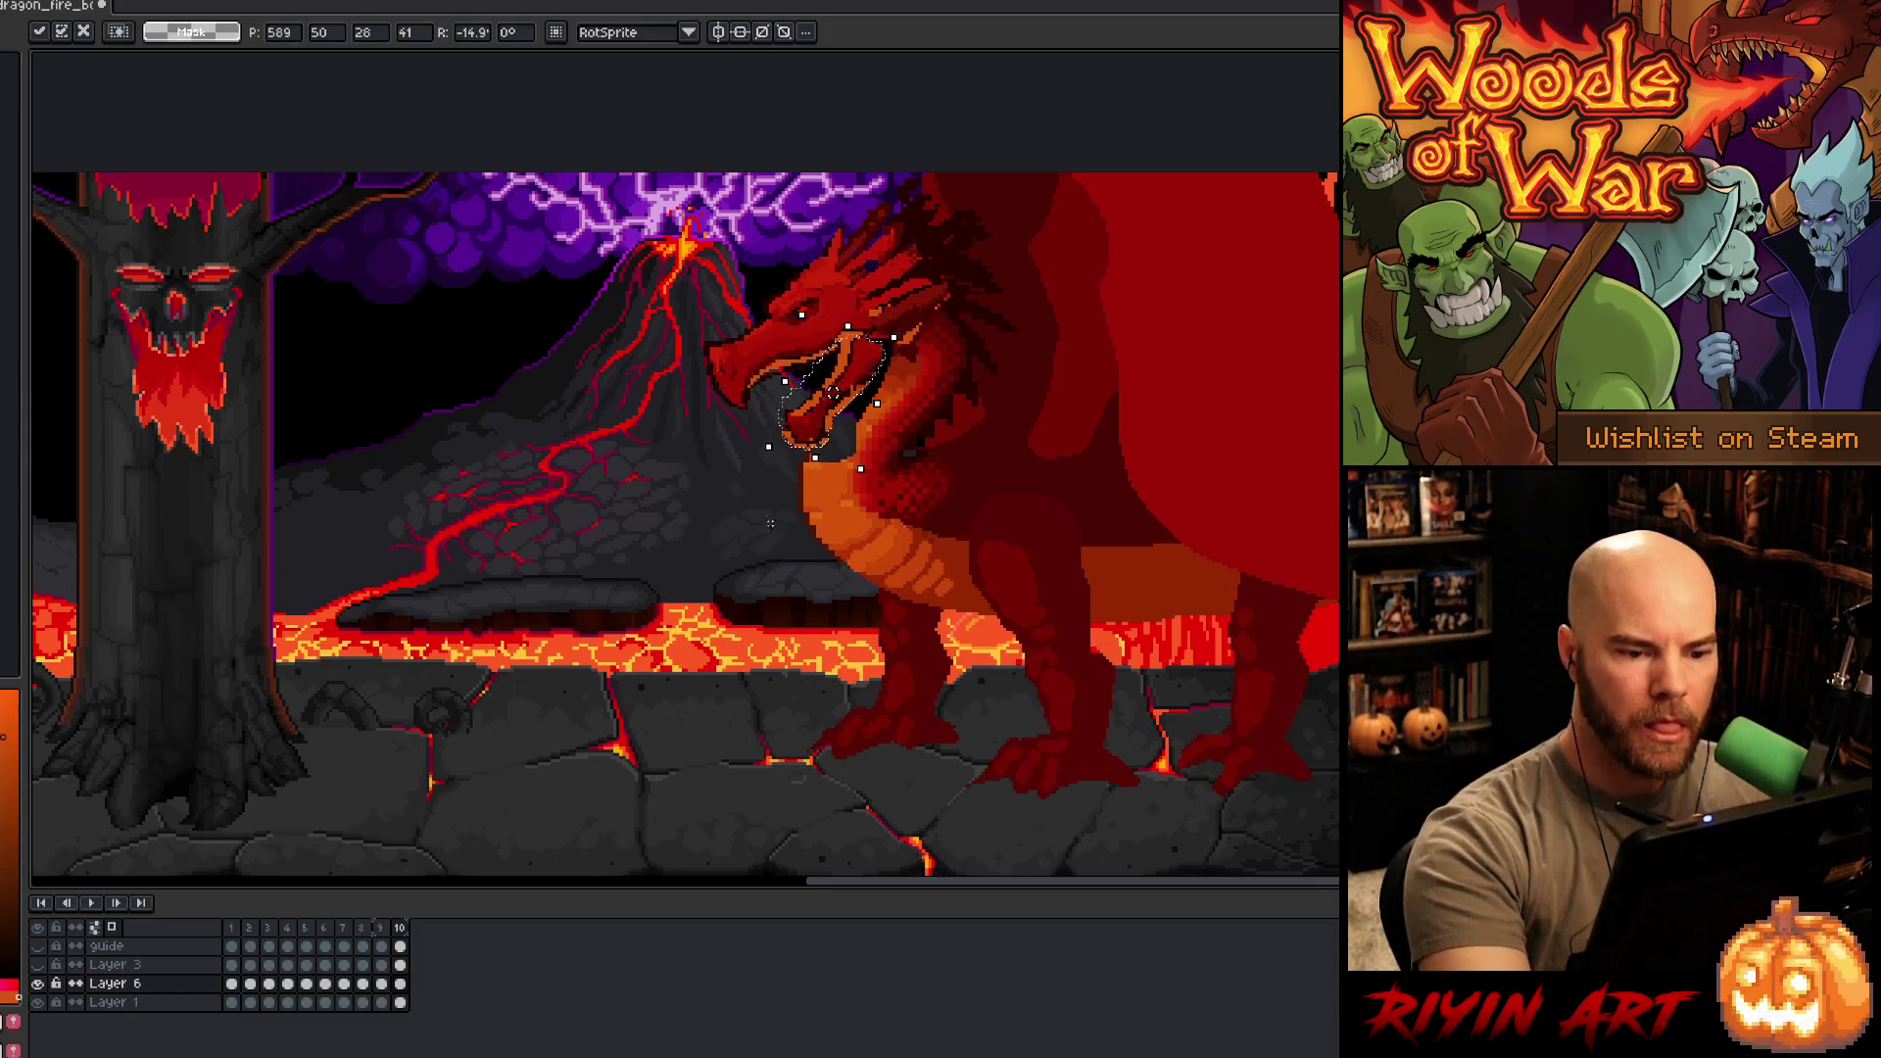
drag(761, 460, 743, 411)
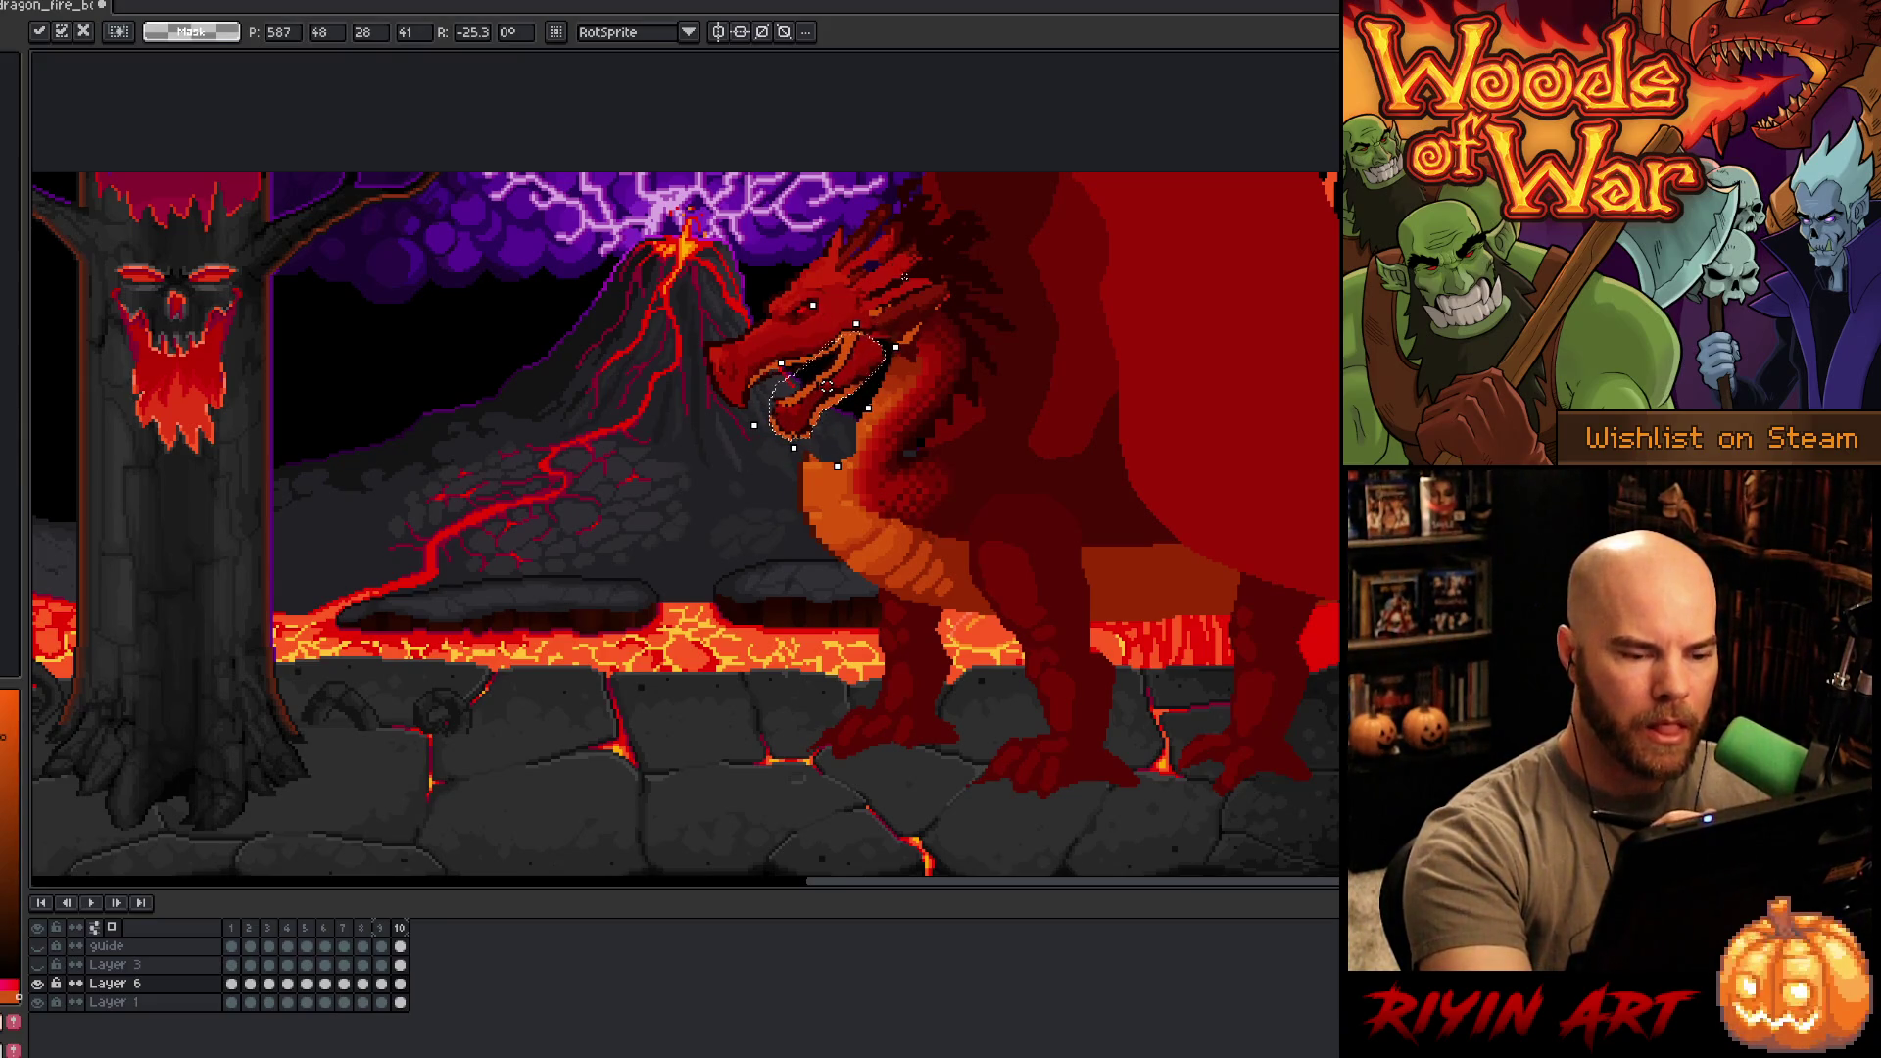
key(Return)
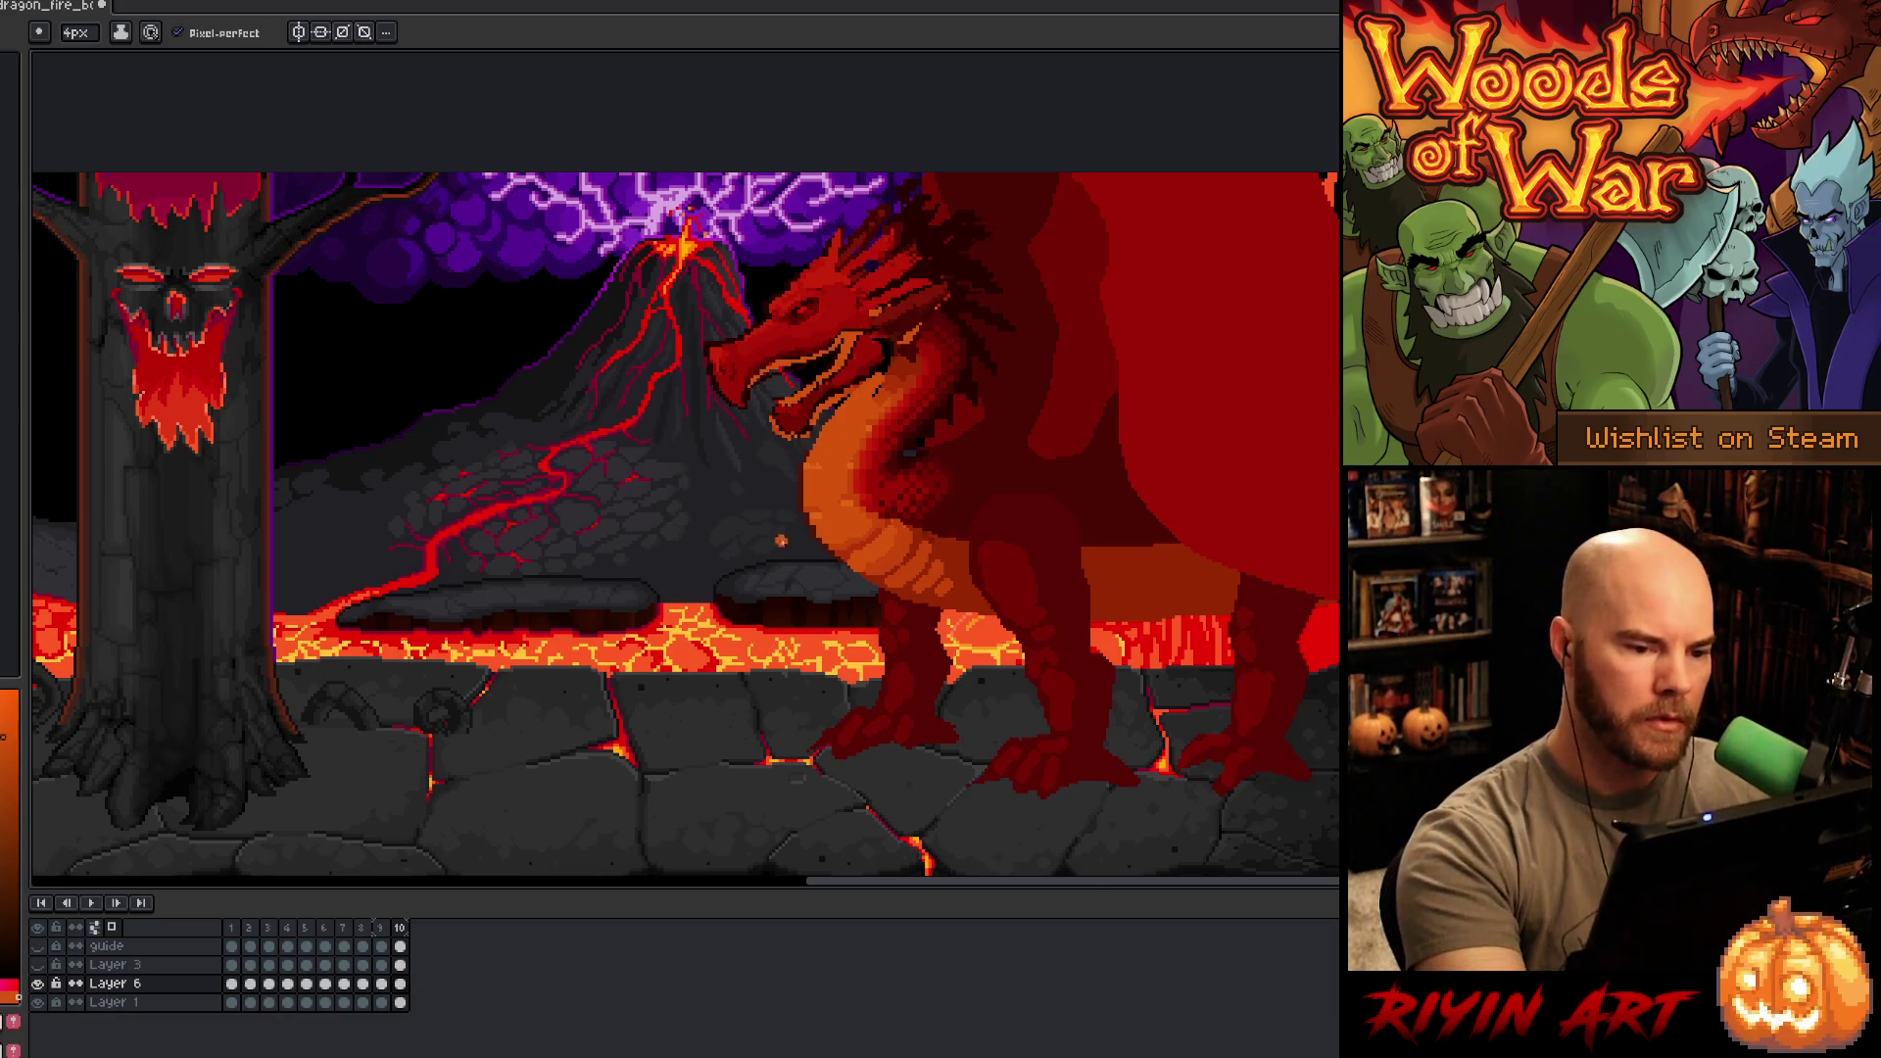
- Replace the orange in the lassoed throat under the open jaw with dark red, then deselect
key(m)
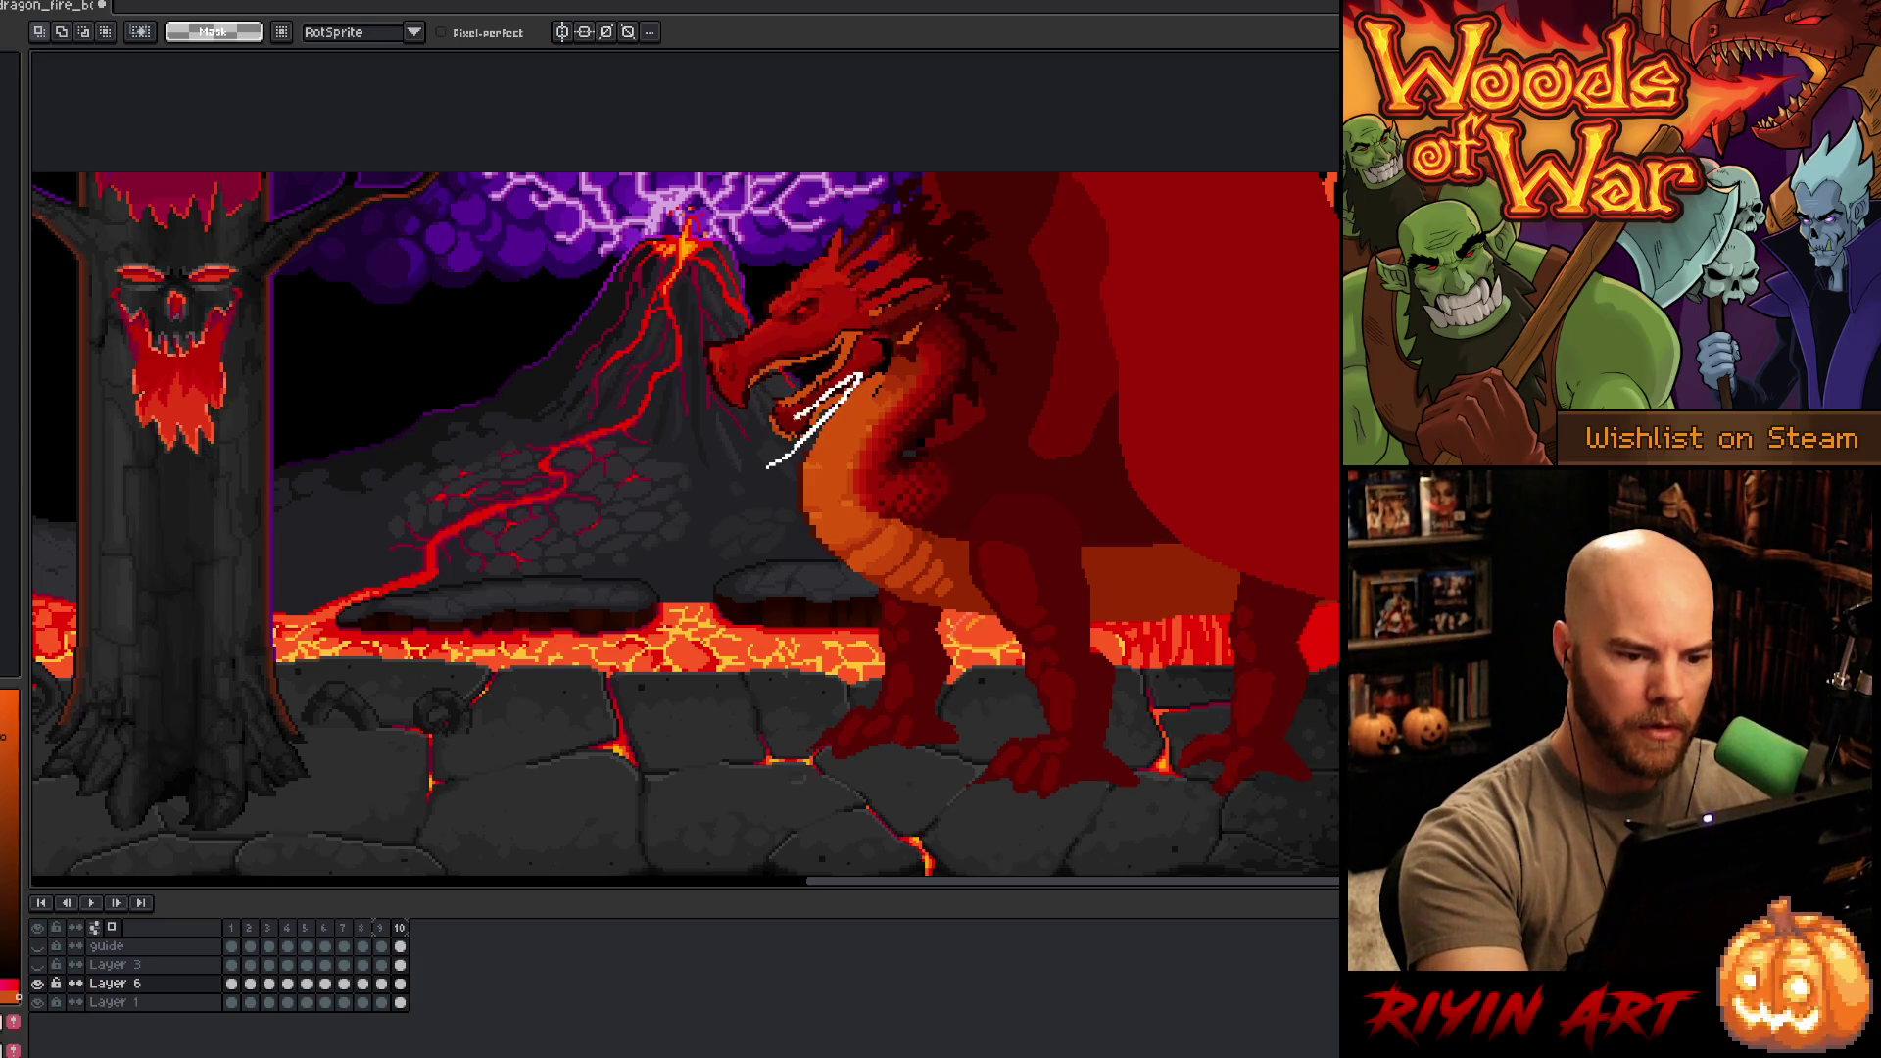
drag(766, 466, 737, 549)
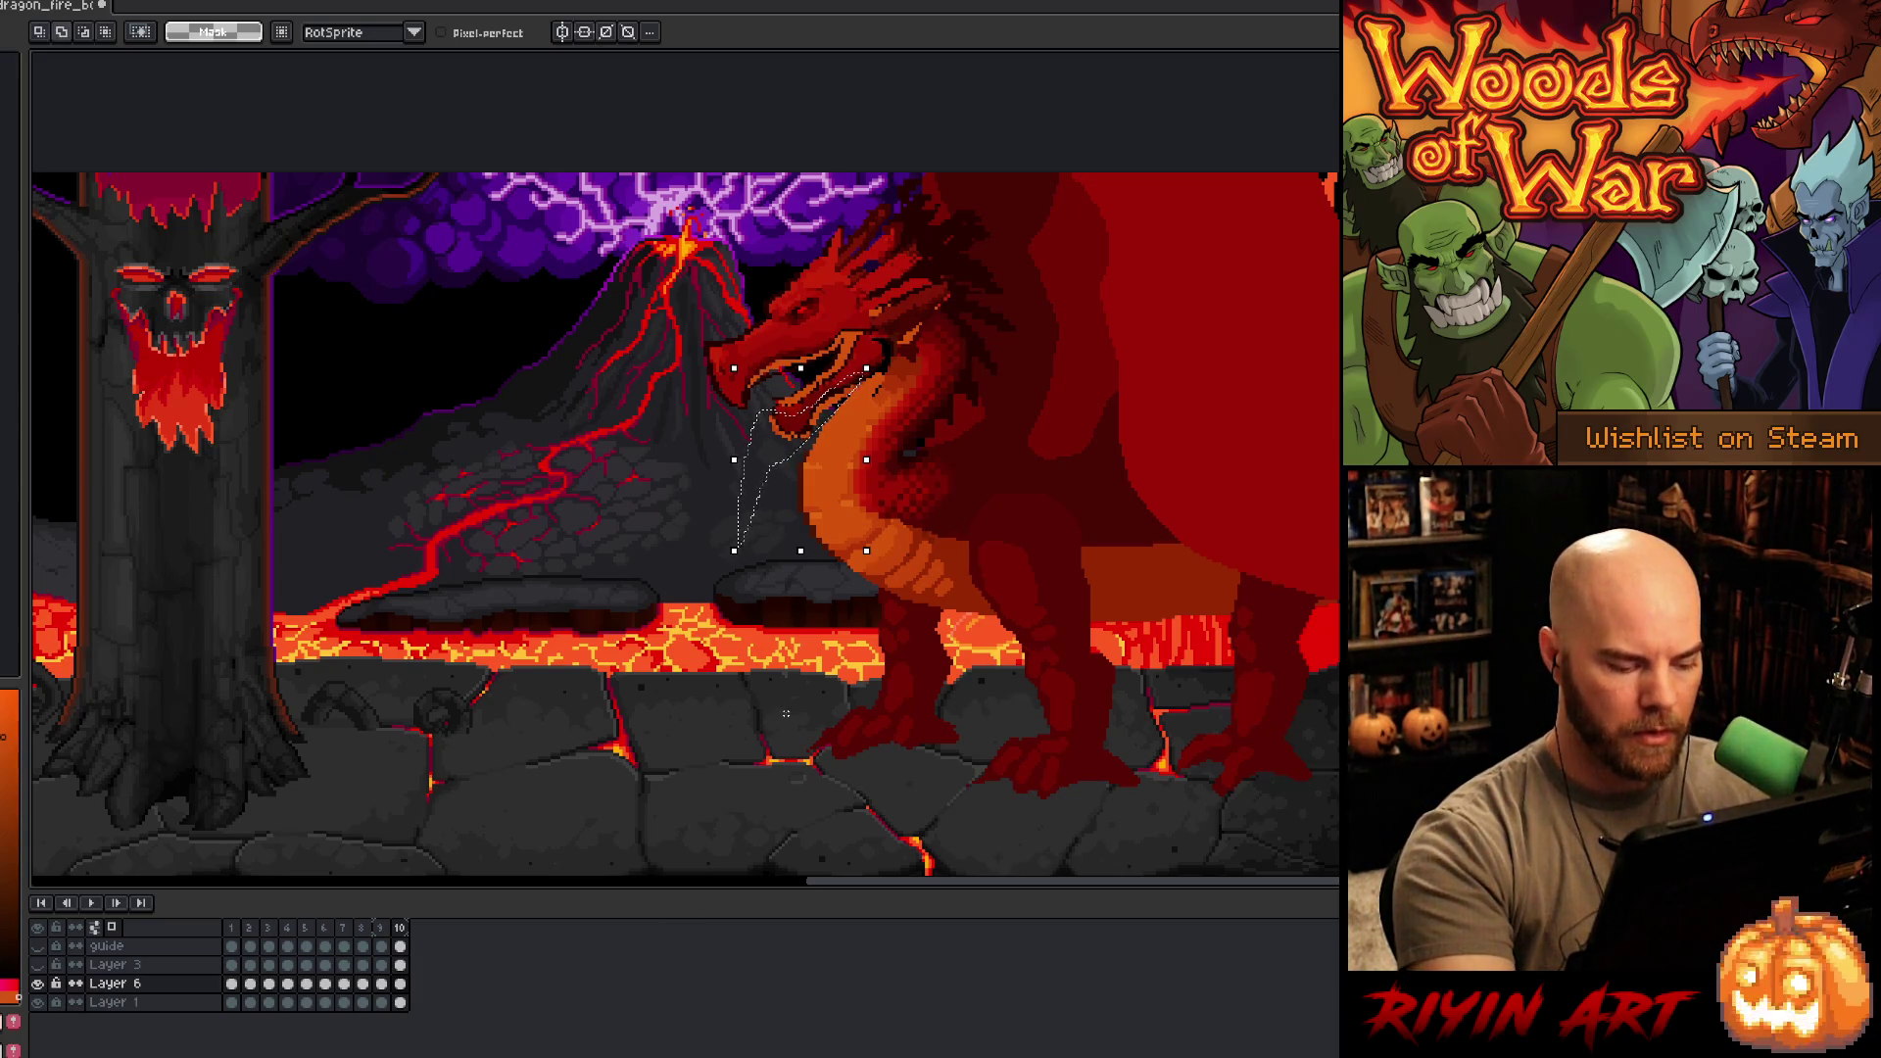
key(shift+r)
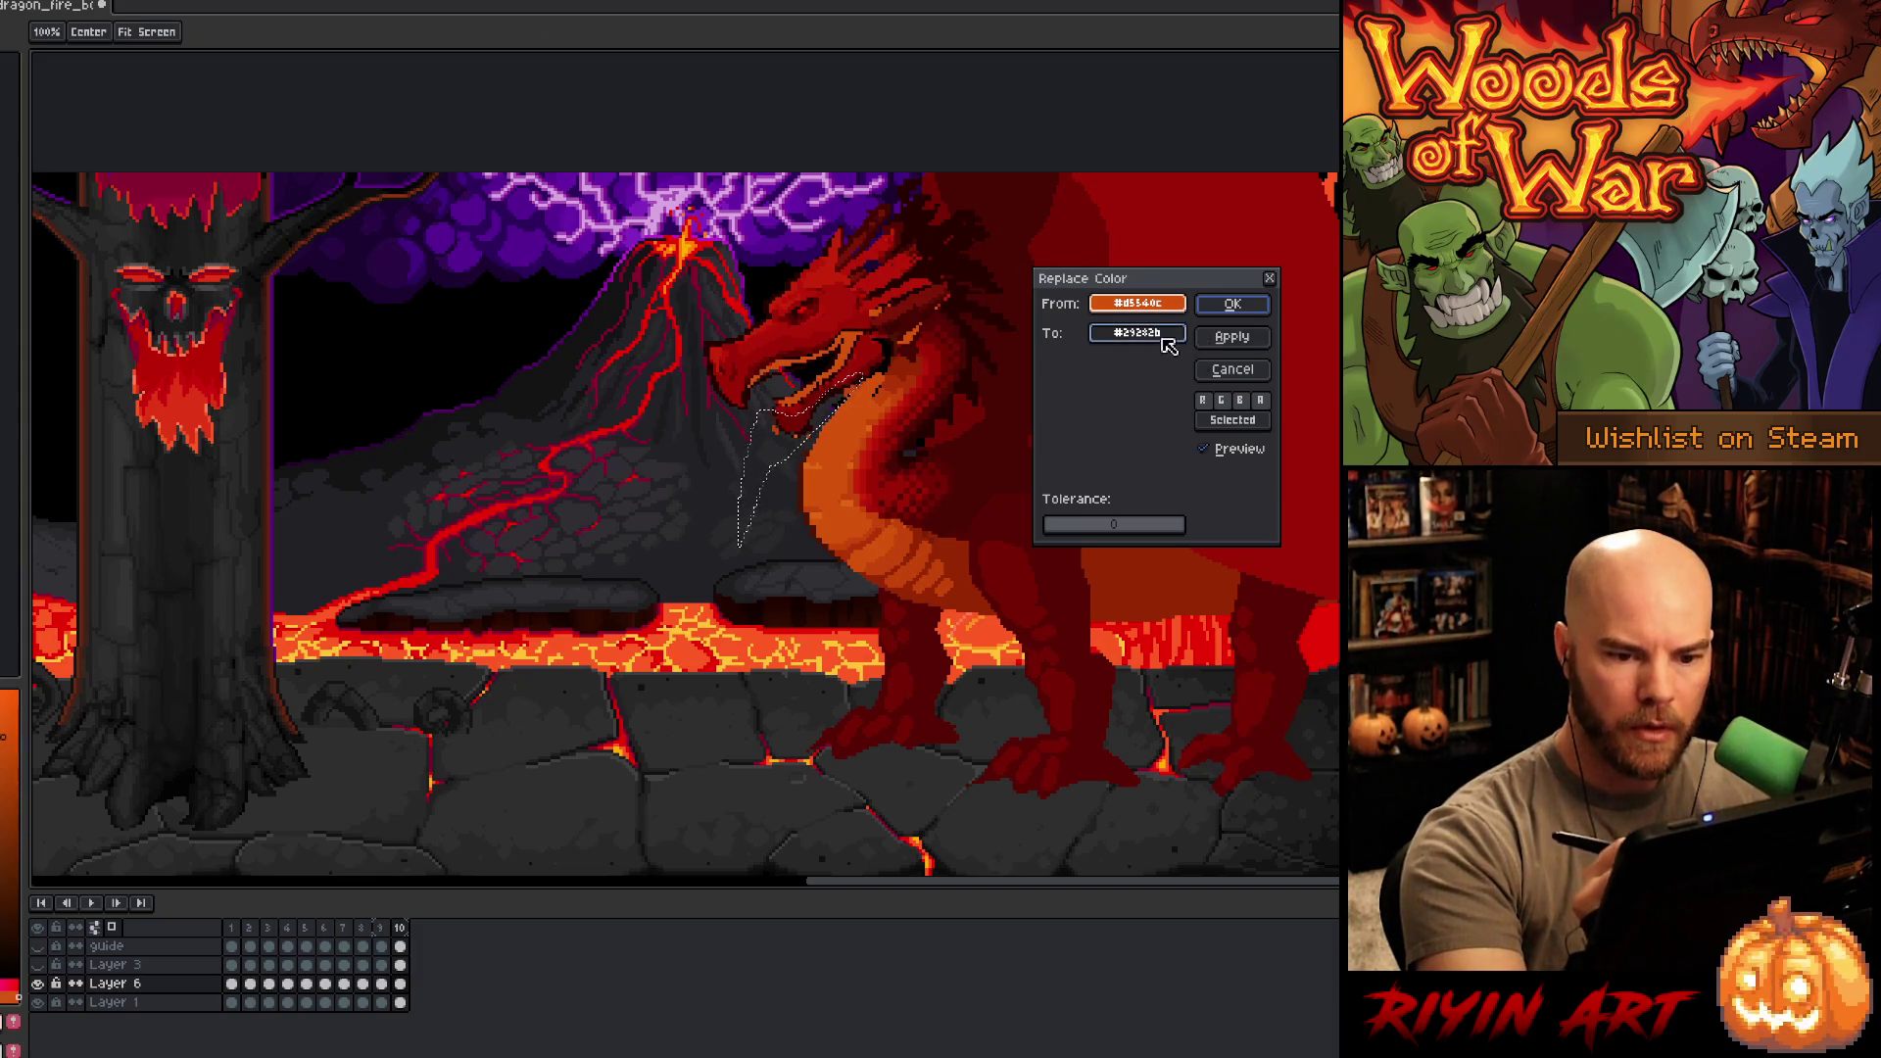
click(1146, 333)
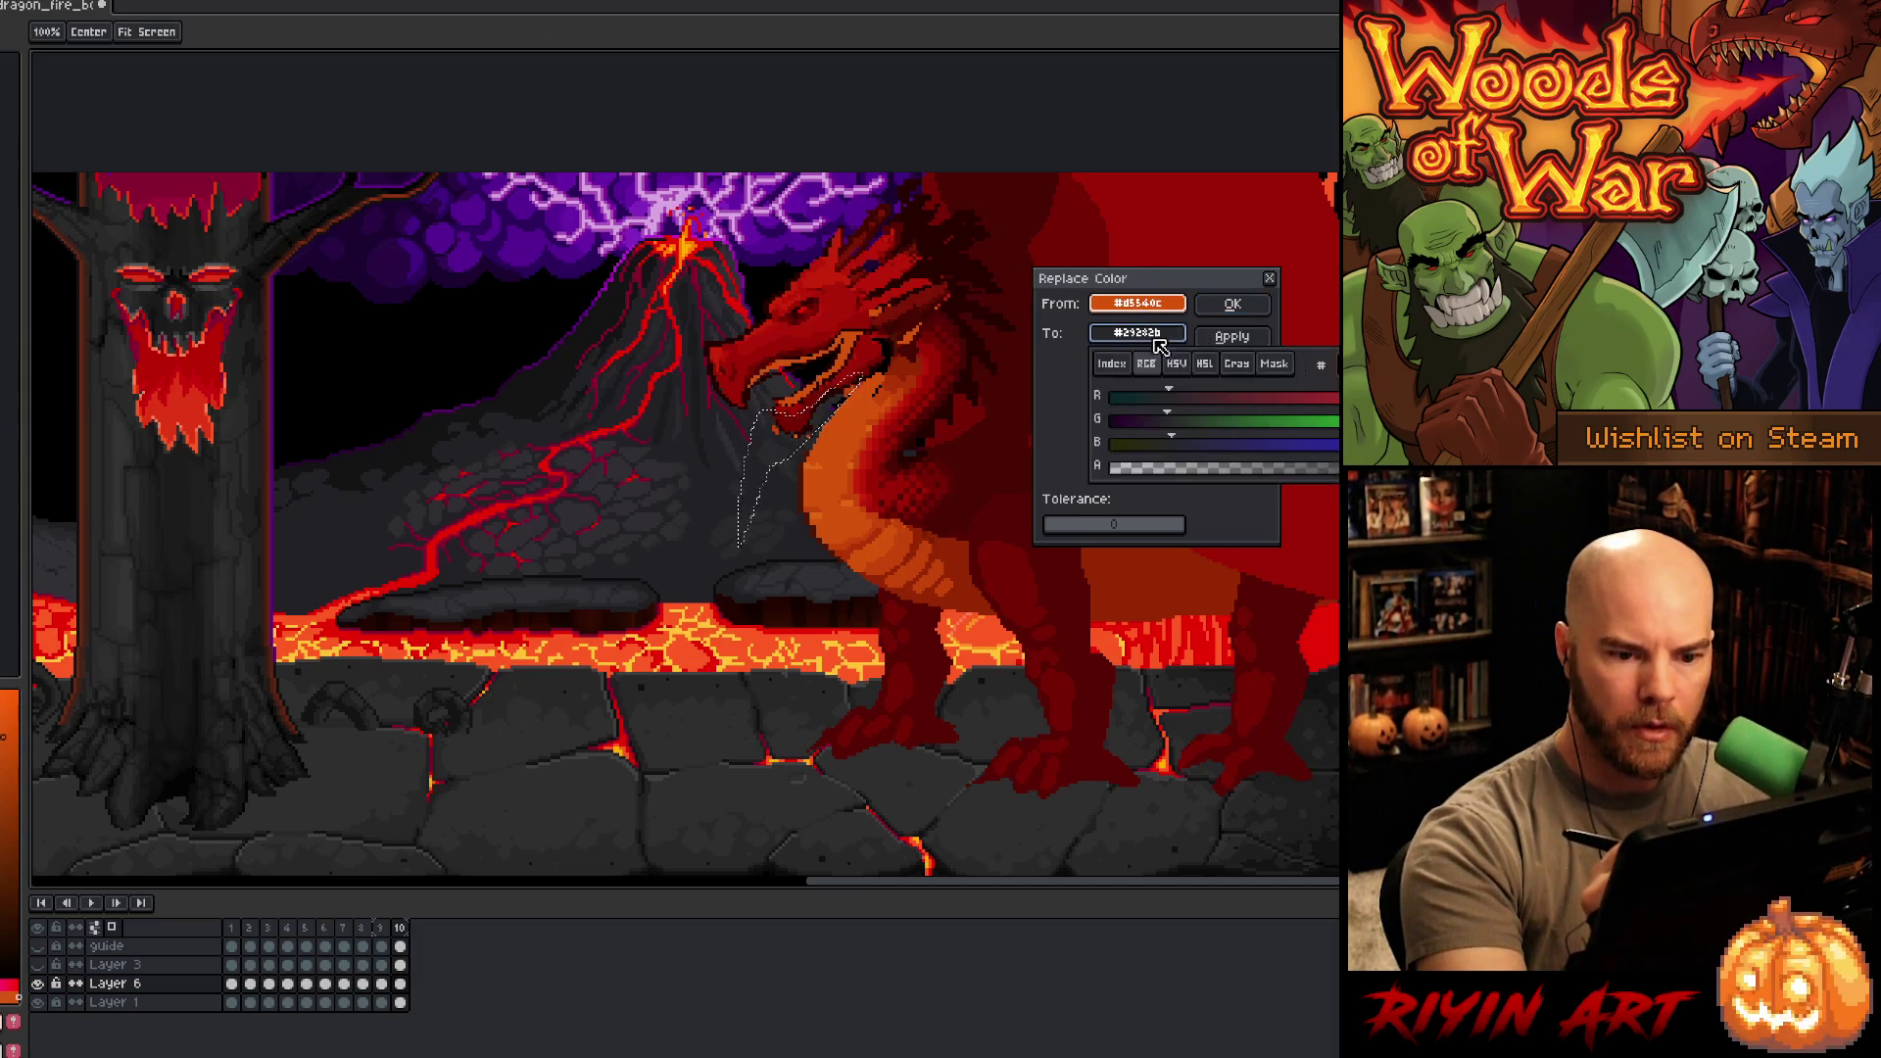
click(1232, 304)
key(ctrl+d)
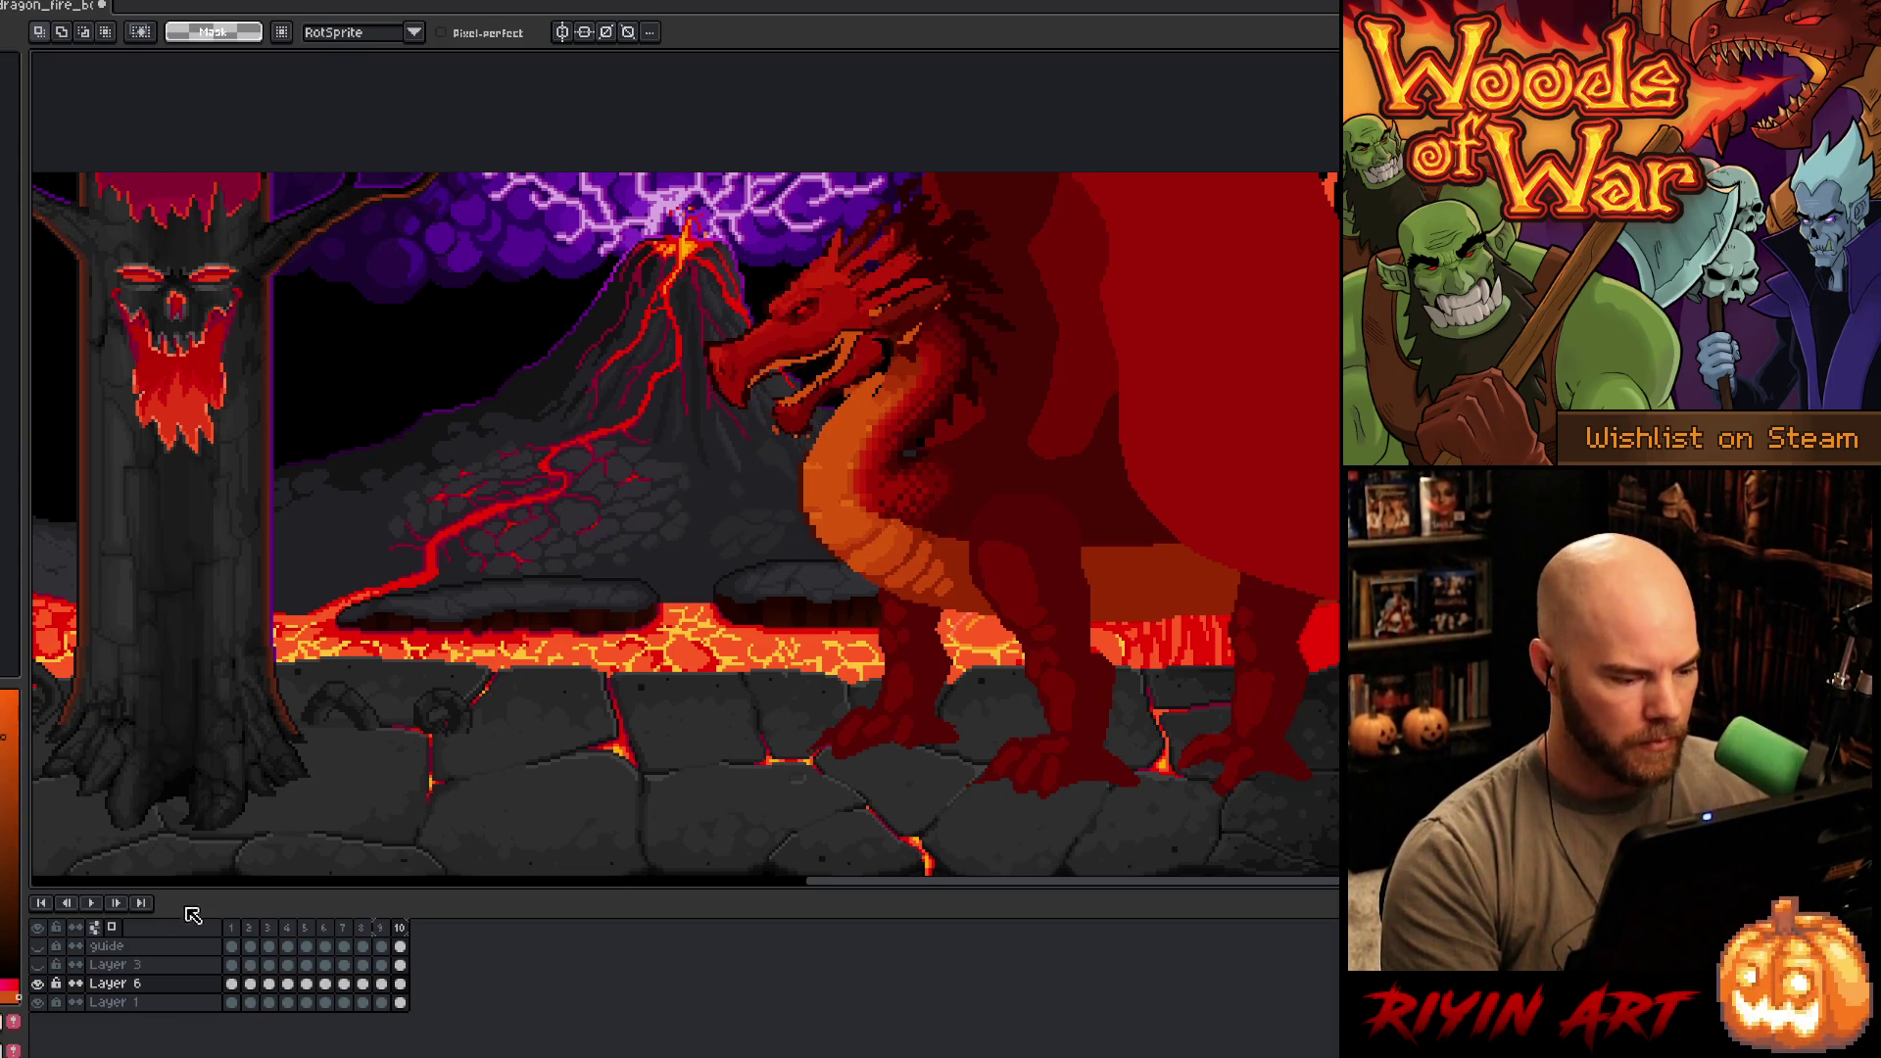
- Insert a new frame after frame 1 and compare the open and closed mouth in frames 10–11
click(231, 929)
right_click(232, 933)
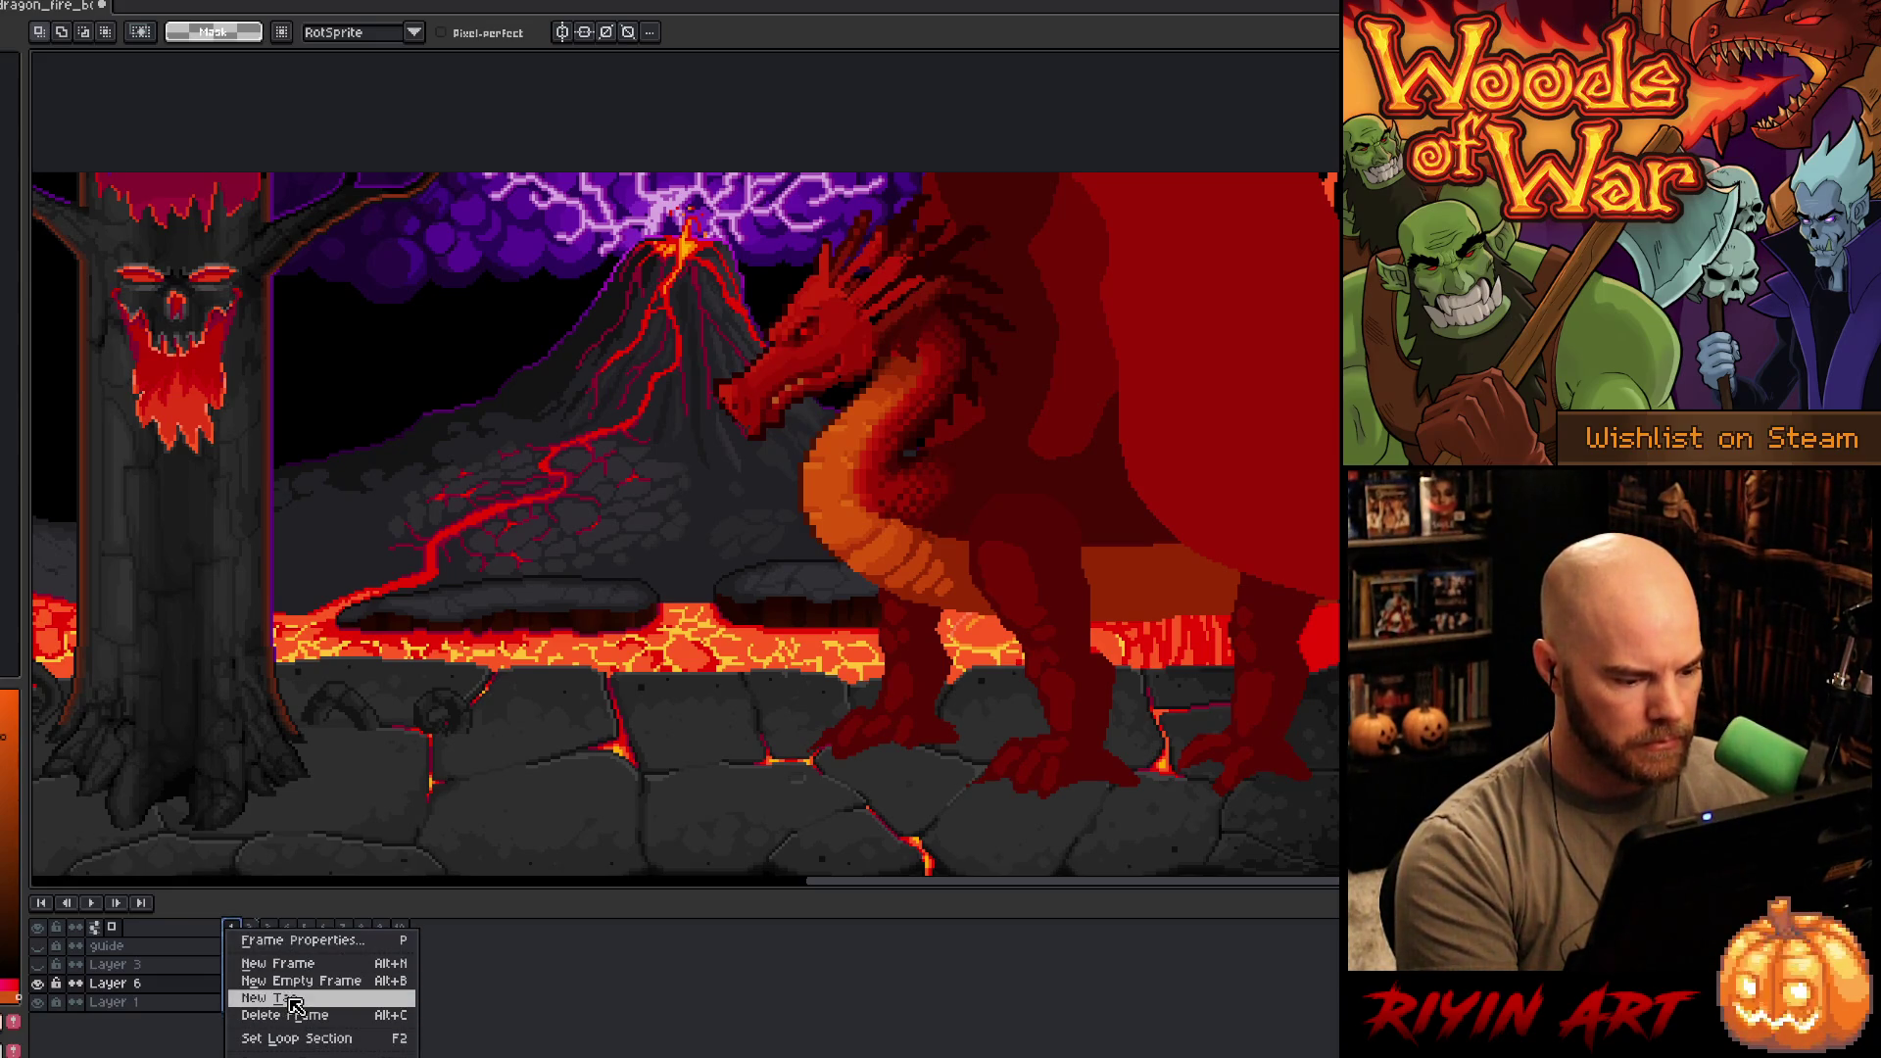
click(237, 930)
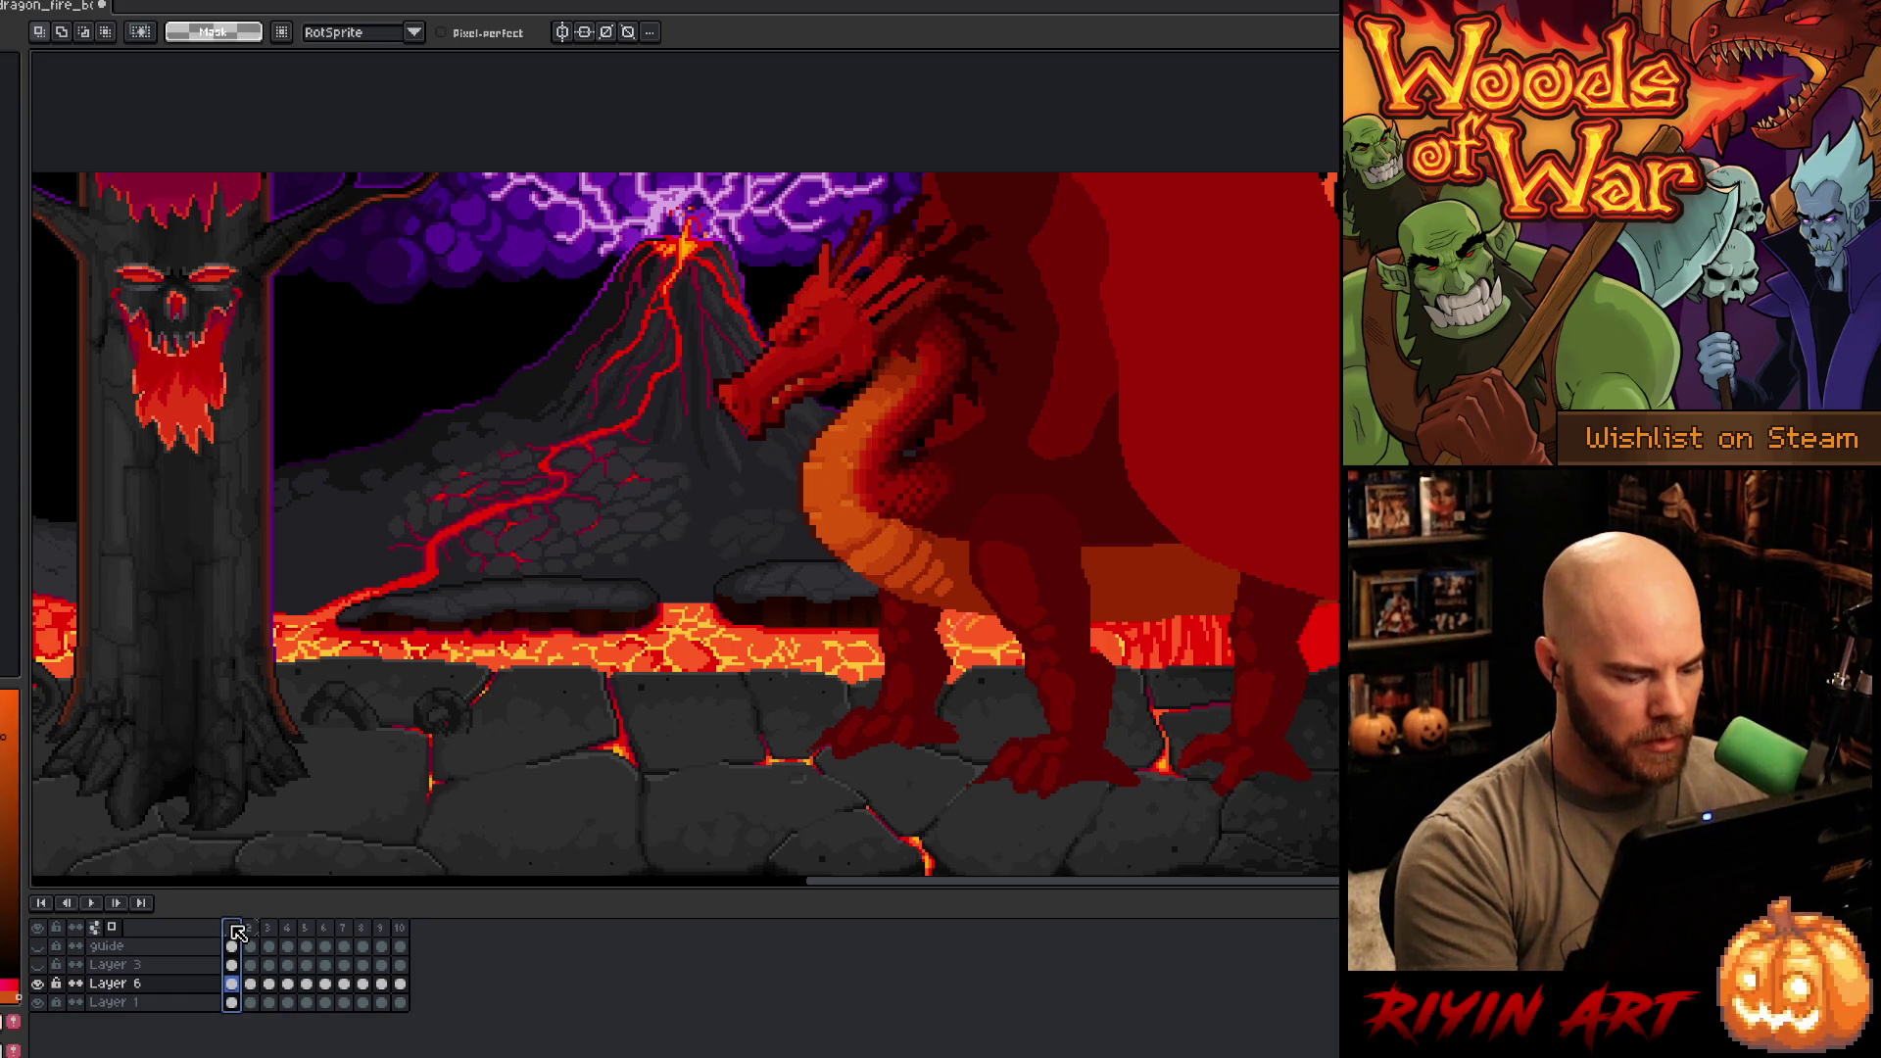
key(alt+n)
click(254, 933)
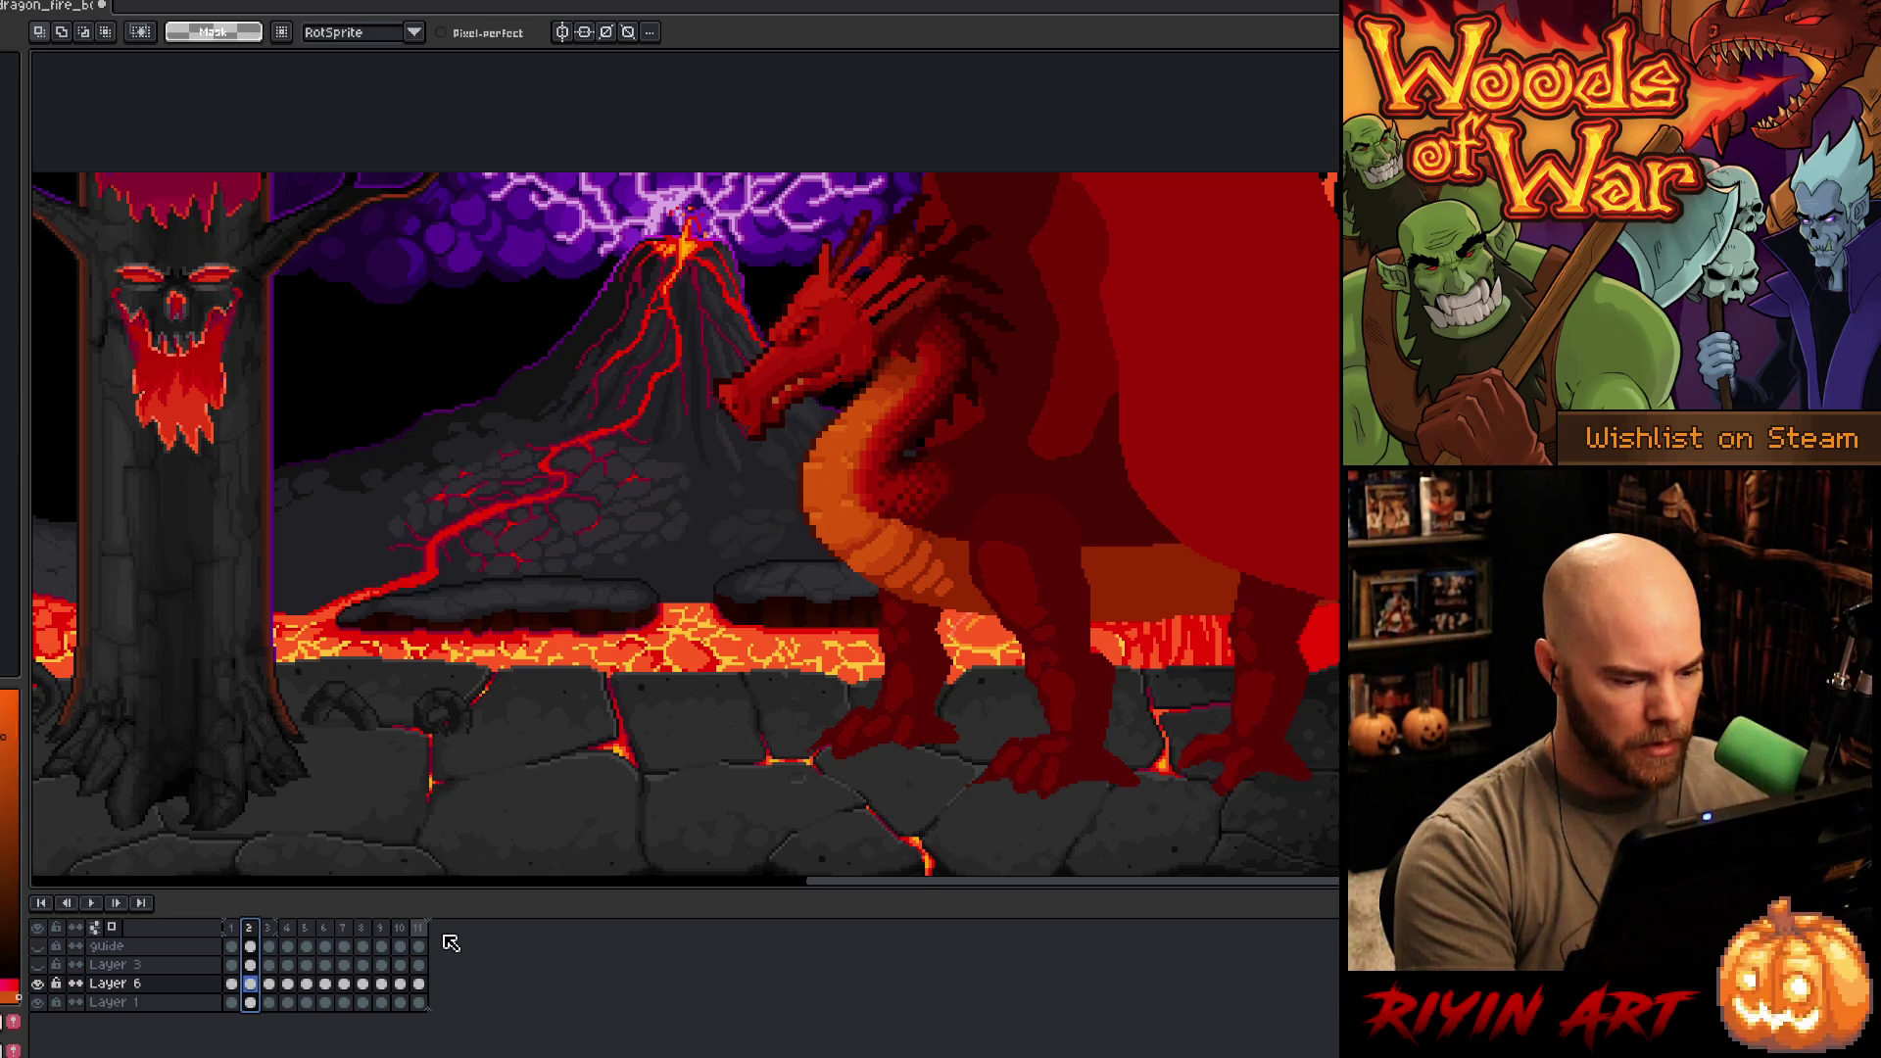
click(402, 928)
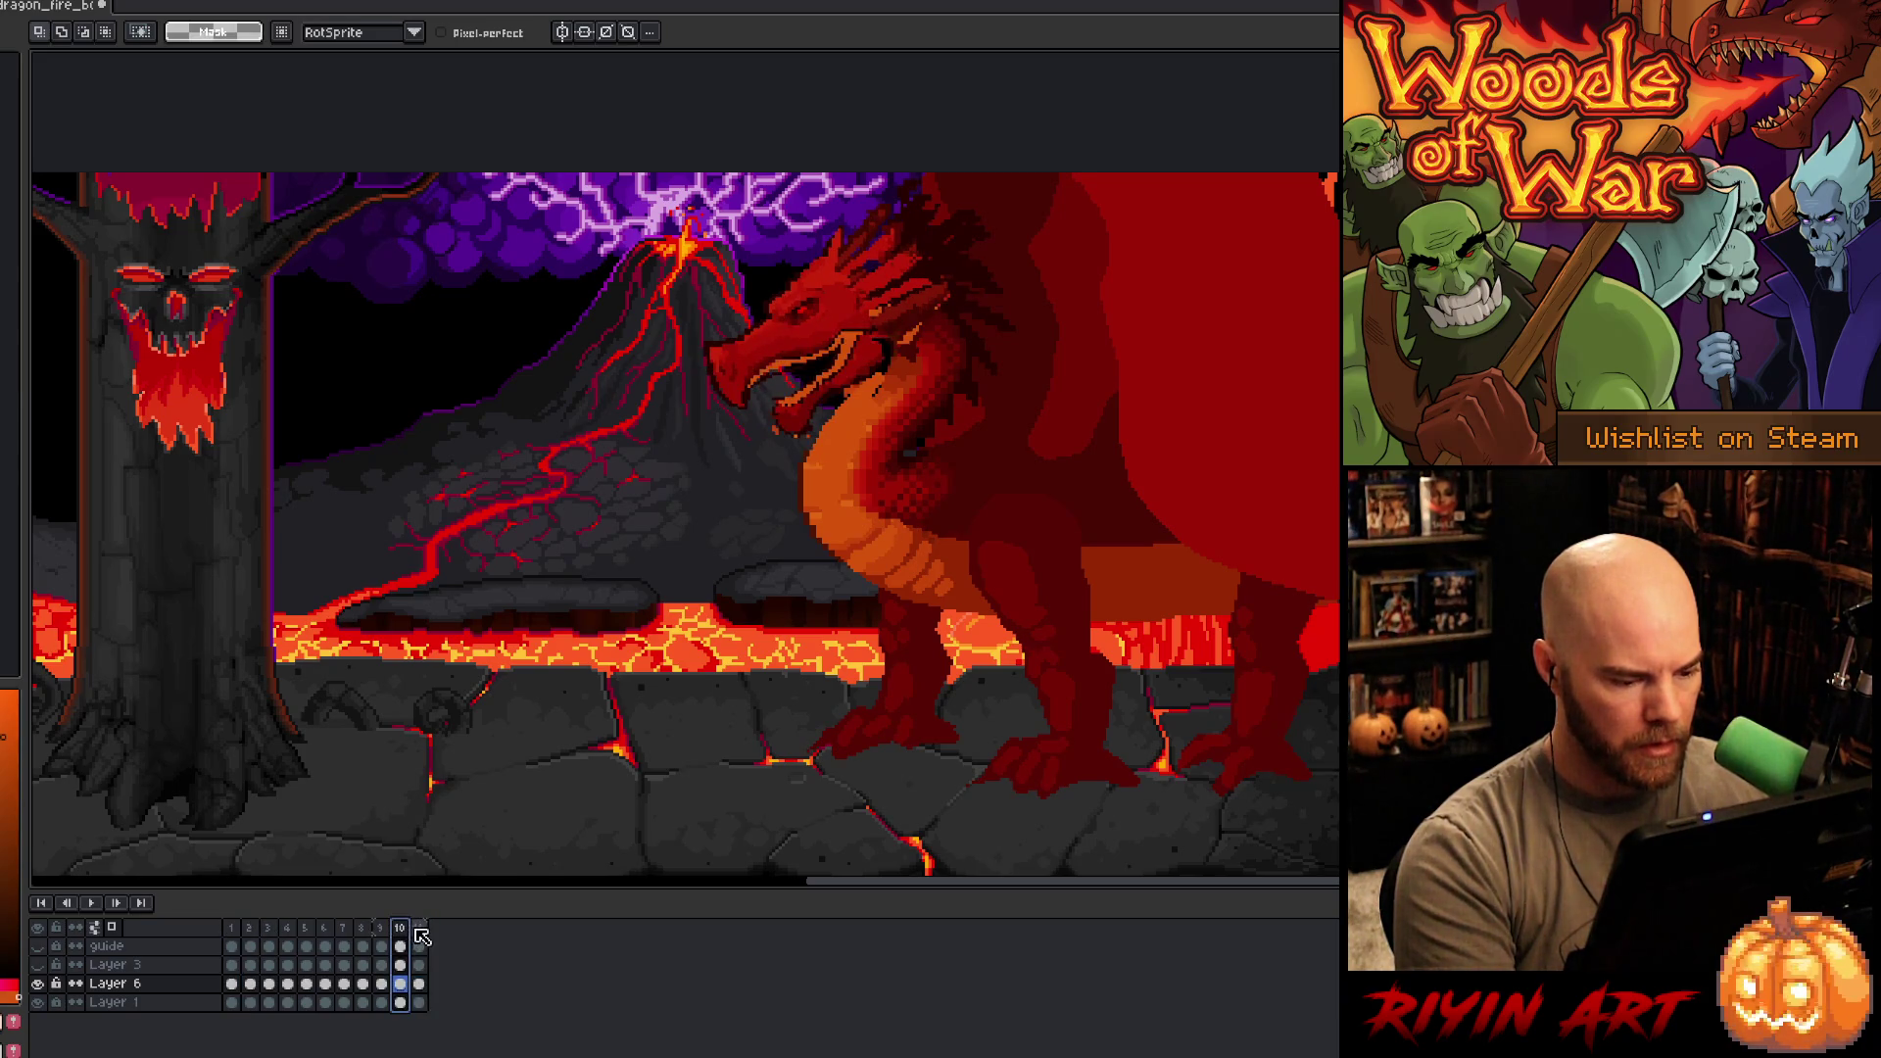
click(420, 929)
key(Right)
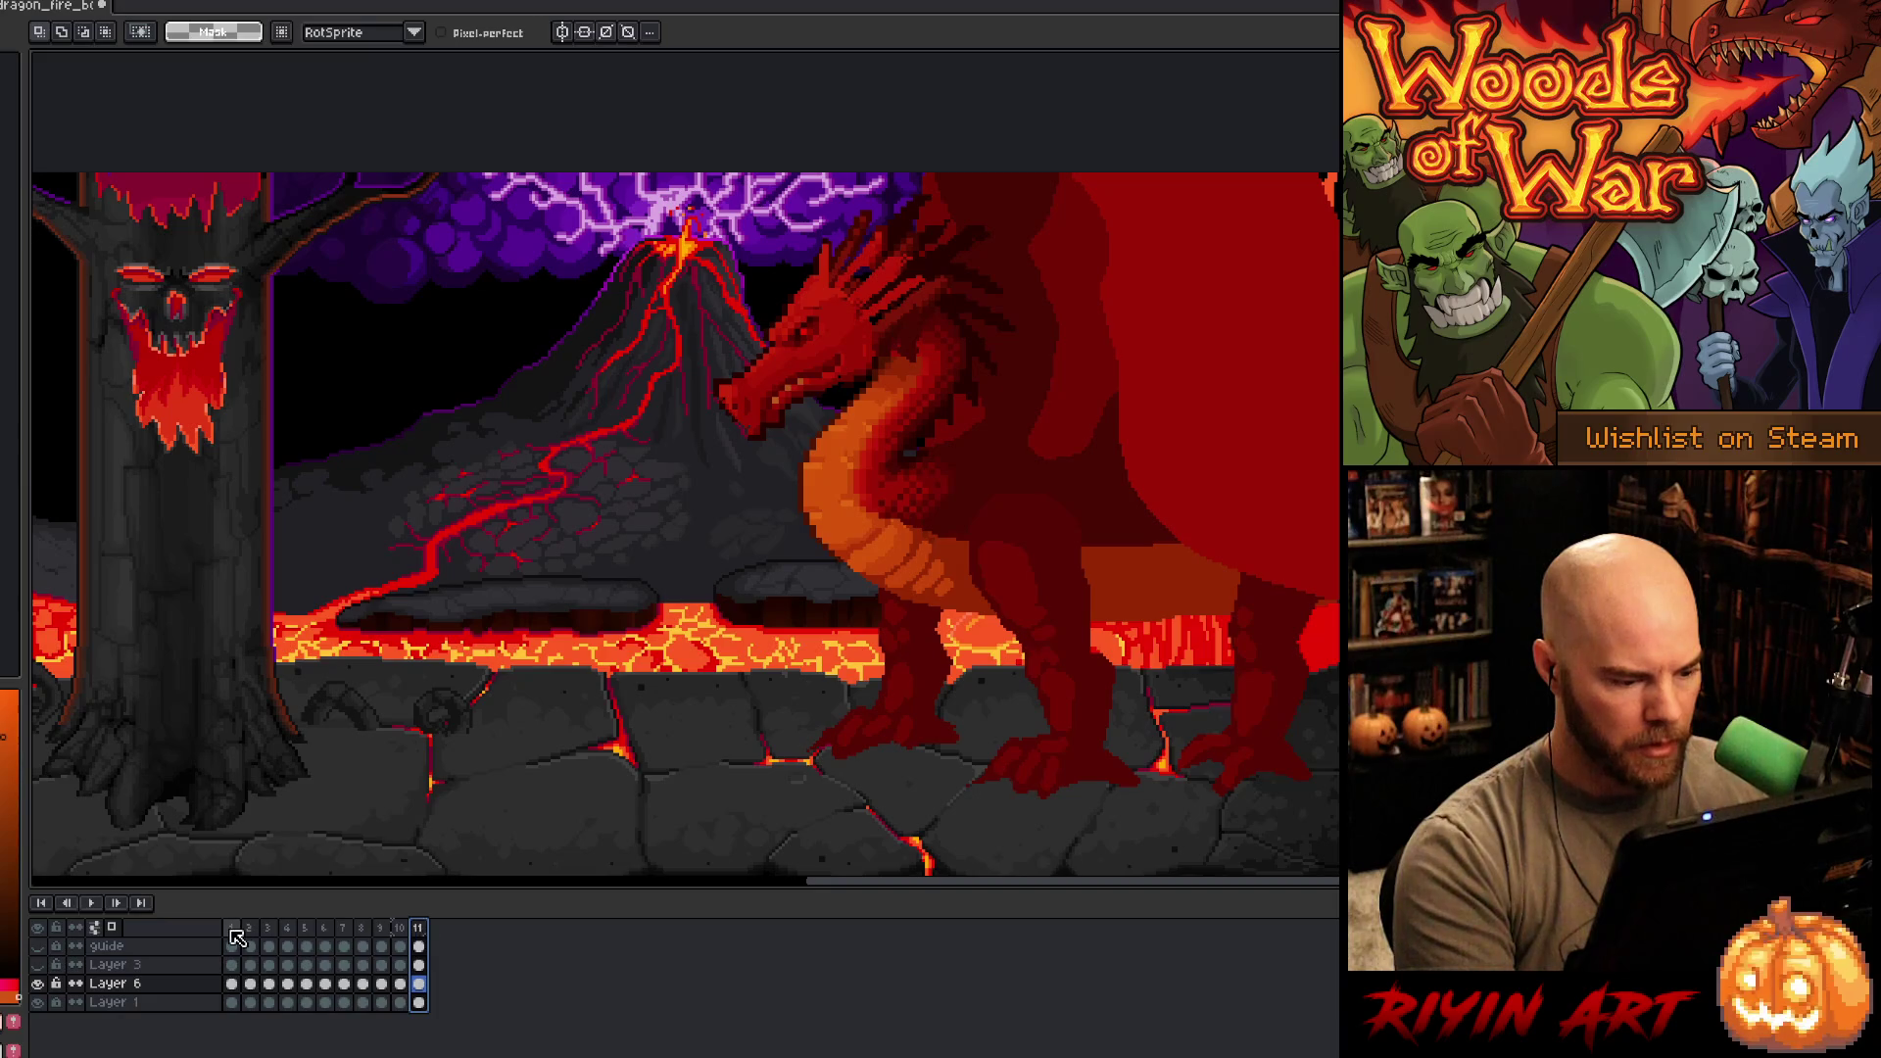
click(419, 929)
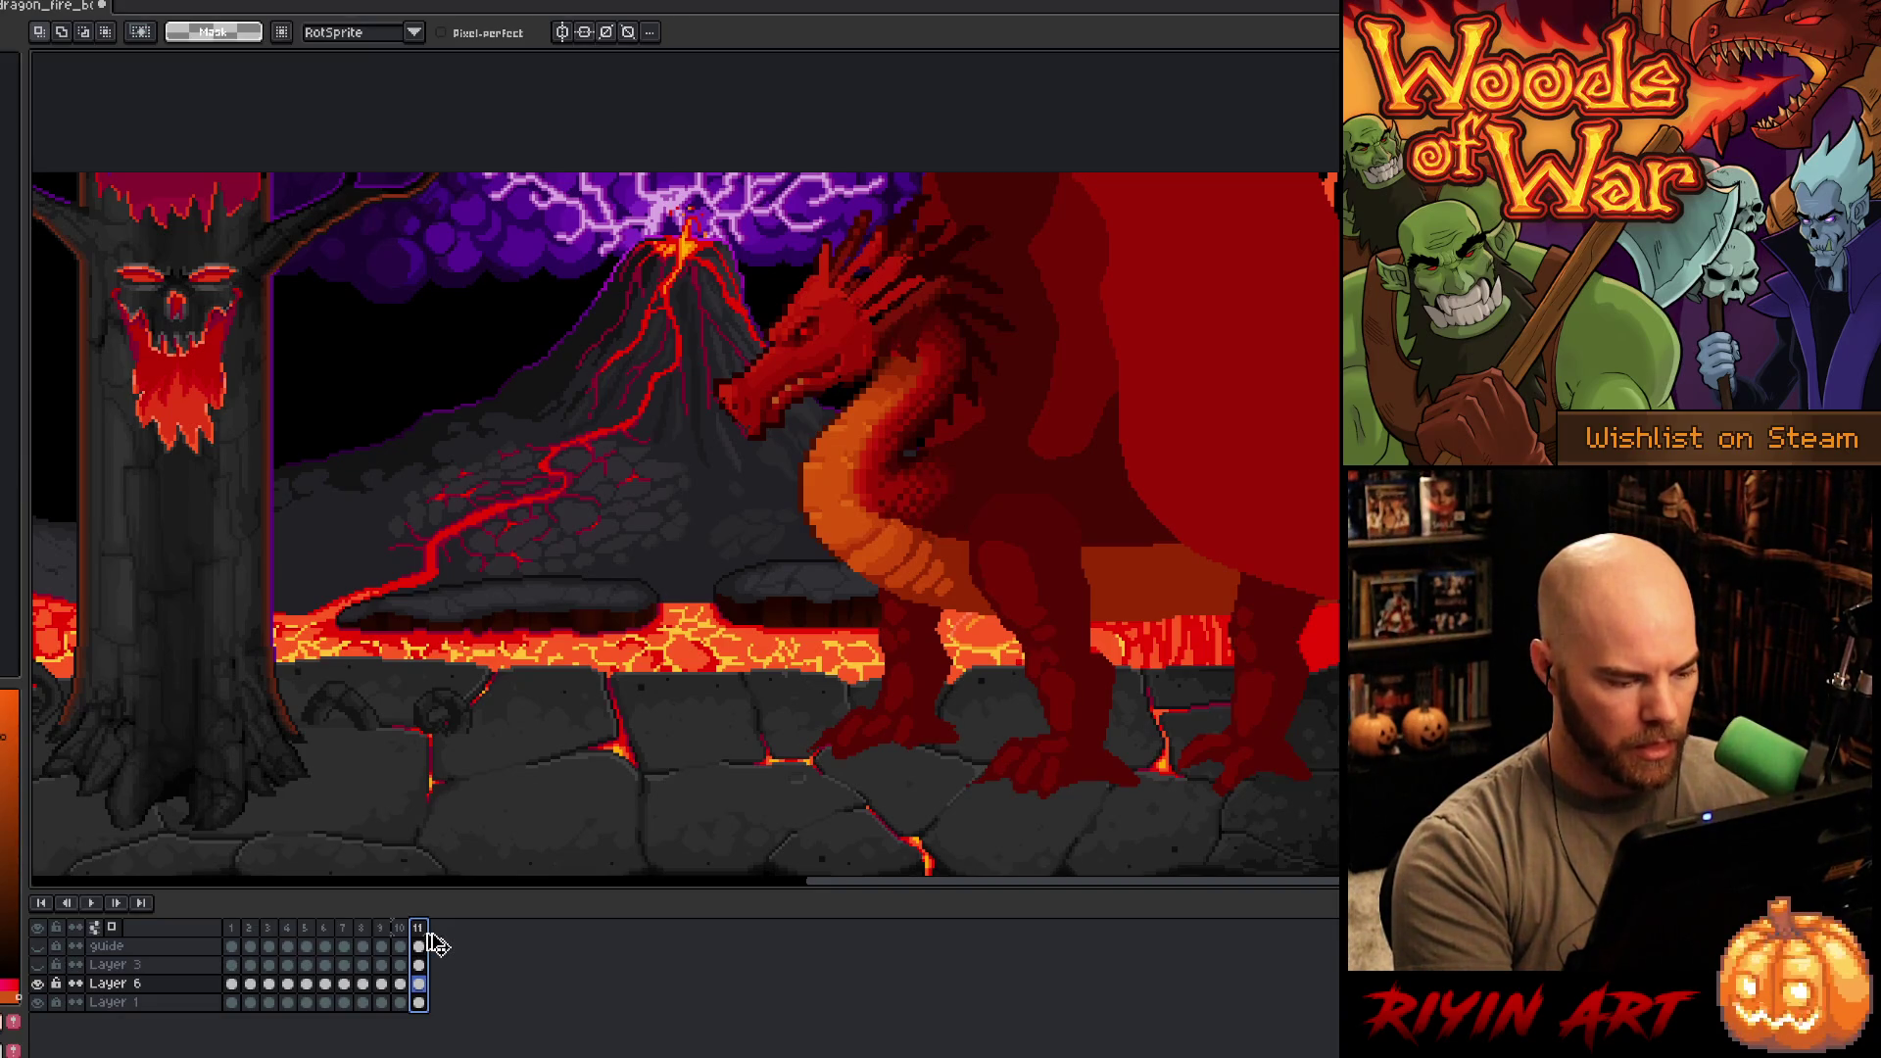
- Add frames up to 16 and link the Layer 3 and Layer 6 cels in frames 11–16
key(alt+n)
key(alt+n)
key(alt+n)
click(398, 932)
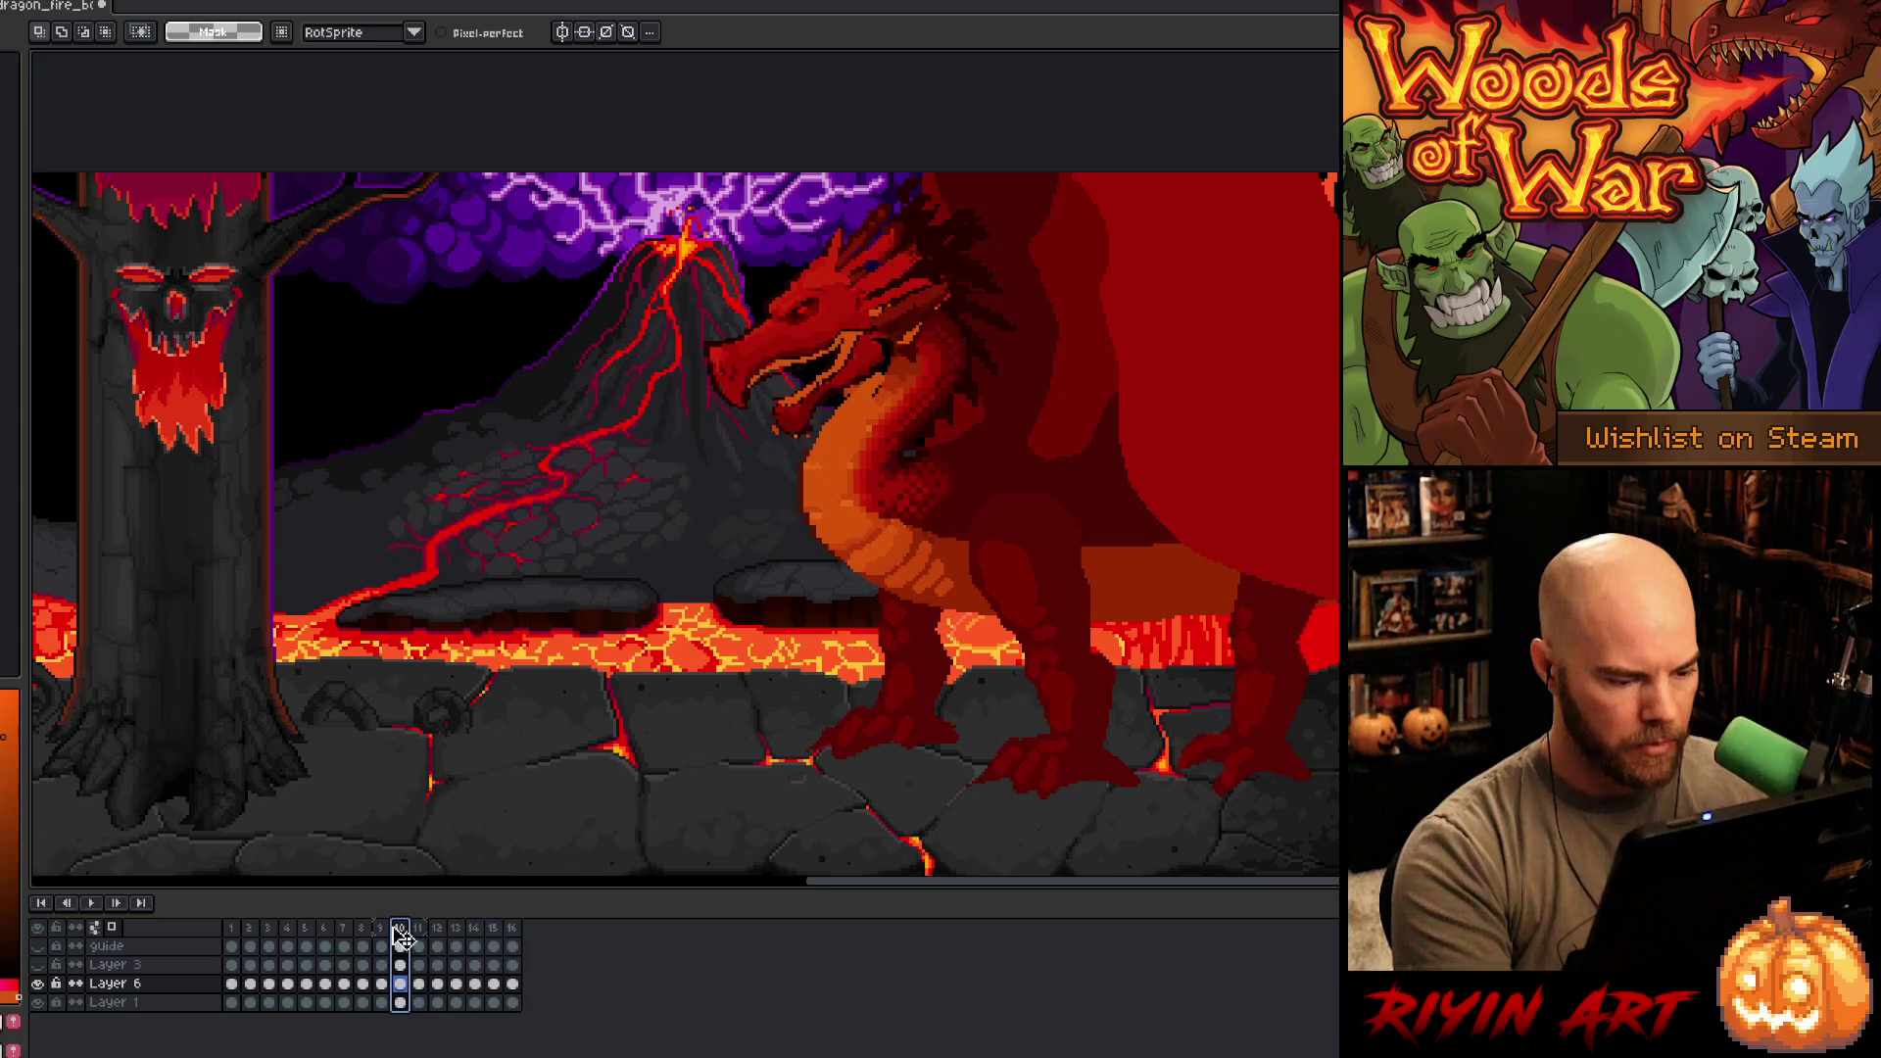
click(419, 928)
drag(418, 946, 511, 1002)
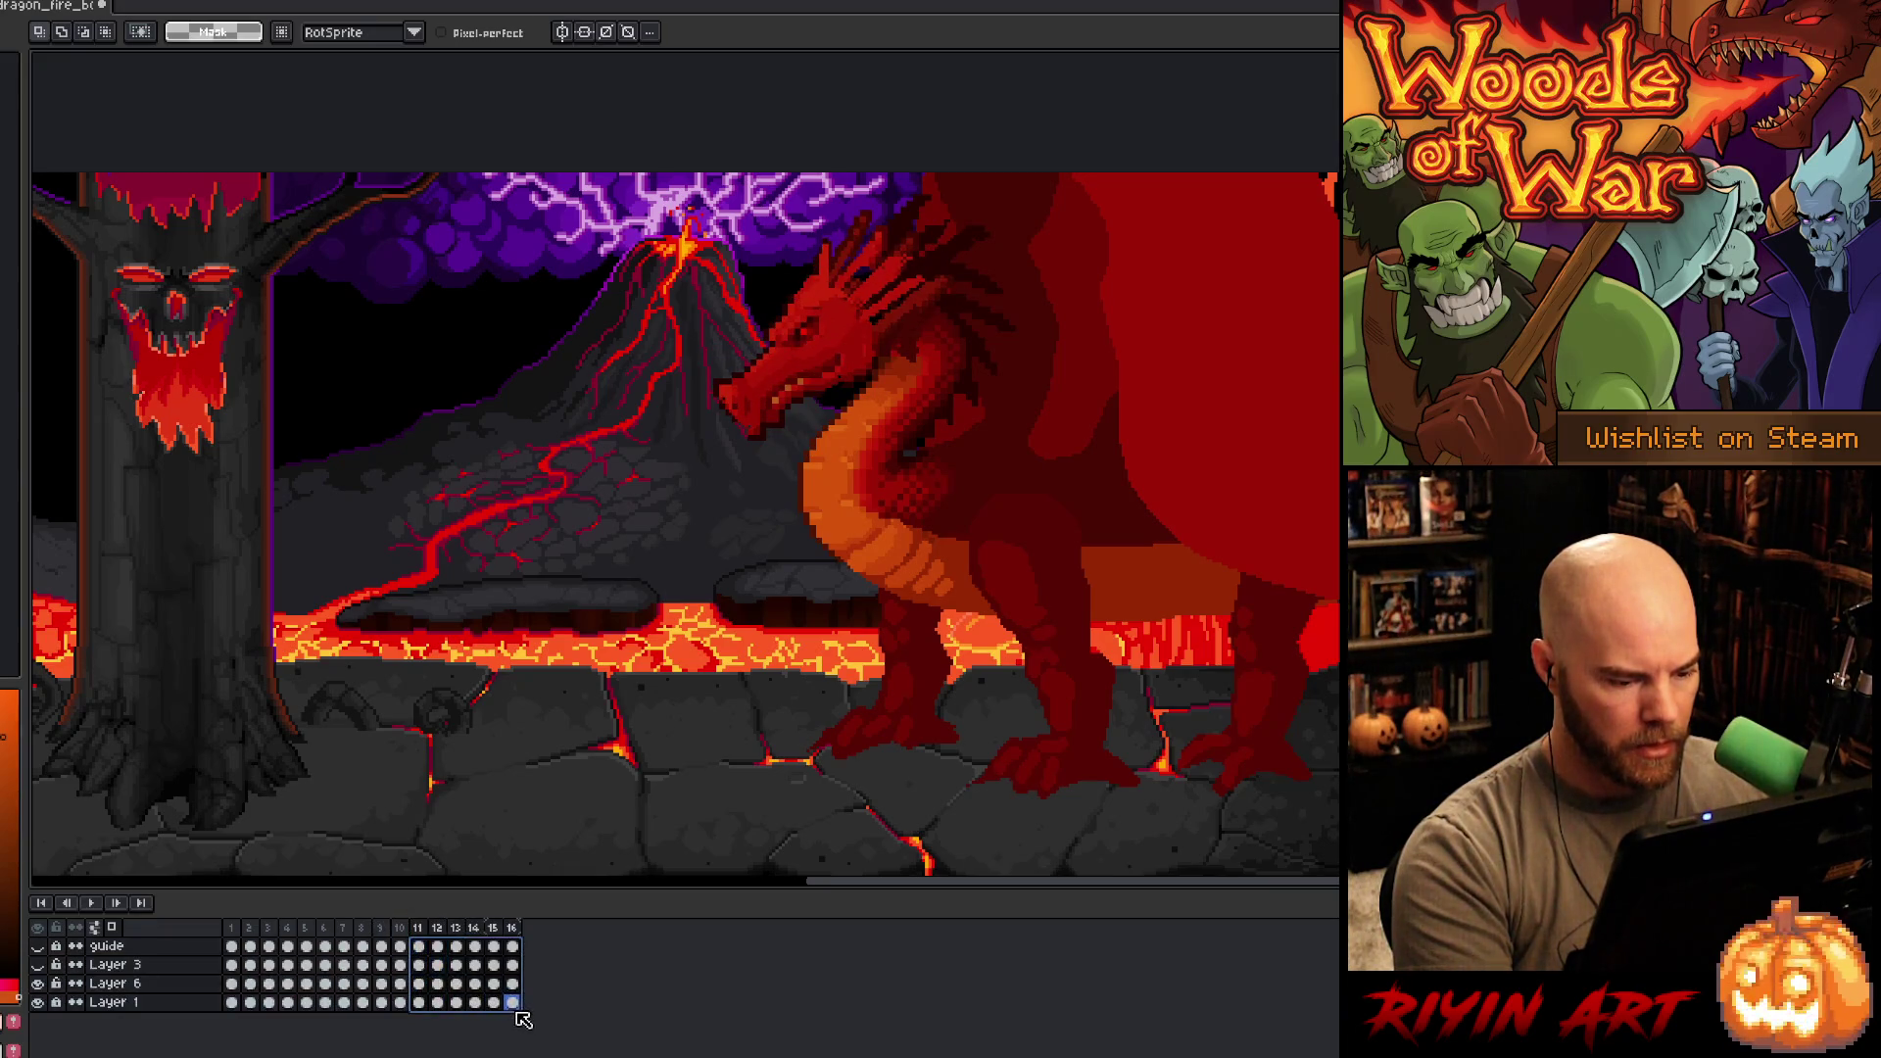
right_click(519, 999)
click(566, 1041)
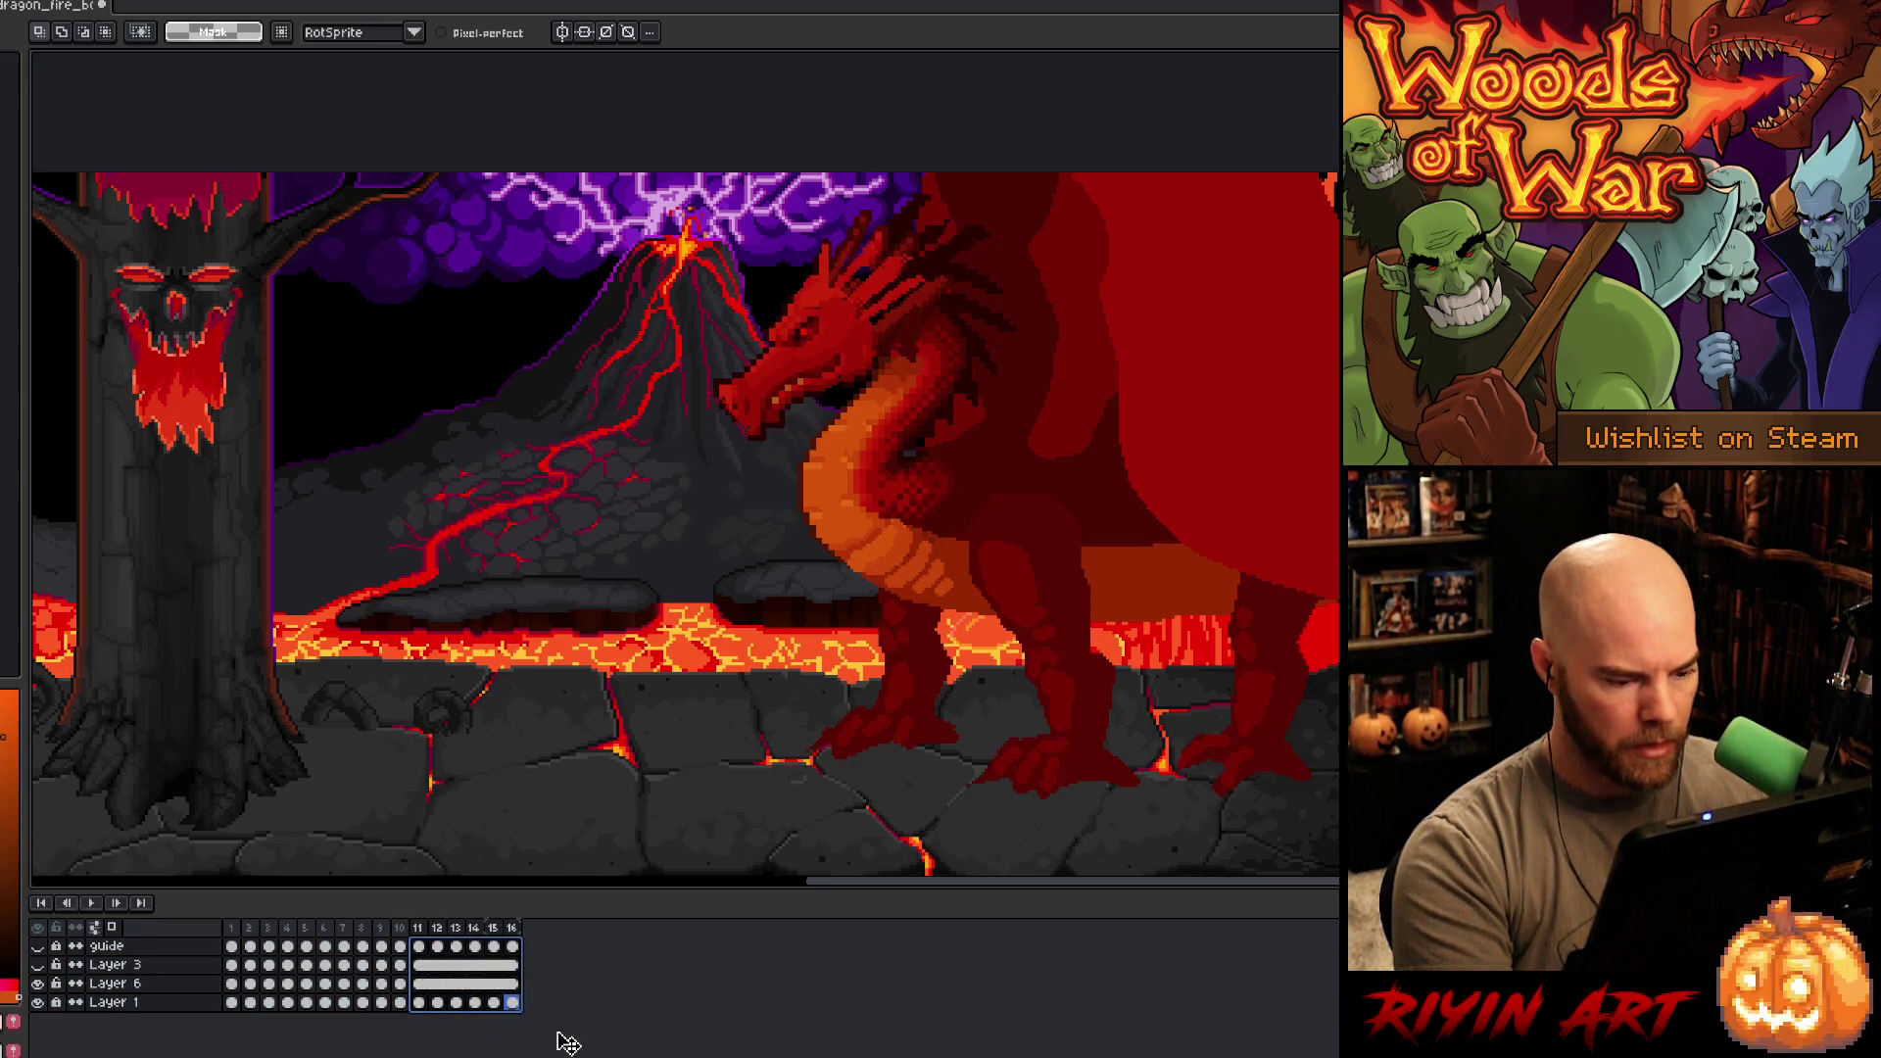
click(233, 930)
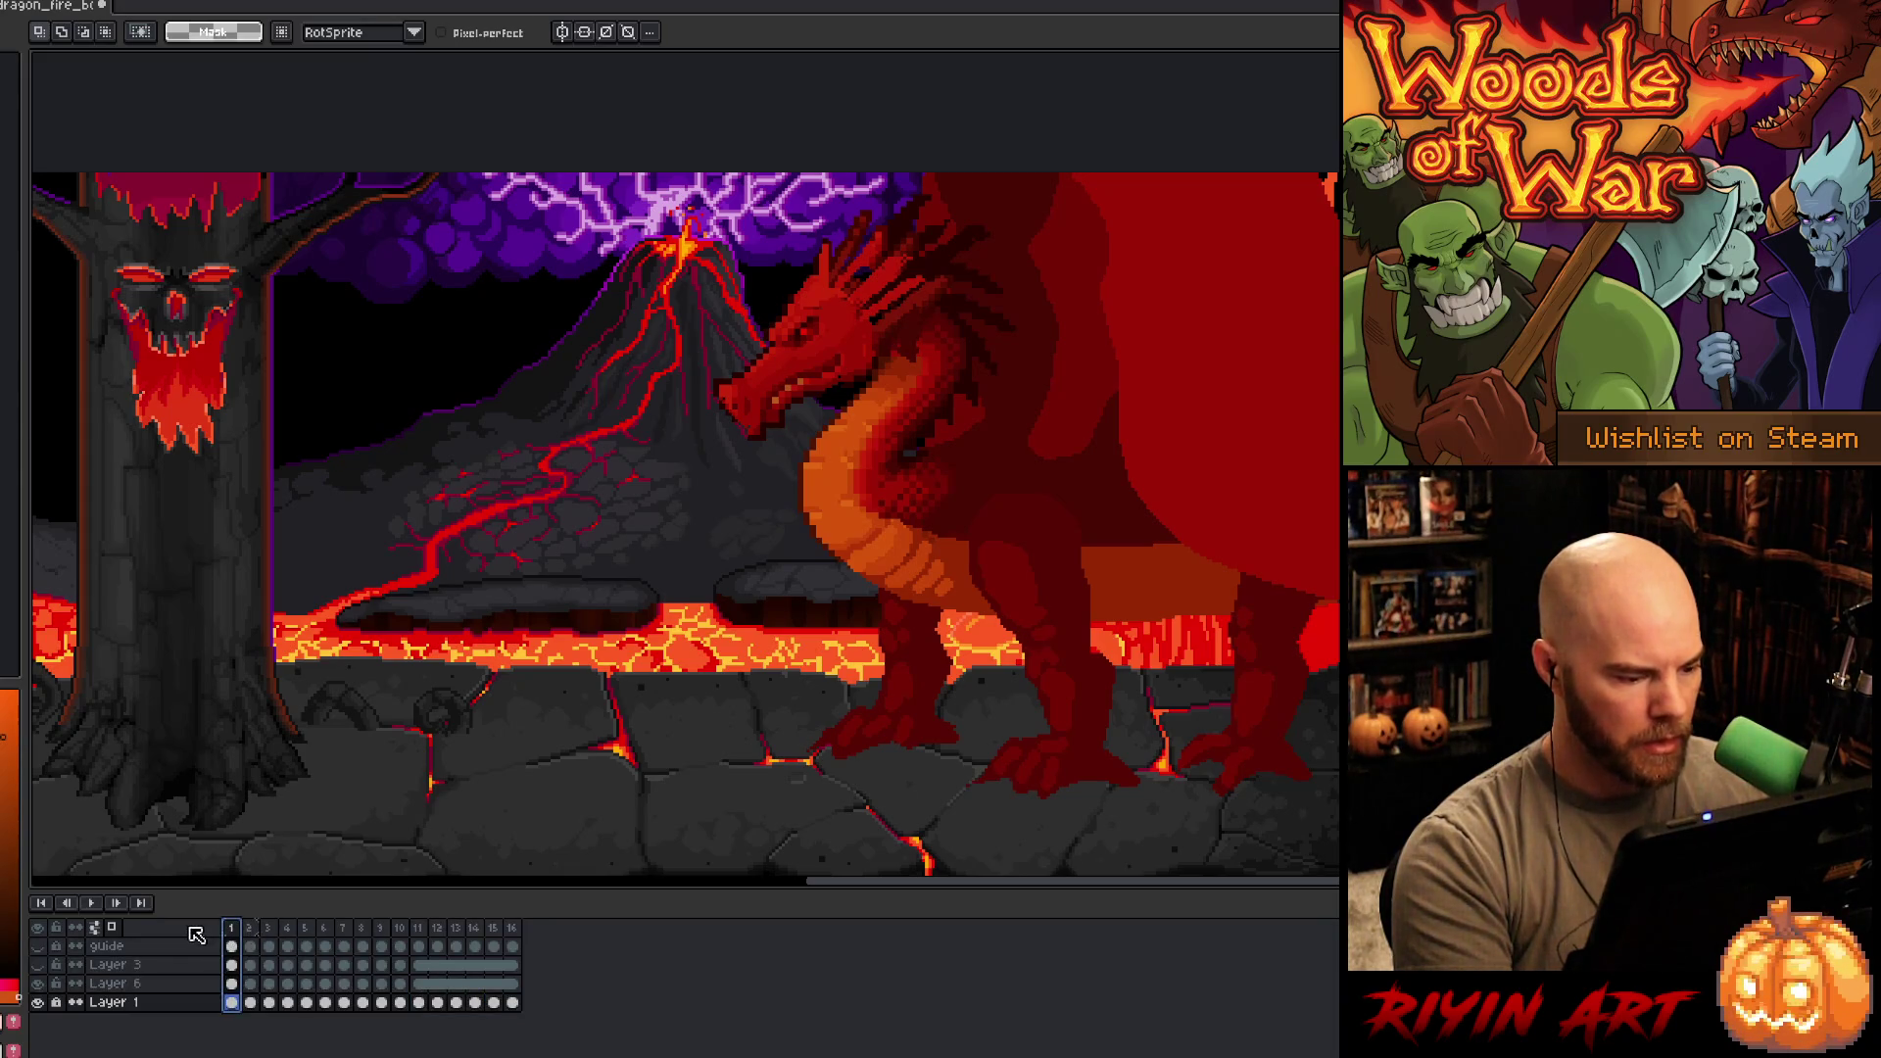
- Save the animation, play it, and duplicate a frame to hold the pose longer
key(ctrl+s)
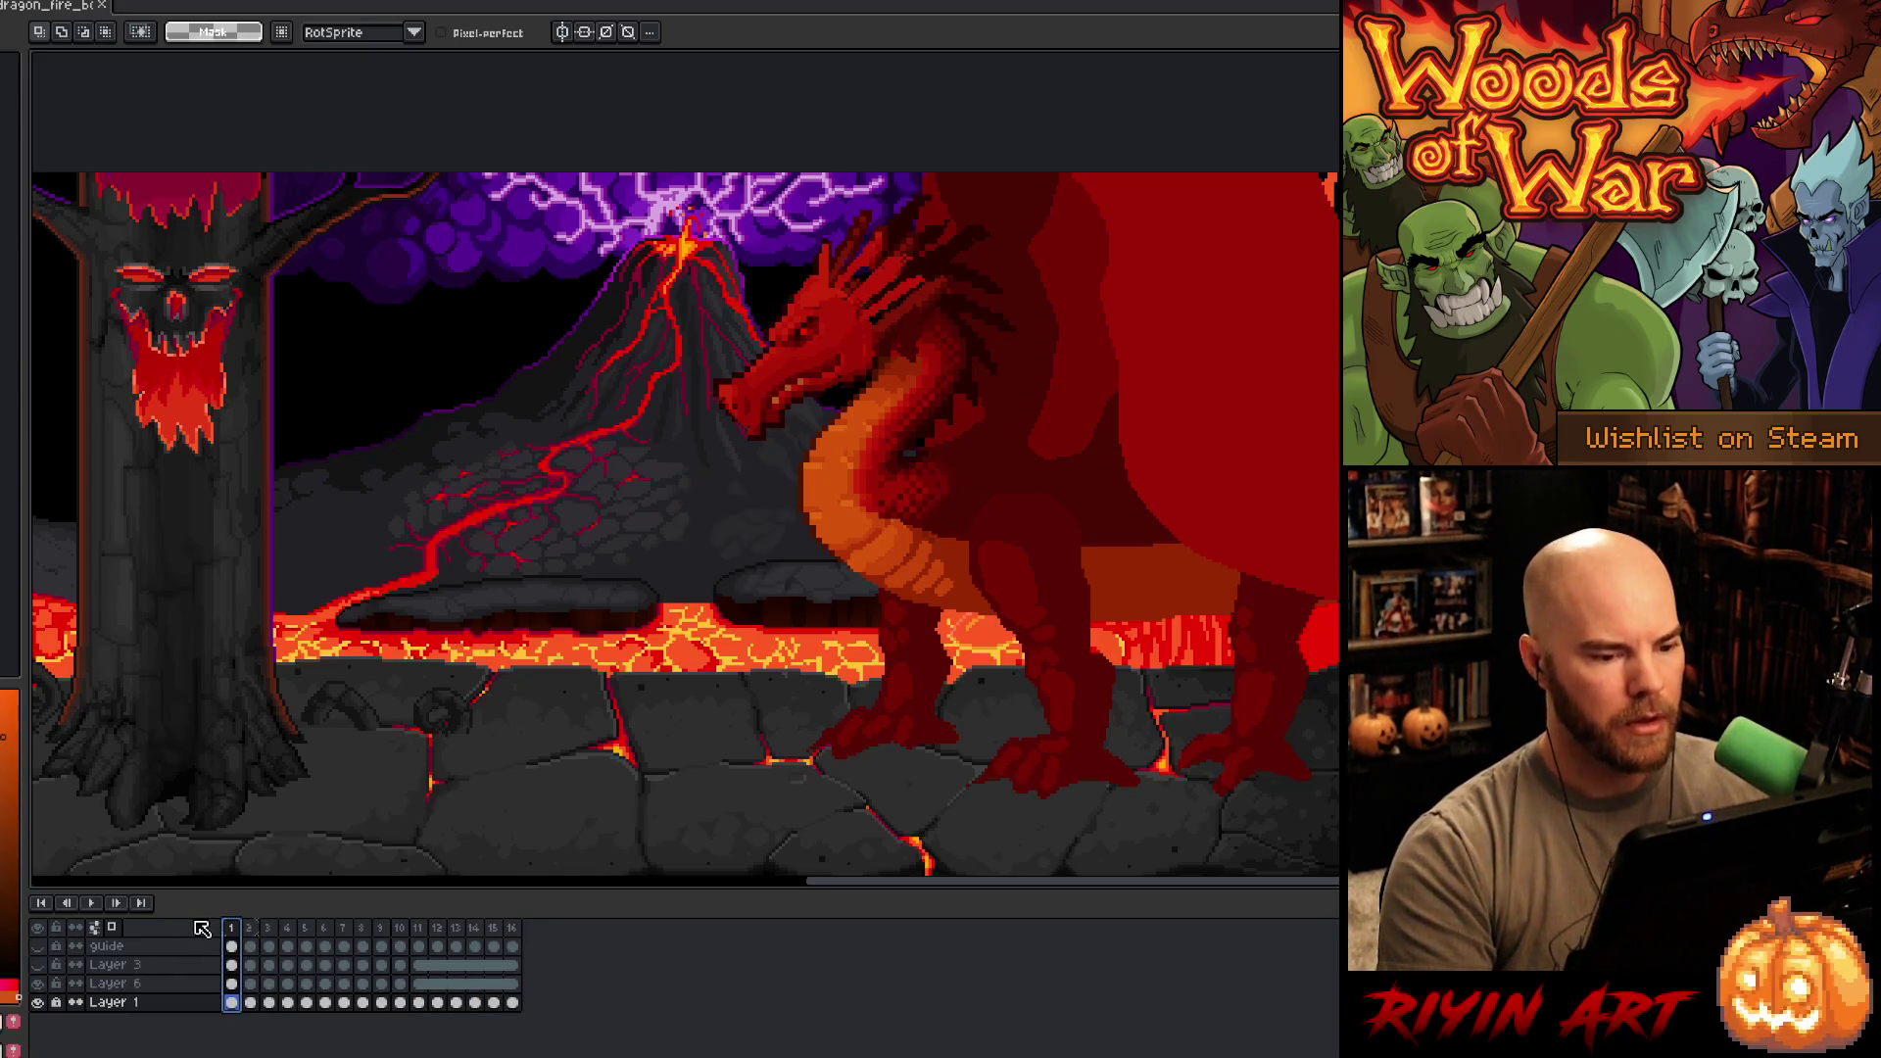
key(Return)
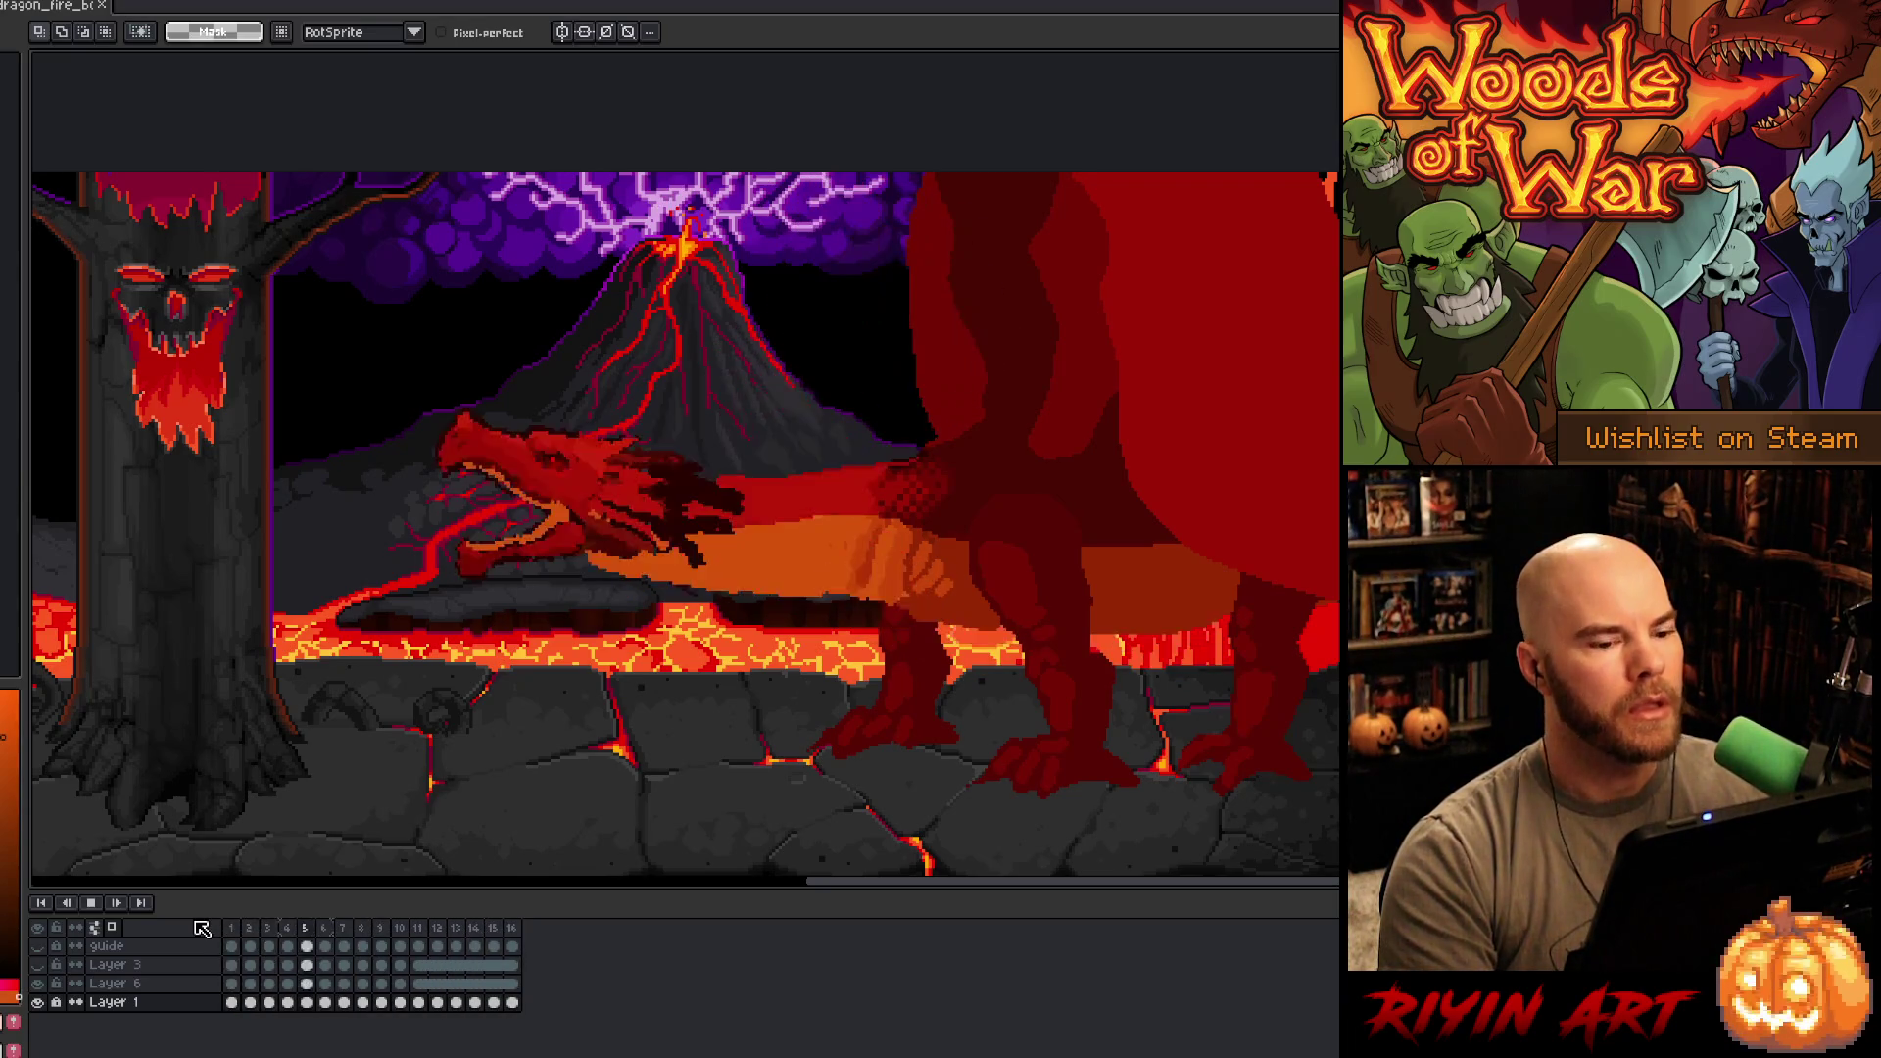
key(Return)
key(Right)
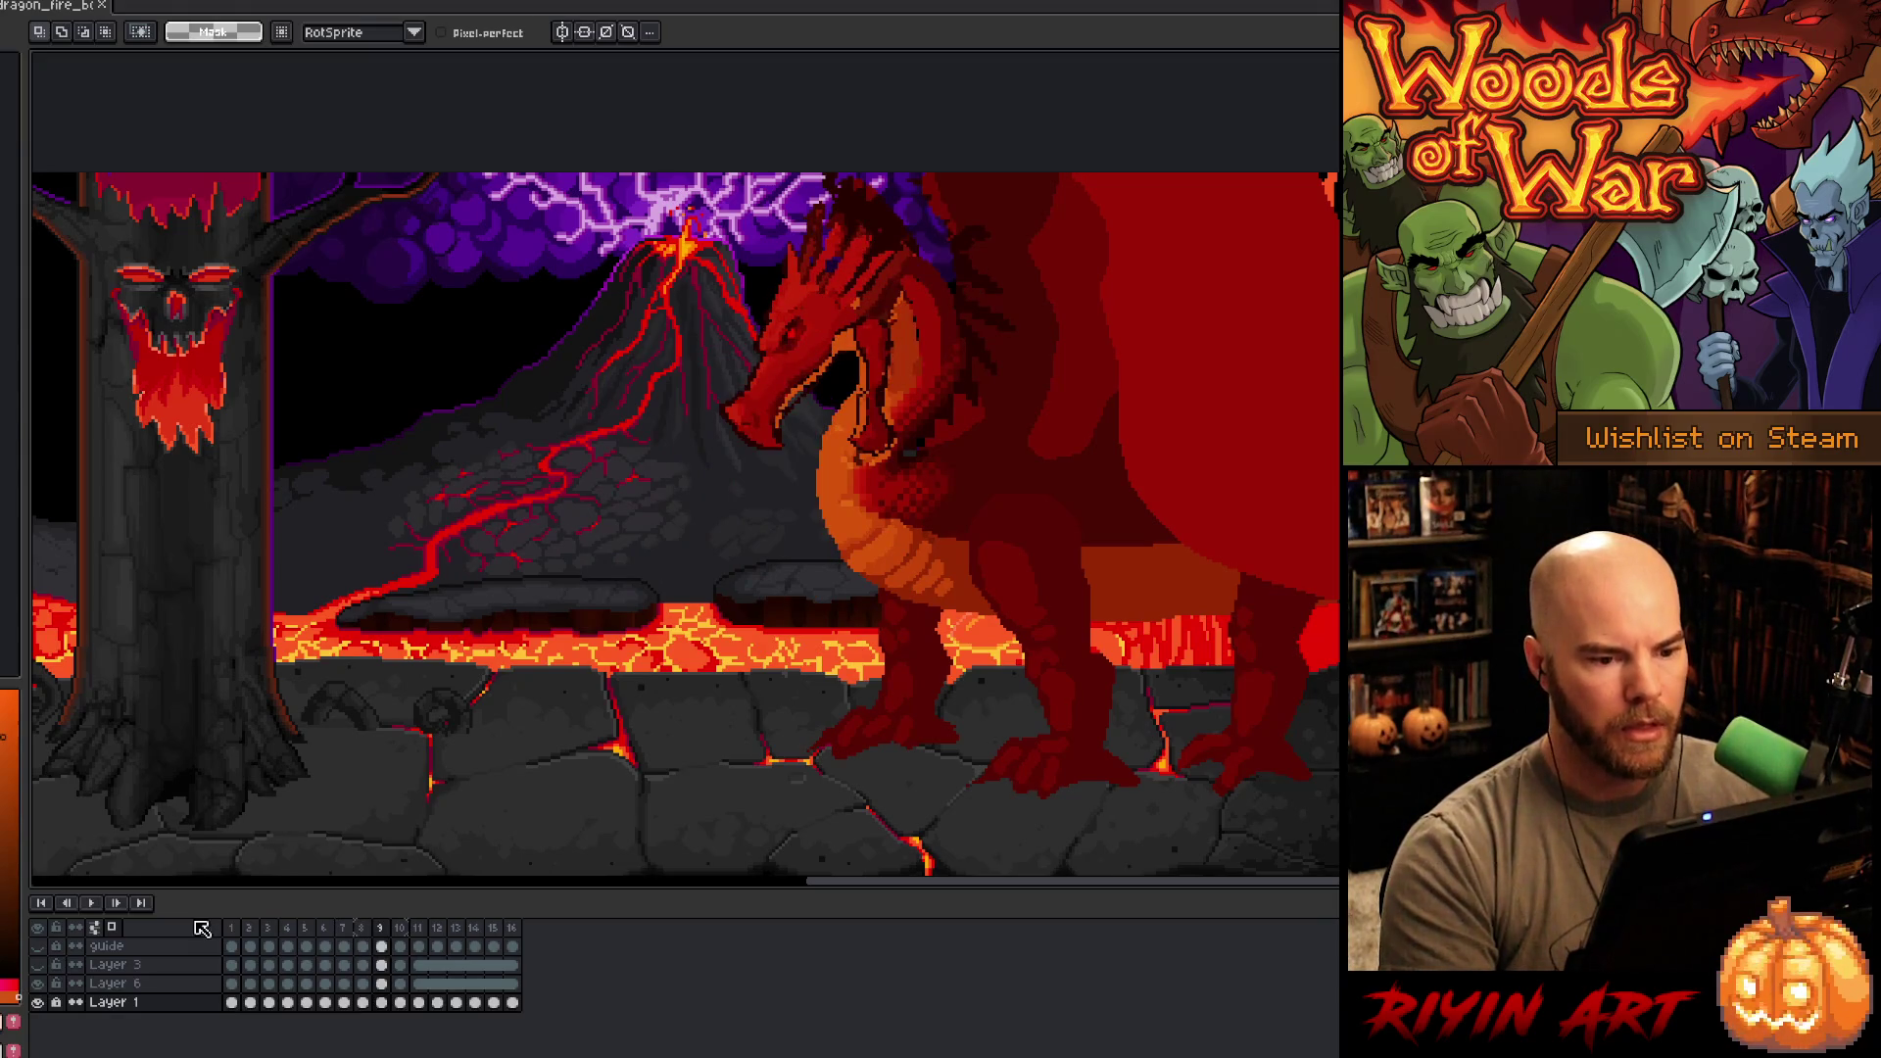
key(Right)
key(Left)
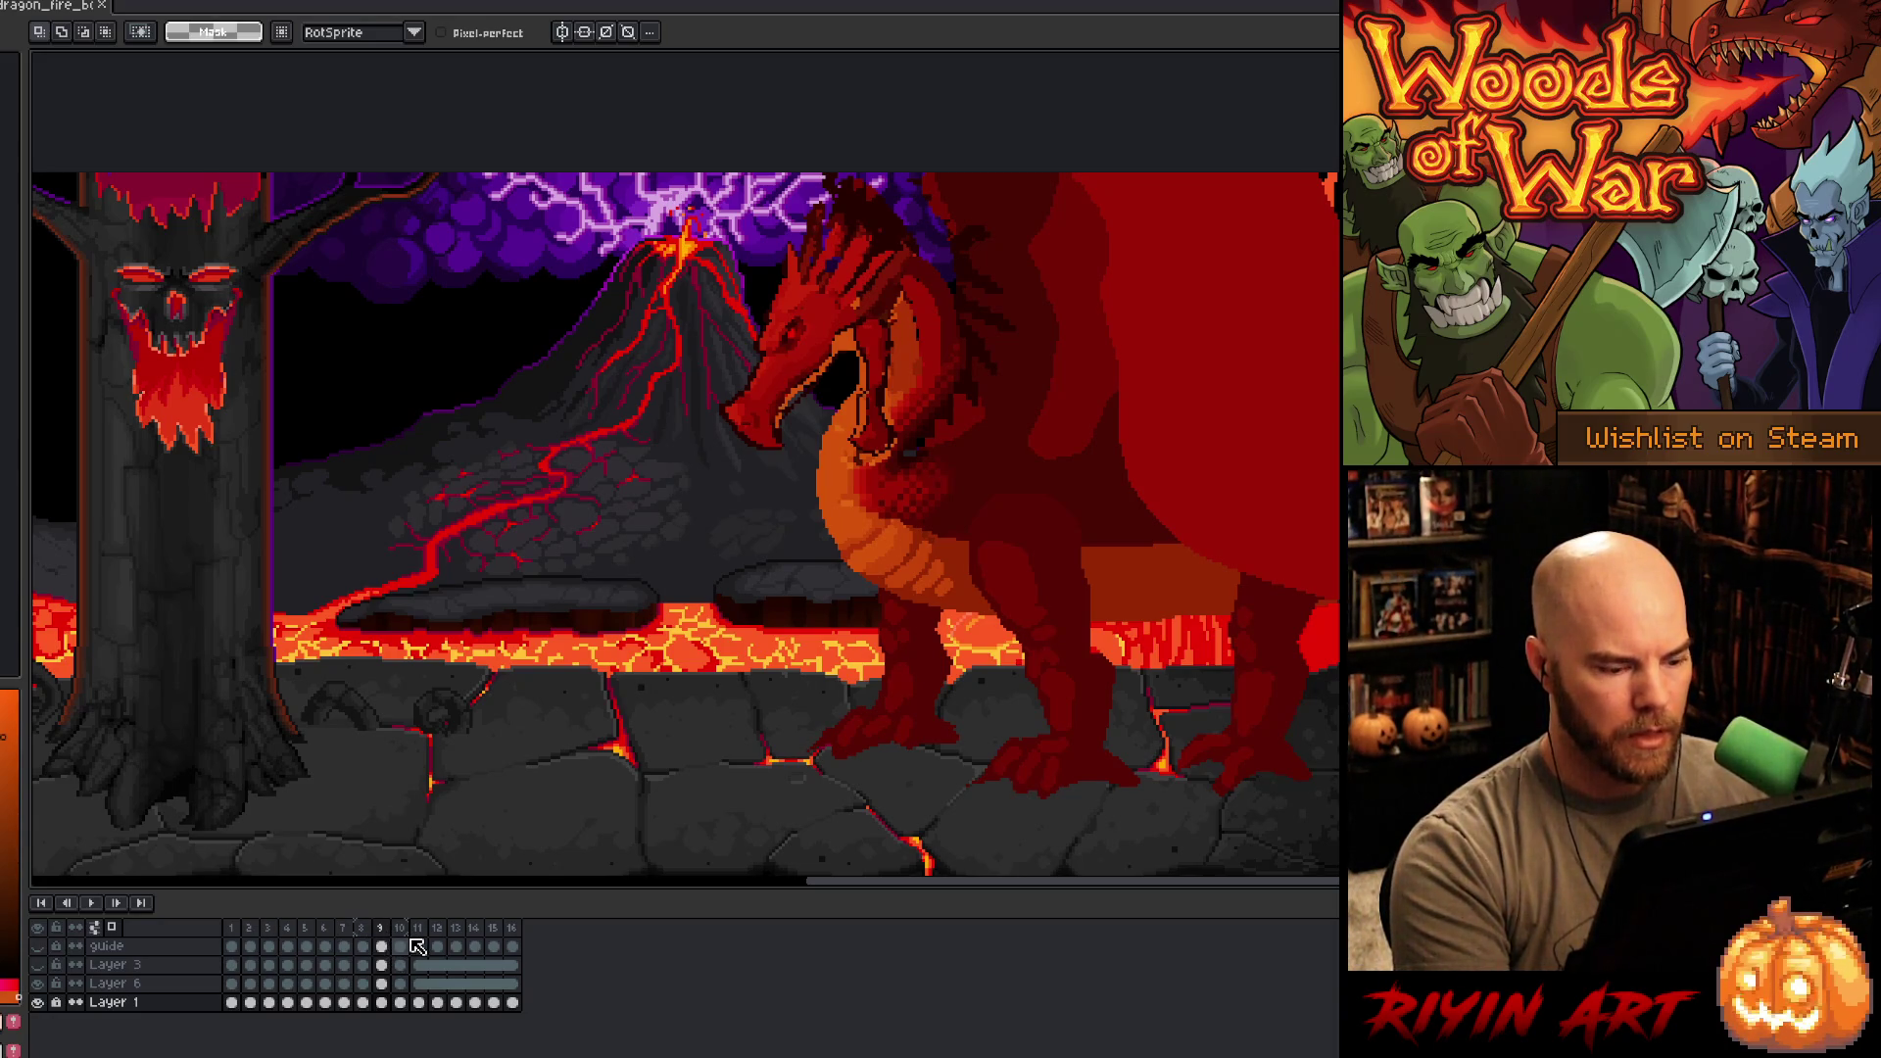
key(alt+n)
key(Return)
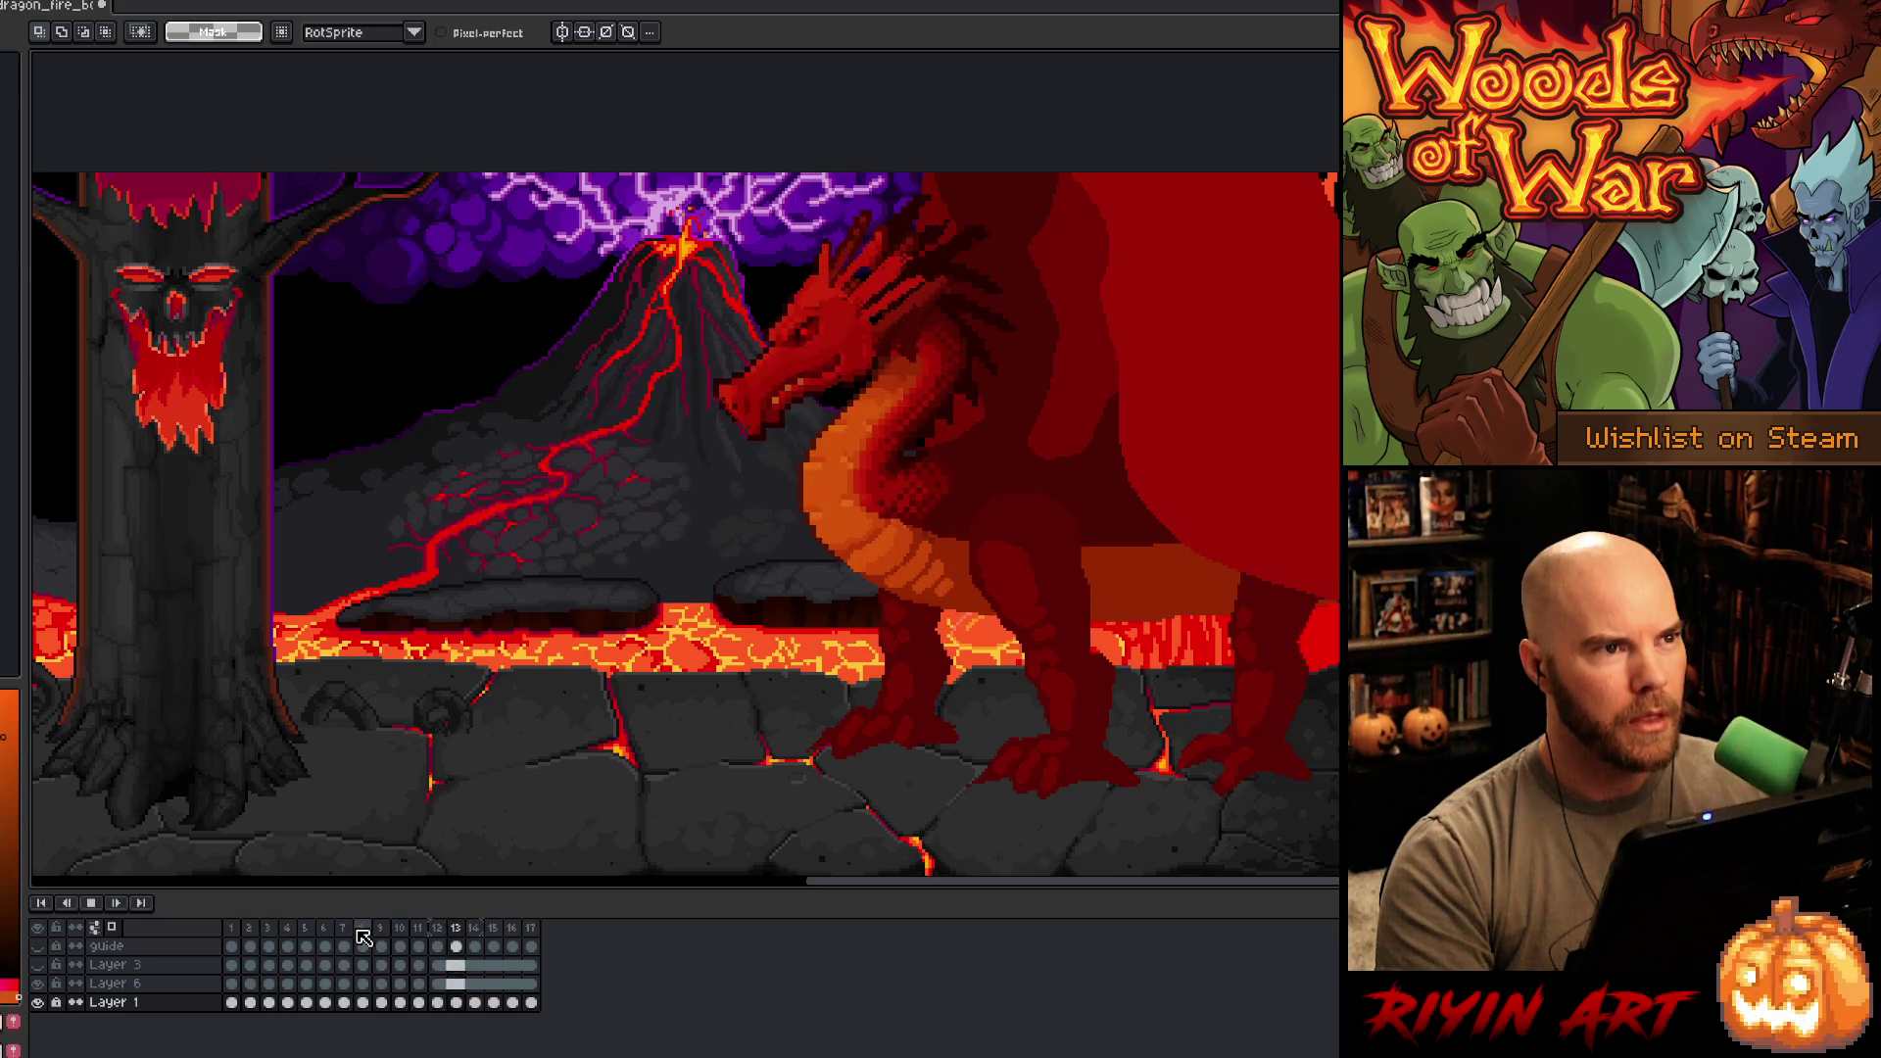
key(Return)
- Delete frame 9 and play the animation back to check the timing
click(380, 928)
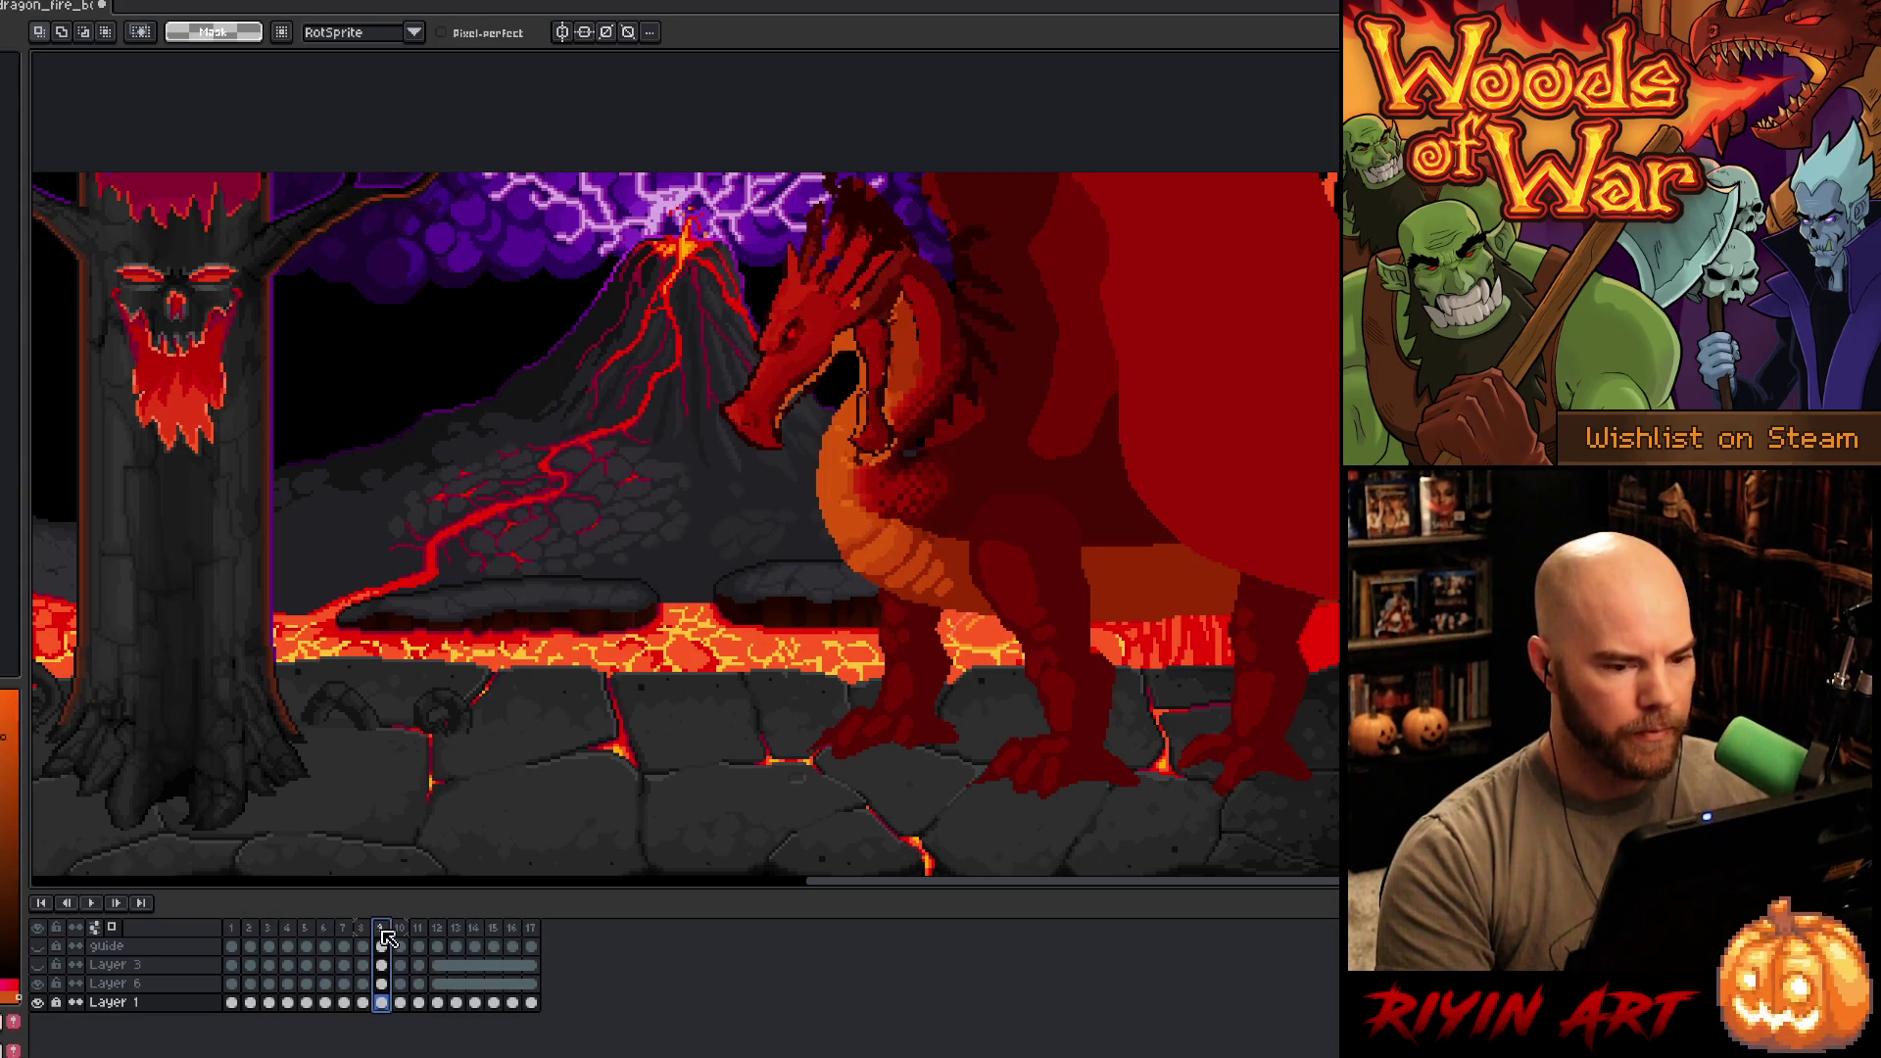
key(Left)
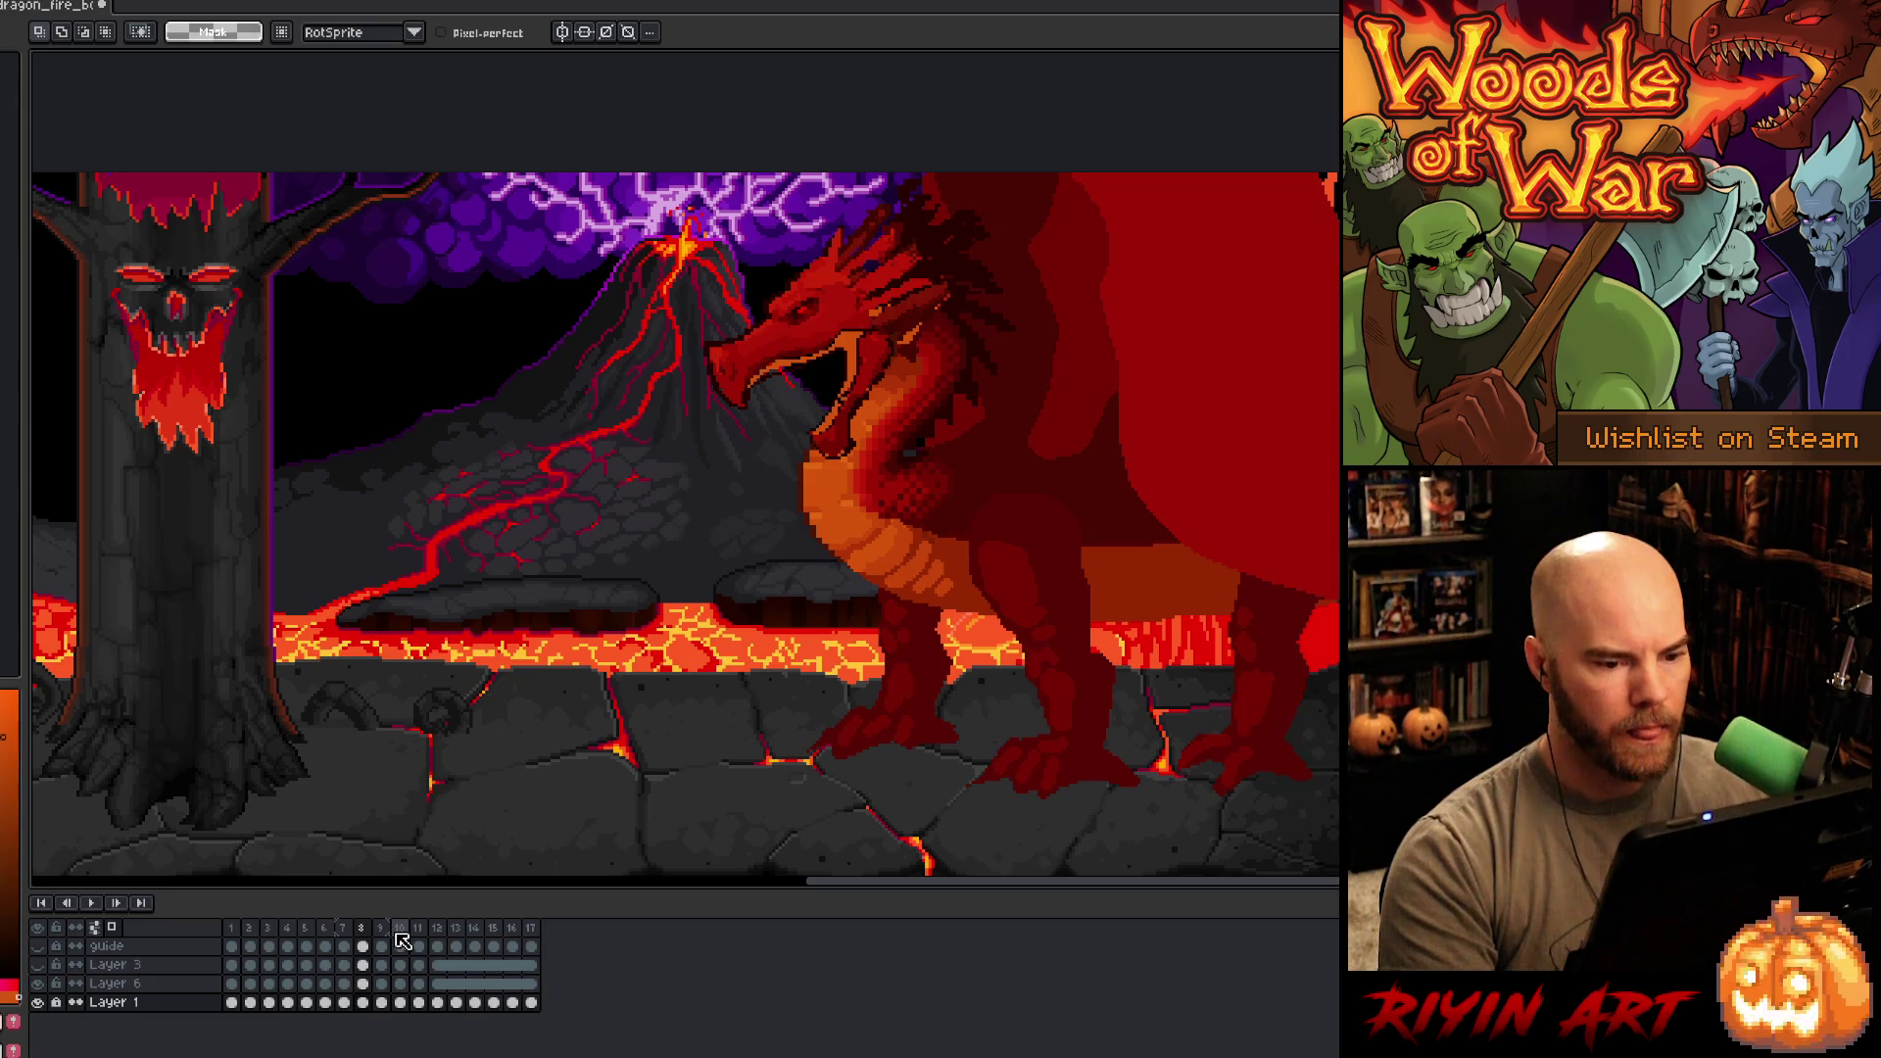
key(Right)
right_click(390, 931)
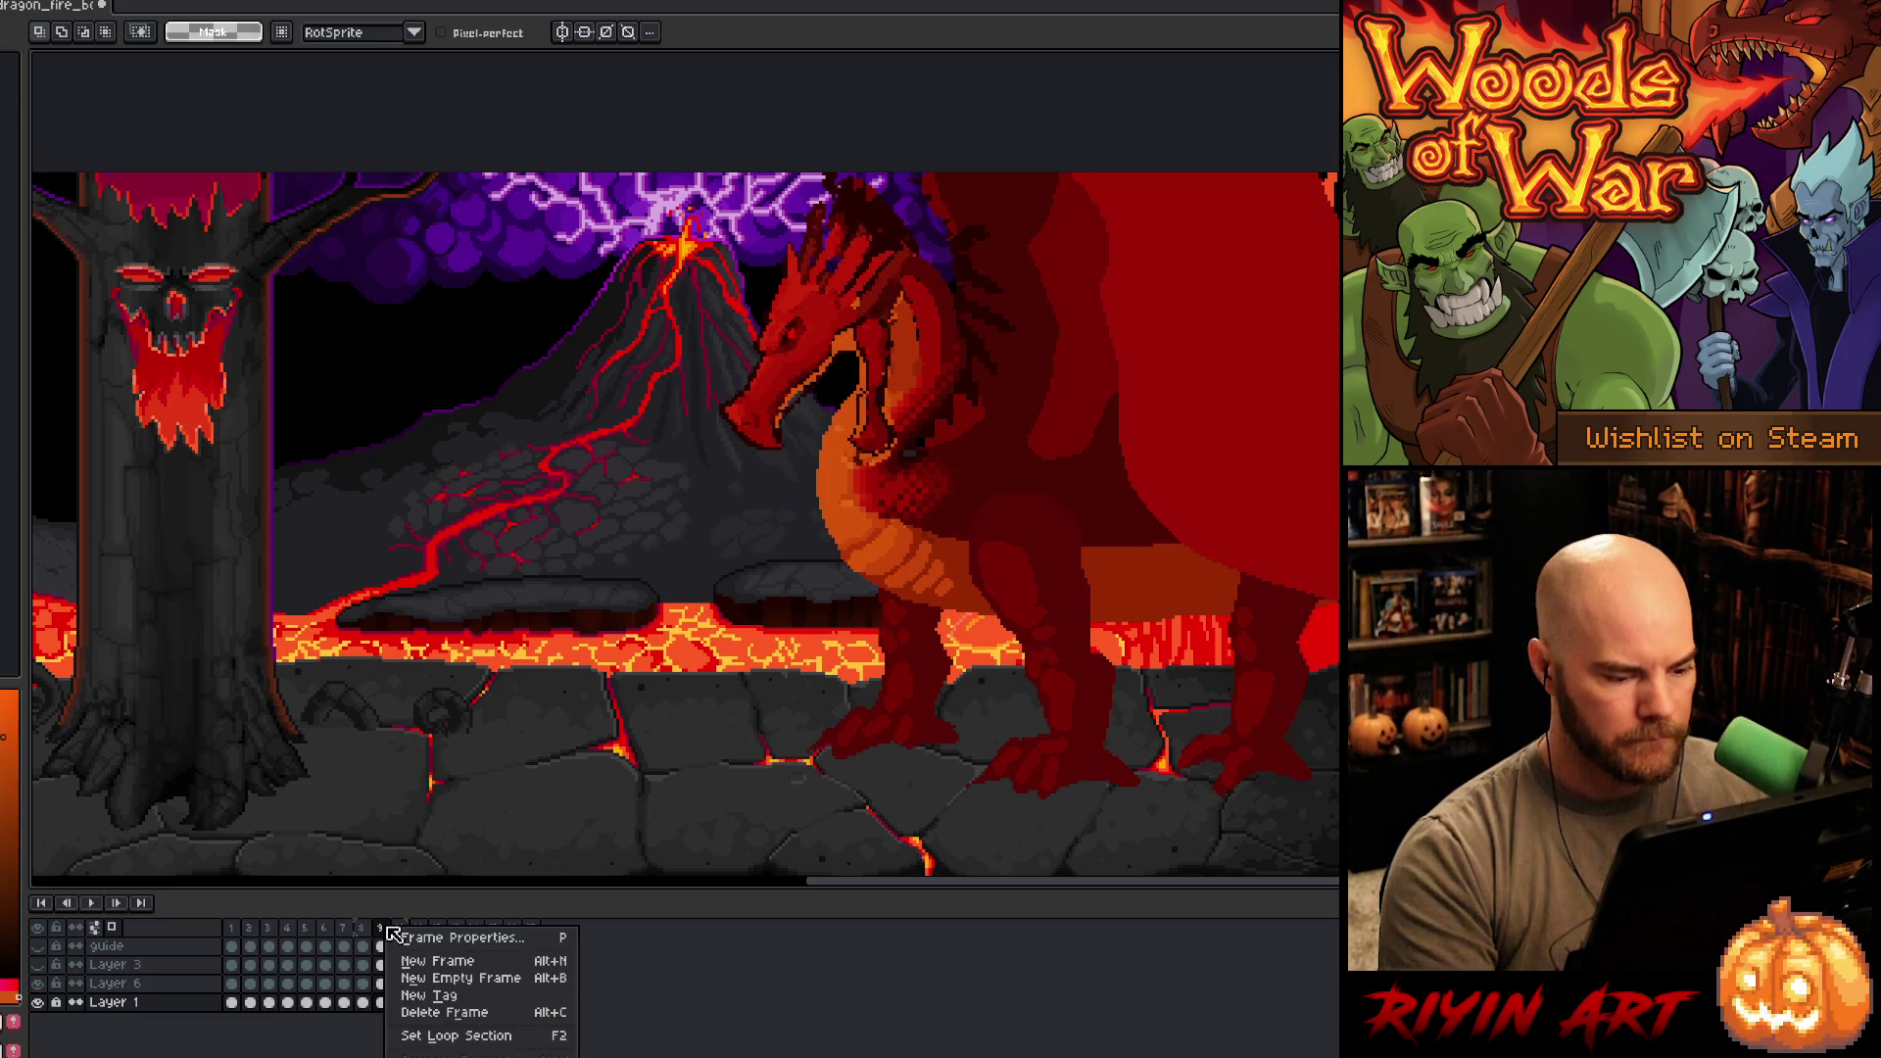
click(416, 1012)
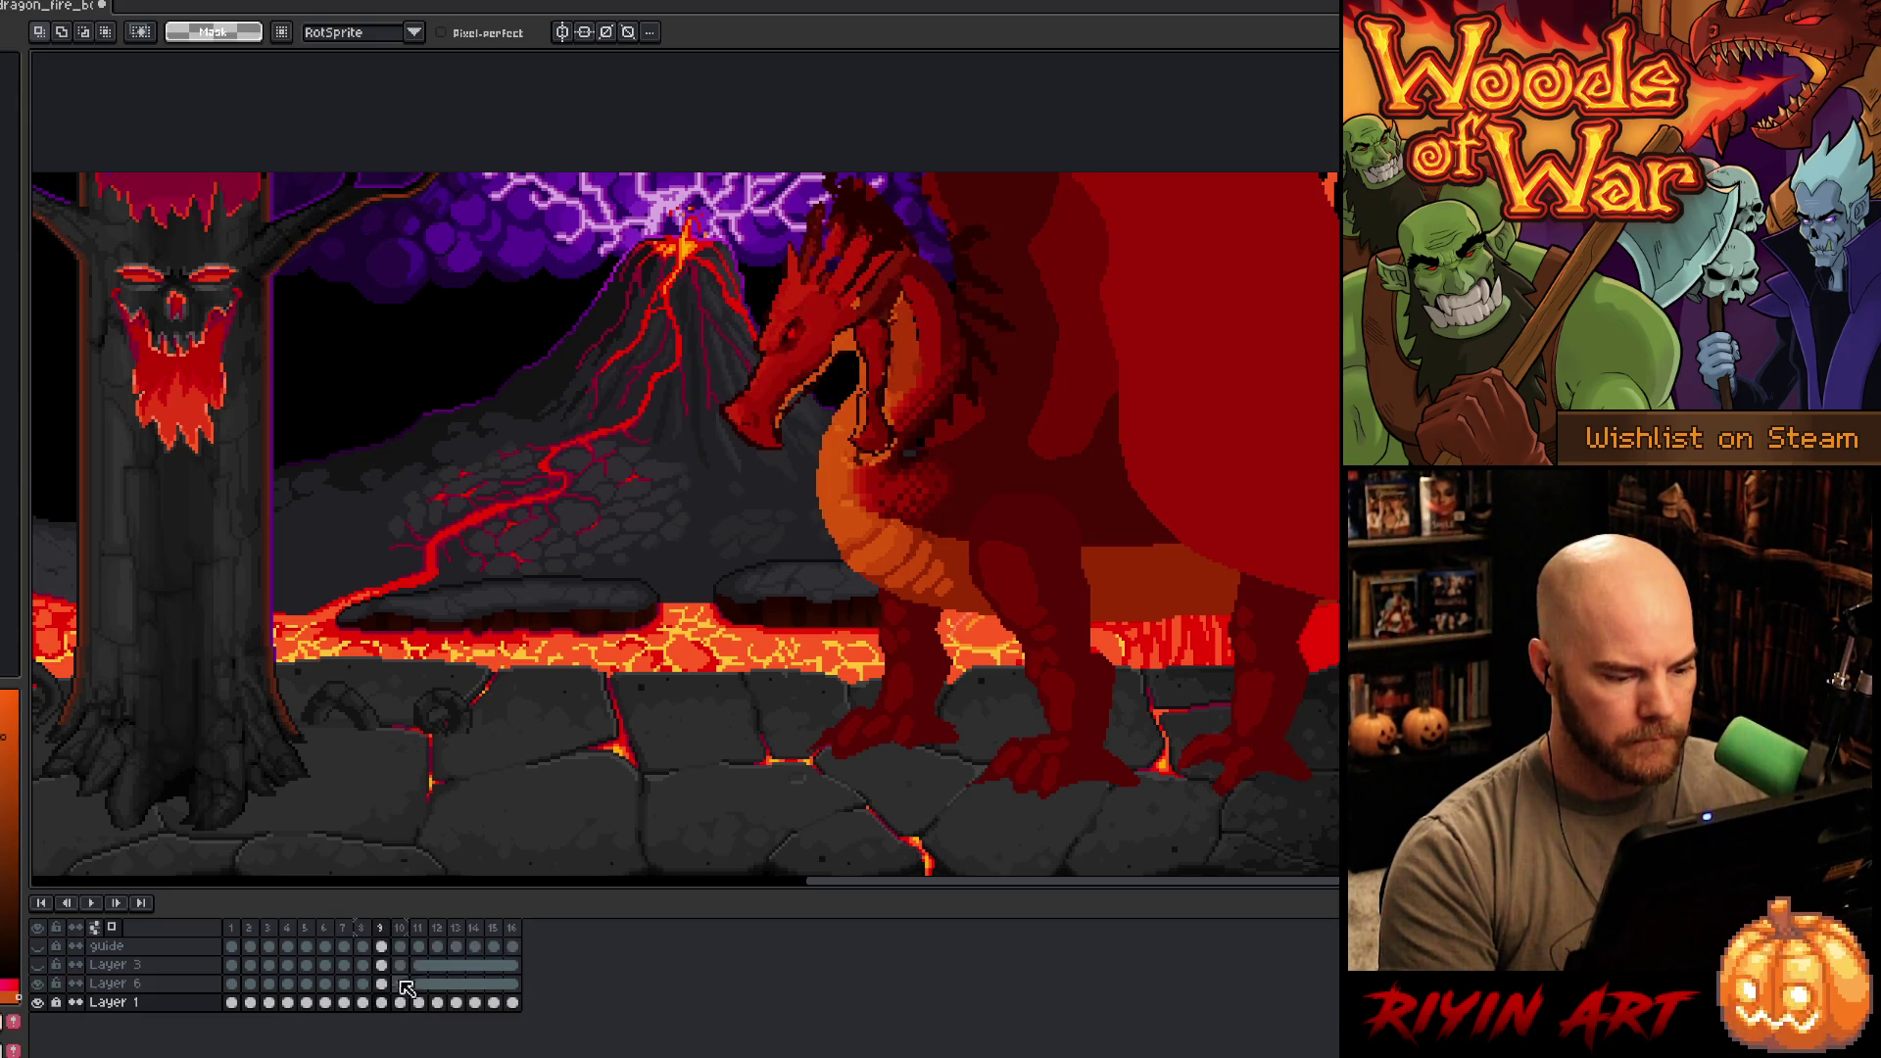
right_click(387, 932)
click(431, 1017)
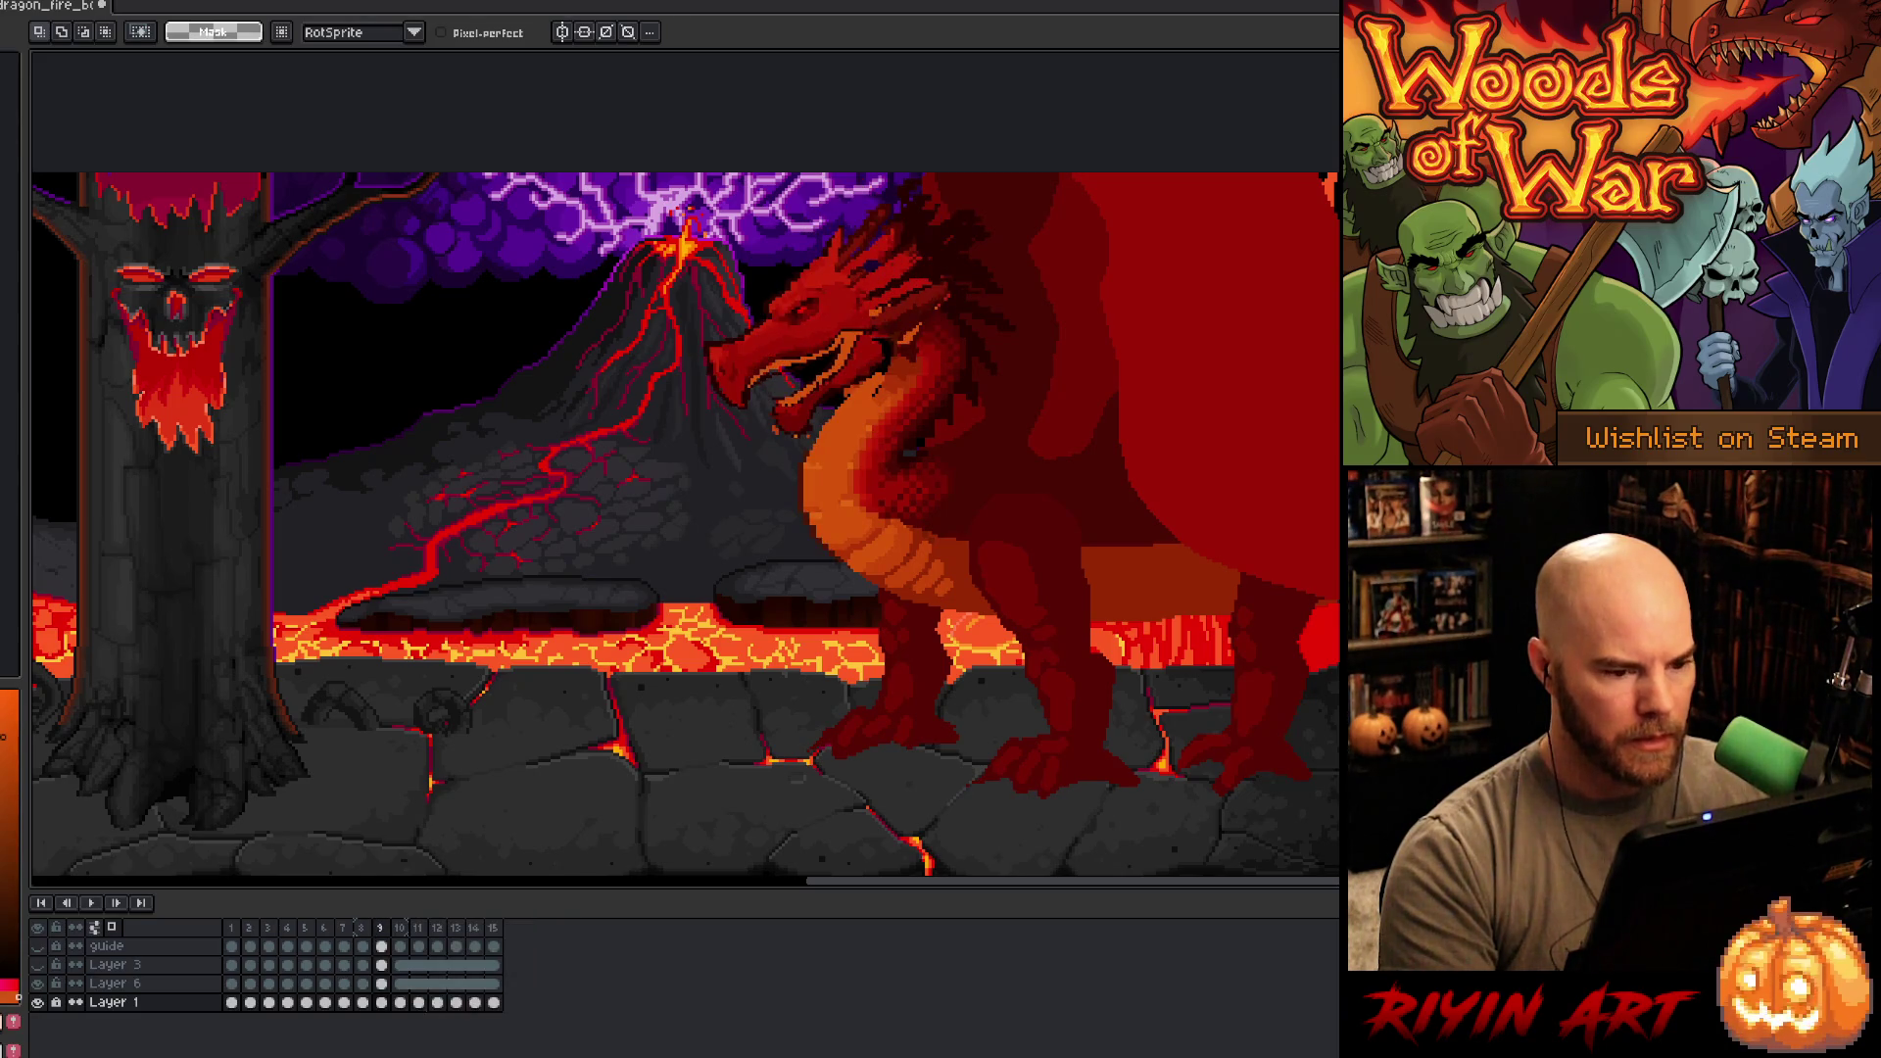
click(400, 926)
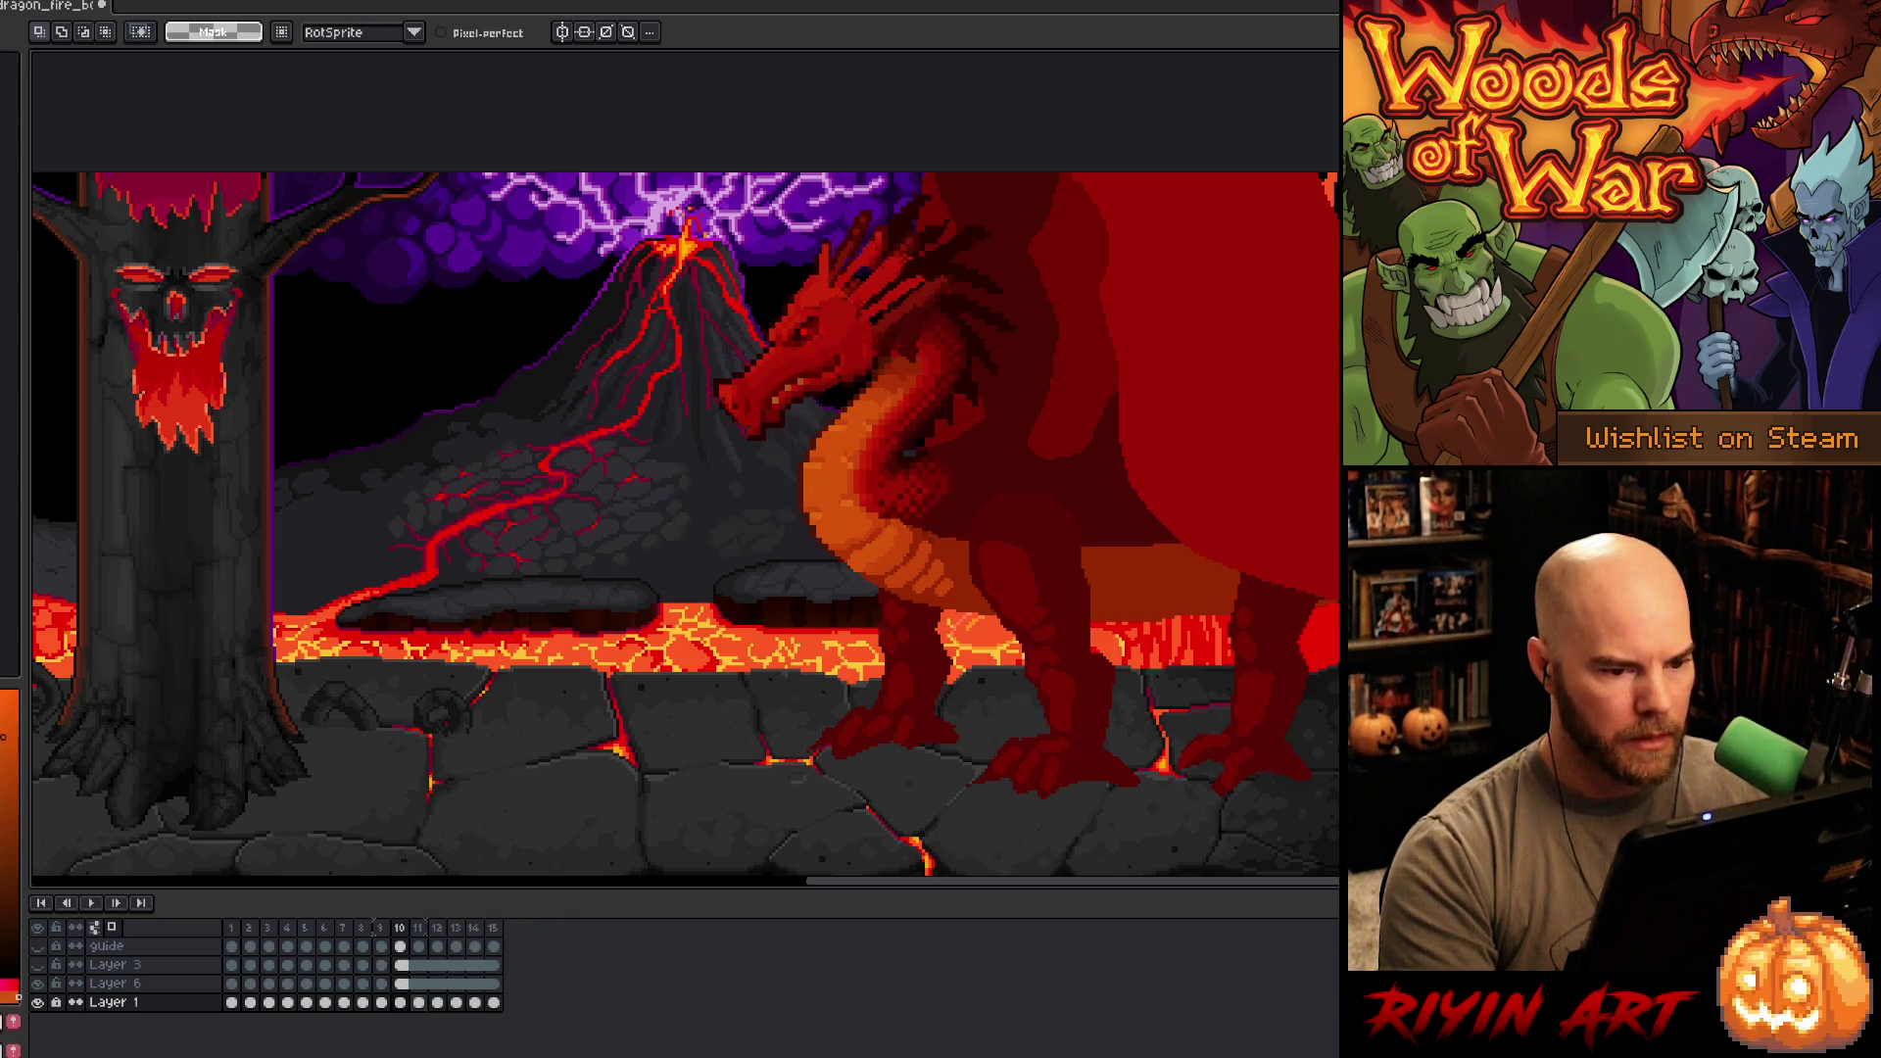
click(246, 930)
key(Return)
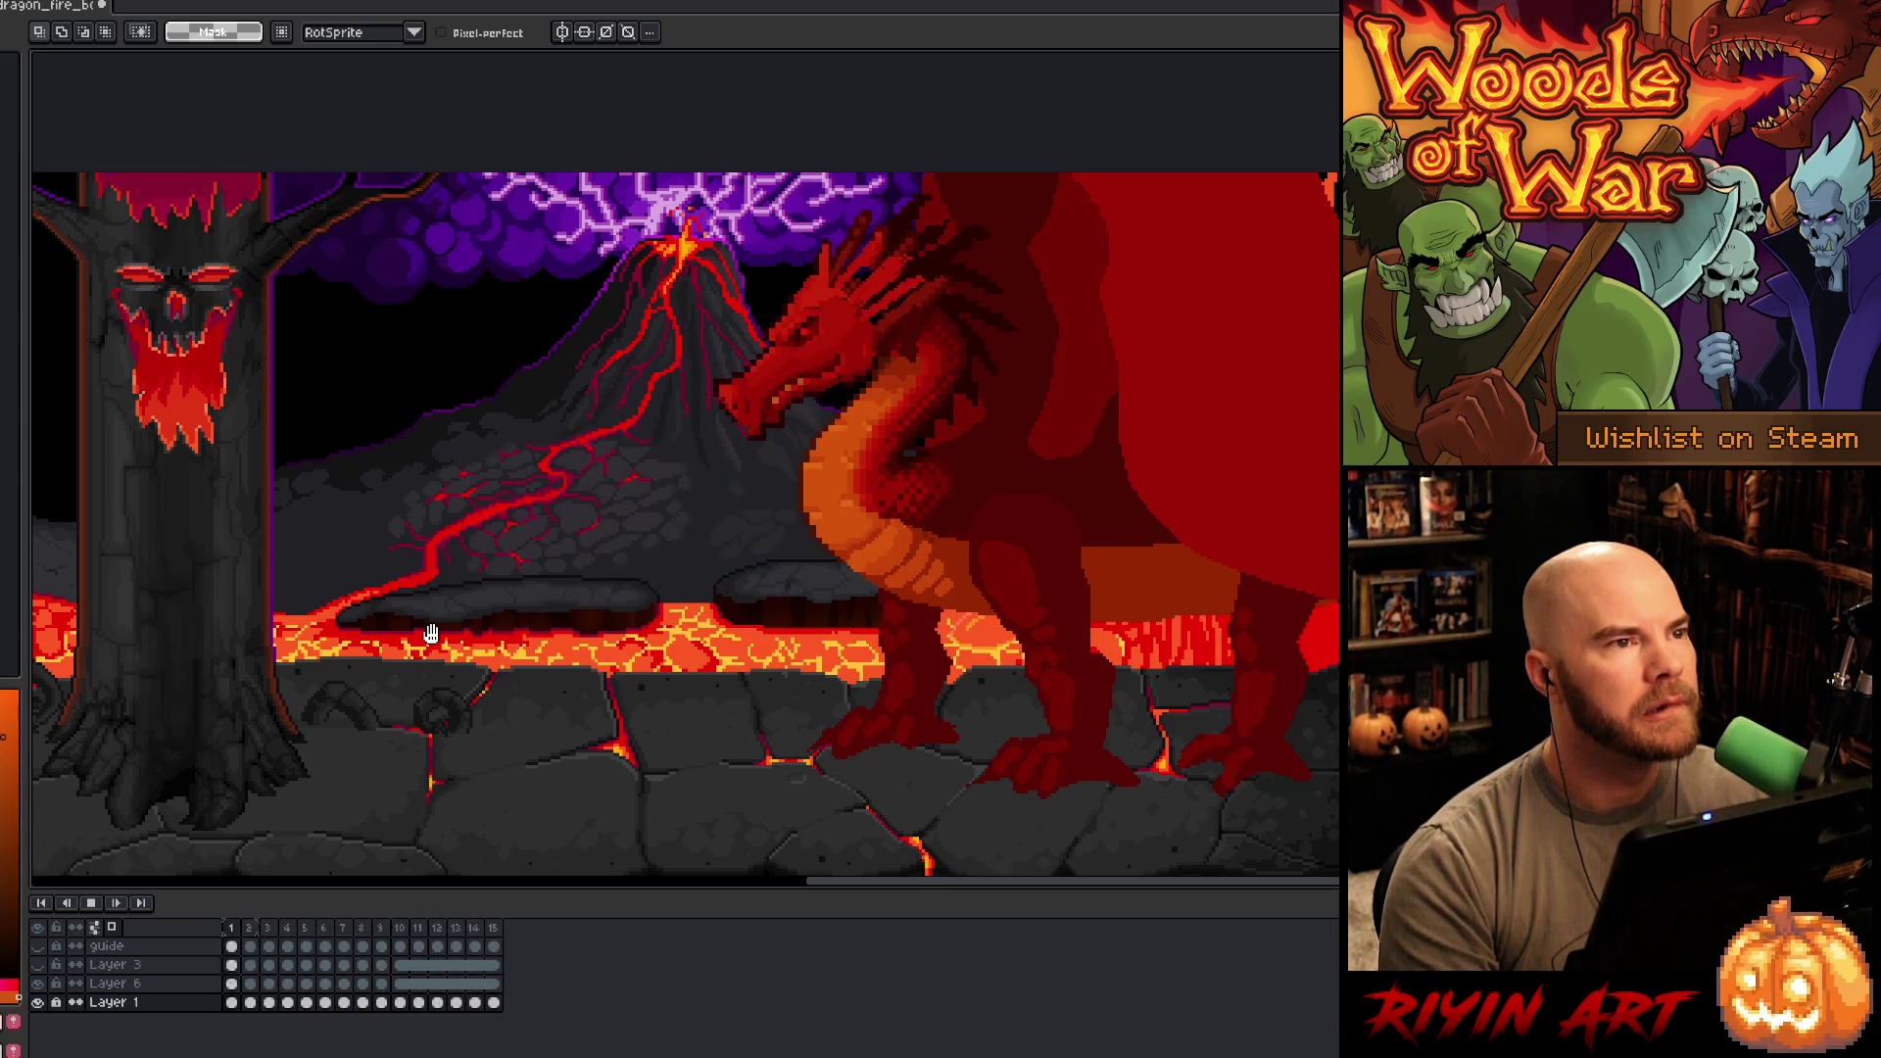
key(Return)
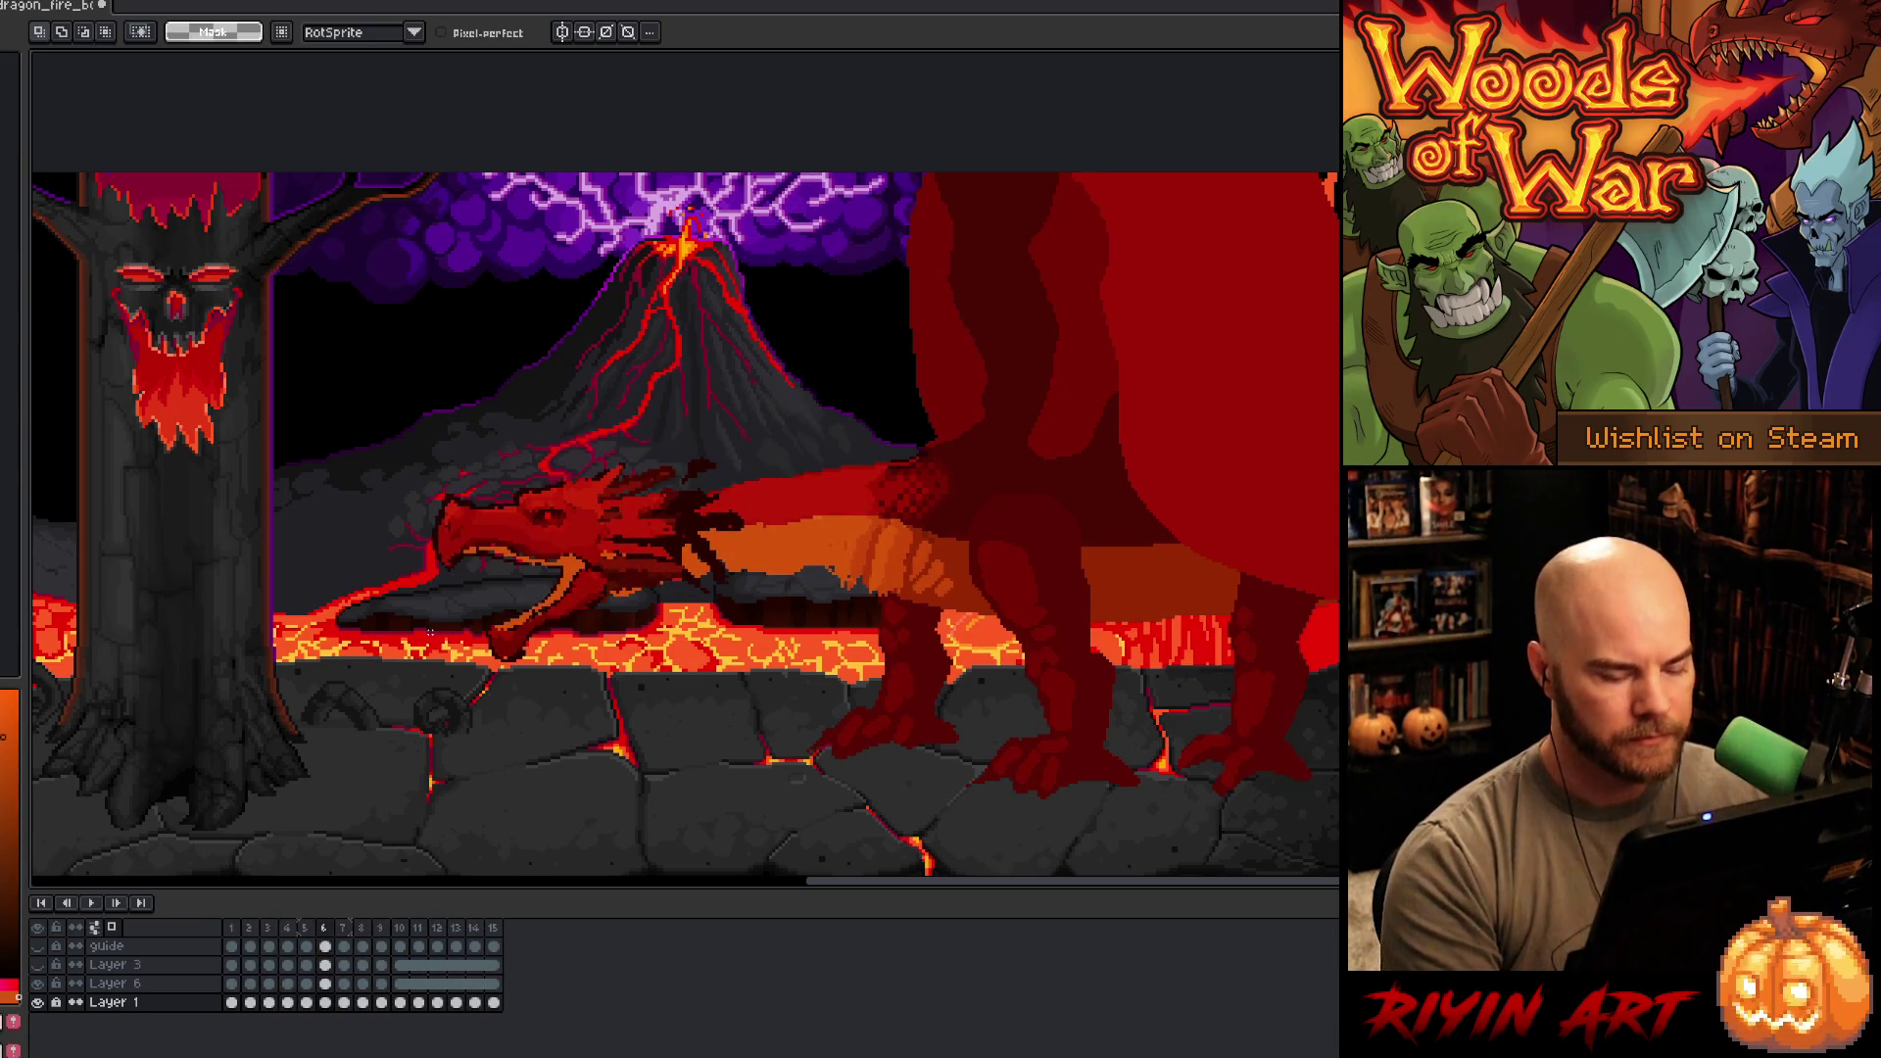
- Duplicate frame 5 and select frames 5–6 across all layers
key(m)
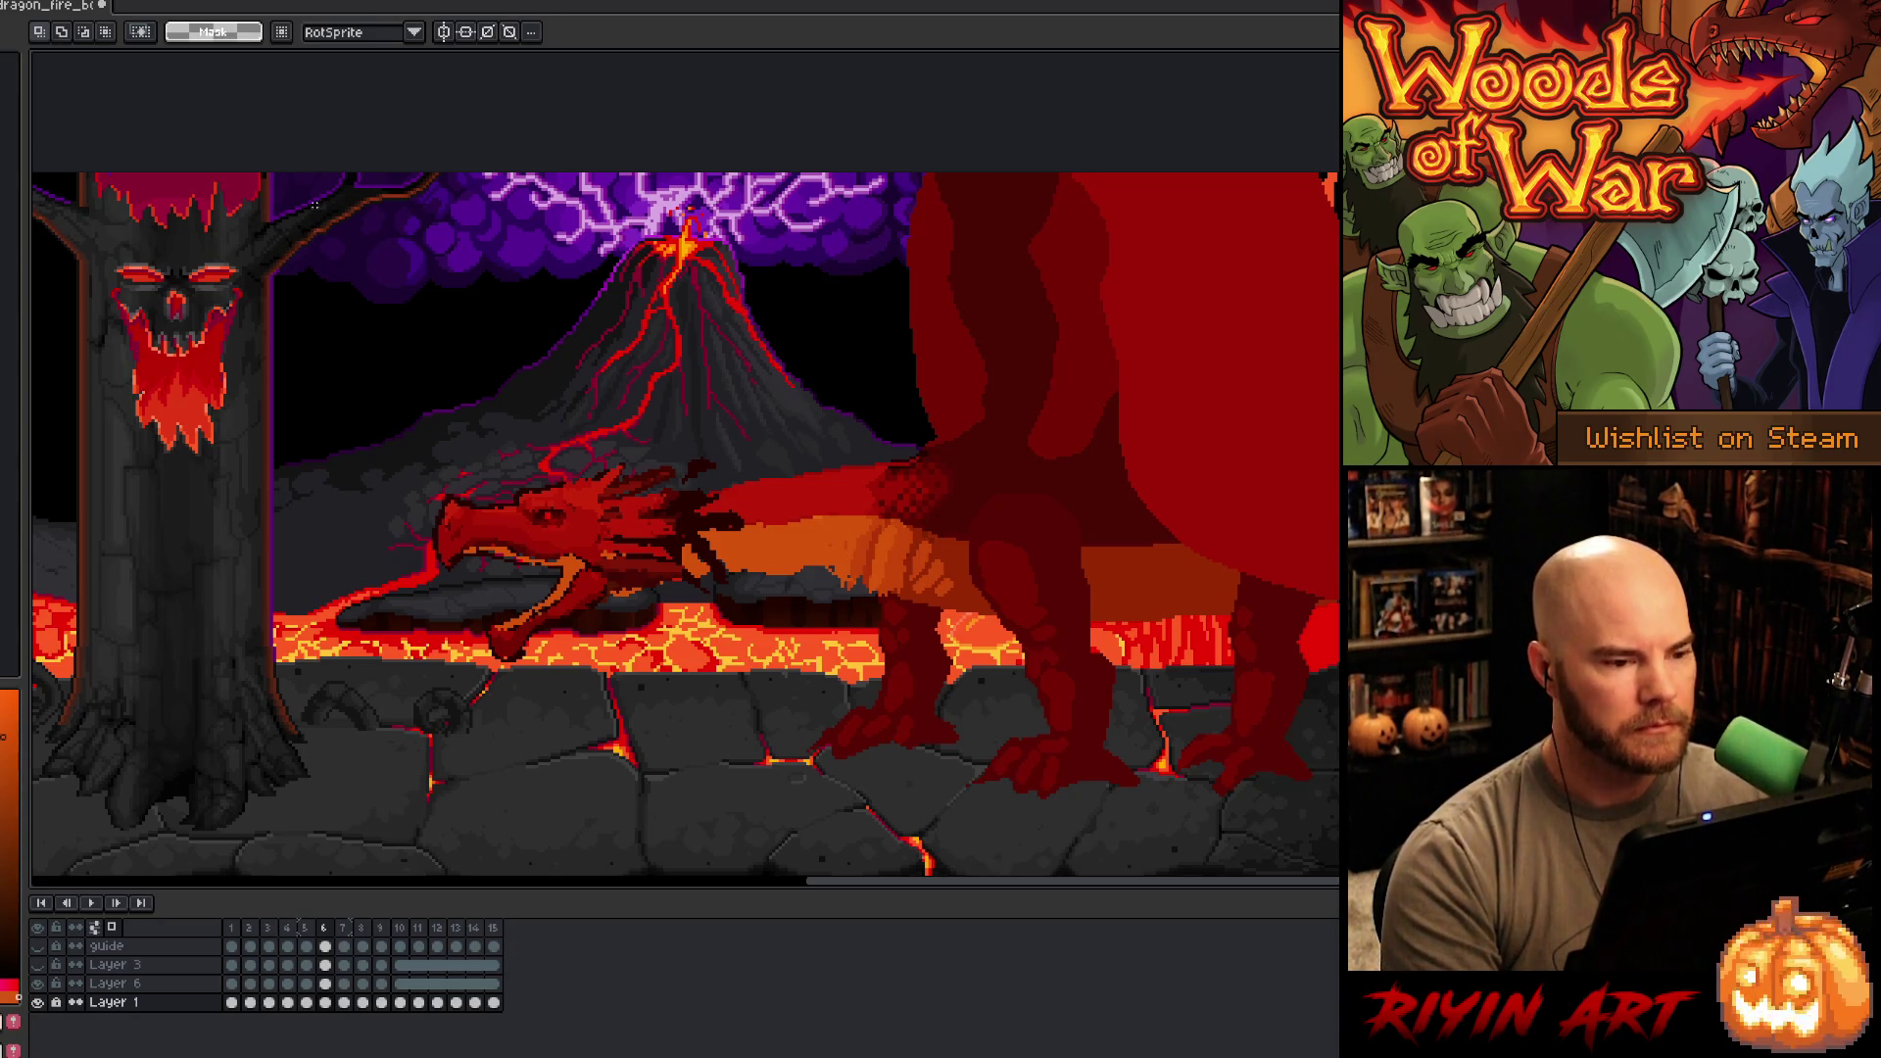
key(comma)
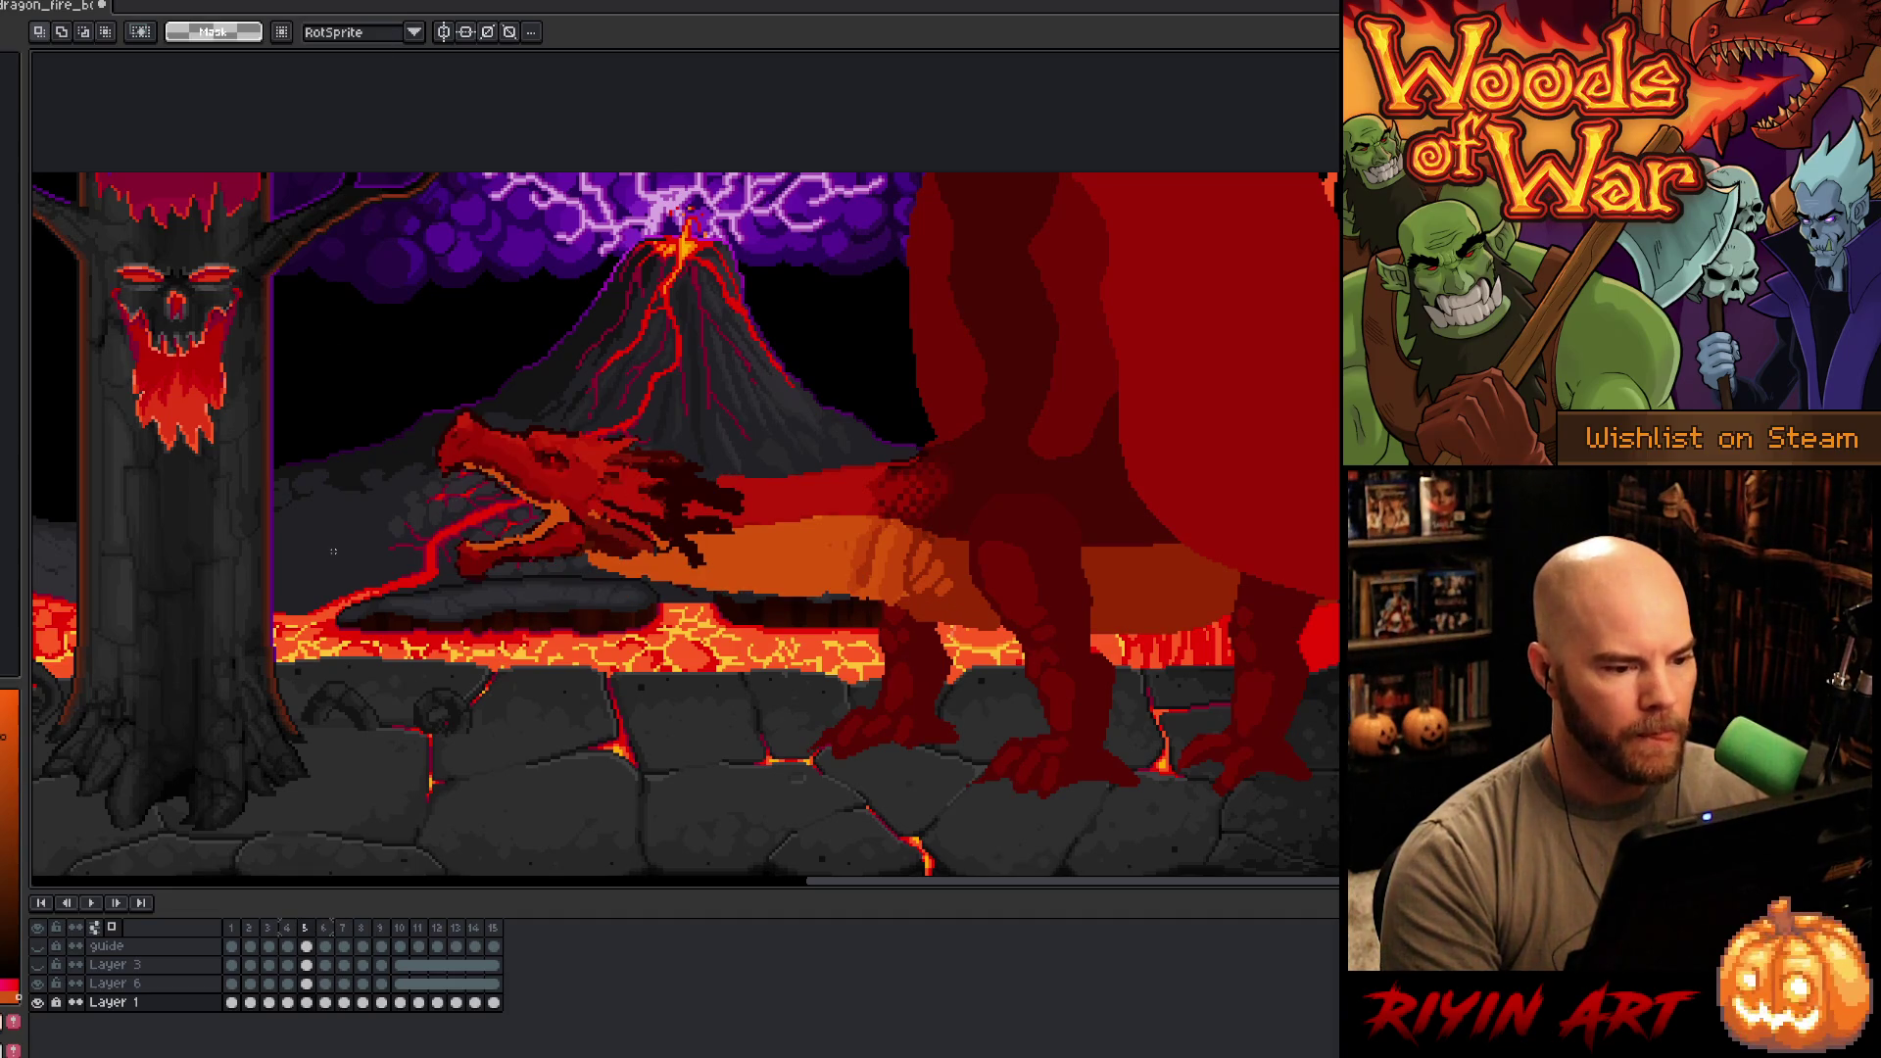
key(period)
key(comma)
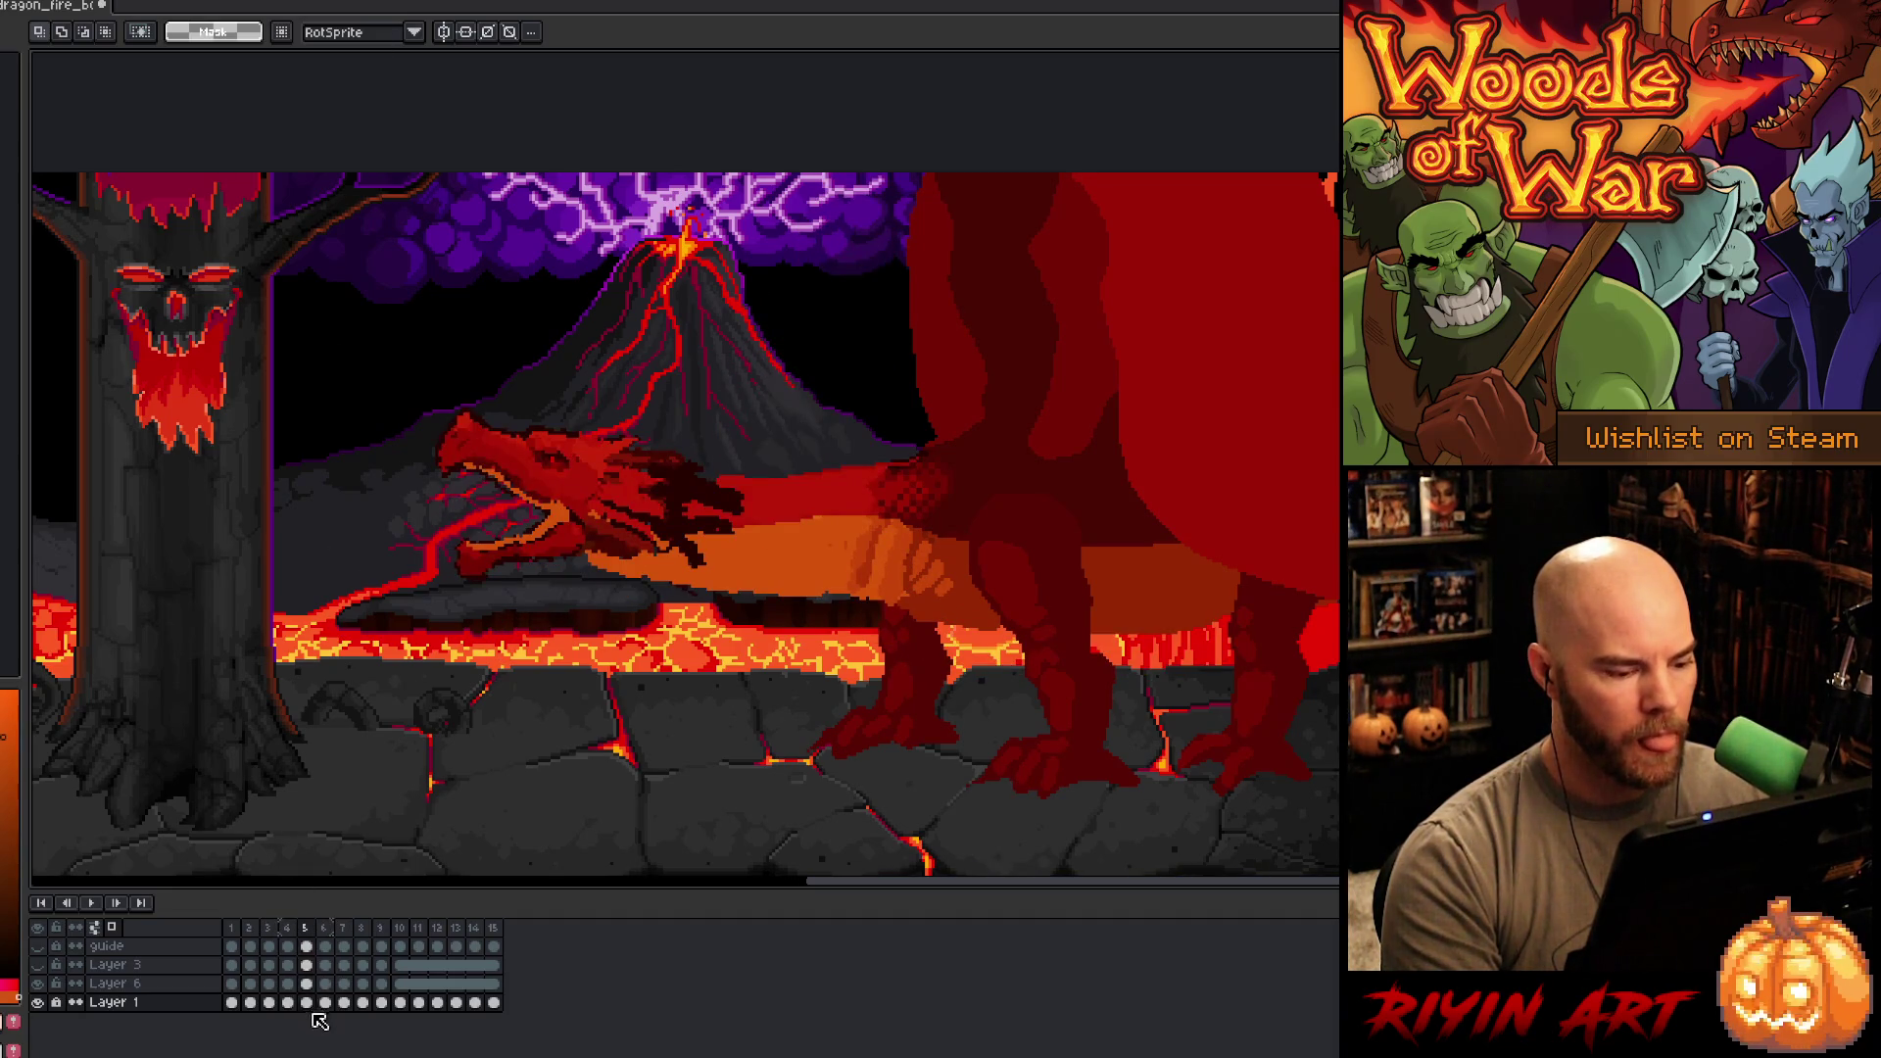
click(326, 981)
key(comma)
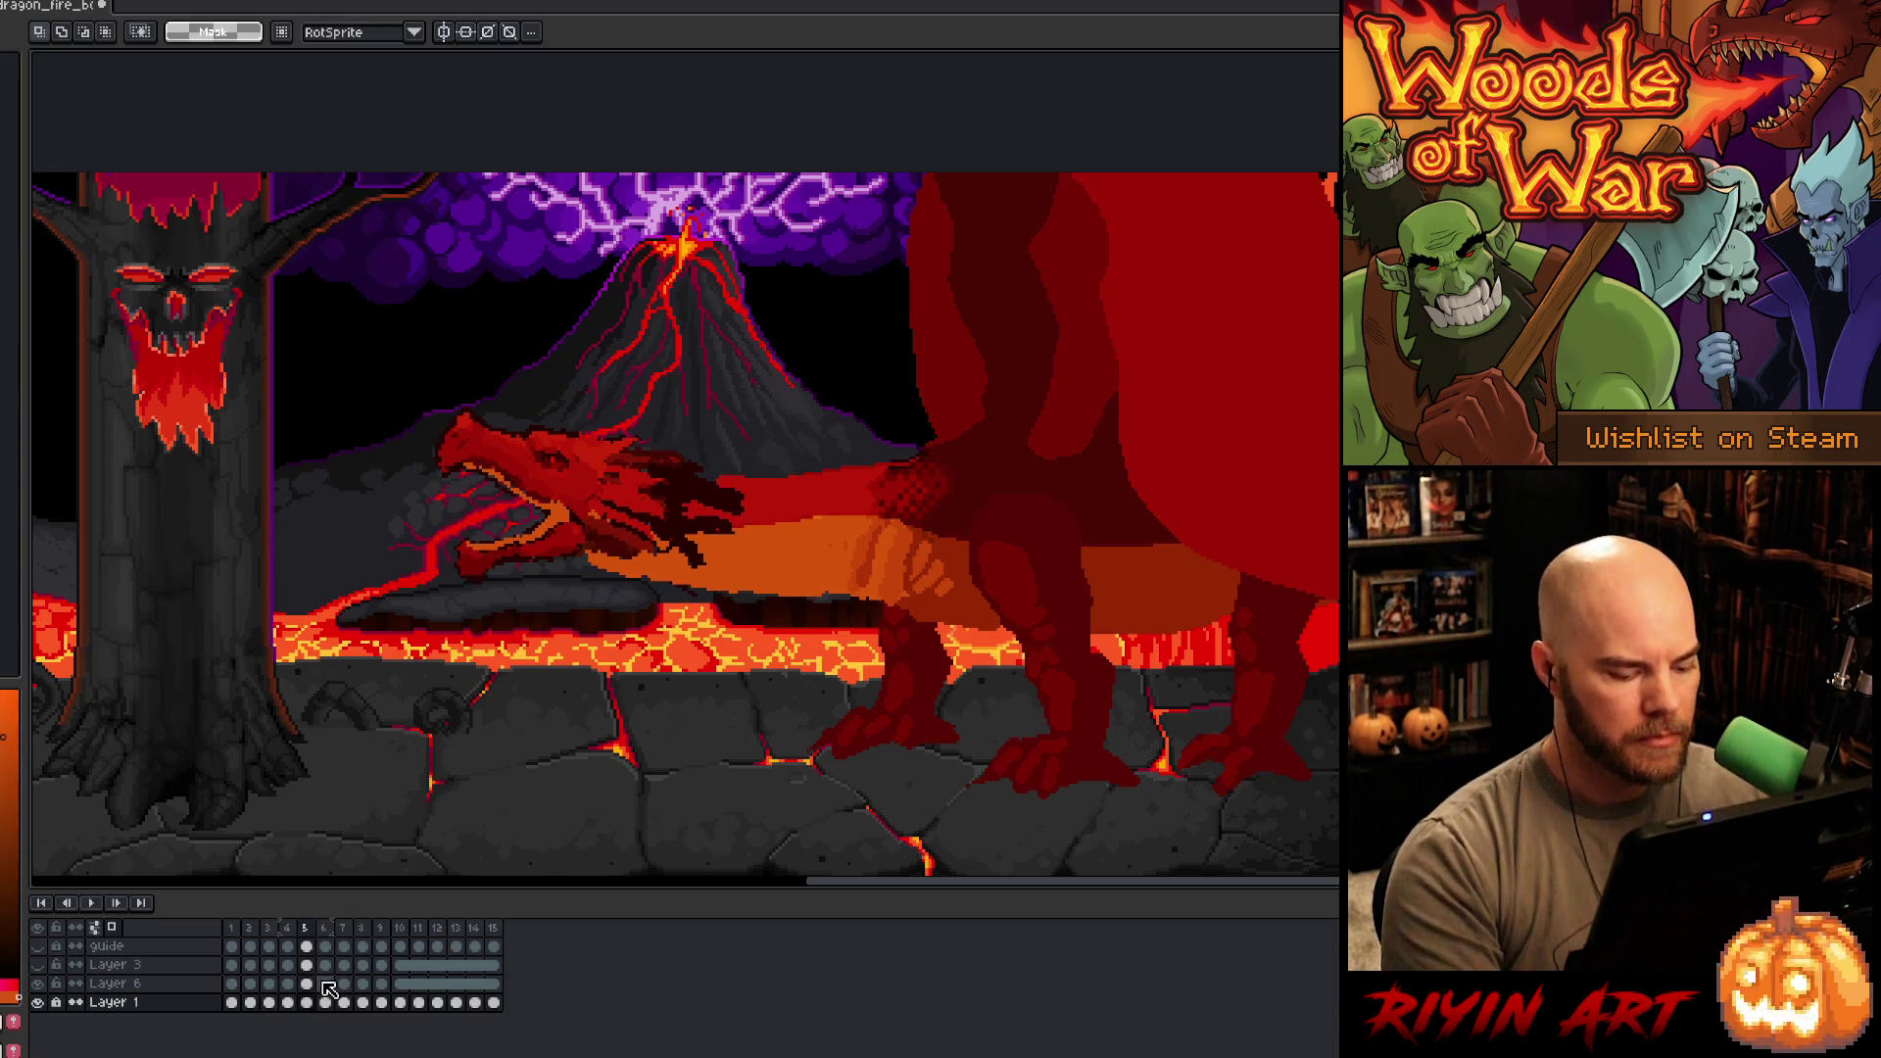
key(alt+n)
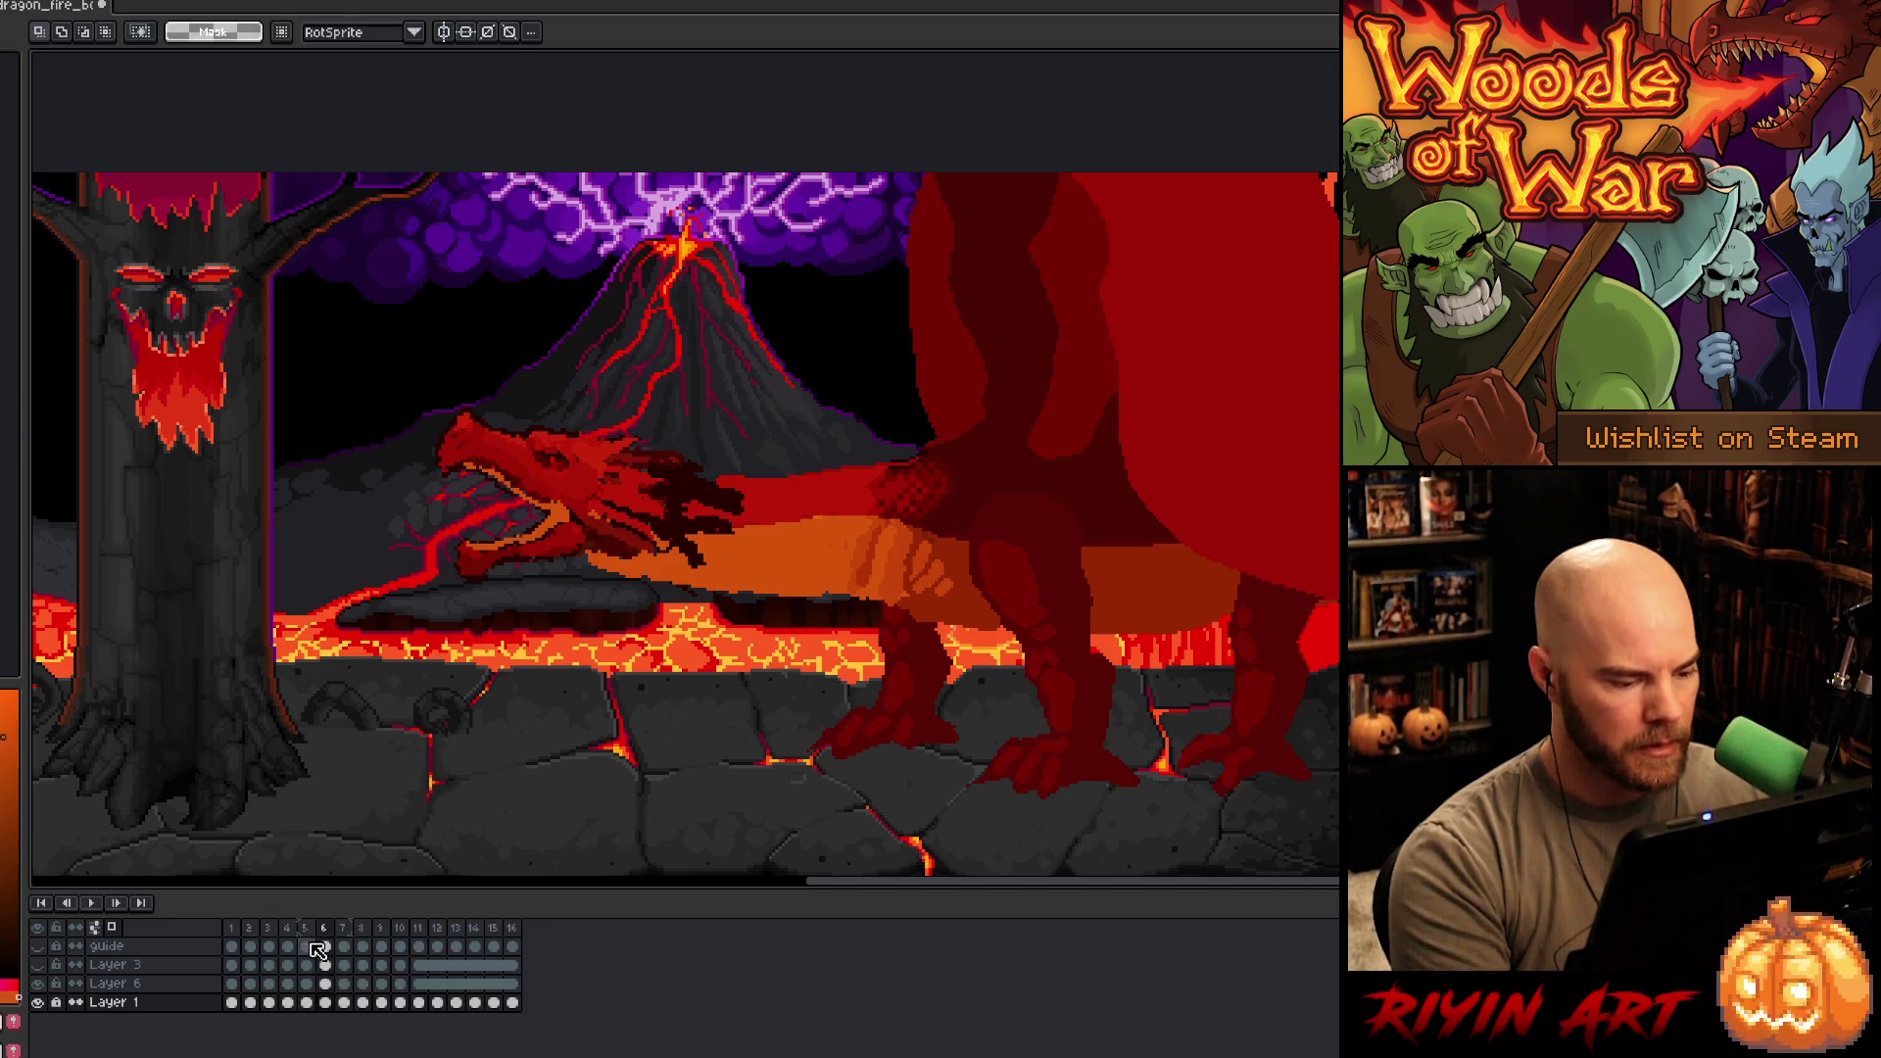
drag(313, 945, 325, 1015)
- Link the Layer 3 and Layer 6 cels in frames 5–6 and review frames 5–7
right_click(327, 1009)
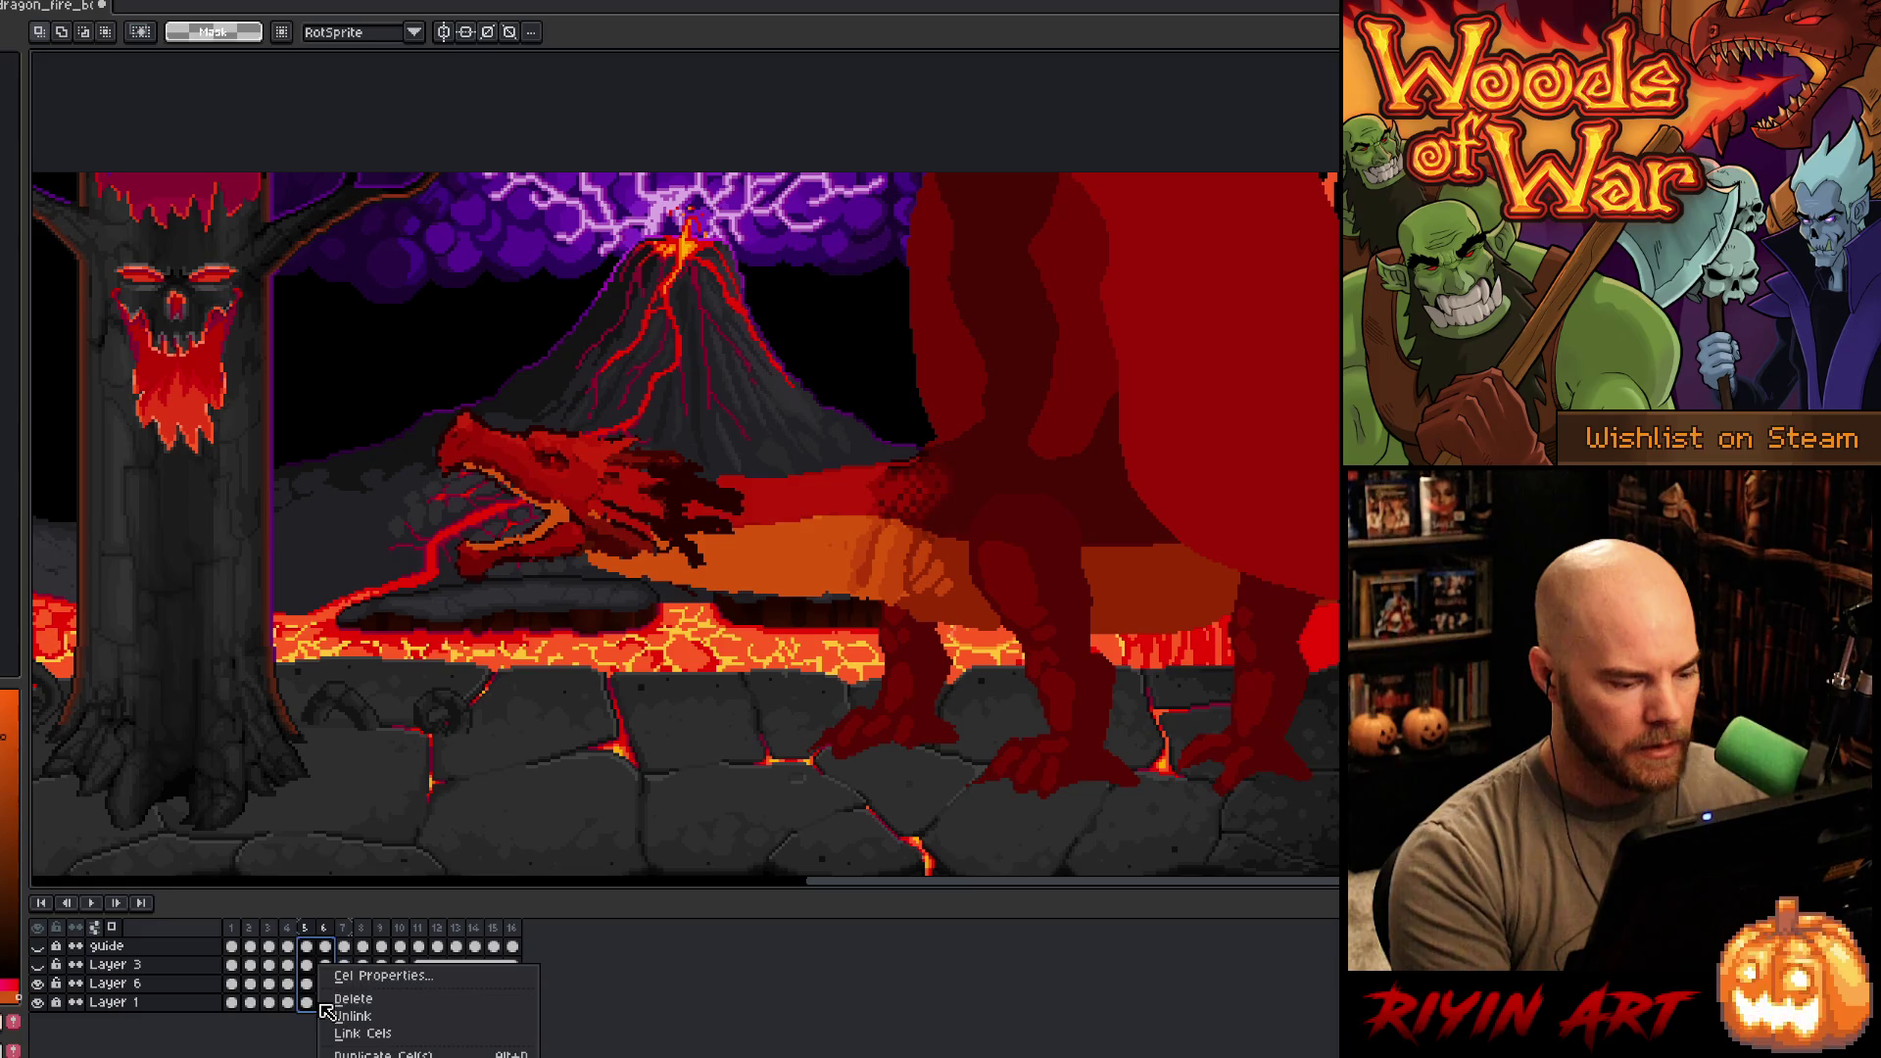
click(365, 1041)
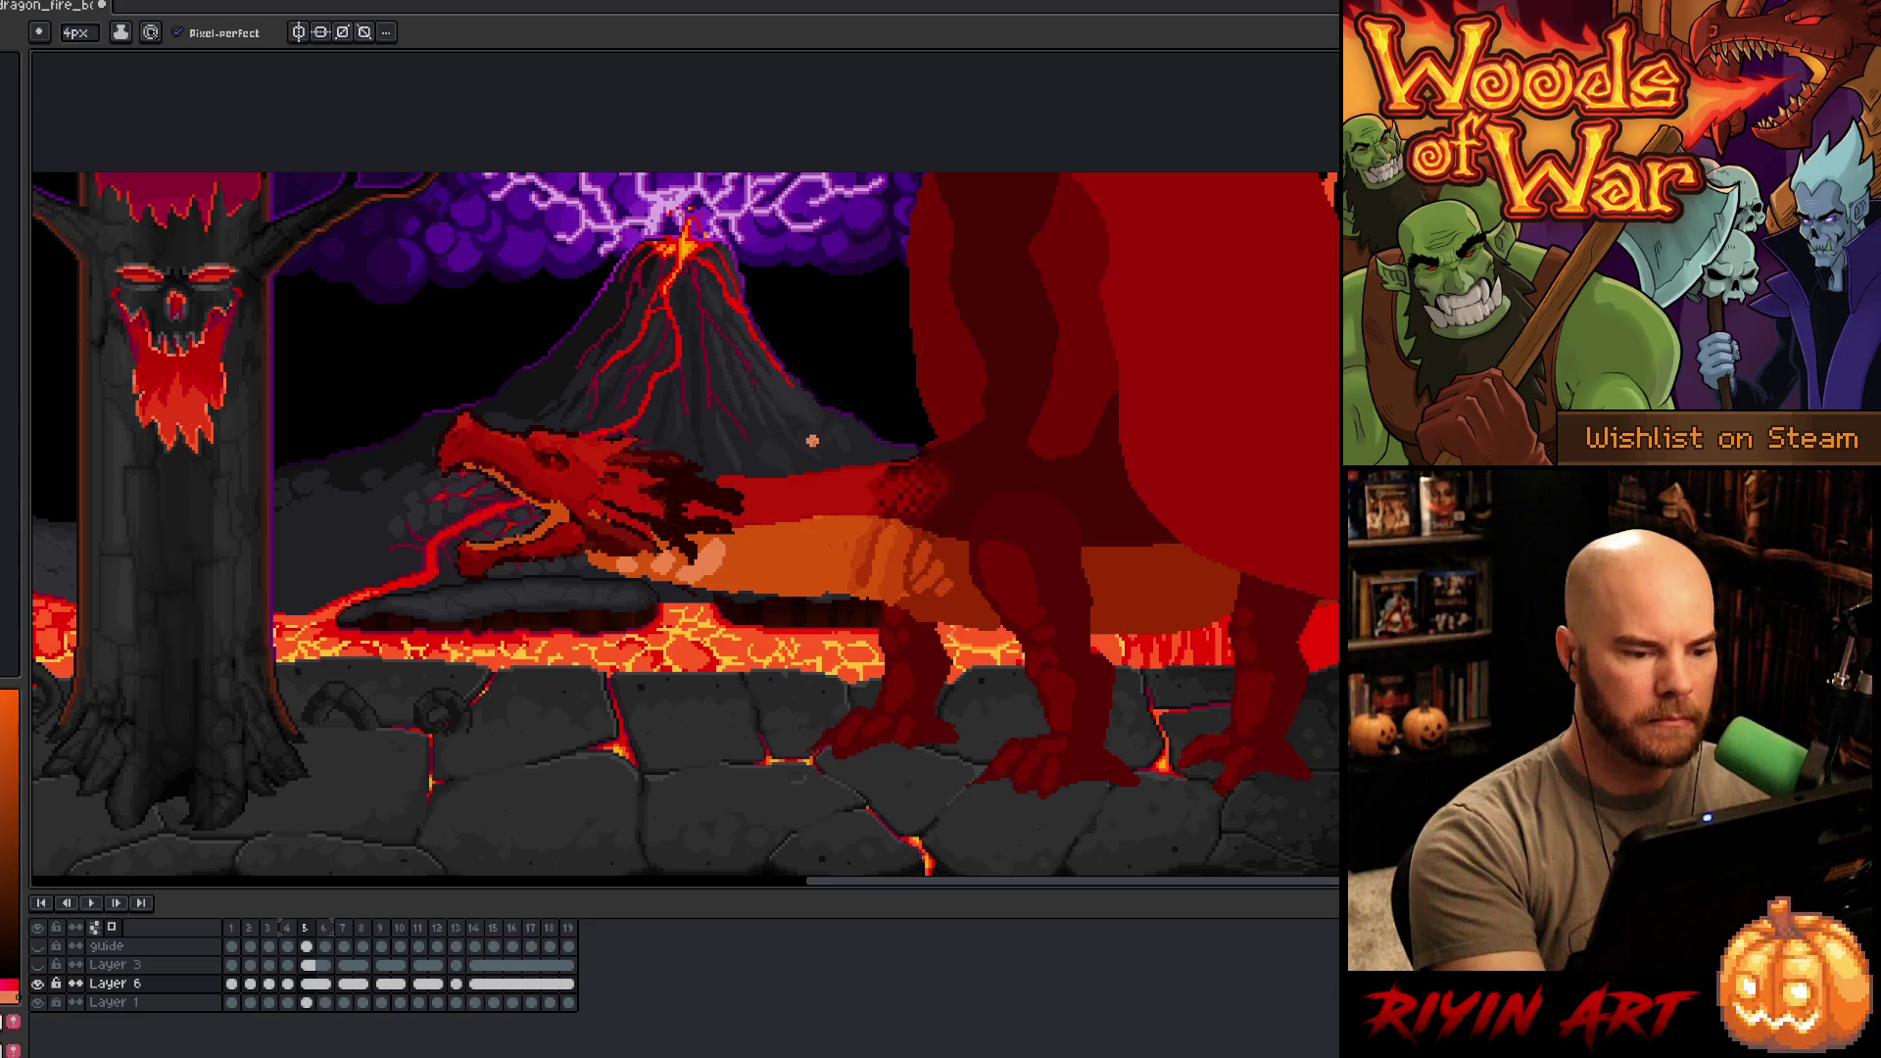
click(344, 984)
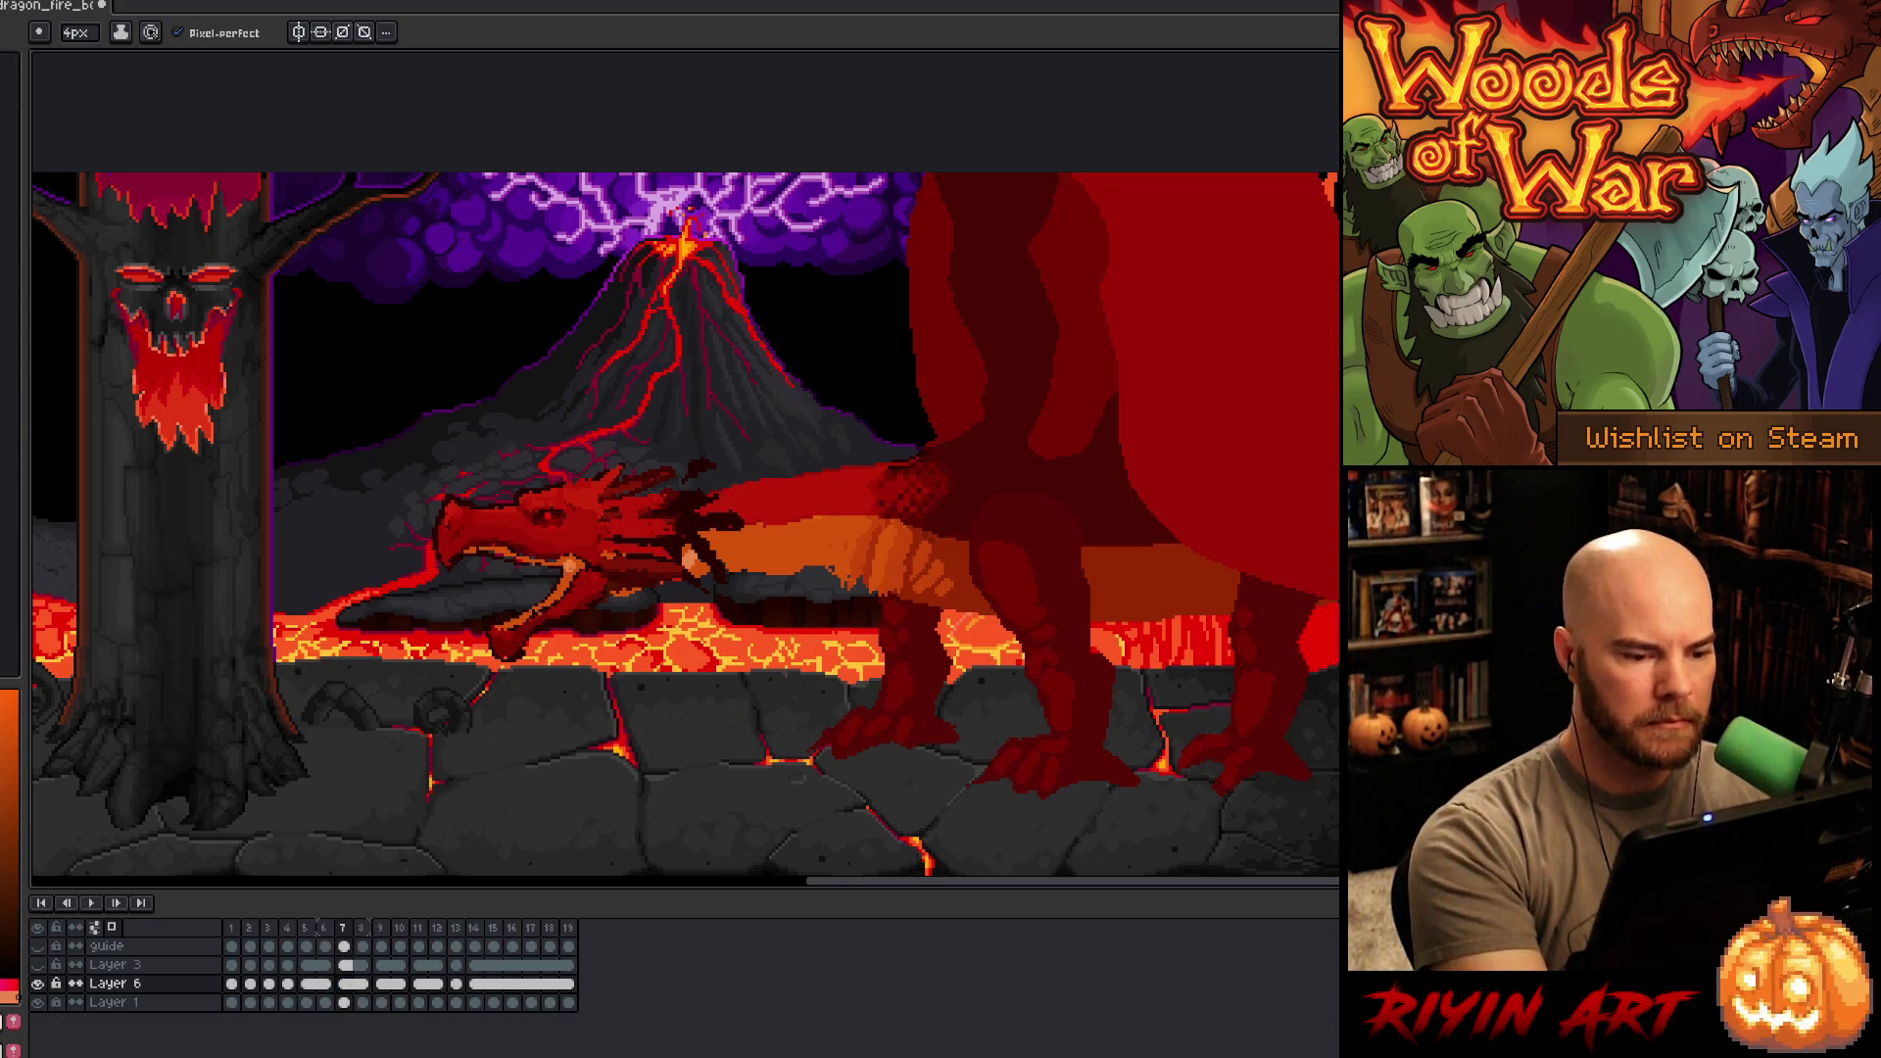
key(g)
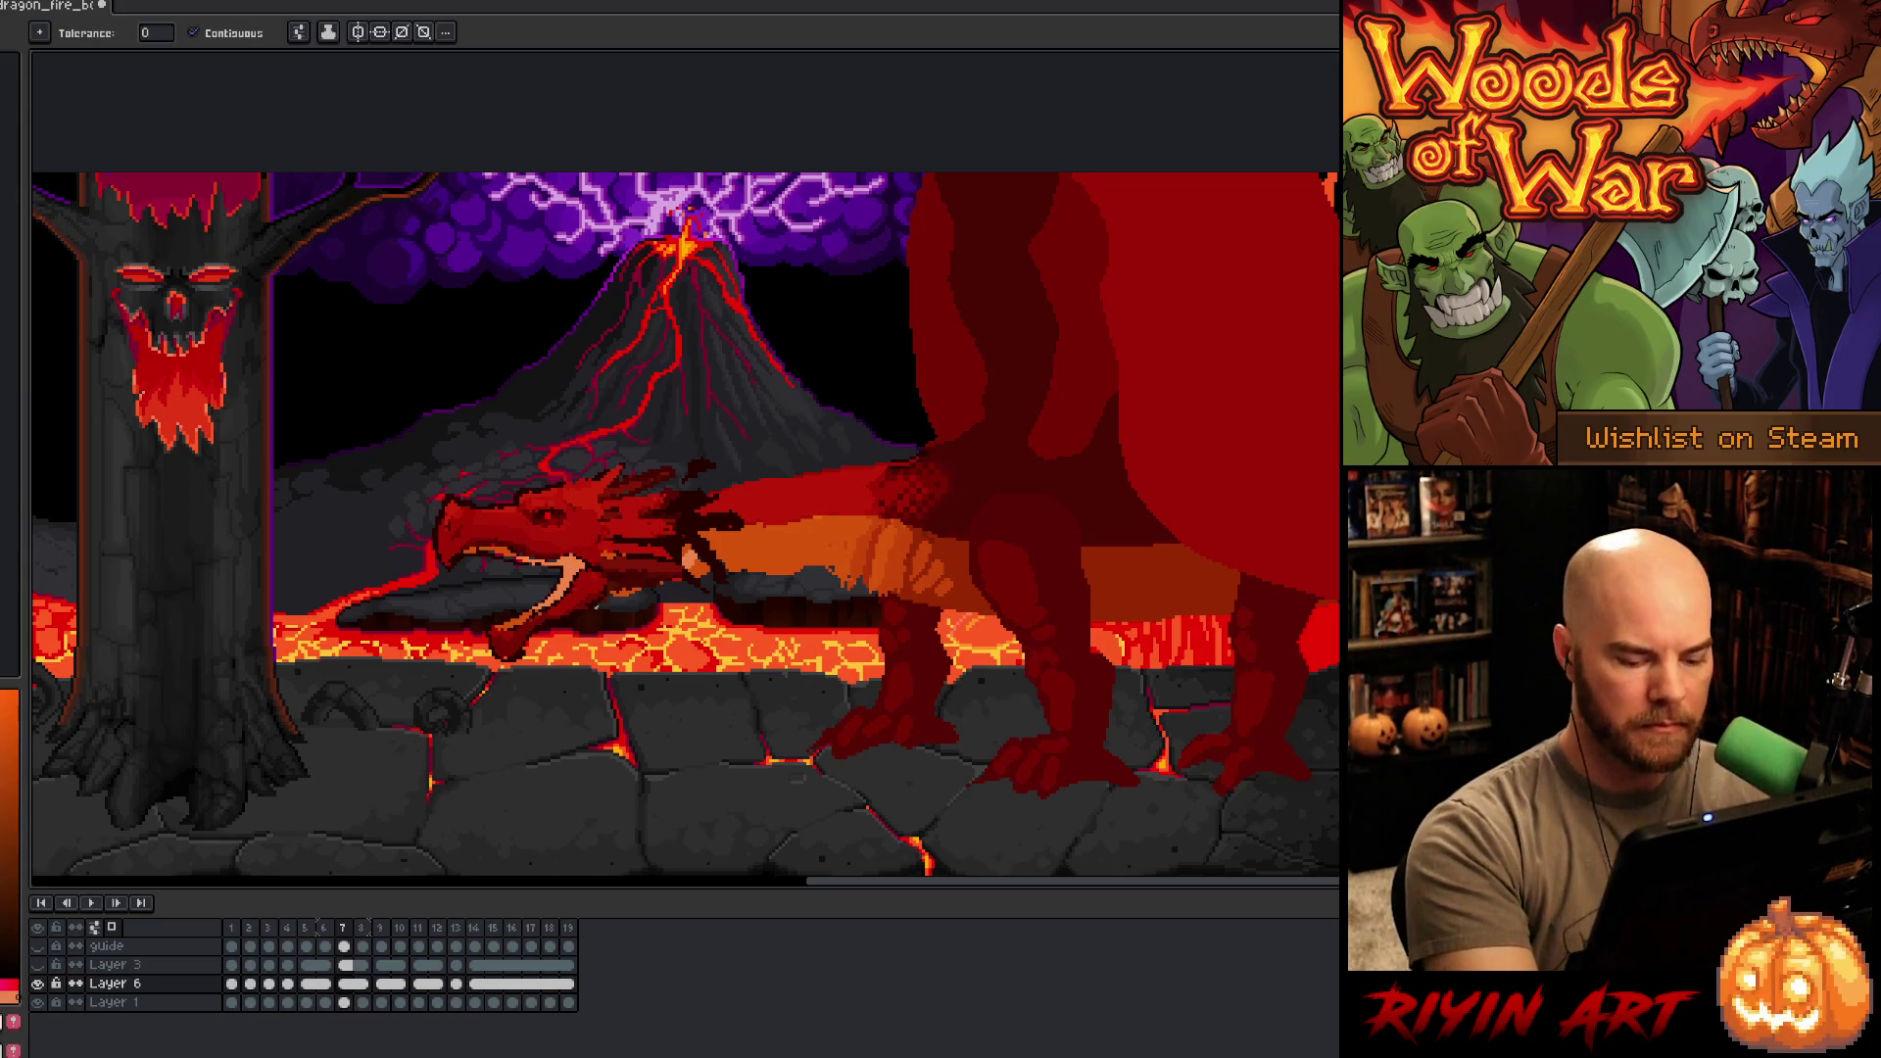
key(Left)
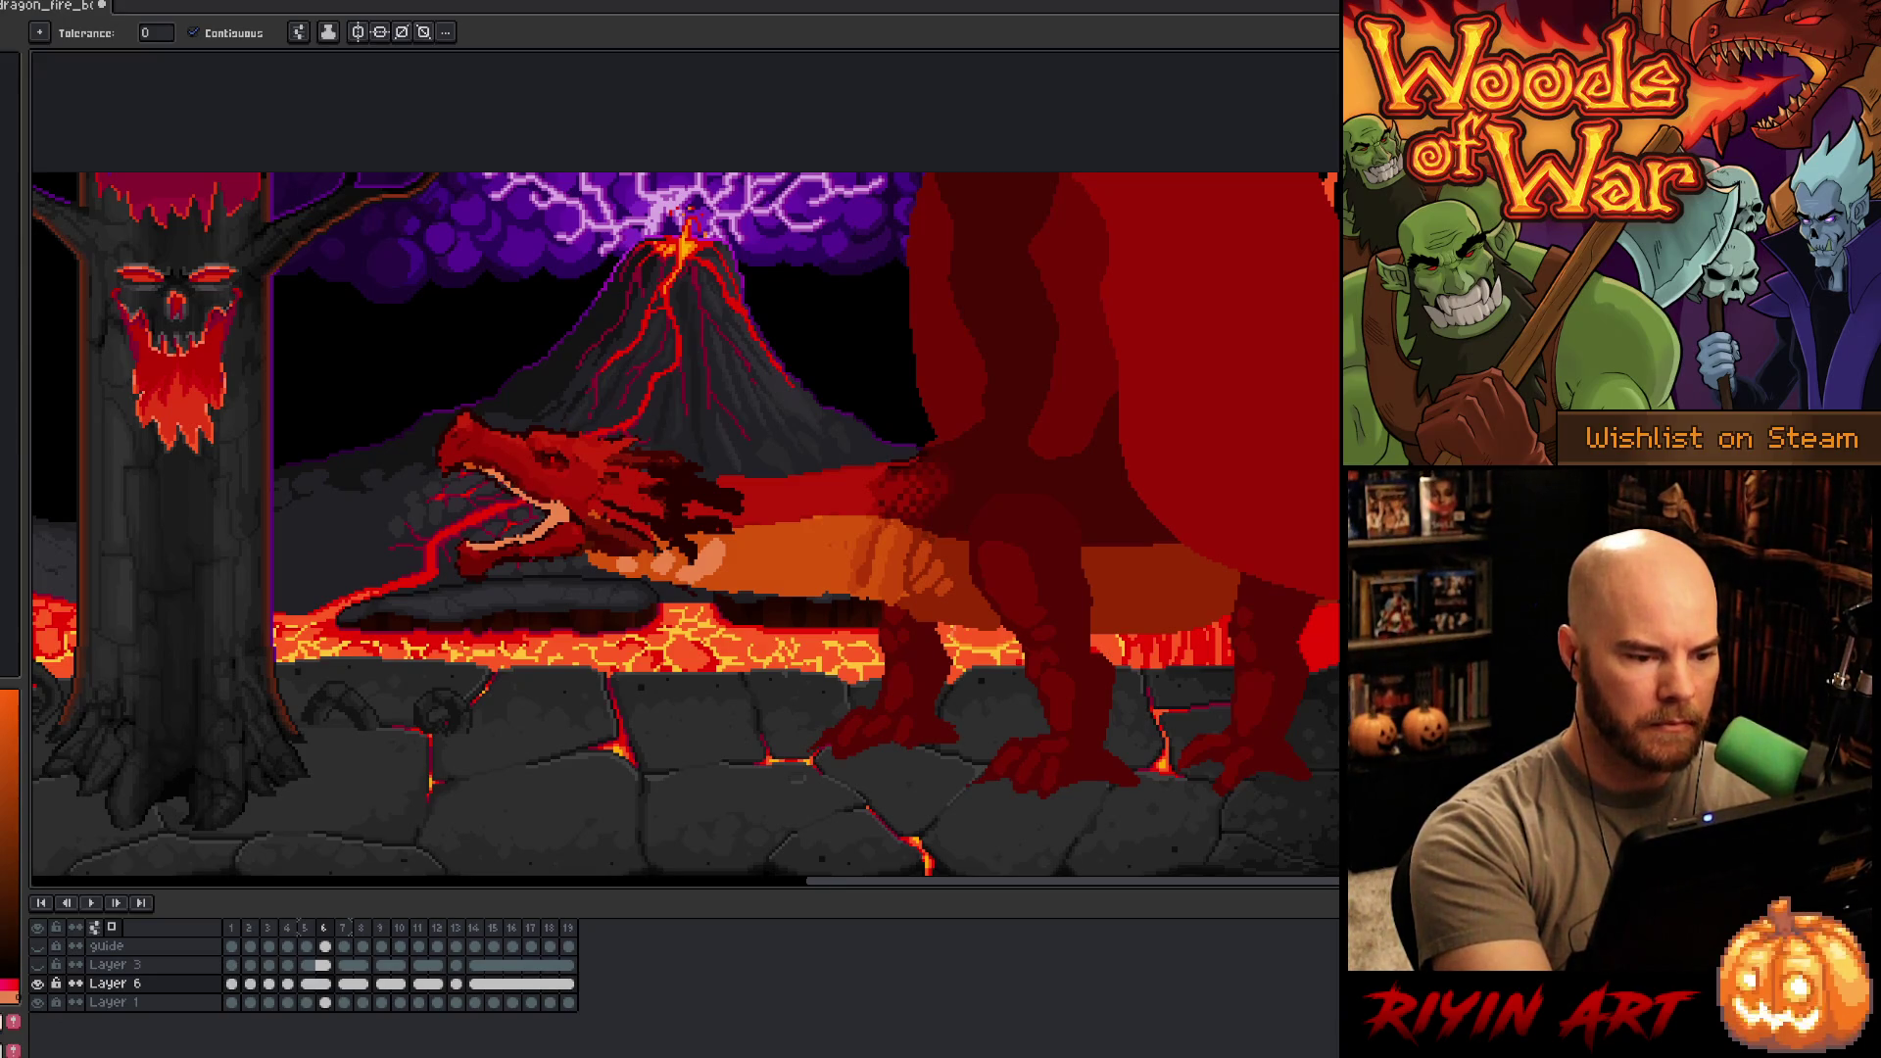
key(Left)
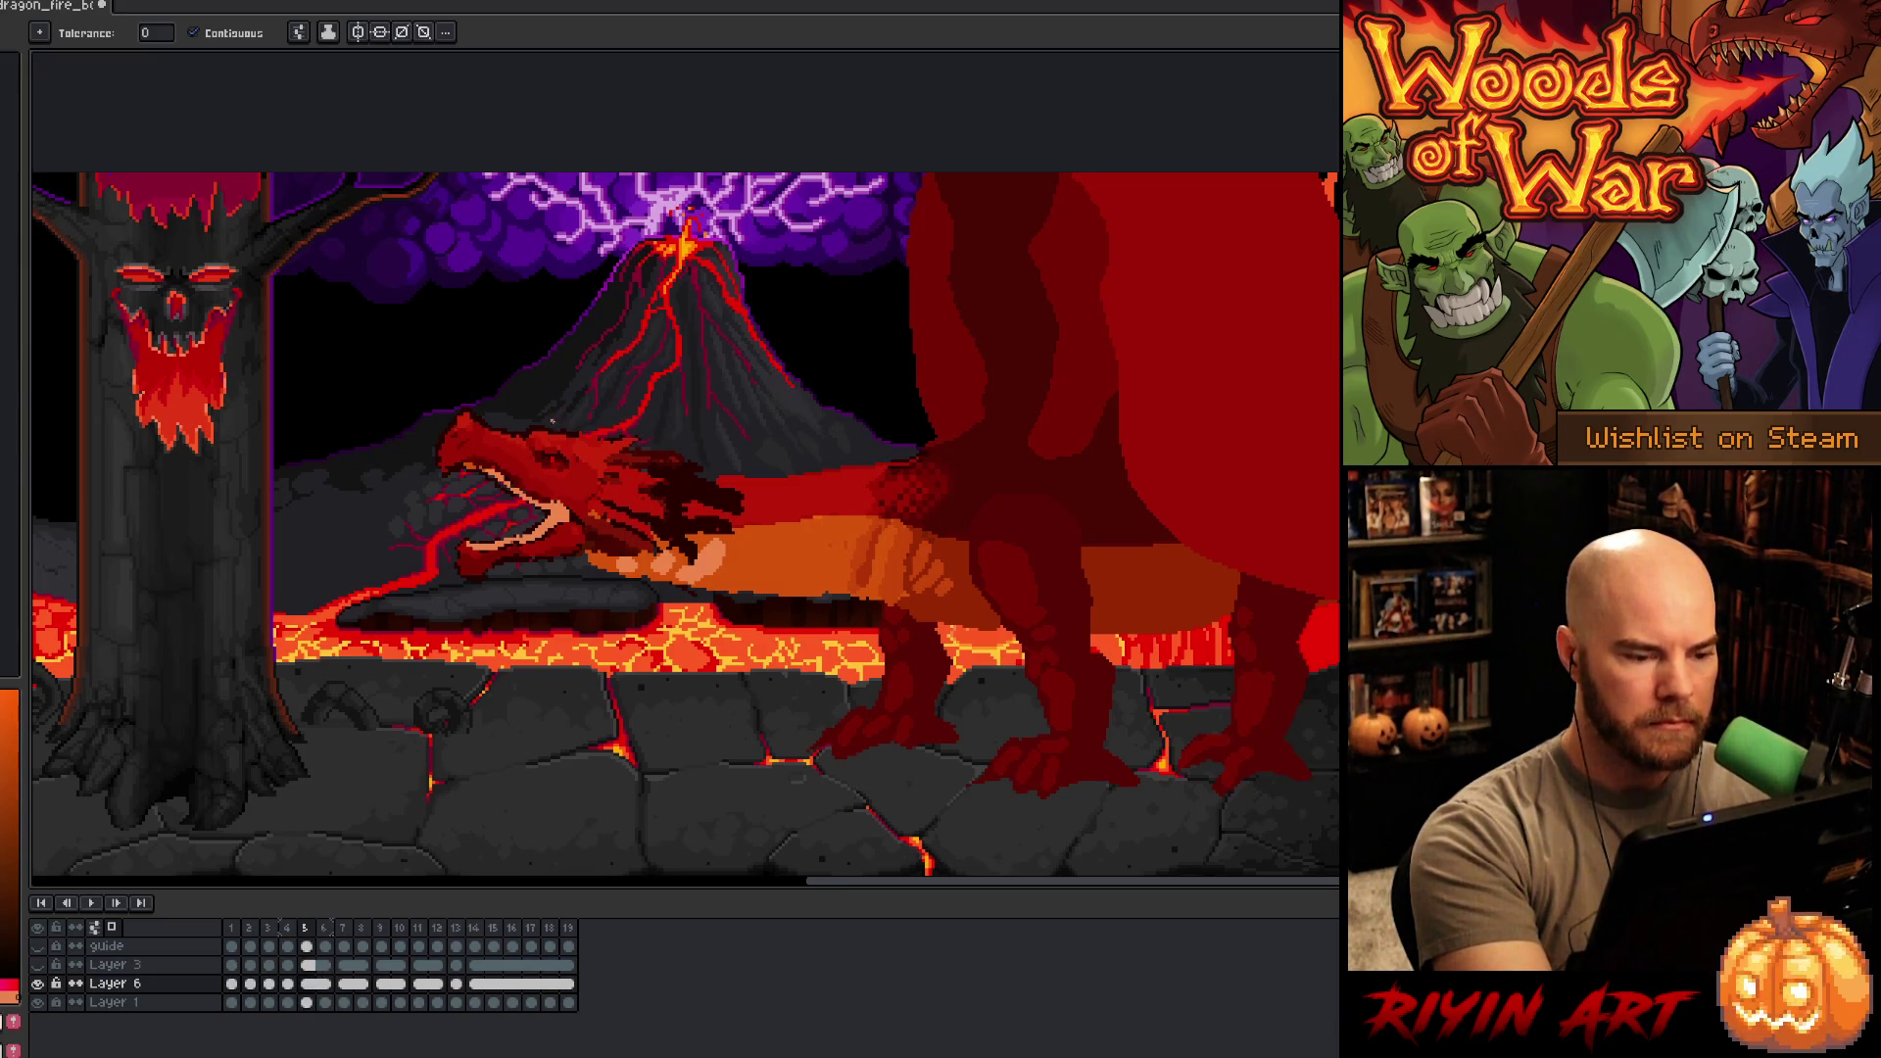
key(Right)
key(Right)
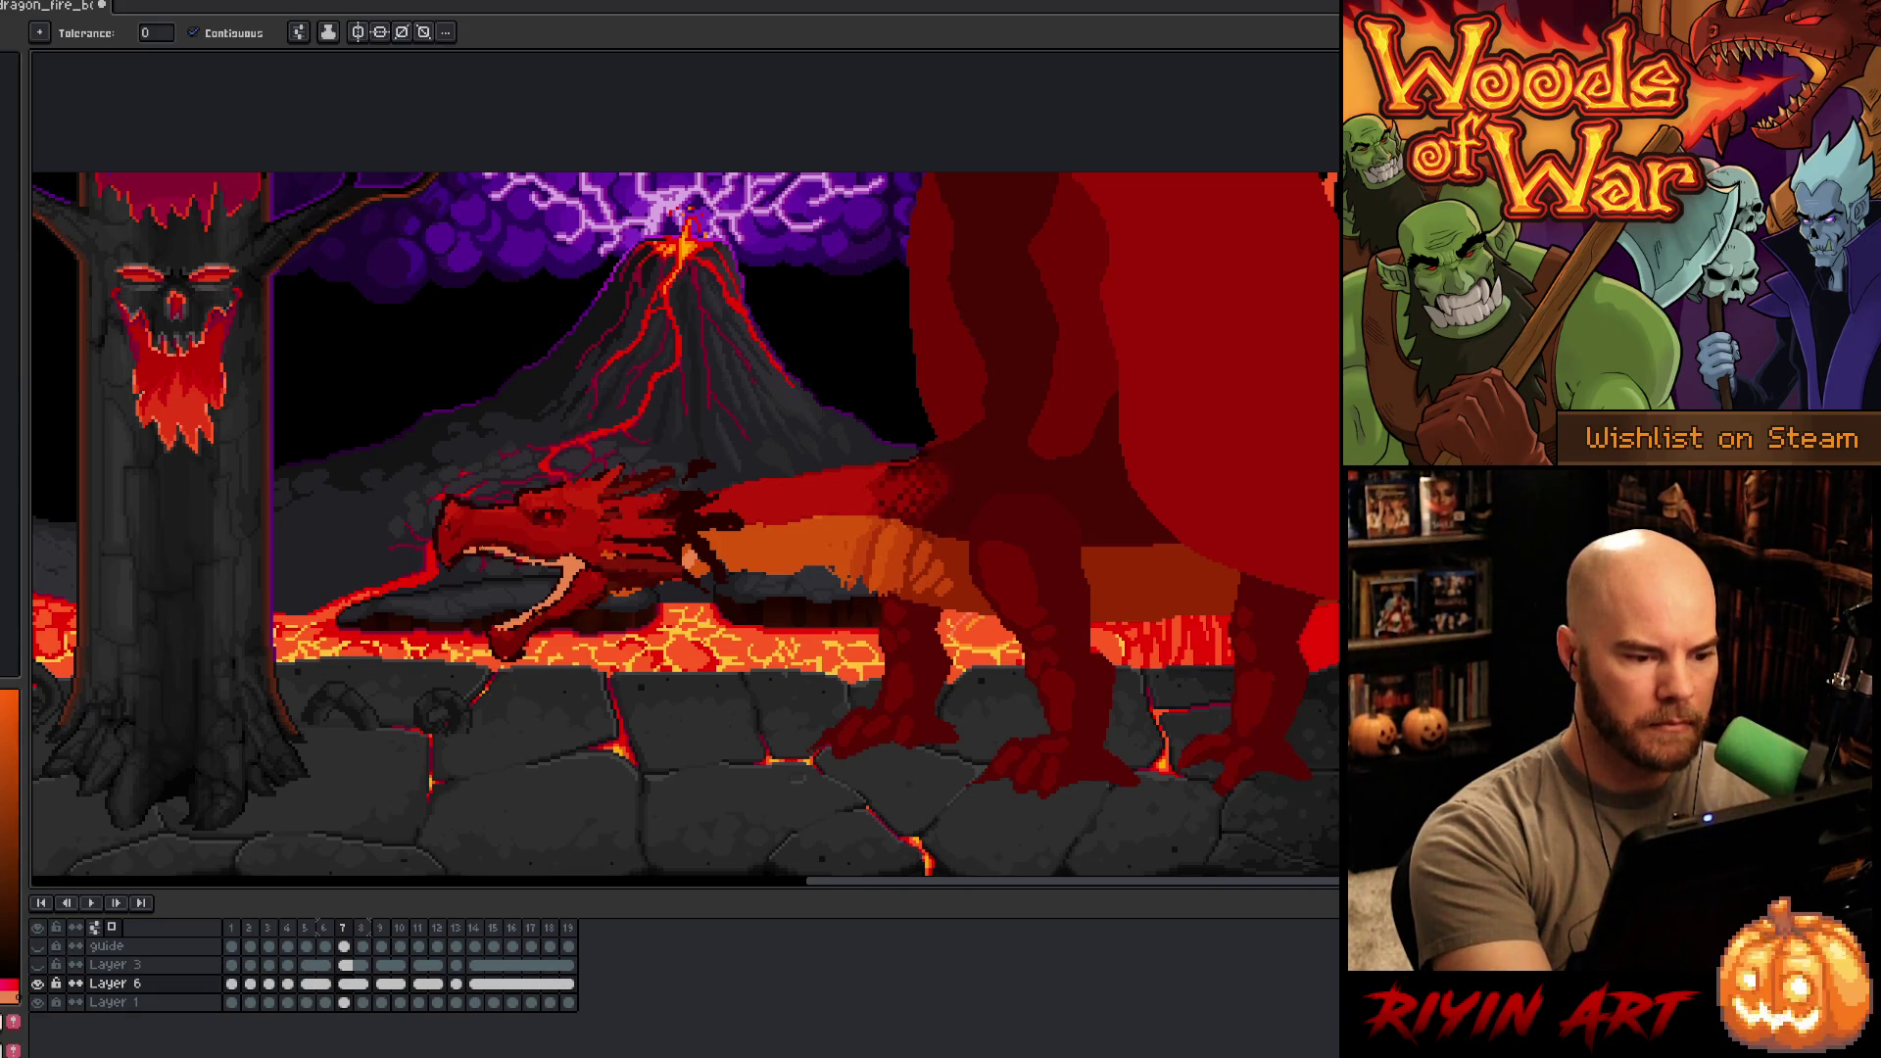
- Step through the later frames, save, and add Layer 7 for the fire
key(Left)
key(Left)
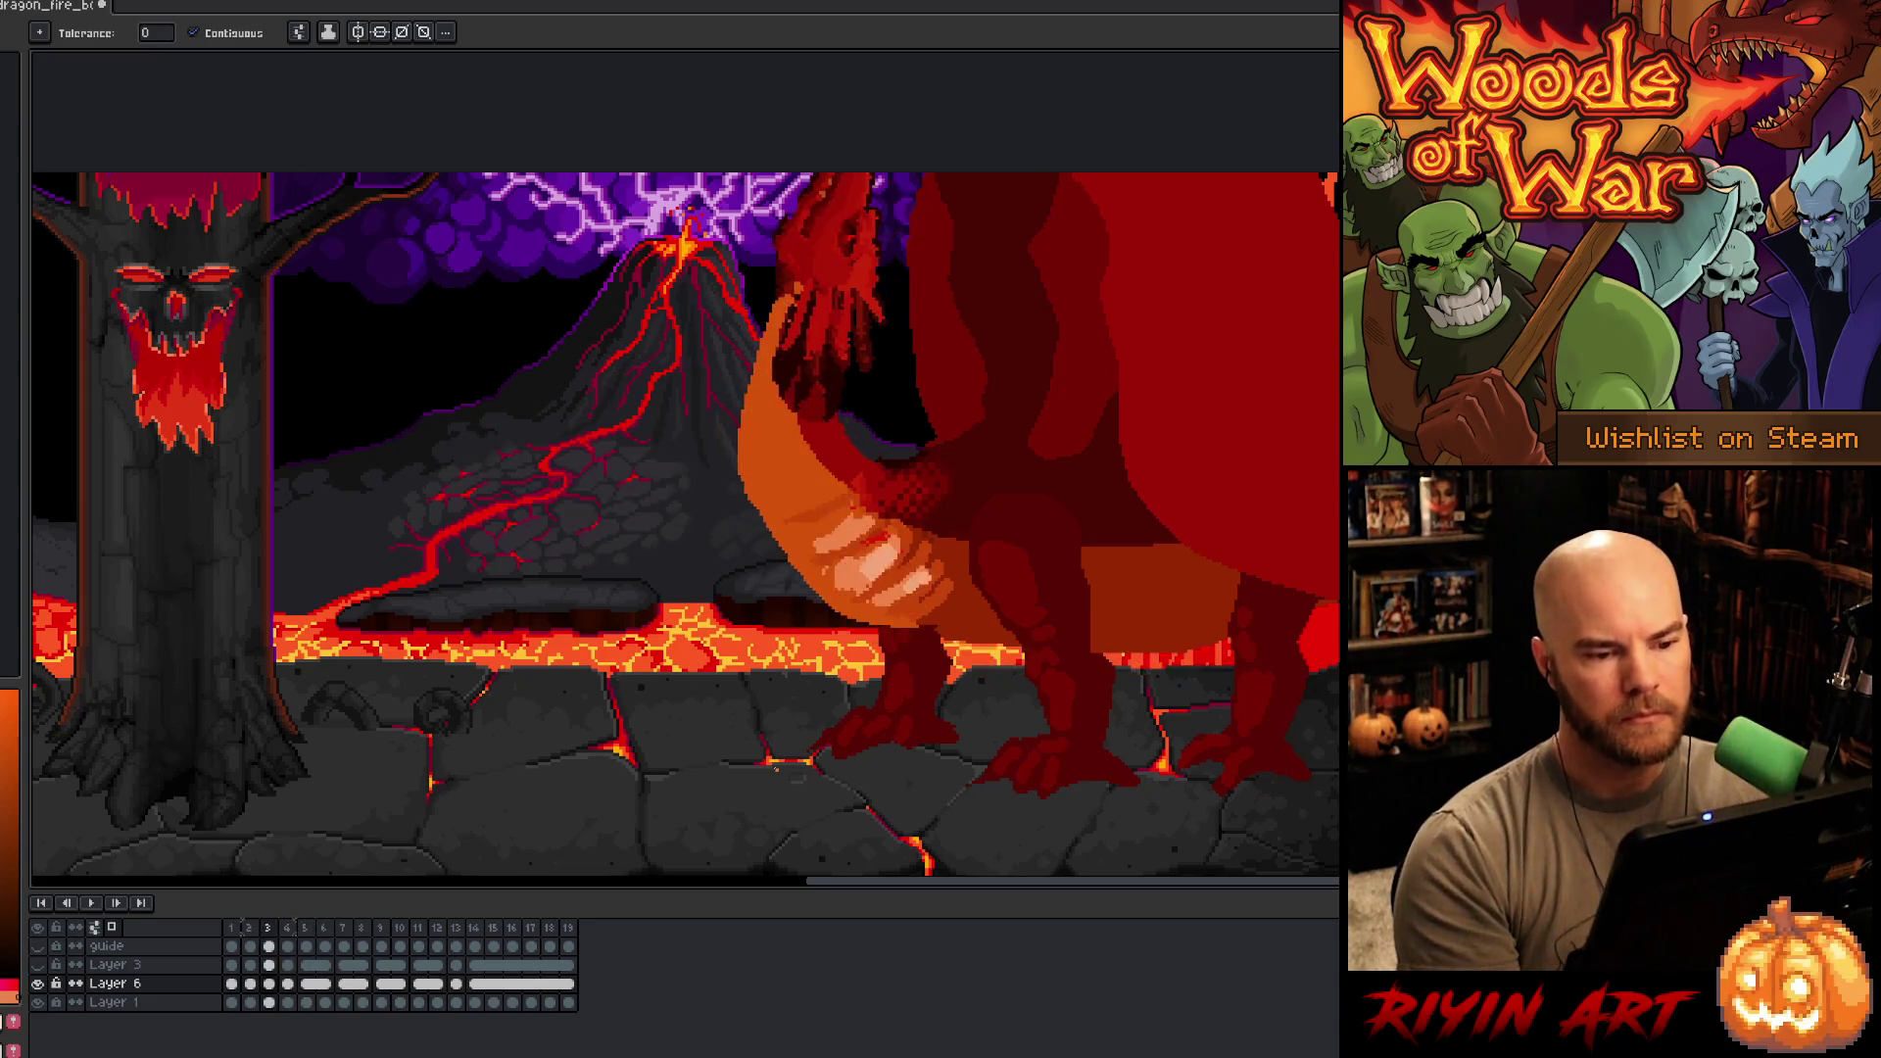
key(Right)
key(Right)
key(Right)
key(Right)
key(Right)
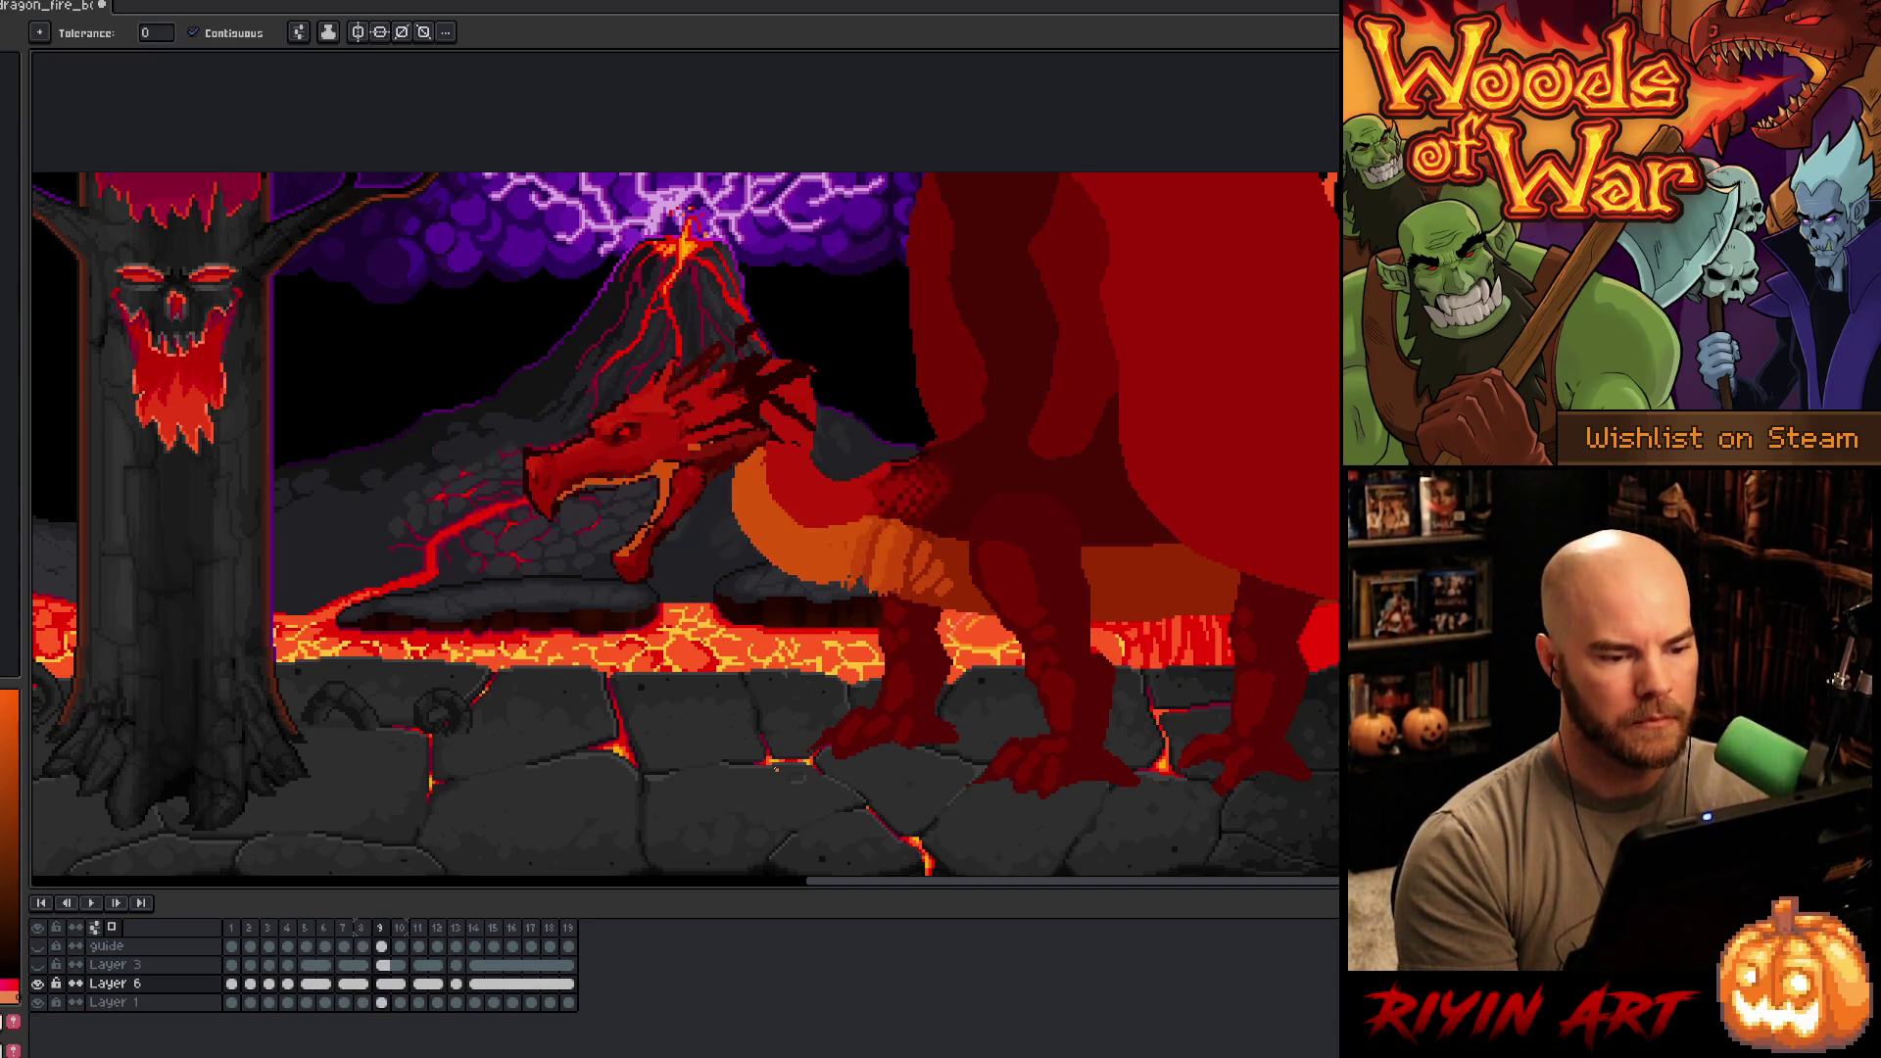
key(Right)
key(Right)
key(Right)
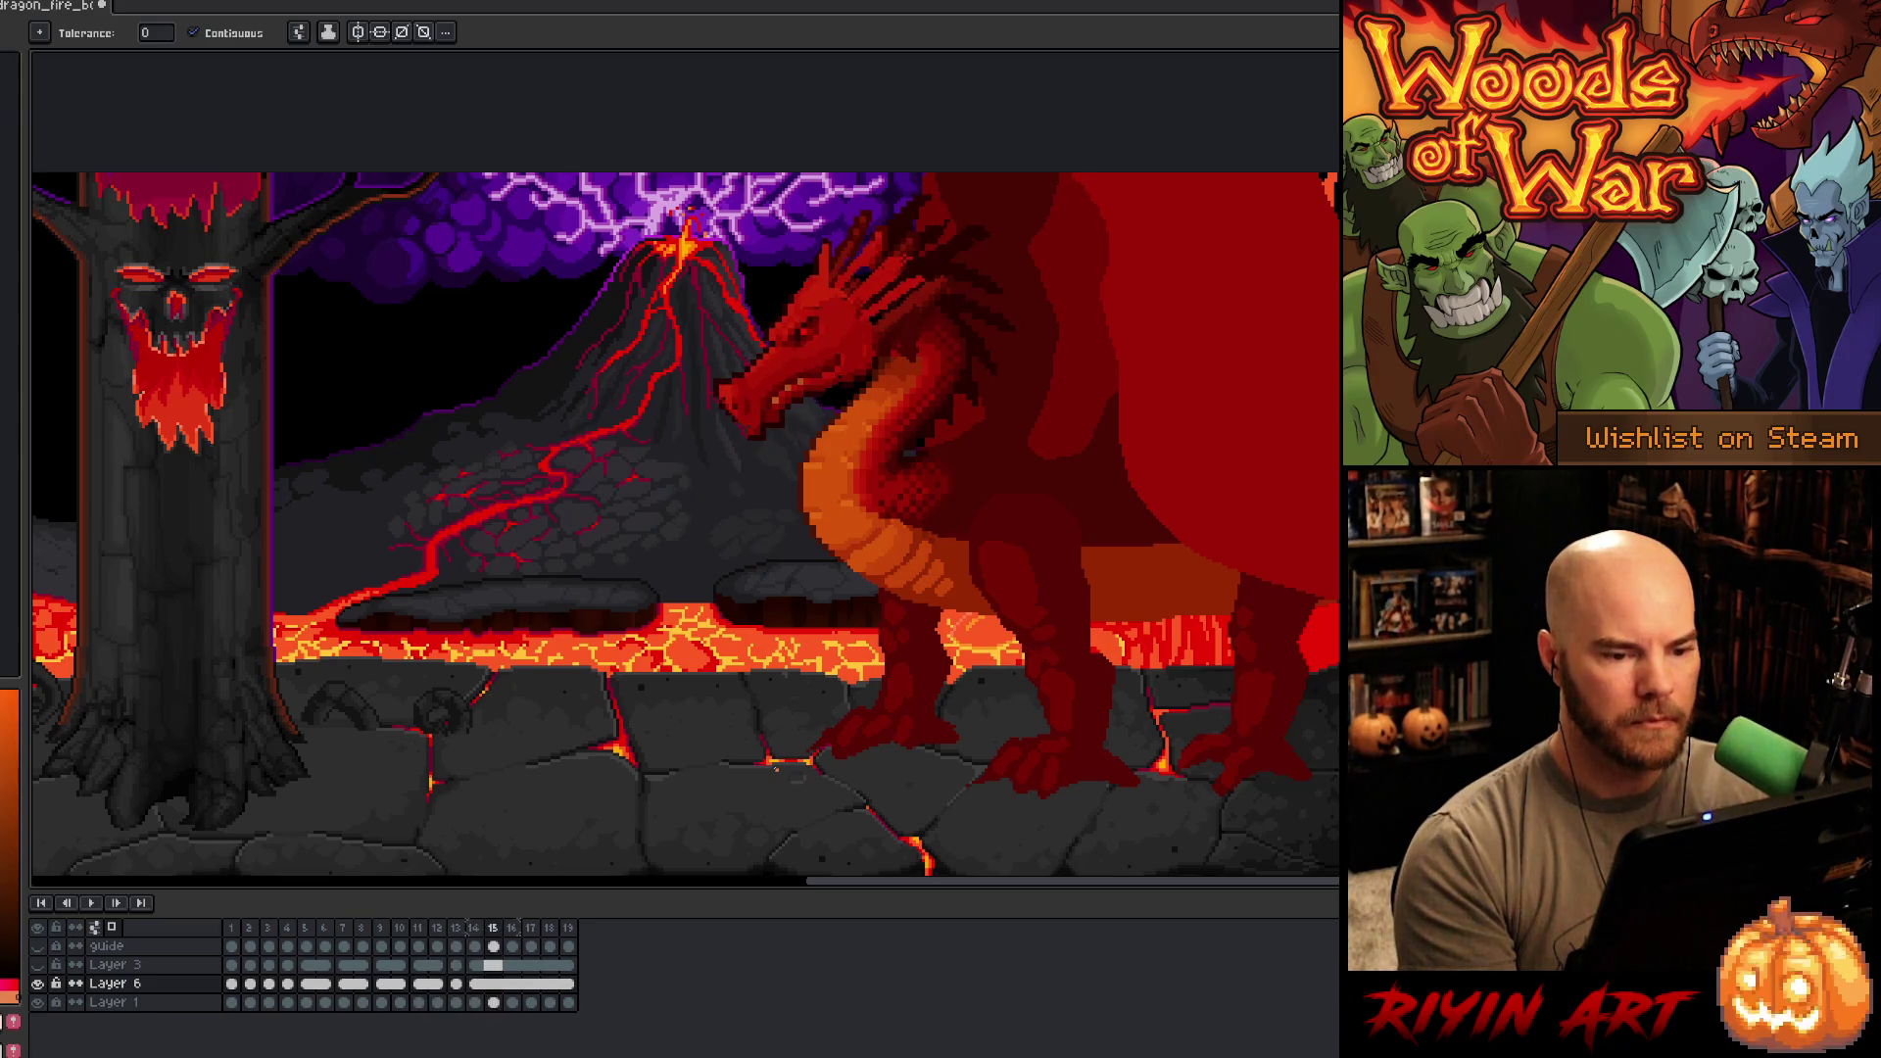
key(Left)
key(Left)
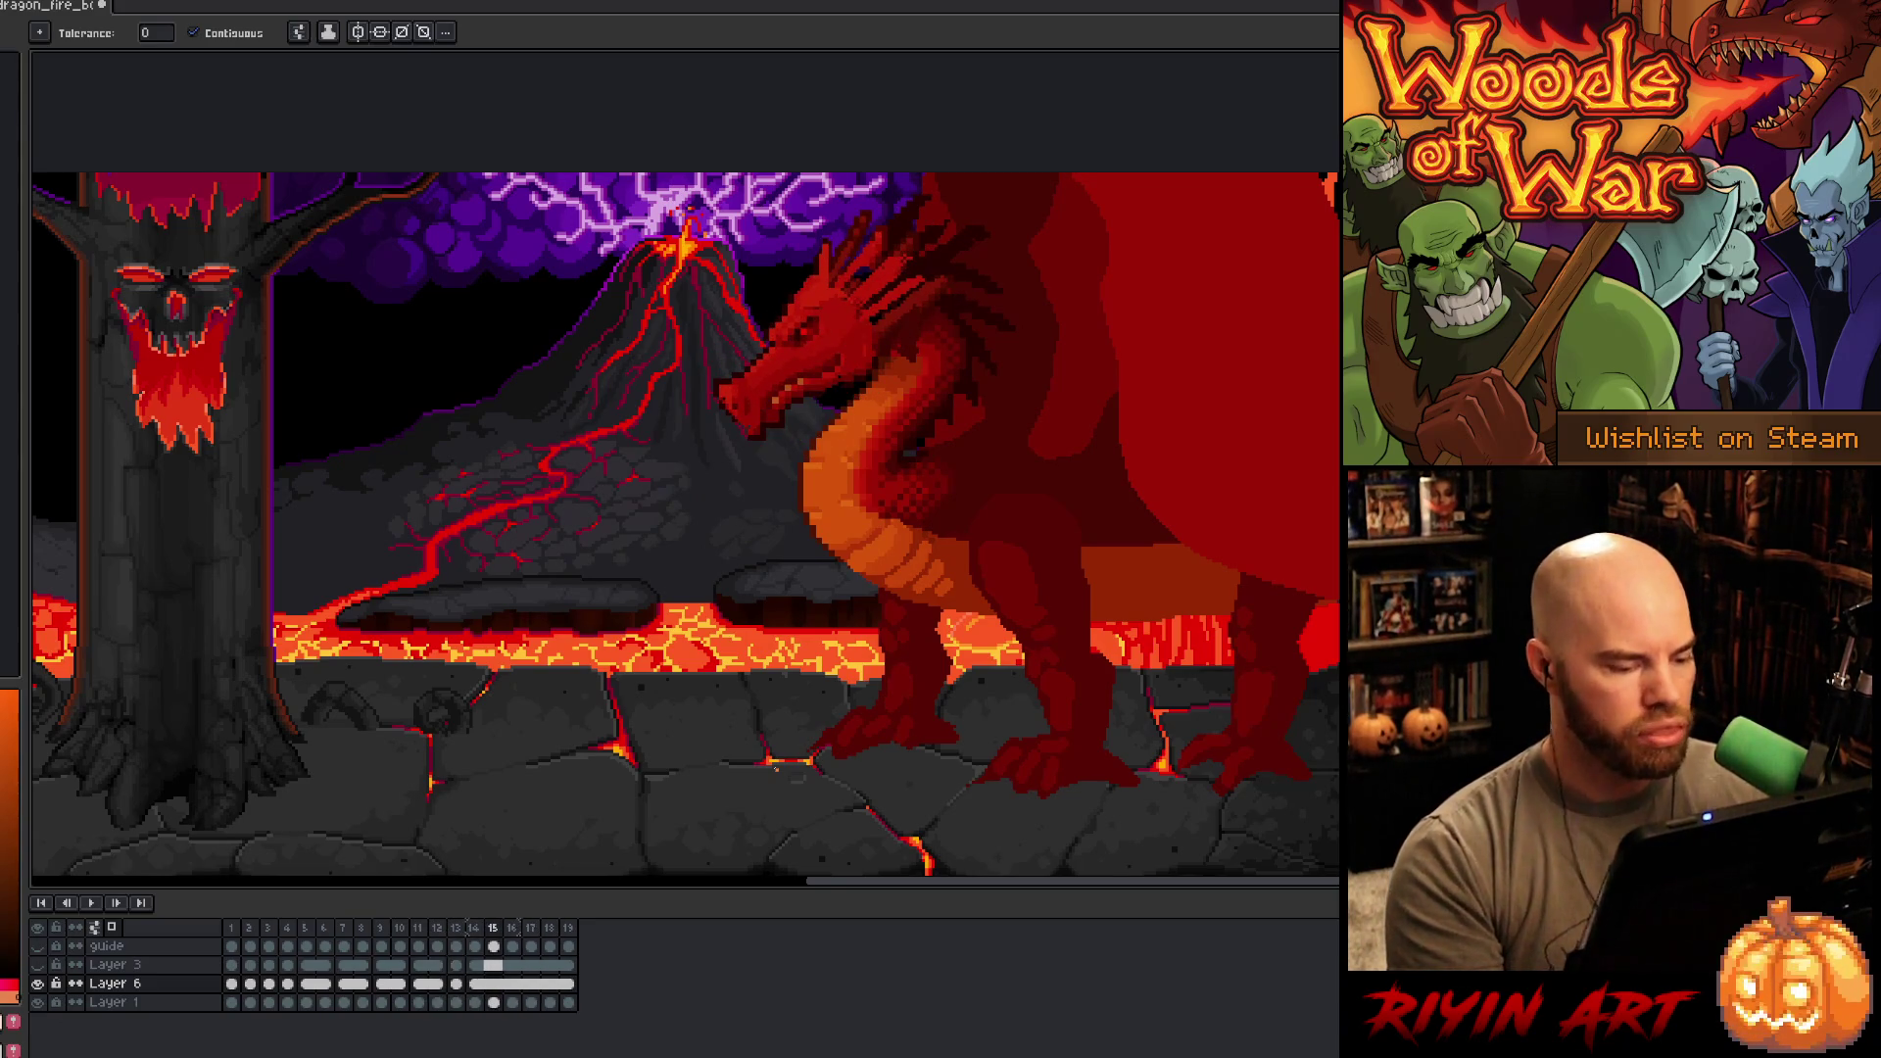
key(ctrl+s)
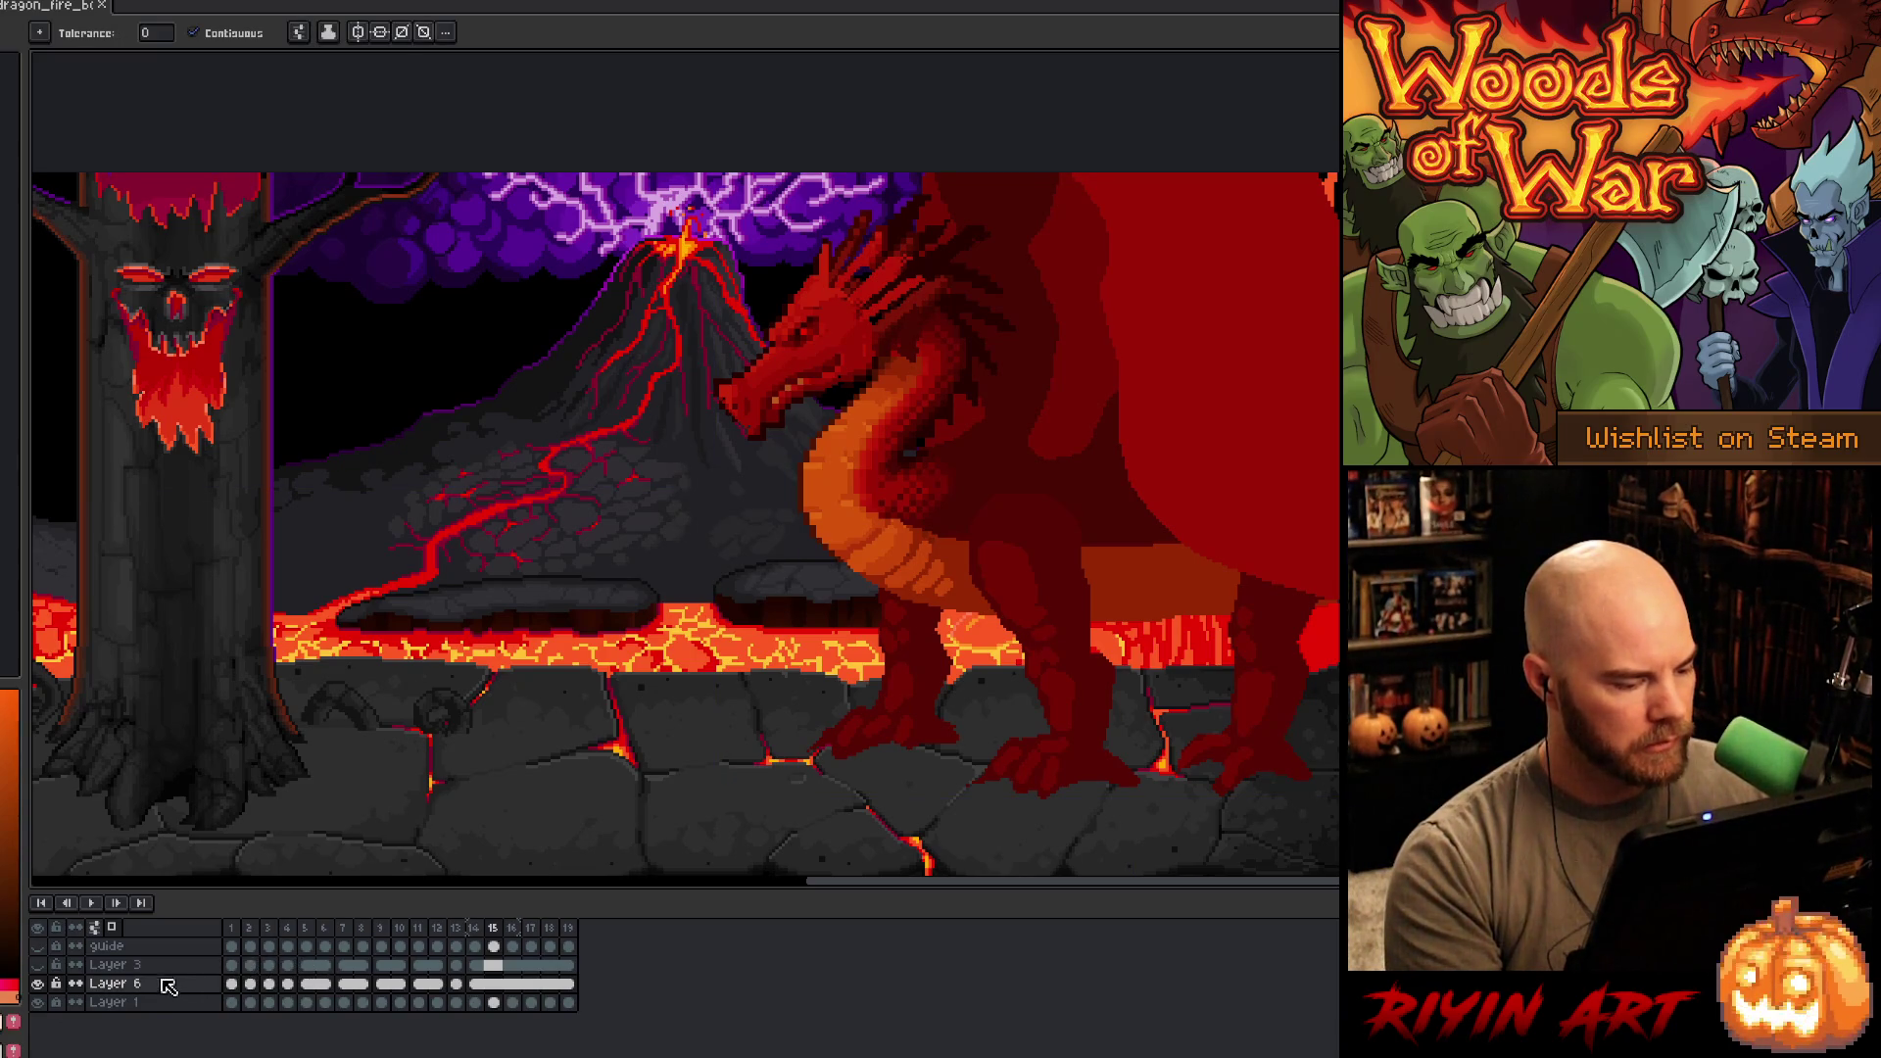
key(shift+n)
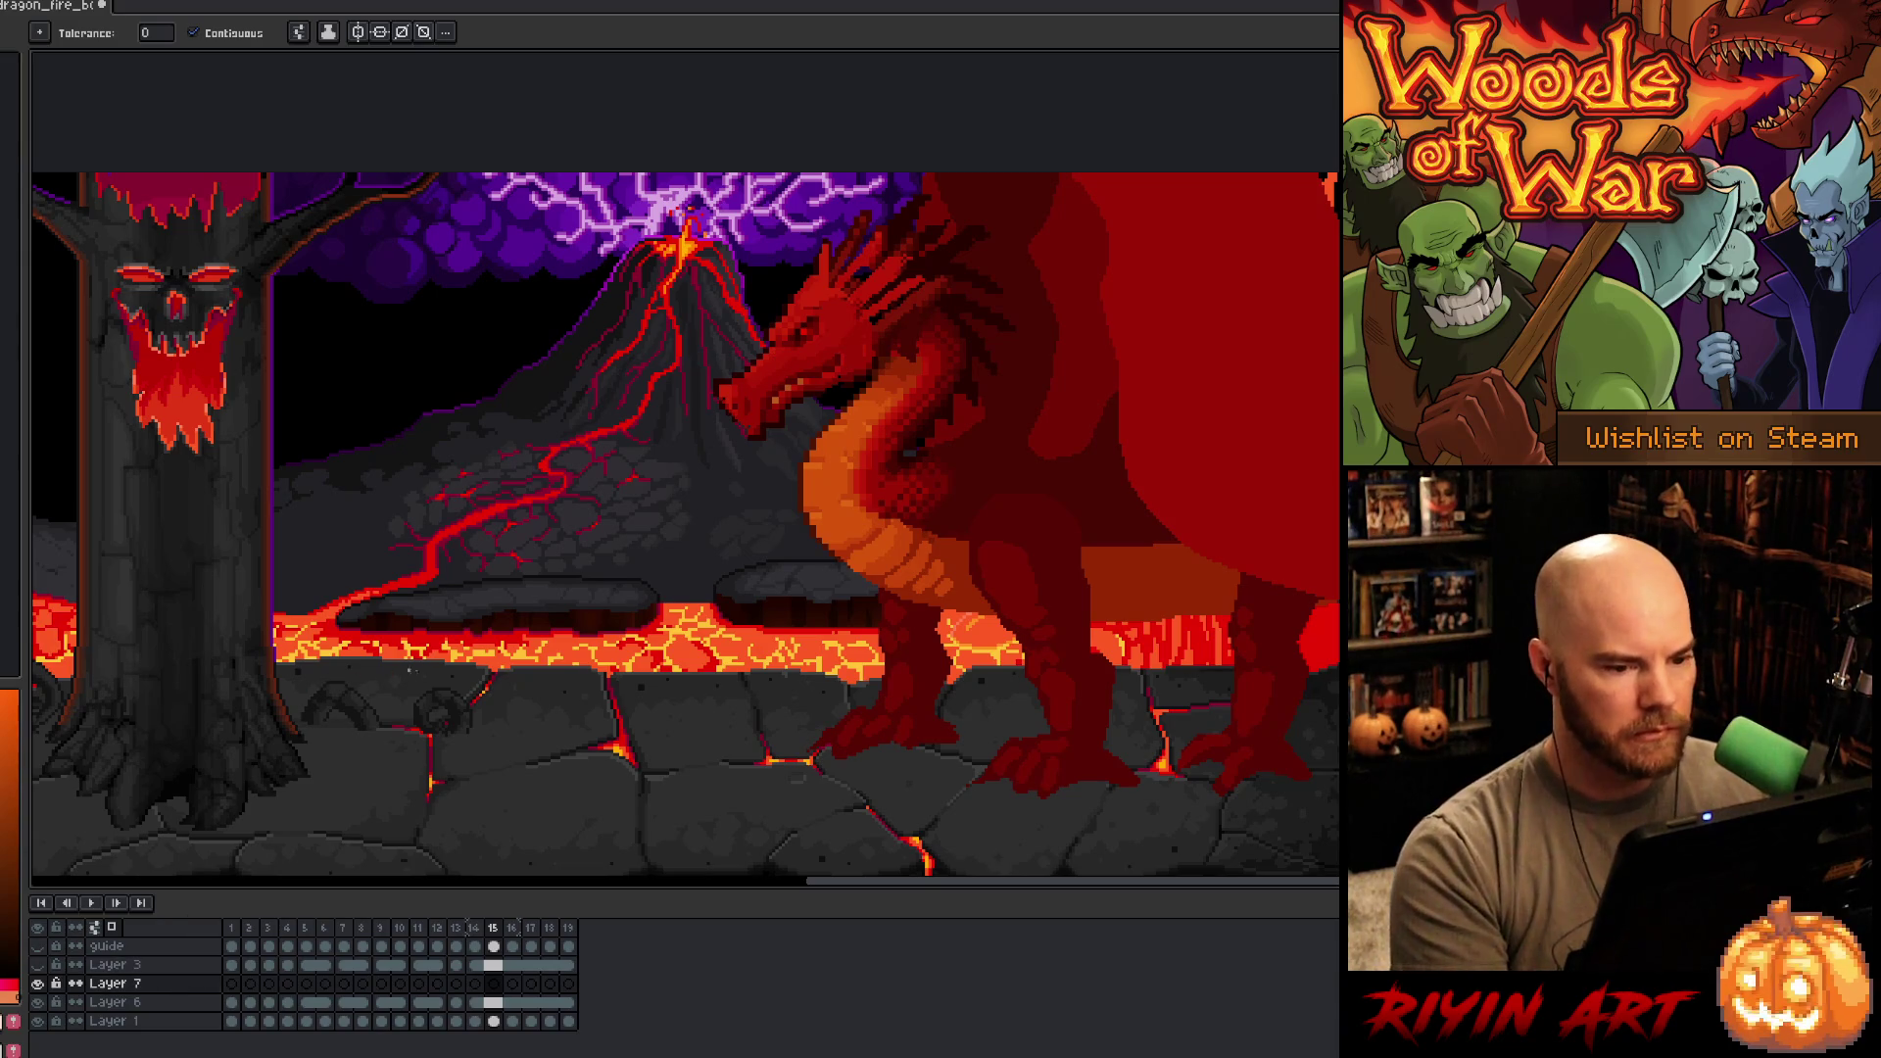
- Pan to the scene's left side, save, and try a yellow-orange test stroke, then undo it
key(space)
mouse_move(567, 467)
mouse_down()
mouse_move(882, 499)
mouse_move(907, 479)
mouse_up()
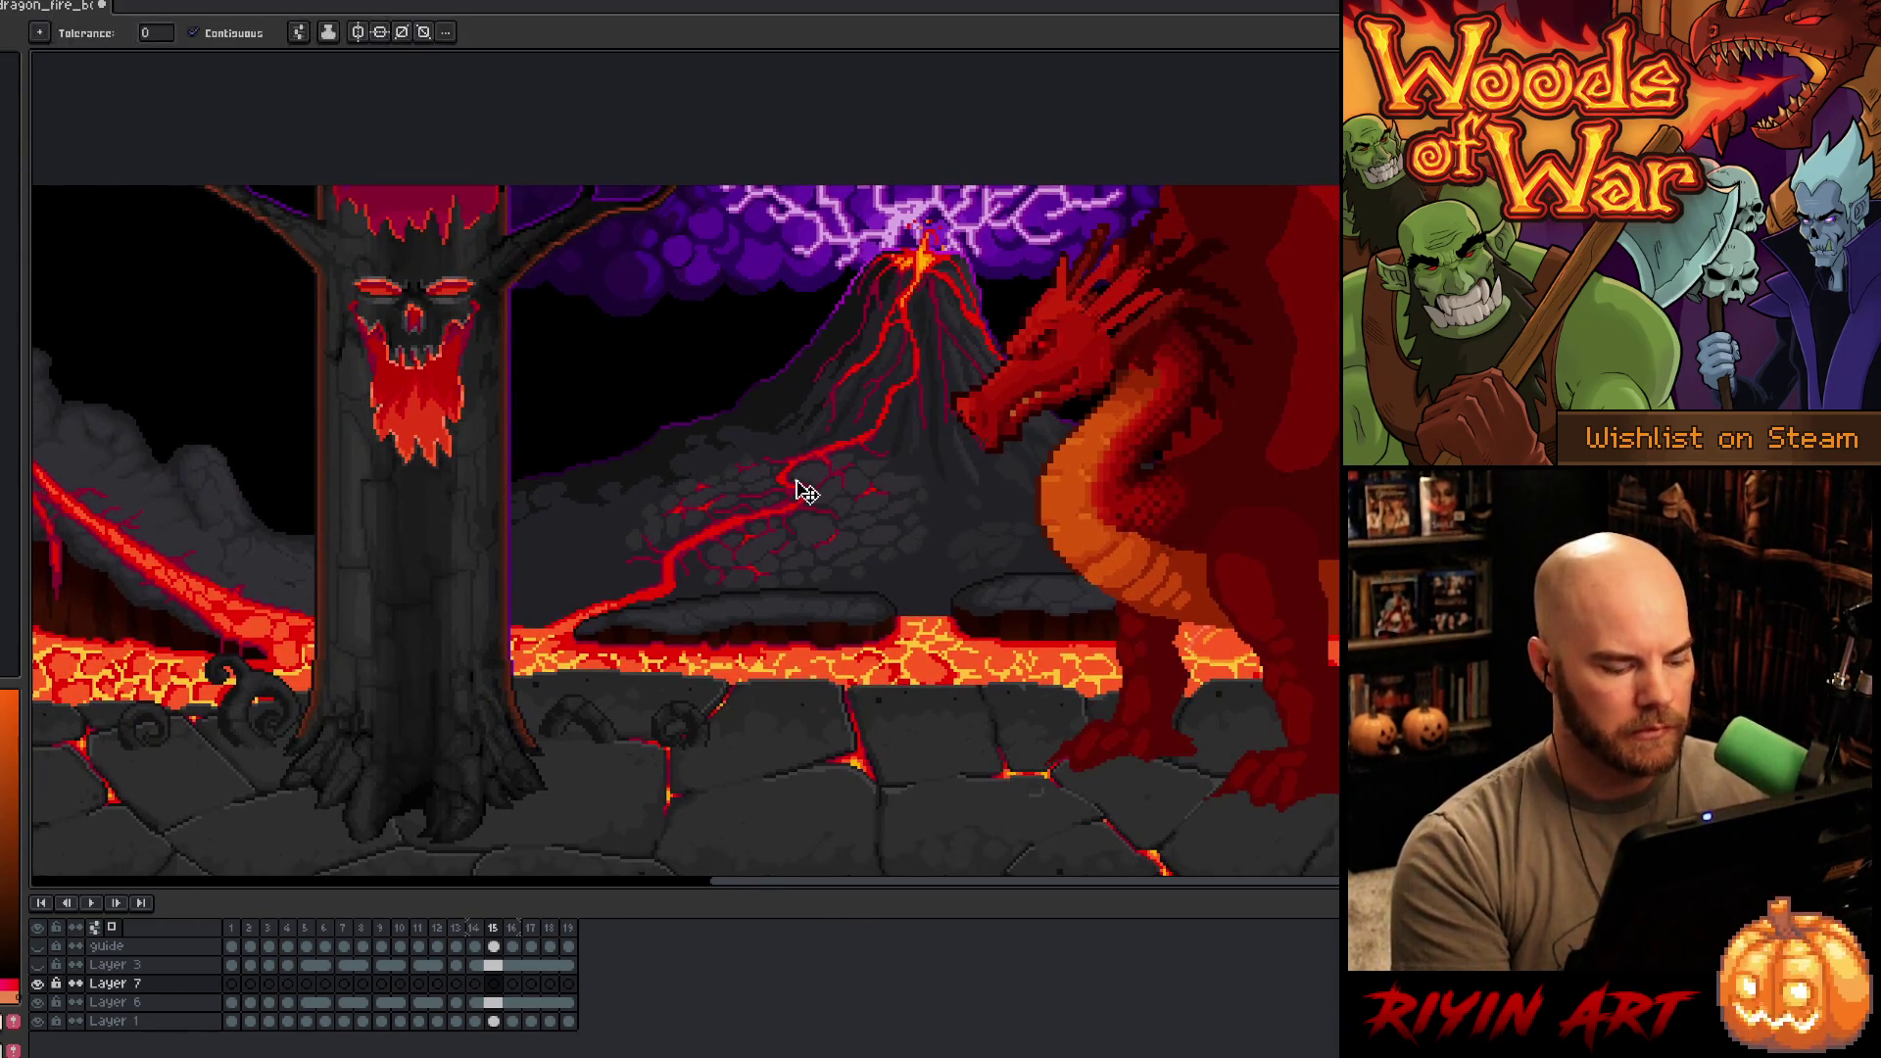
key(ctrl+s)
key(w)
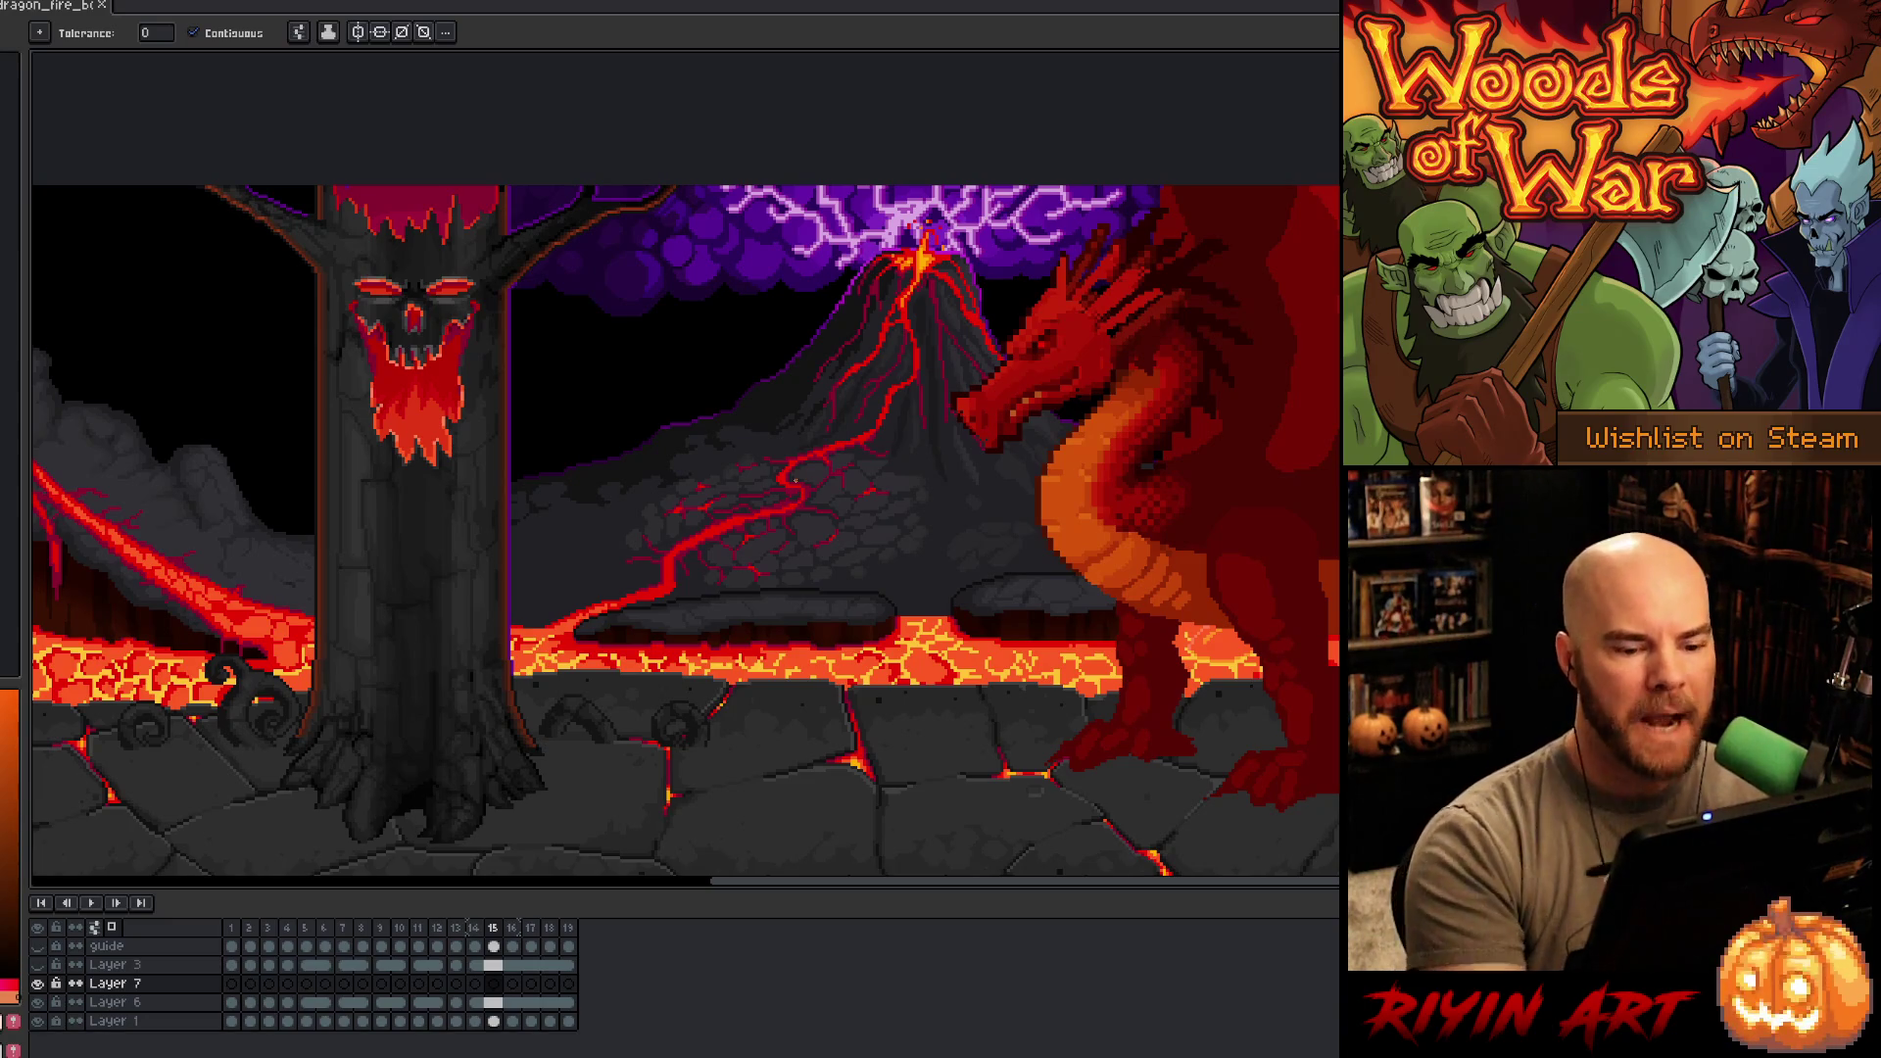
key(b)
key(i)
click(870, 672)
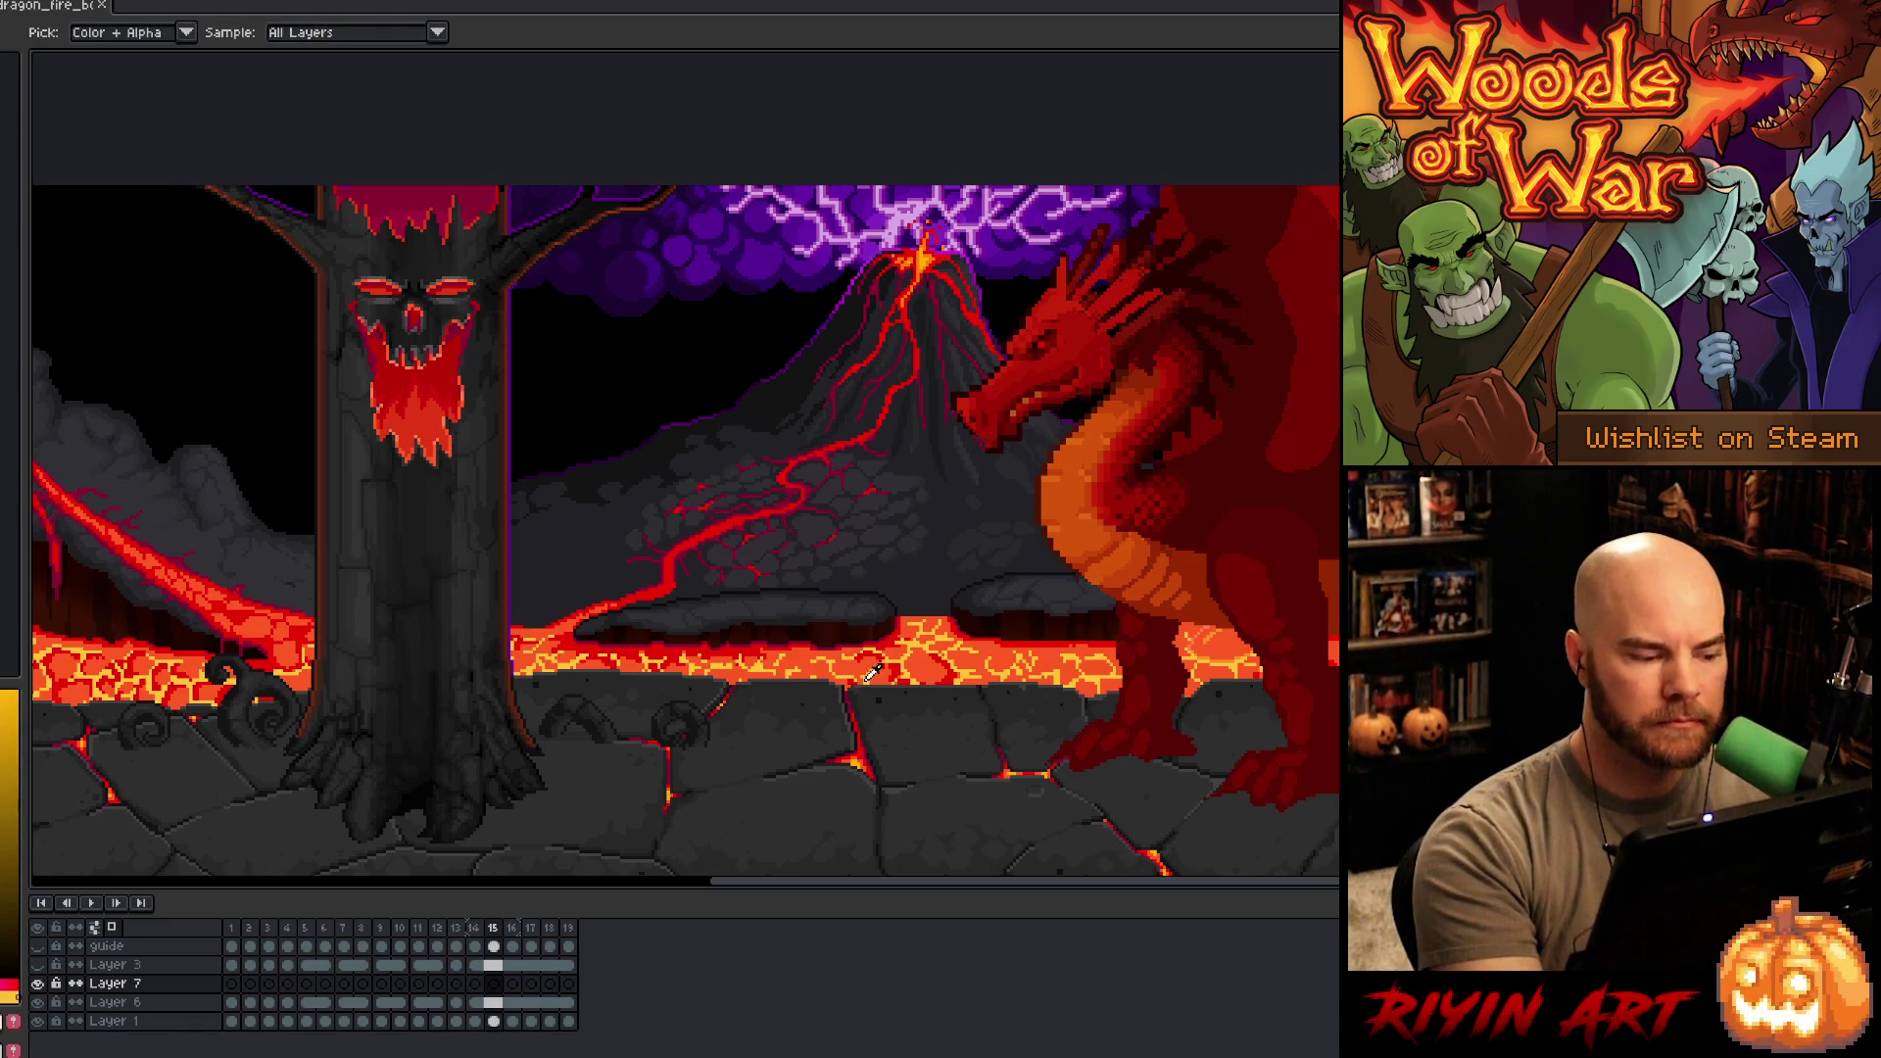
key(b)
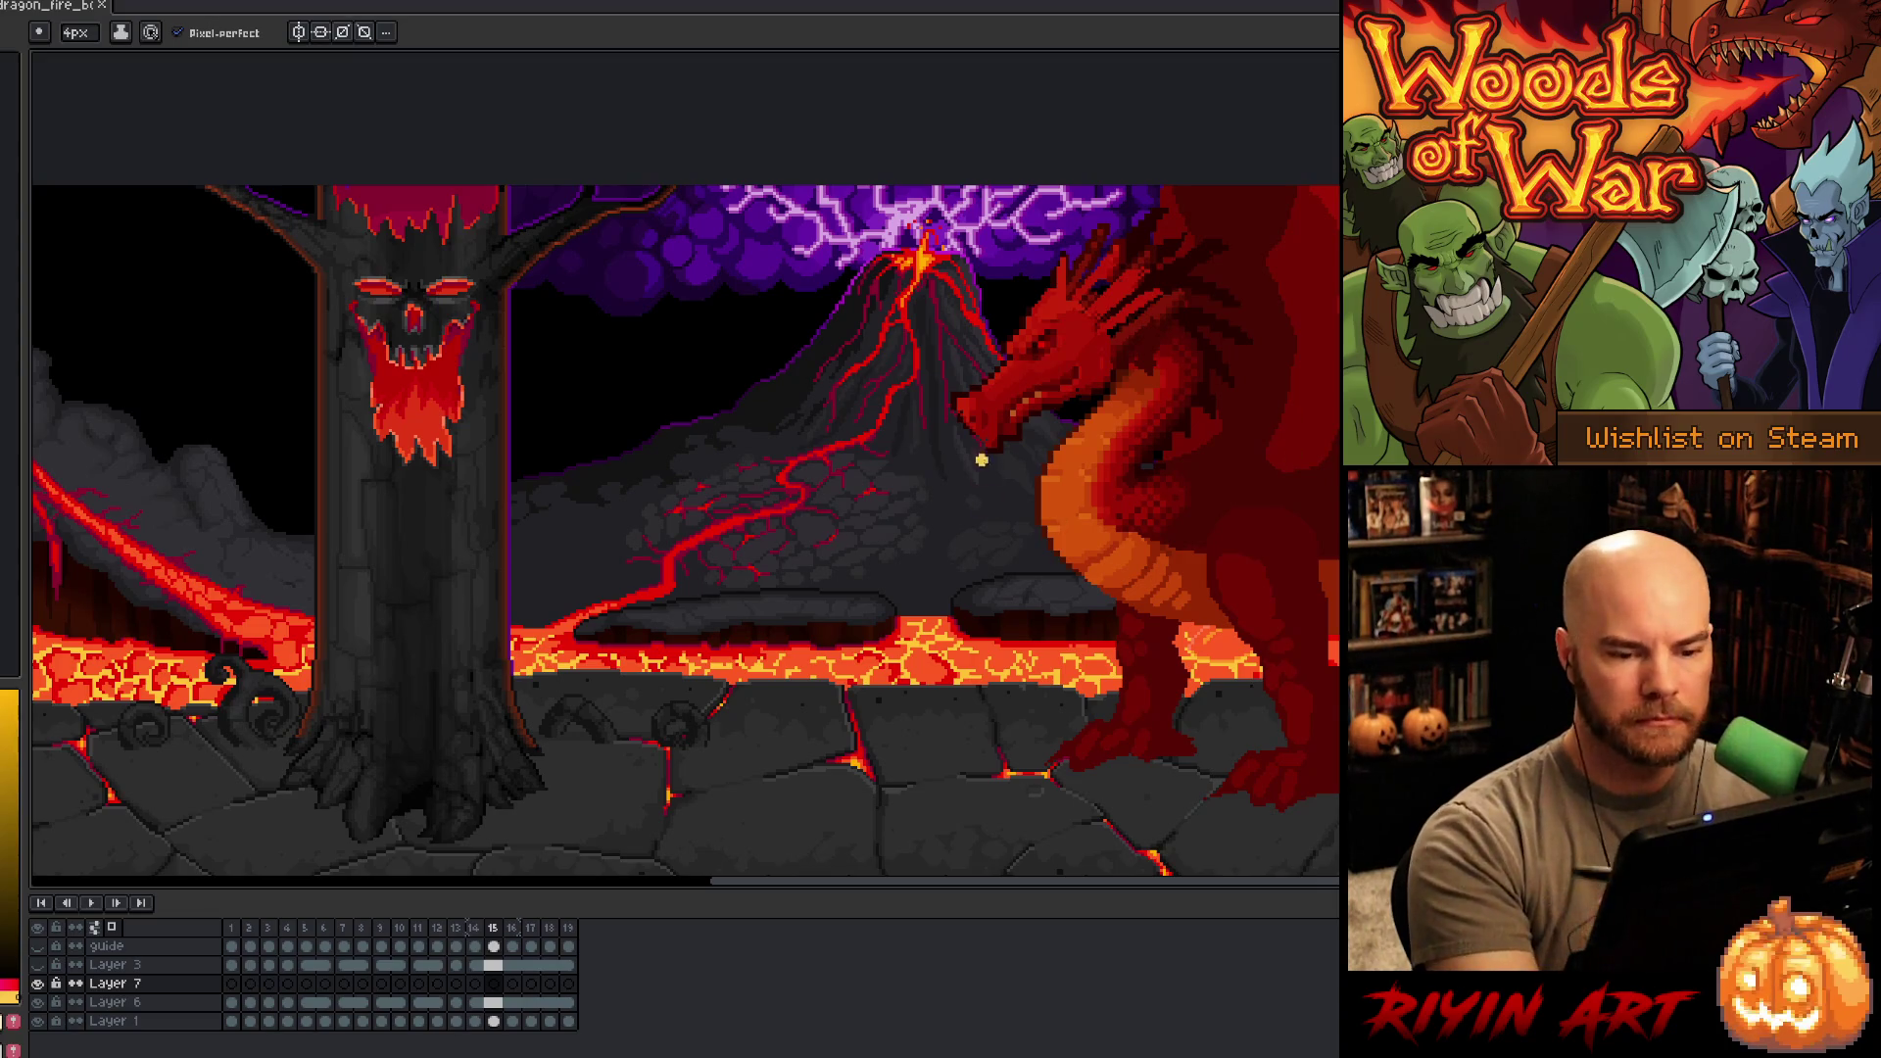
drag(935, 458, 727, 596)
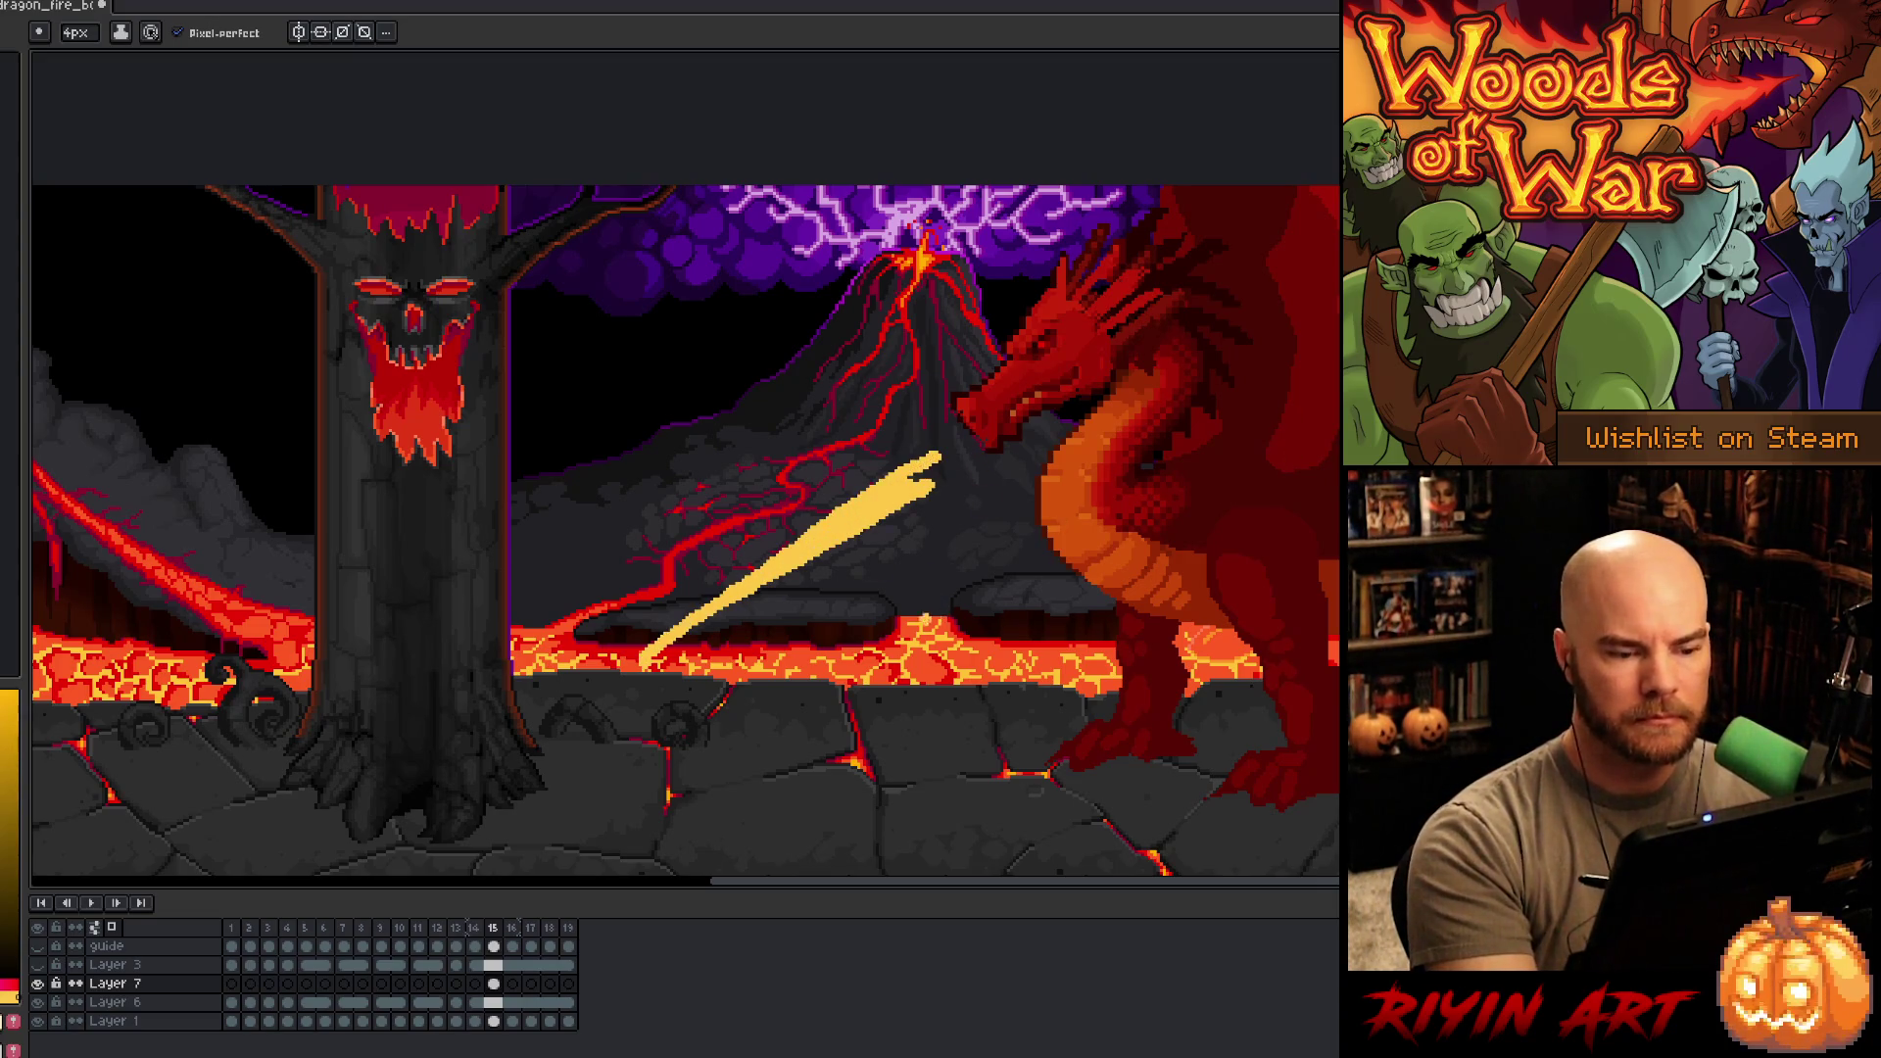
key(ctrl+z)
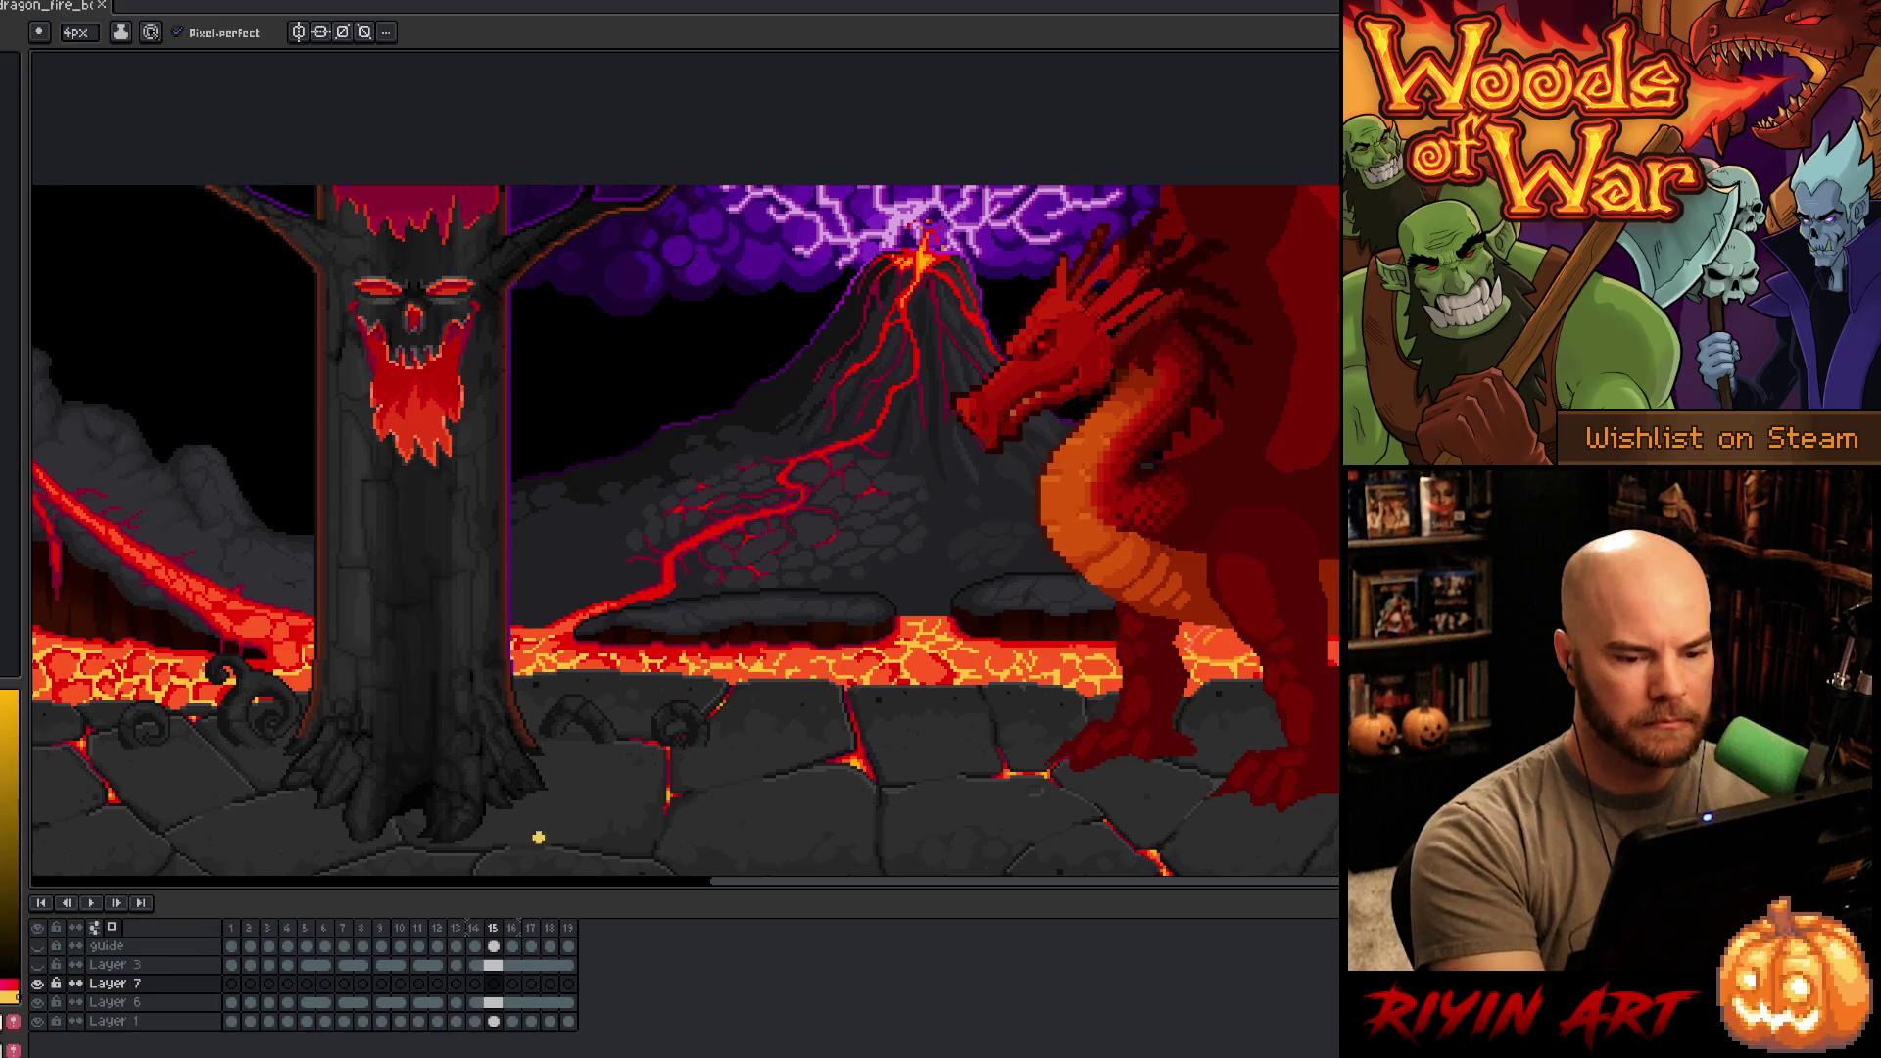
- Try a red-orange lava colour on the ground, undo it, and step to frame 5
alt+click(917, 658)
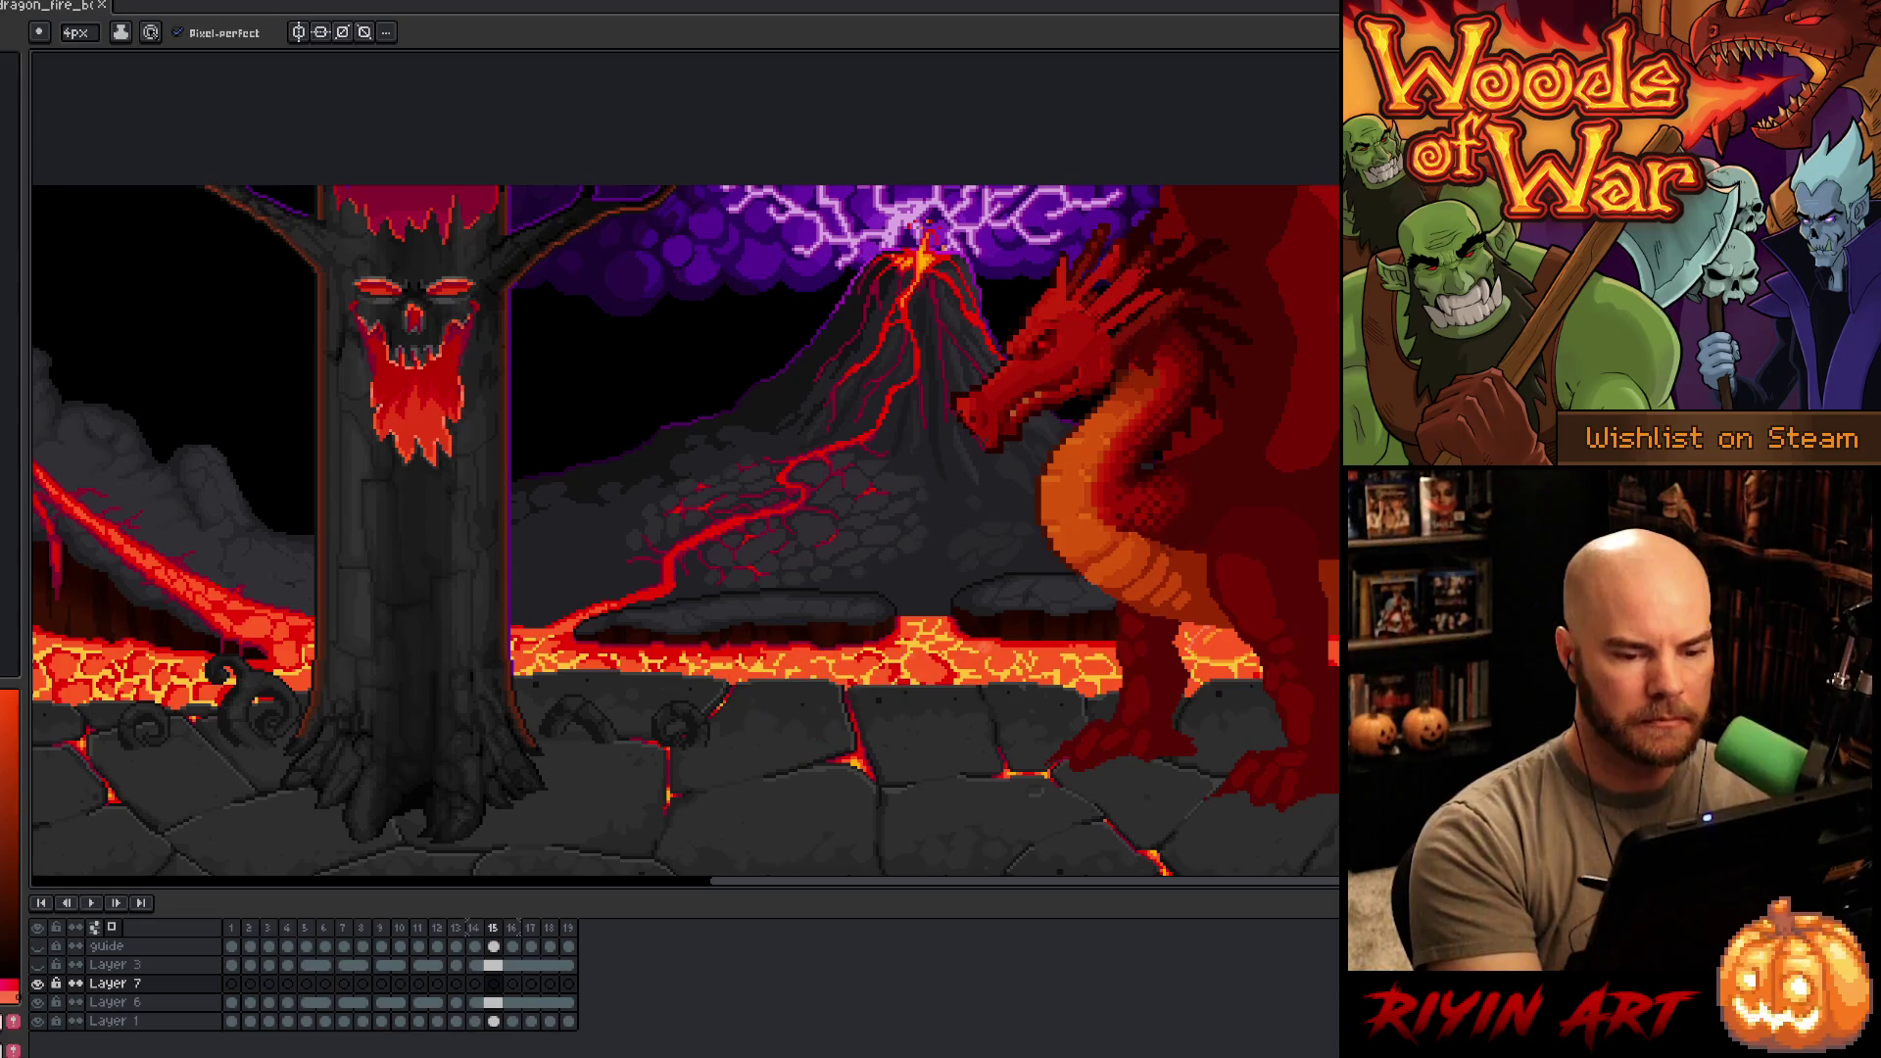
key(alt)
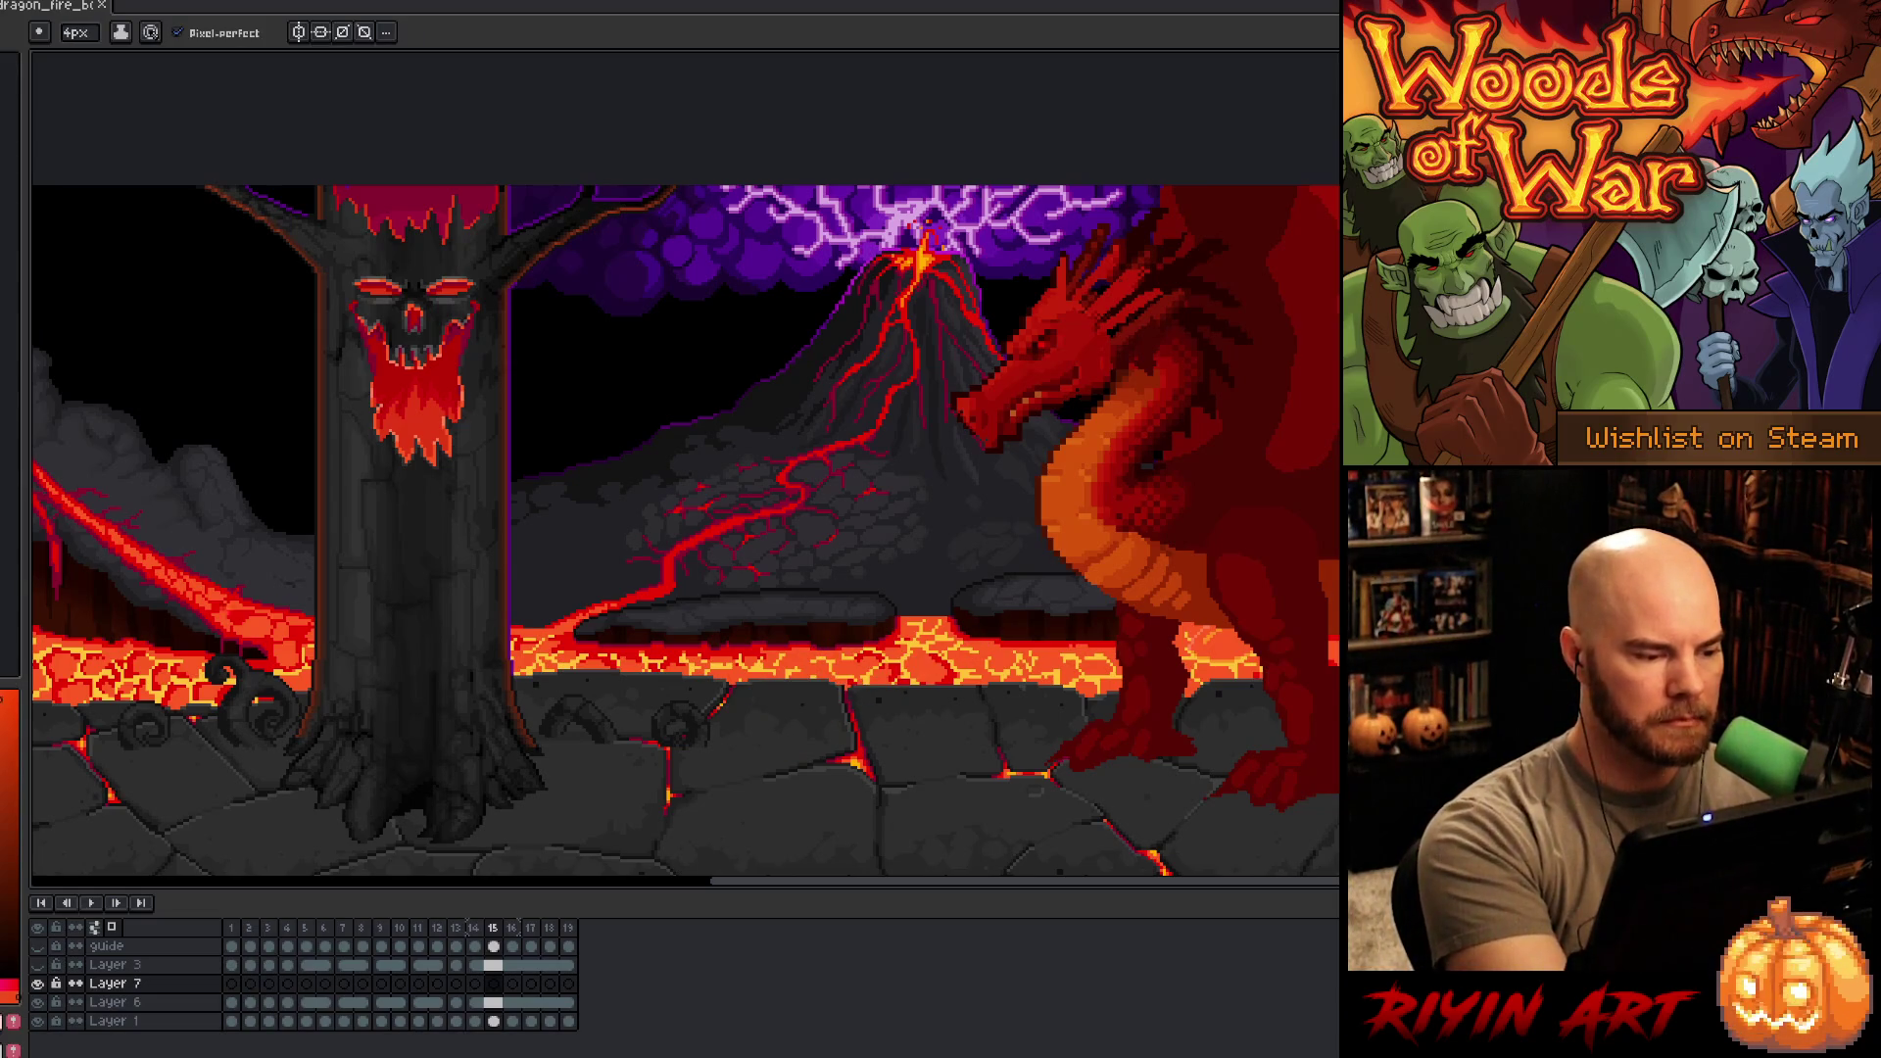
drag(896, 632, 749, 723)
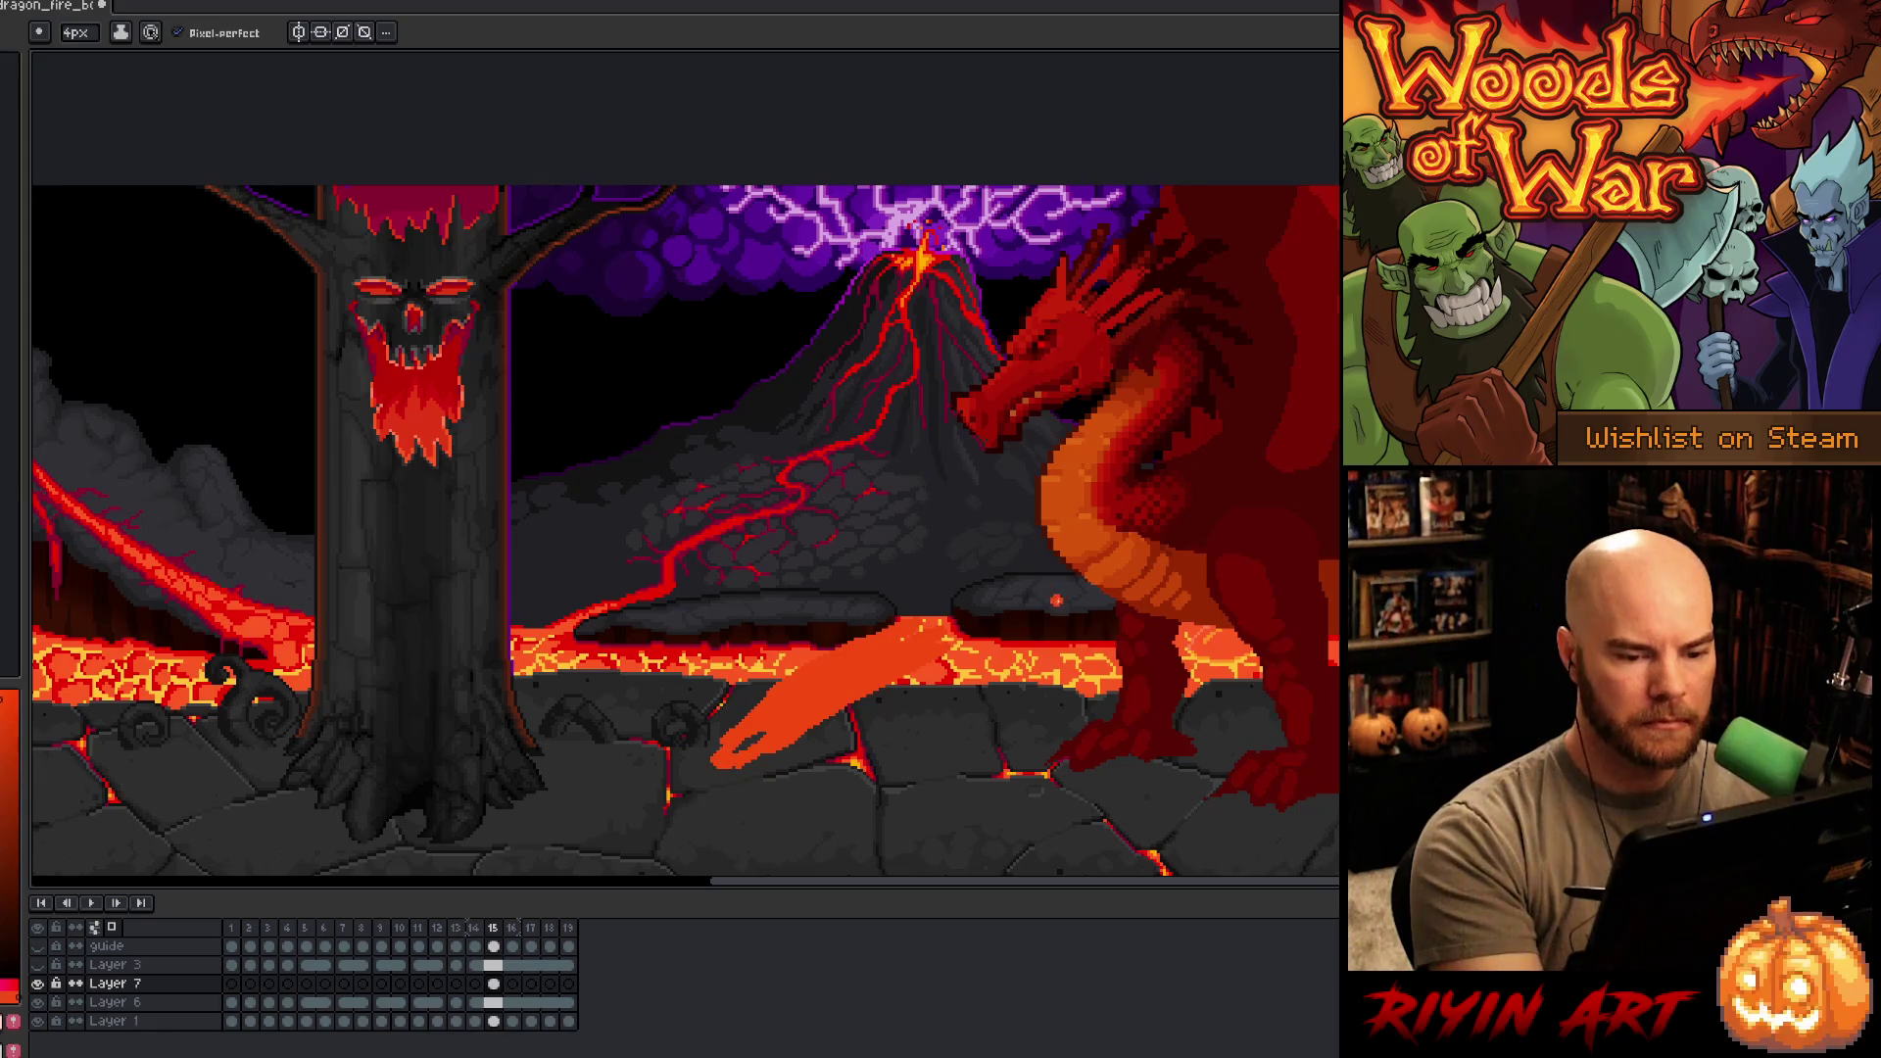
key(ctrl+z)
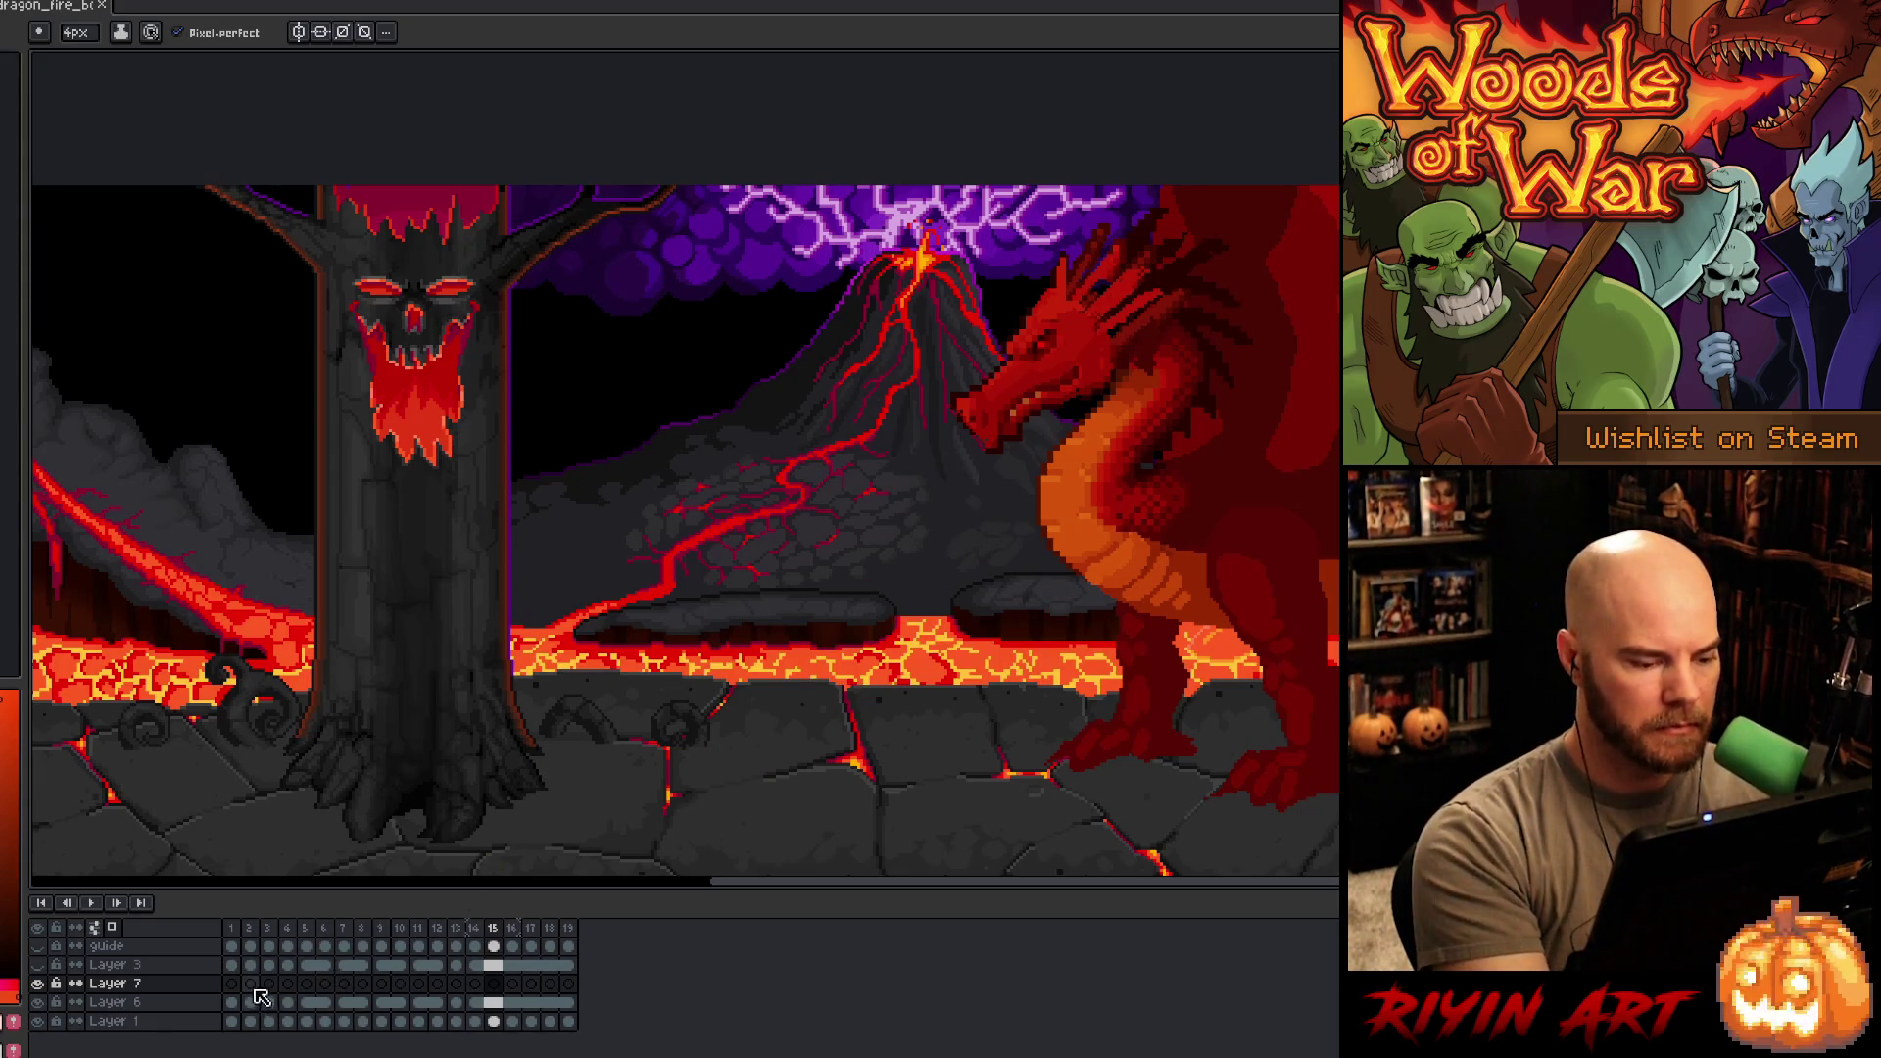
click(250, 983)
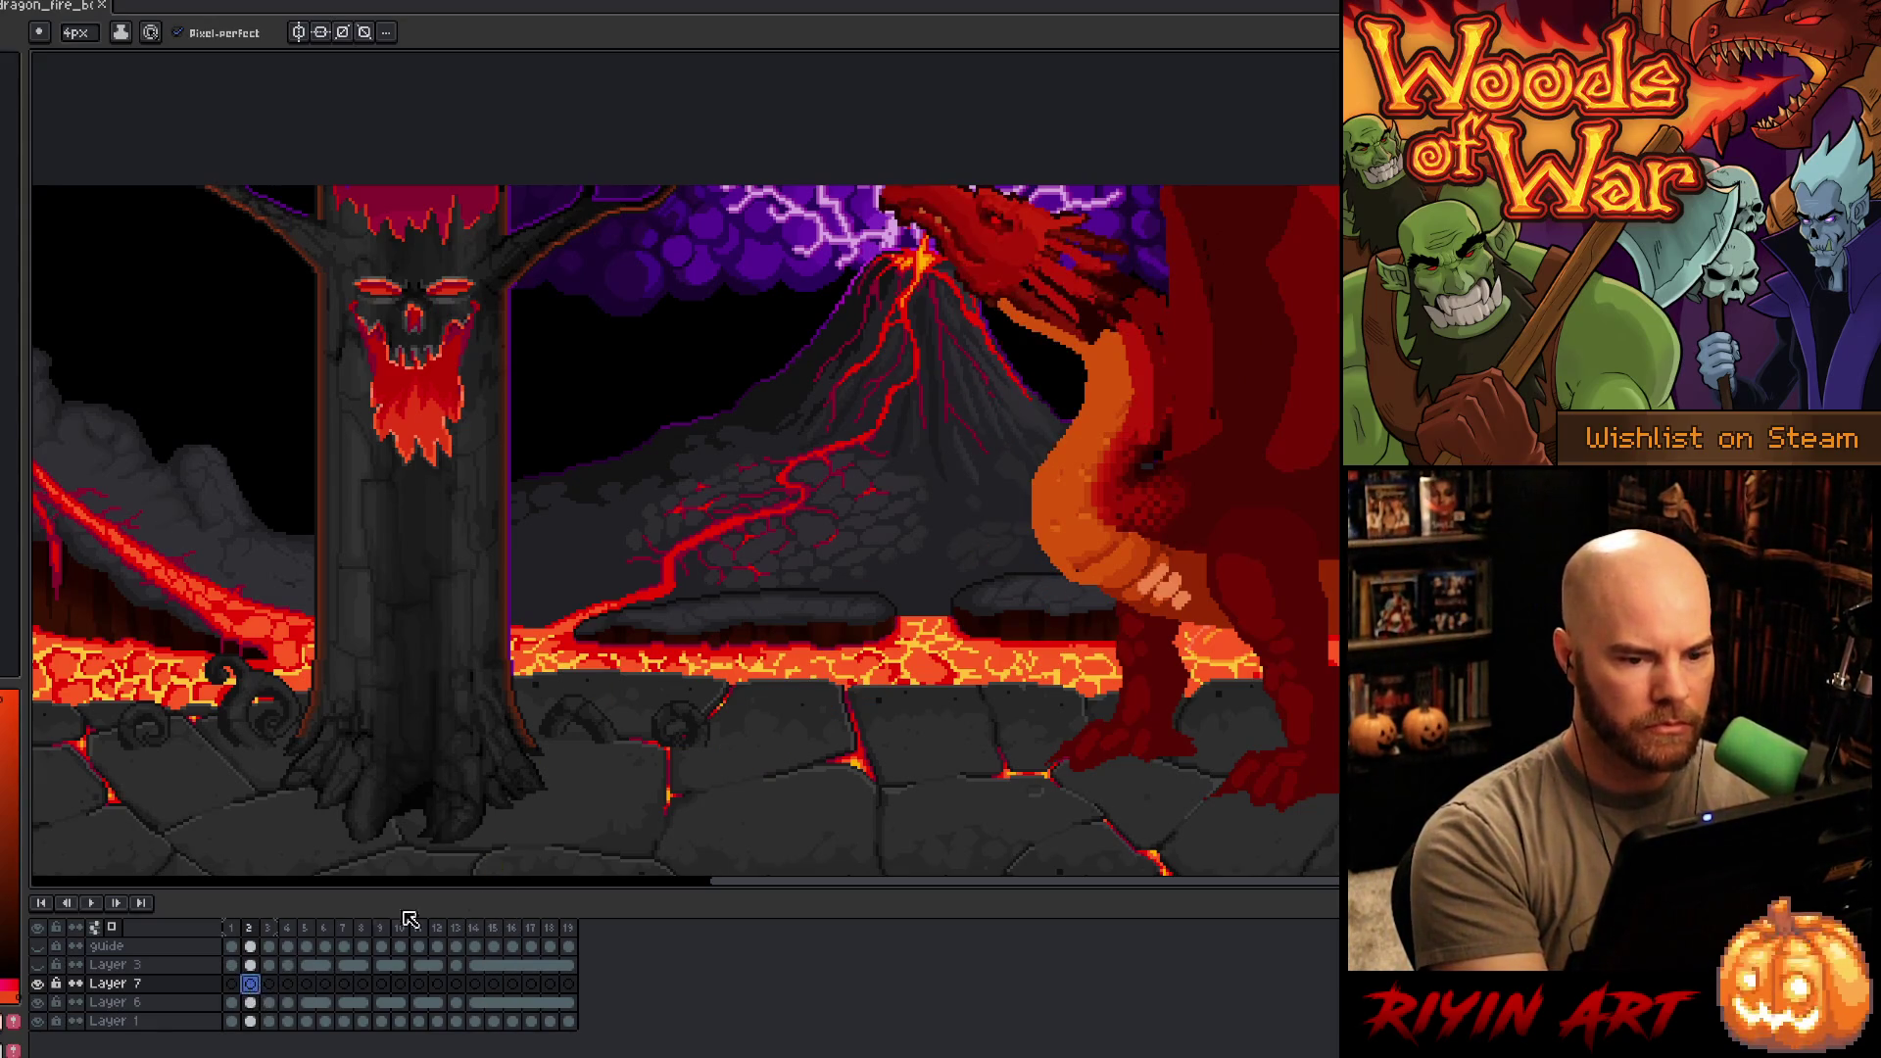
key(Right)
key(Right)
key(Right)
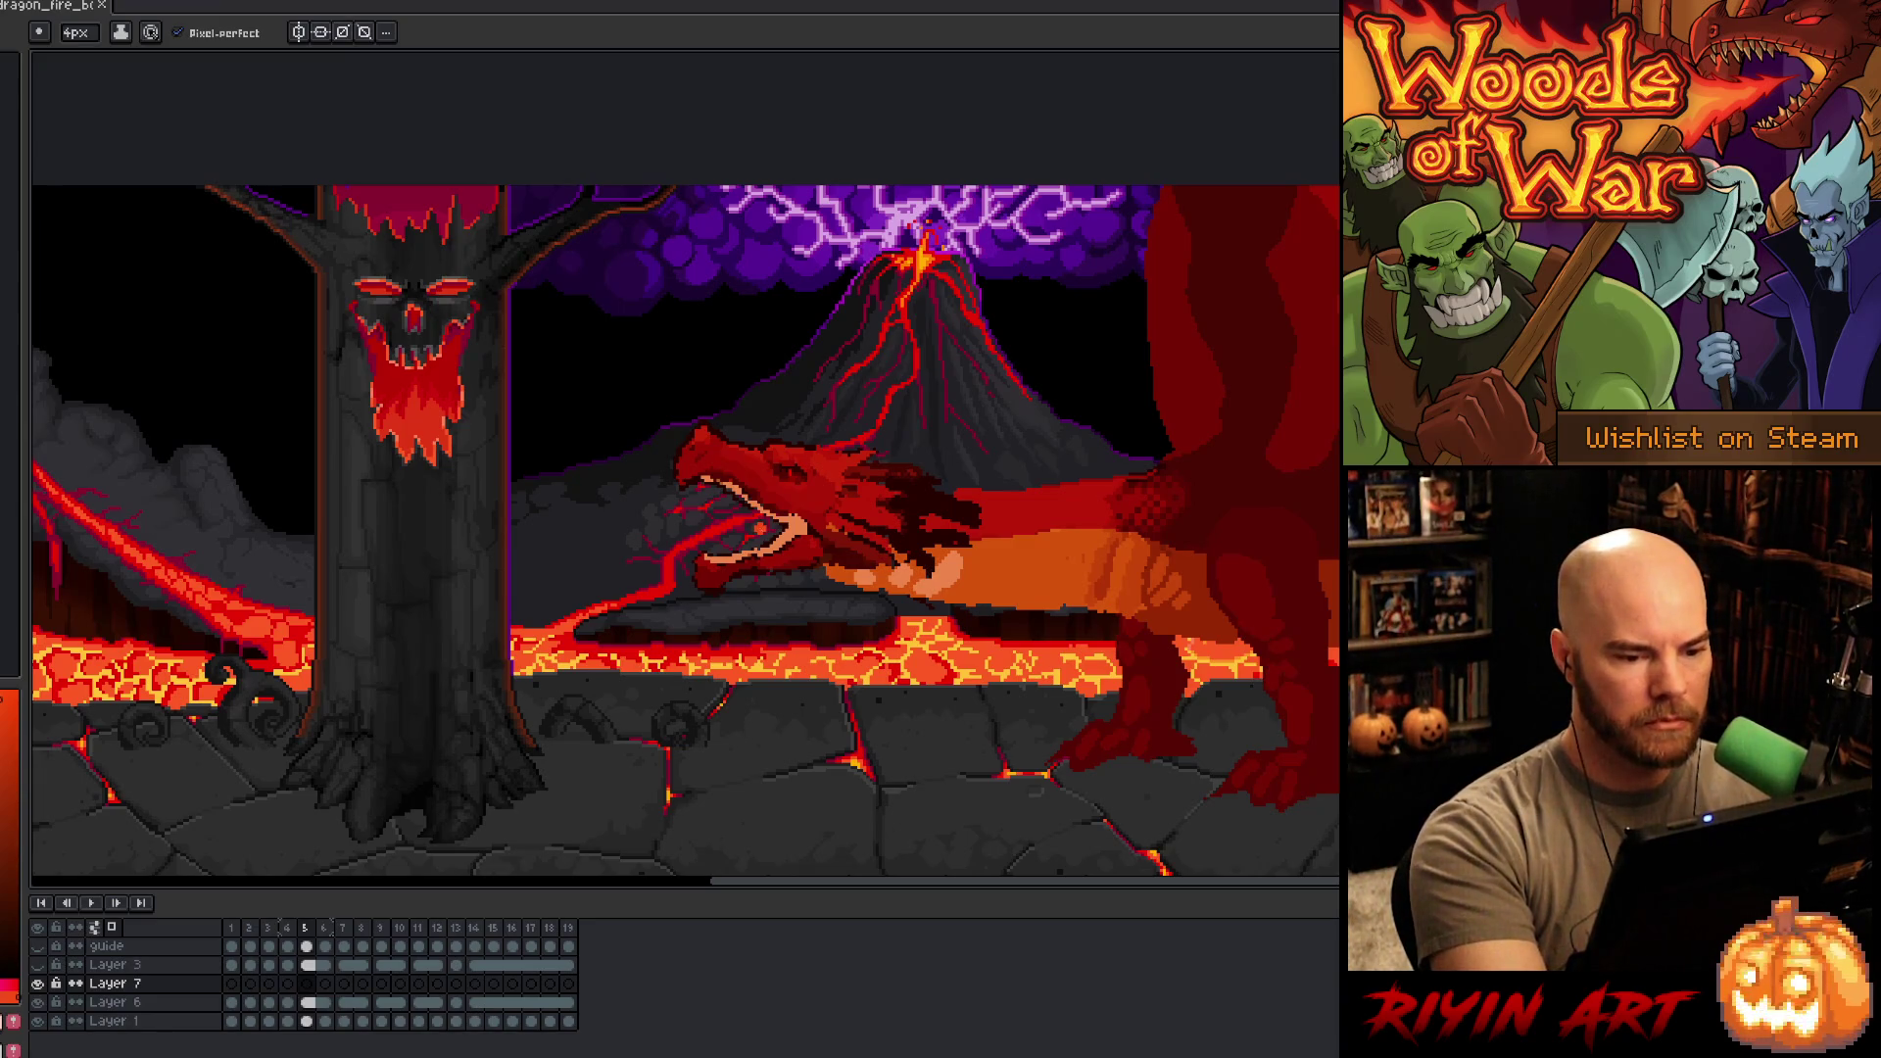
- After two discarded tries, lasso the flame from the mouth up toward the tree and down past the trunk base
key(m)
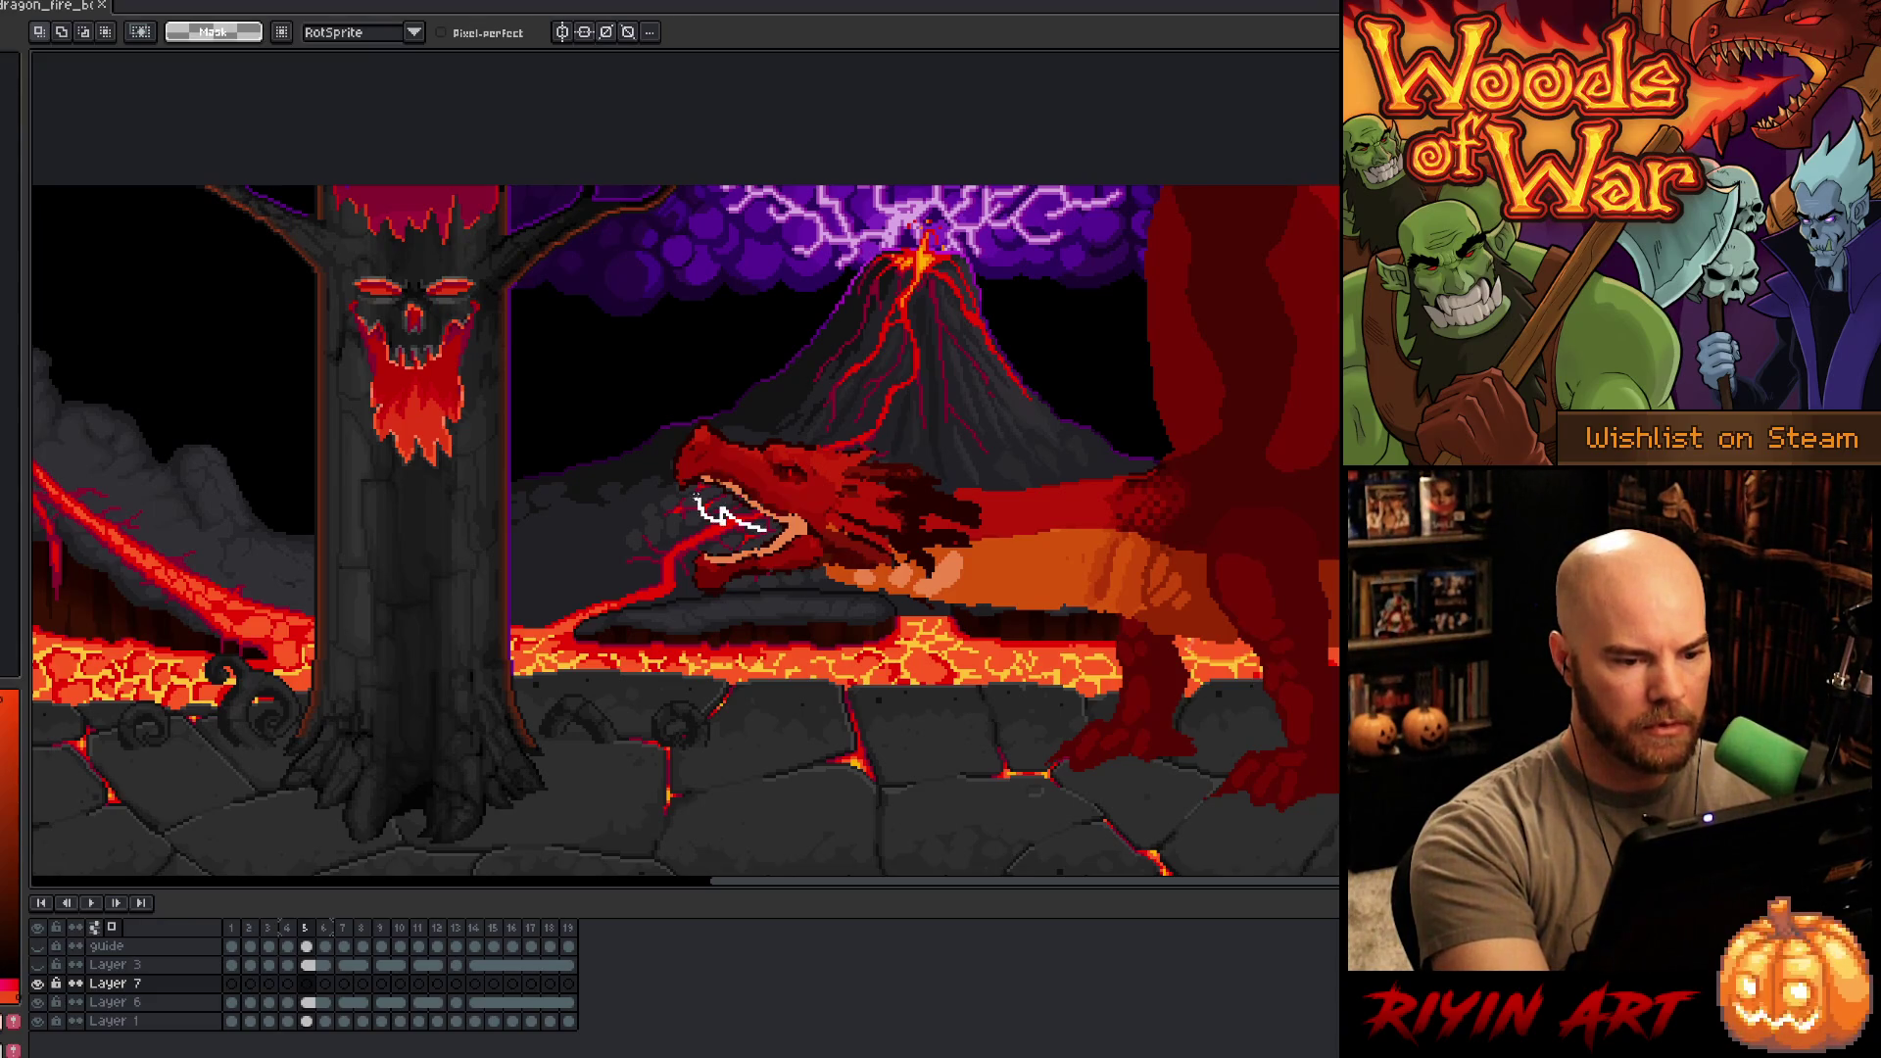
mouse_move(687, 501)
mouse_down()
mouse_move(650, 471)
mouse_move(574, 467)
mouse_move(592, 382)
mouse_move(558, 360)
mouse_move(632, 312)
mouse_move(610, 261)
mouse_move(566, 284)
mouse_up()
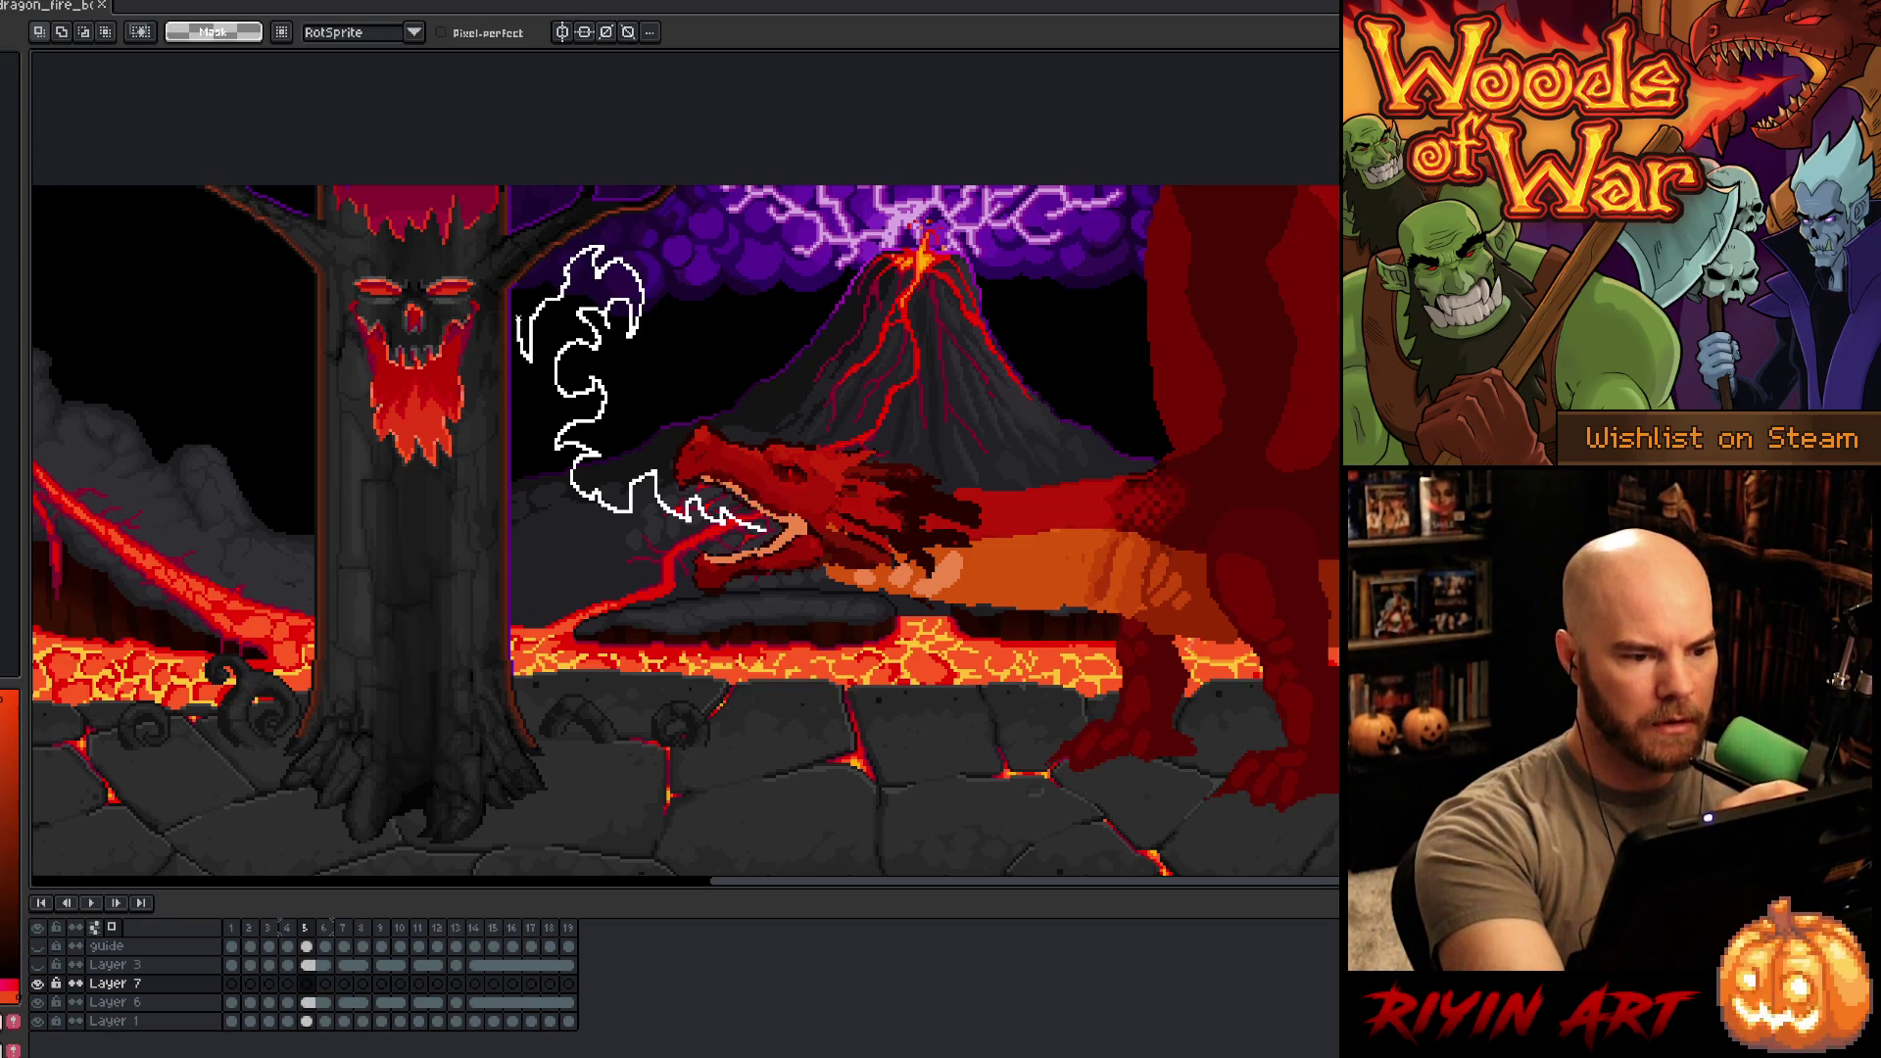
drag(524, 361, 529, 368)
click(750, 512)
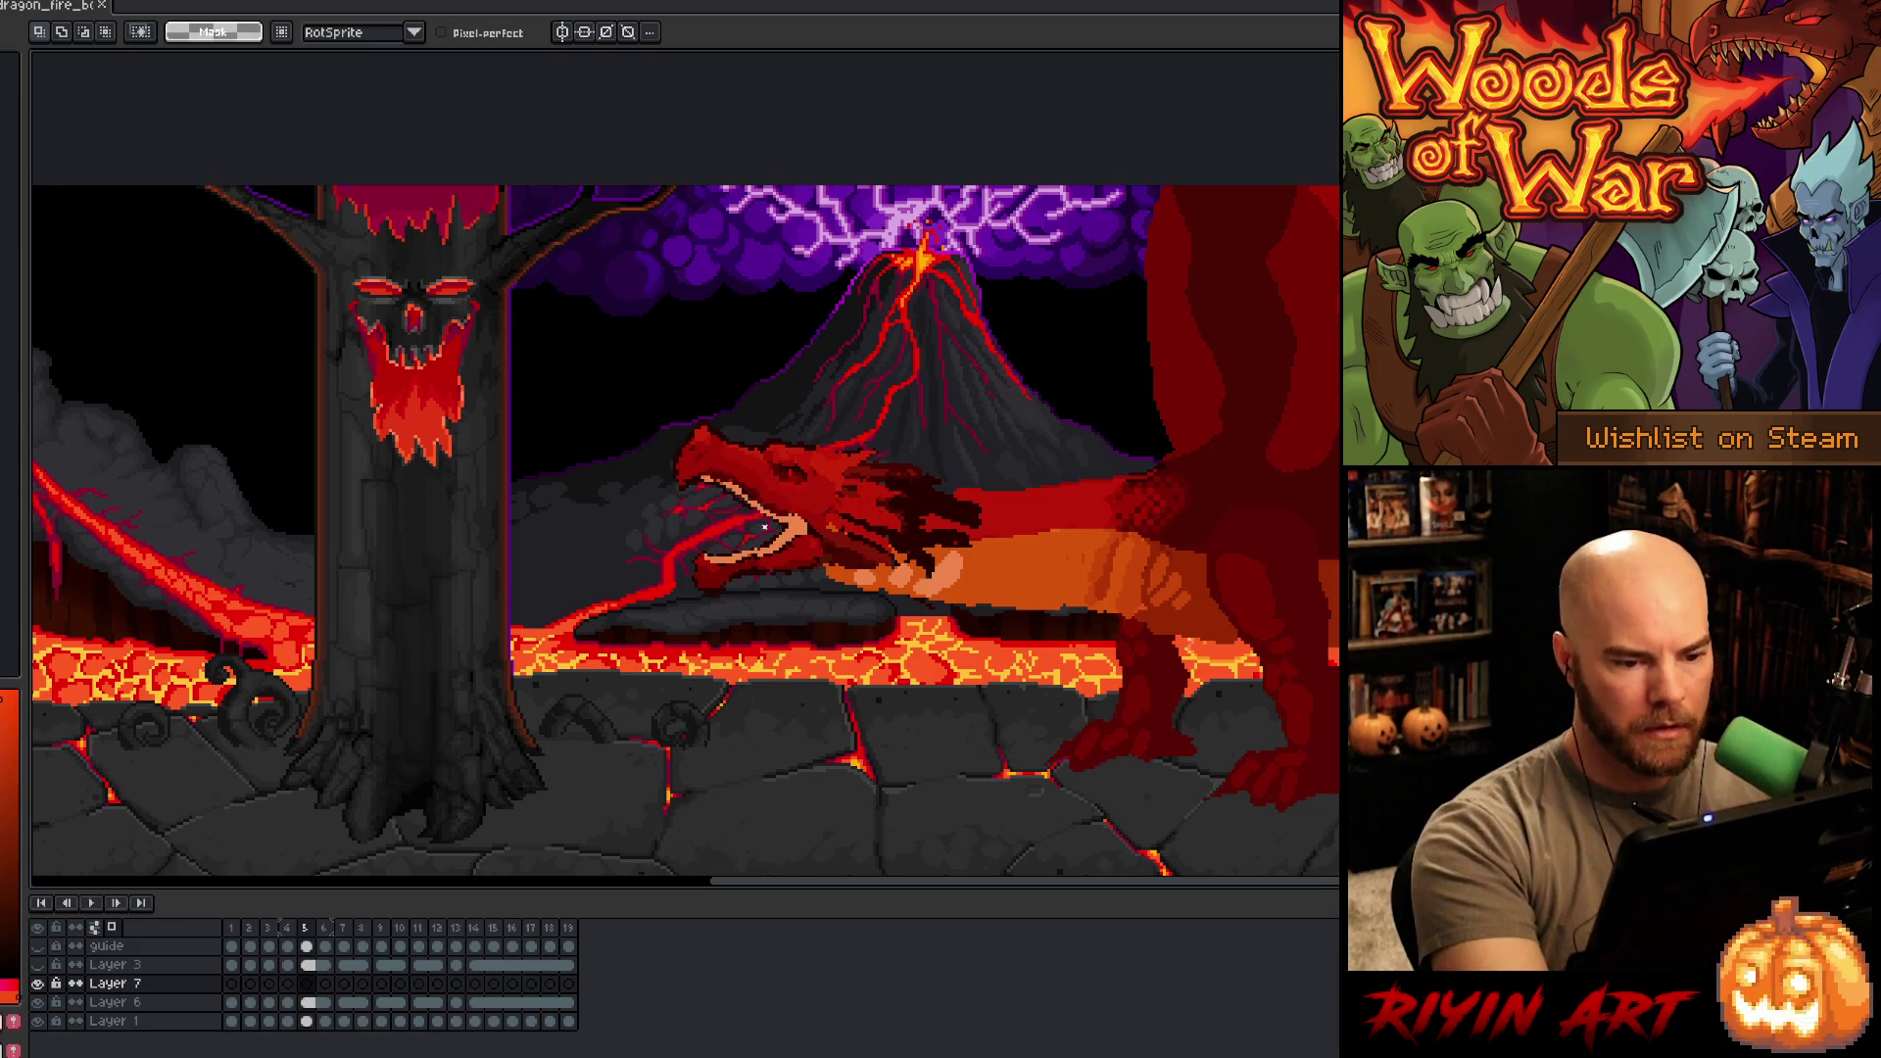
mouse_move(735, 513)
mouse_down()
mouse_move(560, 468)
mouse_move(541, 429)
mouse_move(563, 339)
mouse_move(599, 294)
mouse_move(521, 306)
mouse_up()
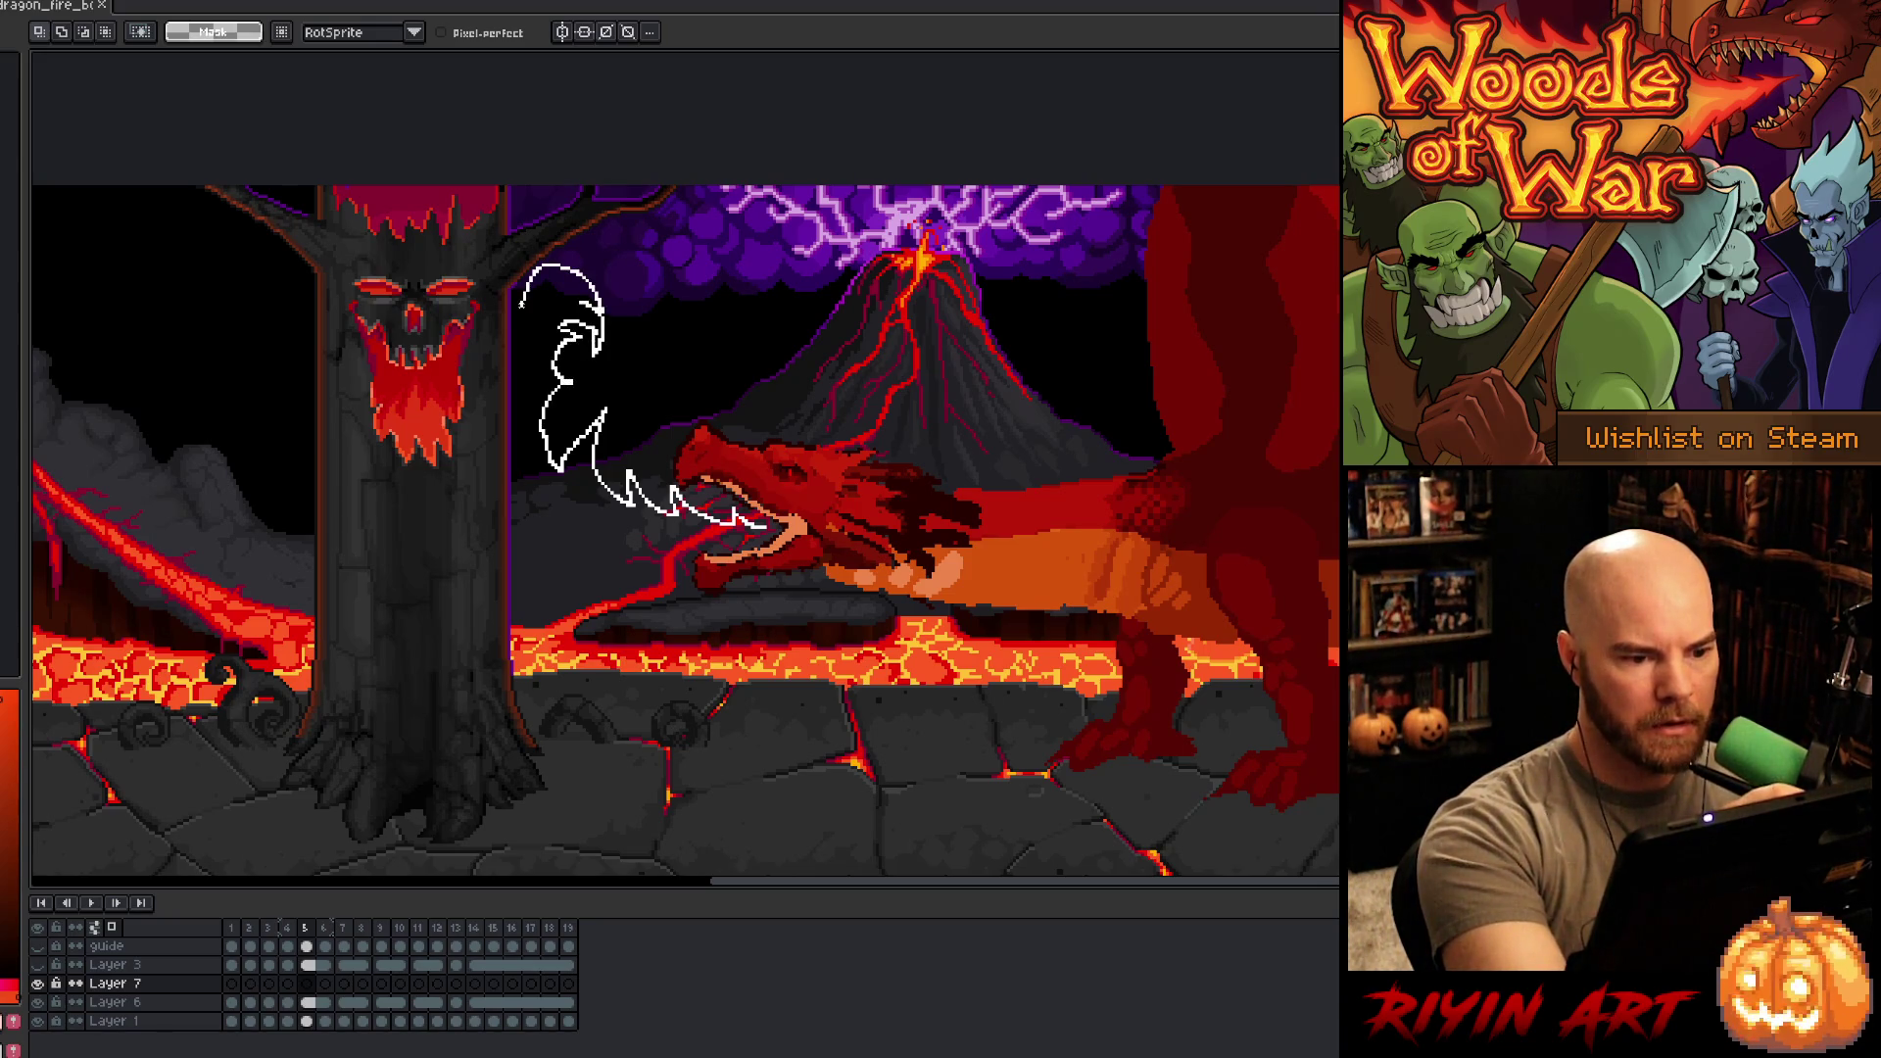
key(Escape)
mouse_move(708, 510)
mouse_down()
mouse_move(670, 500)
mouse_move(625, 416)
mouse_move(573, 418)
mouse_move(612, 354)
mouse_move(573, 313)
mouse_move(764, 532)
mouse_move(723, 518)
mouse_up()
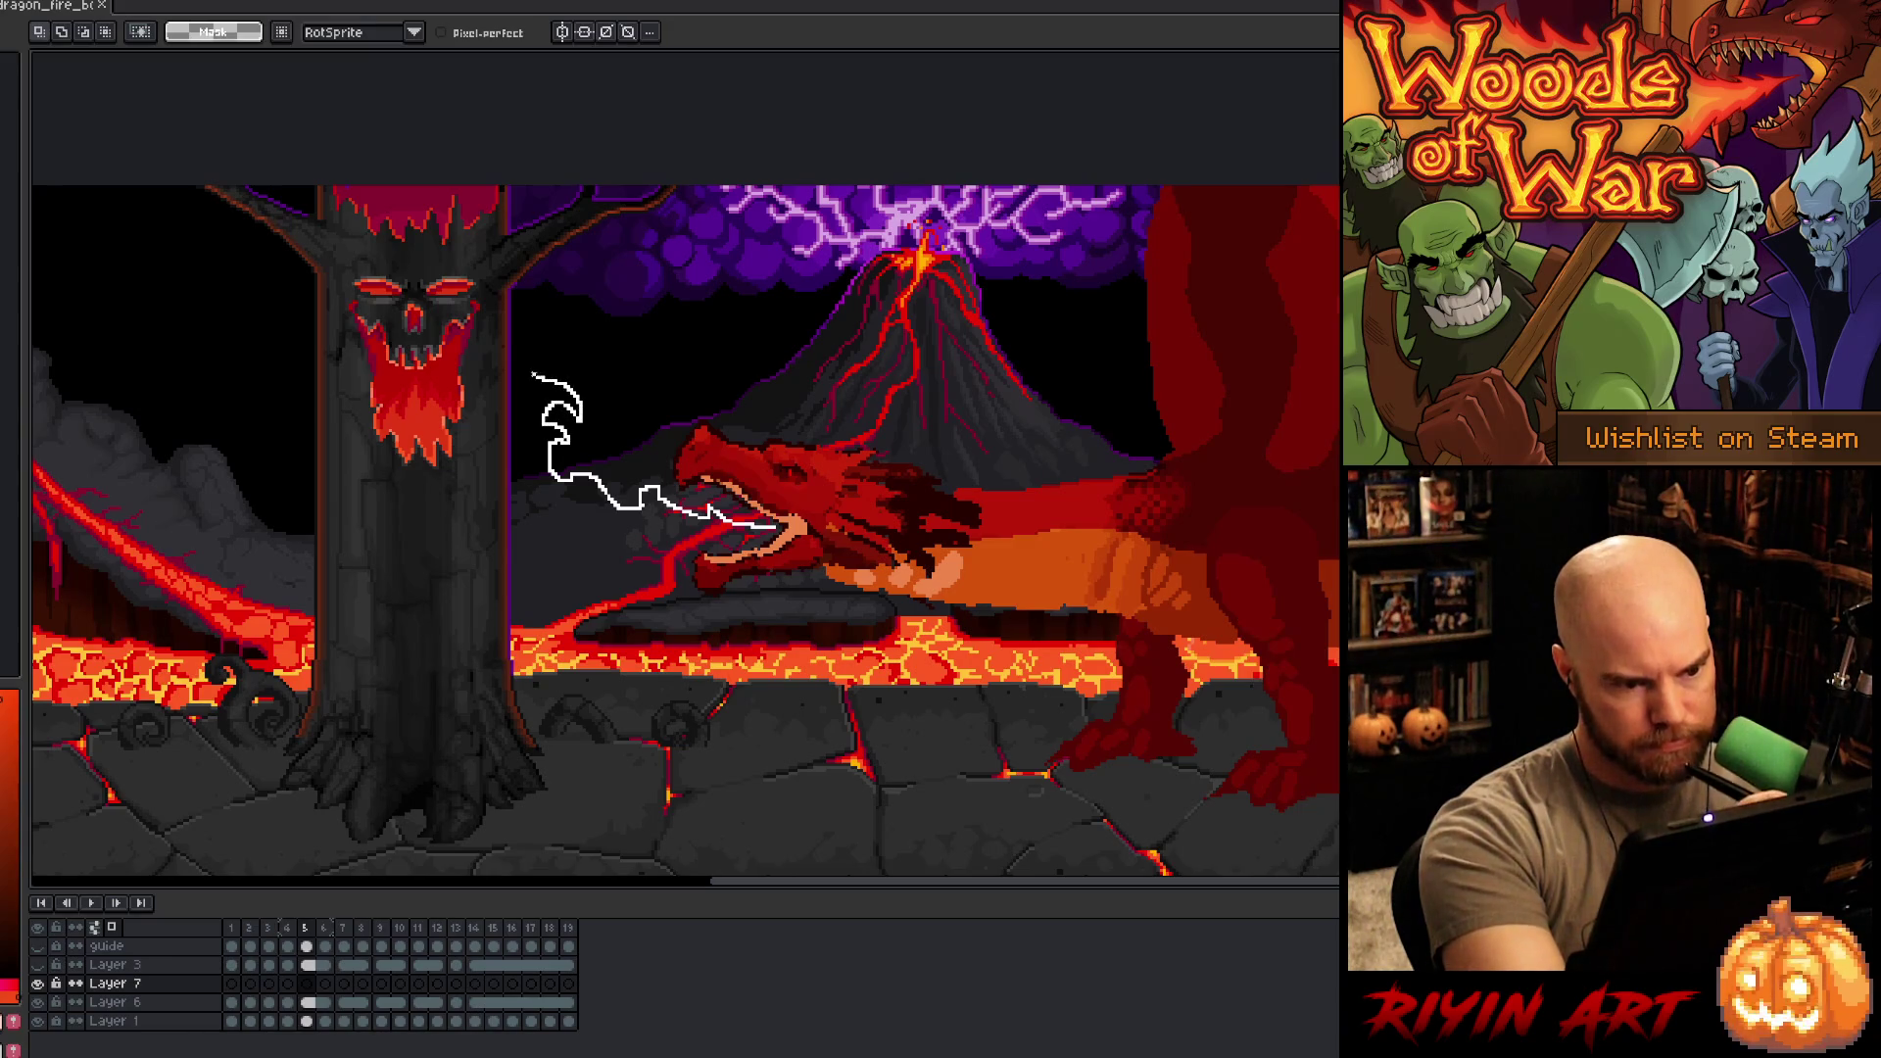
mouse_move(564, 361)
mouse_down()
mouse_move(539, 316)
mouse_move(593, 283)
mouse_move(559, 265)
mouse_move(563, 238)
mouse_move(527, 294)
mouse_move(507, 265)
mouse_move(488, 335)
mouse_move(483, 691)
mouse_up()
mouse_move(505, 757)
mouse_down()
mouse_move(588, 758)
mouse_move(609, 706)
mouse_move(544, 618)
mouse_move(578, 594)
mouse_move(566, 555)
mouse_move(647, 566)
mouse_up()
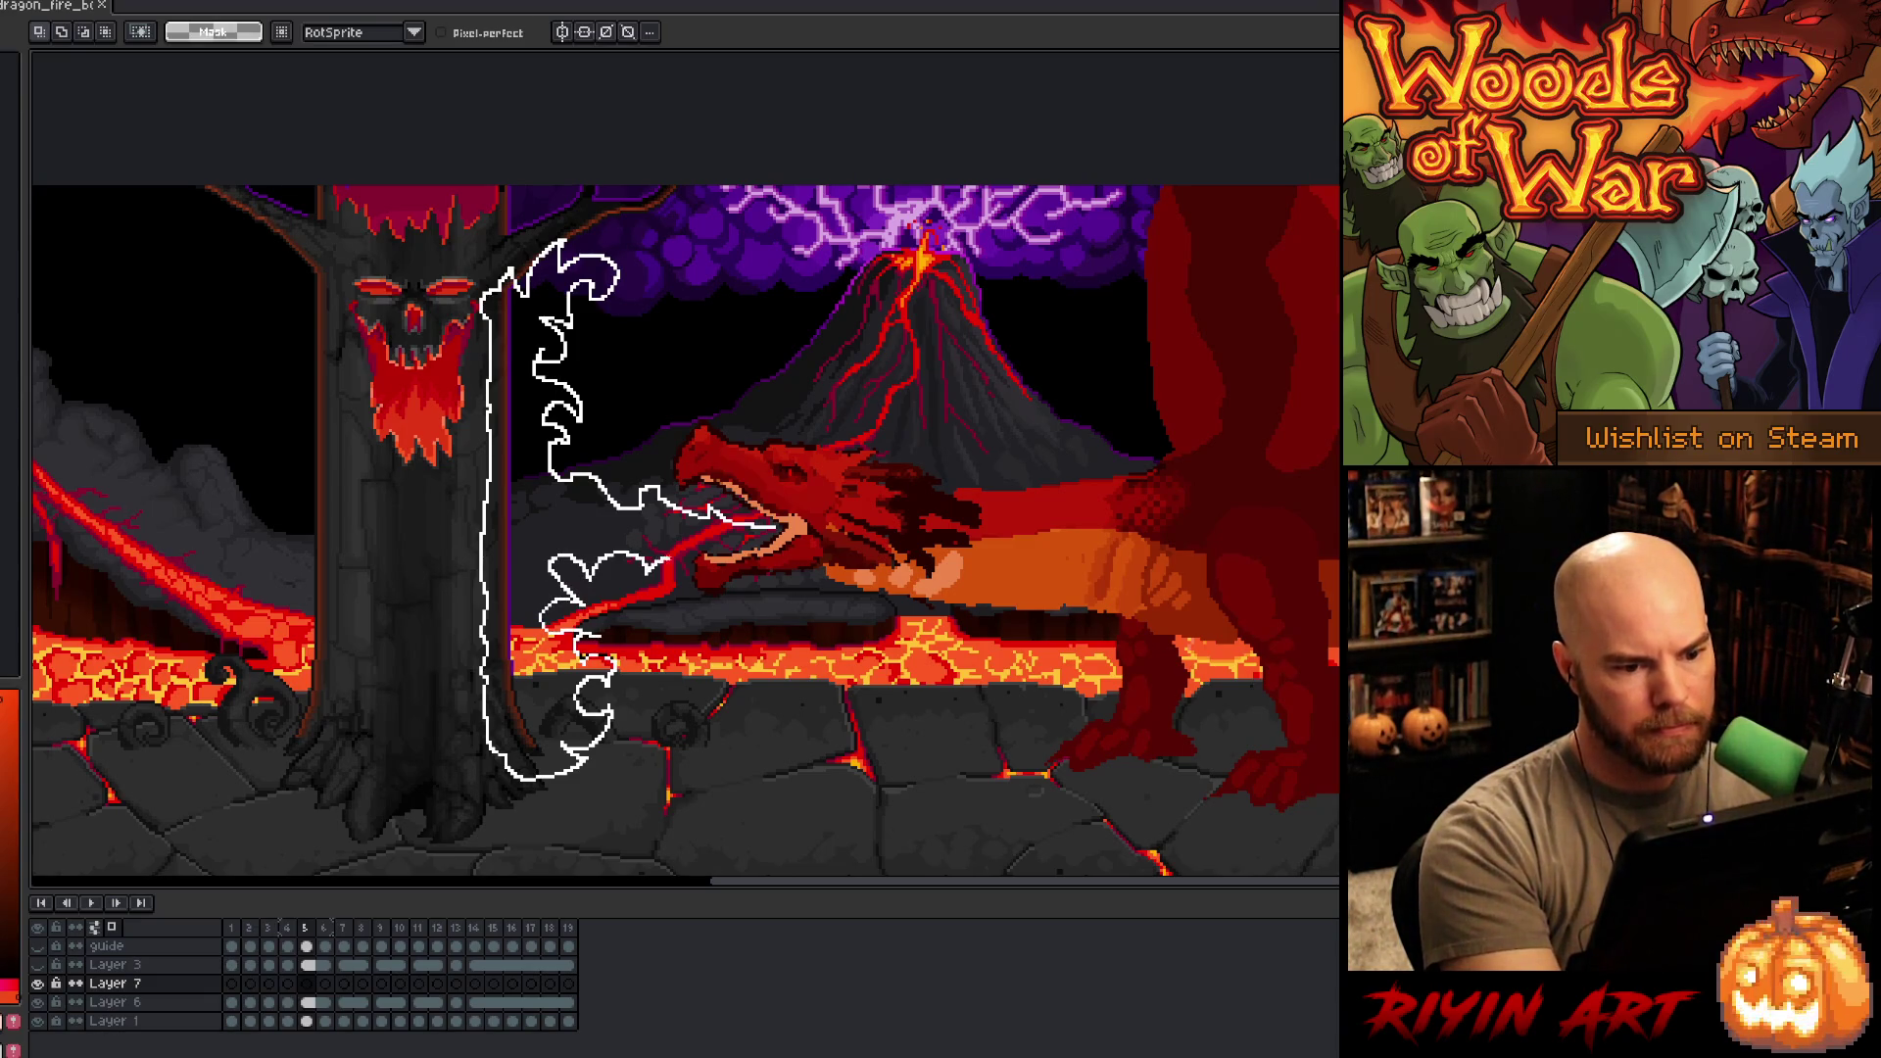
- Close the flame lasso and fill it solid orange, then select Layer 7's frame 6 cel
drag(765, 537, 774, 536)
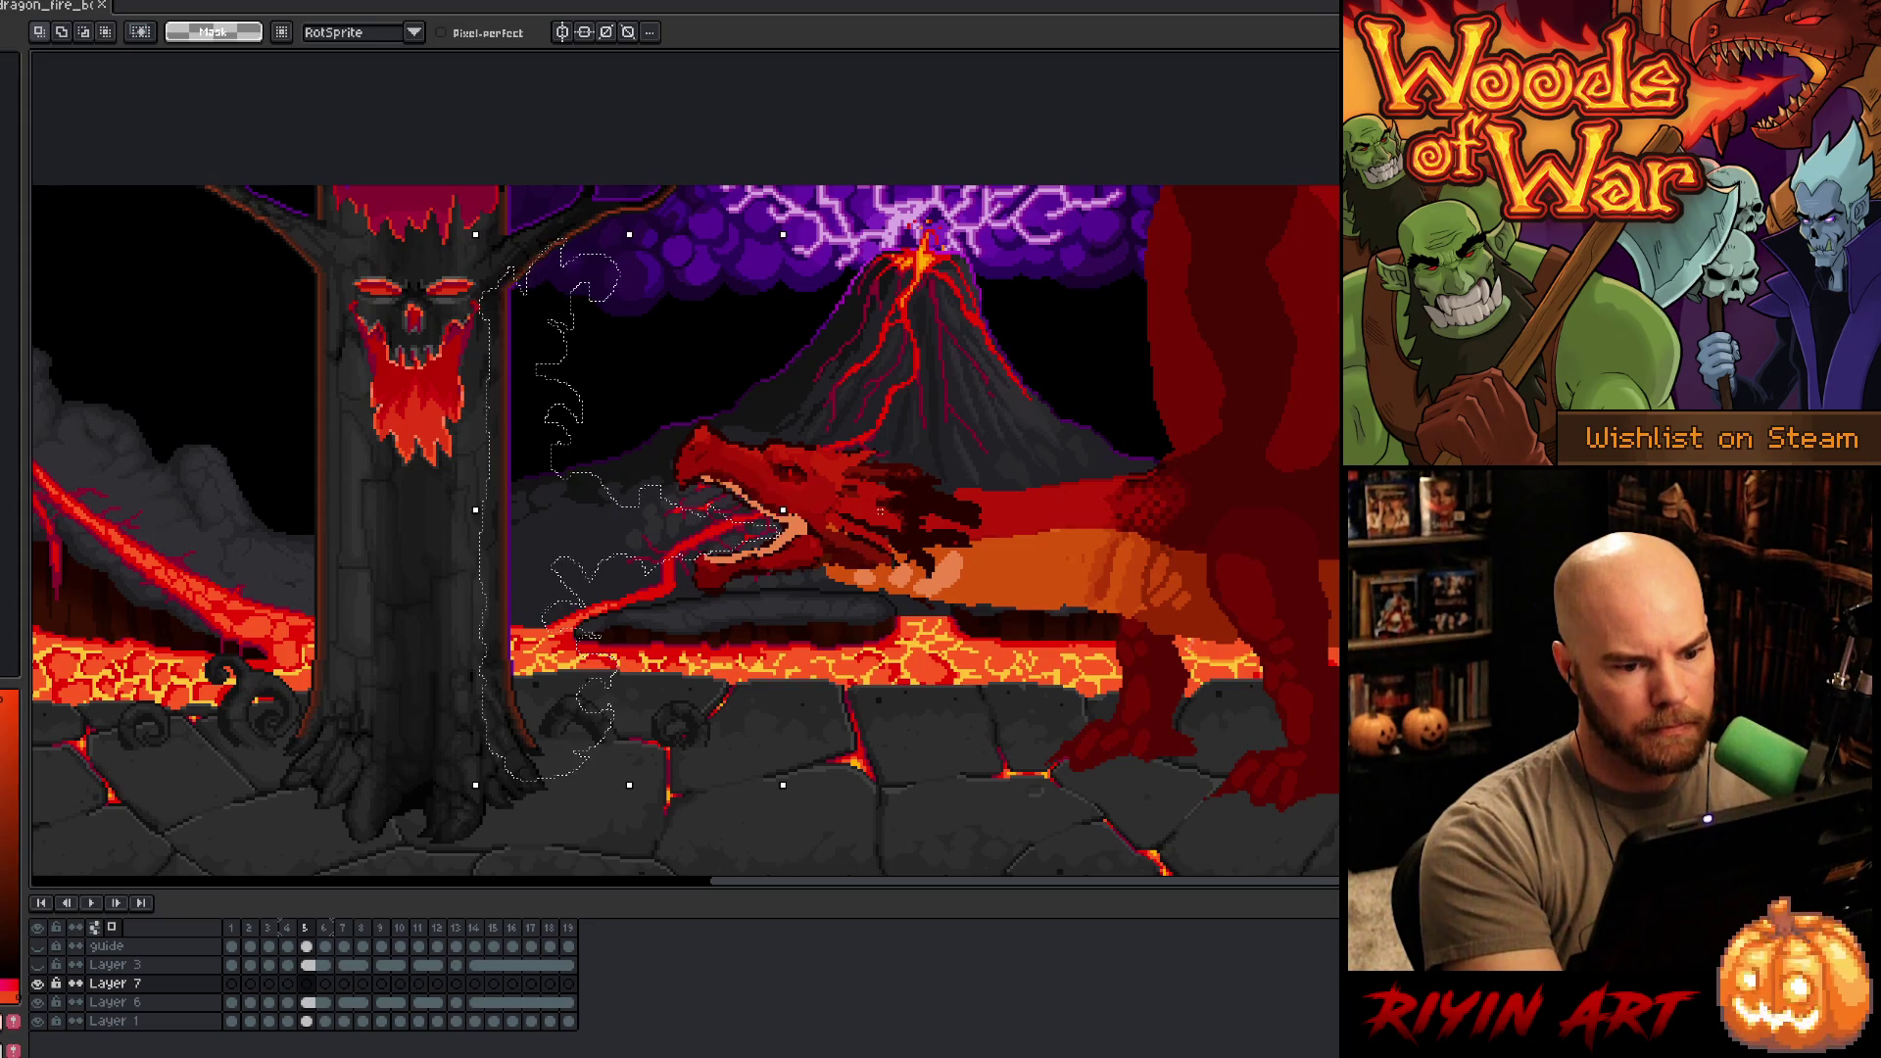
key(f)
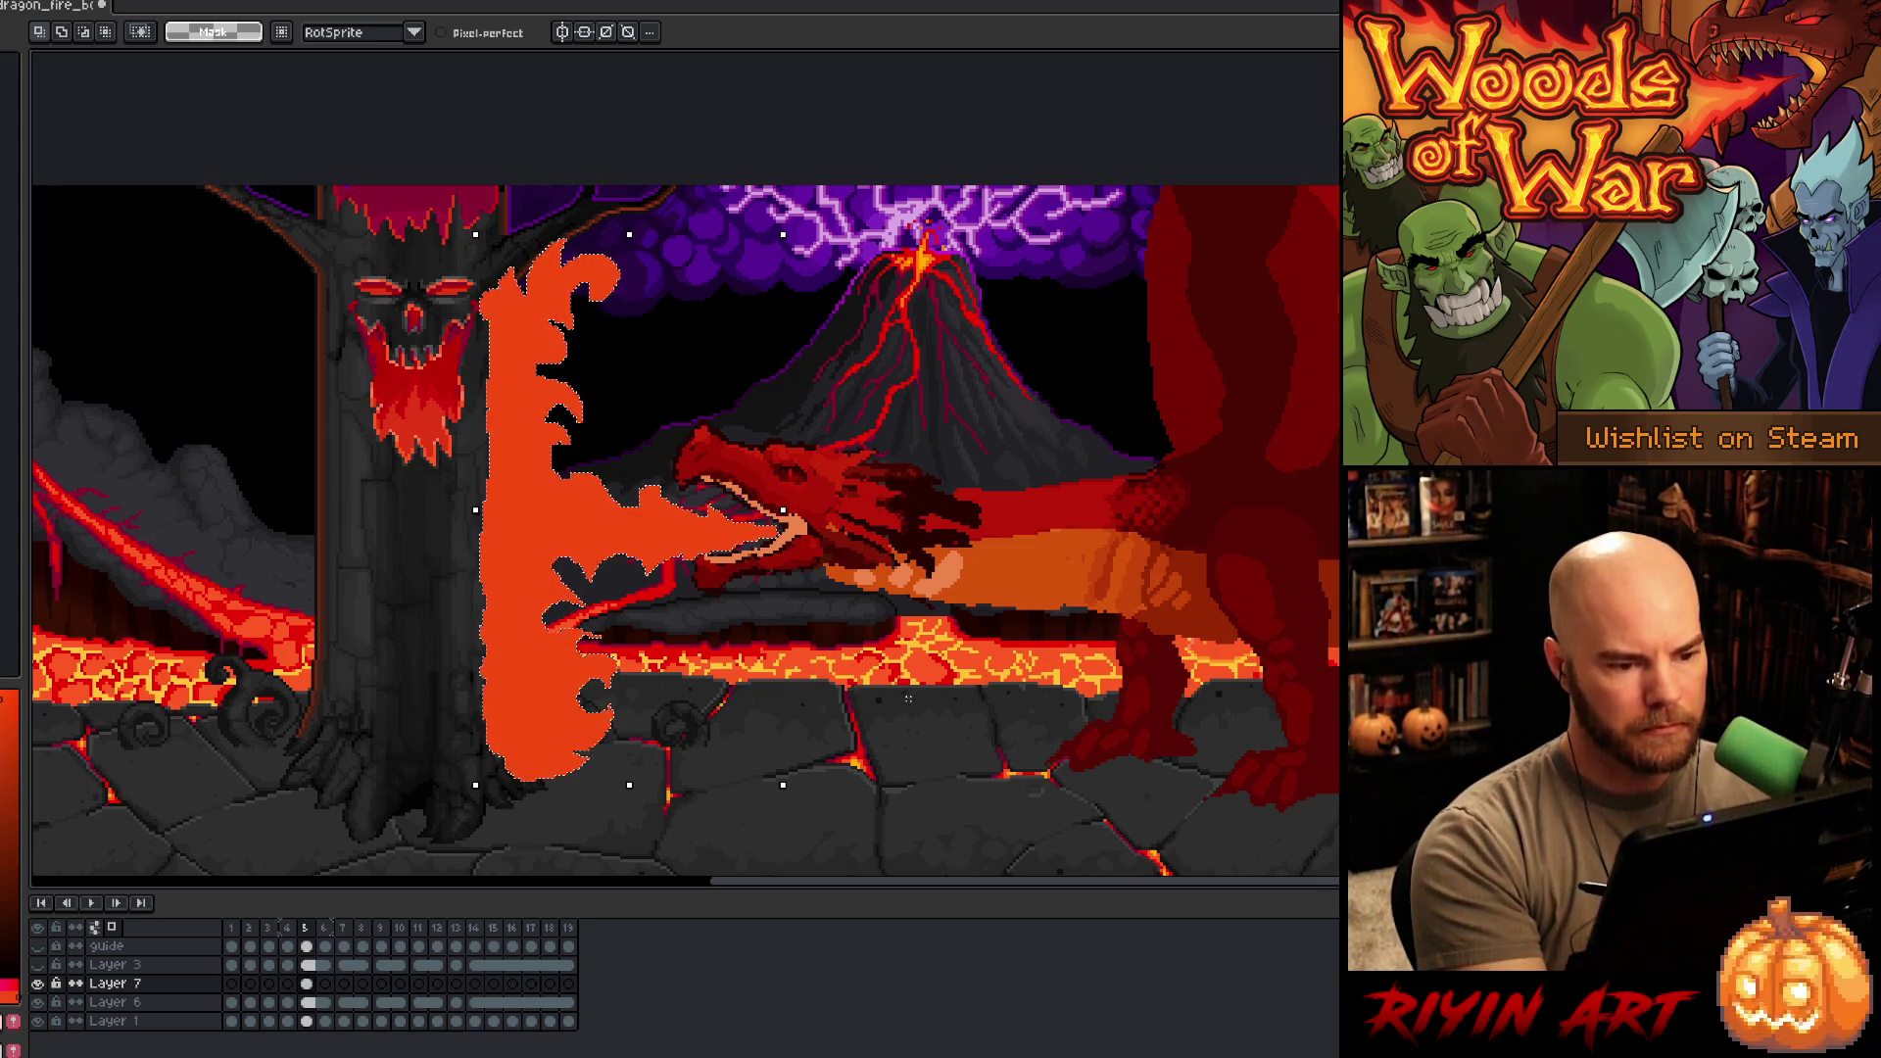
click(327, 984)
key(b)
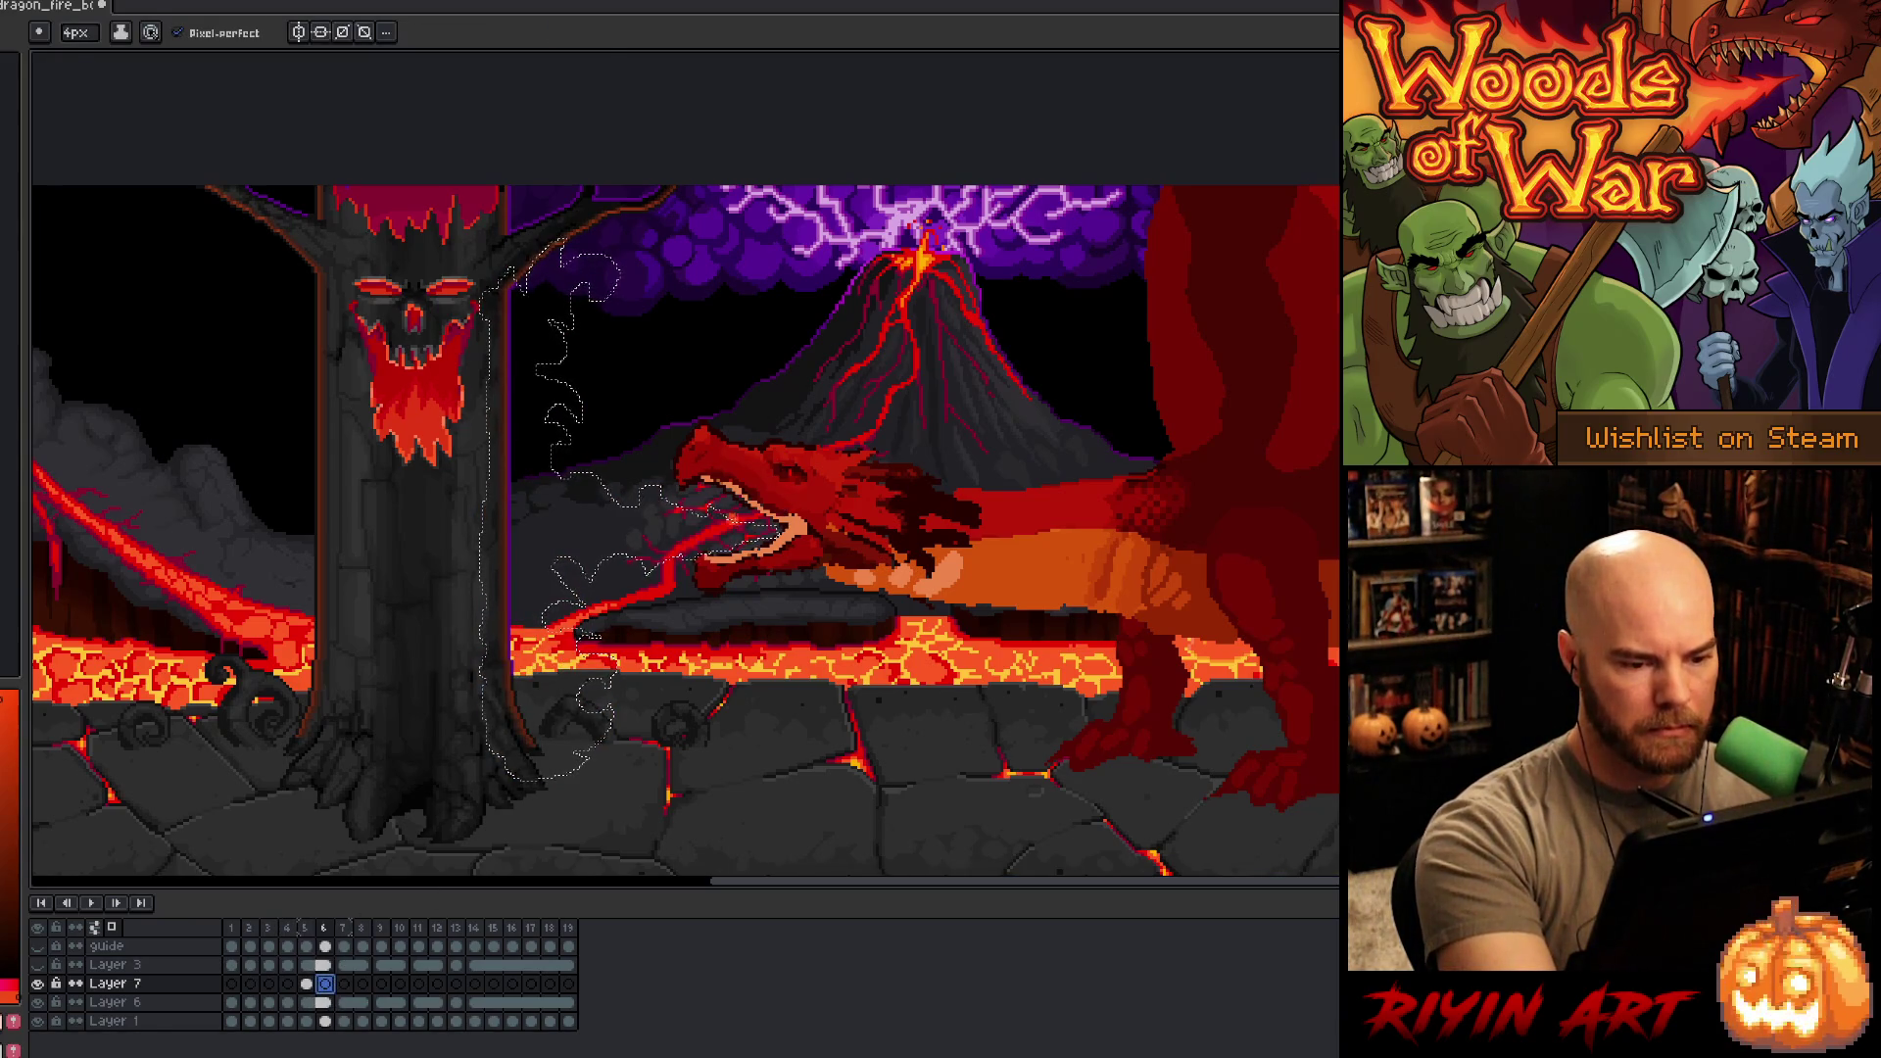
key(m)
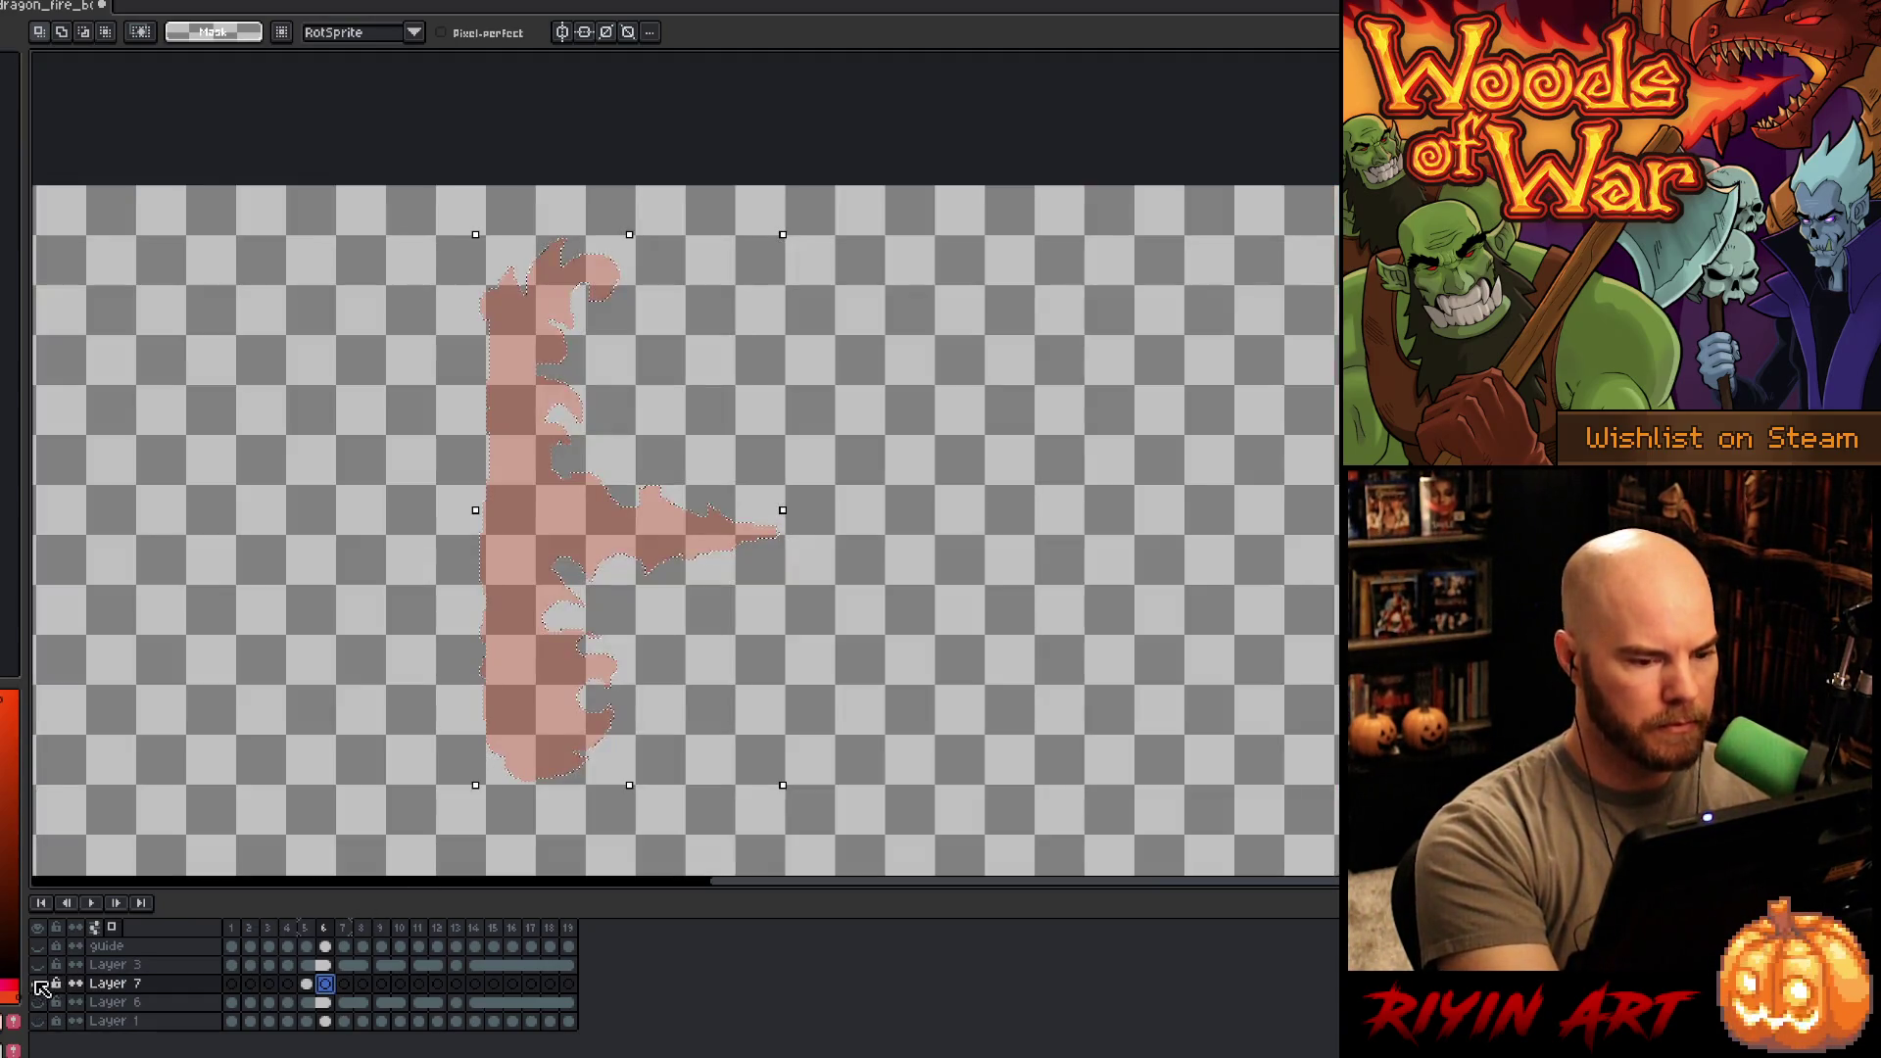
- With other layers hidden, outline and fill the frame 6 flame orange-red, then unhide the lava and dragon layers
alt+click(37, 983)
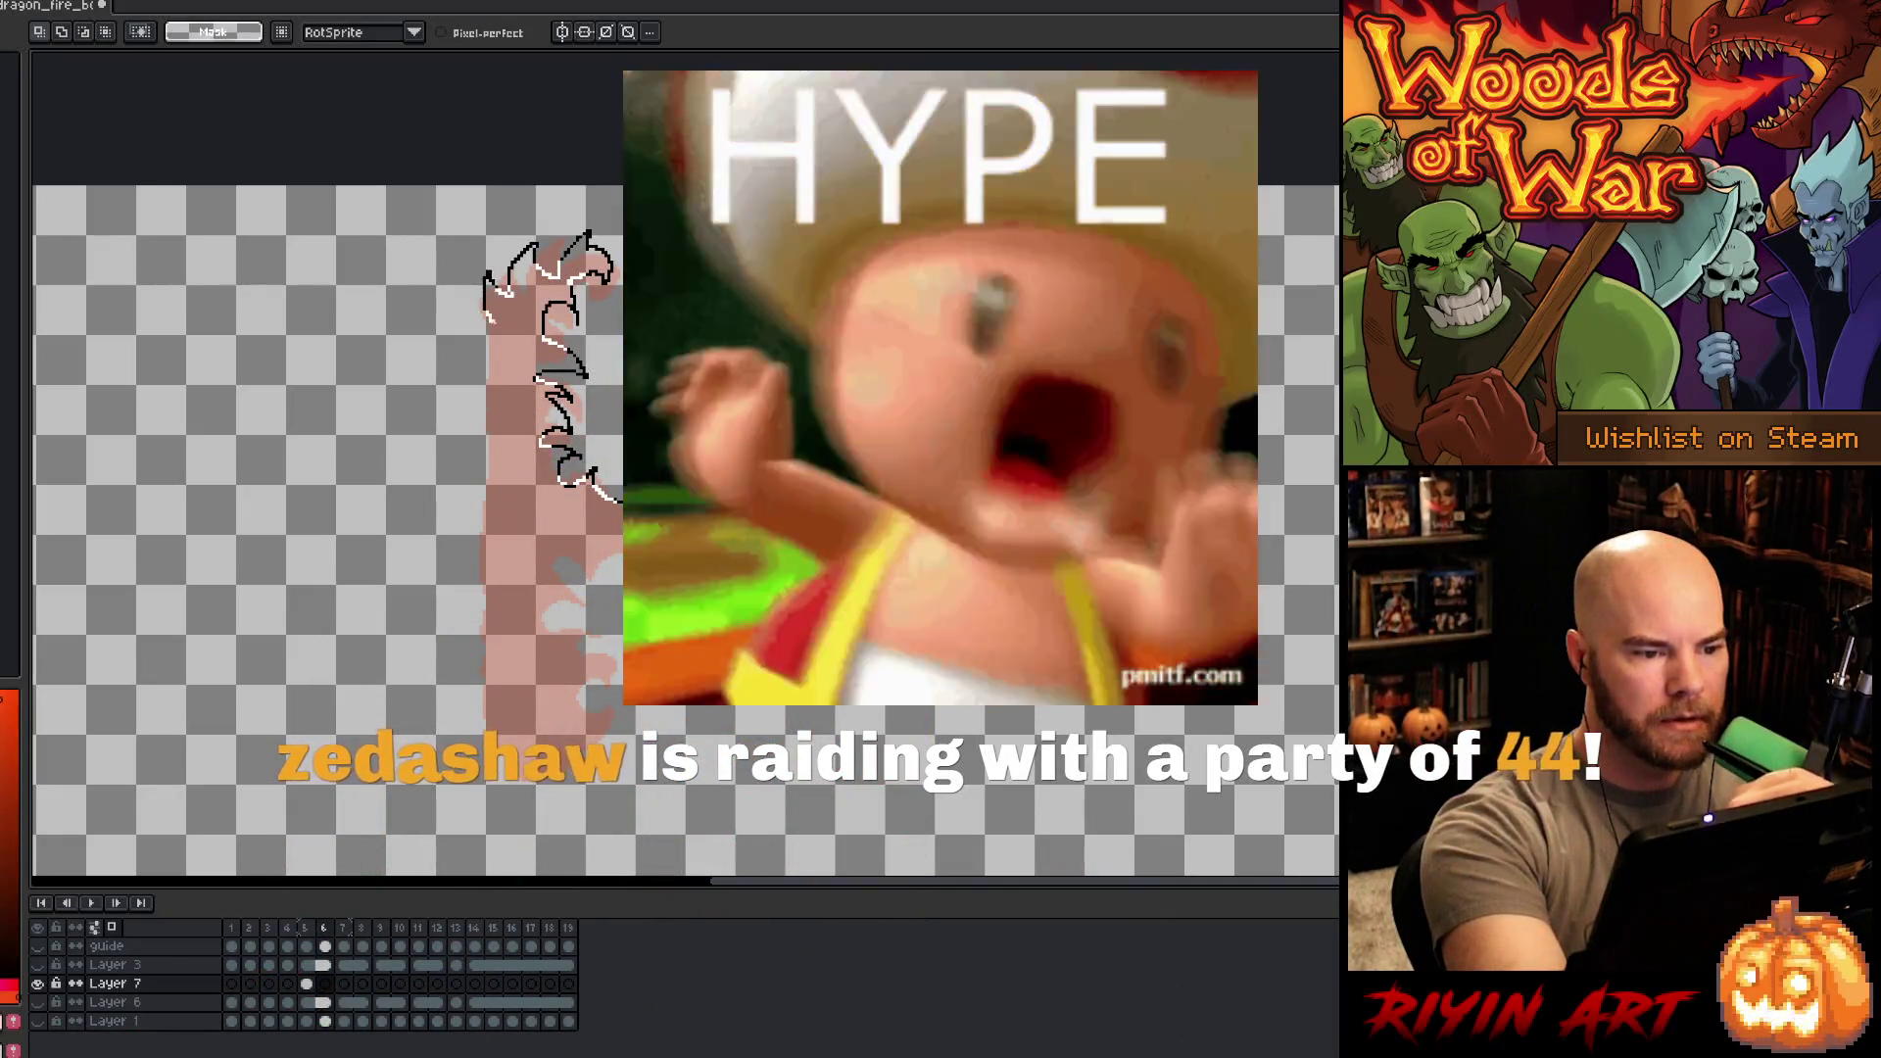
mouse_move(534, 243)
mouse_down()
mouse_move(486, 377)
mouse_move(474, 636)
mouse_move(484, 720)
mouse_move(578, 769)
mouse_move(564, 760)
mouse_up()
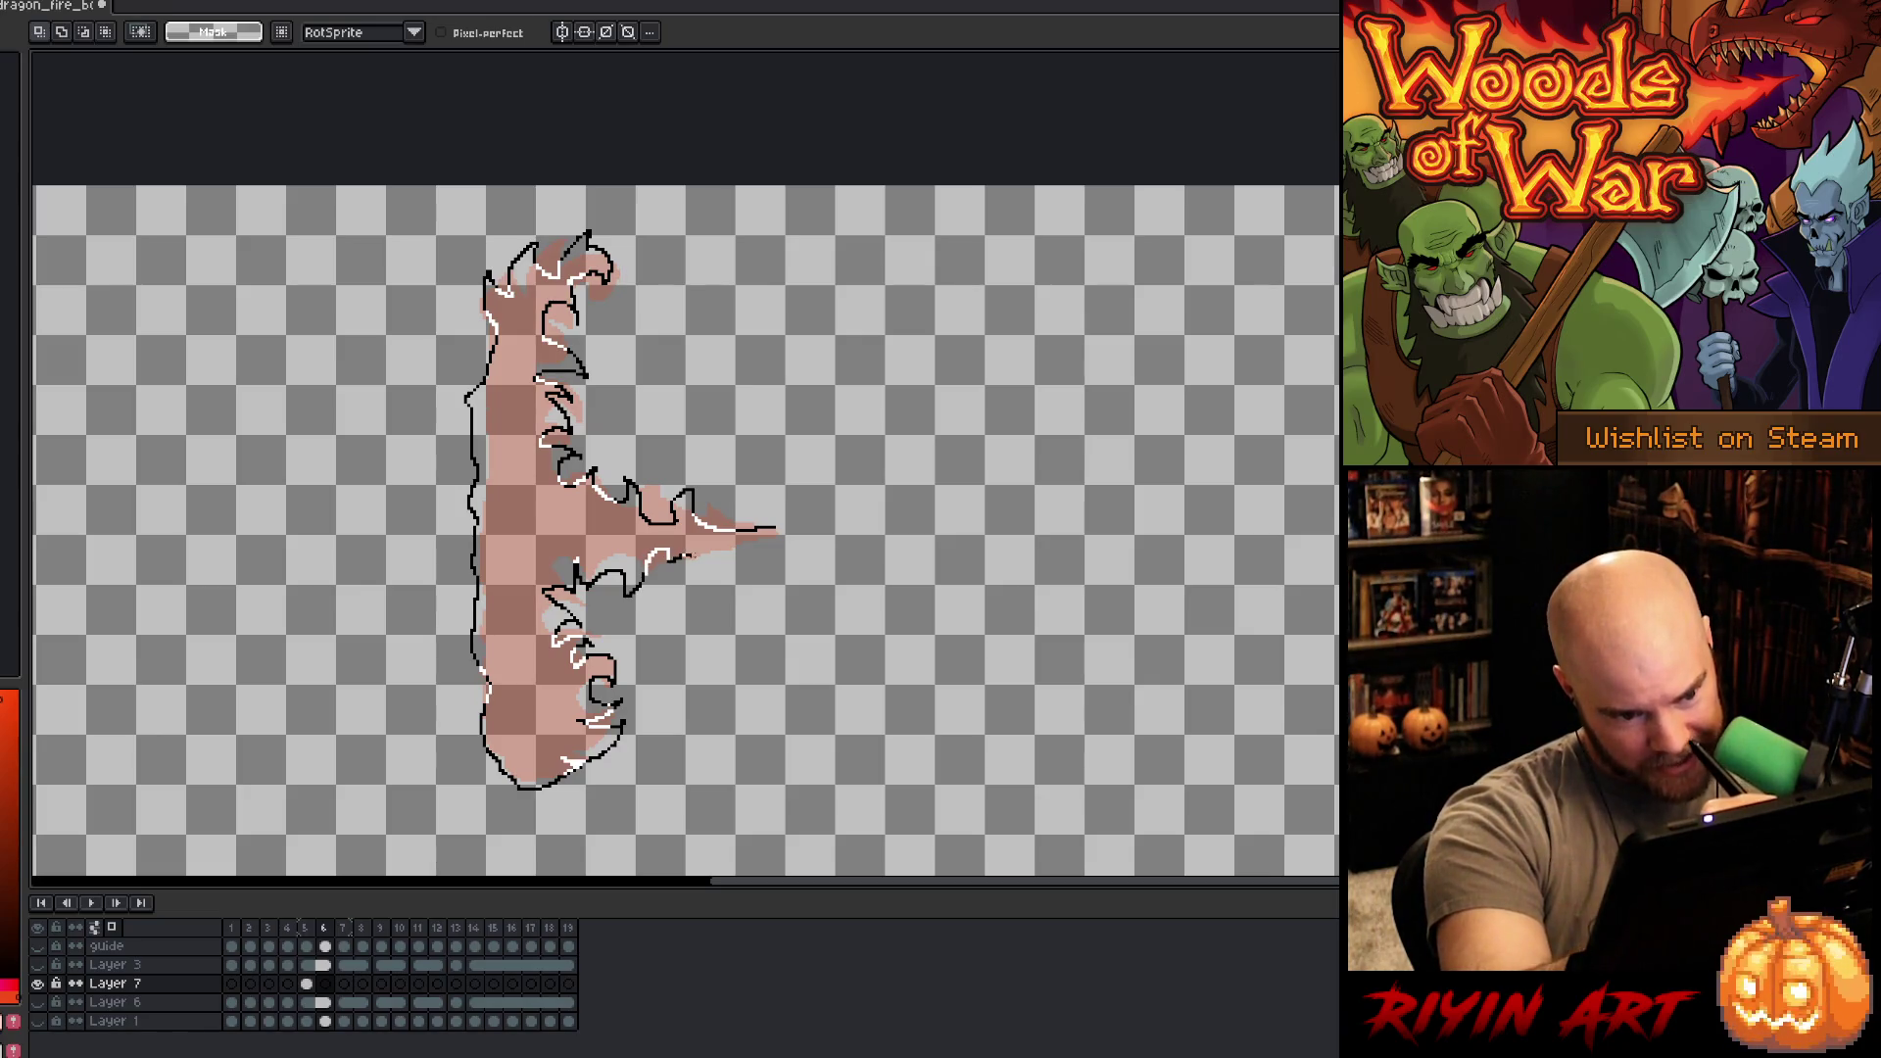
key(Delete)
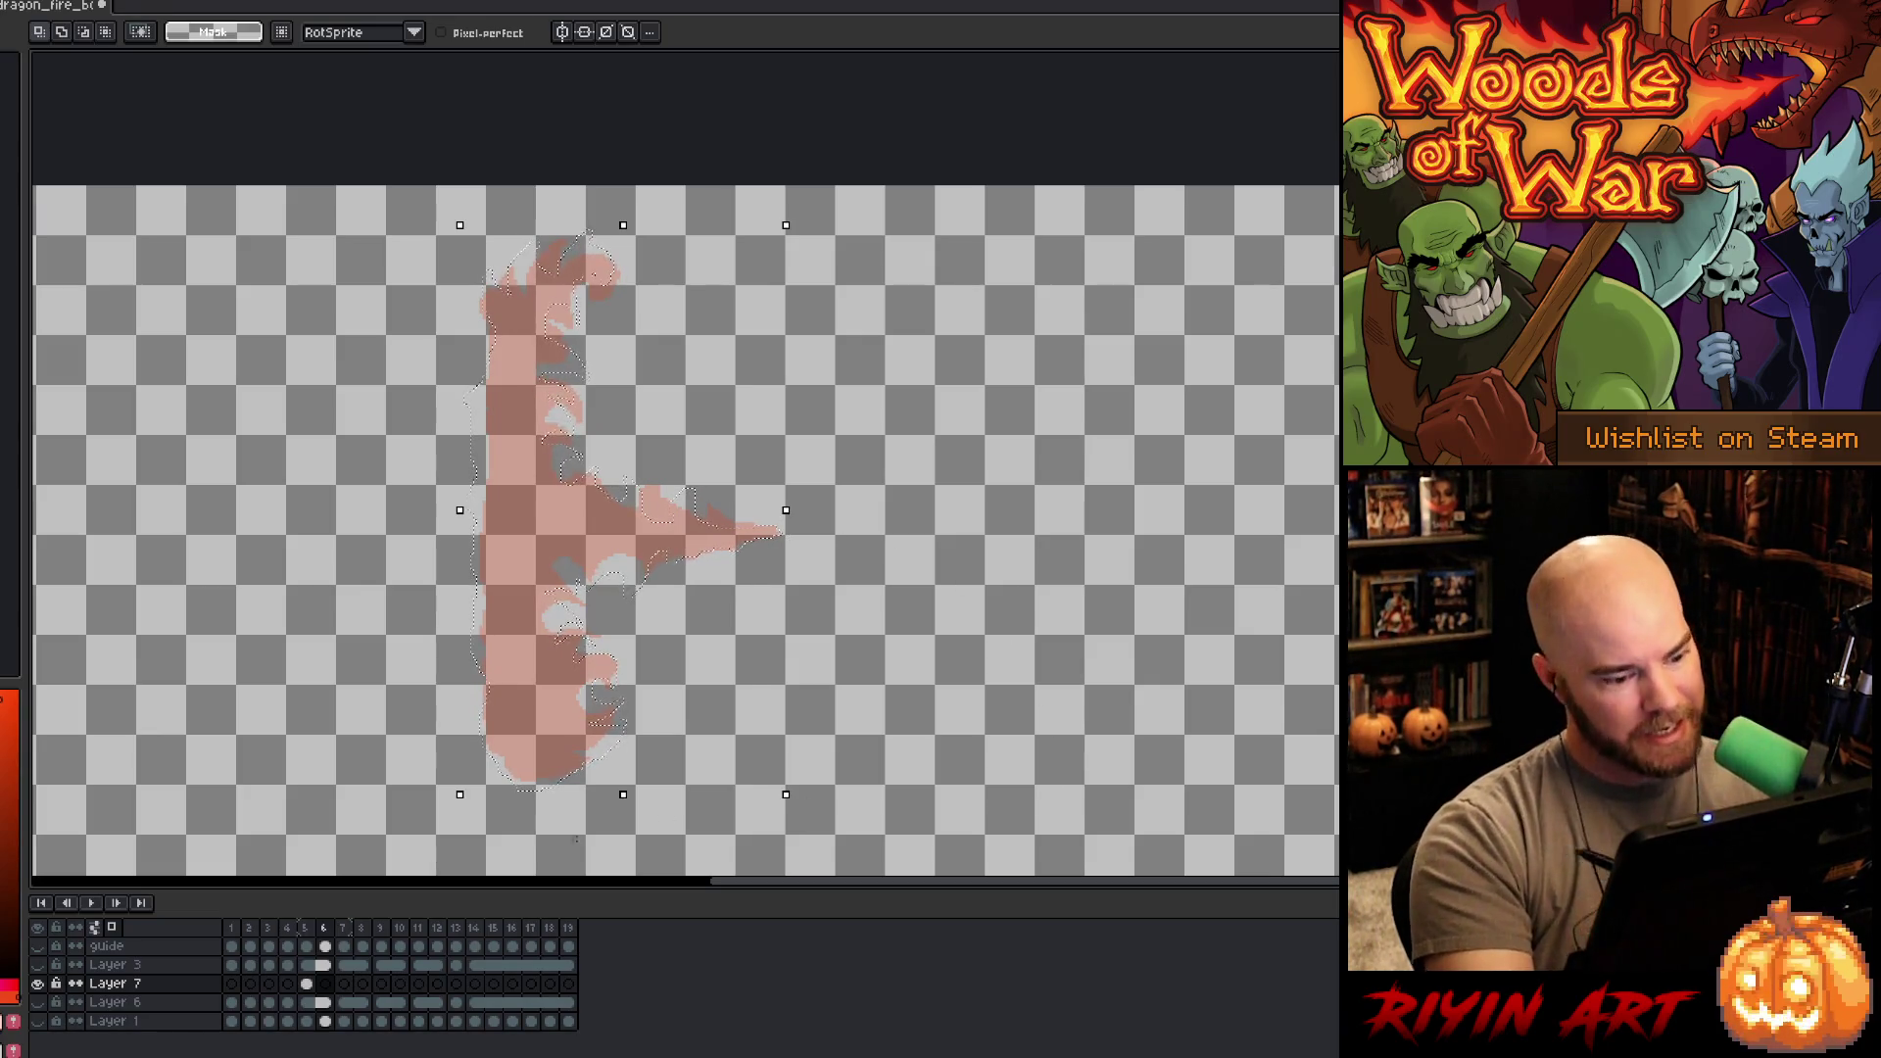
key(f)
drag(51, 999, 51, 1021)
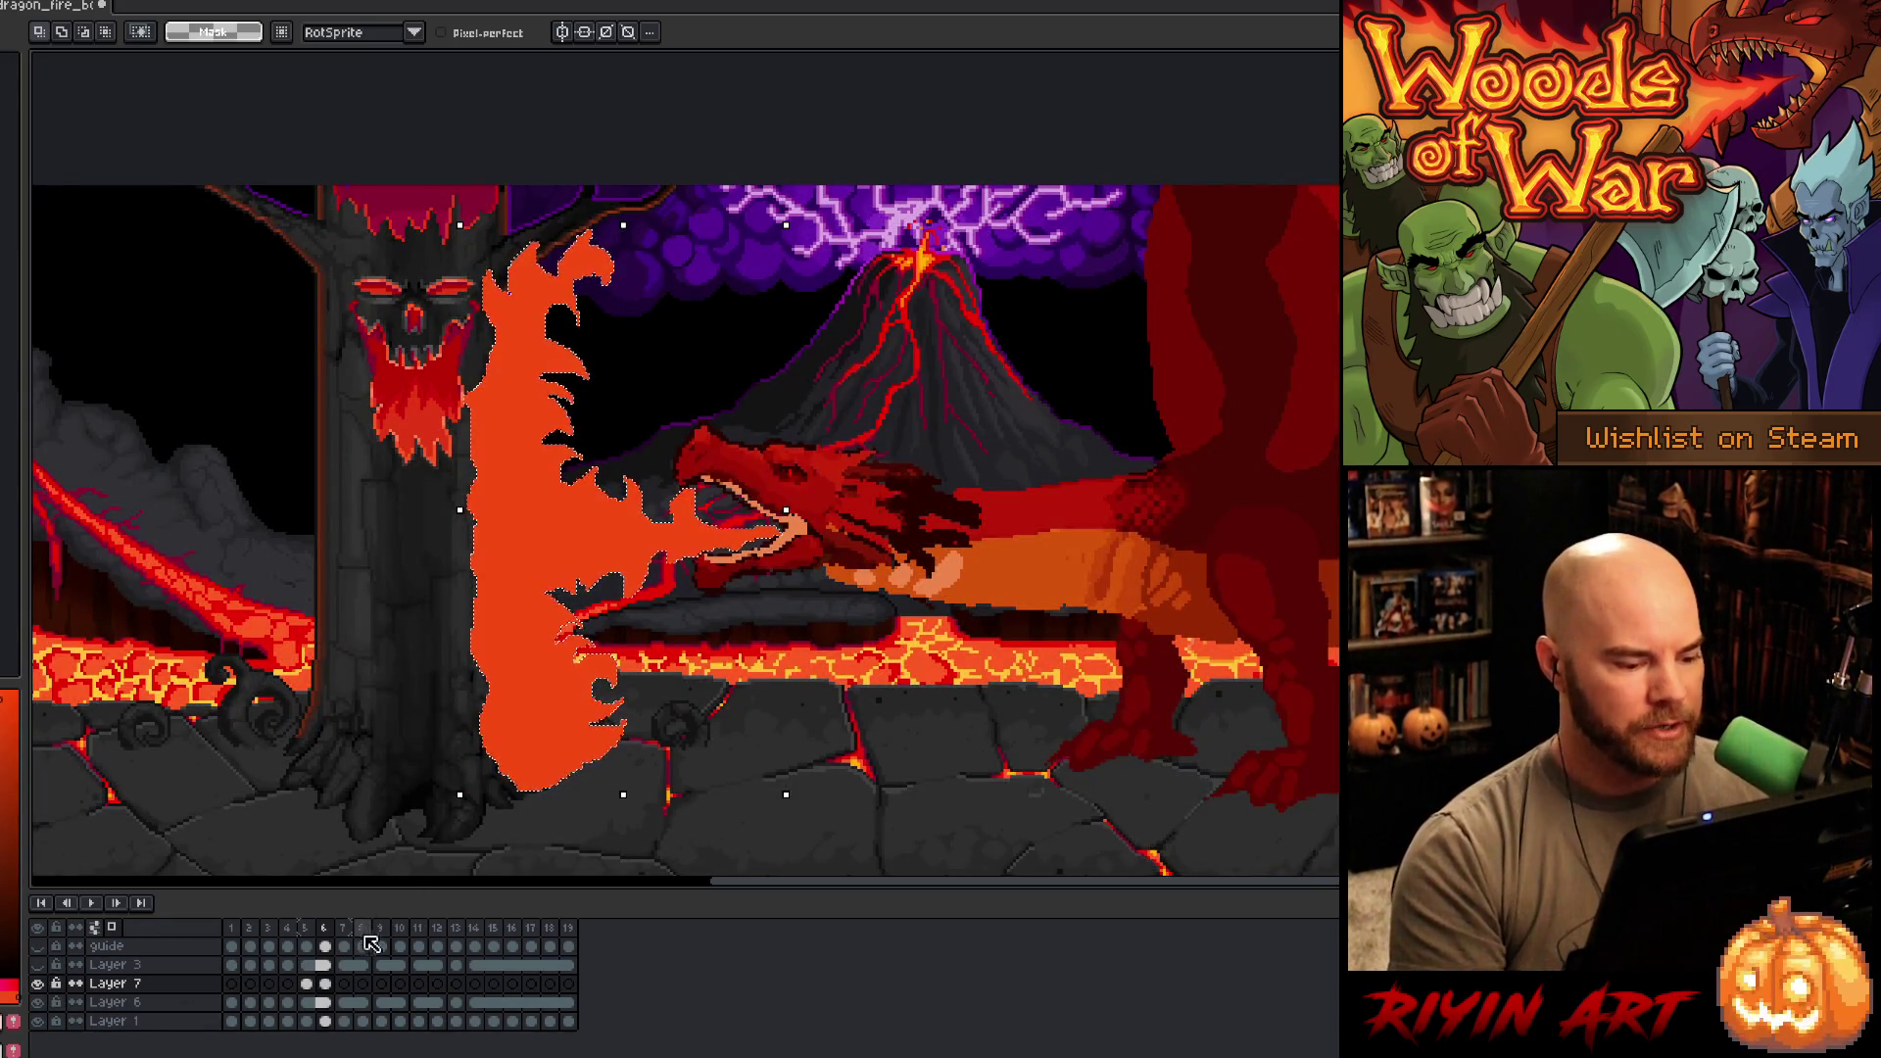
- Step back to frame 3, play the fire-breath animation, and save the file
click(287, 928)
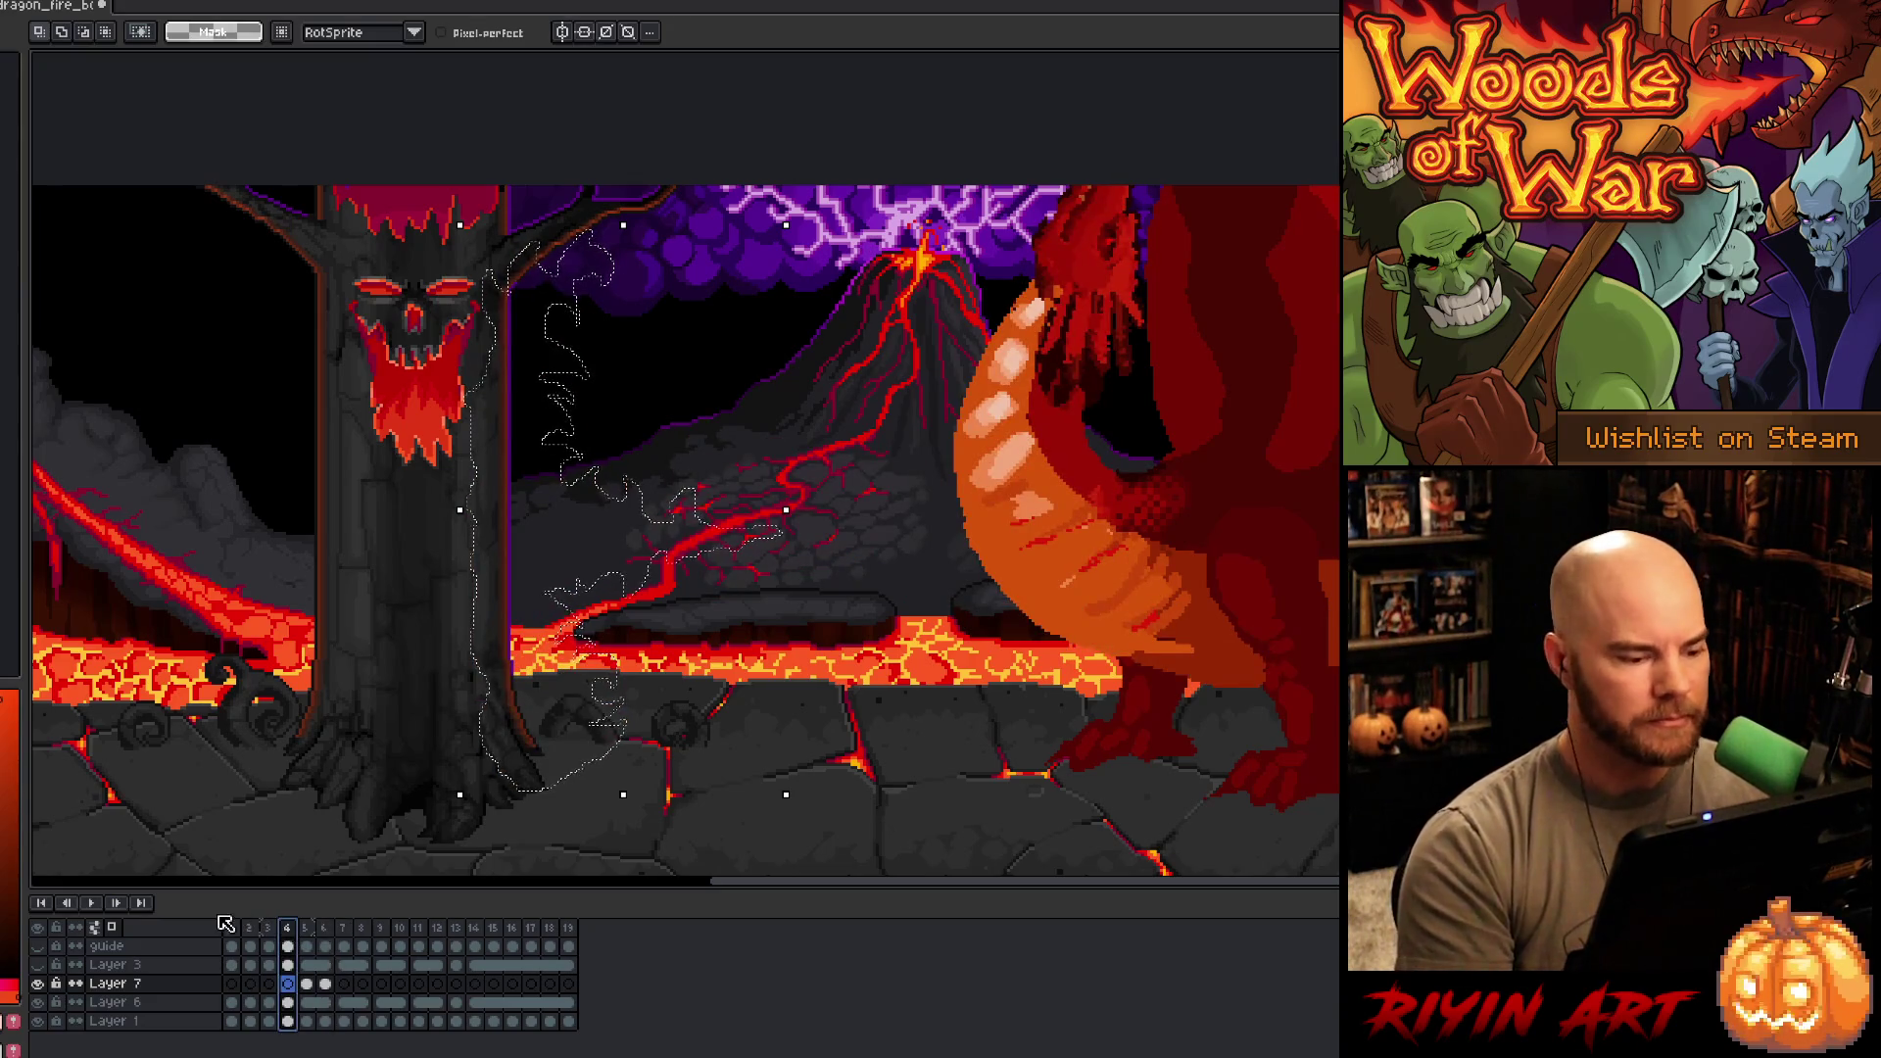
click(241, 931)
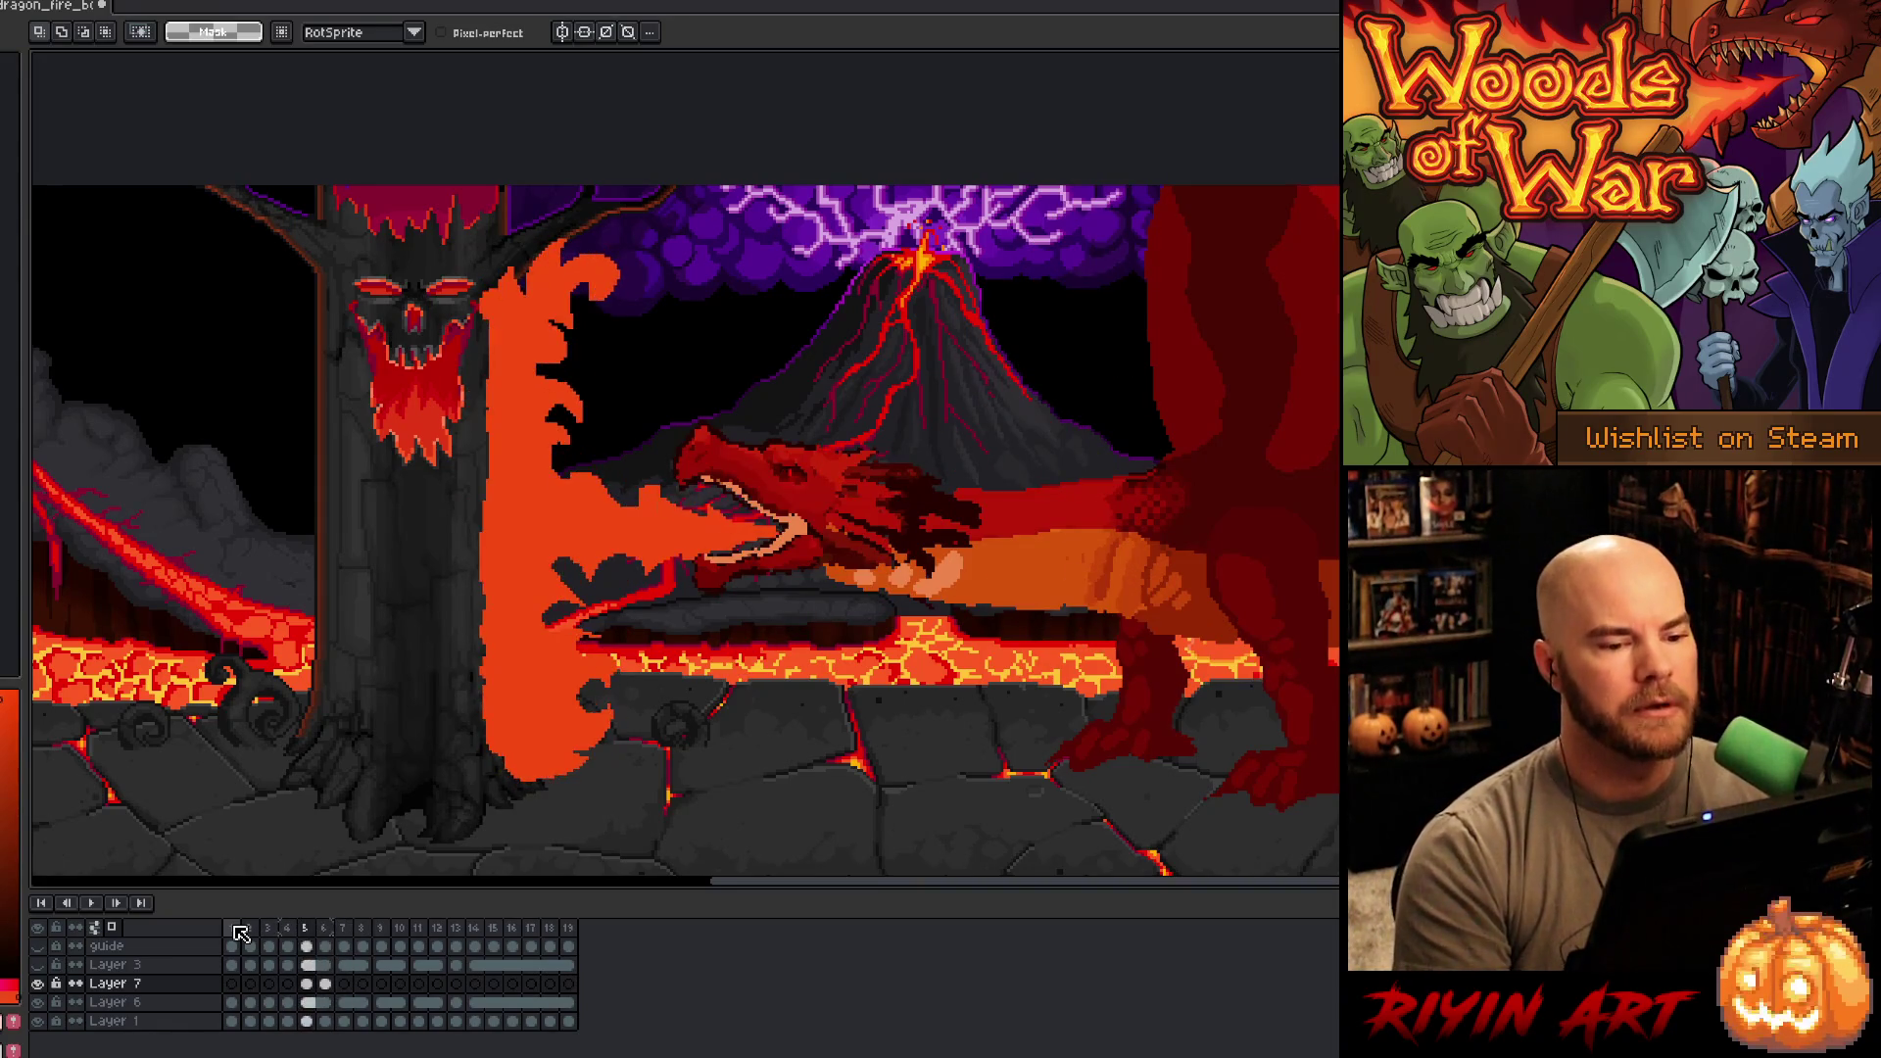
key(Return)
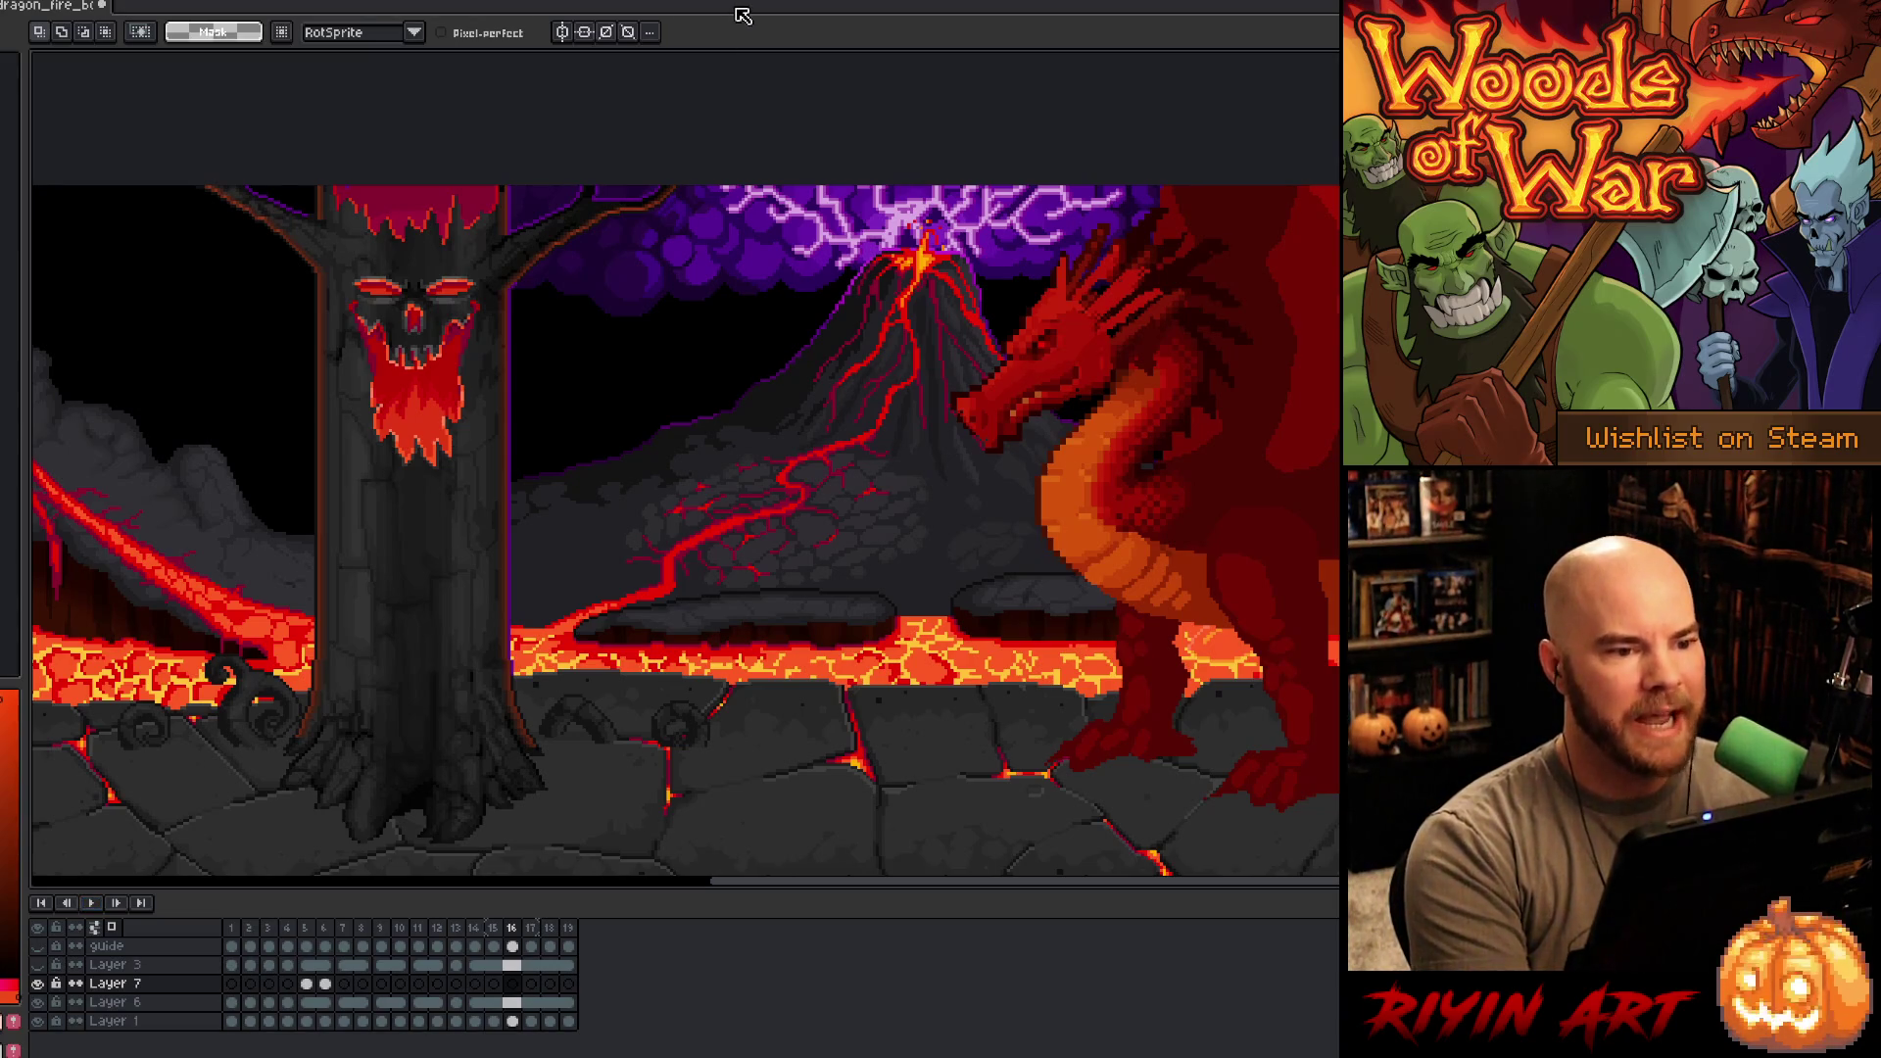
key(ctrl+s)
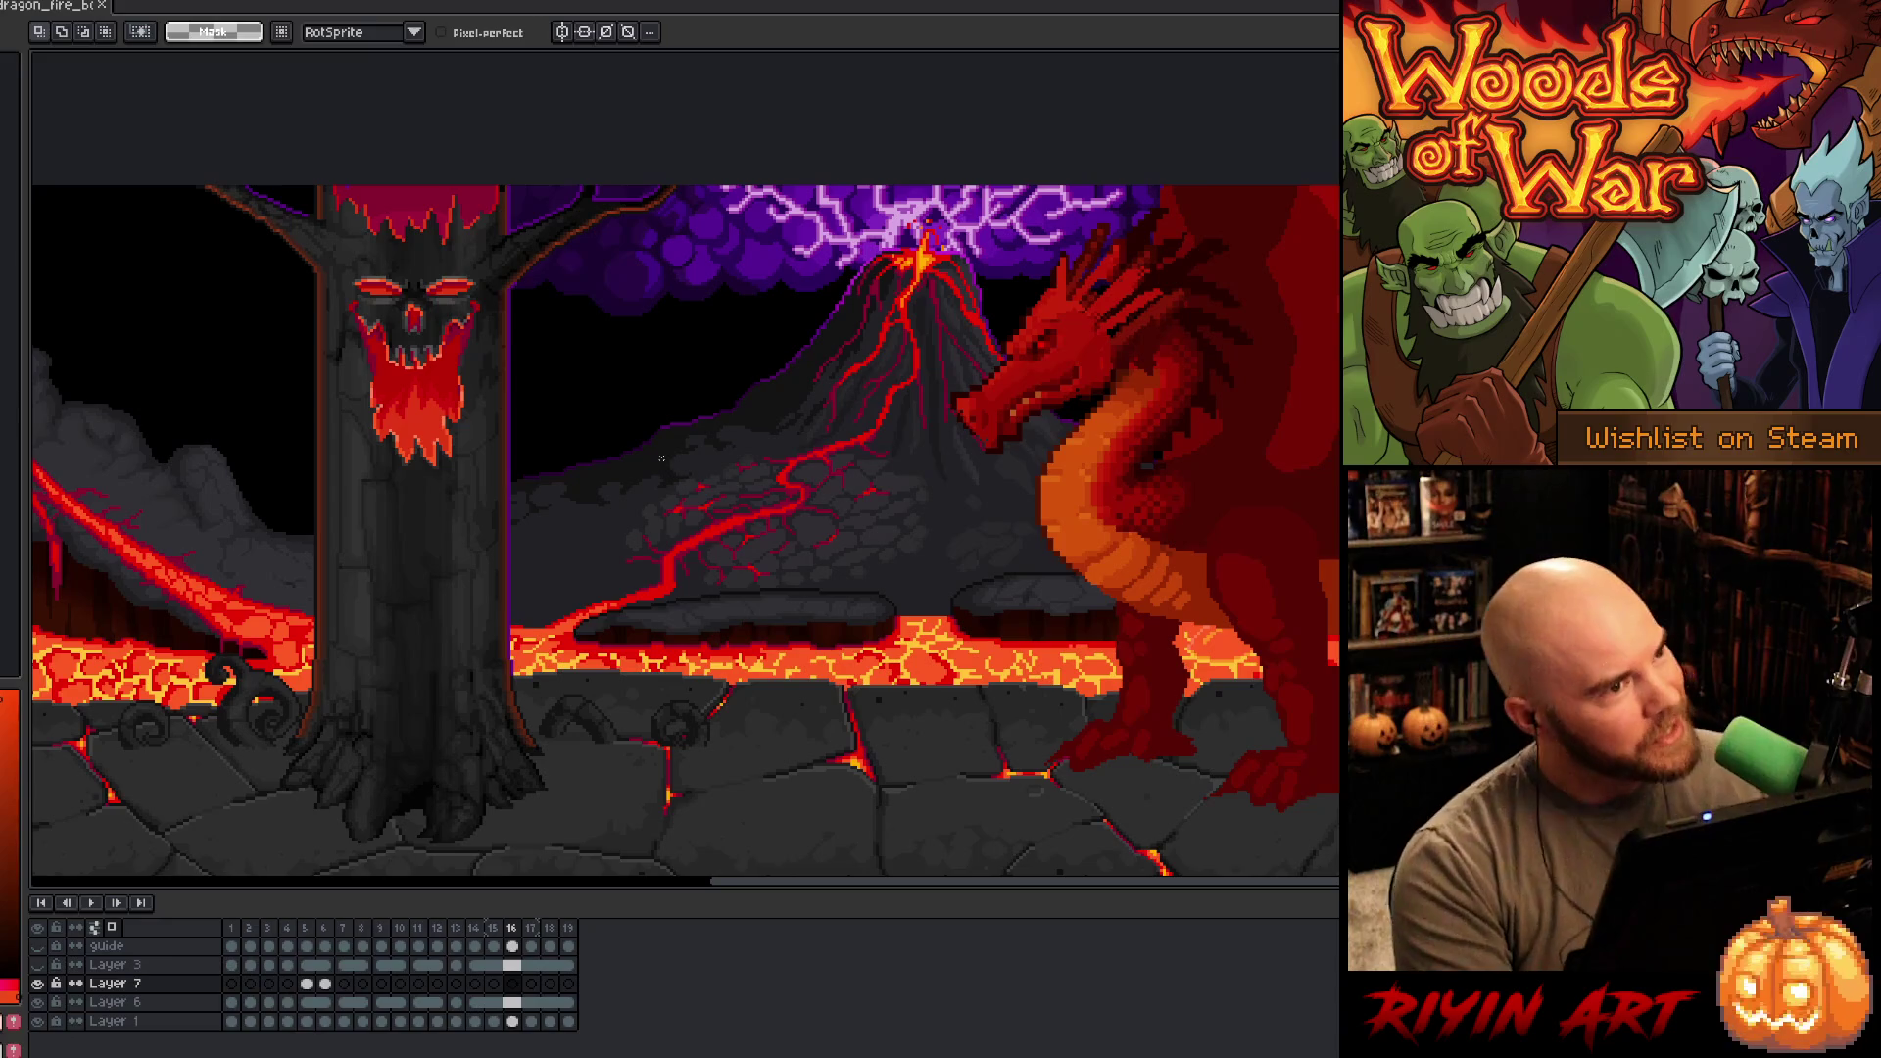
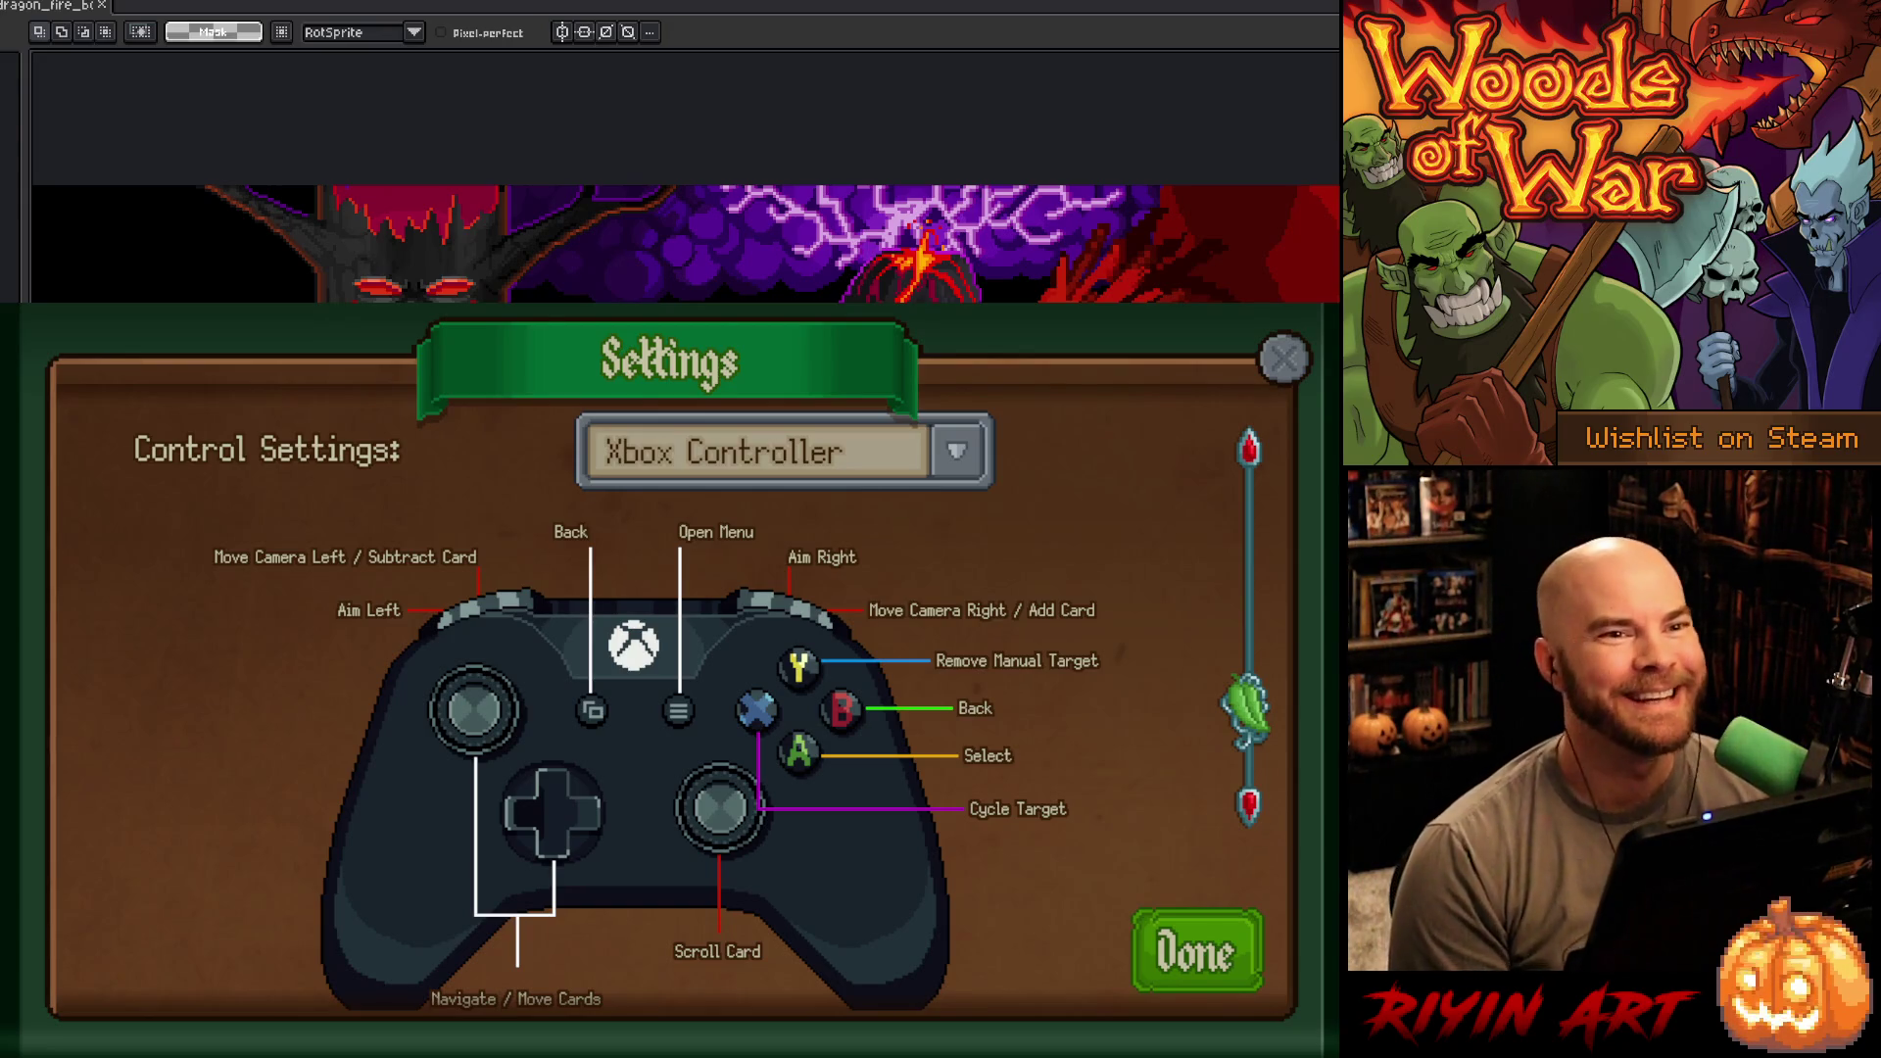
- Switch Woods of War's control scheme to the PS5 Controller layout
click(762, 441)
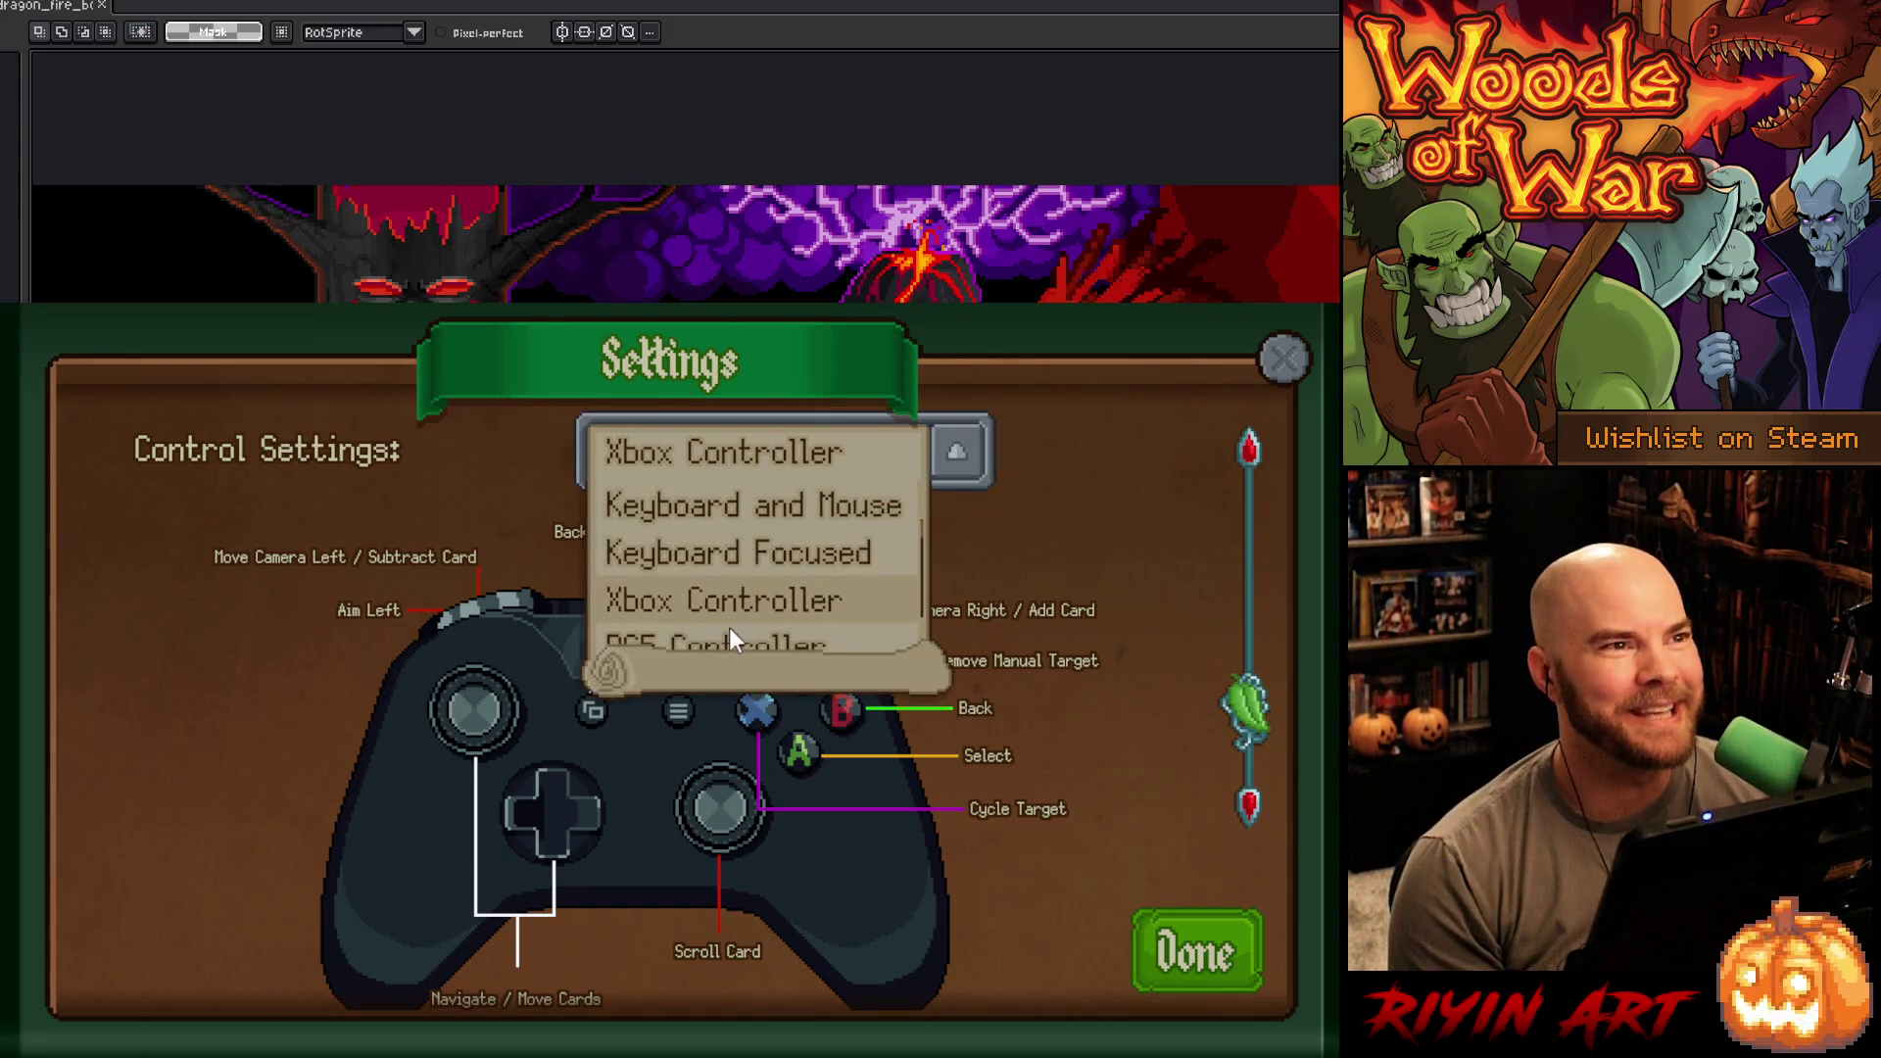
scroll(731, 617, down, 1)
click(731, 602)
scroll(755, 598, down, 2)
scroll(772, 592, up, 3)
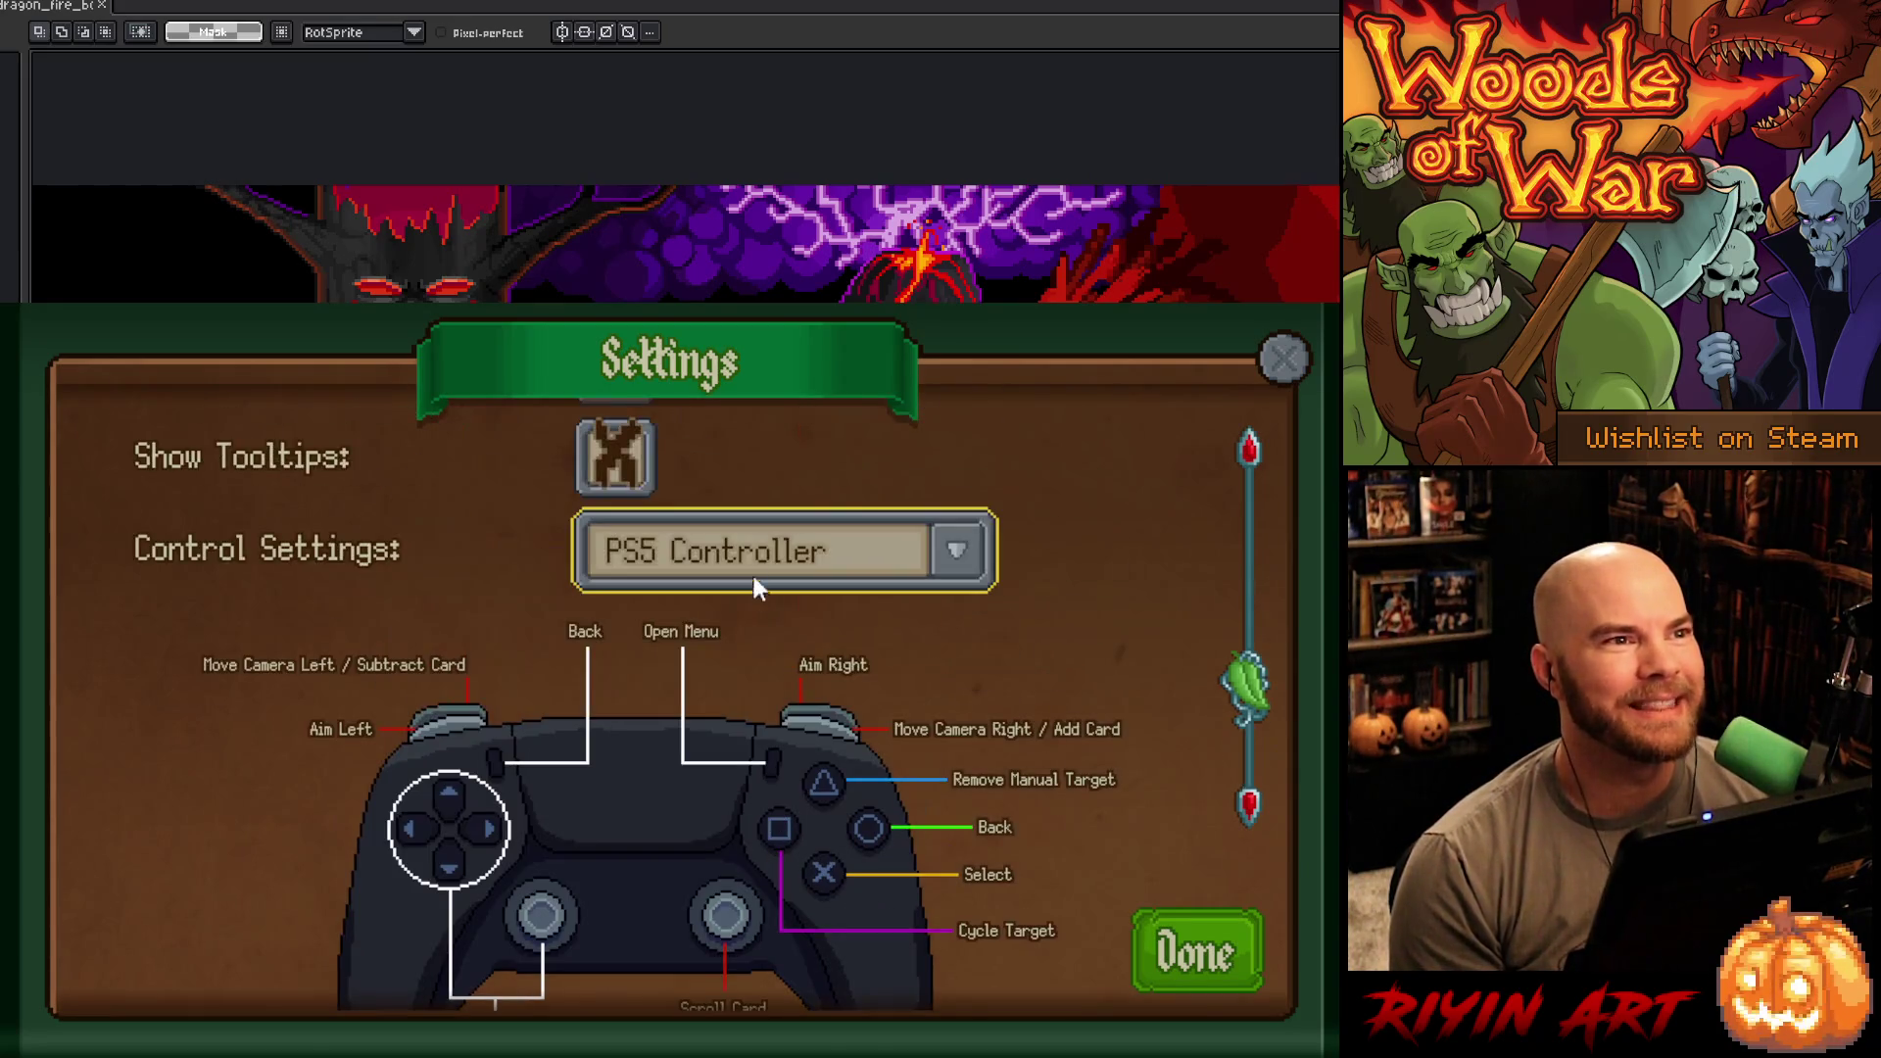
- Change the control scheme to Steam Deck, close the settings, and hide the game
click(750, 563)
scroll(742, 608, down, 1)
scroll(735, 666, down, 1)
click(721, 709)
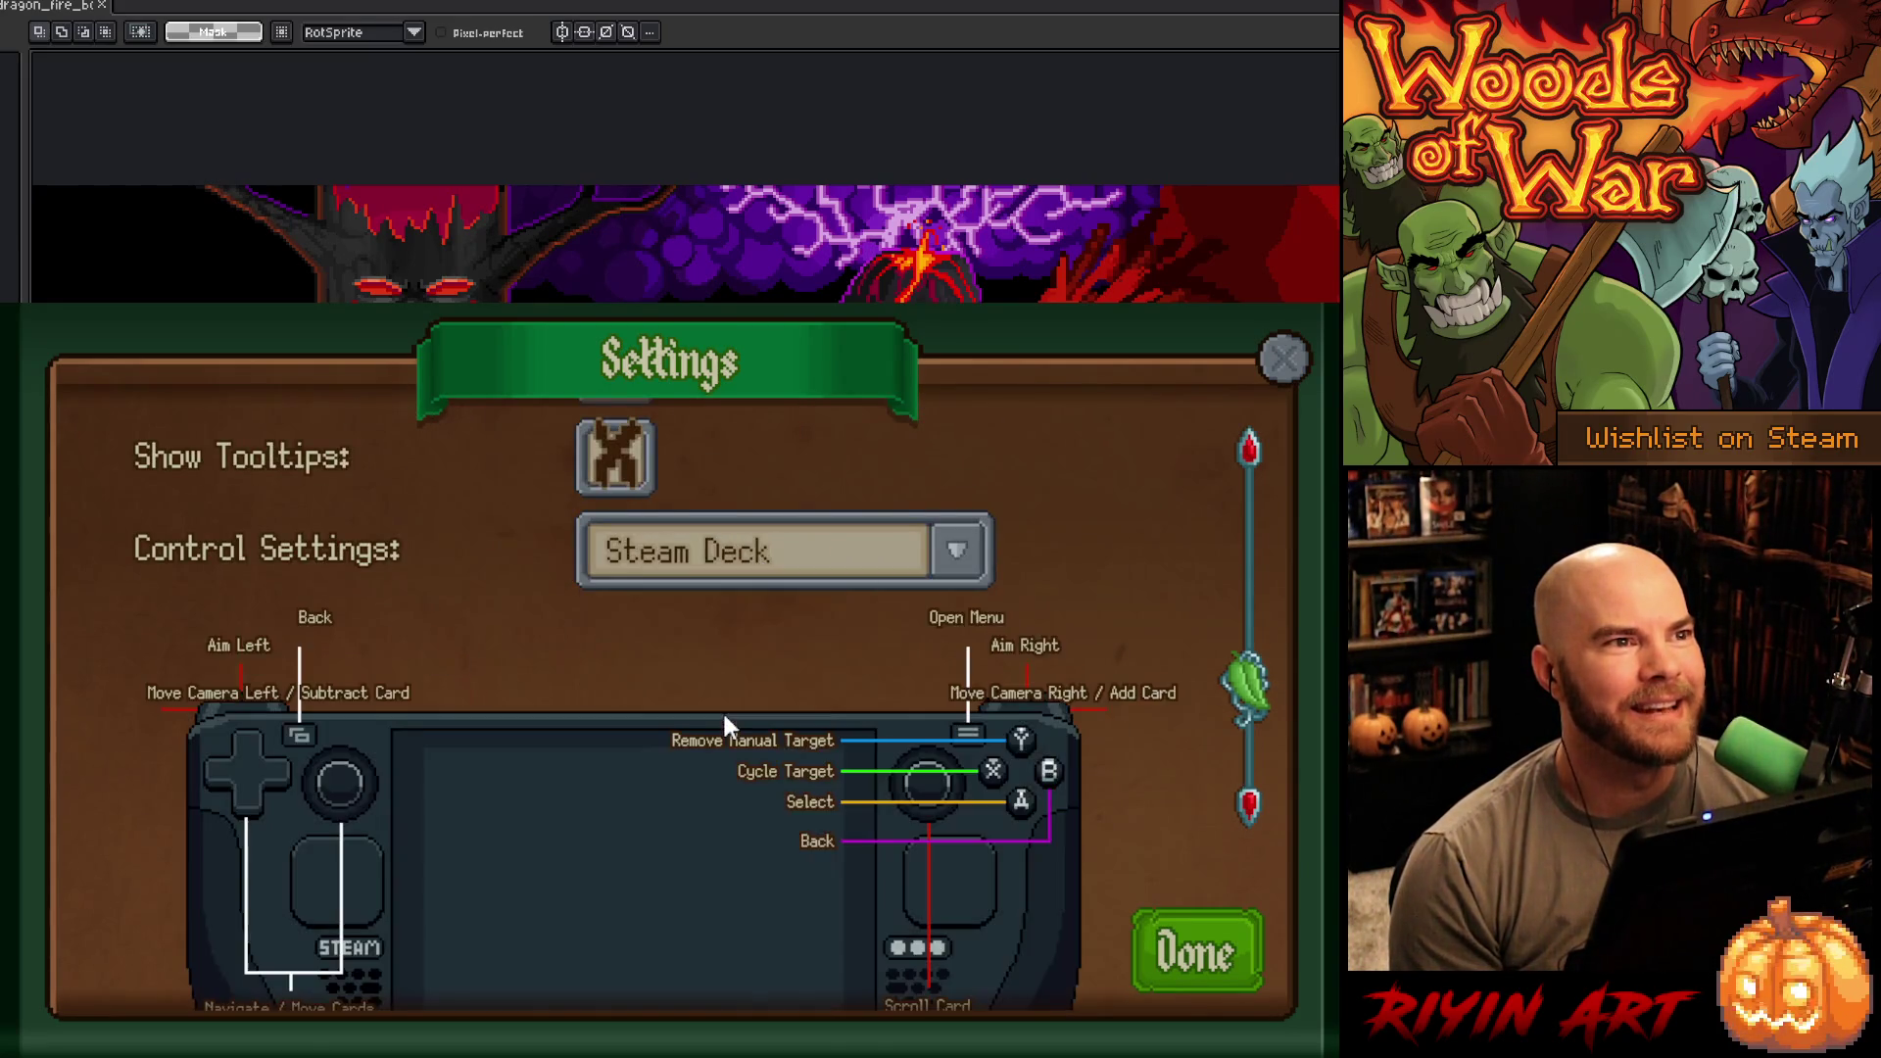
scroll(856, 688, down, 2)
scroll(866, 691, up, 1)
scroll(866, 691, up, 6)
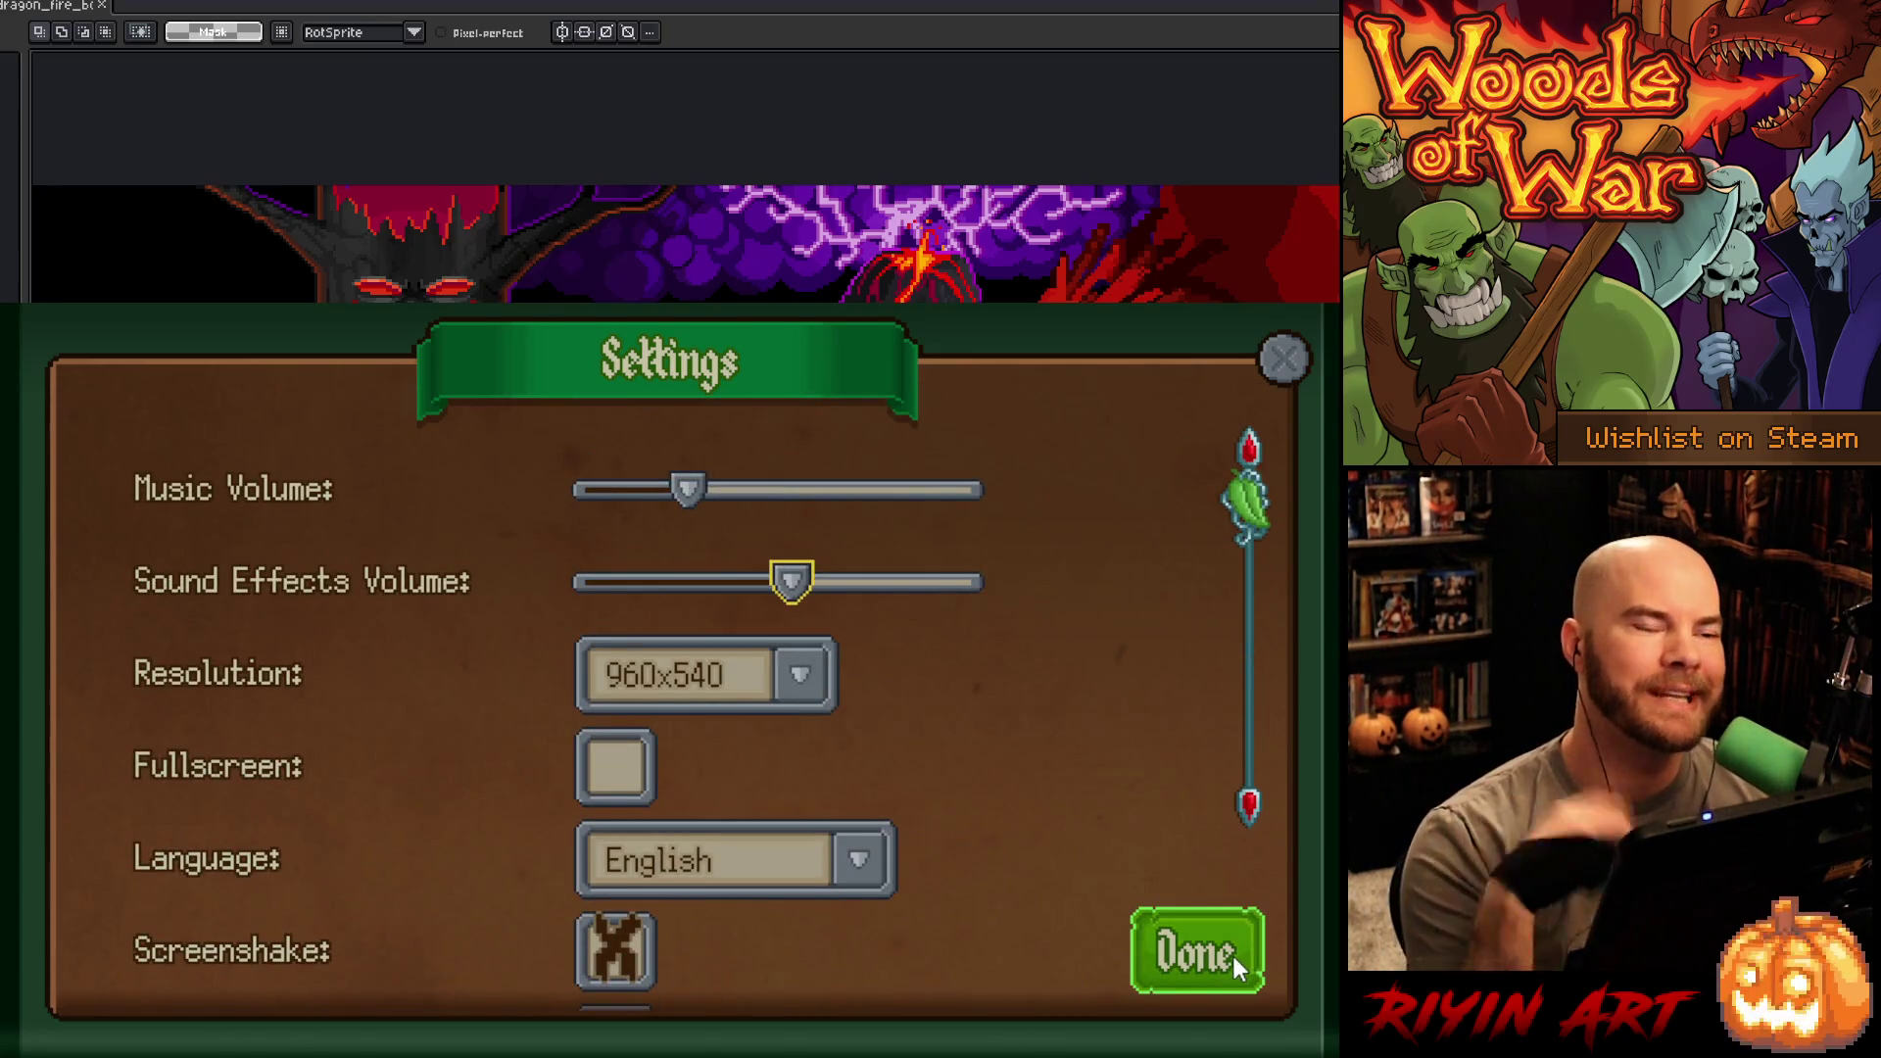
click(1227, 950)
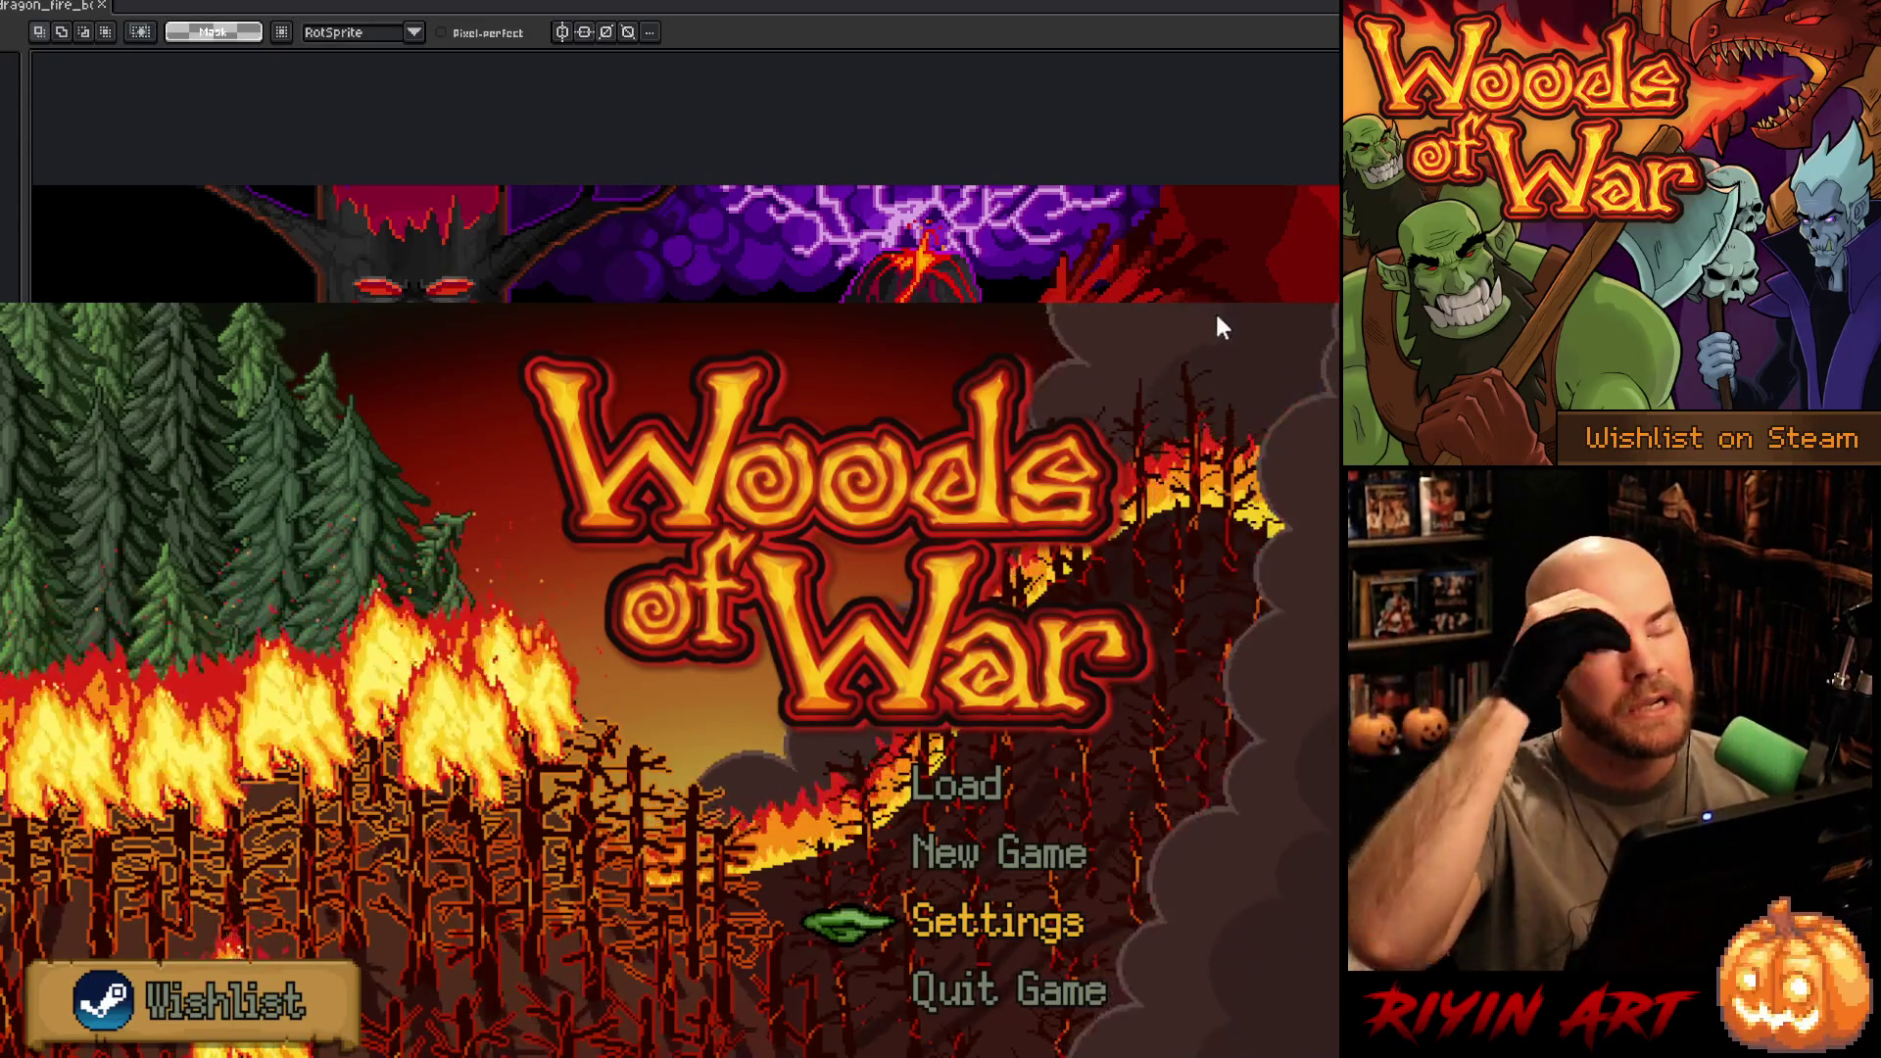
key(alt+Tab)
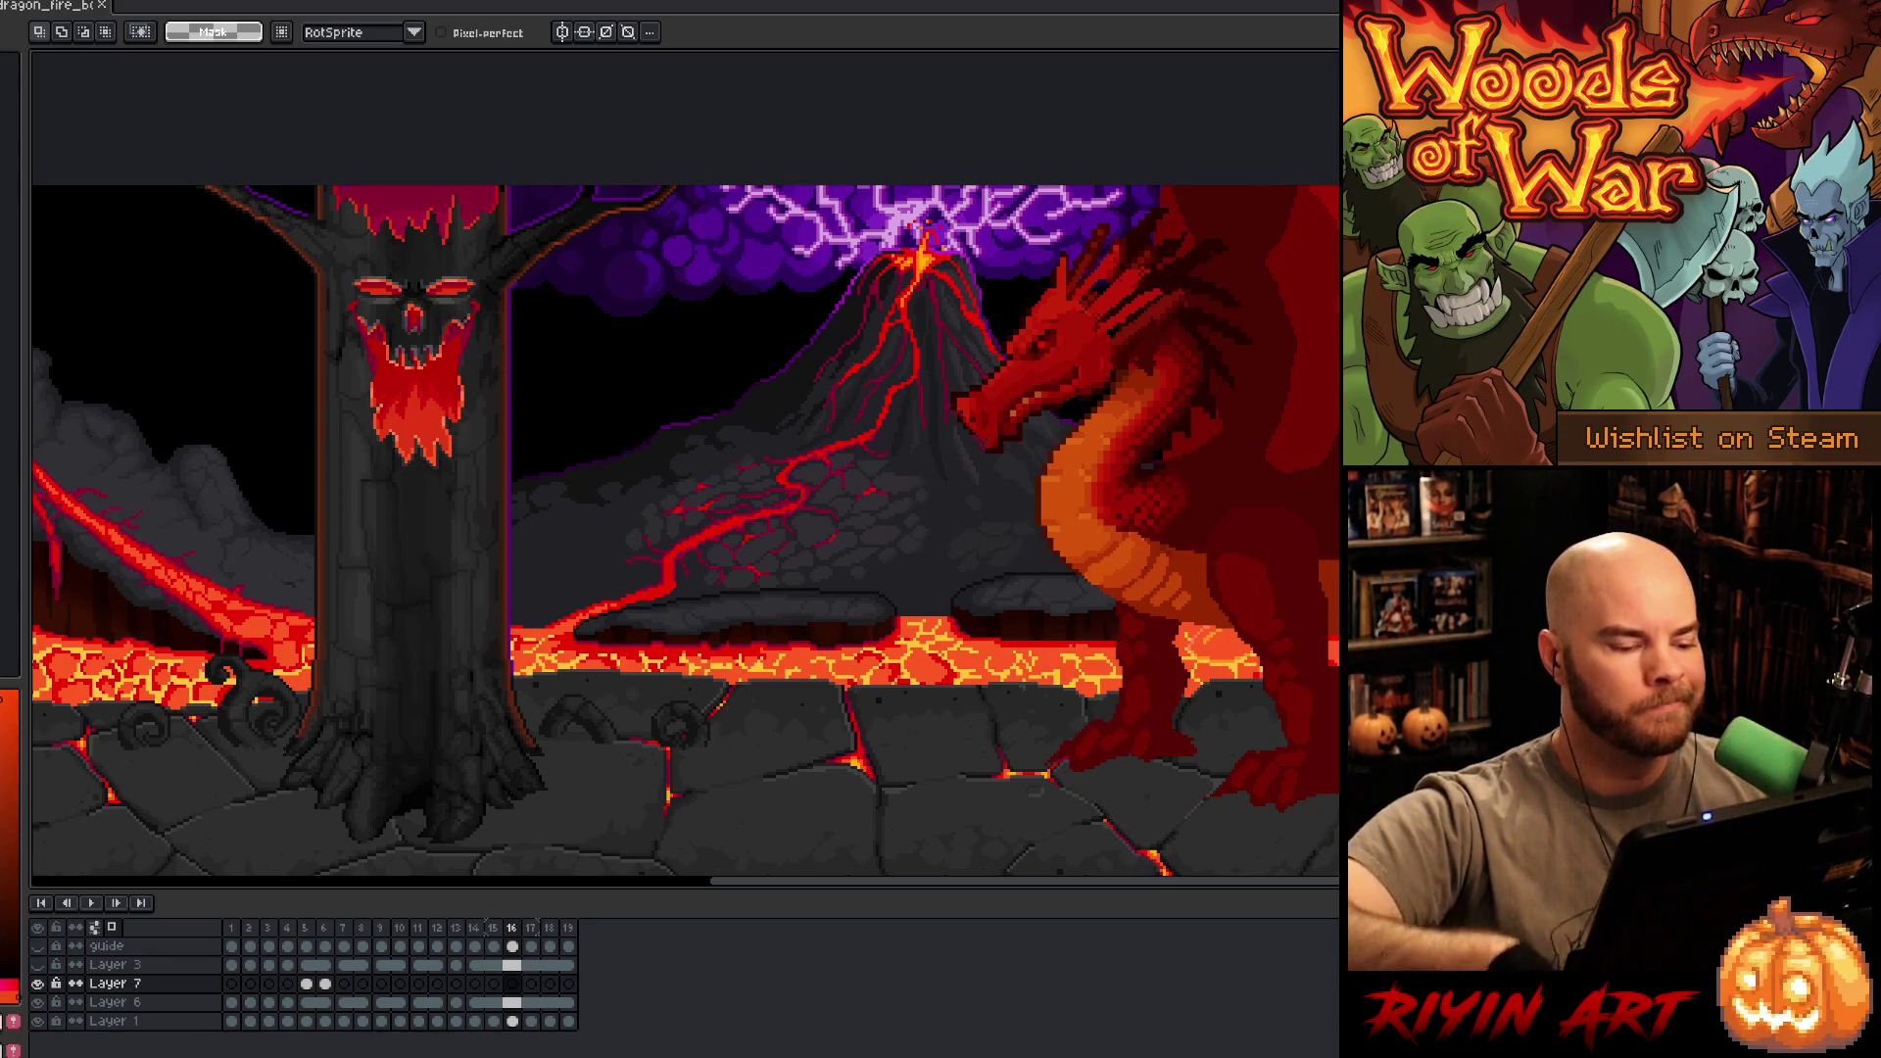
- Play the dragon animation from frame 5, stop it, then bring up Settings.cpp in VS Code
click(287, 928)
click(308, 931)
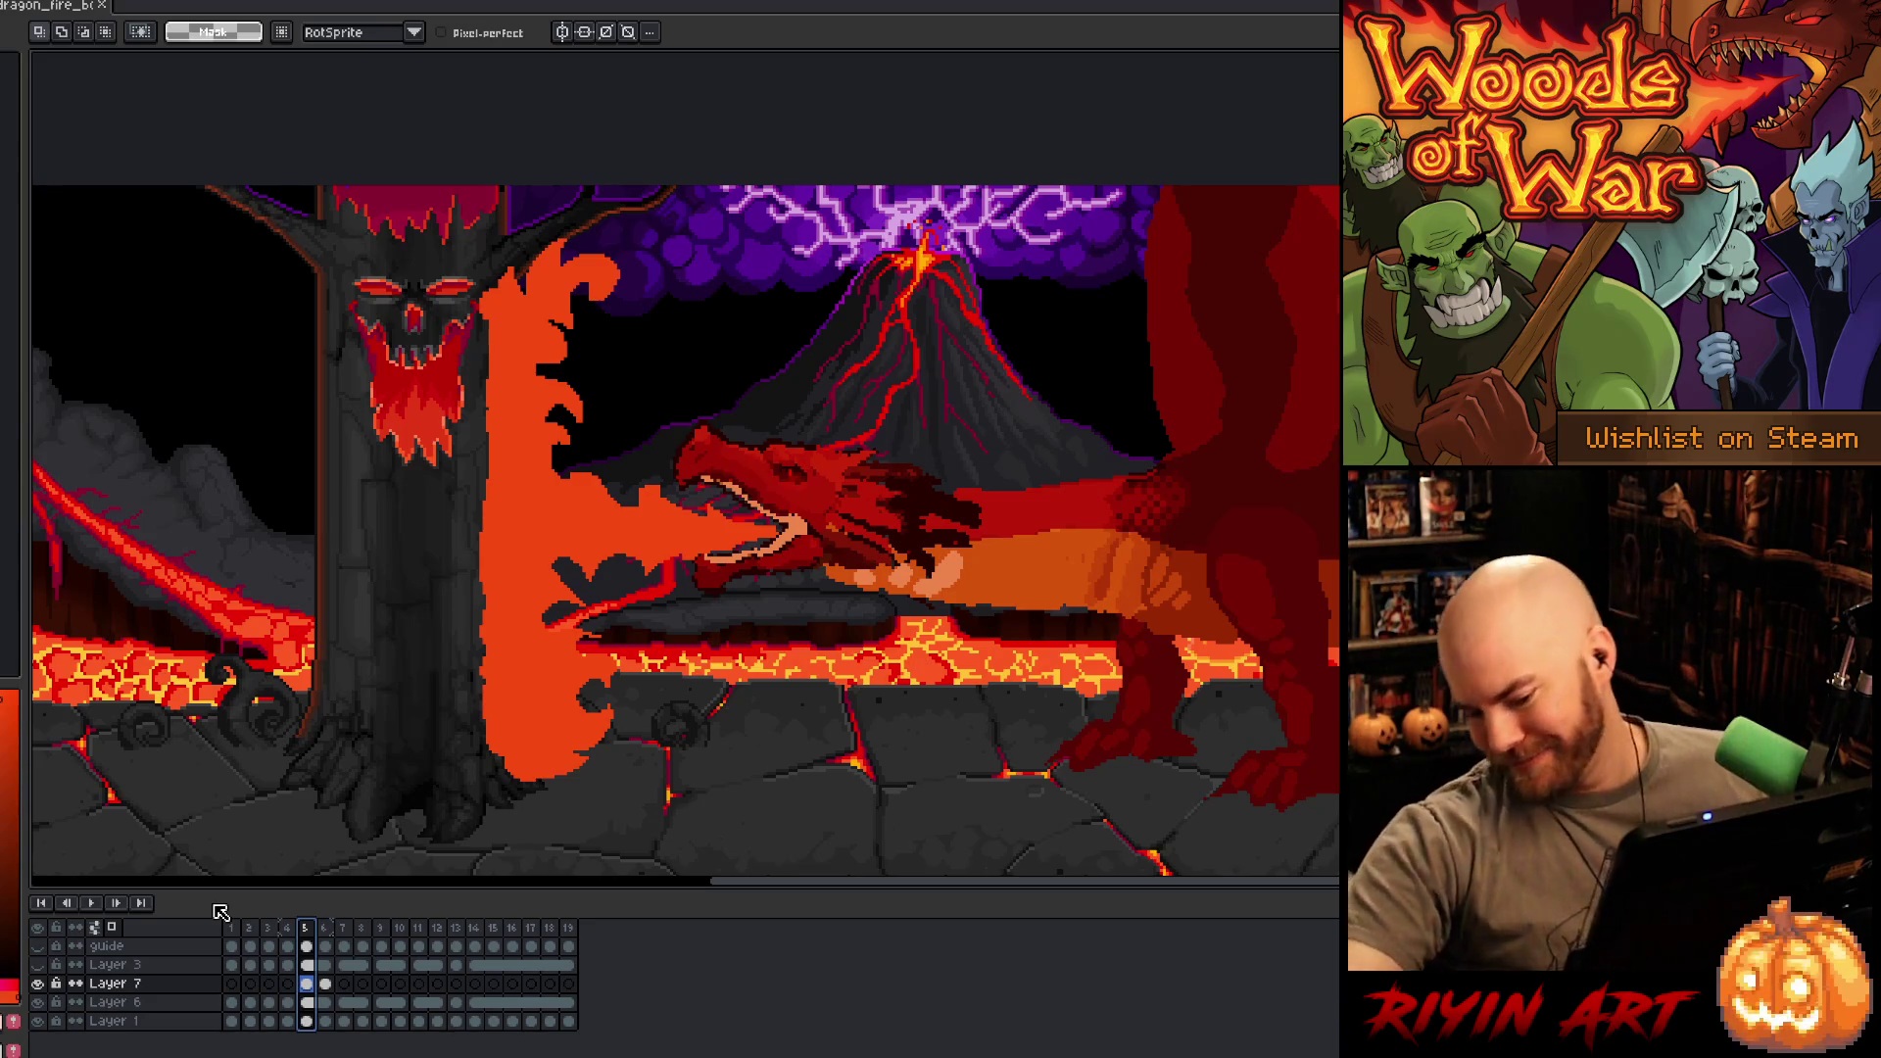
key(Return)
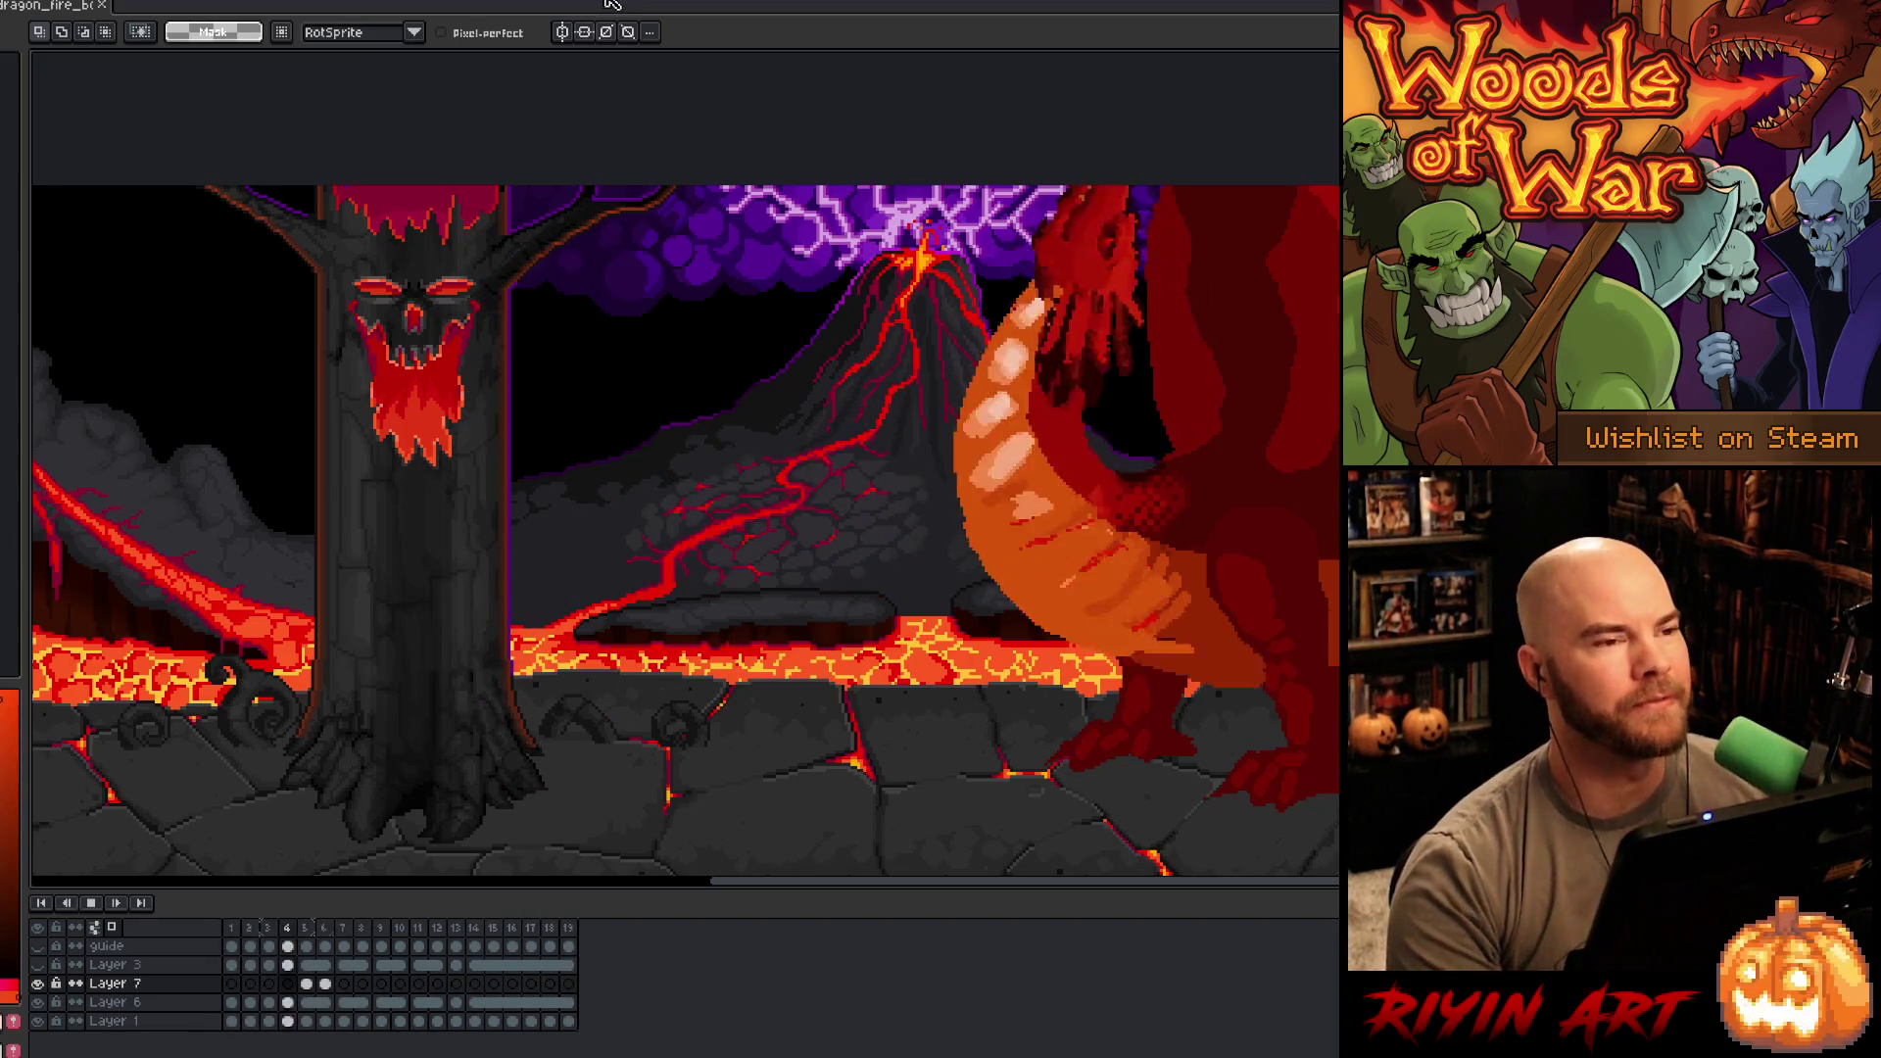
key(Return)
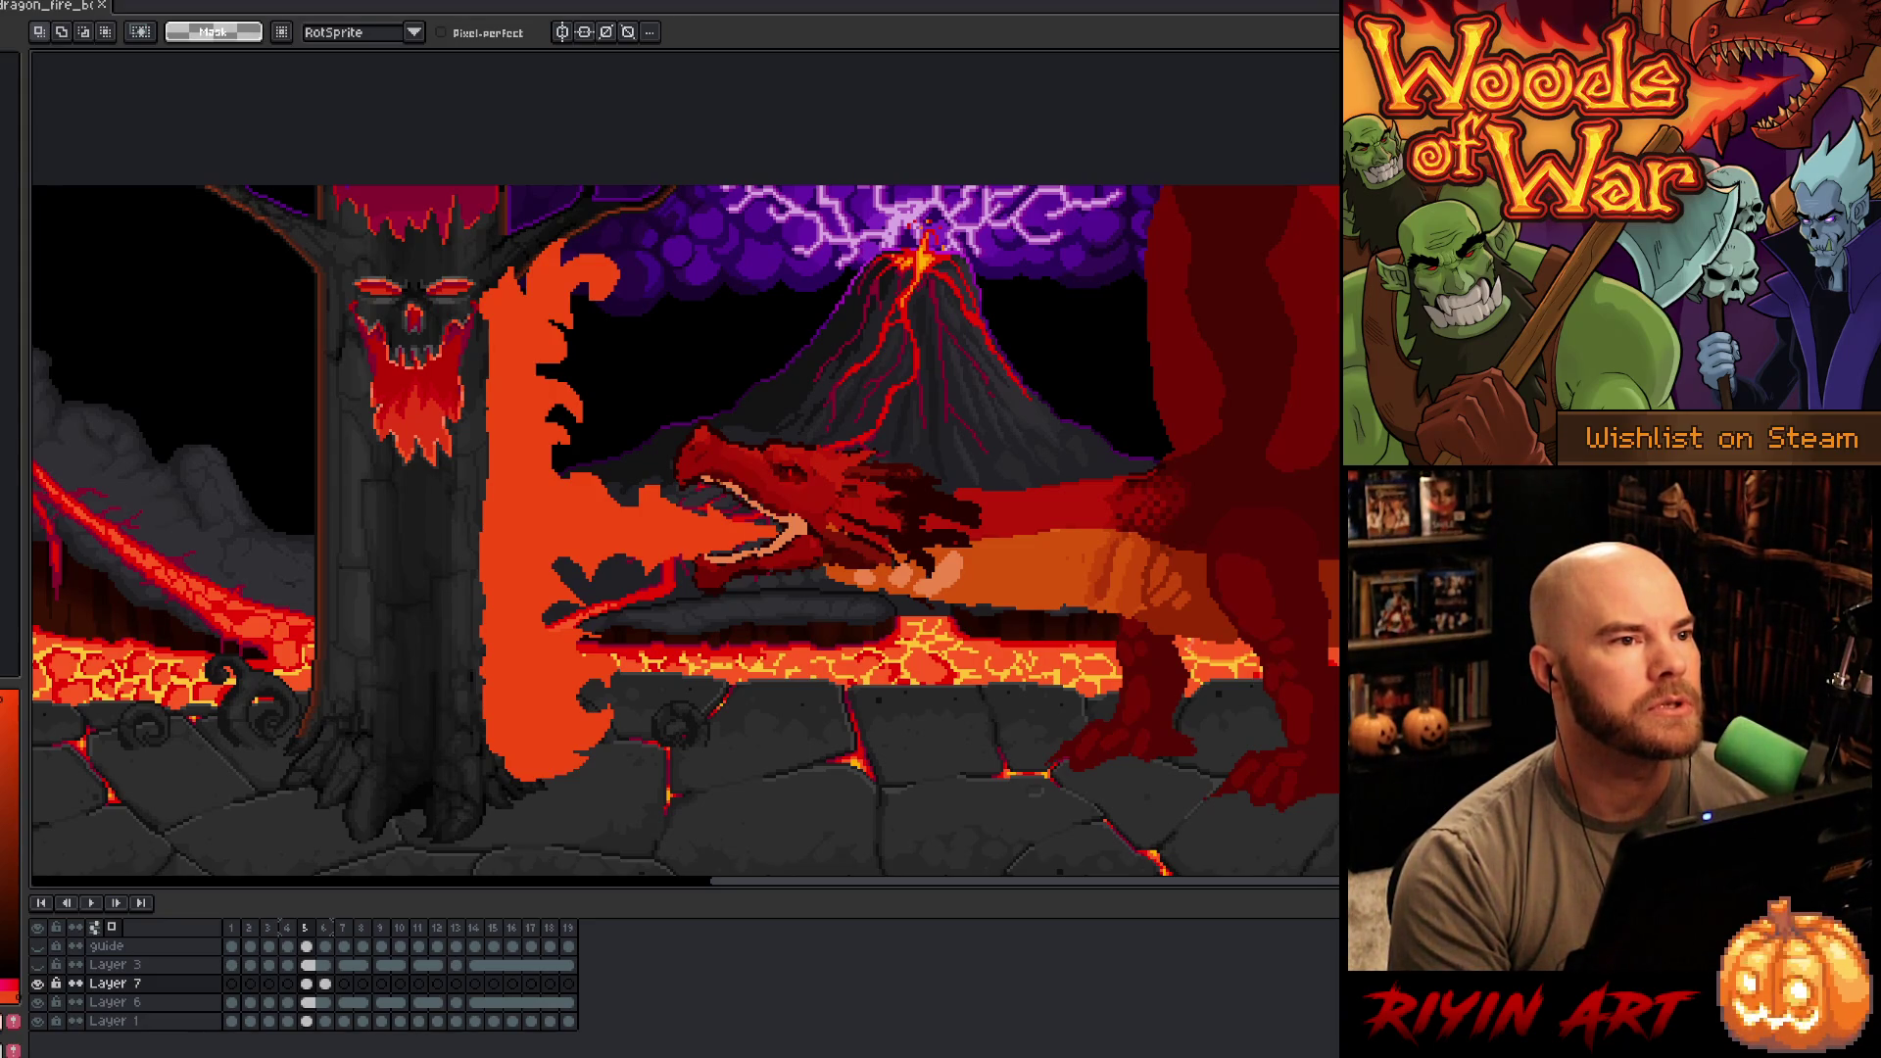
key(alt+Tab)
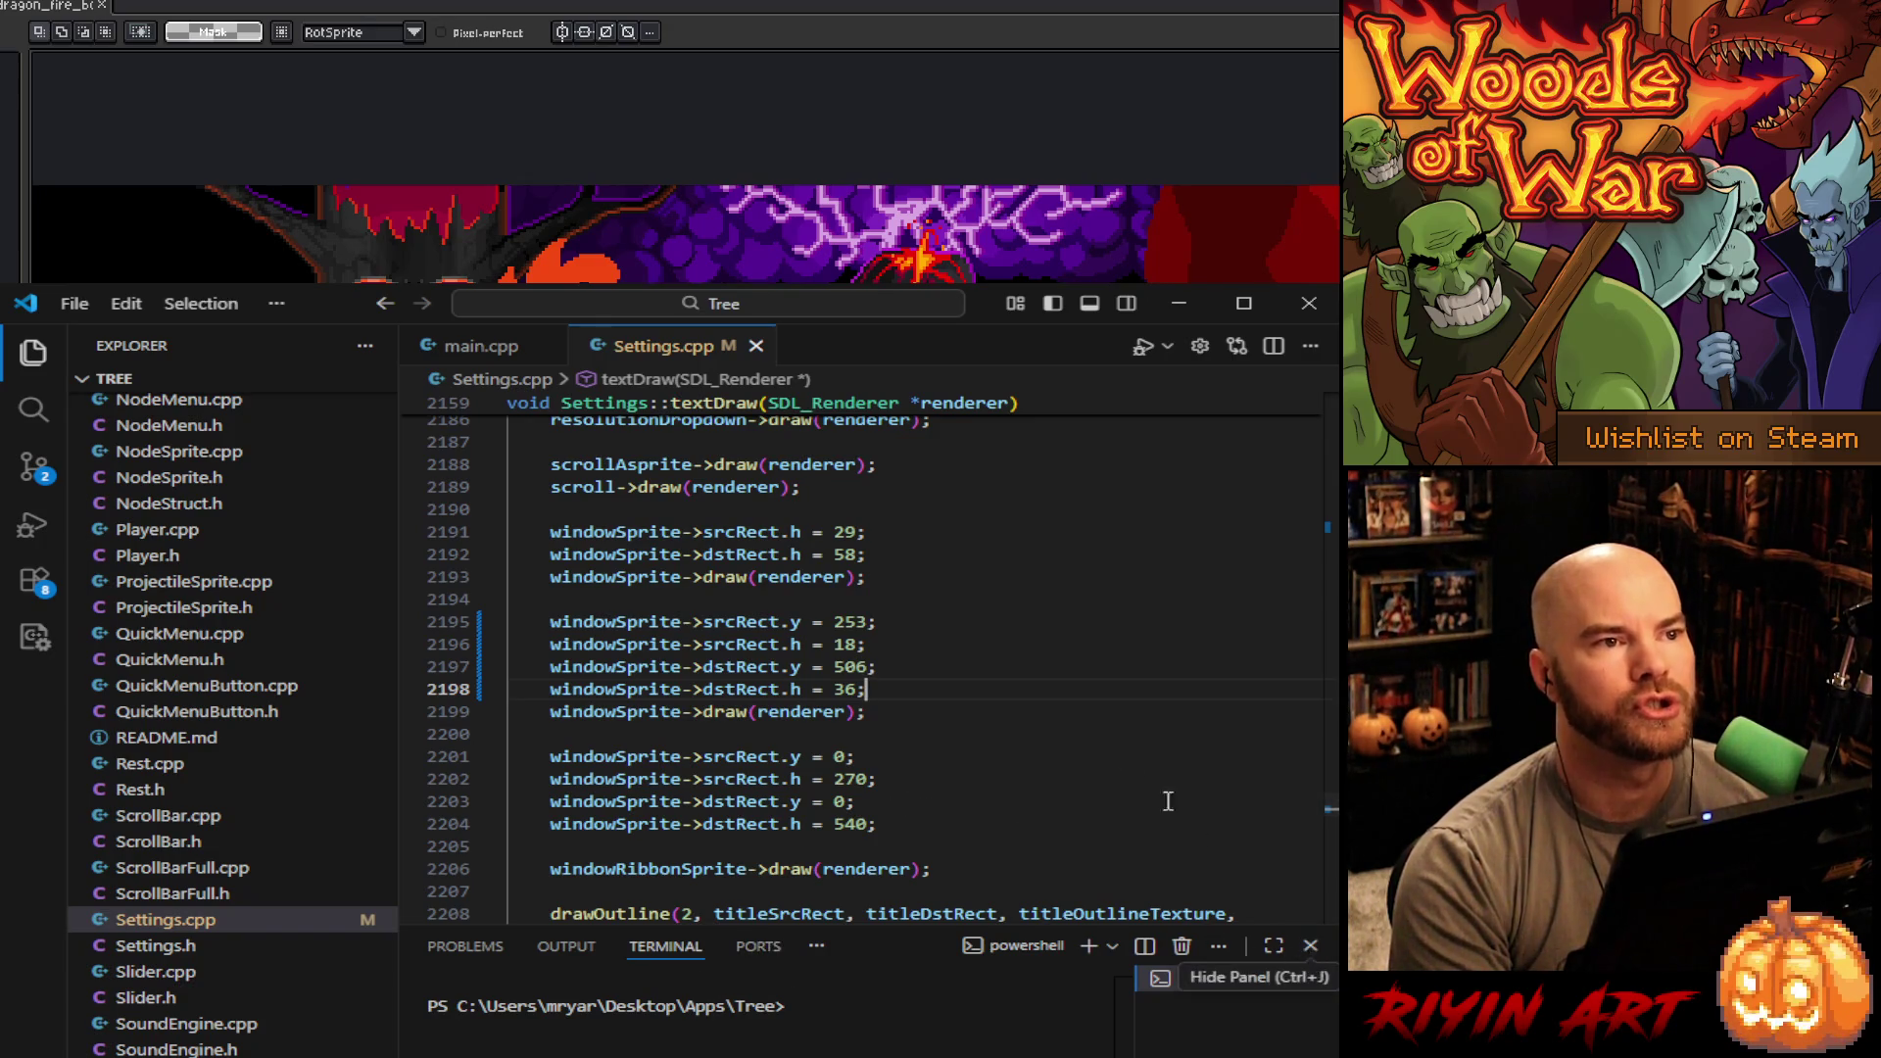
- Close the terminal panel below the Settings.cpp code
scroll(1127, 853, down, 1)
scroll(902, 916, down, 1)
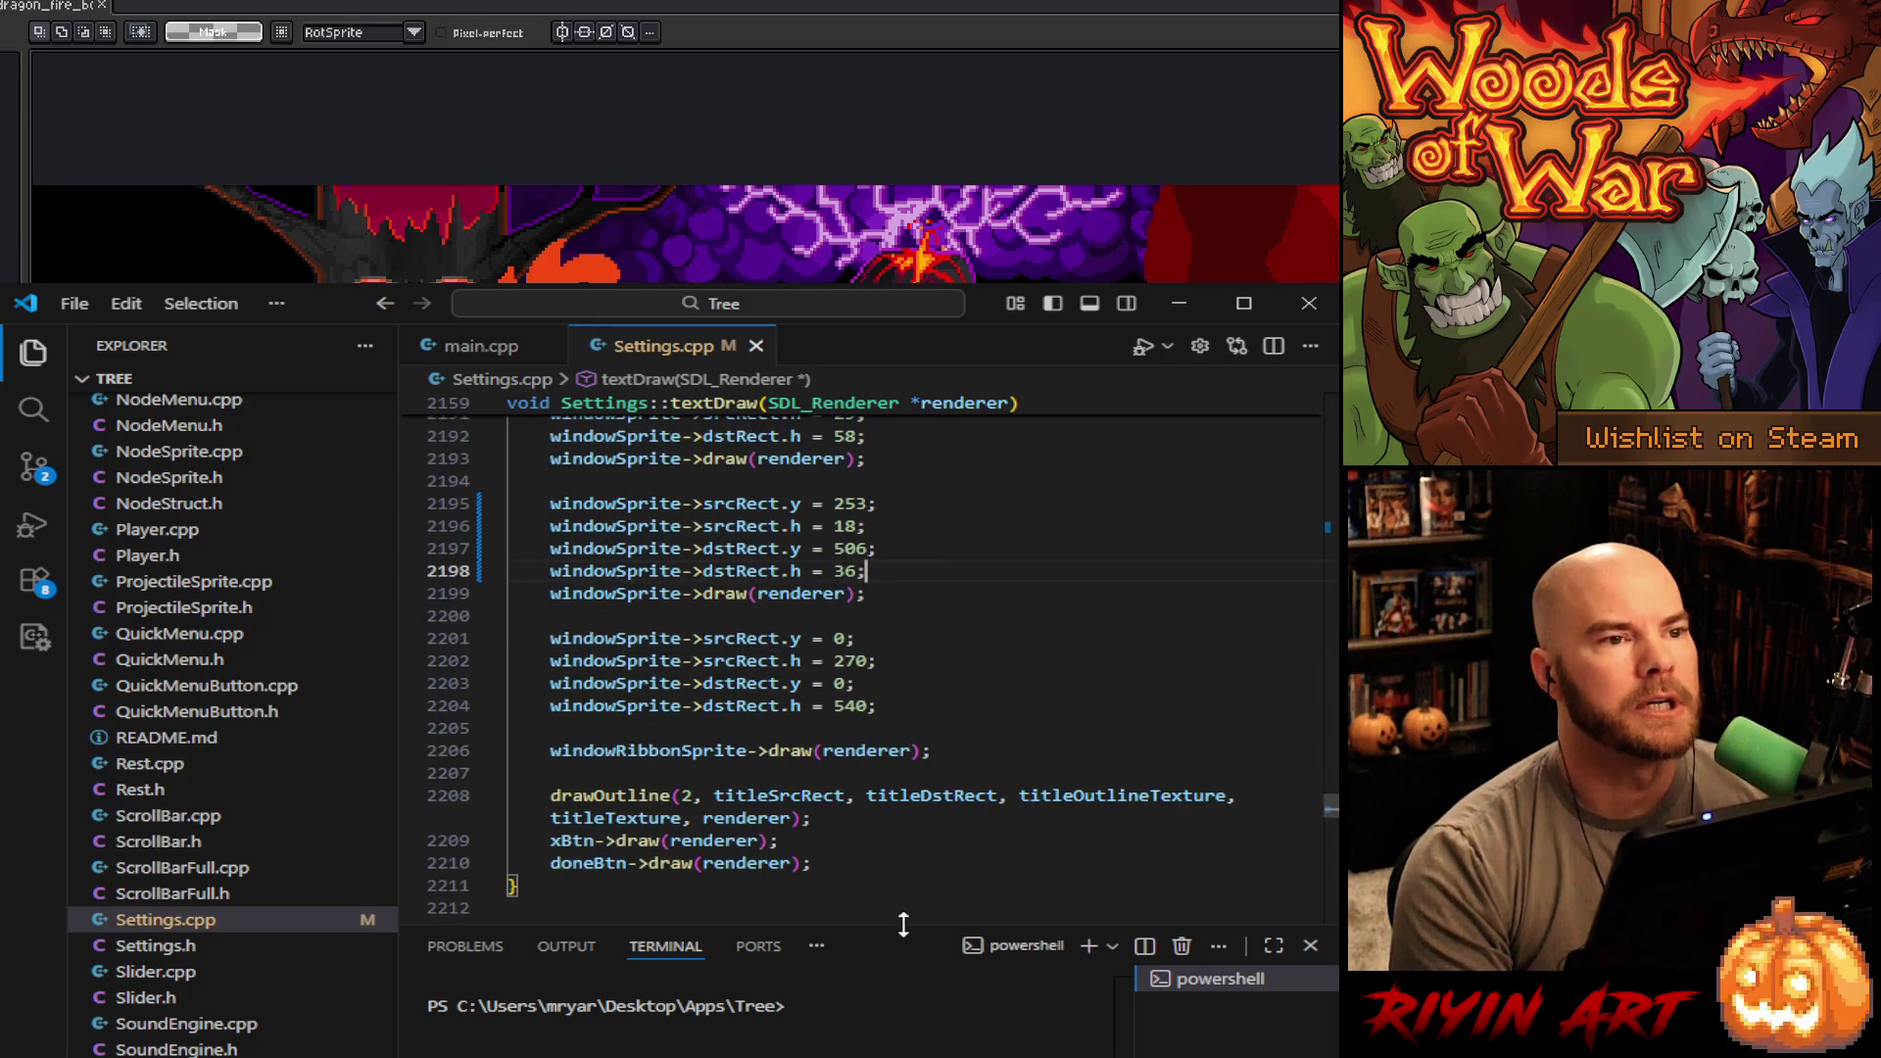
click(1310, 945)
scroll(1058, 803, down, 10)
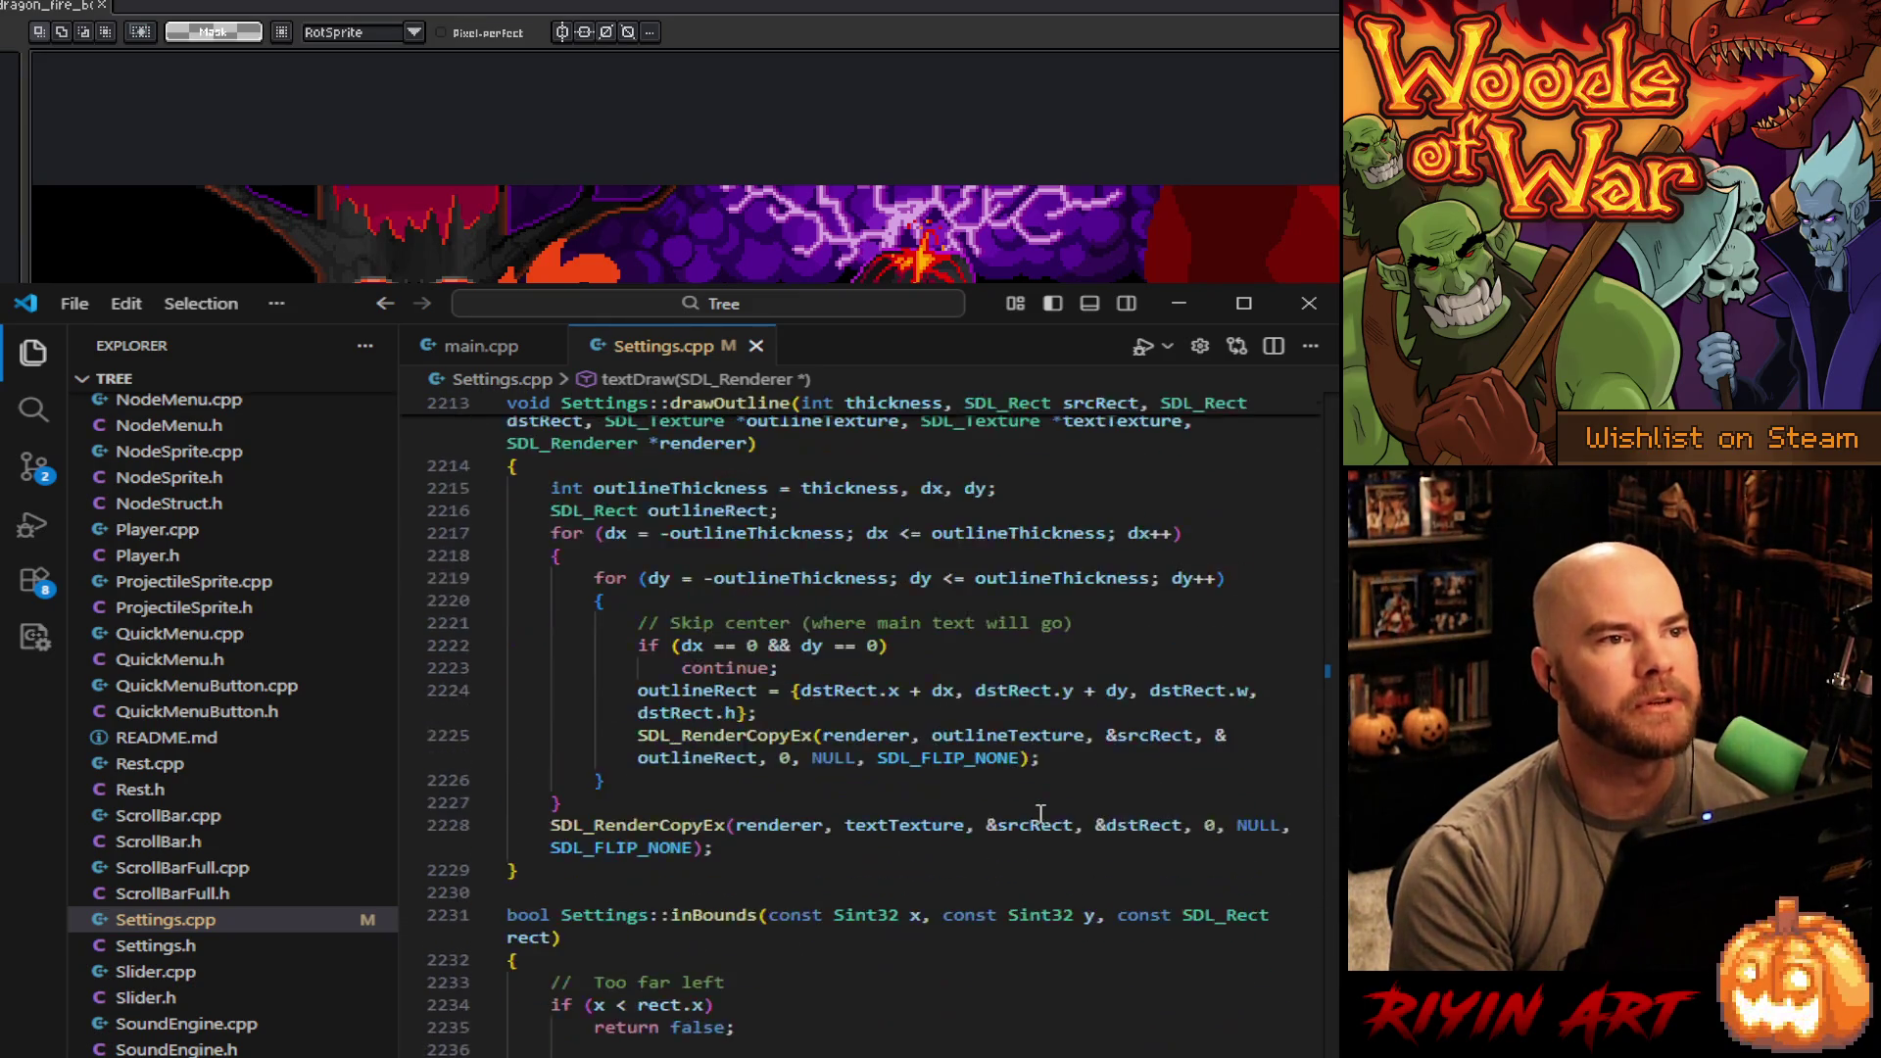
scroll(1038, 812, up, 20)
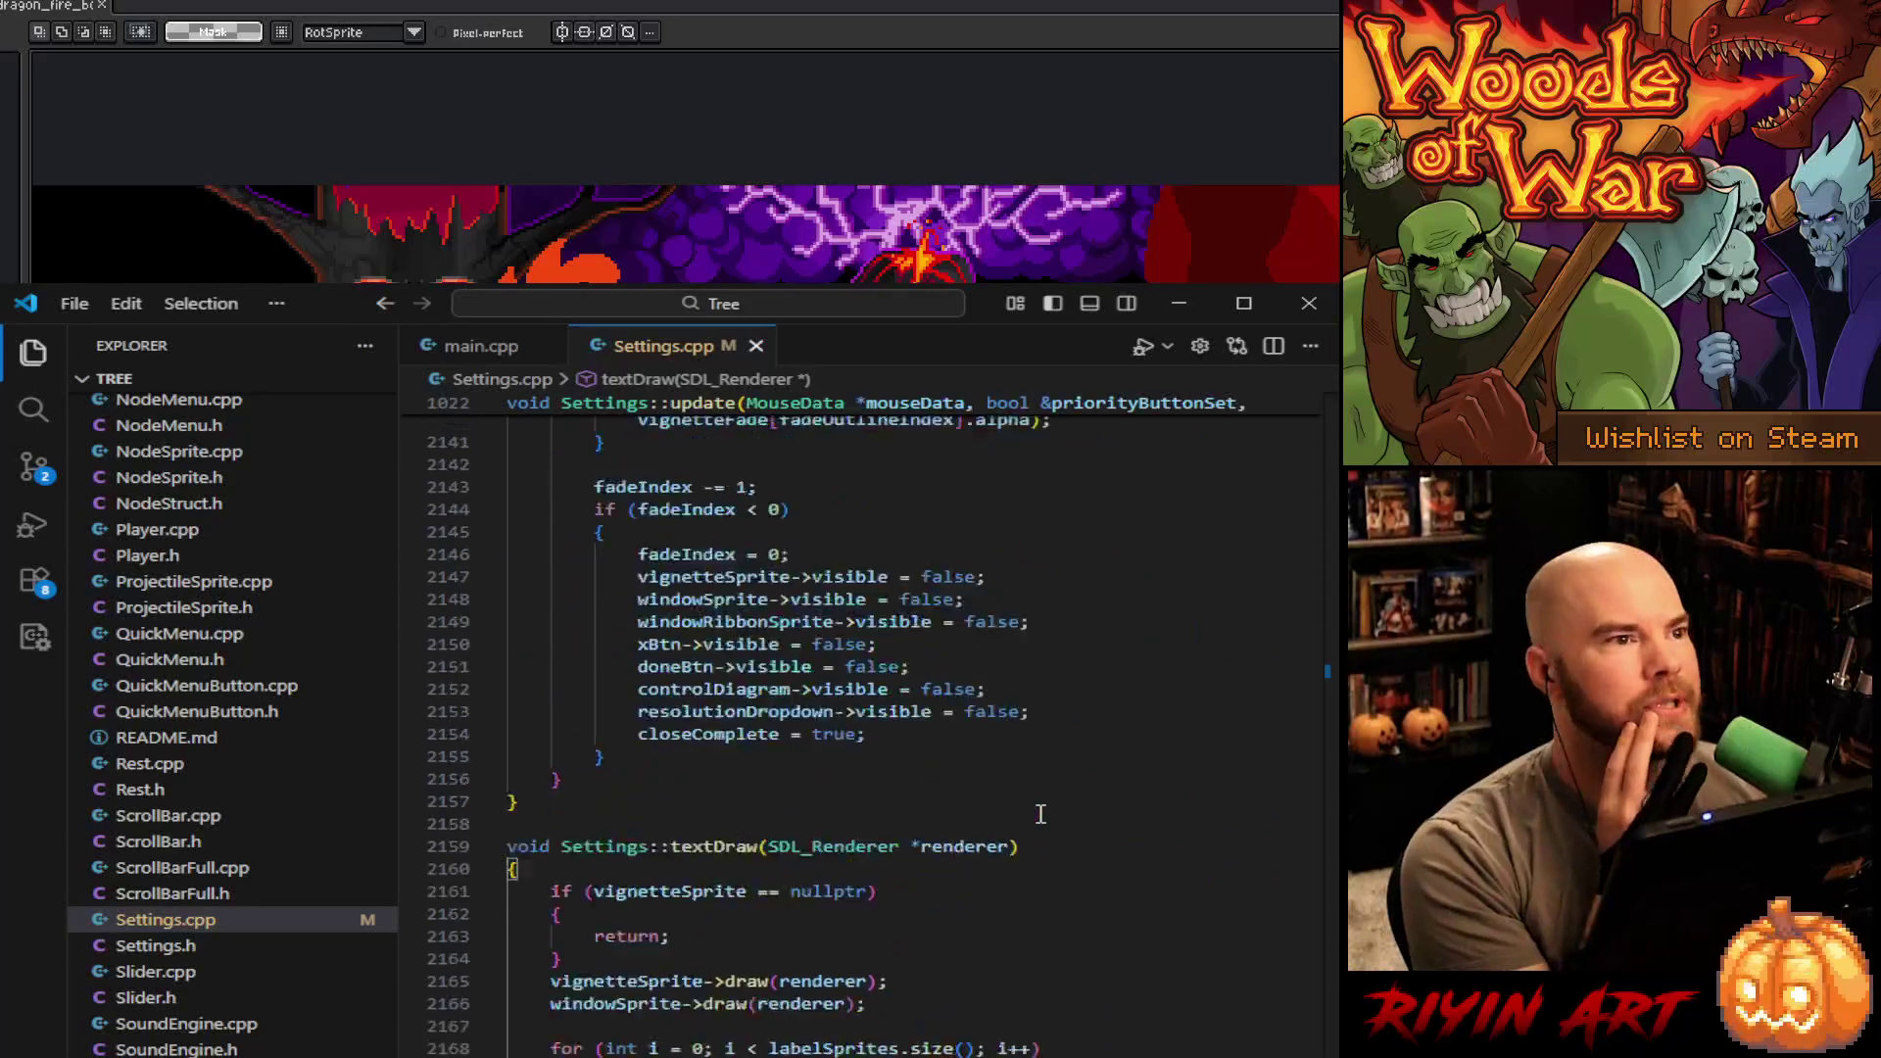
- Open Settings.h and look over its forward declarations
click(149, 947)
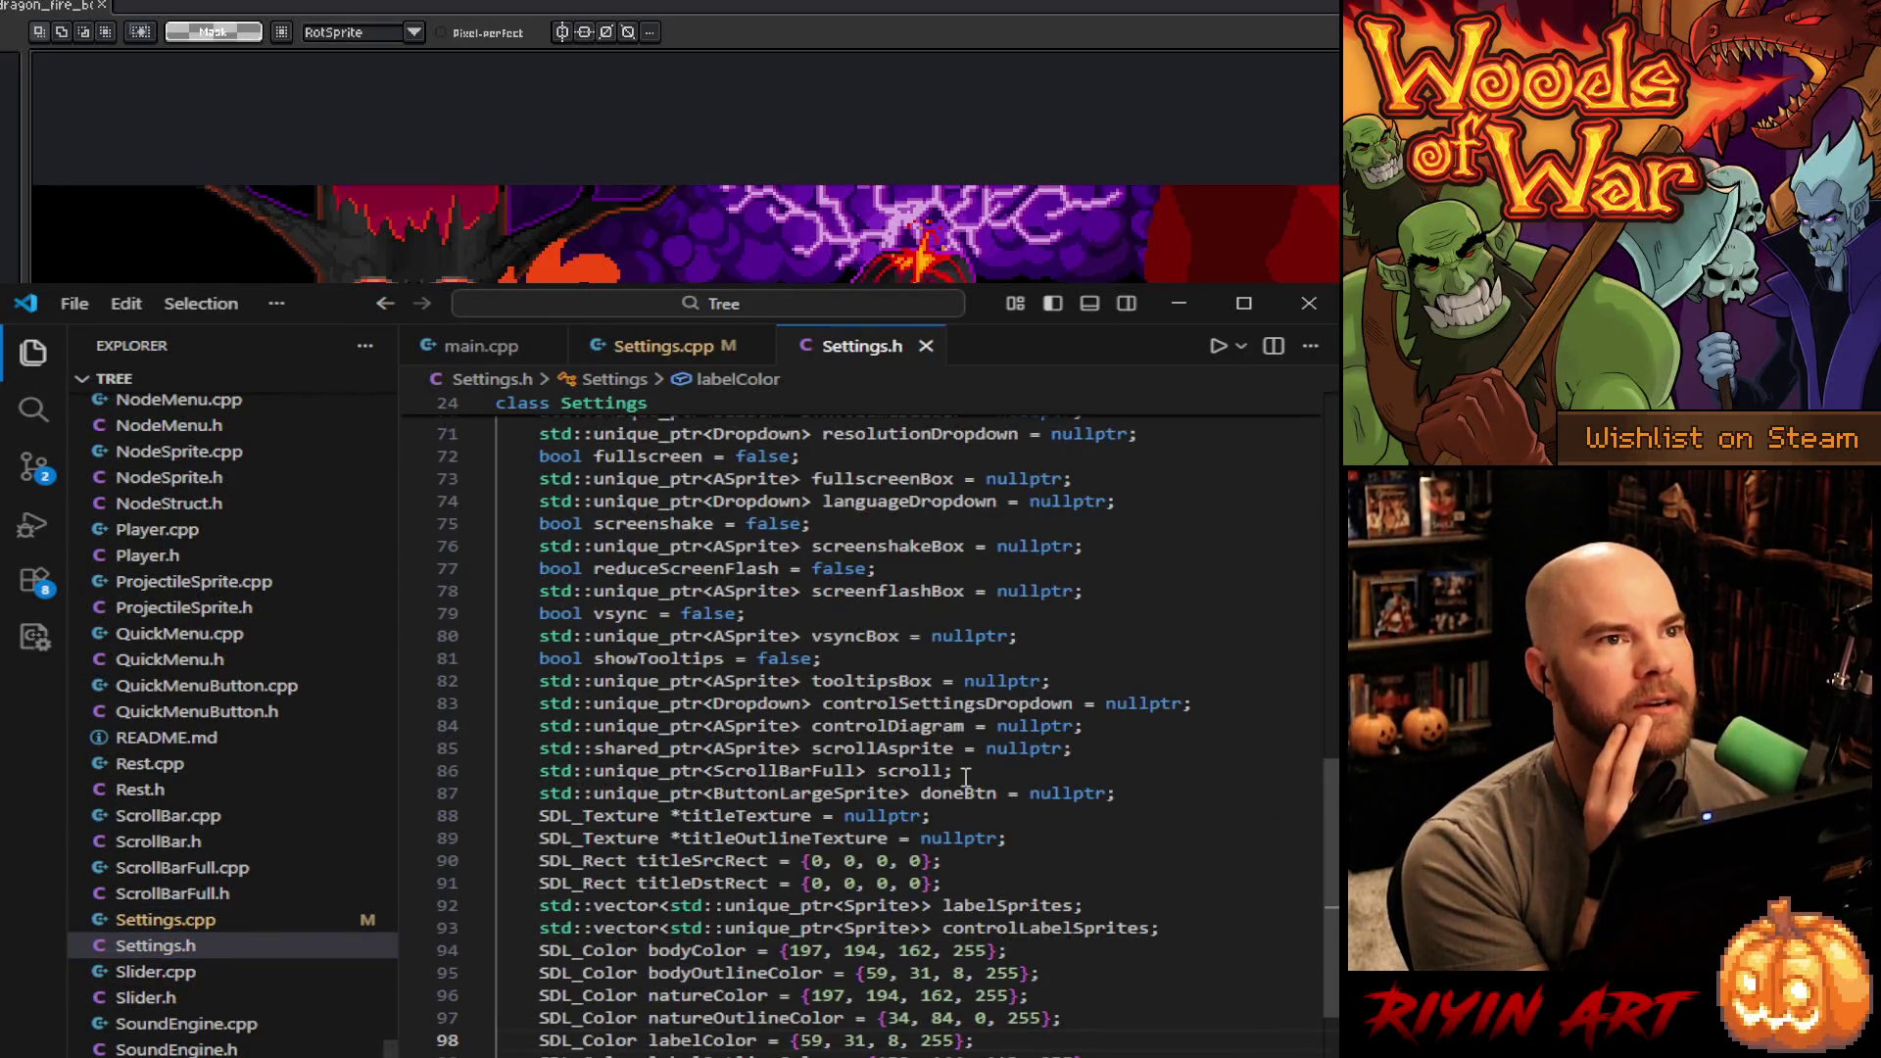
scroll(965, 779, down, 1)
scroll(964, 779, up, 15)
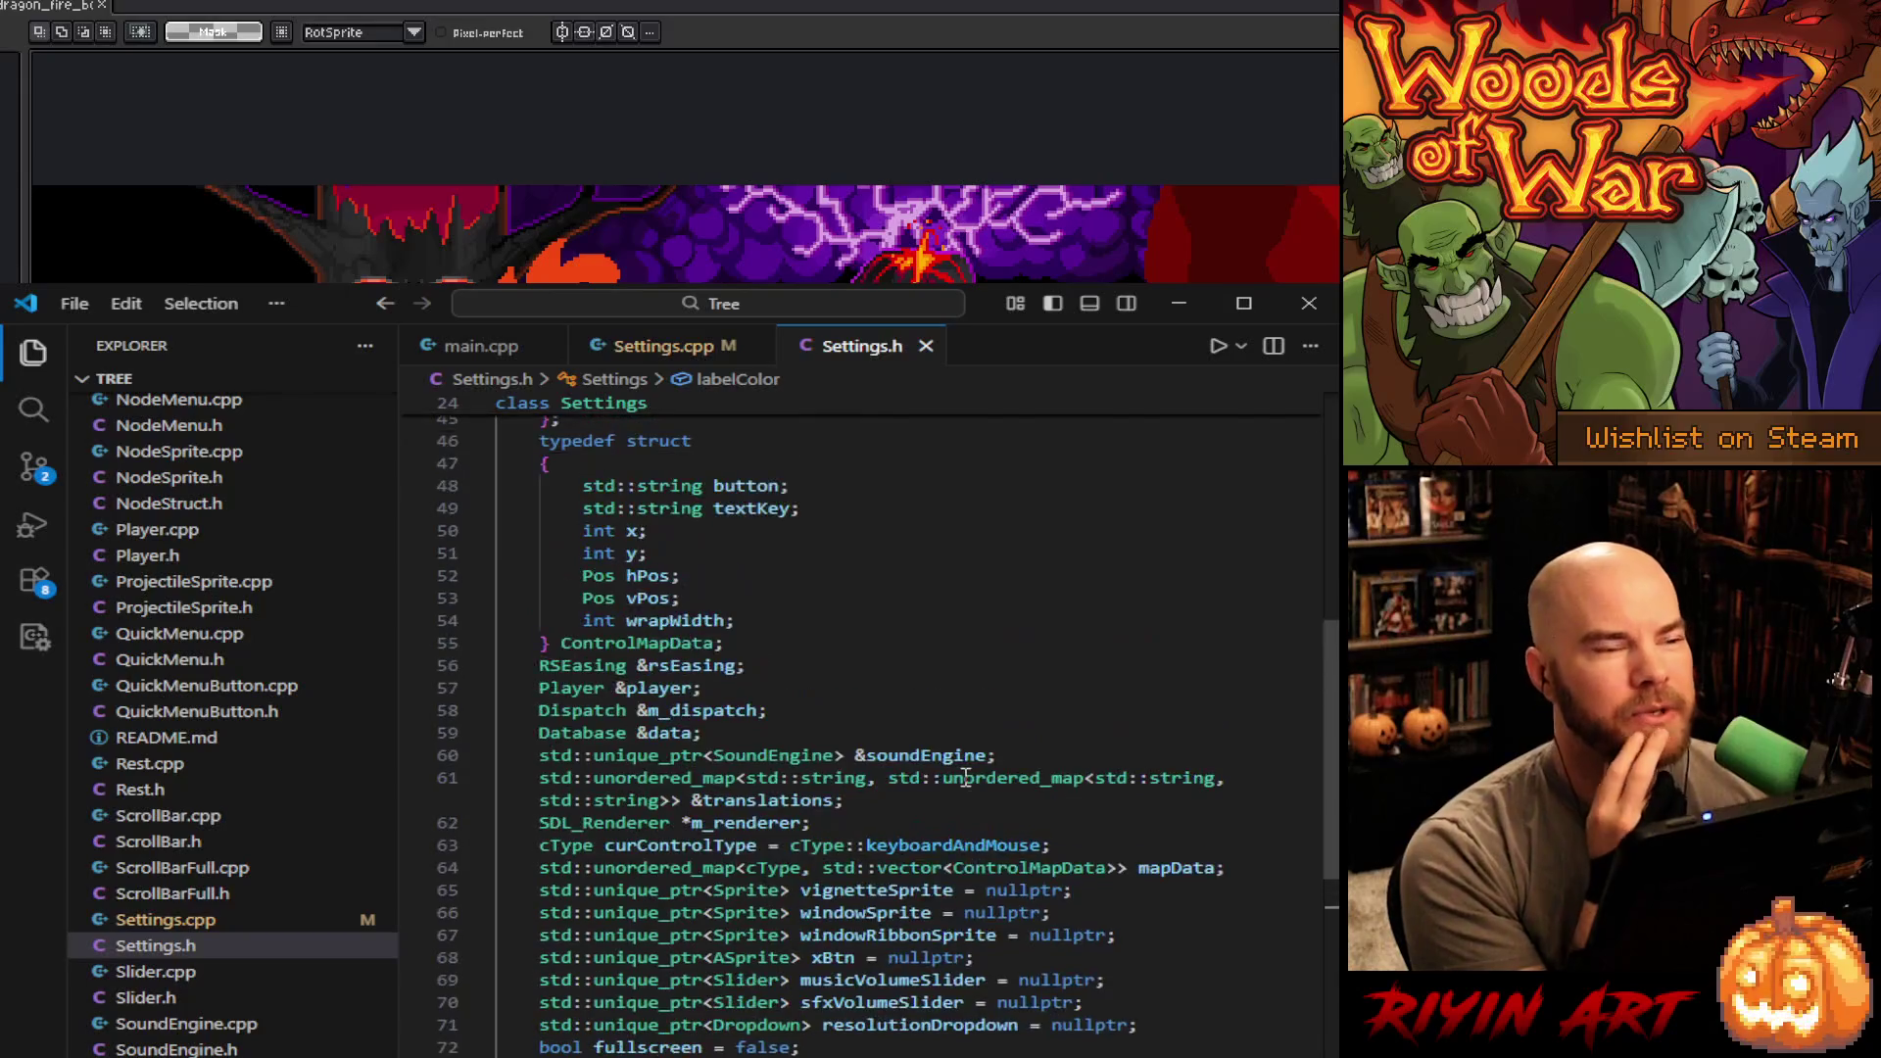
scroll(965, 777, up, 11)
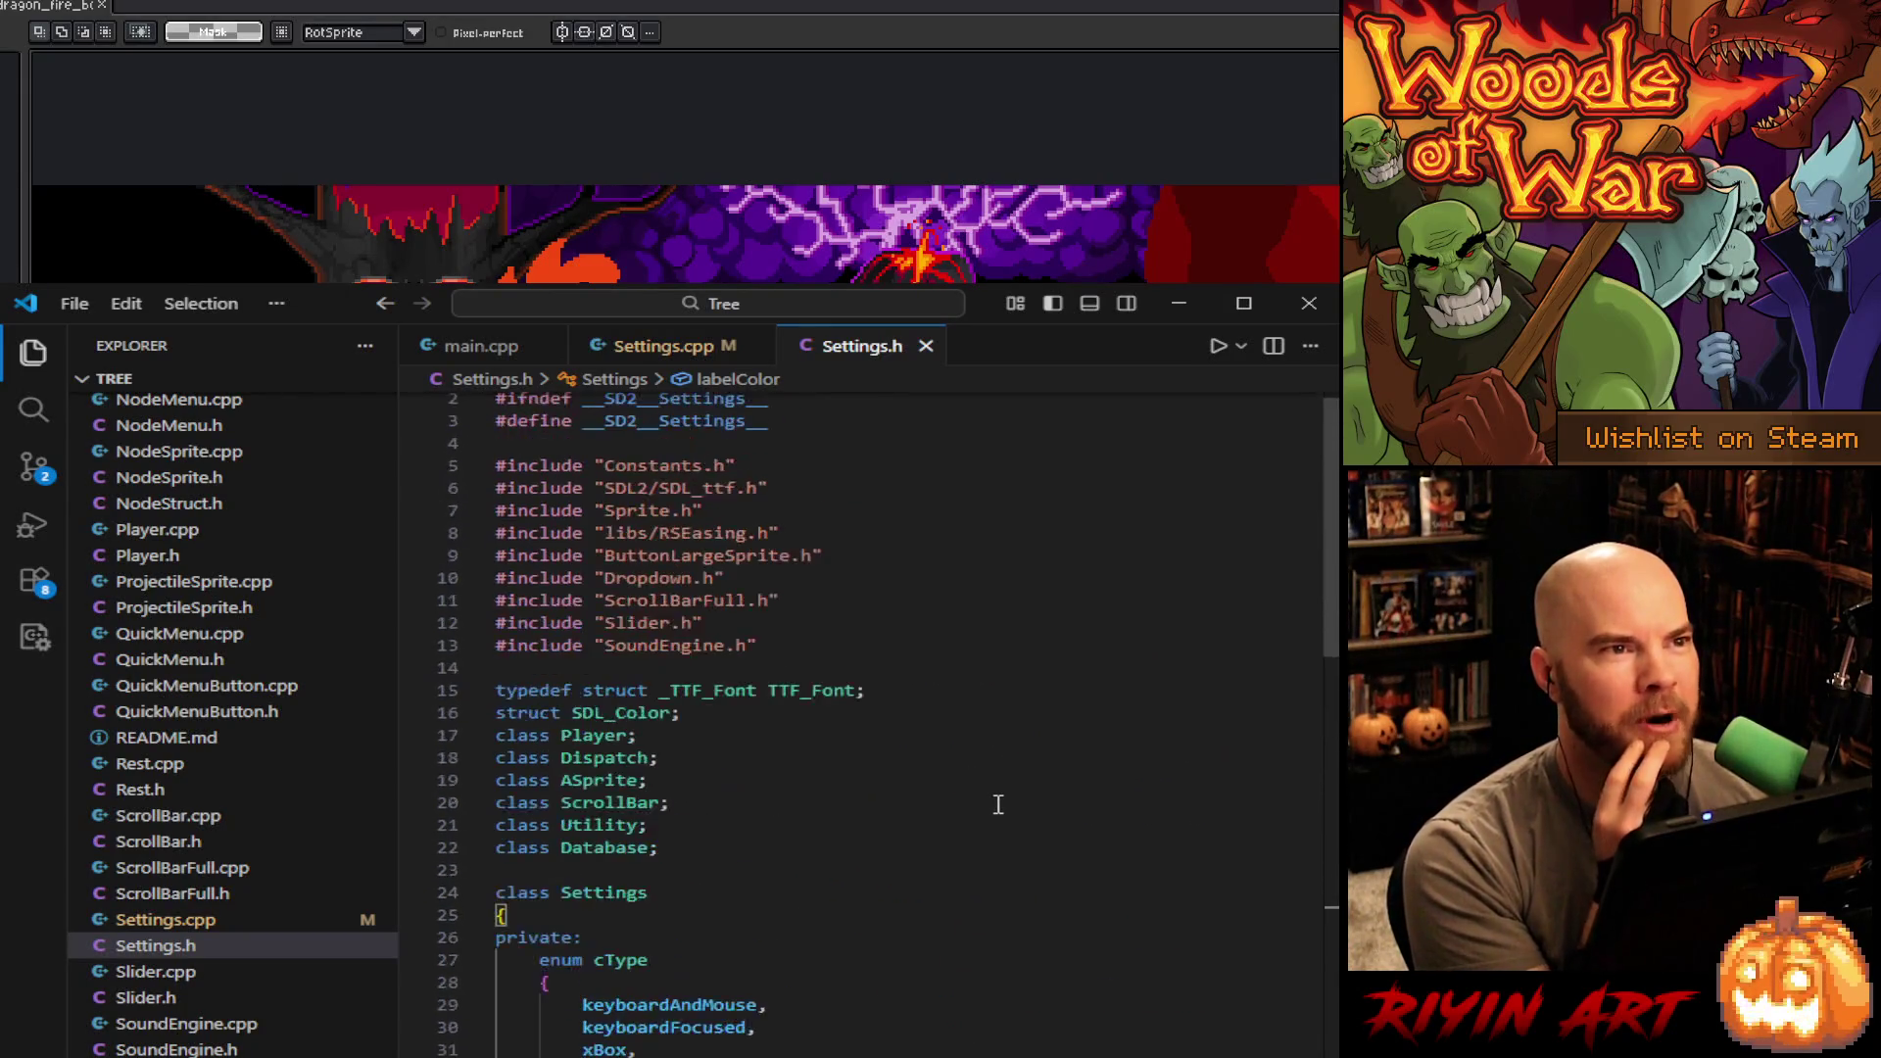
scroll(998, 805, up, 1)
drag(561, 717, 776, 877)
click(776, 877)
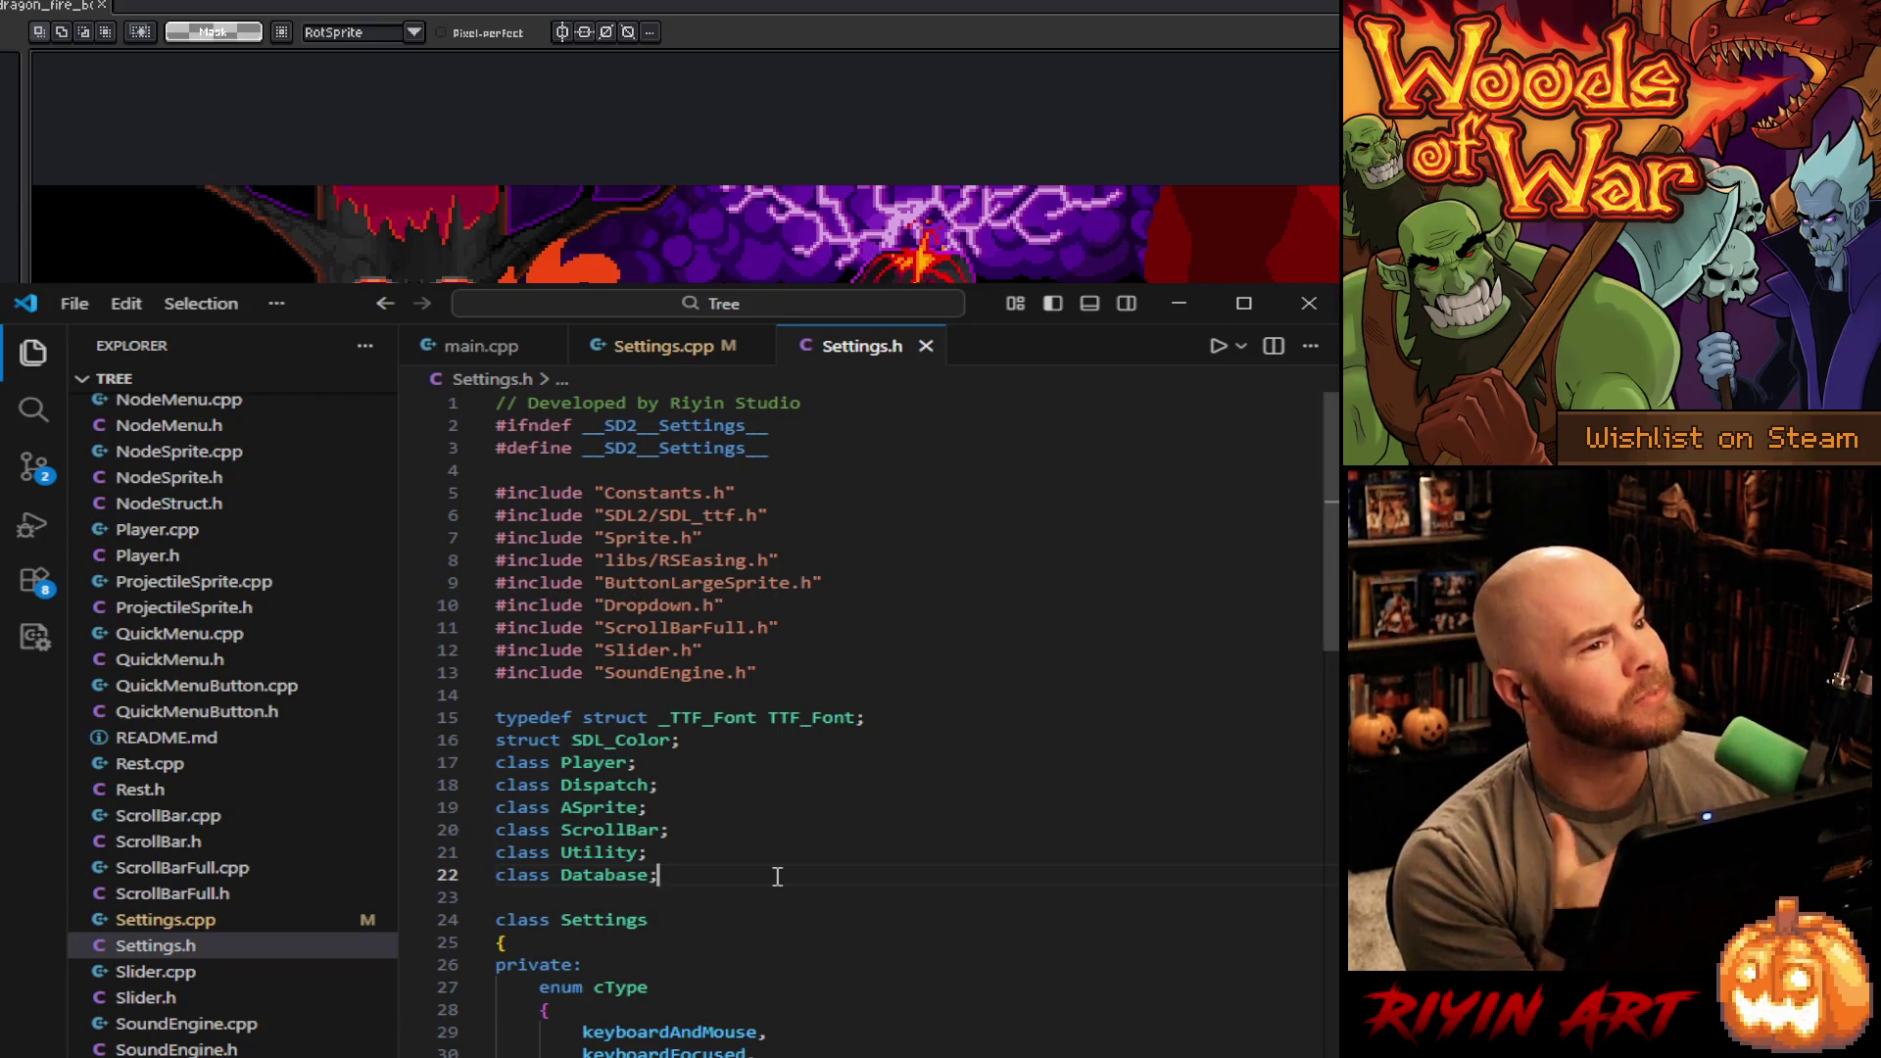
scroll(777, 876, down, 18)
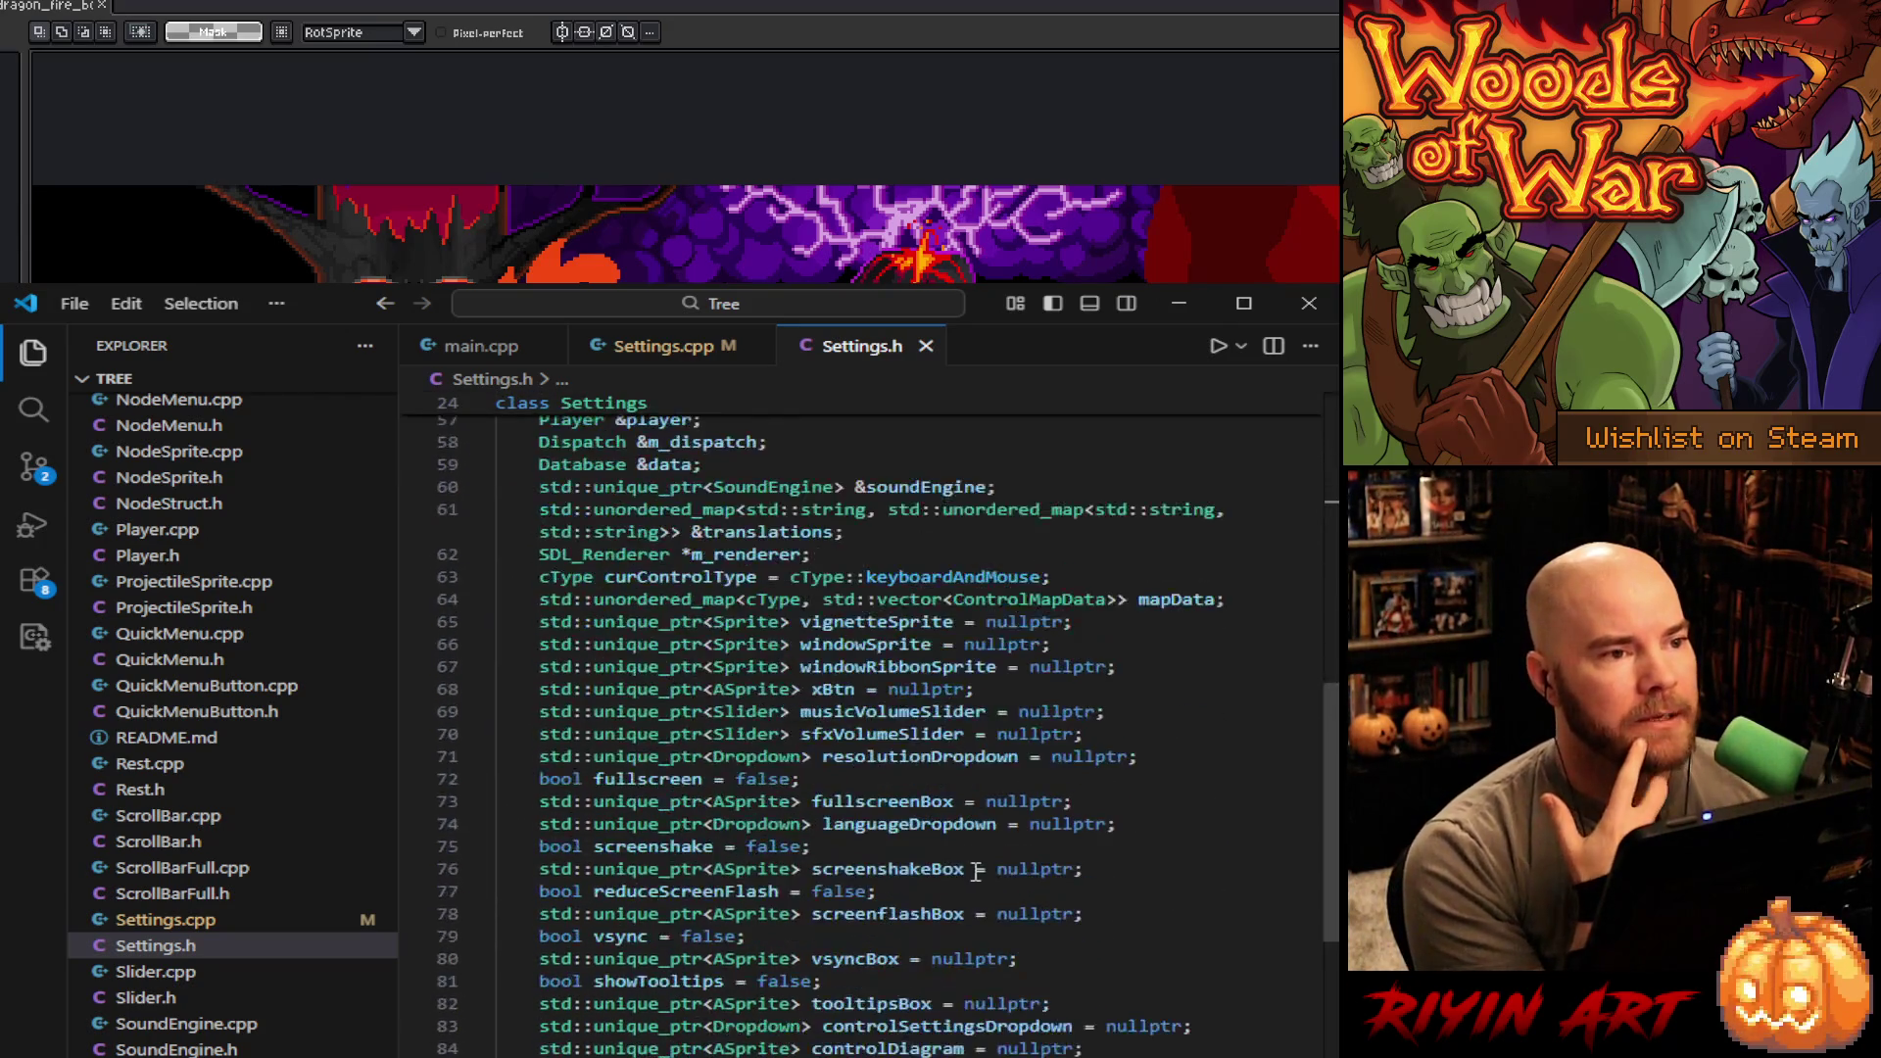
scroll(976, 871, down, 16)
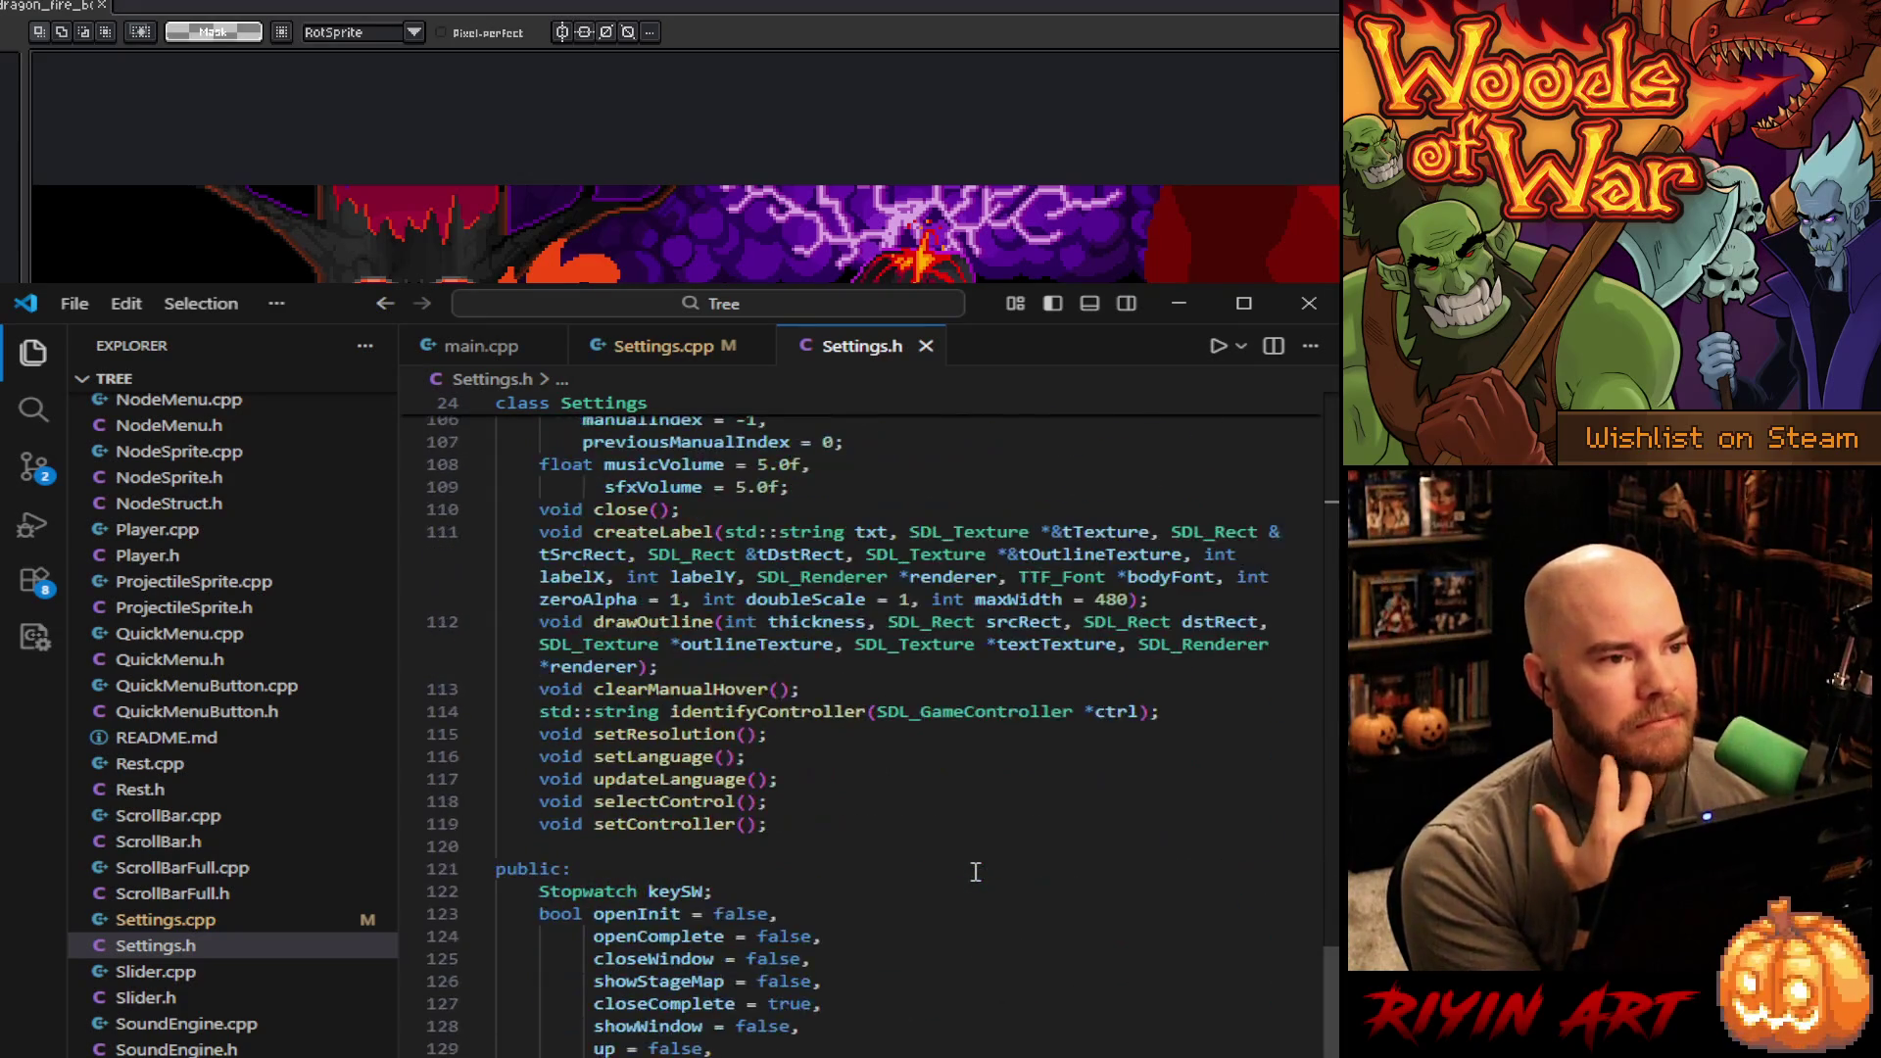
scroll(976, 871, down, 4)
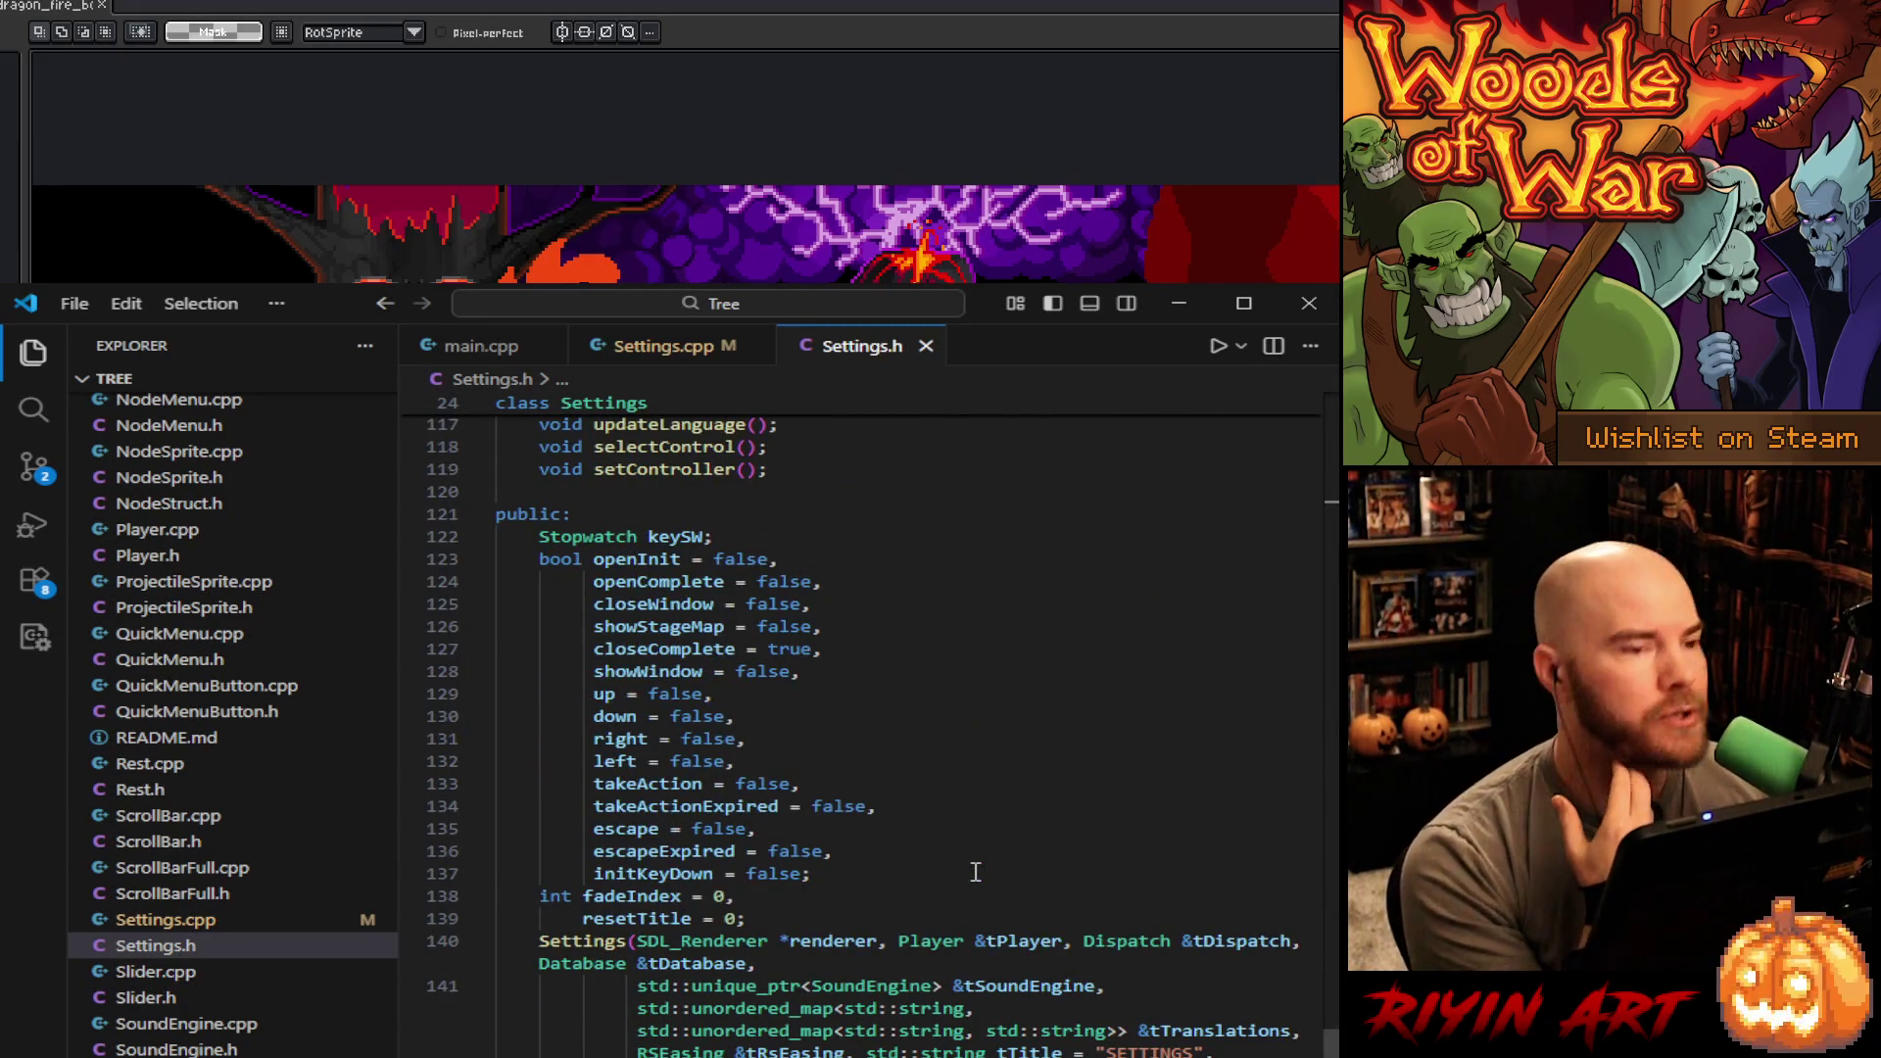
scroll(975, 871, up, 2)
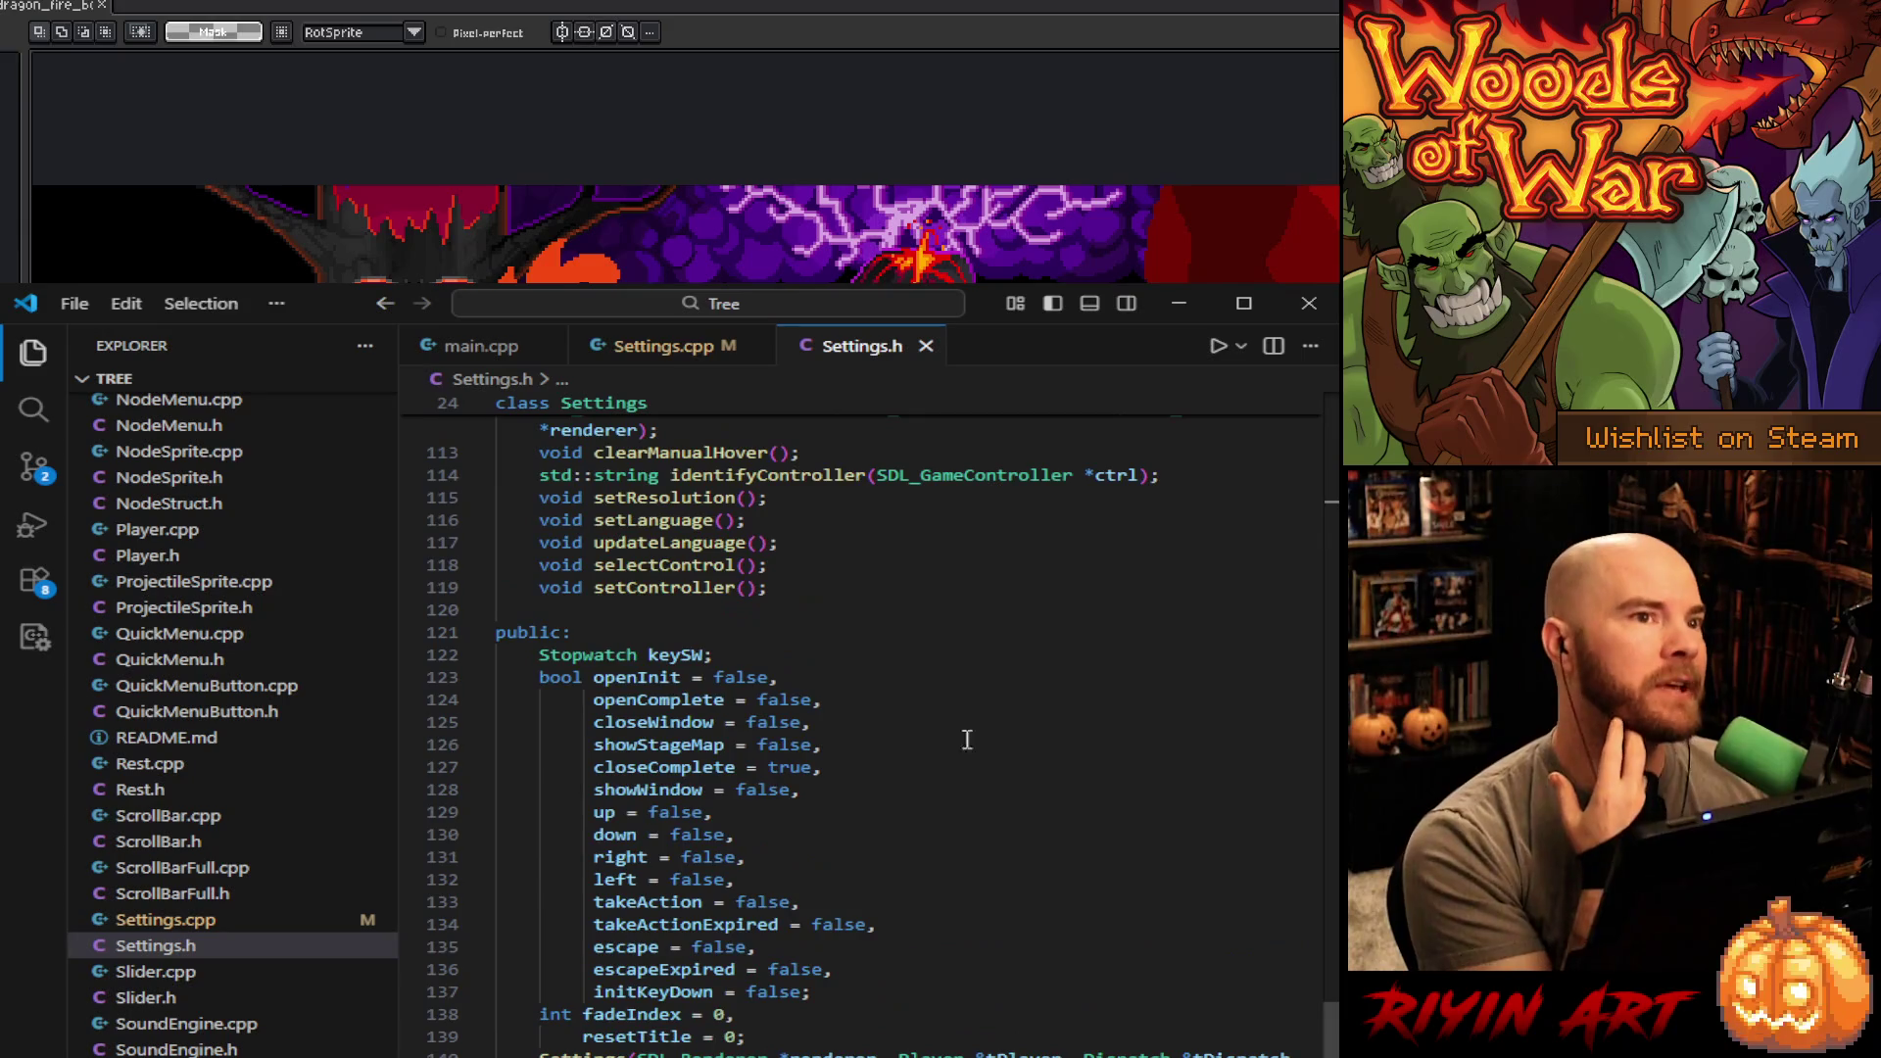
- Return to Settings.cpp and scroll through its code
click(685, 357)
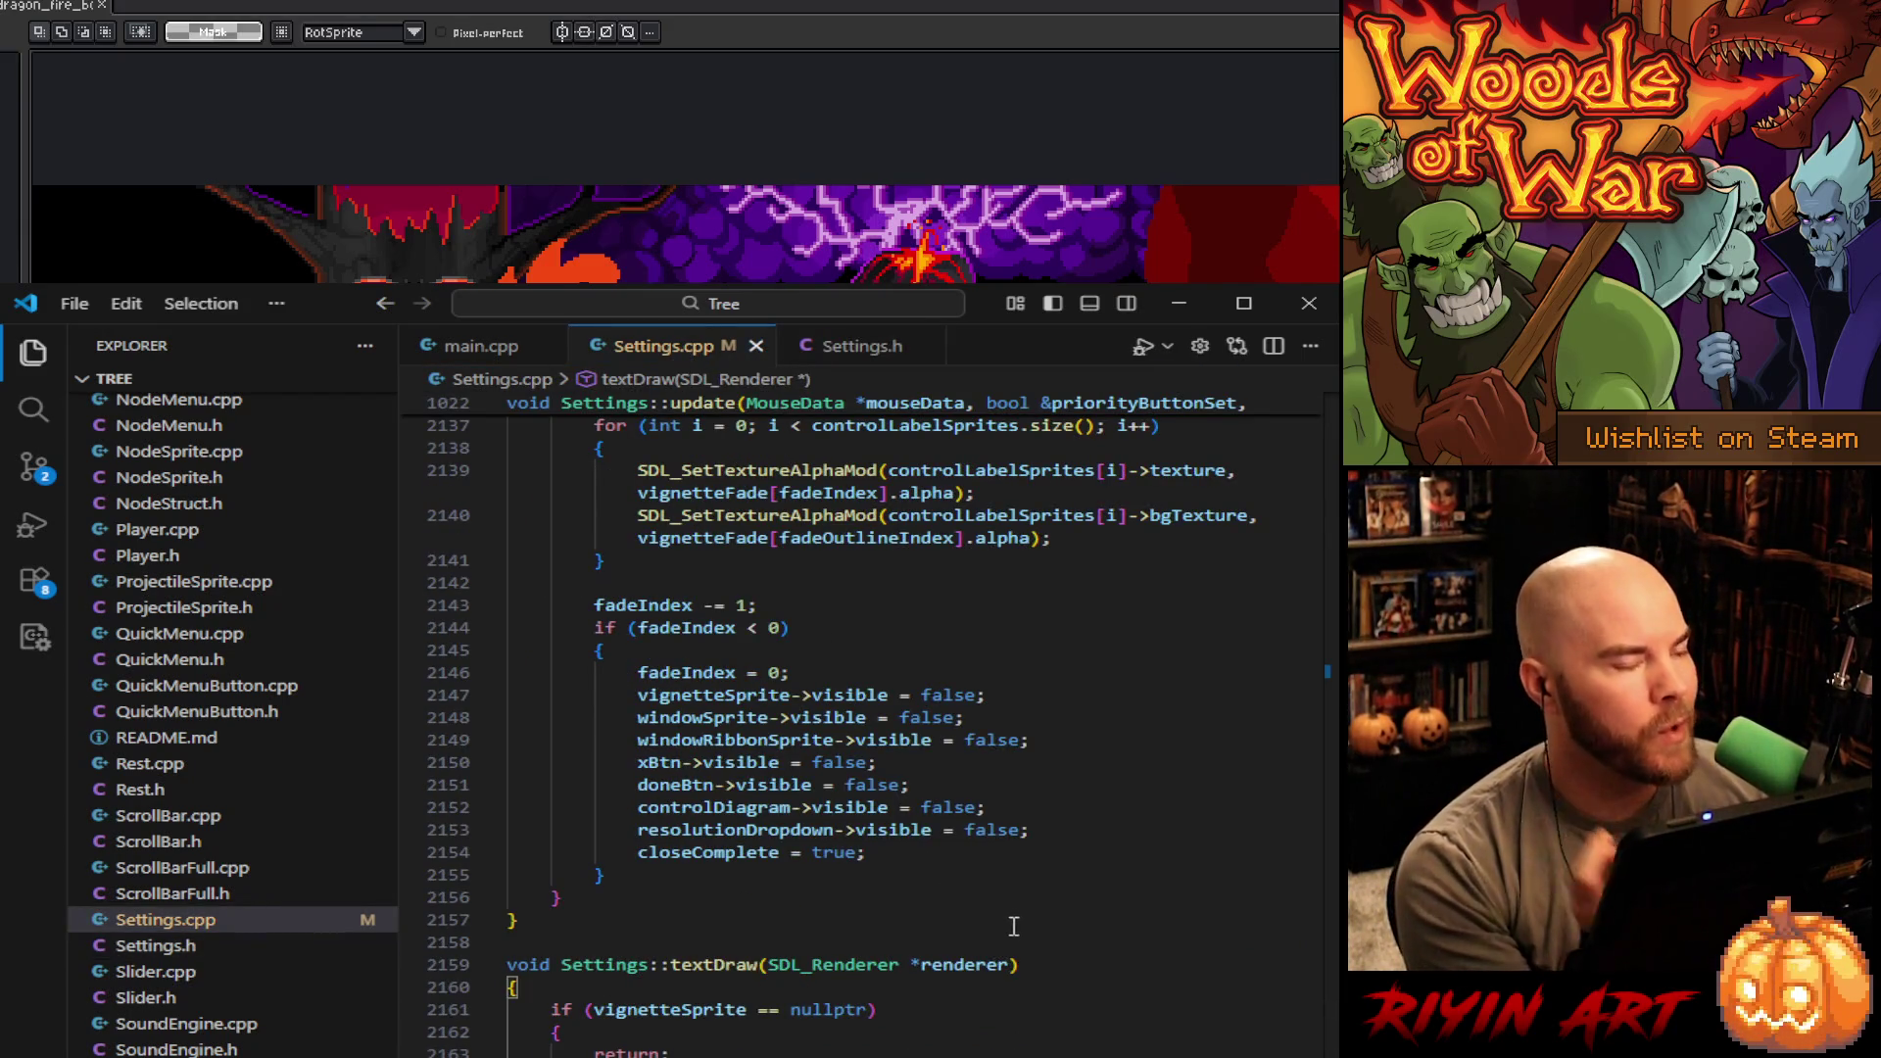
scroll(1014, 926, down, 2)
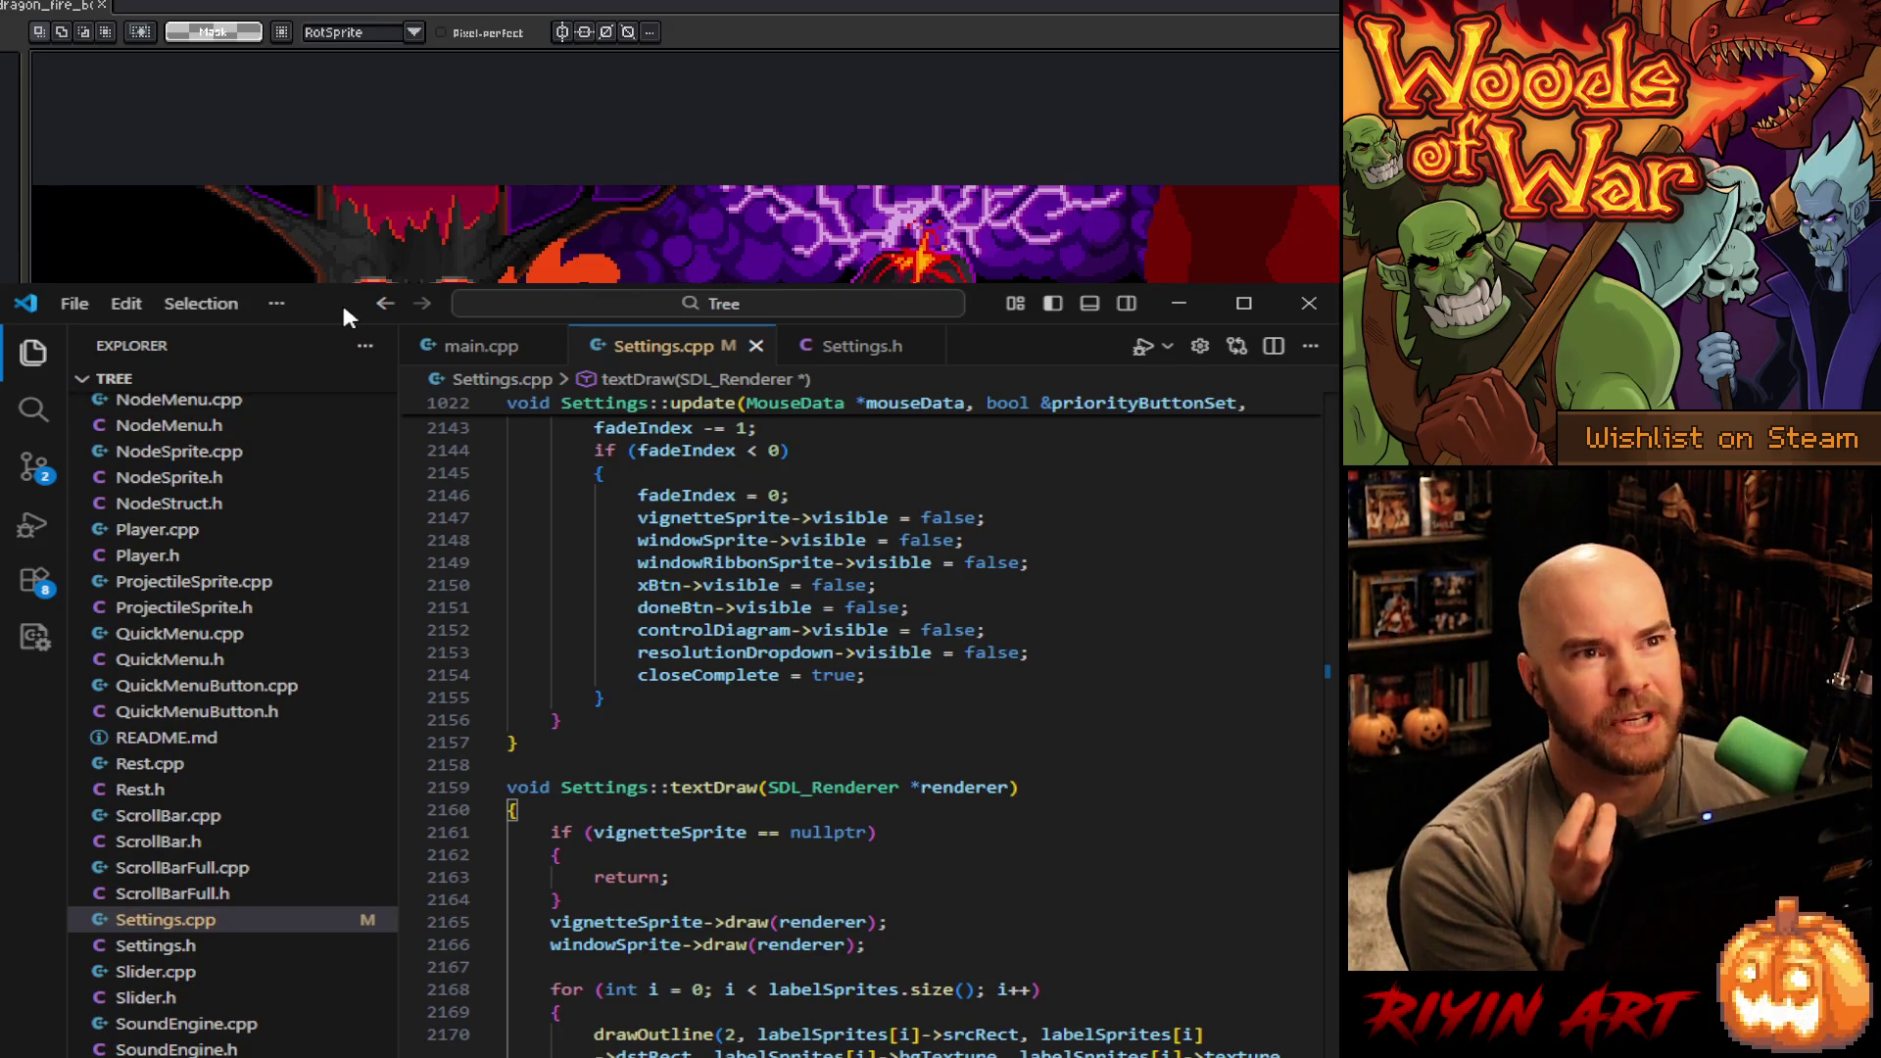
scroll(1113, 953, down, 4)
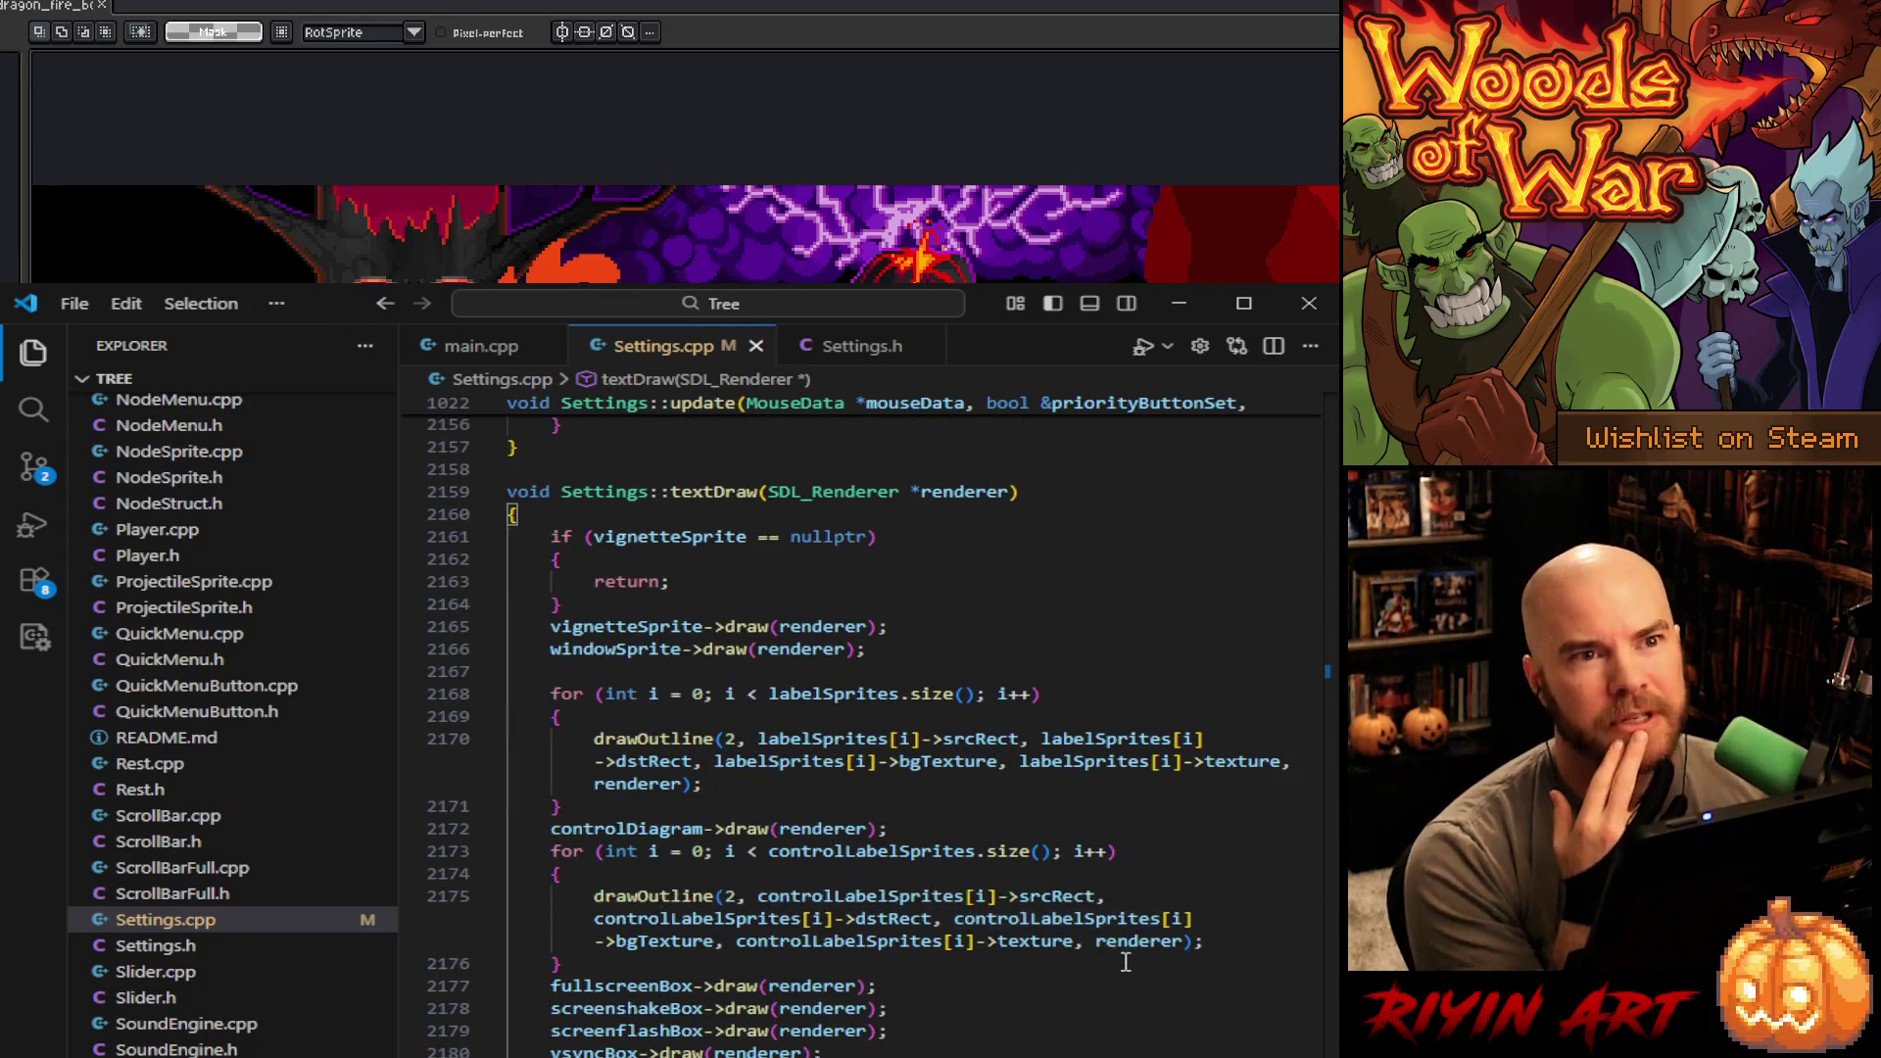
scroll(1117, 960, down, 5)
scroll(1125, 971, down, 4)
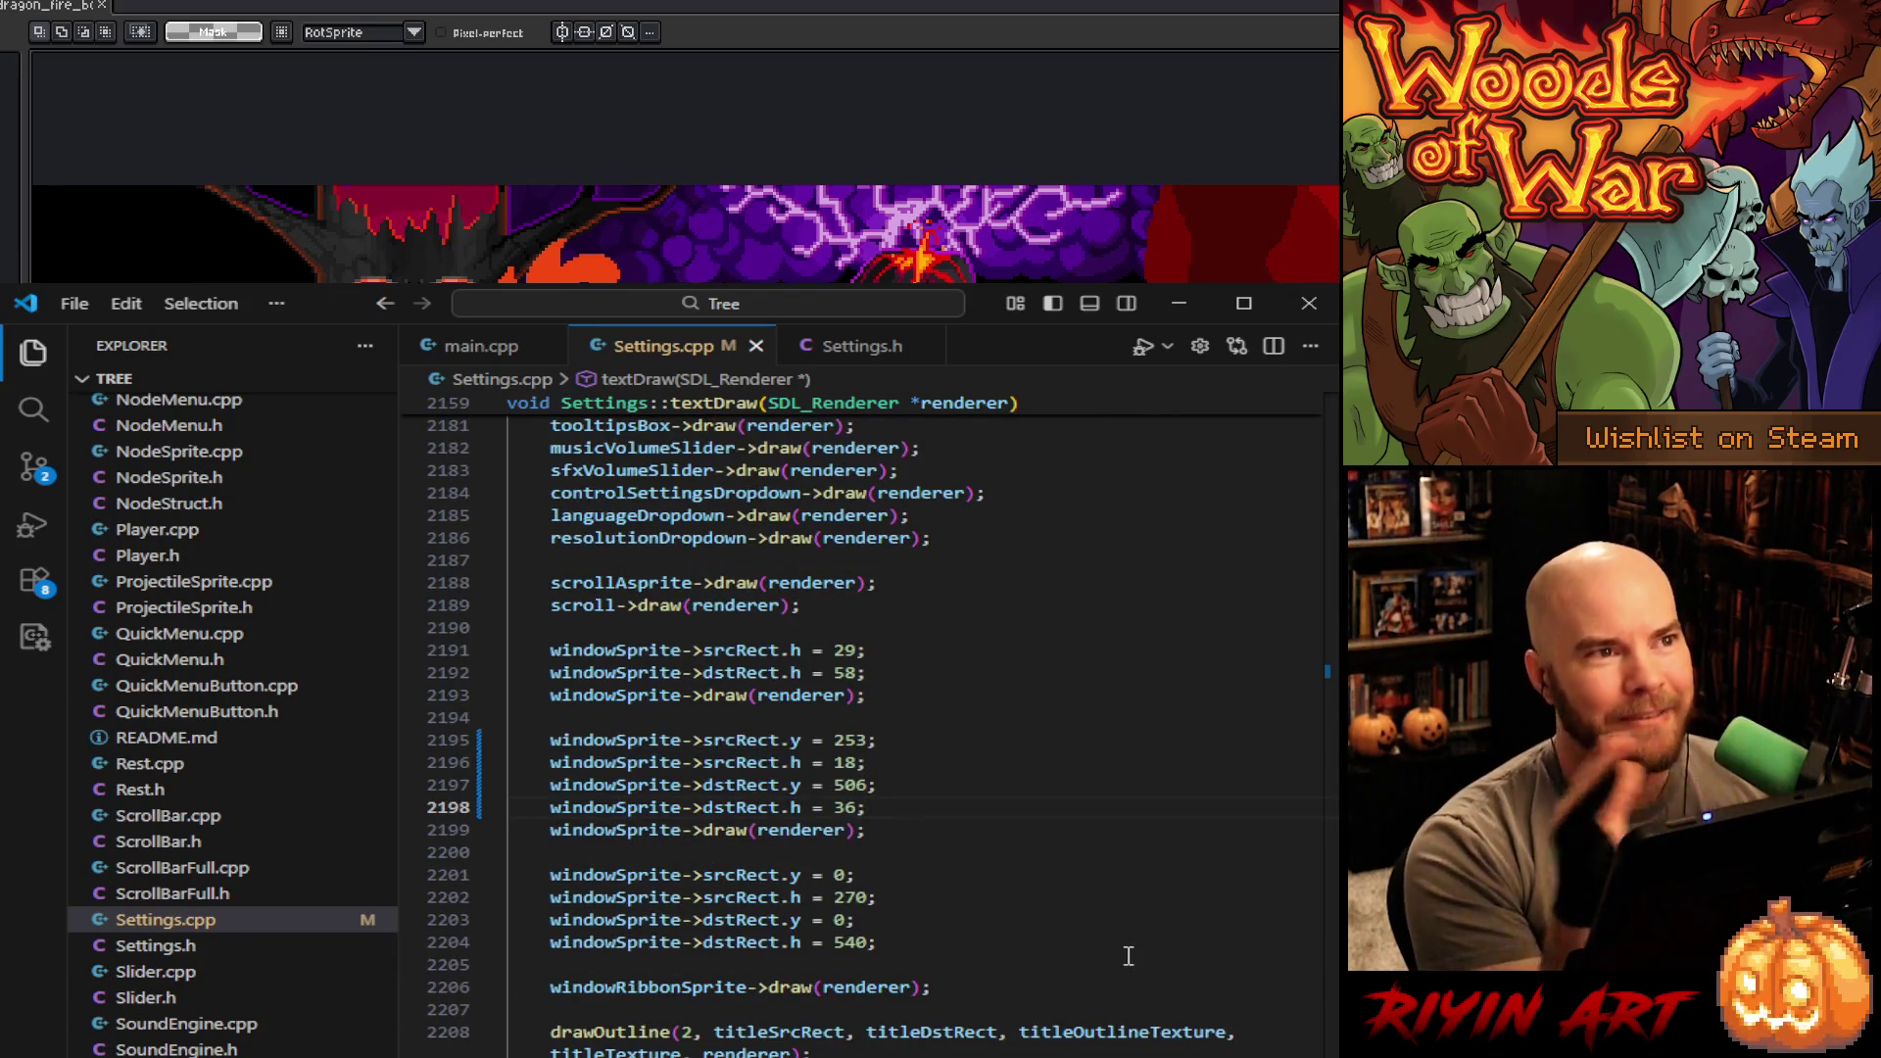
scroll(1129, 955, up, 20)
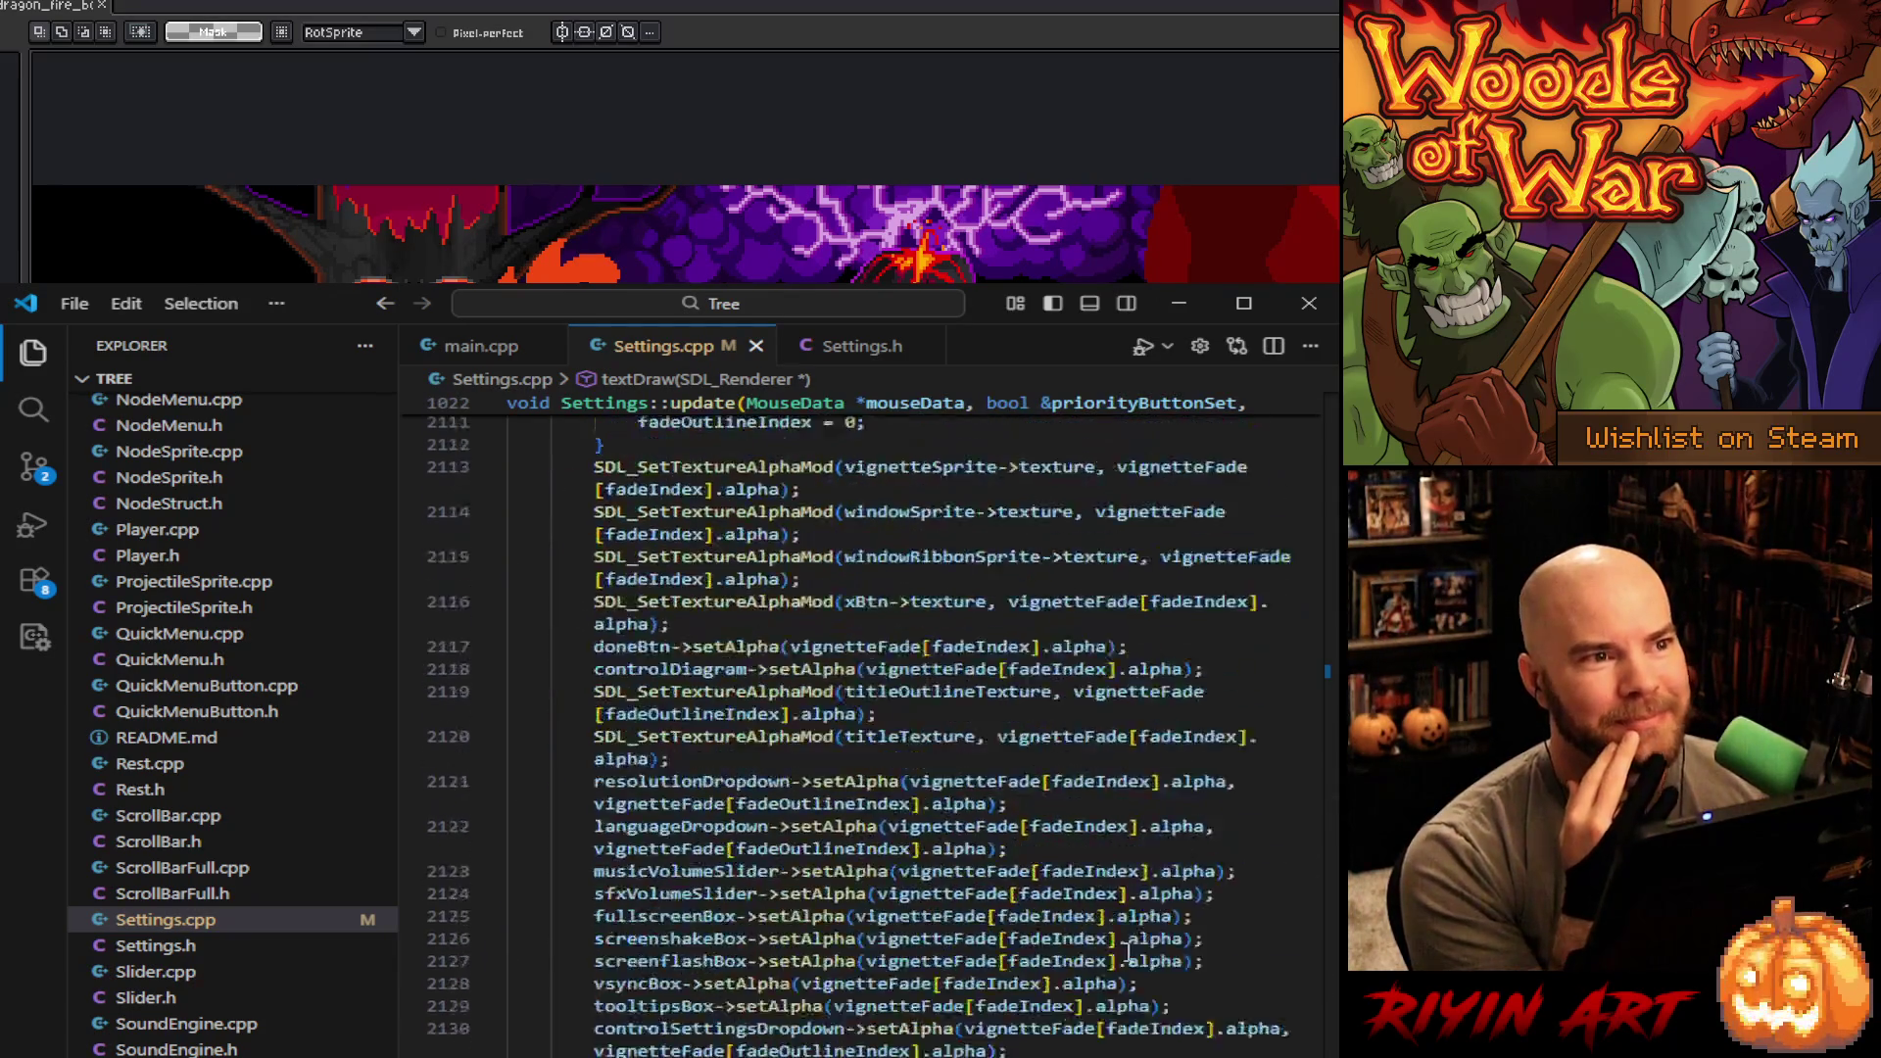
scroll(1129, 950, up, 15)
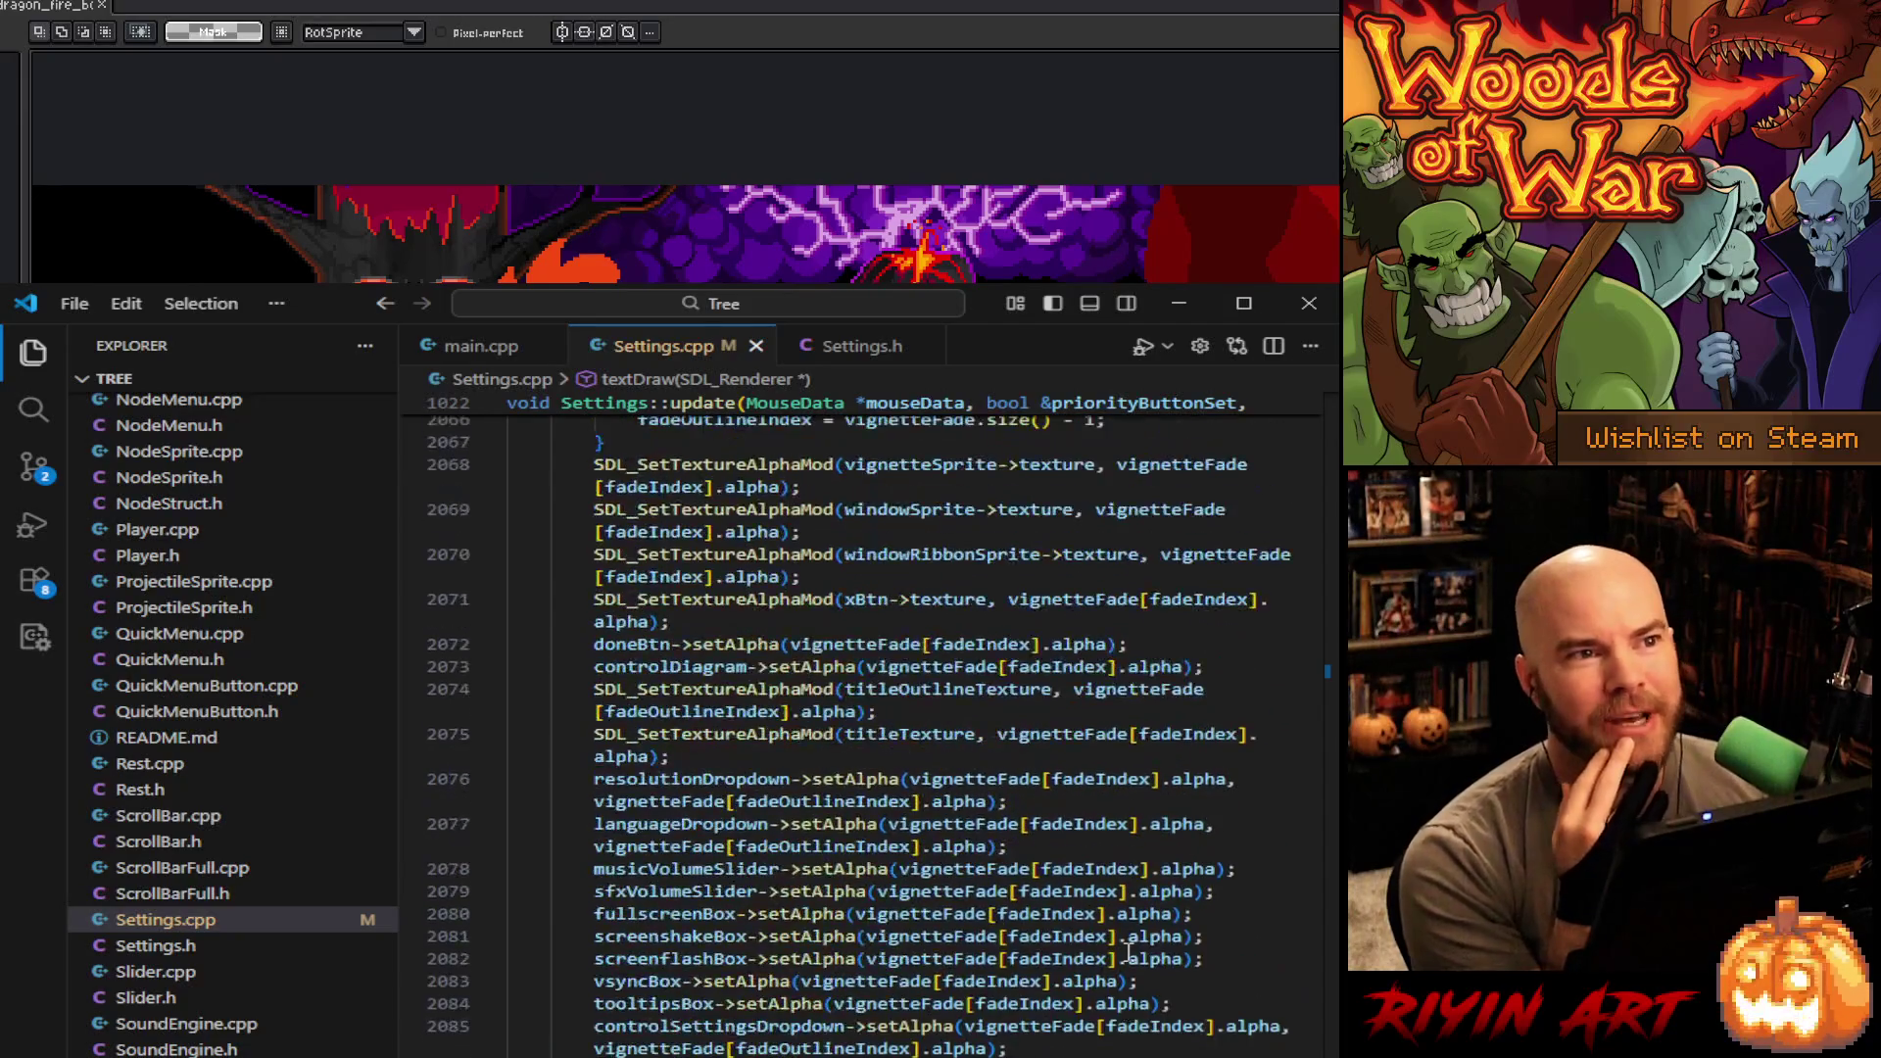
scroll(1128, 950, up, 20)
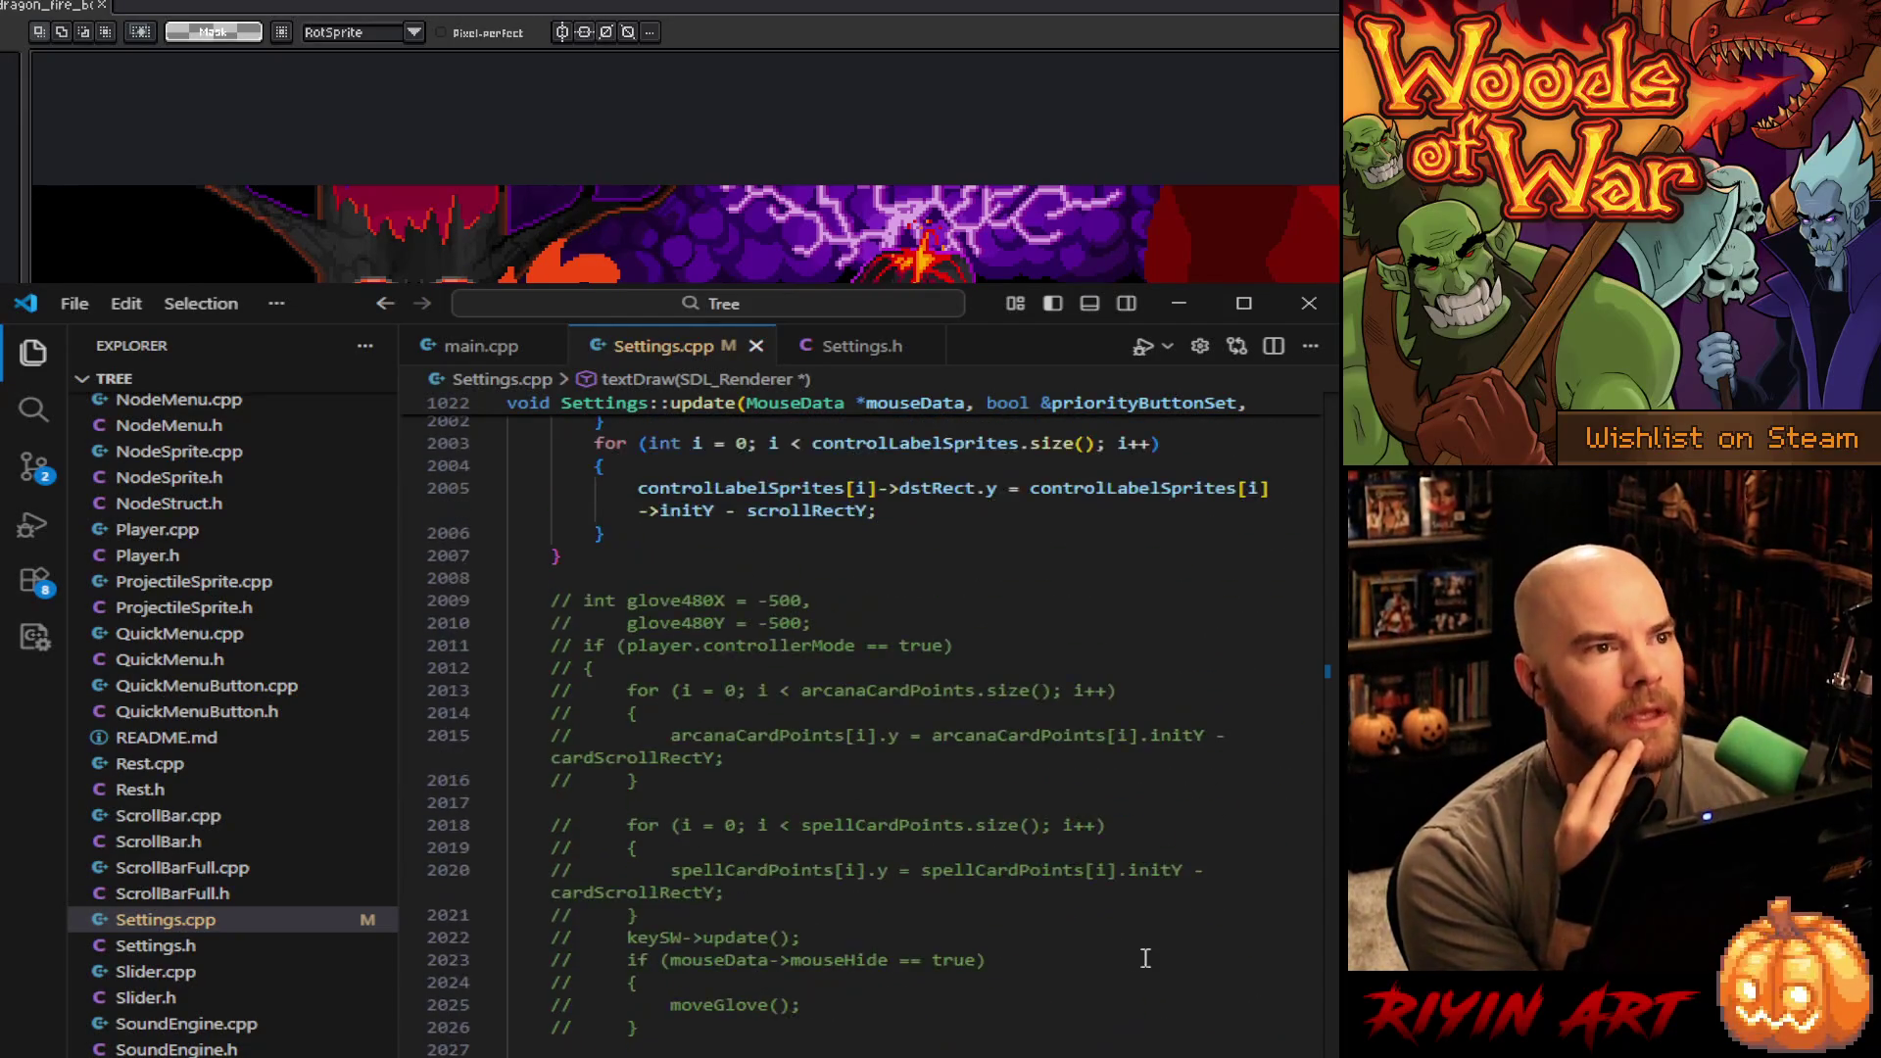
scroll(196, 950, up, 10)
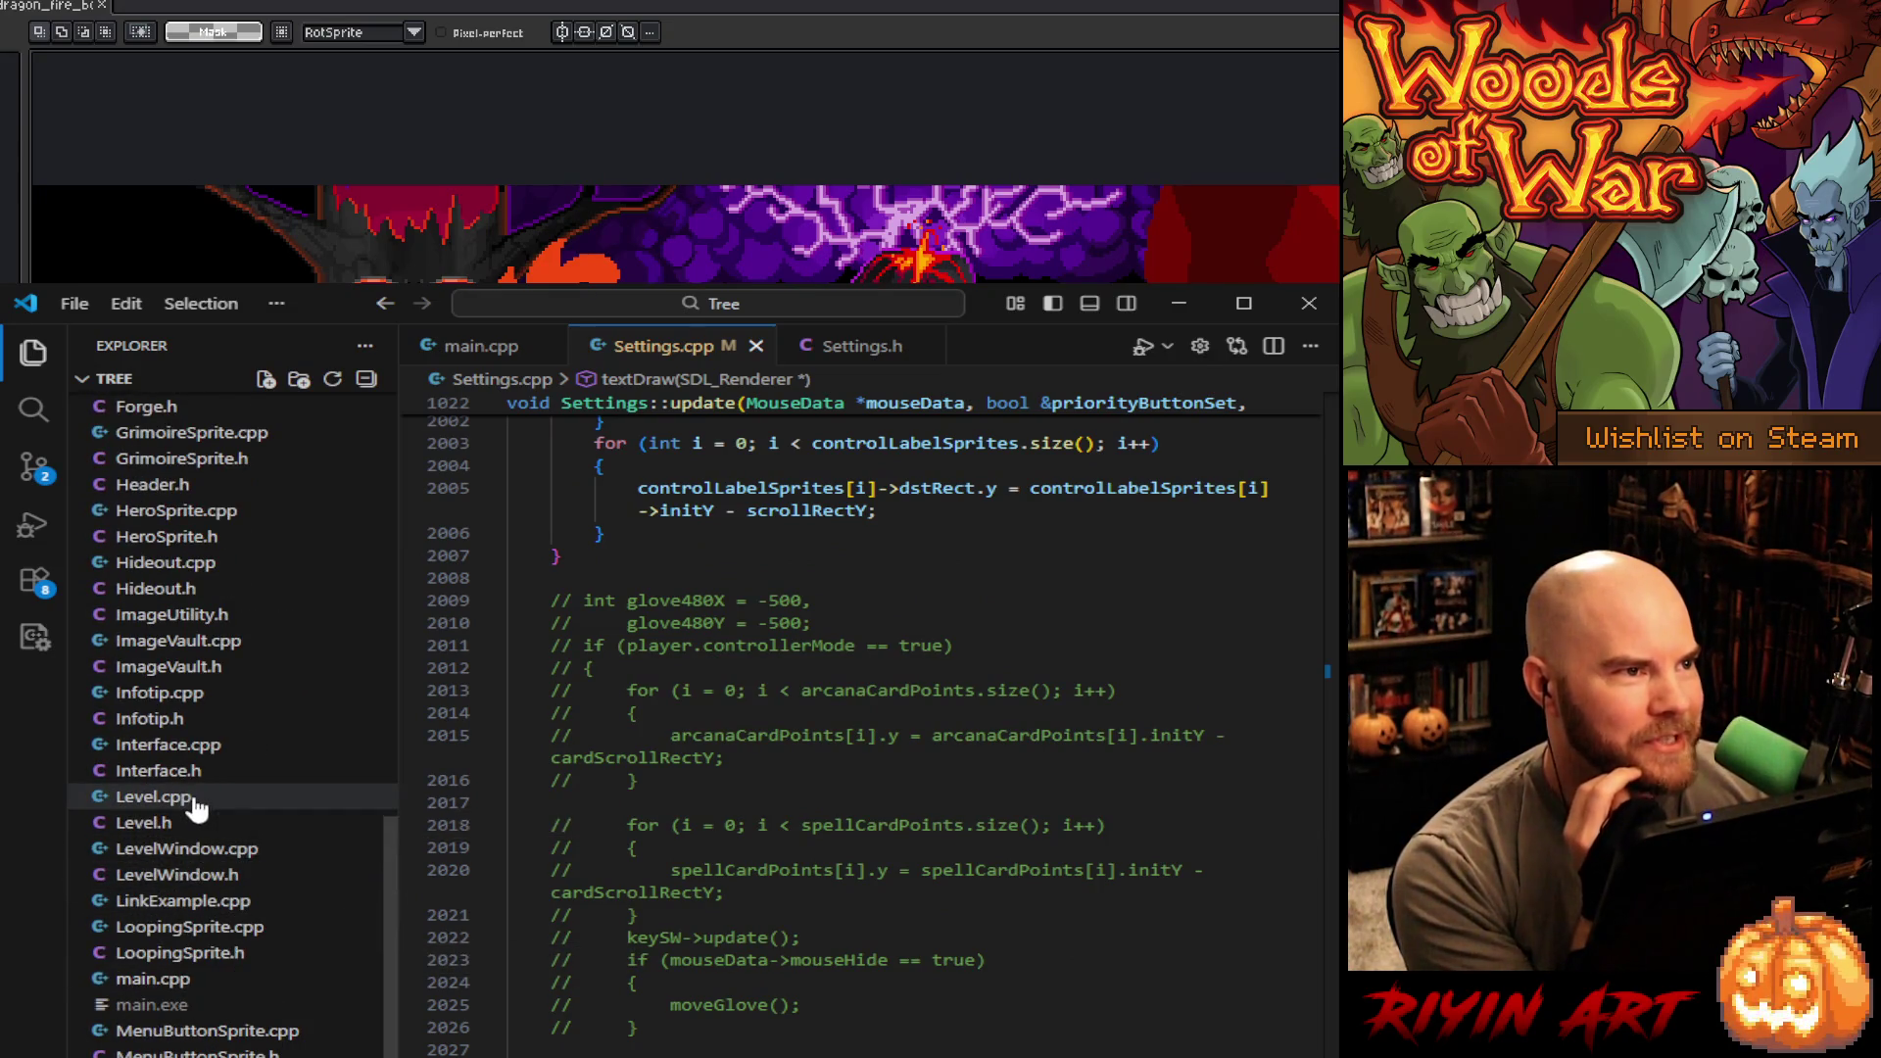
- Open Level.cpp and scroll up through its code
click(191, 798)
scroll(1102, 1036, up, 5)
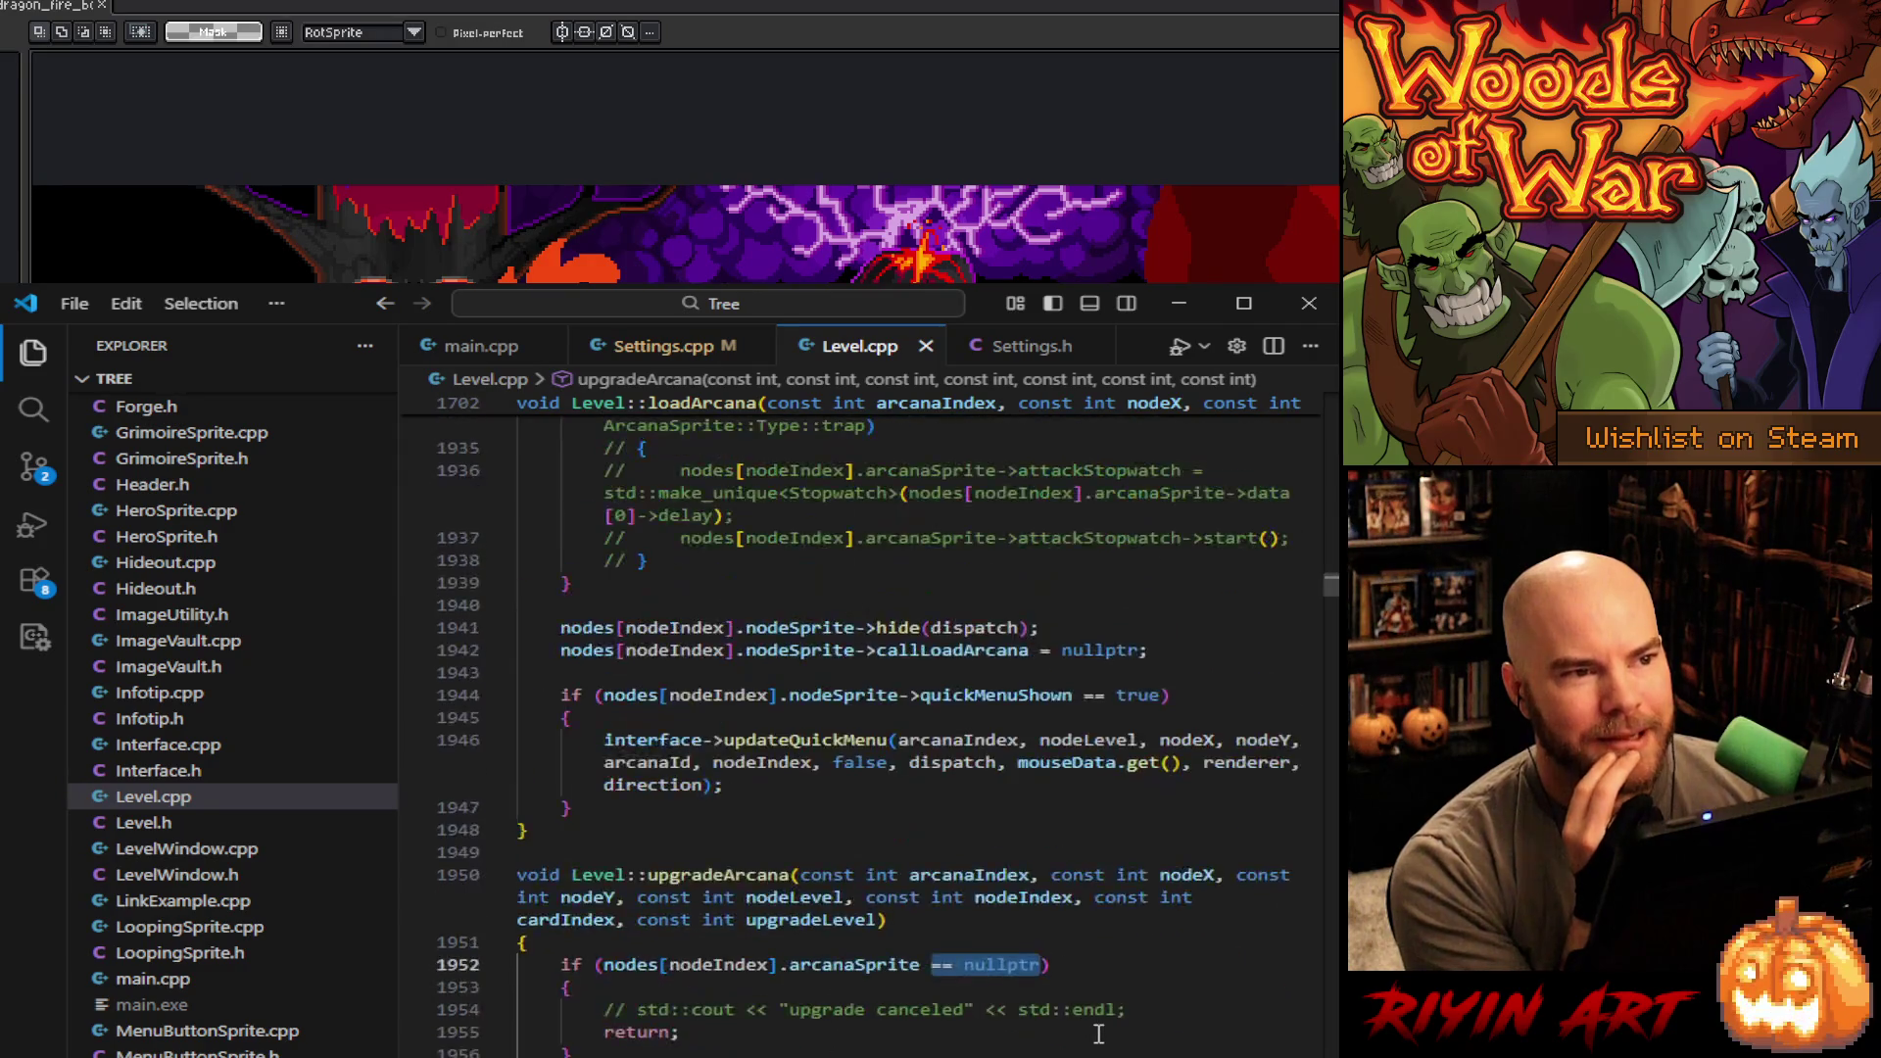
scroll(1101, 1036, up, 6)
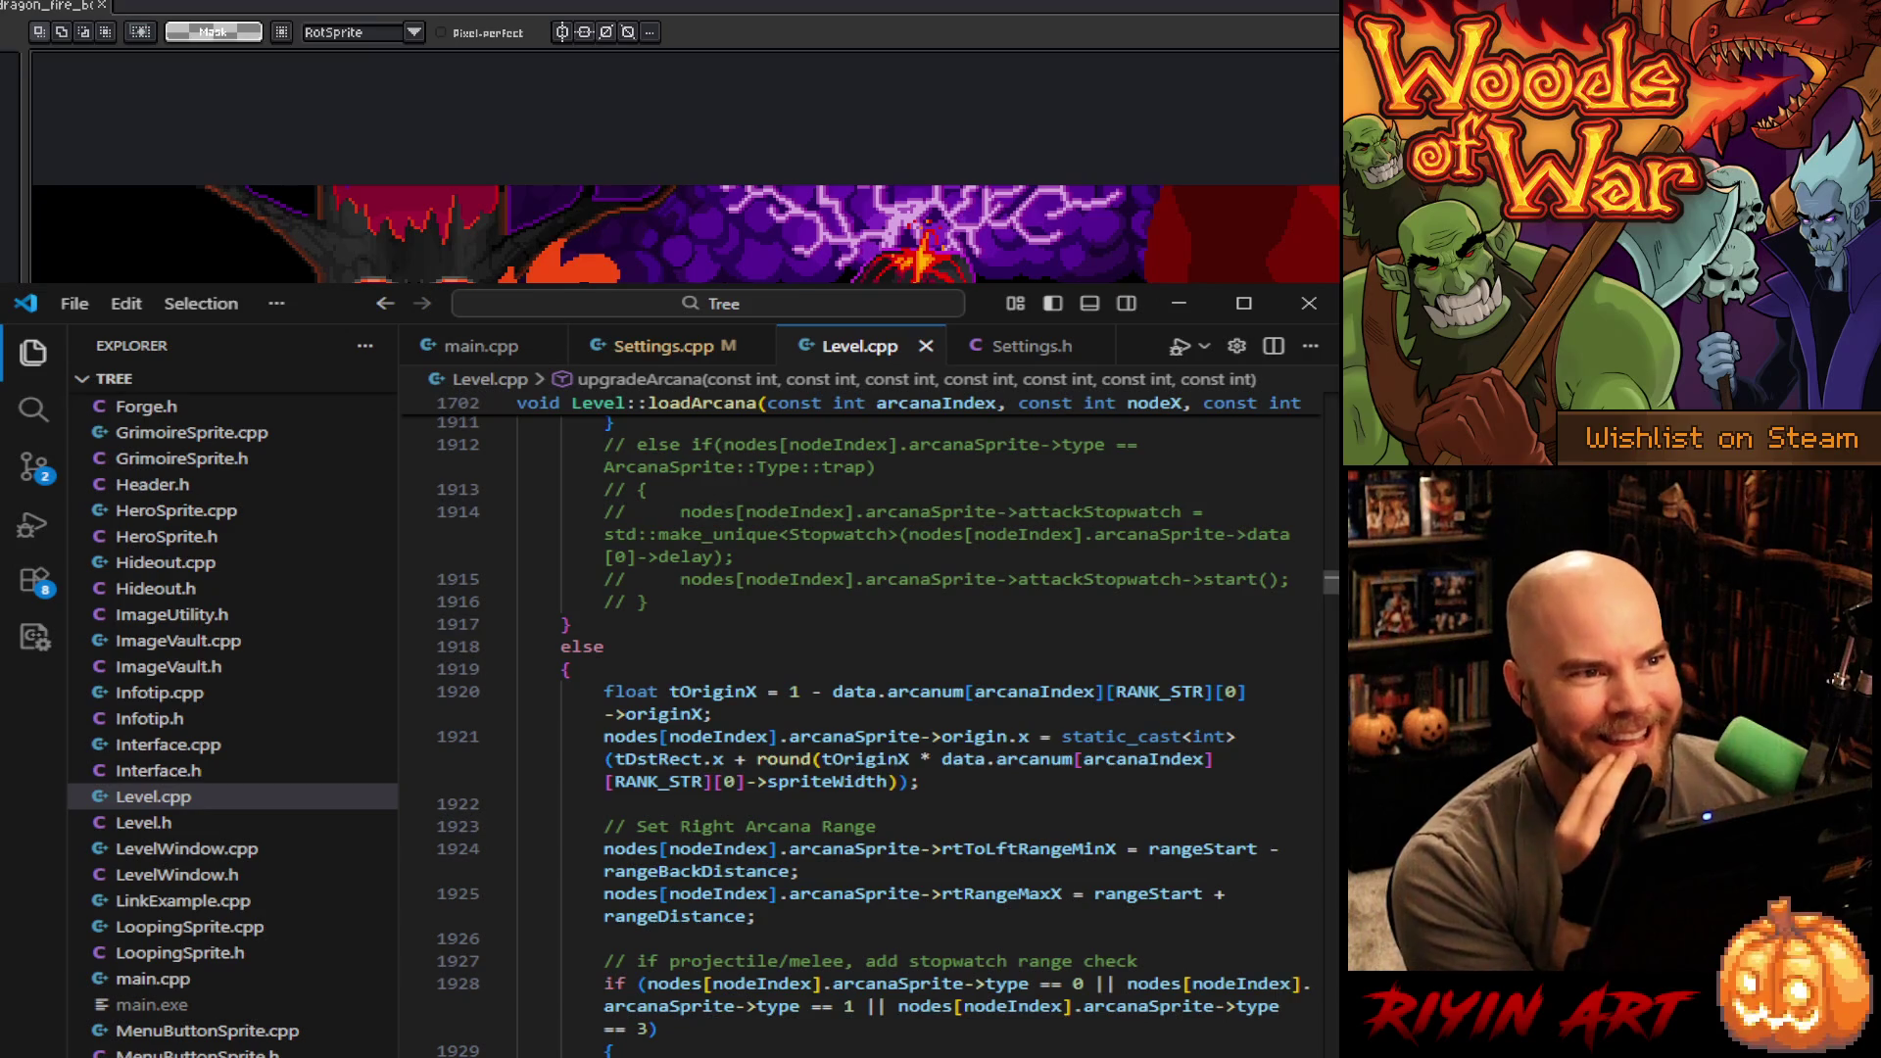
scroll(874, 735, up, 6)
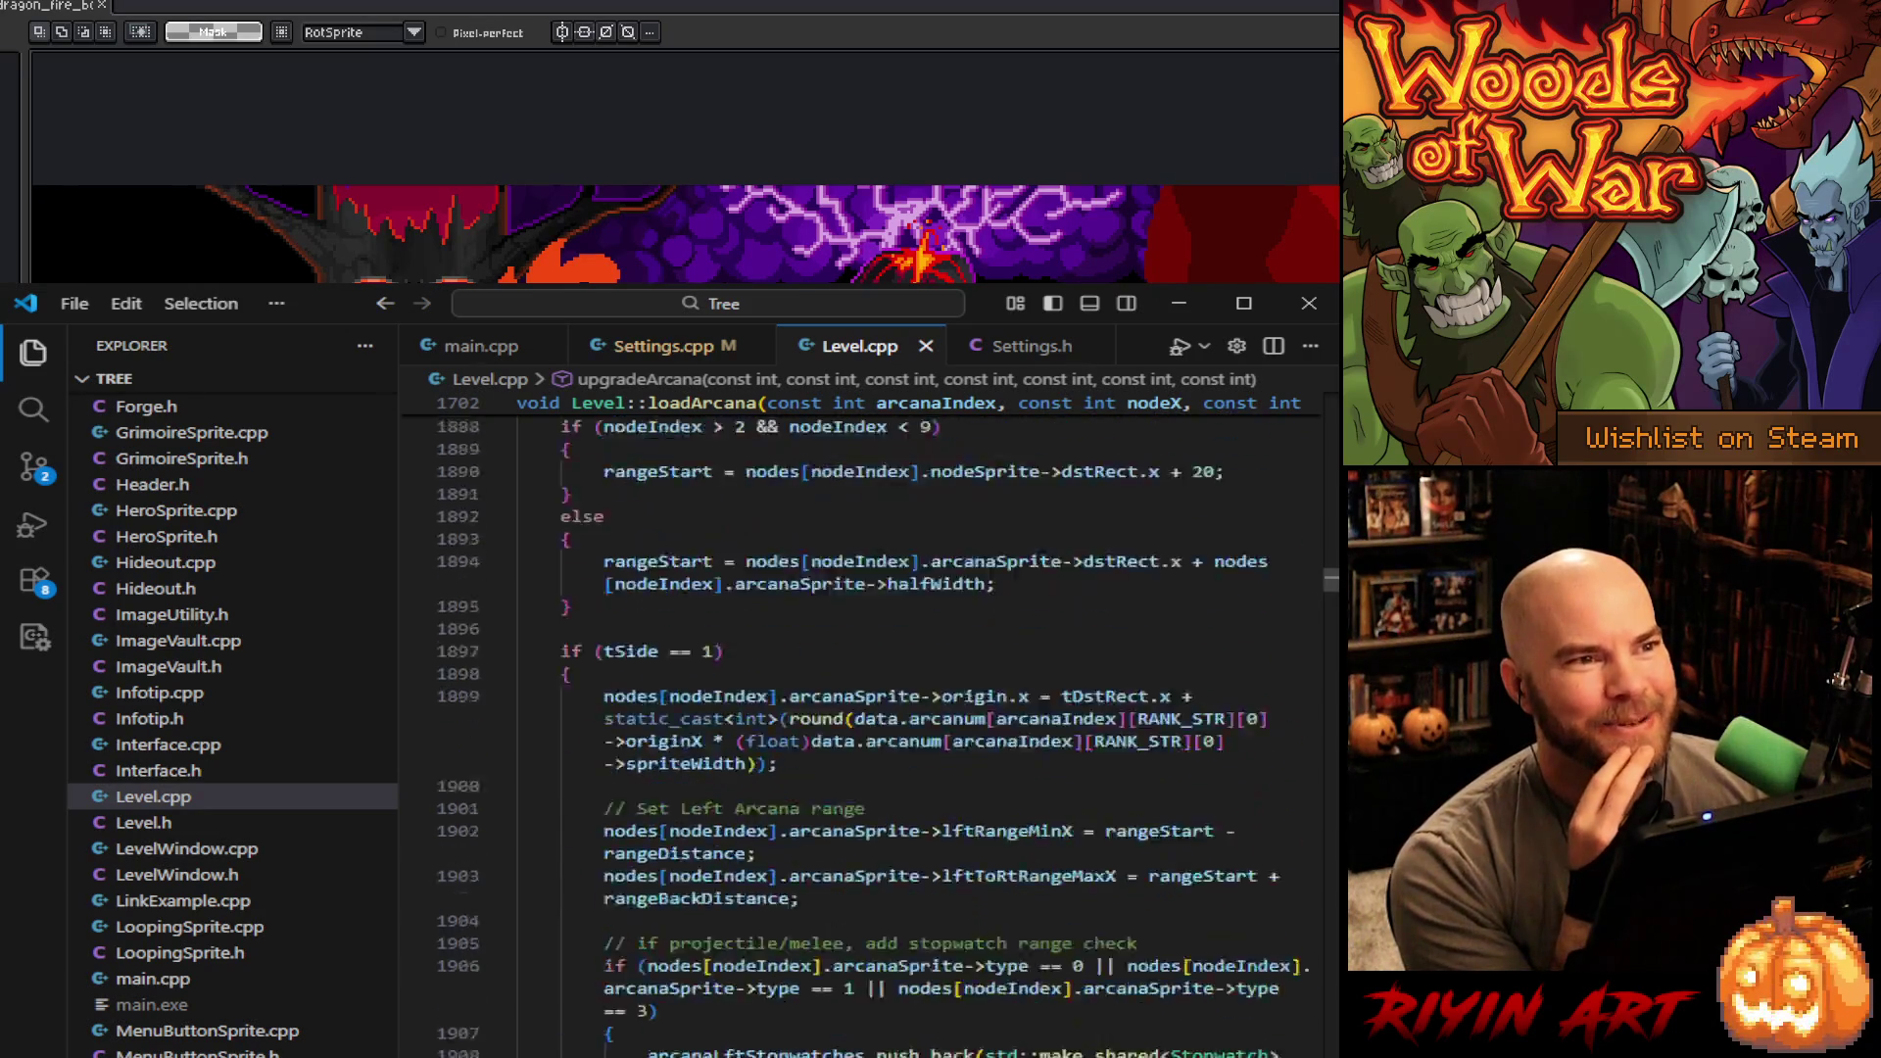
scroll(862, 725, up, 2)
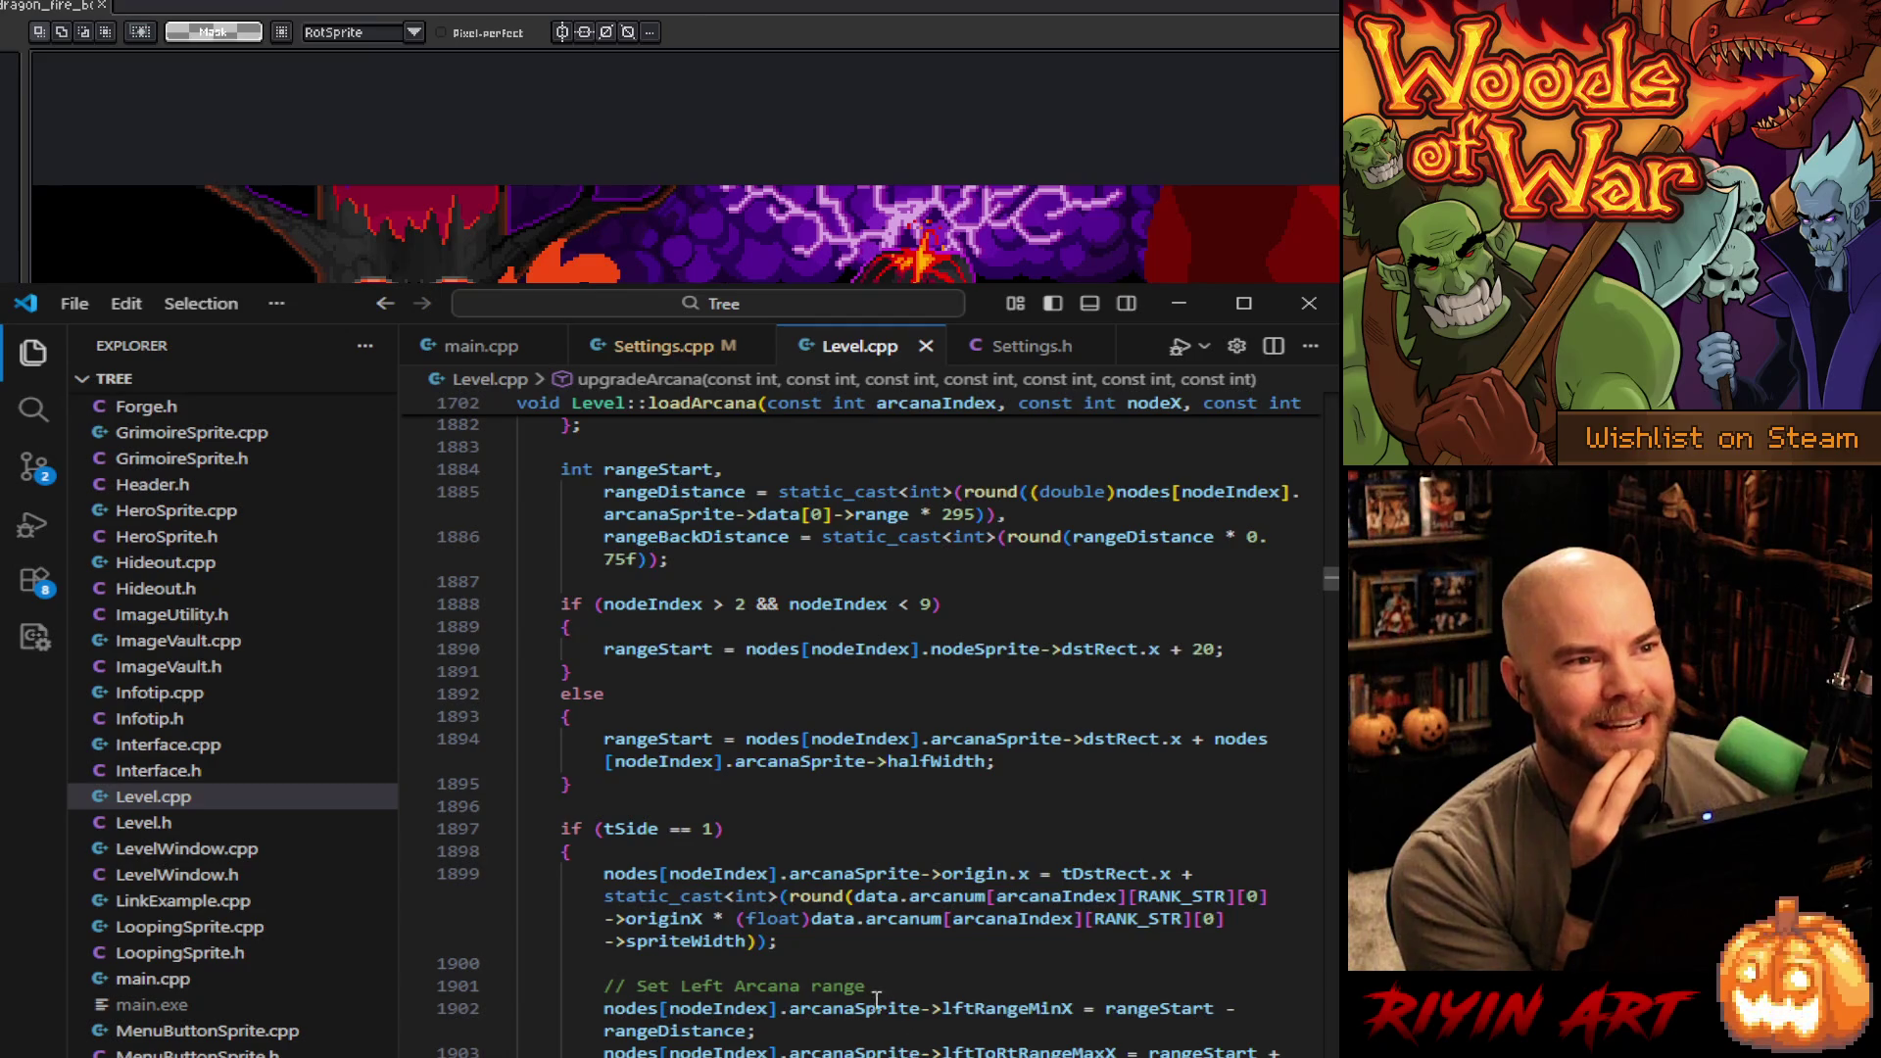
scroll(882, 962, up, 1)
scroll(747, 960, up, 6)
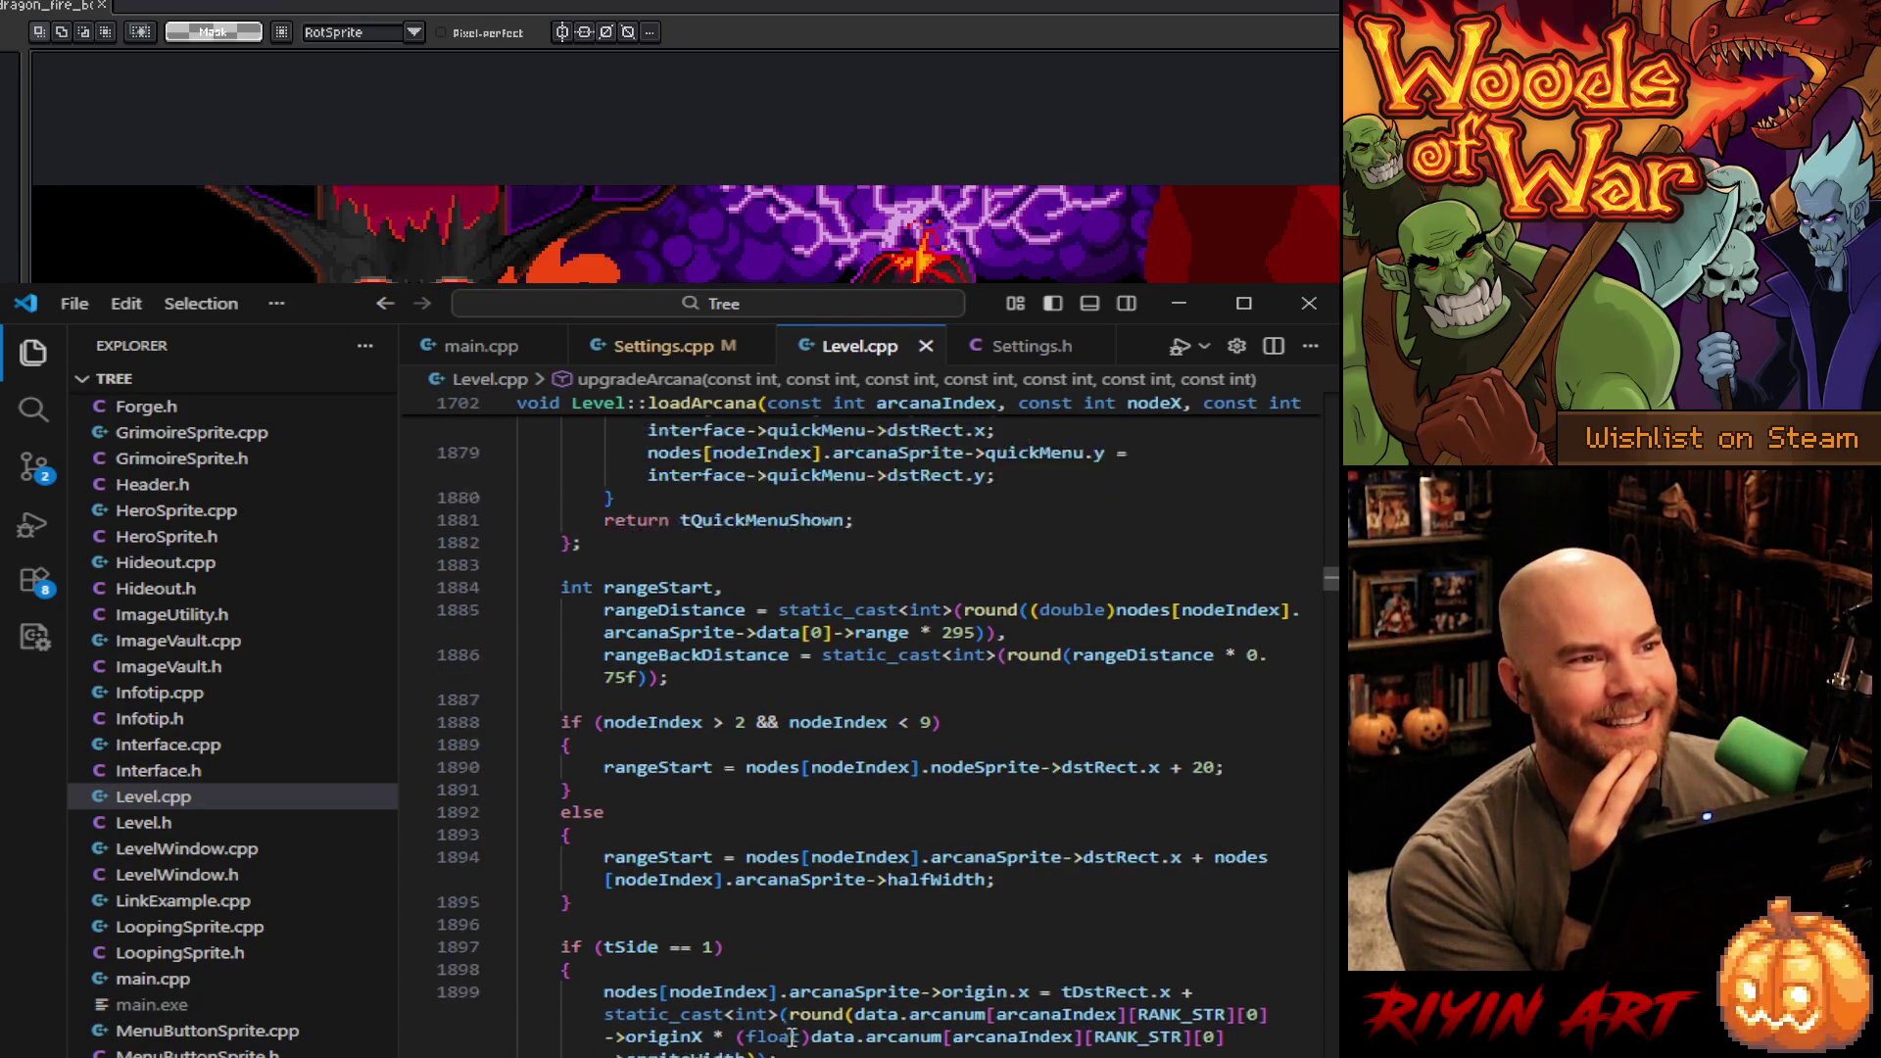
scroll(862, 725, up, 6)
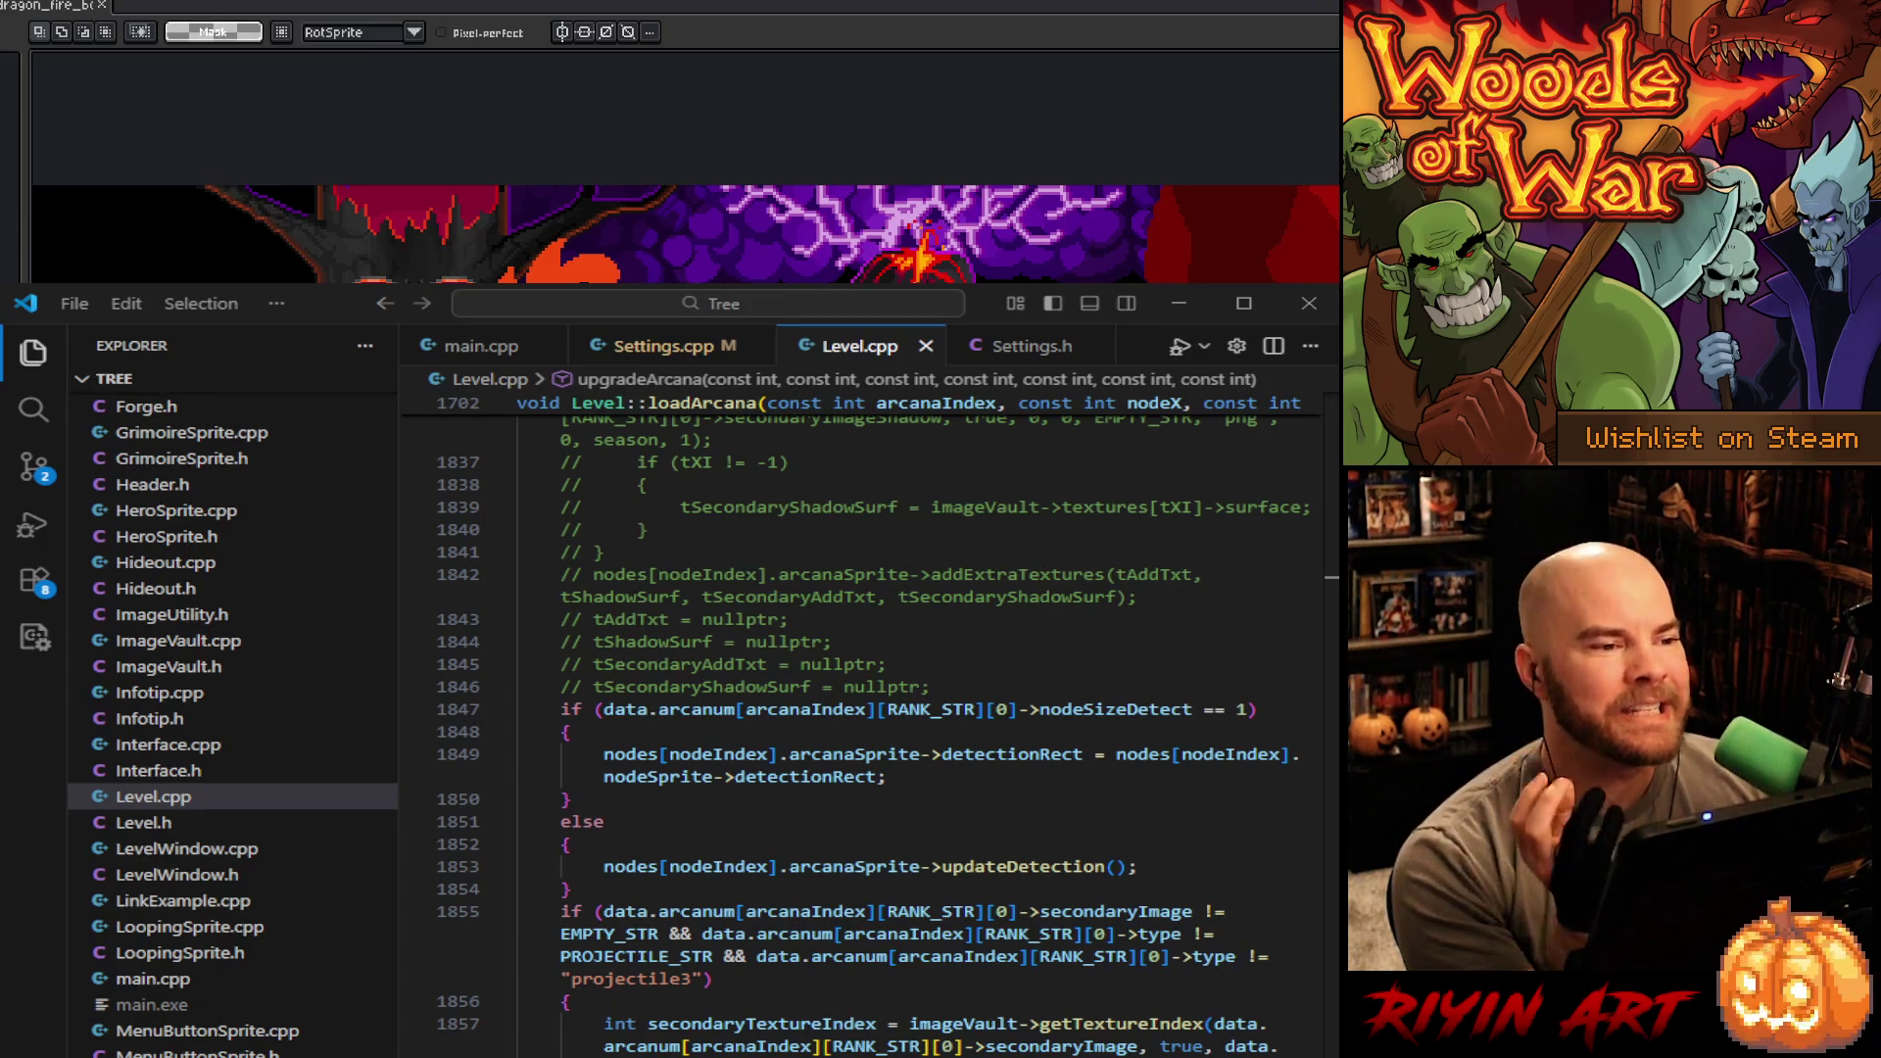
scroll(862, 734, down, 1)
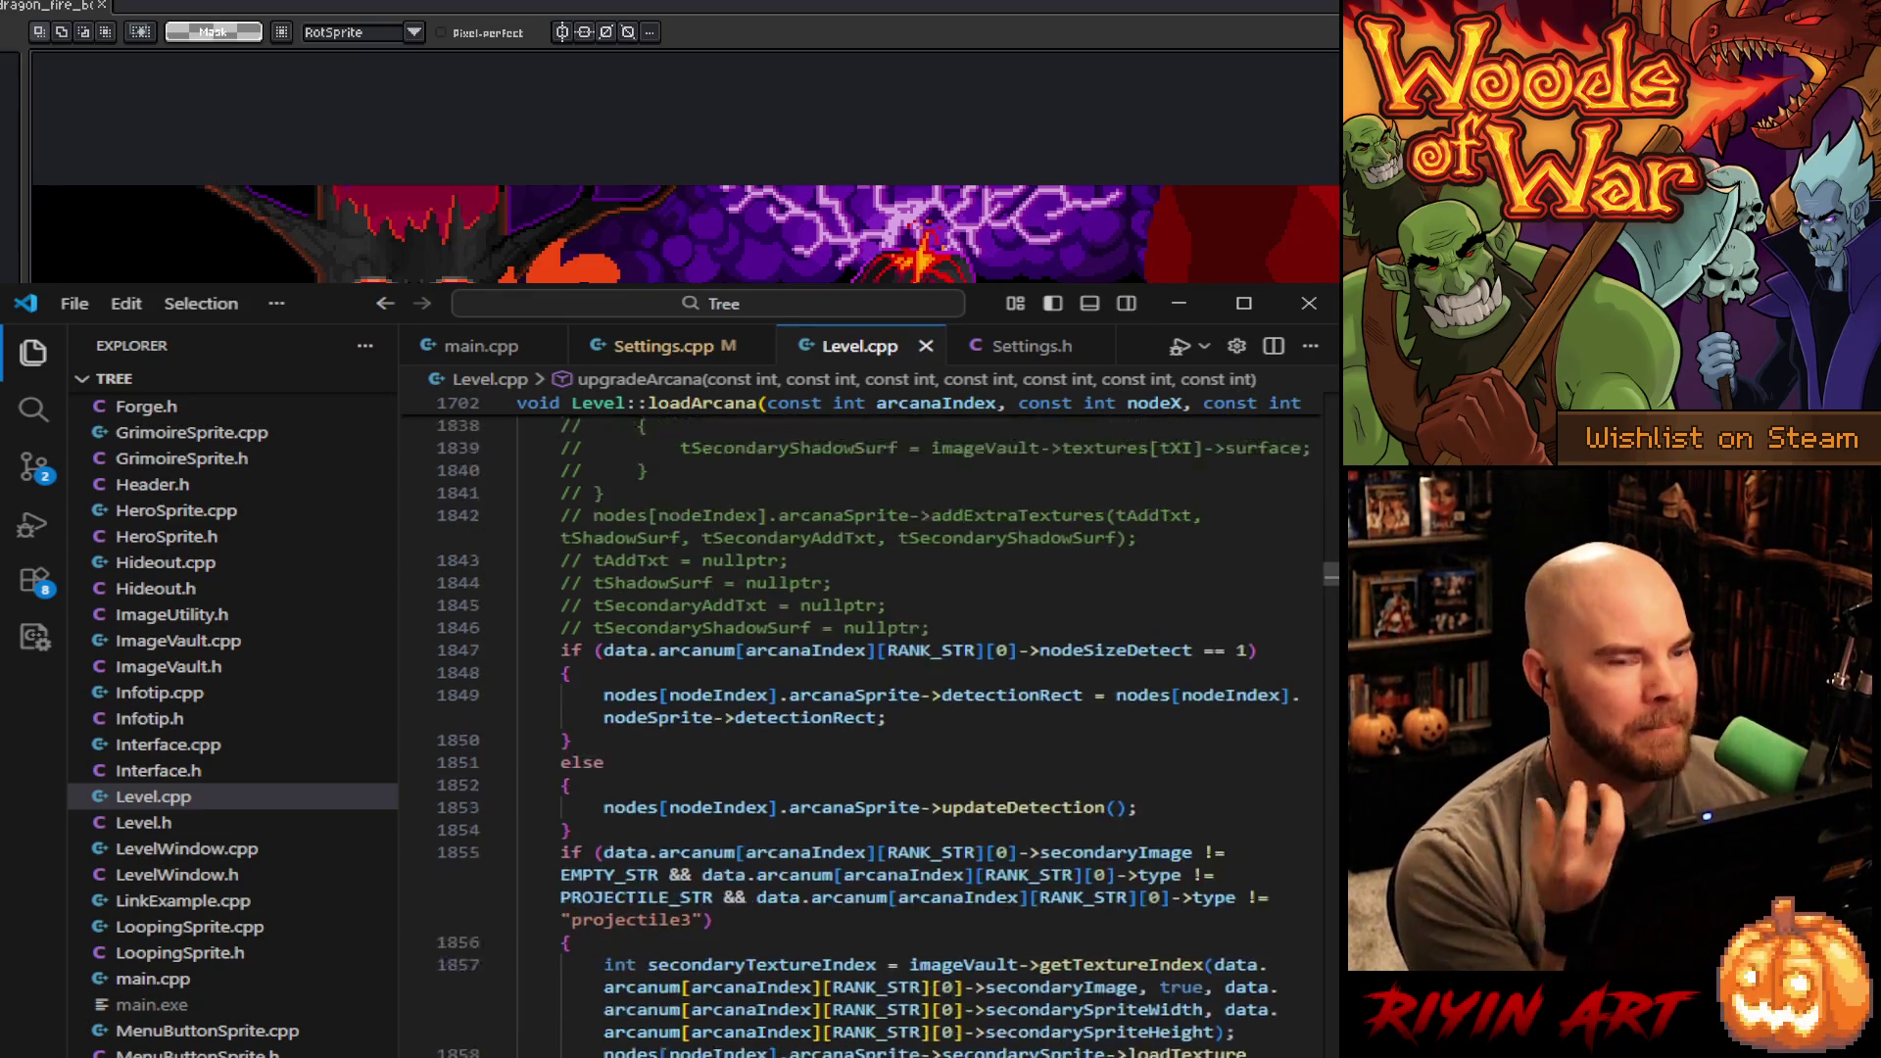
scroll(862, 735, down, 5)
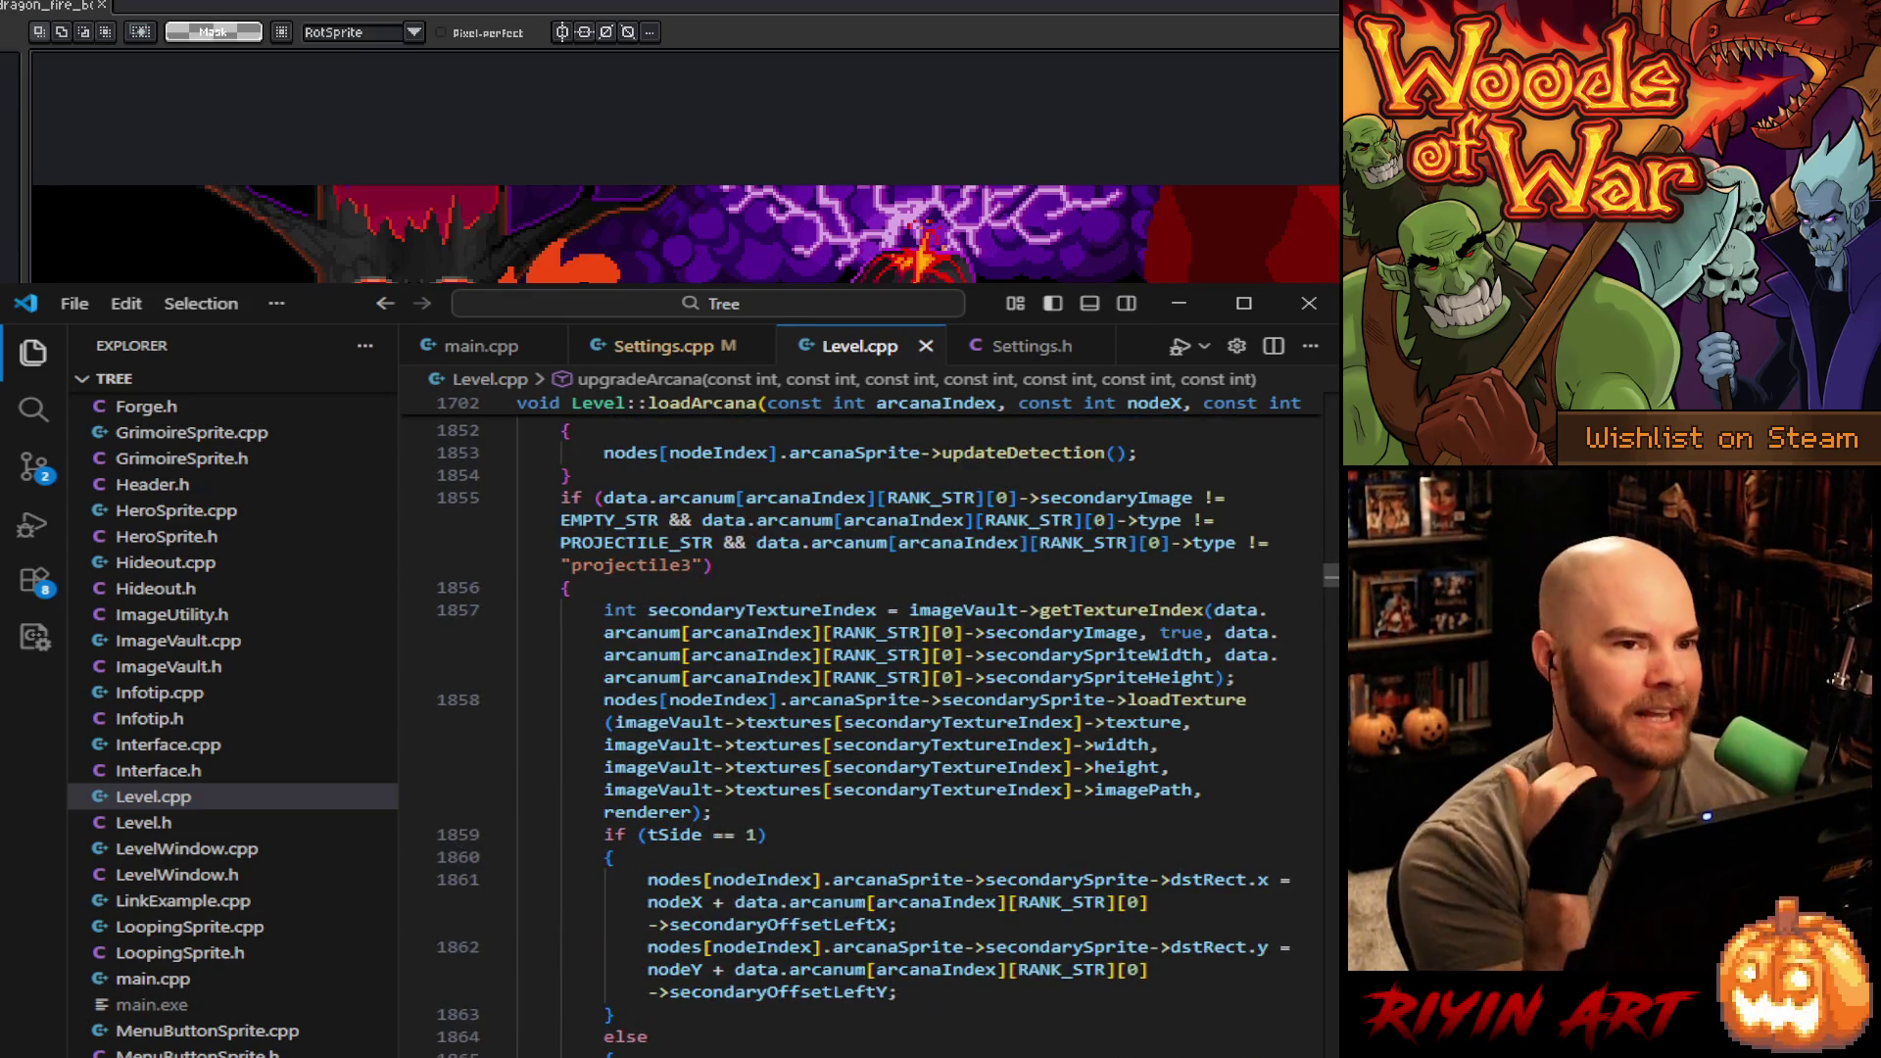
scroll(862, 734, up, 8)
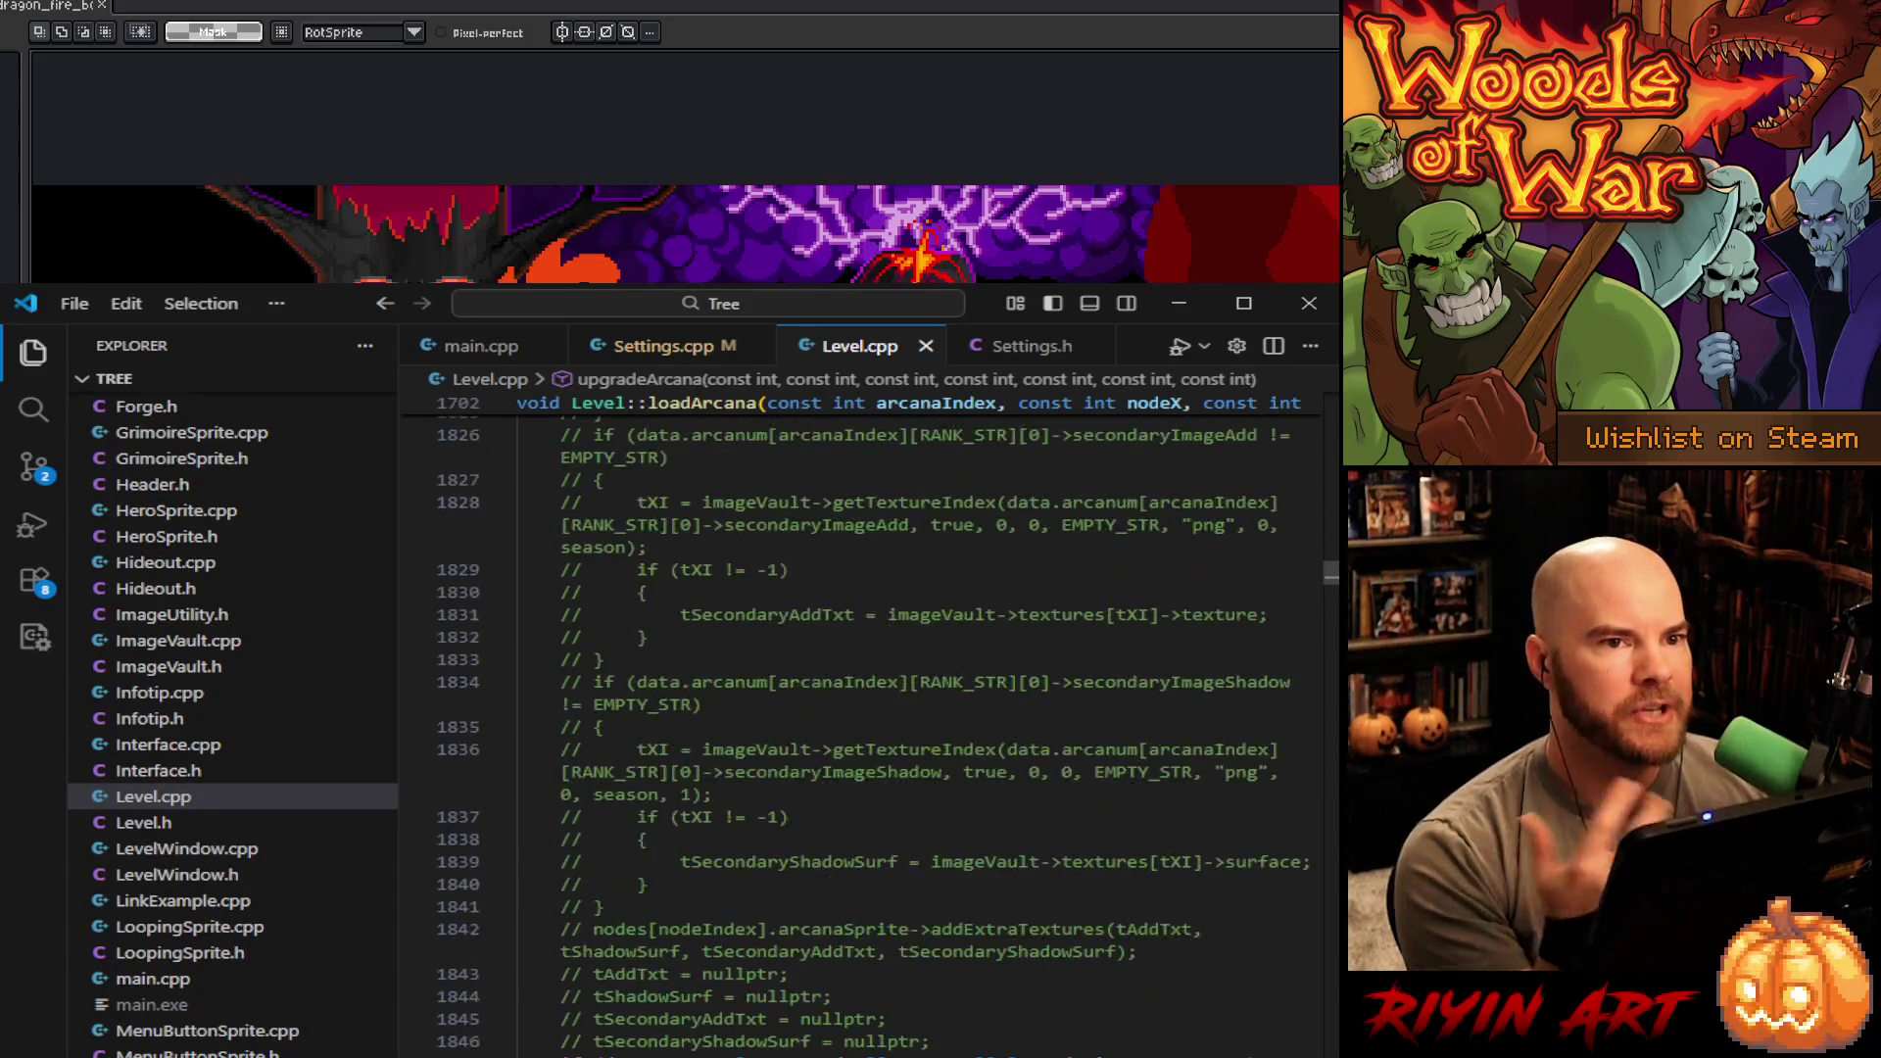
scroll(862, 735, up, 10)
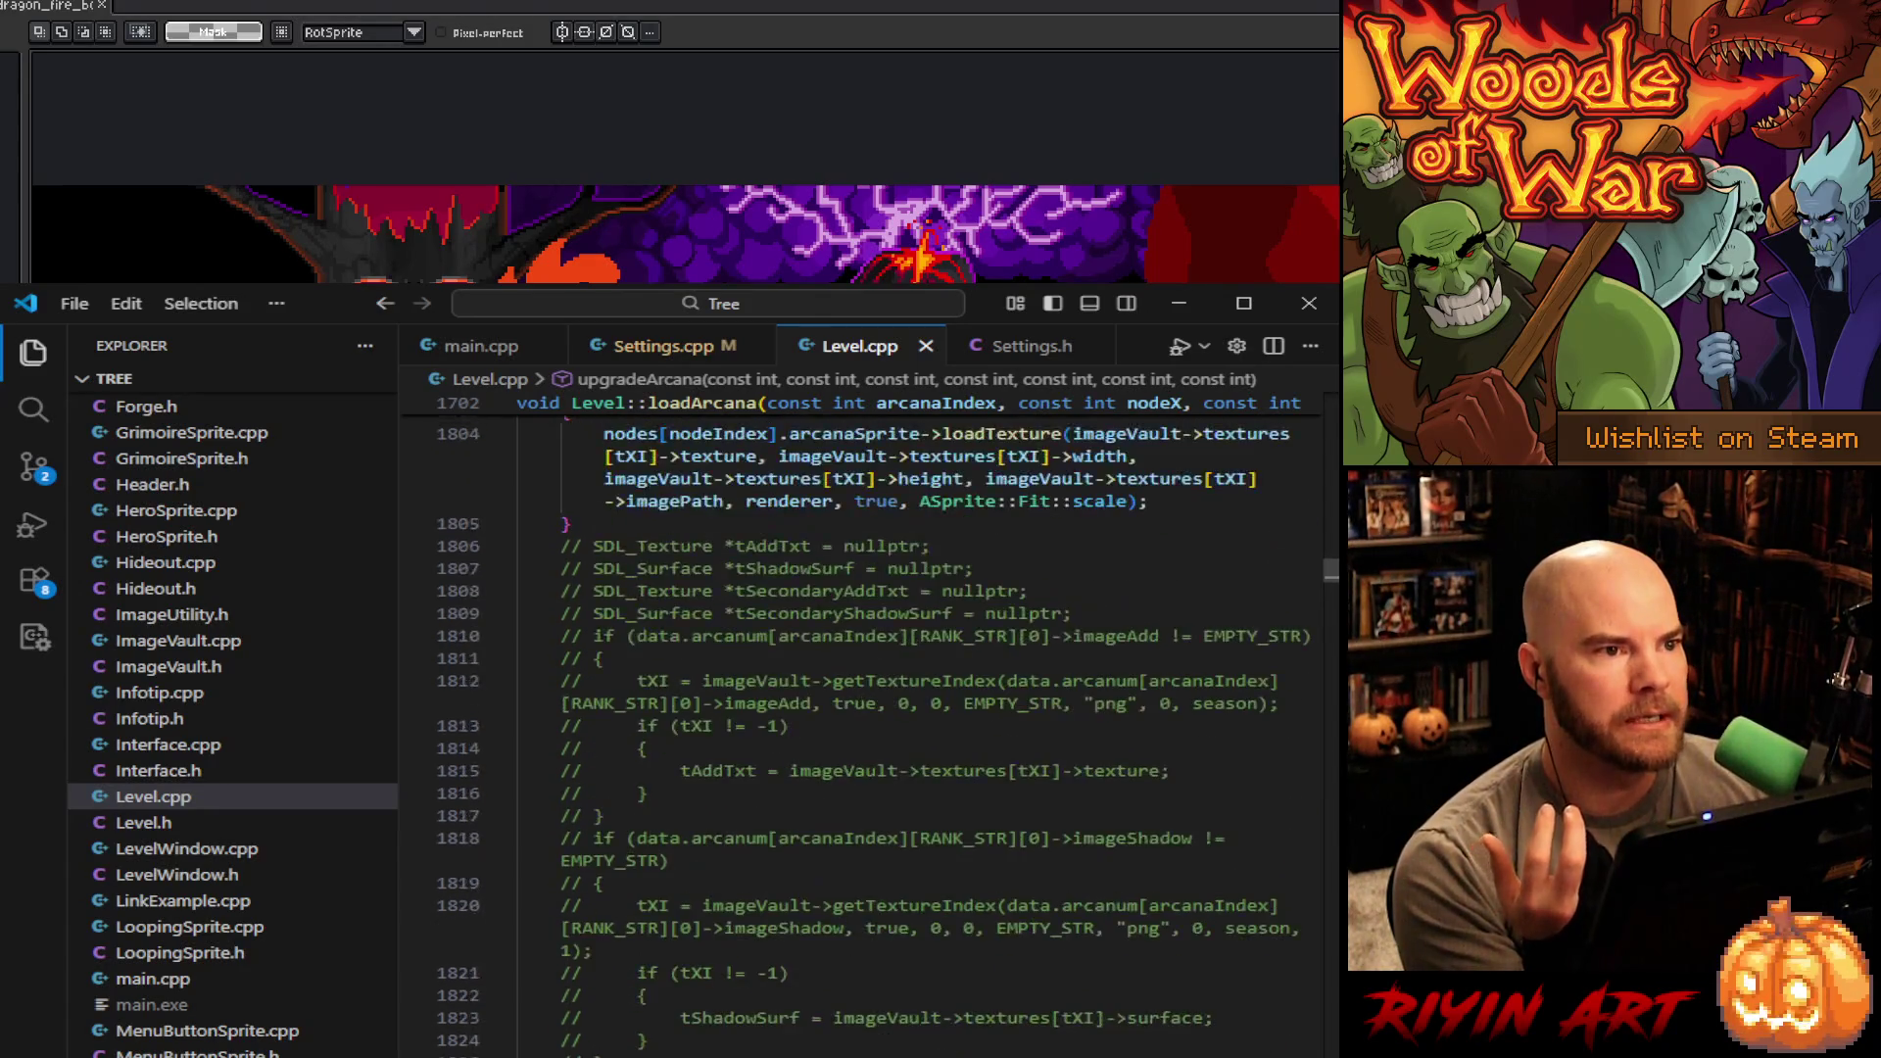
scroll(862, 735, up, 10)
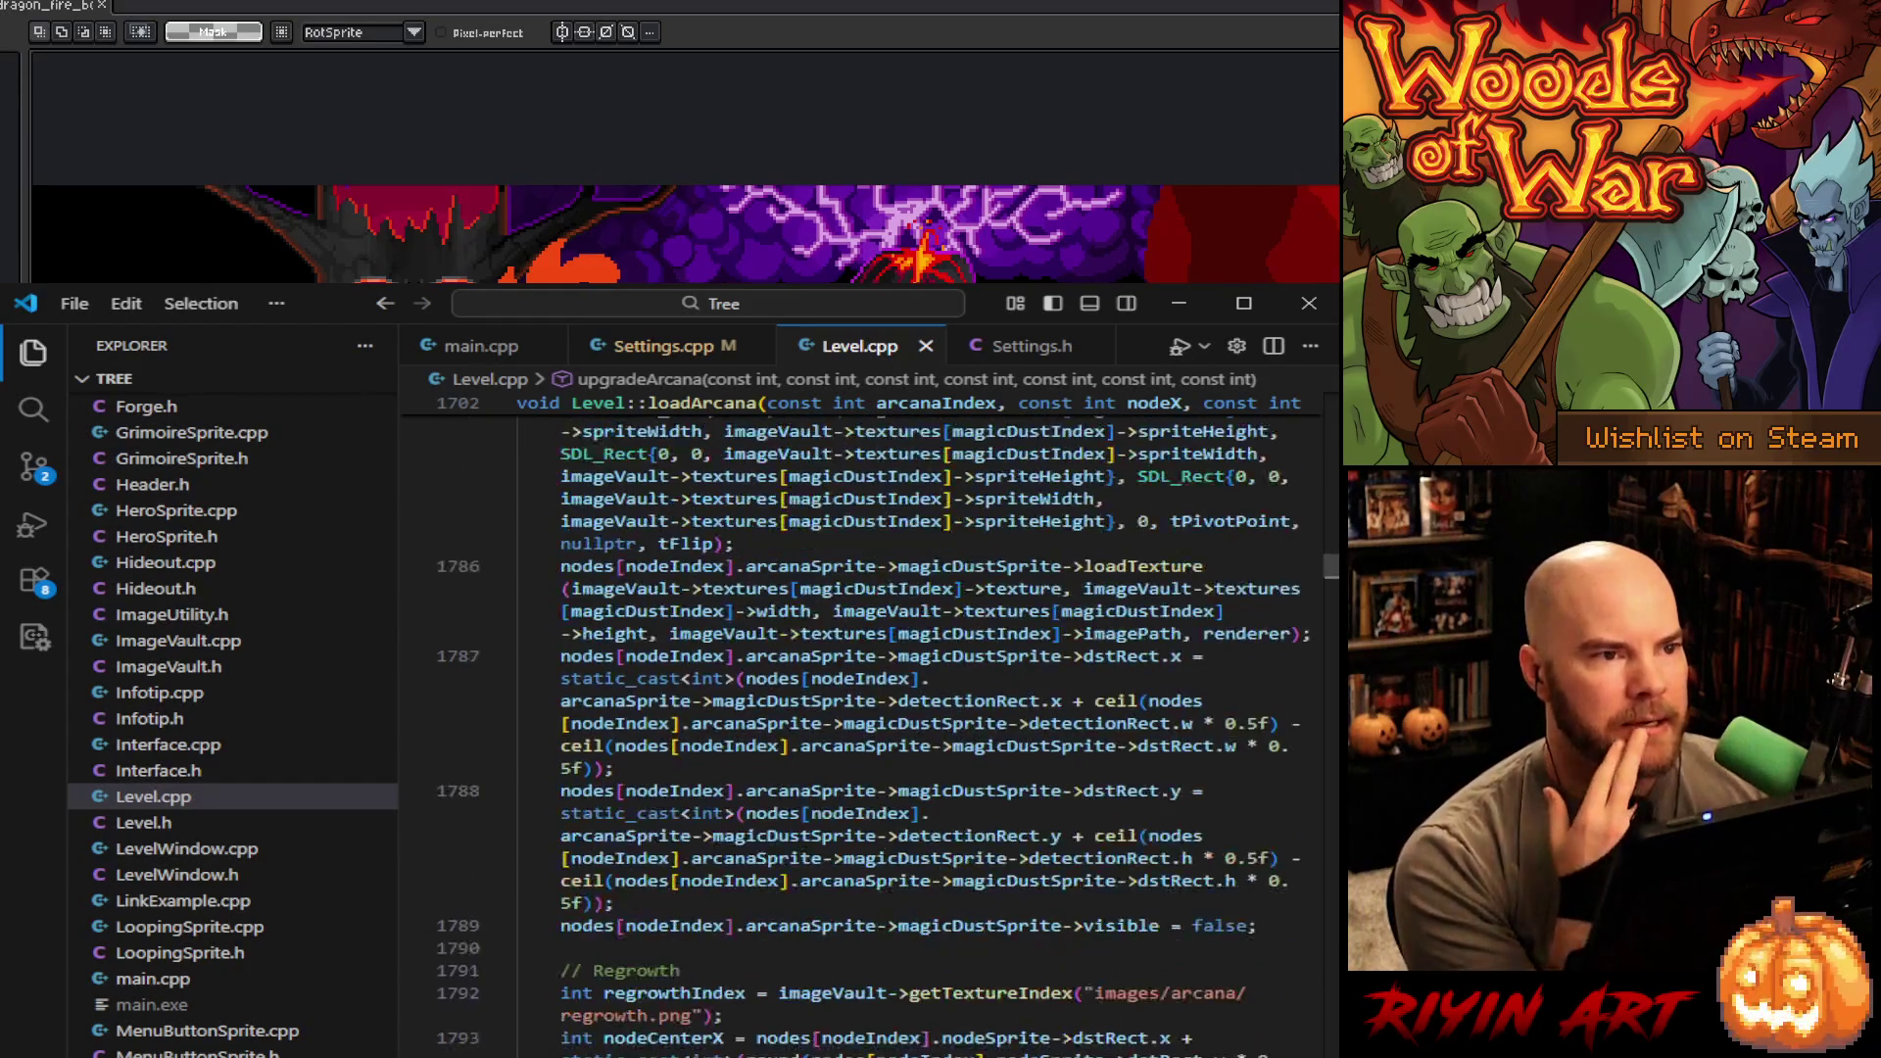
scroll(862, 735, up, 15)
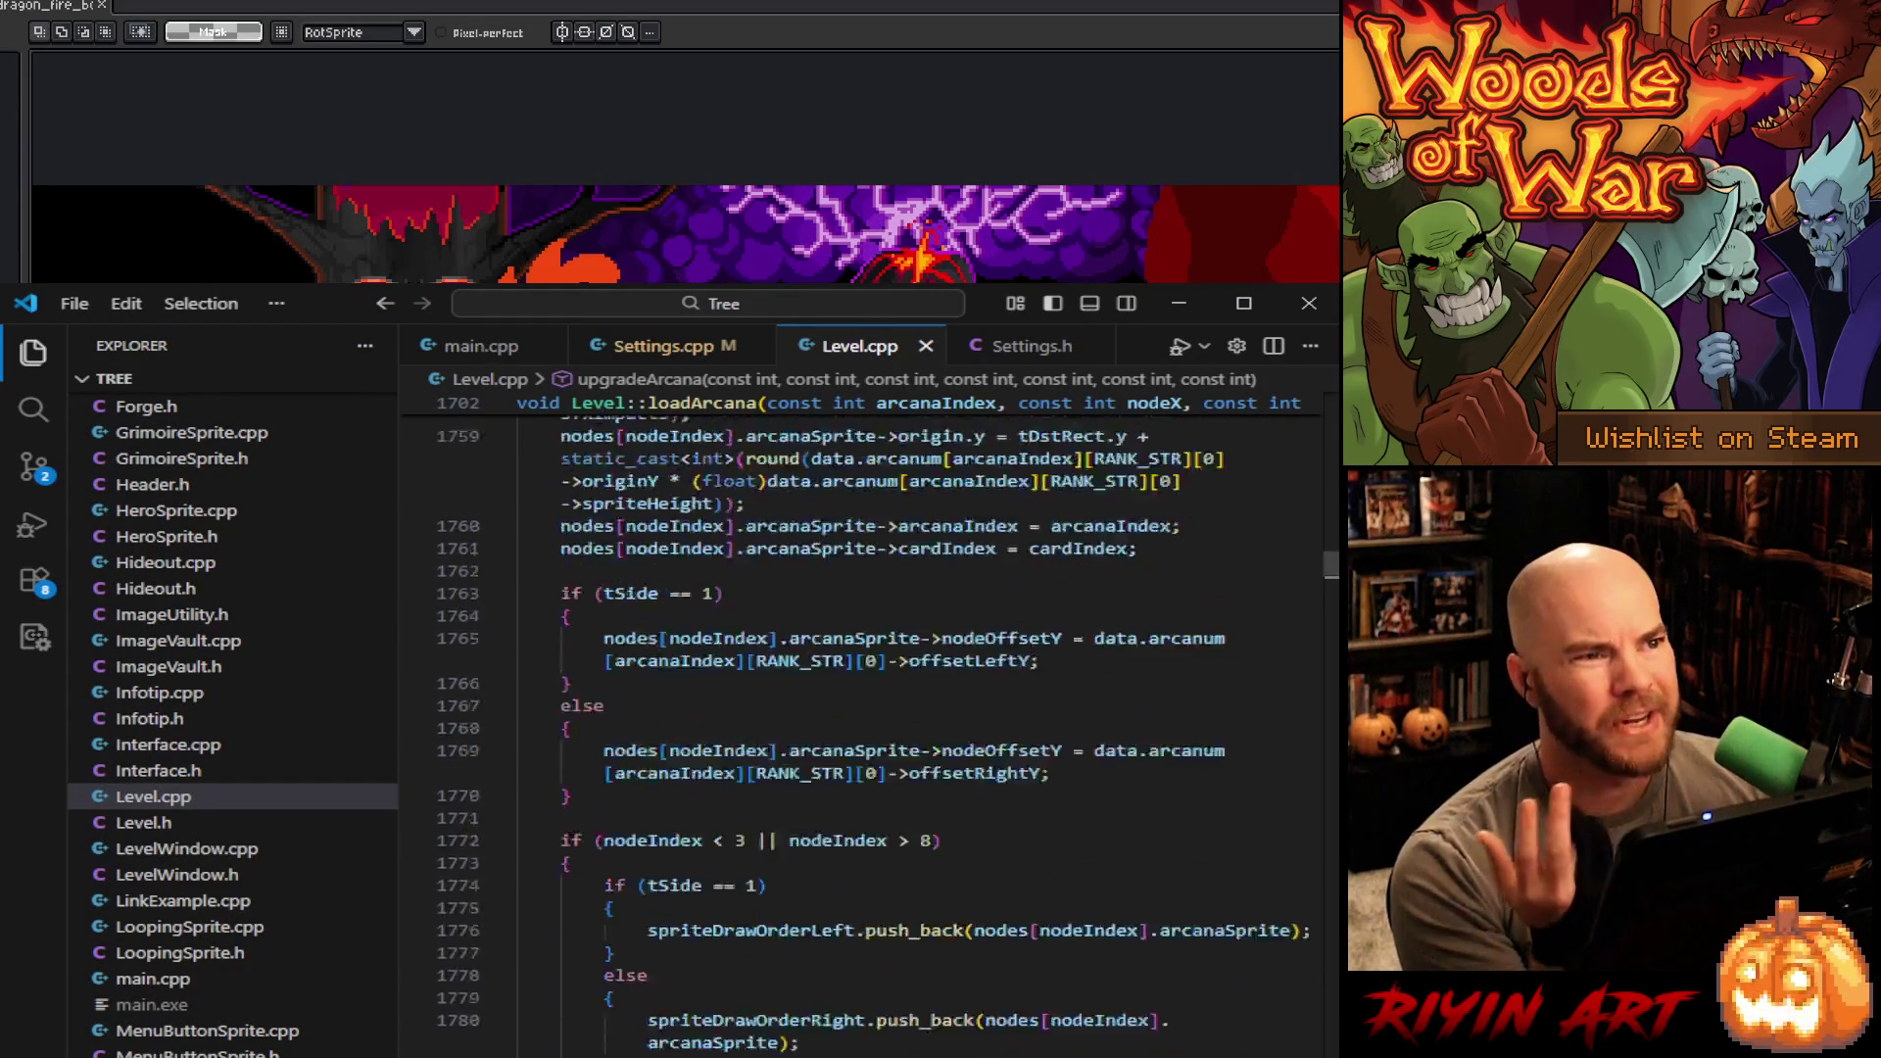
scroll(862, 735, up, 20)
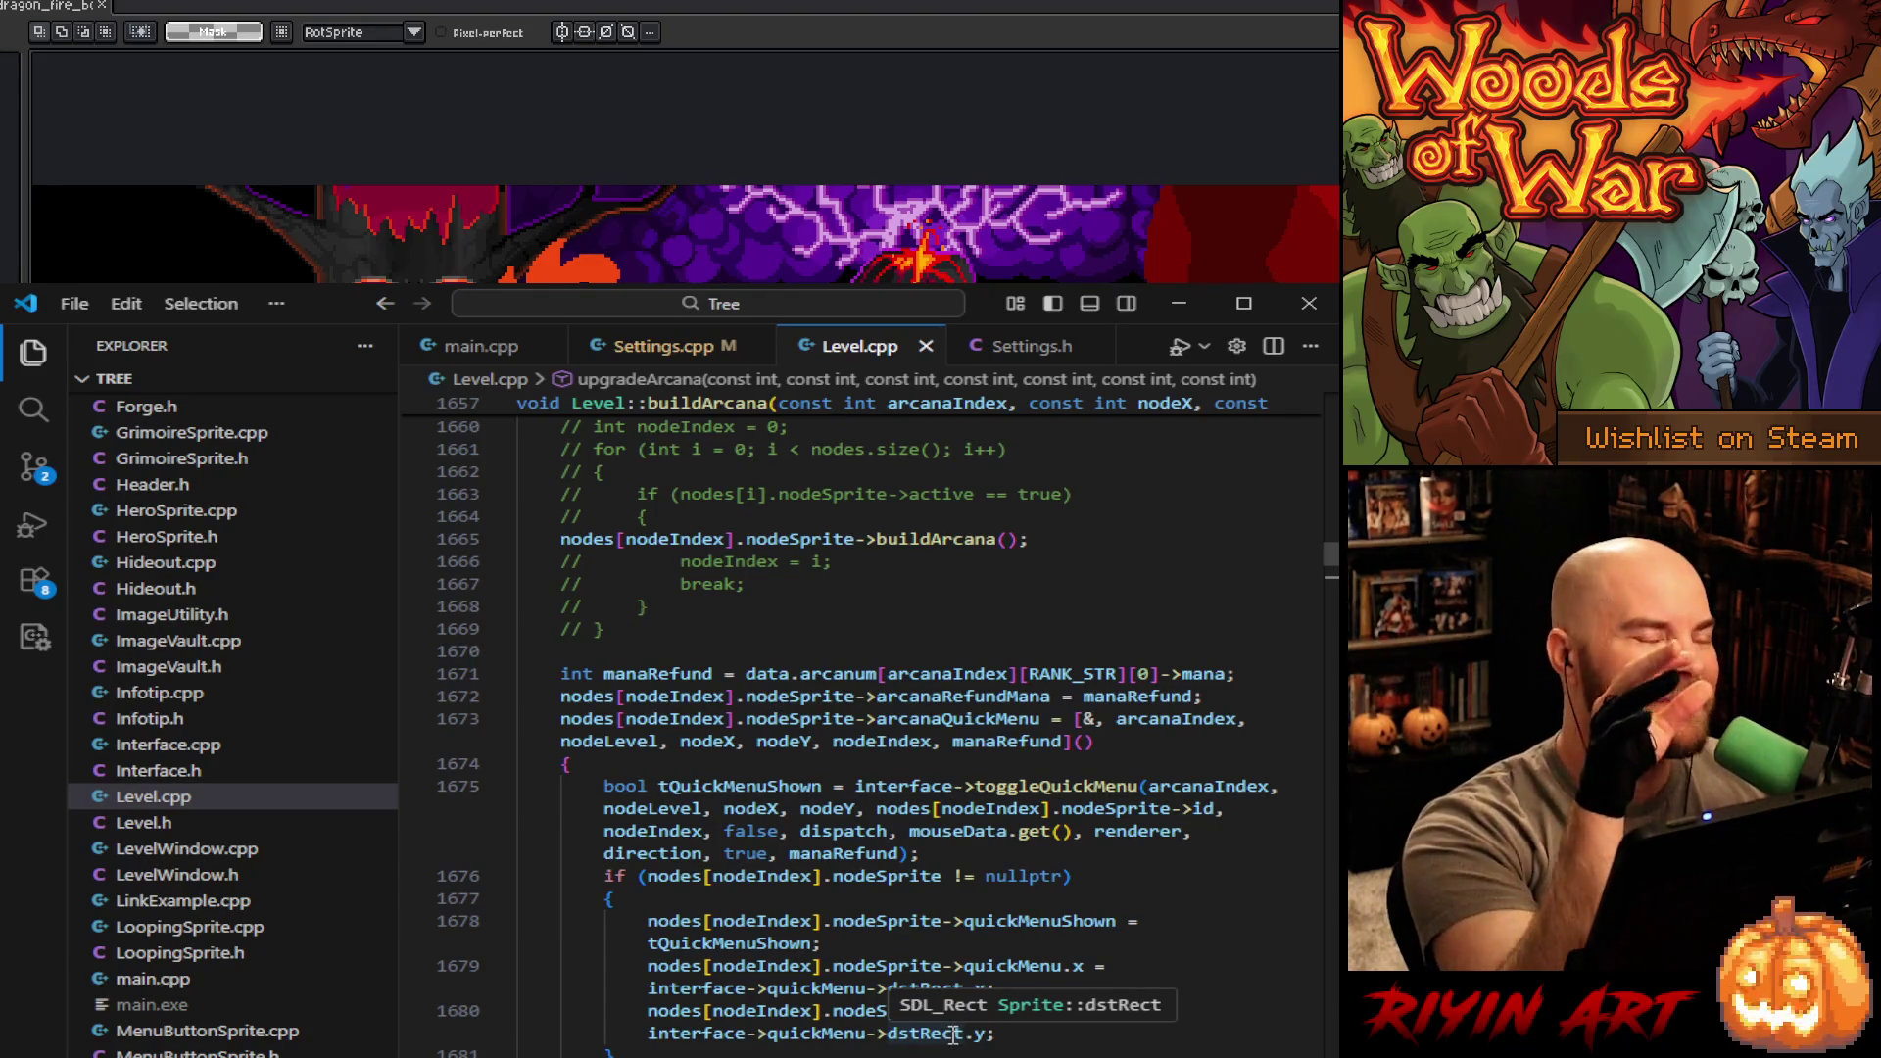
scroll(1132, 686, up, 4)
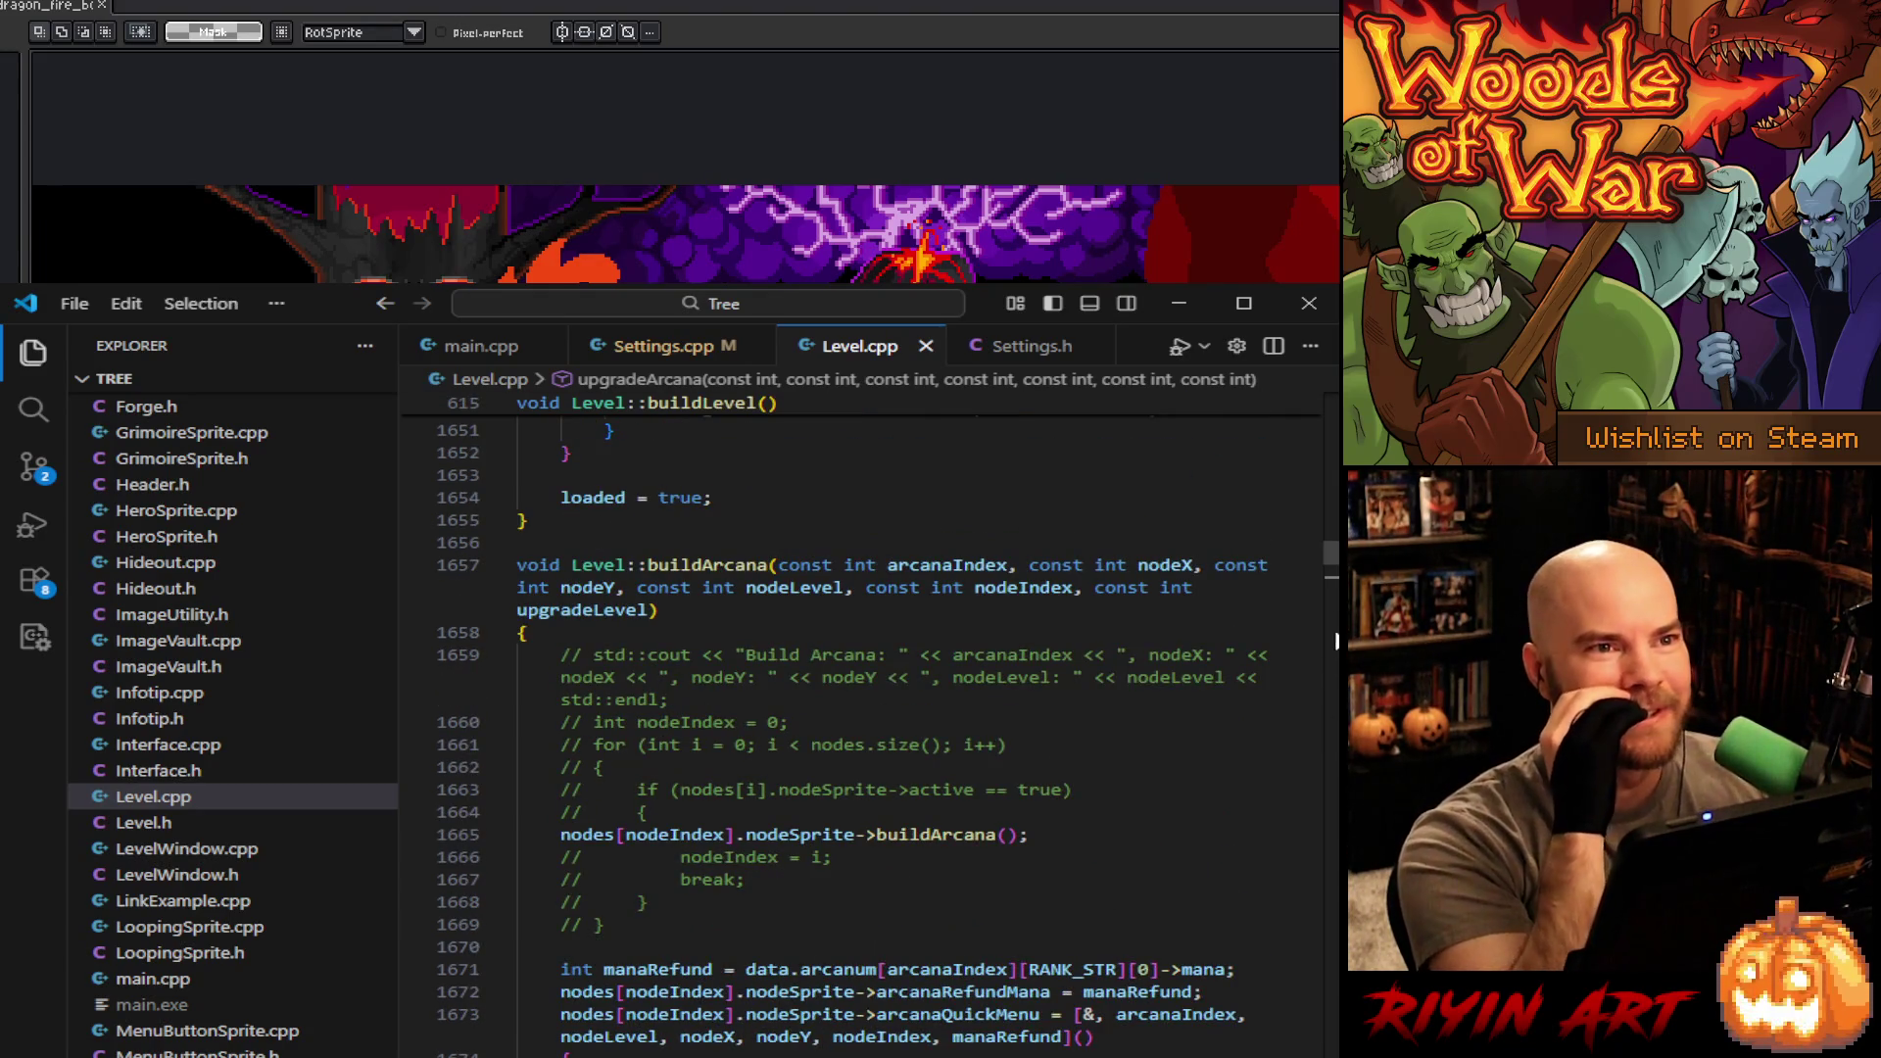
- Finish reviewing Level.cpp, close it, and close the VS Code window
drag(1334, 642, 1334, 1056)
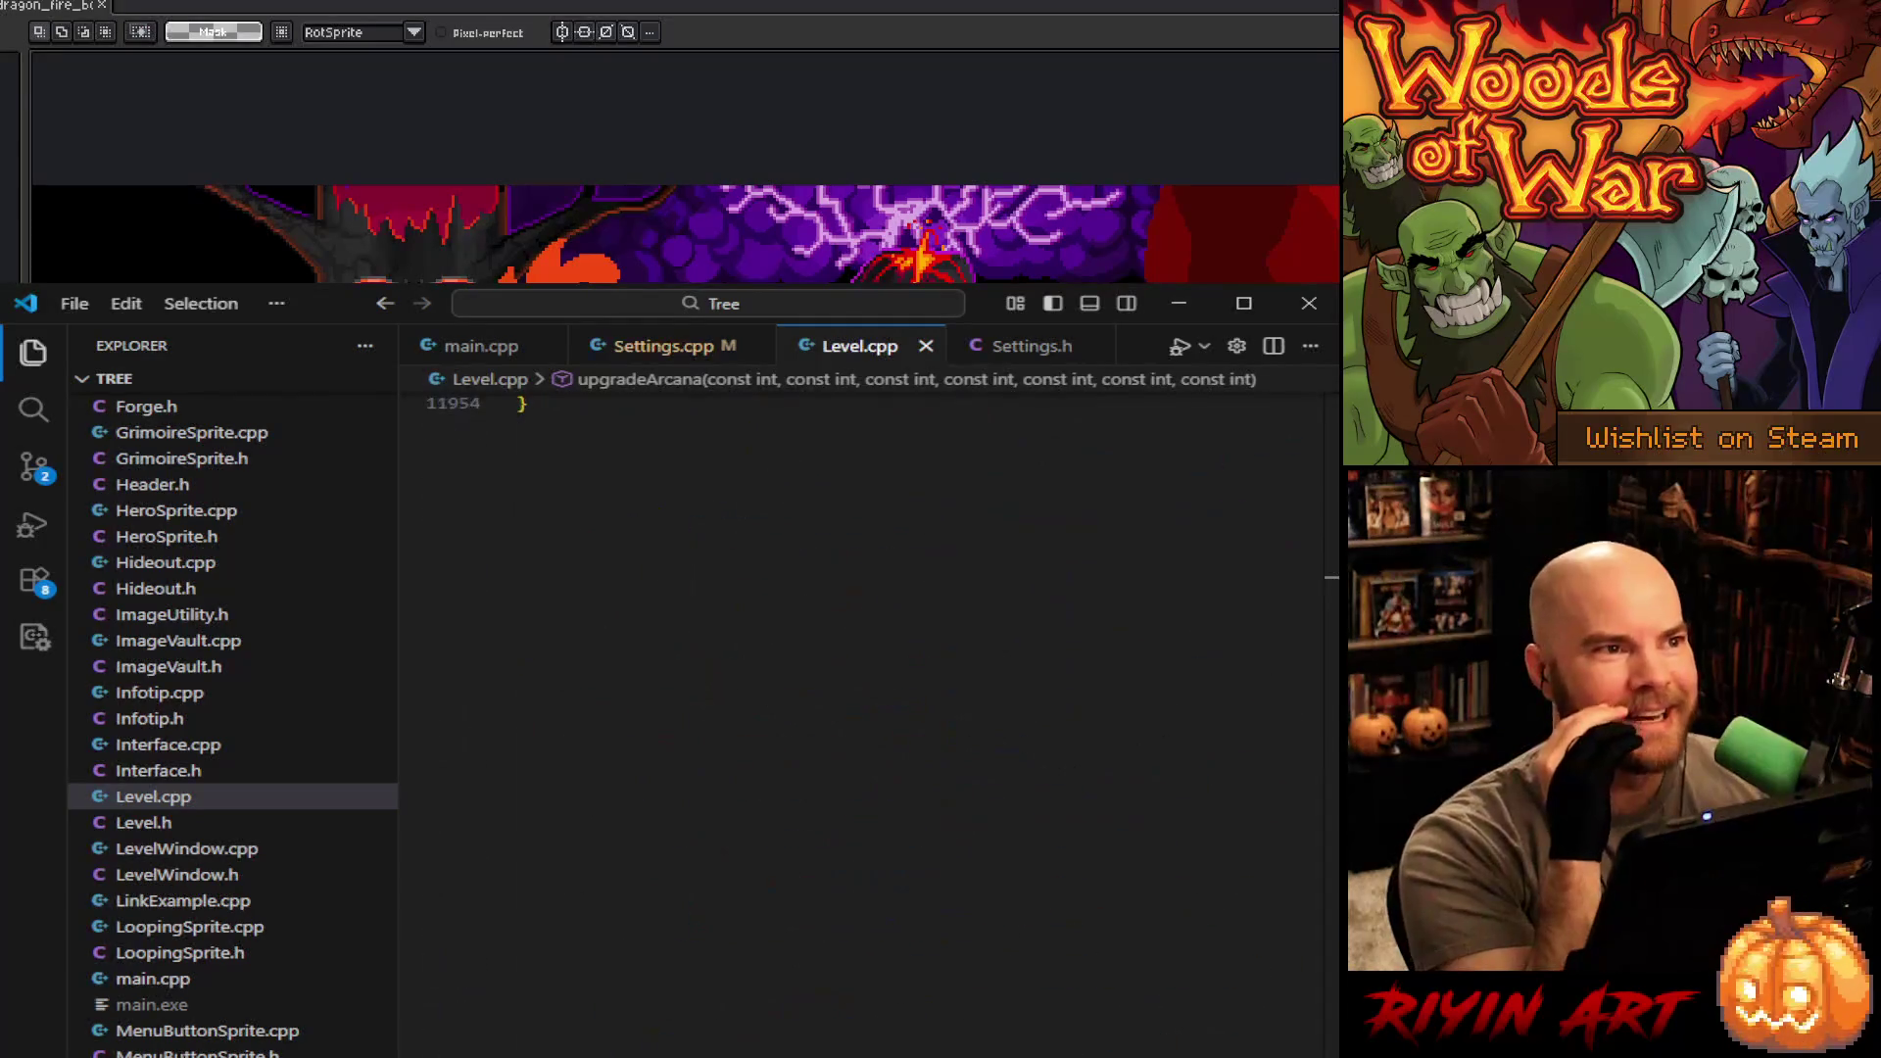
scroll(862, 725, up, 5)
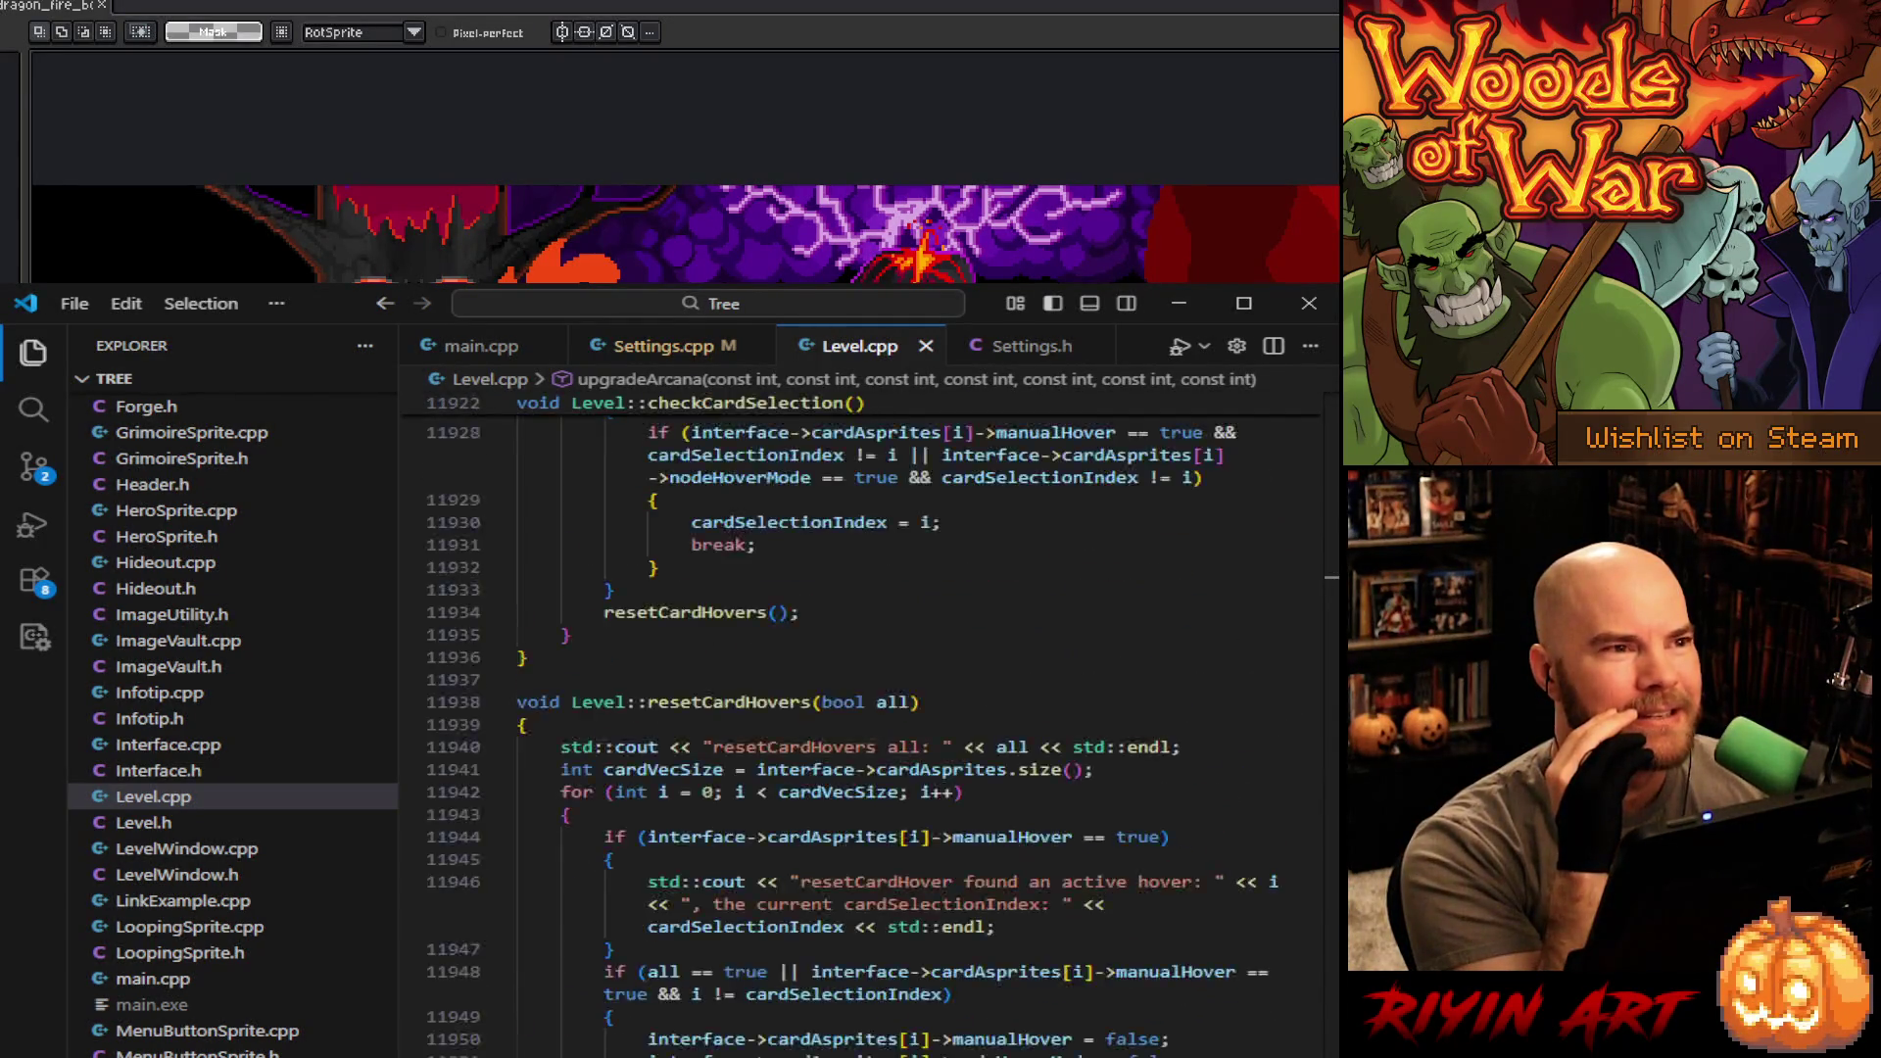
scroll(862, 725, up, 5)
scroll(863, 725, down, 5)
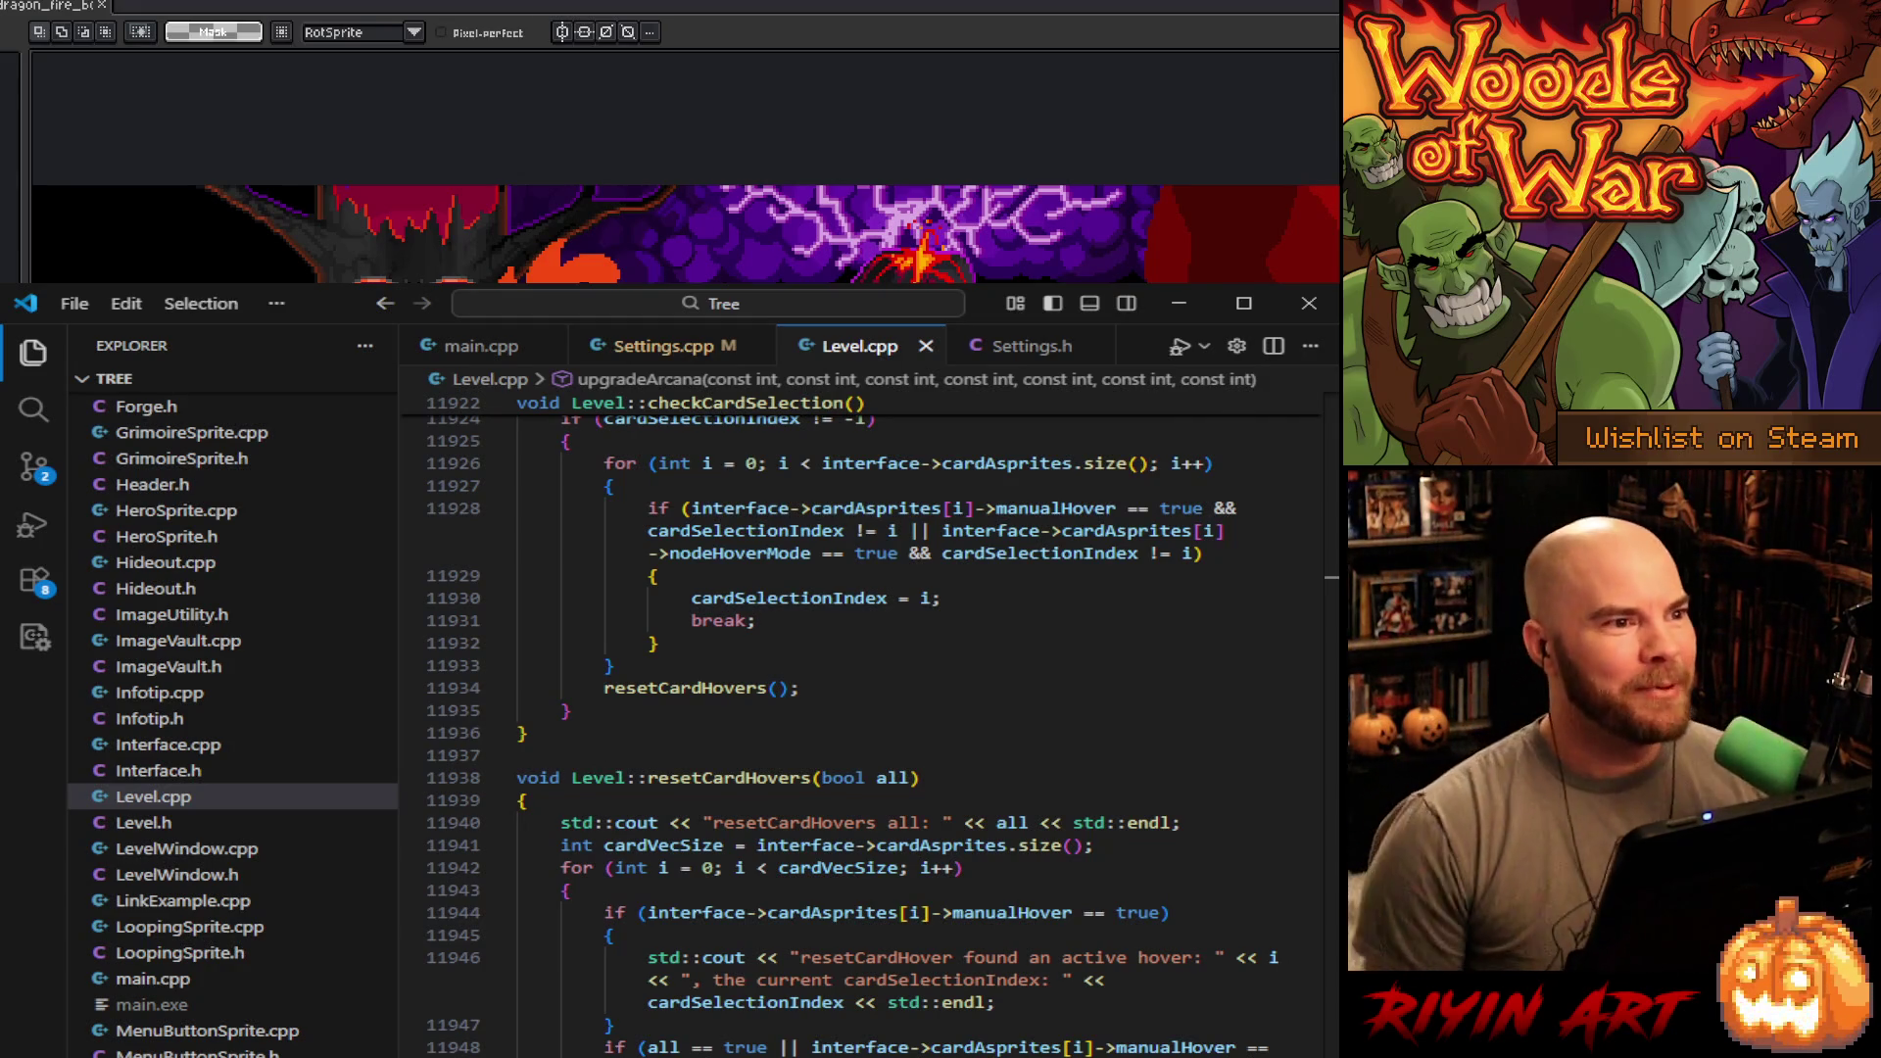
scroll(852, 656, down, 7)
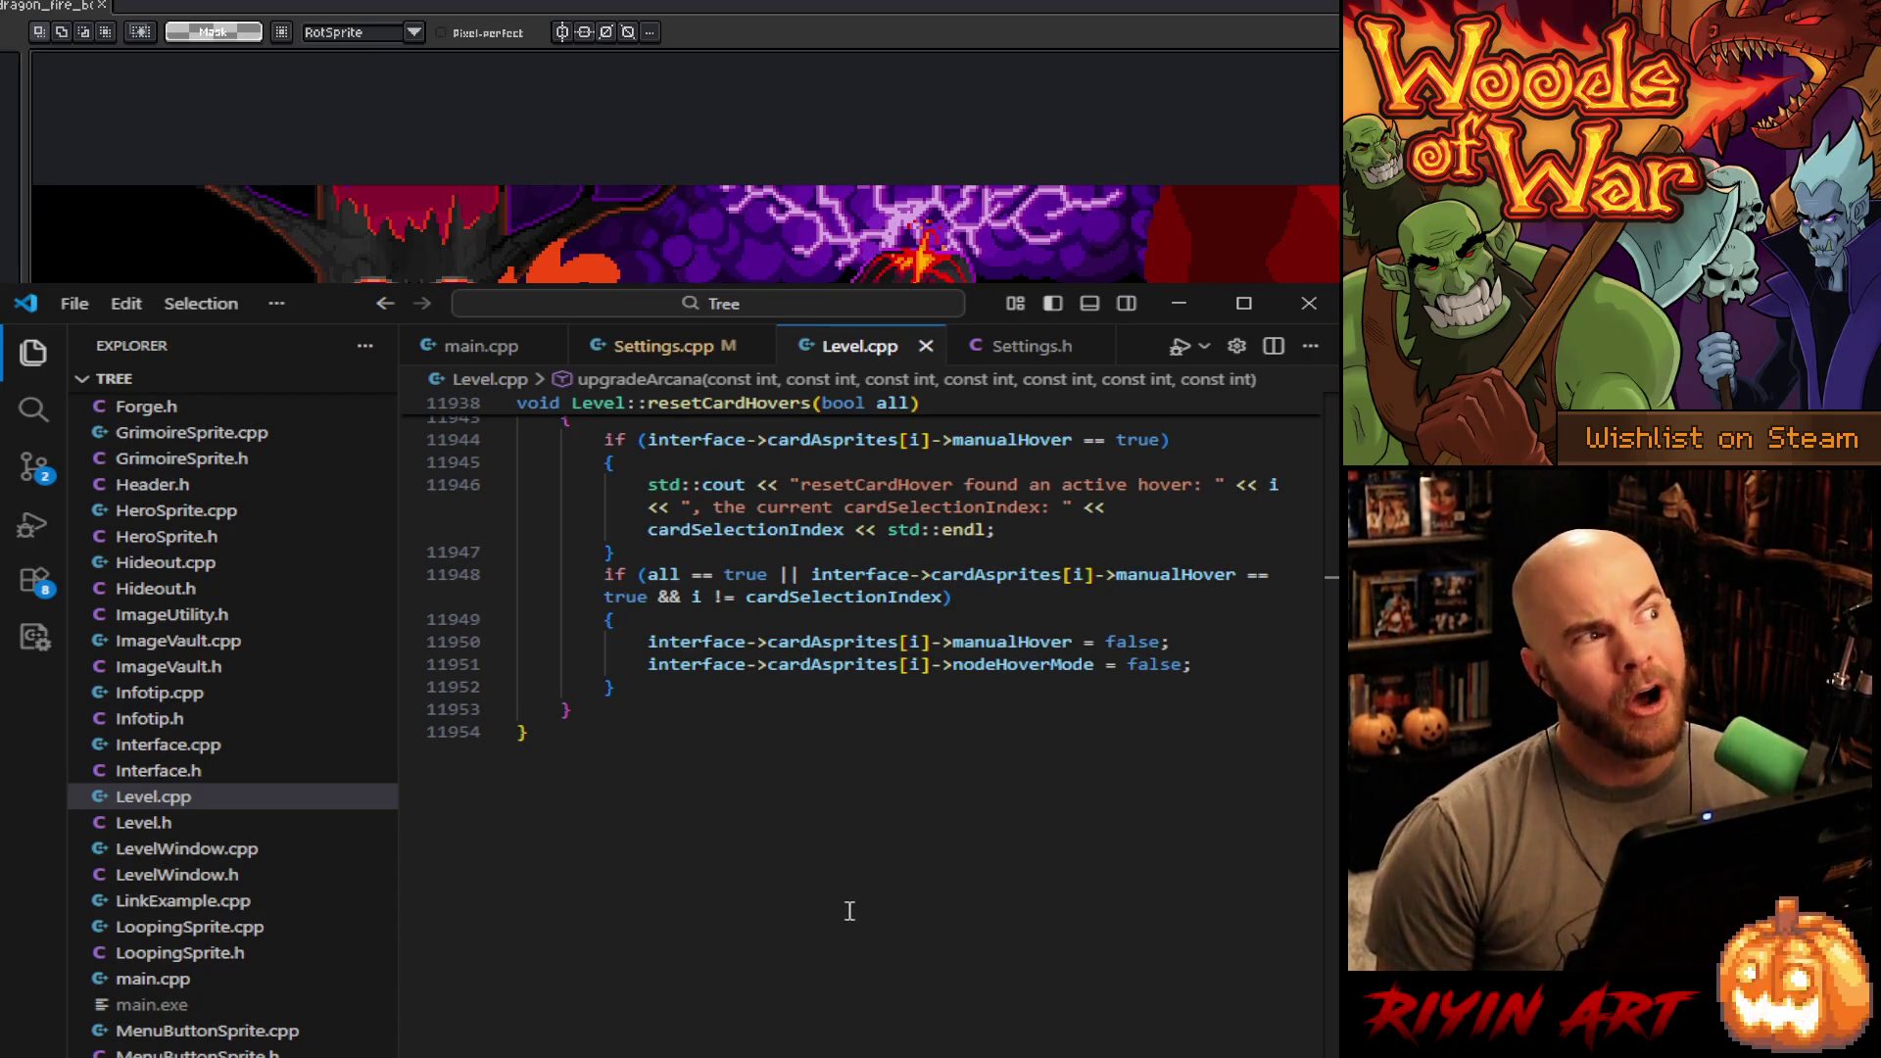
scroll(852, 907, up, 8)
scroll(1006, 973, up, 5)
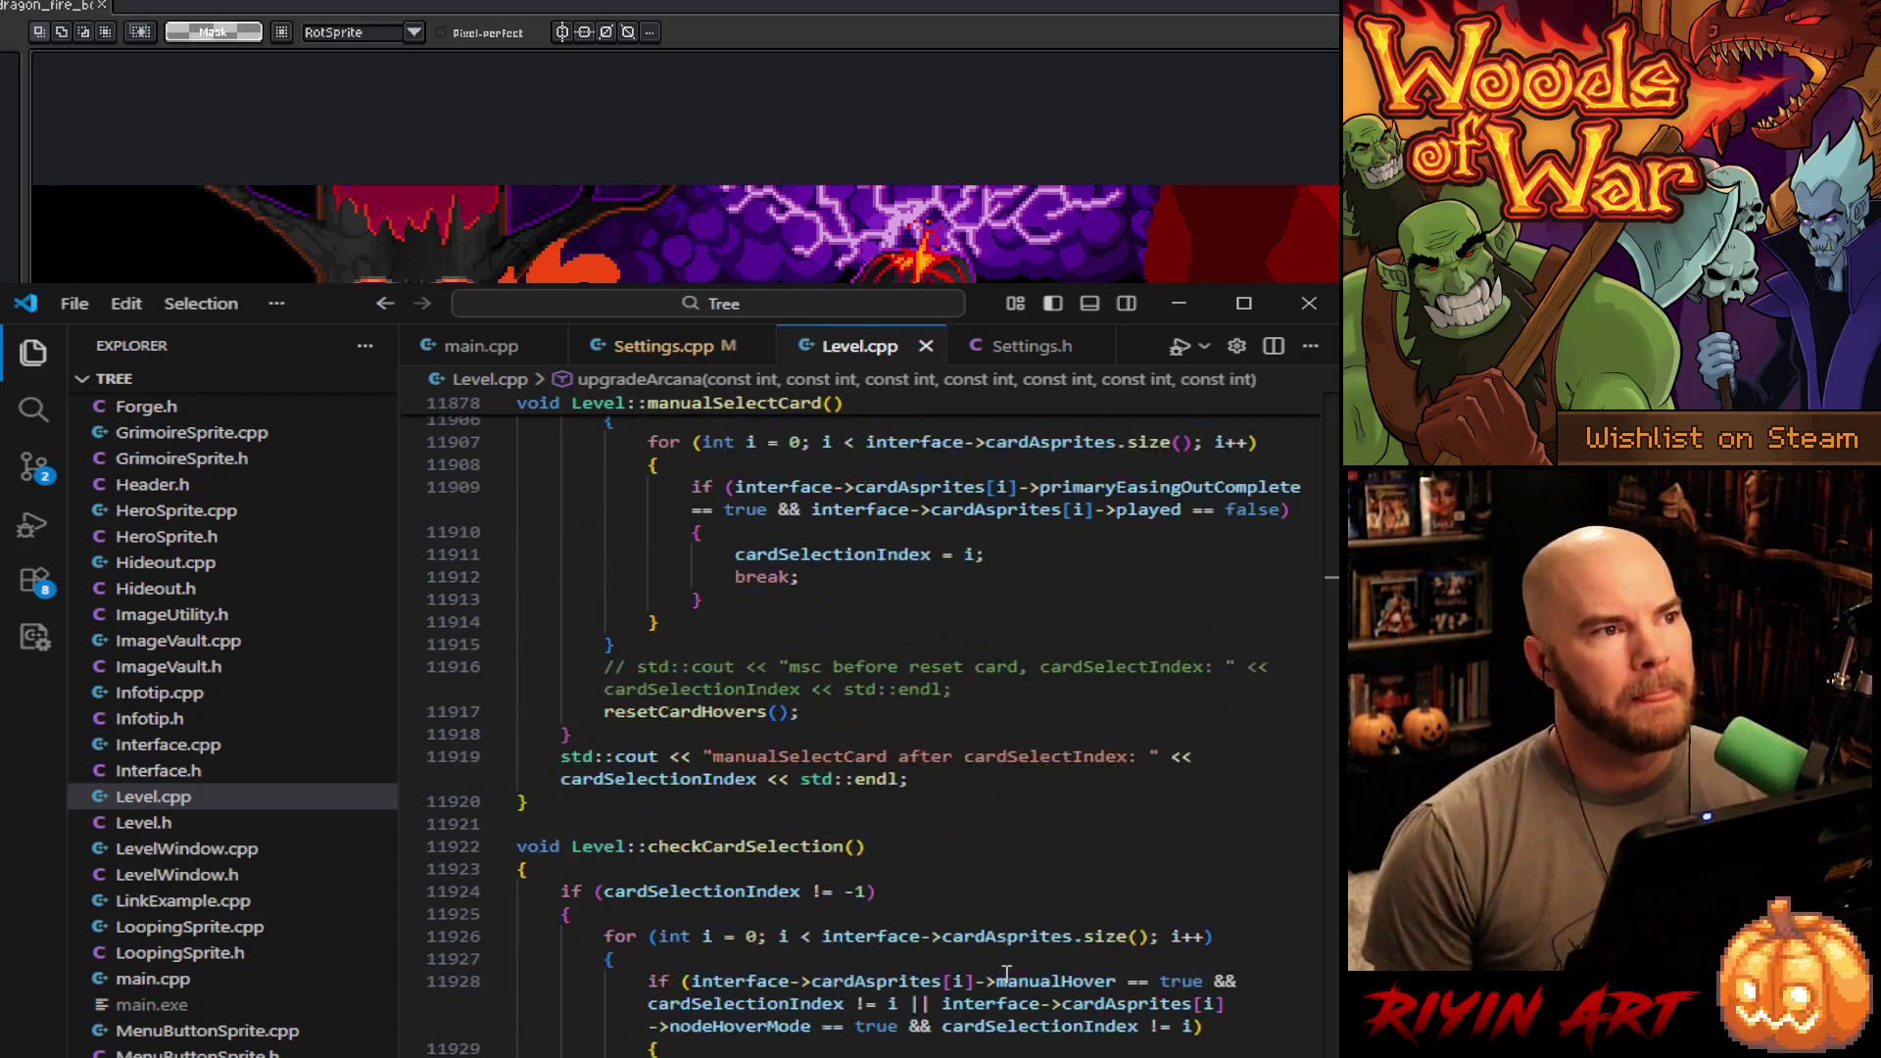
scroll(1249, 975, up, 12)
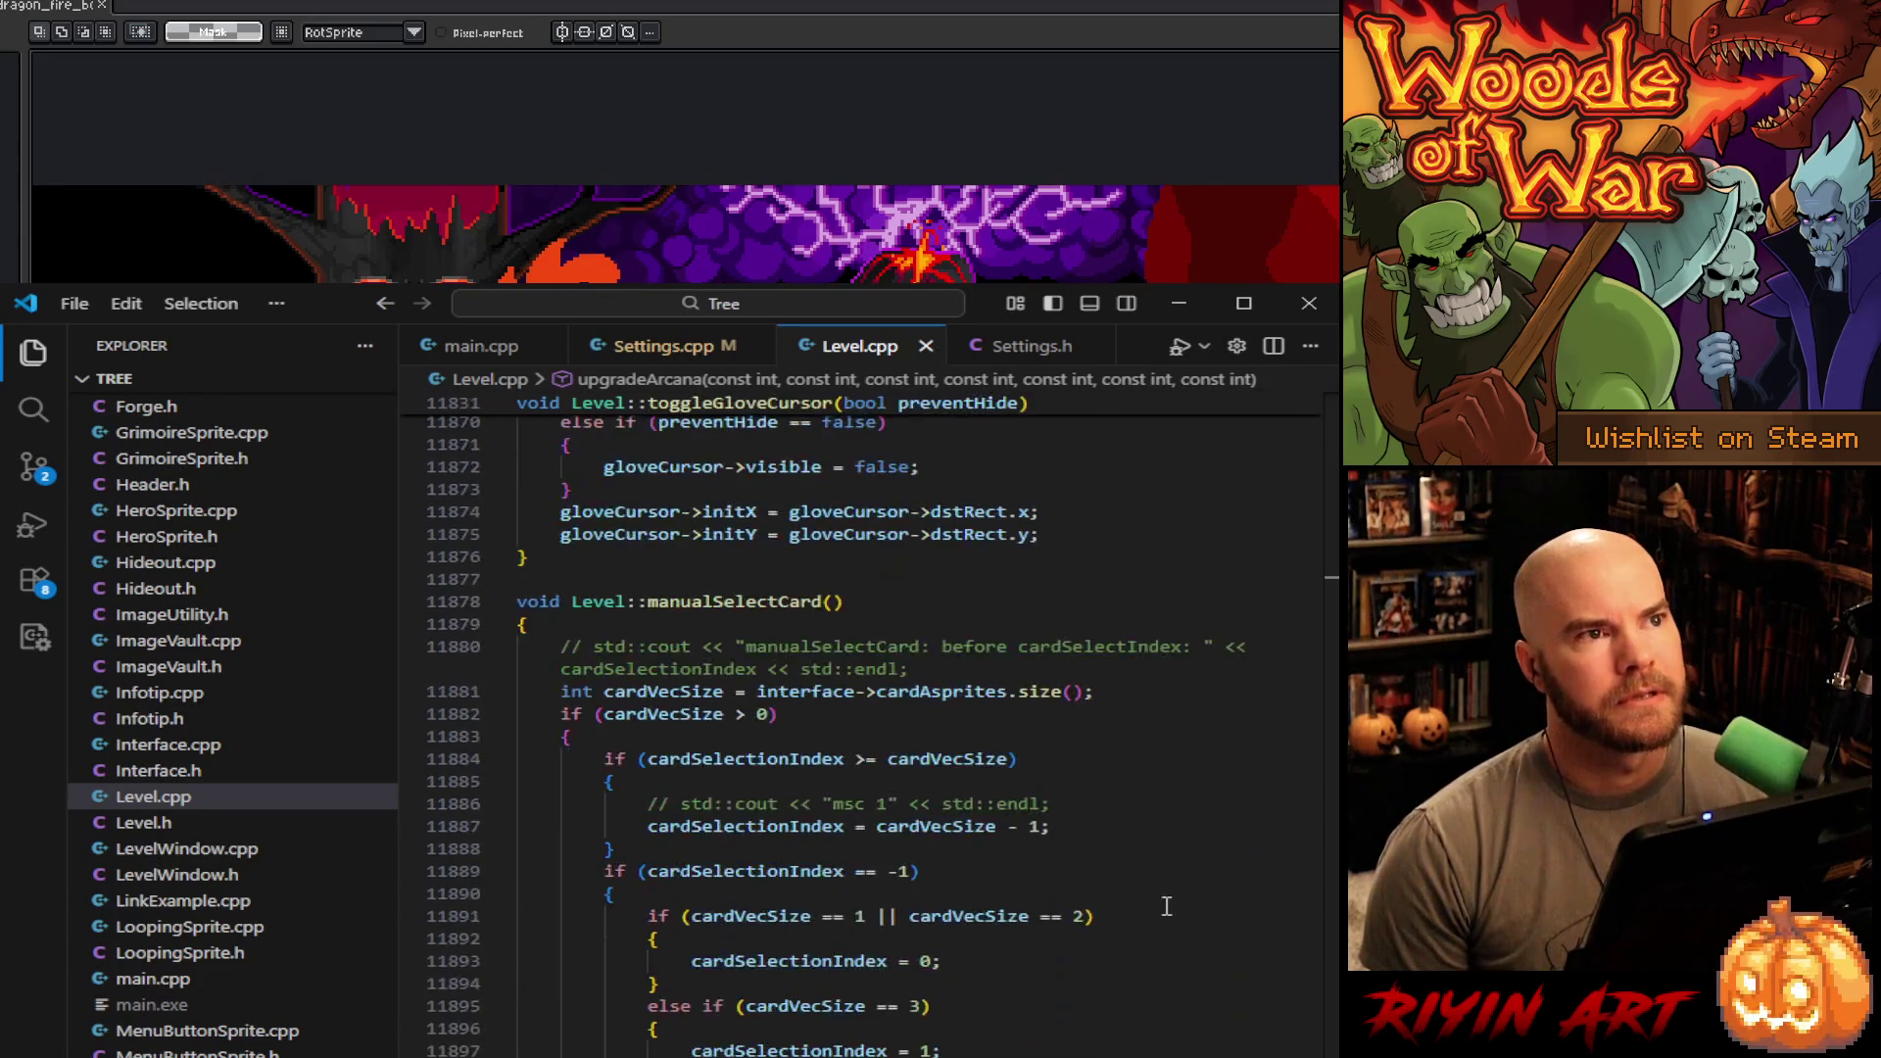
click(926, 346)
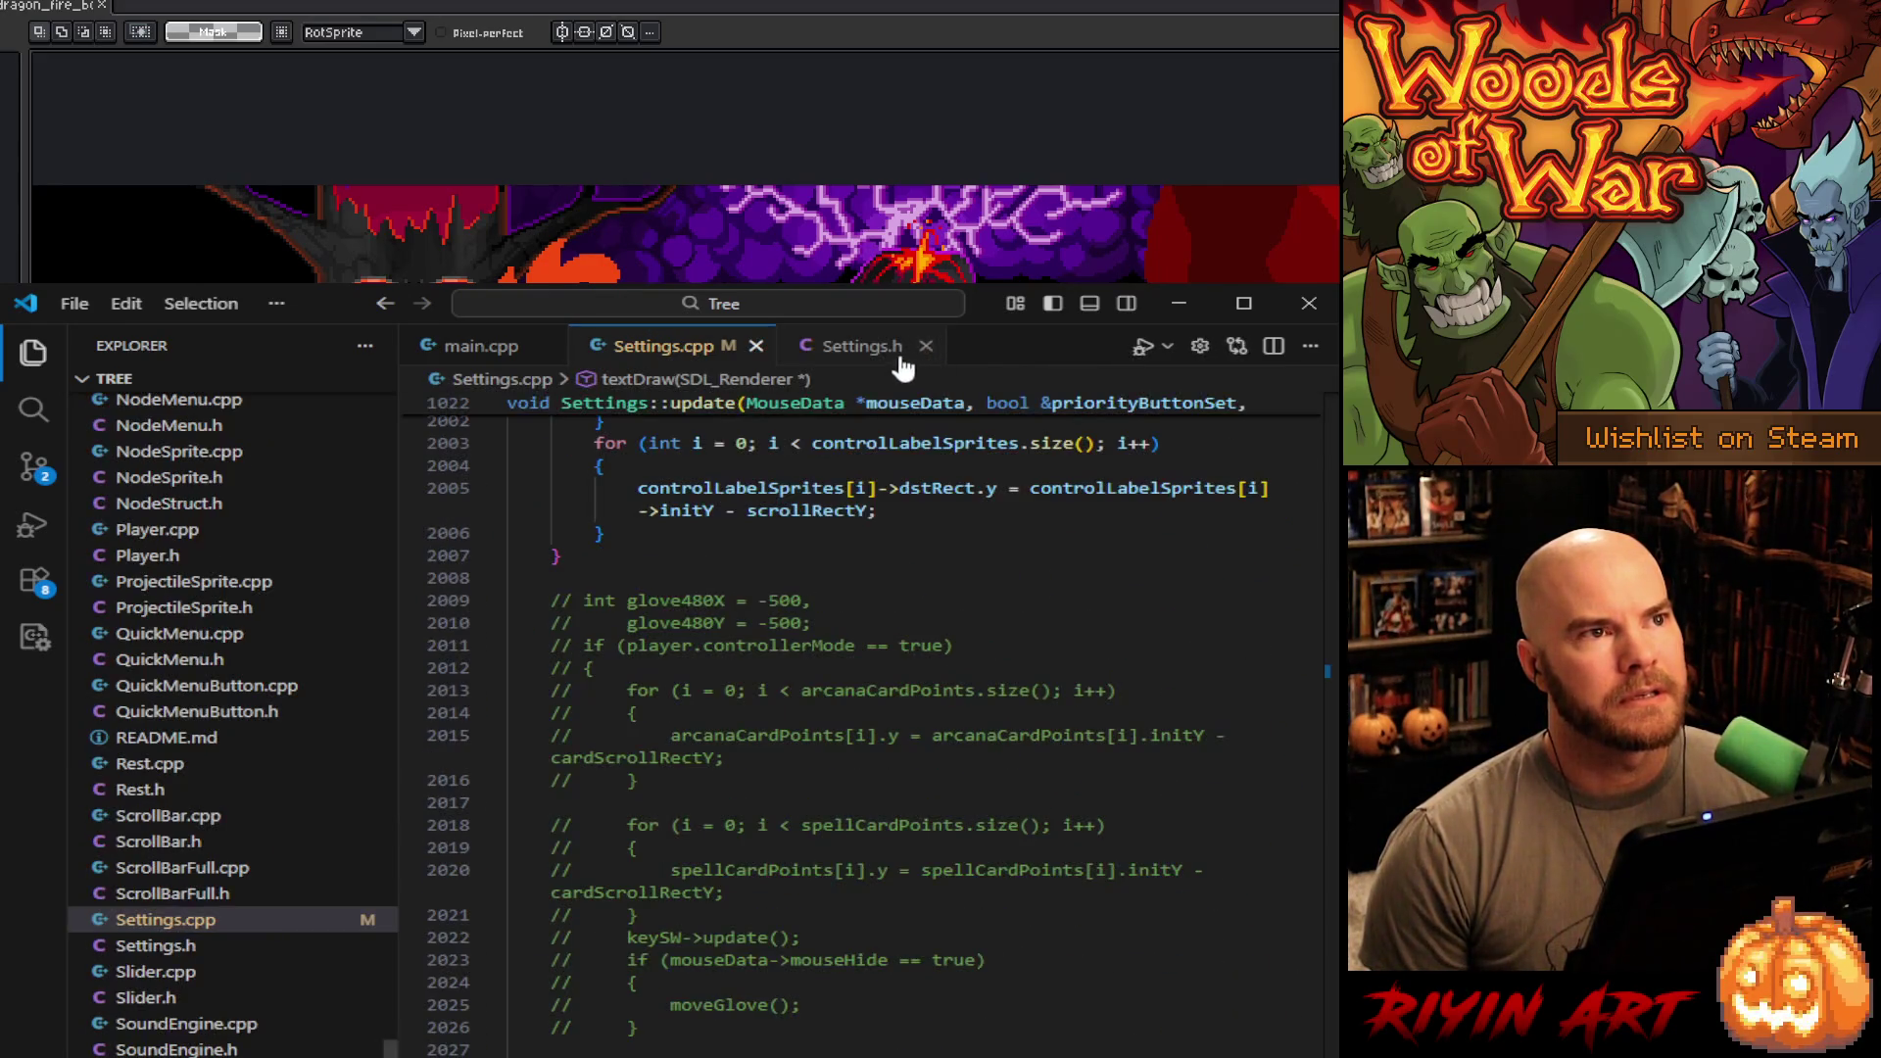
click(1309, 303)
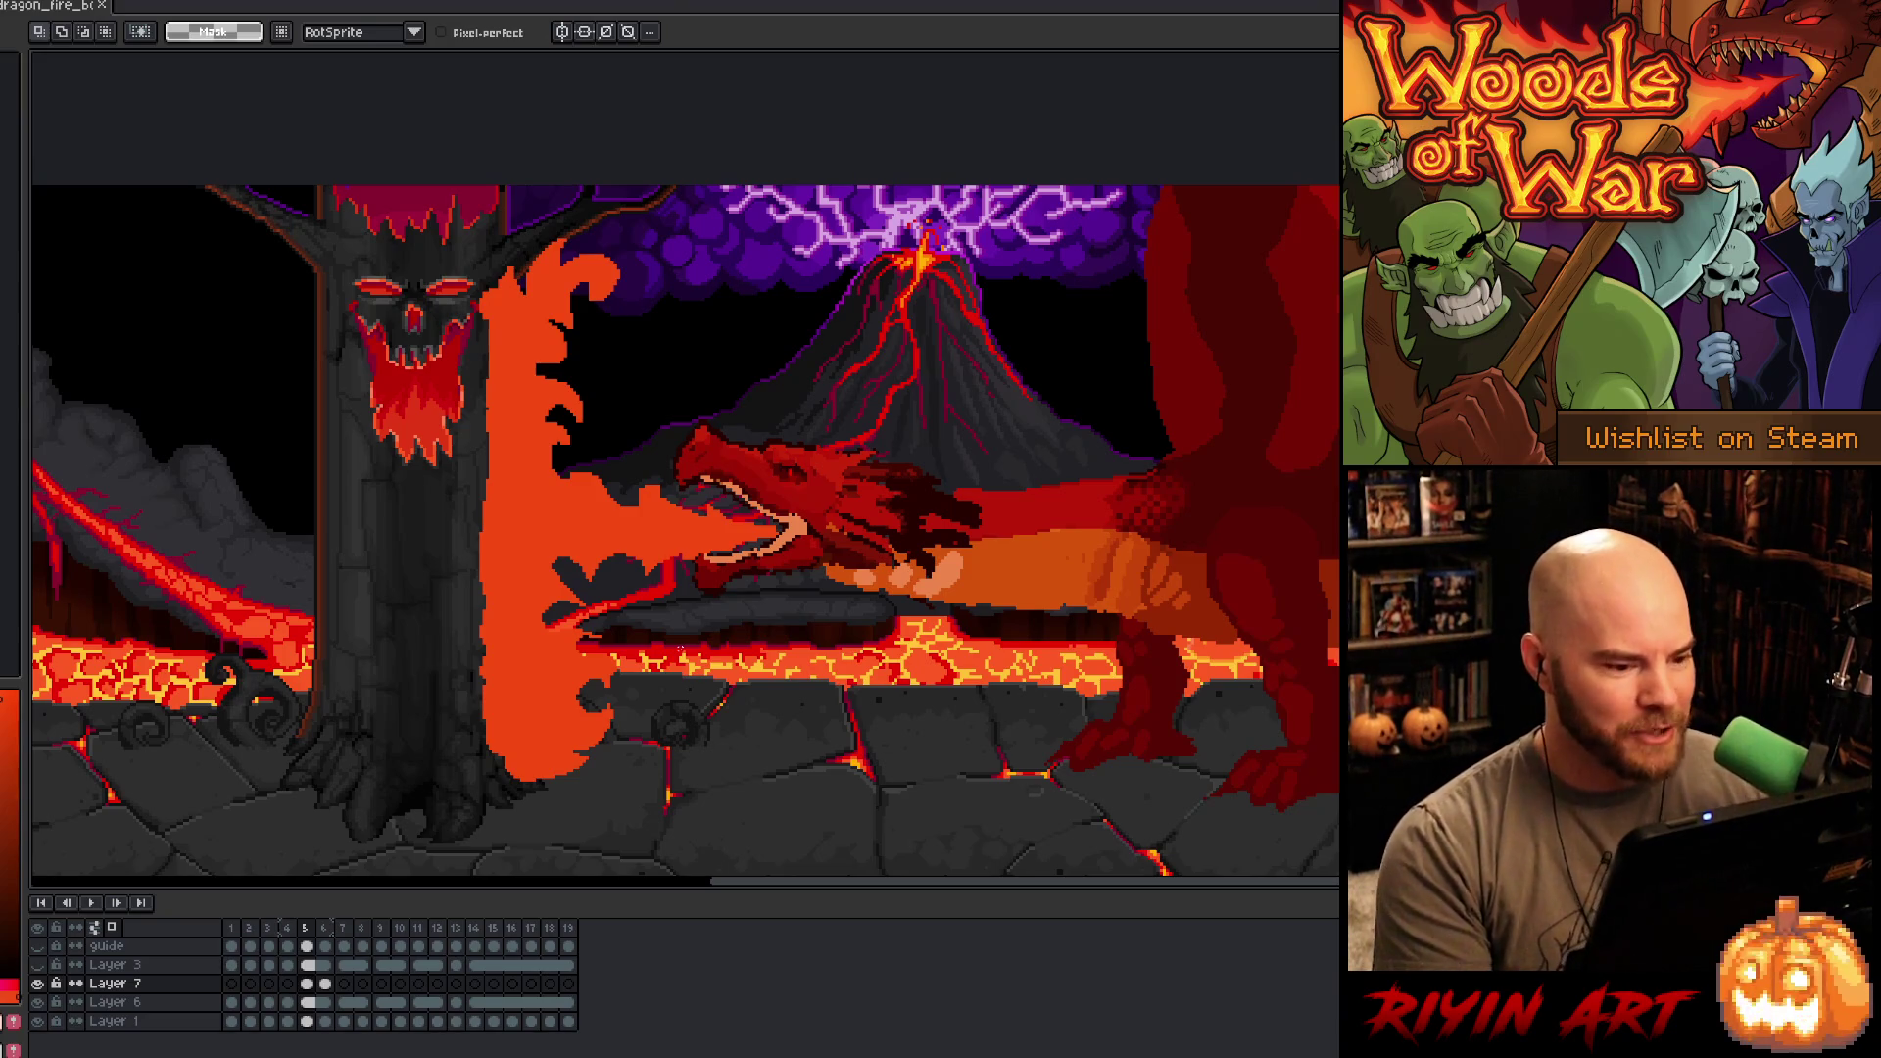
- Play the dragon animation, then stop it on frame 5
right_click(680, 650)
key(Escape)
key(Return)
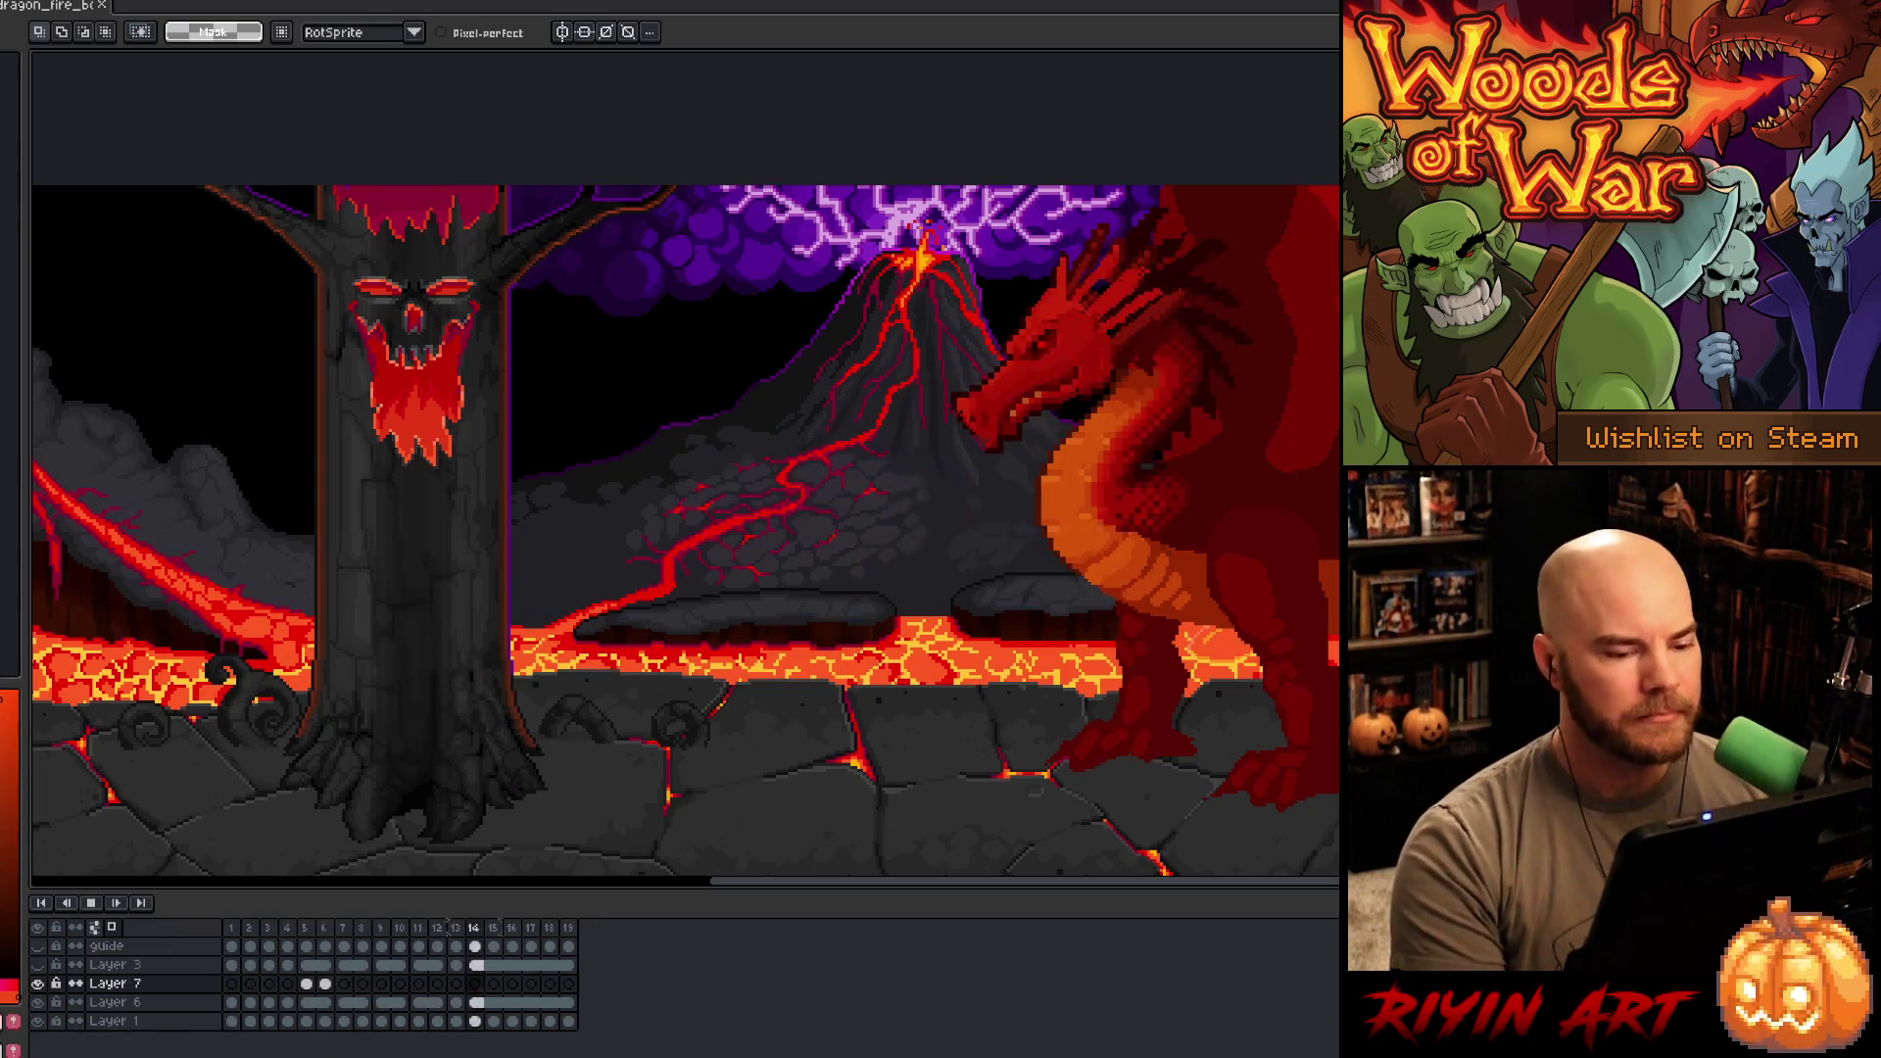
click(313, 942)
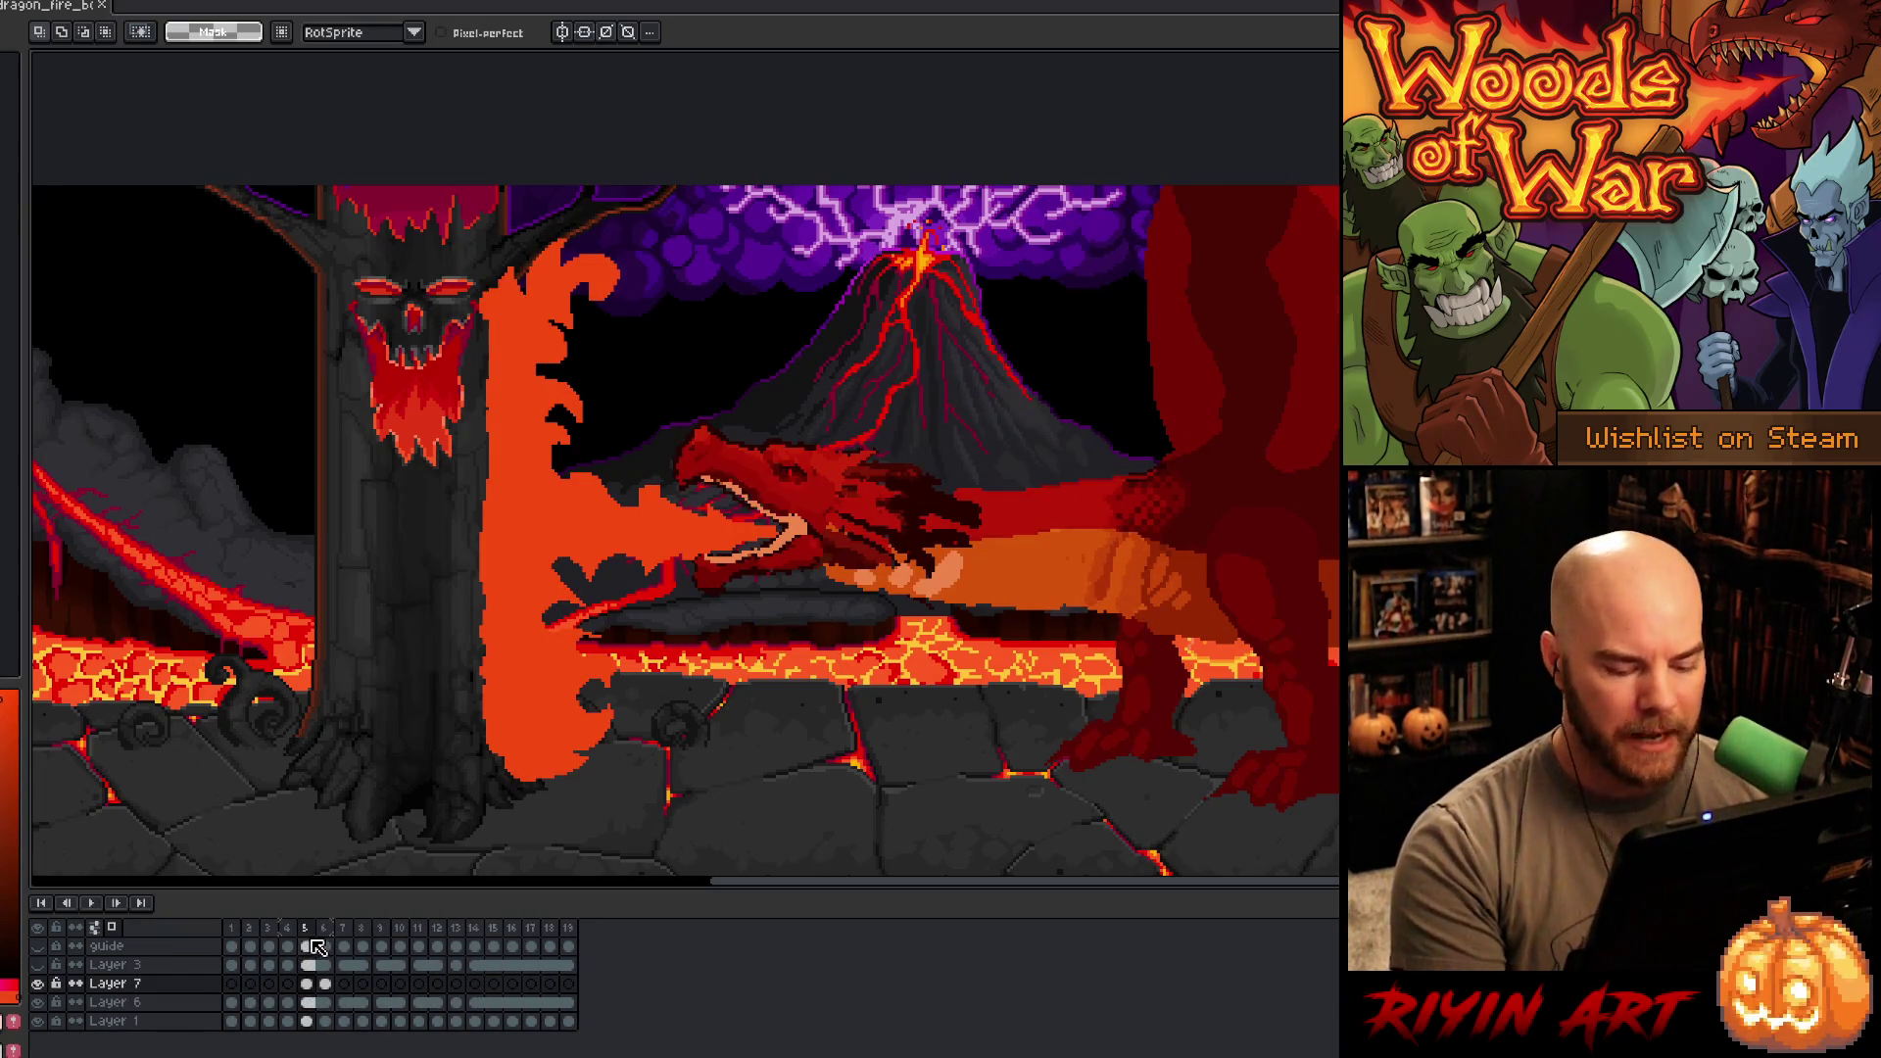
- Compare frames 6 and 7, settling on frame 7's lowered-head pose
click(325, 947)
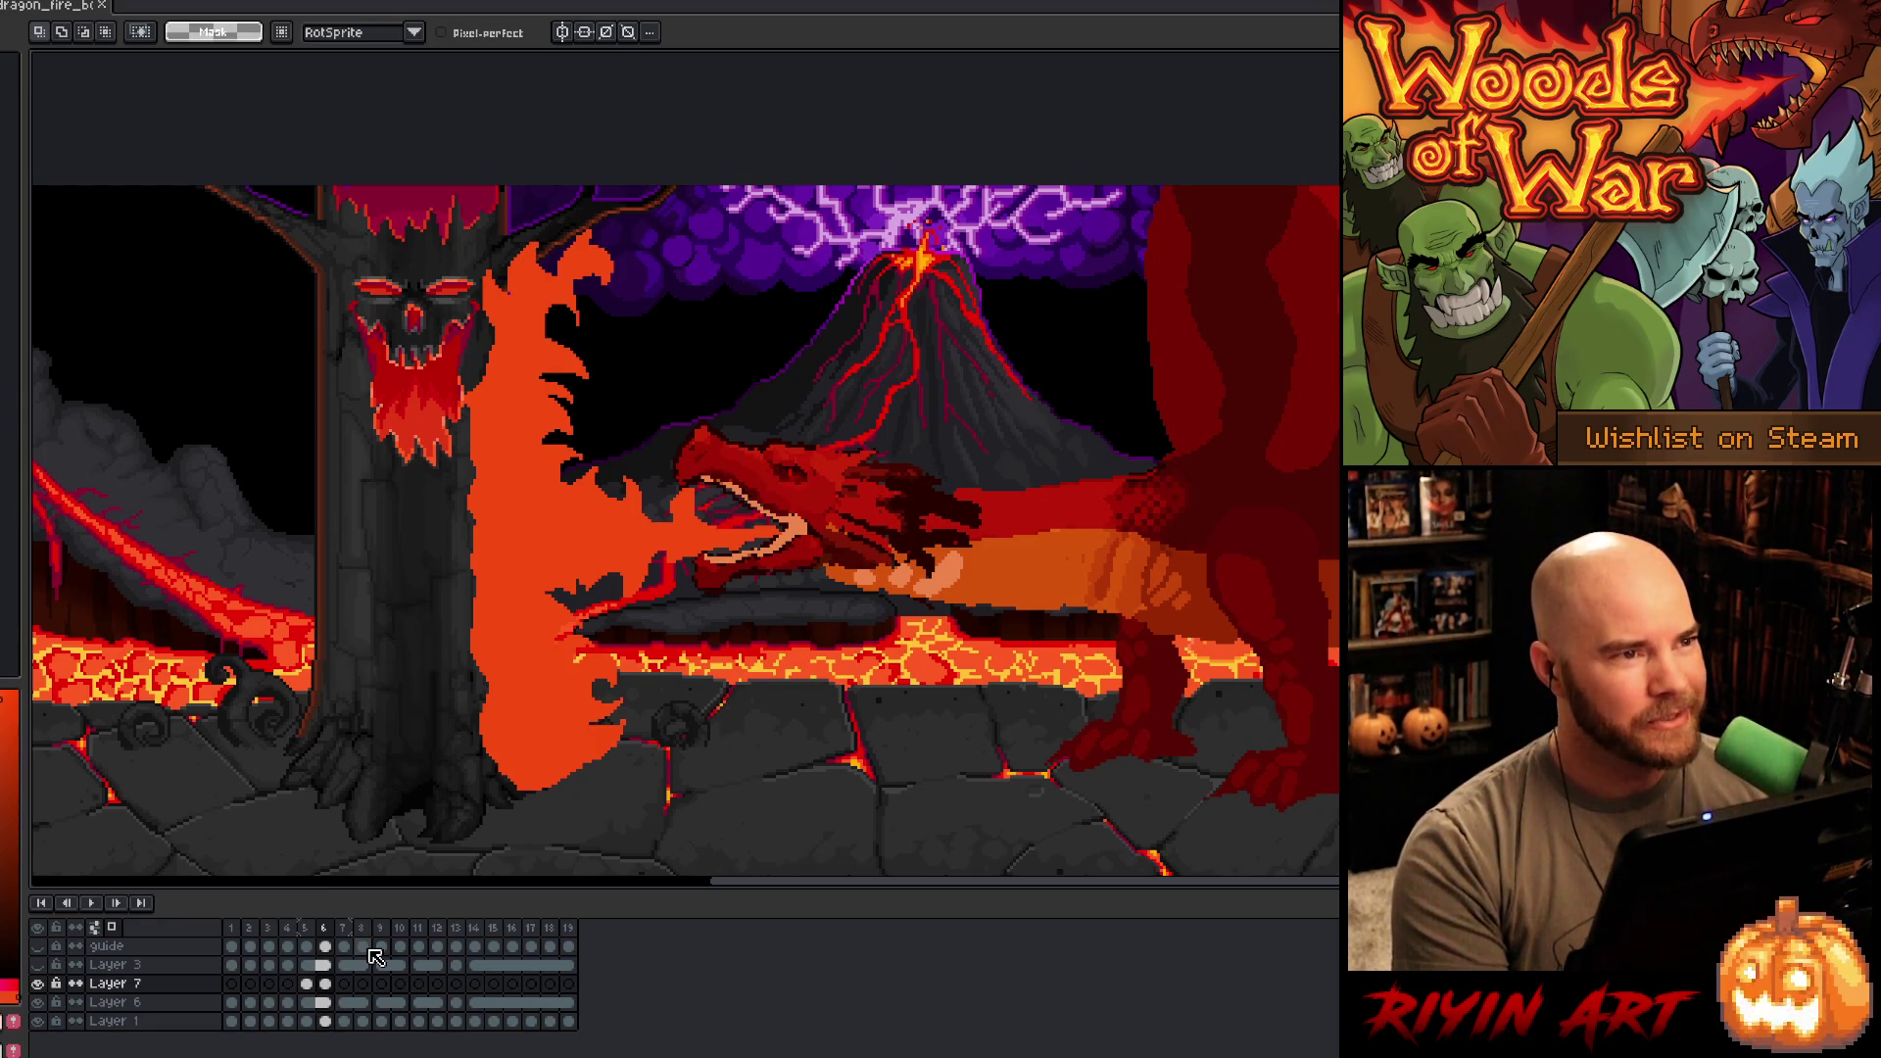
key(Right)
key(Left)
key(Left)
key(Right)
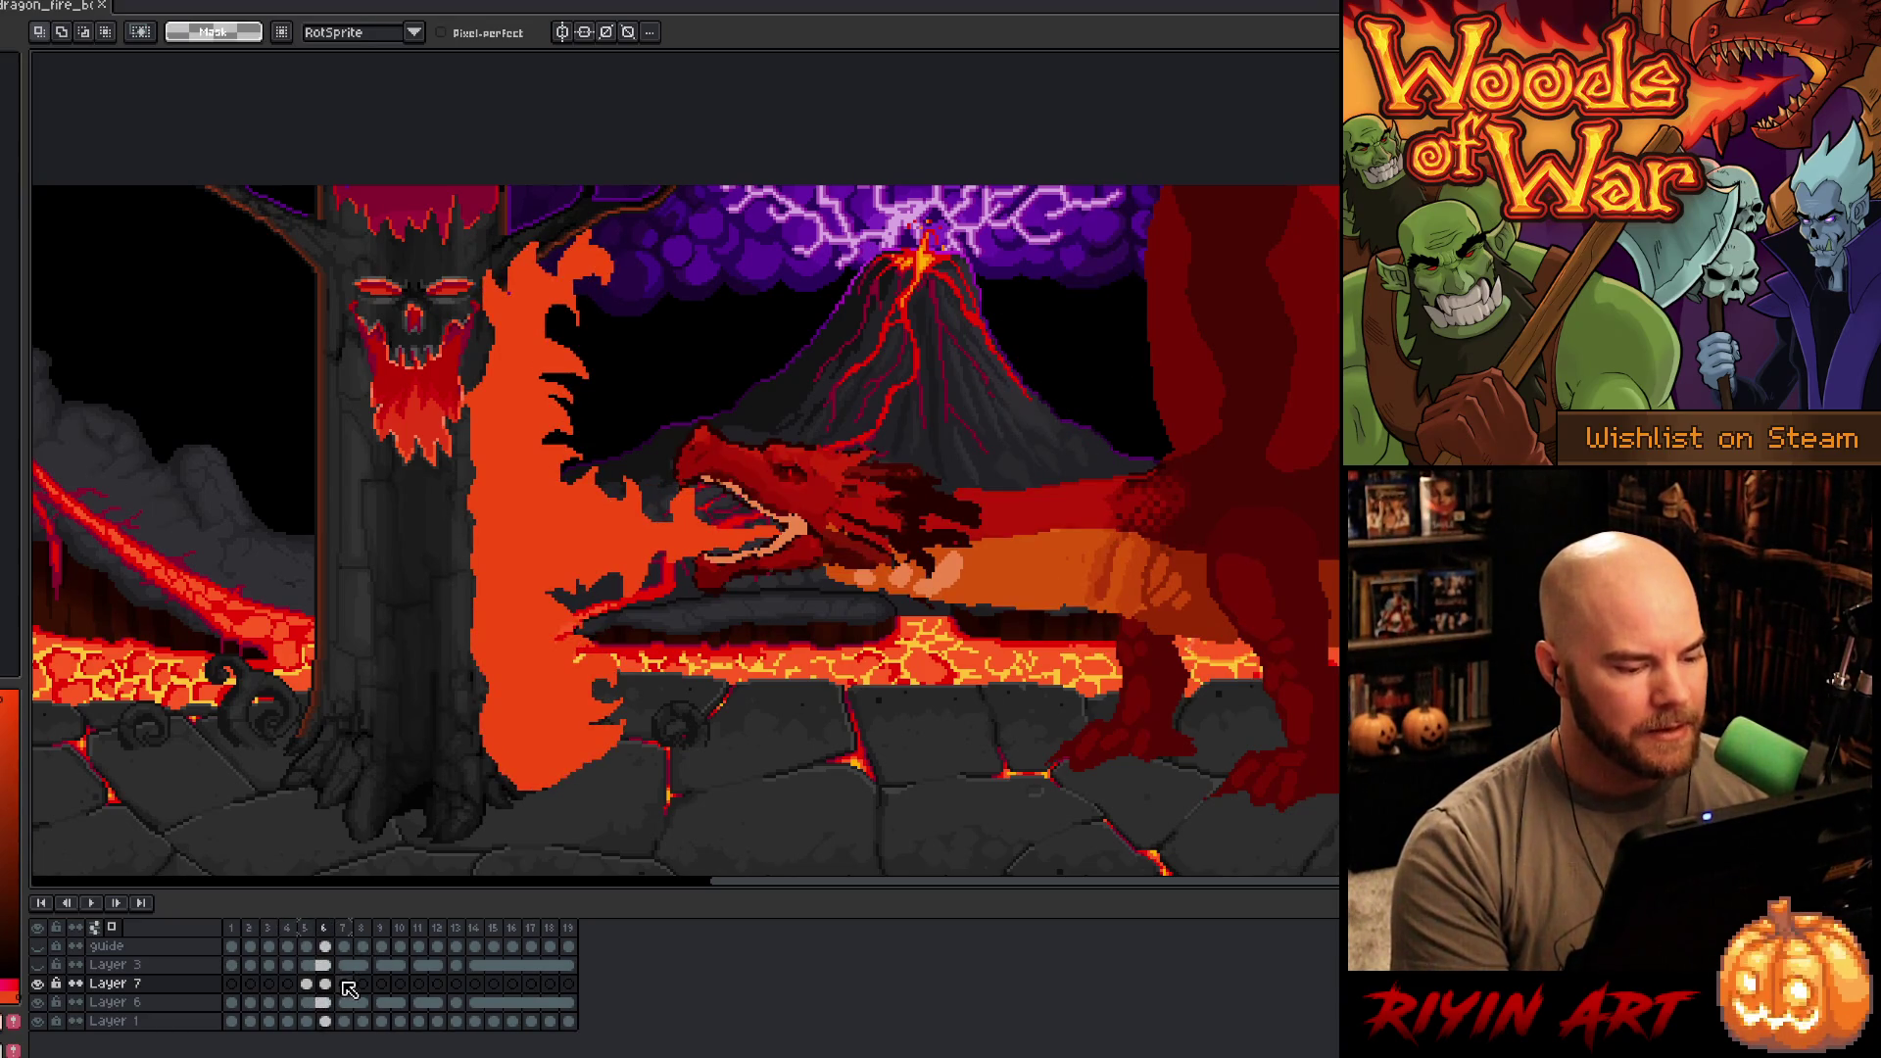
click(345, 984)
key(Left)
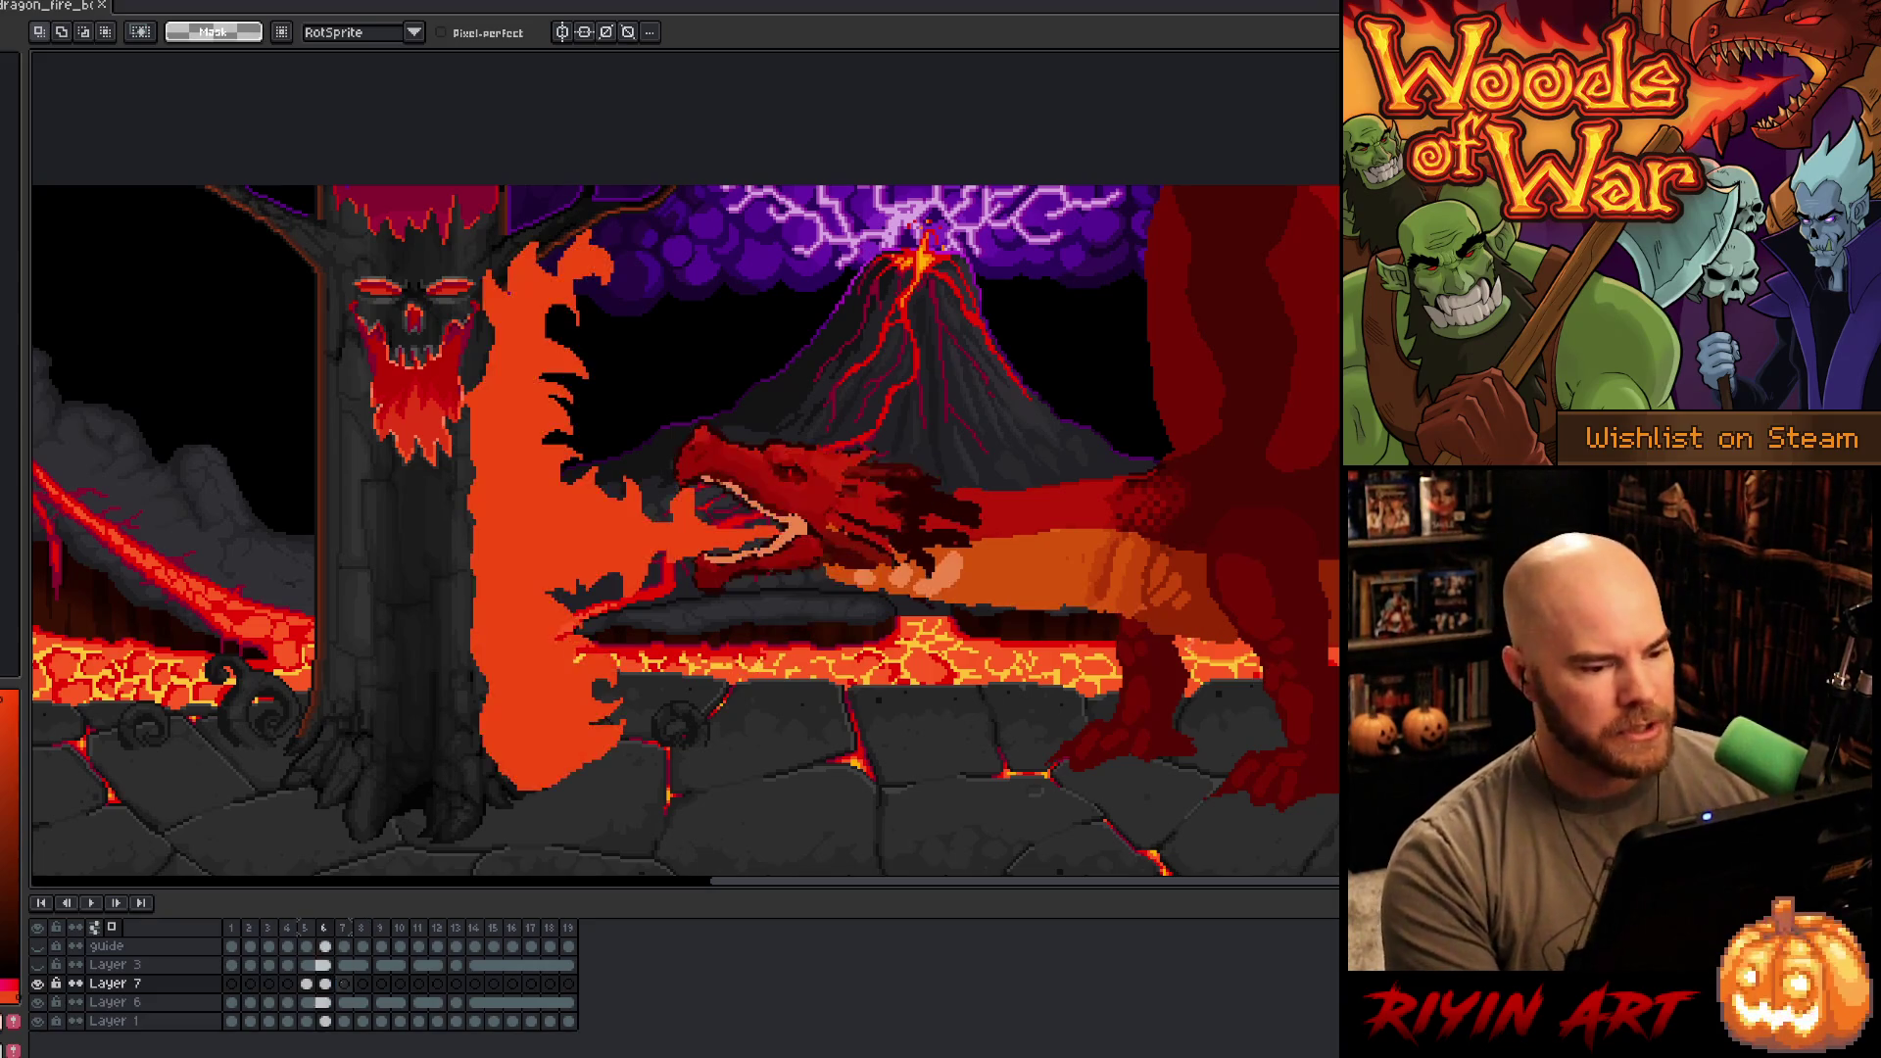
click(346, 986)
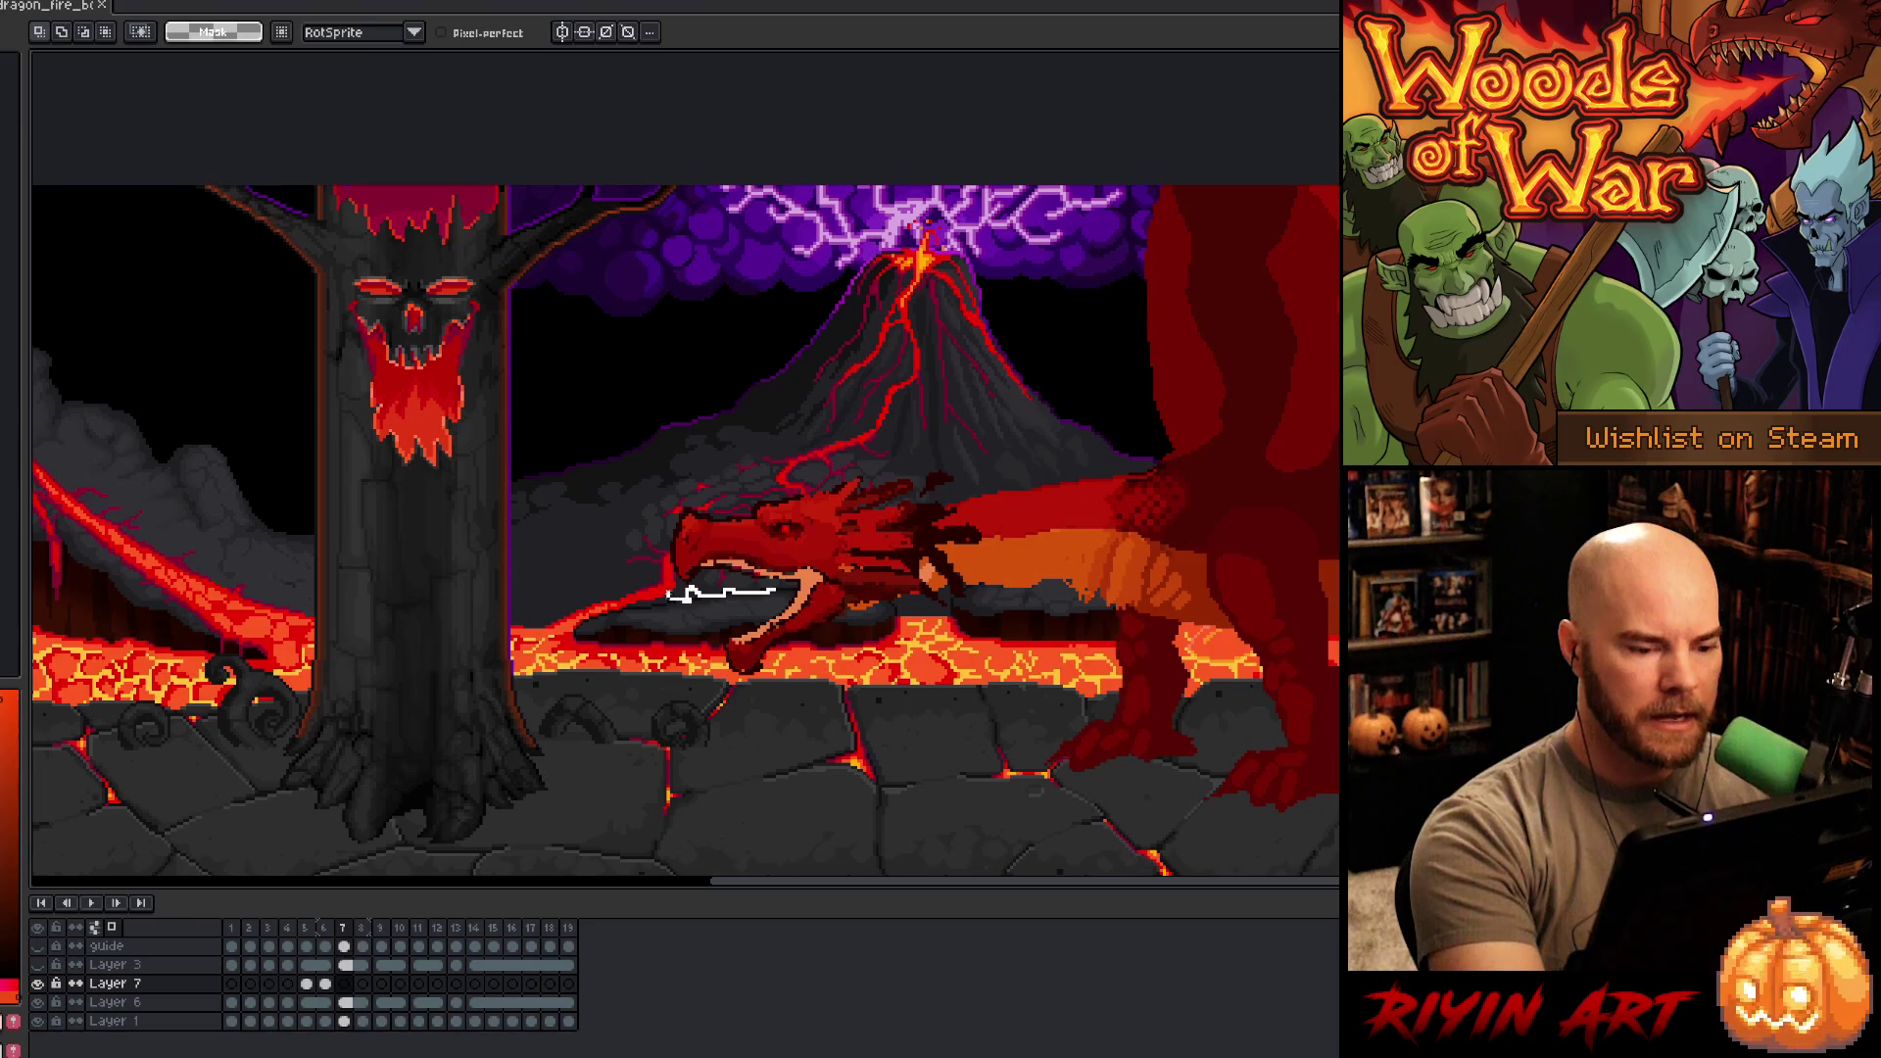
- Lasso the flame from the dragon's mouth, down the tree trunk and along the ground, filled orange
mouse_move(639, 606)
mouse_down()
mouse_move(615, 559)
mouse_move(558, 564)
mouse_move(542, 503)
mouse_up()
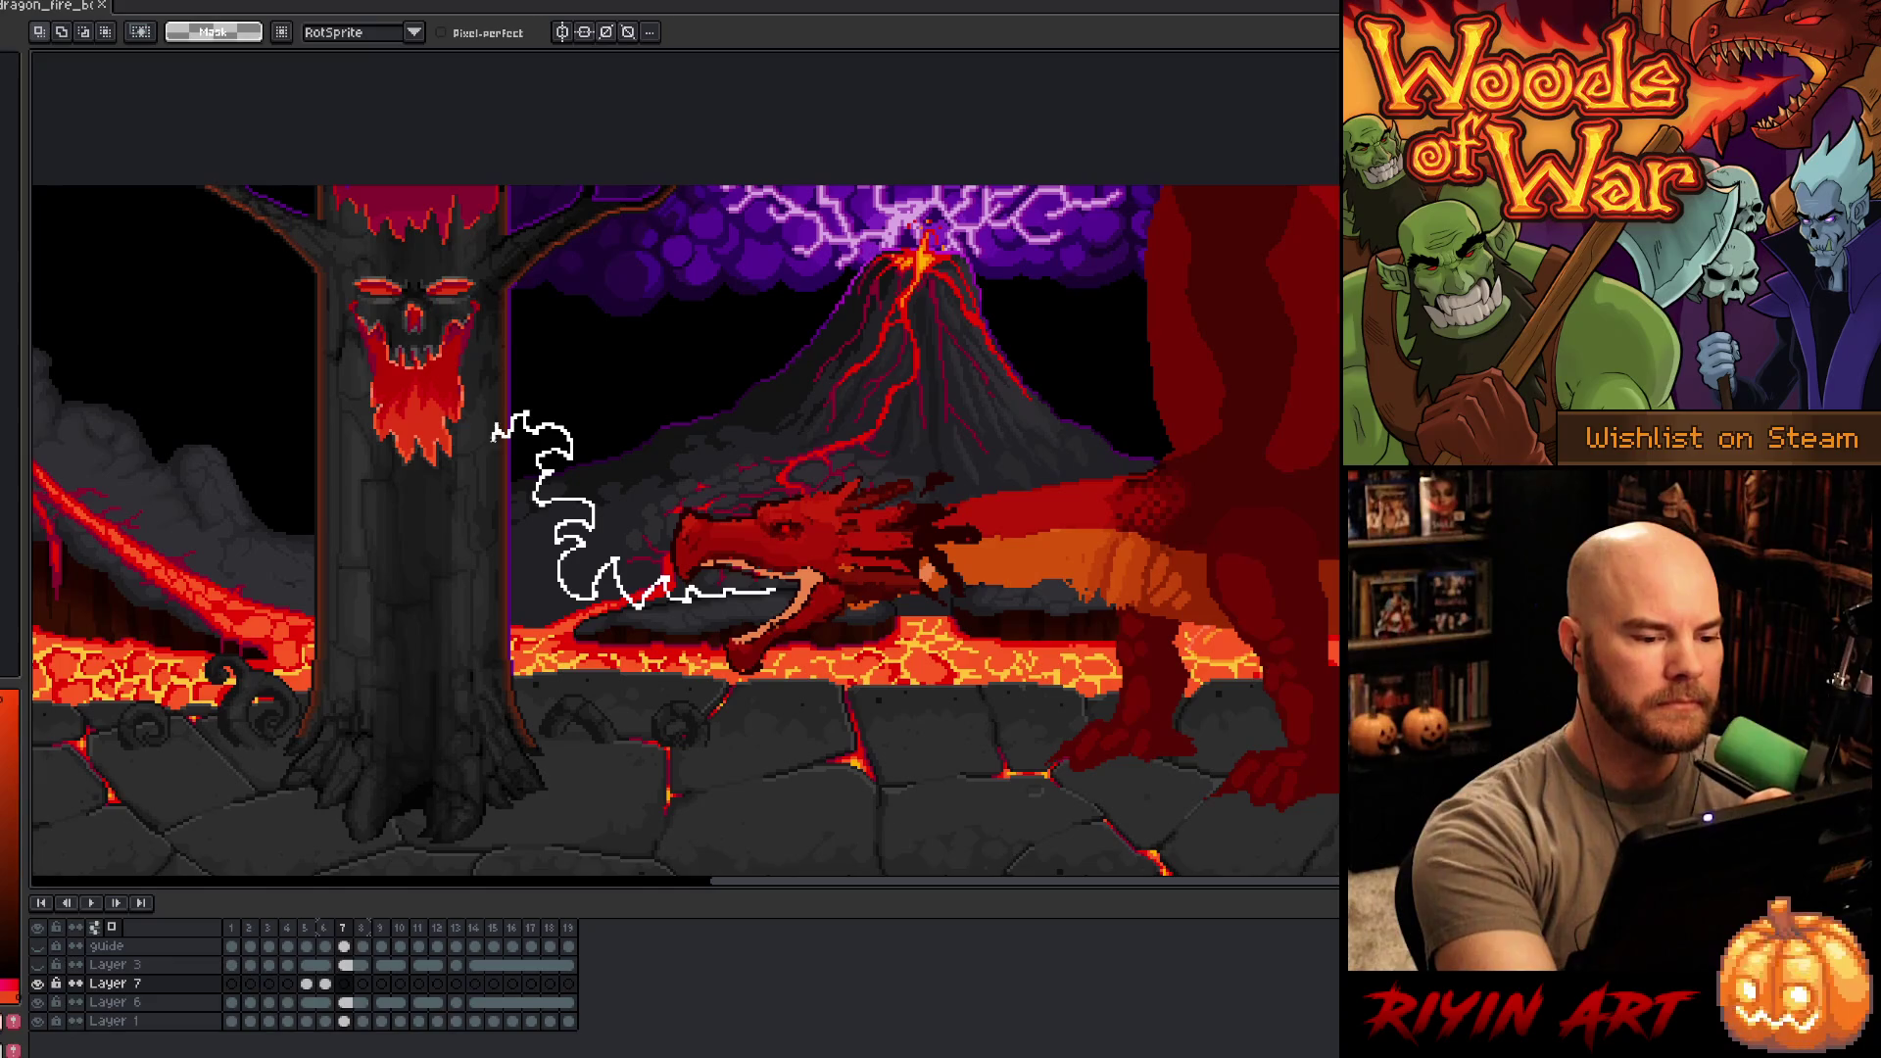
drag(494, 439, 494, 659)
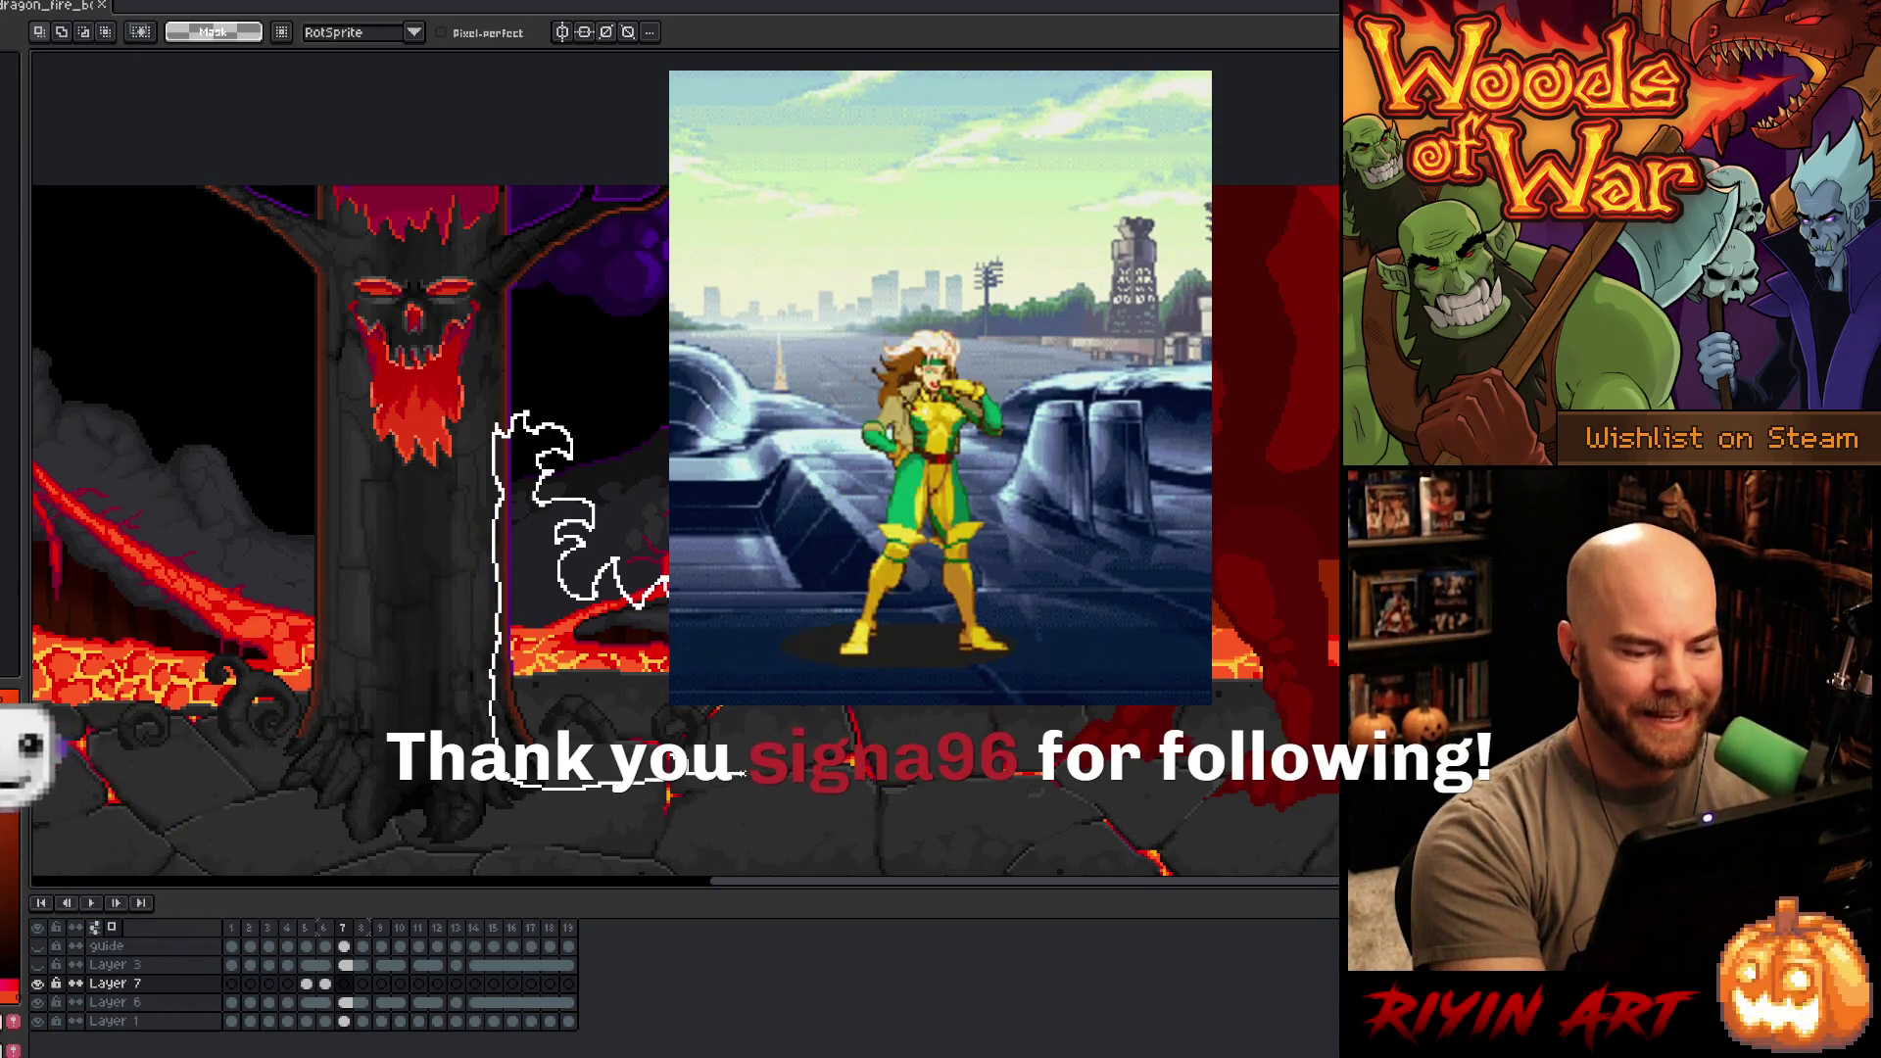
drag(790, 733, 655, 729)
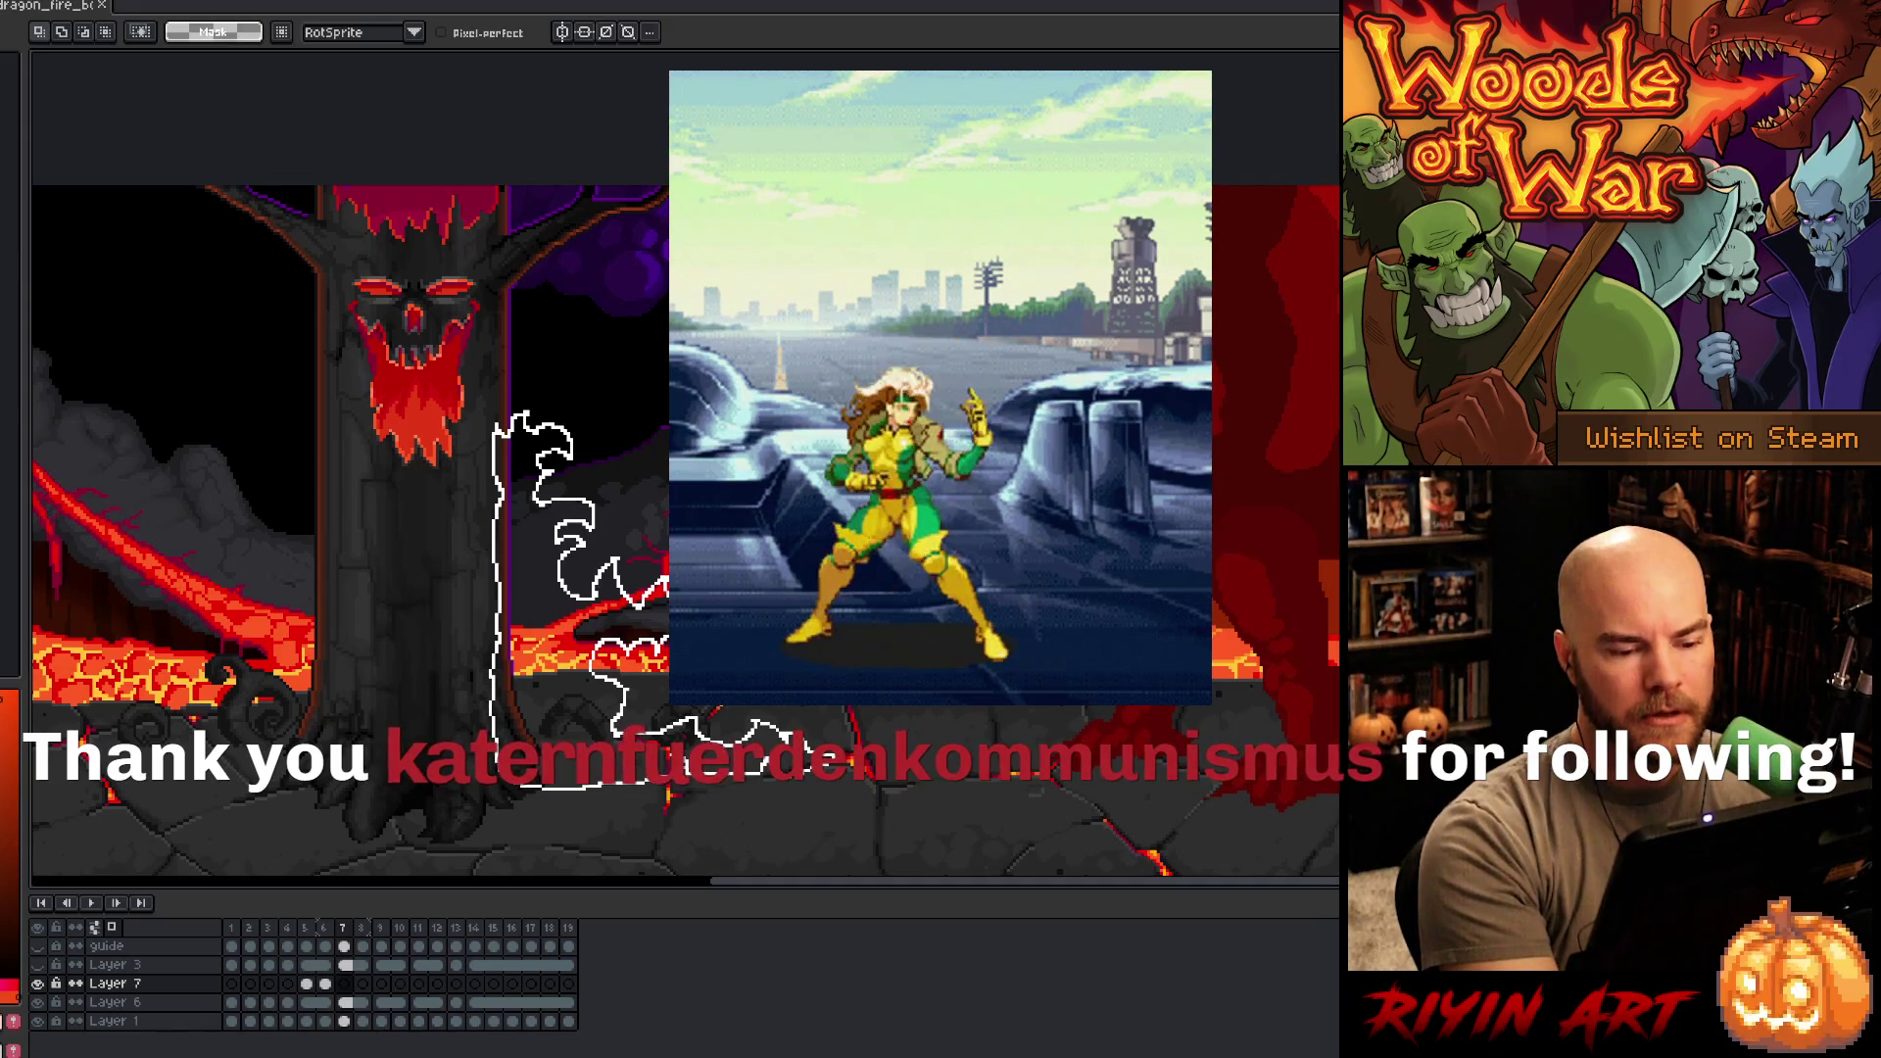
key(ctrl+v)
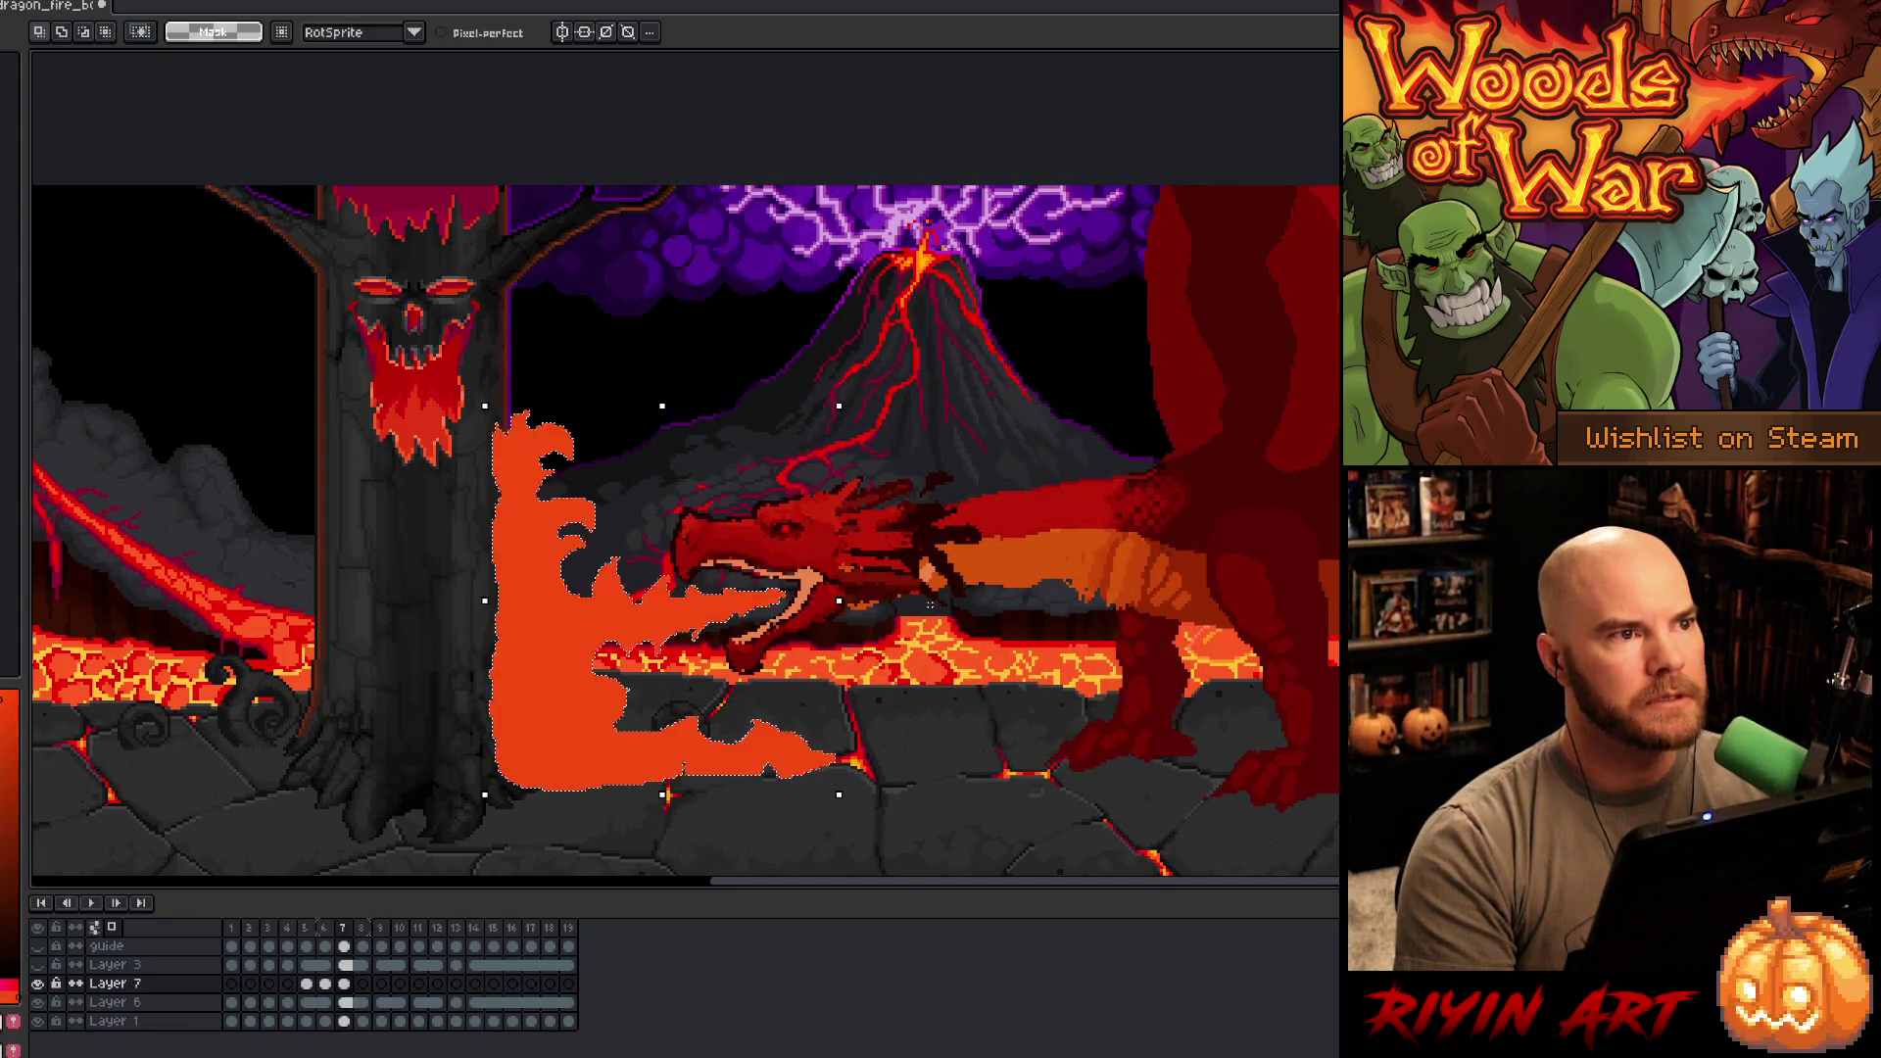
- Flip between frames 6, 7 and 8 to compare the fire poses
key(Left)
key(Right)
key(Left)
key(Right)
key(Left)
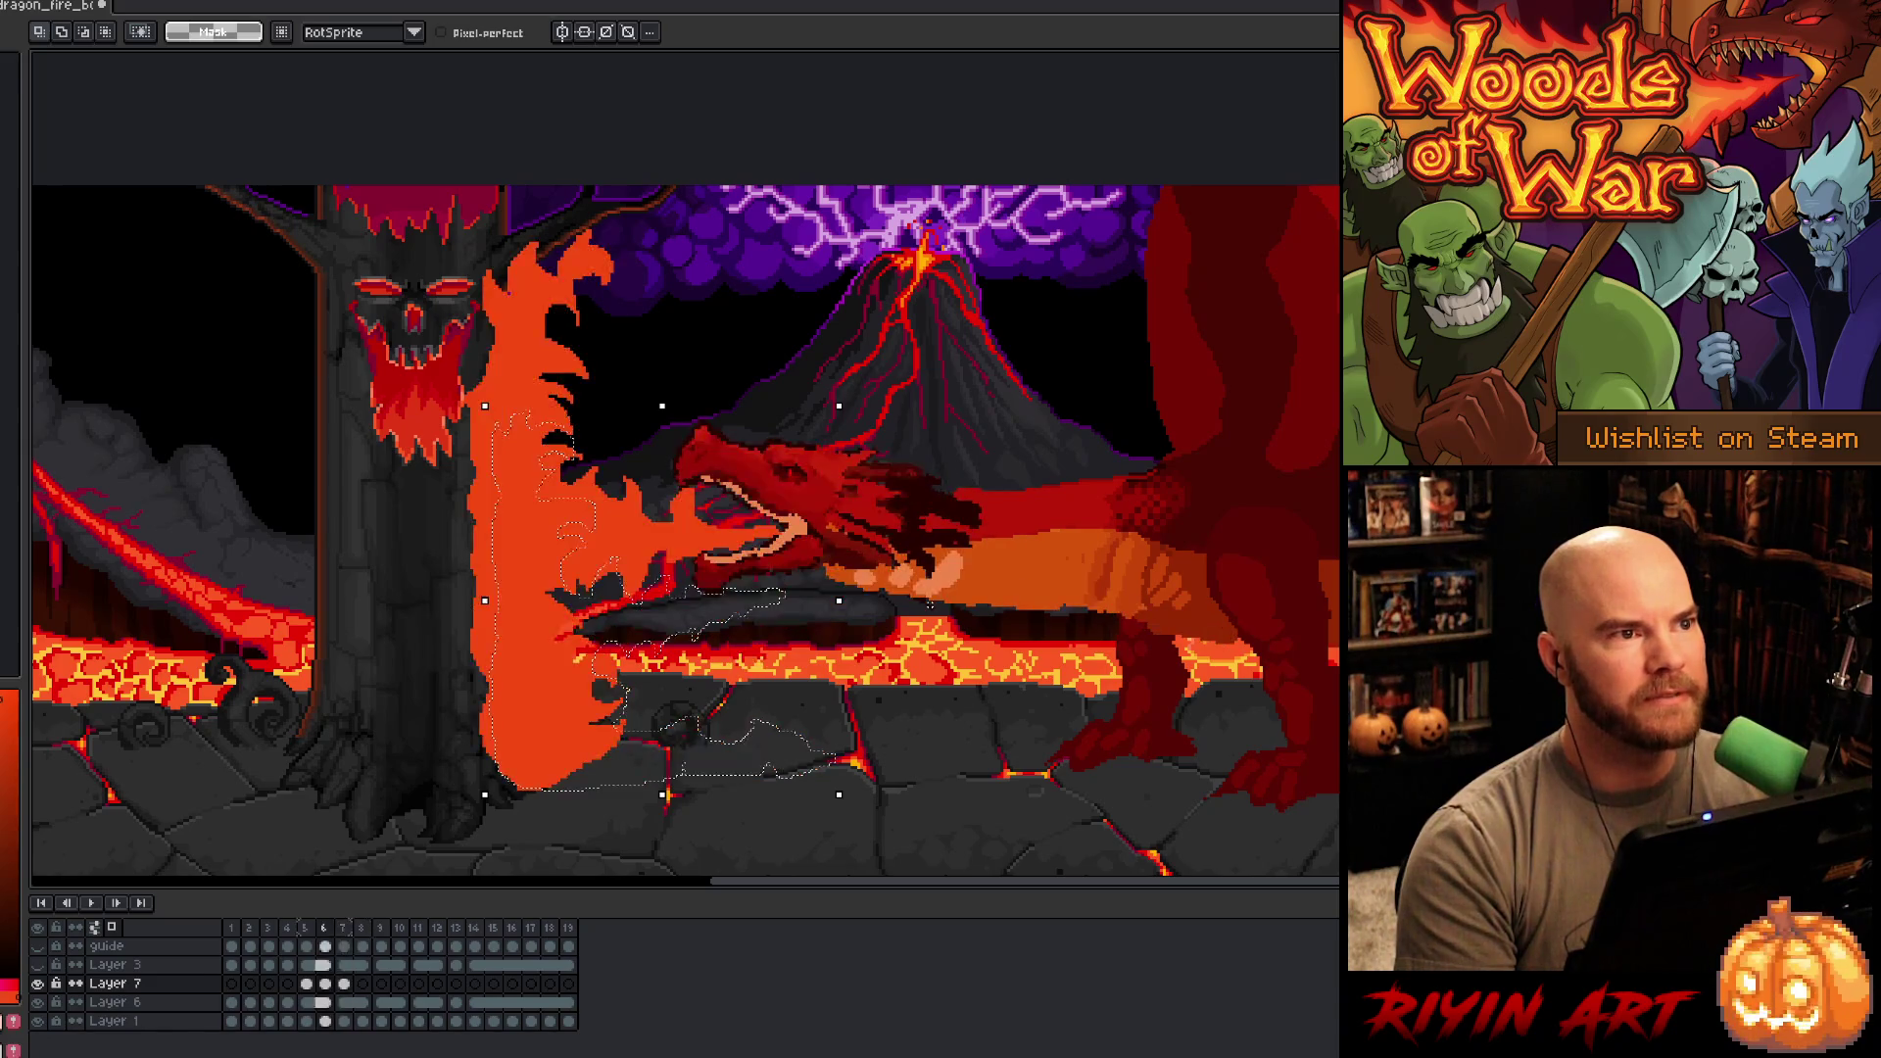
key(Right)
key(Left)
key(Right)
key(Right)
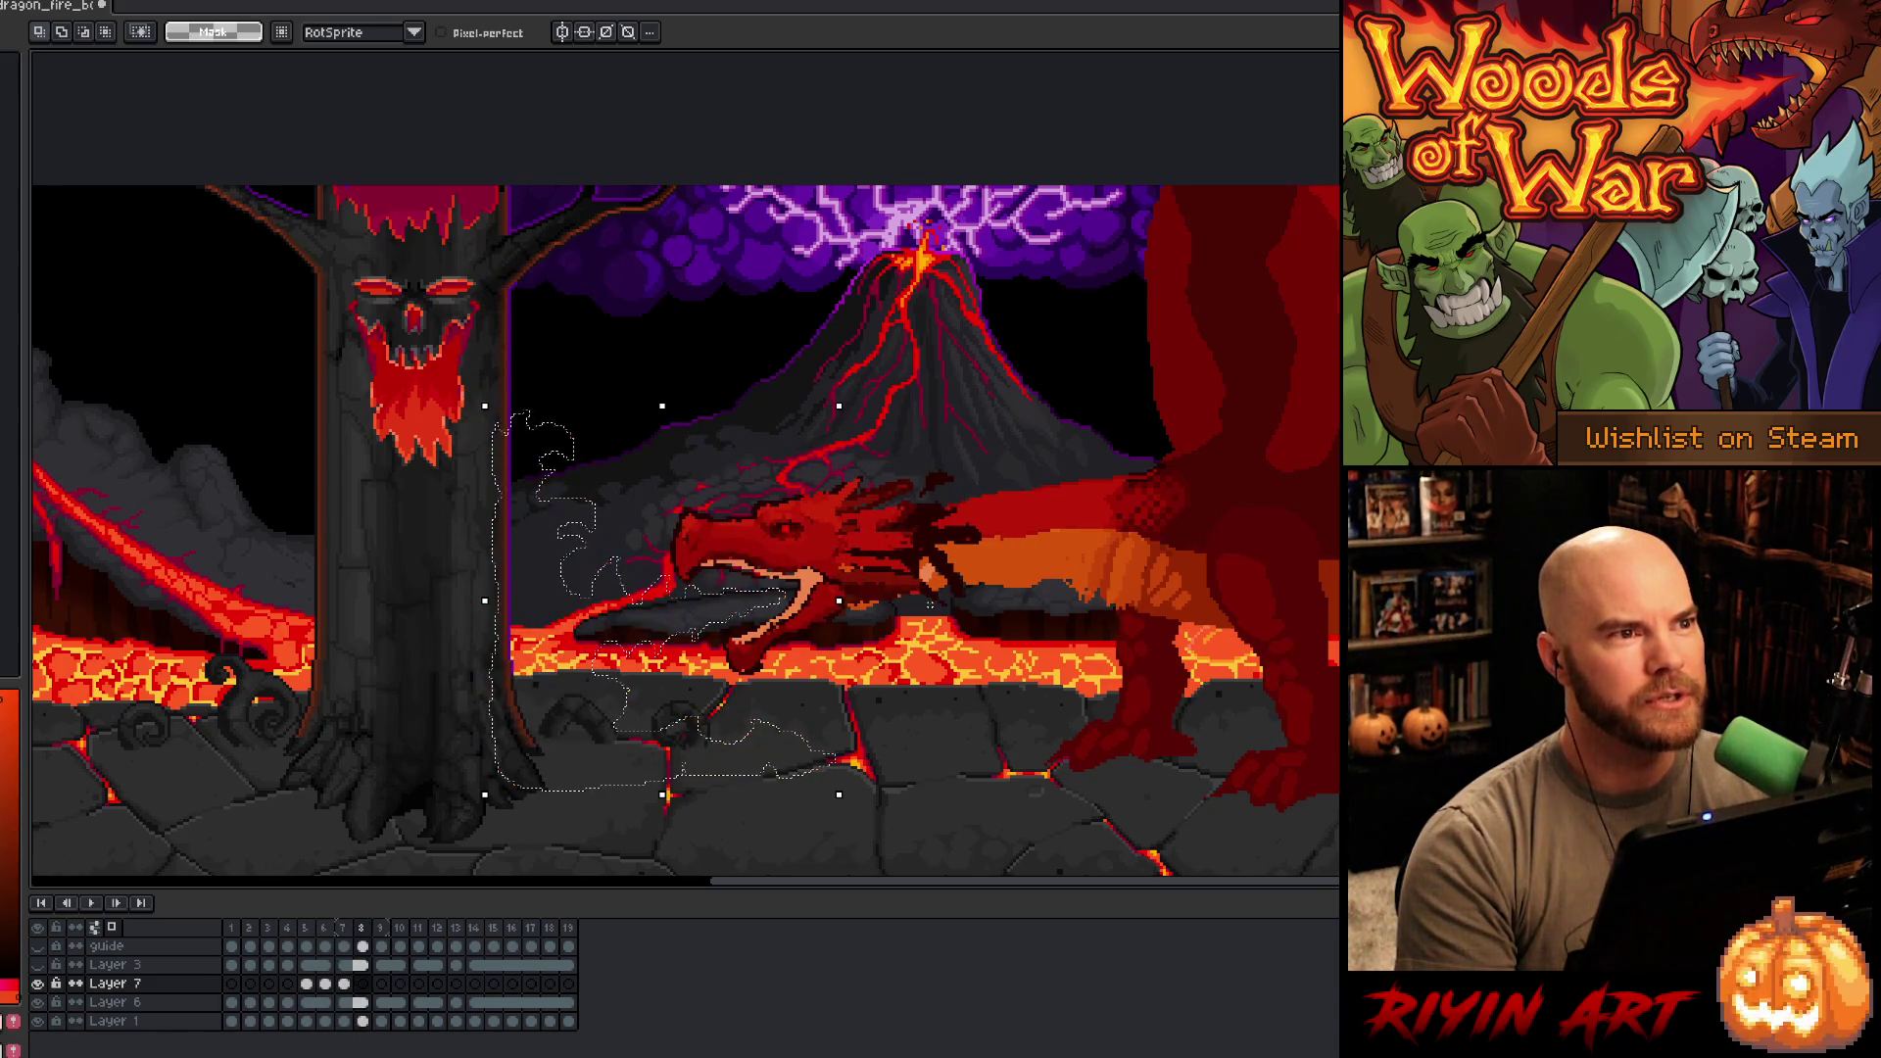
key(Left)
key(Right)
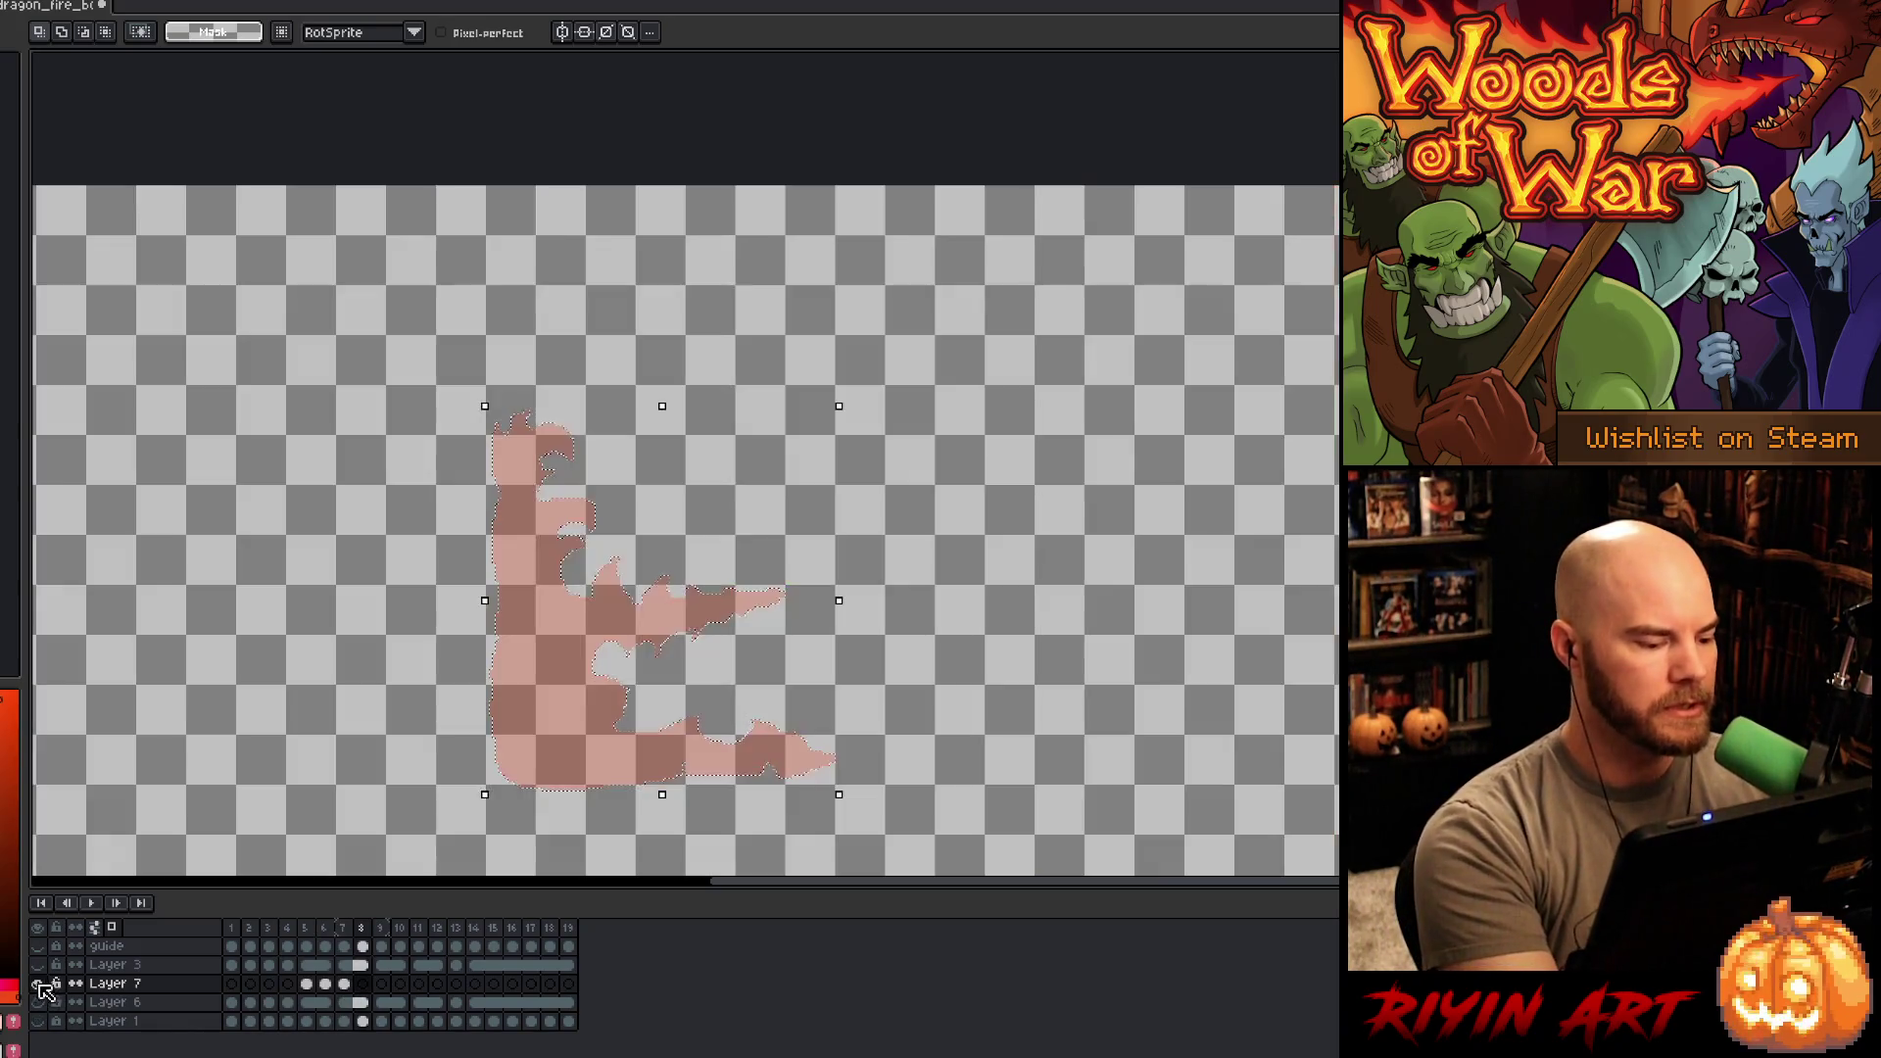
- Isolate Layer 7, clear the selection, and lasso the frame 8 flame outline
alt+click(37, 983)
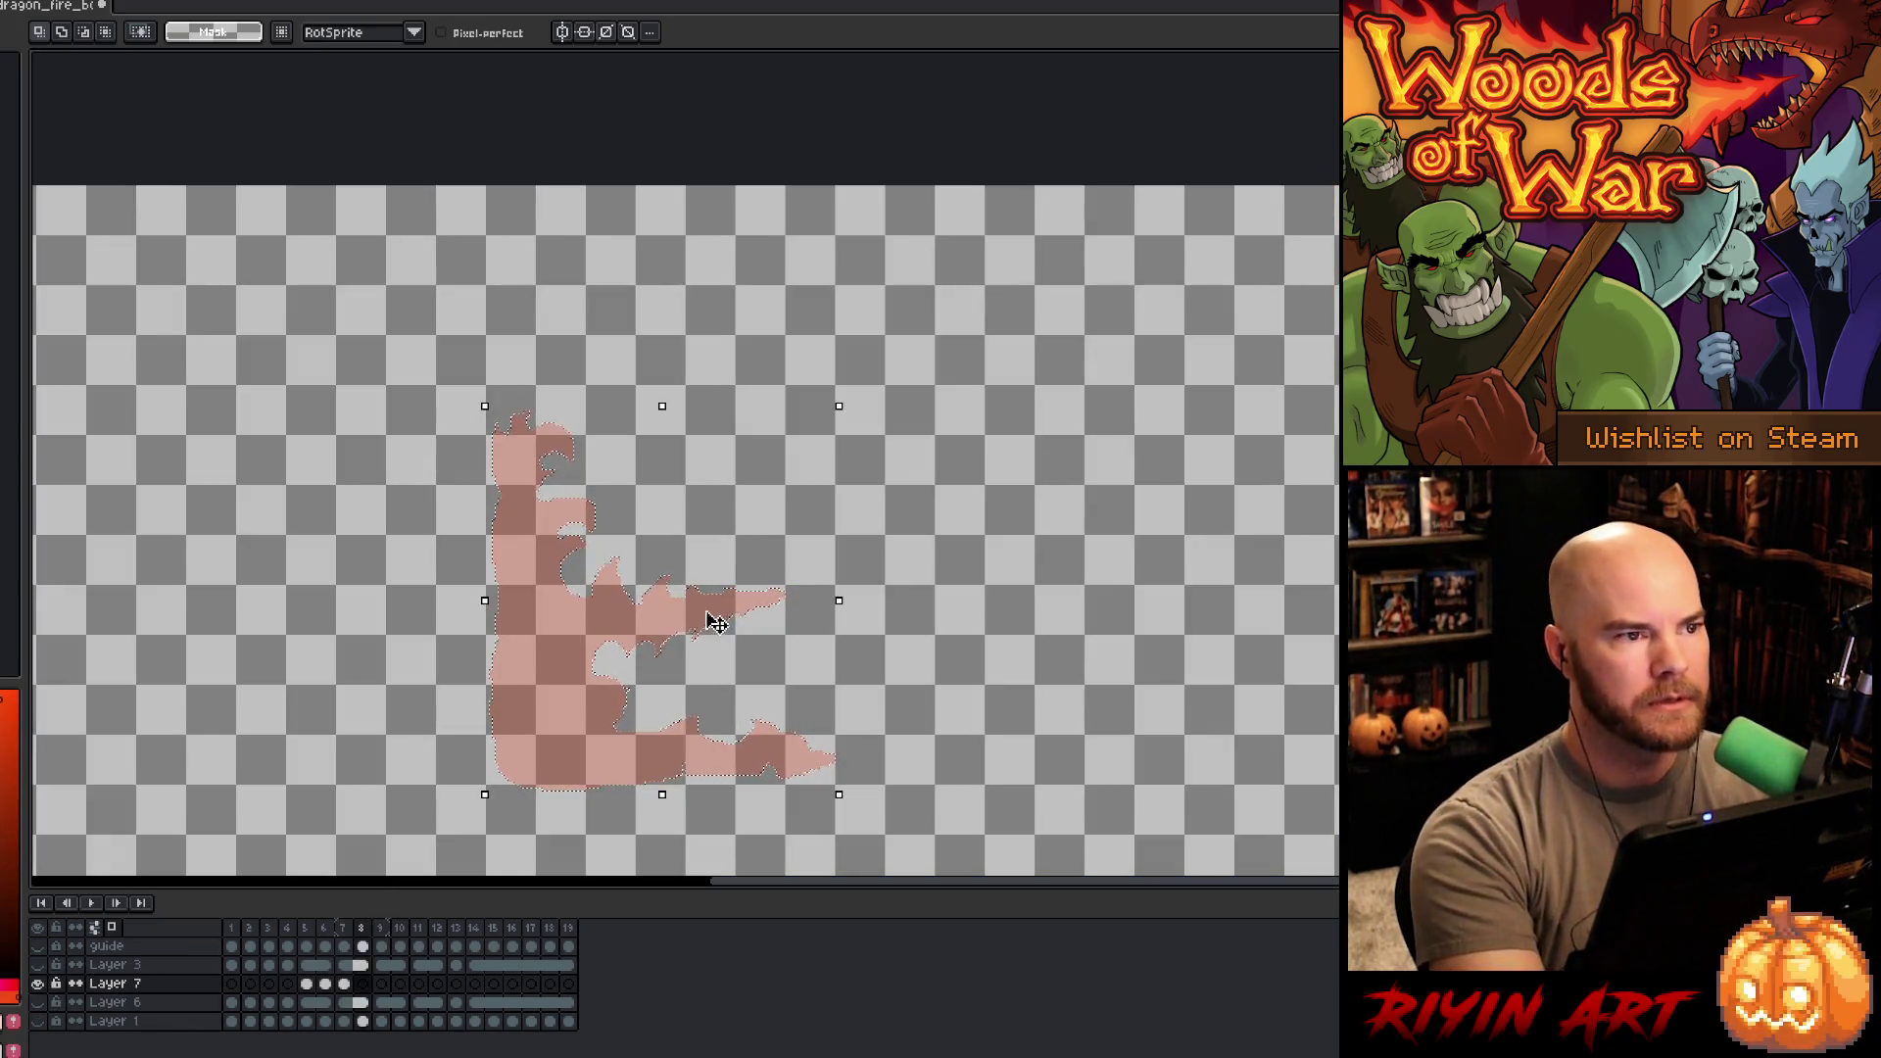
key(ctrl+d)
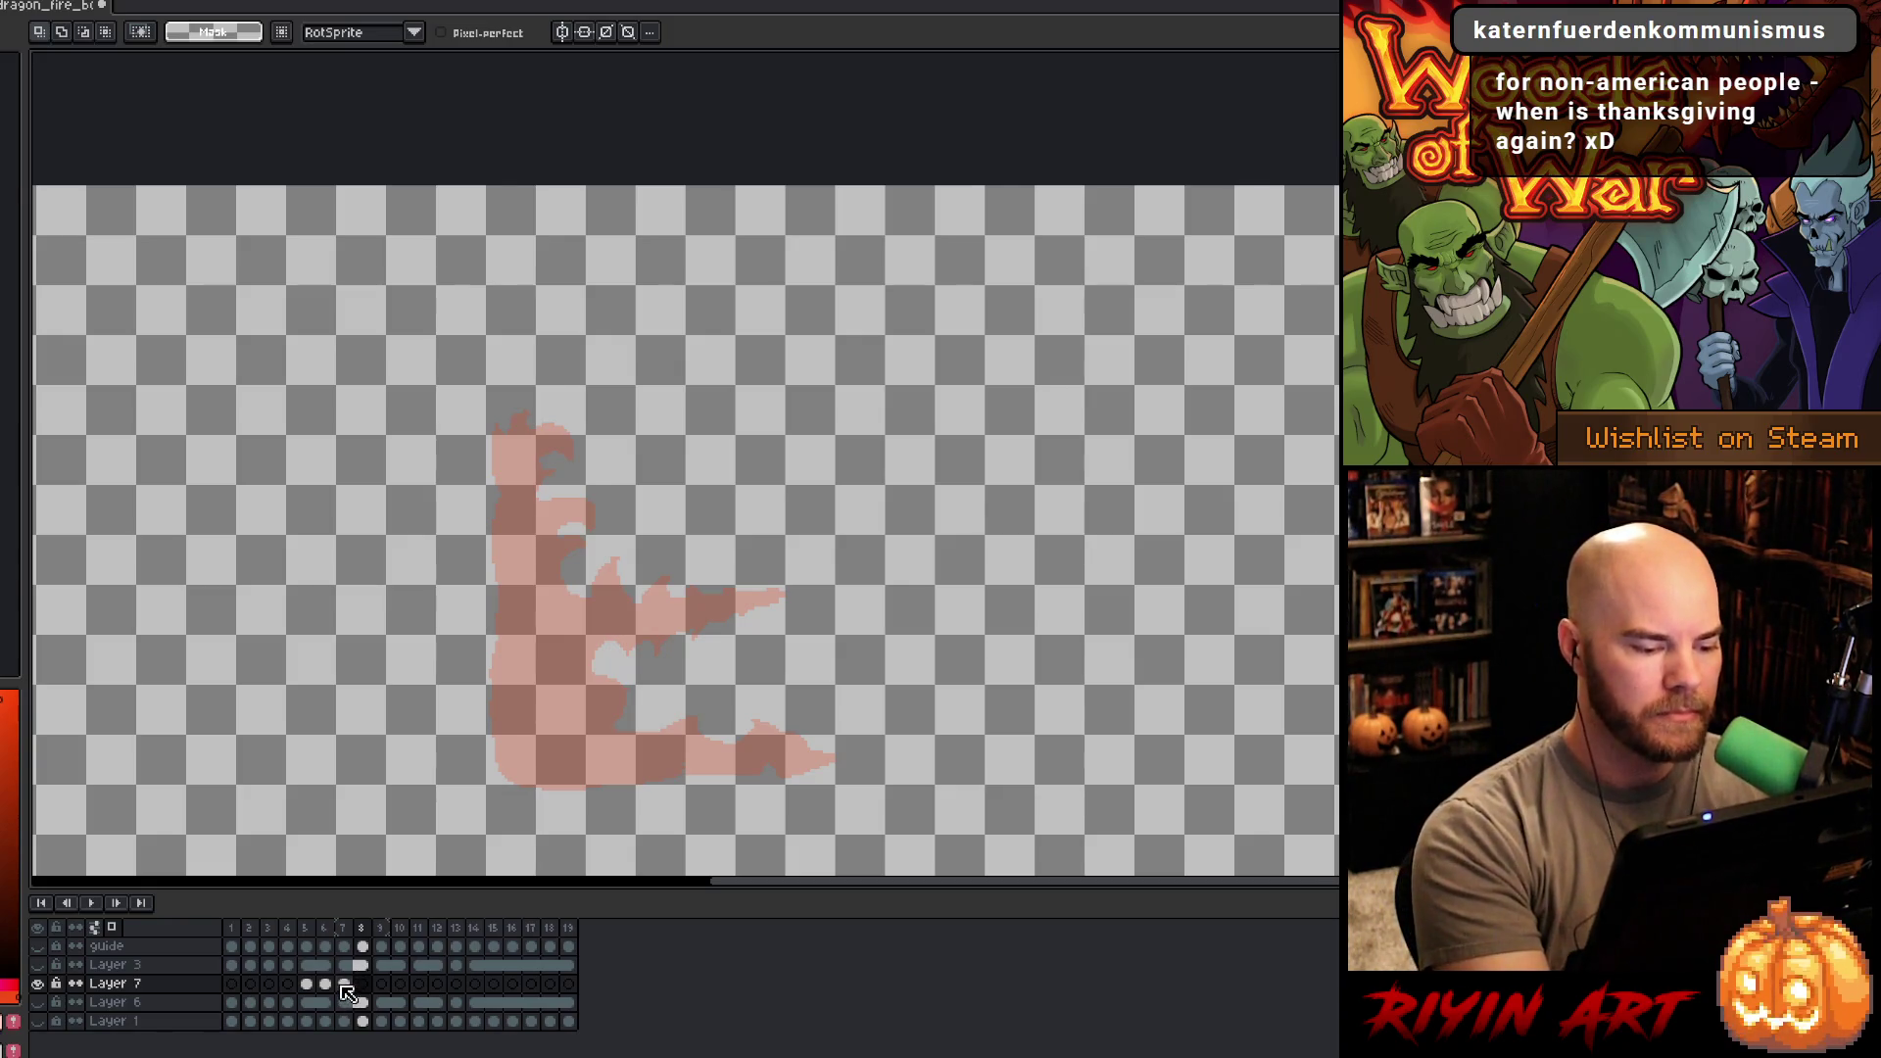
click(344, 983)
click(362, 984)
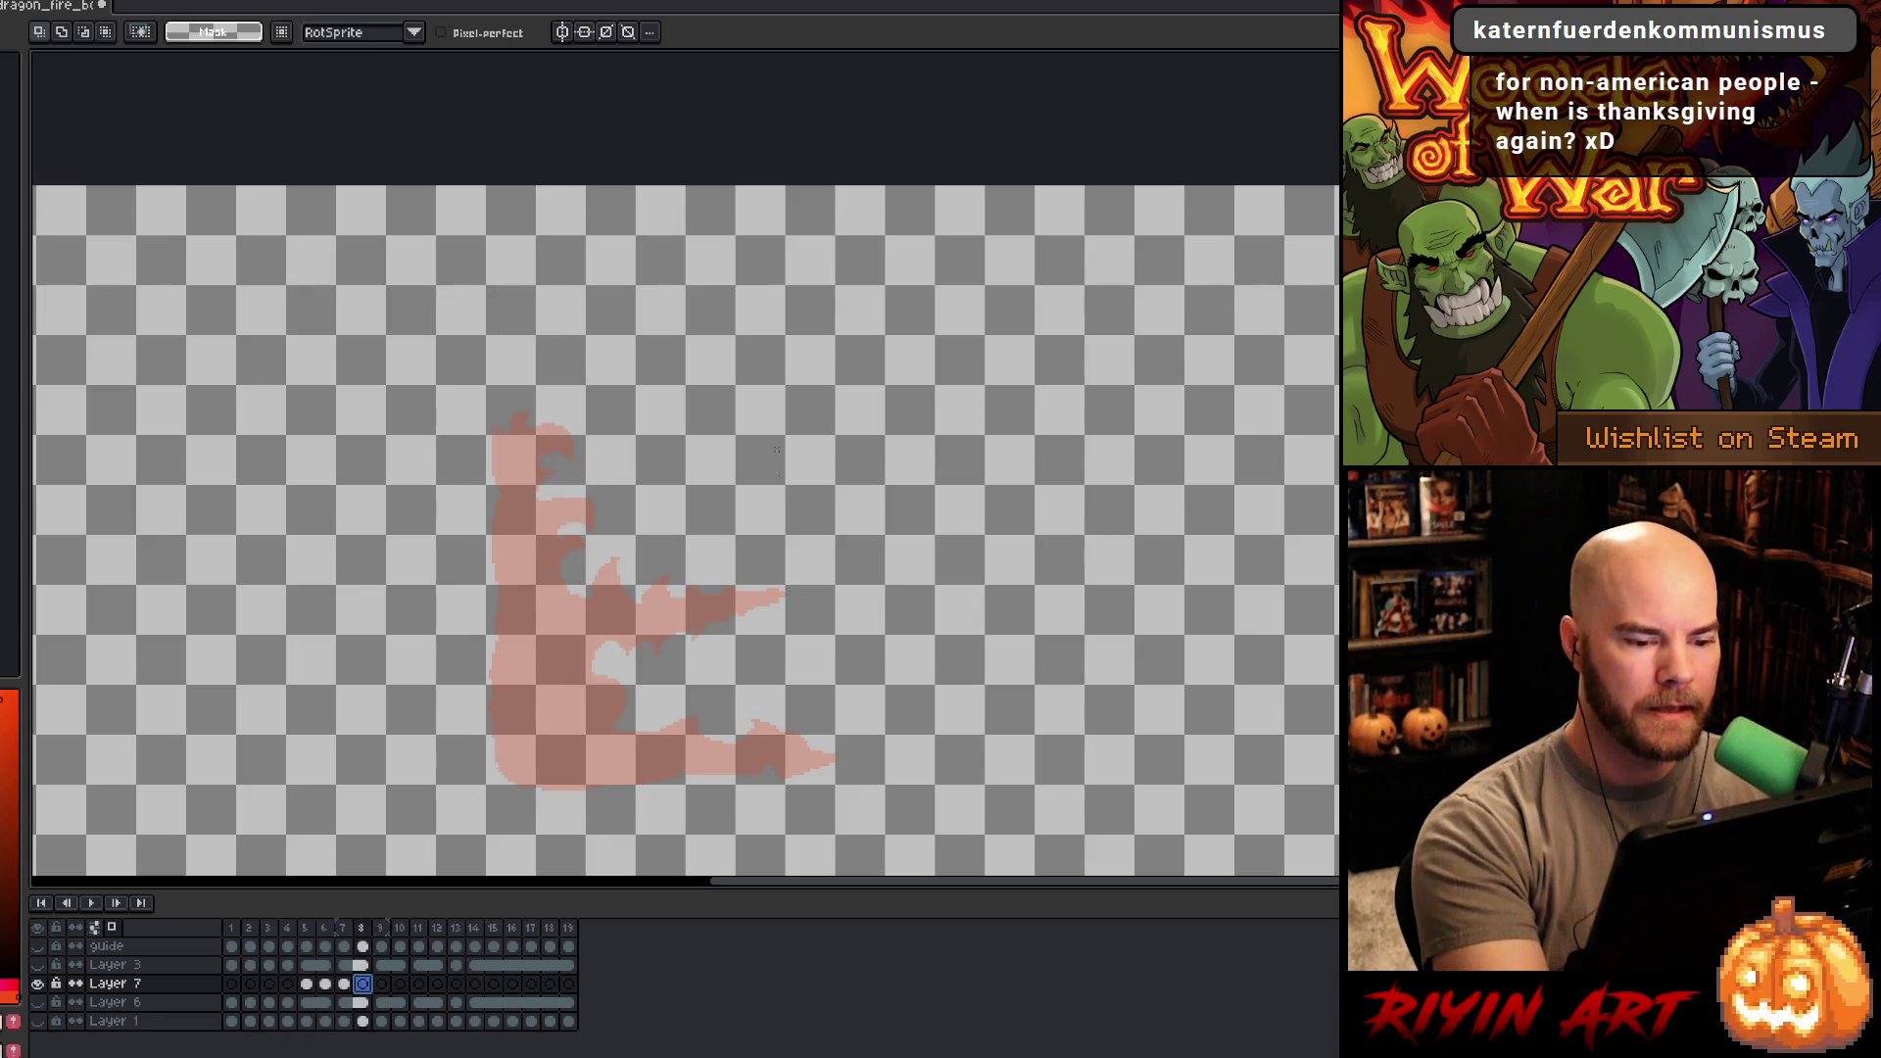
mouse_move(777, 594)
mouse_down()
mouse_move(662, 599)
mouse_move(623, 566)
mouse_move(605, 593)
mouse_move(592, 558)
mouse_move(551, 550)
mouse_move(555, 505)
mouse_move(595, 495)
mouse_move(537, 460)
mouse_move(552, 405)
mouse_move(498, 416)
mouse_move(487, 674)
mouse_move(511, 769)
mouse_move(603, 790)
mouse_move(813, 774)
mouse_move(842, 729)
mouse_move(853, 752)
mouse_move(779, 698)
mouse_move(747, 723)
mouse_move(701, 701)
mouse_move(619, 727)
mouse_move(625, 697)
mouse_move(588, 690)
mouse_move(587, 654)
mouse_move(784, 594)
mouse_up()
key(ctrl+x)
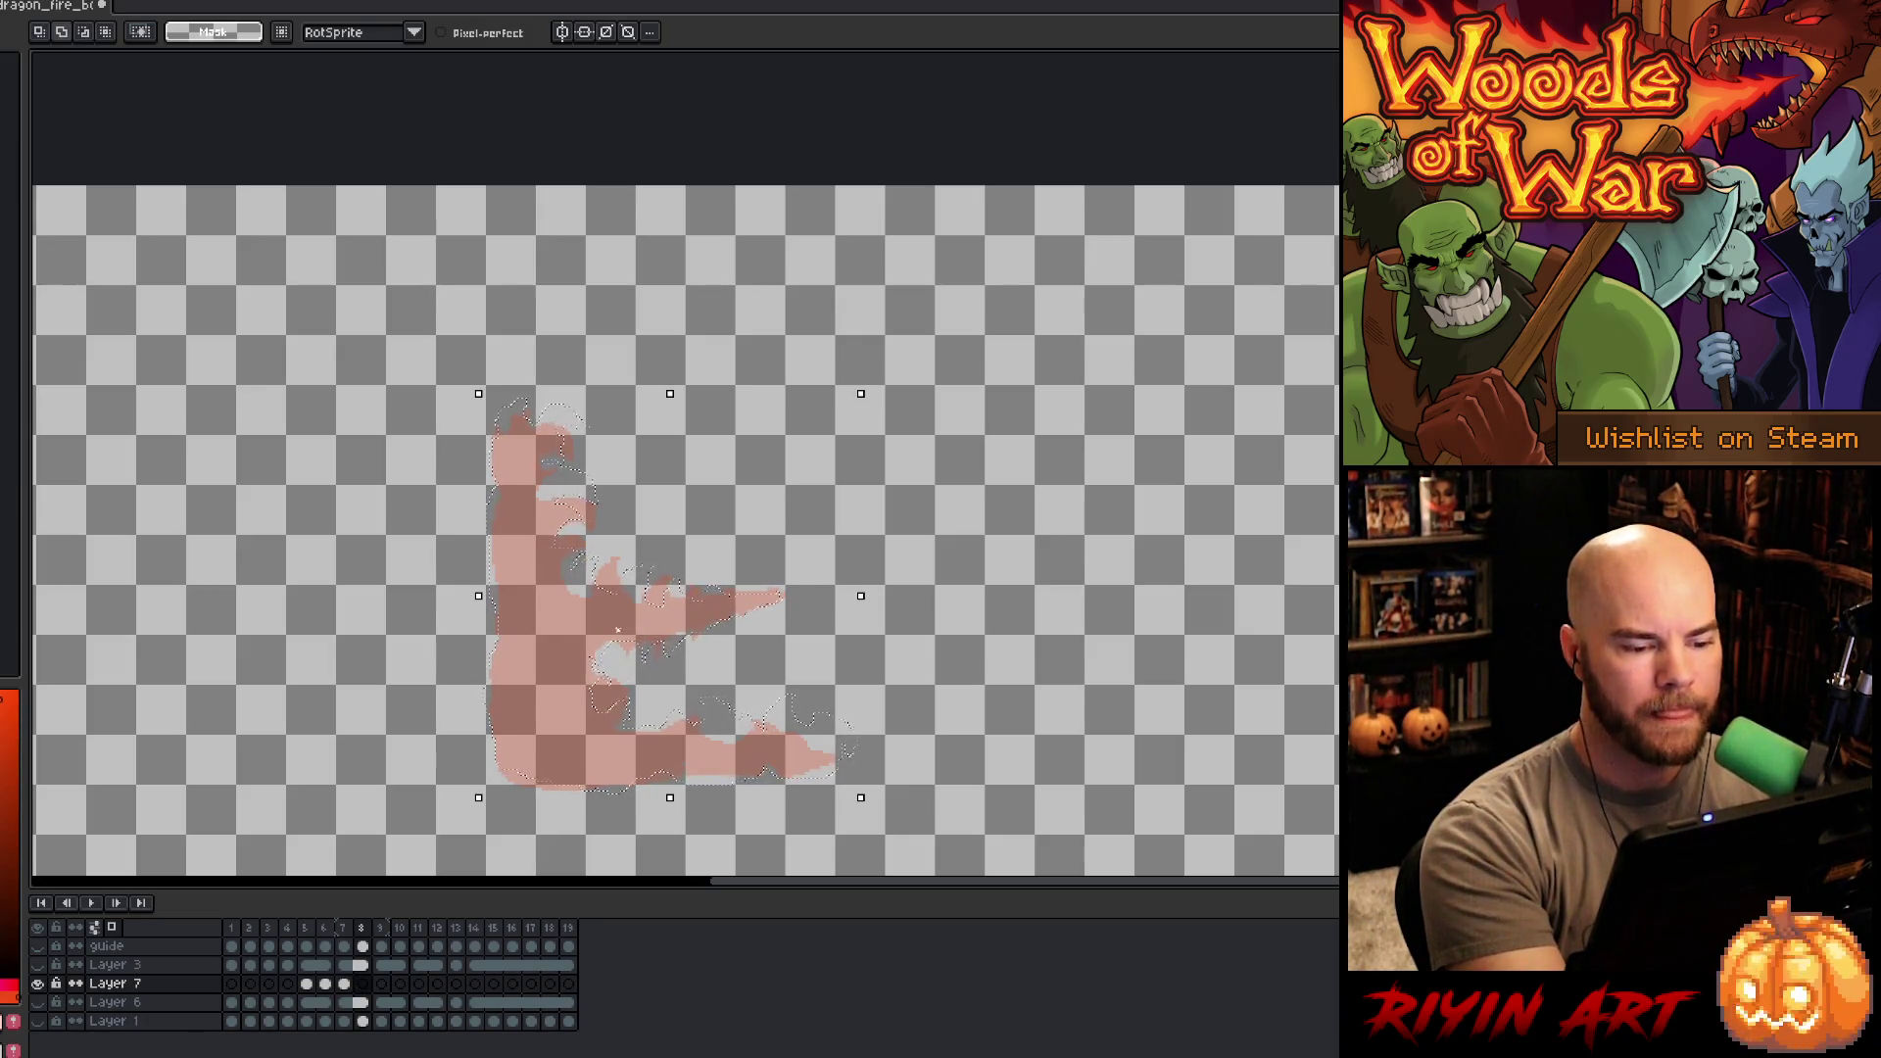
- Fill the frame 8 flame orange and add two orange hook-shaped flame tips above it
key(f)
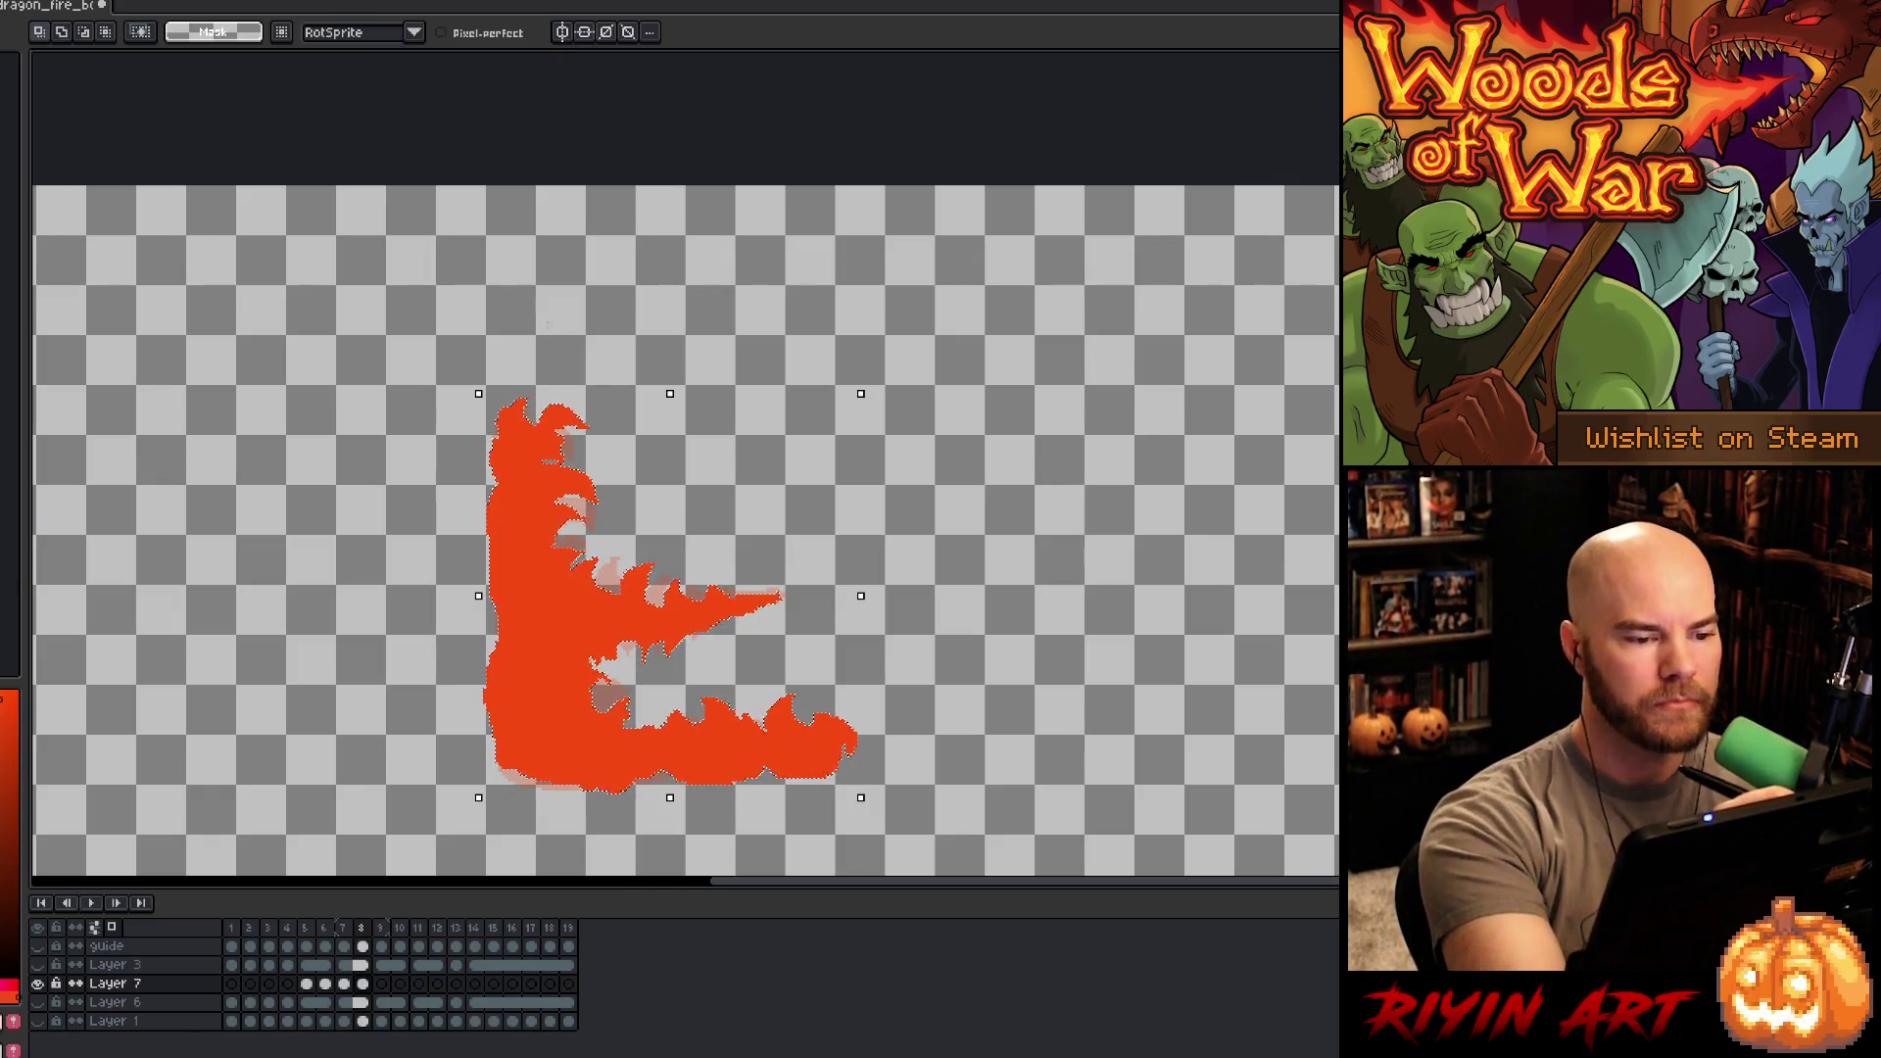
mouse_move(534, 338)
mouse_down()
mouse_move(554, 286)
mouse_move(564, 348)
mouse_move(537, 338)
mouse_up()
key(f)
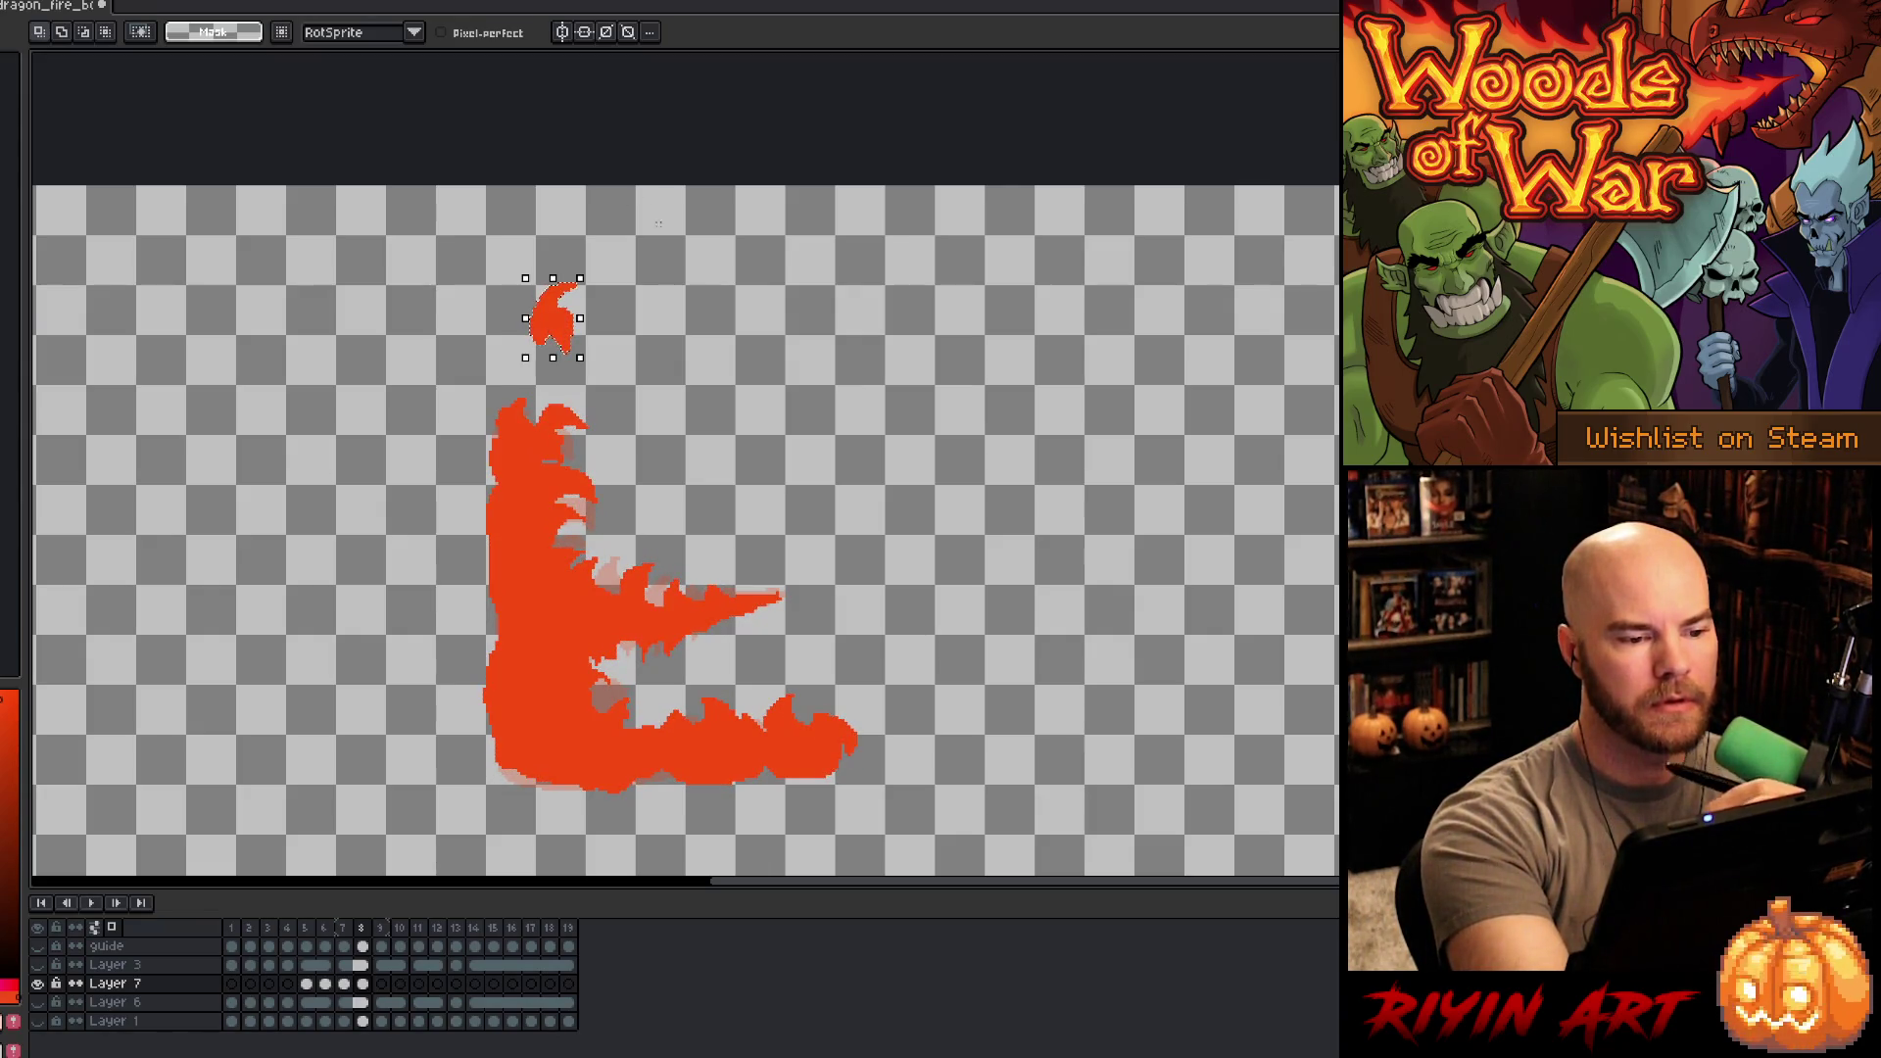
mouse_move(608, 241)
mouse_down()
mouse_move(635, 245)
mouse_move(505, 284)
mouse_move(516, 300)
mouse_up()
key(f)
- On frame 7, rotate and raise the fire piece and paste flame wisps on top
click(344, 982)
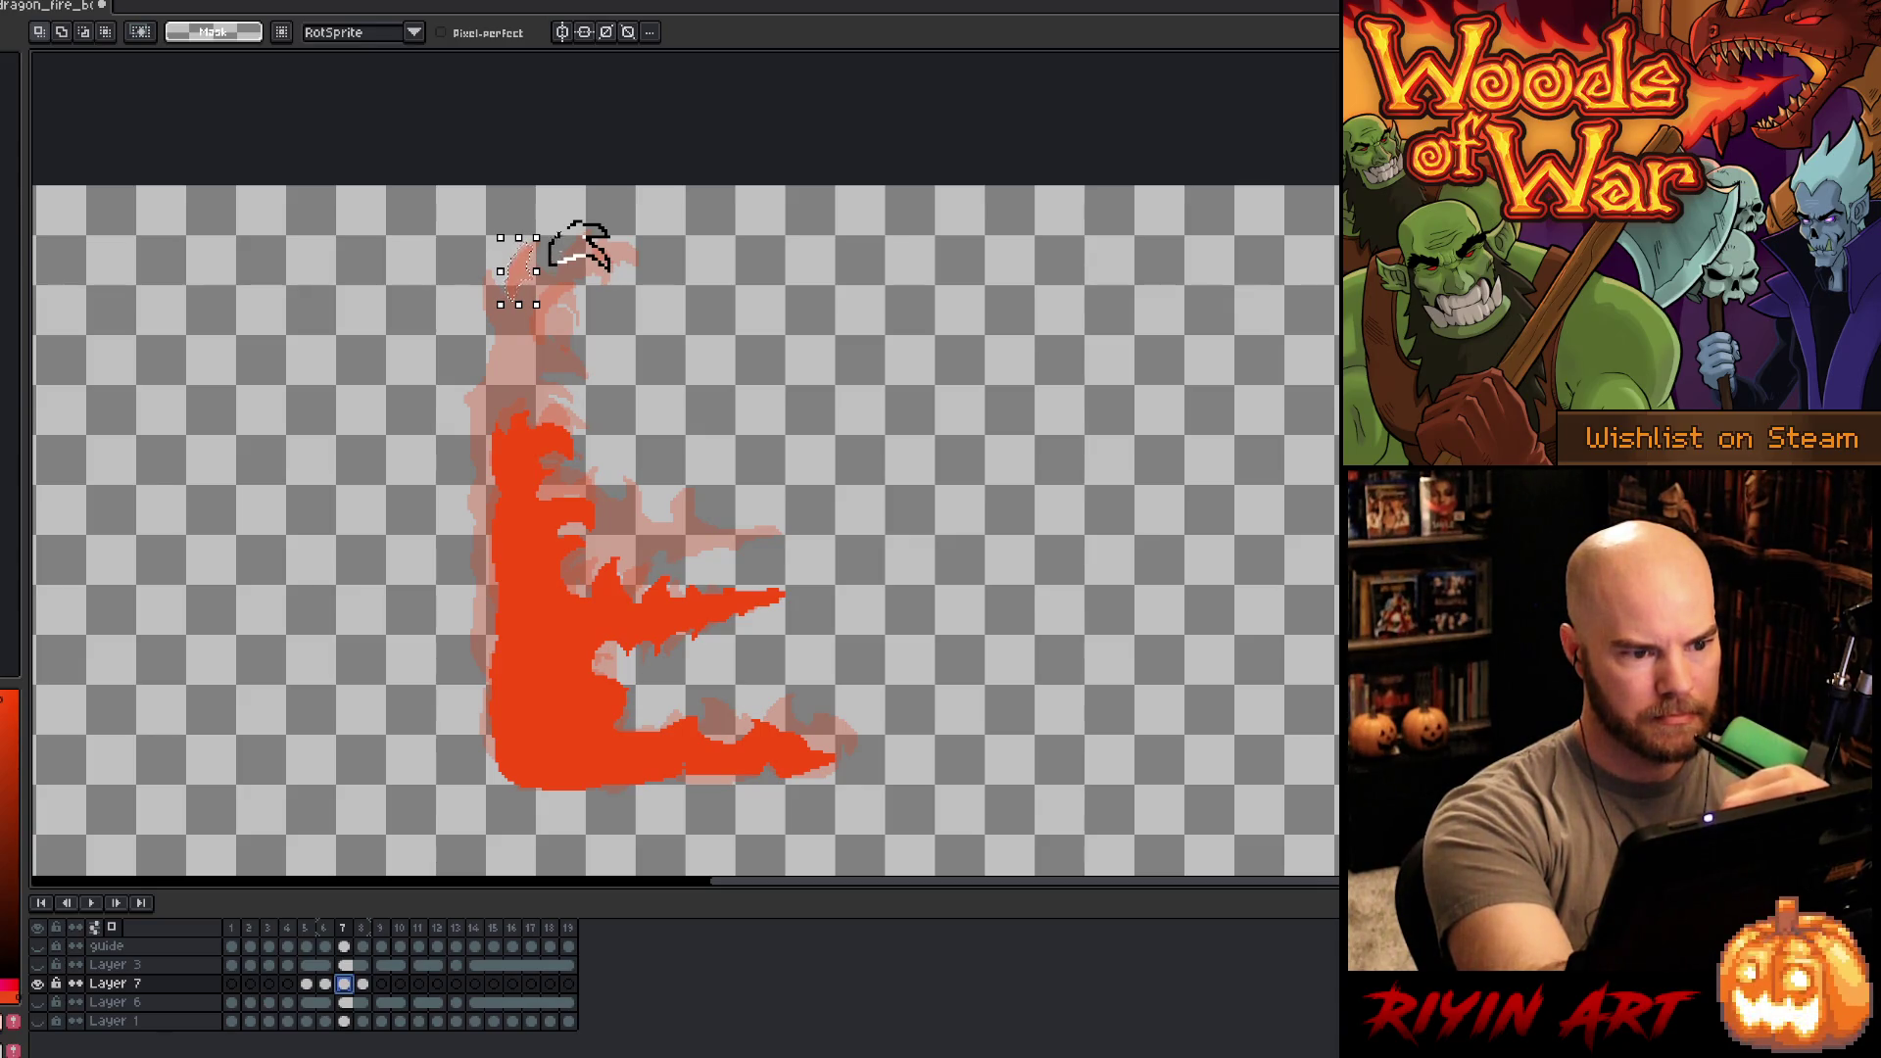
drag(578, 245, 525, 206)
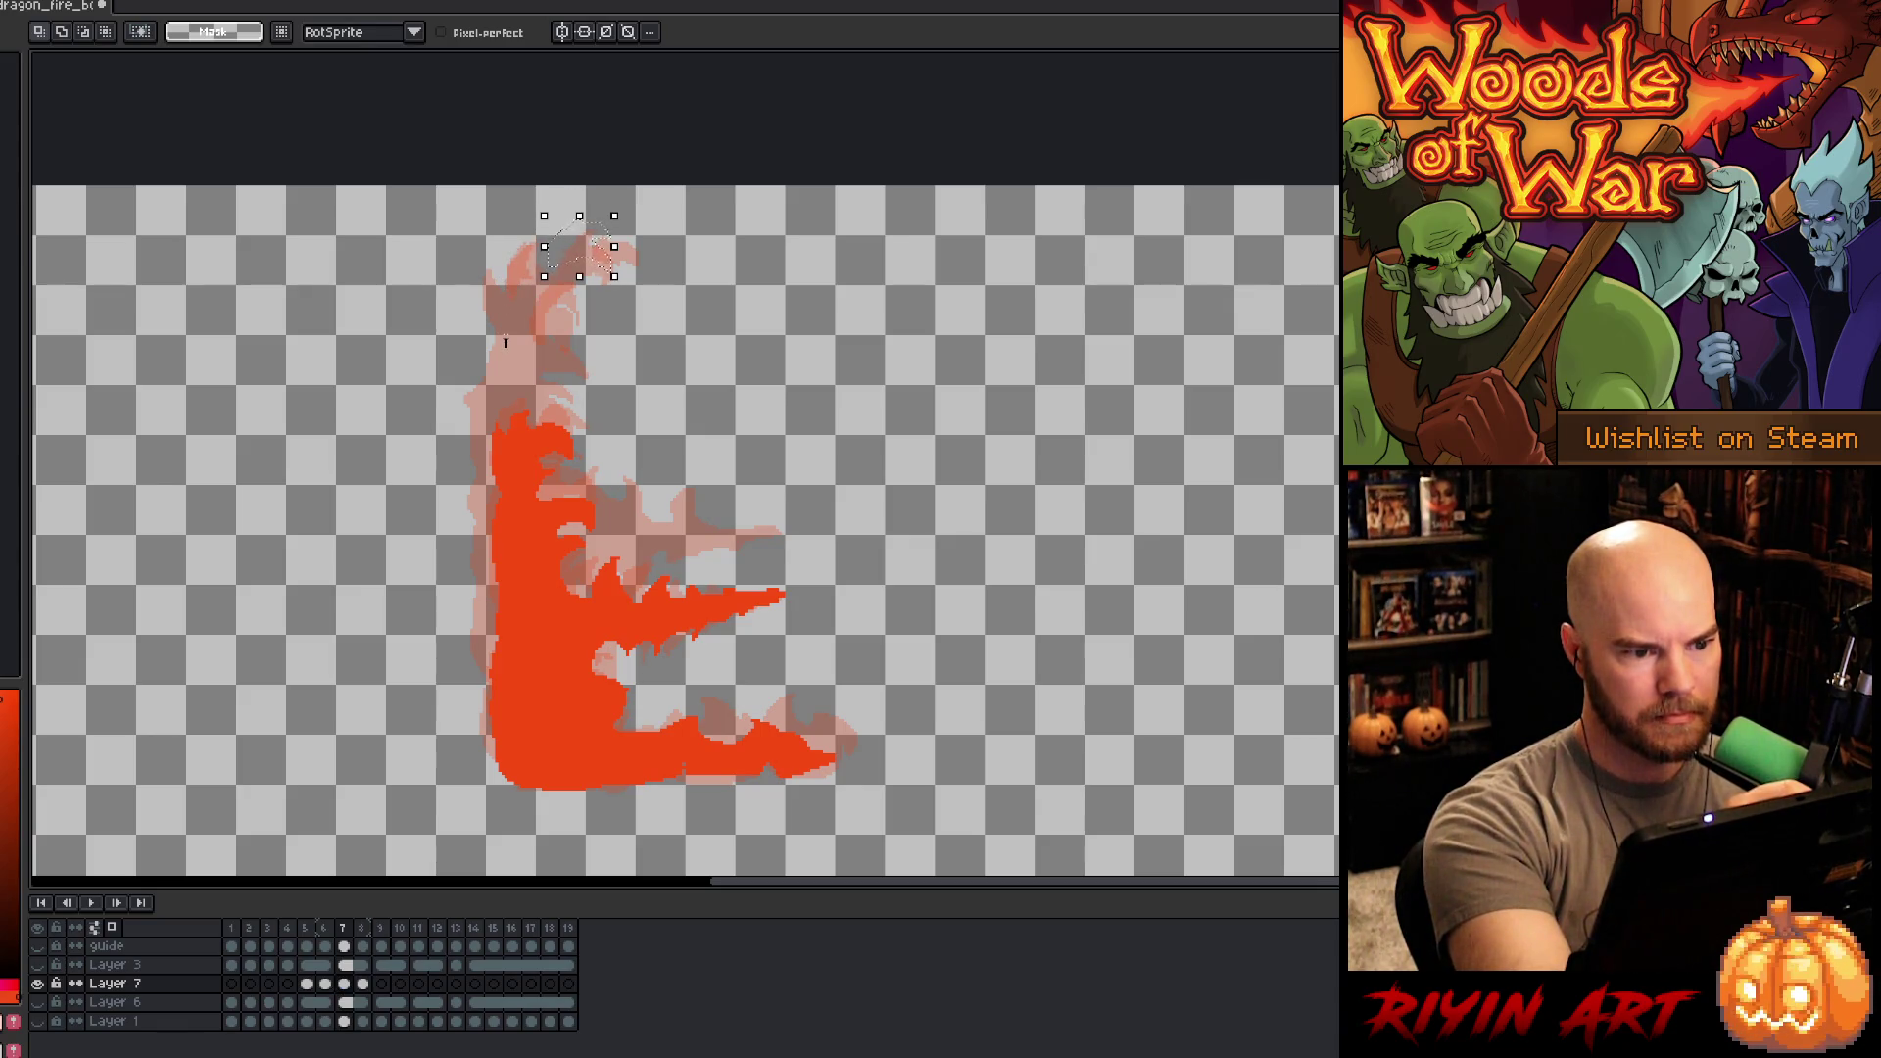
key(ctrl+y)
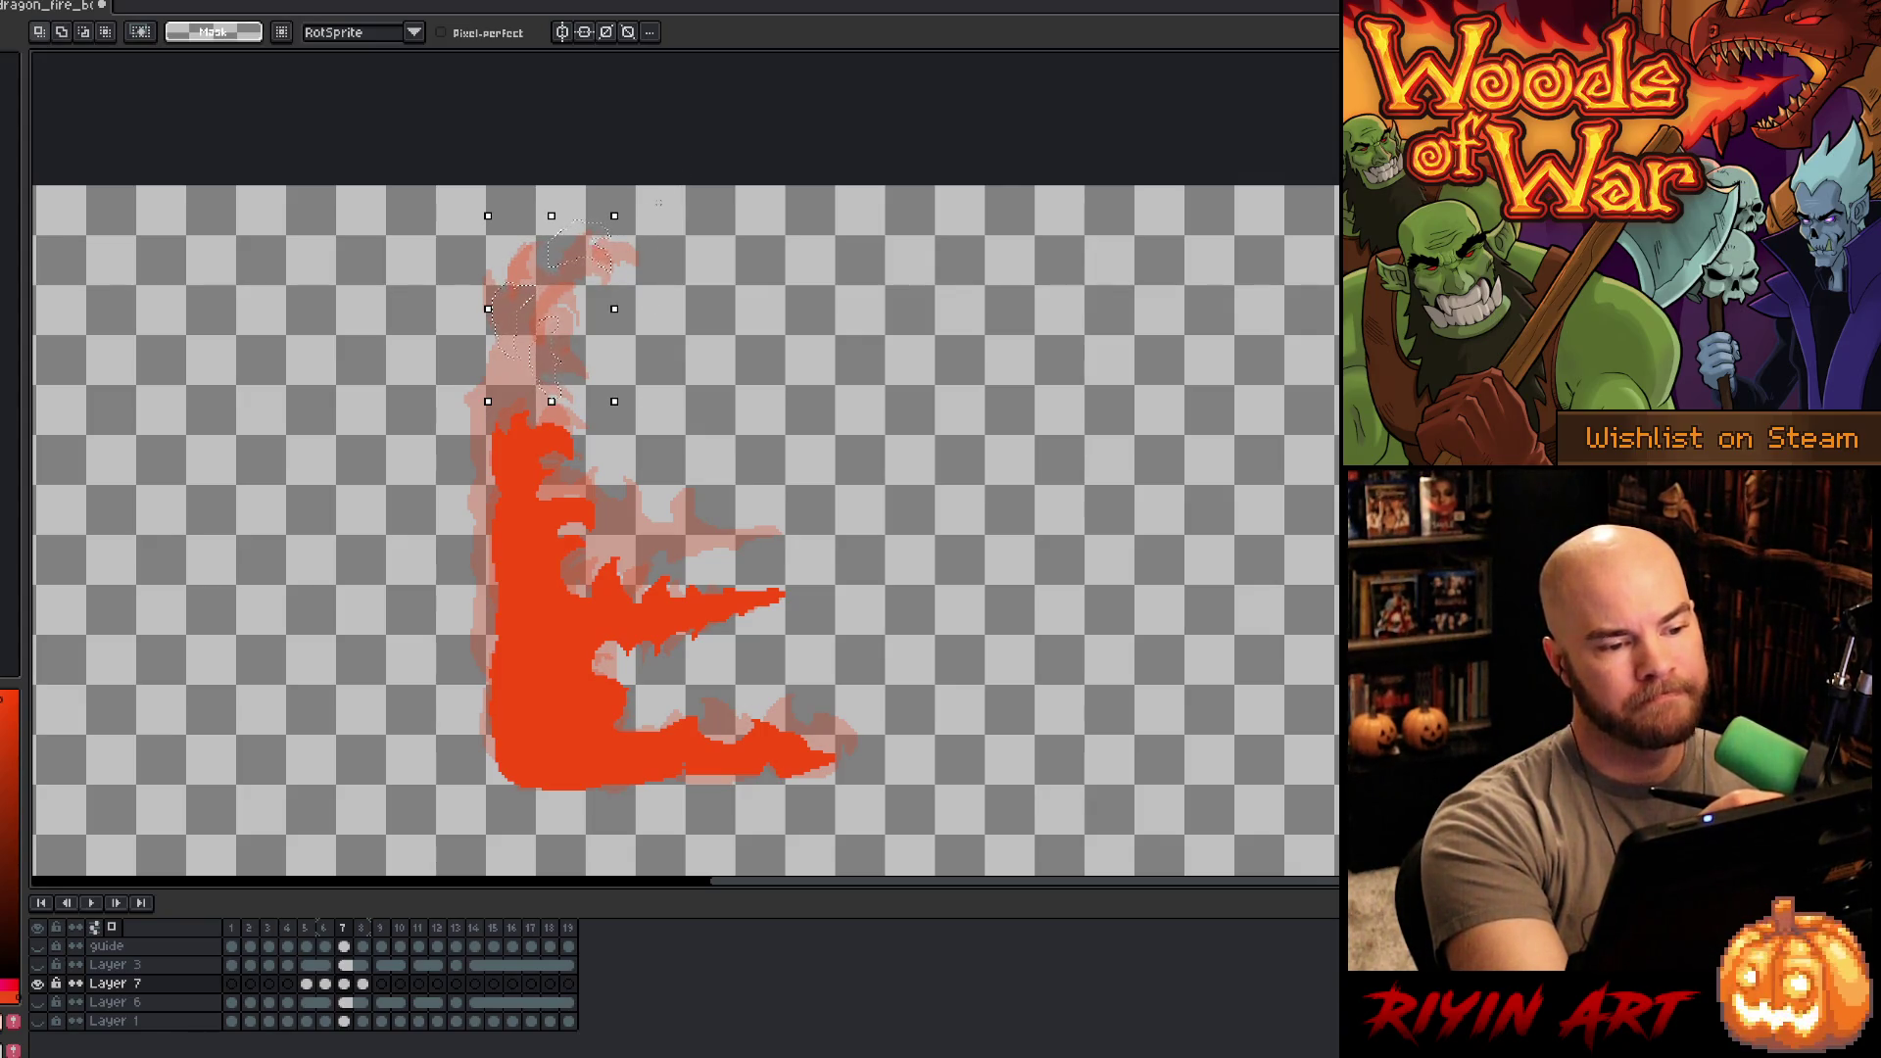
key(ctrl+v)
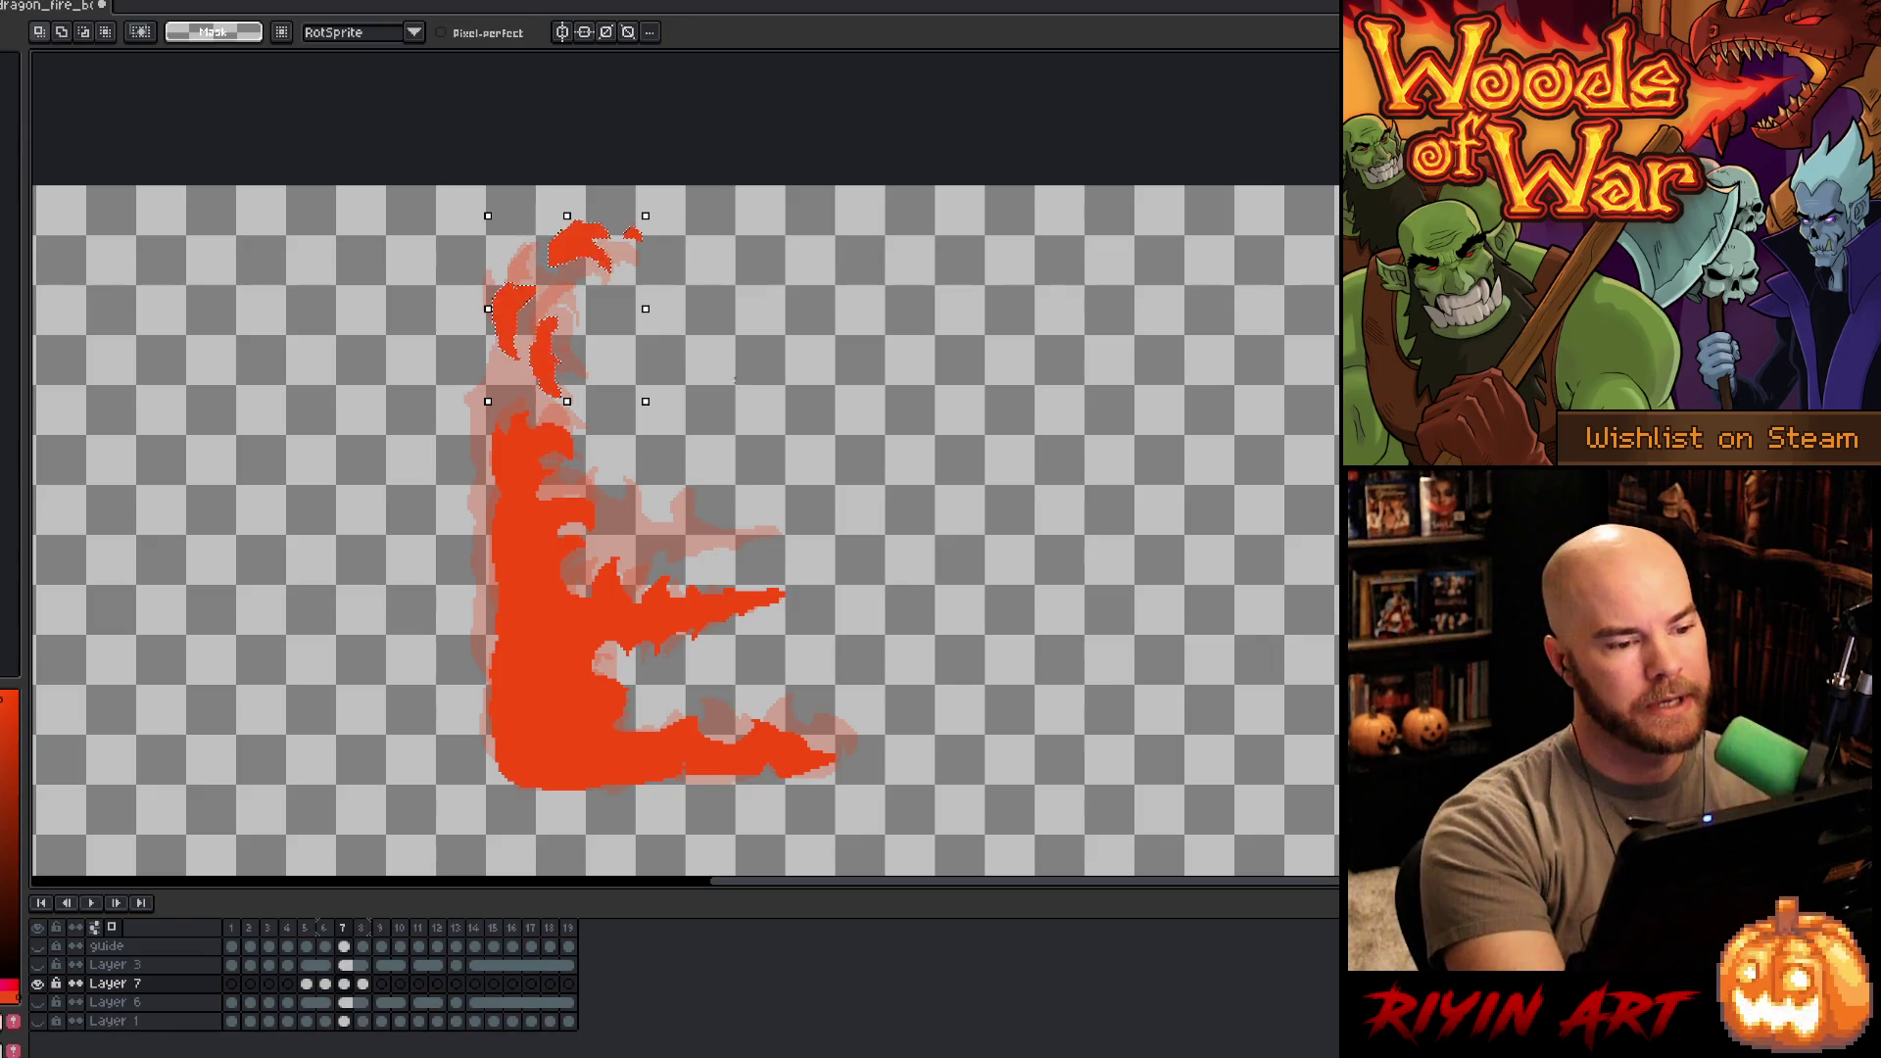
- On frame 6, paste a flame curl at the top of the fire
click(325, 984)
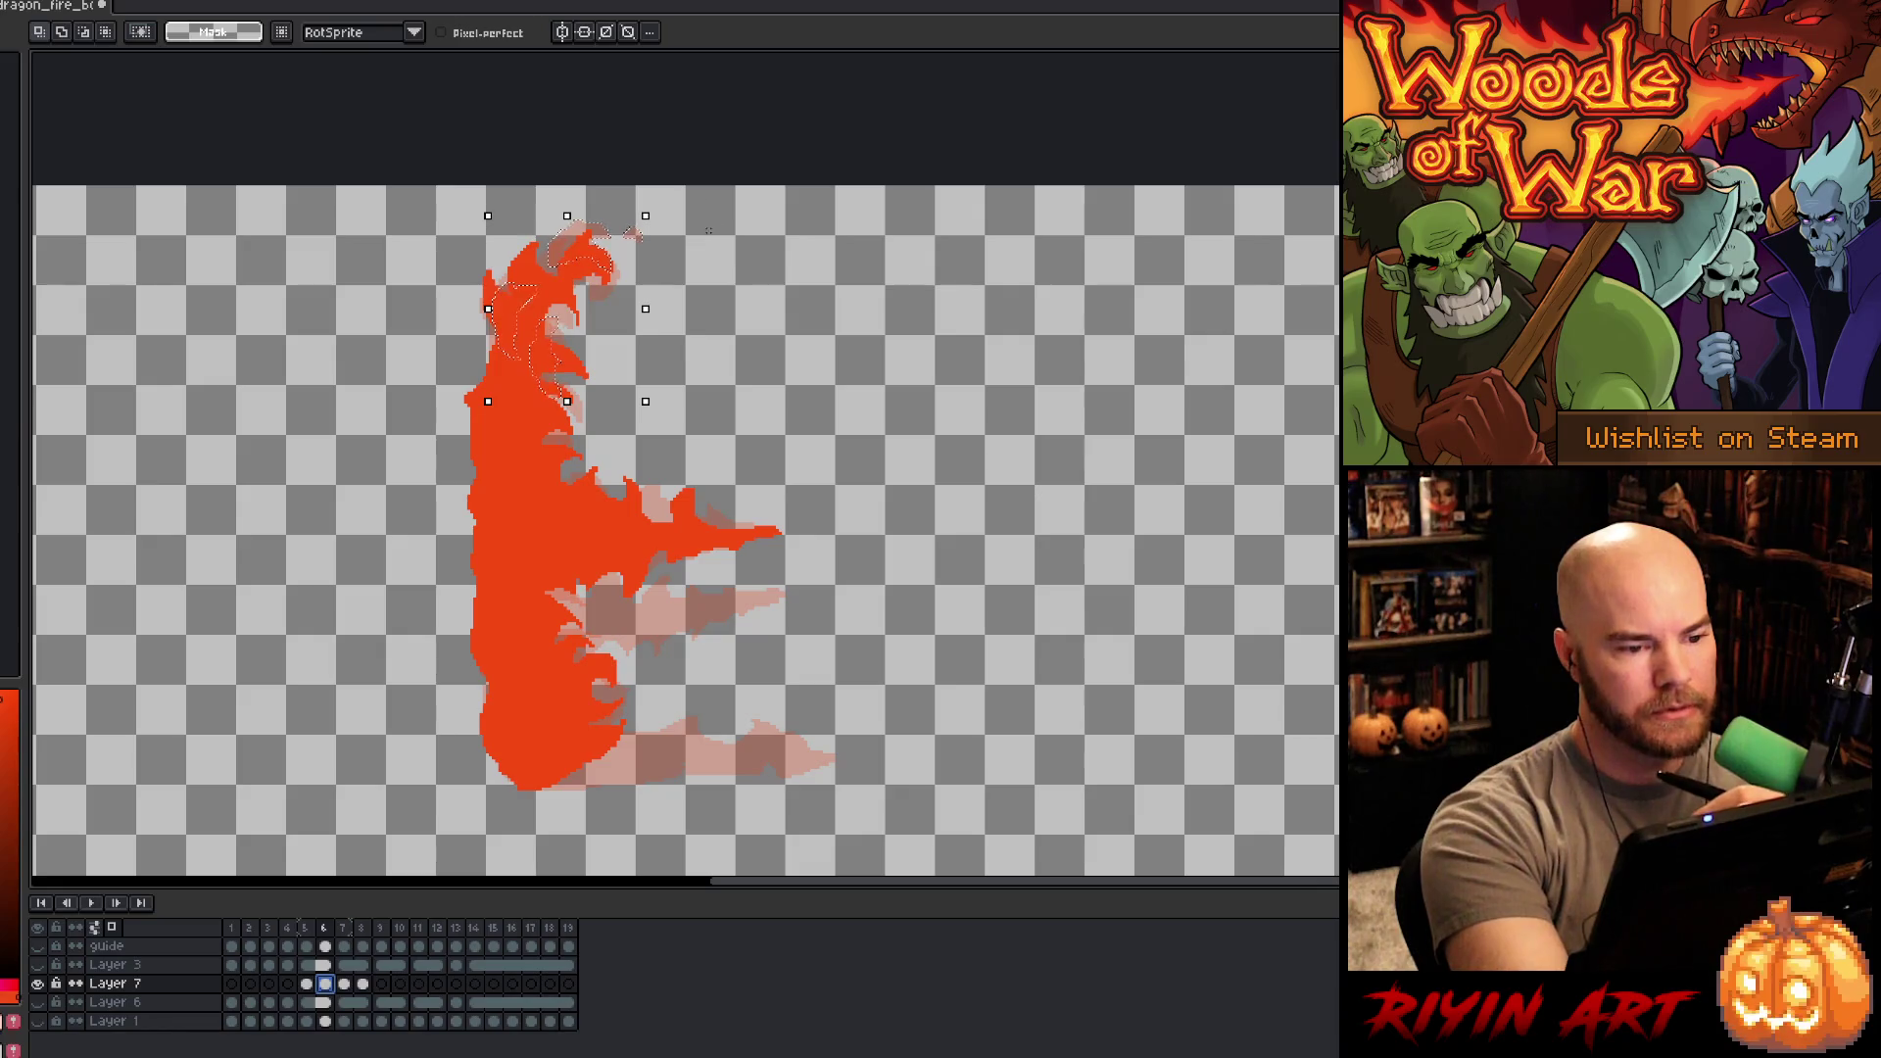
click(708, 221)
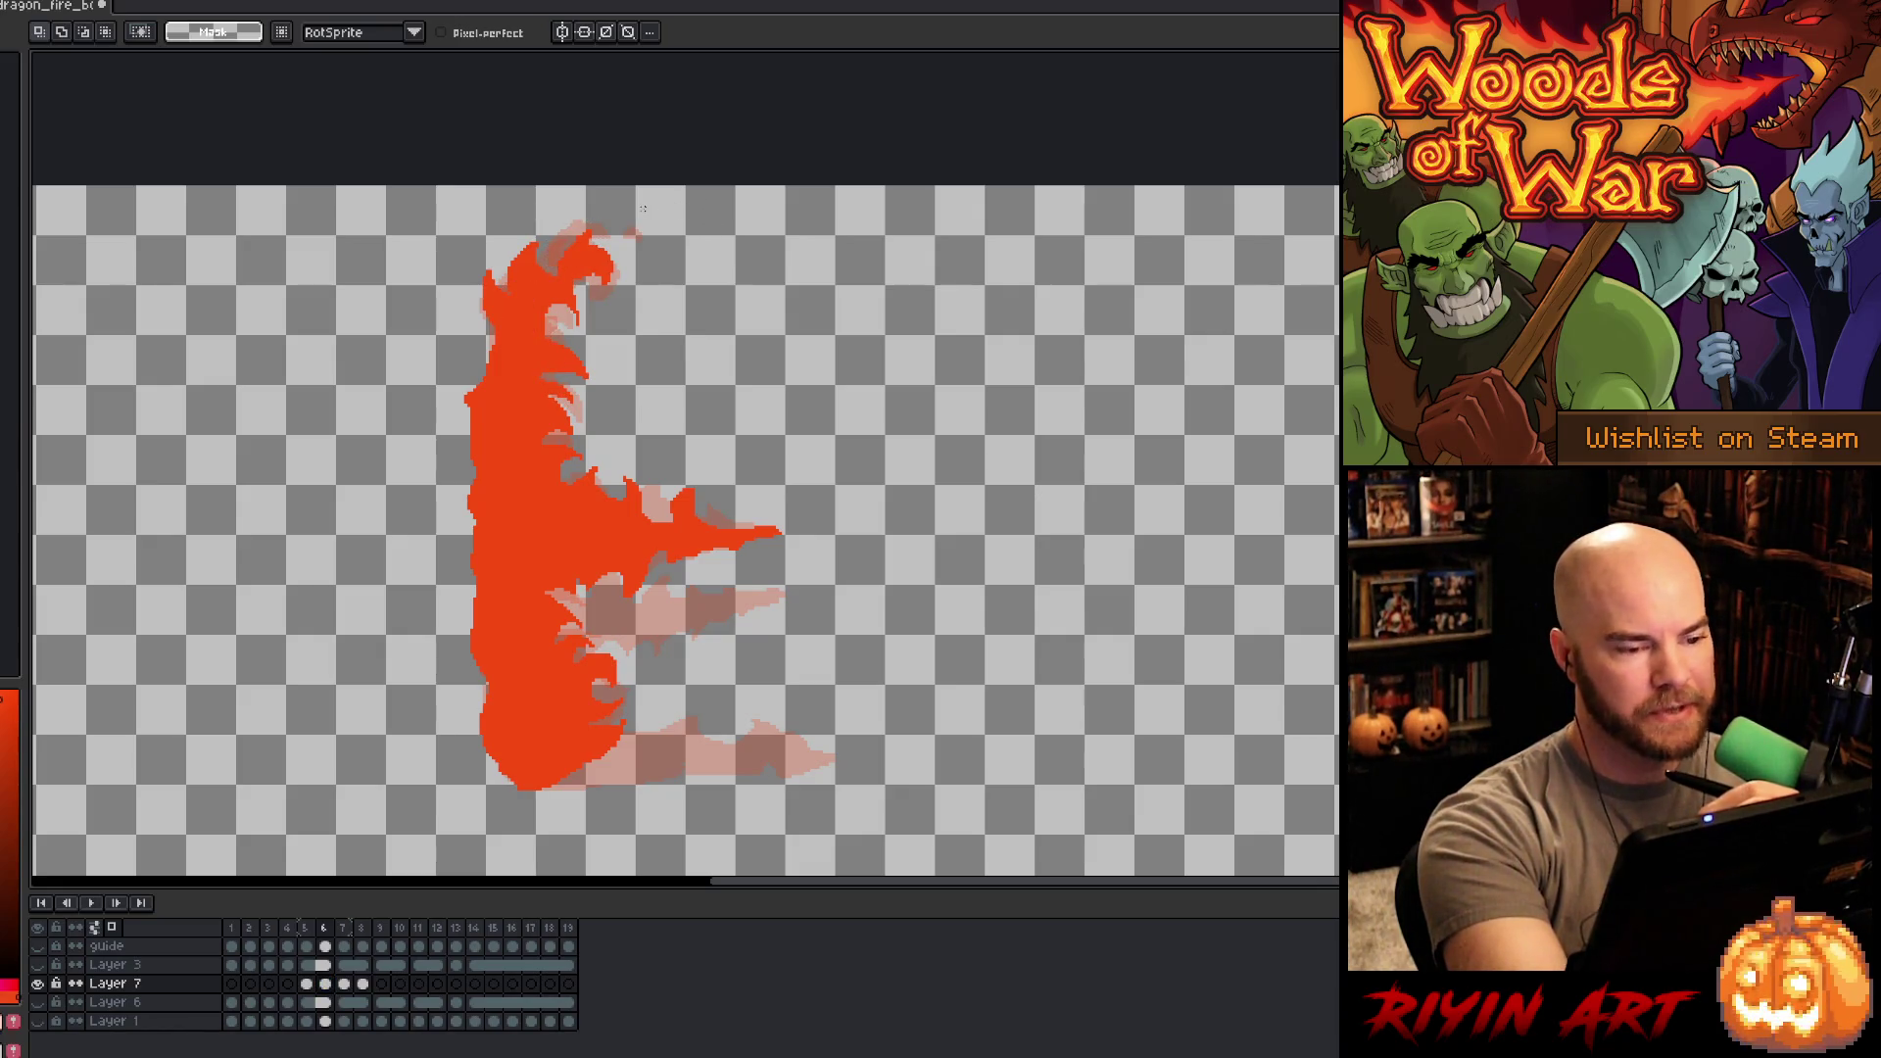
key(ctrl+v)
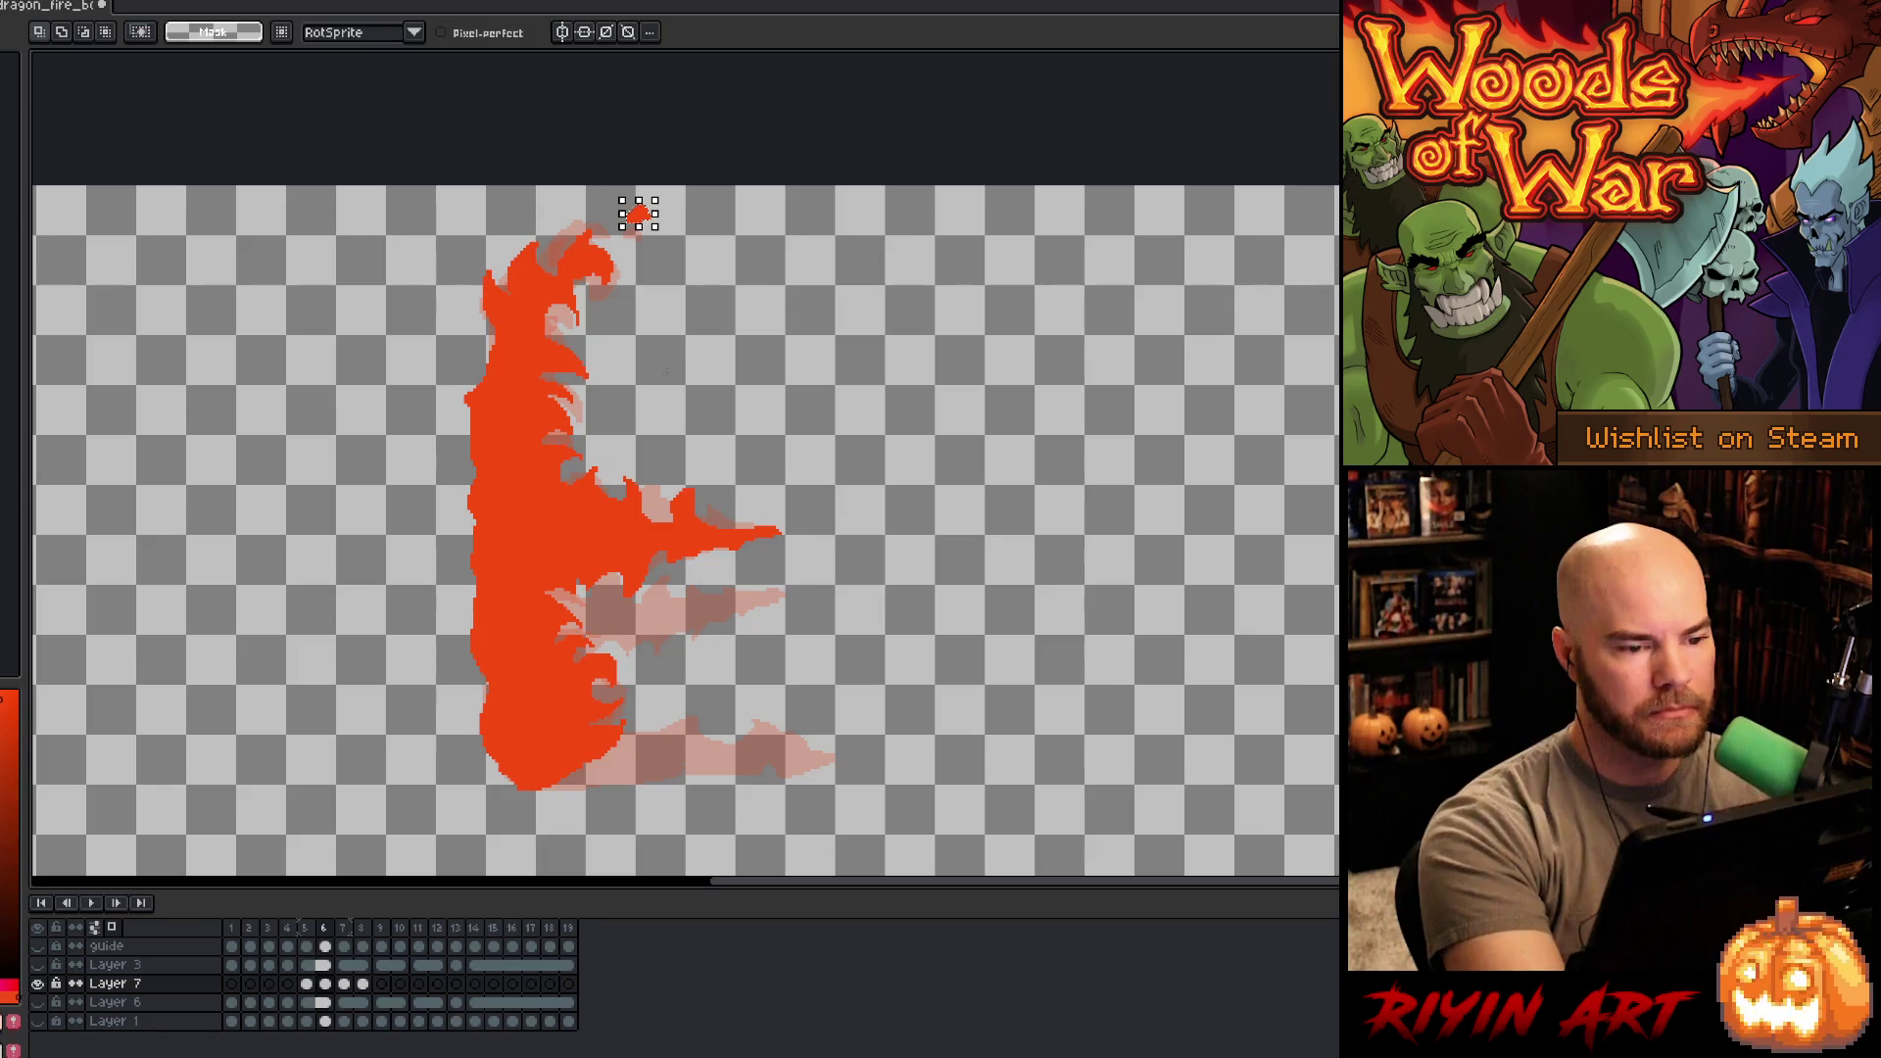
key(Delete)
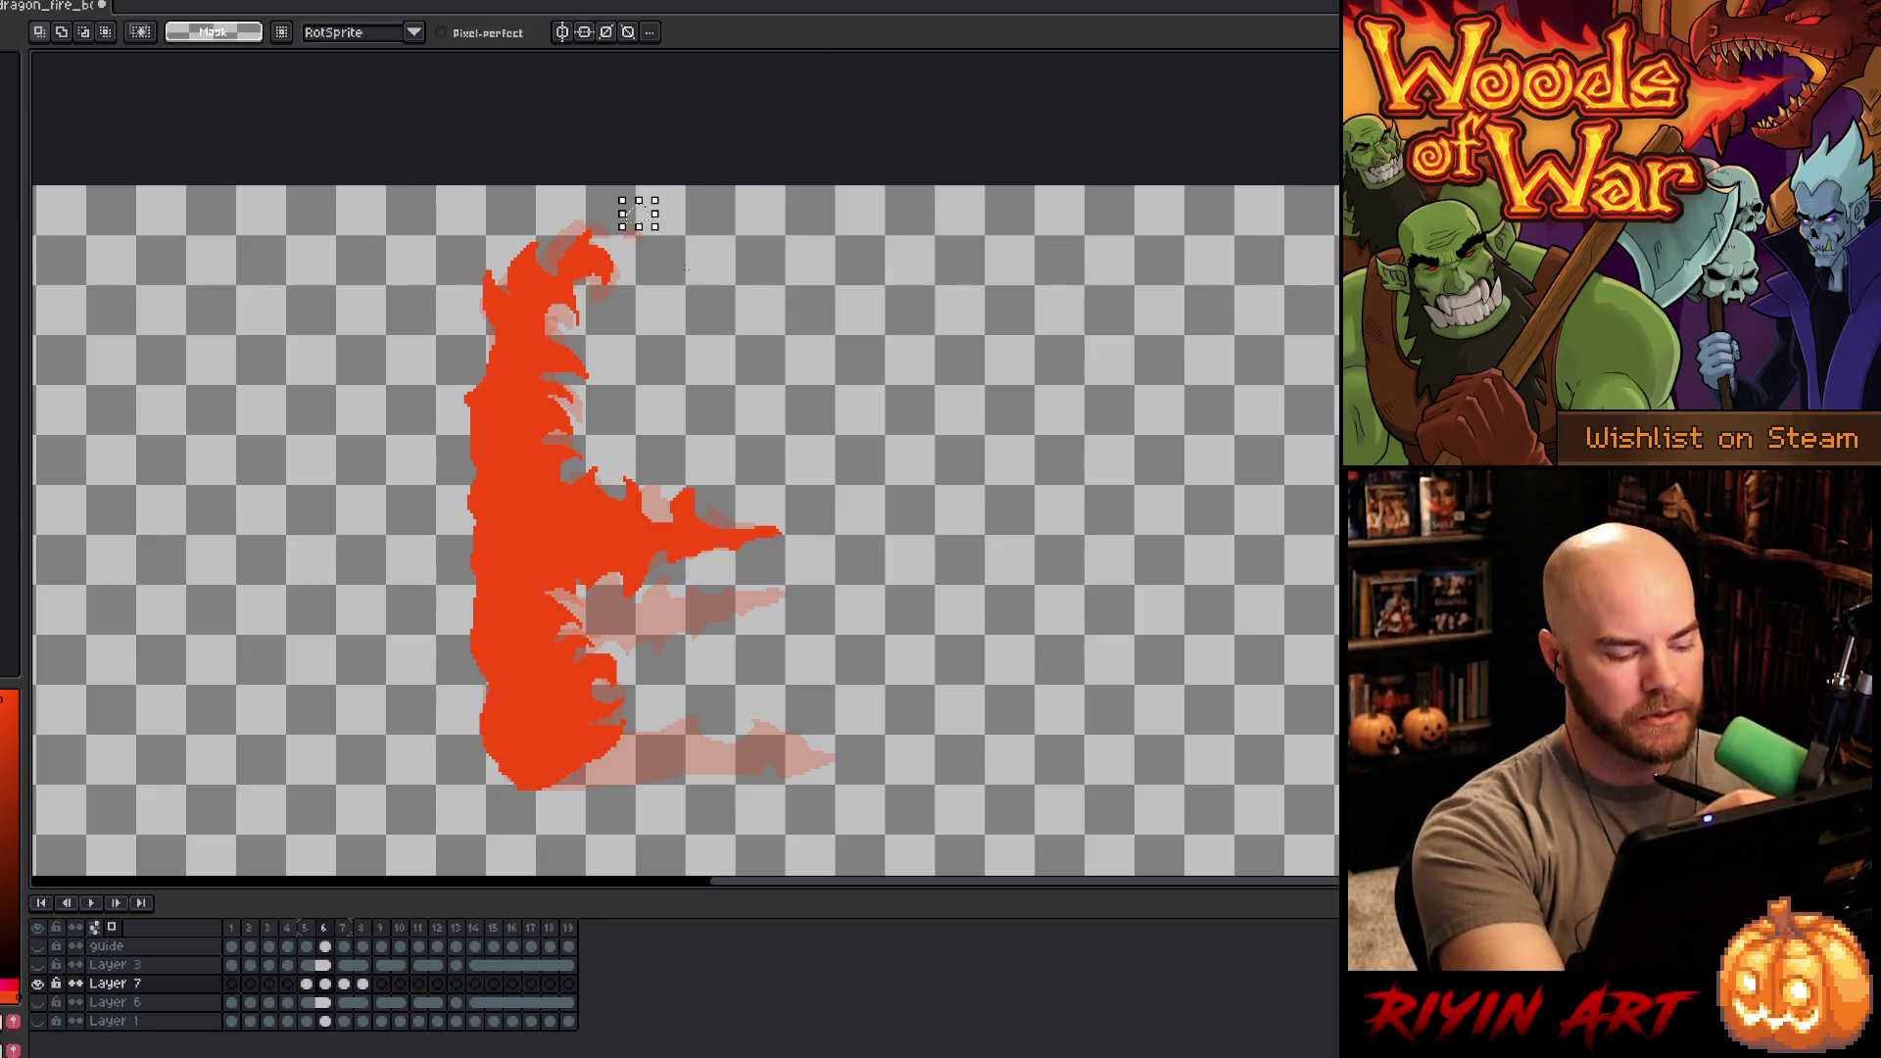
key(ctrl+v)
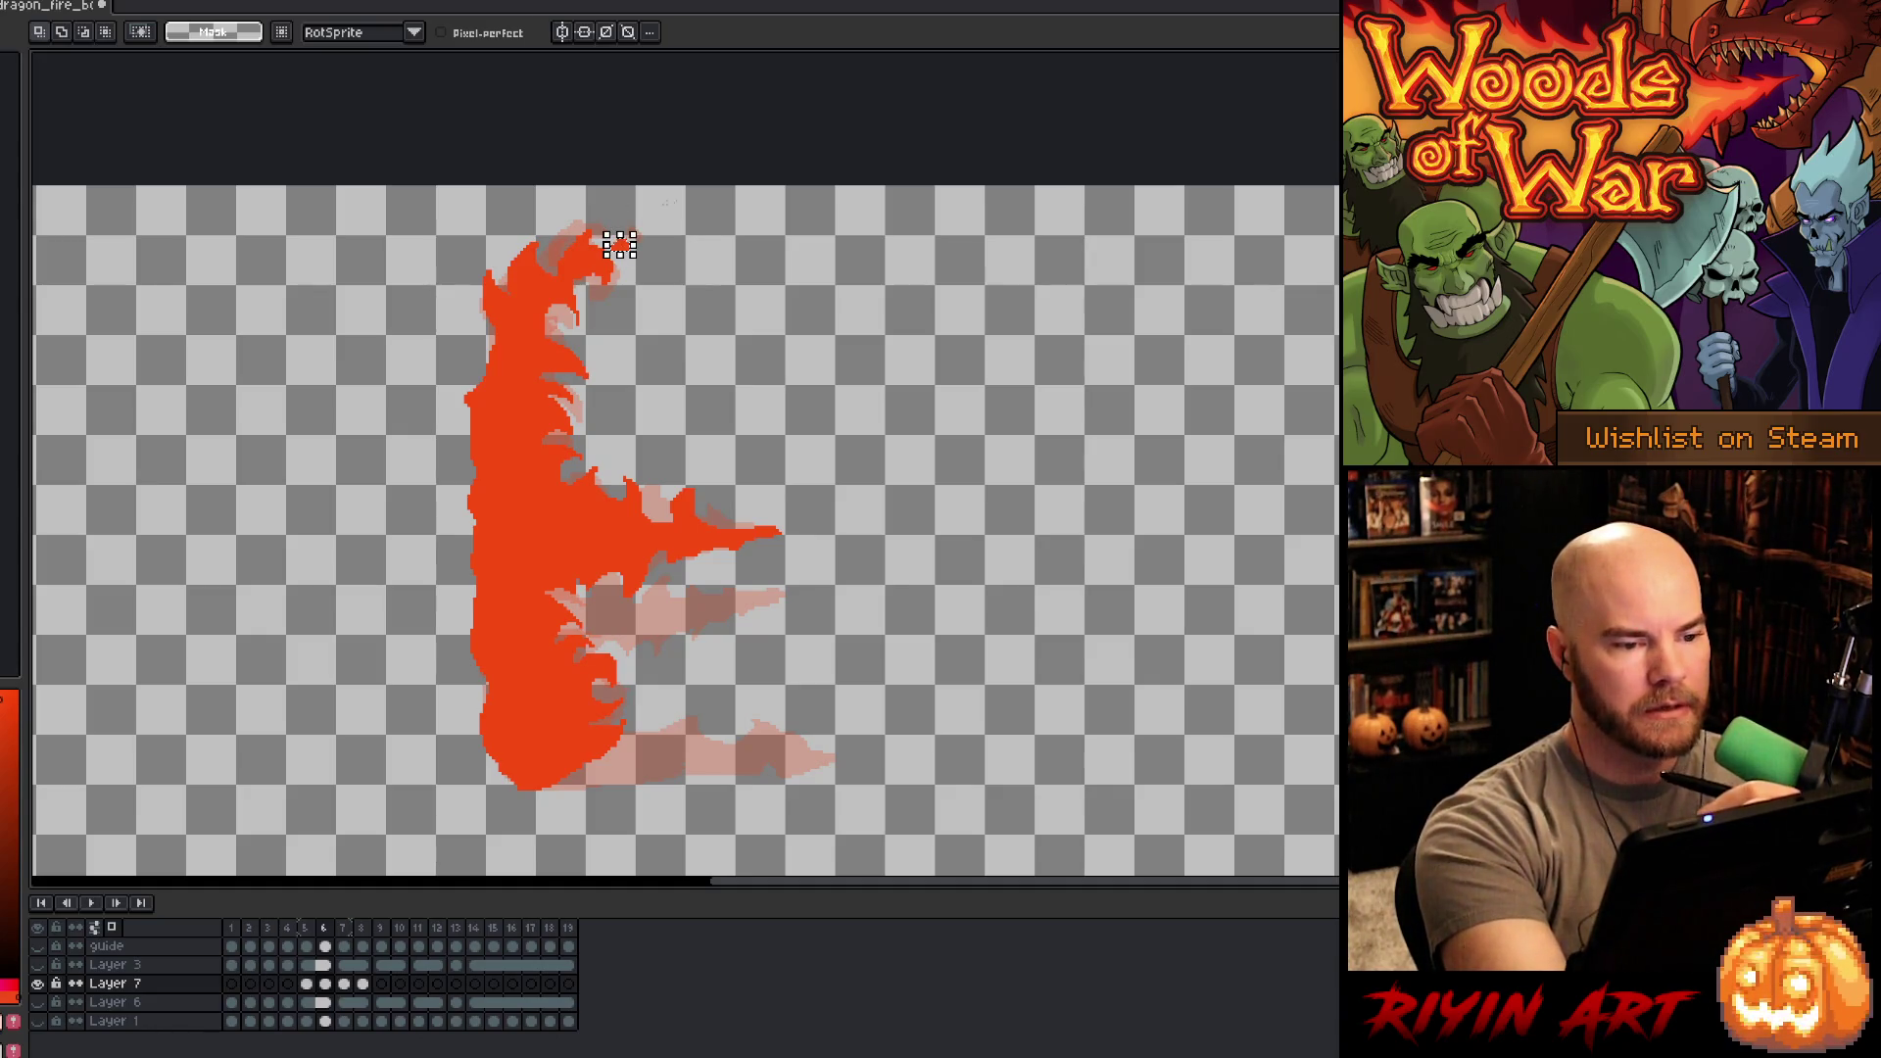
key(comma)
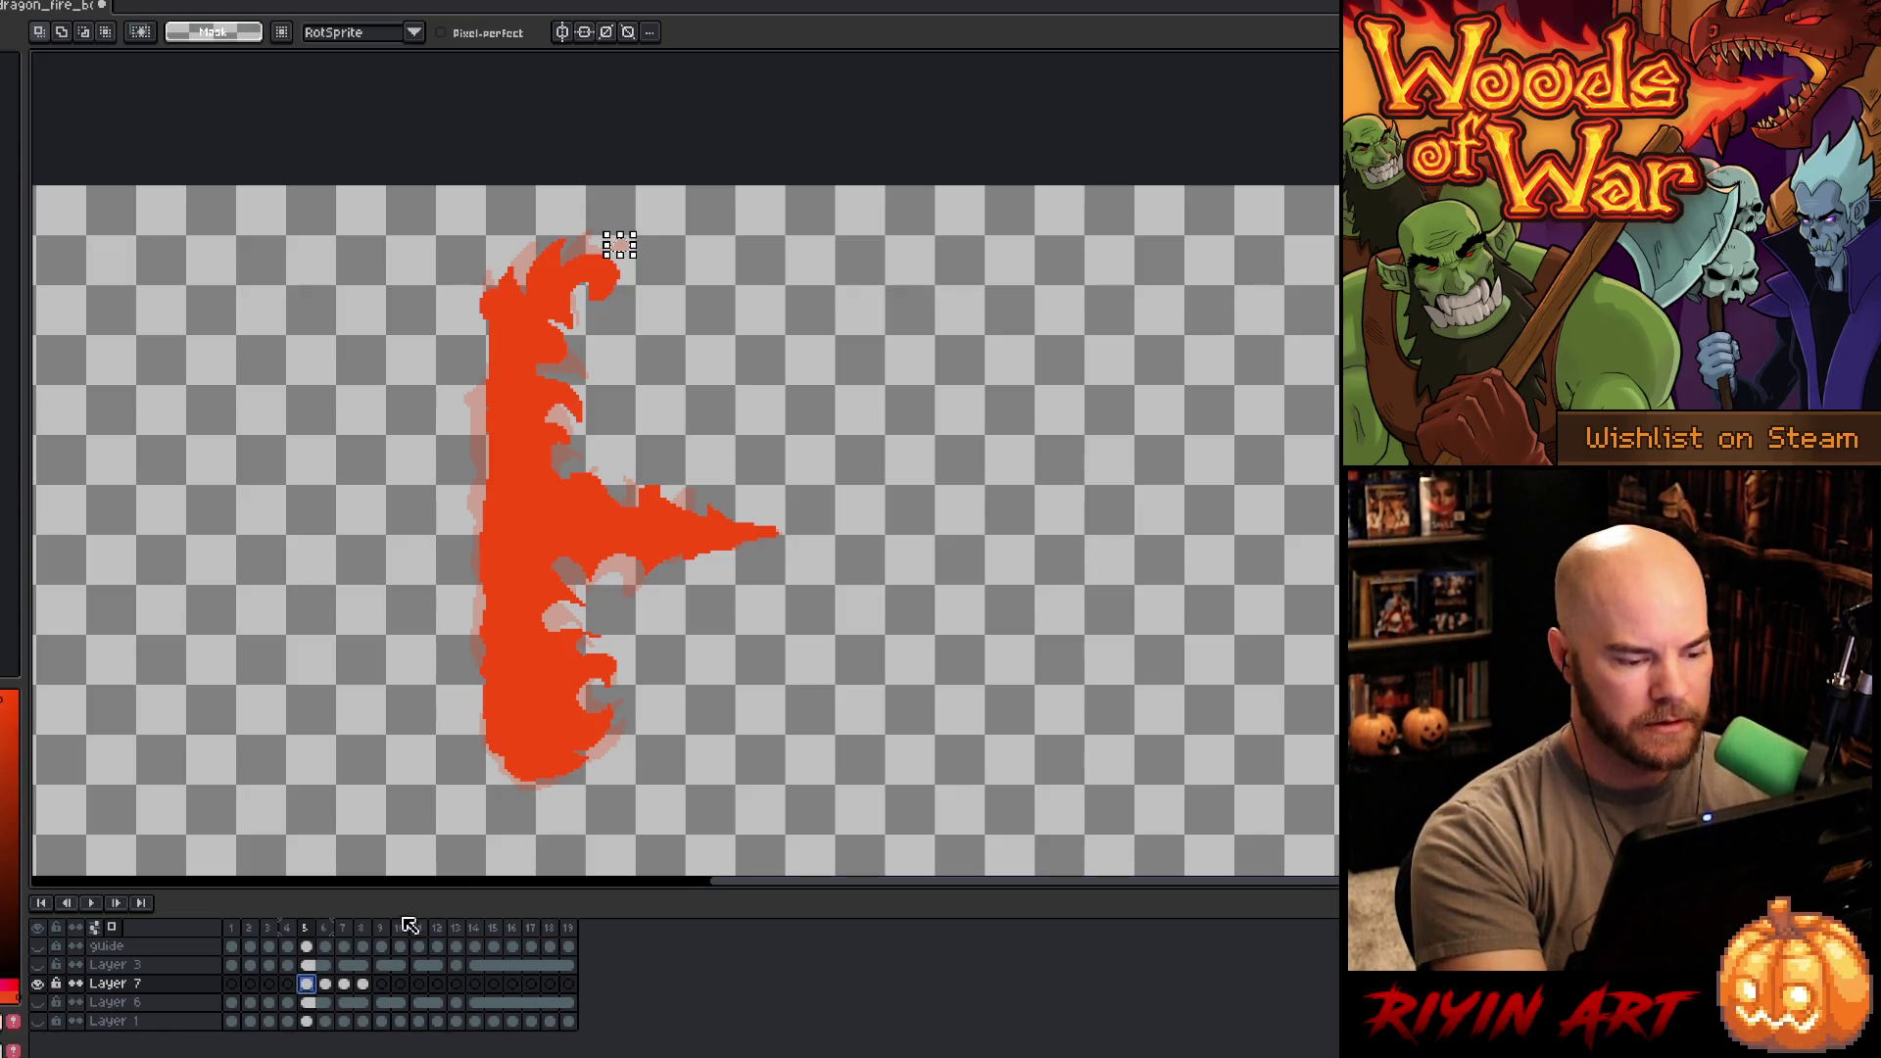
key(period)
- Fill frame 6's lower flame tip solid orange and deselect
mouse_move(624, 771)
mouse_down()
mouse_move(670, 725)
mouse_move(609, 784)
mouse_up()
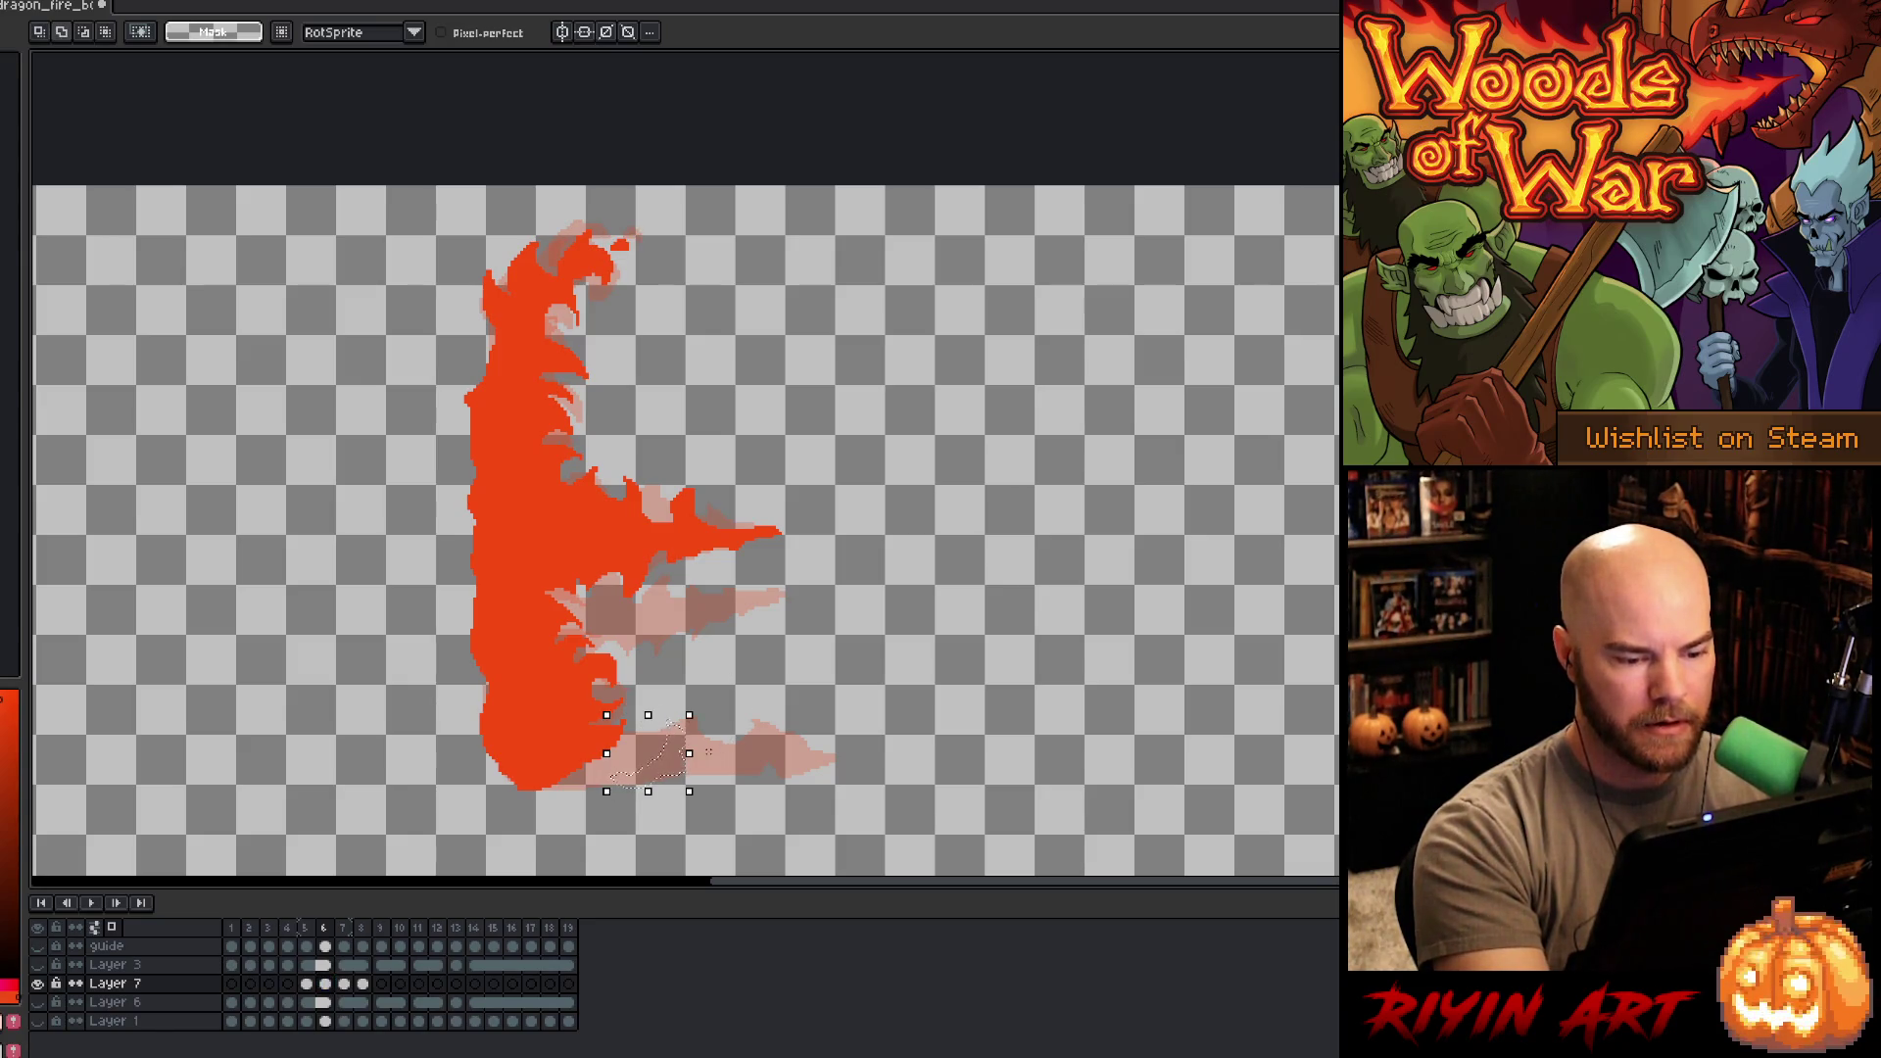
key(f)
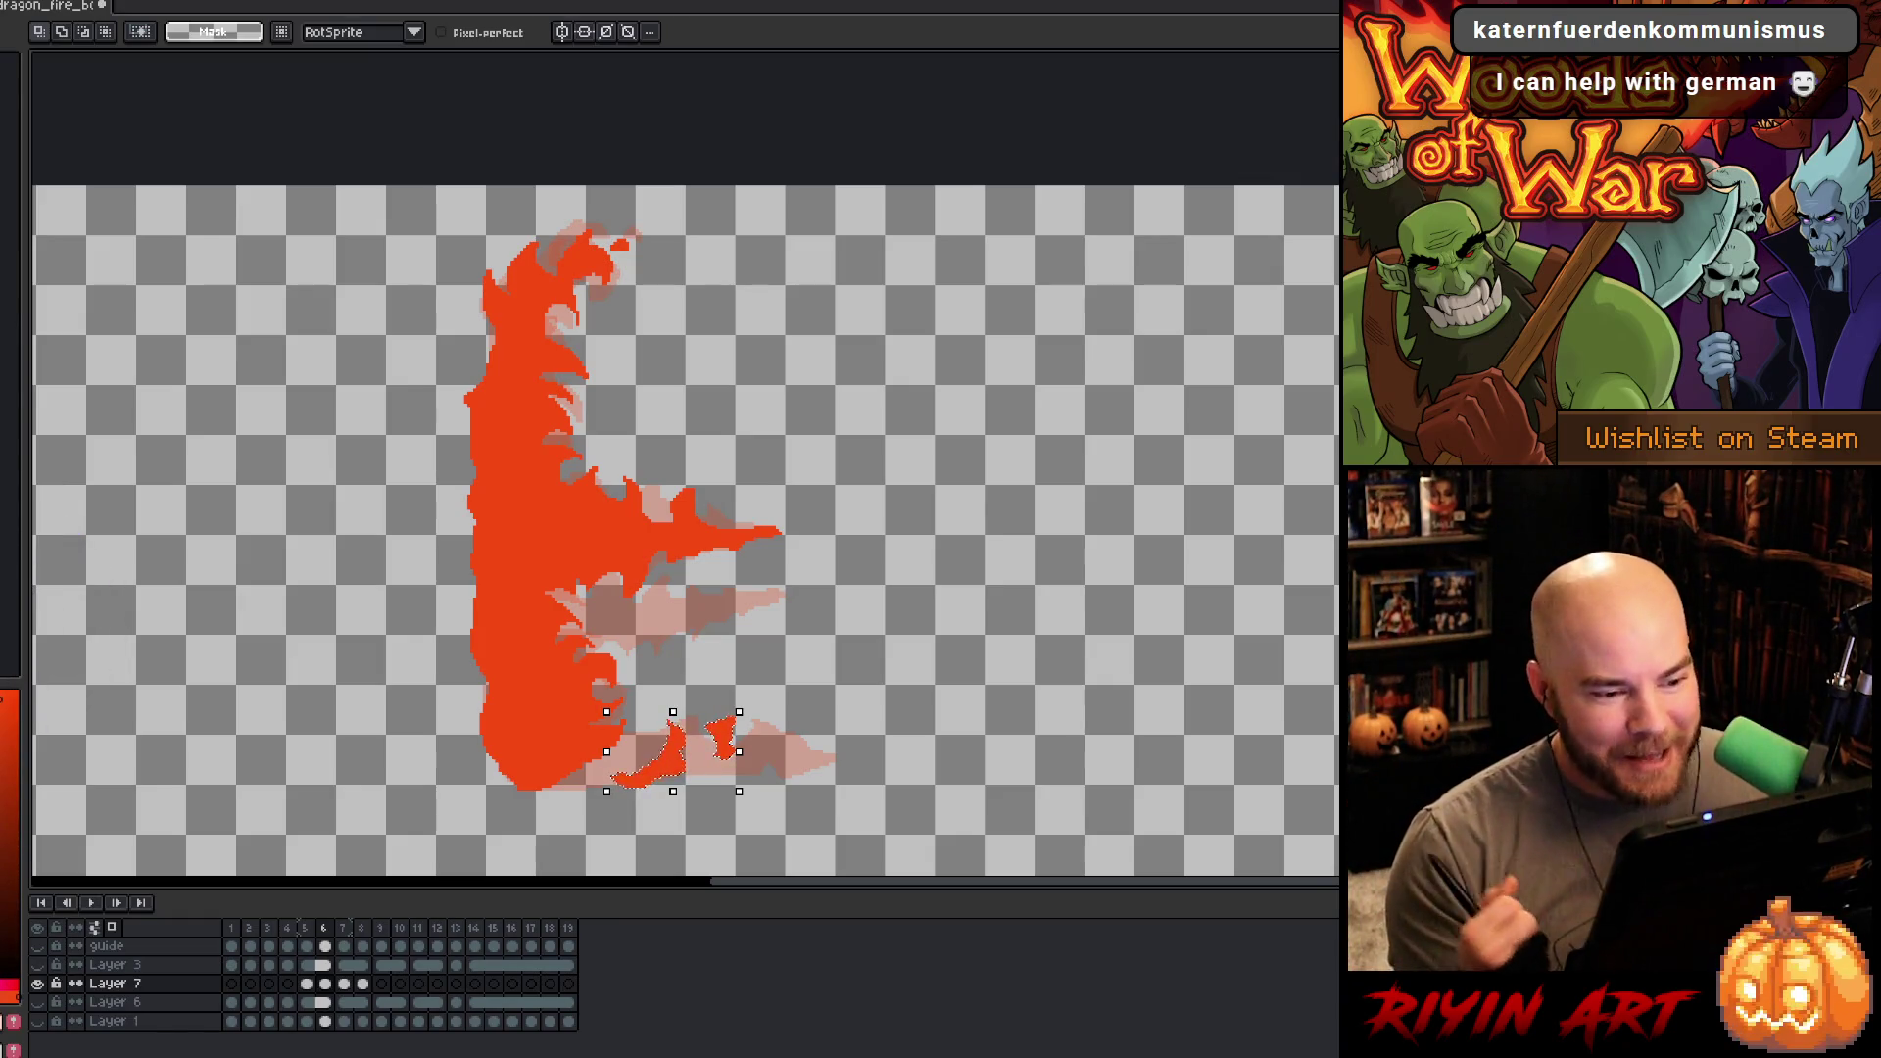
key(ctrl+d)
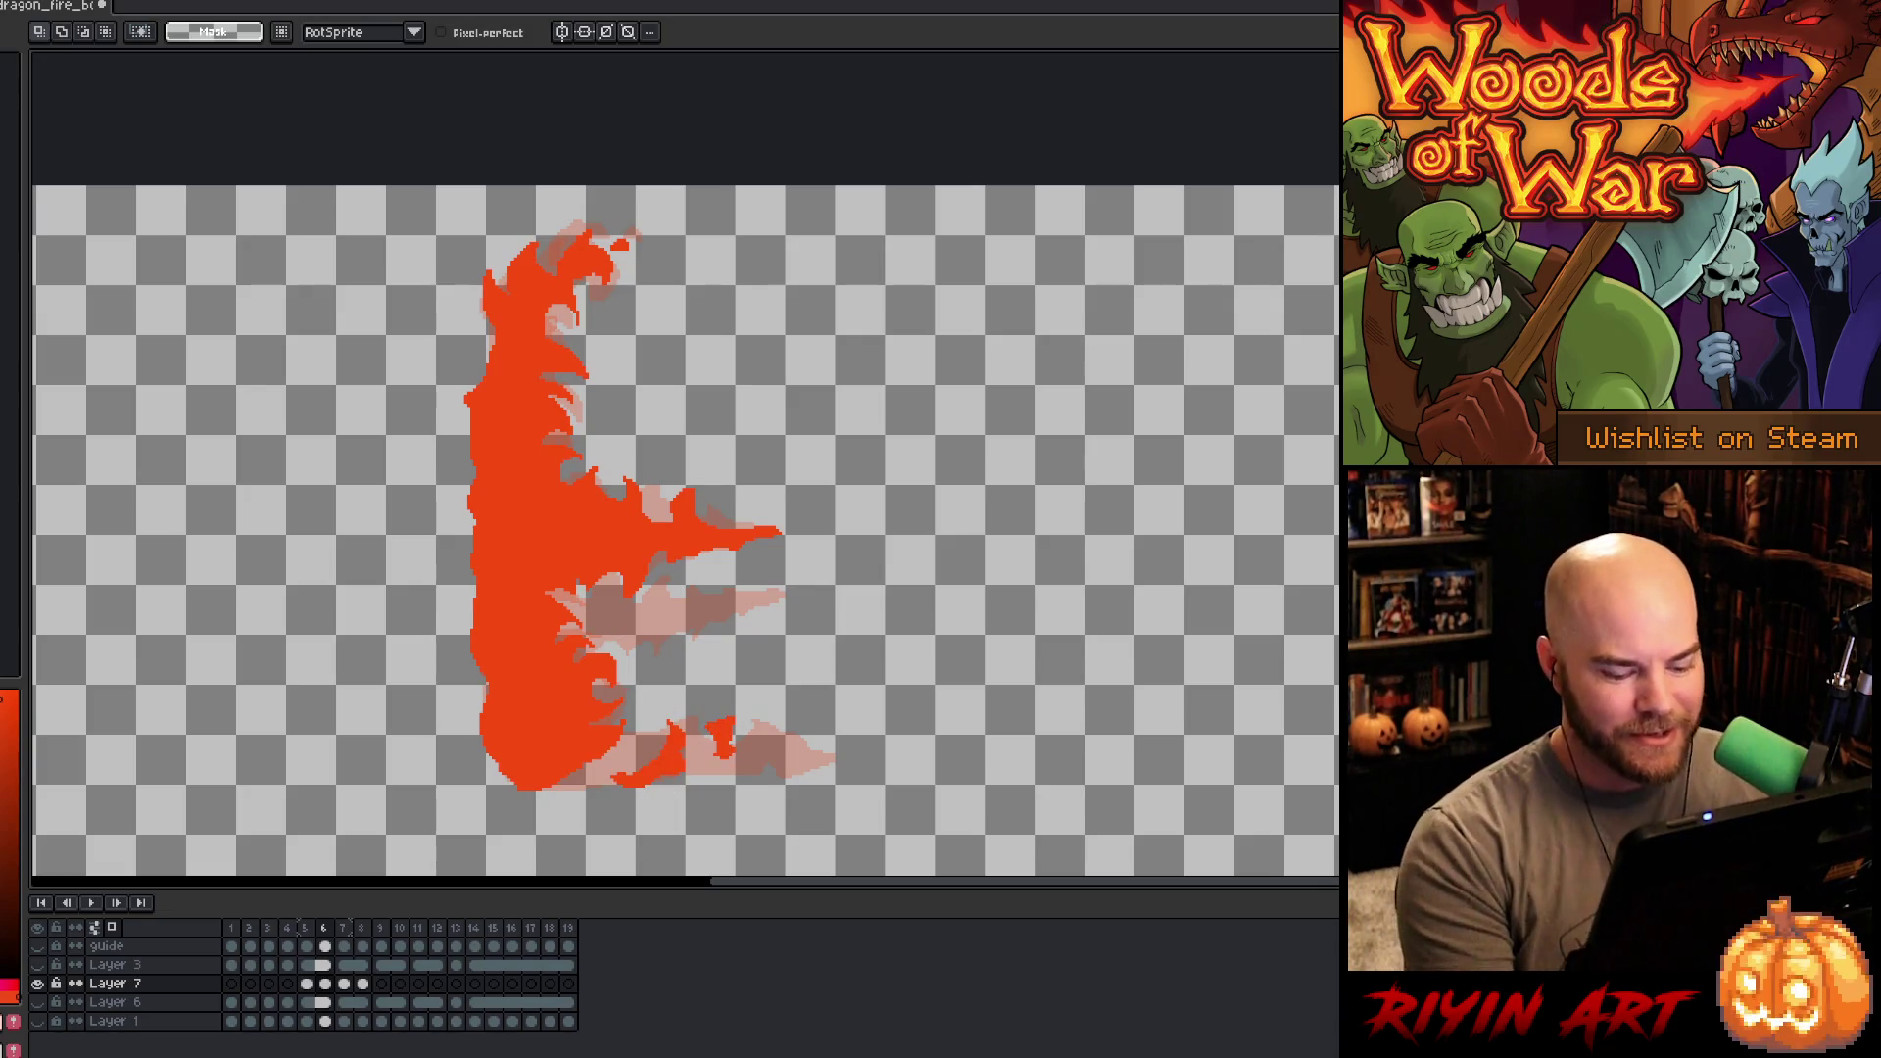
key(period)
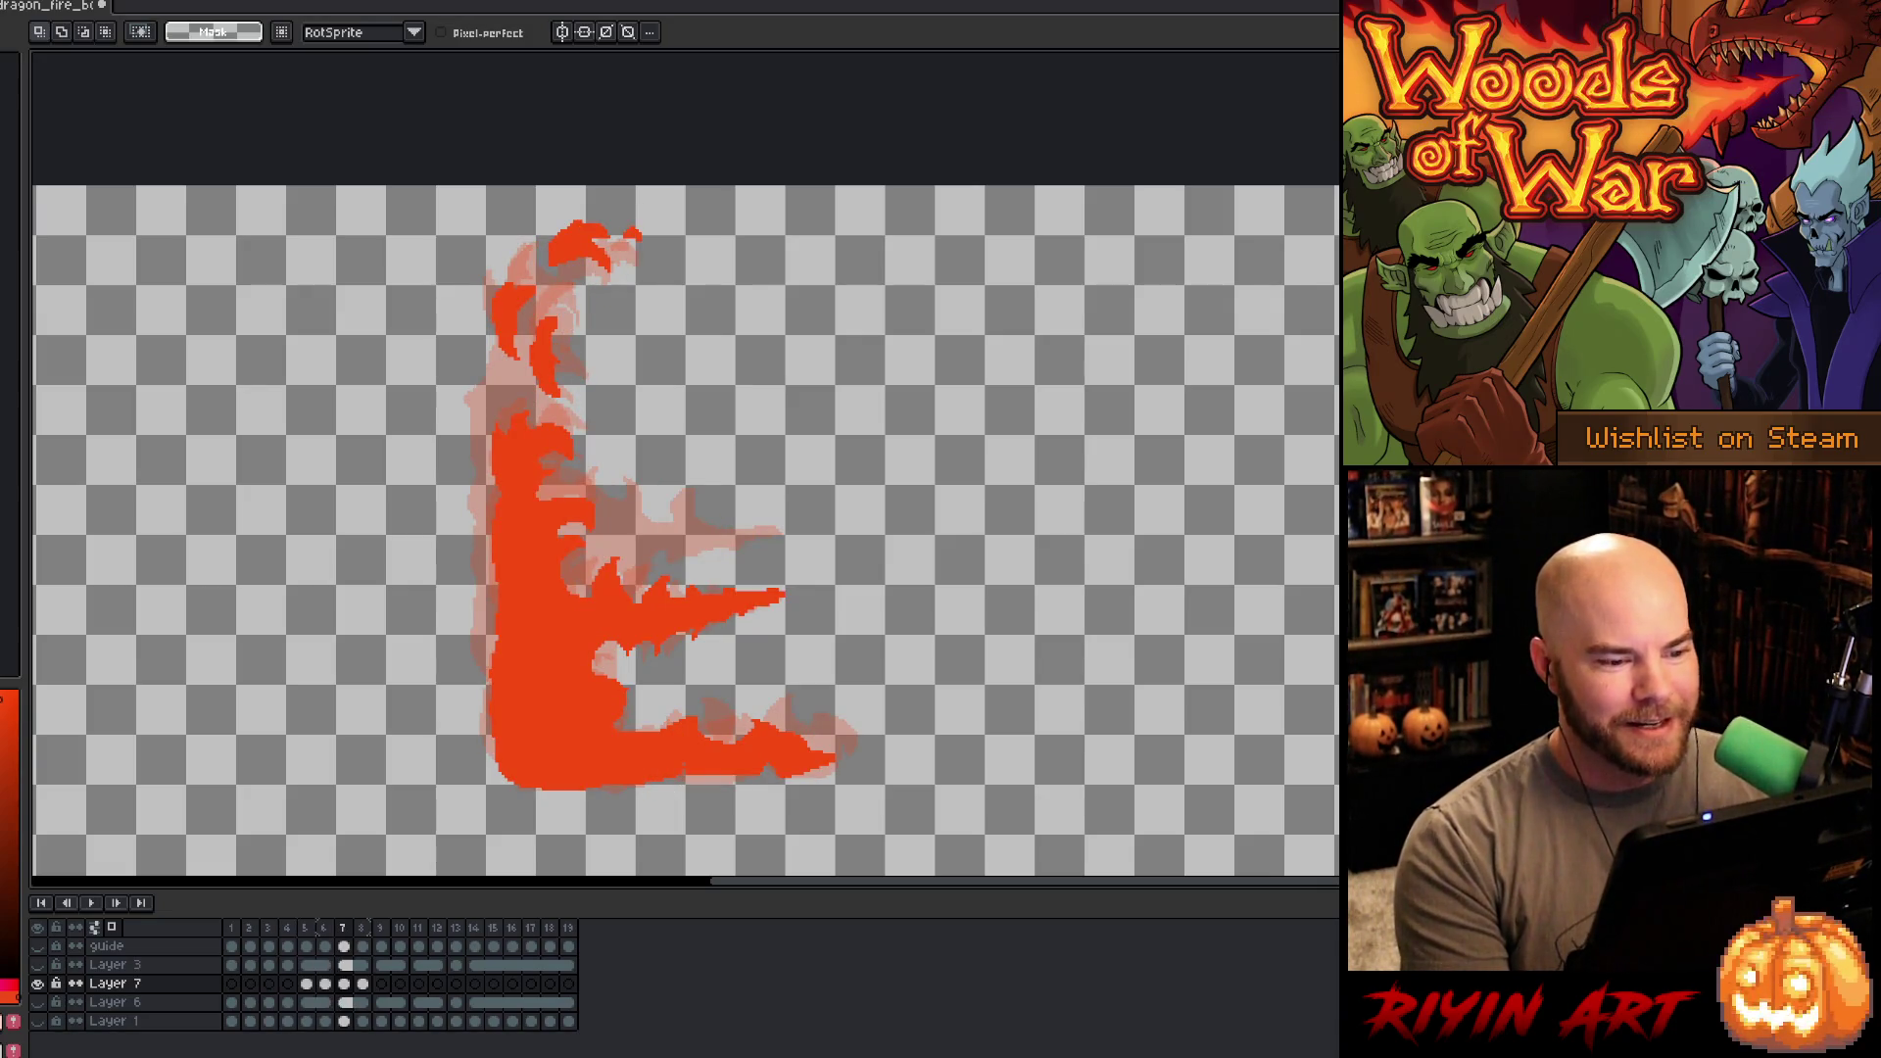
- Paste a small curled flame onto frame 7's lower fire tip and save the file
key(comma)
key(period)
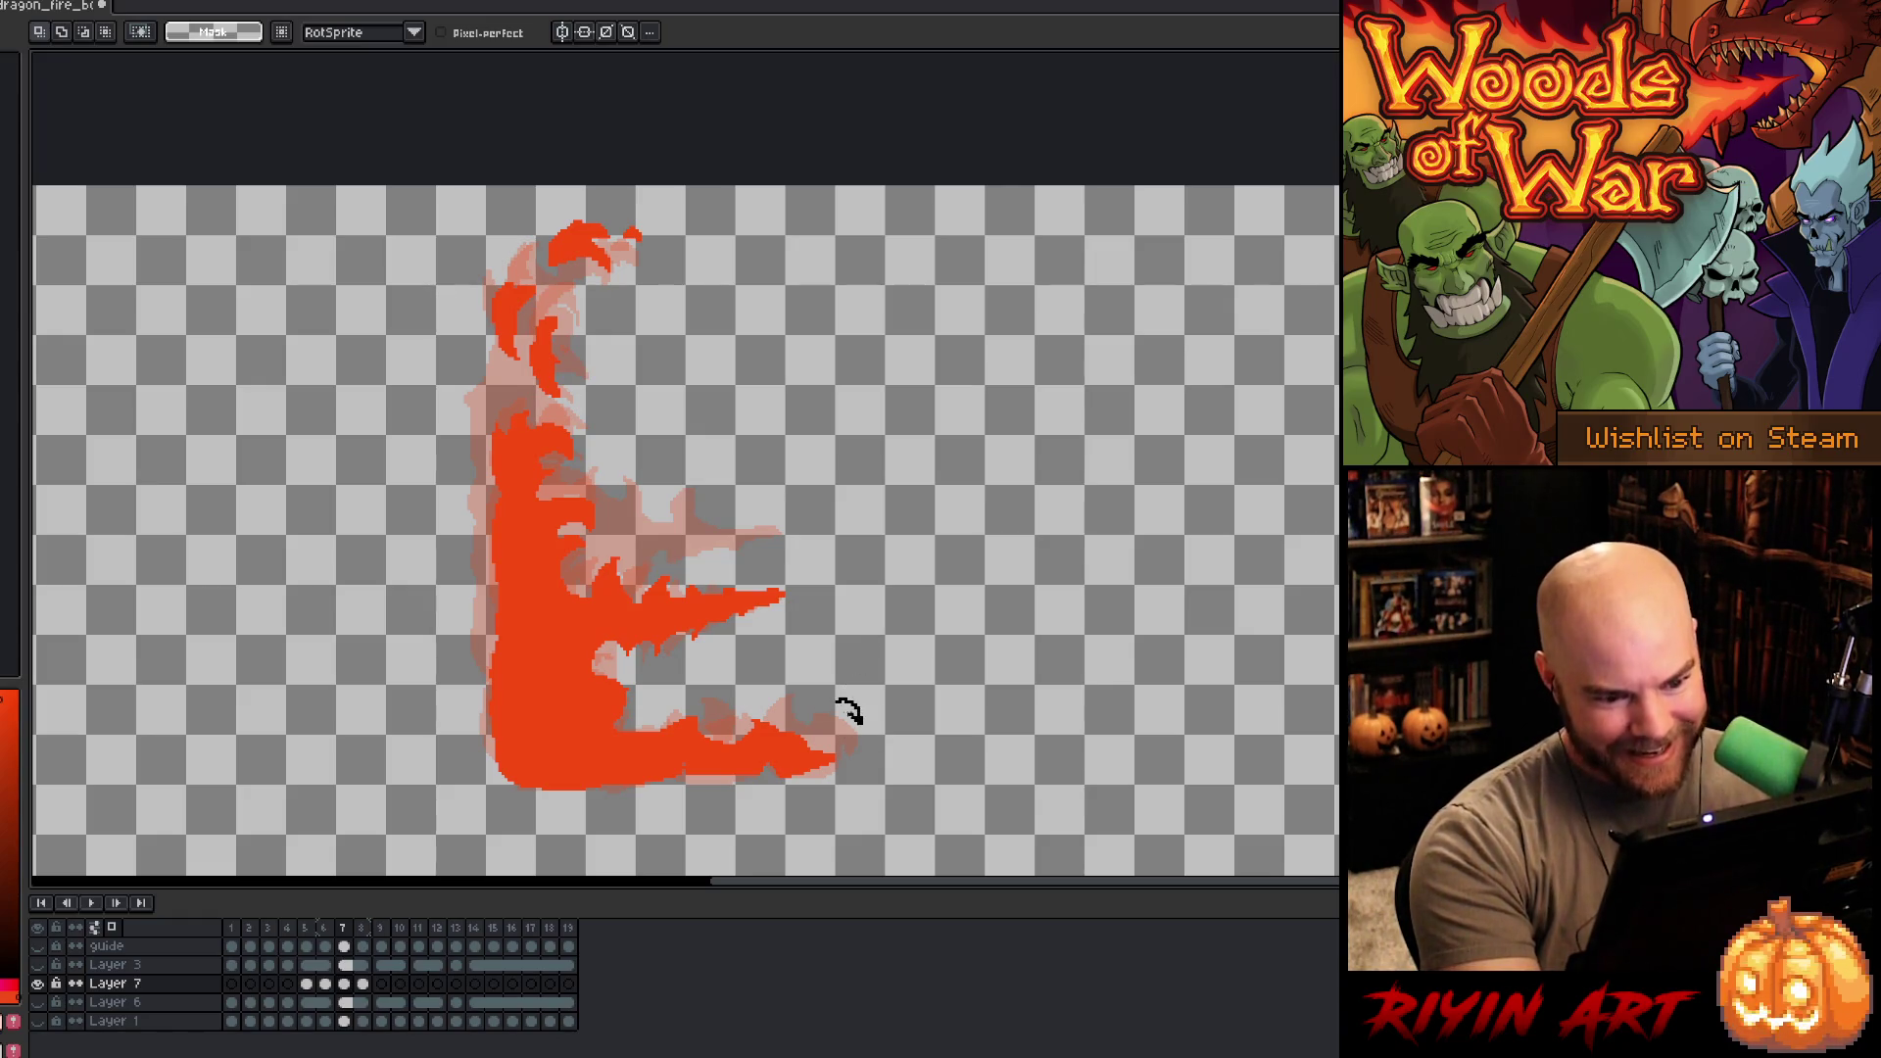
key(ctrl+v)
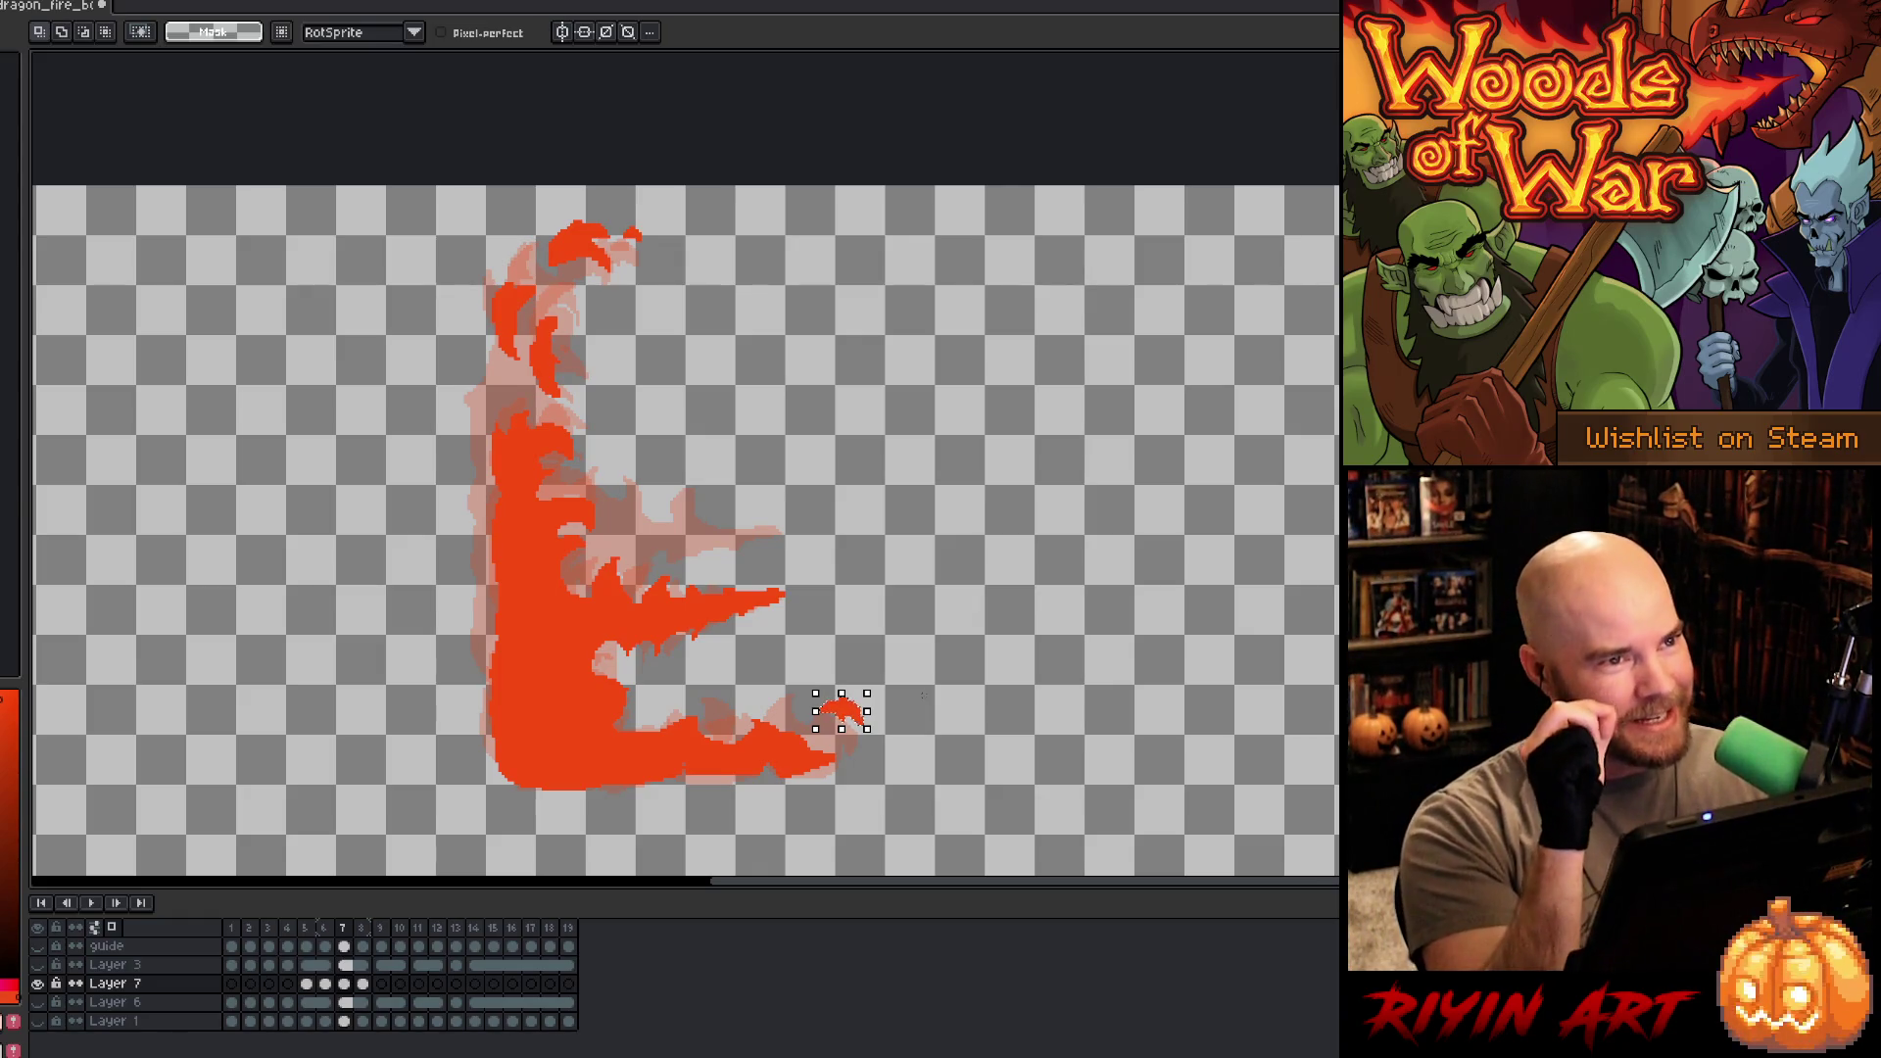
key(Return)
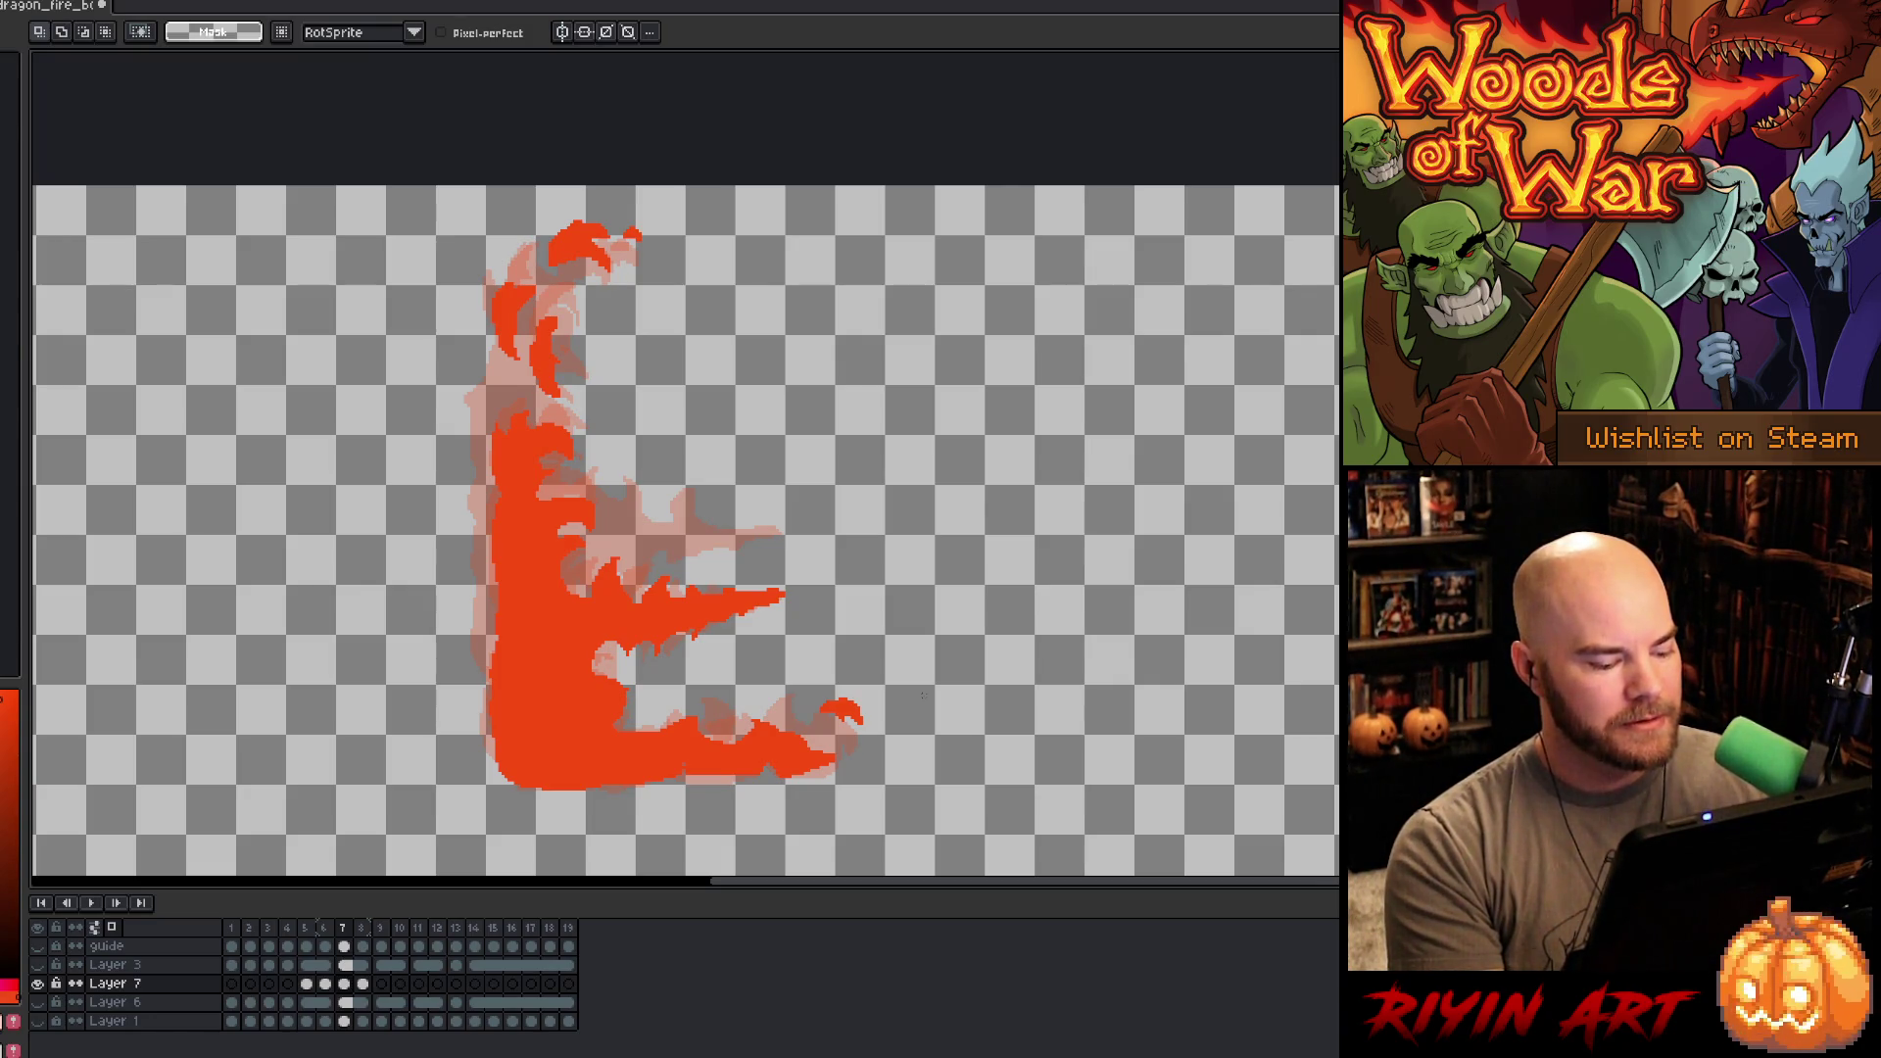
right_click(679, 467)
key(ctrl+s)
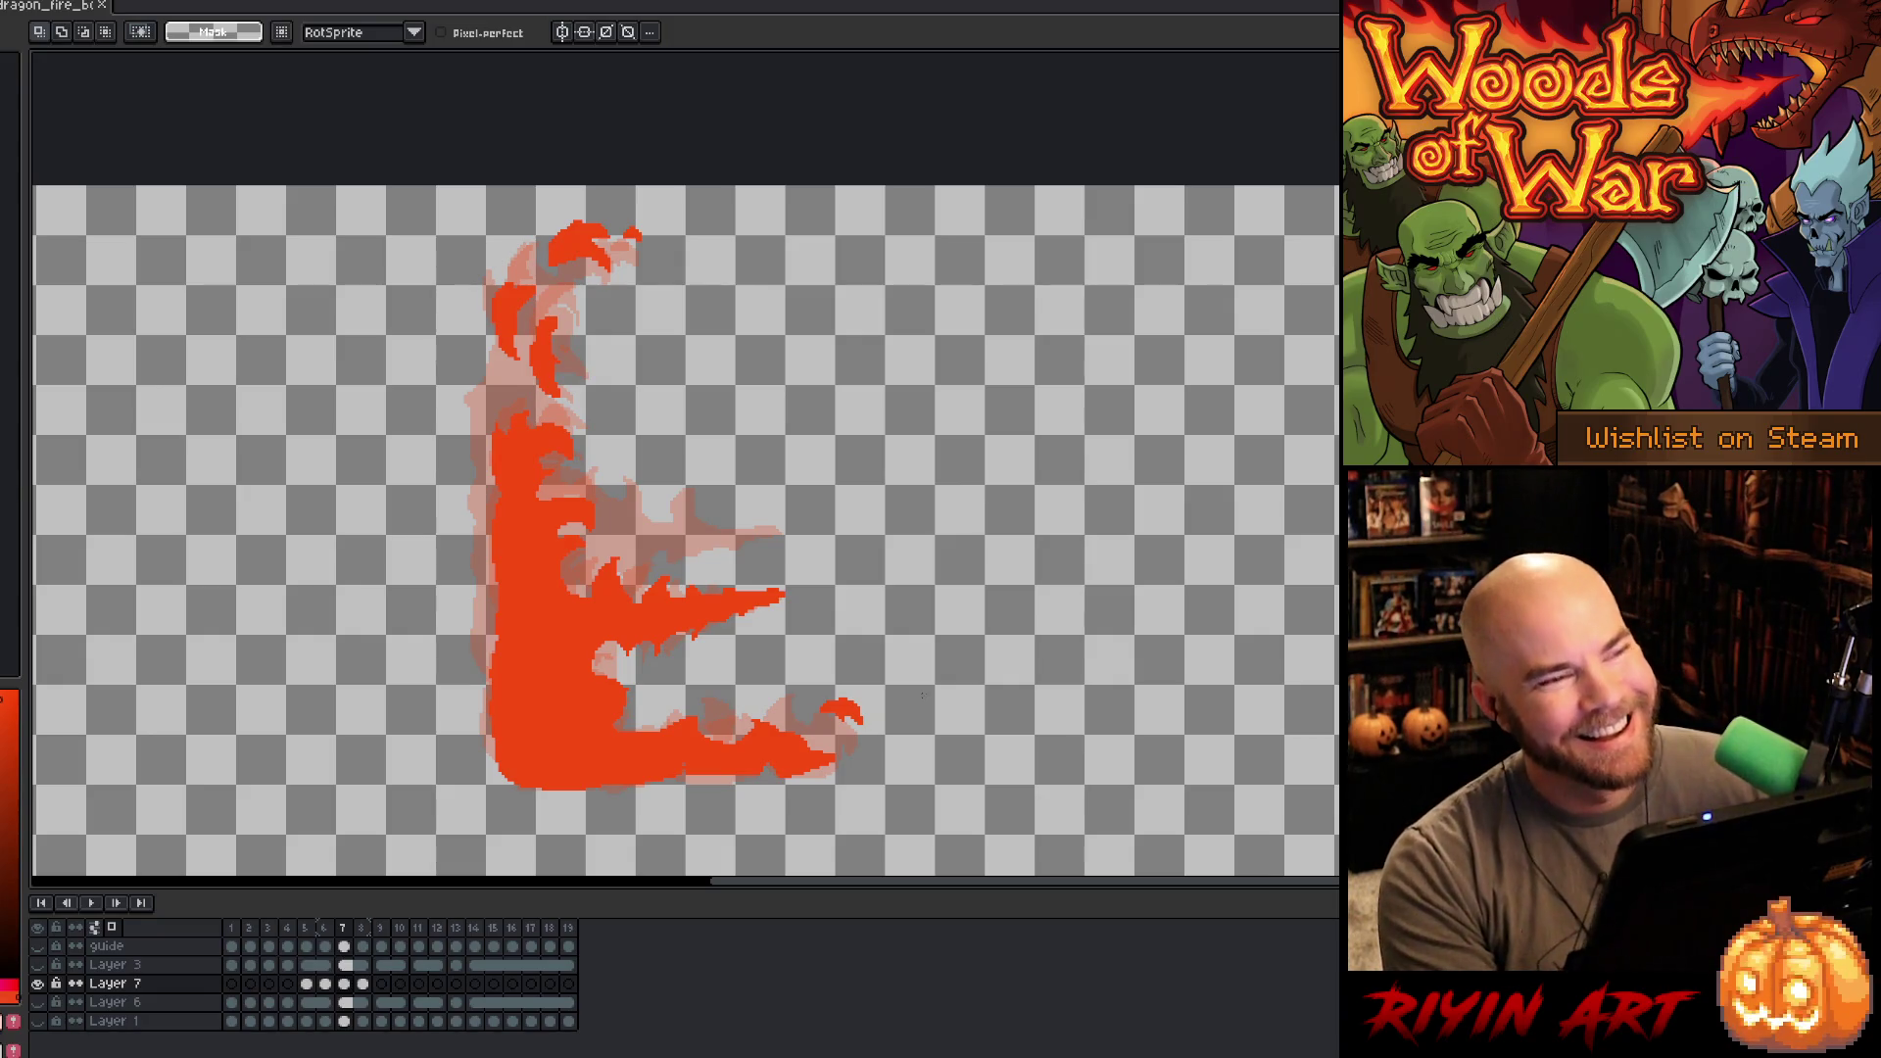
- Step through the frames to check the flame motion, ending on frame 4
key(Right)
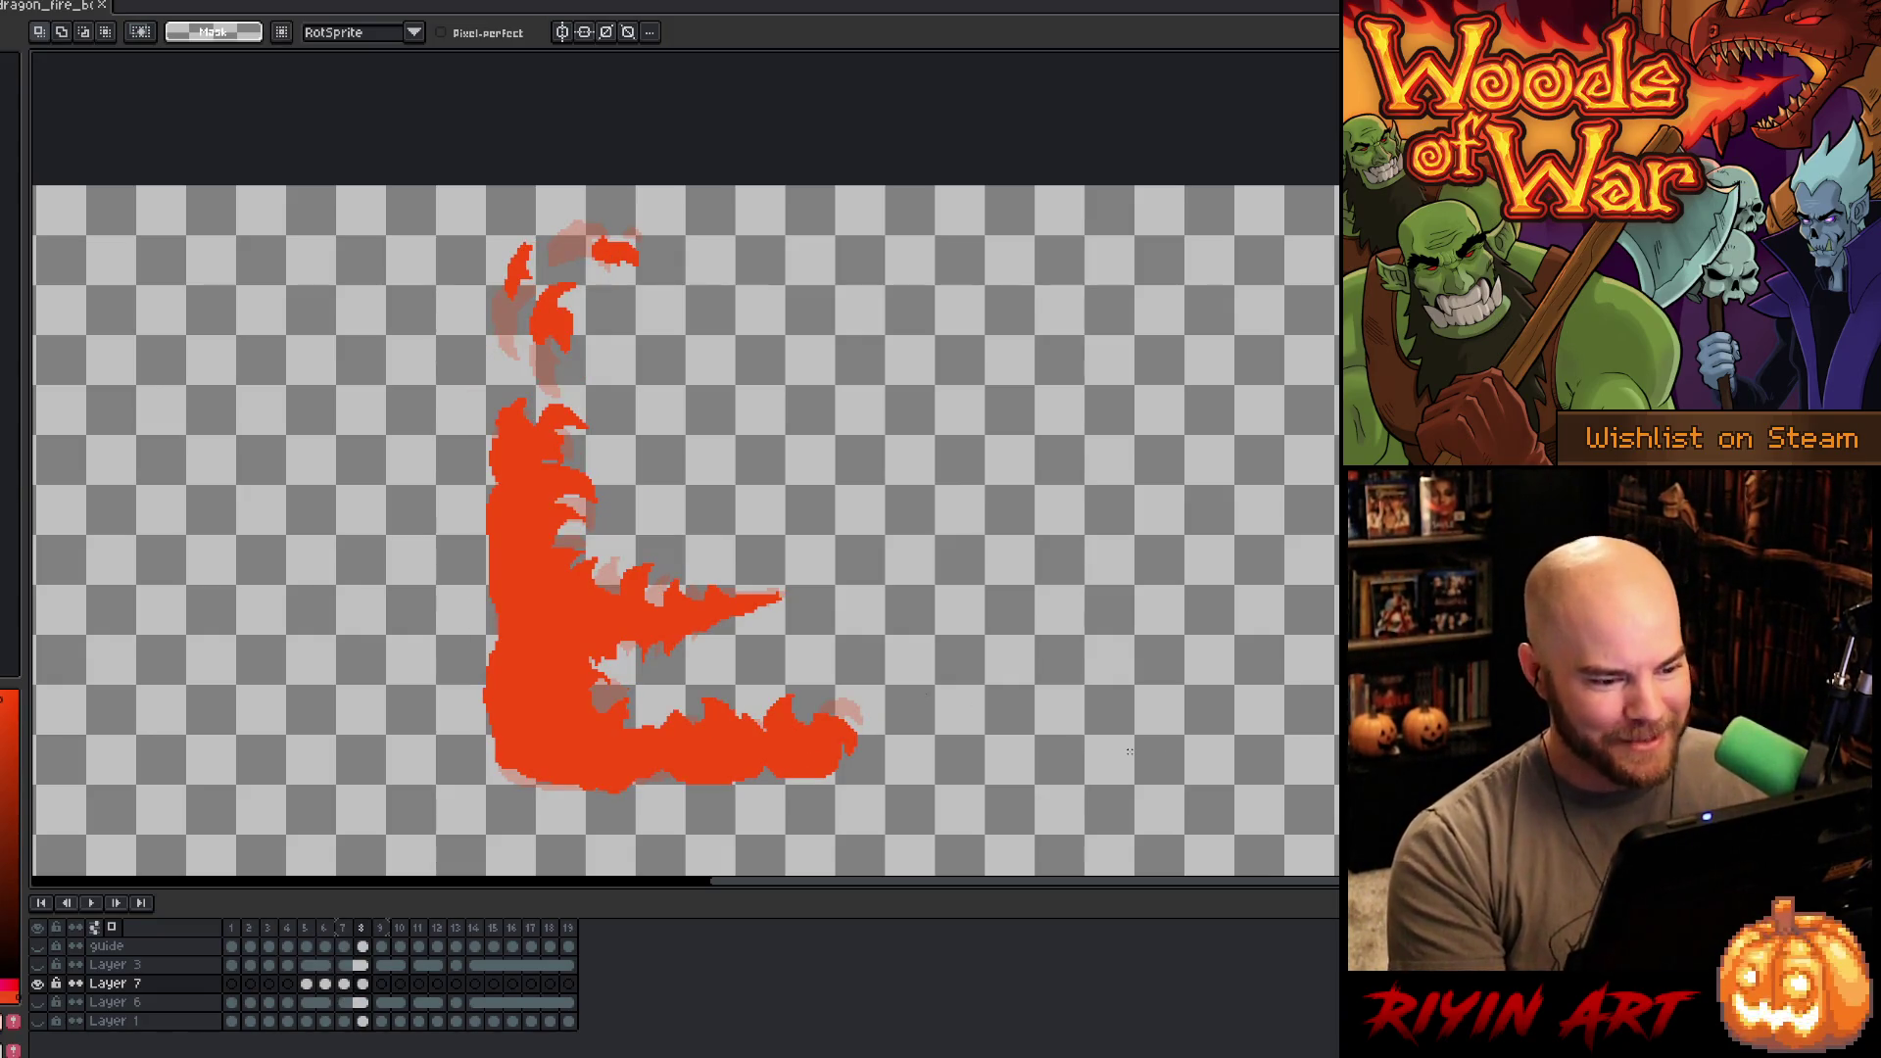
key(Left)
key(Right)
key(Right)
key(Left)
key(Left)
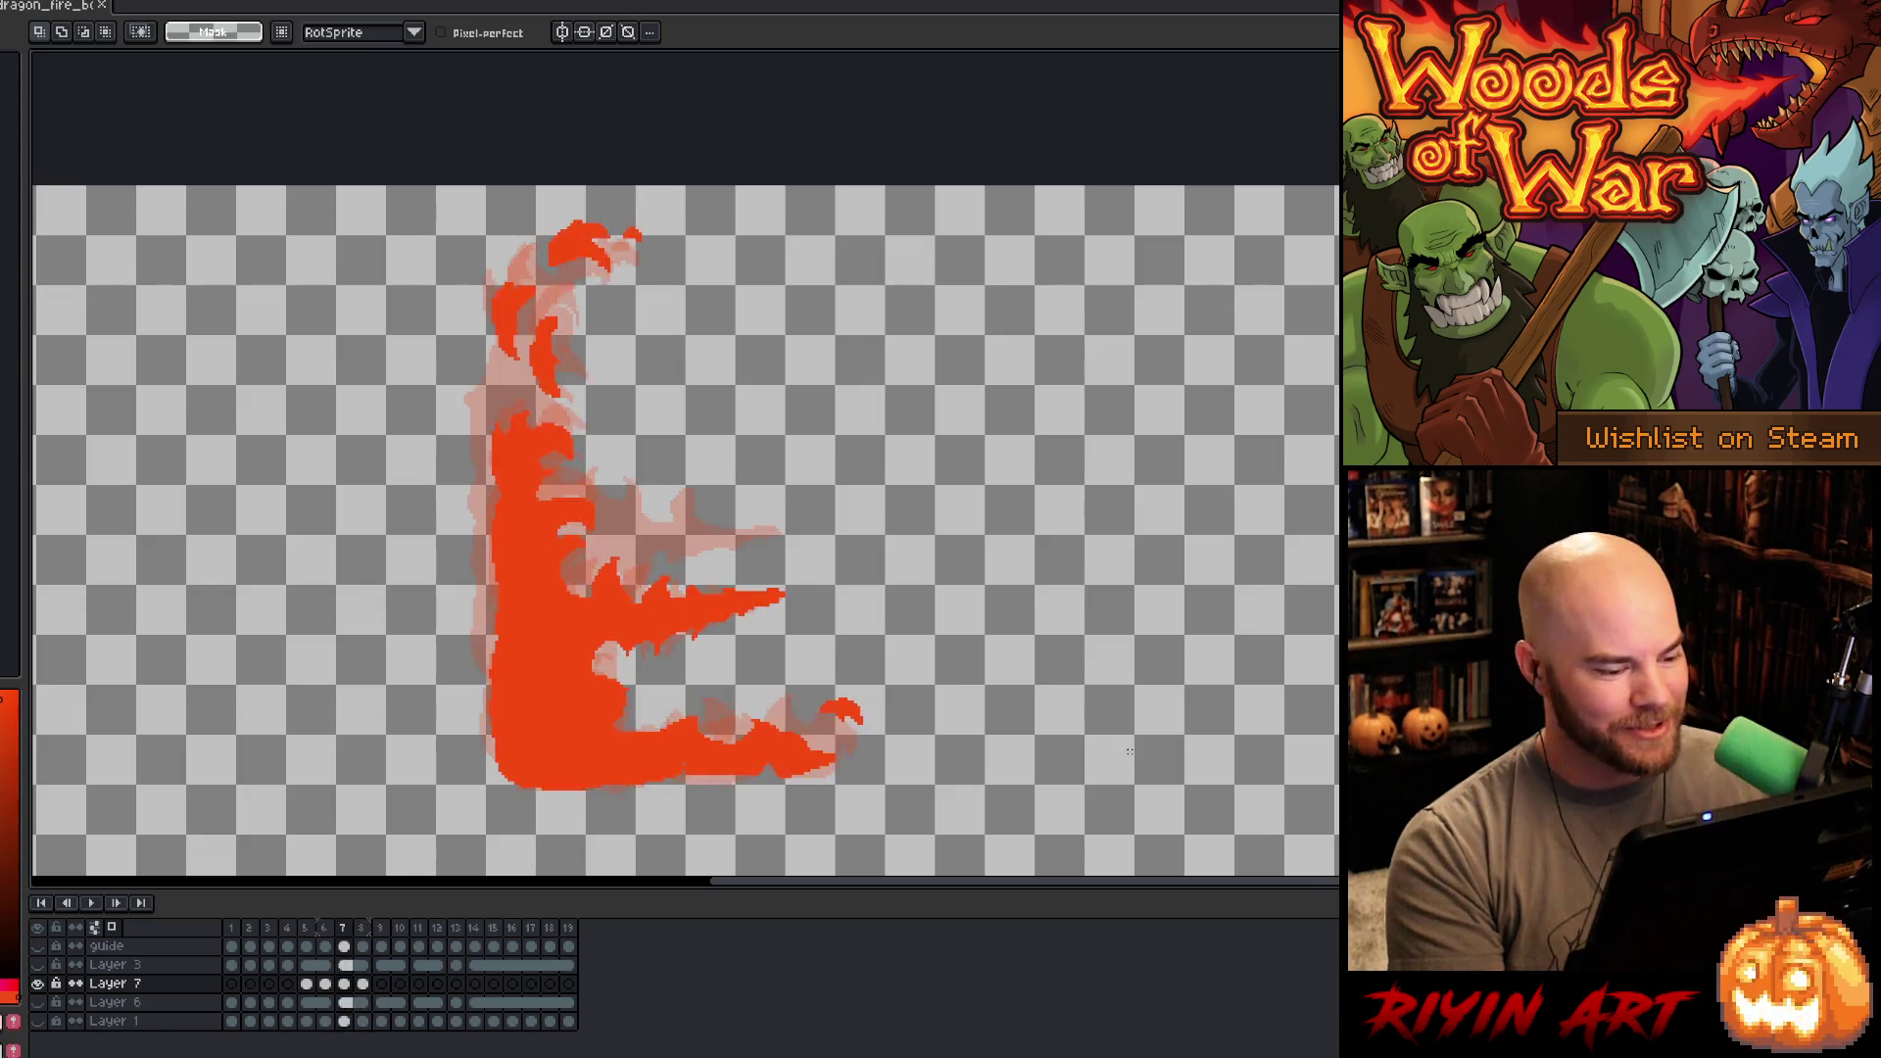
key(Left)
key(Left)
key(Left)
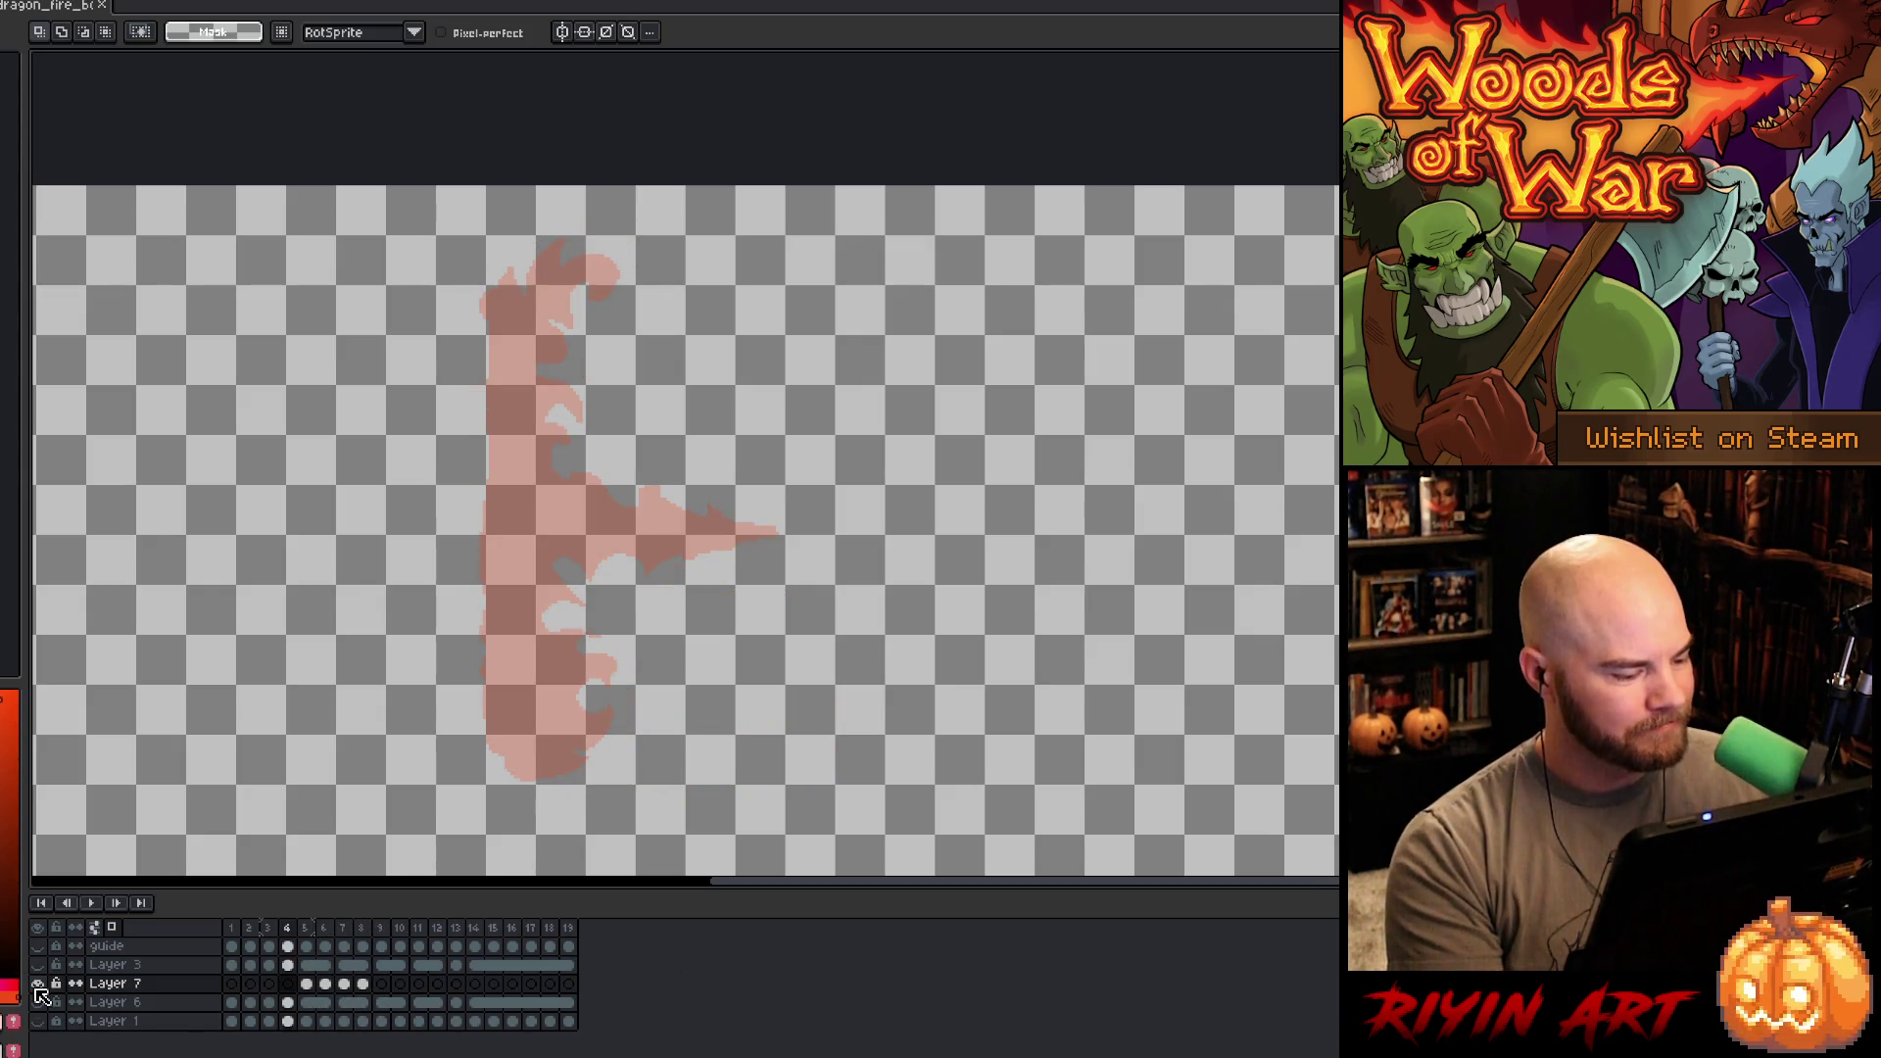
- Show all scene layers, play and stop the animation, then replay from the lunging frame 10
drag(37, 1002, 38, 1021)
key(Return)
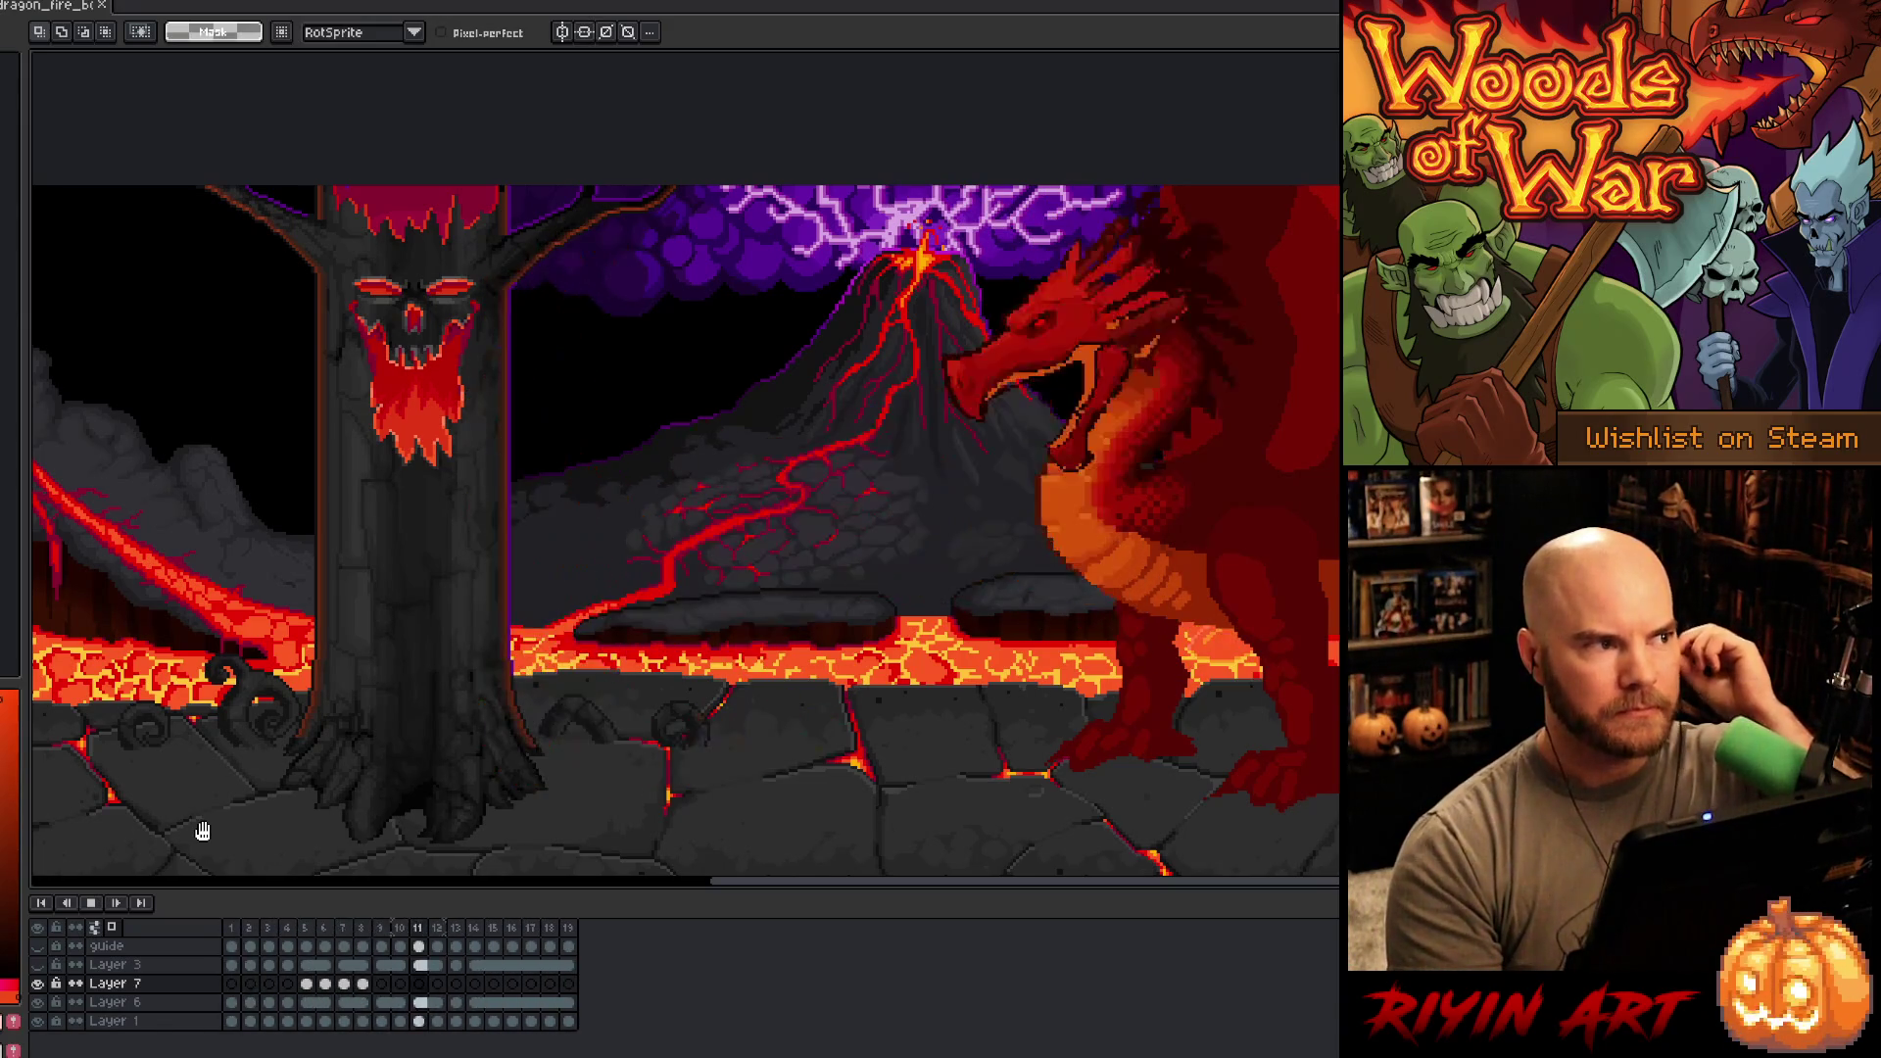
key(Return)
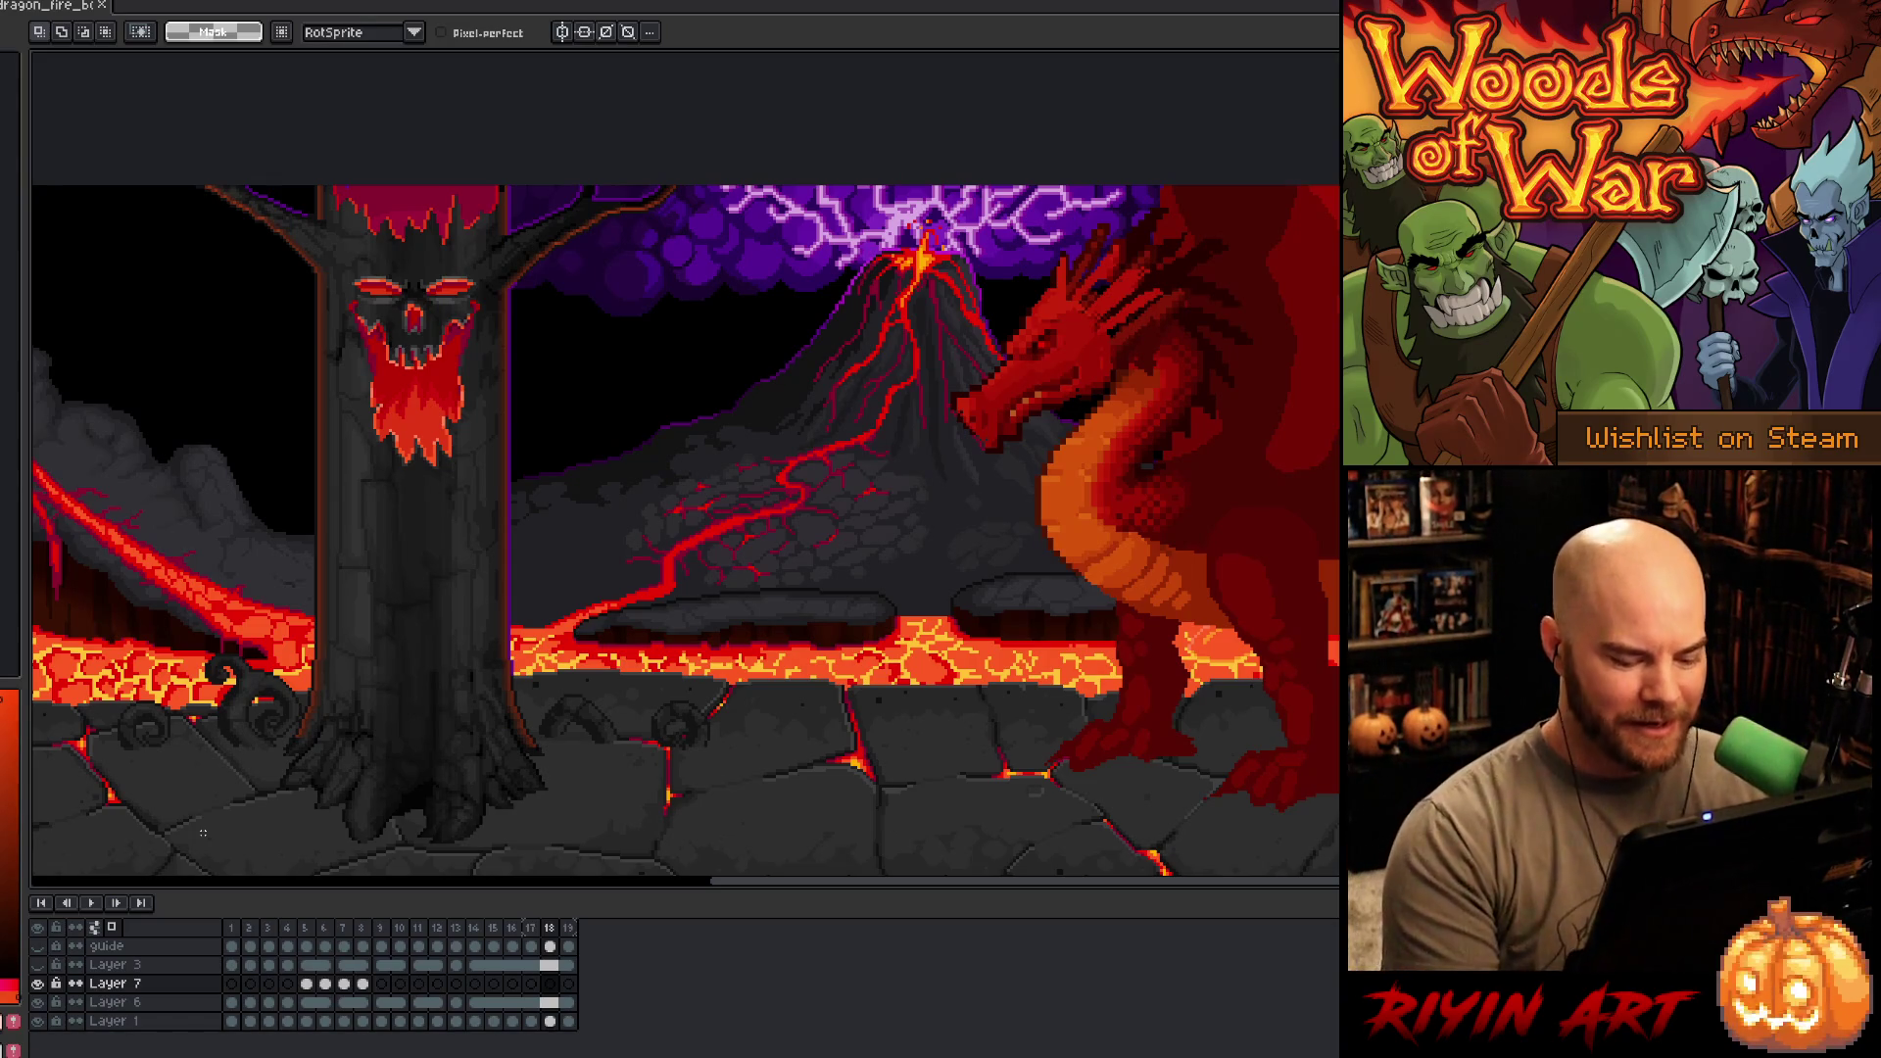
key(Left)
key(Left)
key(Left)
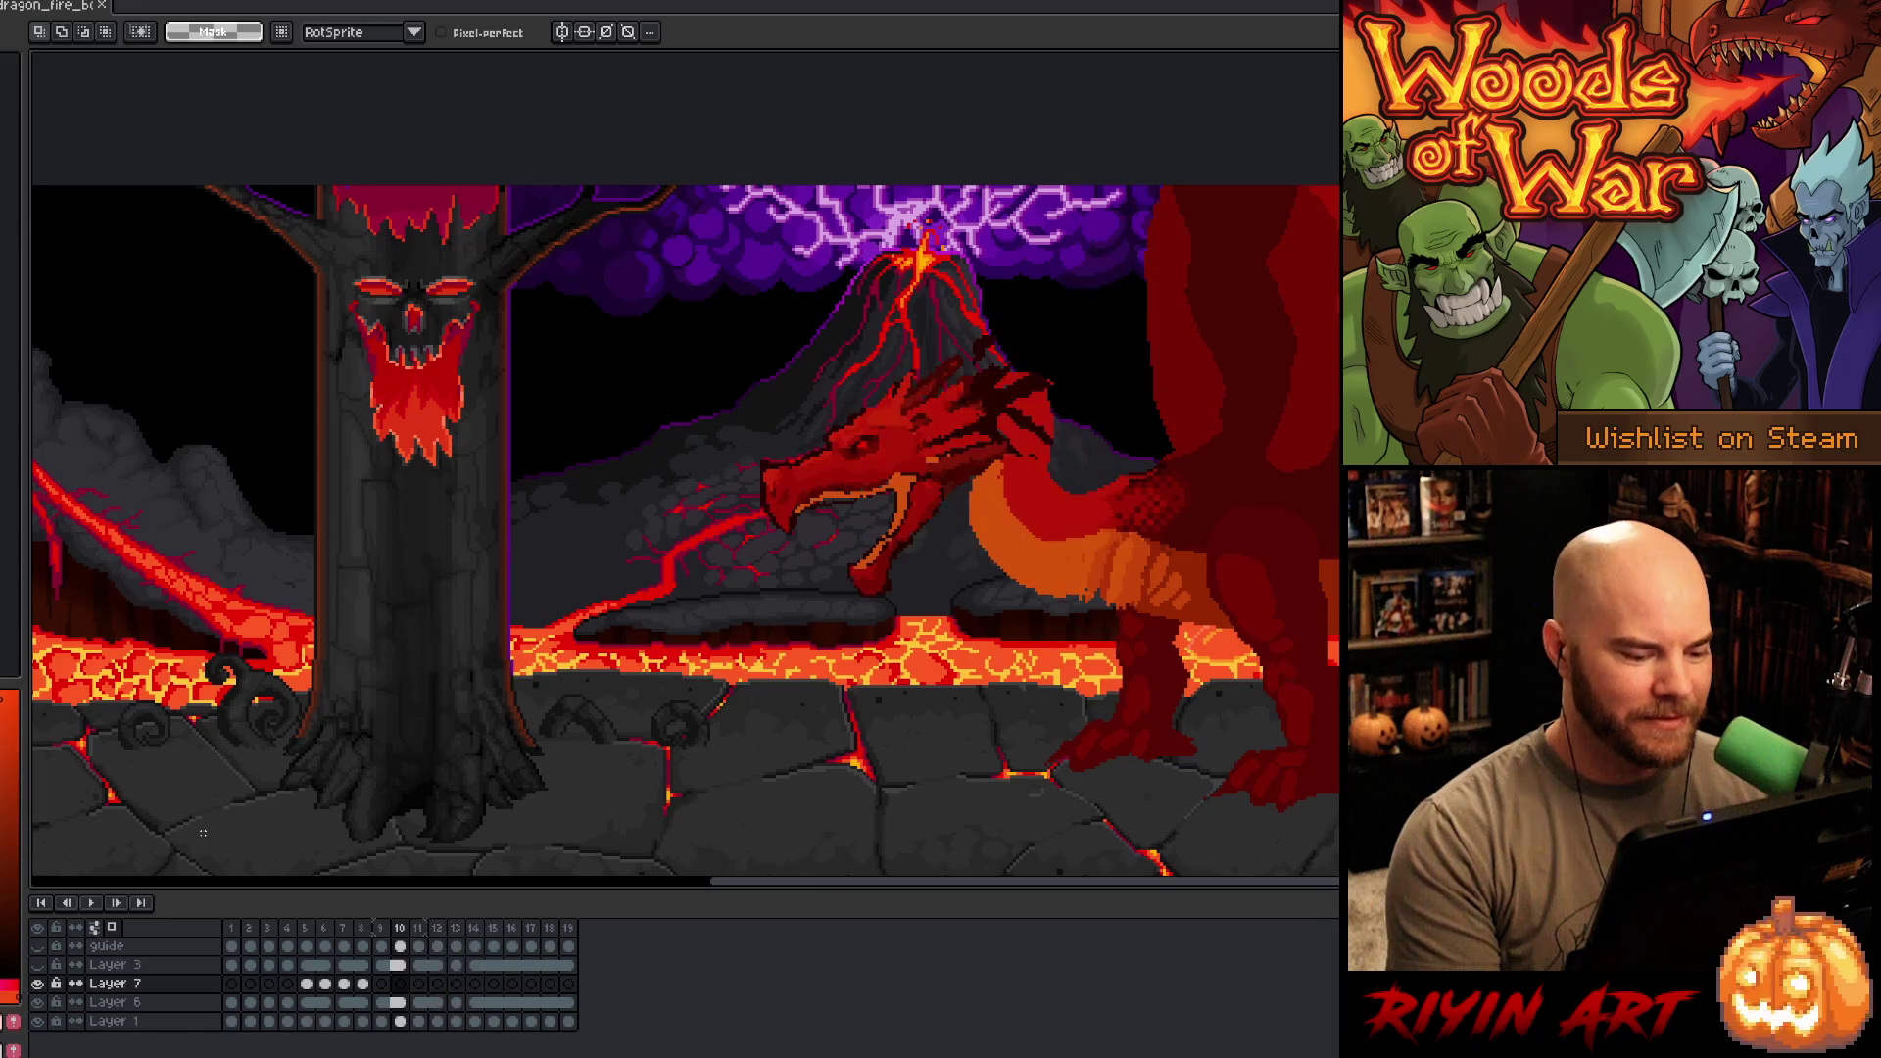
key(Return)
key(Return)
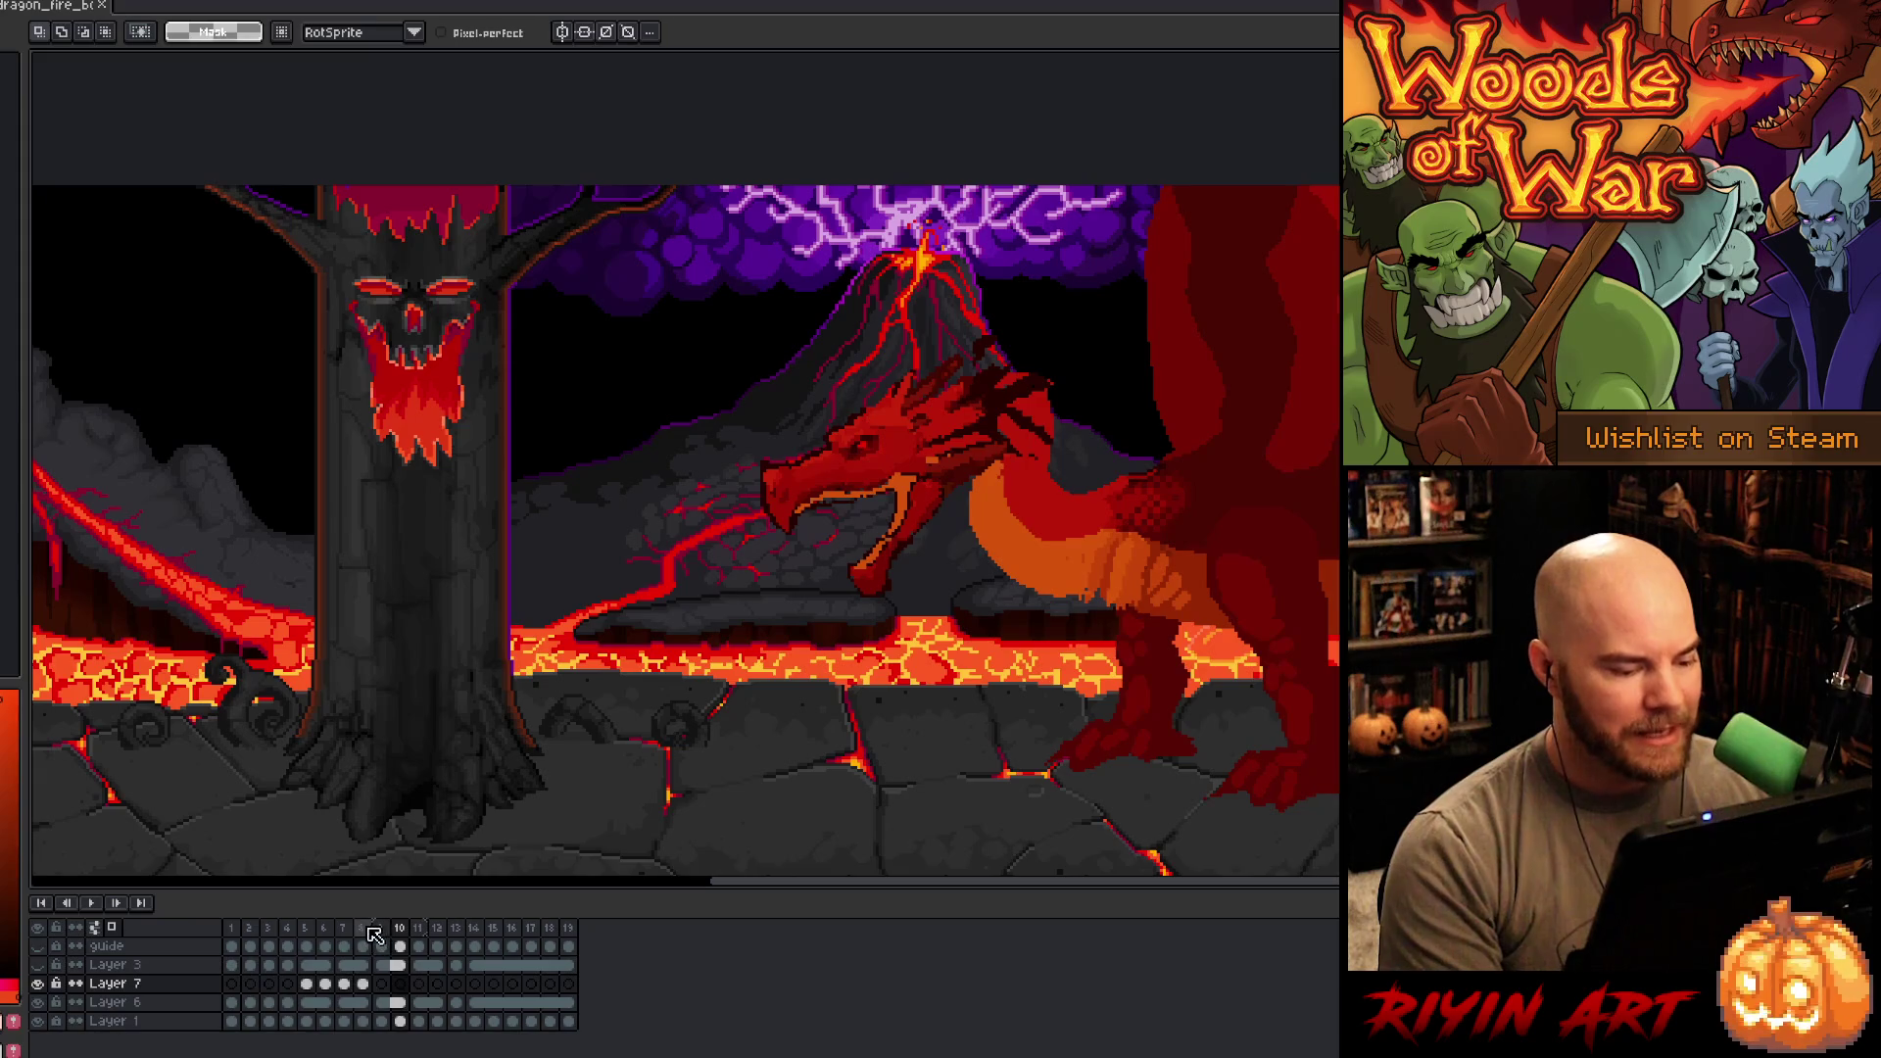
- Show fire-breathing frame 8 and flip between frames 7 and 8 to compare the orange flame column
click(368, 927)
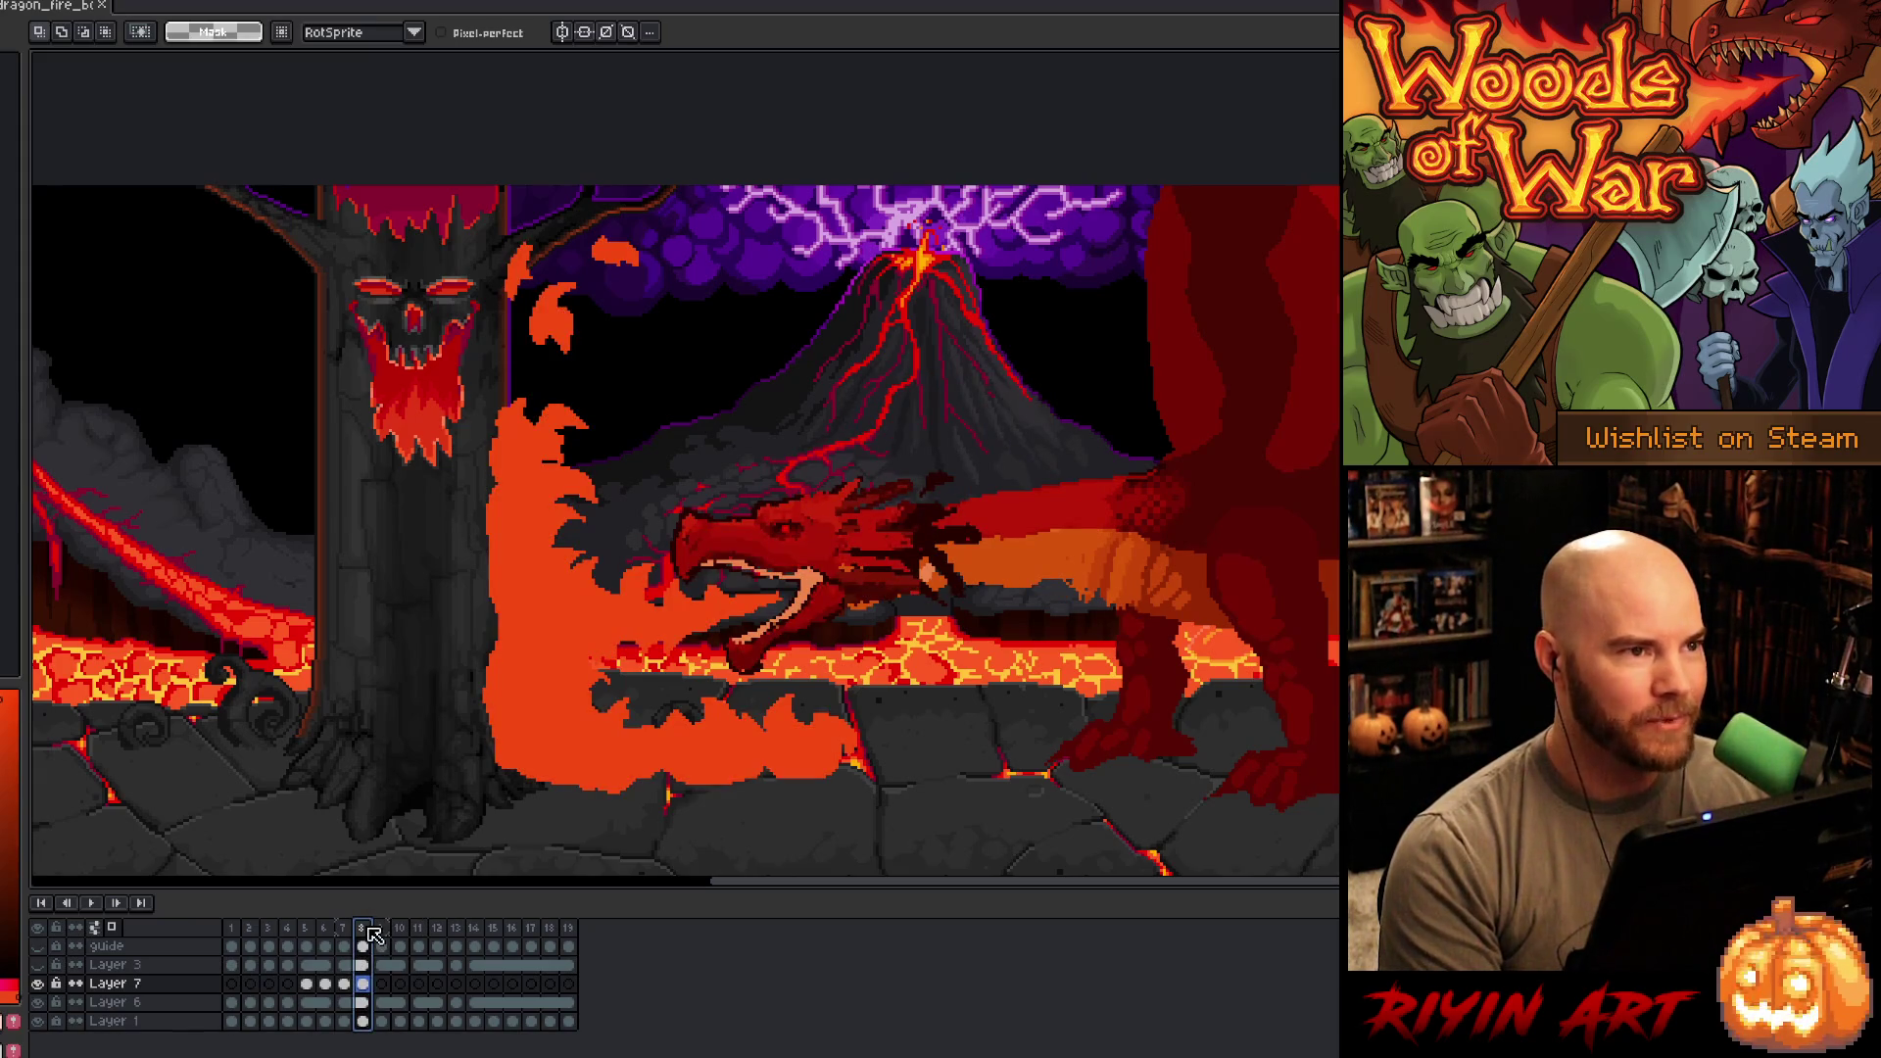
key(Left)
key(Left)
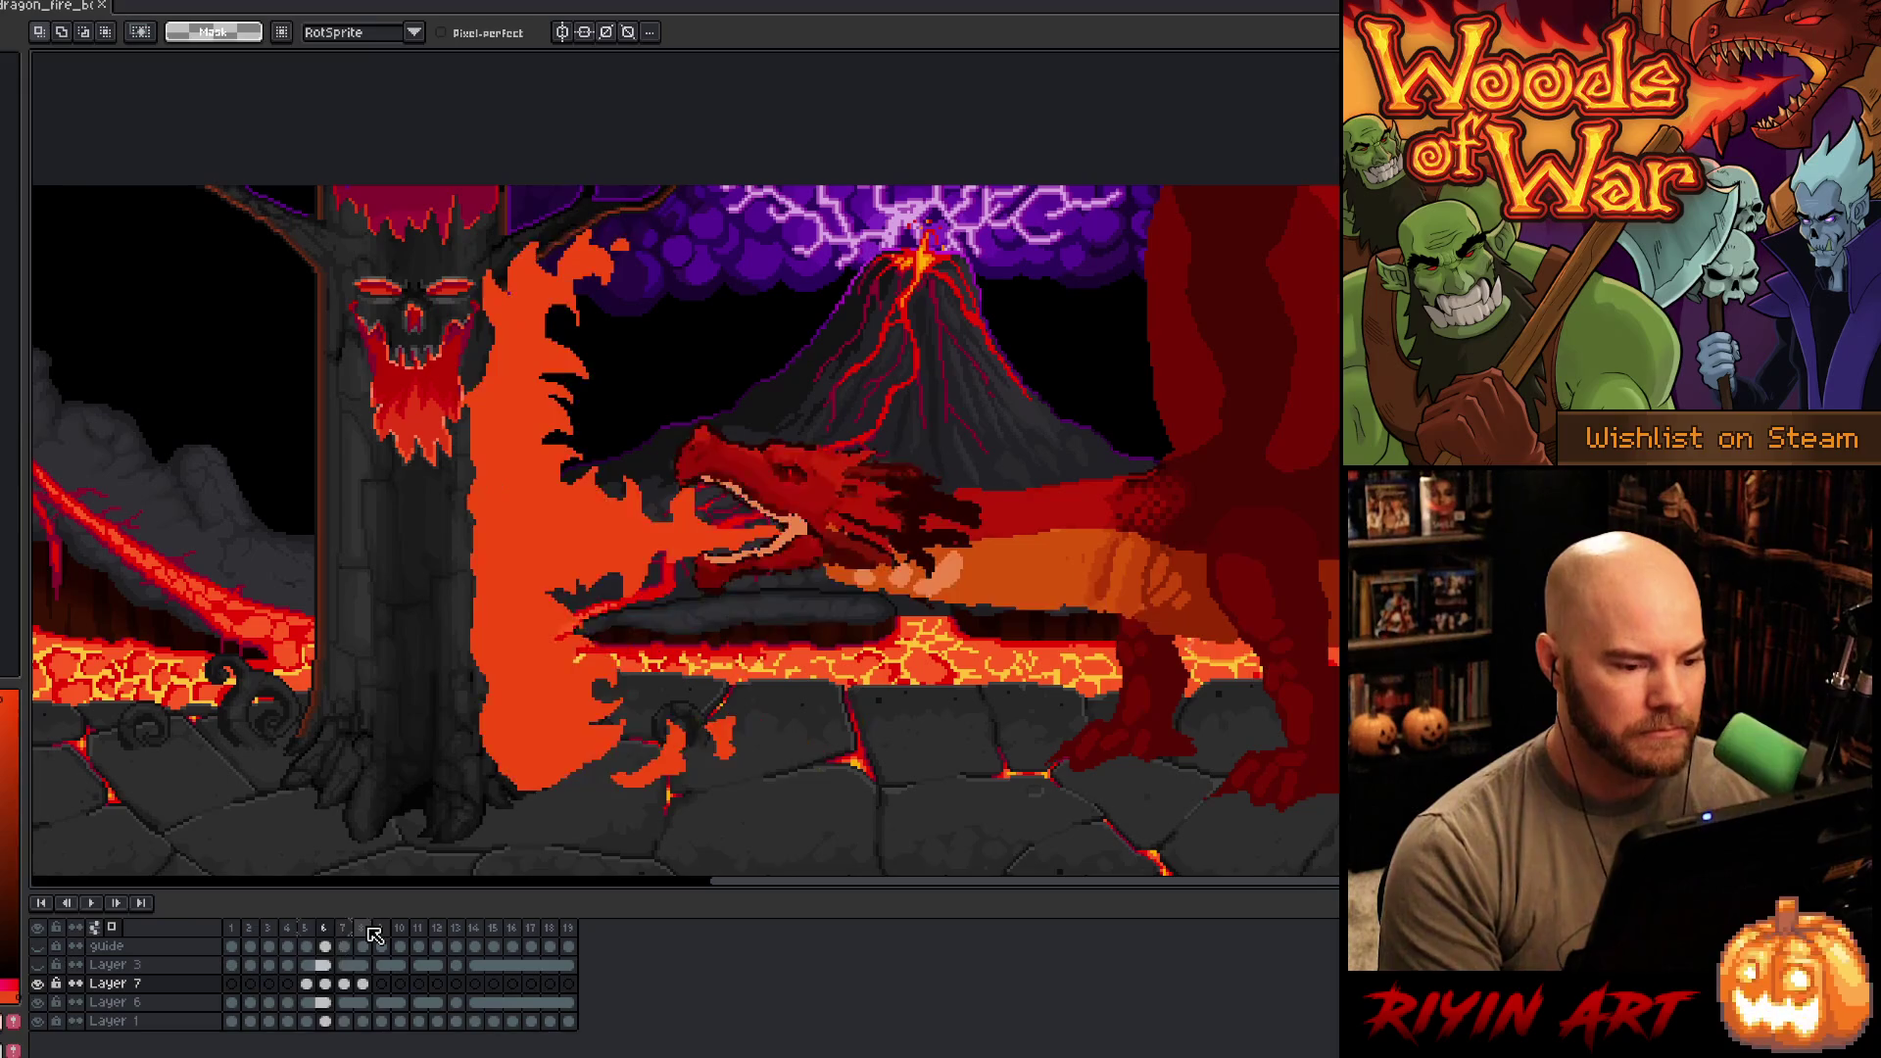
key(Right)
key(Right)
key(Left)
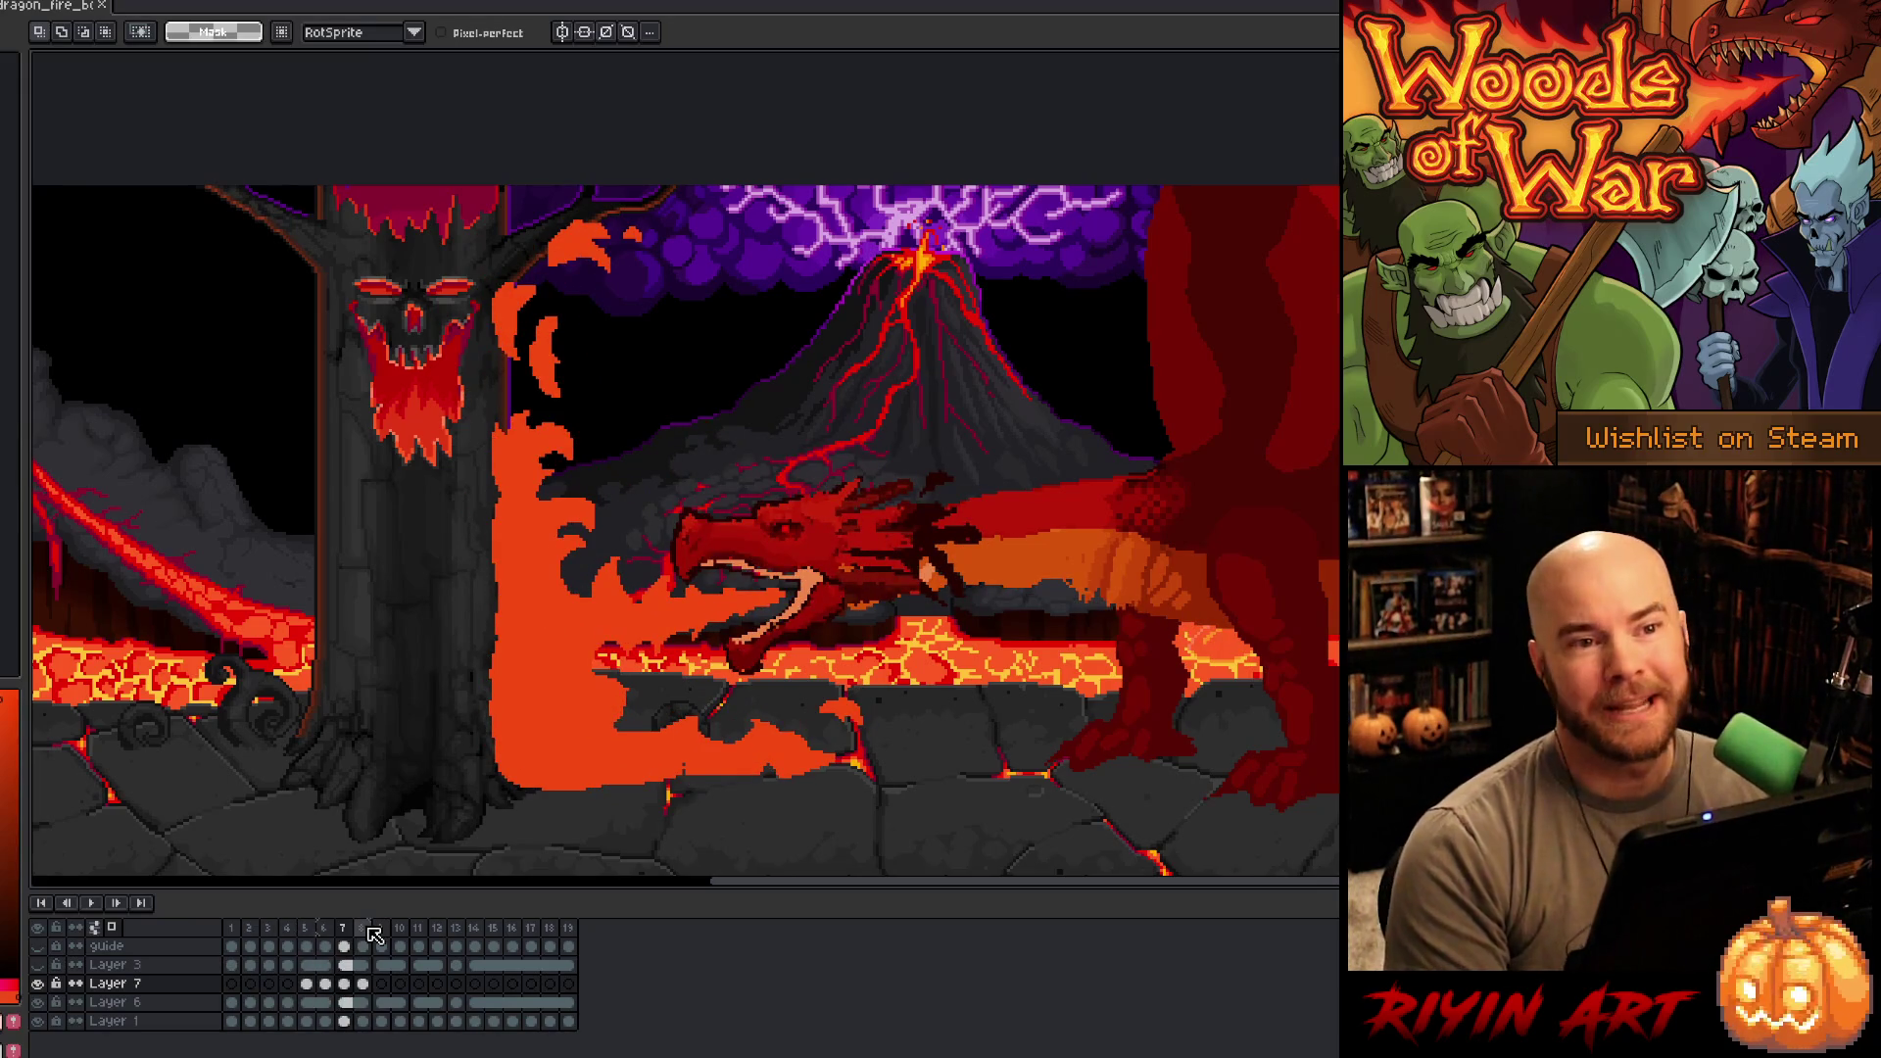